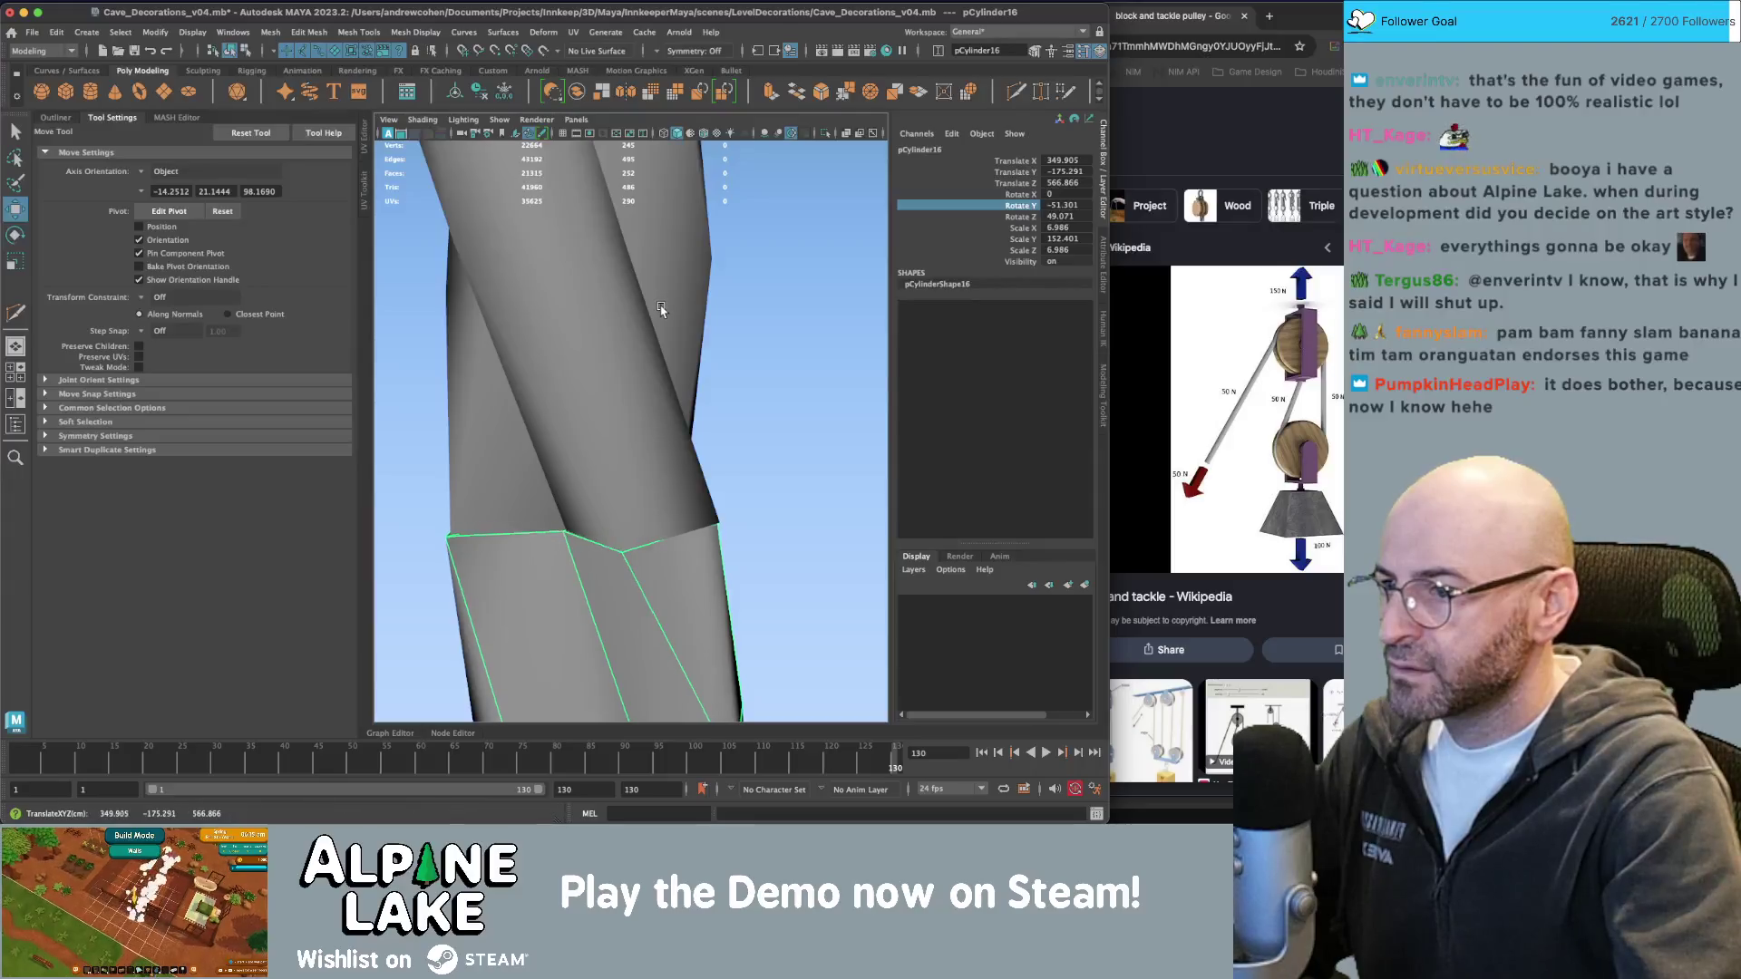
Nudge pCylinder16, the rope end piece, into line with the rest of the twisted rope.
left_click_drag(659, 303, 659, 303, "alt")
middle_click_drag(659, 303, 655, 306)
mouse_move(654, 305)
left_mouse_down("alt")
mouse_move(641, 363)
mouse_move(794, 353)
left_mouse_up("alt")
scroll(795, 354, "up", 4)
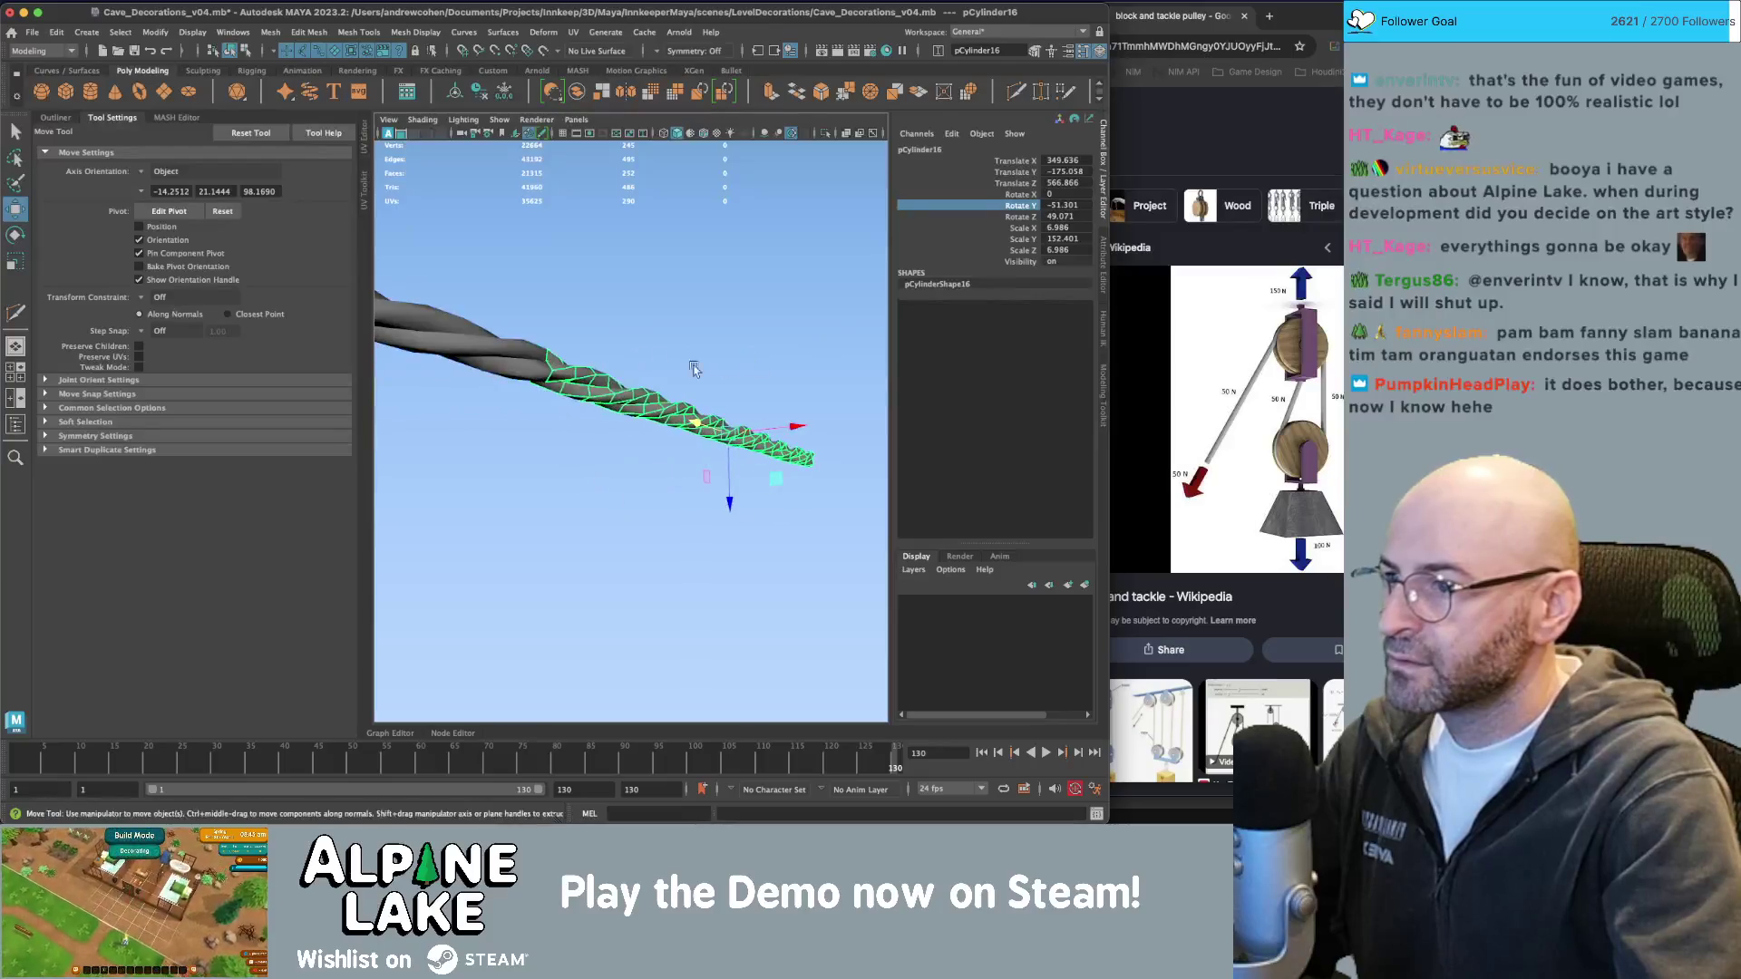
middle_click_drag(761, 425, 762, 427)
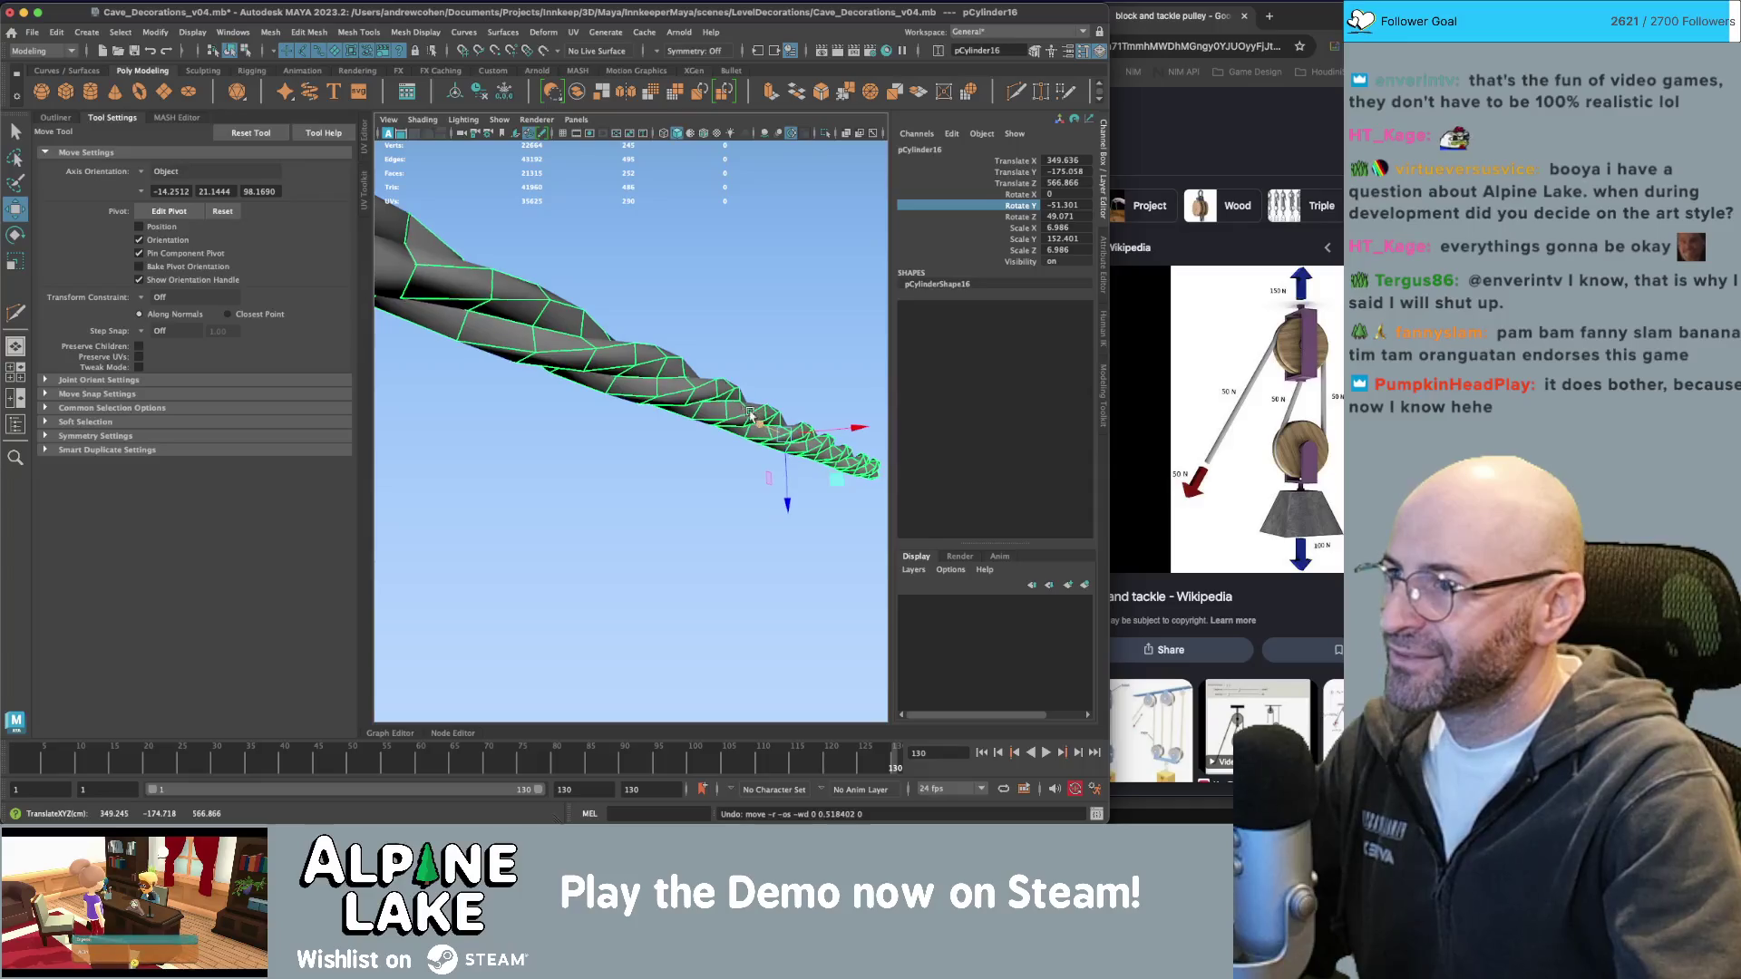
key("q")
left_click(711, 276)
scroll(642, 288, "down", 3)
left_click_drag(642, 288, 565, 309, "alt")
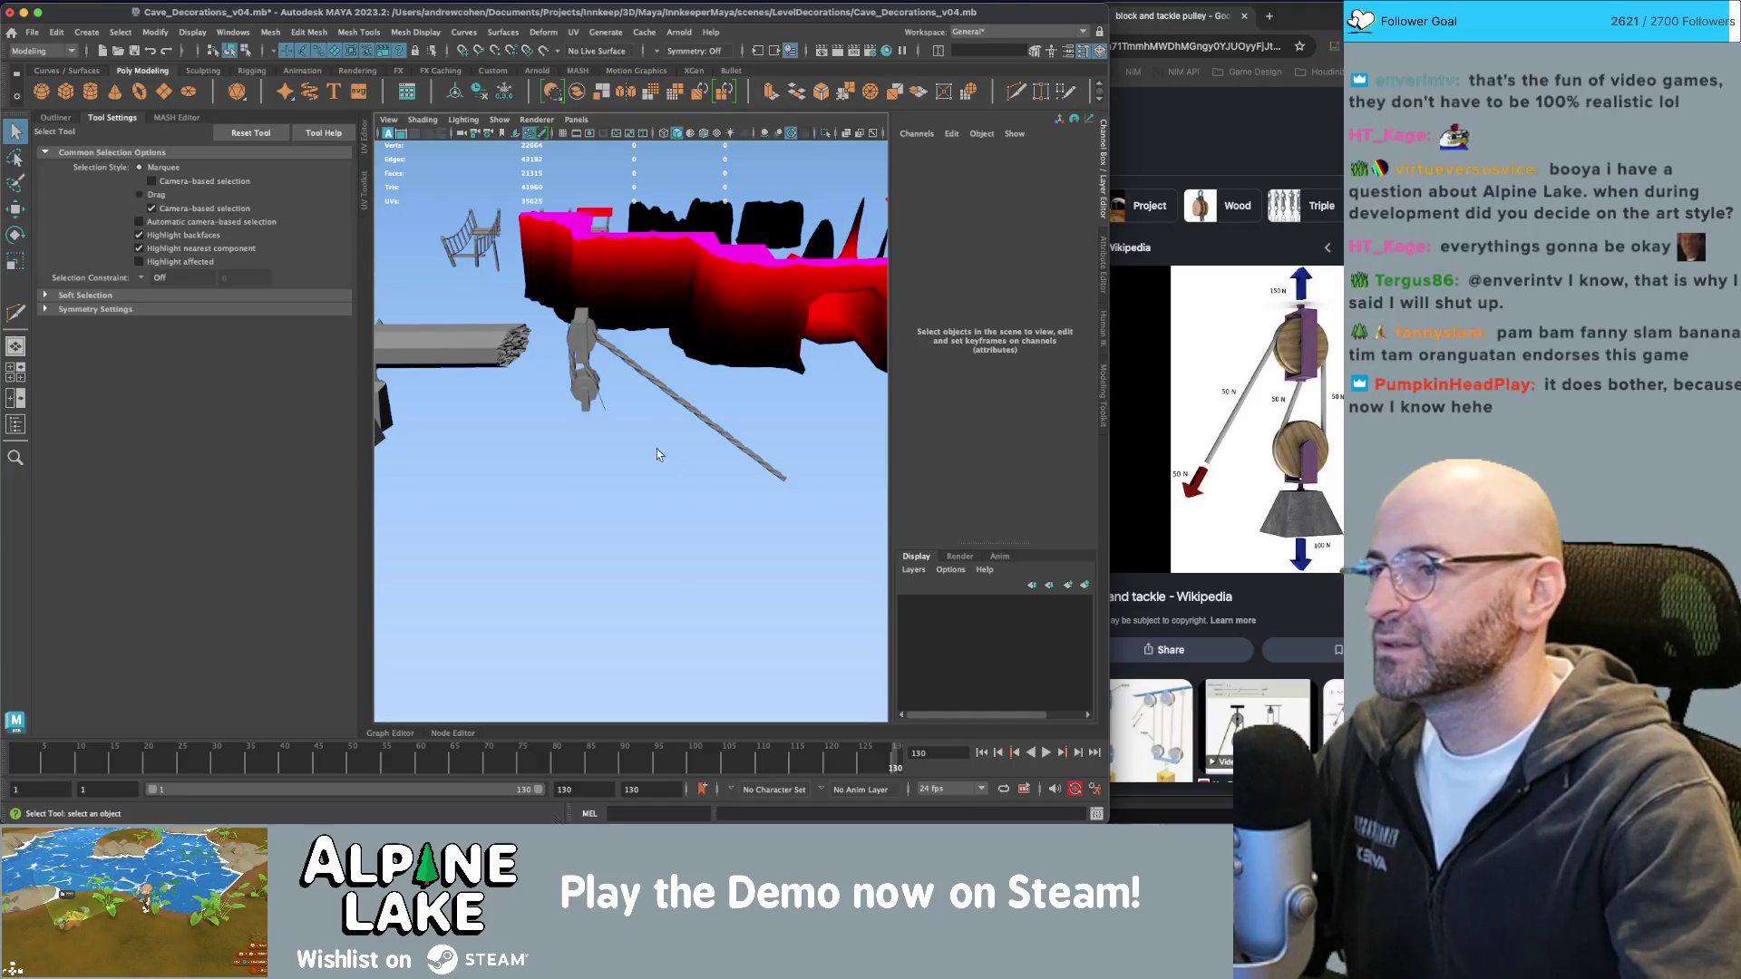
Select and deselect the rope loops around the pulley to check the strands.
scroll(542, 504, "up", 6)
left_click(581, 422)
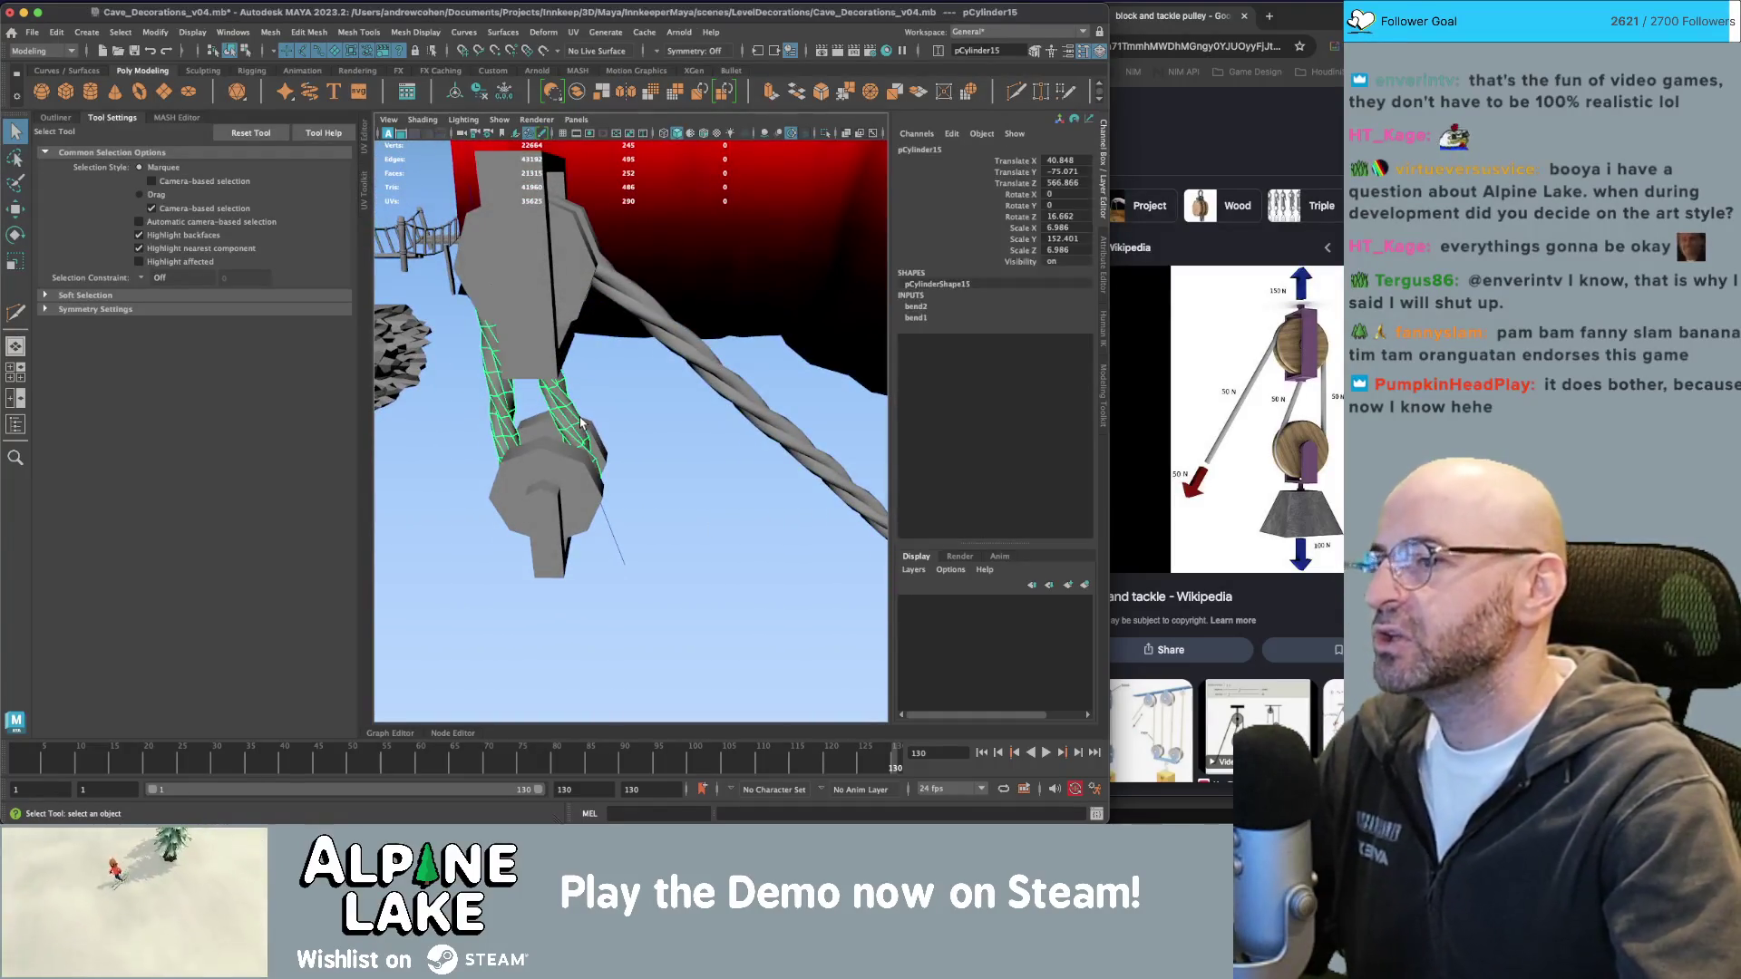
left_click(657, 411)
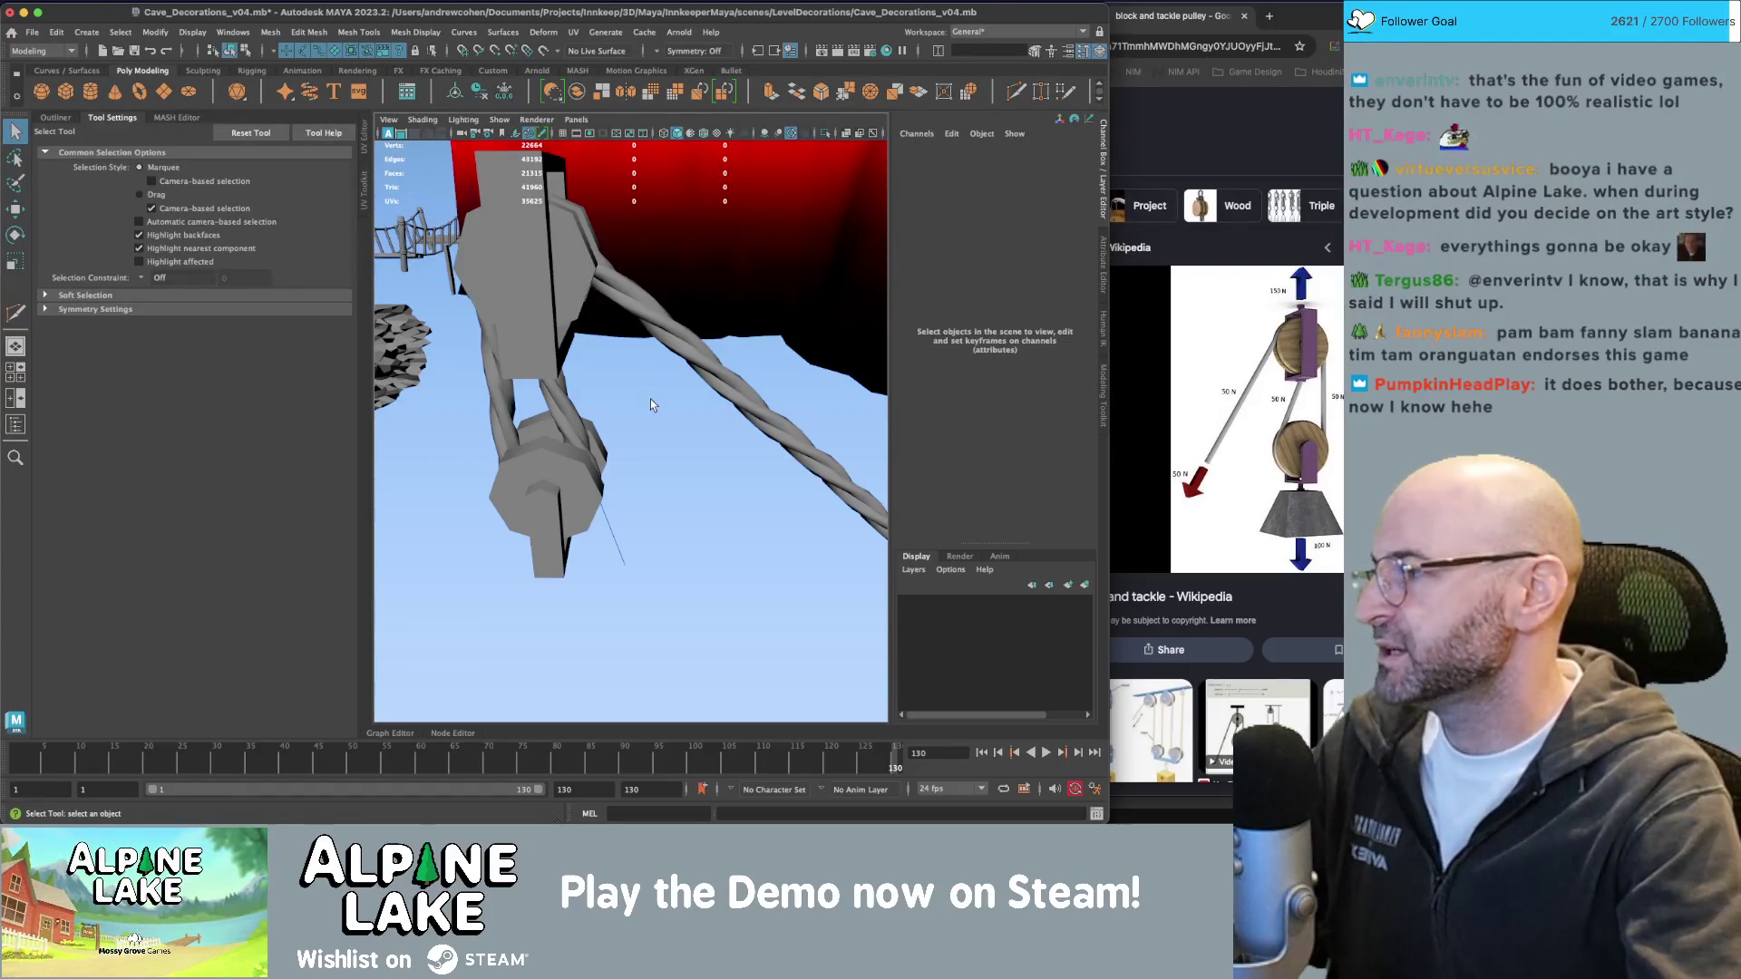
left_click(559, 401)
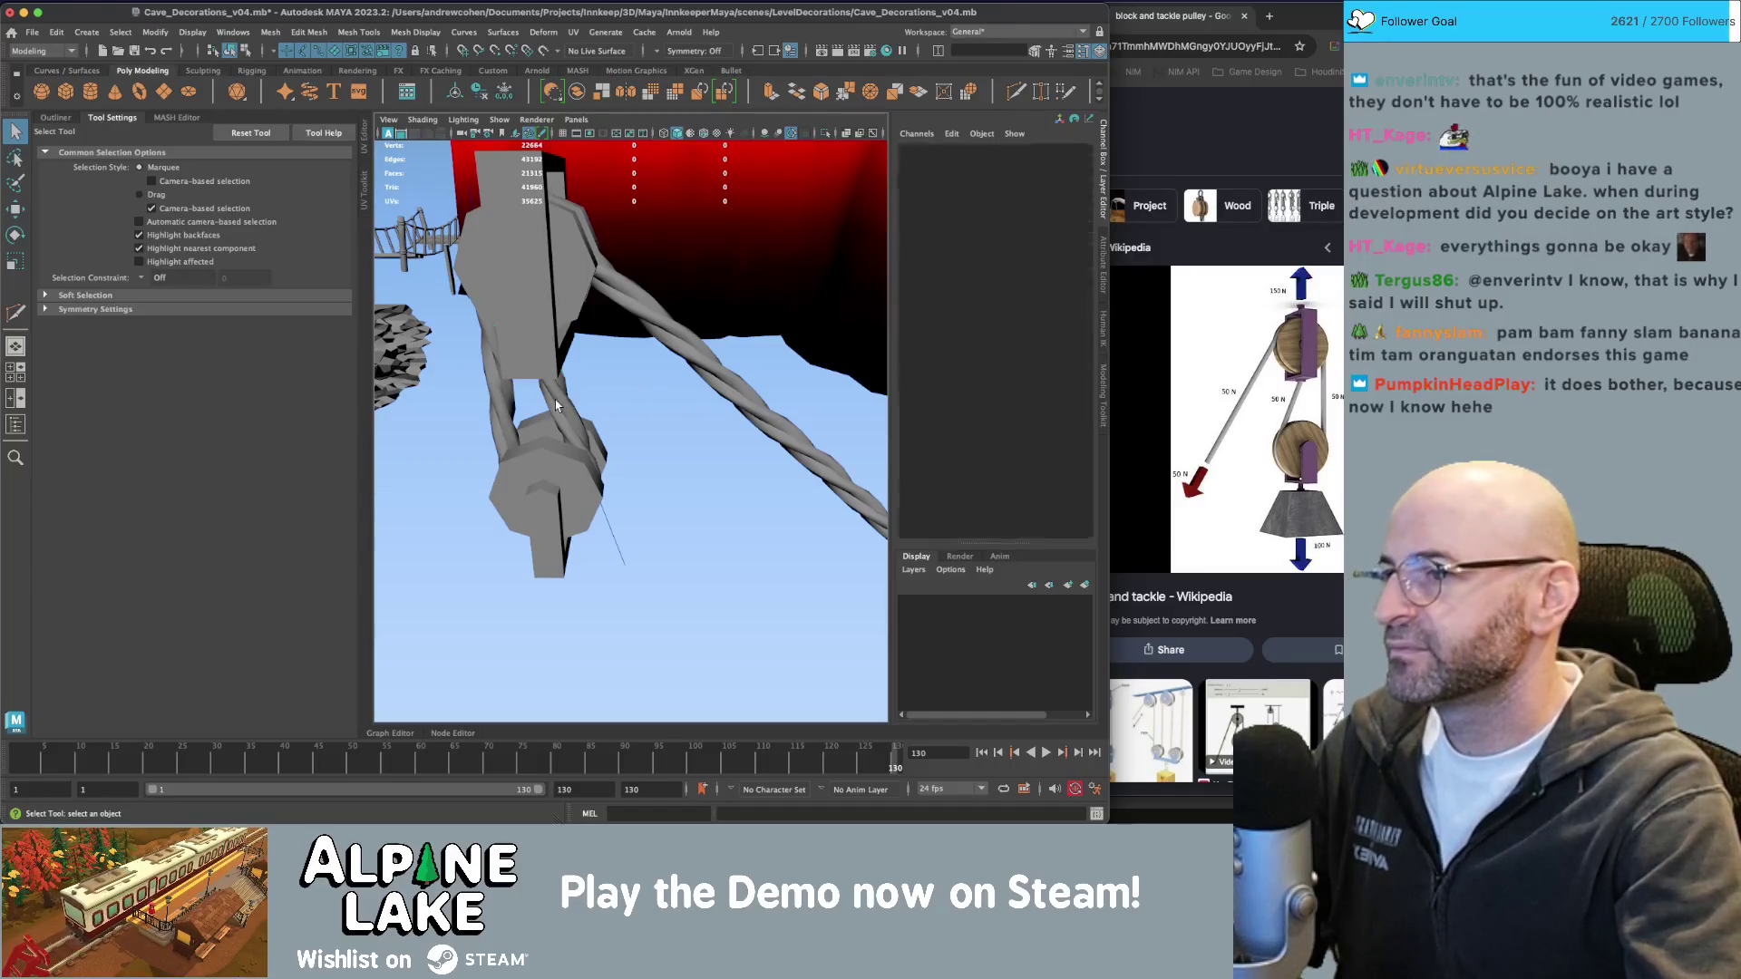
left_click(610, 397)
Inspect the lower pulley block from several angles, then switch to the code editor.
scroll(635, 417, "down", 5)
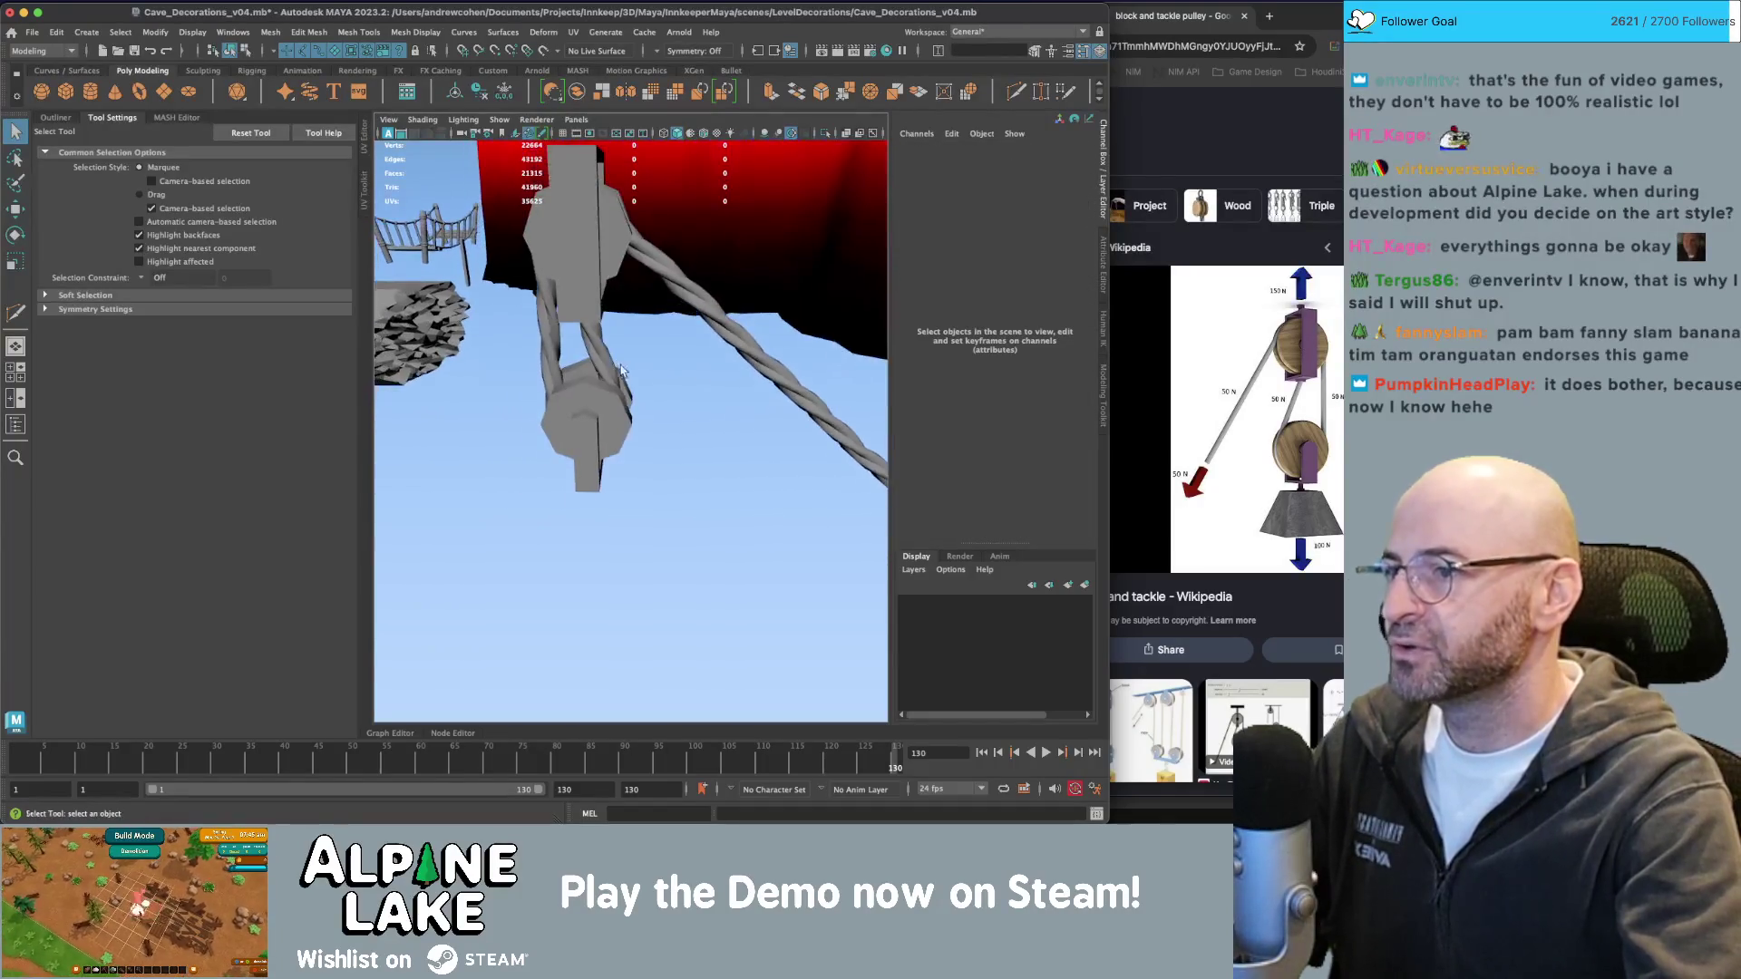
left_click_drag(659, 443, 717, 420, "alt")
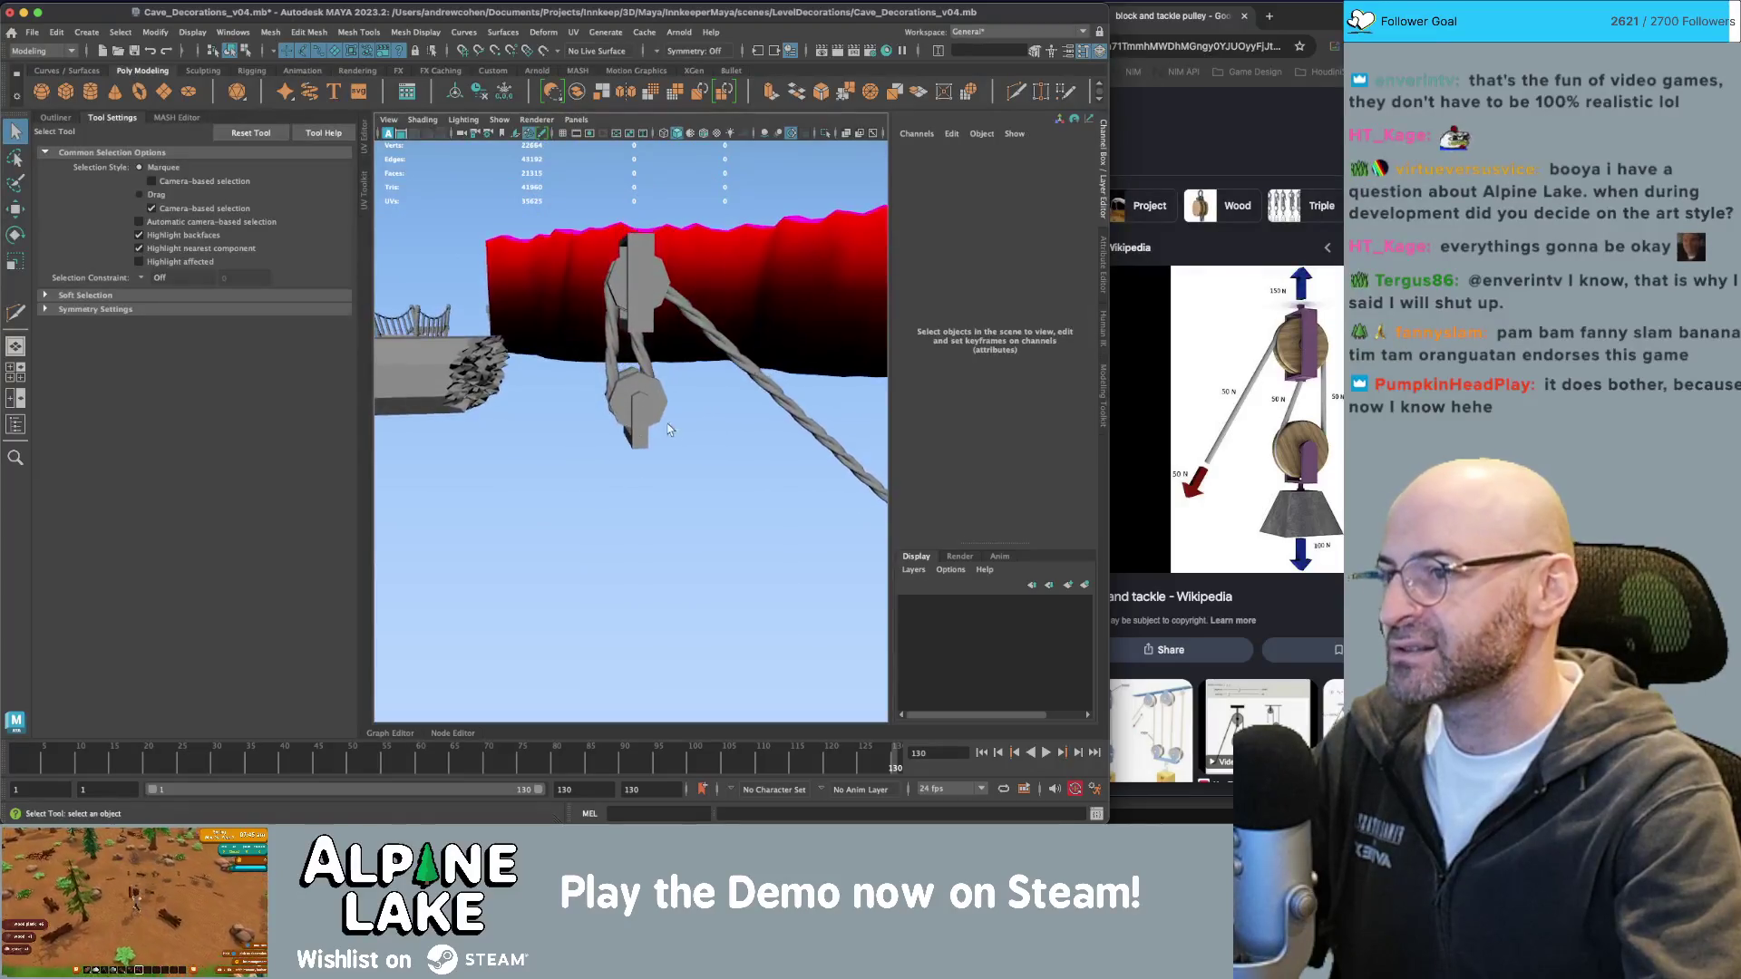
scroll(754, 411, "up", 5)
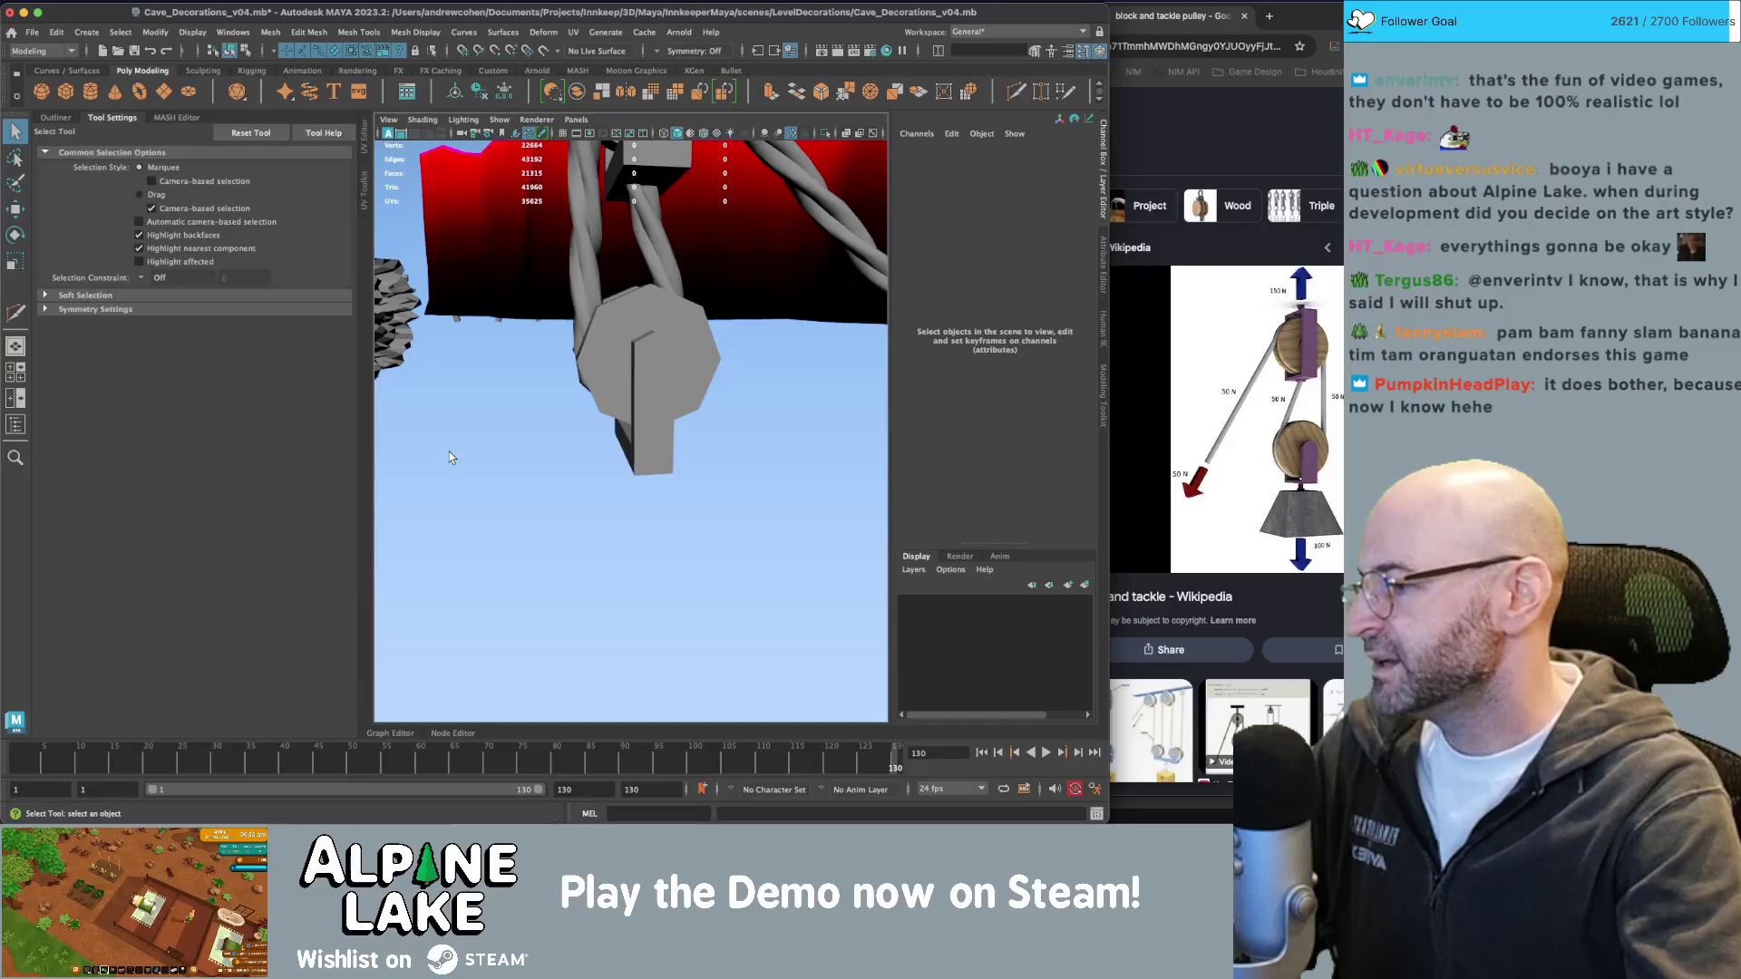
mouse_move(449, 453)
left_mouse_down("alt")
mouse_move(521, 403)
mouse_move(588, 427)
mouse_move(503, 467)
mouse_move(699, 381)
left_mouse_up("alt")
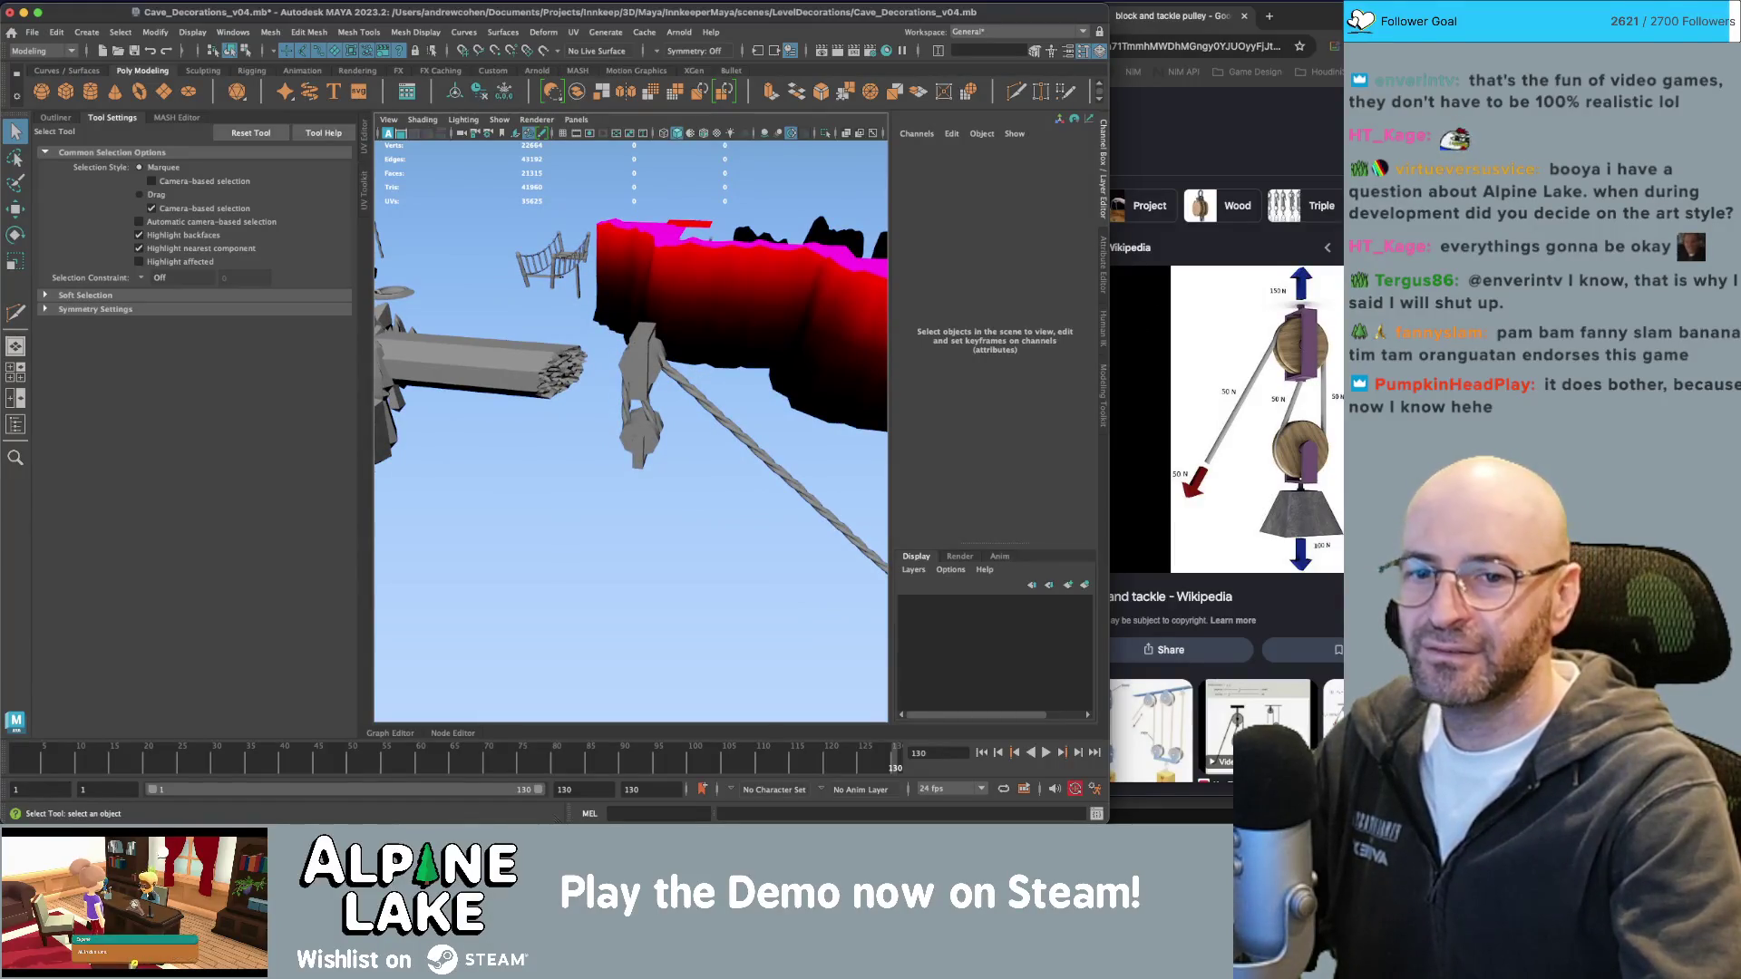
key("super+Tab")
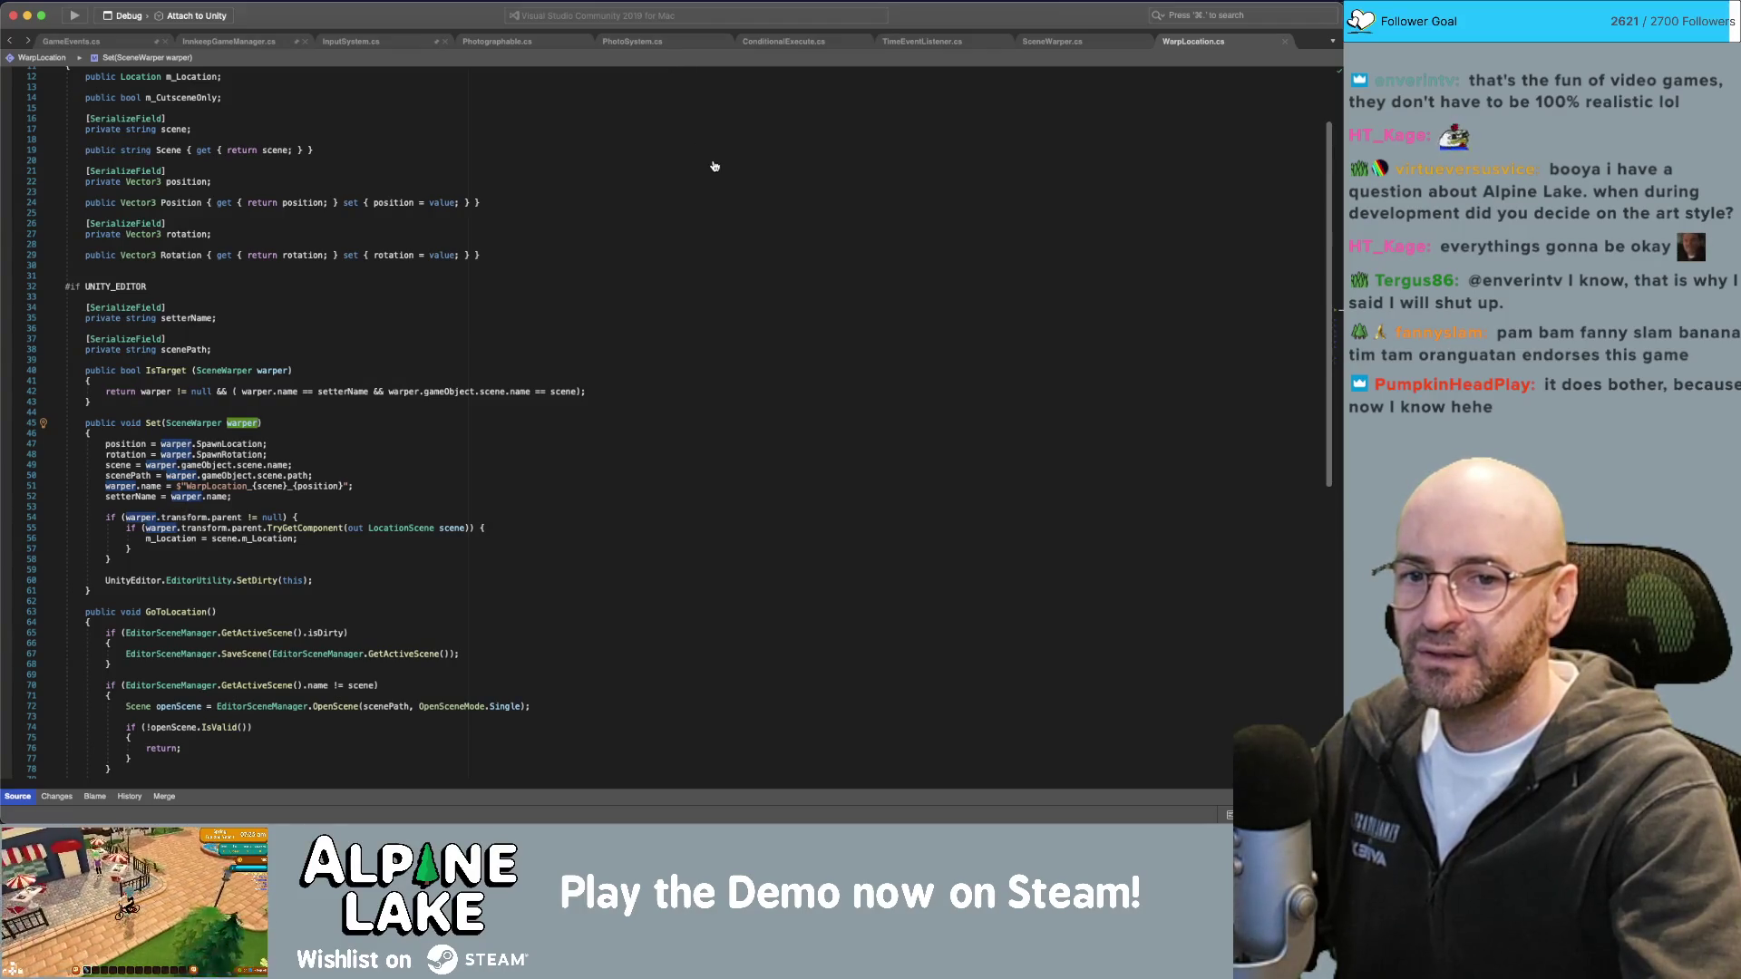
Close Release Notes and move the x3 supporter line up among the x4 entries.
key("super+Tab")
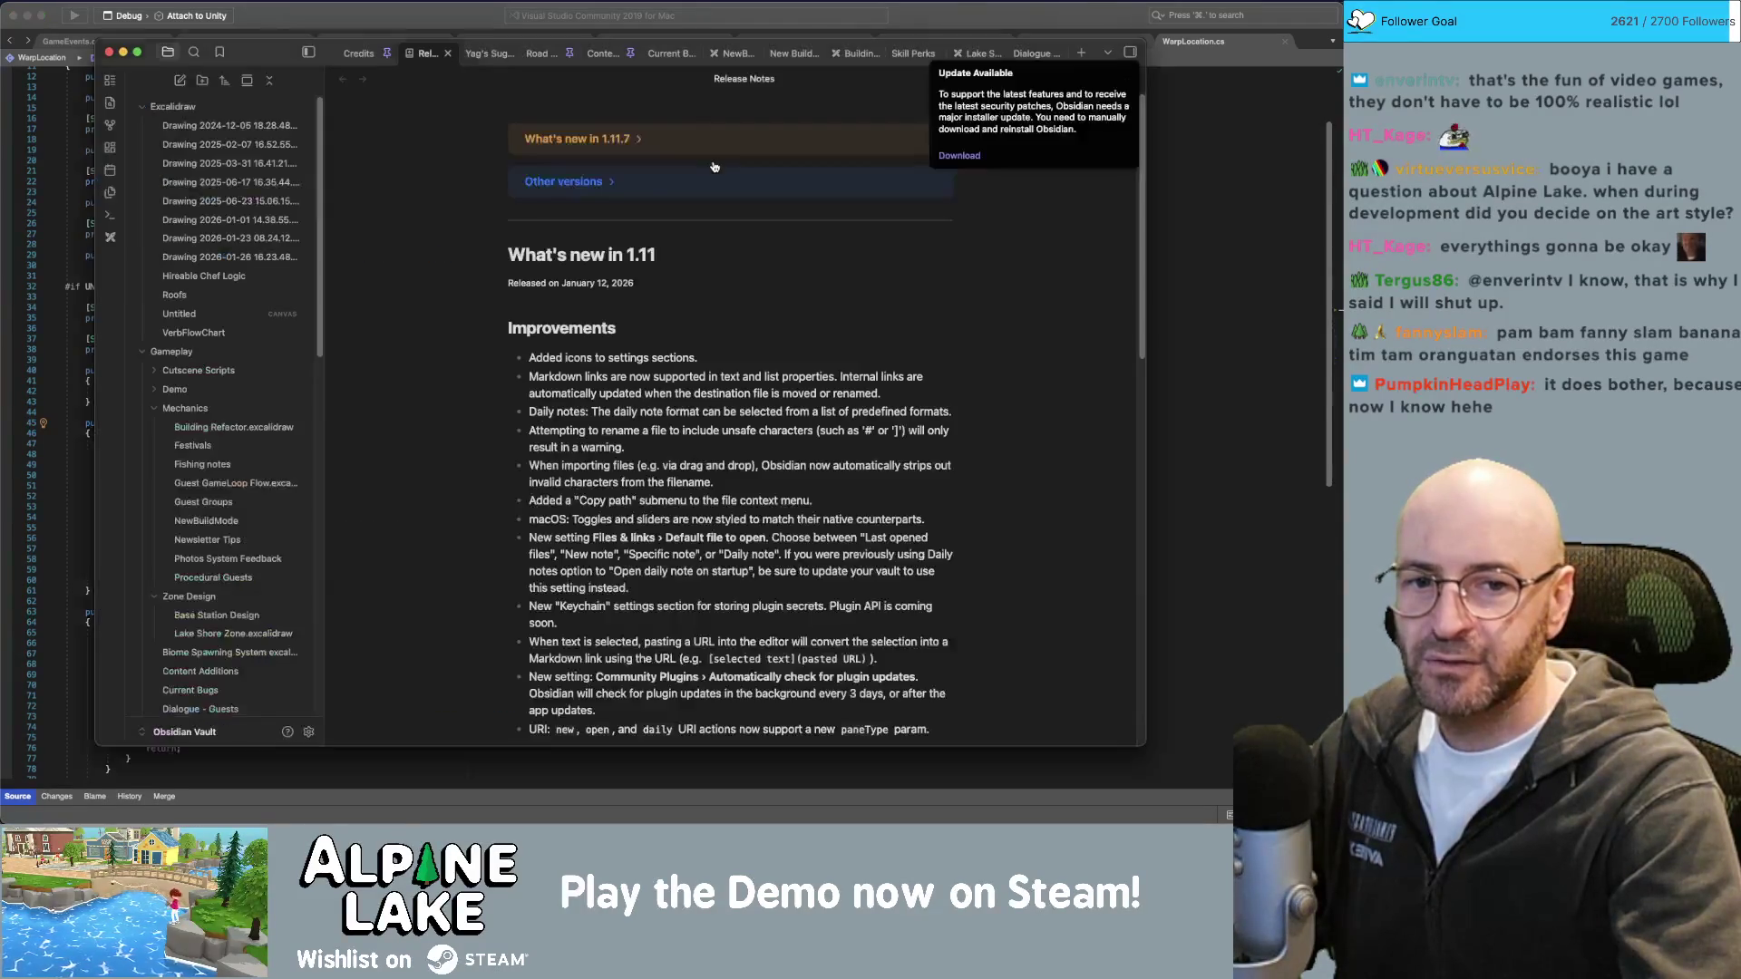
left_click(448, 54)
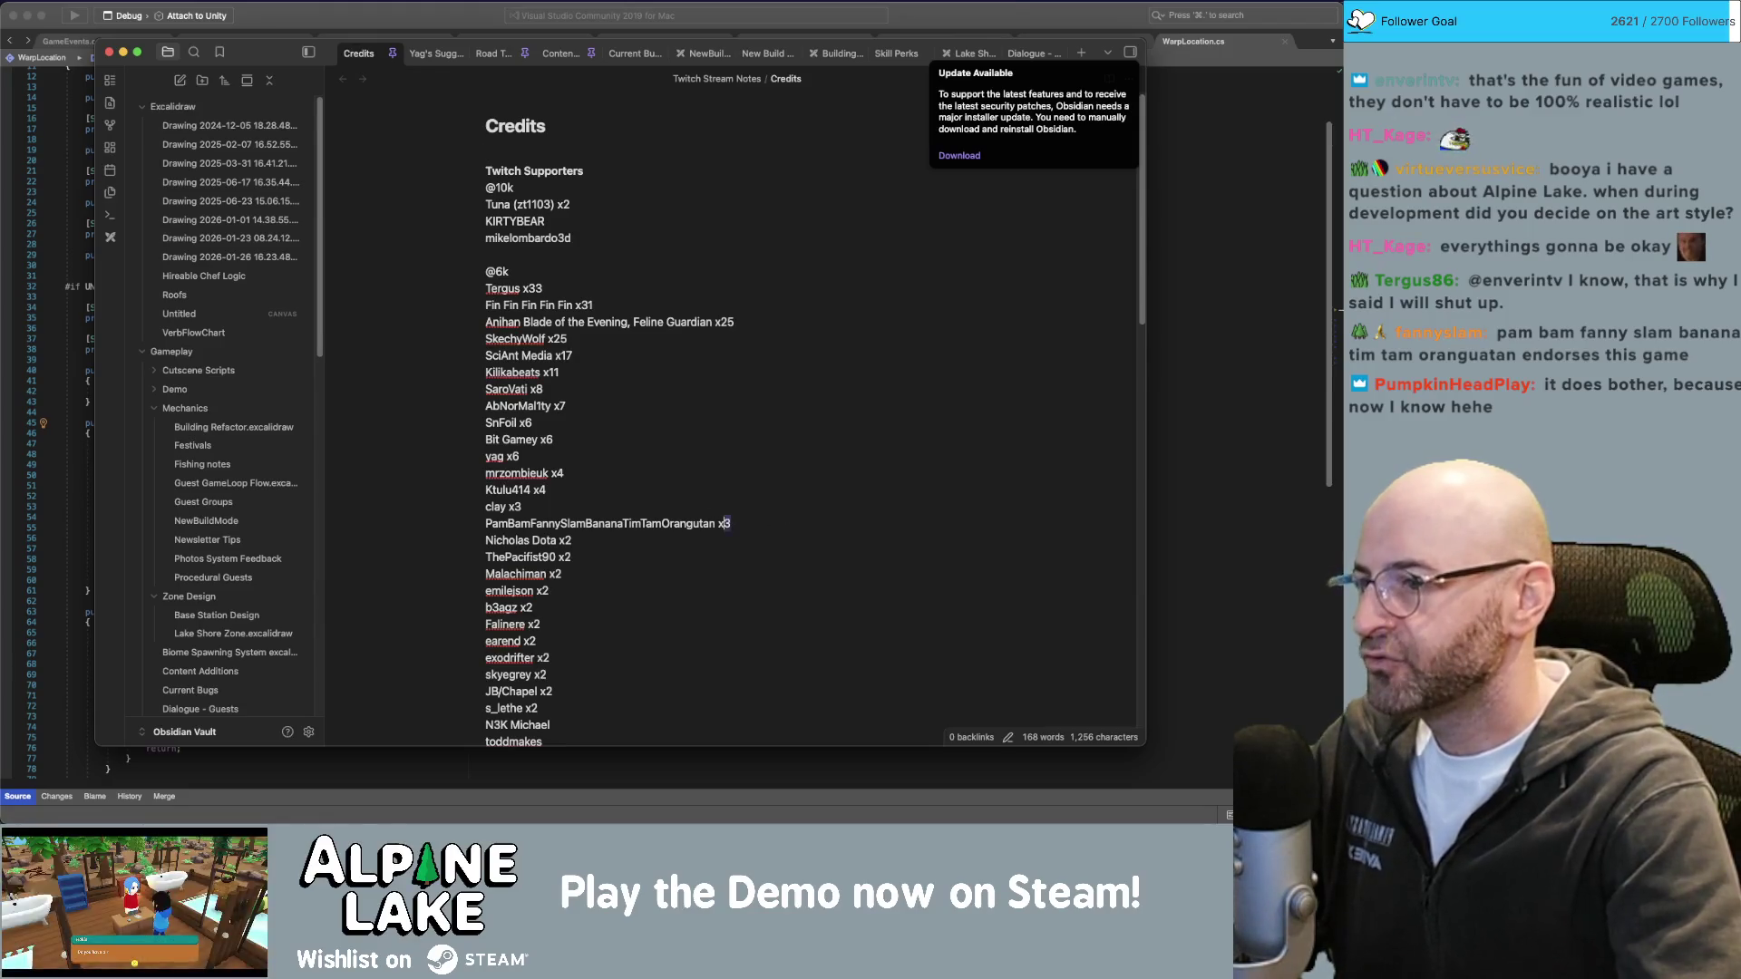
key("shift+super+Left")
key("BackSpace")
key("BackSpace")
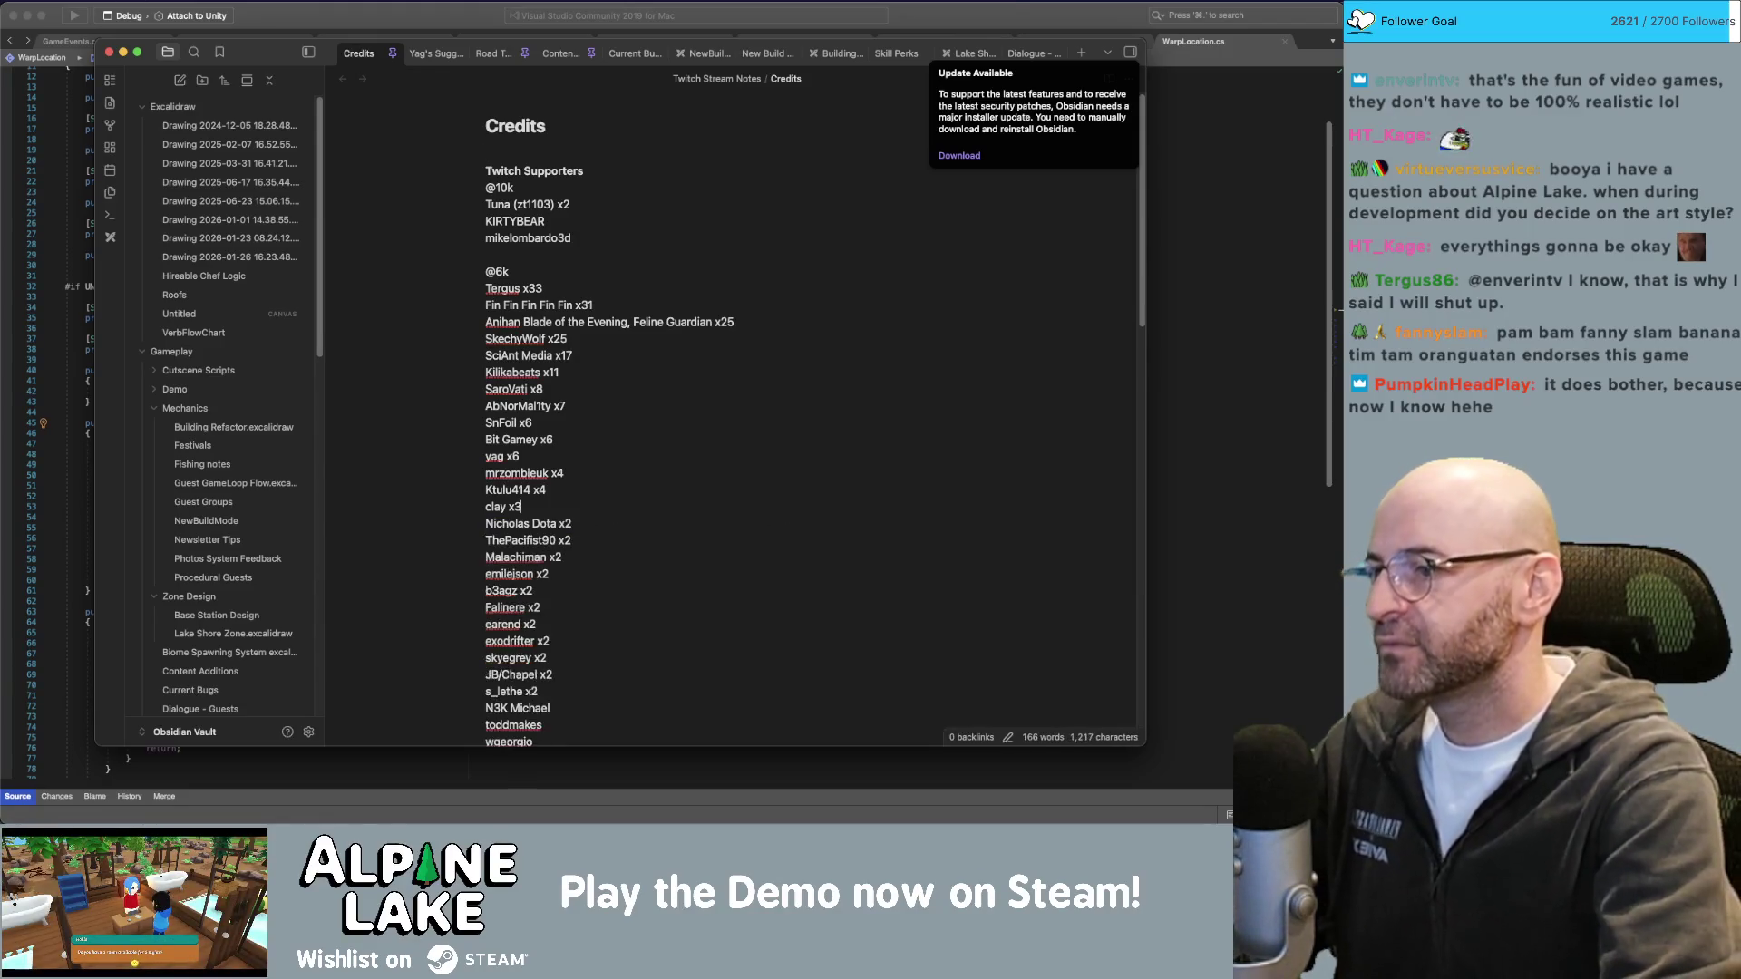
key("Return")
type("PamBamFannySlamBananaTimTamOrangutan x4")
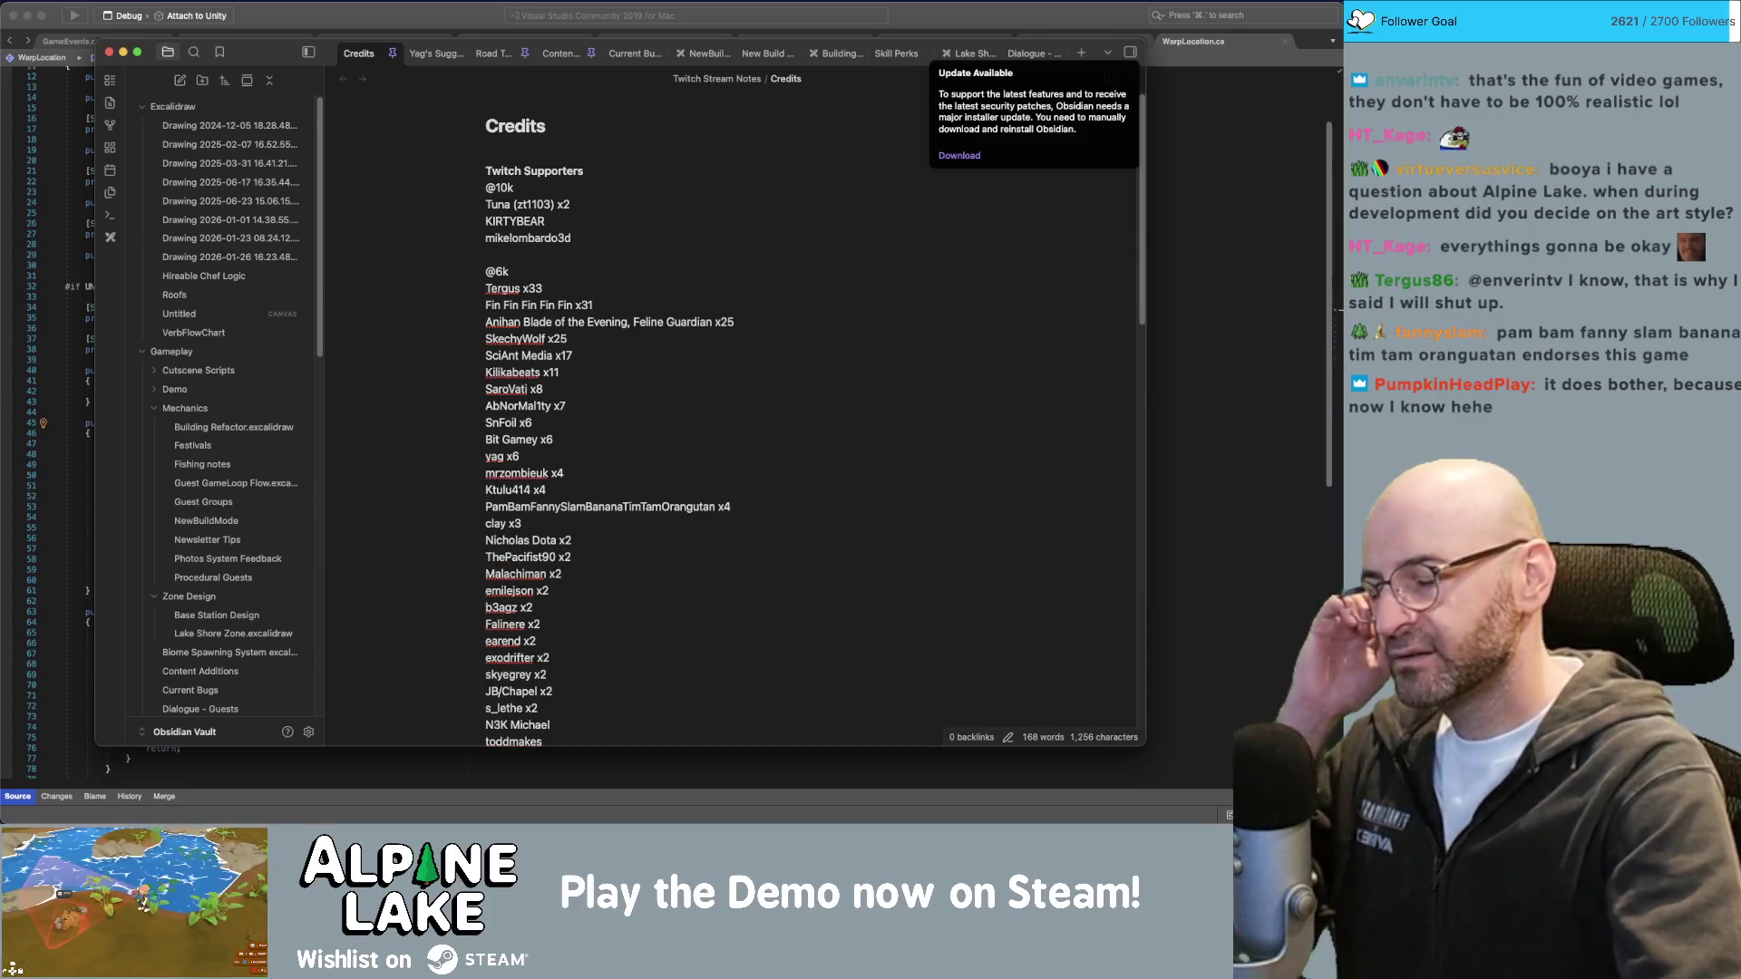
left_click(689, 472)
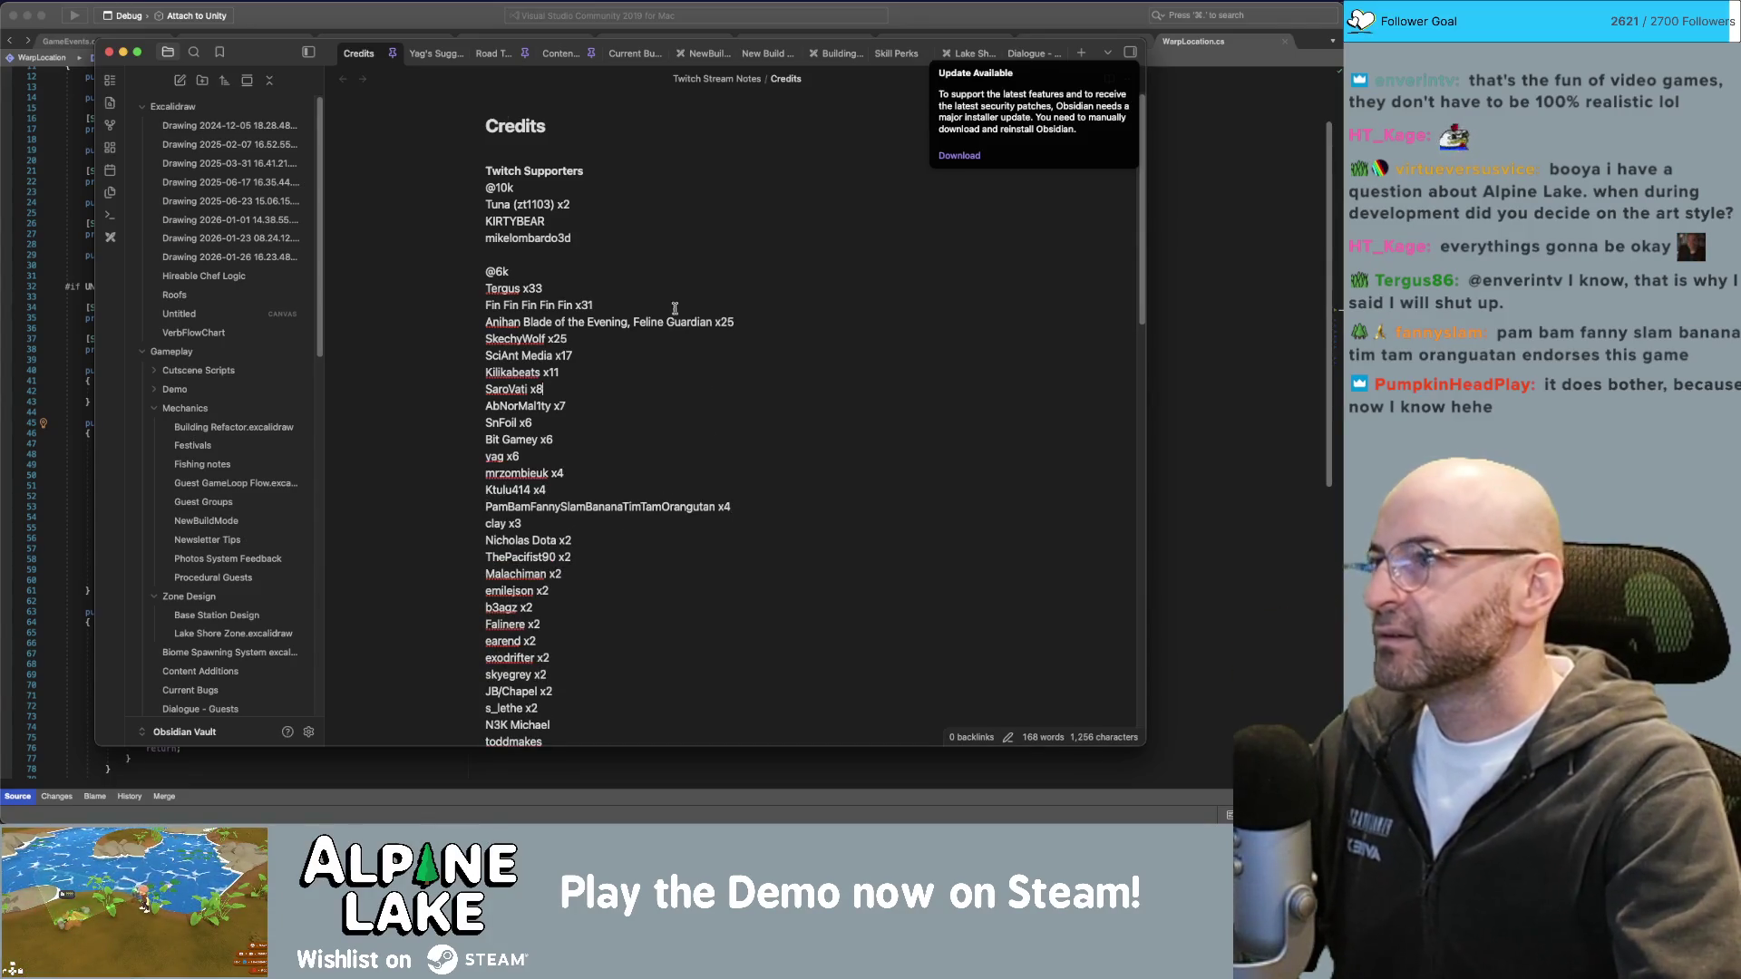
Change the x11 supporter count to x12 in the Credits note, then return to Unity.
left_click(302, 15)
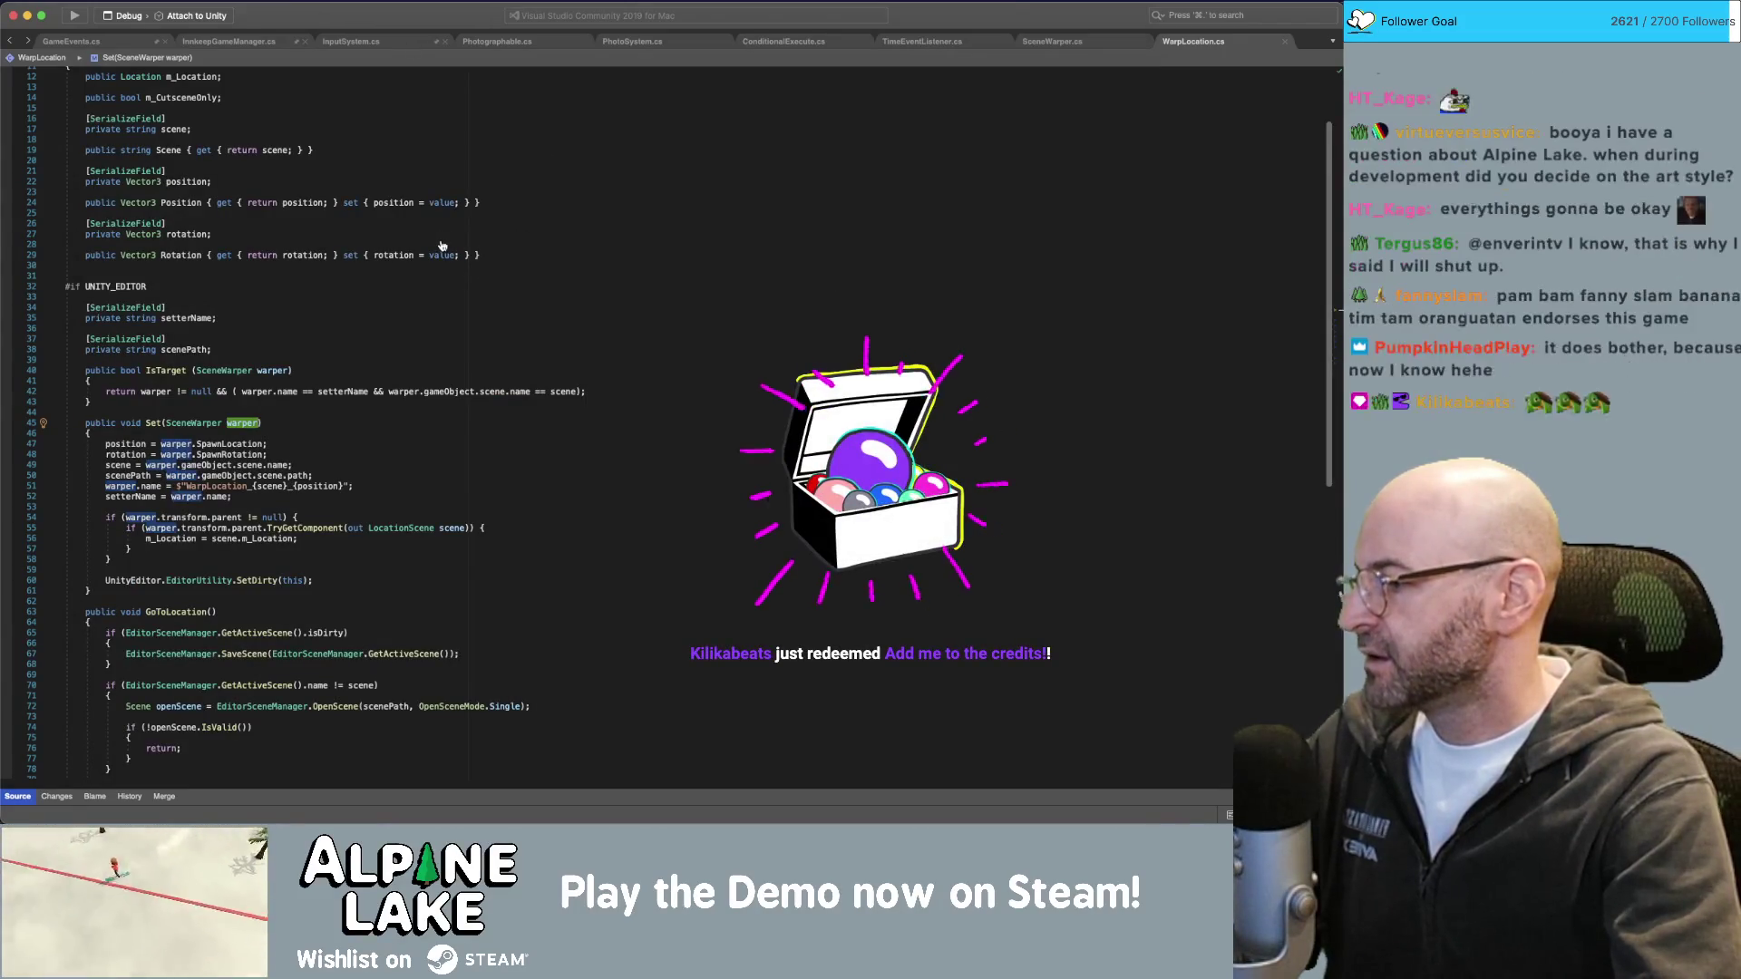
key("super+Tab")
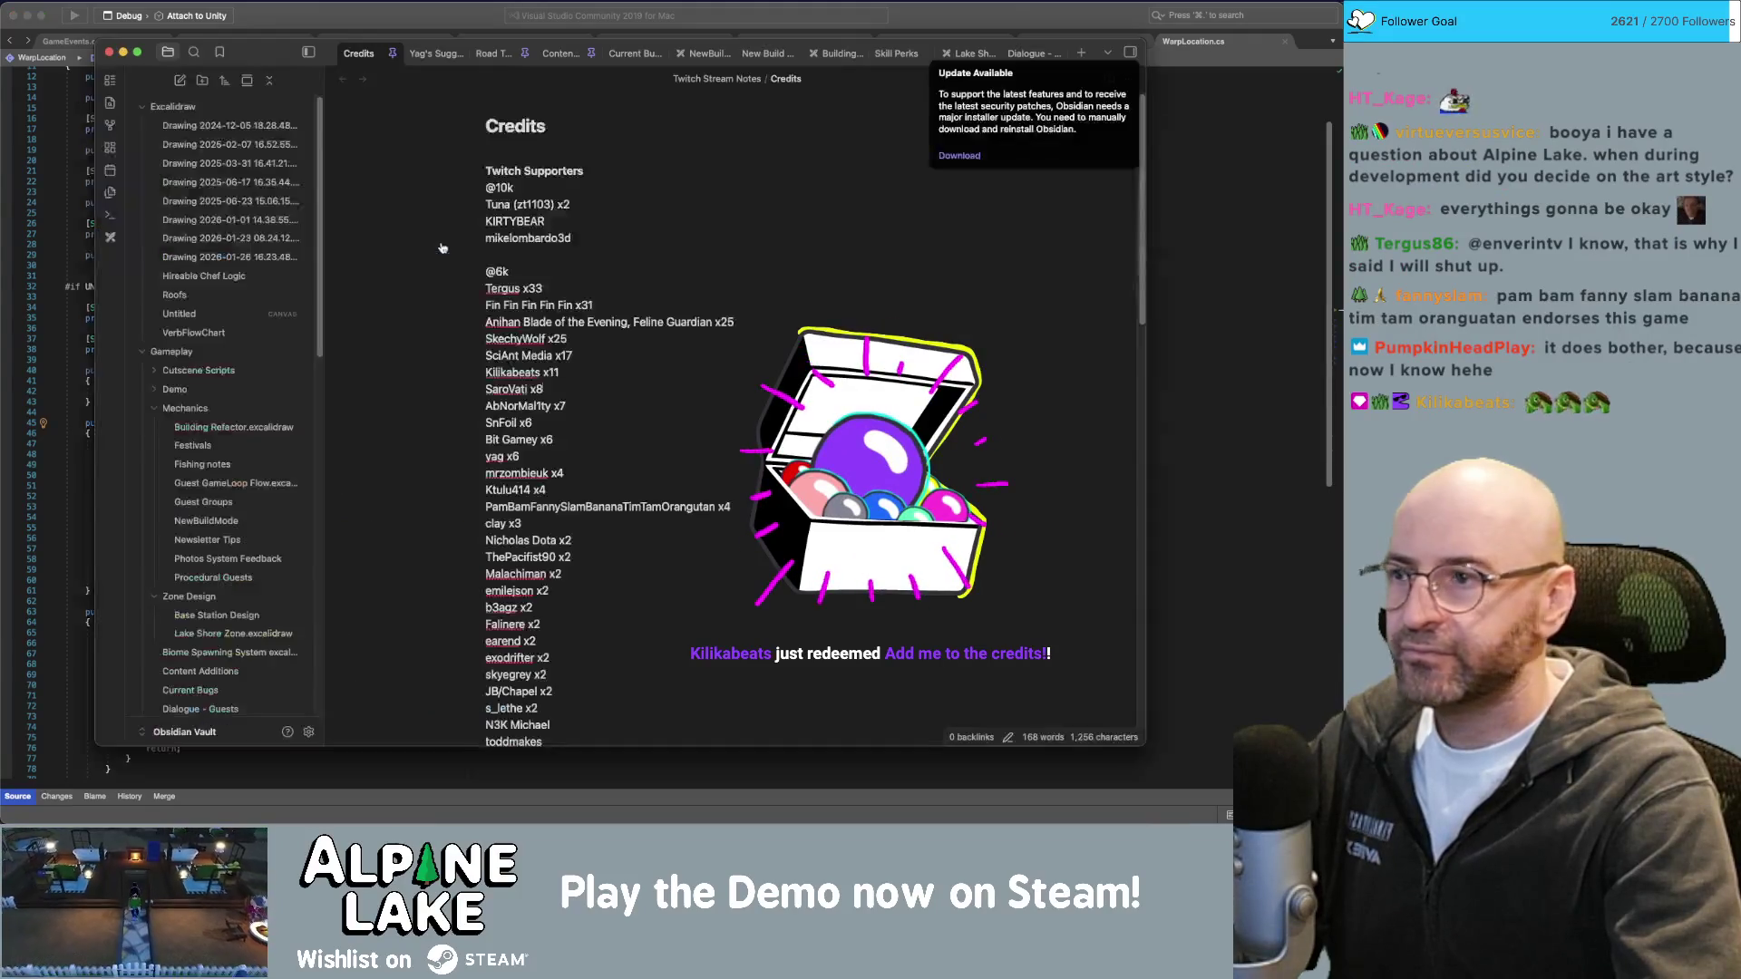
left_click(634, 368)
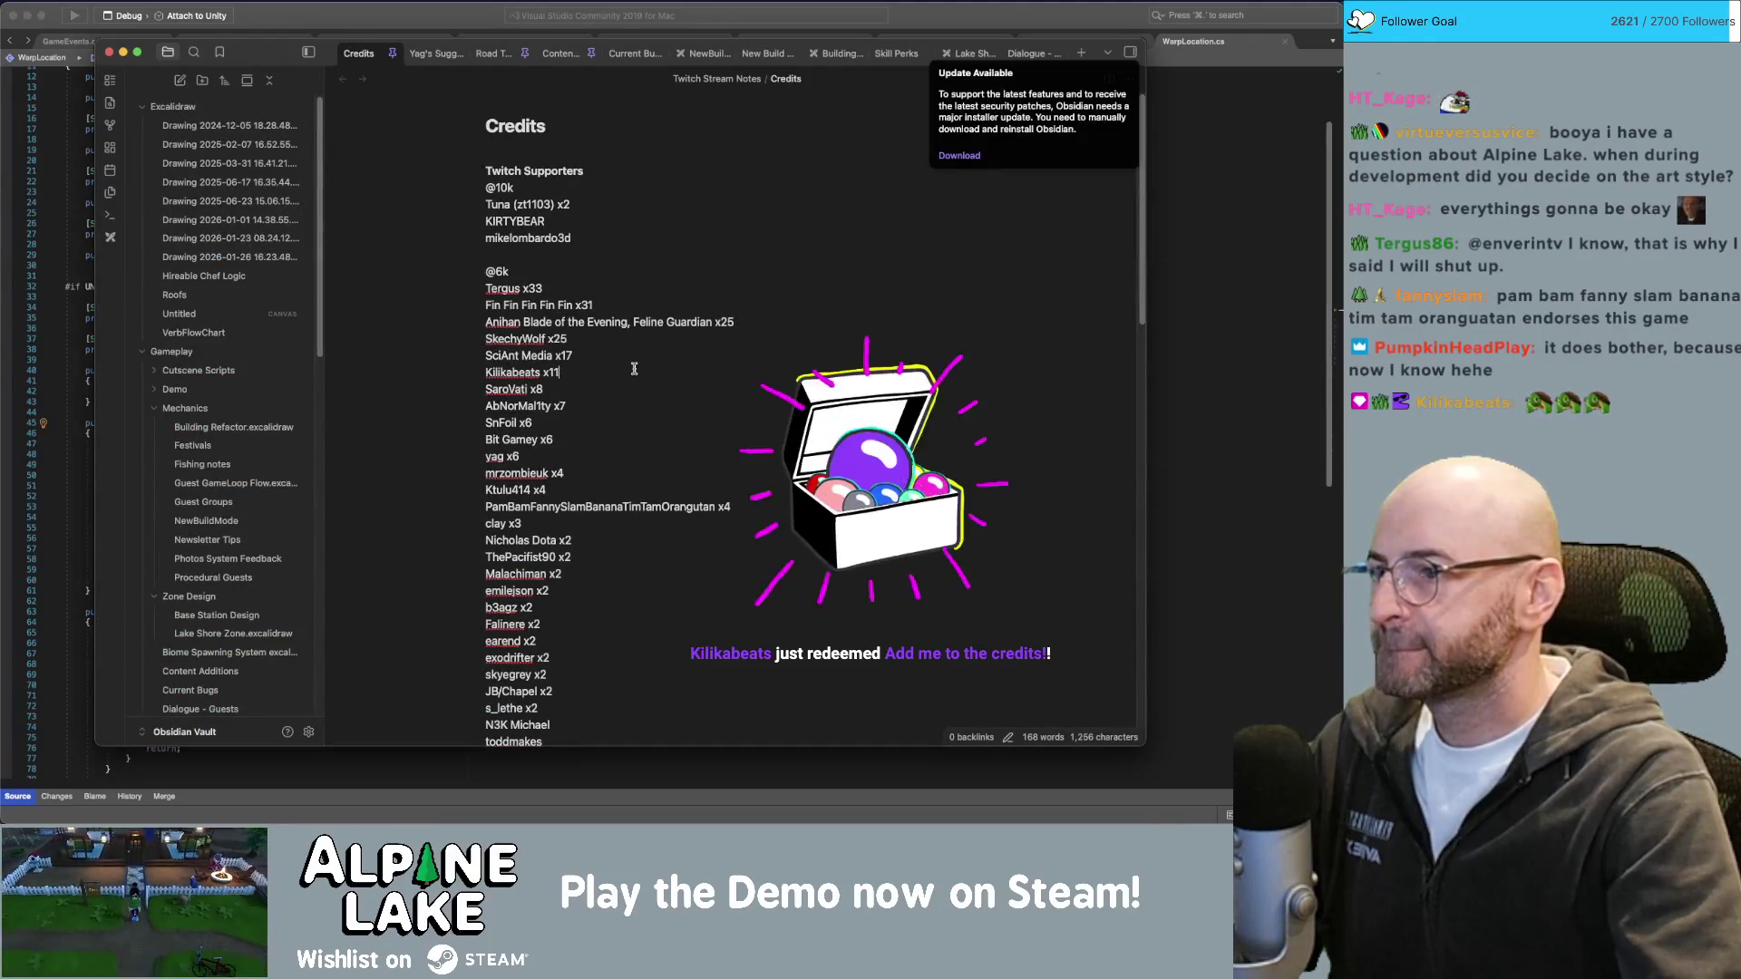
key("BackSpace")
type("2")
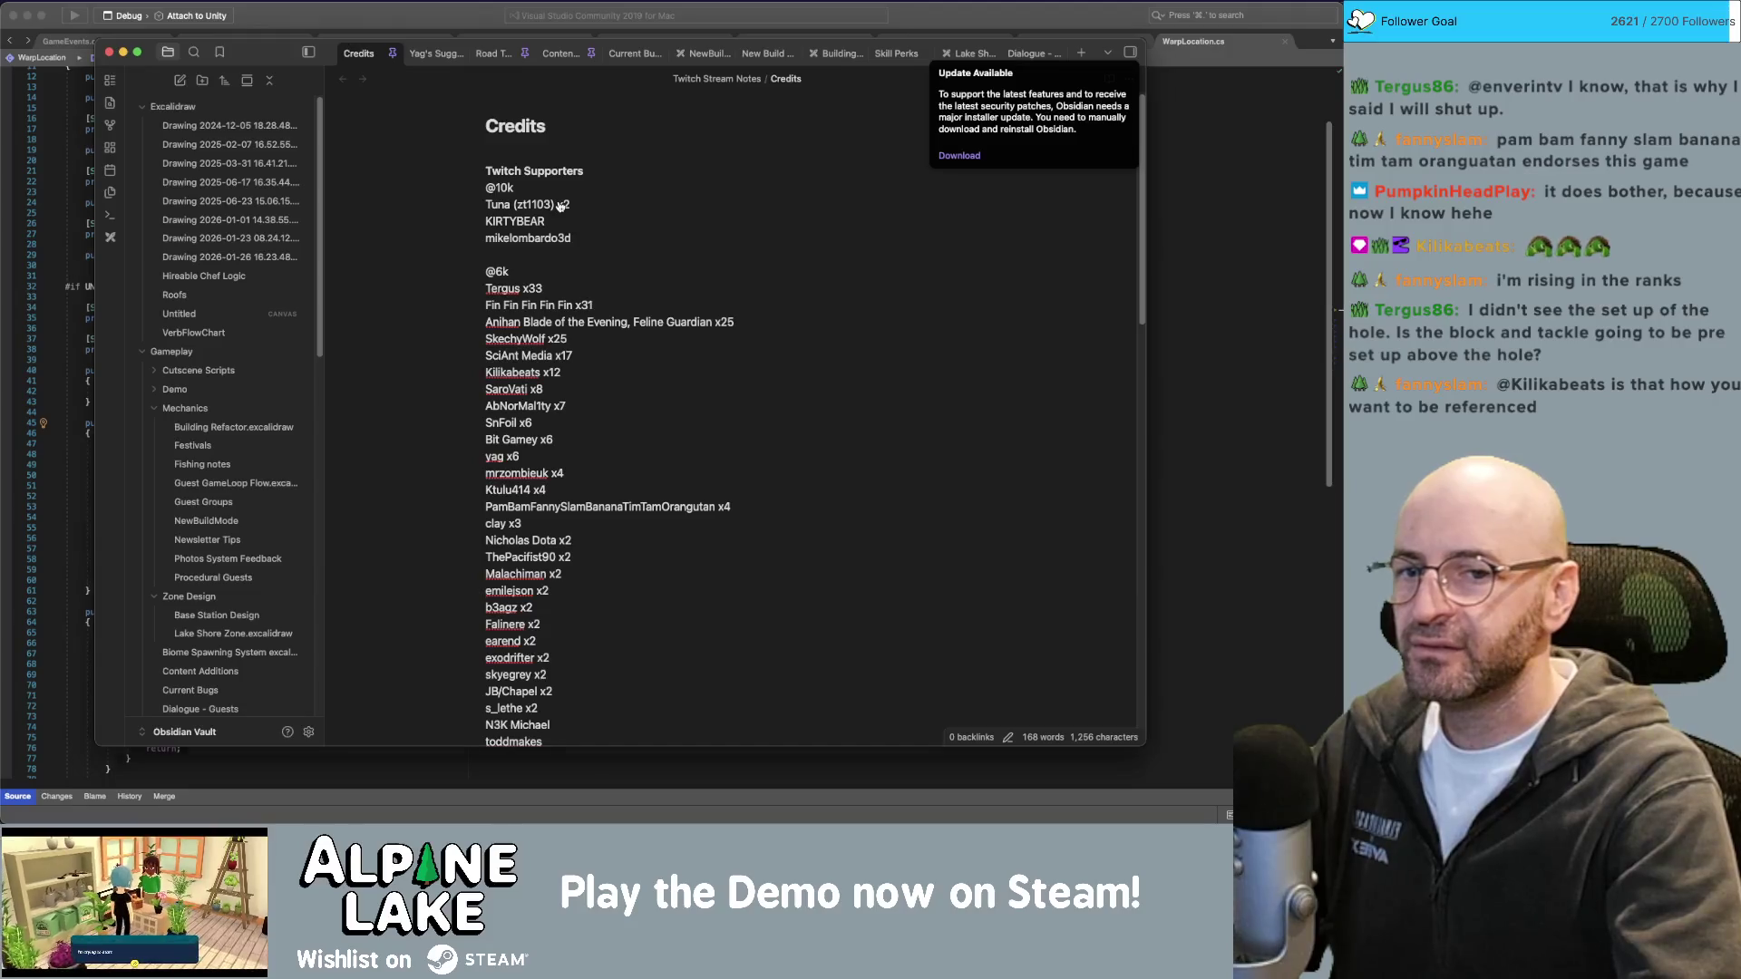
key("super+Tab")
mouse_move(641, 313)
left_mouse_down("alt")
mouse_move(631, 375)
mouse_move(605, 288)
left_mouse_up("alt")
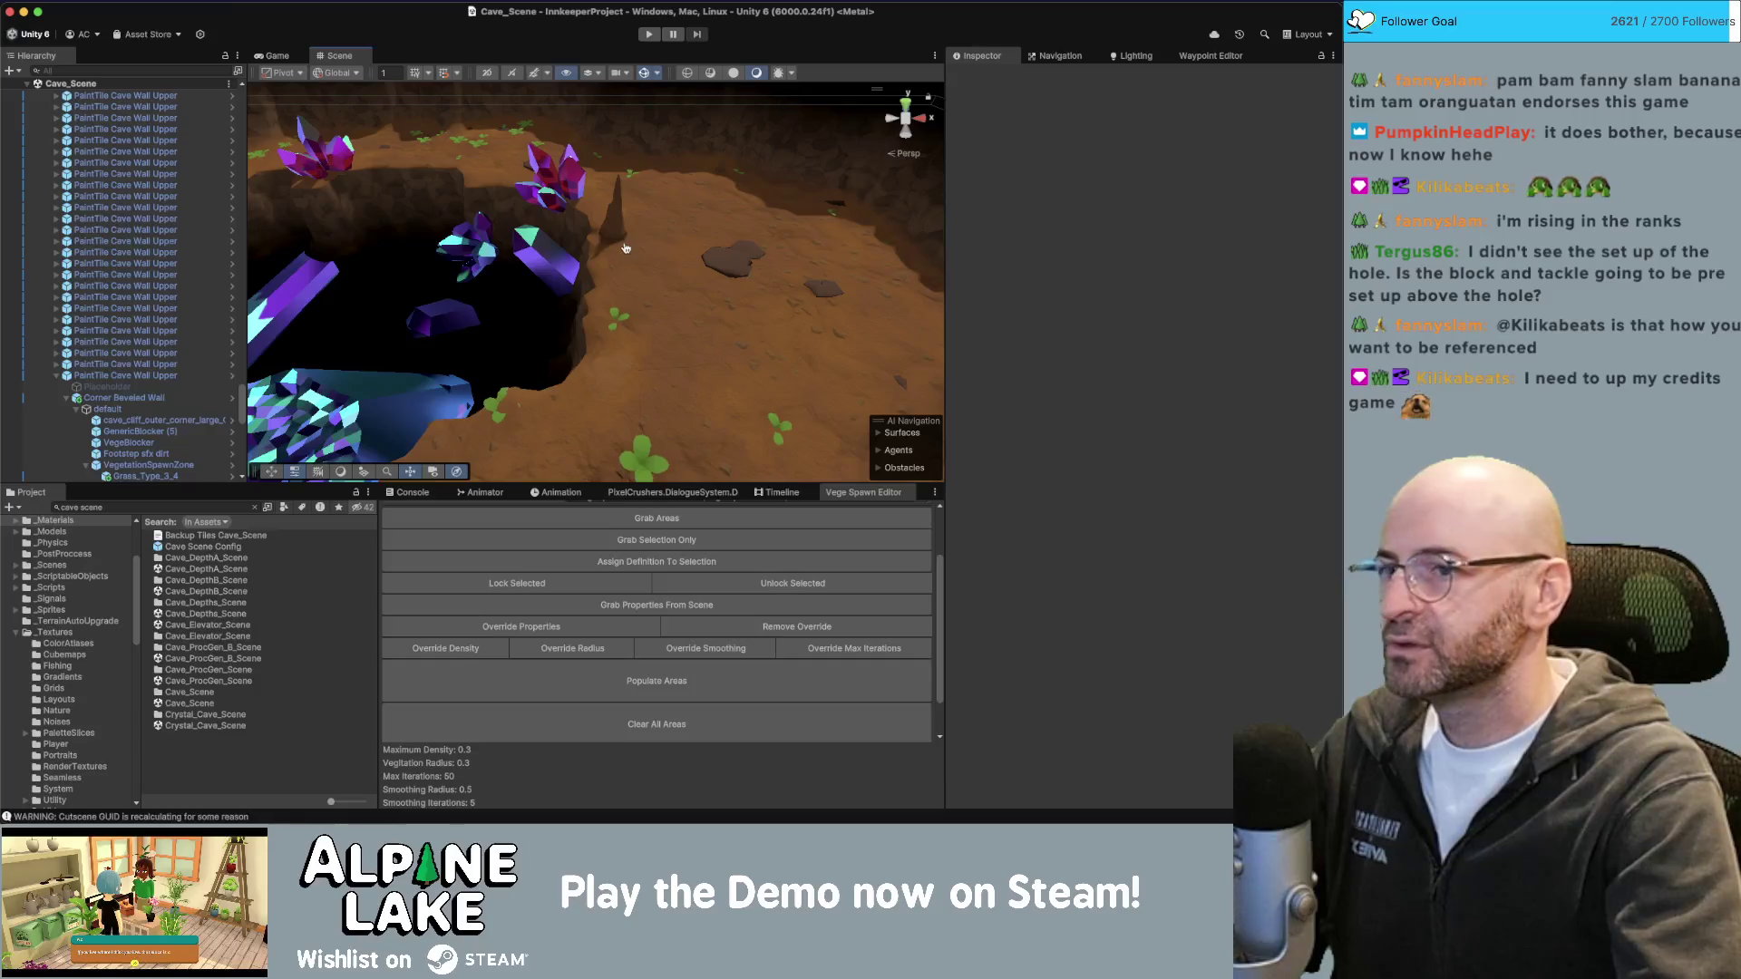
Back in Maya, show the Outliner and clear the current selection.
key("super+Tab")
left_click(636, 387)
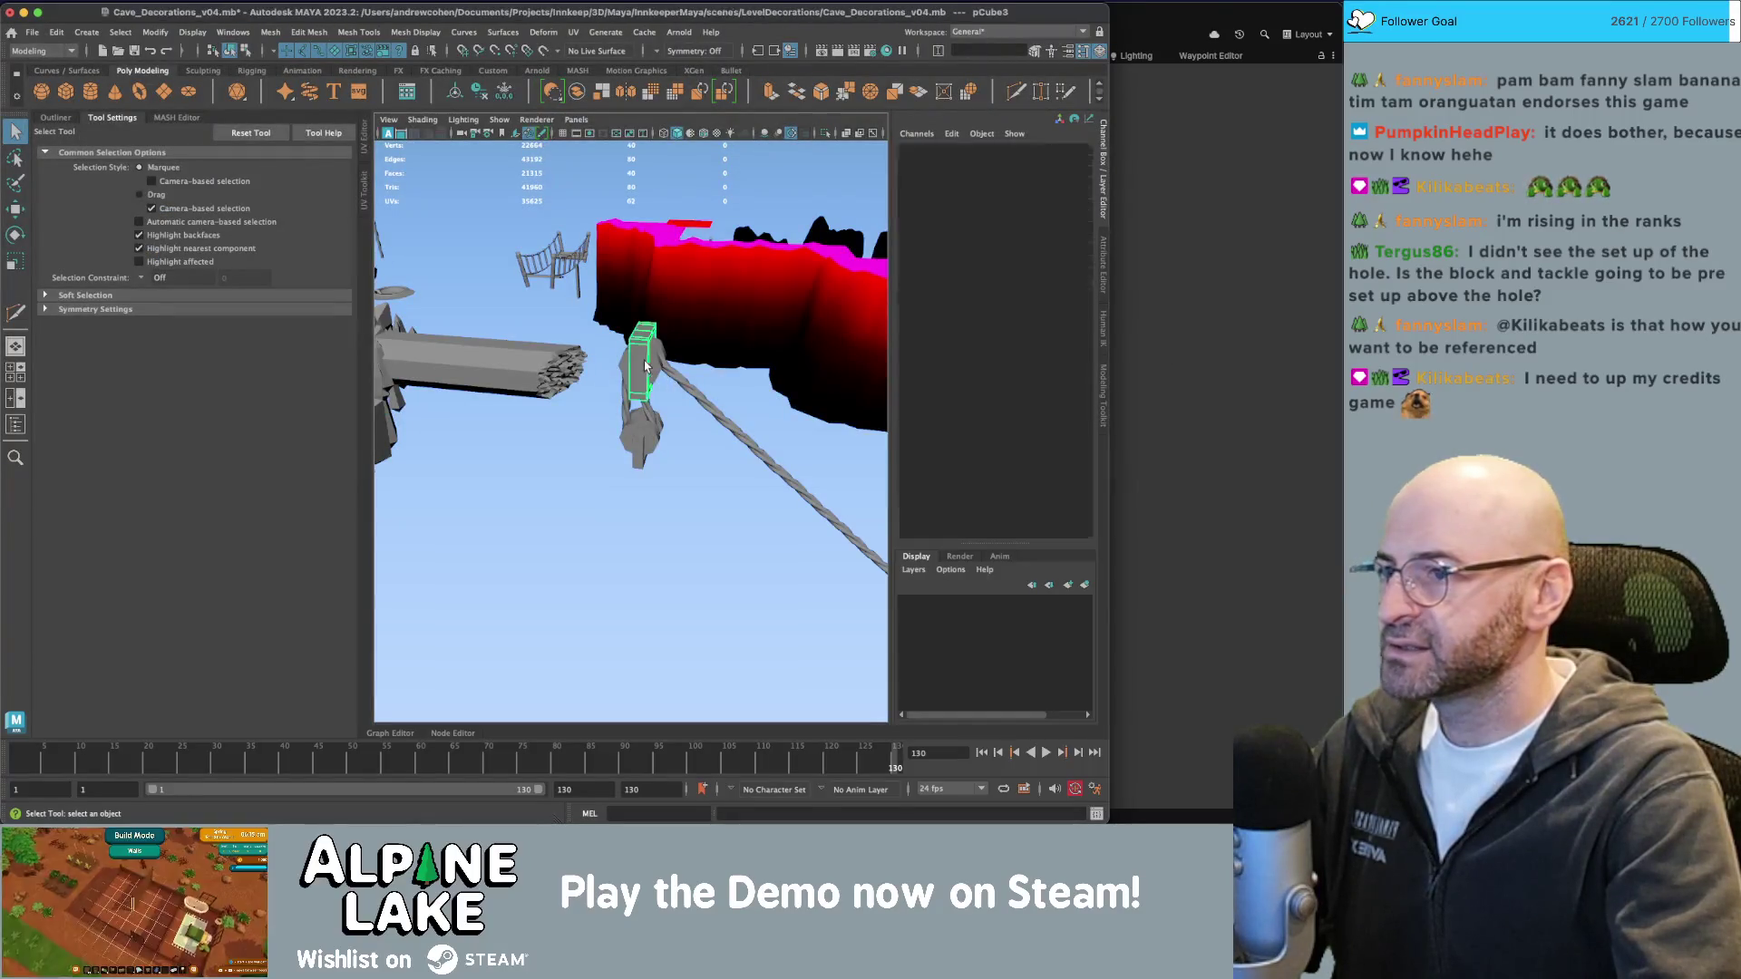
left_click(62, 118)
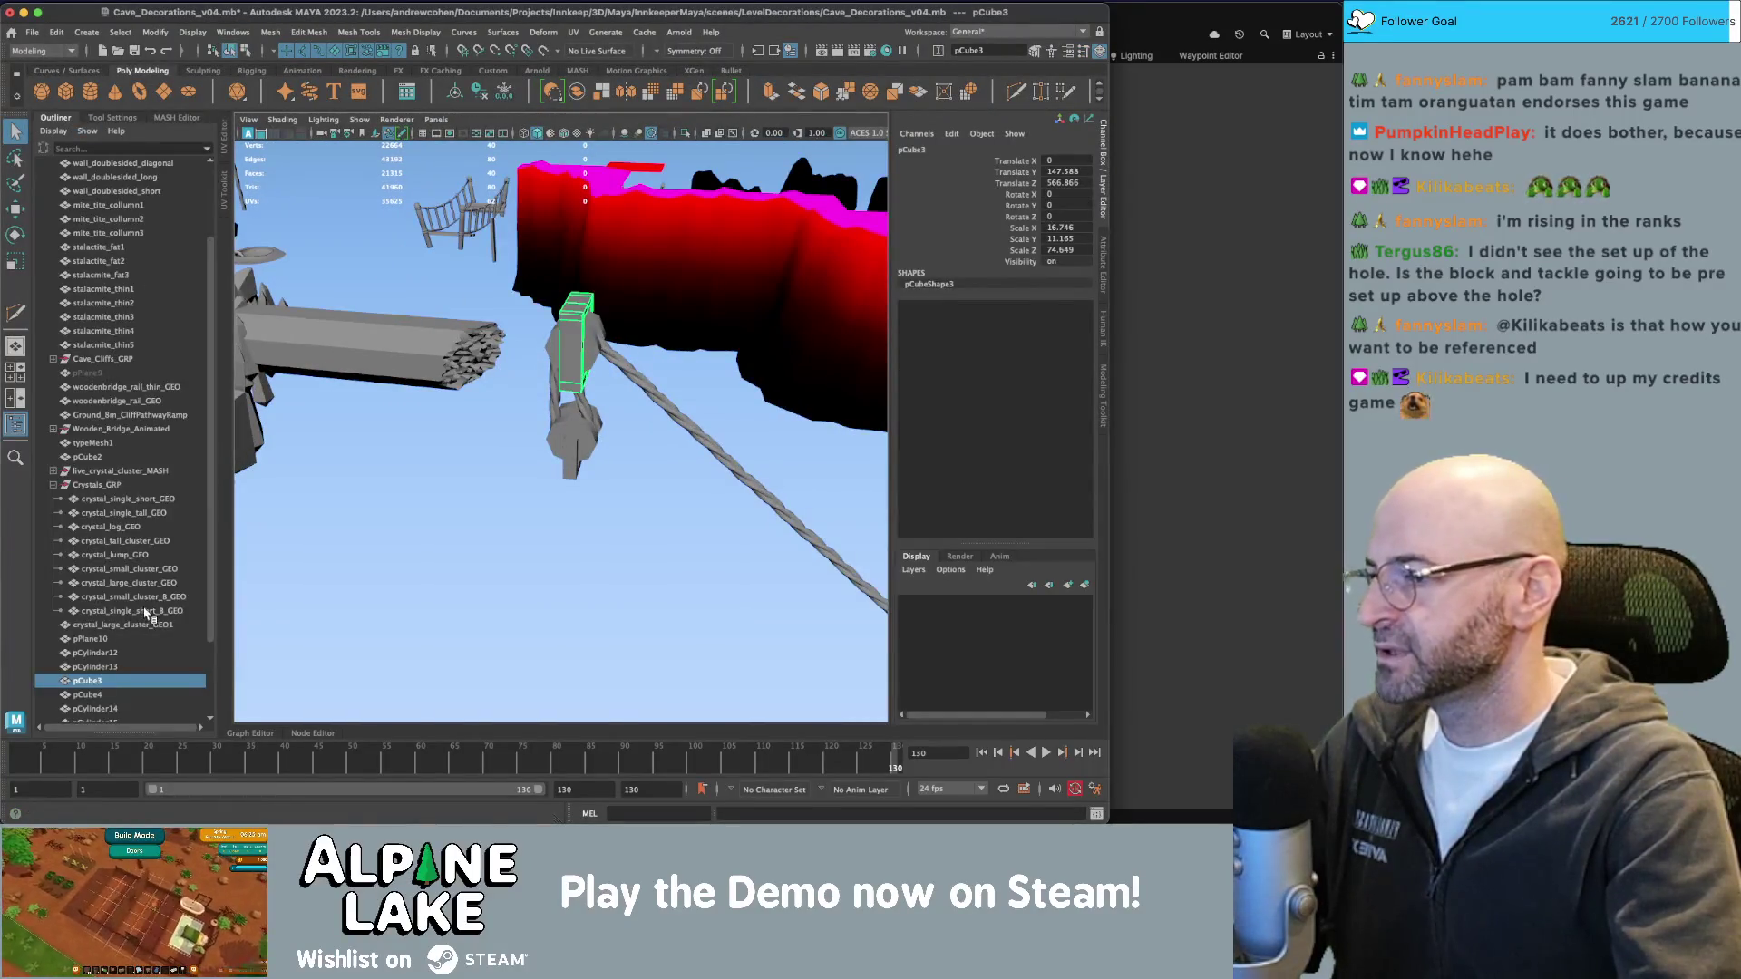
left_click_drag(626, 418, 667, 298, "alt")
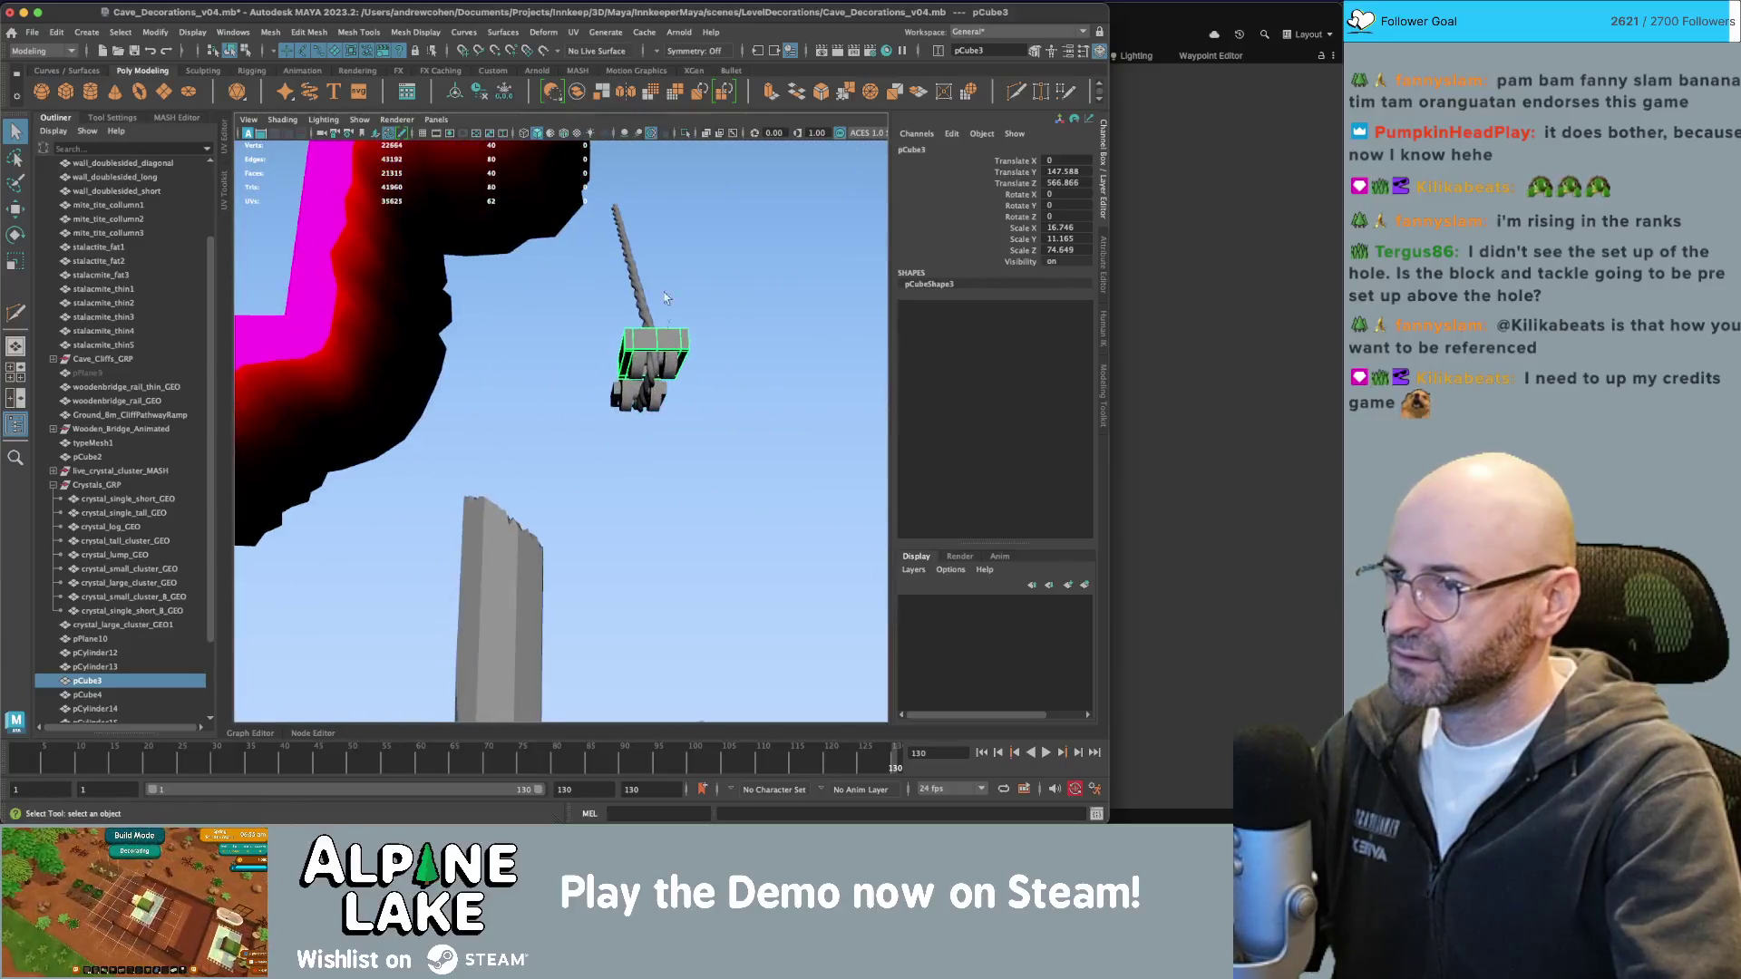
left_click(709, 458)
Create an empty group null1 and set its Translate Y to -200.
key("ctrl+g")
key("w")
mouse_move(731, 388)
left_mouse_down("alt")
mouse_move(405, 356)
mouse_move(526, 400)
mouse_move(632, 383)
mouse_move(598, 362)
mouse_move(617, 344)
left_mouse_up("alt")
scroll(622, 335, "up", 5)
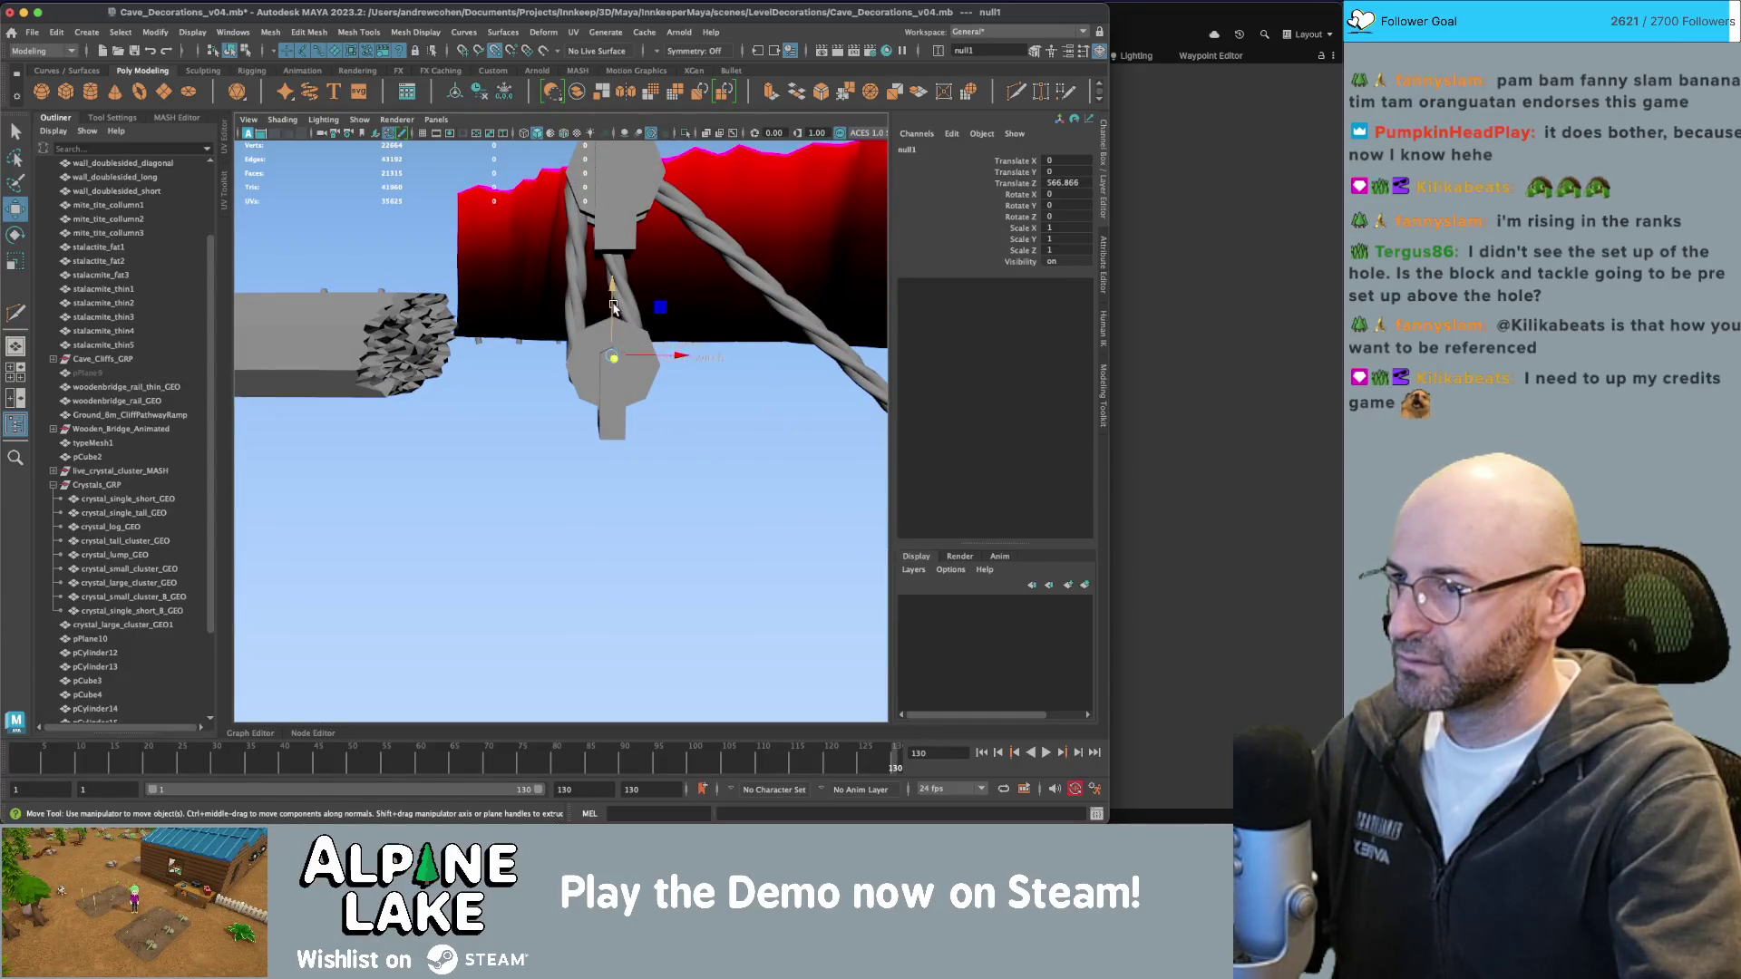
mouse_move(614, 308)
left_mouse_down("alt")
mouse_move(589, 573)
mouse_move(588, 485)
left_mouse_up("alt")
type("-312")
key("Return")
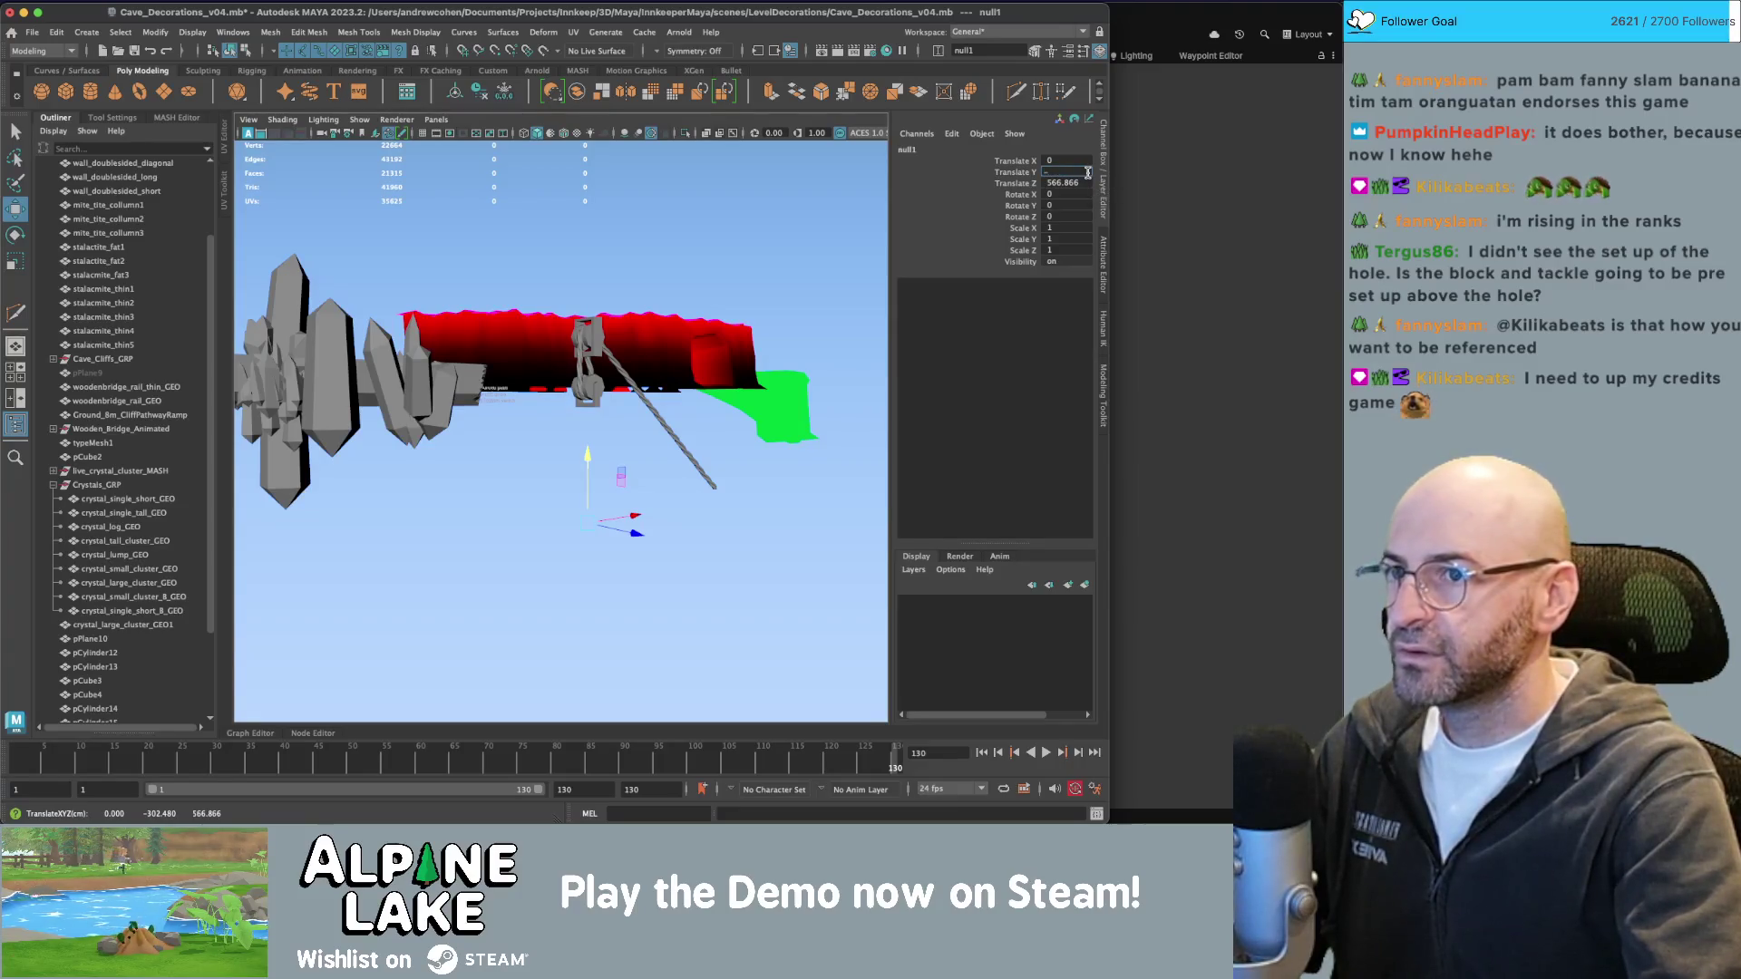
key("Return")
left_click_drag(508, 399, 309, 403, "alt")
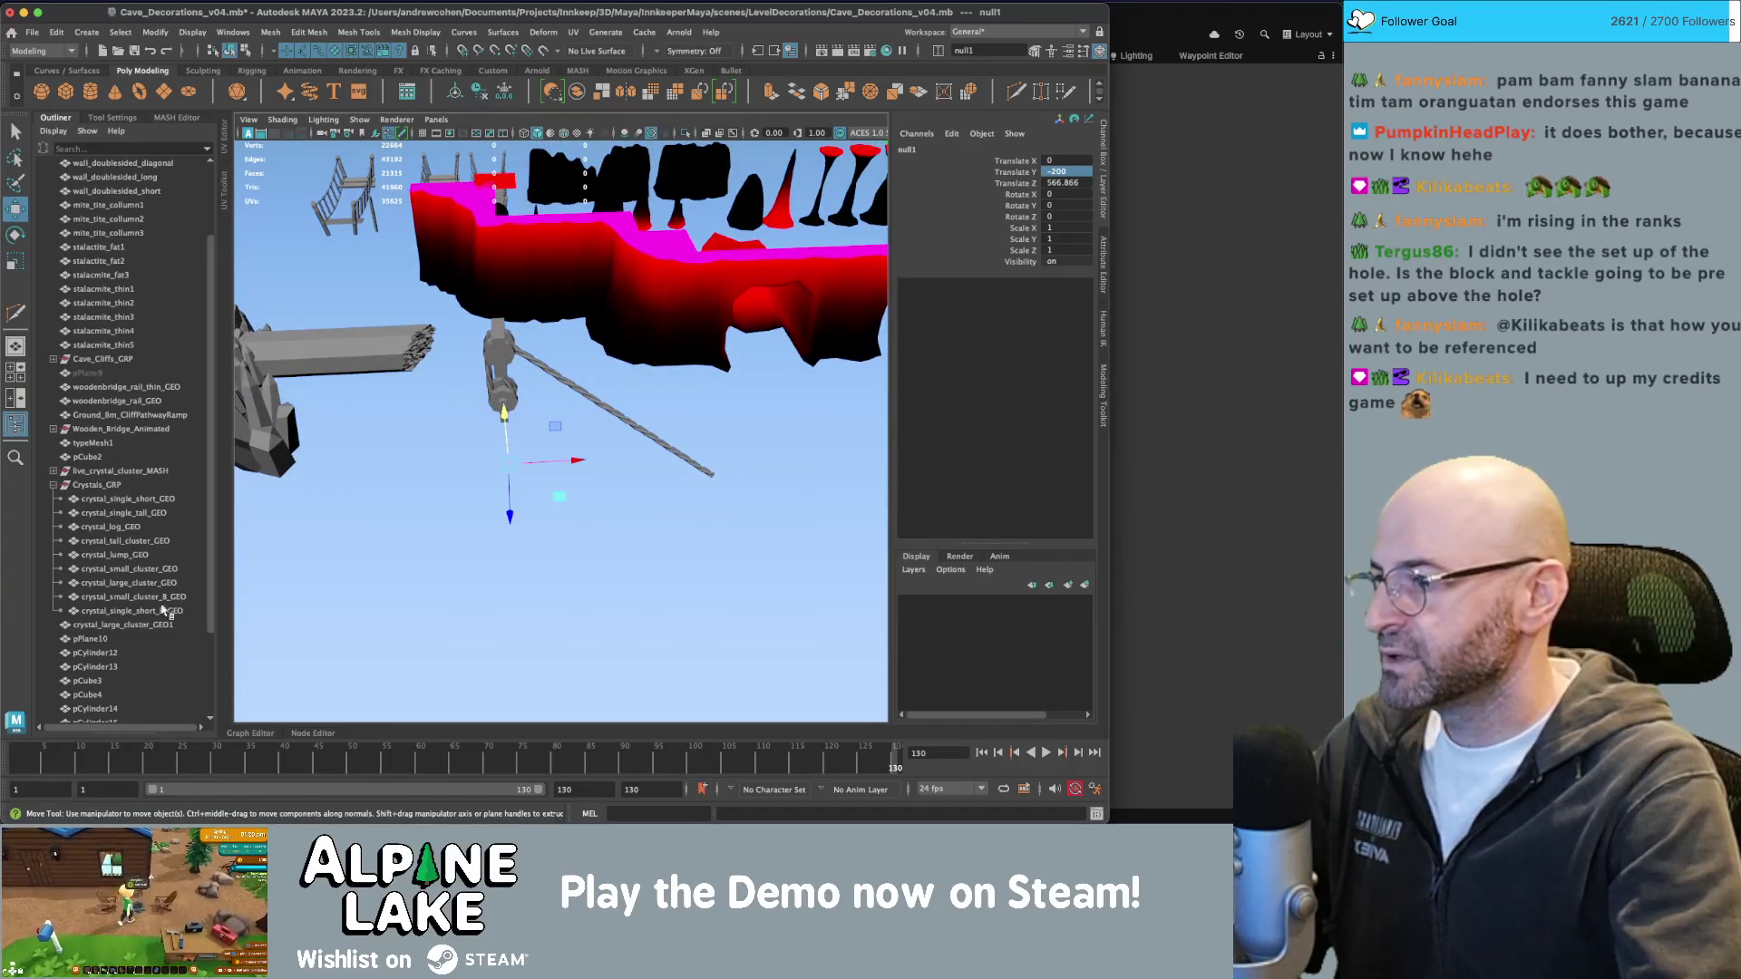
scroll(163, 610, "down", 3)
Parent pCylinder12–16, pCube3 and pCube4 under null1 in the Outliner.
key("q")
left_click_drag(540, 378, 554, 334, "alt")
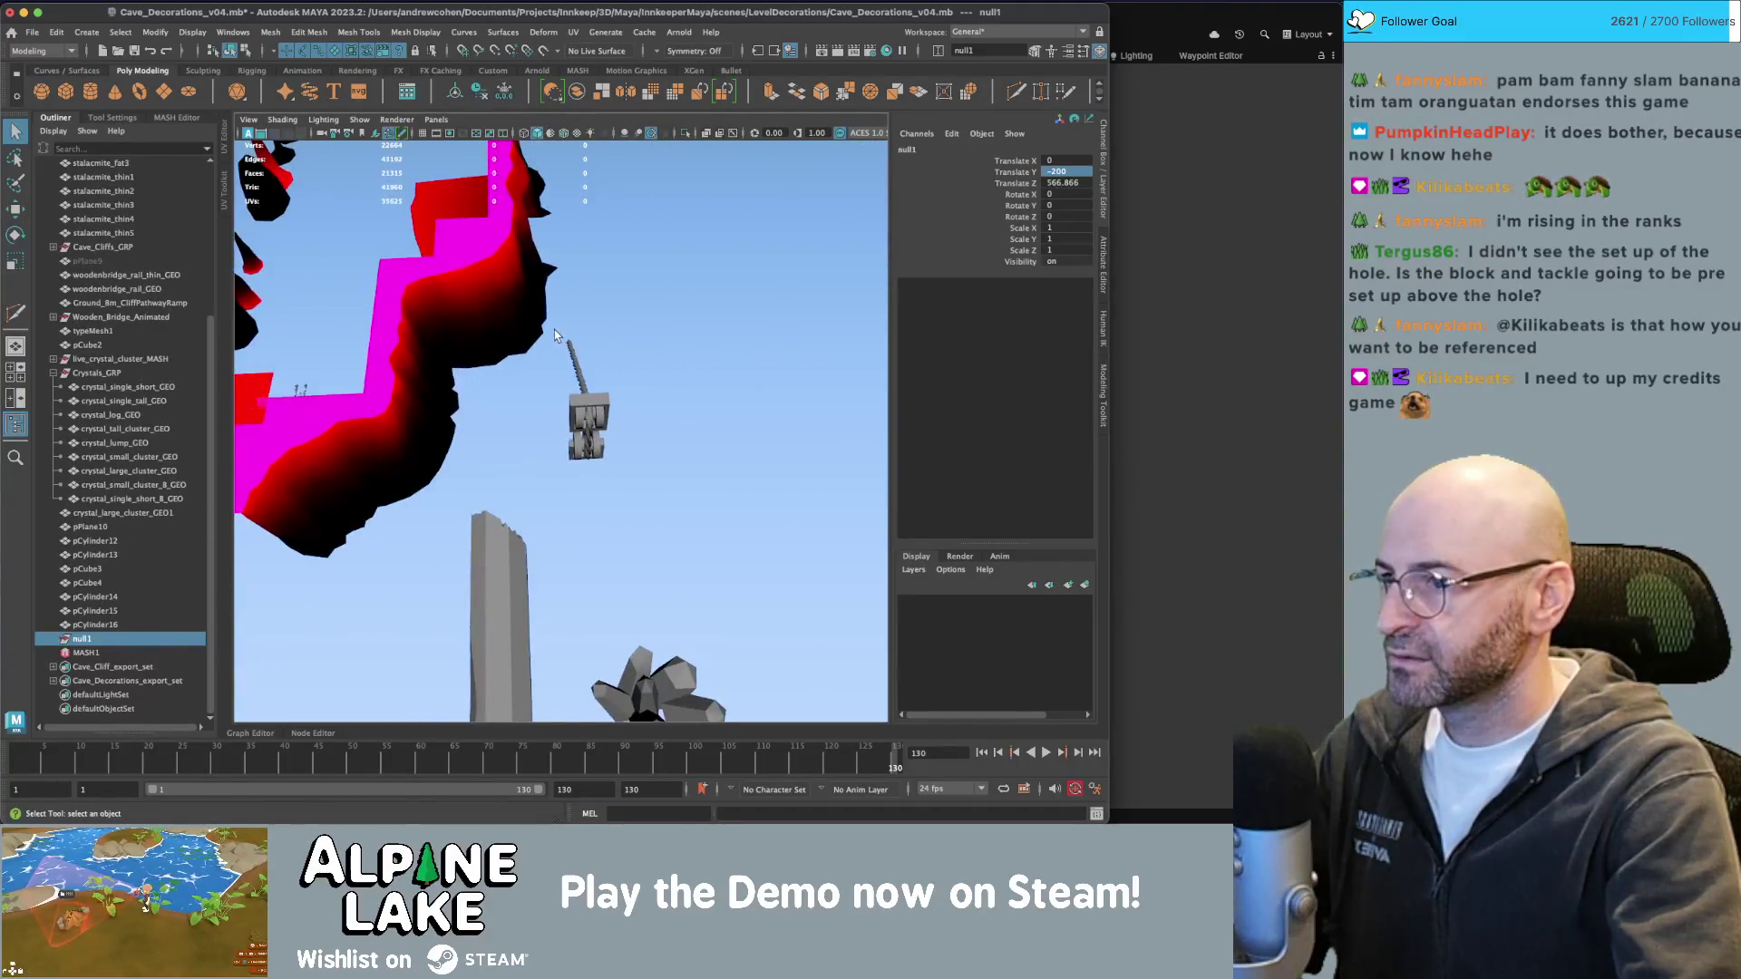
left_click_drag(95, 541, 95, 625)
middle_click_drag(113, 602, 87, 638)
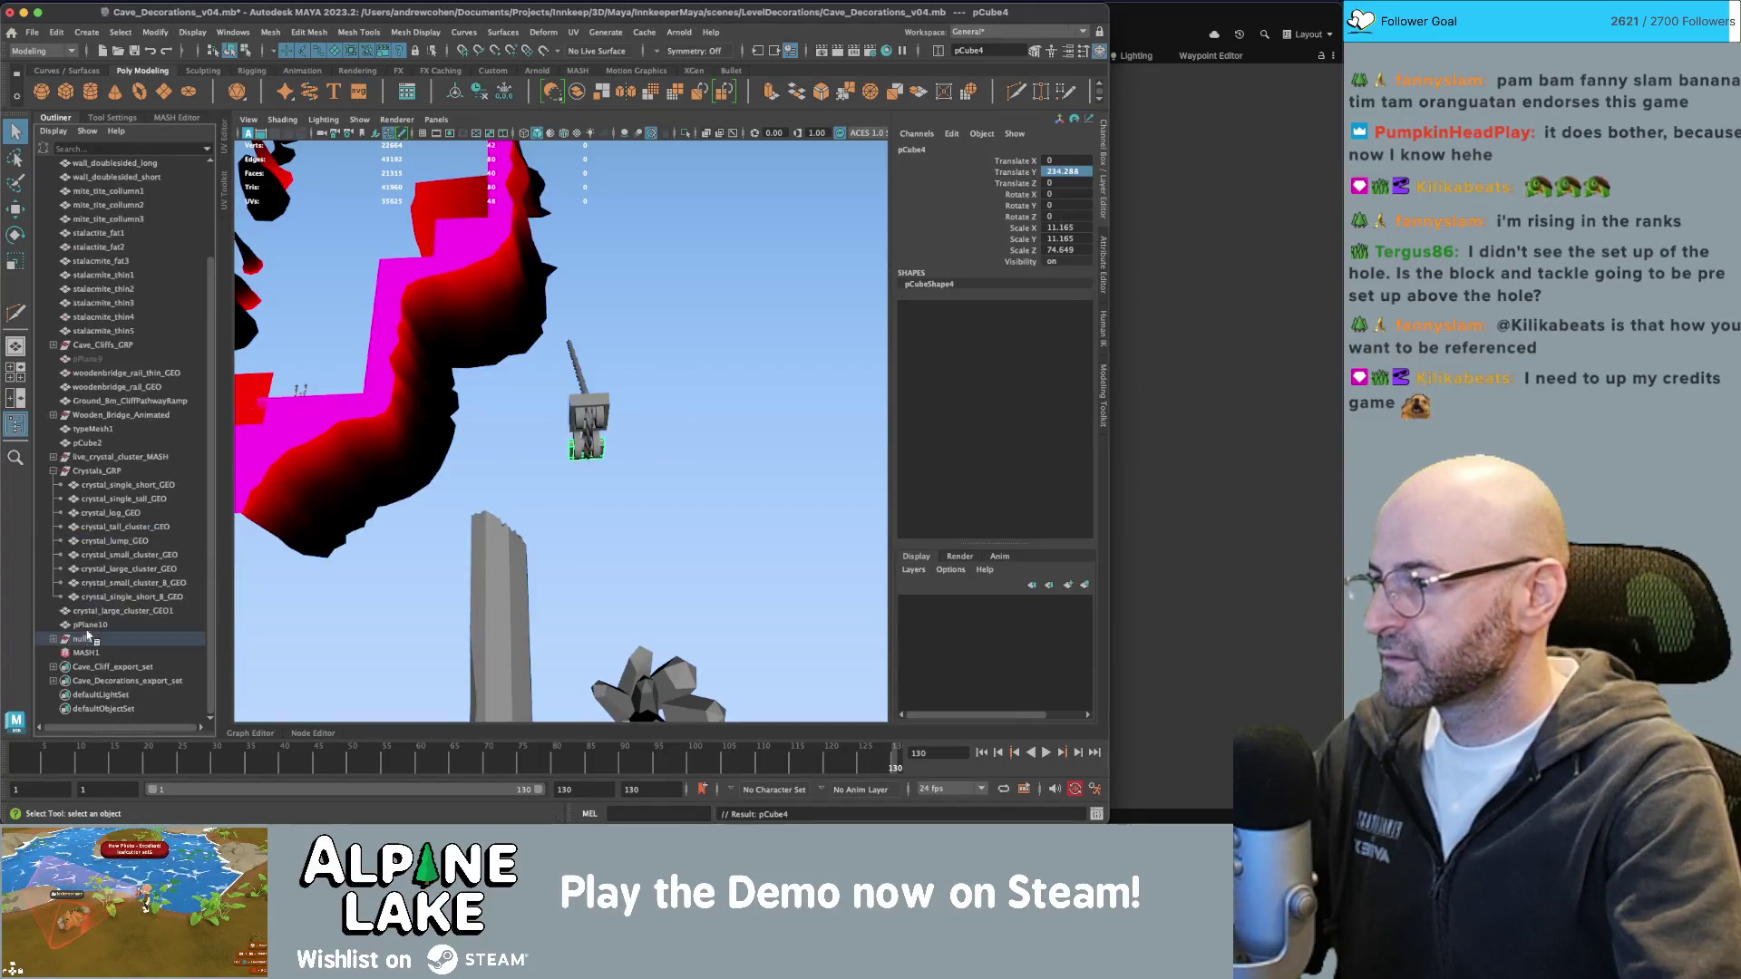
Rename null1 to pulley_system_GRP and save the scene.
double_click(84, 640)
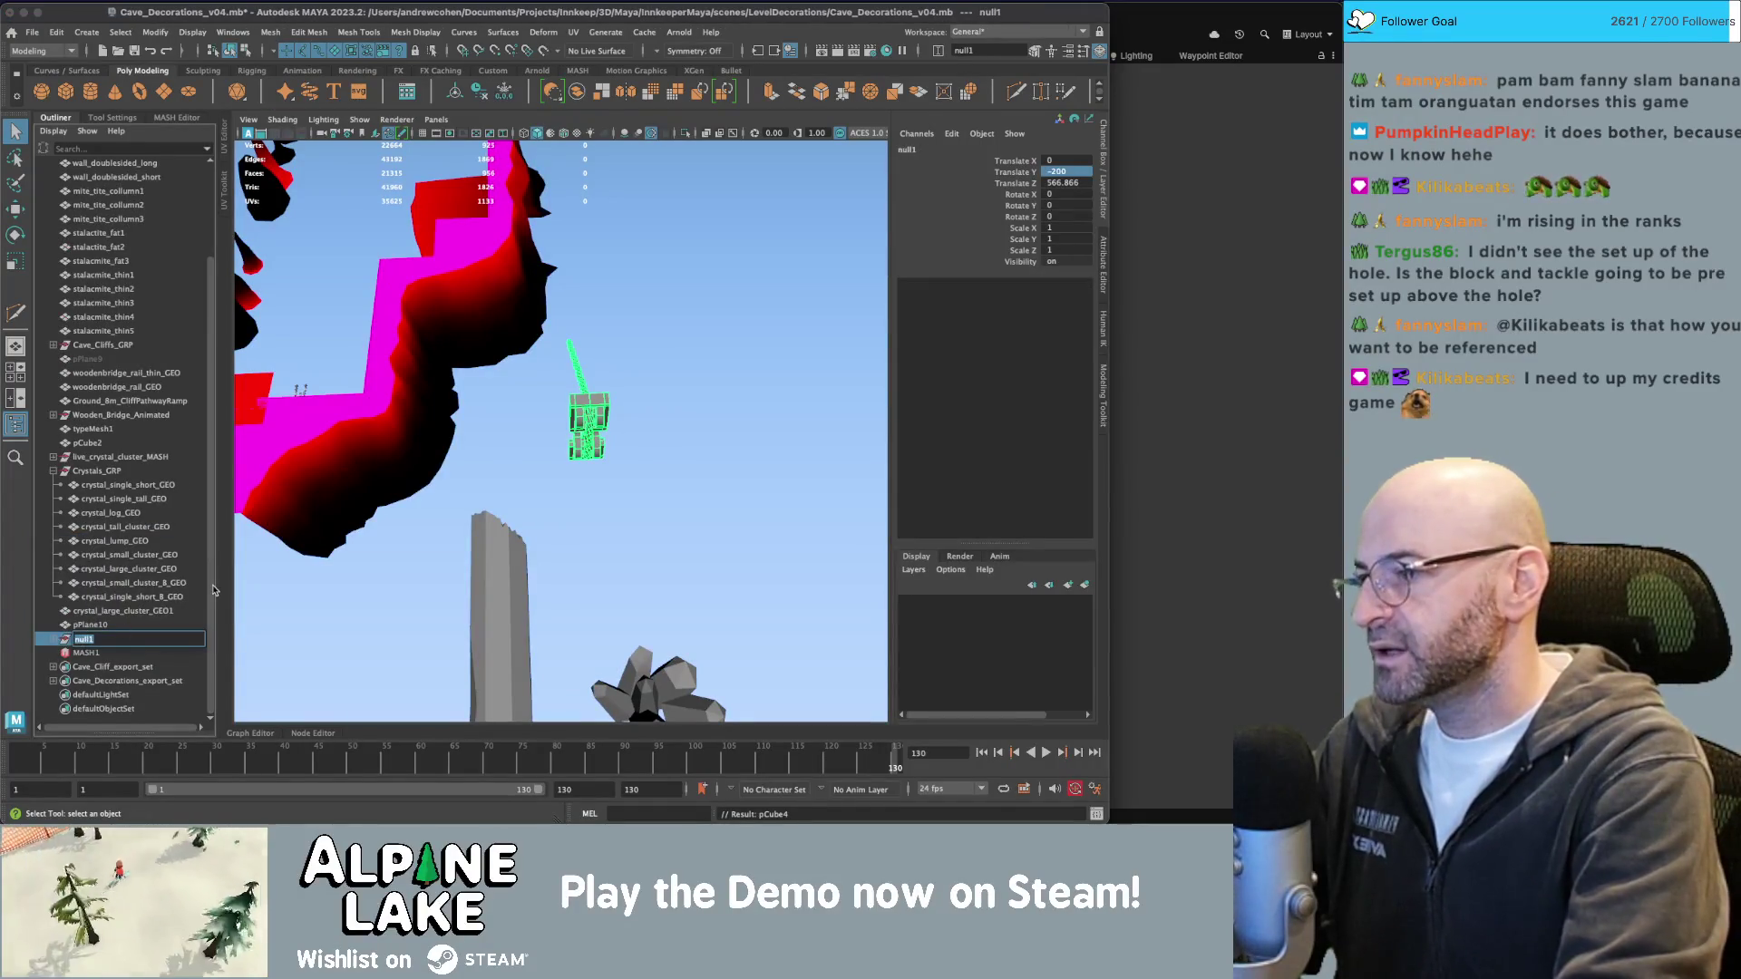
type("Pulley_system_G")
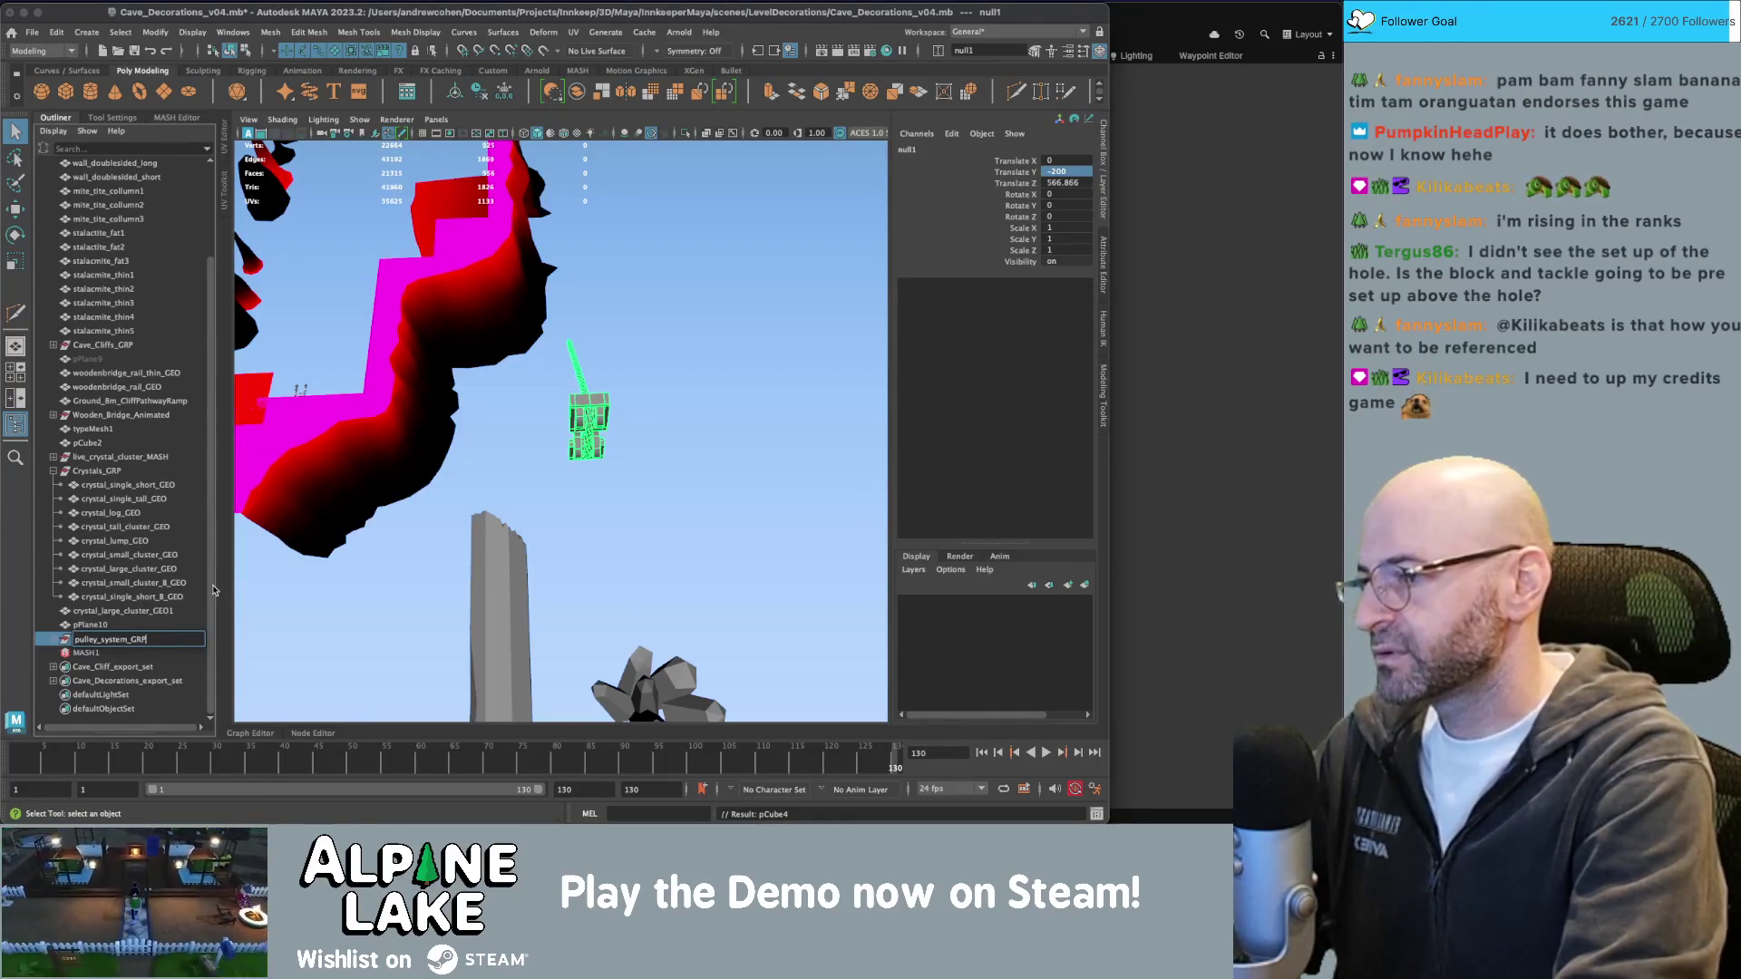
type("RP")
key("Return")
key("ctrl+s")
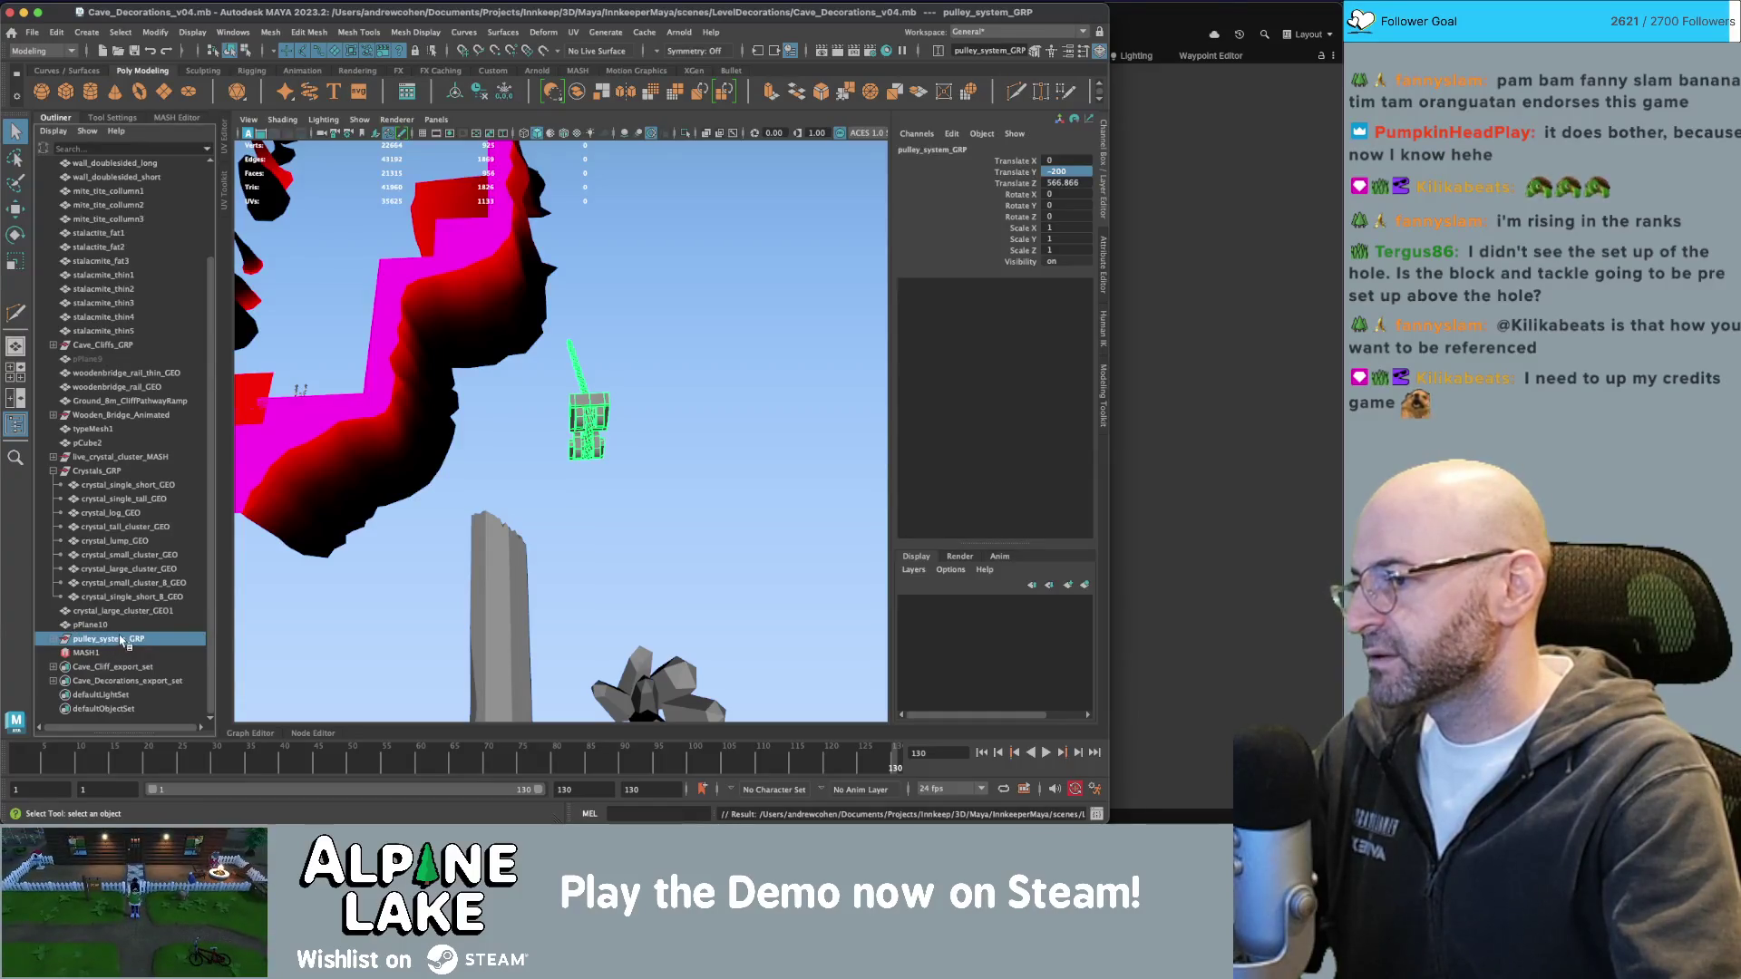
Add pulley_system_GRP to Cave_Decorations_export_set and select the set's members.
left_click(58, 639)
scroll(93, 644, "down", 3)
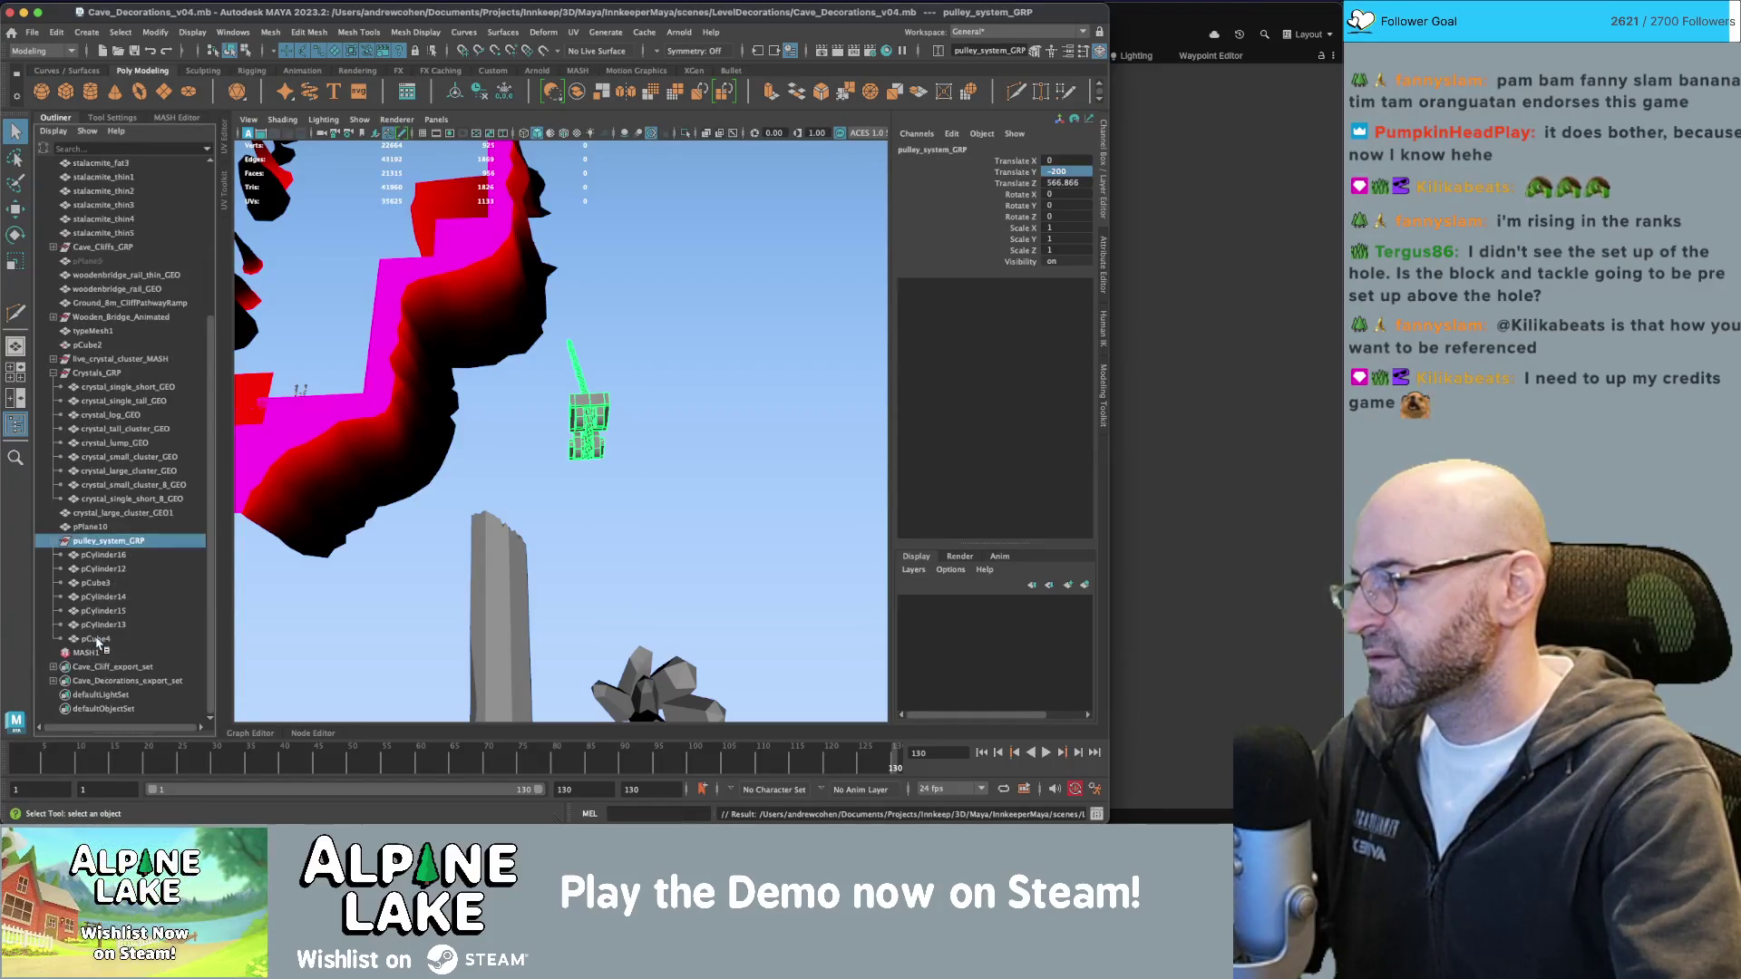
left_click_drag(107, 550, 118, 685)
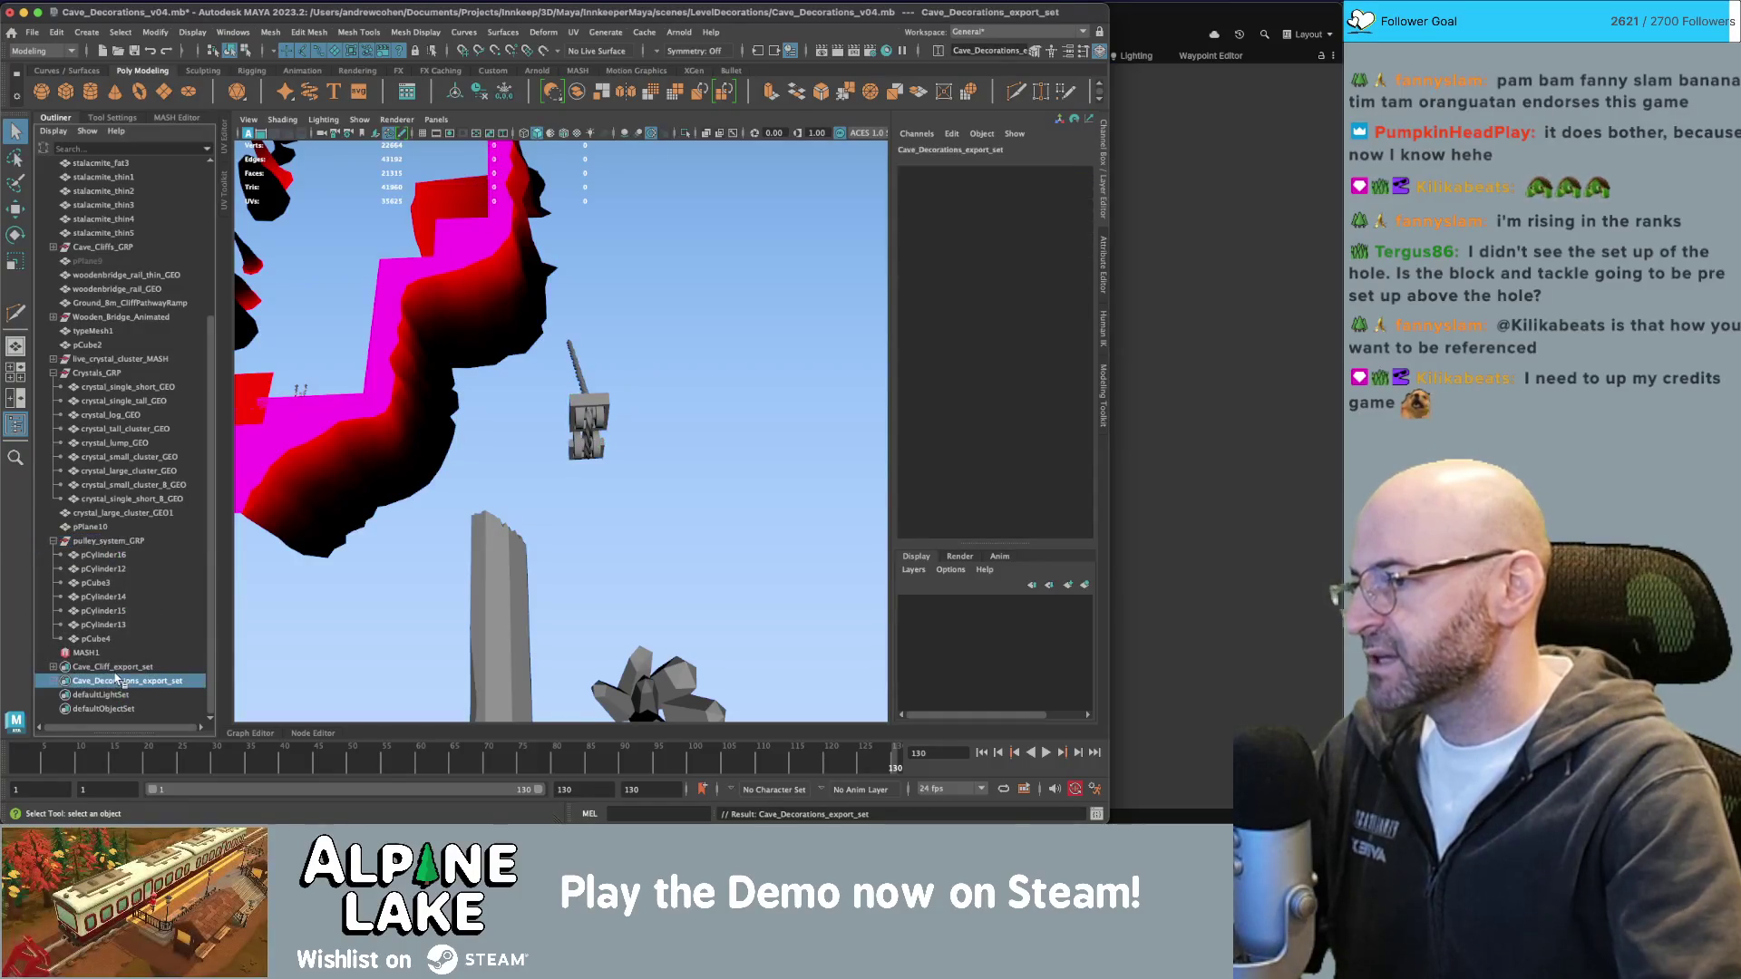
left_click(118, 685)
Export the selection with Send To Unity, overwriting Cave_Decorations.fbx in StaticDecorations.
key("ctrl+s")
left_click(32, 35)
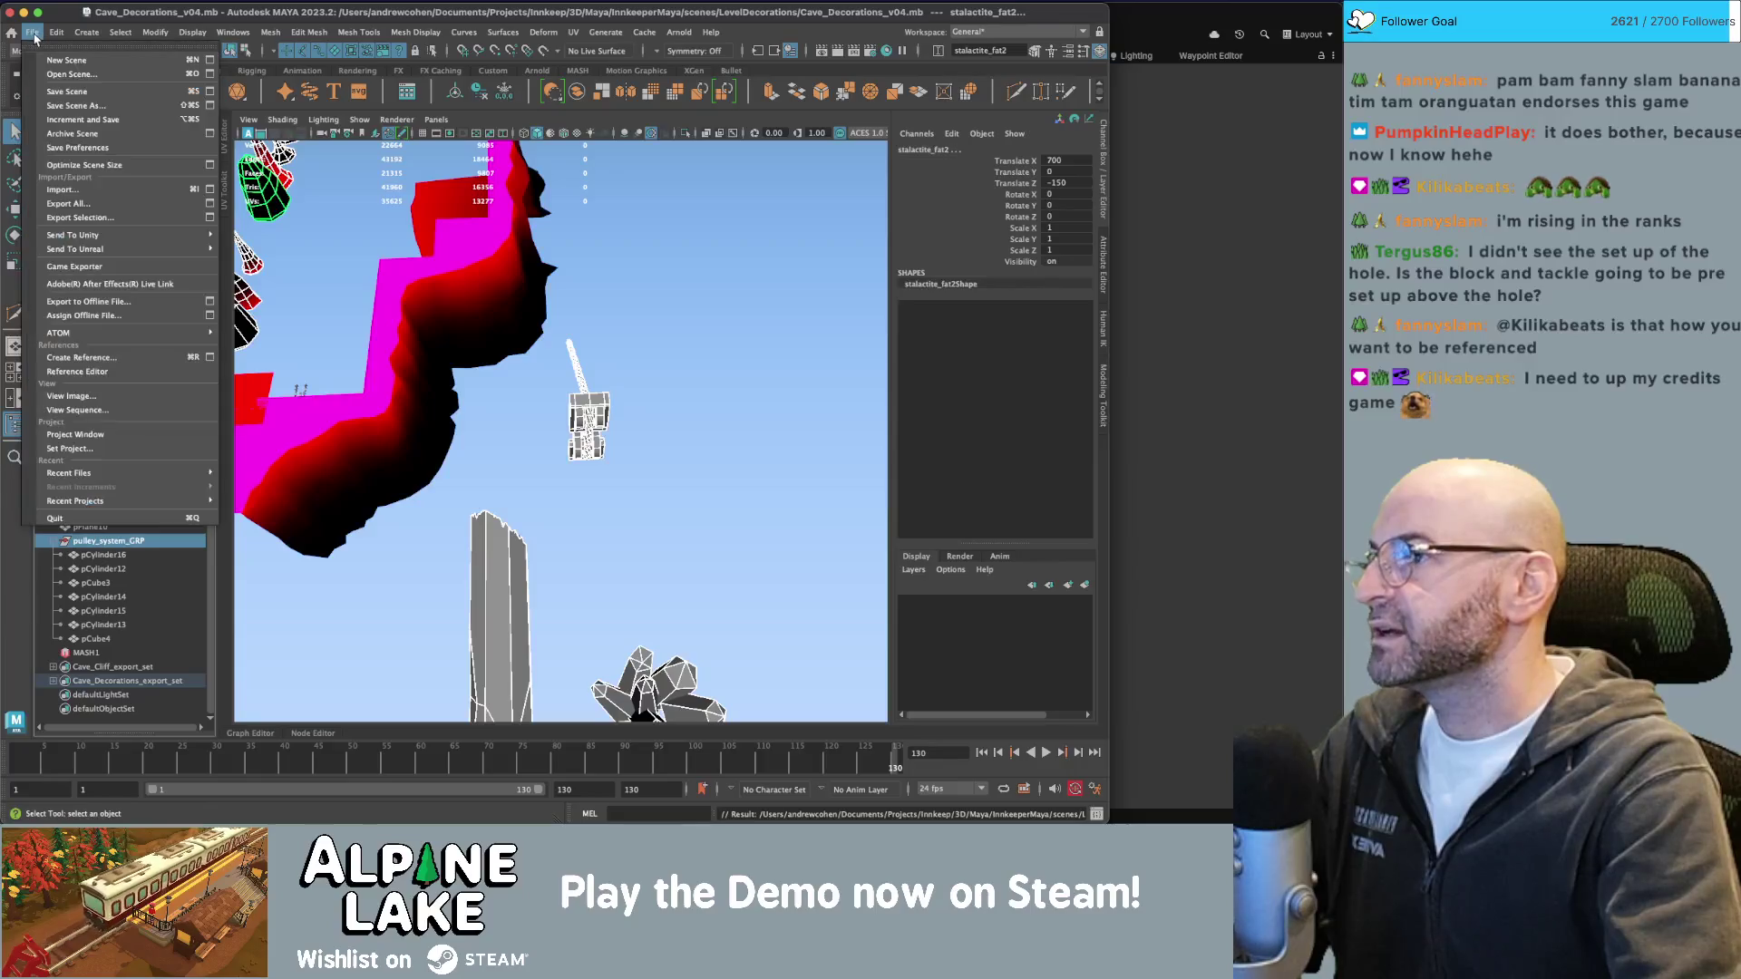
mouse_move(182, 235)
left_click(285, 258)
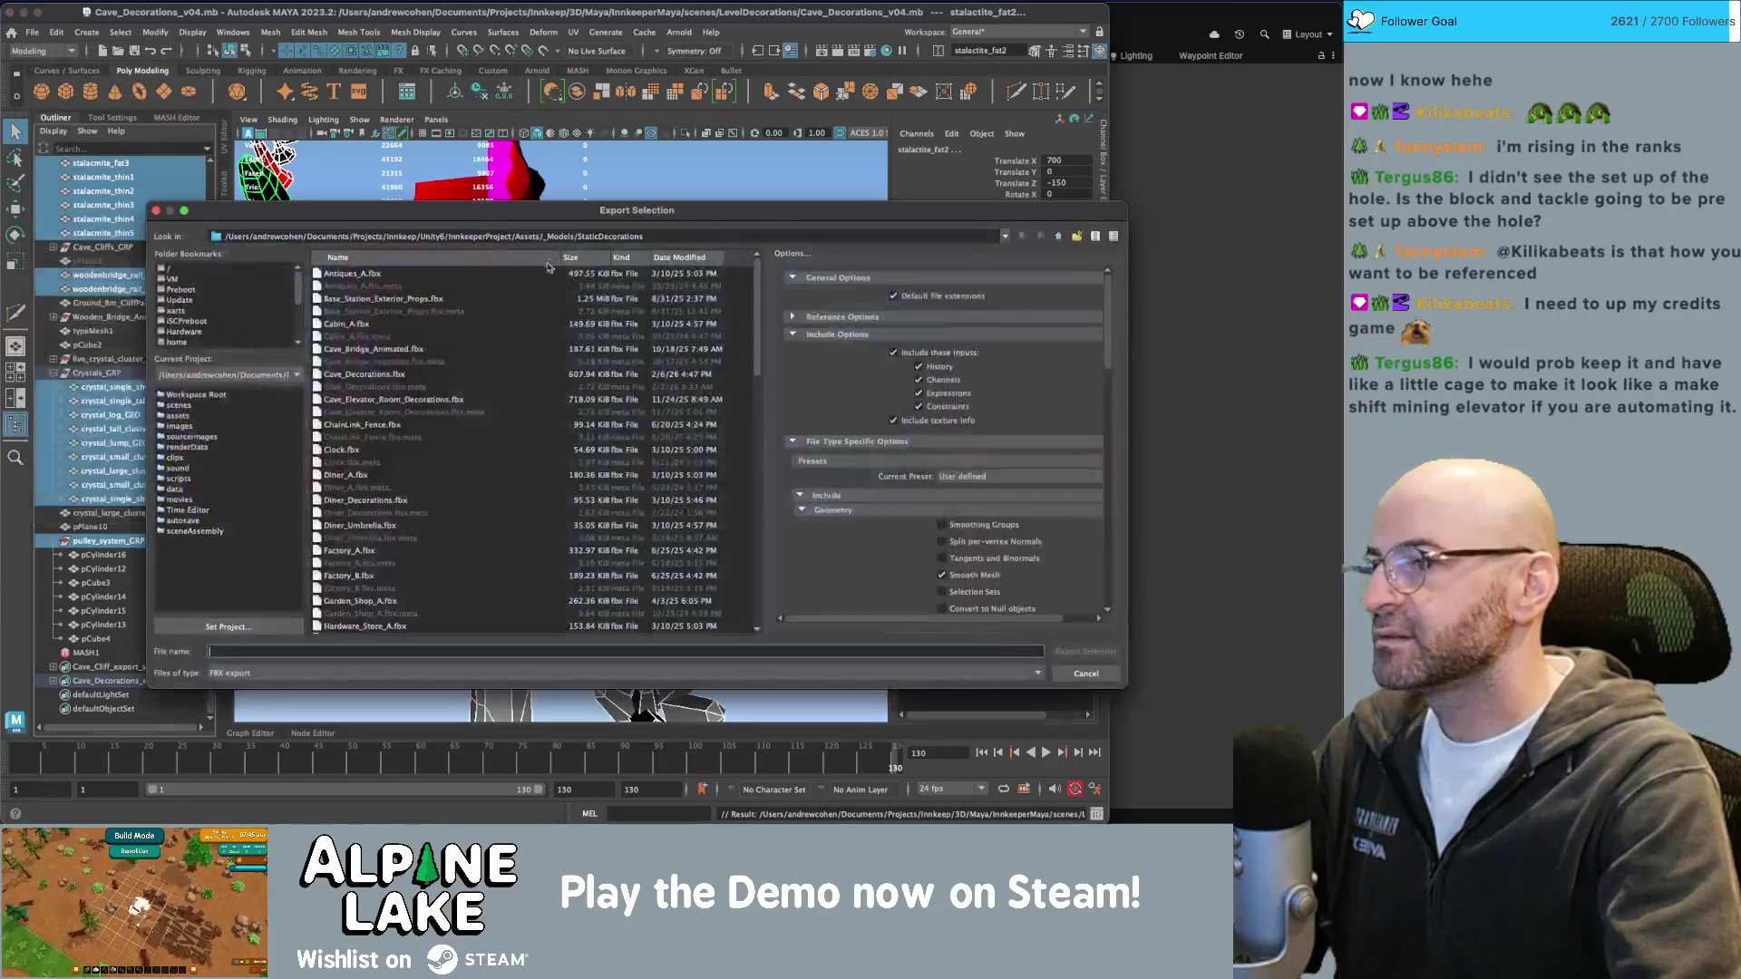
double_click(390, 375)
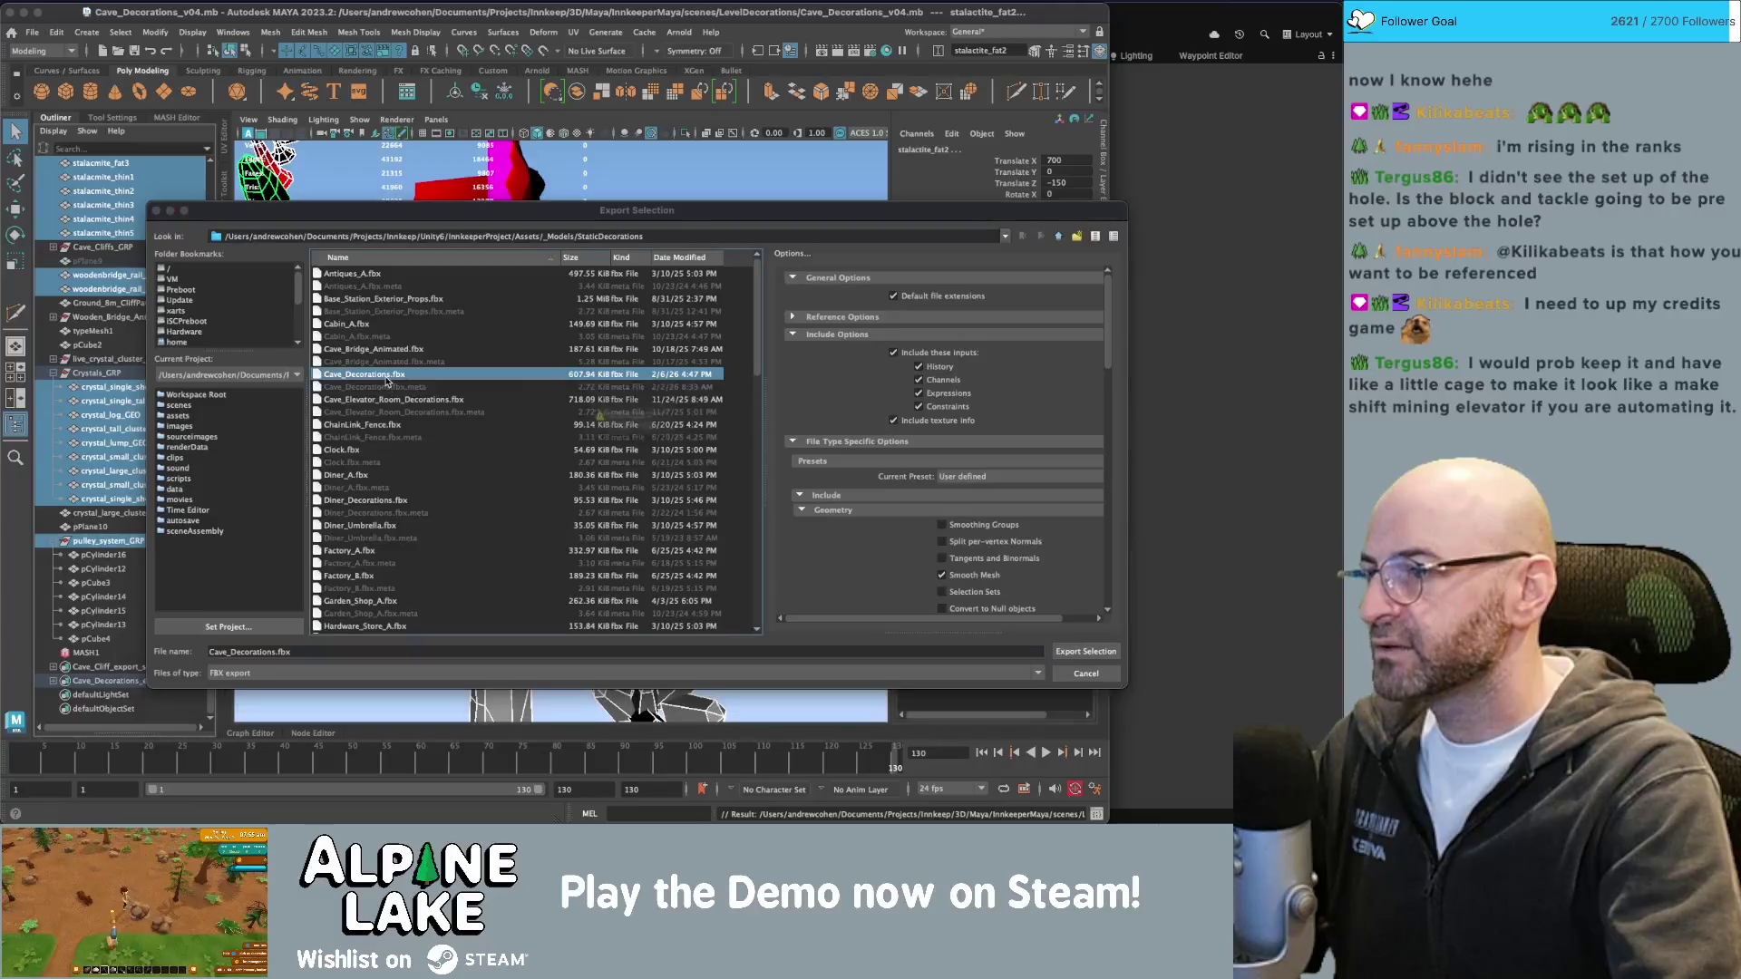
left_click(608, 440)
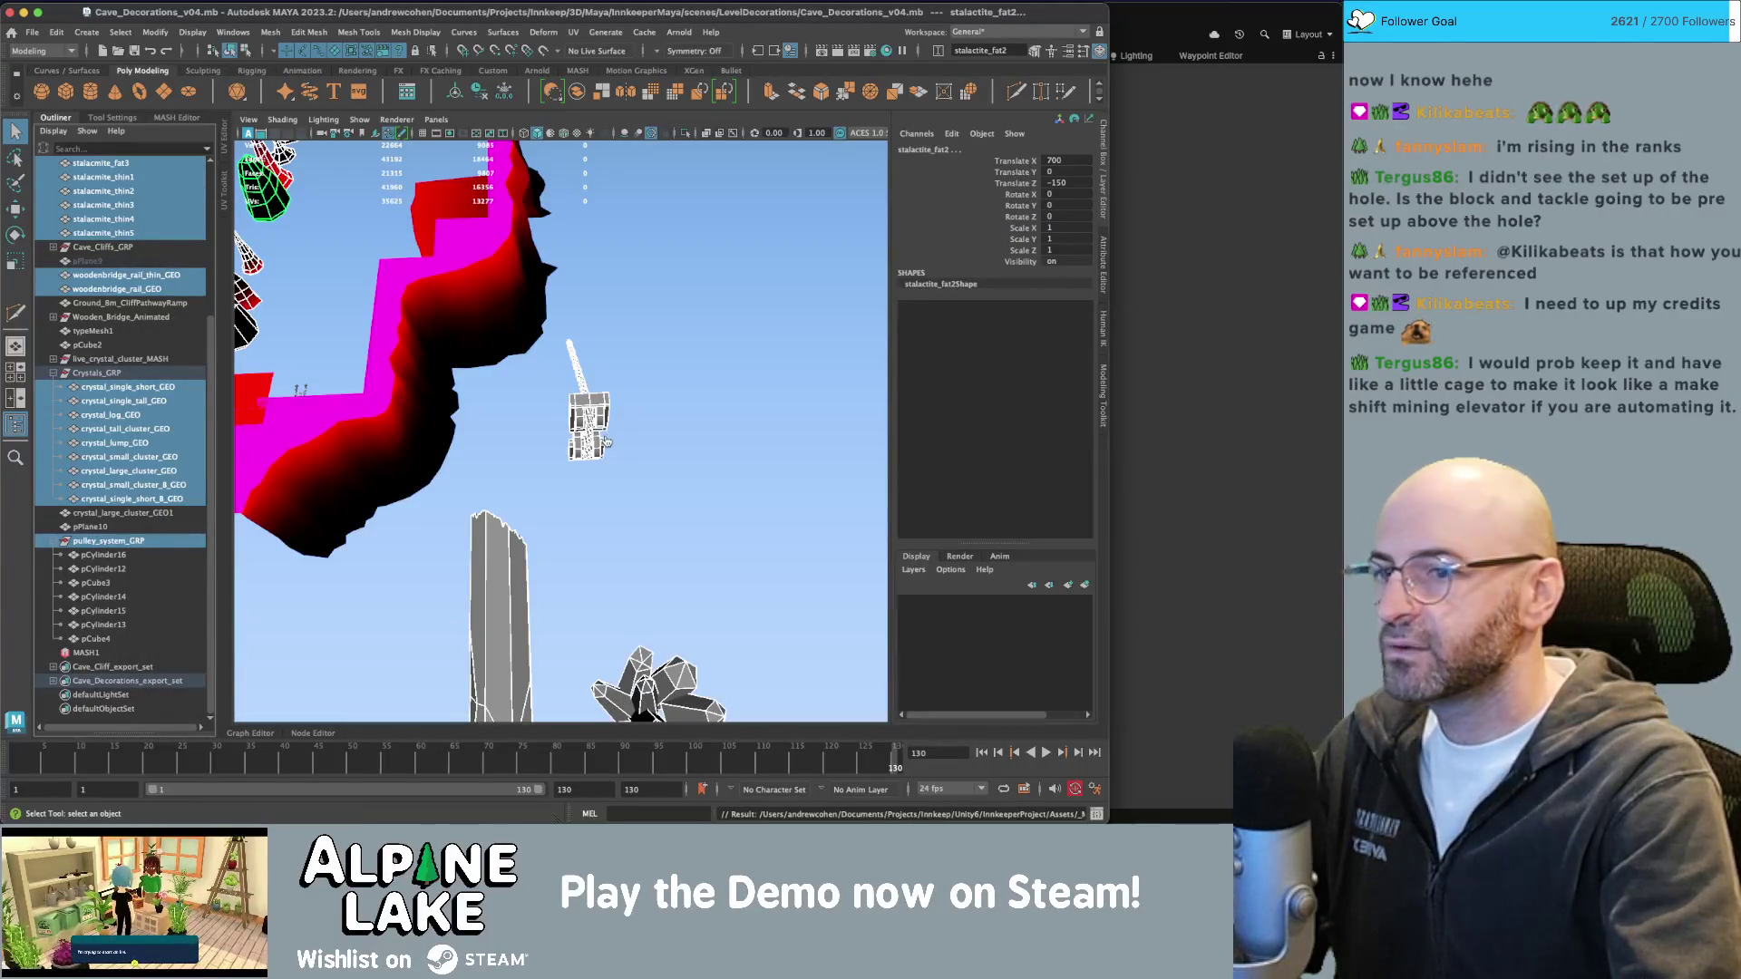
key("super+Tab")
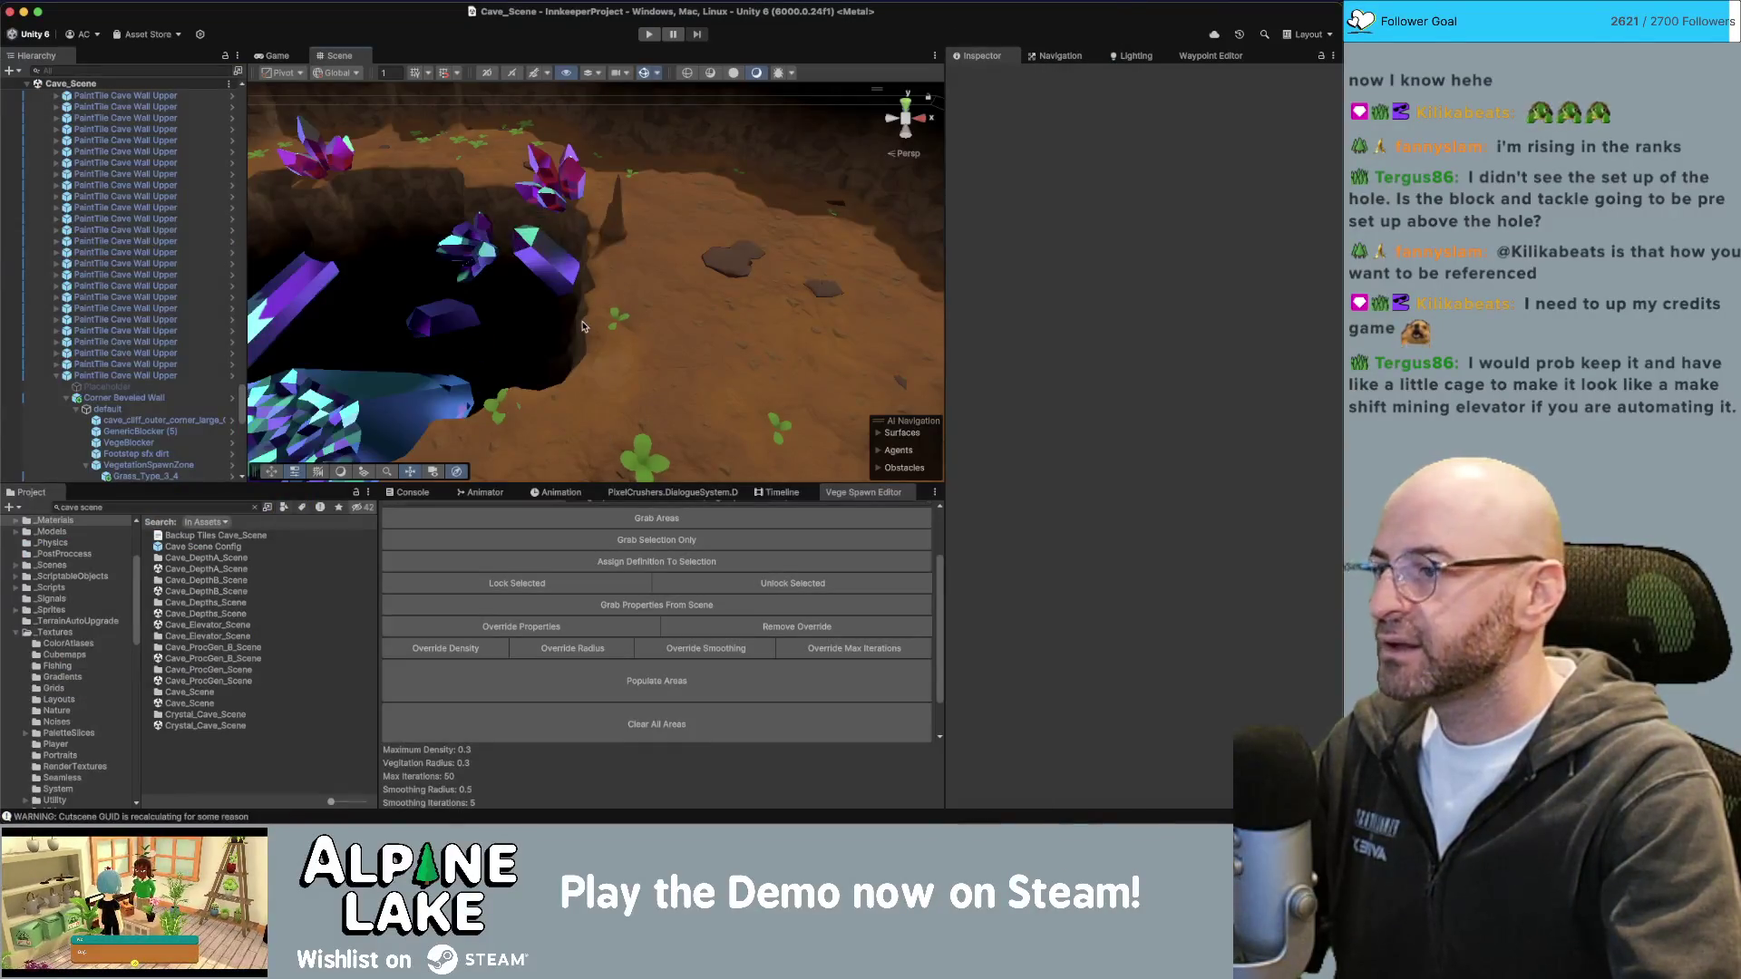
Search the Project window for 'cave decor' and drag Cave_Decorations into the scene.
mouse_move(561, 340)
right_mouse_down()
mouse_move(567, 367)
mouse_move(571, 344)
mouse_move(580, 355)
right_mouse_up()
type("ac")
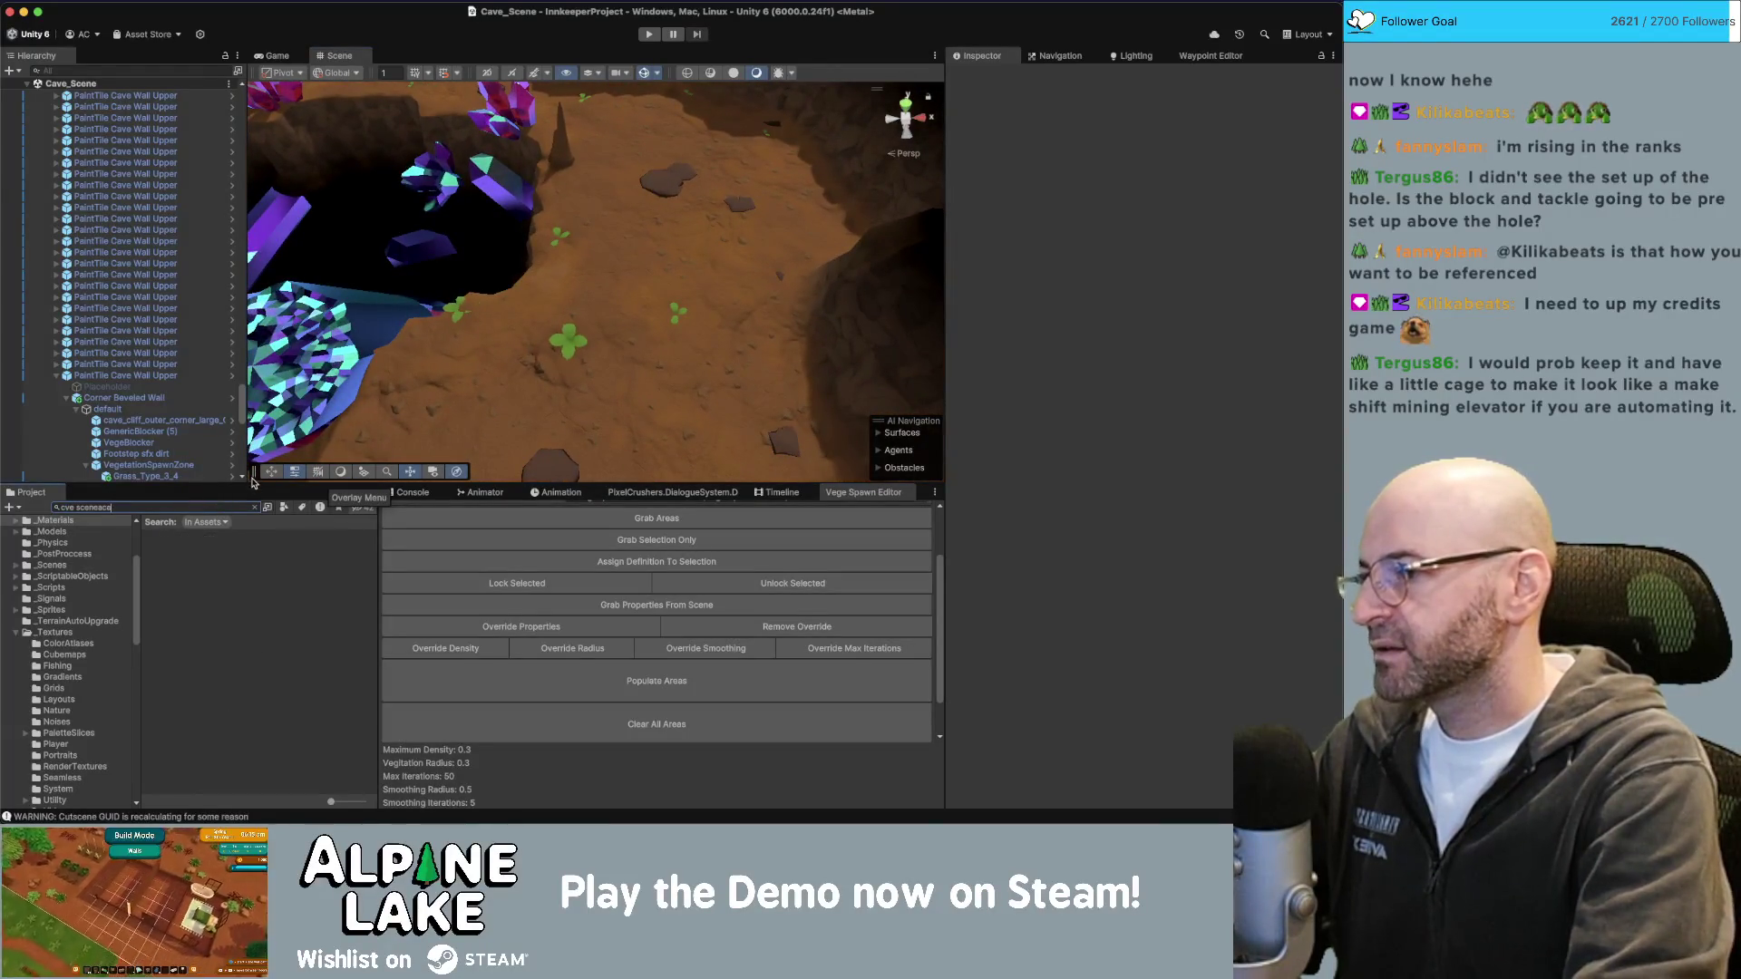
key("super+a")
type("cave decor")
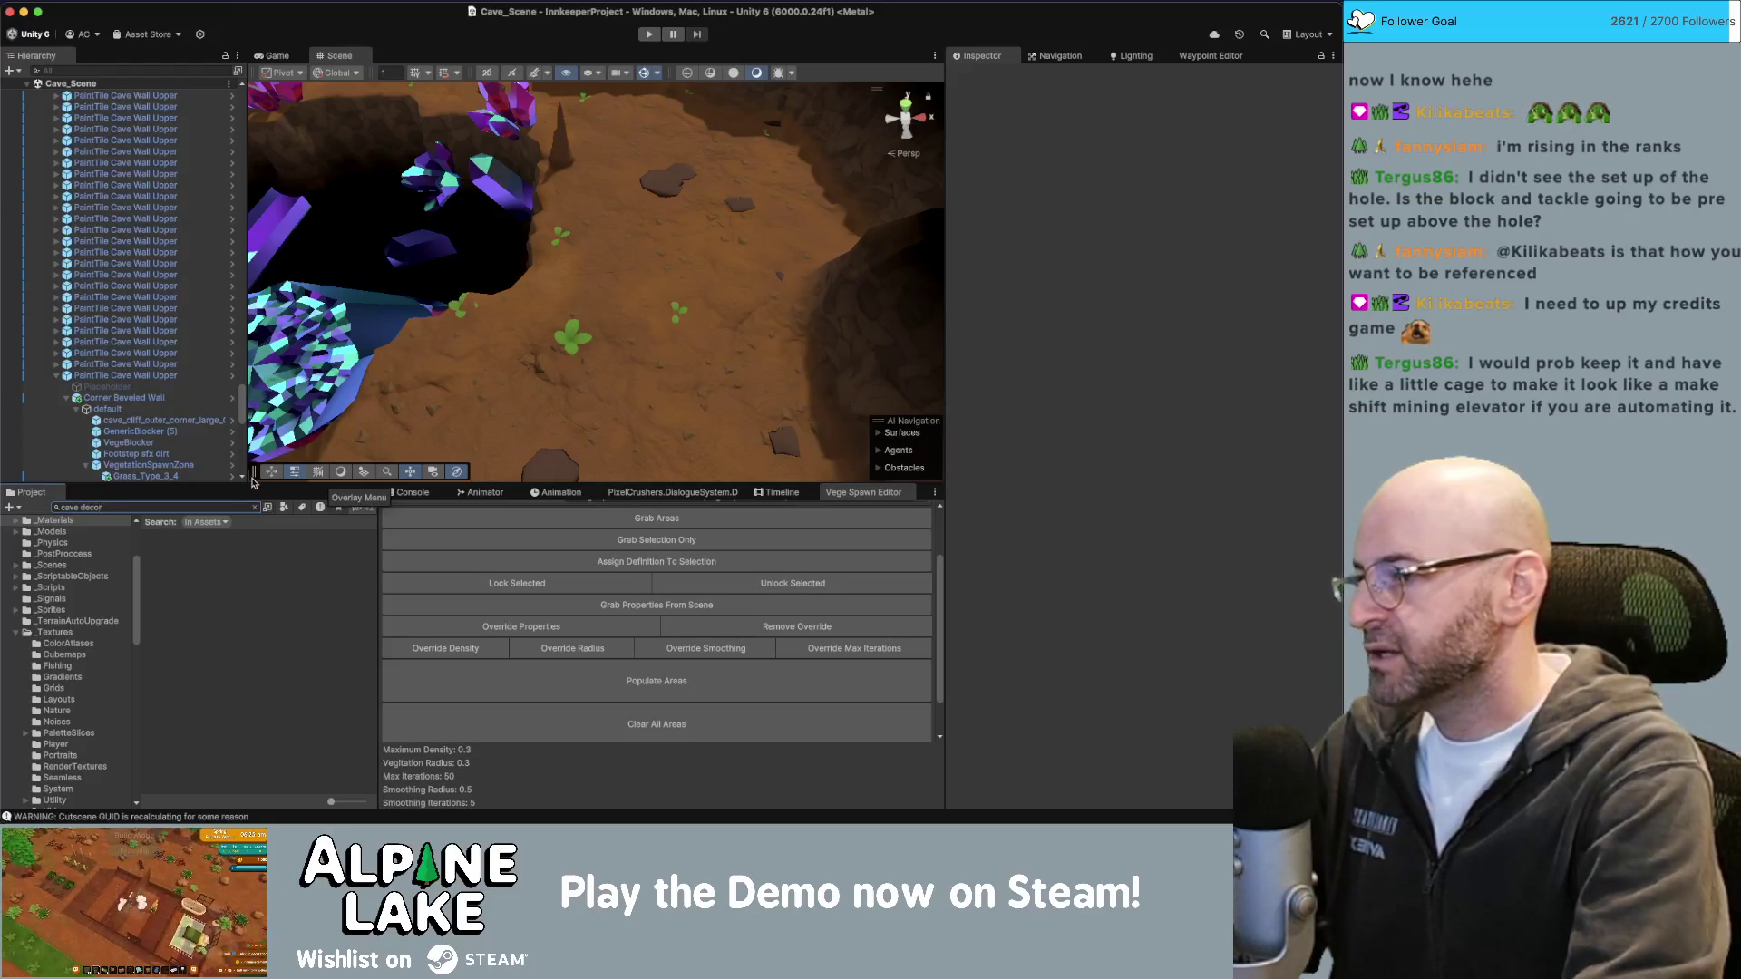
mouse_move(339, 385)
left_mouse_down()
mouse_move(490, 91)
mouse_move(589, 281)
mouse_move(341, 121)
mouse_move(362, 155)
mouse_move(136, 227)
mouse_move(598, 254)
mouse_move(680, 381)
mouse_move(762, 408)
mouse_move(780, 200)
mouse_move(630, 519)
mouse_move(636, 446)
left_mouse_up()
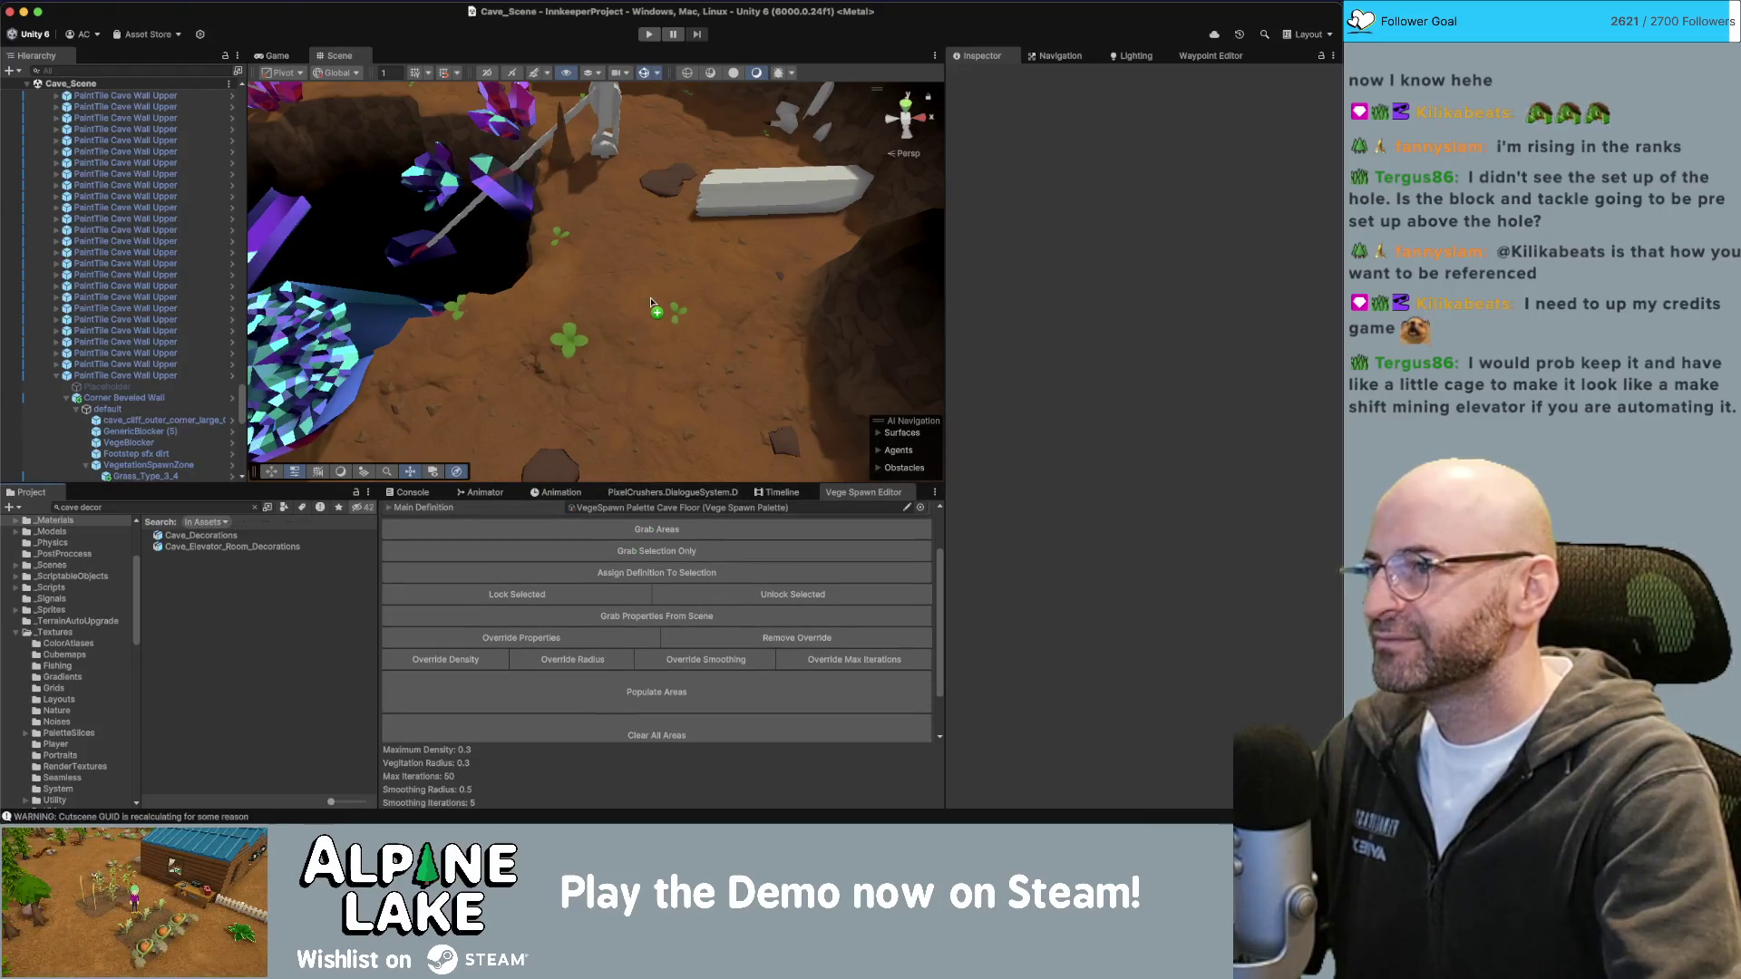
Expand Cave_Decorations in the Hierarchy and select pulley_system_GRP.
left_click_drag(652, 288, 634, 295, "alt")
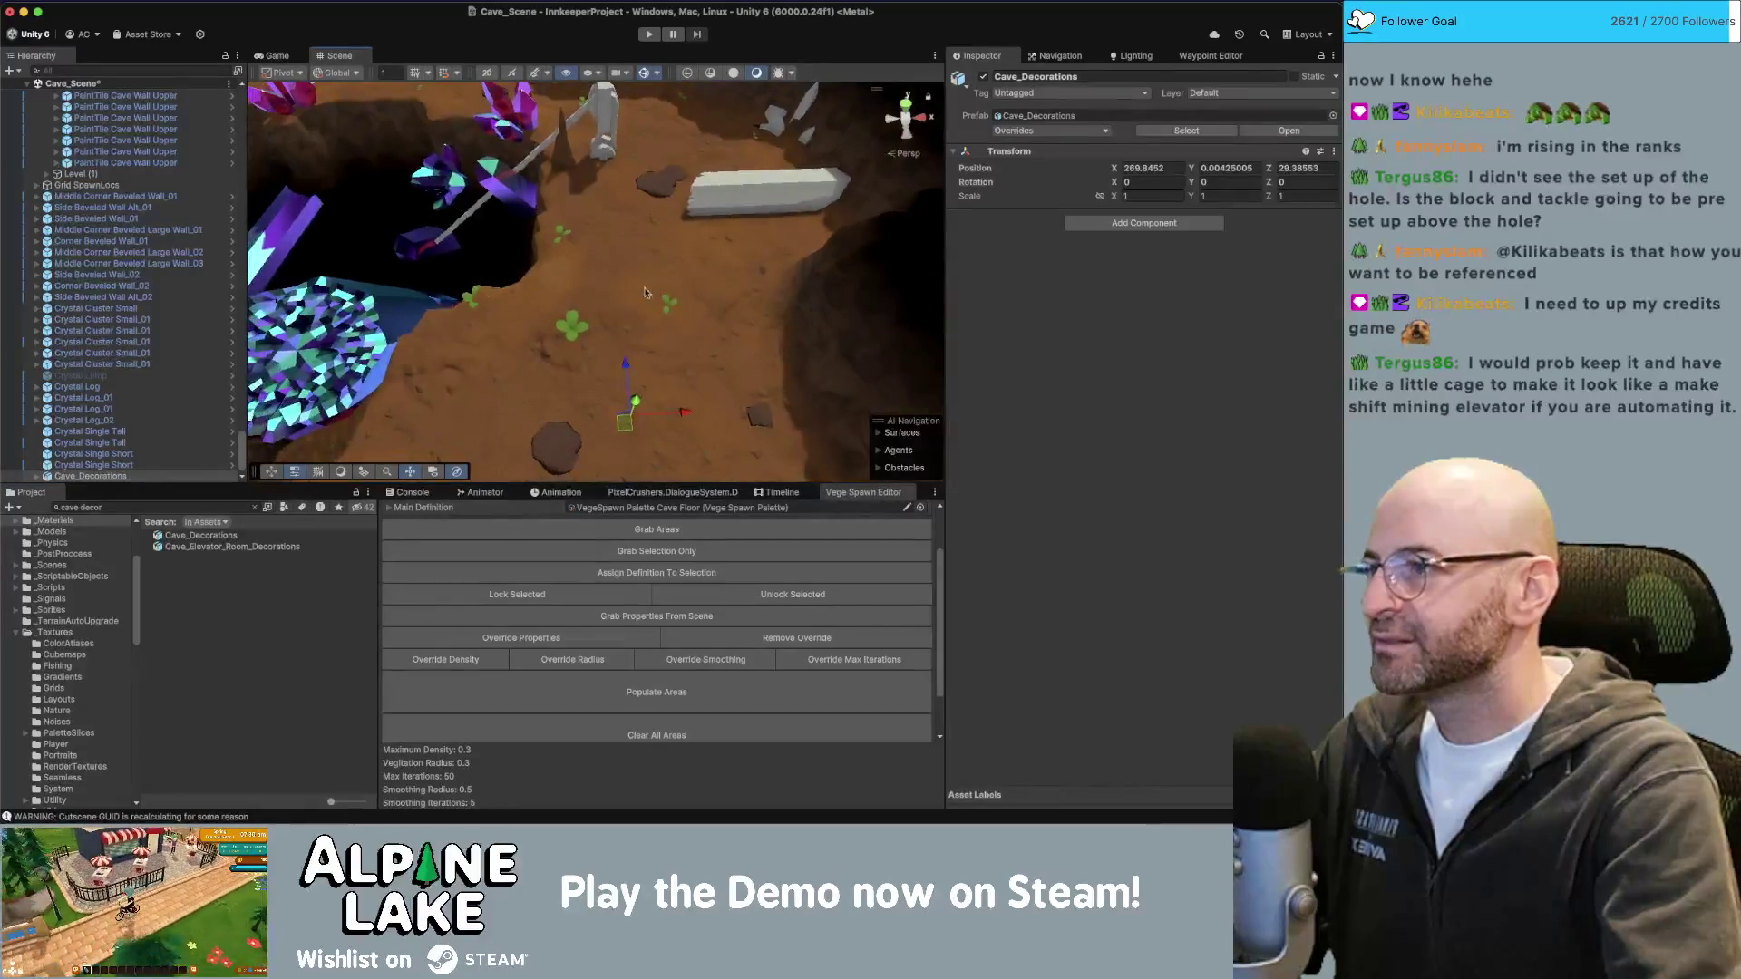
left_click(37, 476)
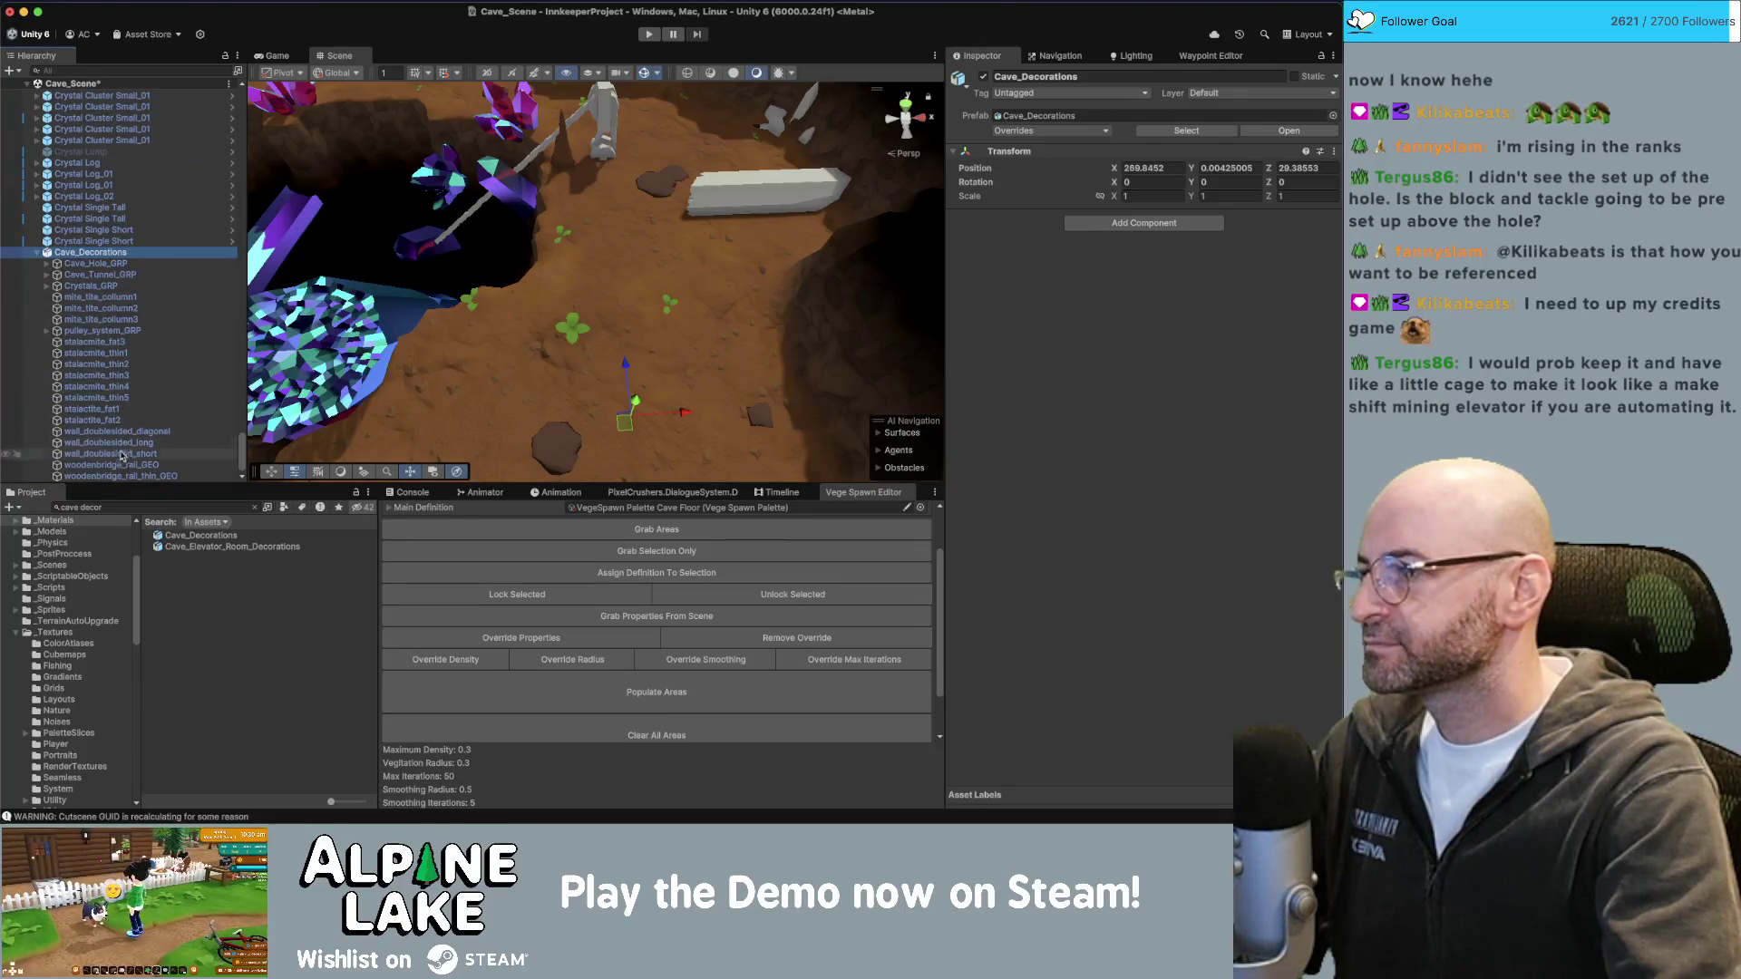
left_click(136, 331)
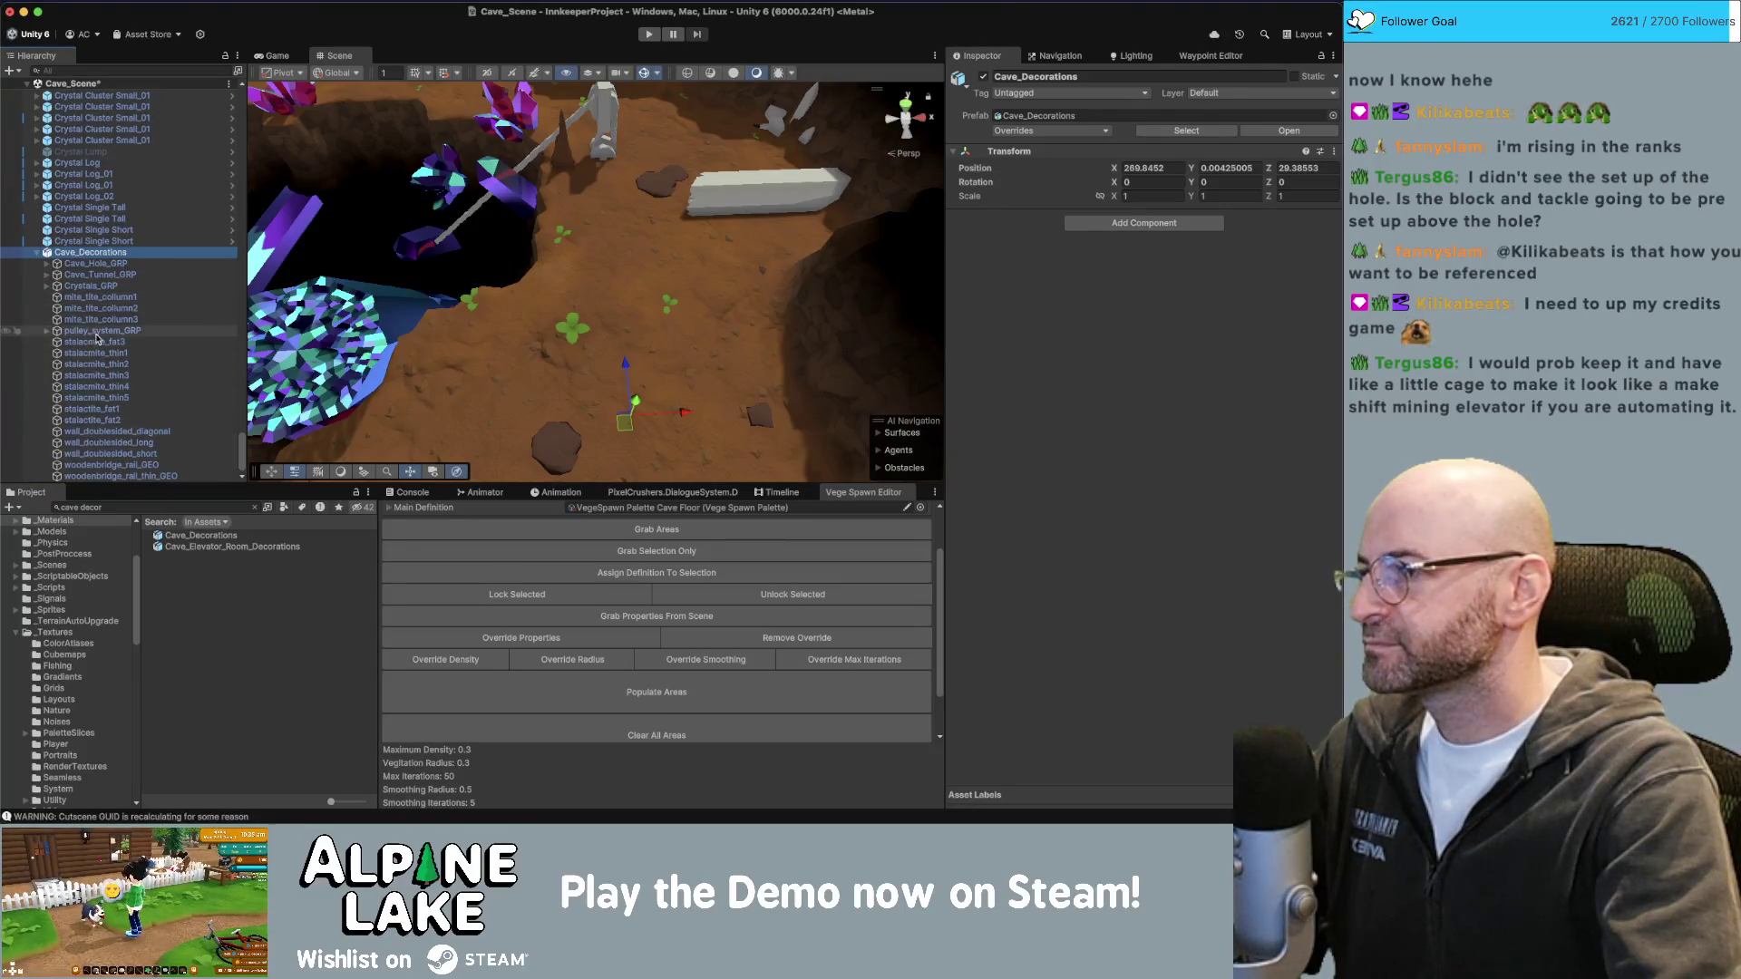
Delete Cave_Decorations and move pulley_system_GRP toward the cave hole.
left_click(97, 254)
left_click(37, 253)
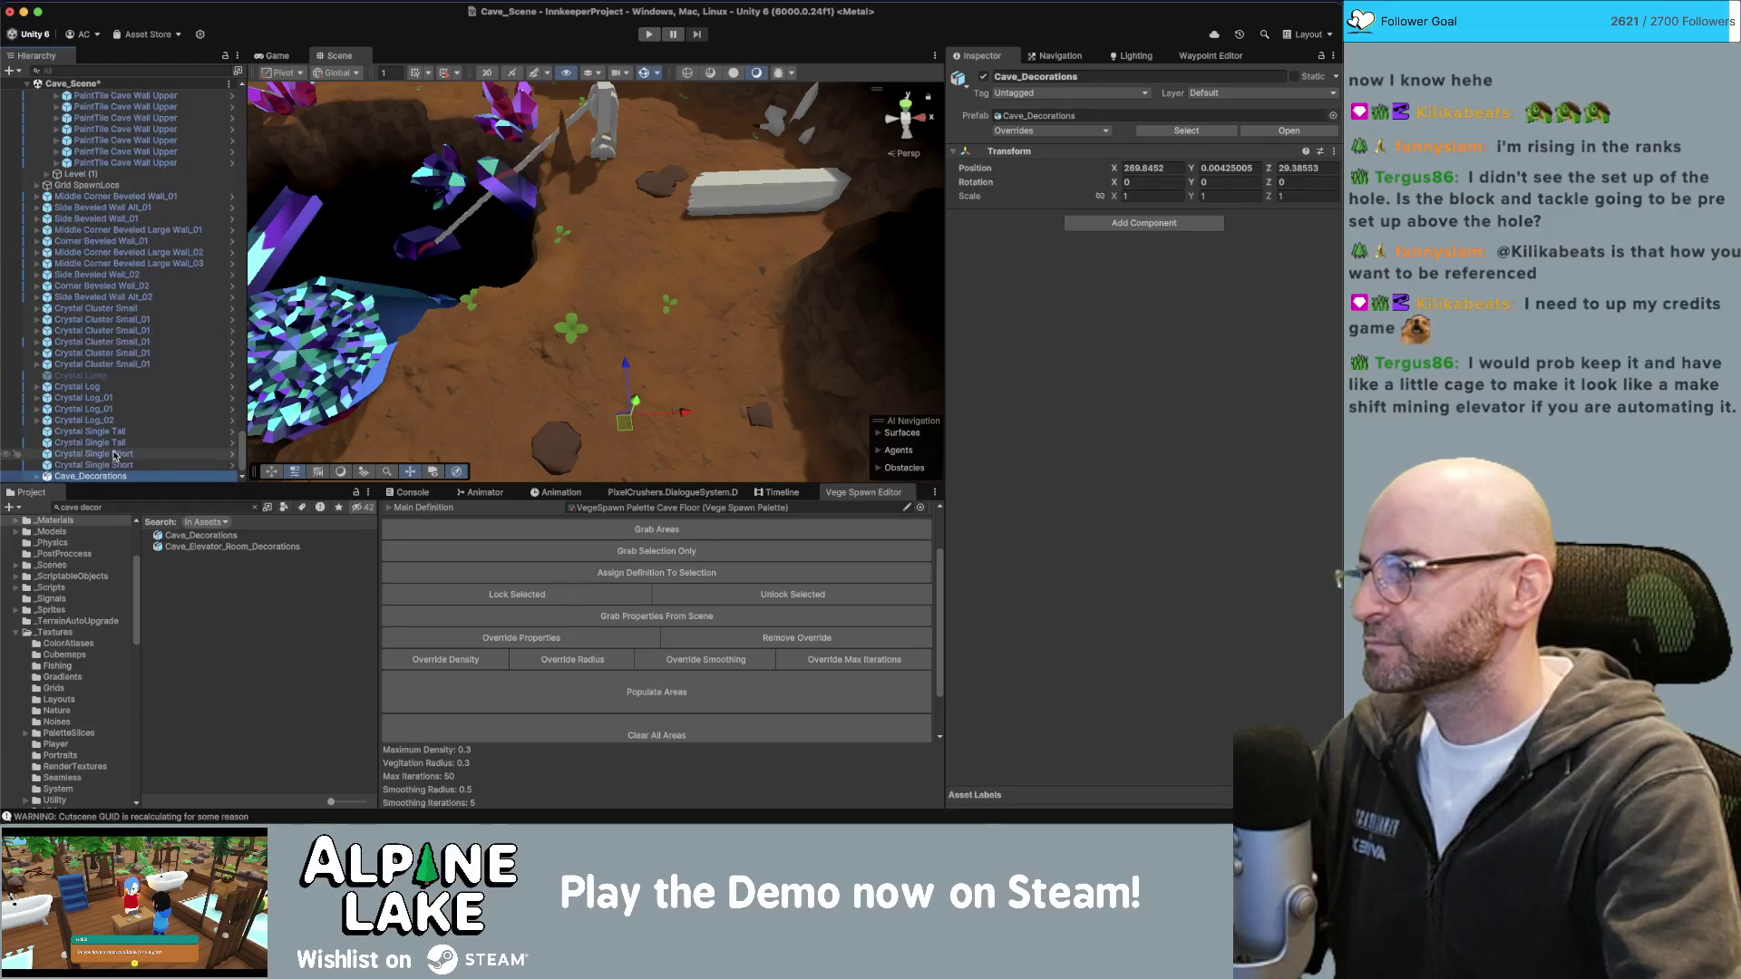
key("Delete")
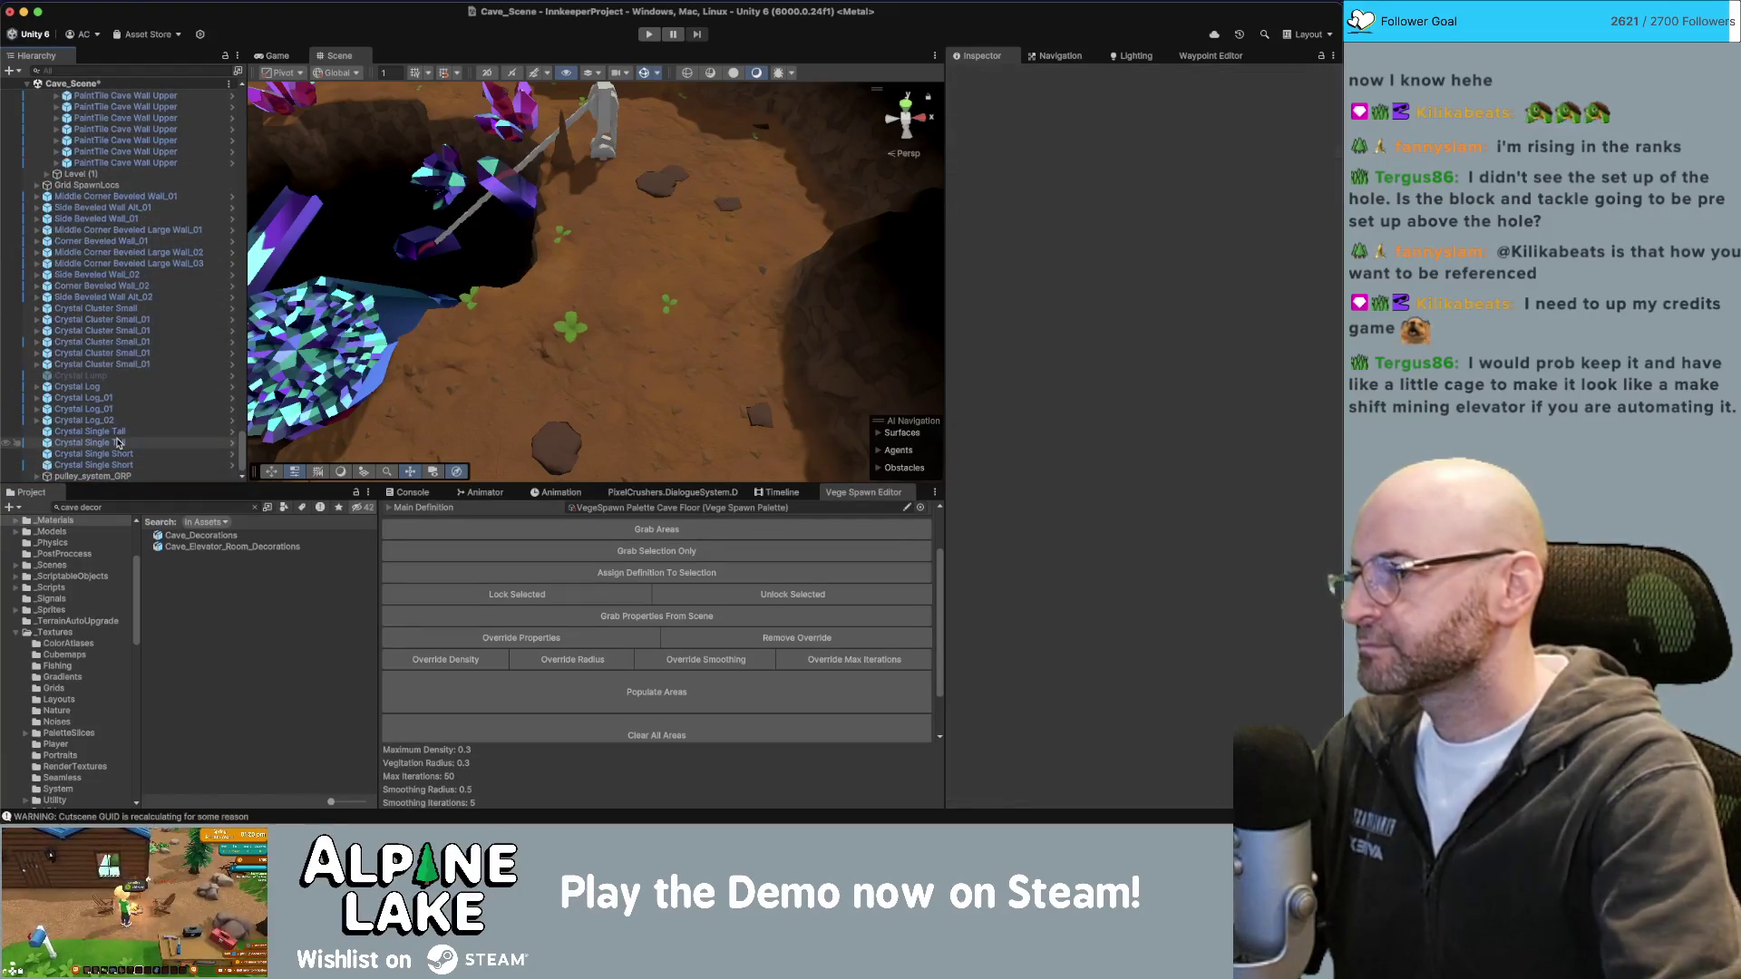
left_click(129, 477)
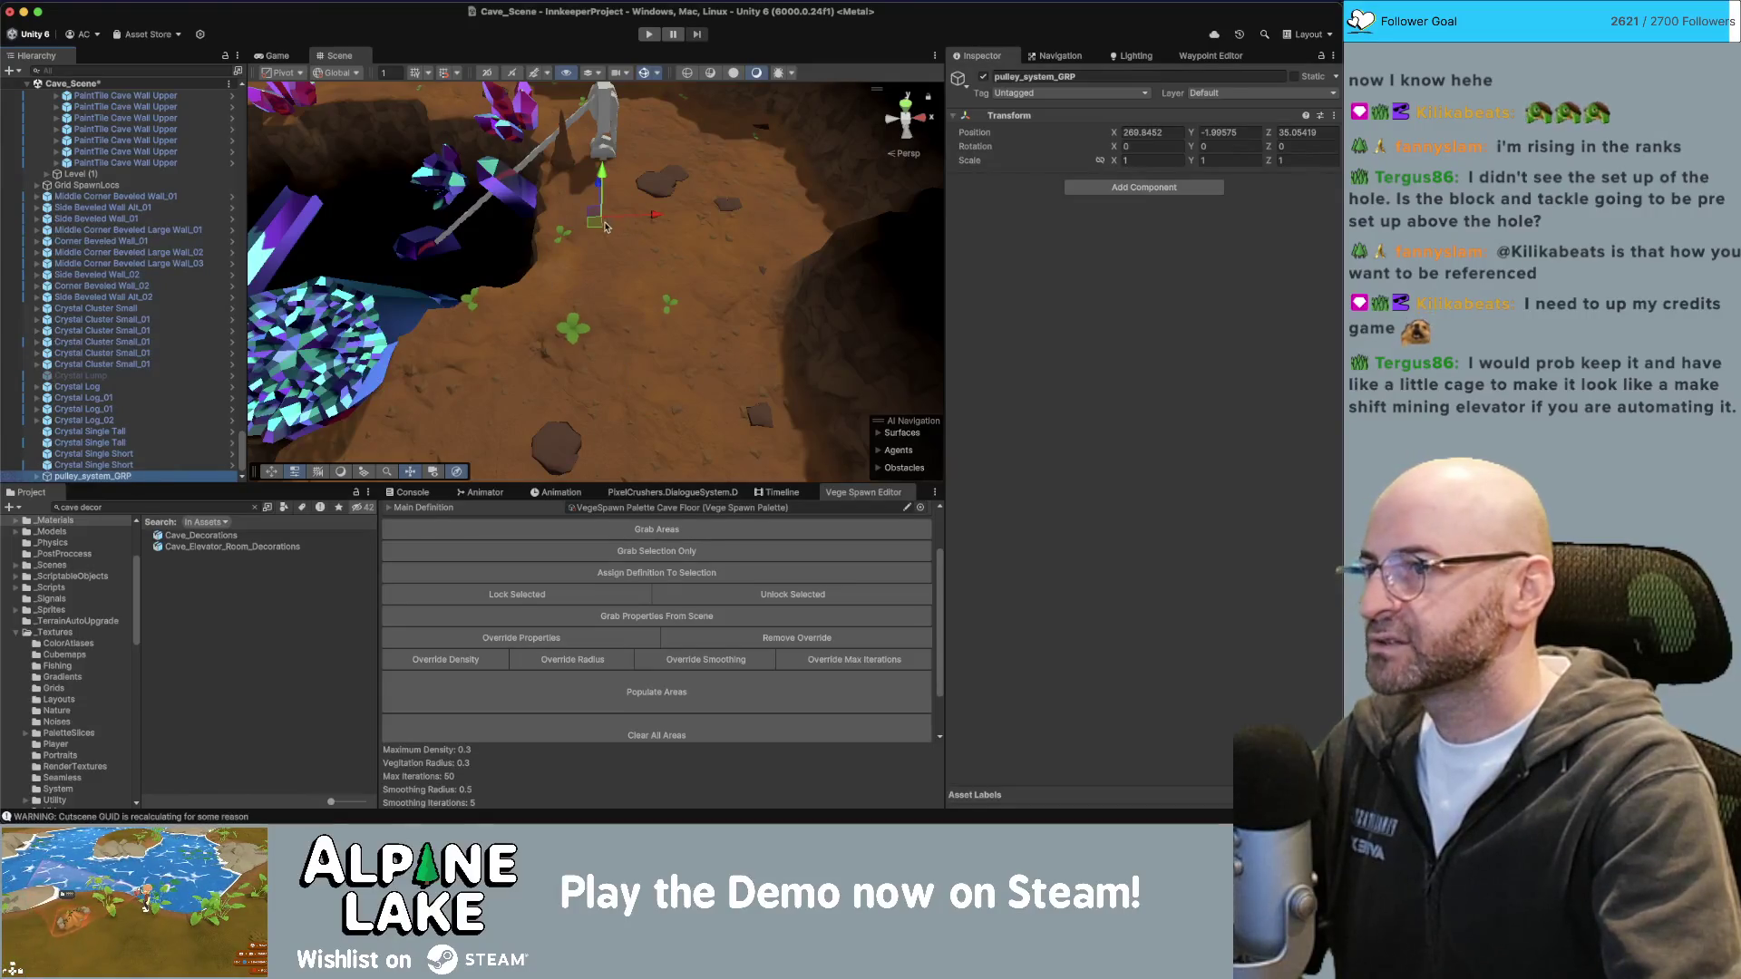
mouse_move(600, 230)
left_mouse_down()
mouse_move(551, 267)
mouse_move(478, 265)
left_mouse_up()
Set the pulley's Rotation Y to 180 and Position Y to 0 in the Inspector.
left_click(1224, 146)
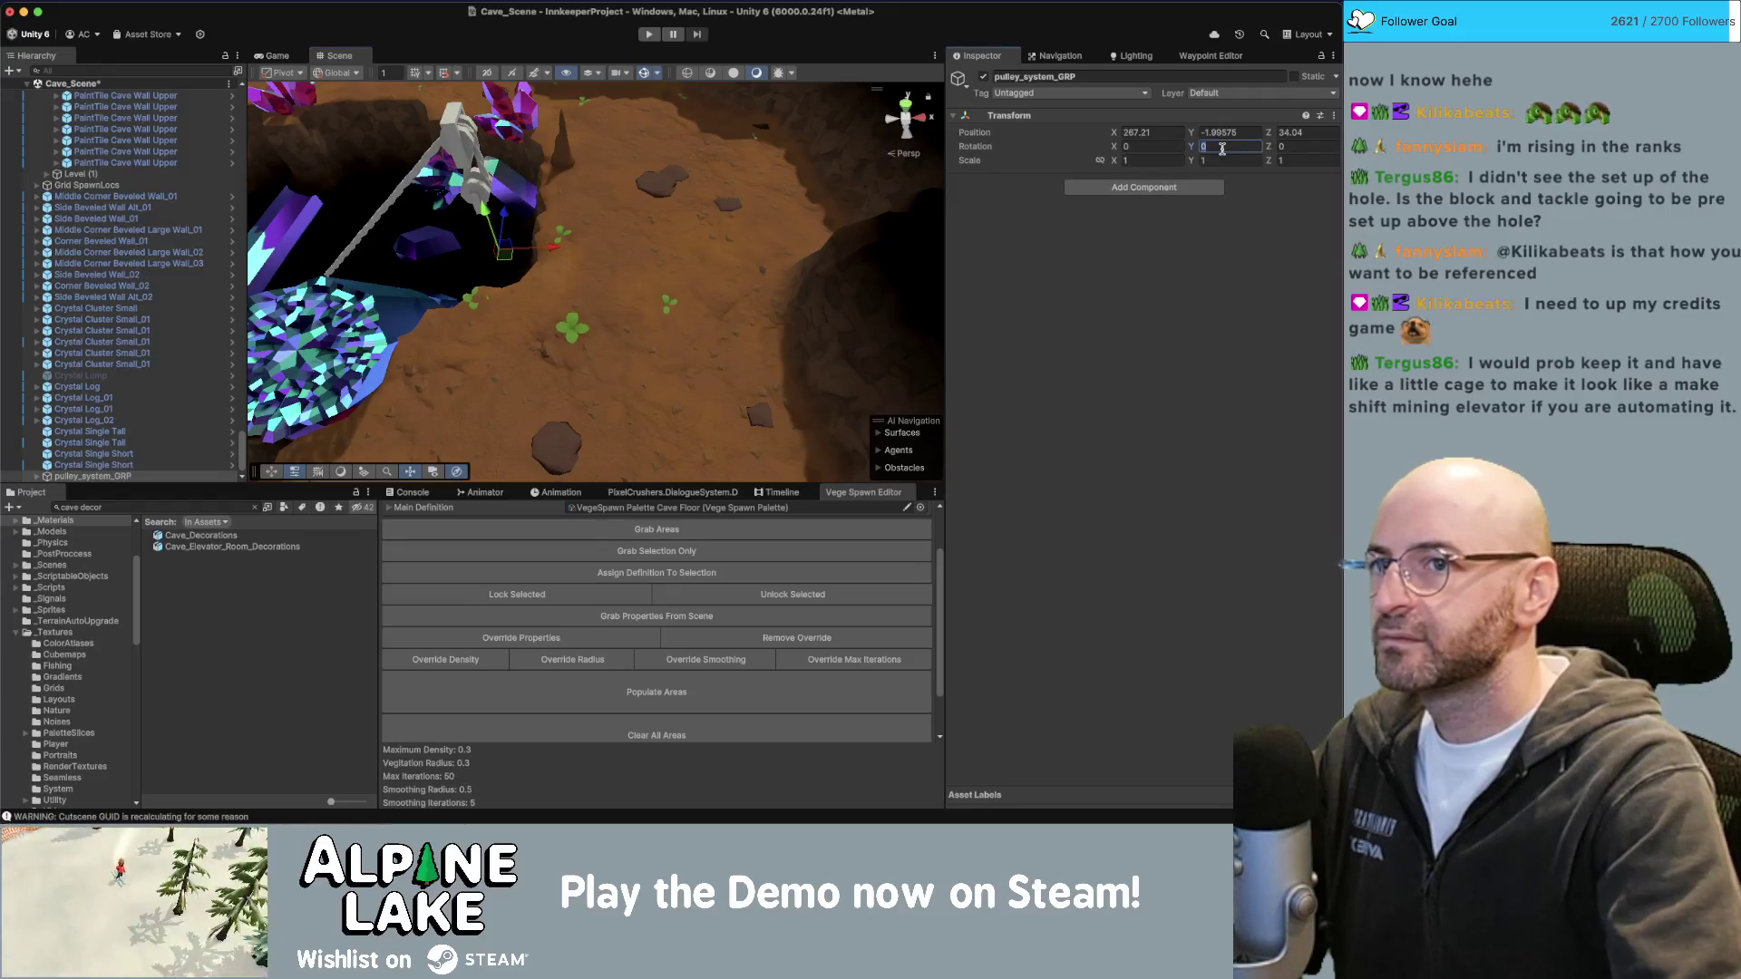
type("180")
left_click_drag(723, 194, 562, 366, "alt")
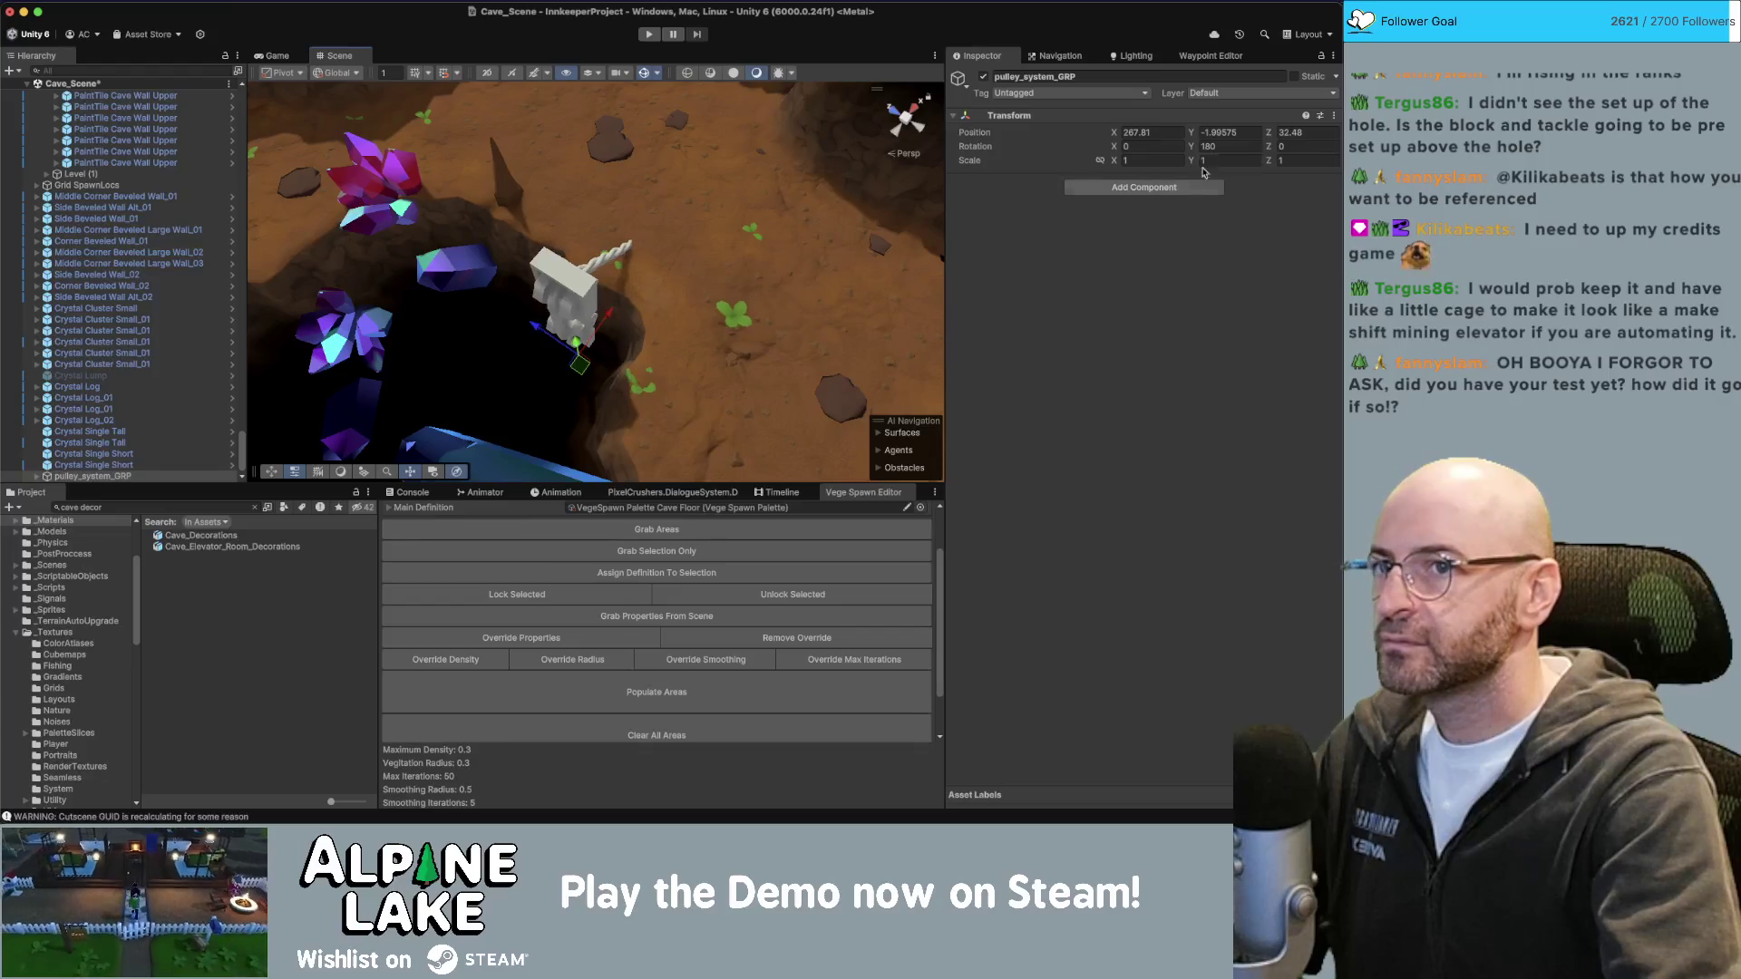
left_click(1230, 132)
type("0")
mouse_move(733, 245)
left_mouse_down("alt")
mouse_move(623, 195)
mouse_move(571, 286)
left_mouse_up("alt")
key("ctrl+z")
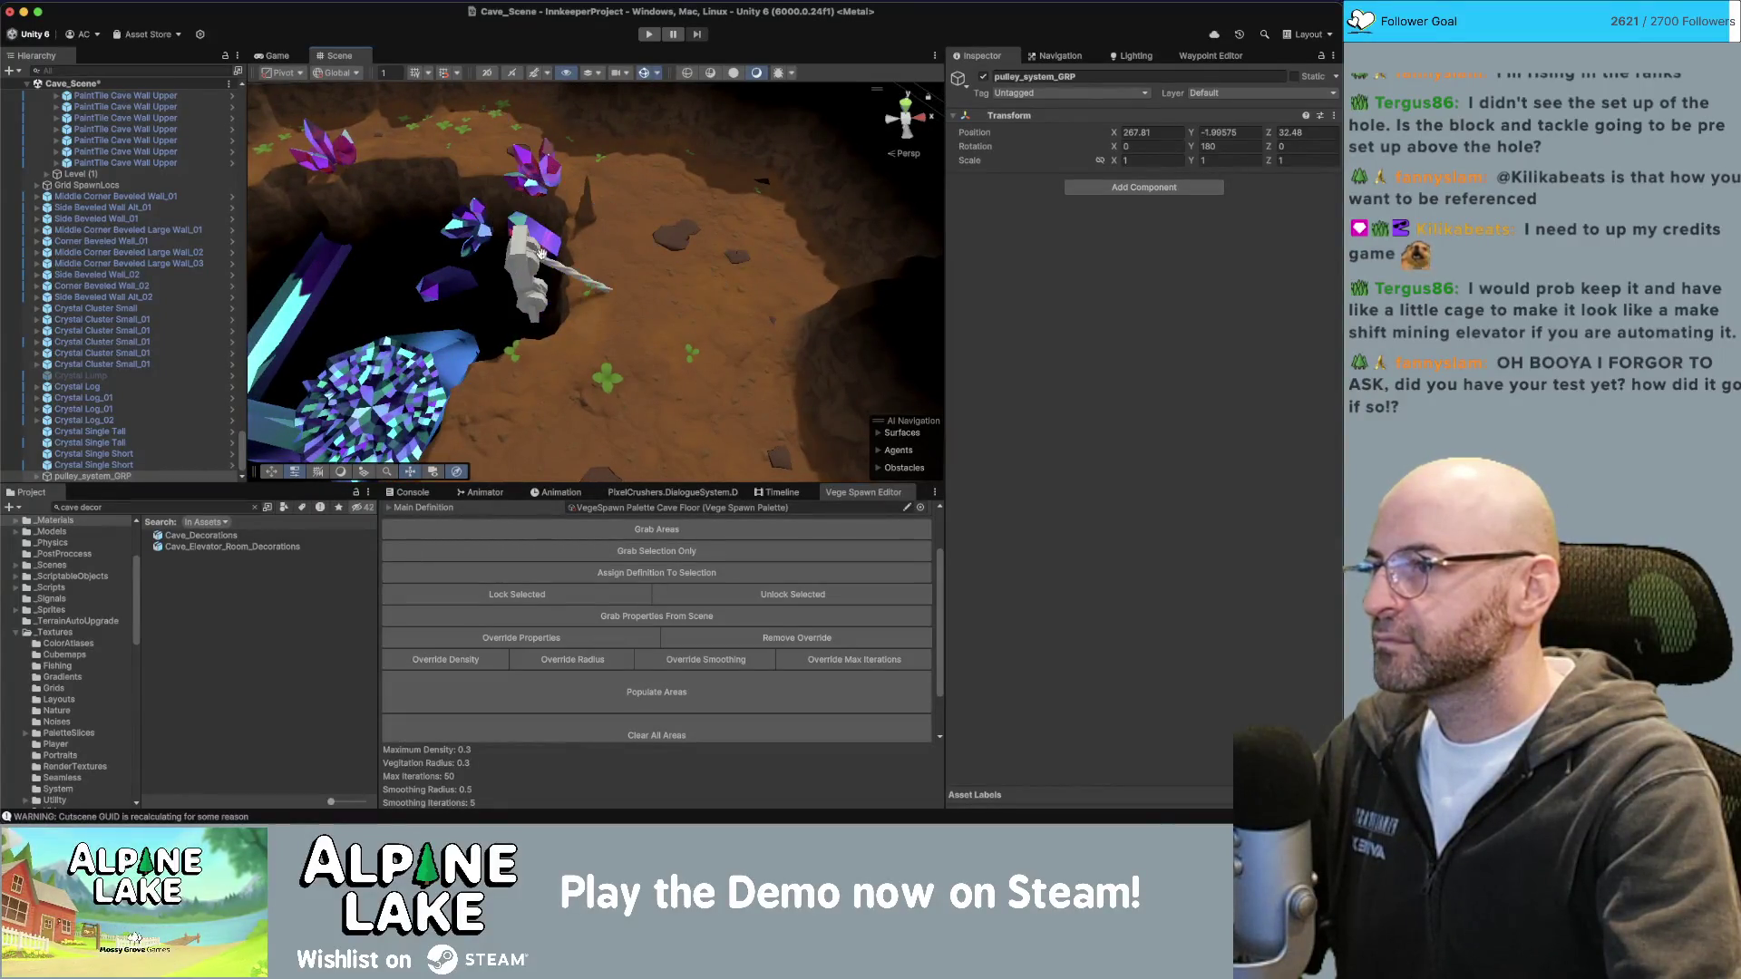
double_click(1224, 133)
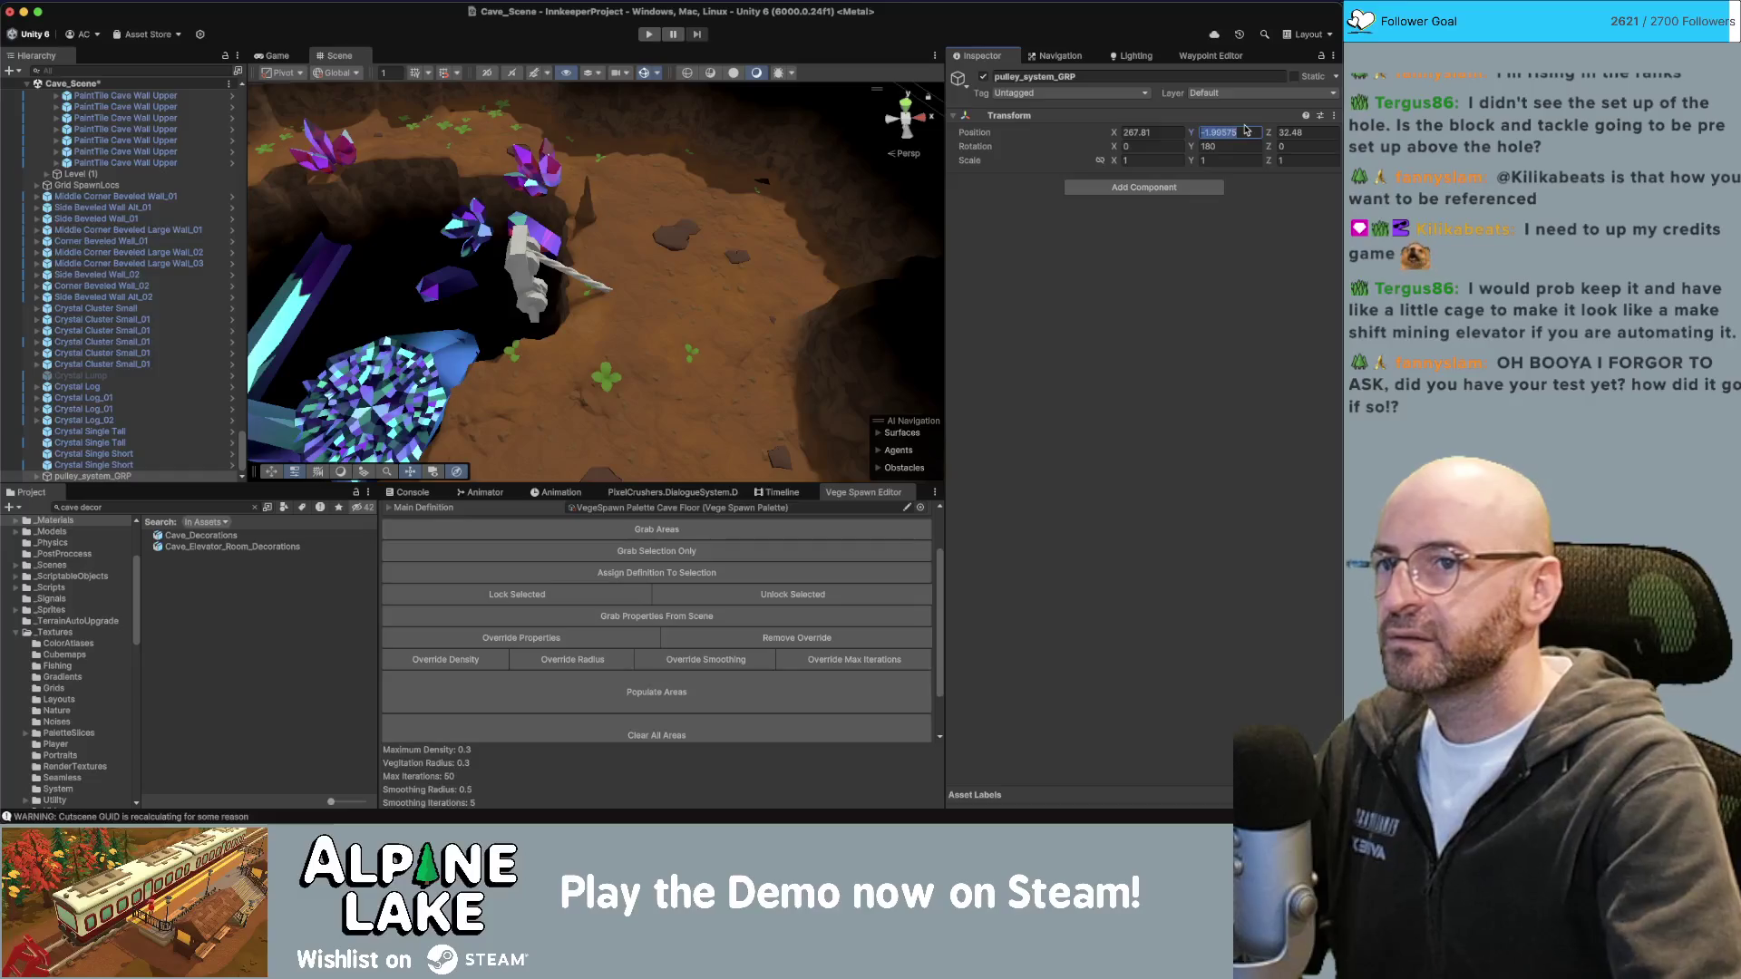
type("0")
left_click(91, 464)
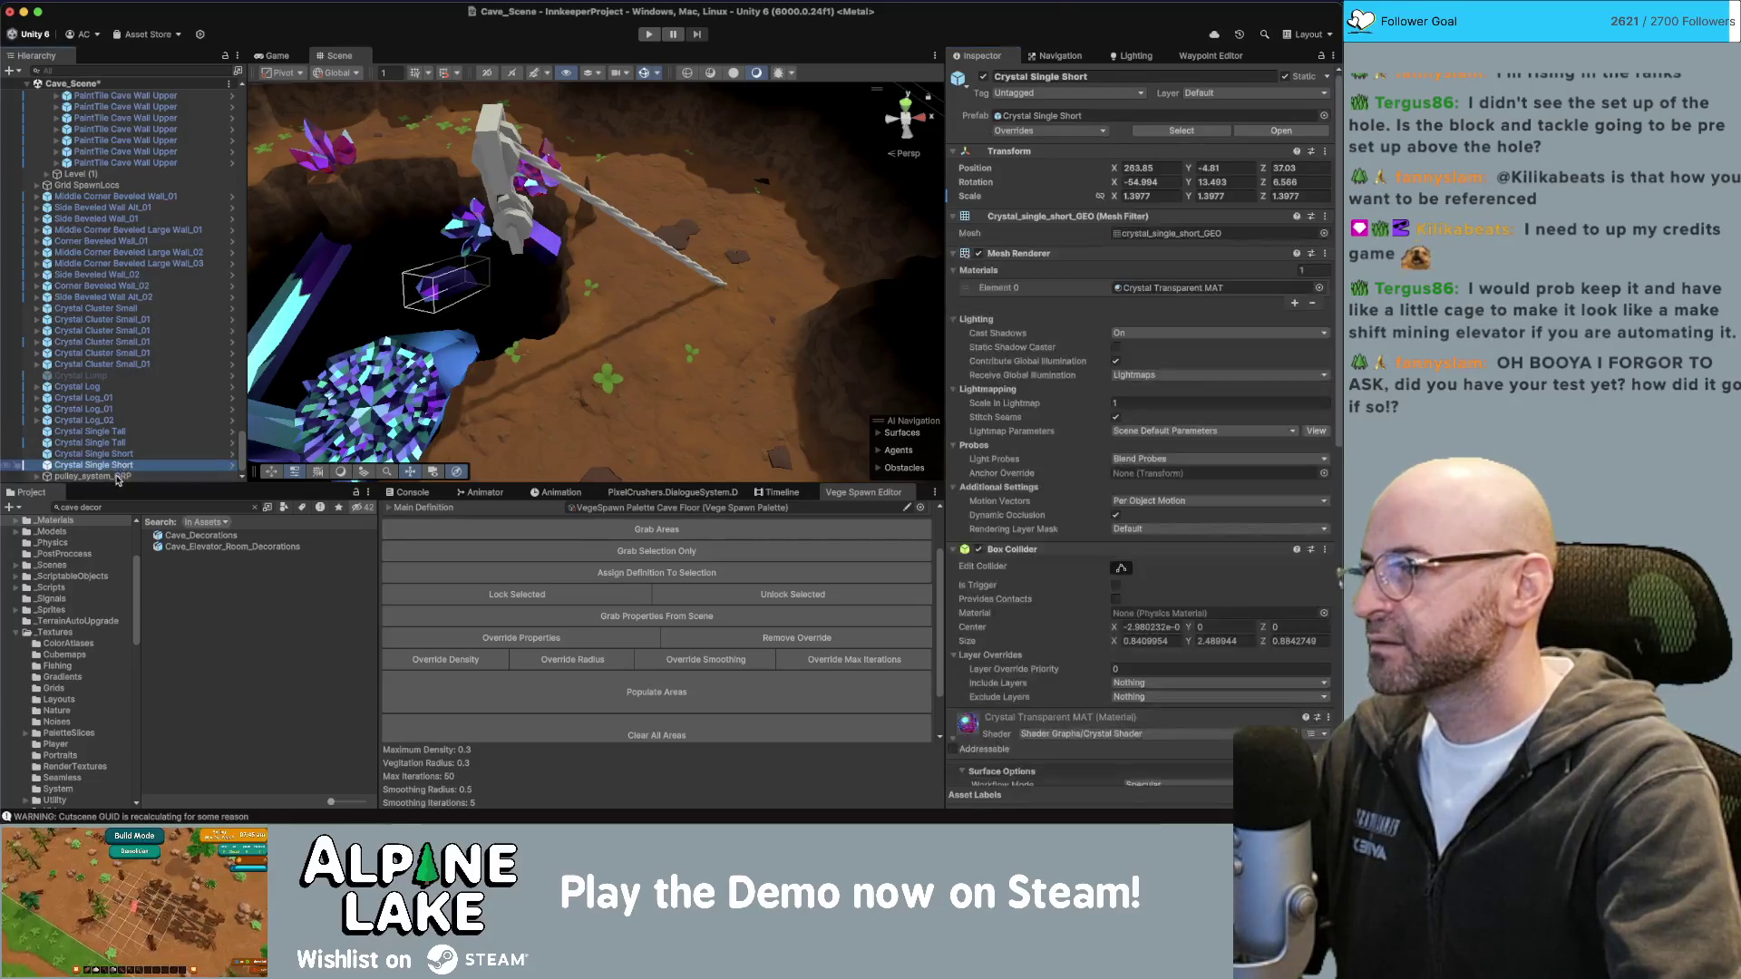
left_click(91, 476)
Nudge the pulley to centre it over the hole and view the rope close up.
left_click_drag(541, 301, 598, 308)
mouse_move(599, 308)
right_mouse_down()
mouse_move(868, 207)
mouse_move(629, 196)
mouse_move(722, 262)
right_mouse_up()
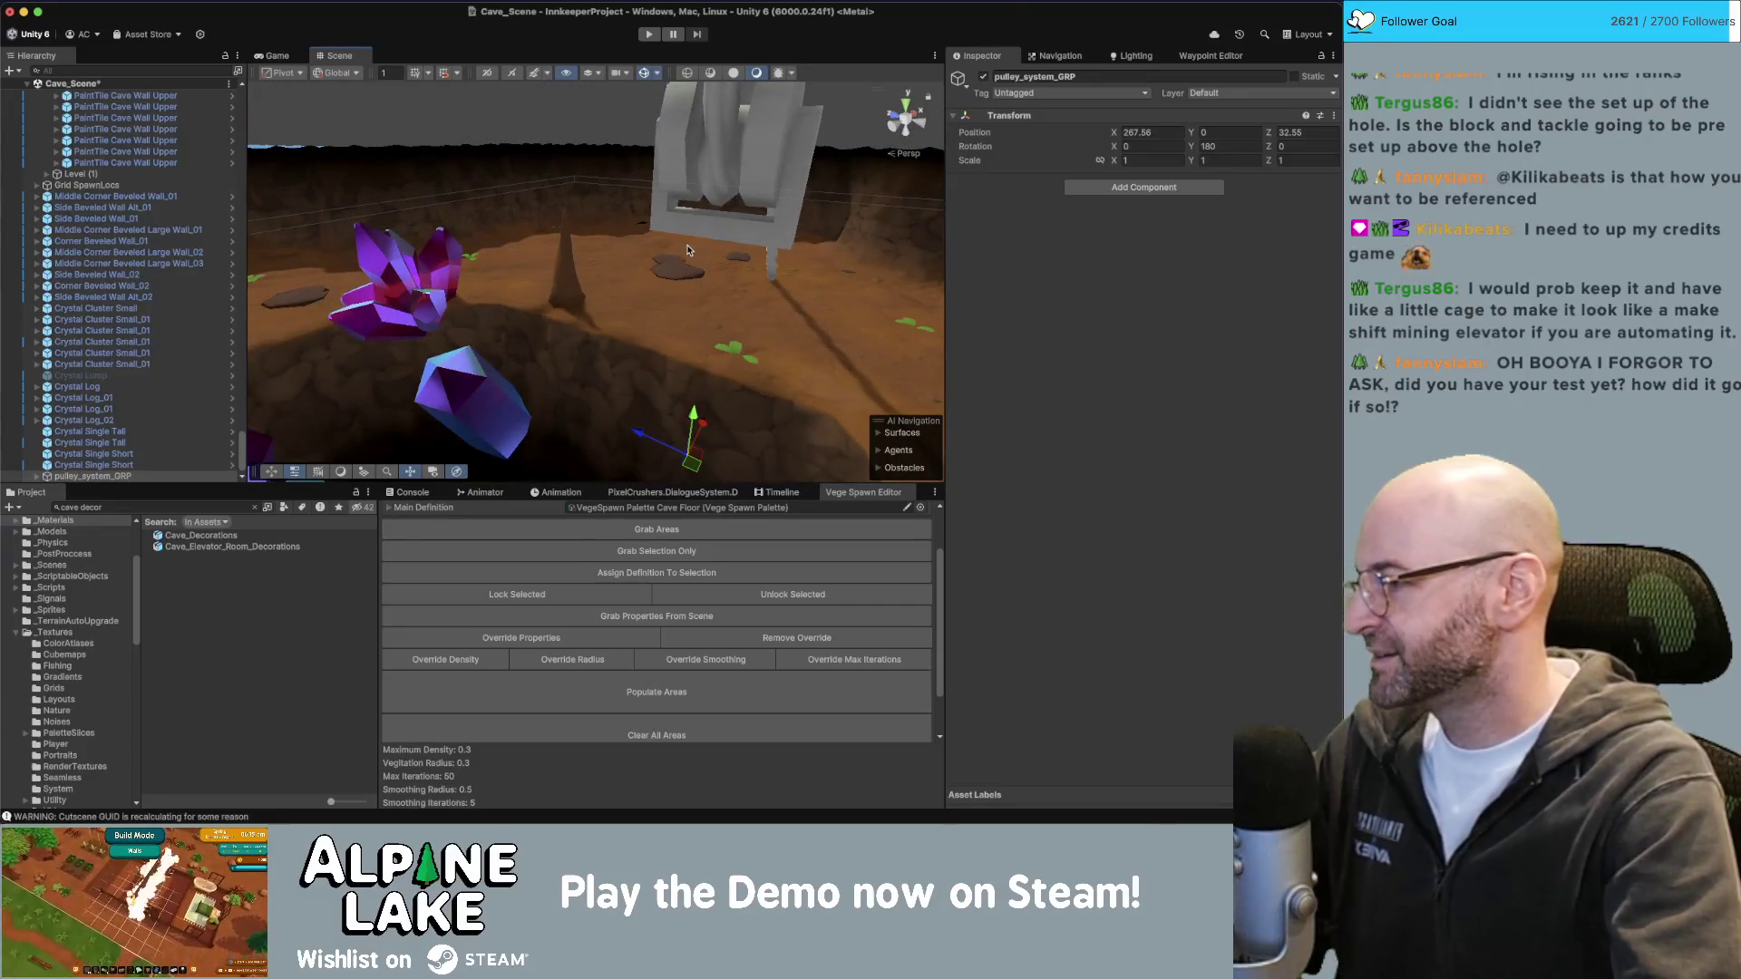
right_click_drag(682, 322, 641, 321)
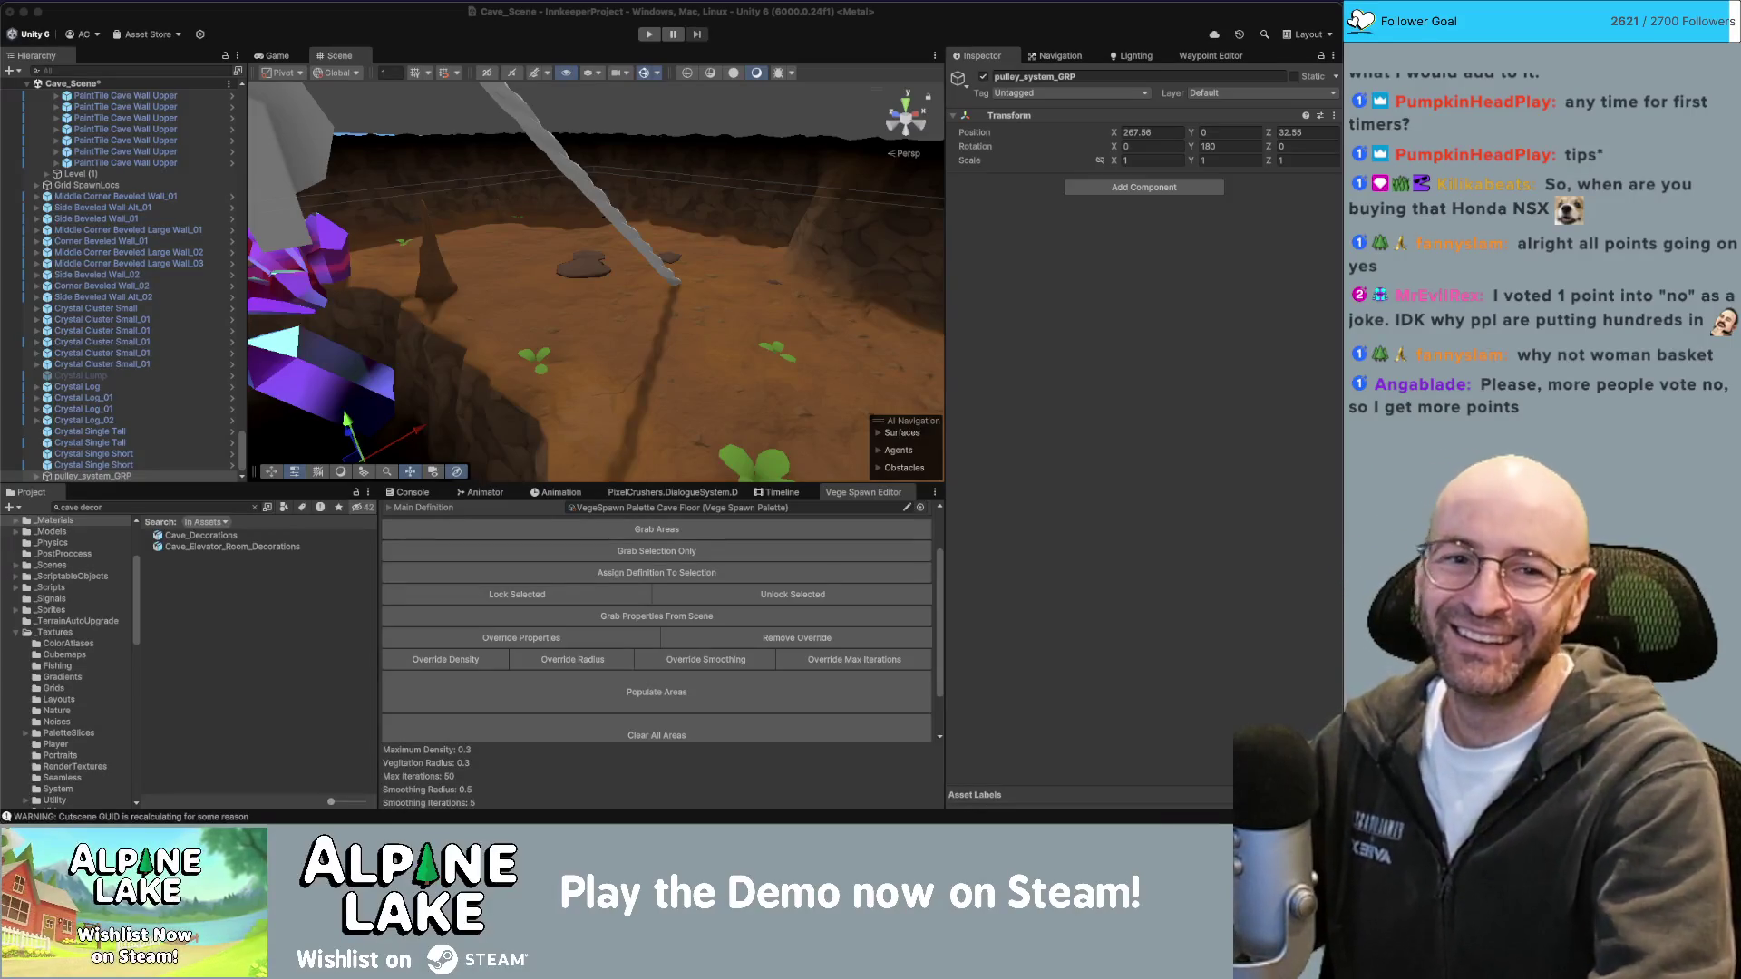
Search 'toddlers swing set seat' in a new tab, then return to the man basket results.
key("super+Tab")
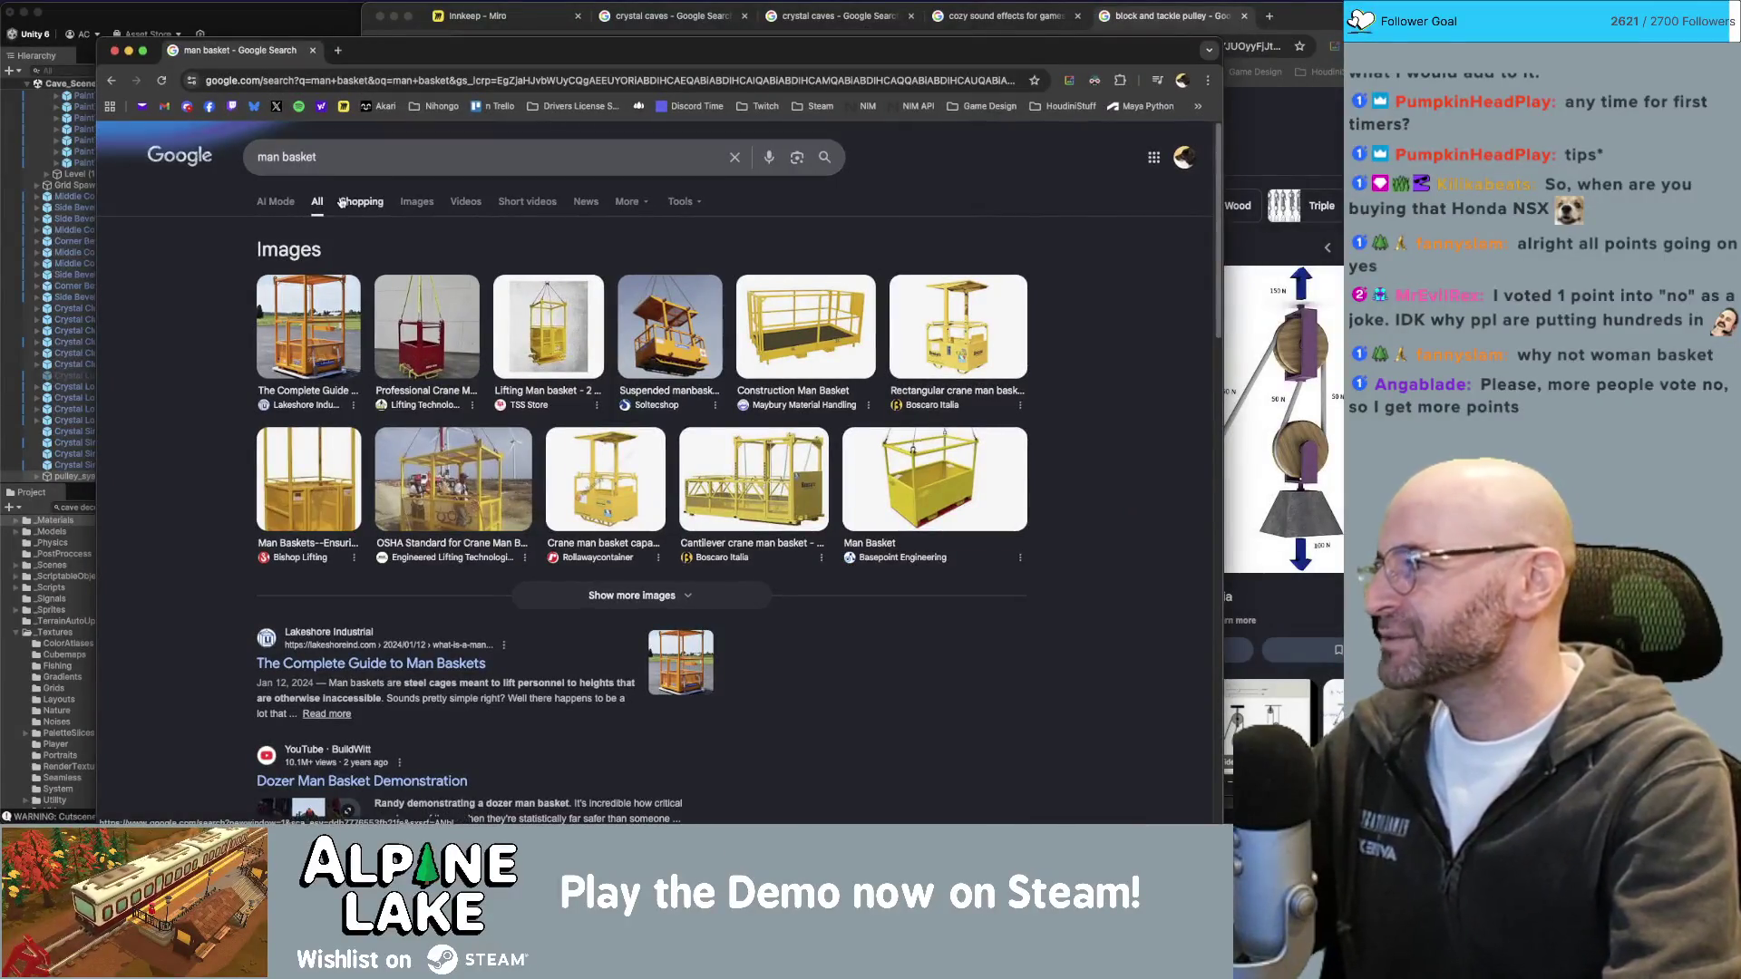
key("super+t")
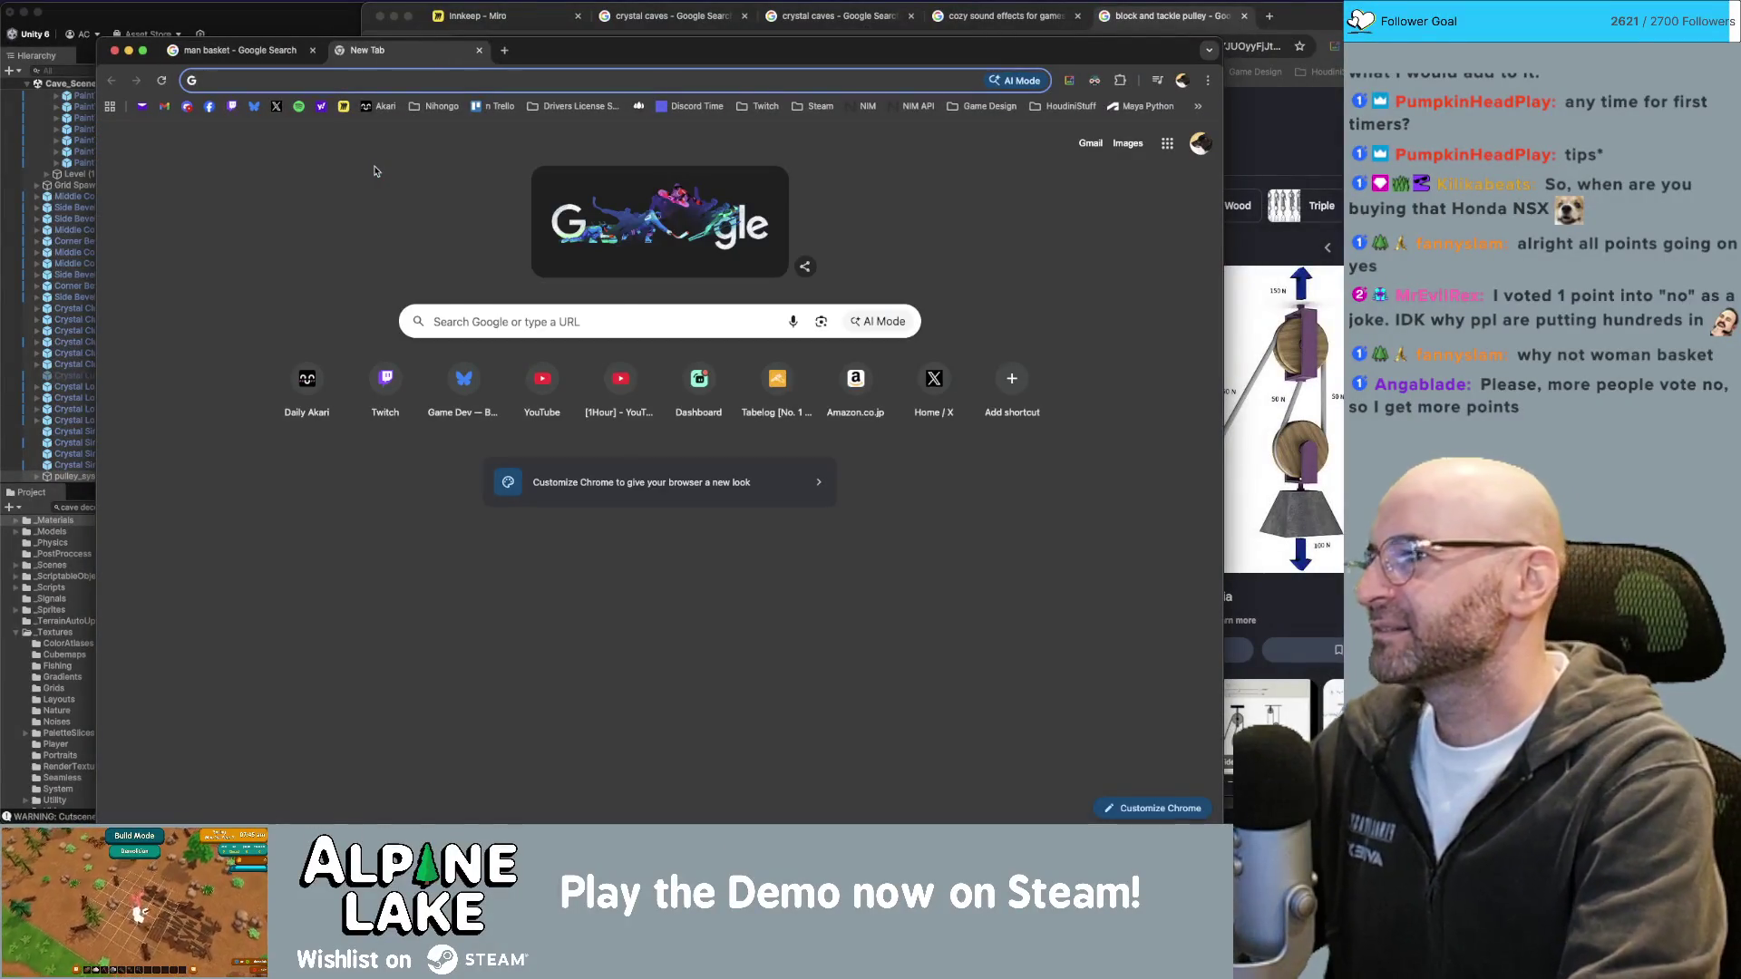
type("toddlers swing ")
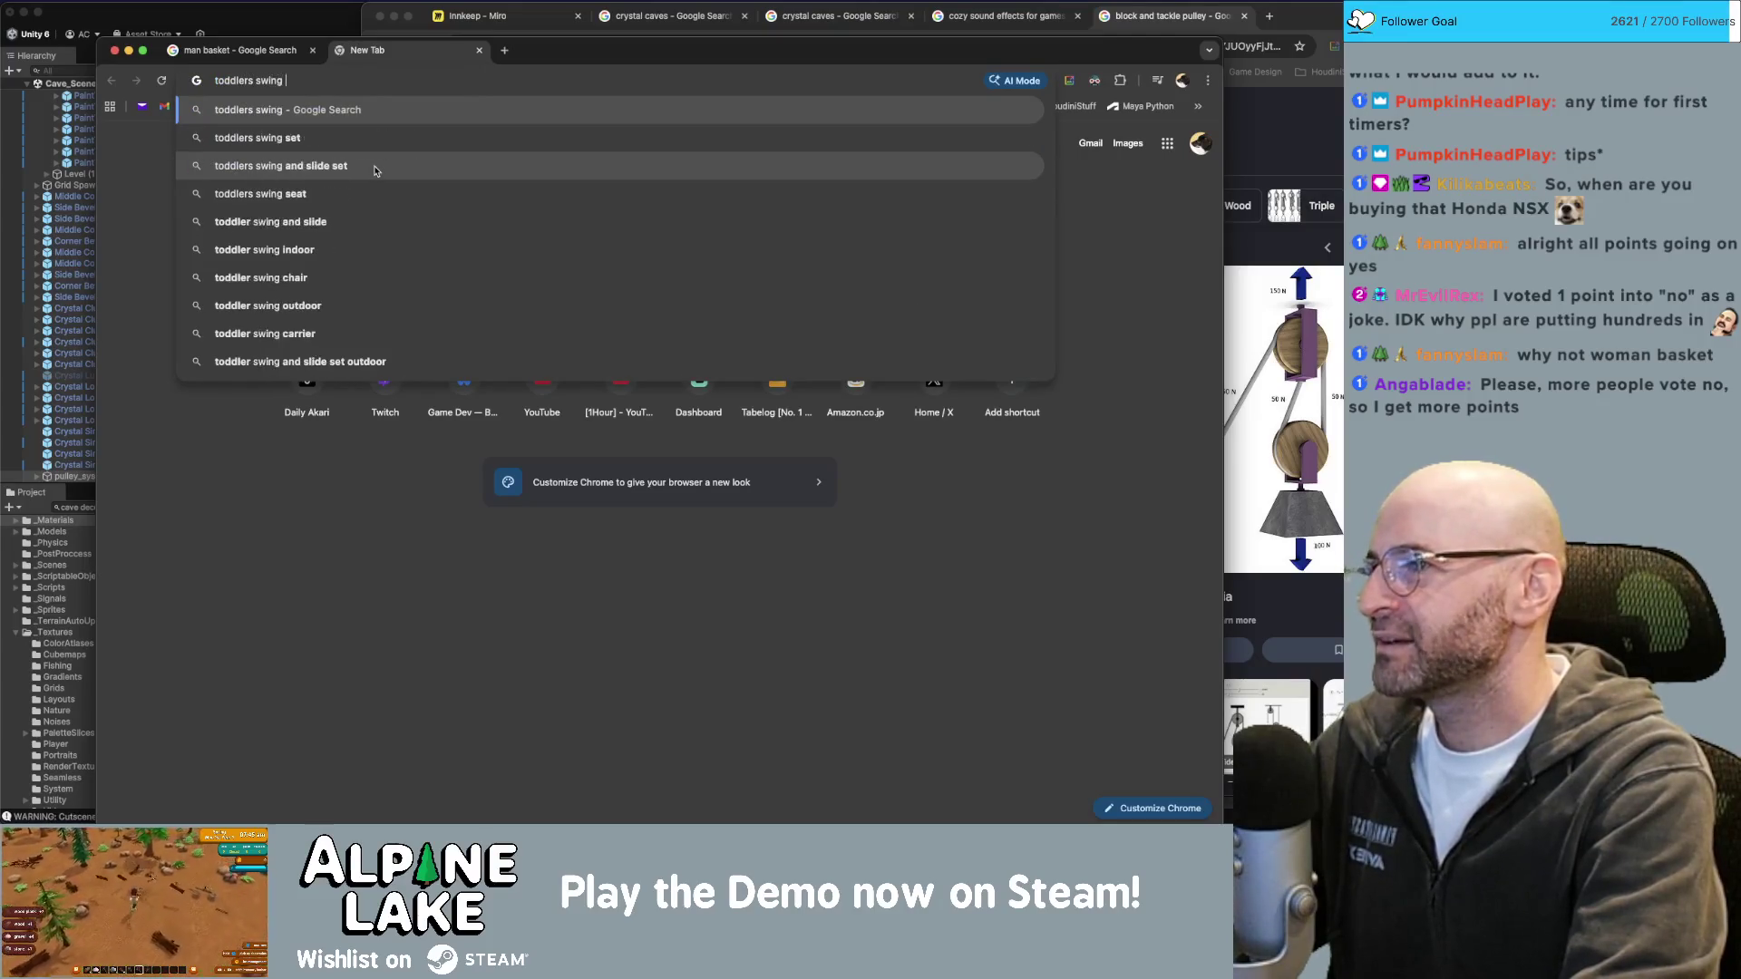
type("set seat")
key("Return")
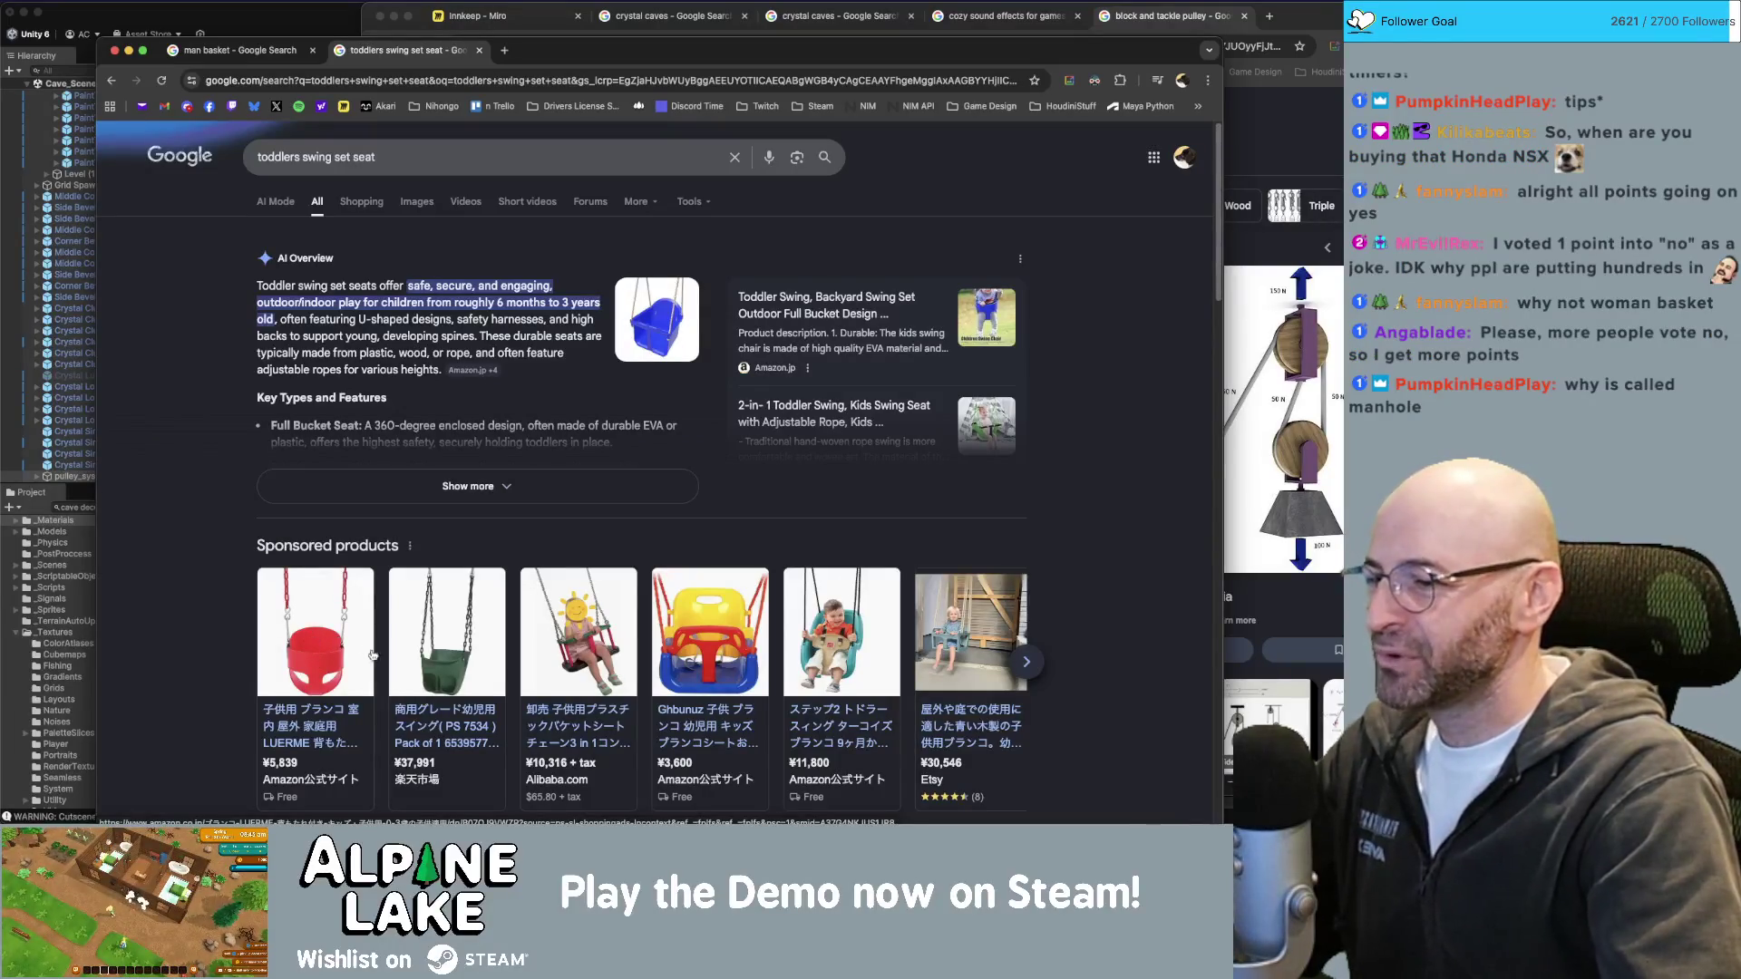
mouse_move(326, 661)
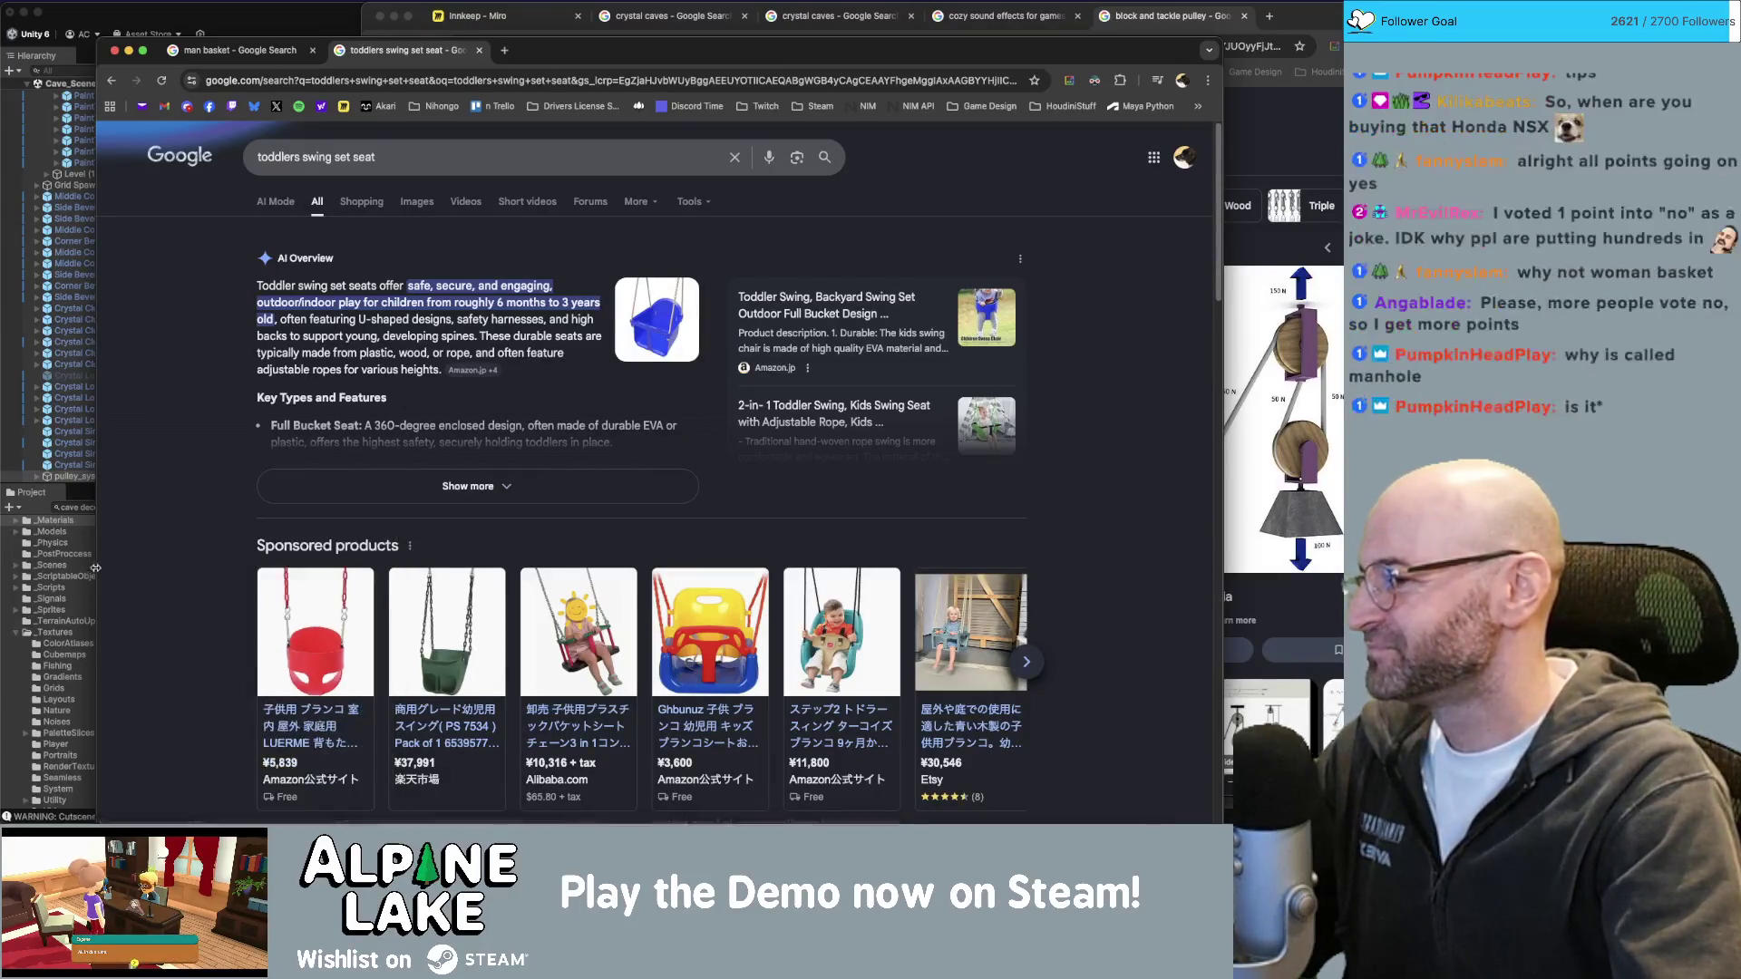
left_click(216, 53)
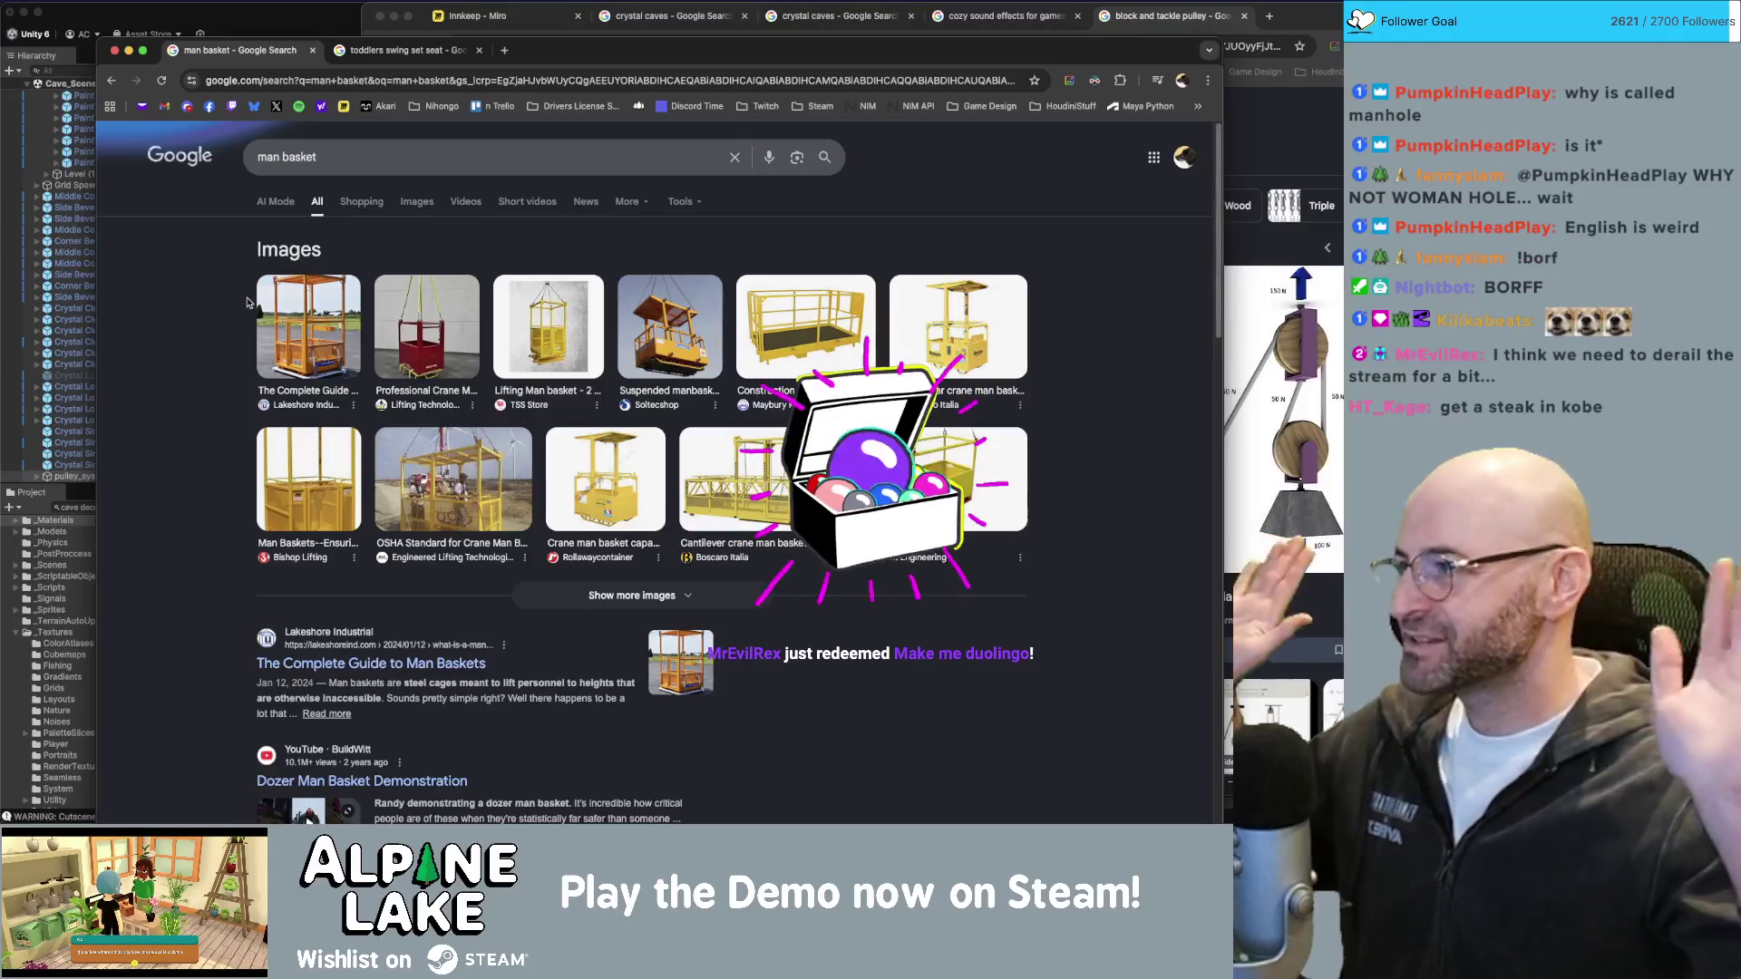
Launch Anki via system search ('ank') and sync the flashcard collection.
key("super+space")
type("ank")
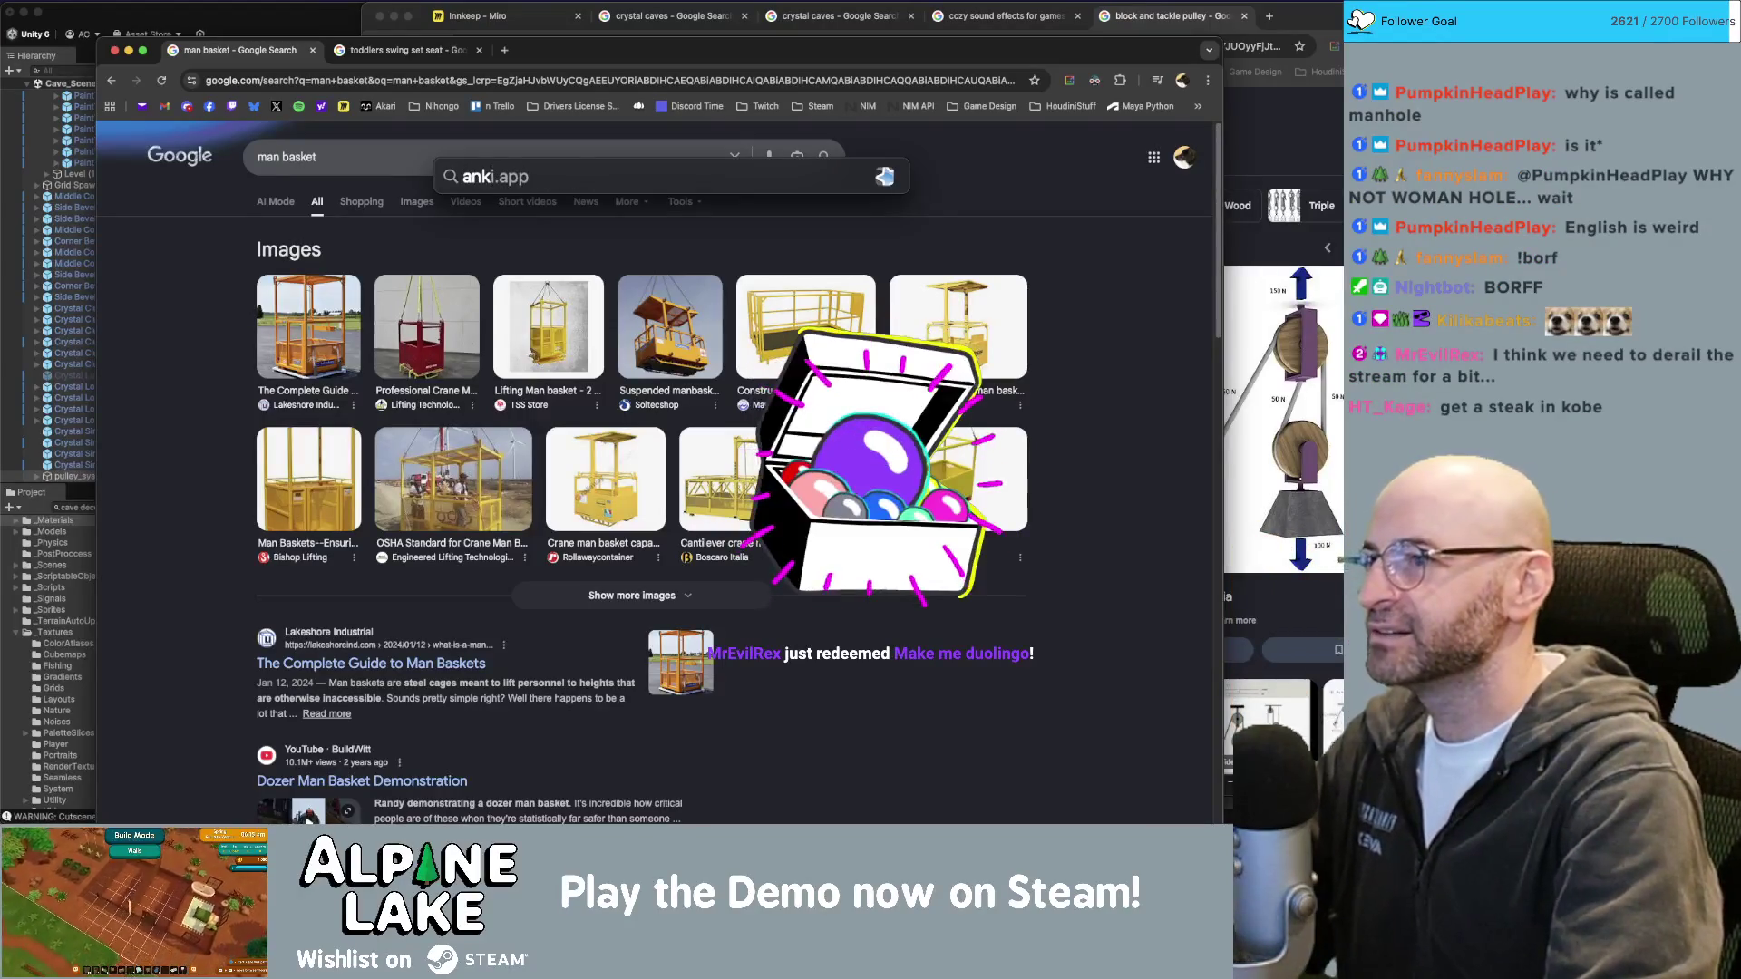
key("Return")
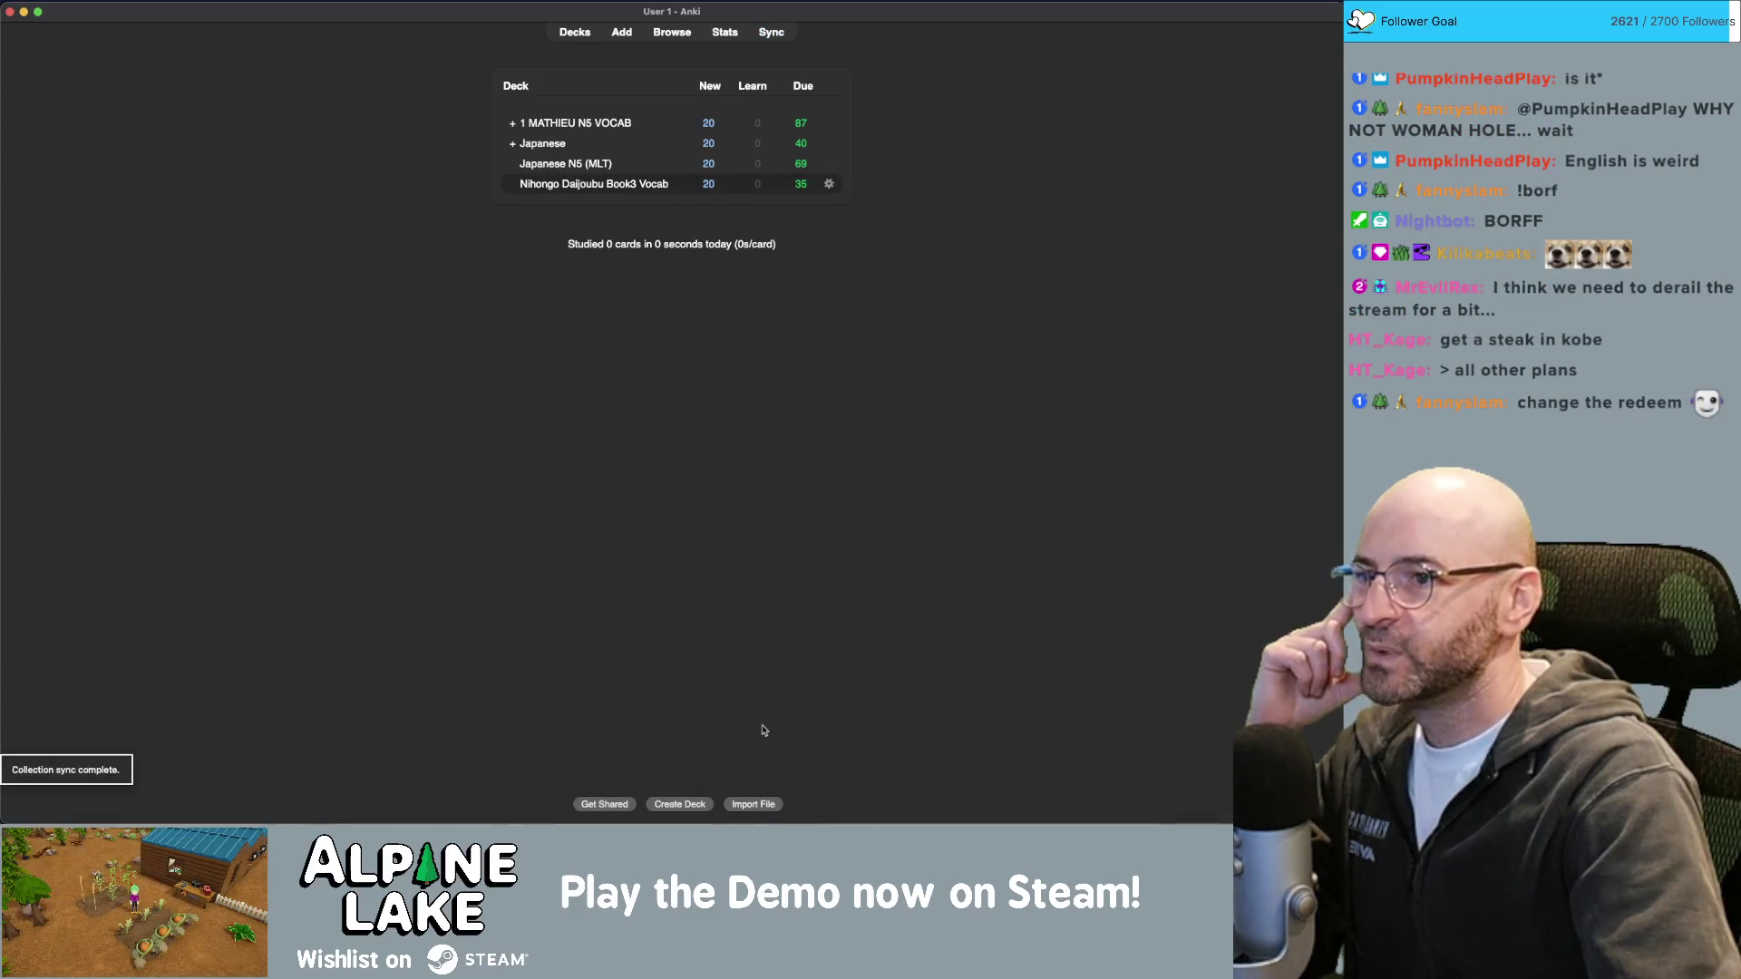
left_click(770, 31)
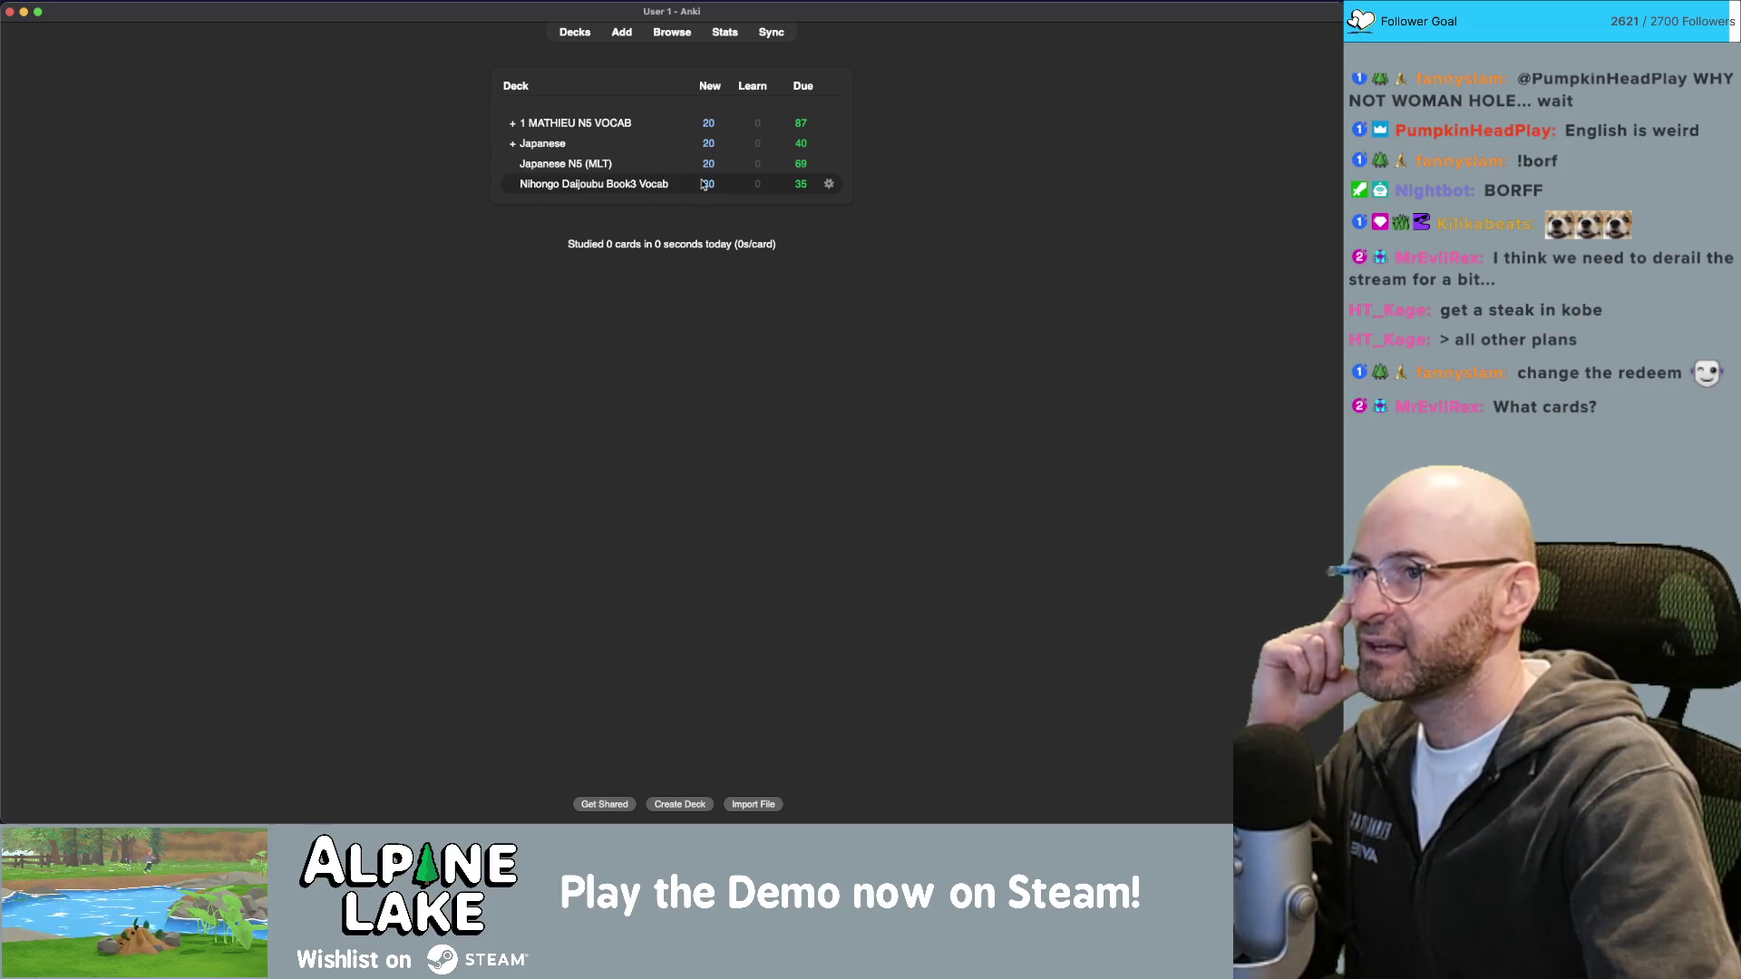
left_click(777, 36)
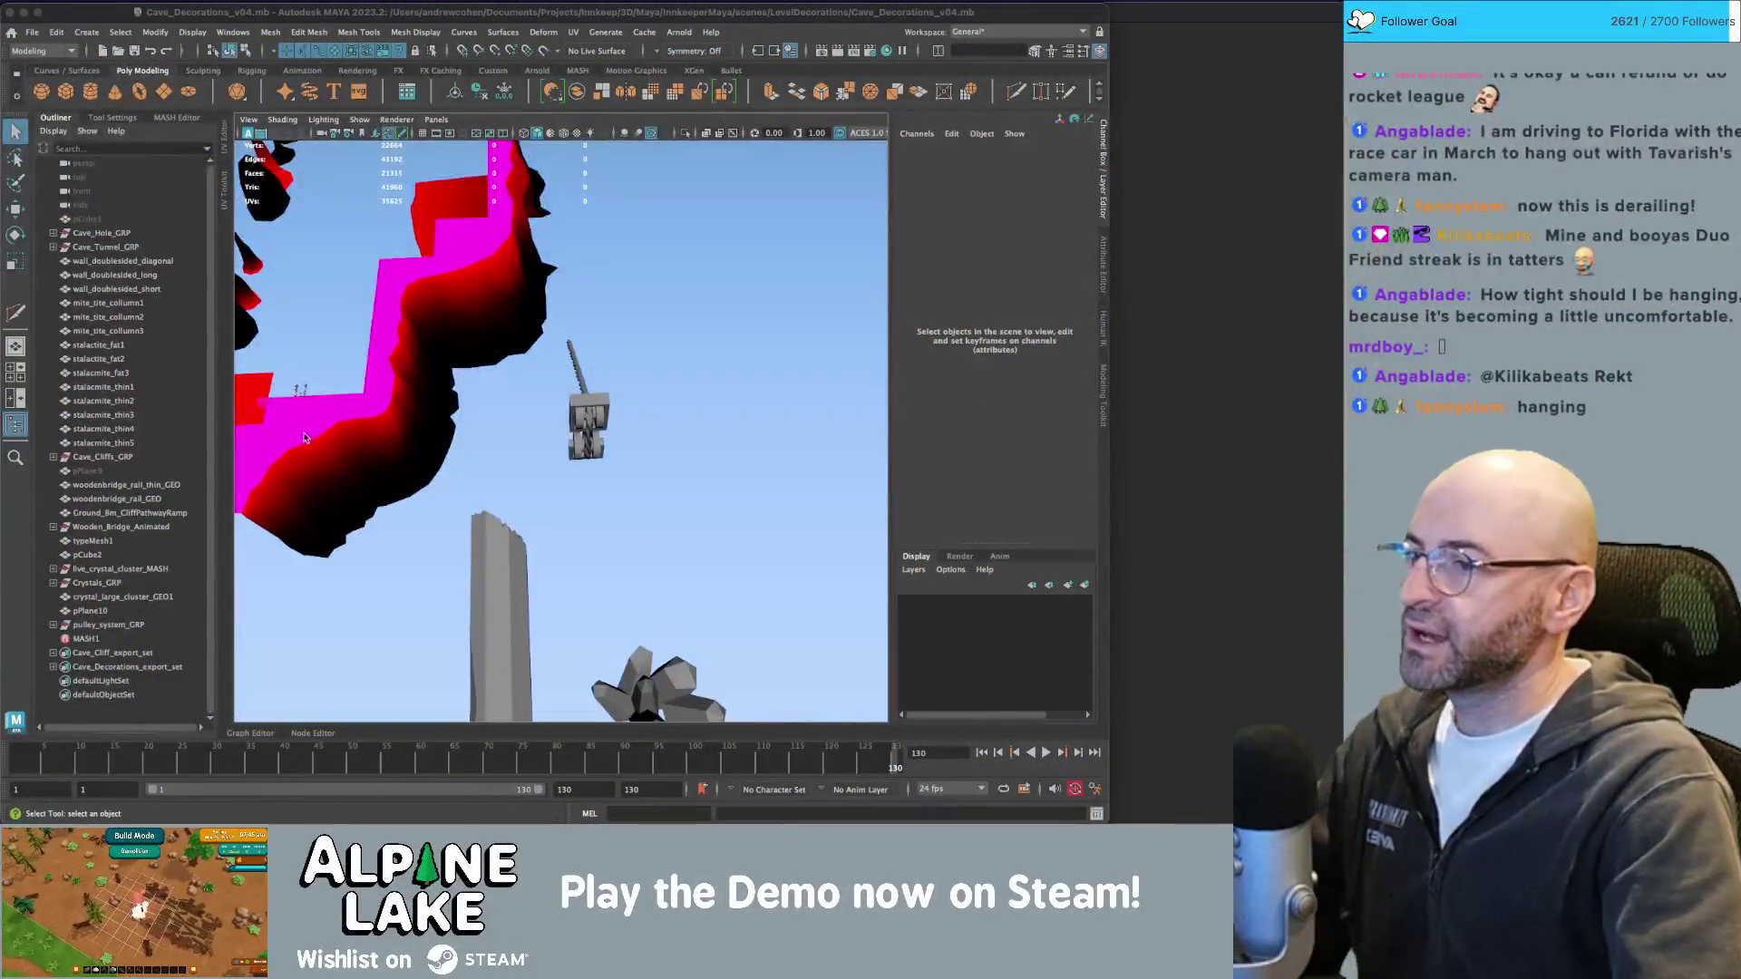
Switch from Maya to Anki and sync the collection.
key("super+Tab")
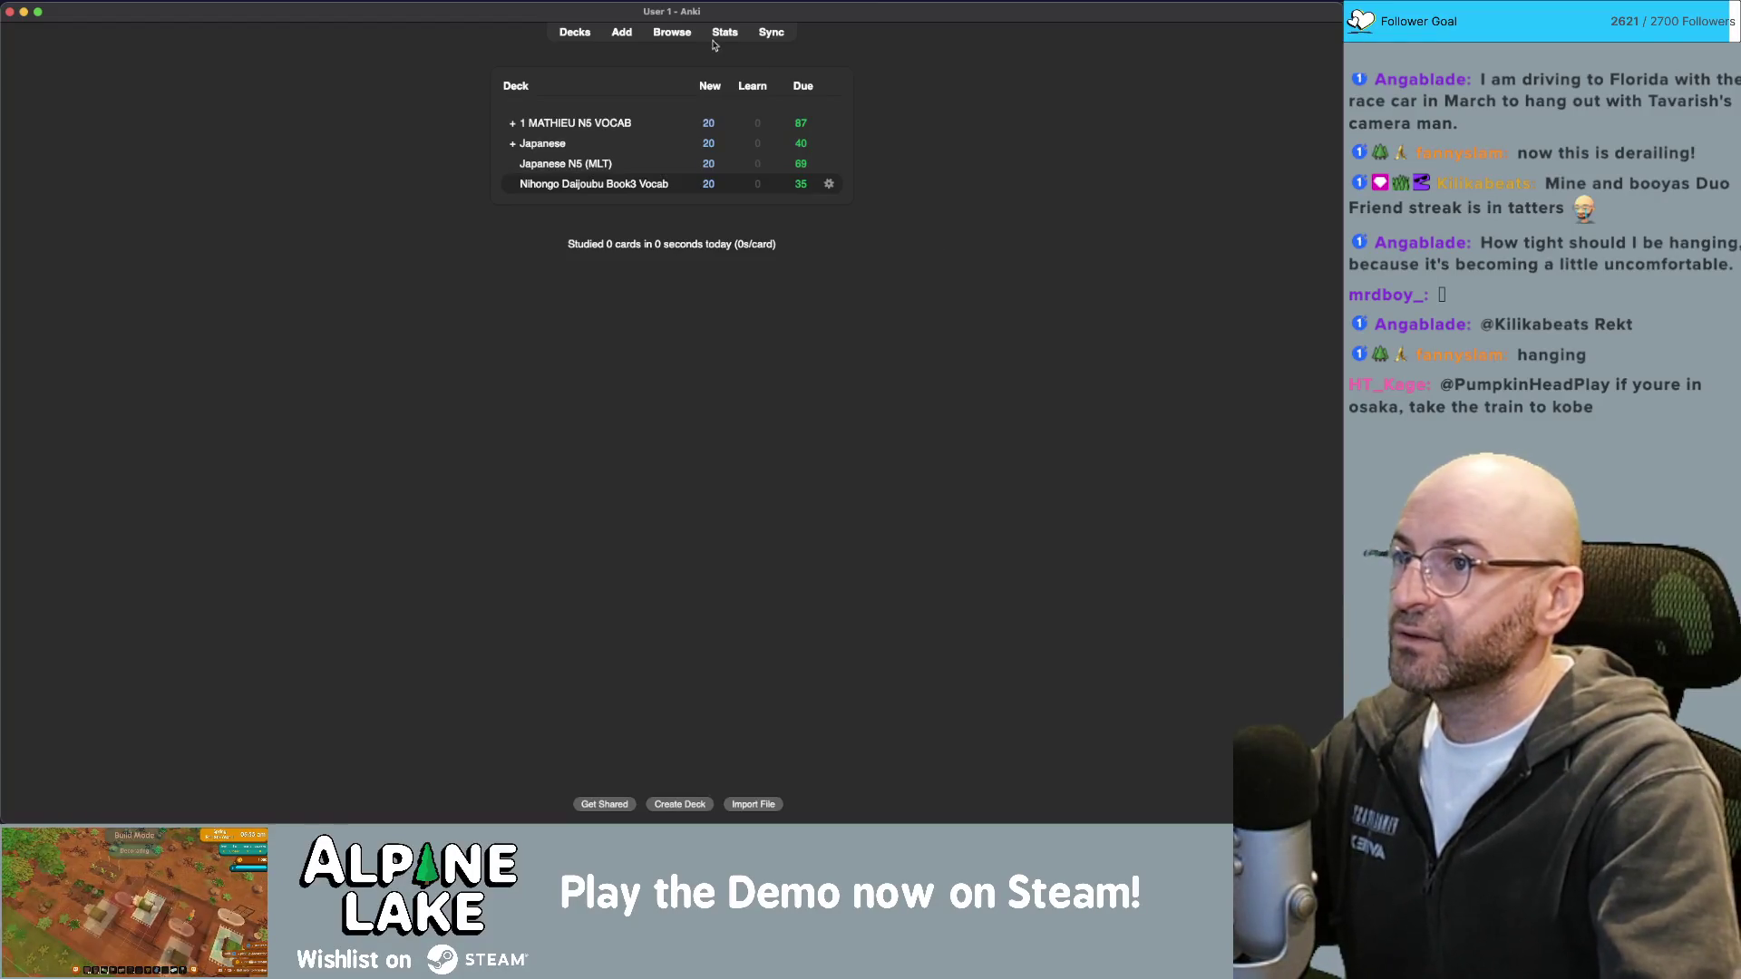
left_click(763, 41)
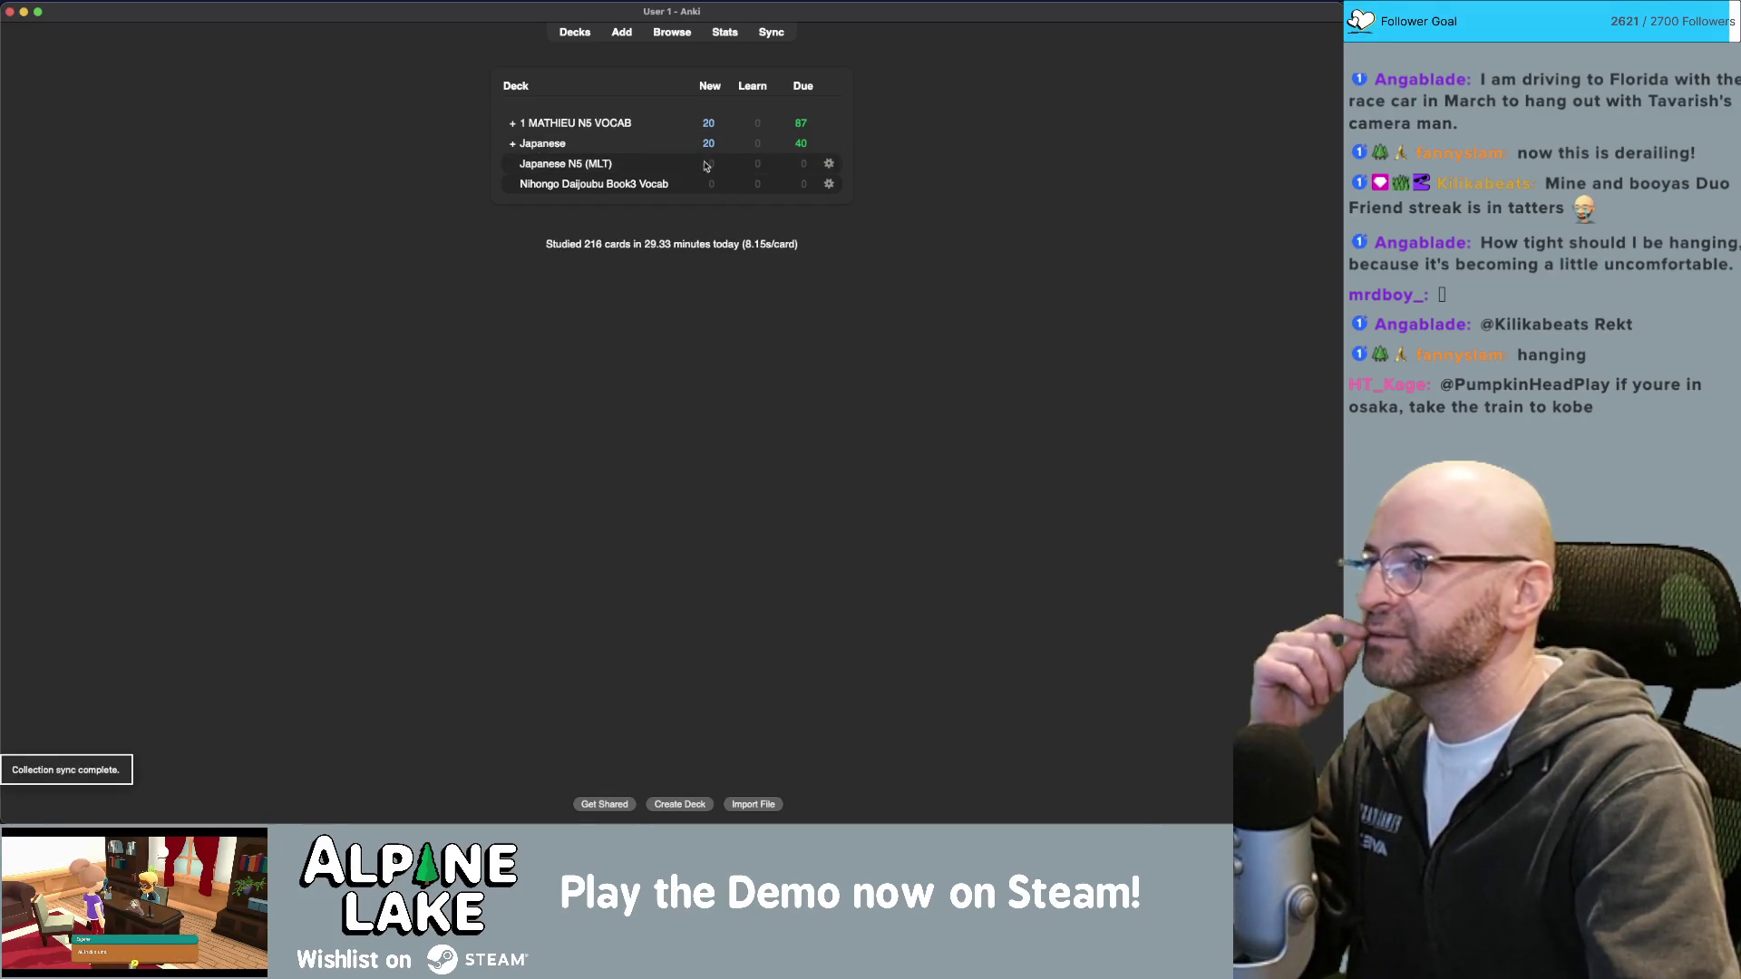
Expand the Japanese deck and start studying it, beginning with the Clock card.
left_click(512, 144)
left_click(544, 161)
left_click(694, 308)
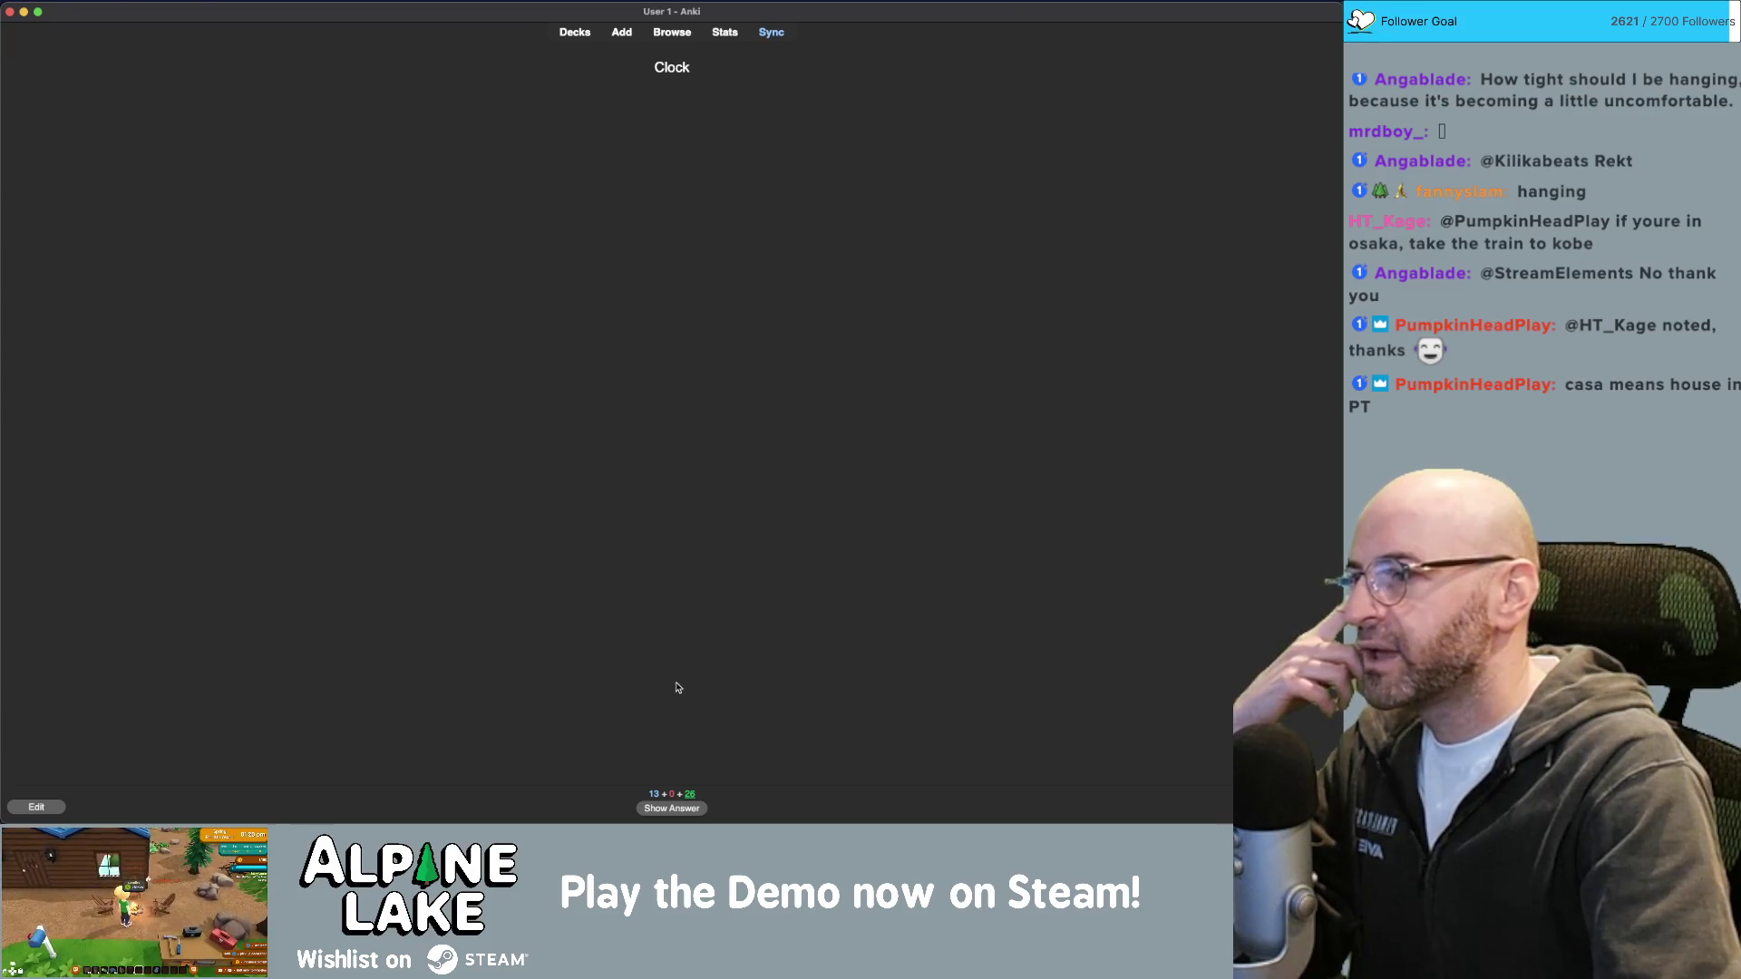
Review Clock, ゆっくり, Notebook, Jeans, えいが, にく, Newspaper, おんがく, じしょ and Fish, grading each Easy.
left_click(685, 810)
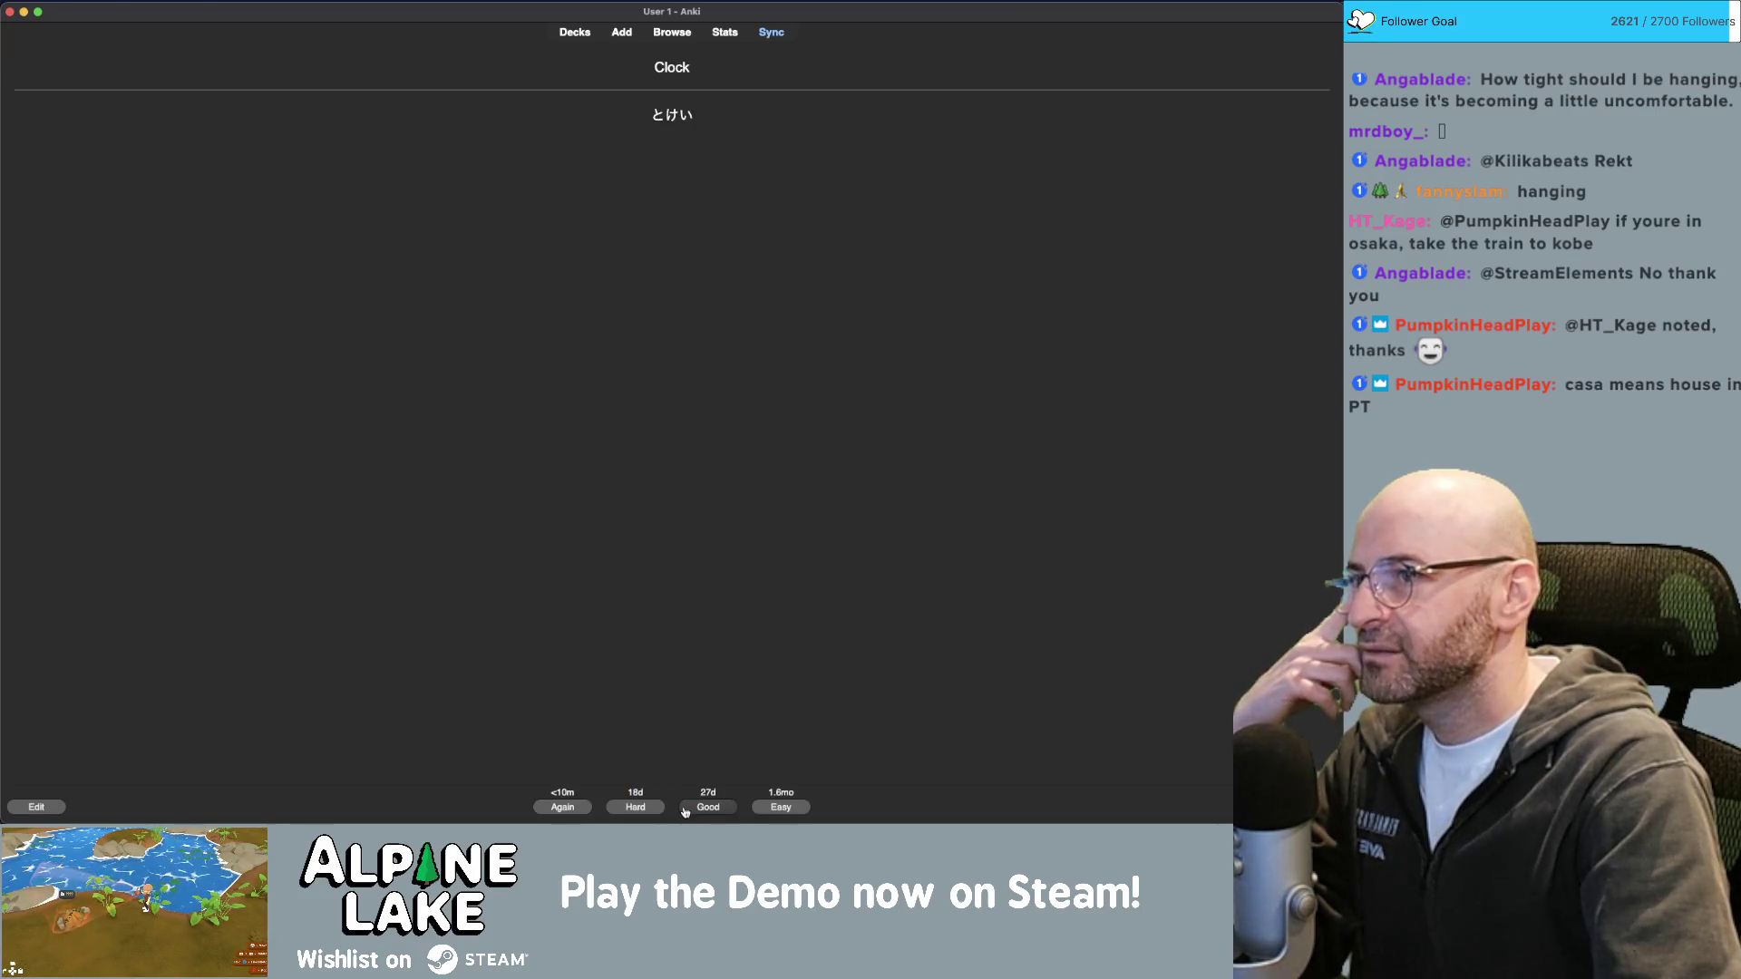
left_click(782, 809)
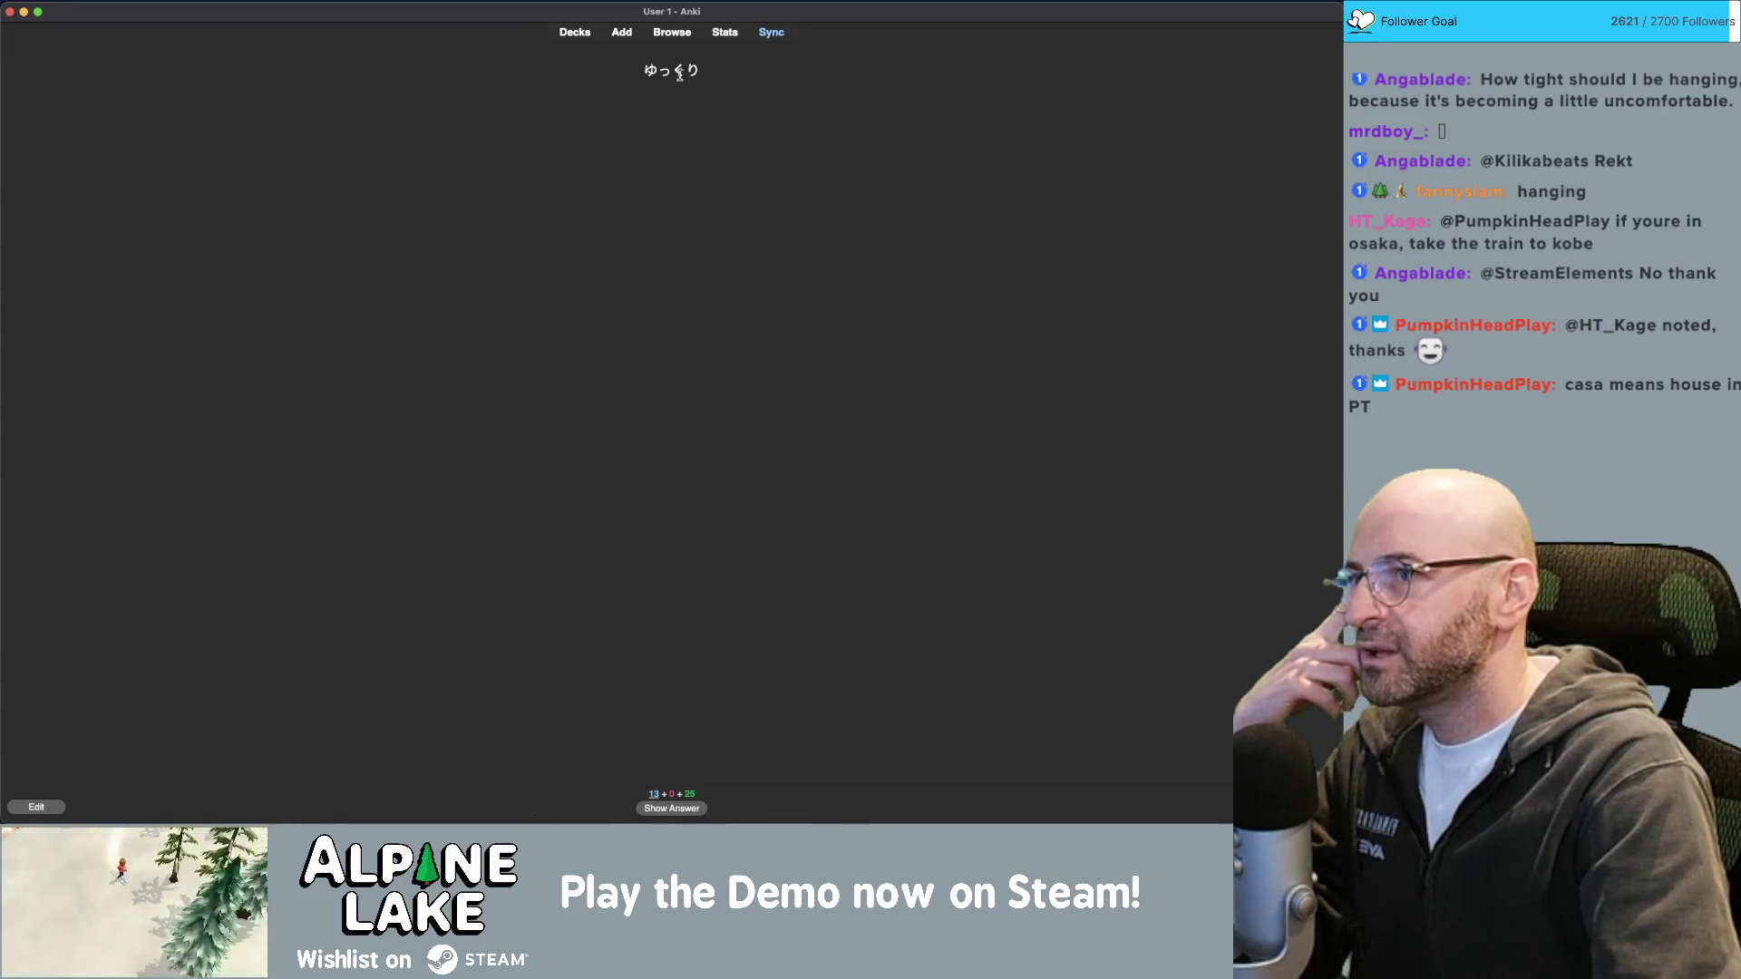
left_click(683, 811)
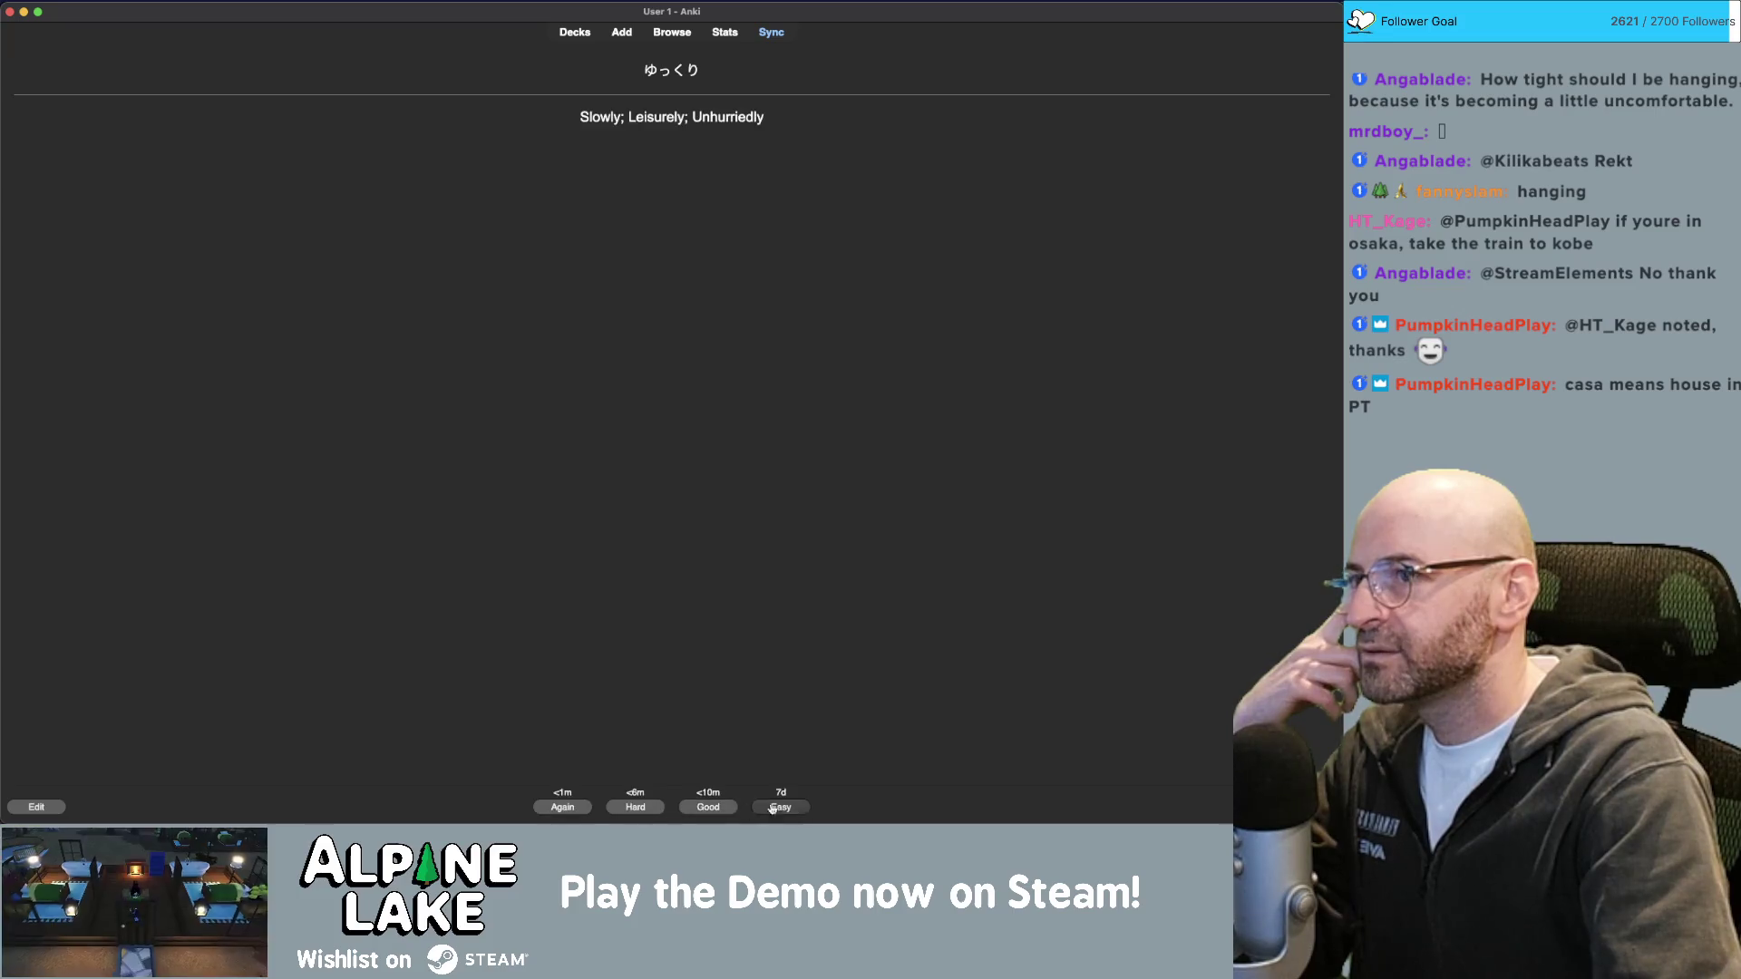
left_click(767, 808)
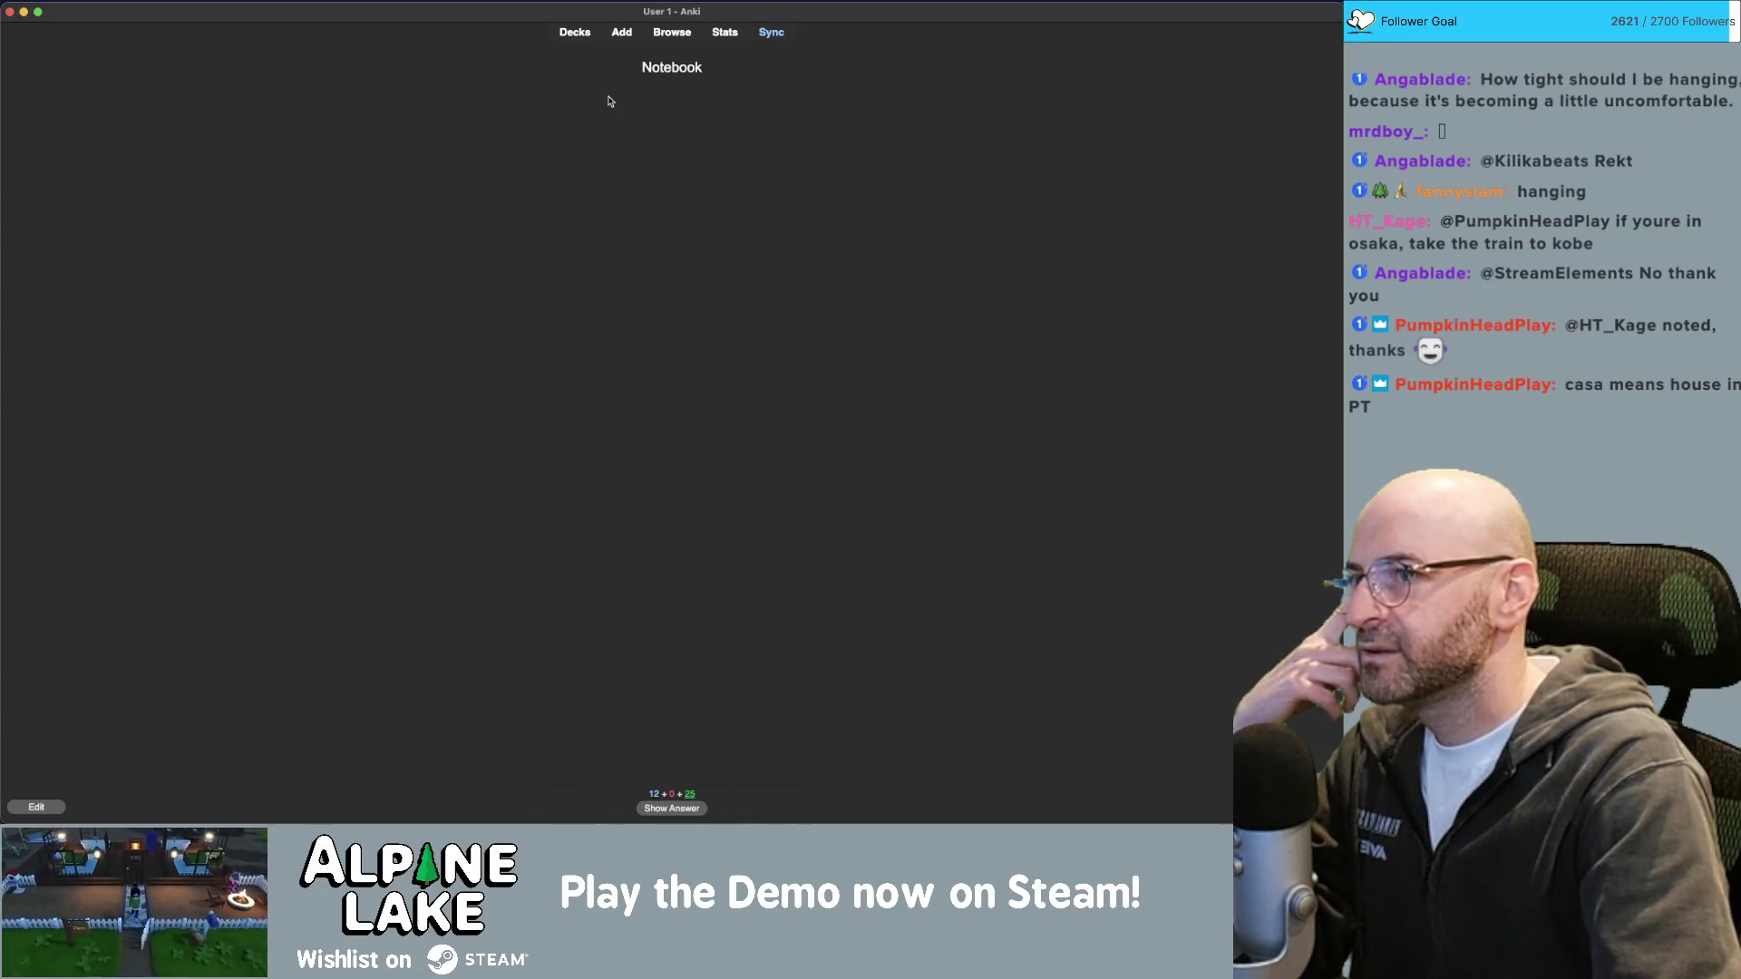
left_click(675, 808)
left_click(771, 808)
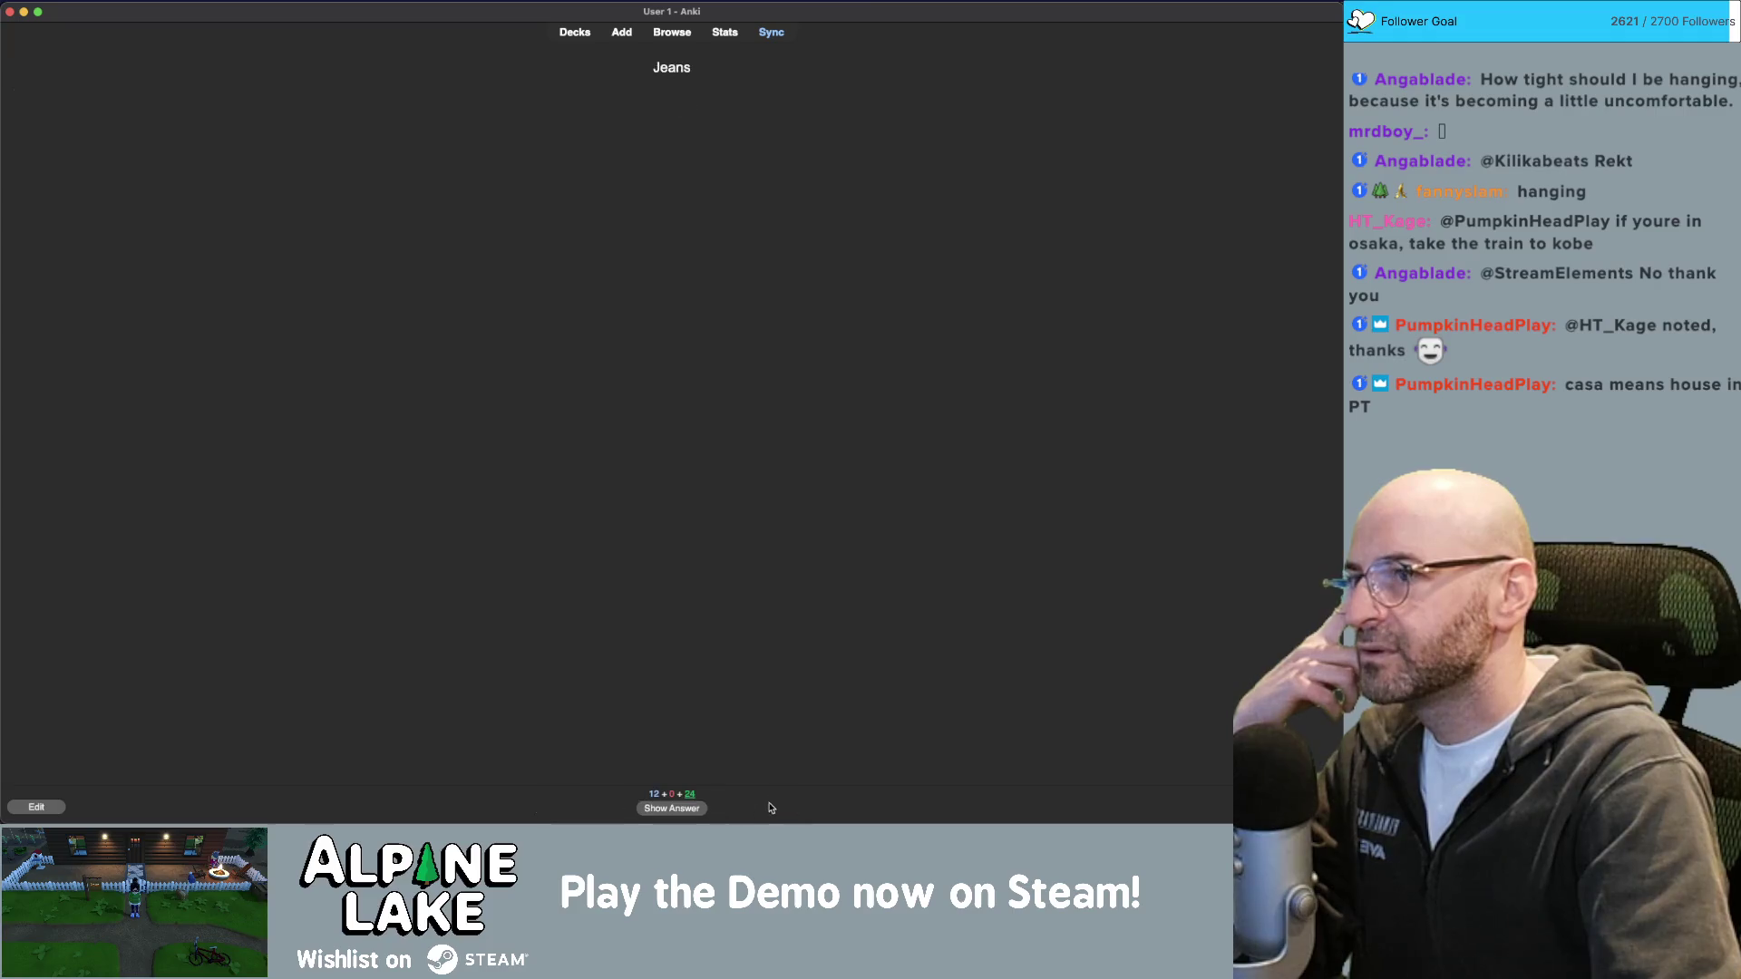
left_click(695, 812)
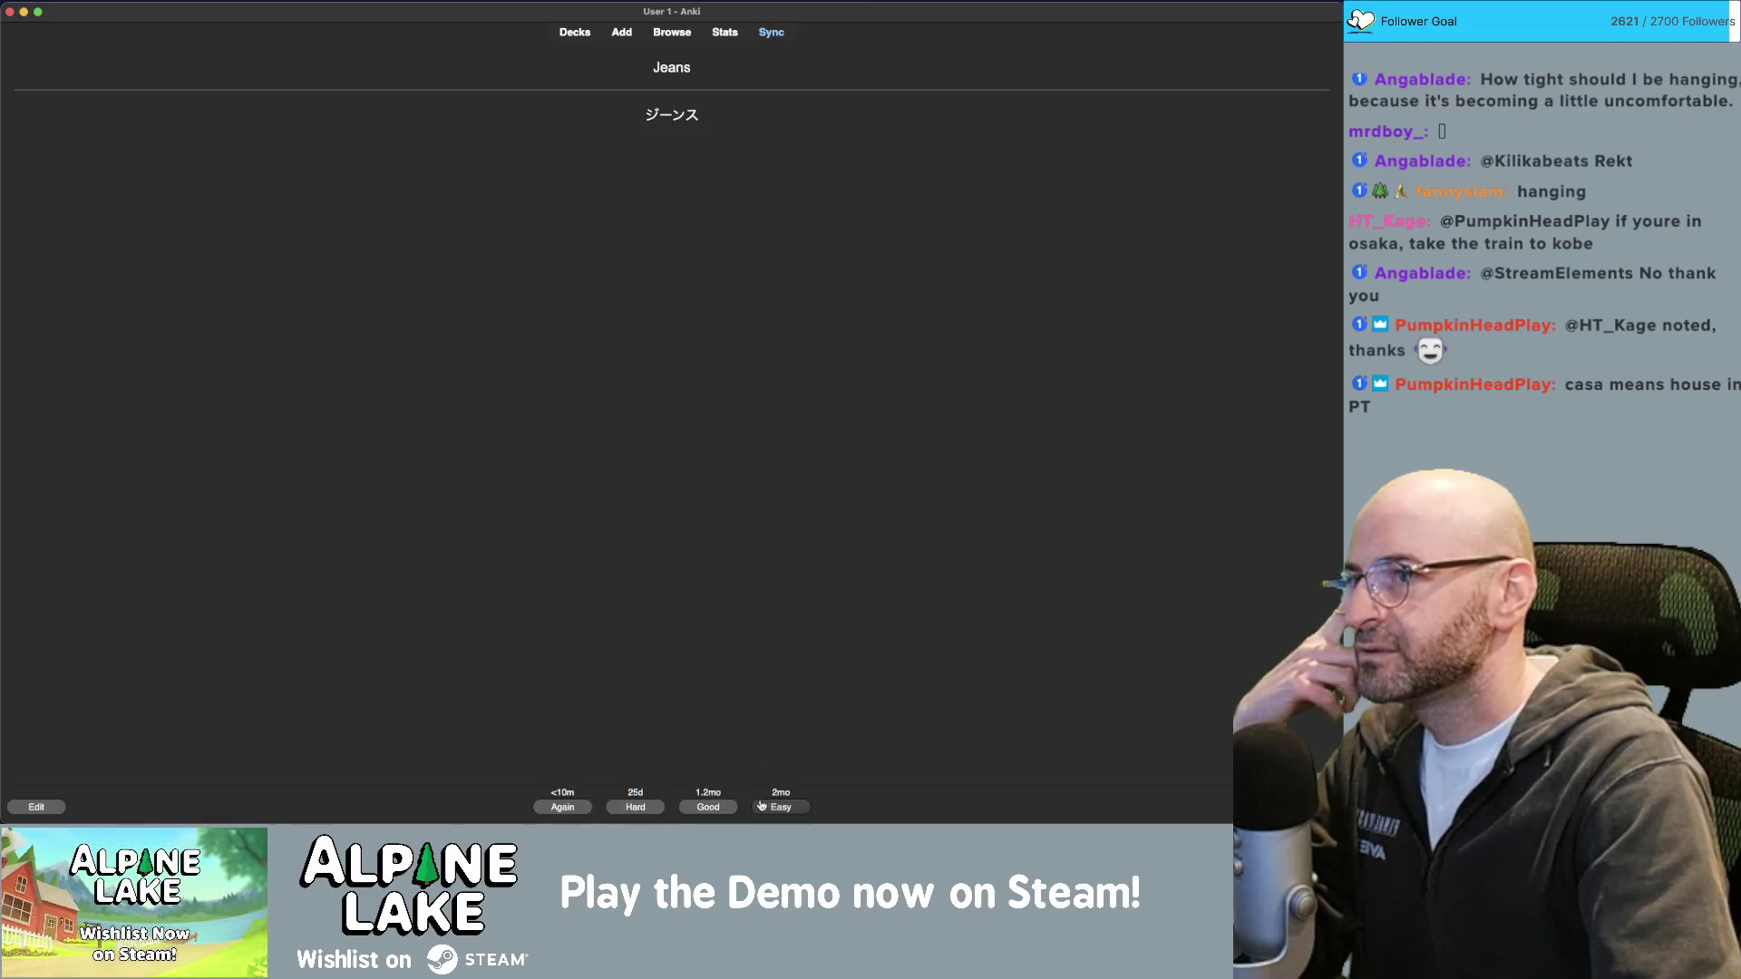
left_click(769, 808)
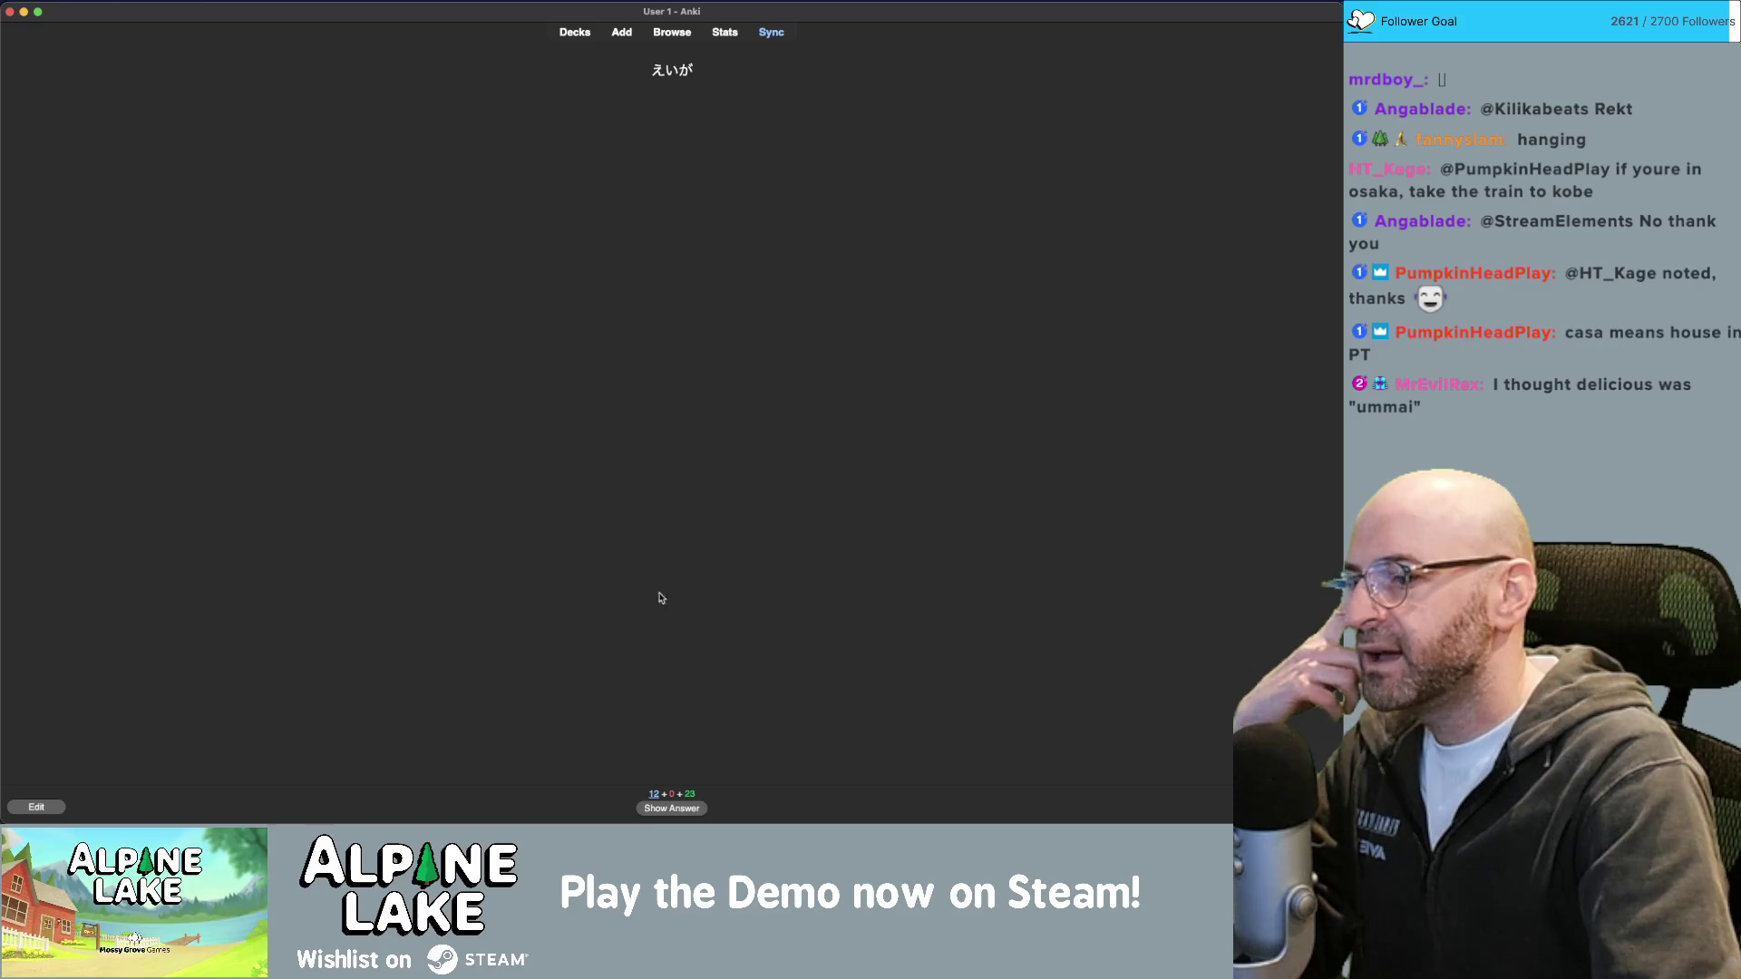
left_click(693, 810)
left_click(766, 810)
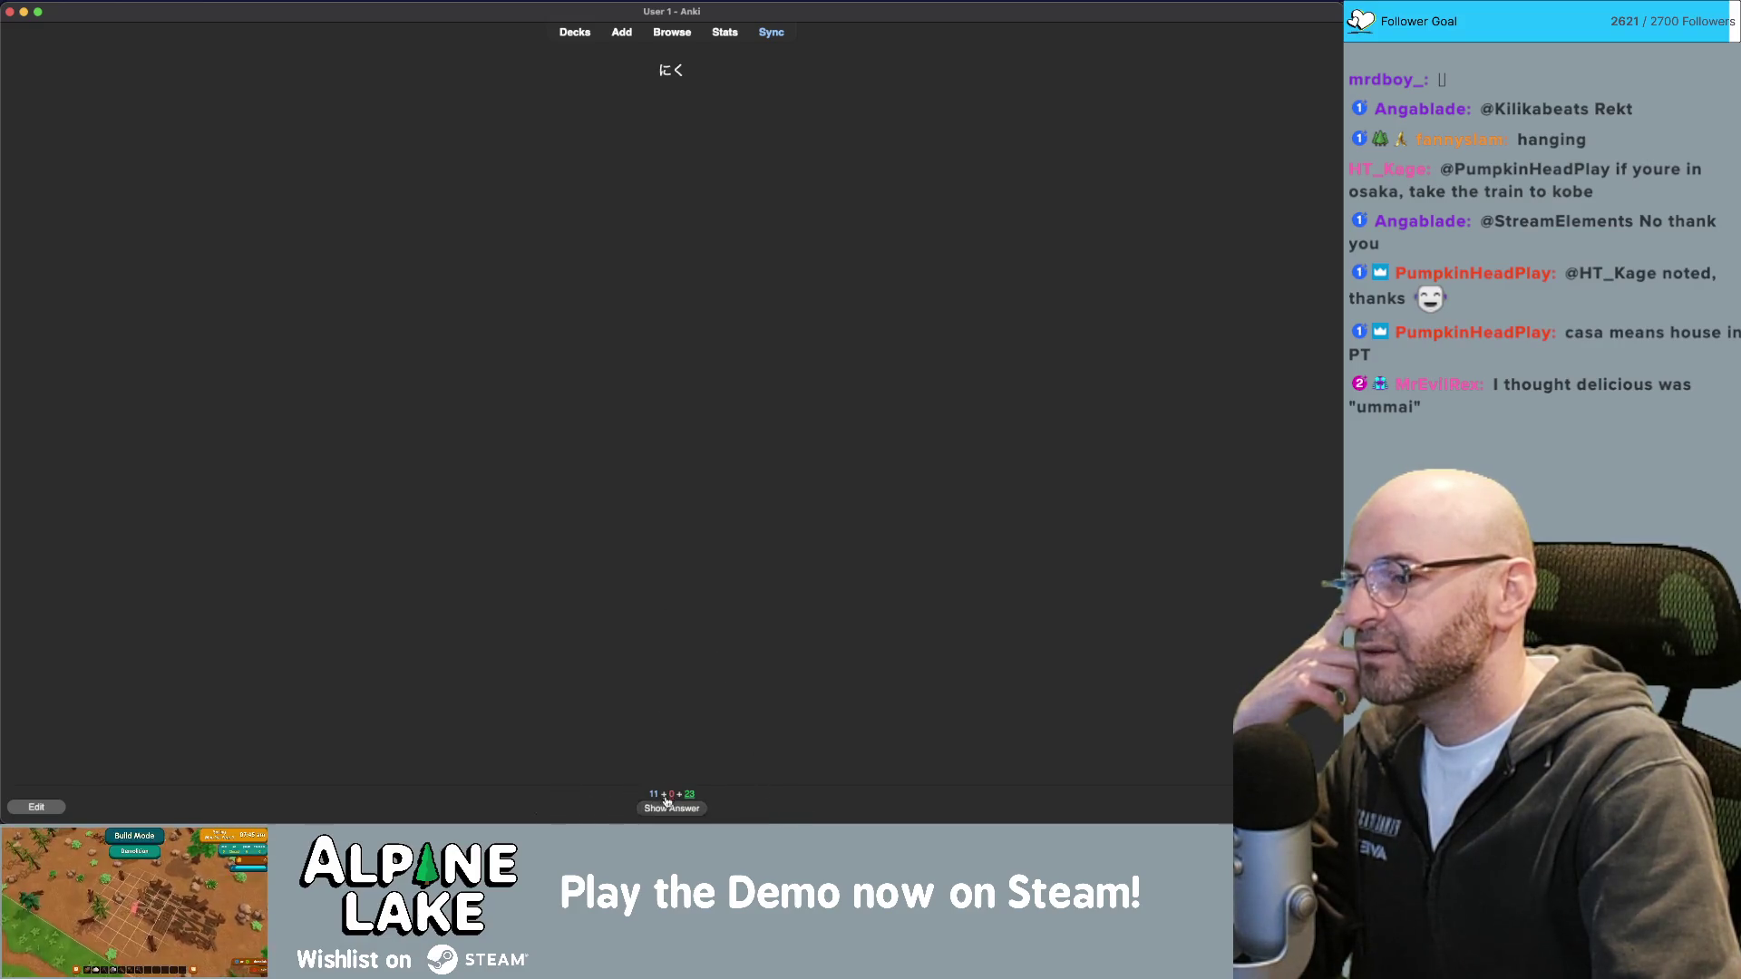
left_click(669, 808)
left_click(777, 808)
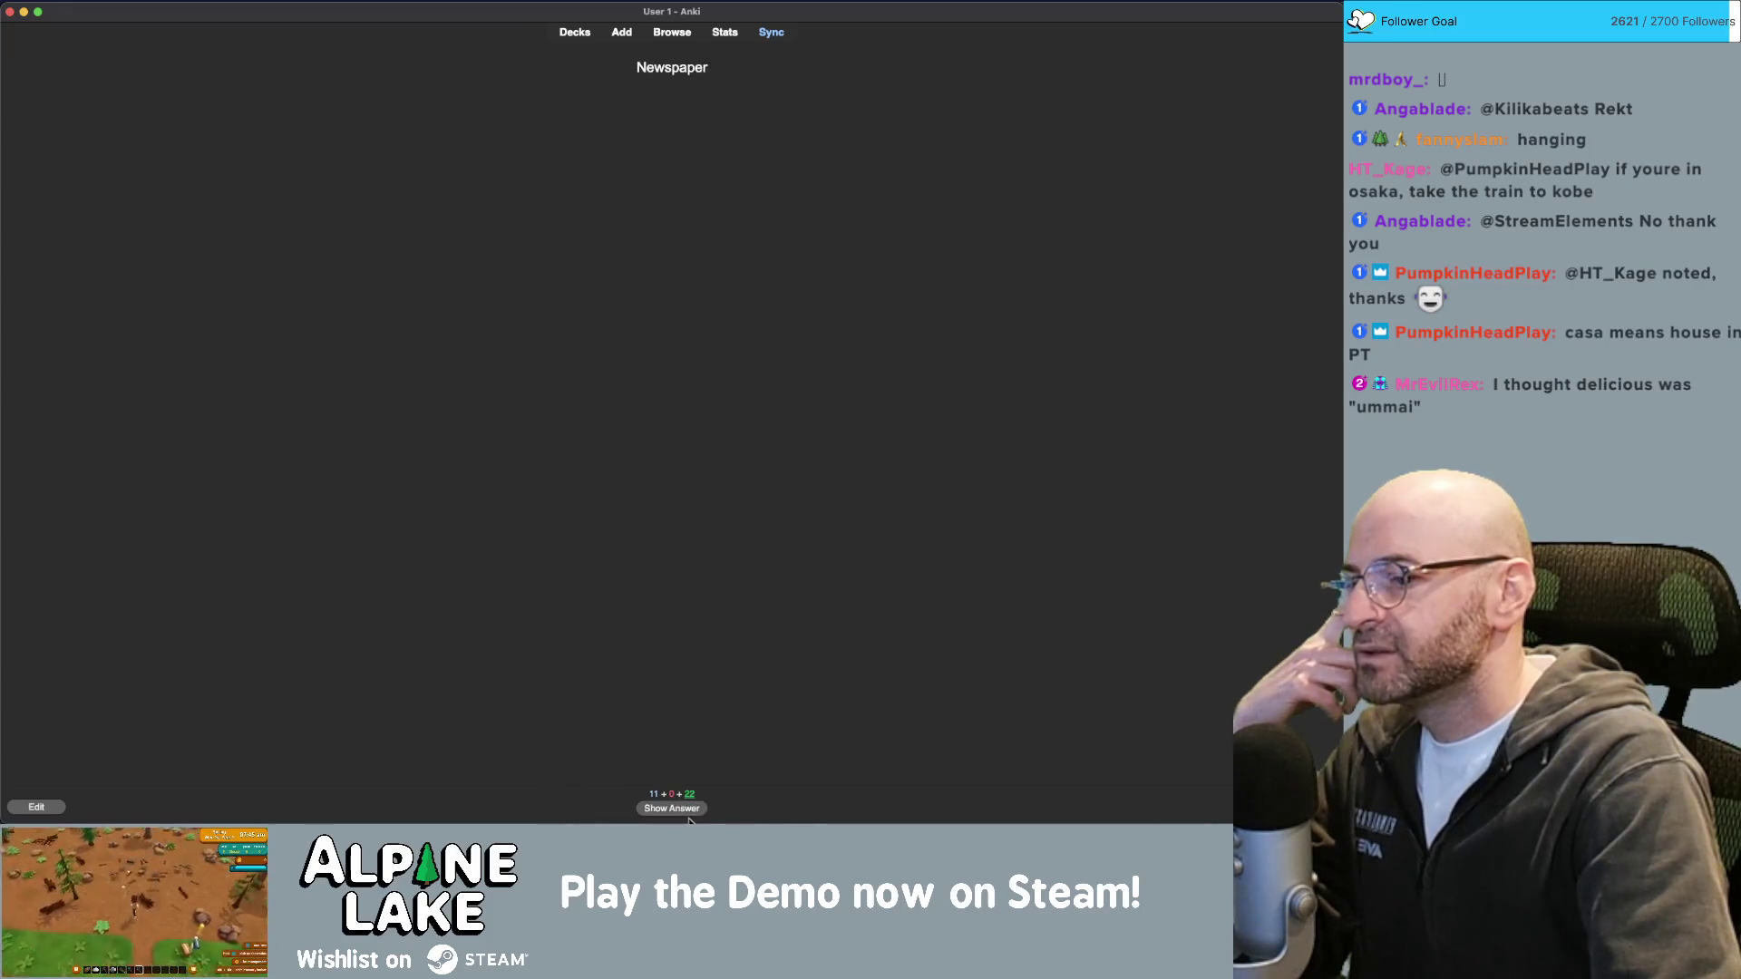
left_click(671, 808)
left_click(769, 798)
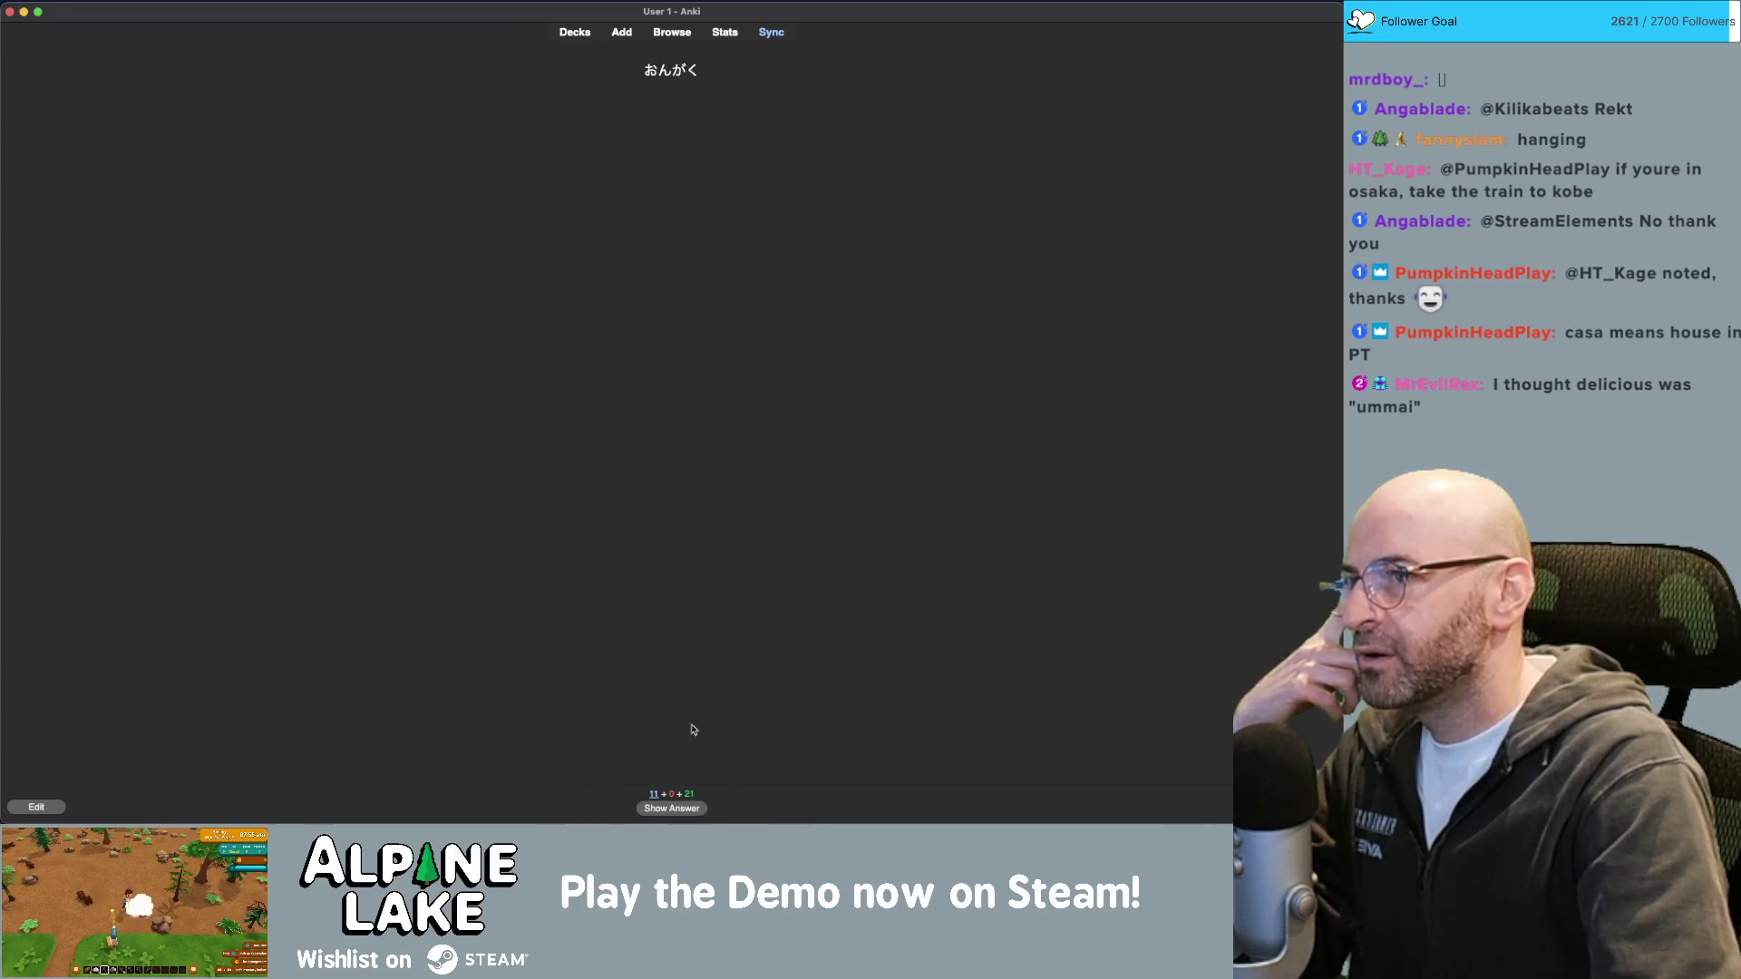
left_click(695, 811)
left_click(791, 811)
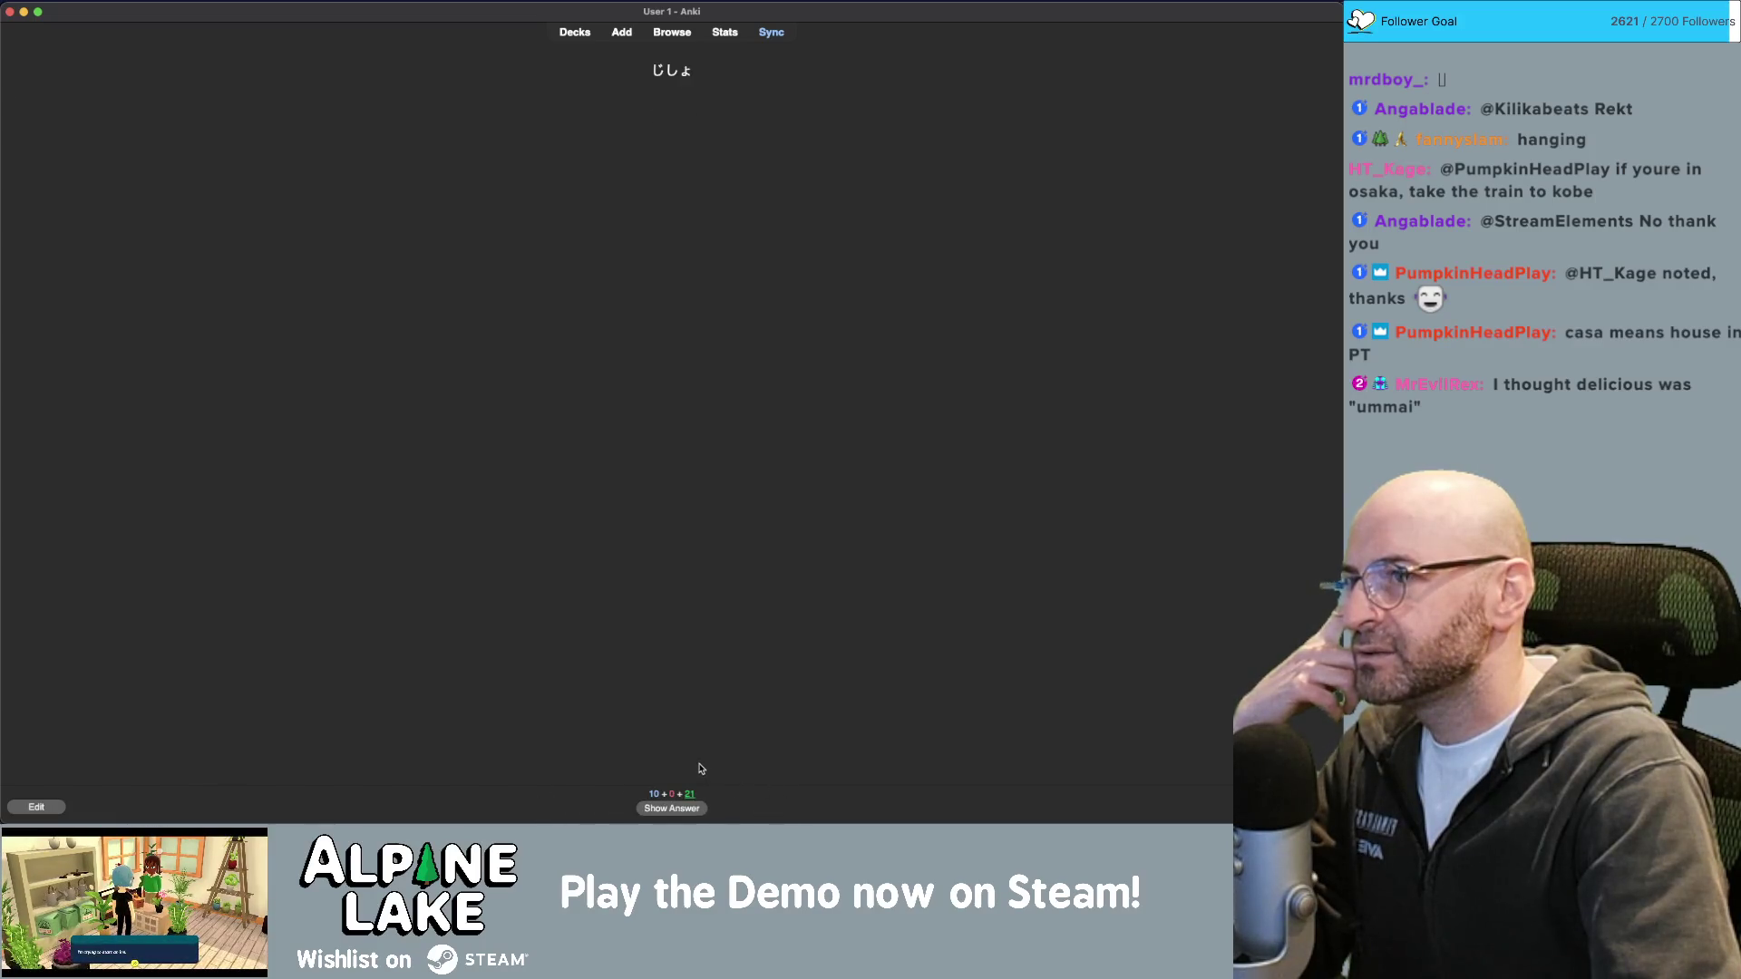
left_click(689, 811)
left_click(794, 811)
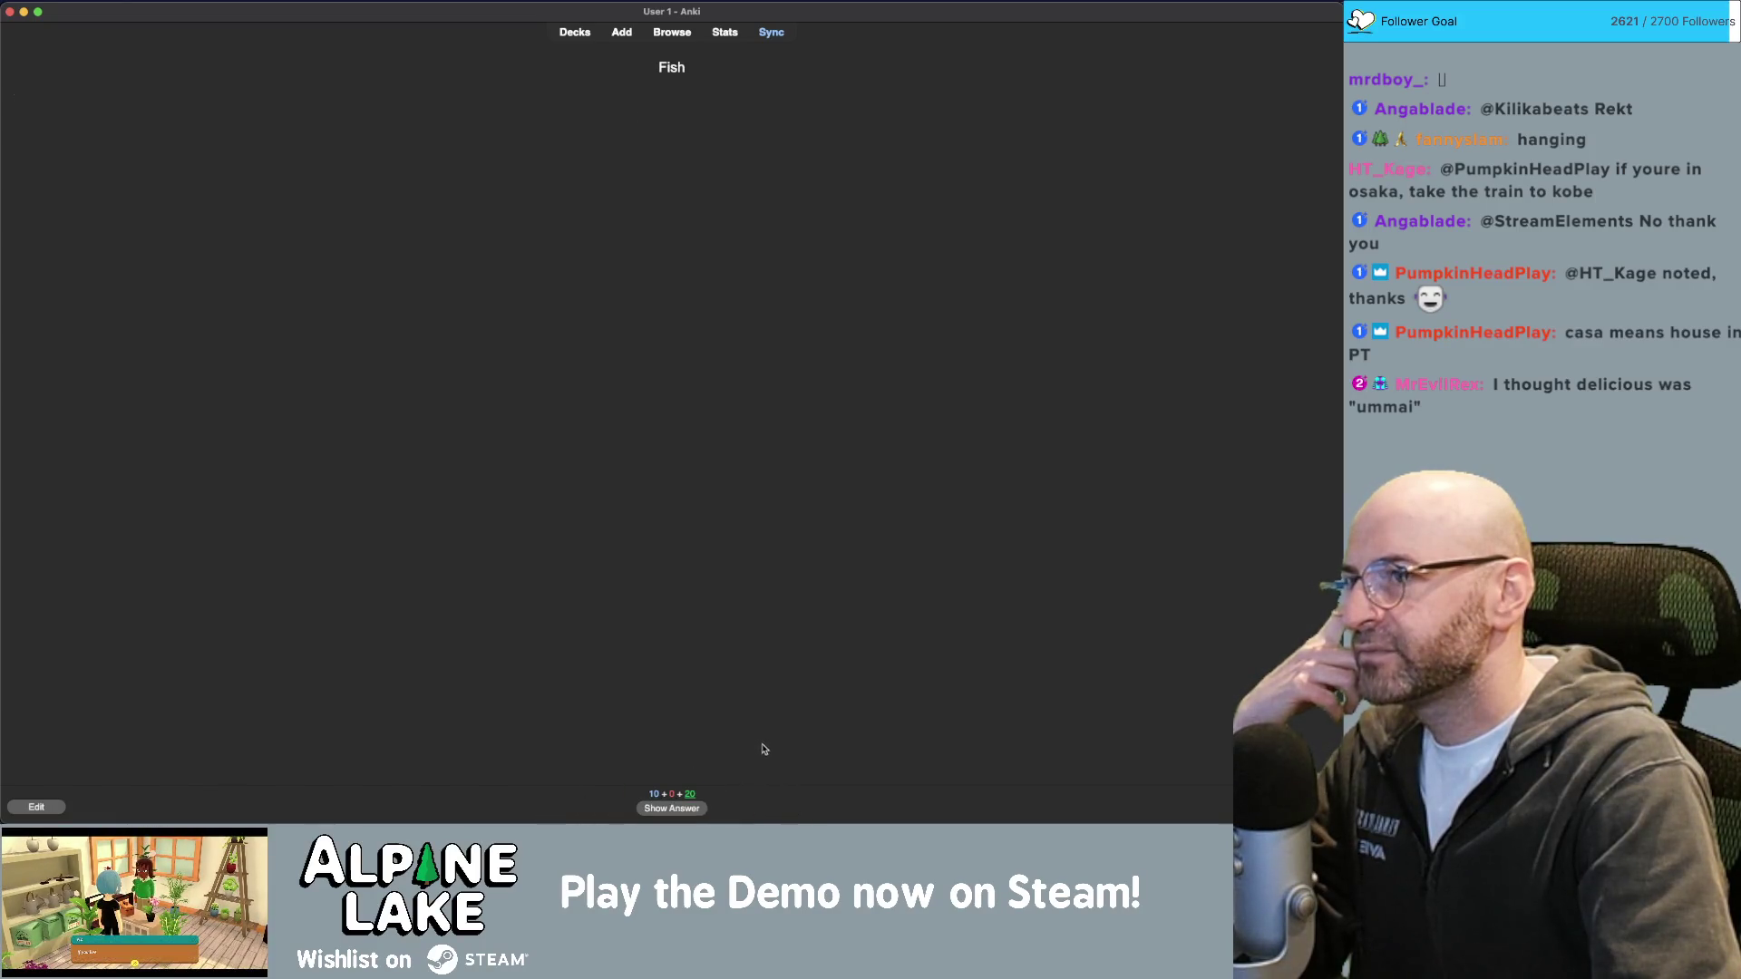
left_click(689, 811)
left_click(794, 810)
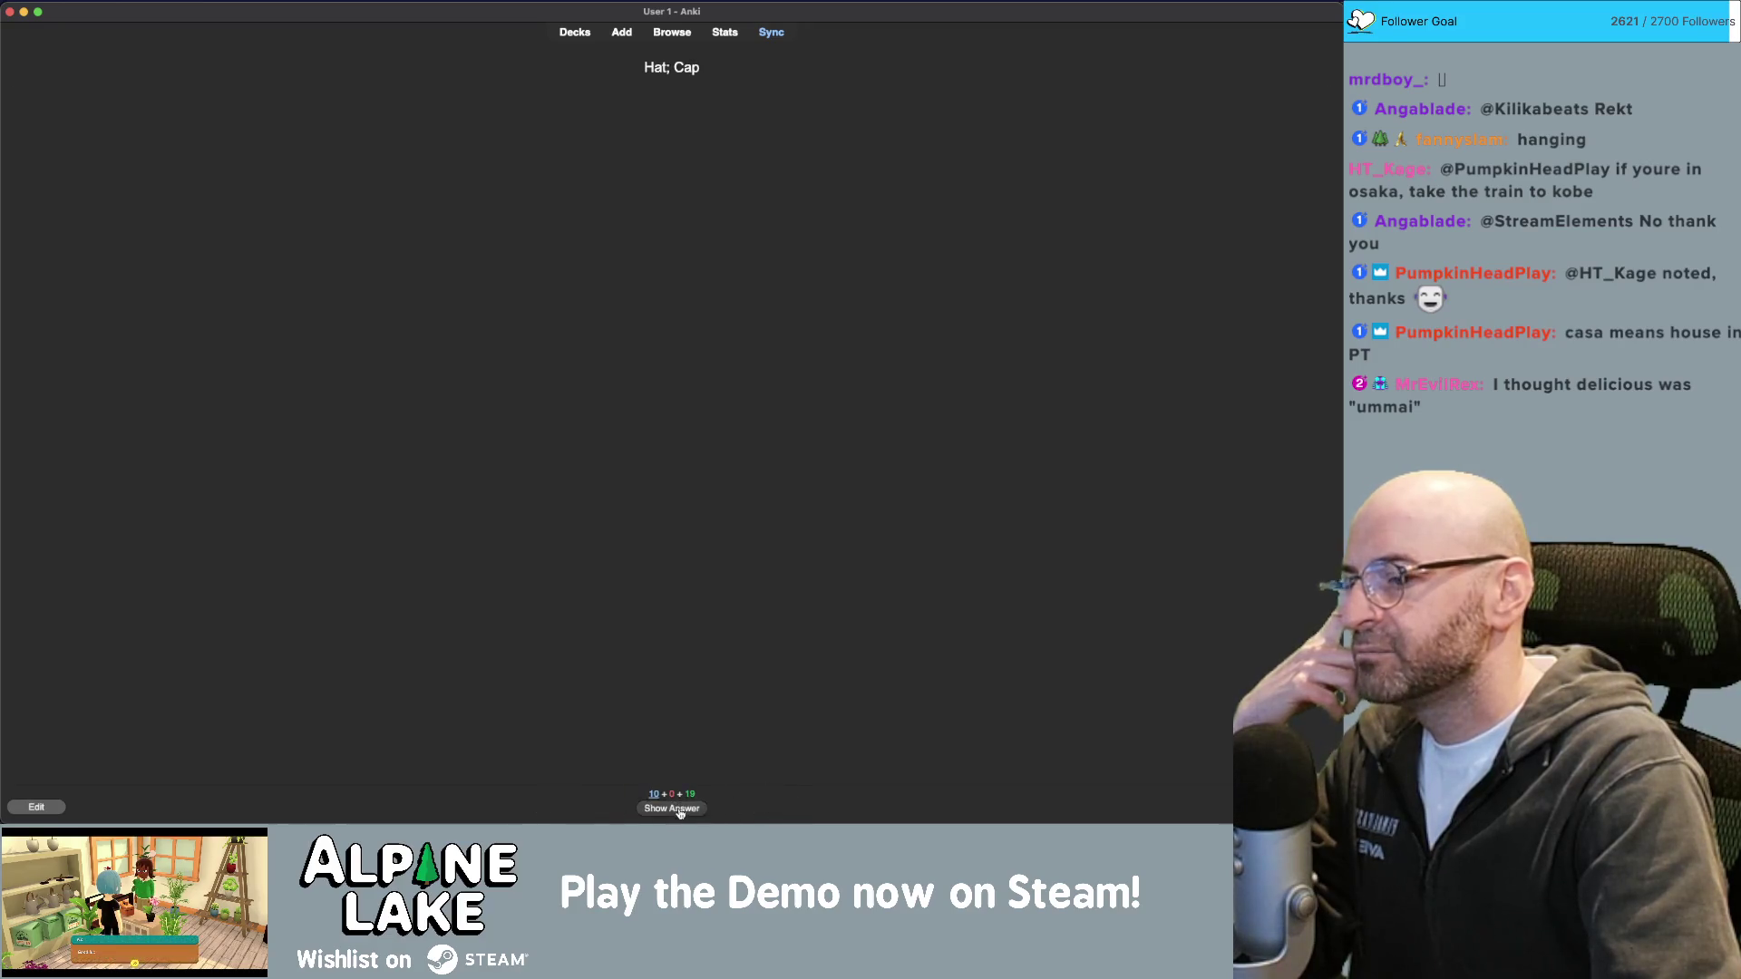
Review Hat; Cap, Dictionary, Delicious, Book, とけい, メニュー, Cafe, Umbrella, T-shirt and Bath, grading each Easy.
key("space")
left_click(802, 812)
left_click(696, 807)
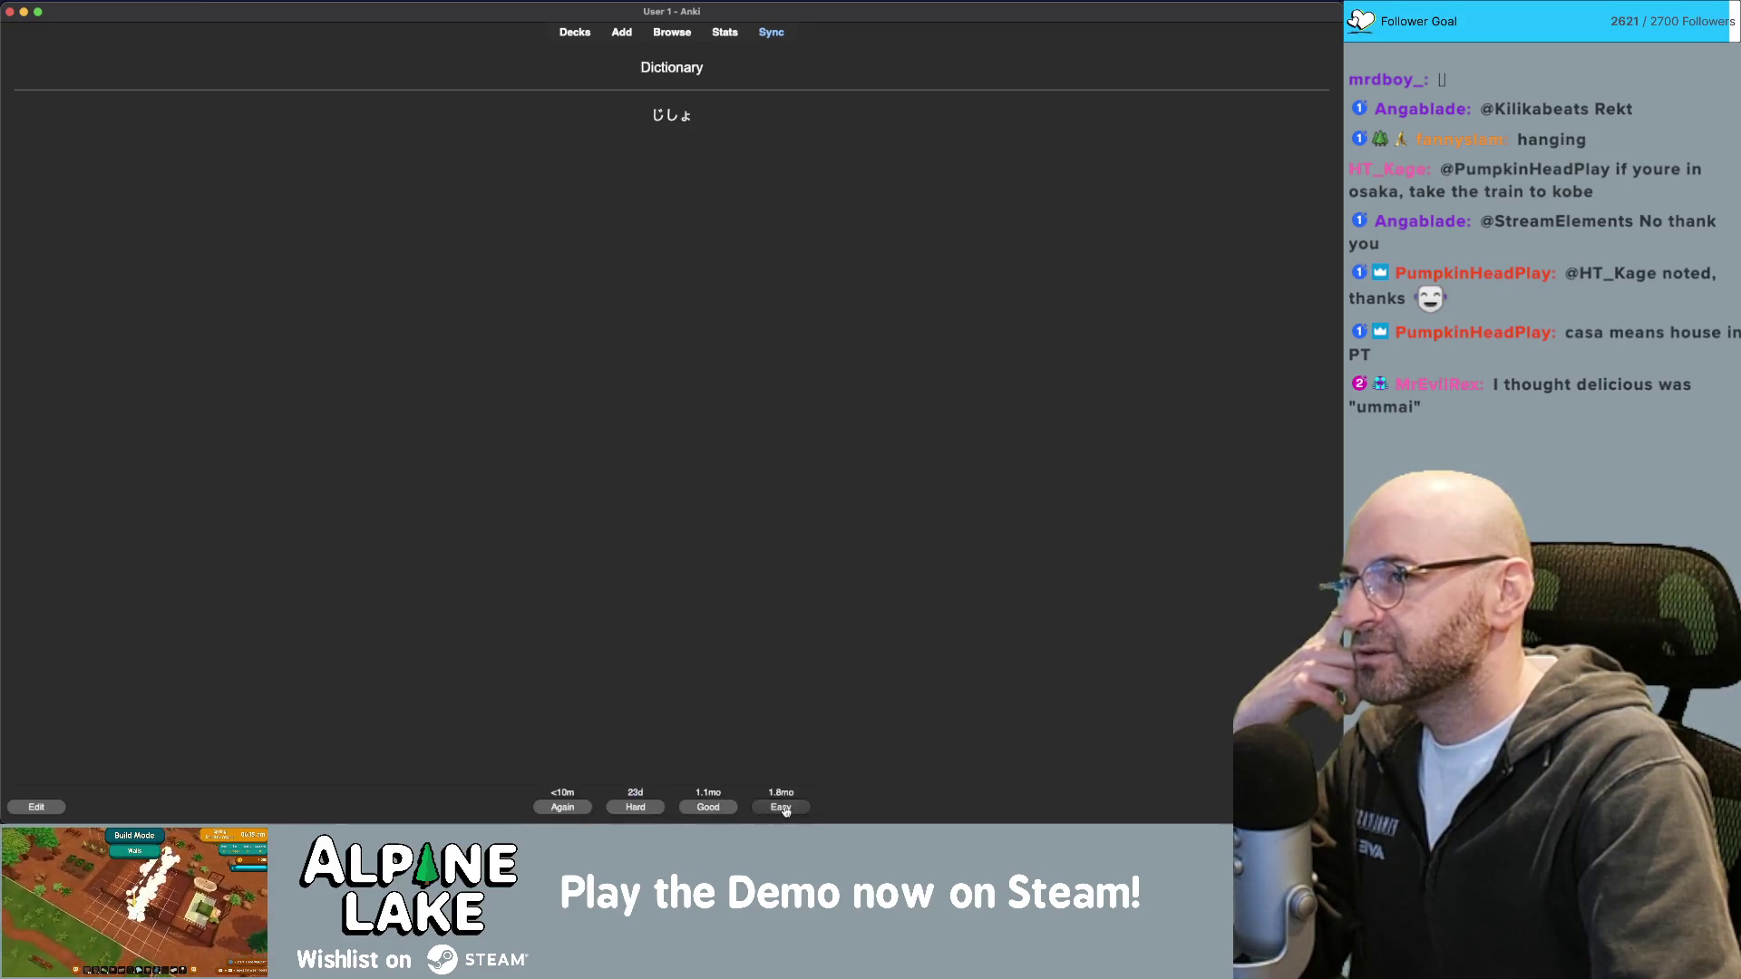
left_click(782, 811)
left_click(703, 807)
left_click(787, 810)
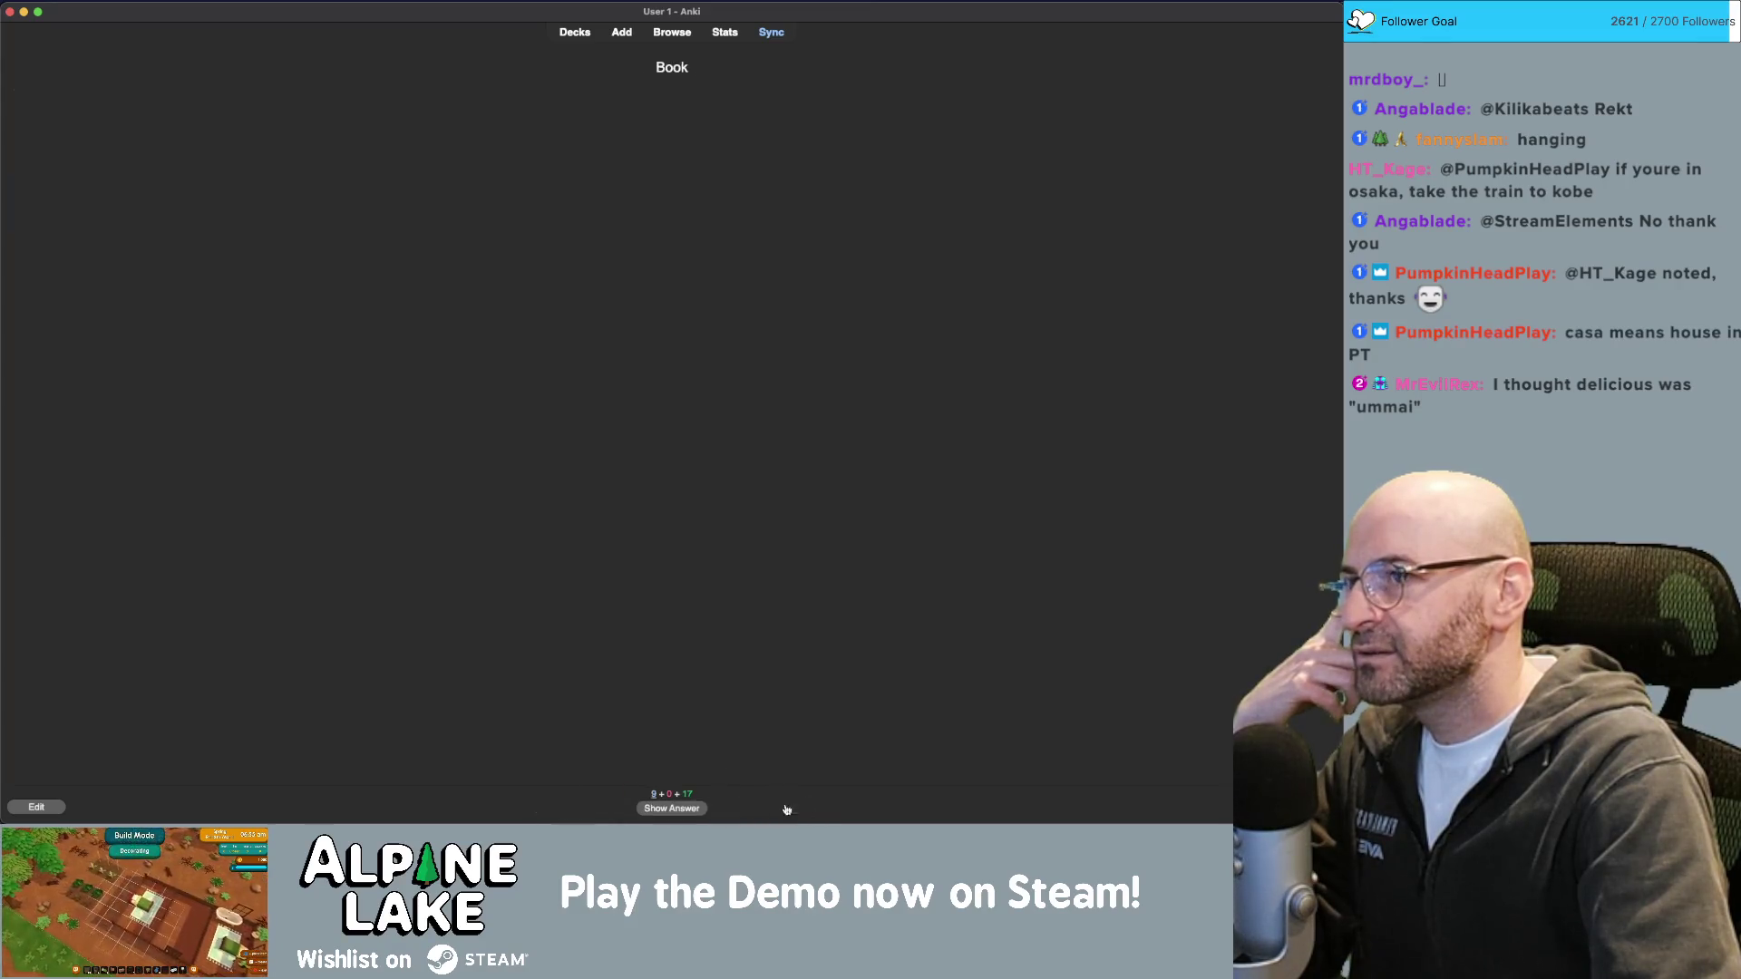
left_click(700, 809)
left_click(784, 808)
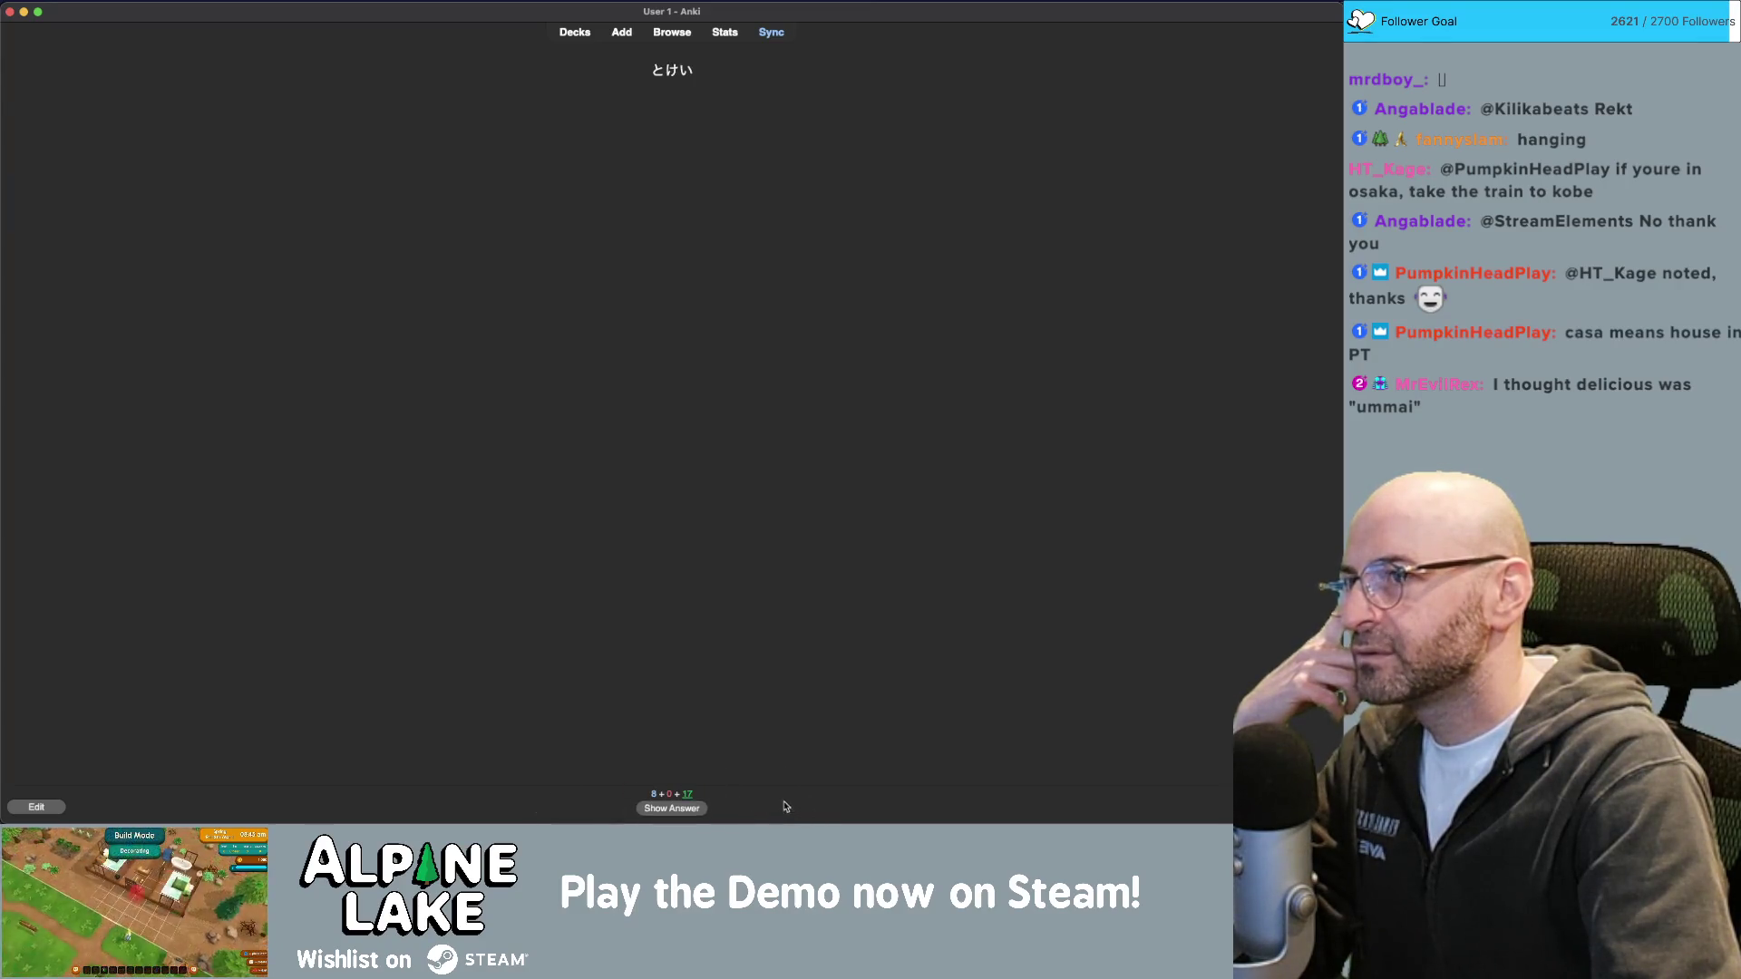
left_click(704, 805)
left_click(781, 808)
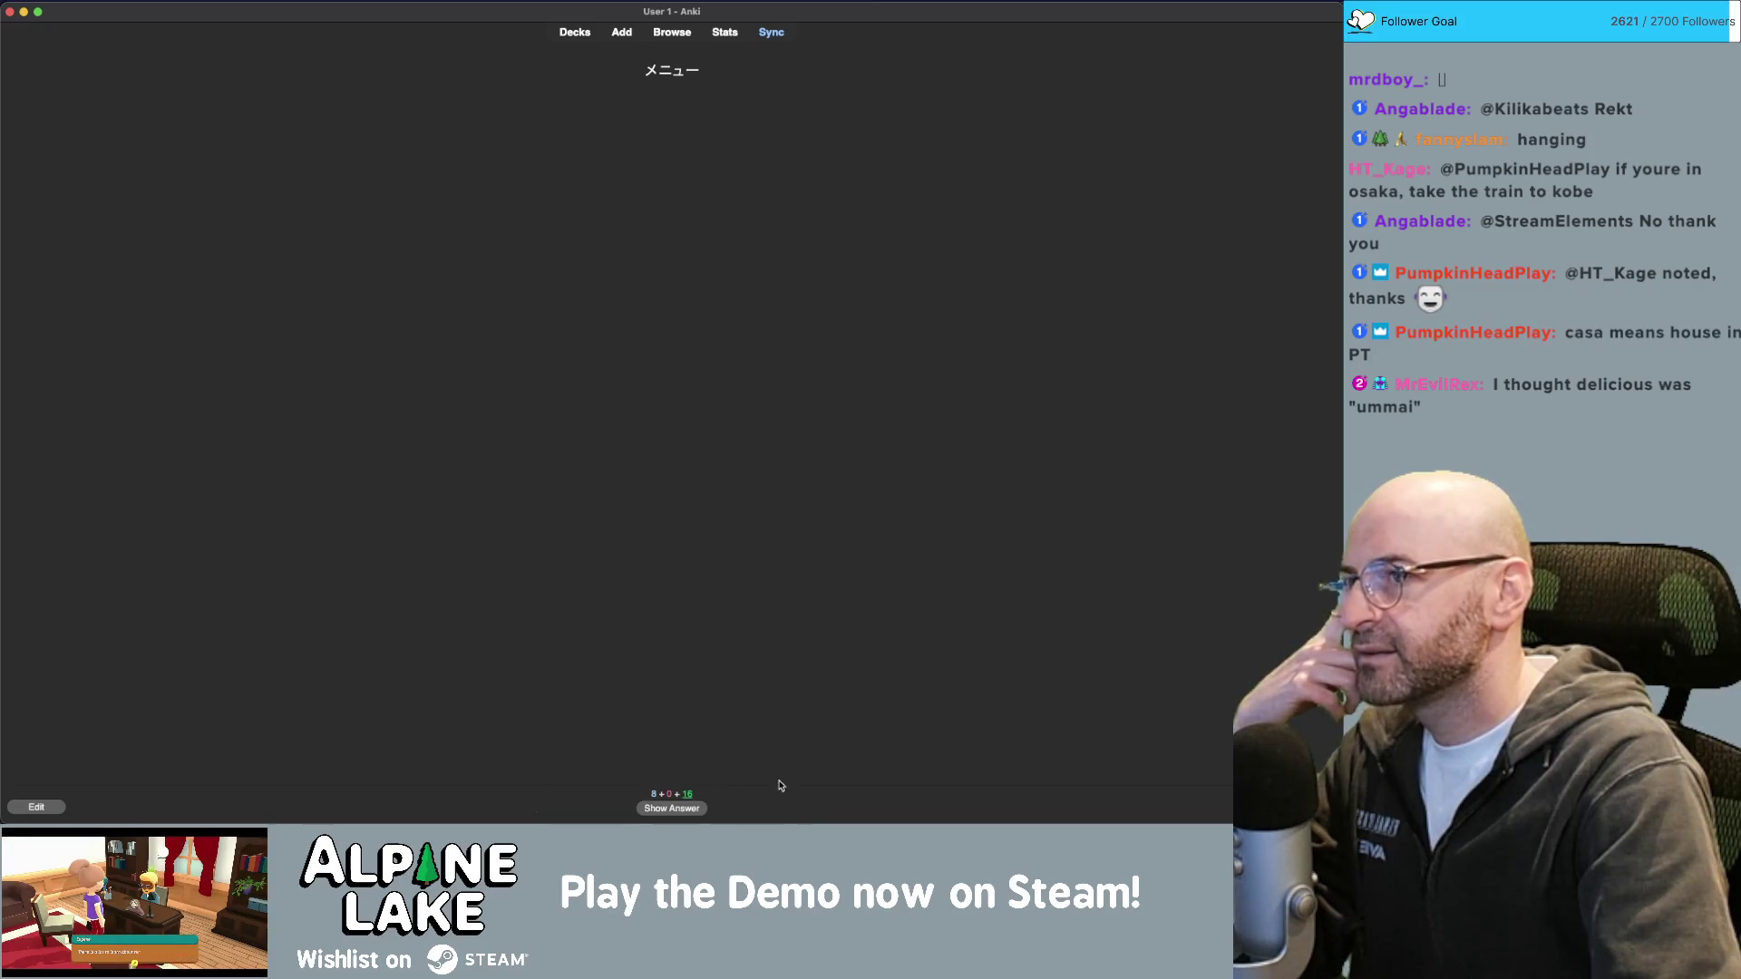
left_click(696, 808)
left_click(760, 807)
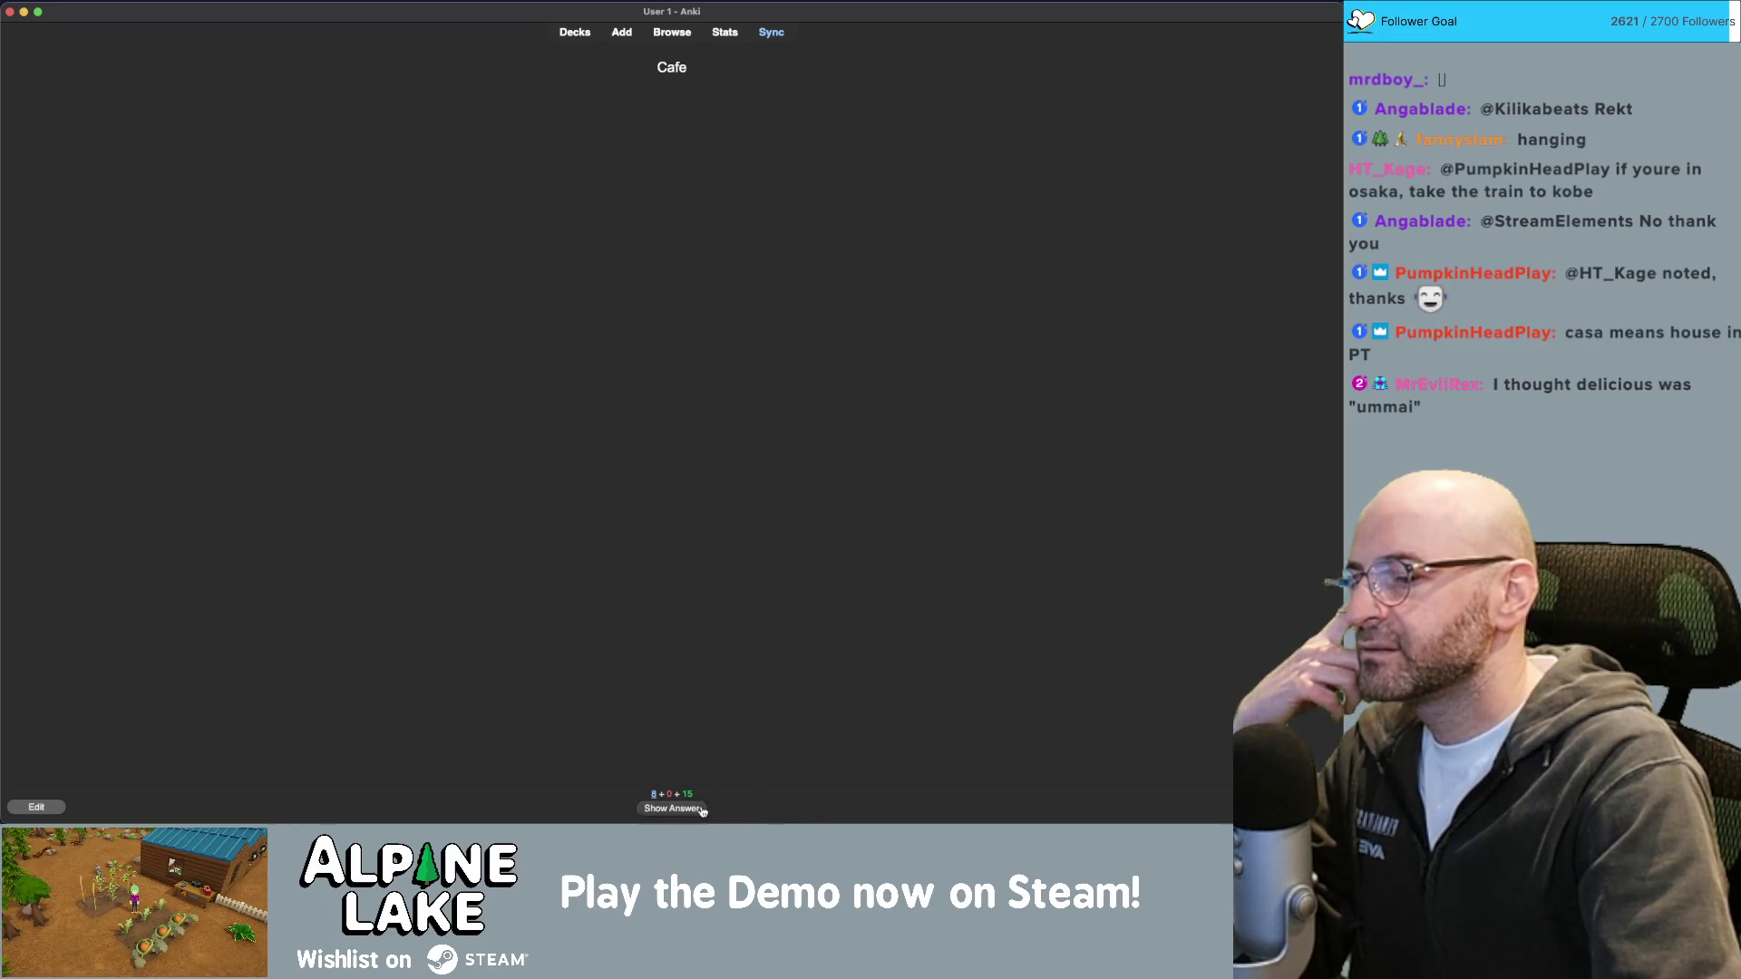
left_click(702, 808)
left_click(774, 810)
left_click(701, 808)
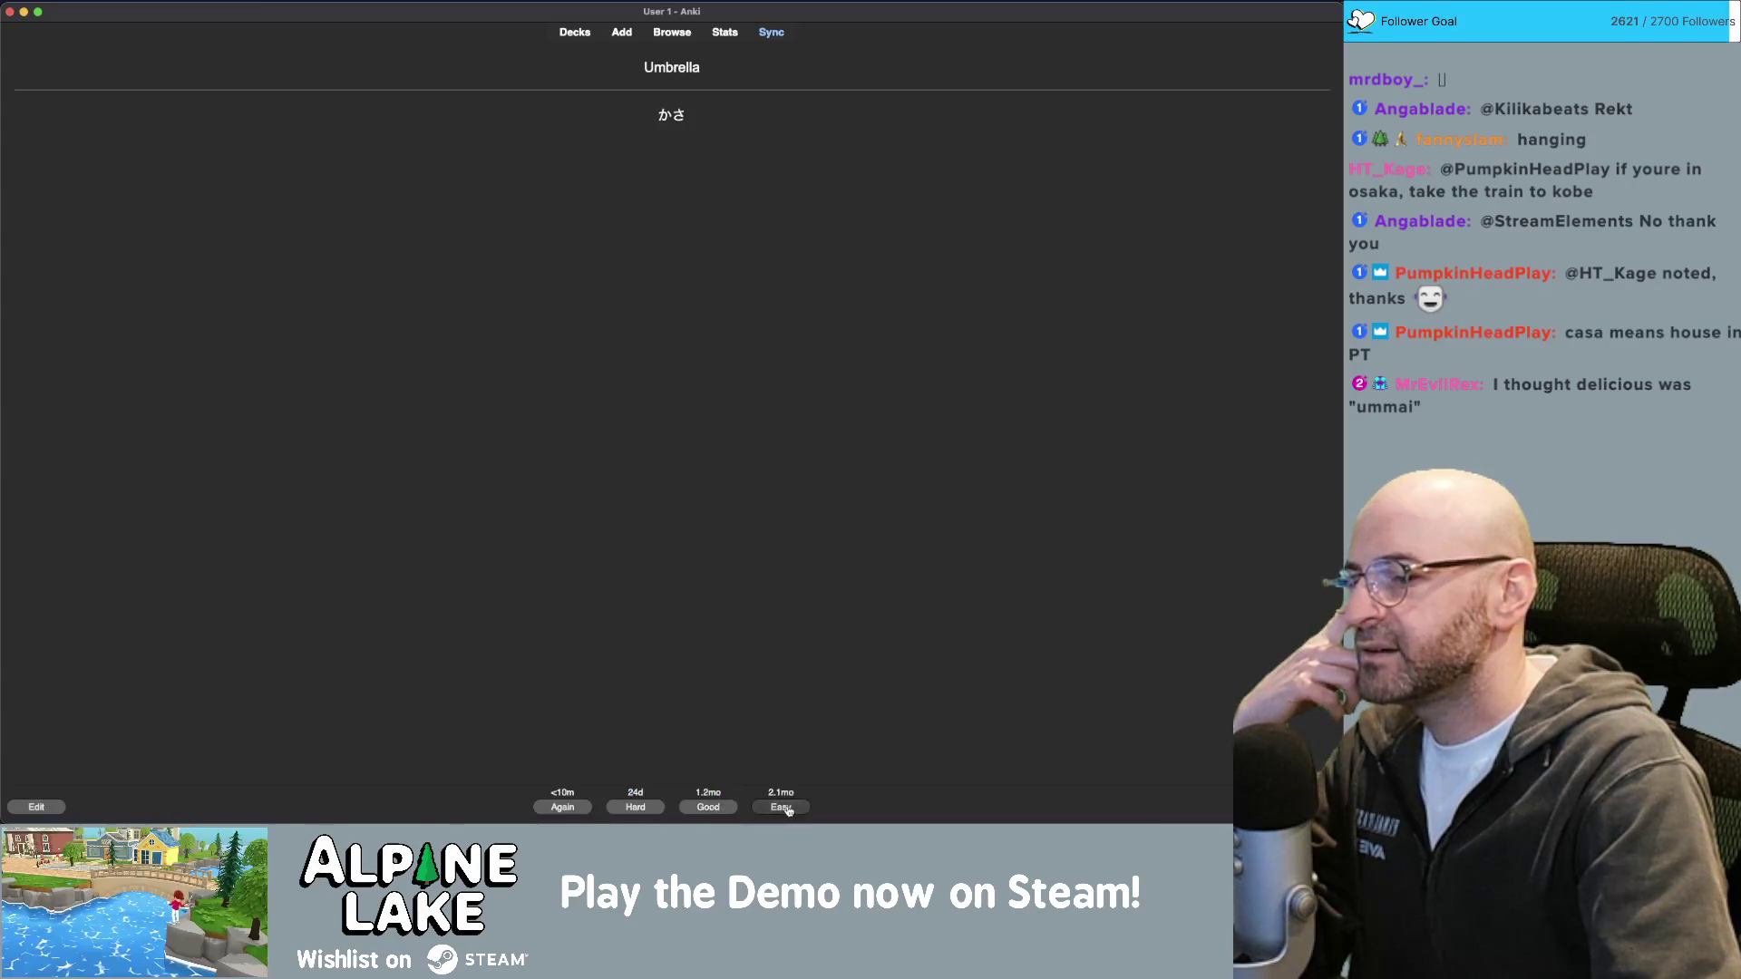
left_click(781, 807)
left_click(676, 808)
left_click(791, 812)
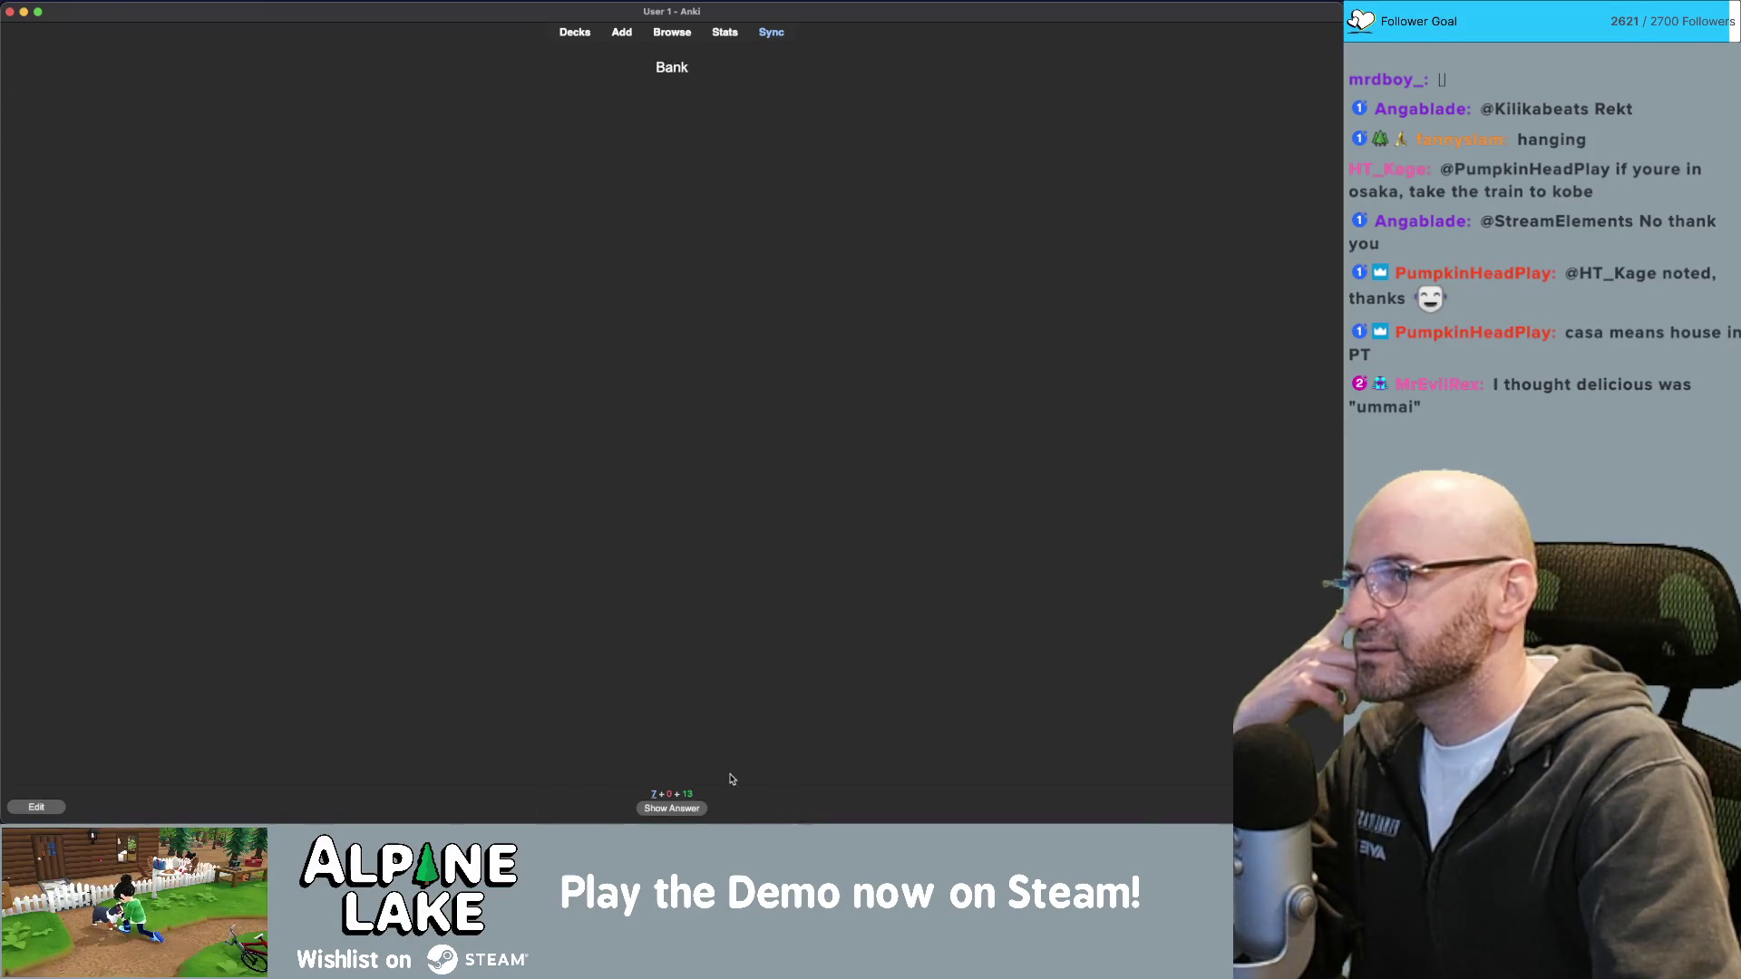
left_click(671, 808)
left_click(775, 810)
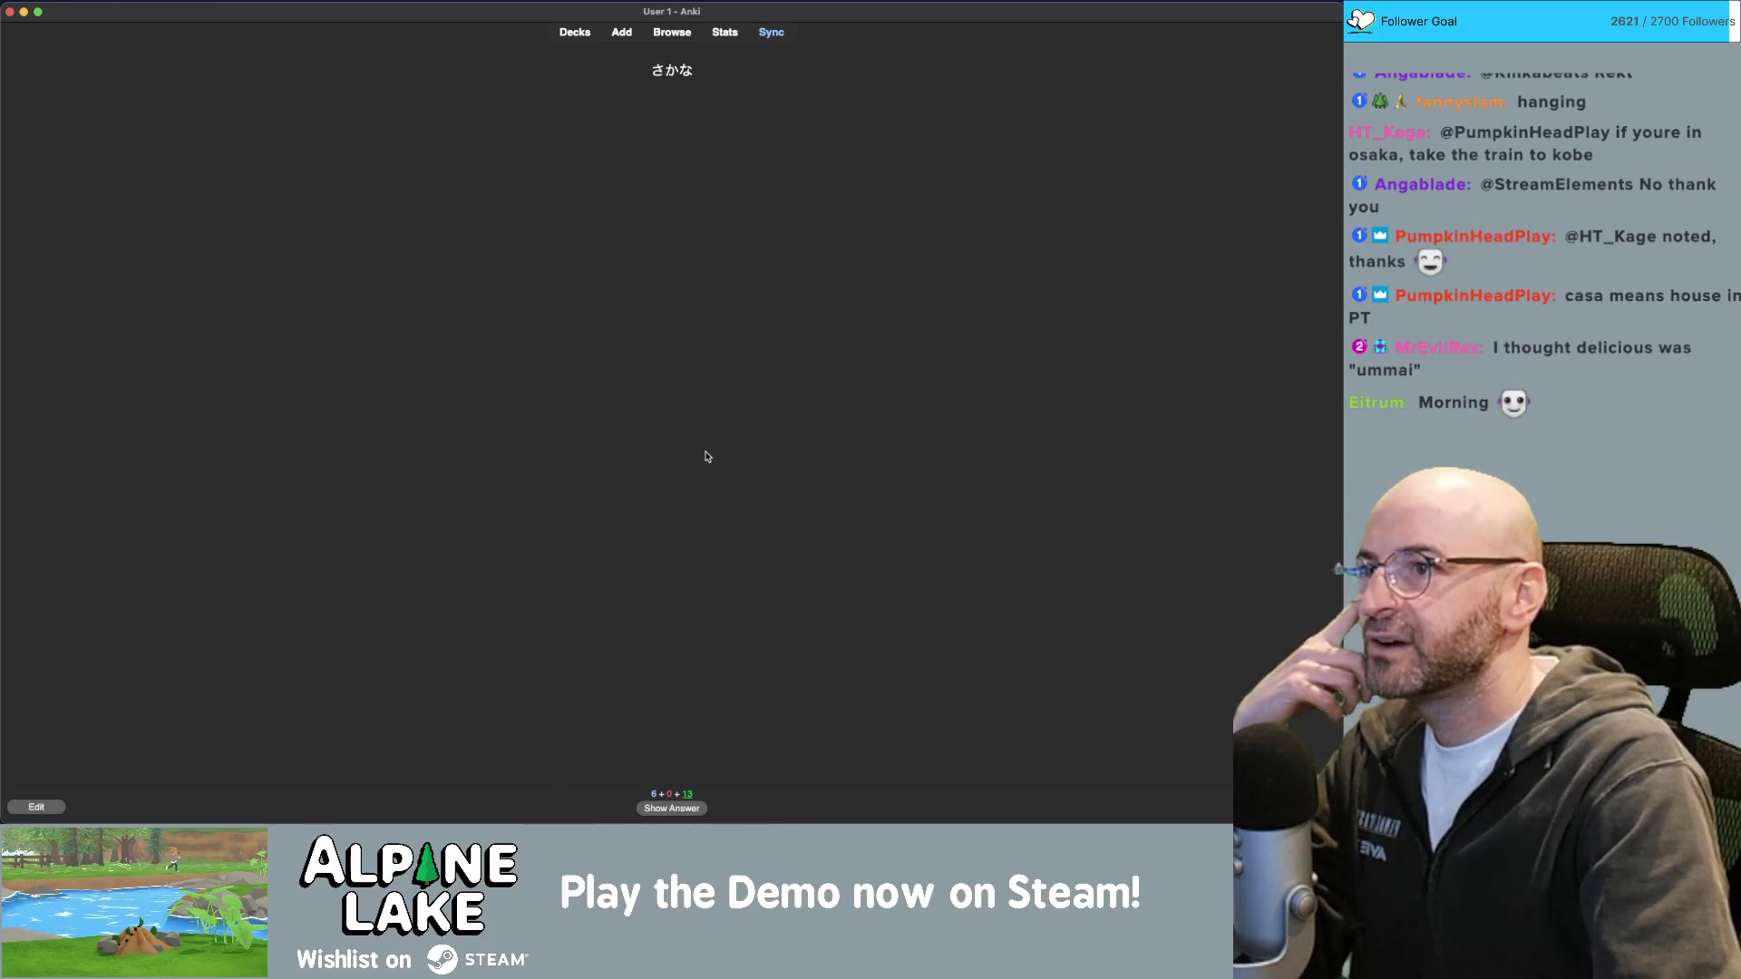
Answer and rate さかな, Tシャツ, Toilet, Younger brother, ジーンス, Library, Shoes, Bicycle, Post office and ペン.
left_click(689, 808)
left_click(780, 807)
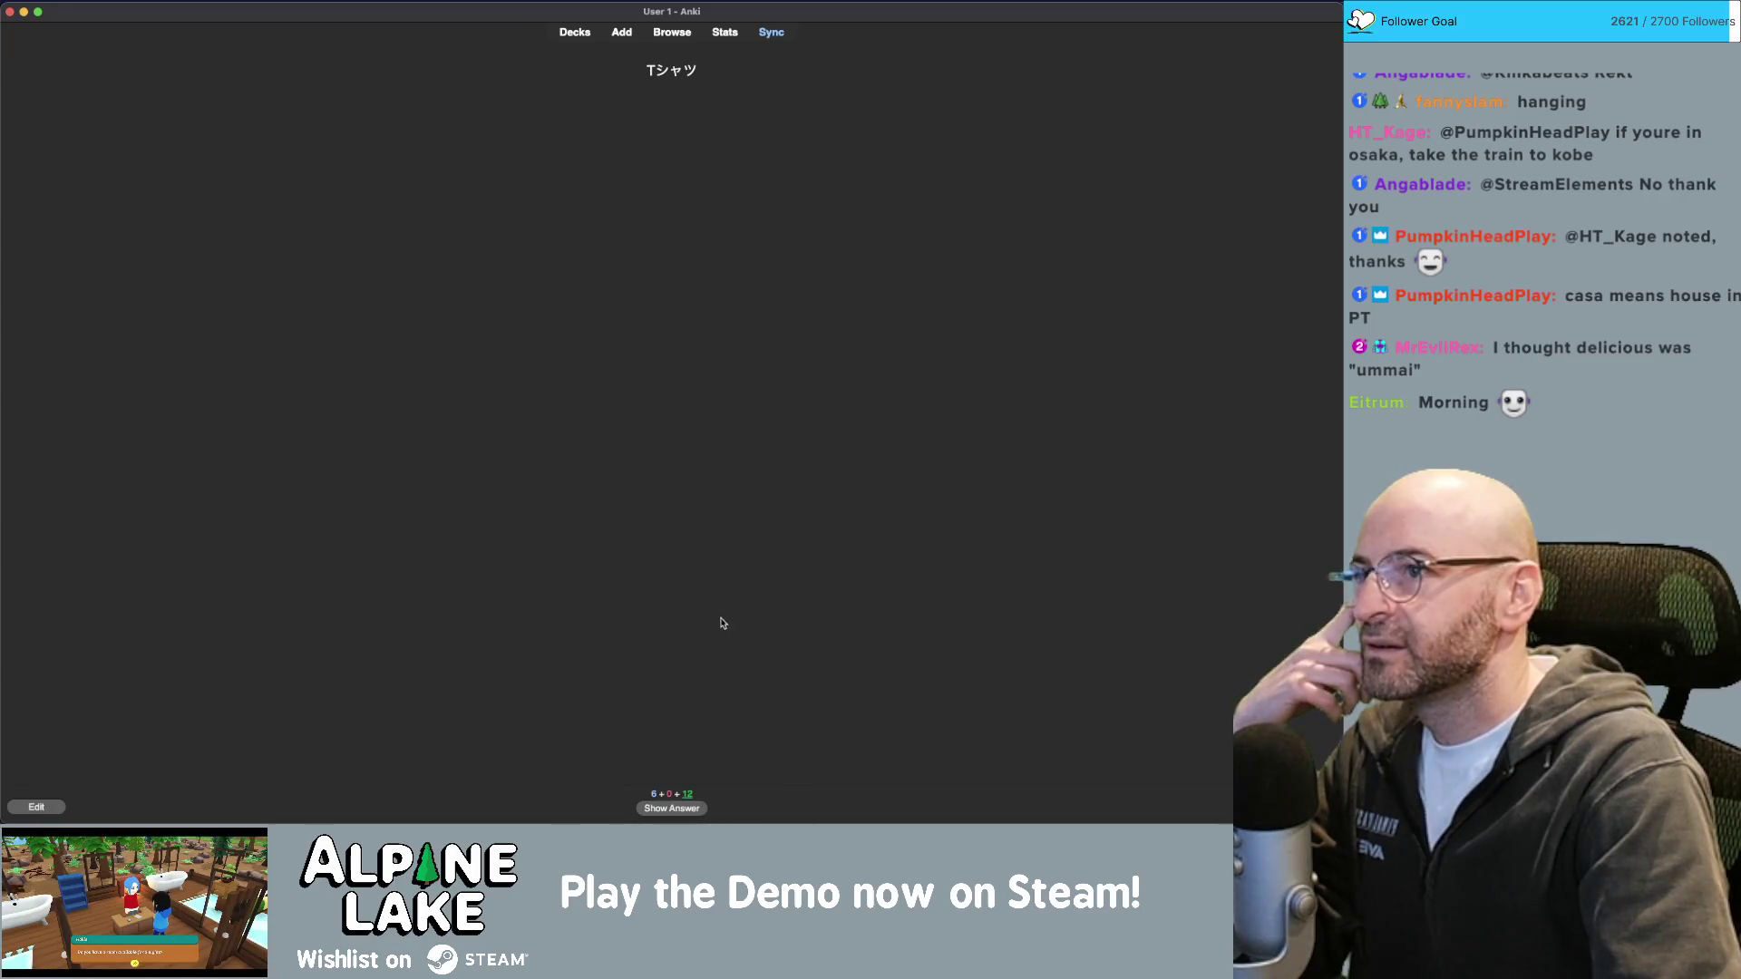
left_click(672, 810)
left_click(780, 808)
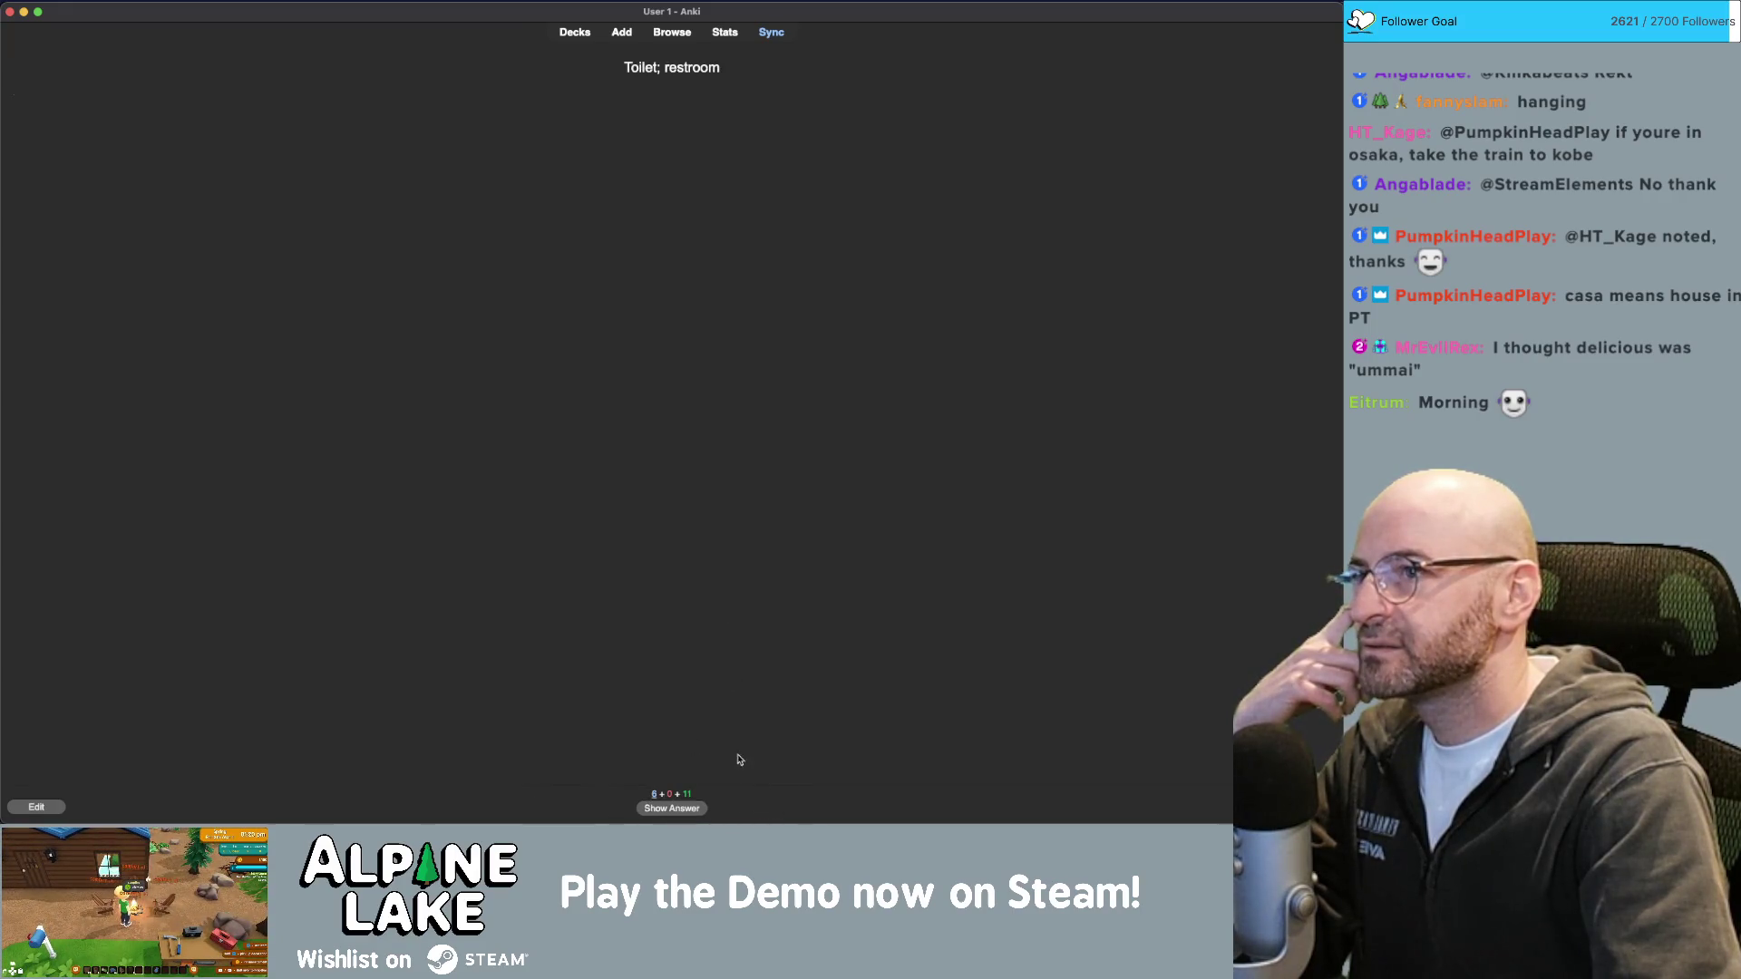
left_click(698, 810)
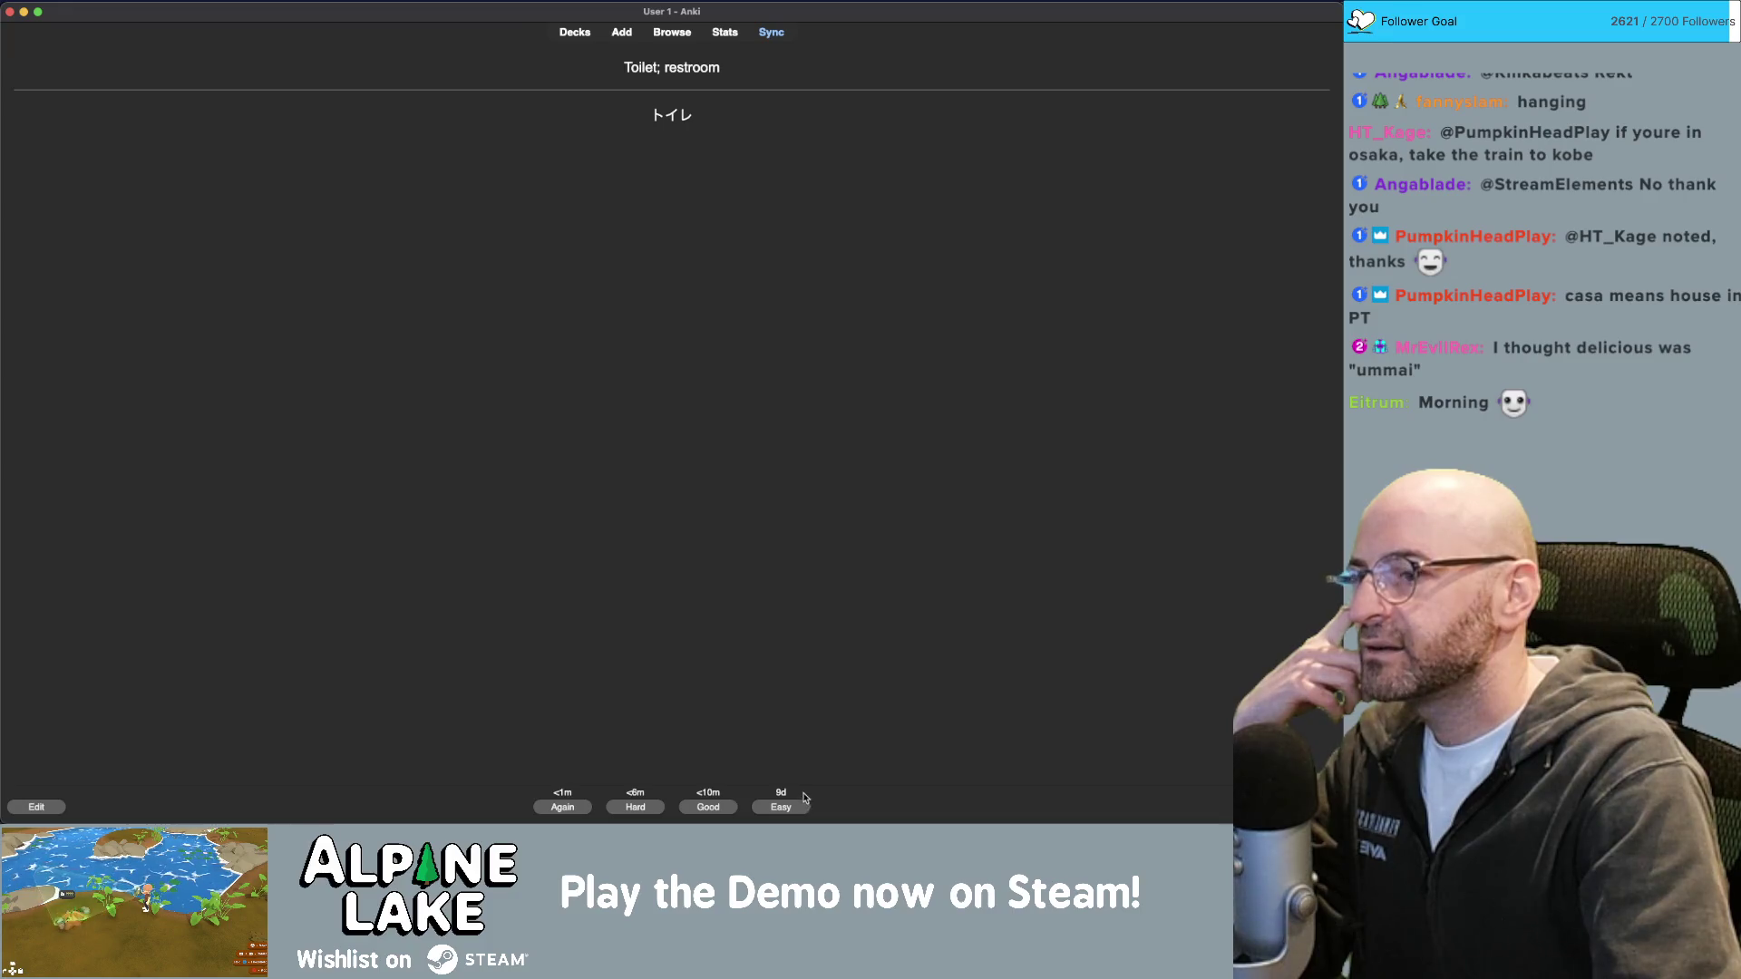
left_click(792, 807)
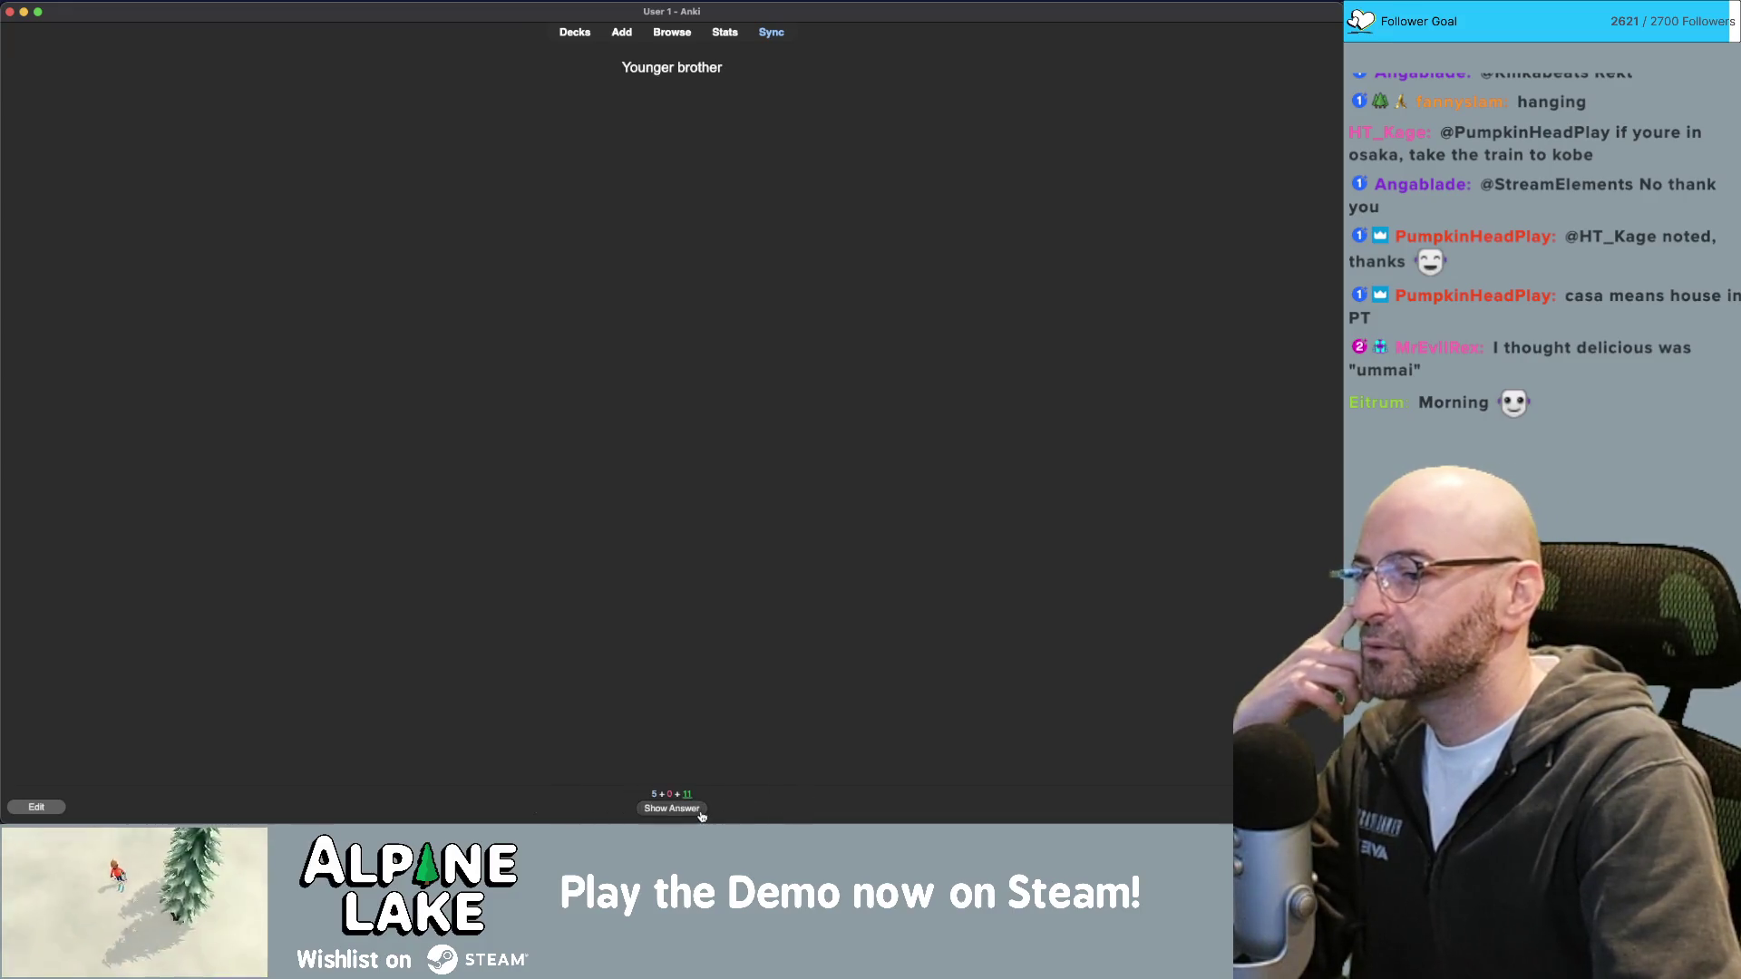
left_click(700, 810)
left_click(778, 807)
left_click(679, 809)
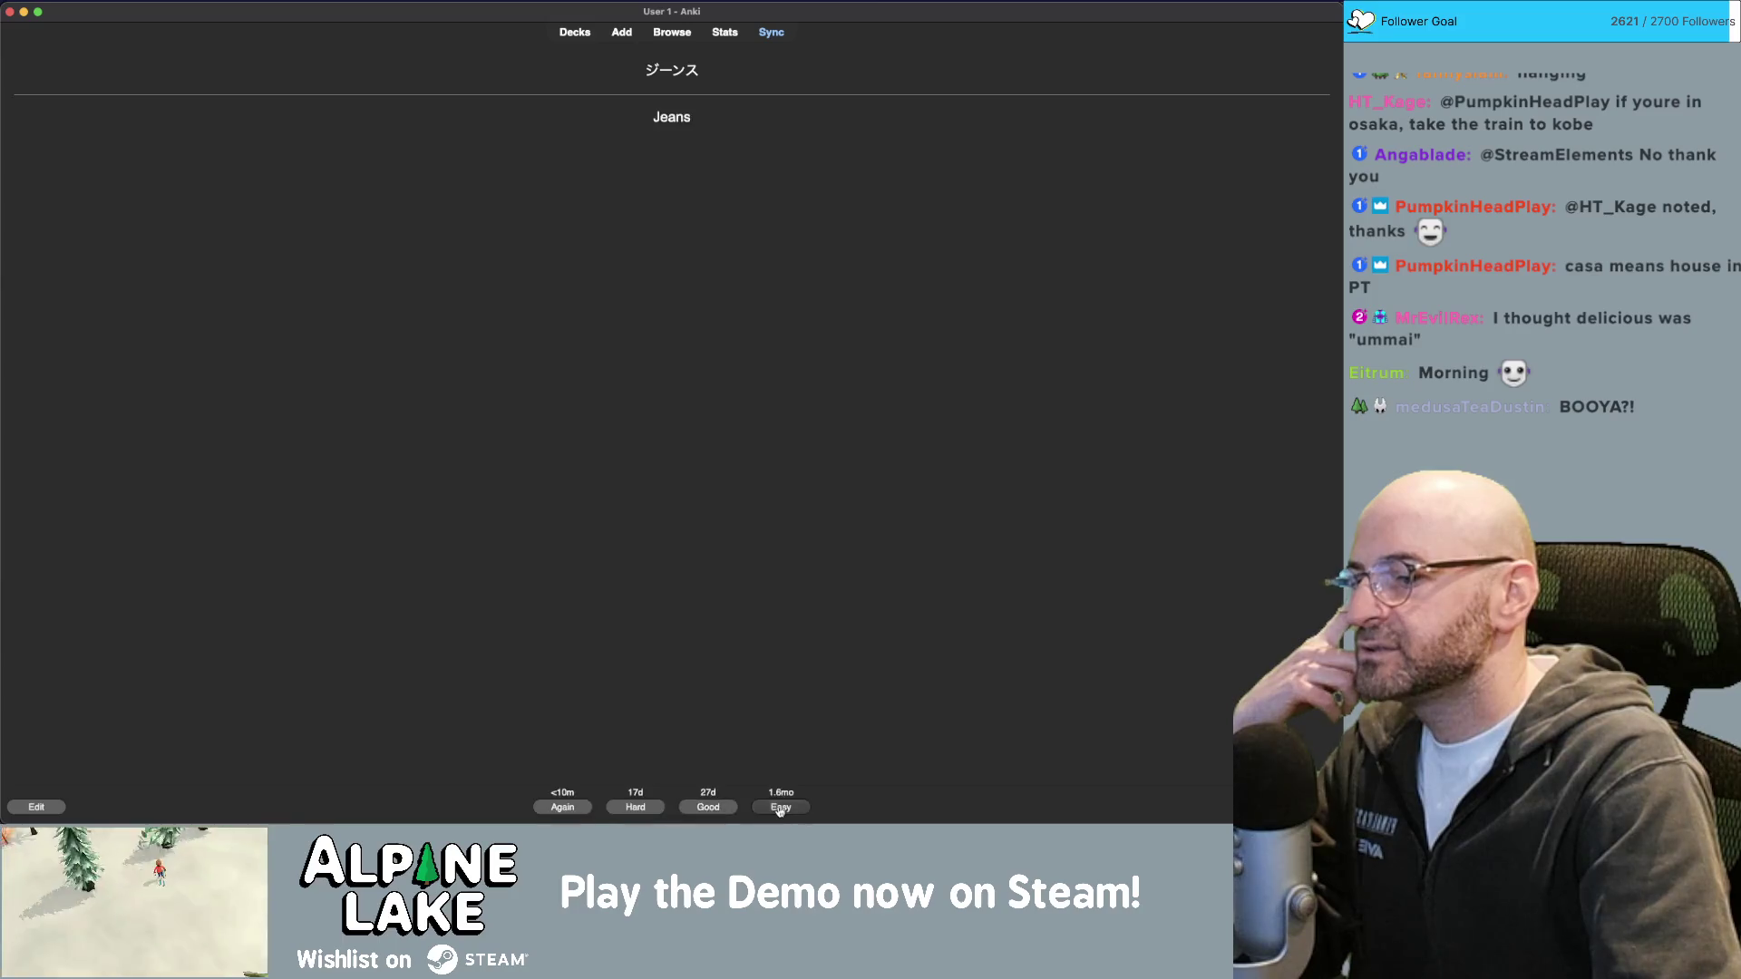
left_click(779, 808)
left_click(686, 809)
left_click(783, 806)
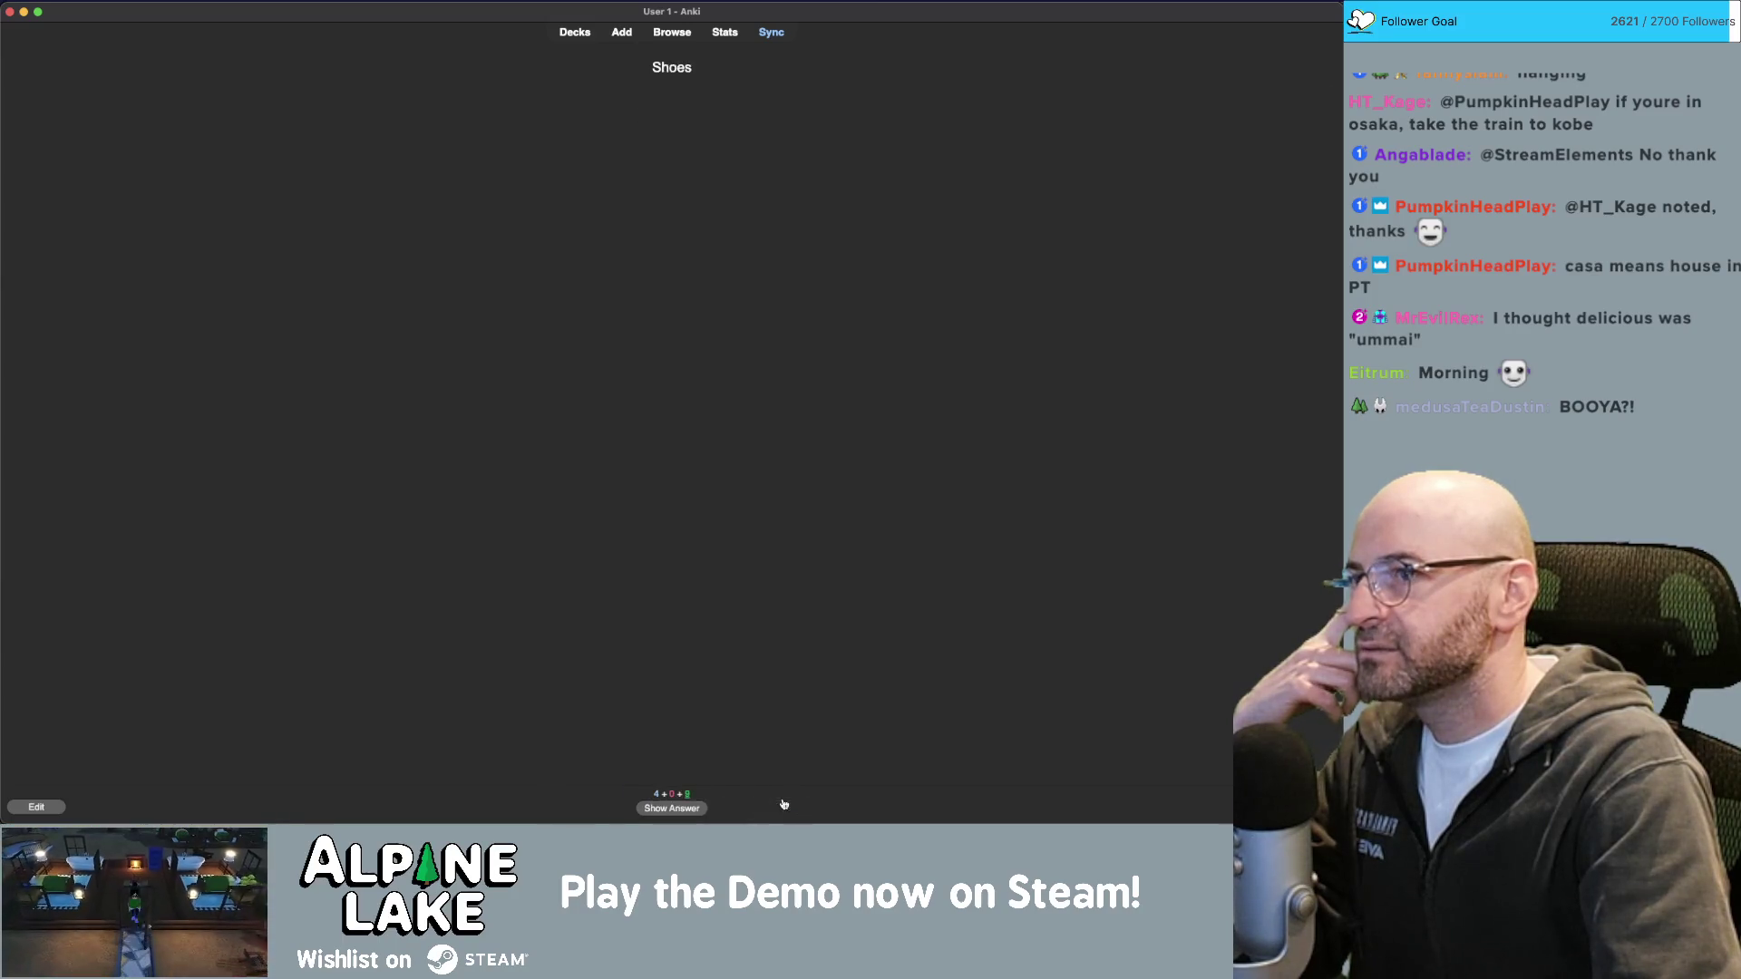
left_click(699, 803)
left_click(789, 800)
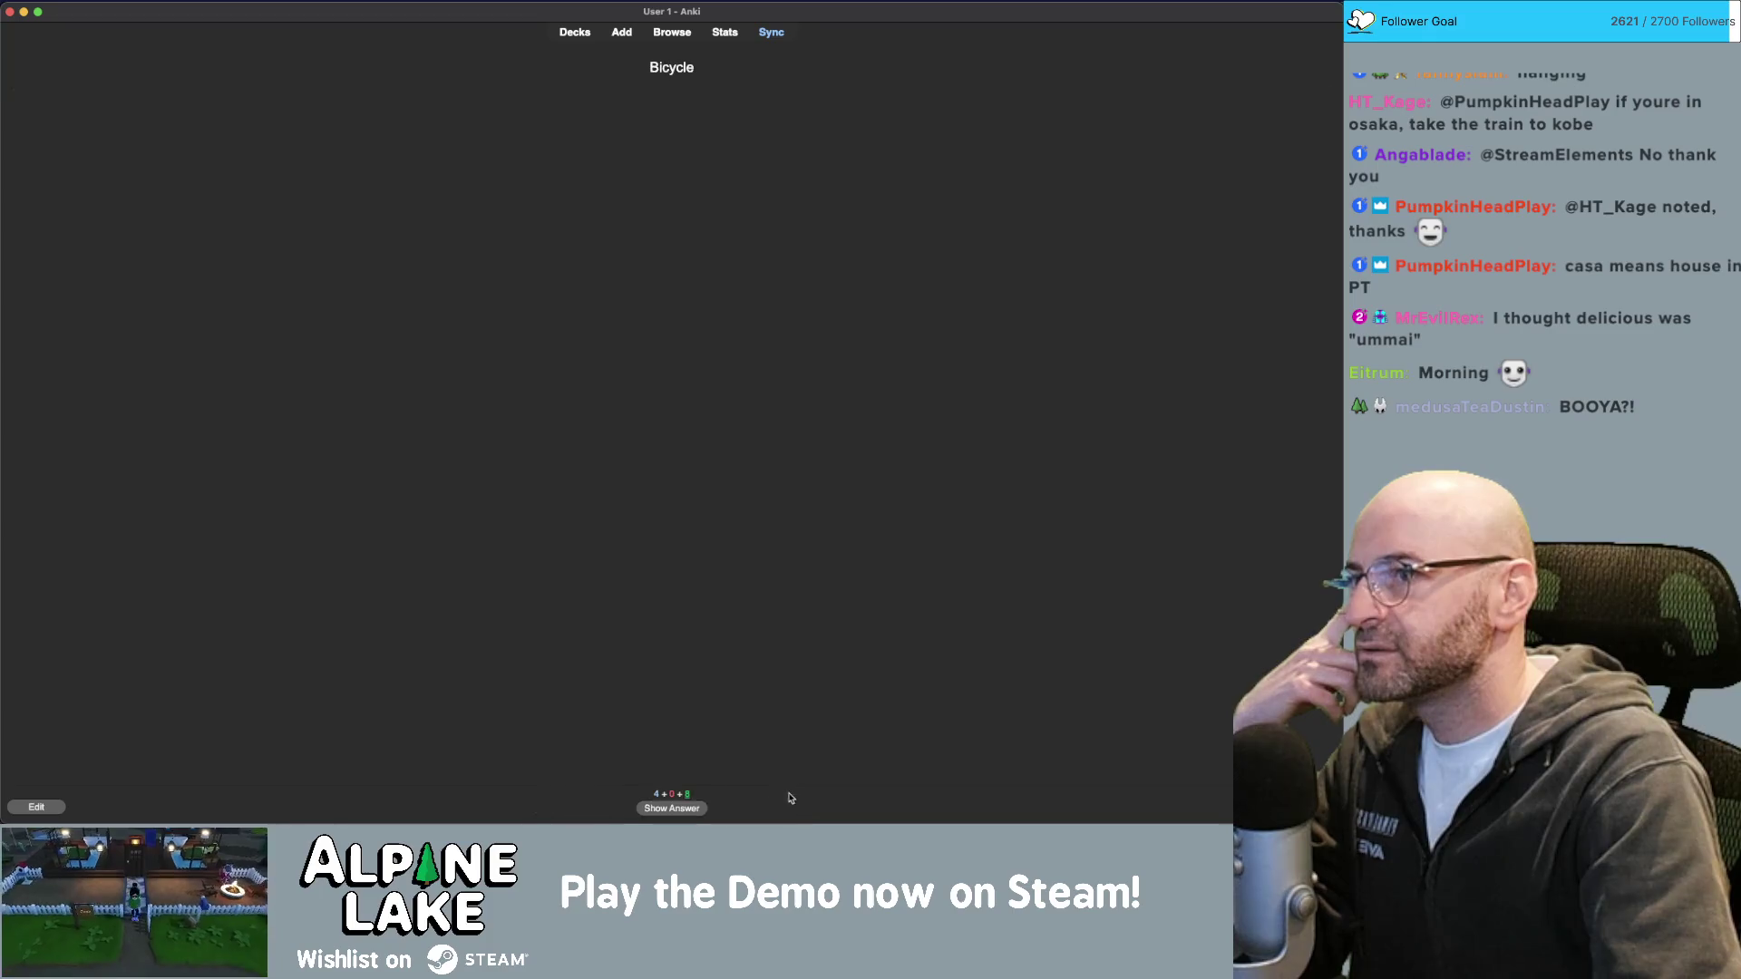
left_click(704, 808)
left_click(782, 803)
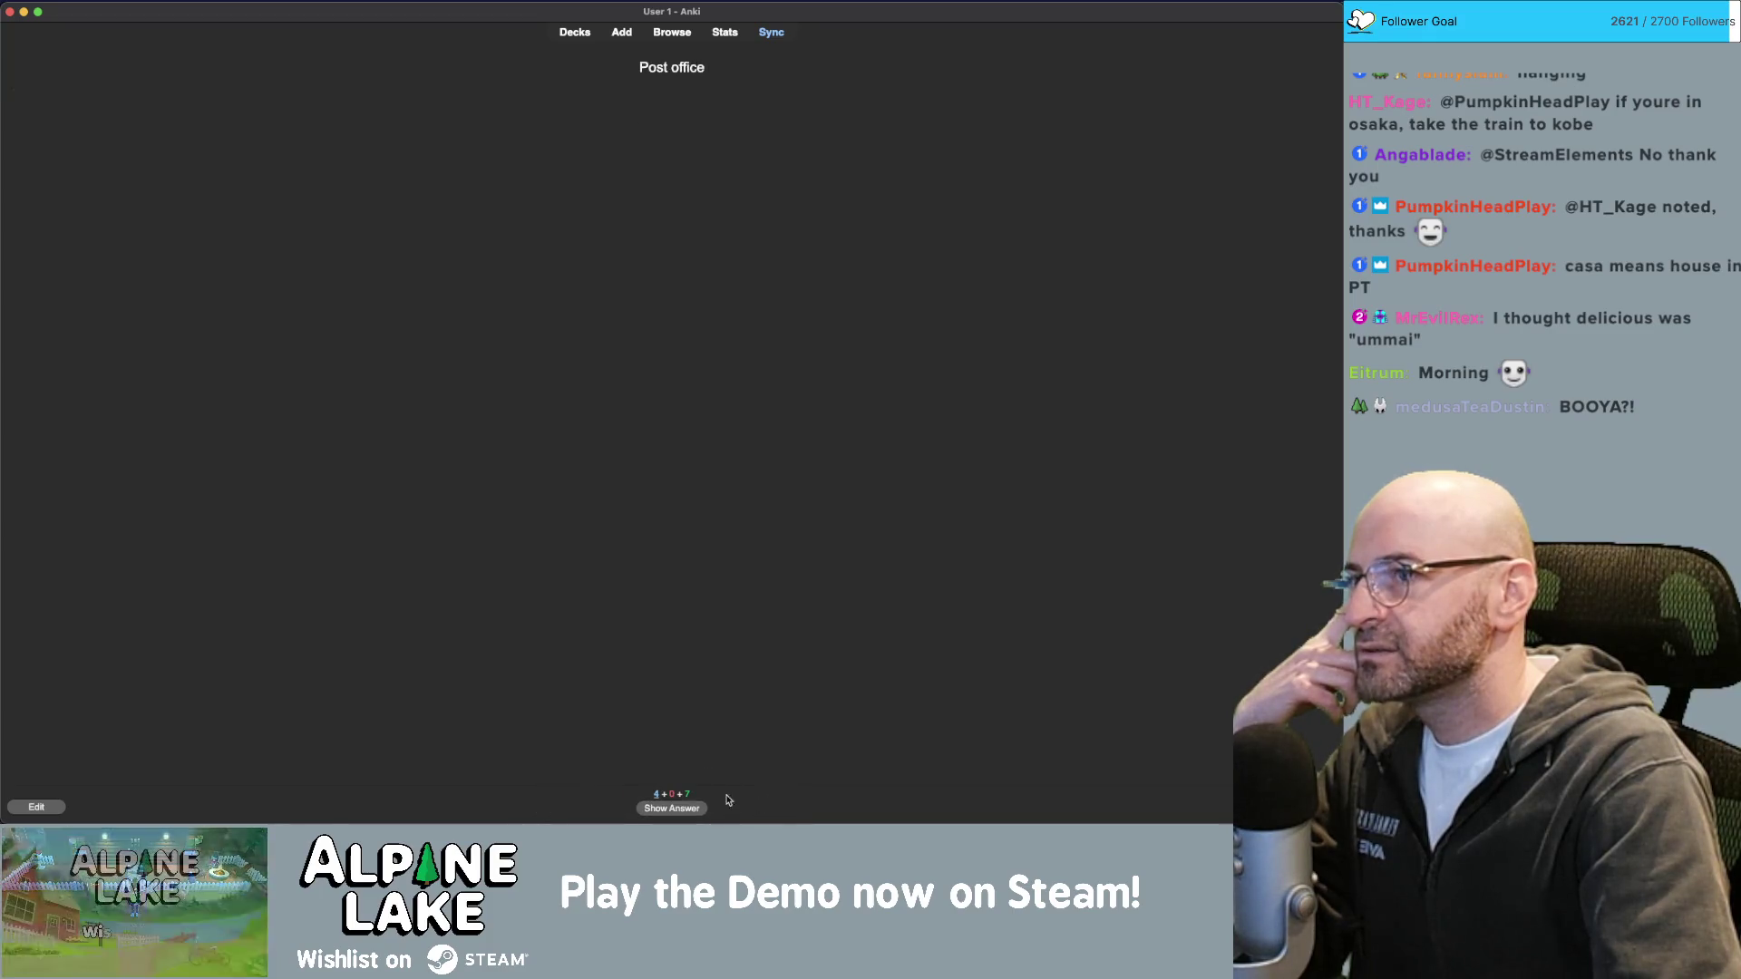
left_click(701, 806)
left_click(796, 805)
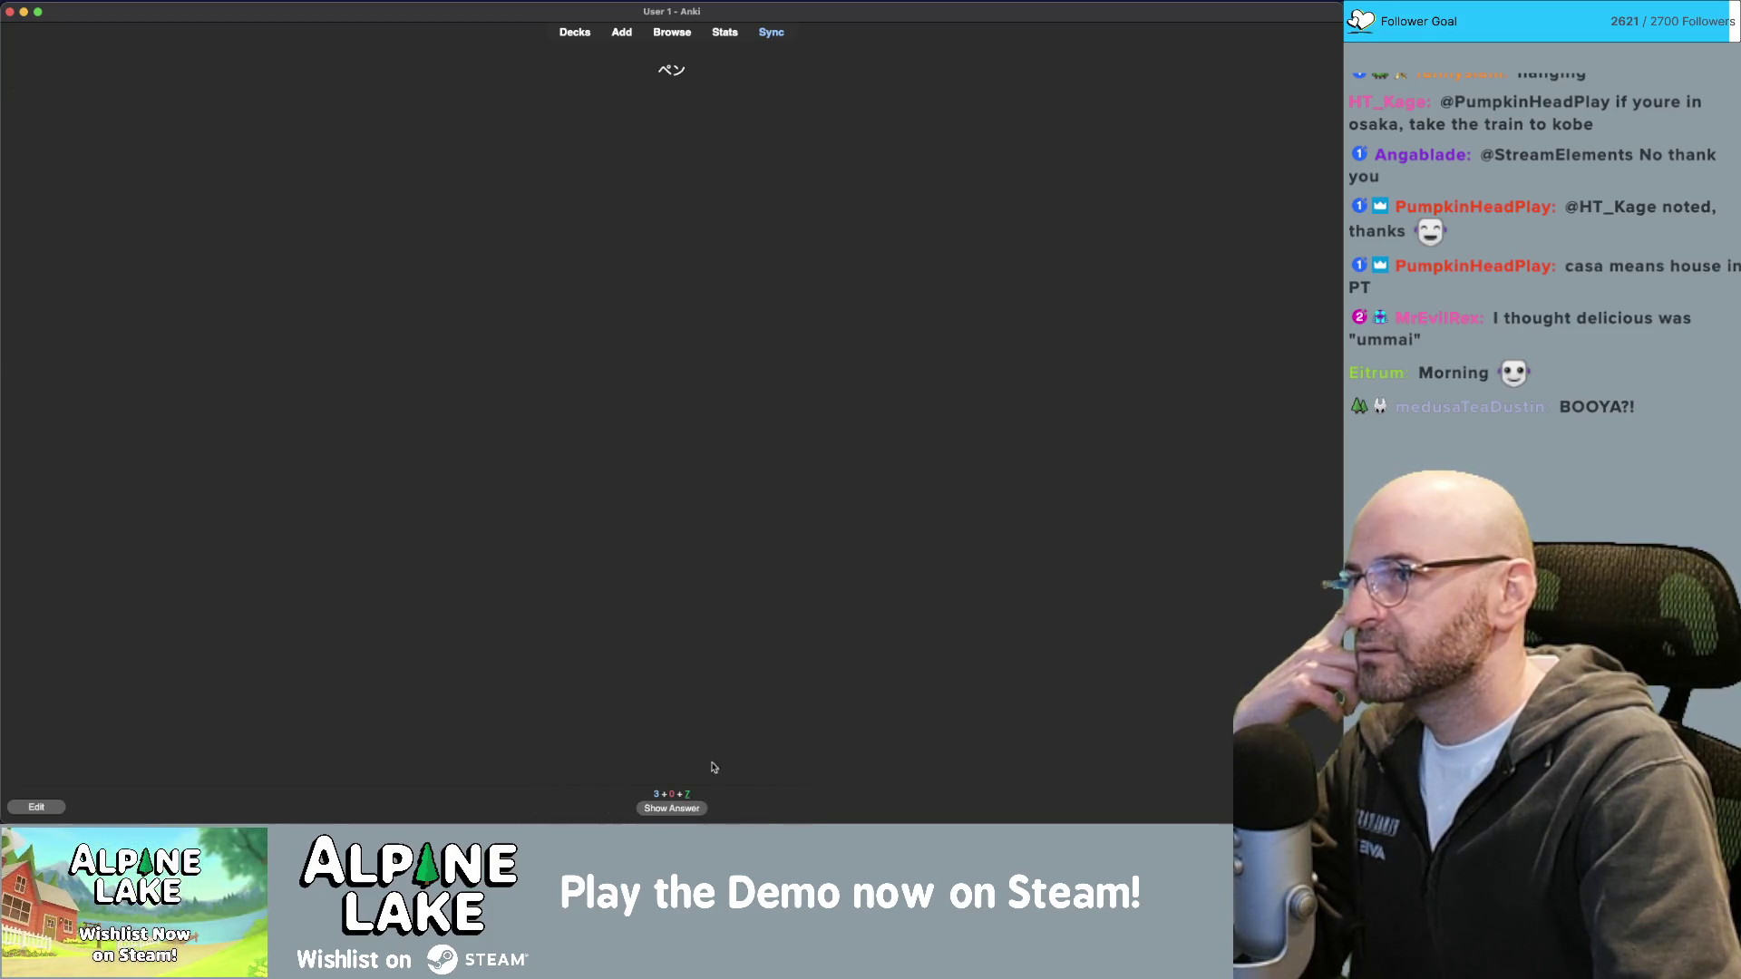
left_click(691, 807)
left_click(787, 811)
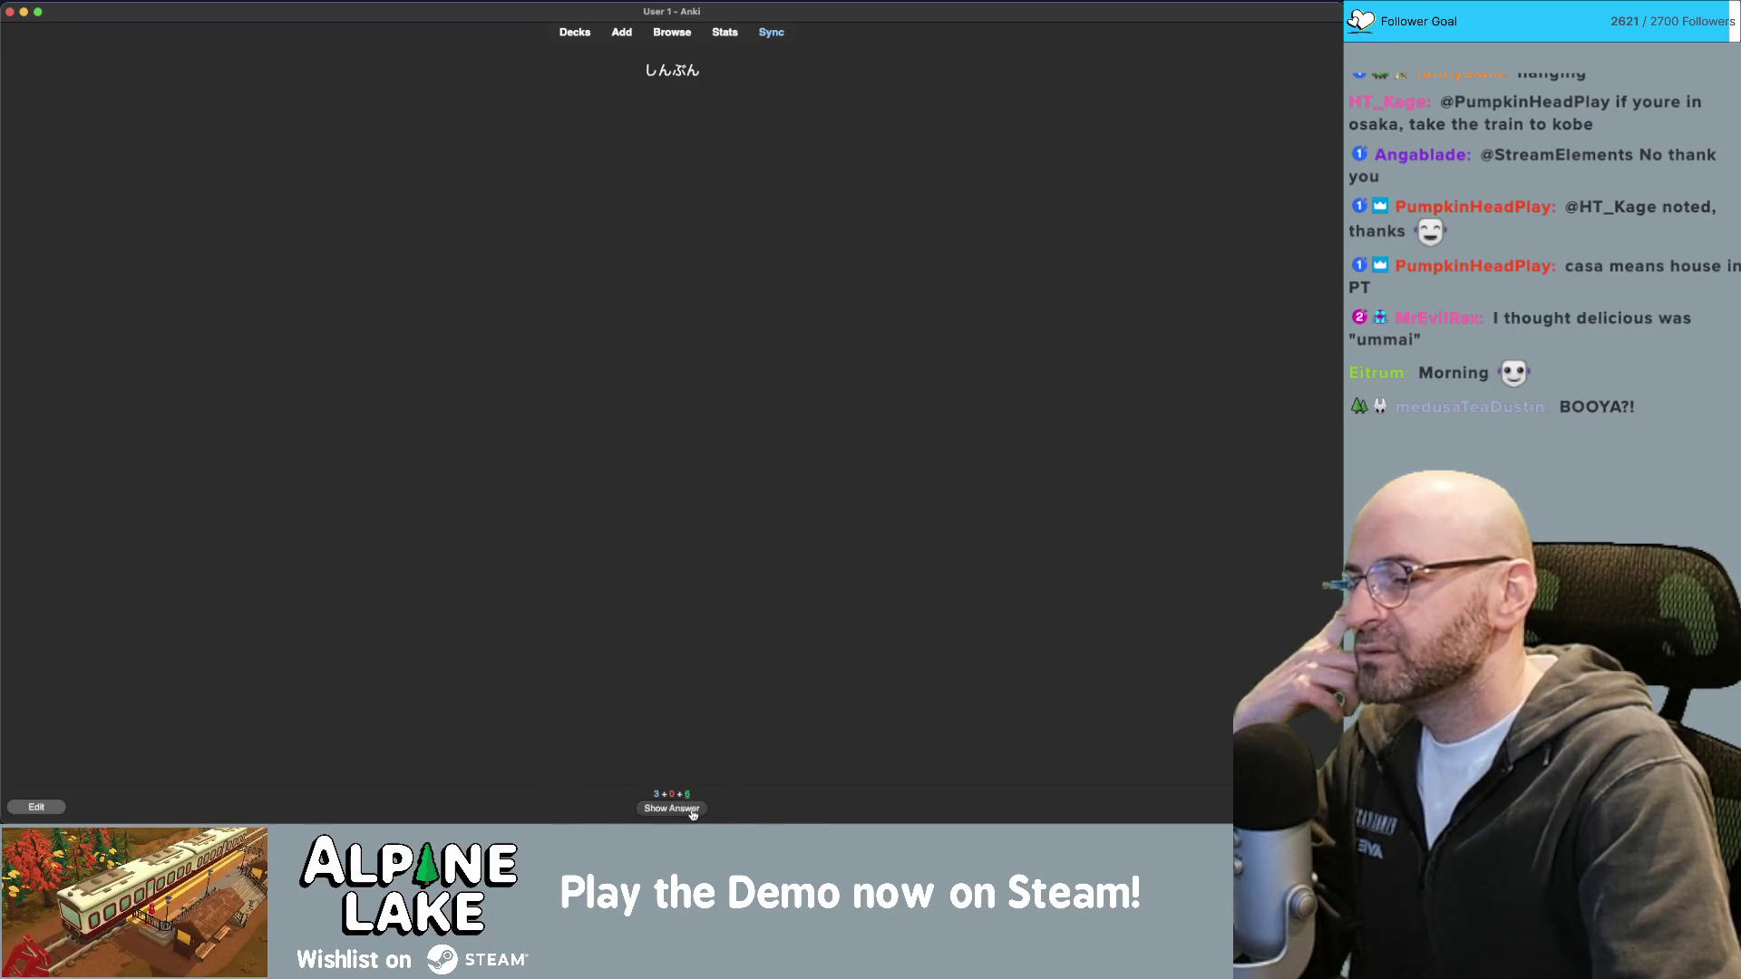
Answer and rate the final cards, including しんぶん, ゆっくり, ノート, Movie, くつ, Wallet and Music.
left_click(692, 808)
left_click(780, 808)
left_click(686, 803)
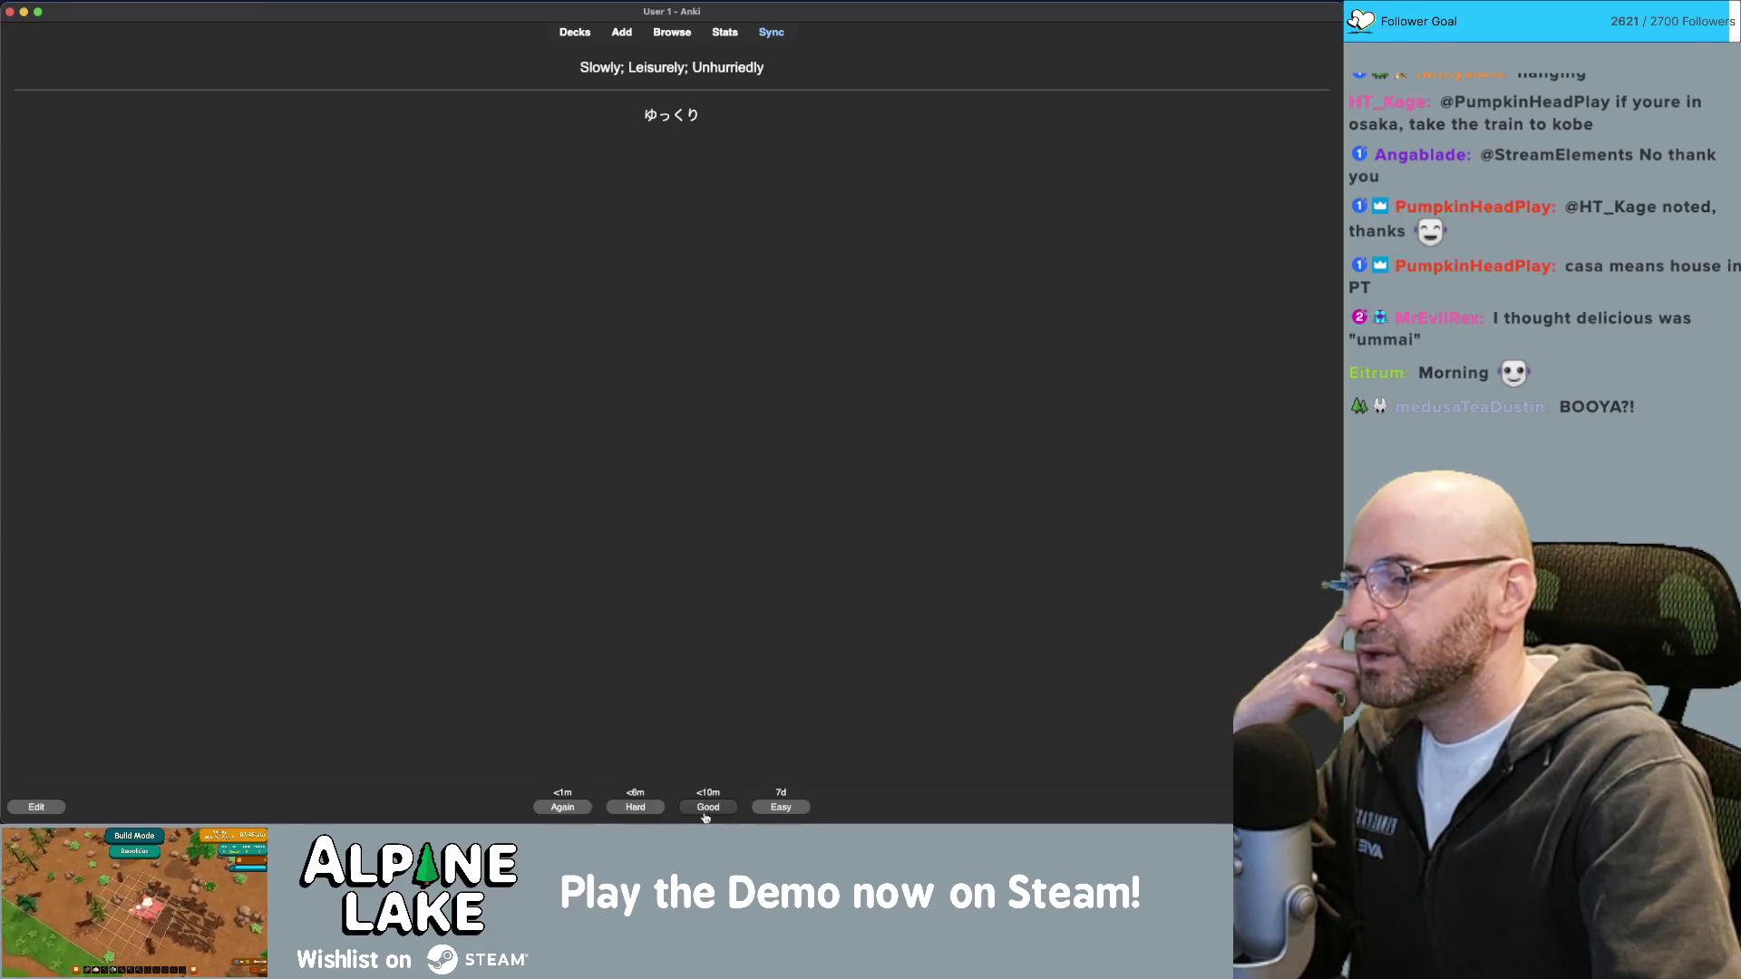
left_click(776, 808)
left_click(697, 808)
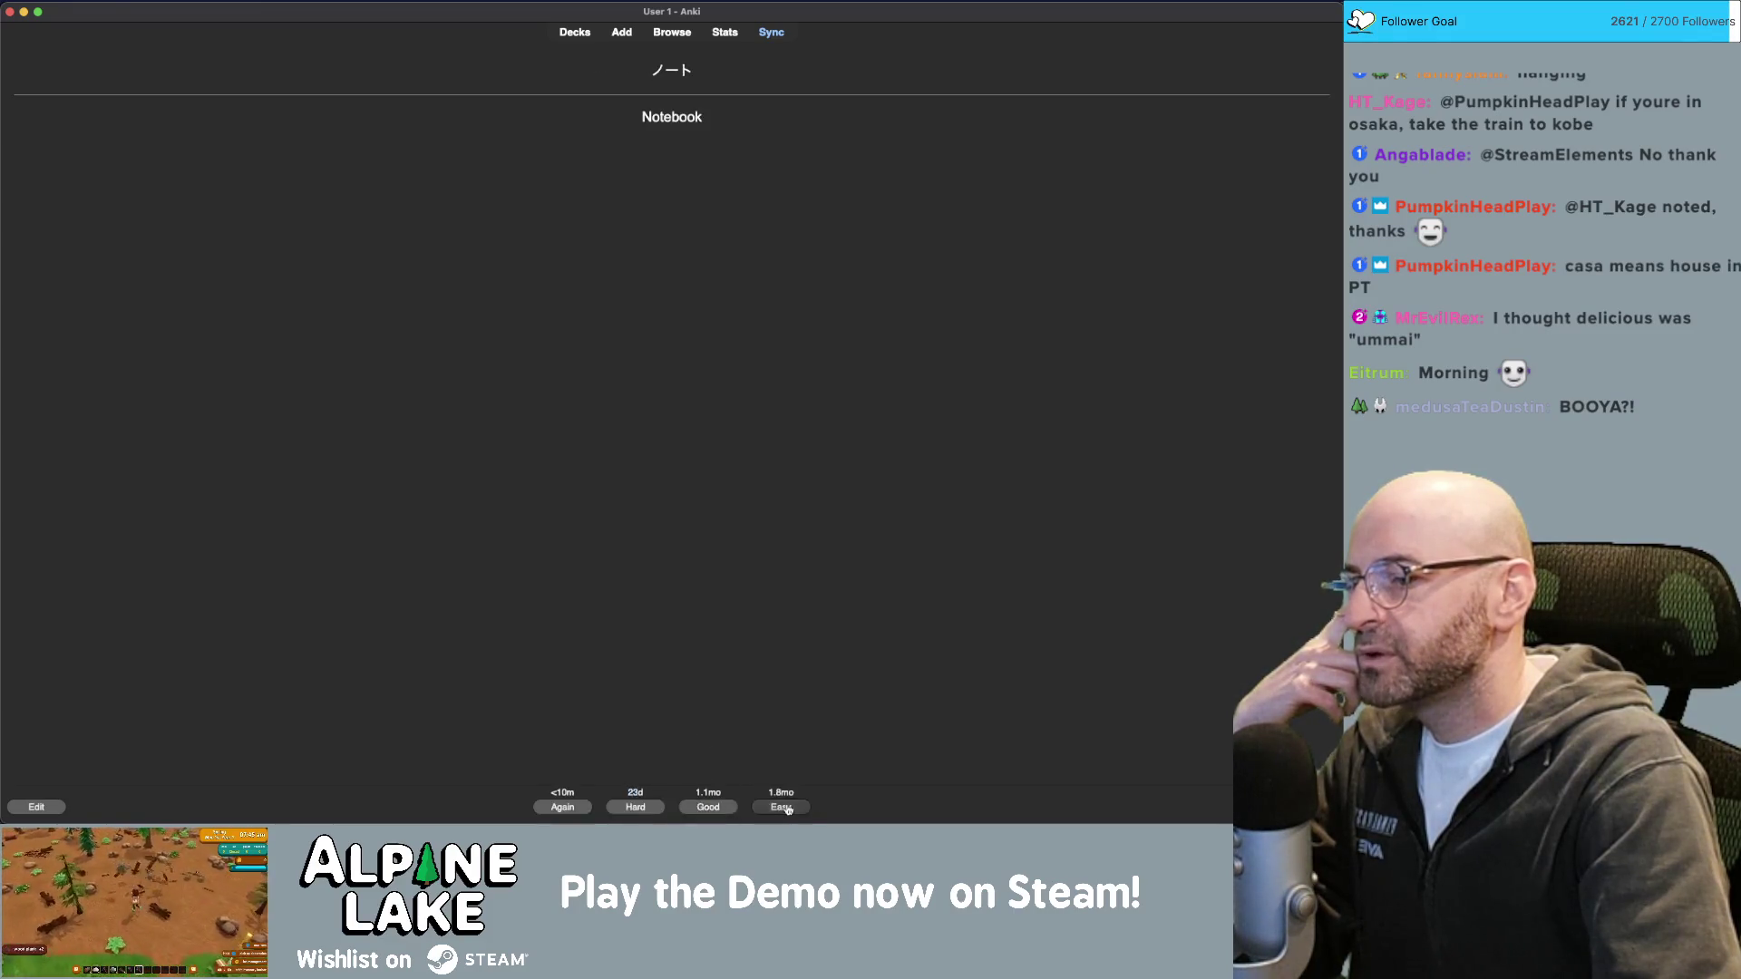
left_click(703, 806)
left_click(696, 808)
left_click(781, 806)
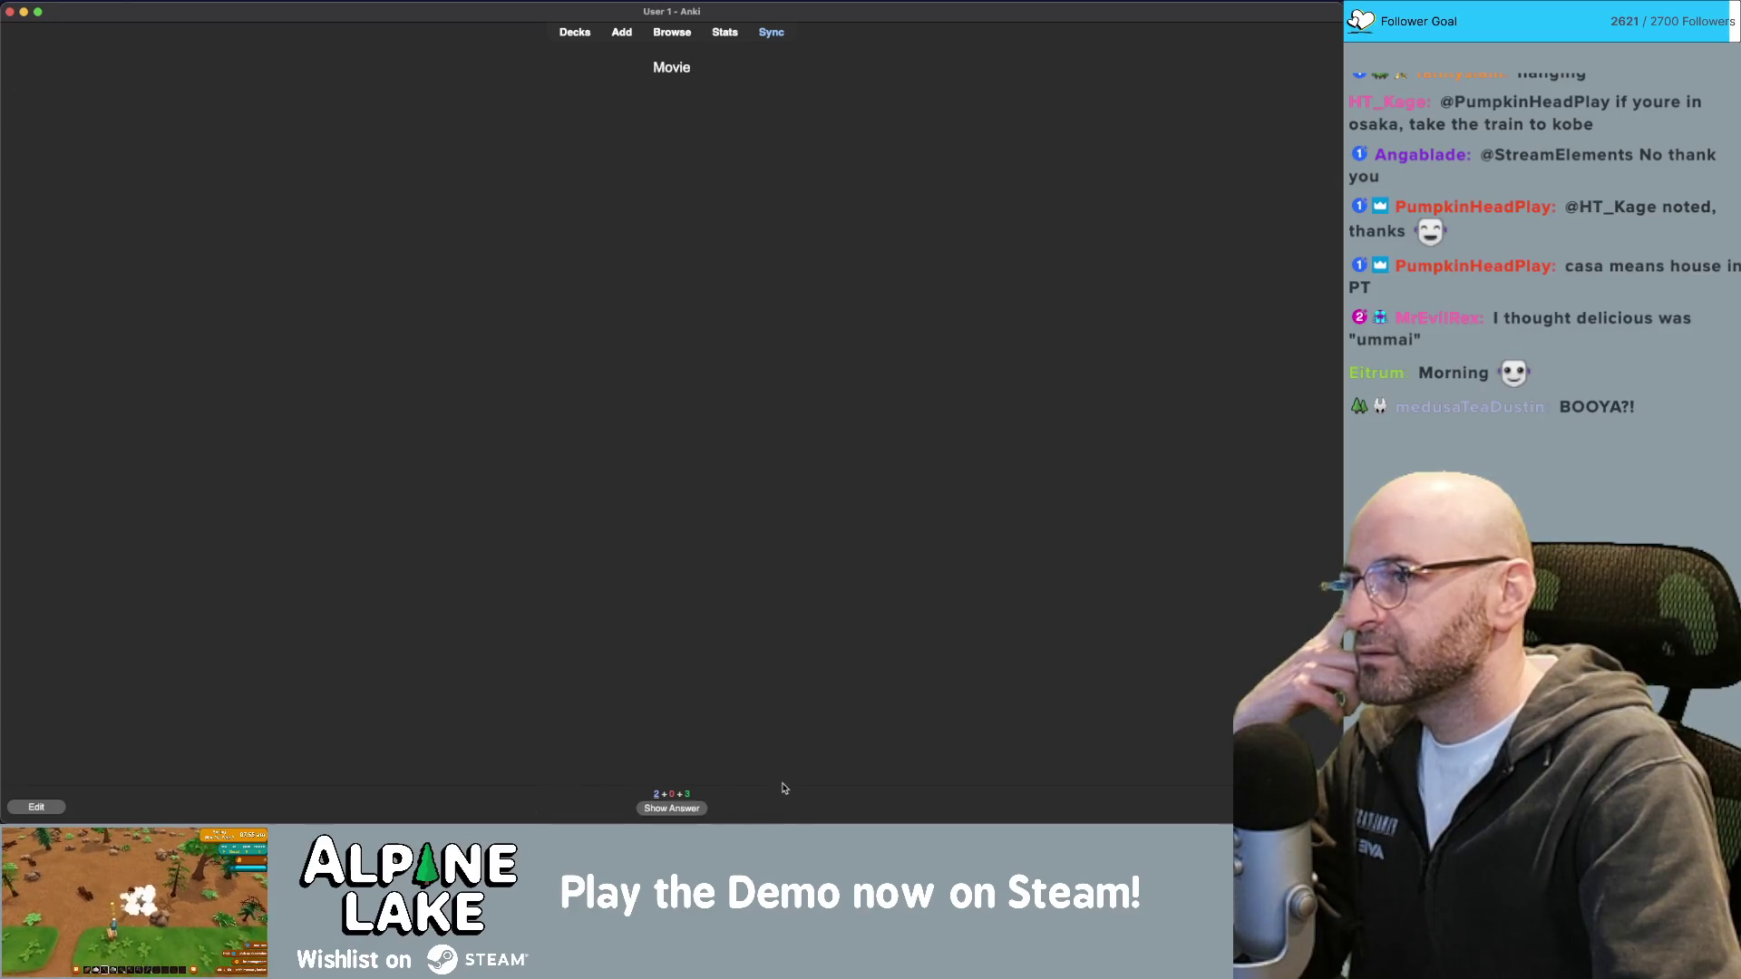
left_click(700, 808)
left_click(700, 796)
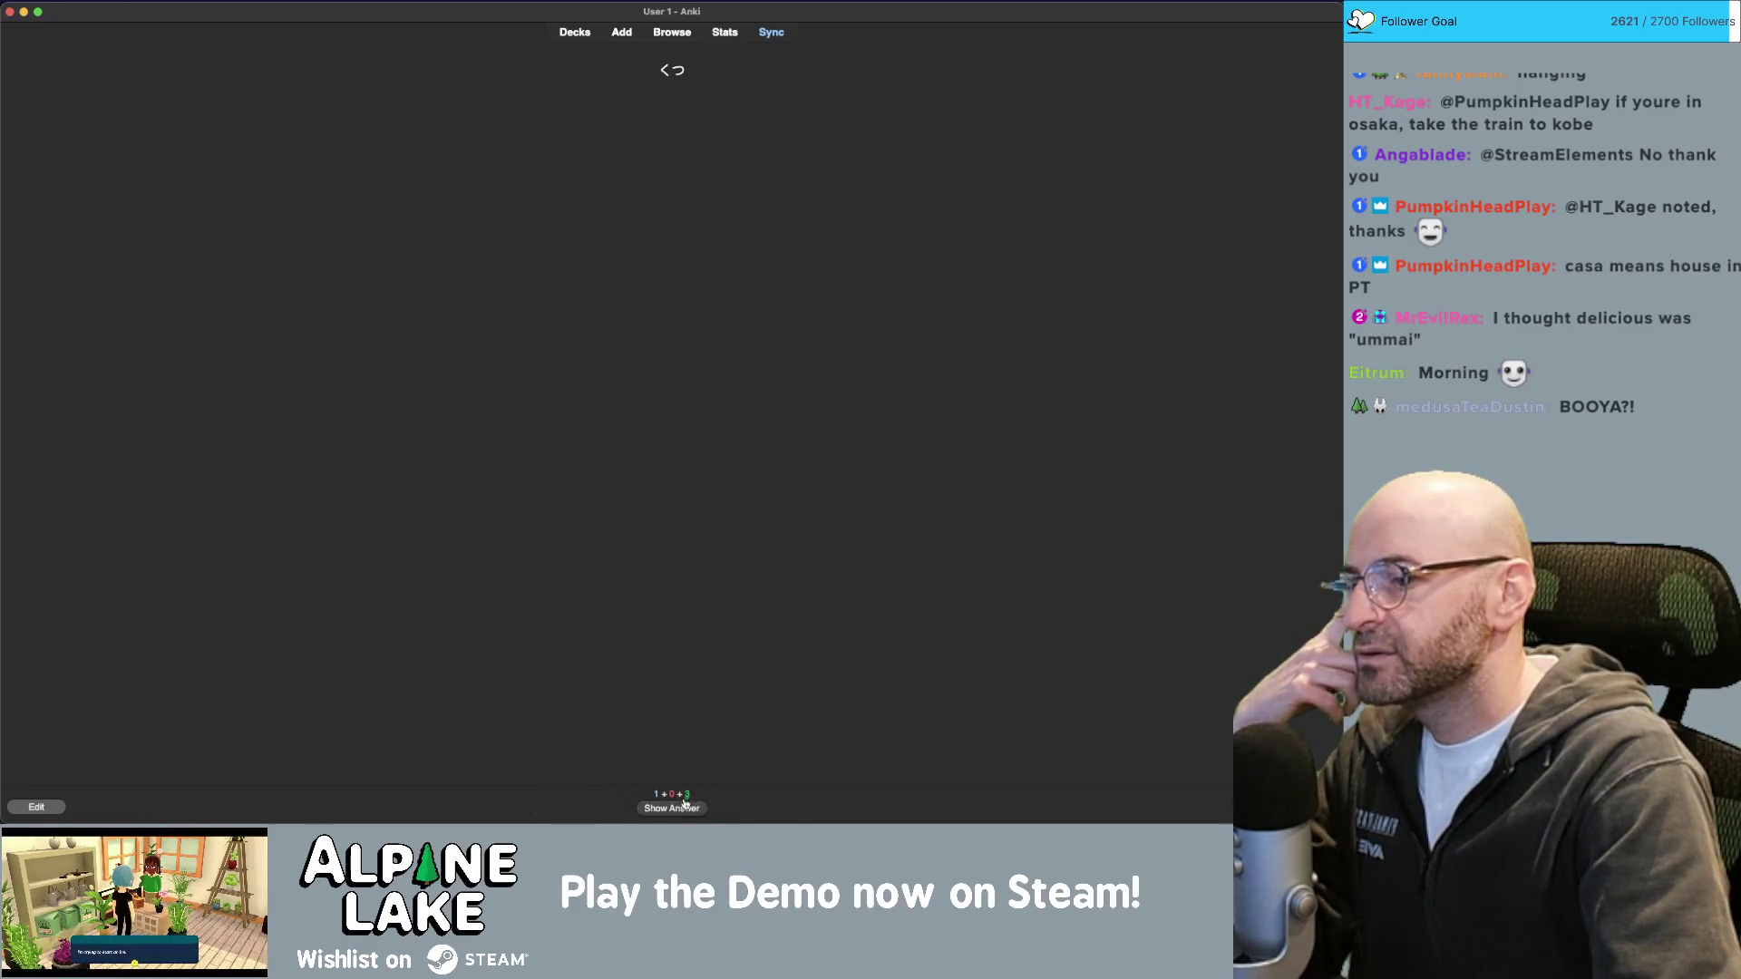
left_click(685, 803)
left_click(757, 802)
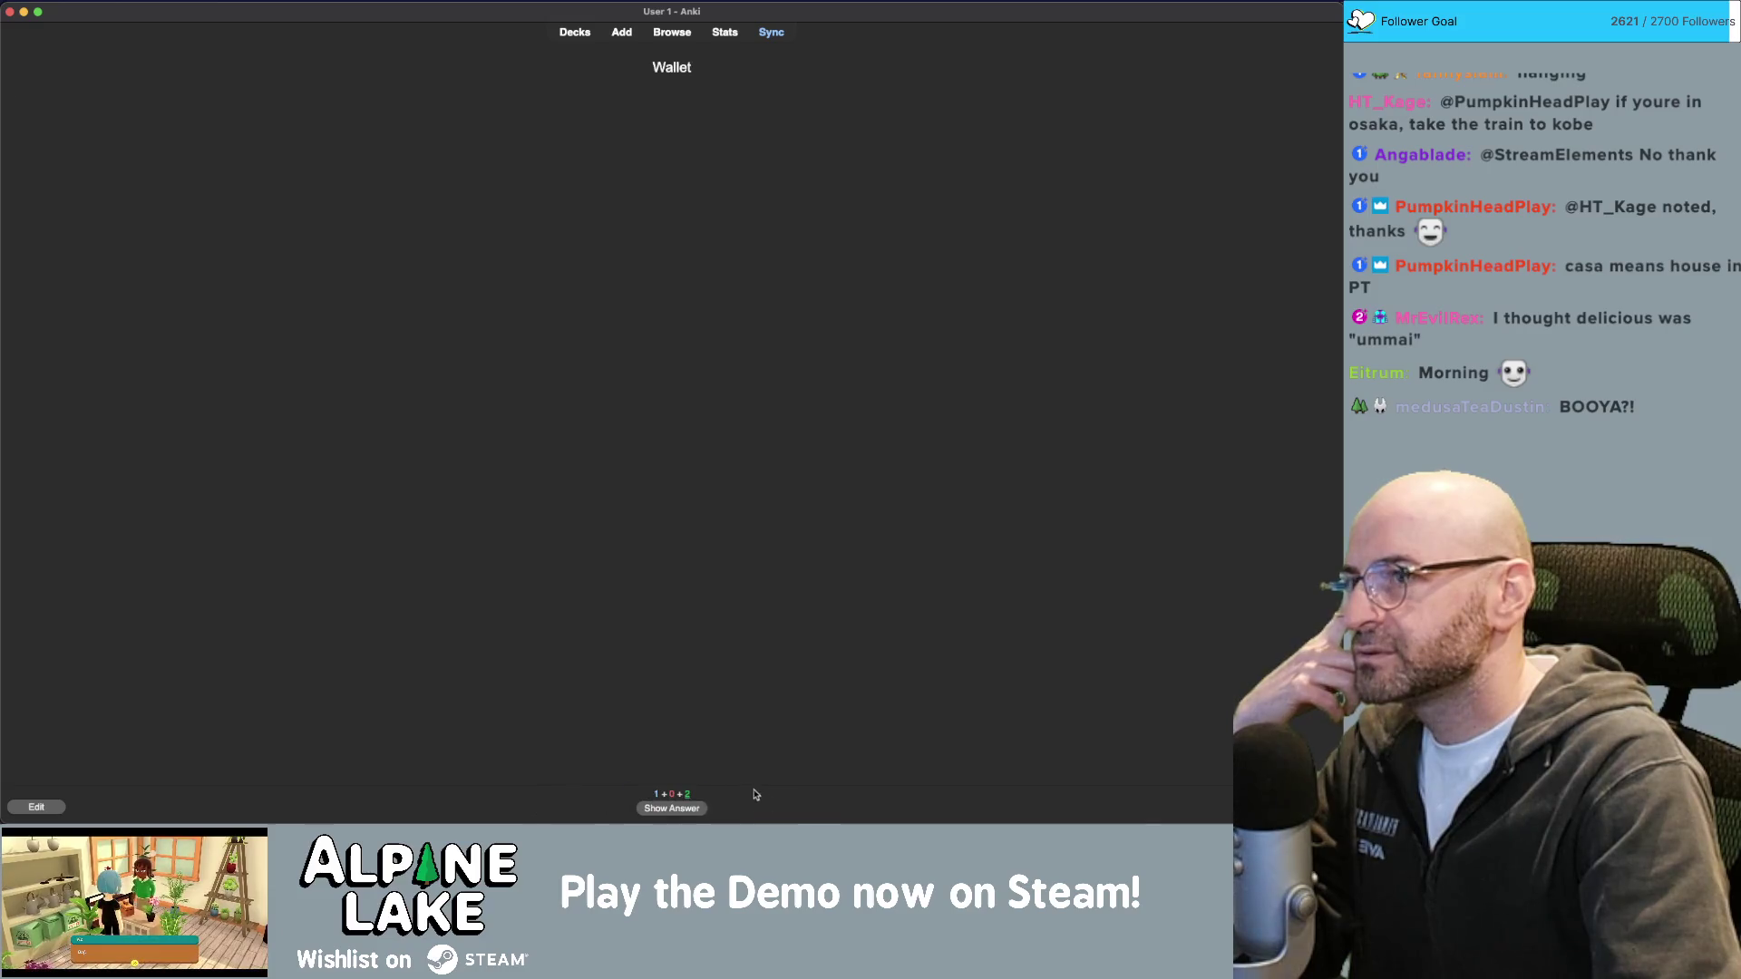
left_click(689, 804)
left_click(711, 797)
left_click(700, 808)
left_click(702, 800)
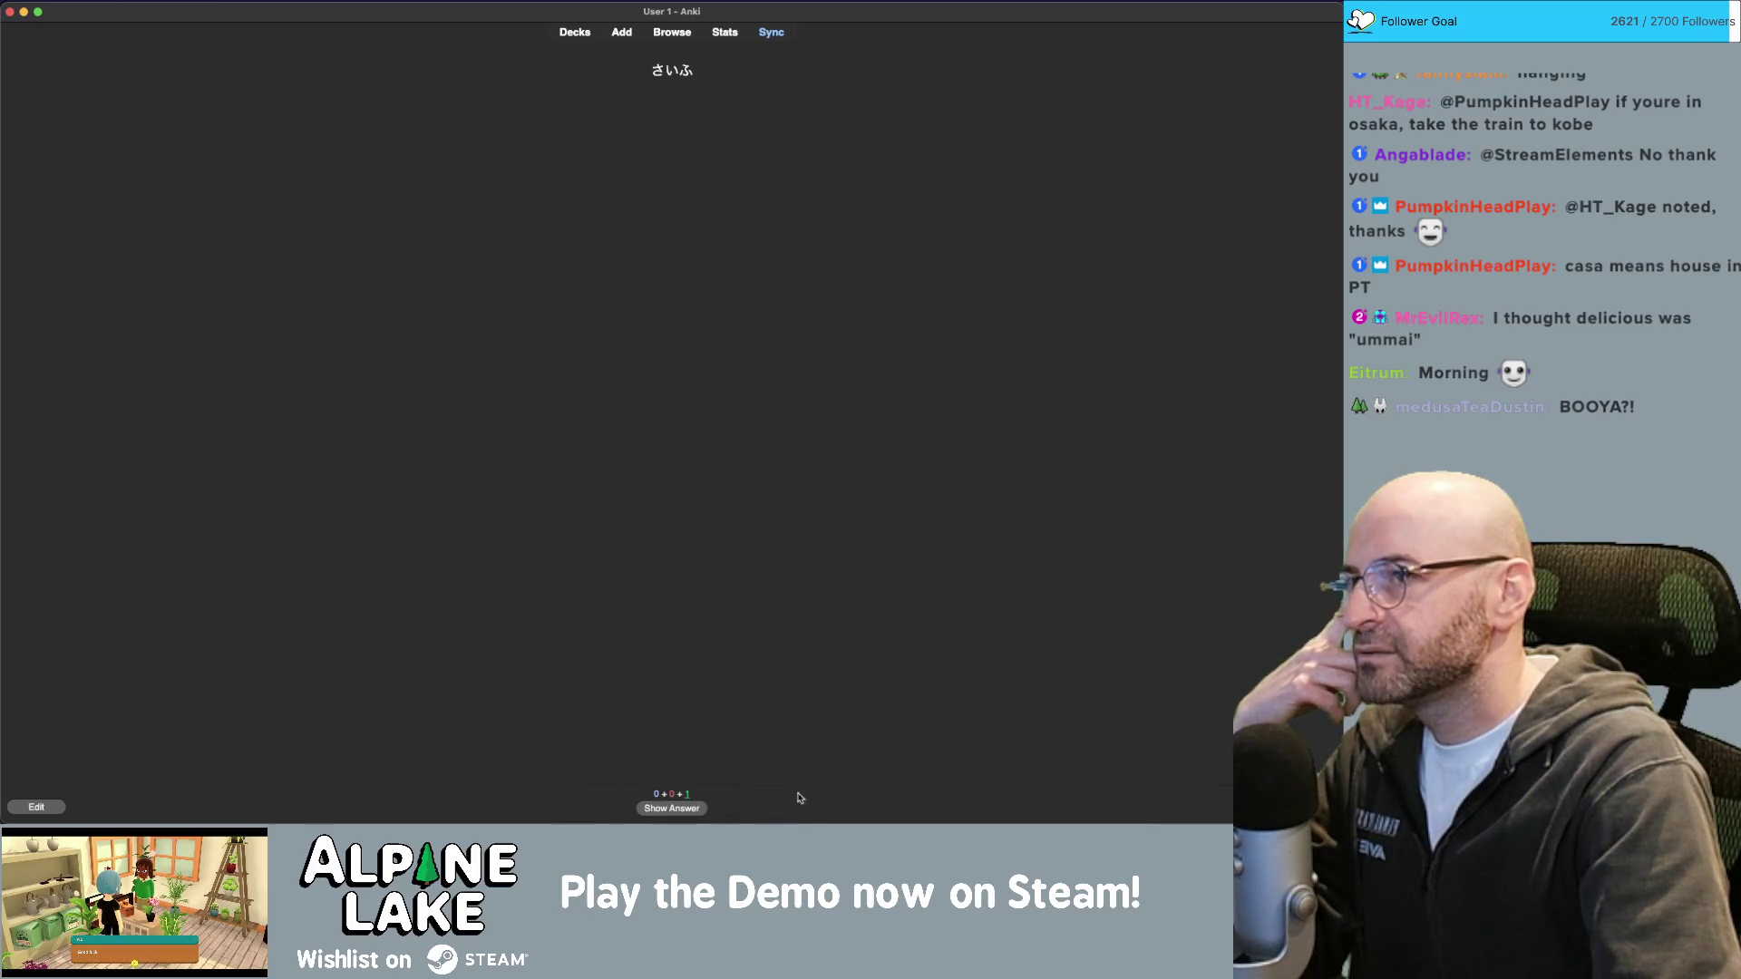
left_click(704, 806)
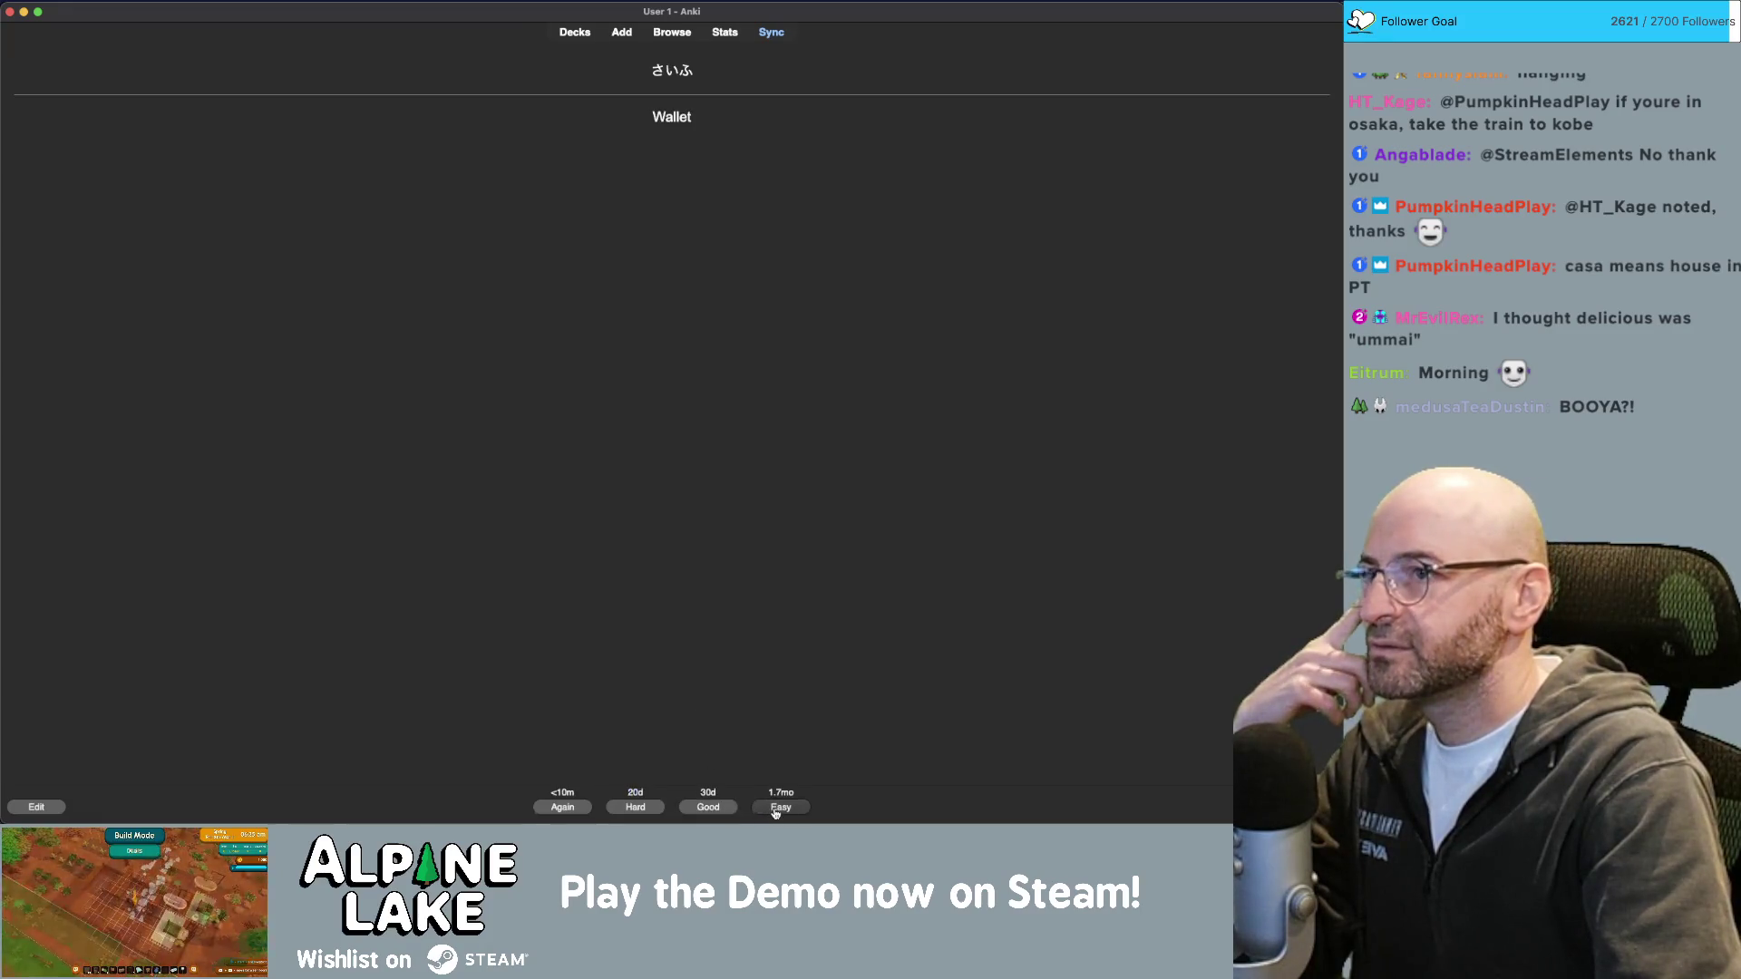
left_click(772, 813)
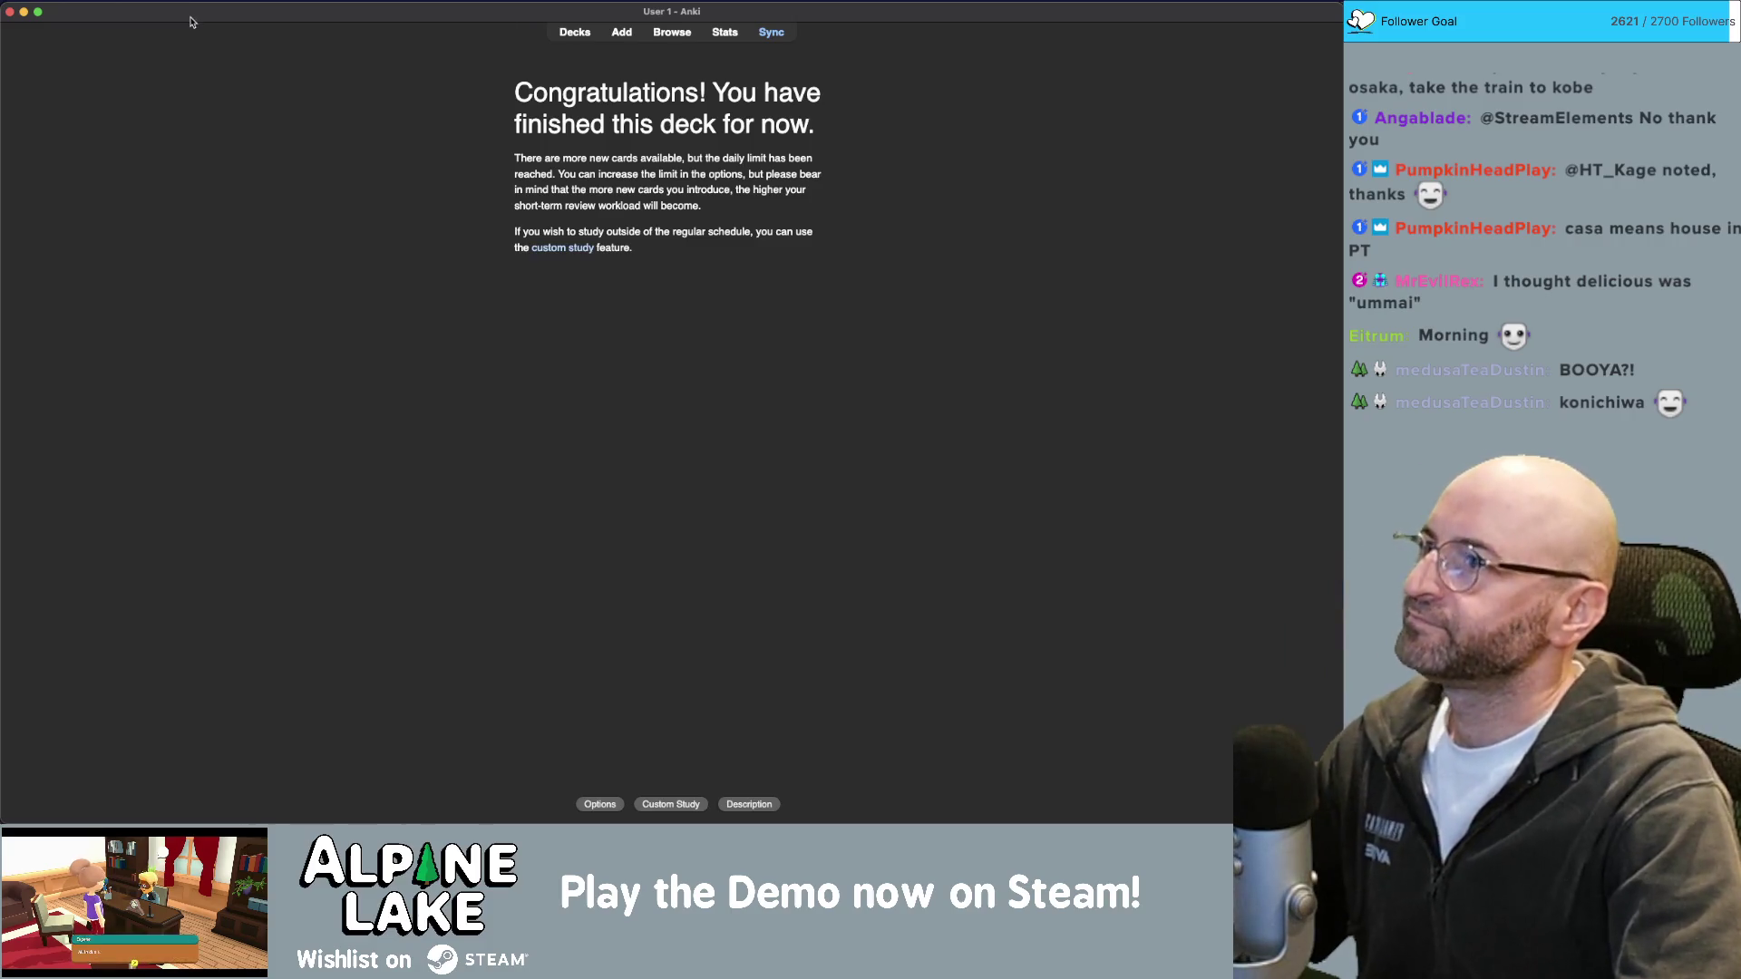
Sync Anki's reviewed collection, then return to the Cave_Decorations_v04.mb scene in Maya.
key("y")
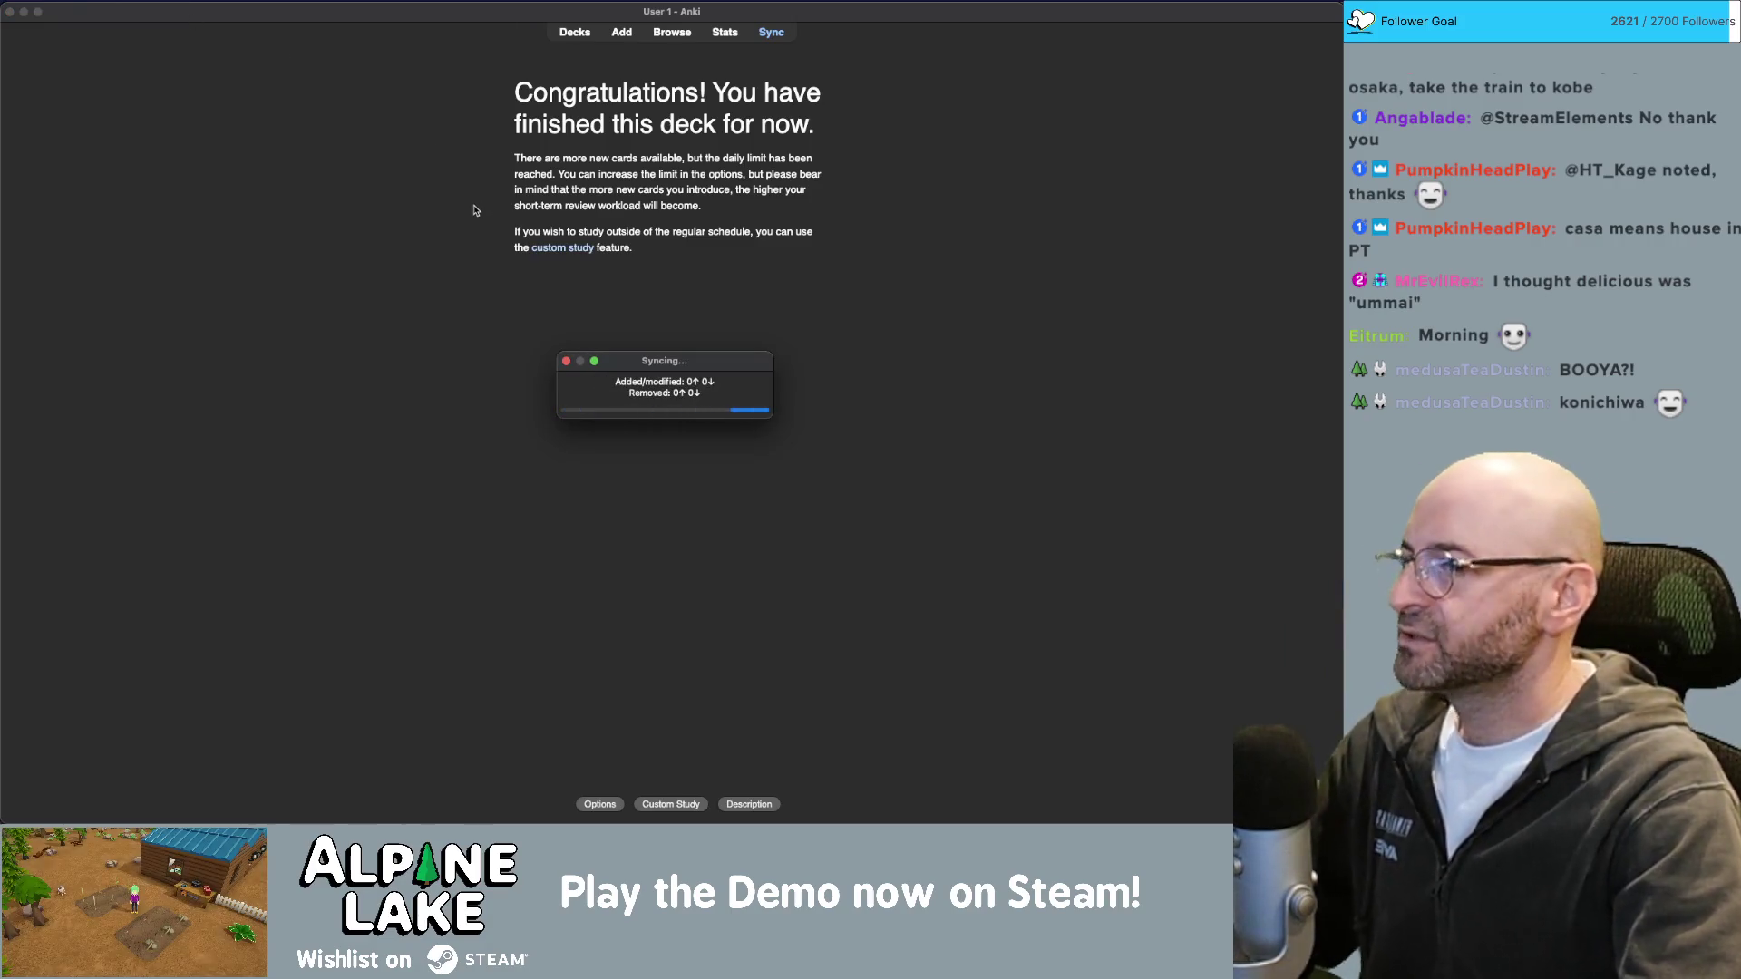
key("super+Tab")
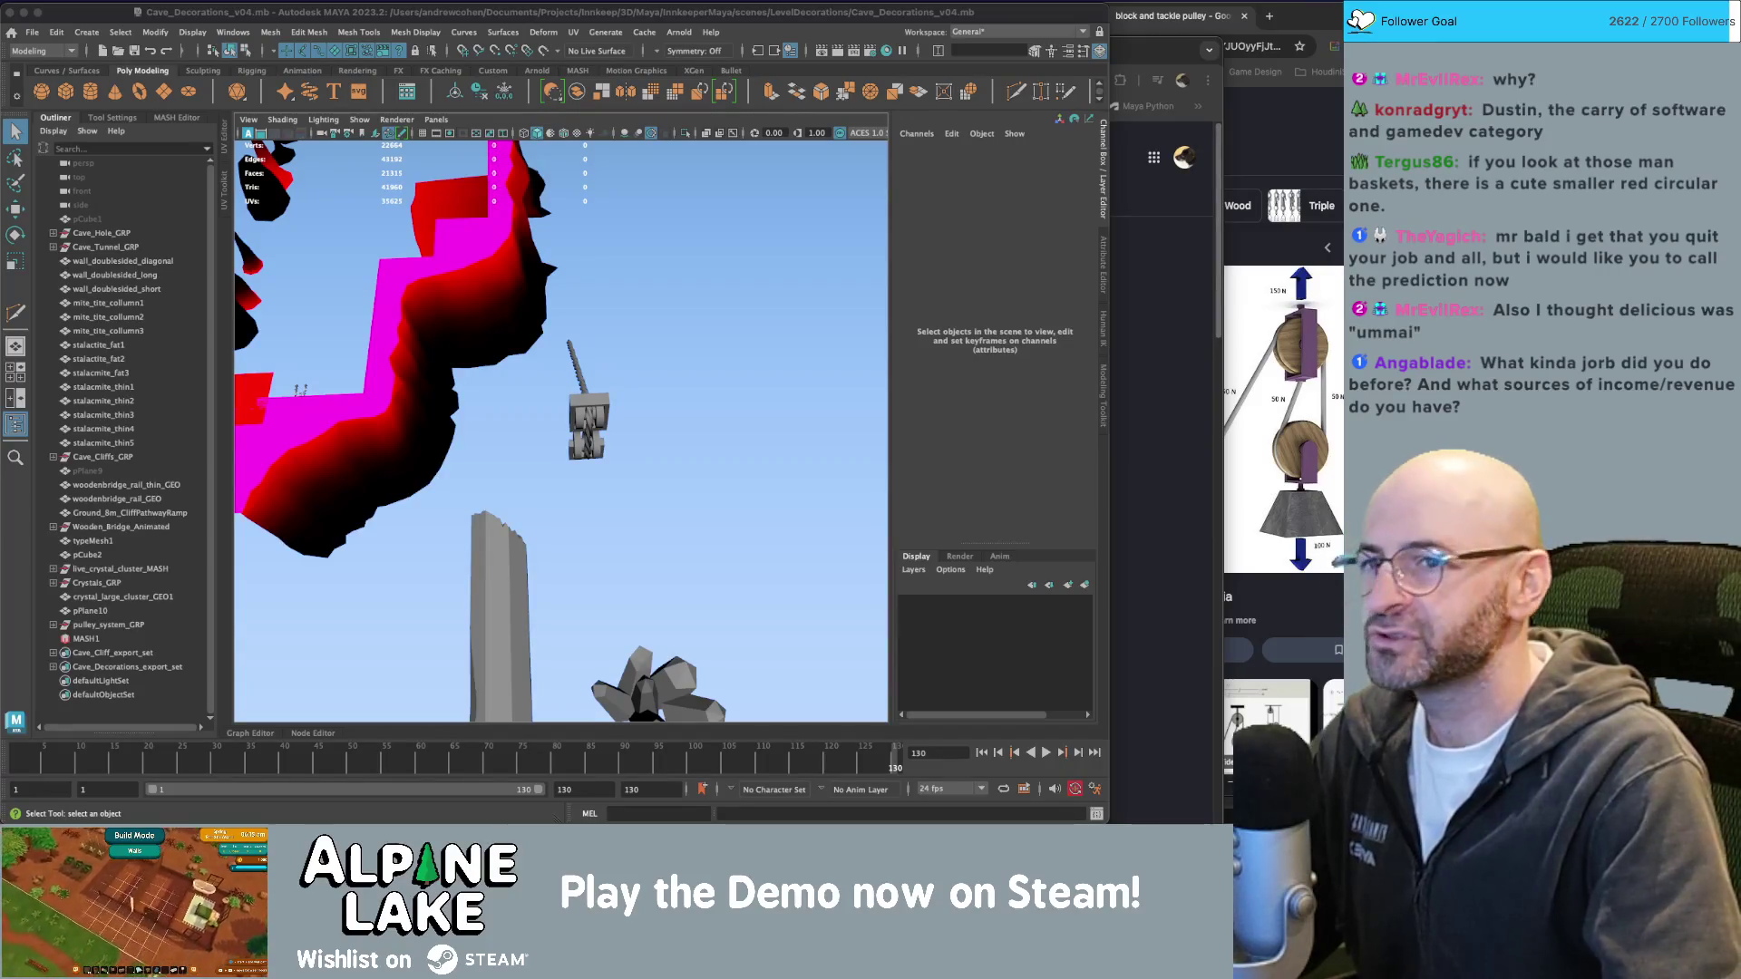
Show Google image results for 'man basket' and enlarge the red Professional Man Basket (Round) preview.
key("super+grave")
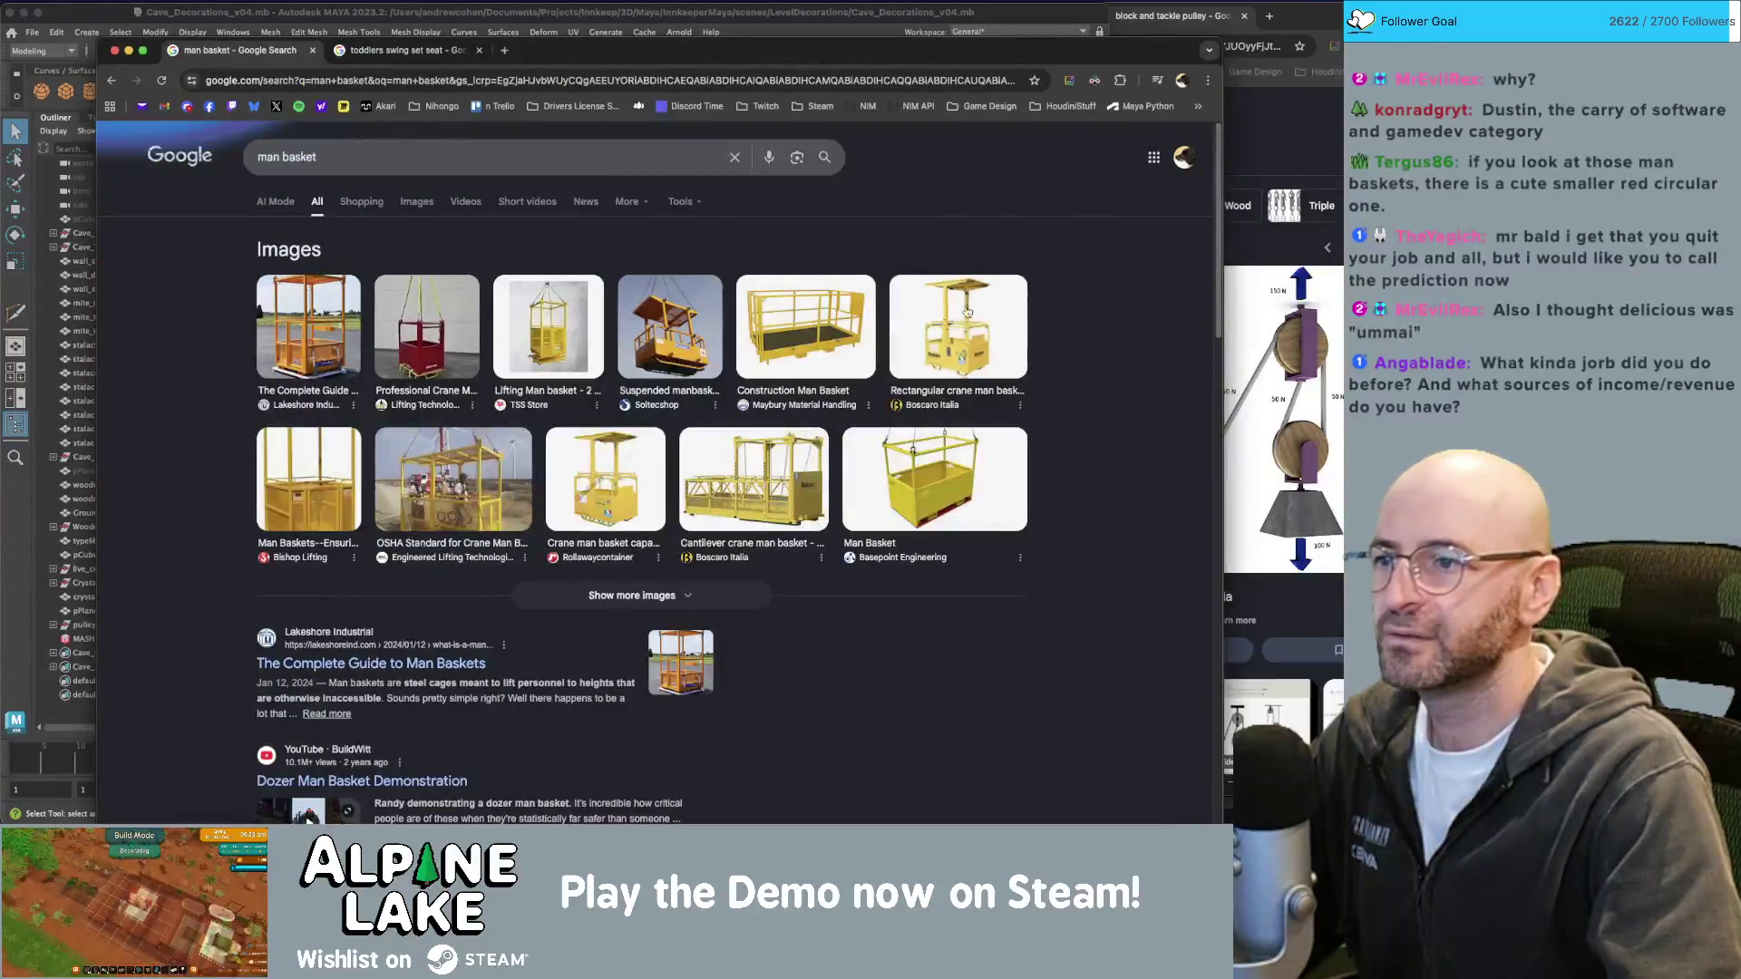
scroll(457, 326, "down", 2)
scroll(449, 272, "up", 2)
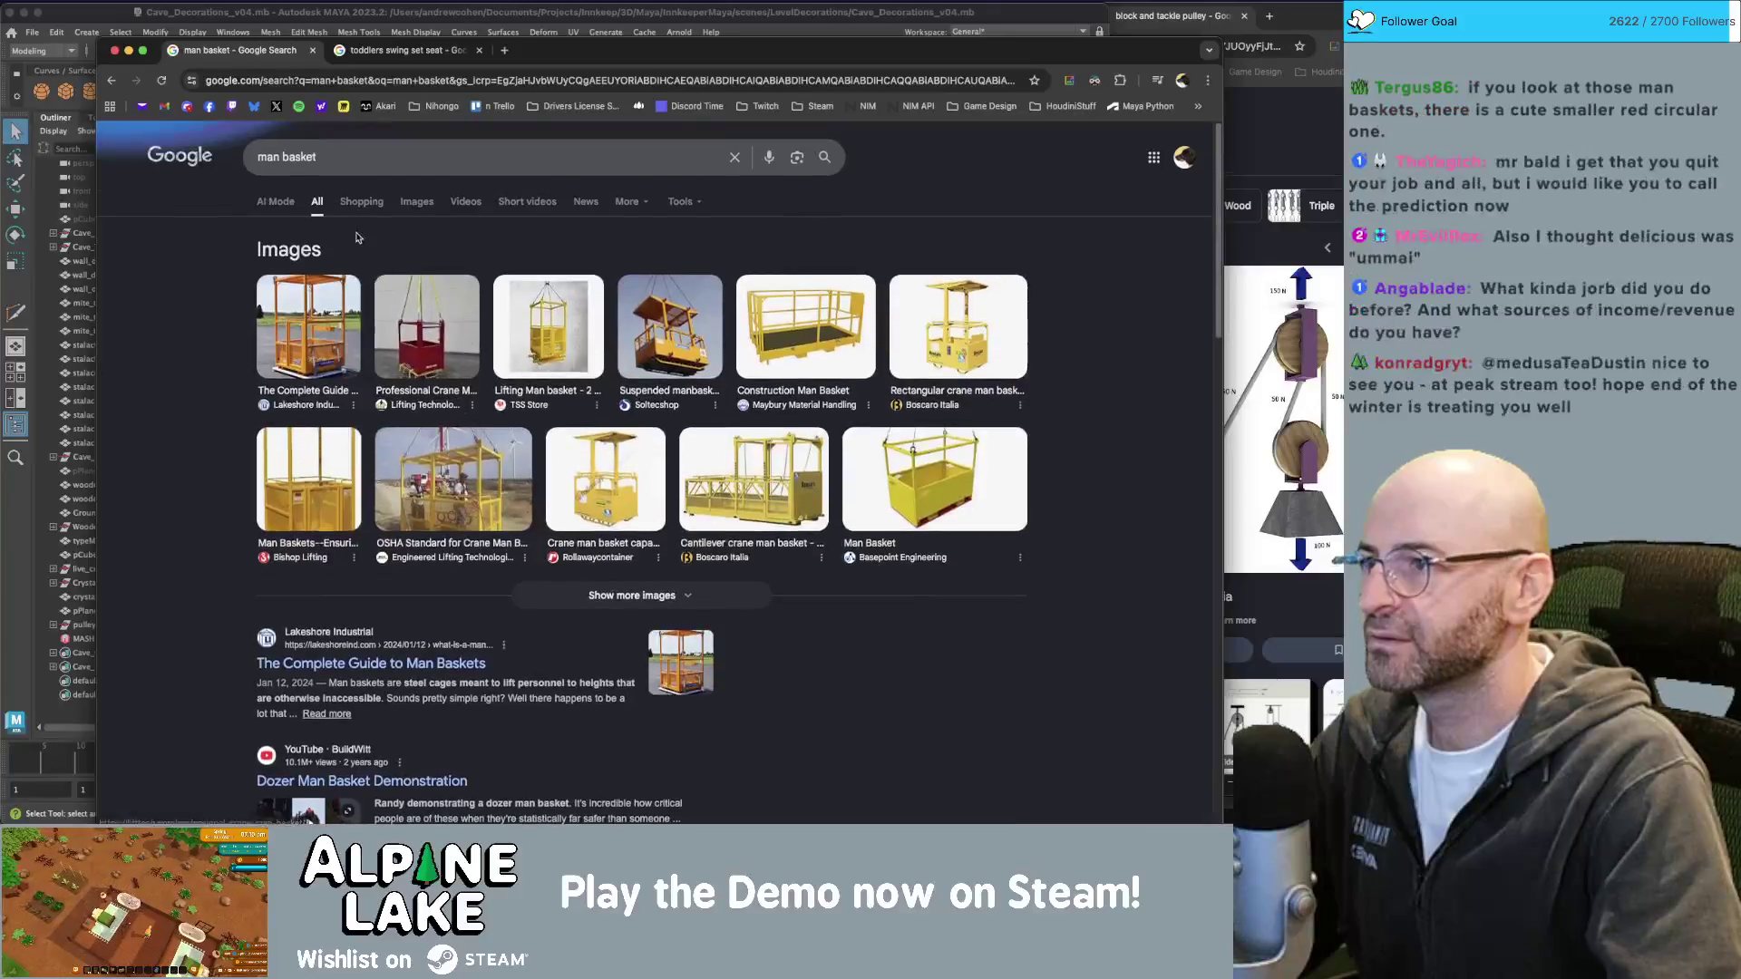
left_click(417, 204)
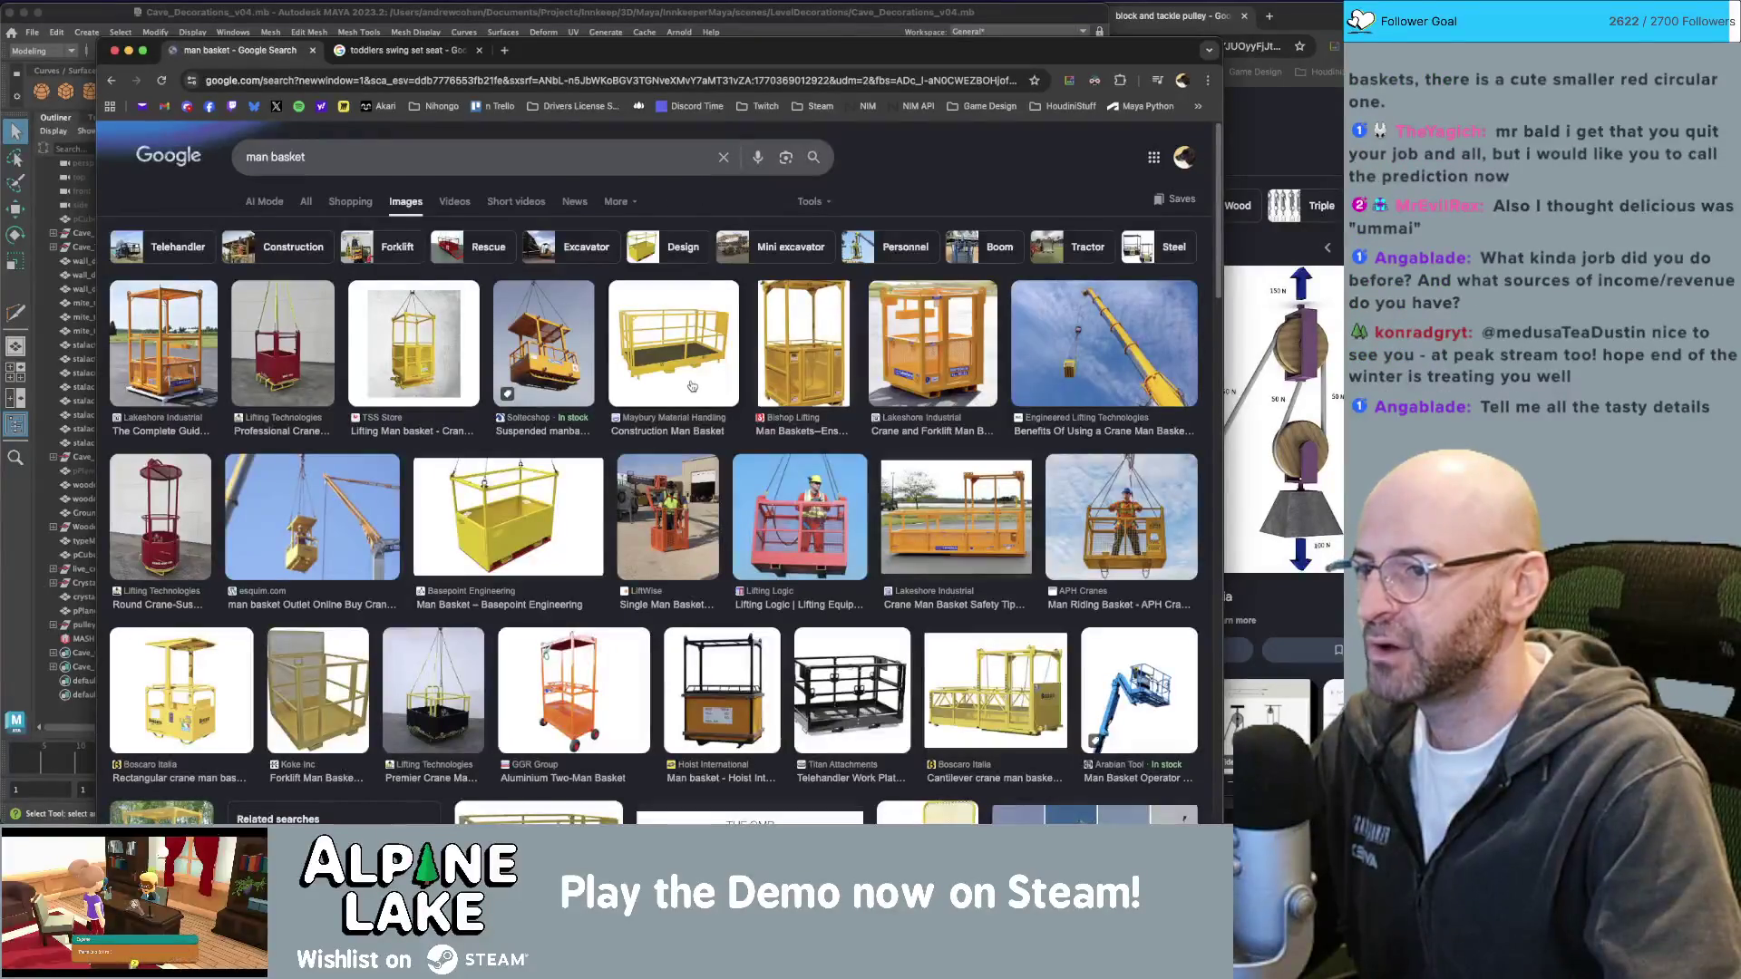
left_click(161, 517)
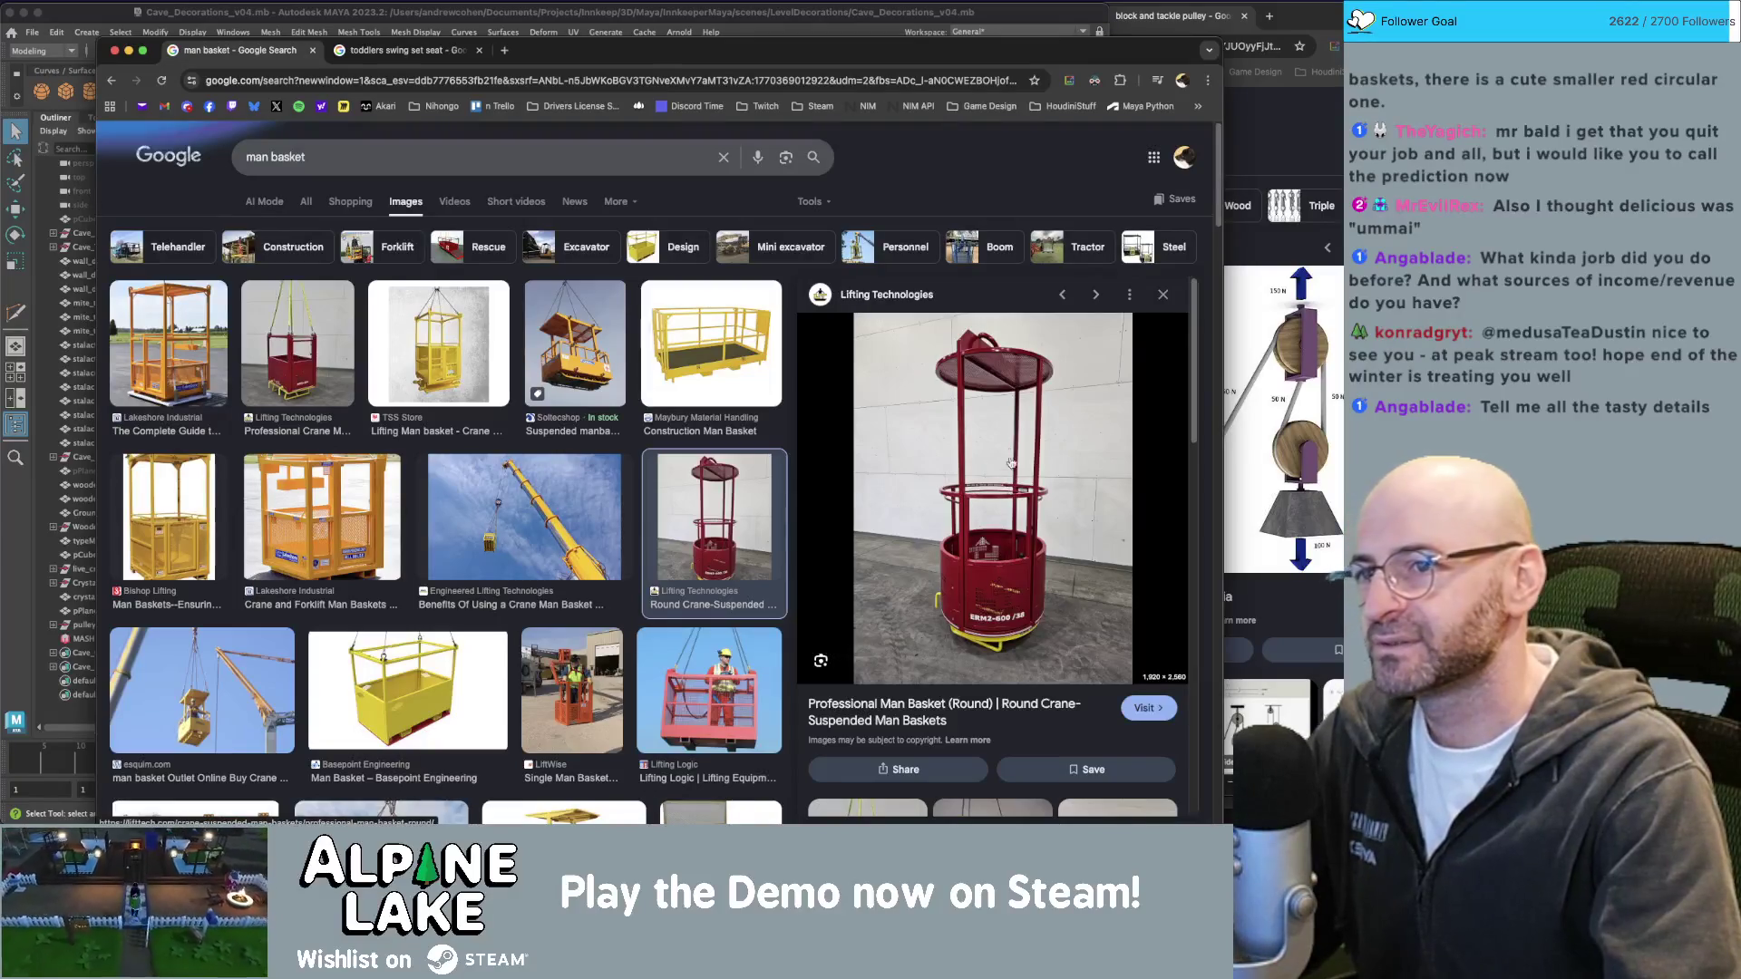
key("super+Tab")
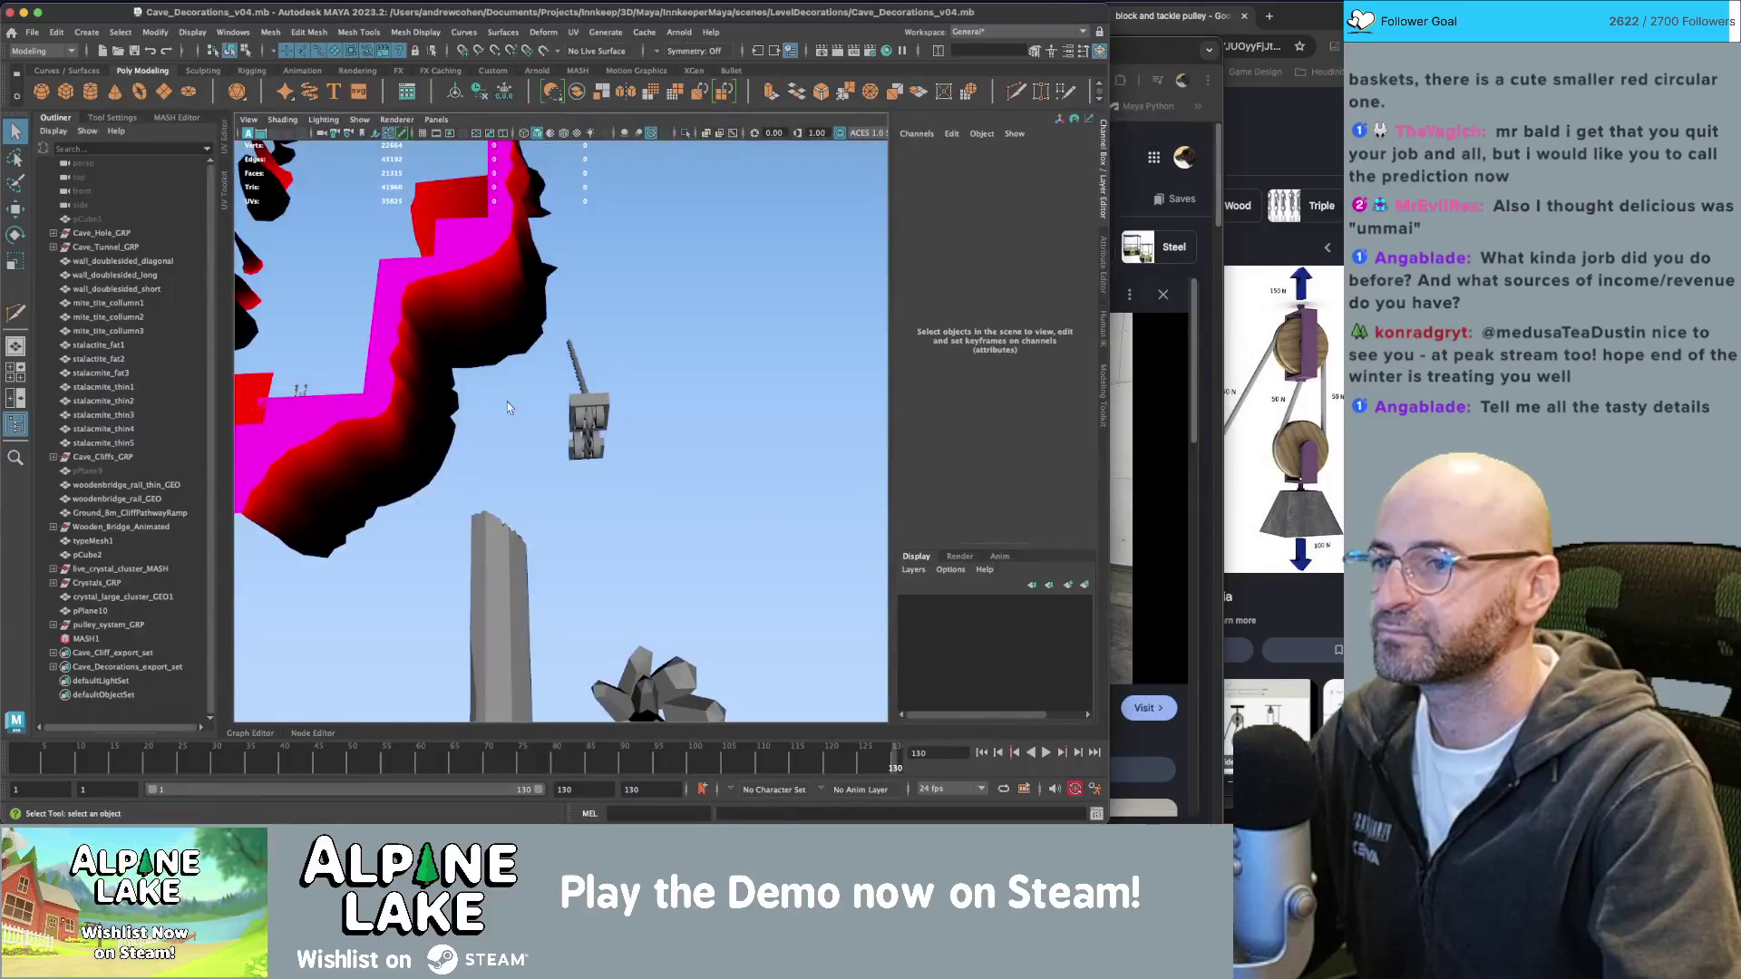
Move the man basket reference browser aside and face the pulley in the Maya viewport.
key("super+Tab")
left_click_drag(954, 54, 1232, 43)
key("super+Tab")
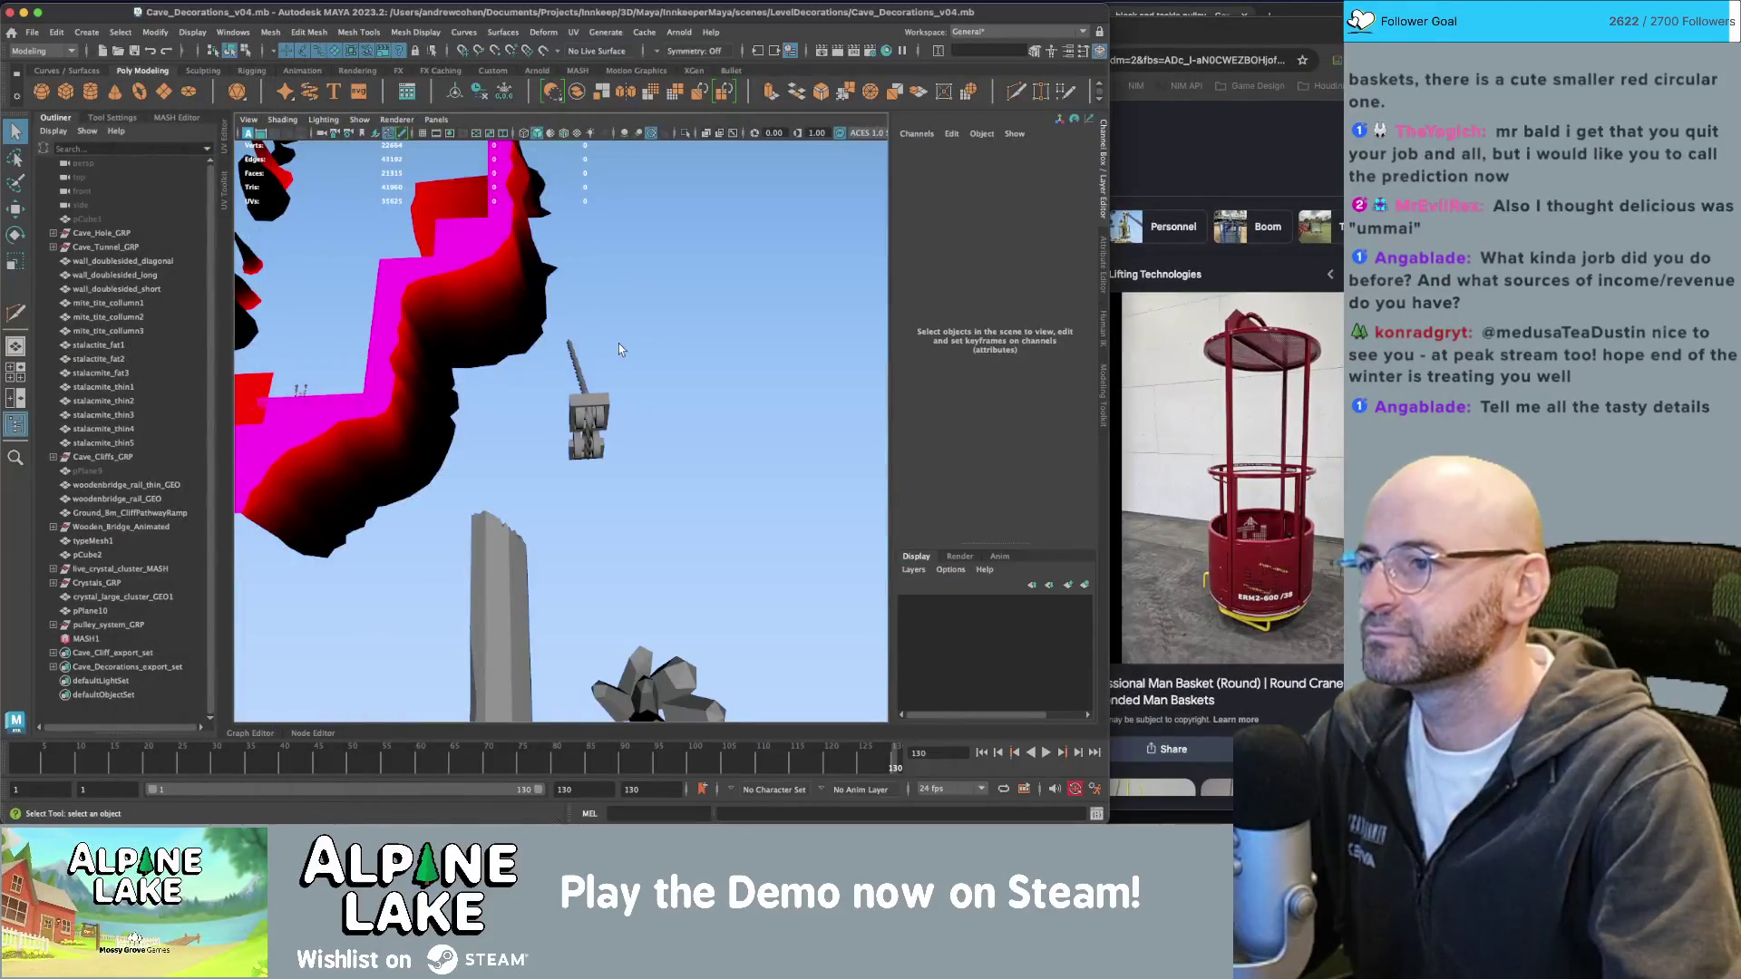
mouse_move(619, 344)
left_mouse_down("alt")
mouse_move(520, 355)
mouse_move(657, 377)
mouse_move(601, 365)
left_mouse_up("alt")
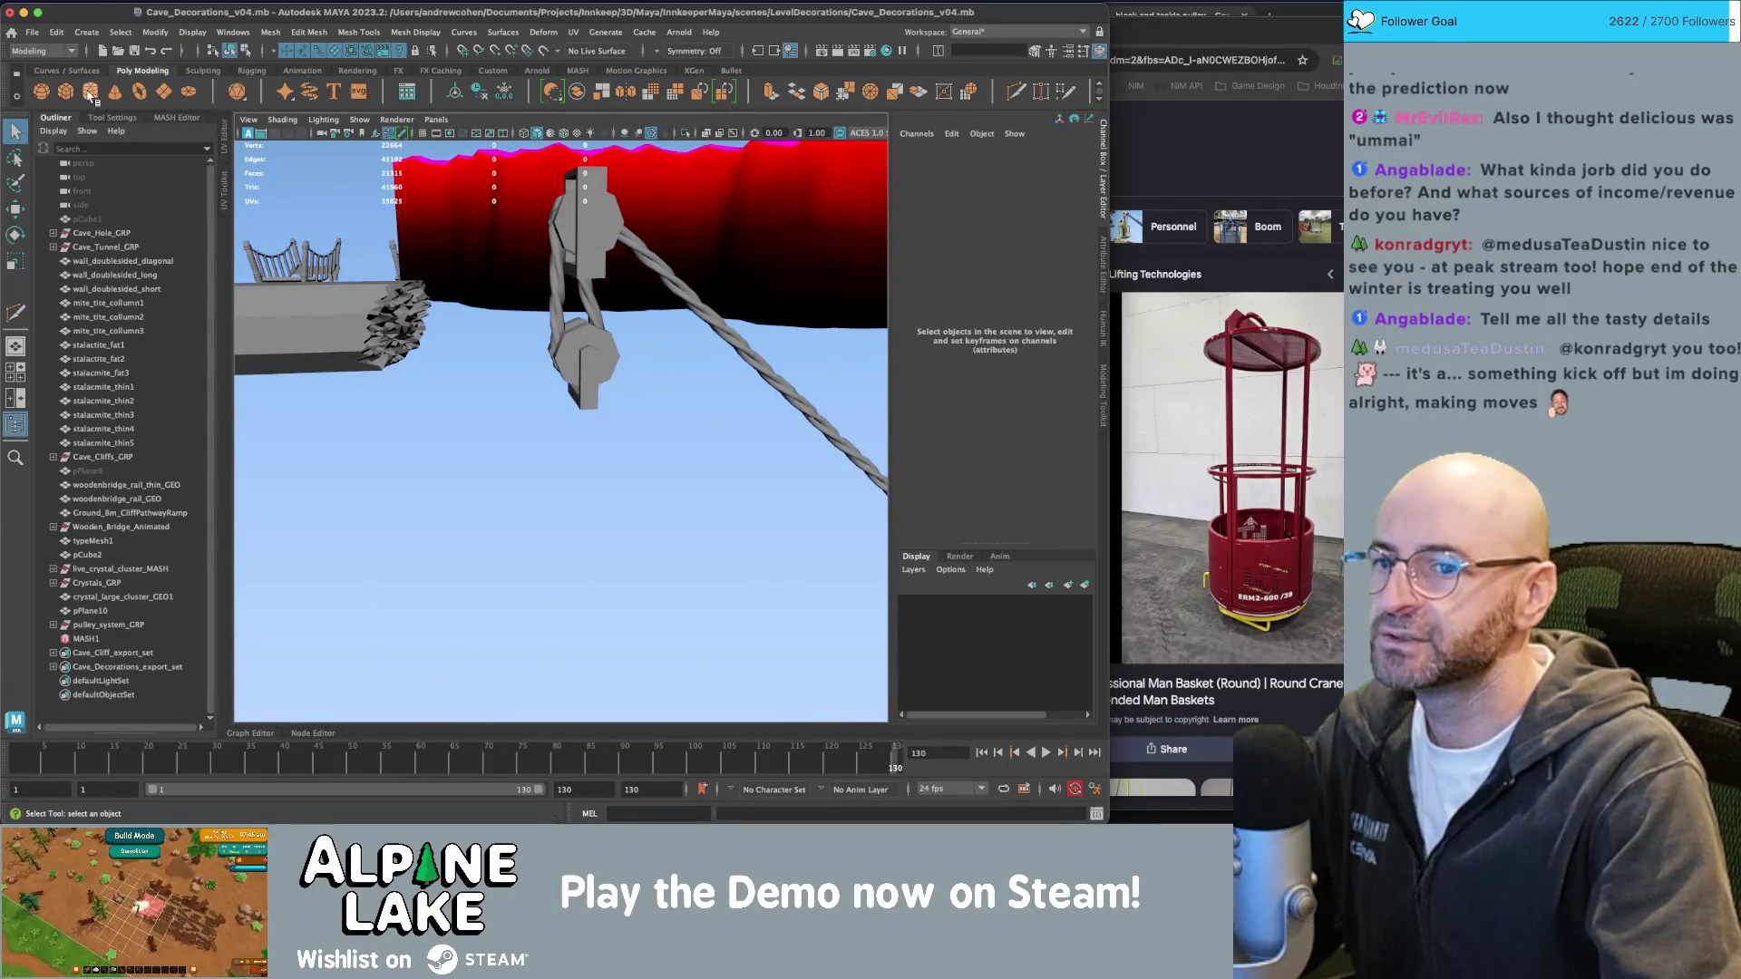
Create a cylinder below the pulley and flatten it into a thin disc.
left_click(90, 94)
key("w")
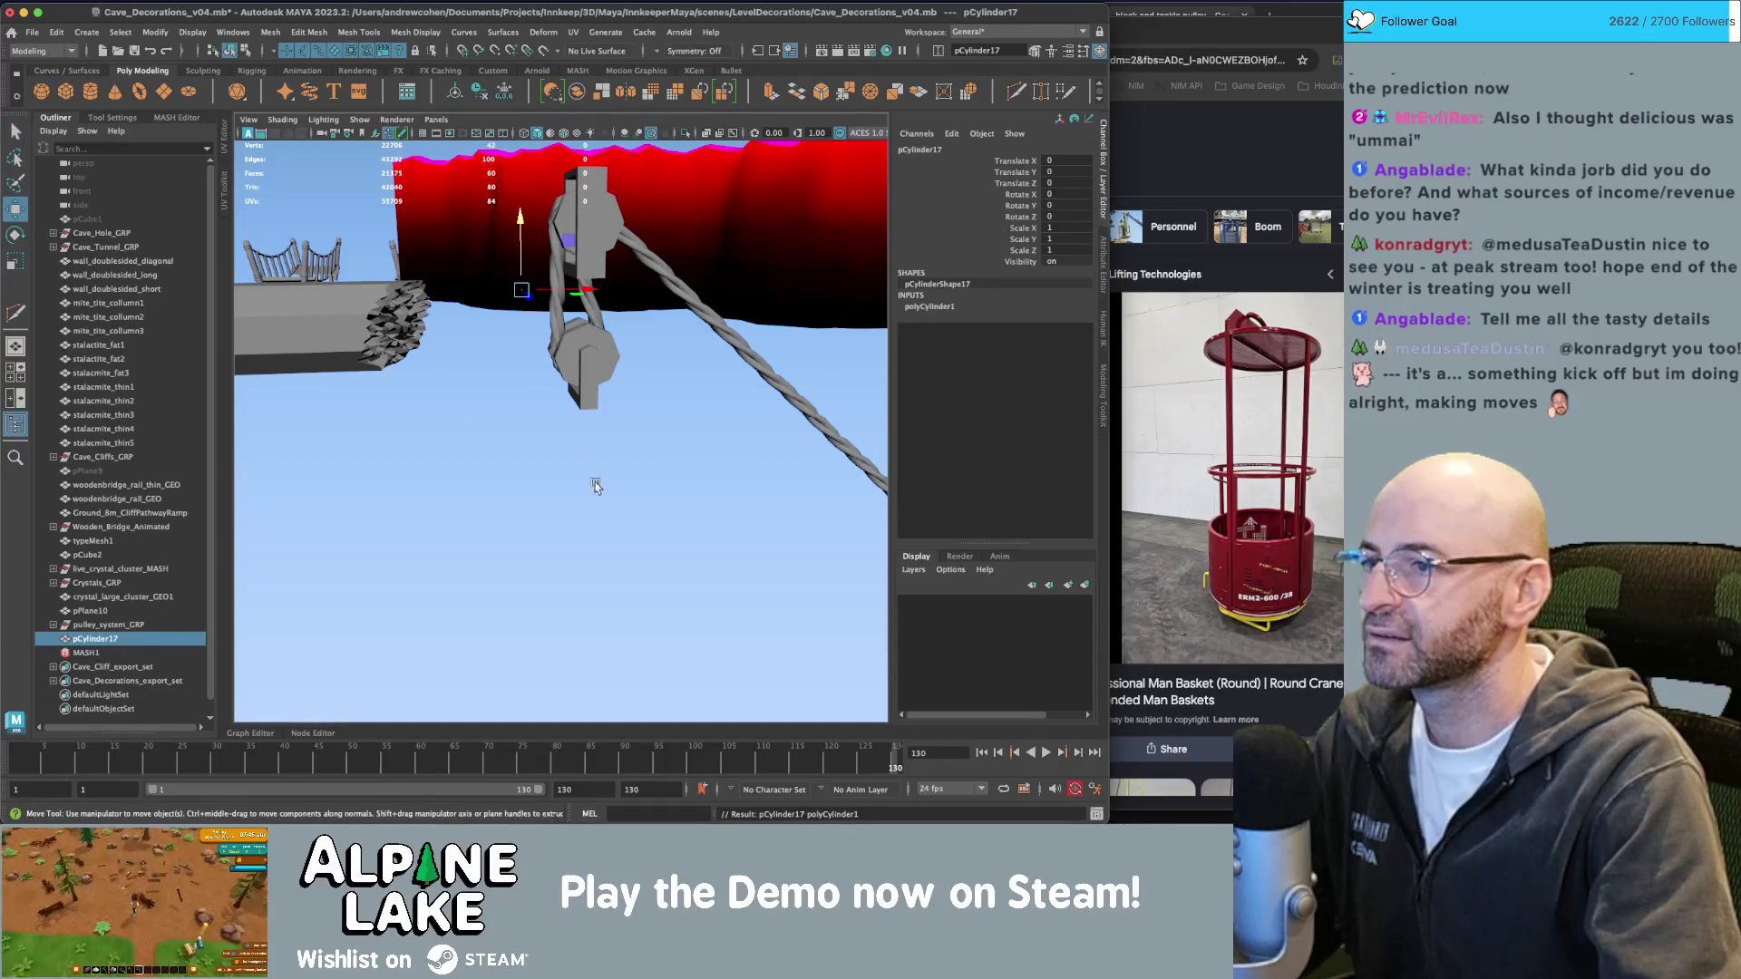
mouse_move(535, 299)
left_mouse_down()
mouse_move(674, 474)
mouse_move(635, 426)
mouse_move(645, 508)
mouse_move(738, 486)
left_mouse_up()
key("r")
key("f")
left_click_drag(585, 457, 581, 512)
Give the disc cylinder 16 subdivisions around its axis.
key("w")
left_click(933, 308)
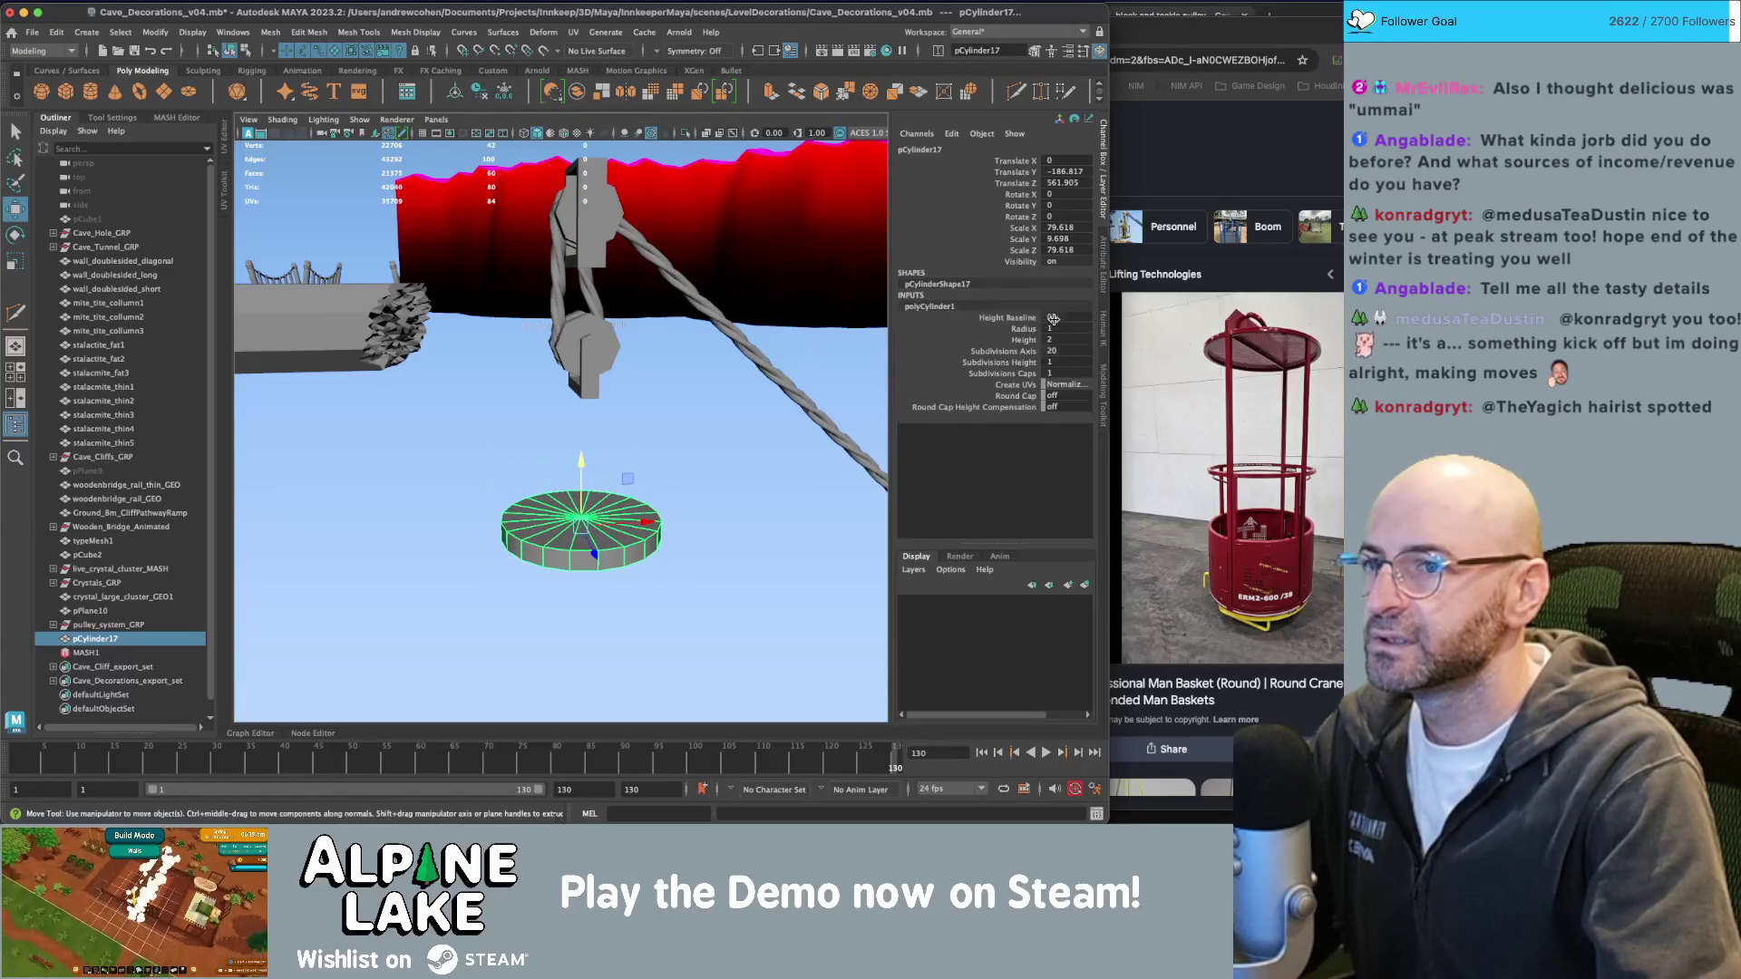
left_click(1063, 351)
type("16")
key("Return")
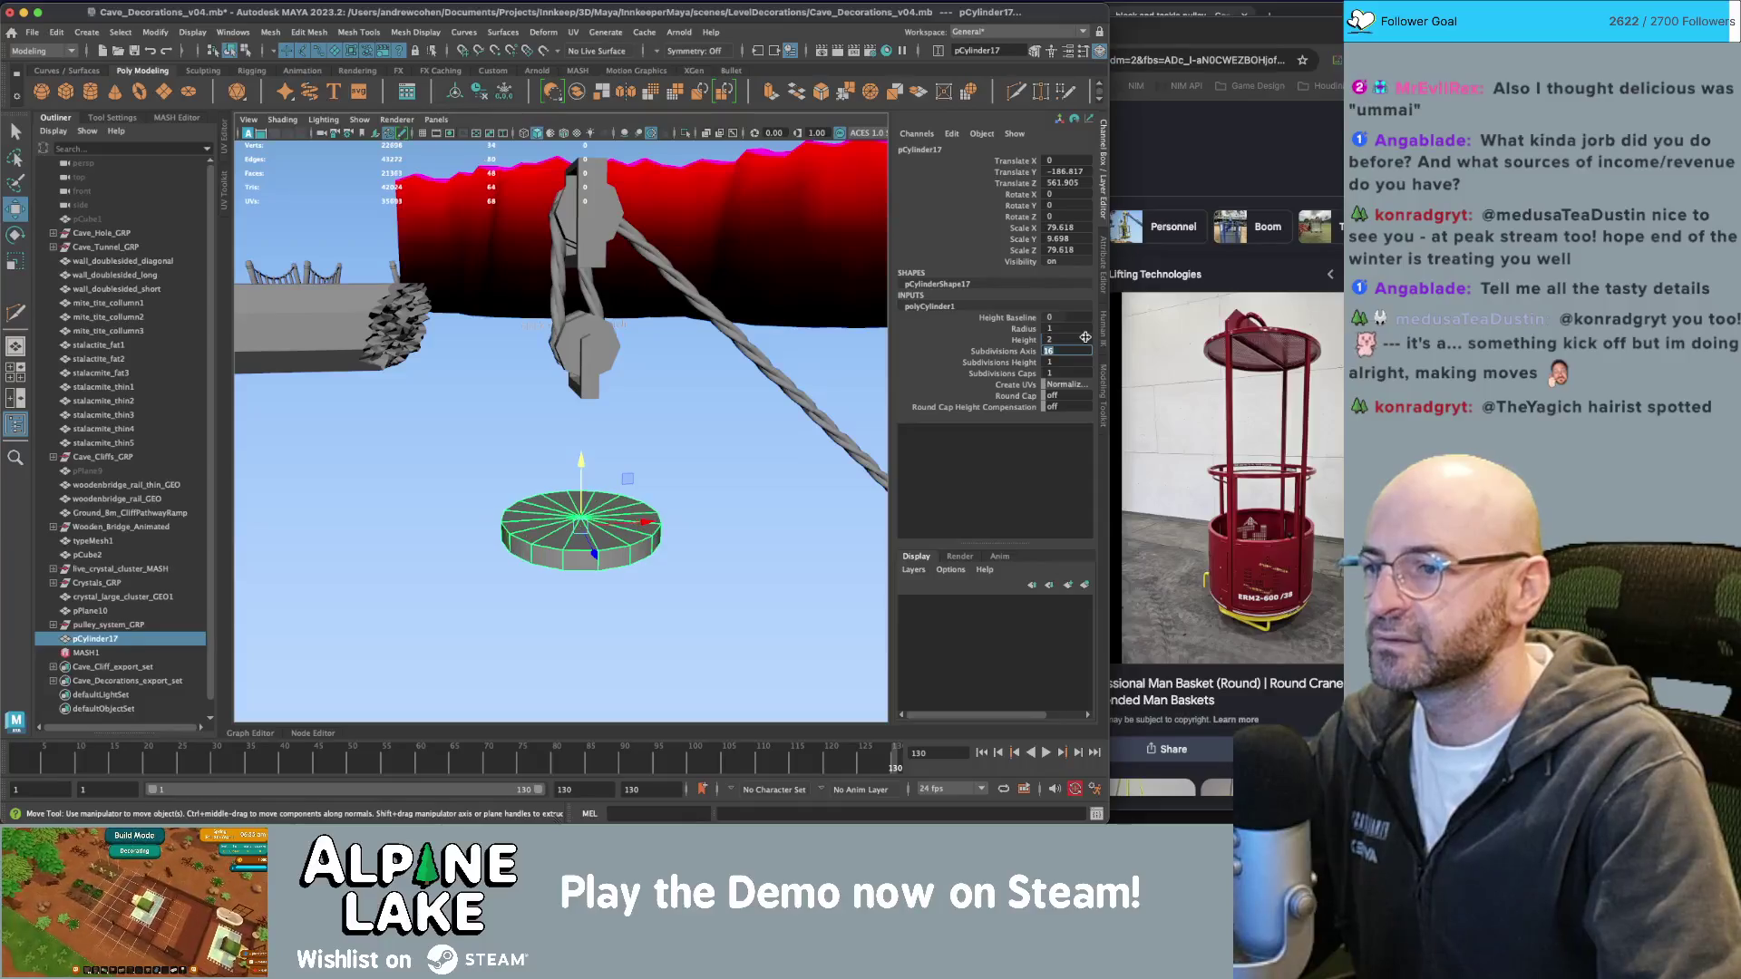
Raise the disc closer to the pulley.
left_click(689, 450)
left_click(616, 509)
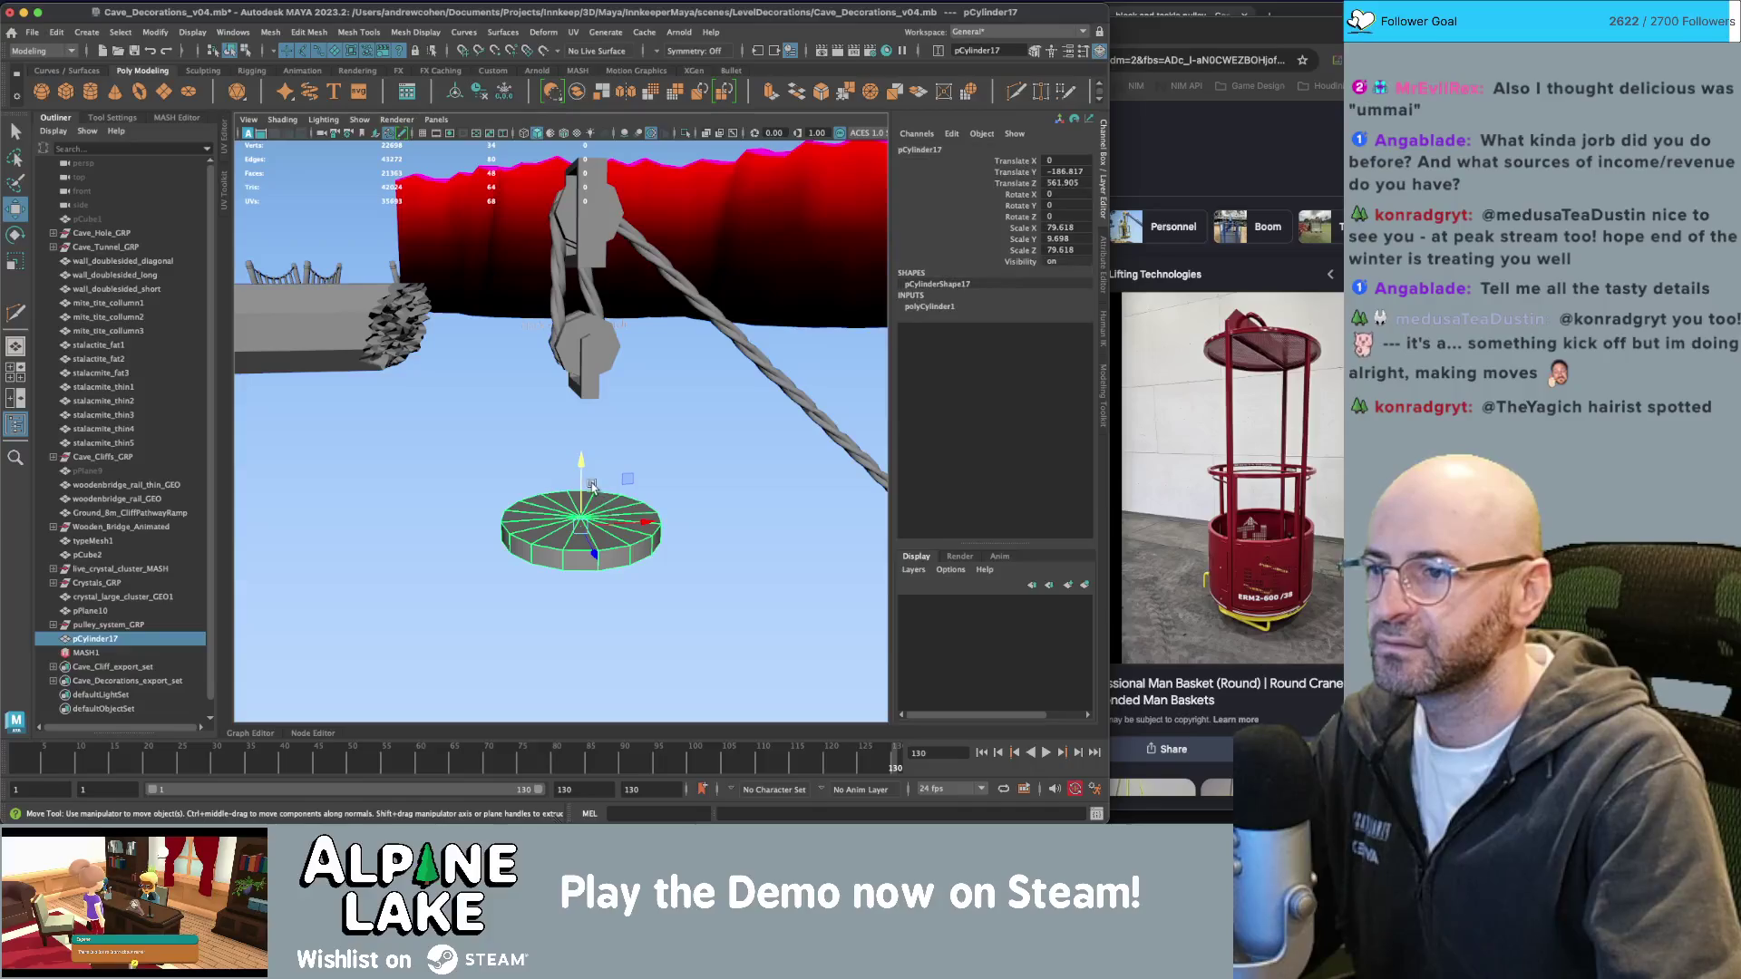
mouse_move(581, 478)
left_mouse_down()
mouse_move(581, 390)
mouse_move(635, 344)
mouse_move(575, 368)
left_mouse_up()
key("r")
key("w")
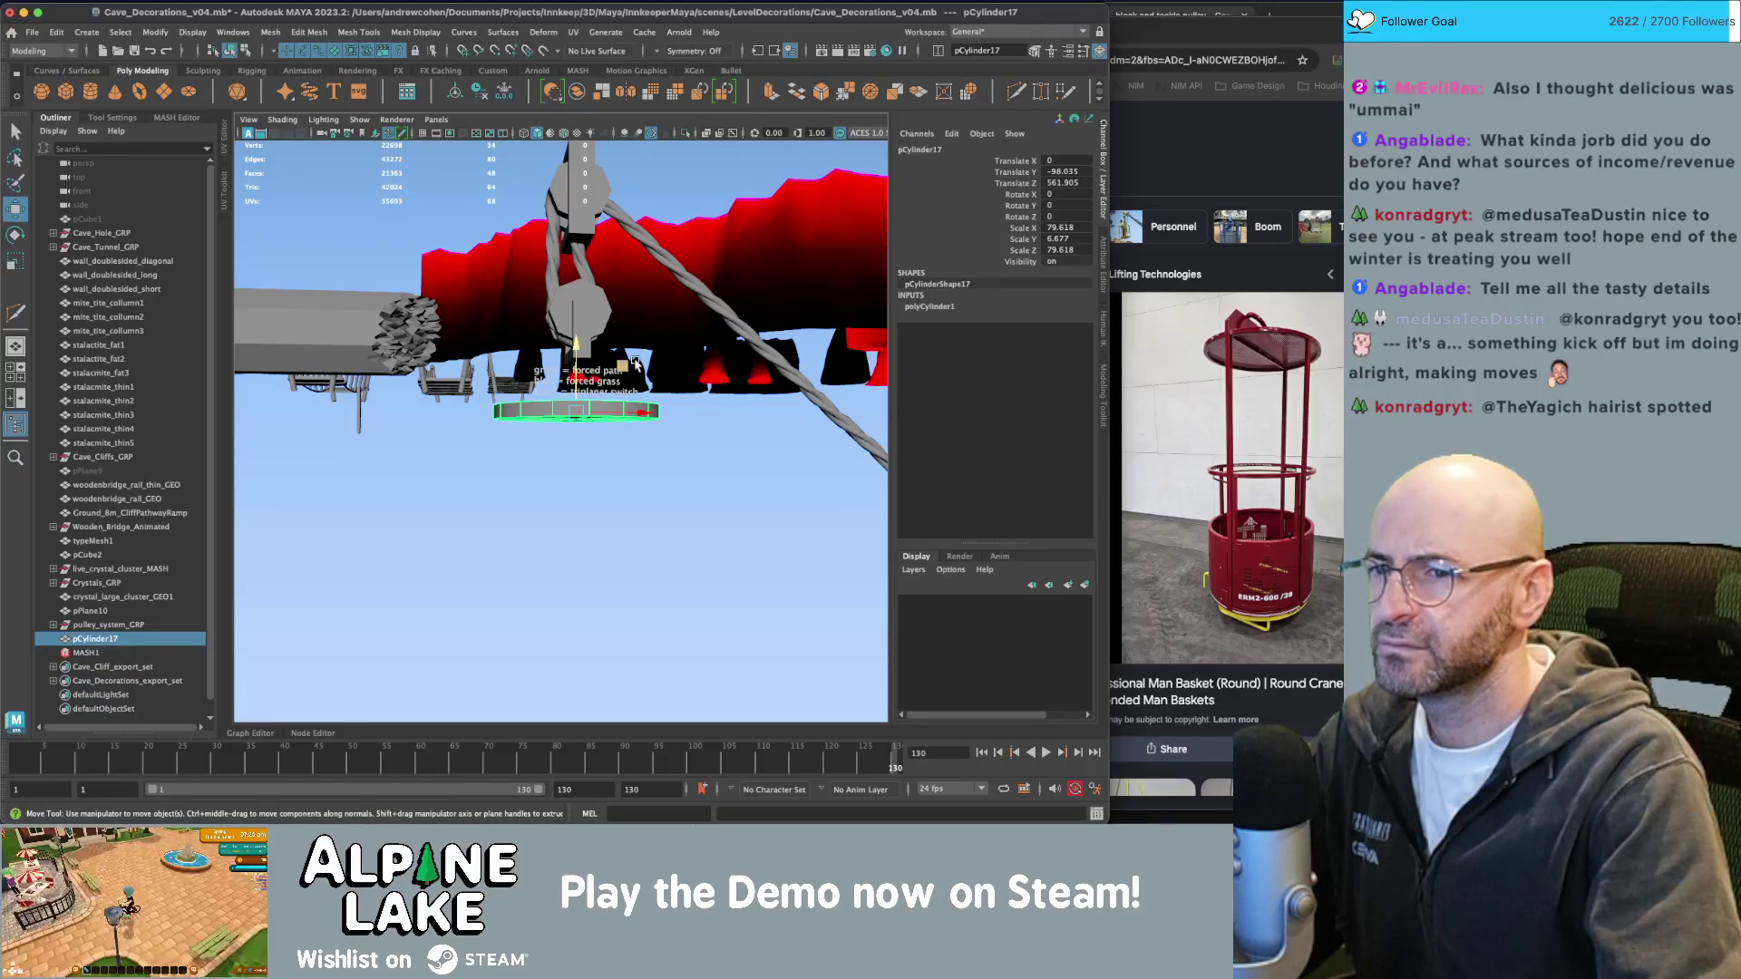
mouse_move(577, 363)
left_mouse_down("alt")
mouse_move(582, 337)
mouse_move(578, 446)
left_mouse_up("alt")
Duplicate the disc twice, stacking the copies below it and scaling them thinner.
key("ctrl+d")
key("shift+d")
mouse_move(576, 573)
left_mouse_down()
mouse_move(578, 504)
mouse_move(580, 580)
mouse_move(577, 540)
mouse_move(649, 464)
left_mouse_up()
key("q")
left_click(577, 514)
key("r")
key("q")
left_click(577, 583)
key("w")
key("r")
key("w")
Select all top faces of the middle disc pCylinder18 and extrude them.
right_click_drag(648, 464, 665, 458, "alt")
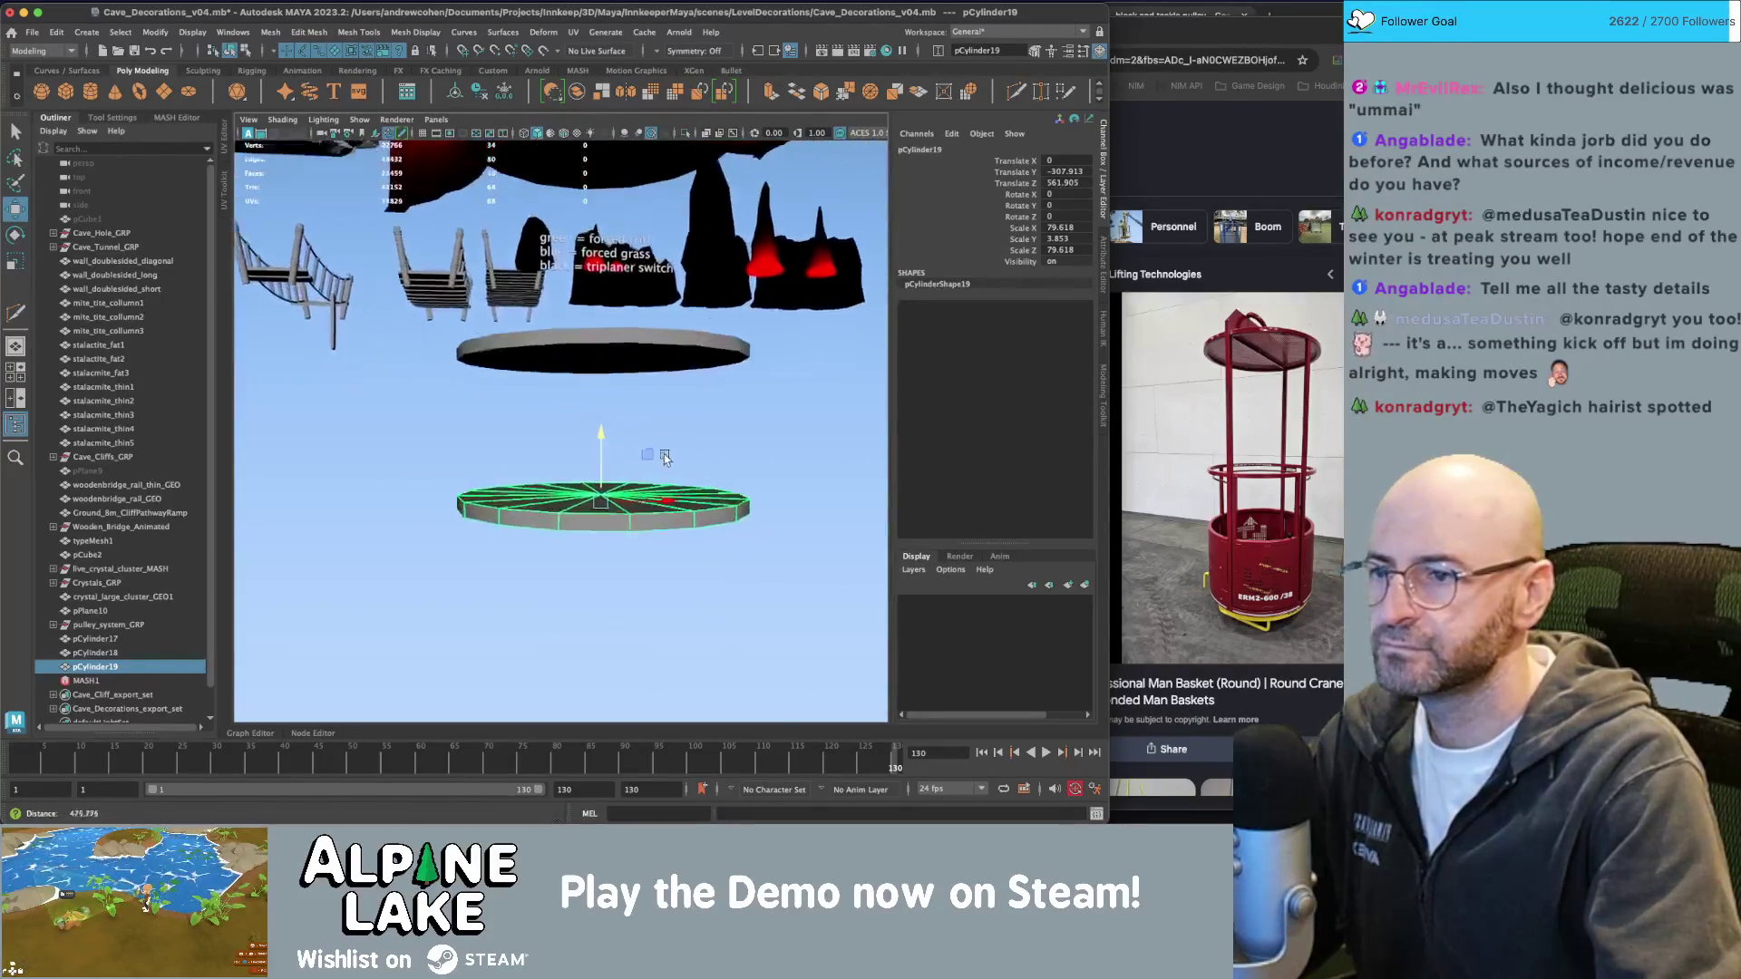
mouse_move(665, 458)
left_mouse_down("alt")
mouse_move(632, 388)
mouse_move(657, 367)
left_mouse_up("alt")
mouse_move(656, 367)
right_mouse_down("alt")
mouse_move(658, 397)
mouse_move(580, 367)
mouse_move(632, 400)
right_mouse_up("alt")
key("q")
left_click(656, 381)
double_click(606, 385)
key("ctrl+e")
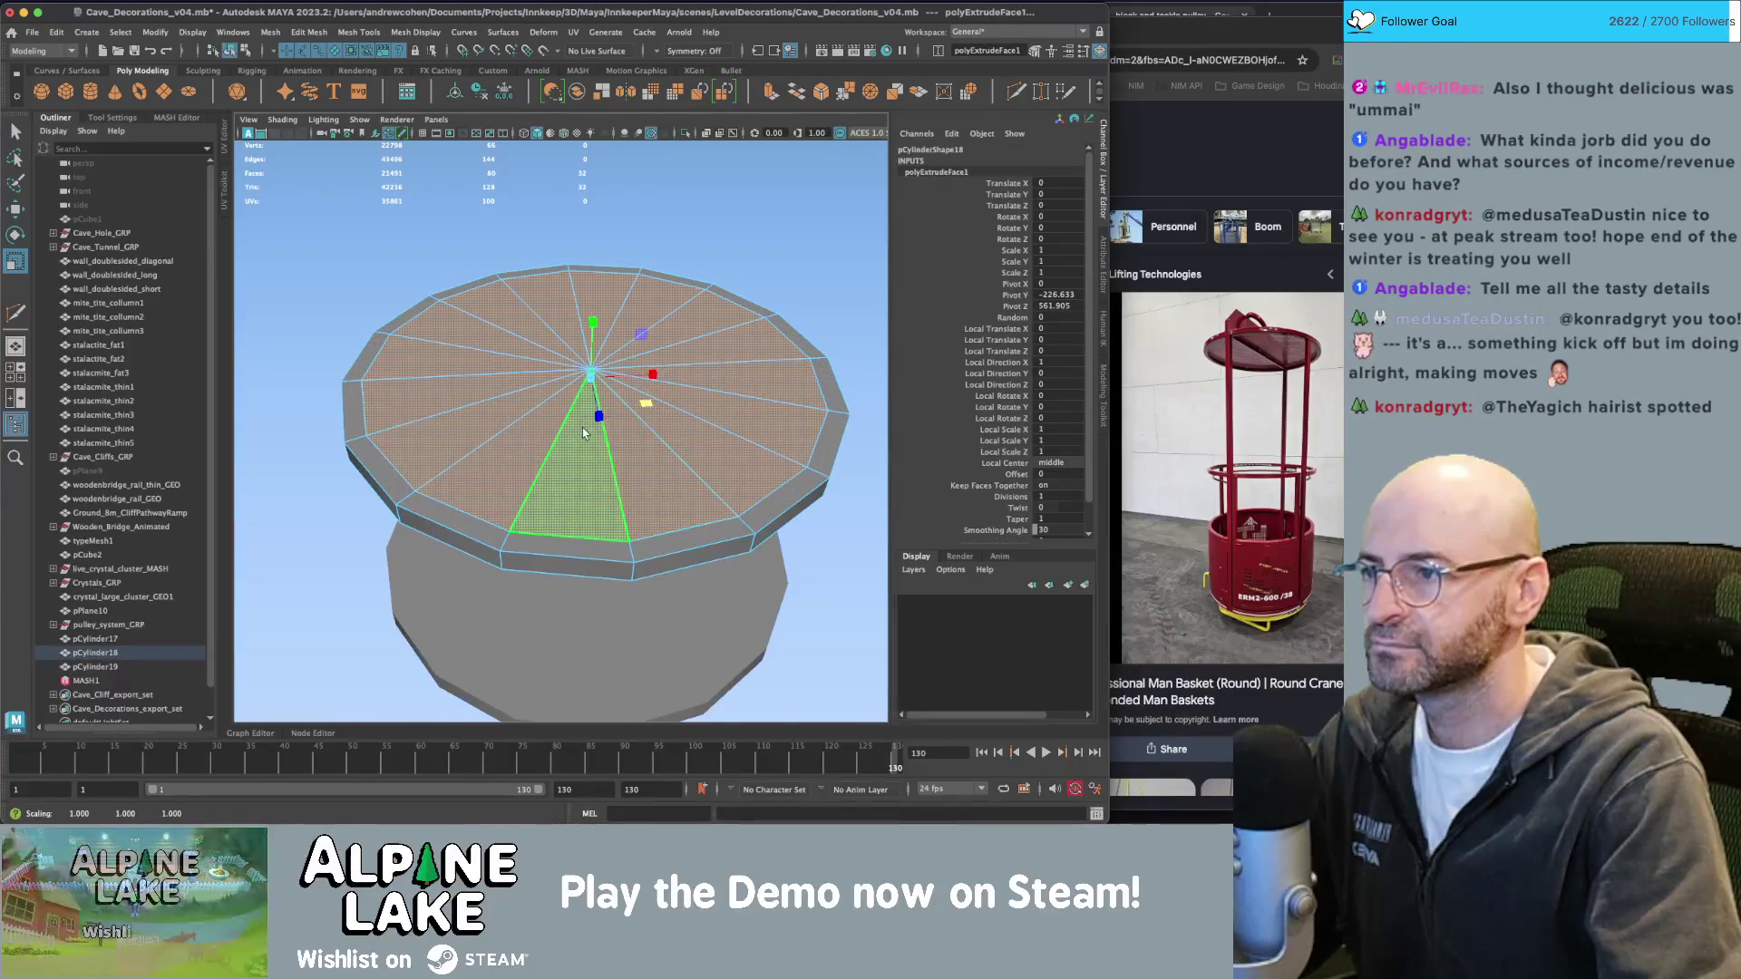
Undo the extra extrude and delete the inner top faces, leaving an open ring.
key("q")
key("ctrl+e")
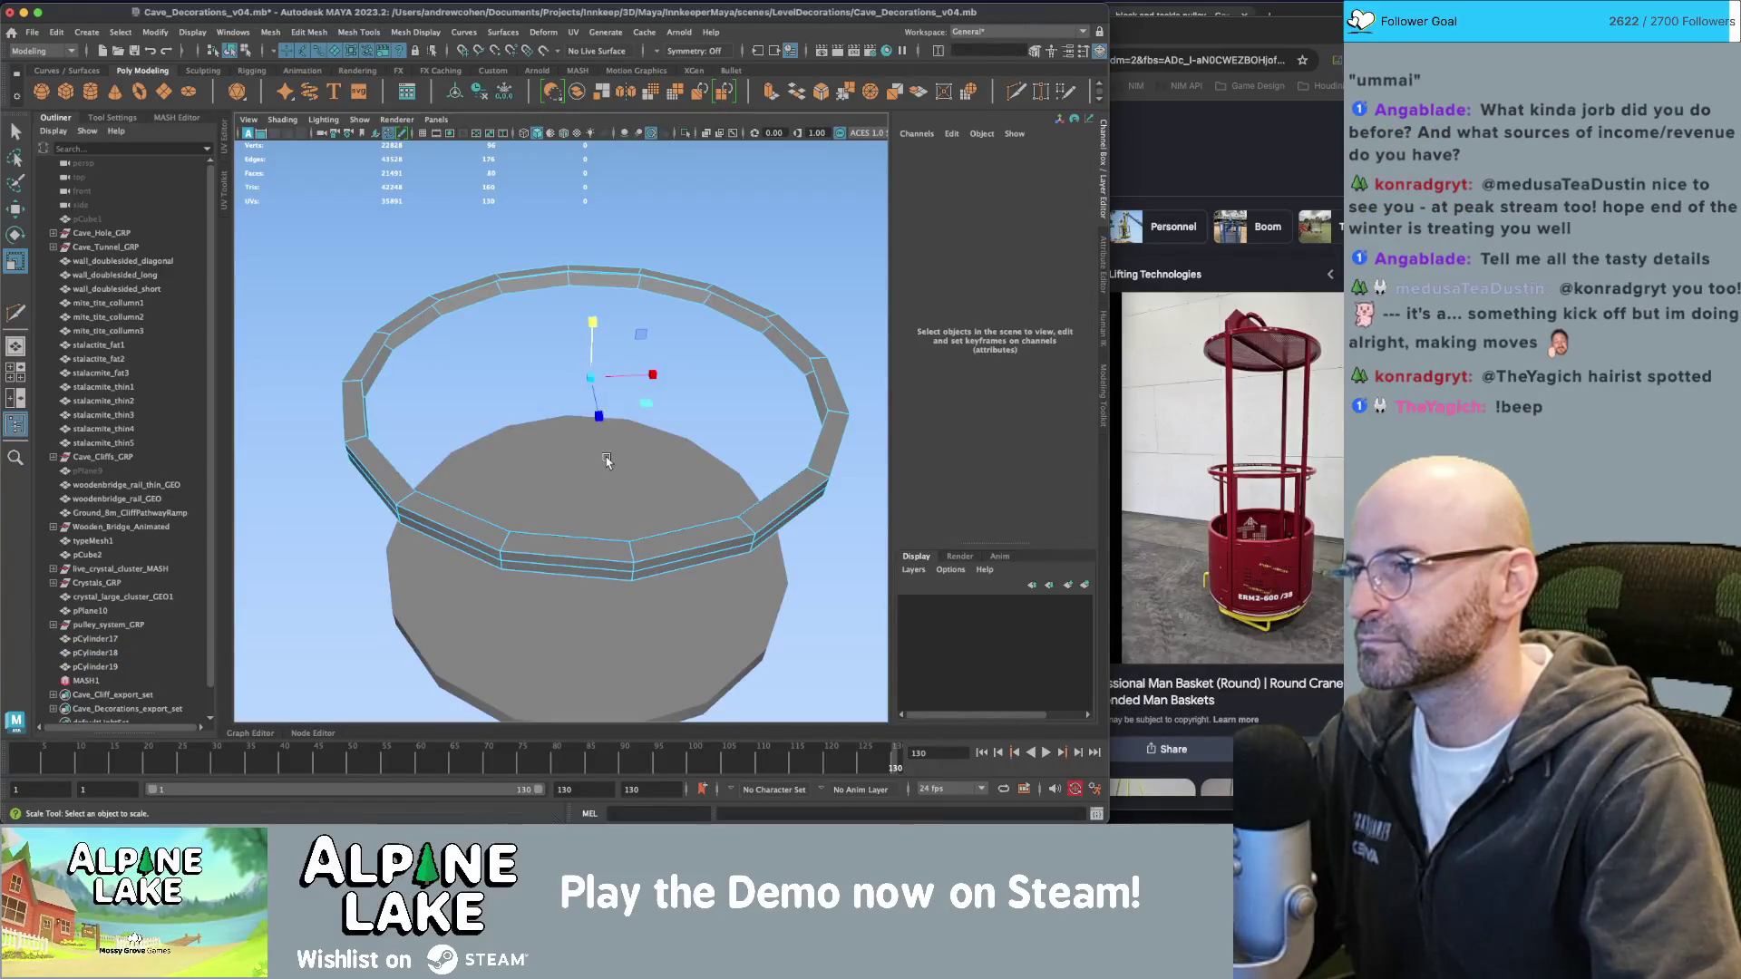
left_click_drag(593, 461, 547, 356, "alt")
key("ctrl+z")
key("ctrl+z")
key("ctrl+z")
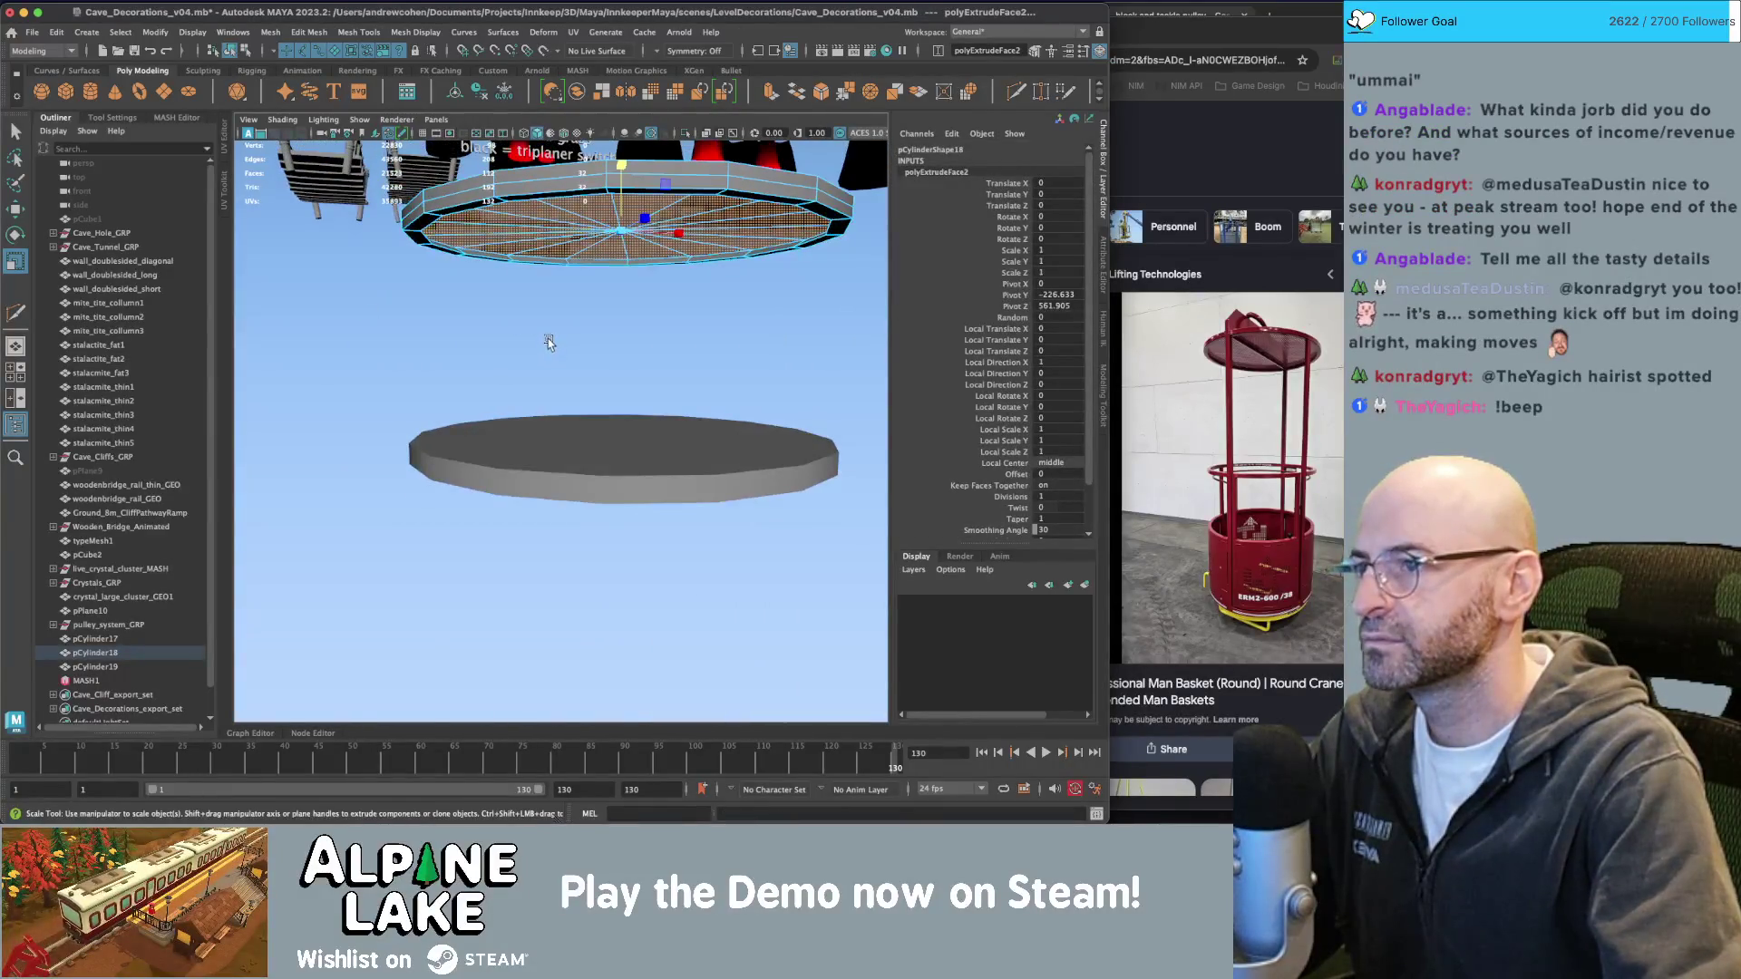
key("ctrl+z")
key("ctrl+z")
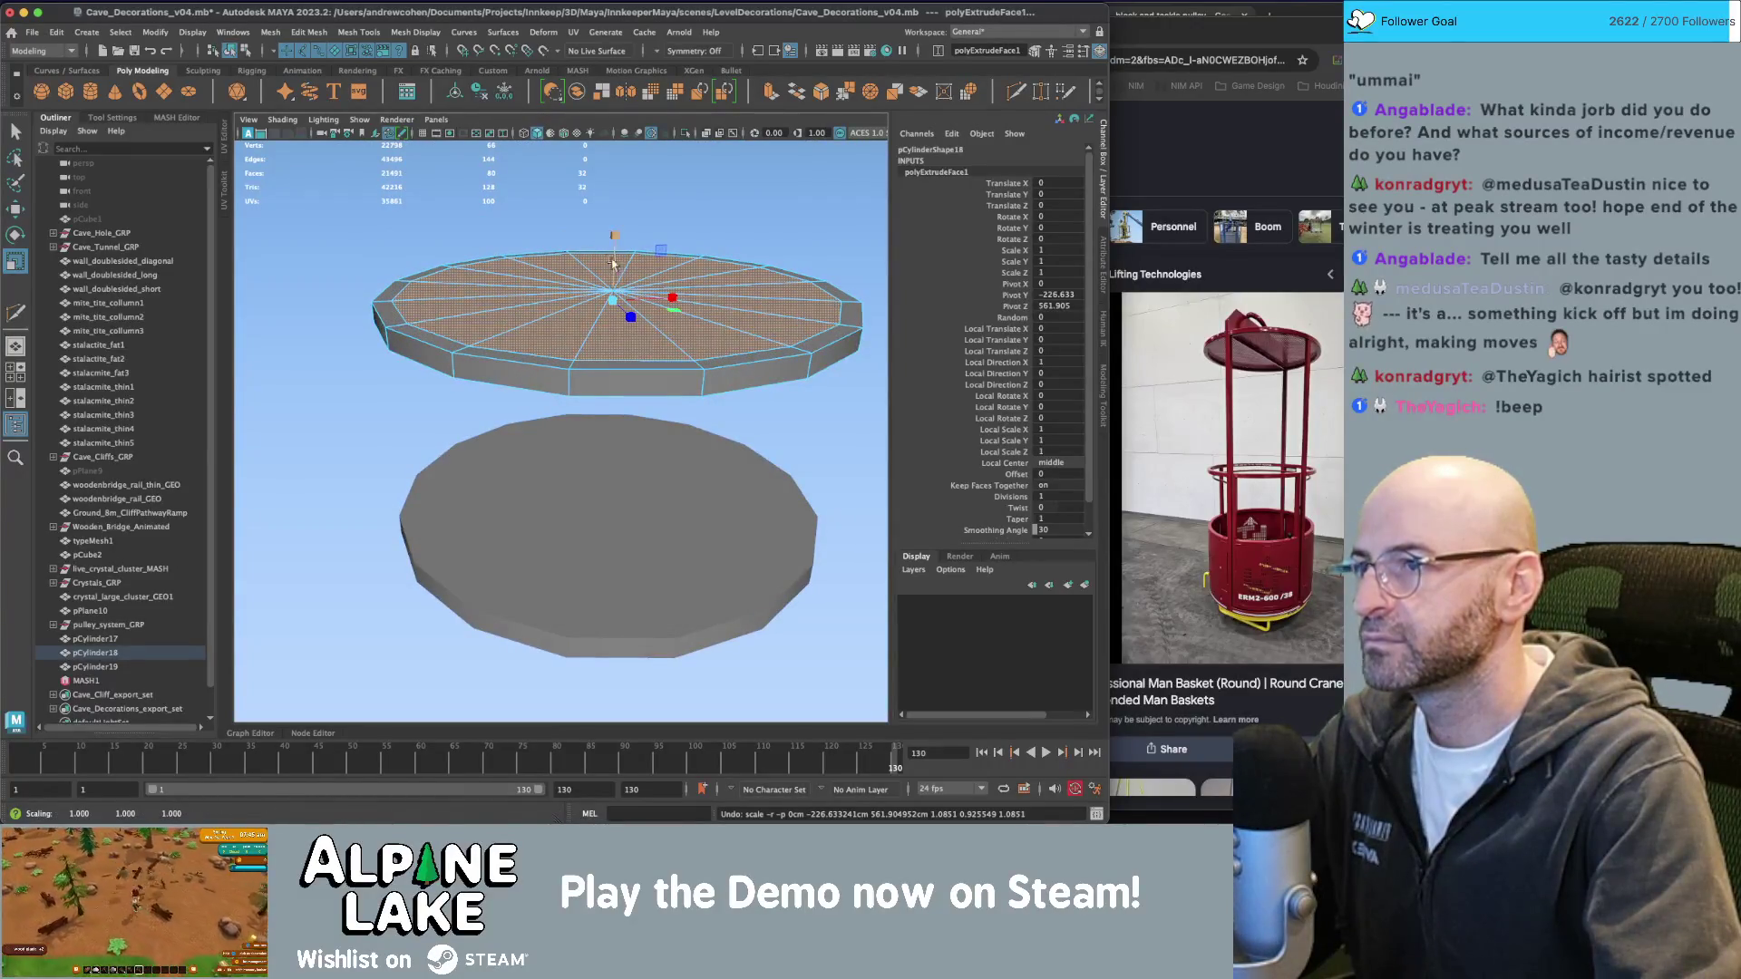
left_click(613, 263)
key("Delete")
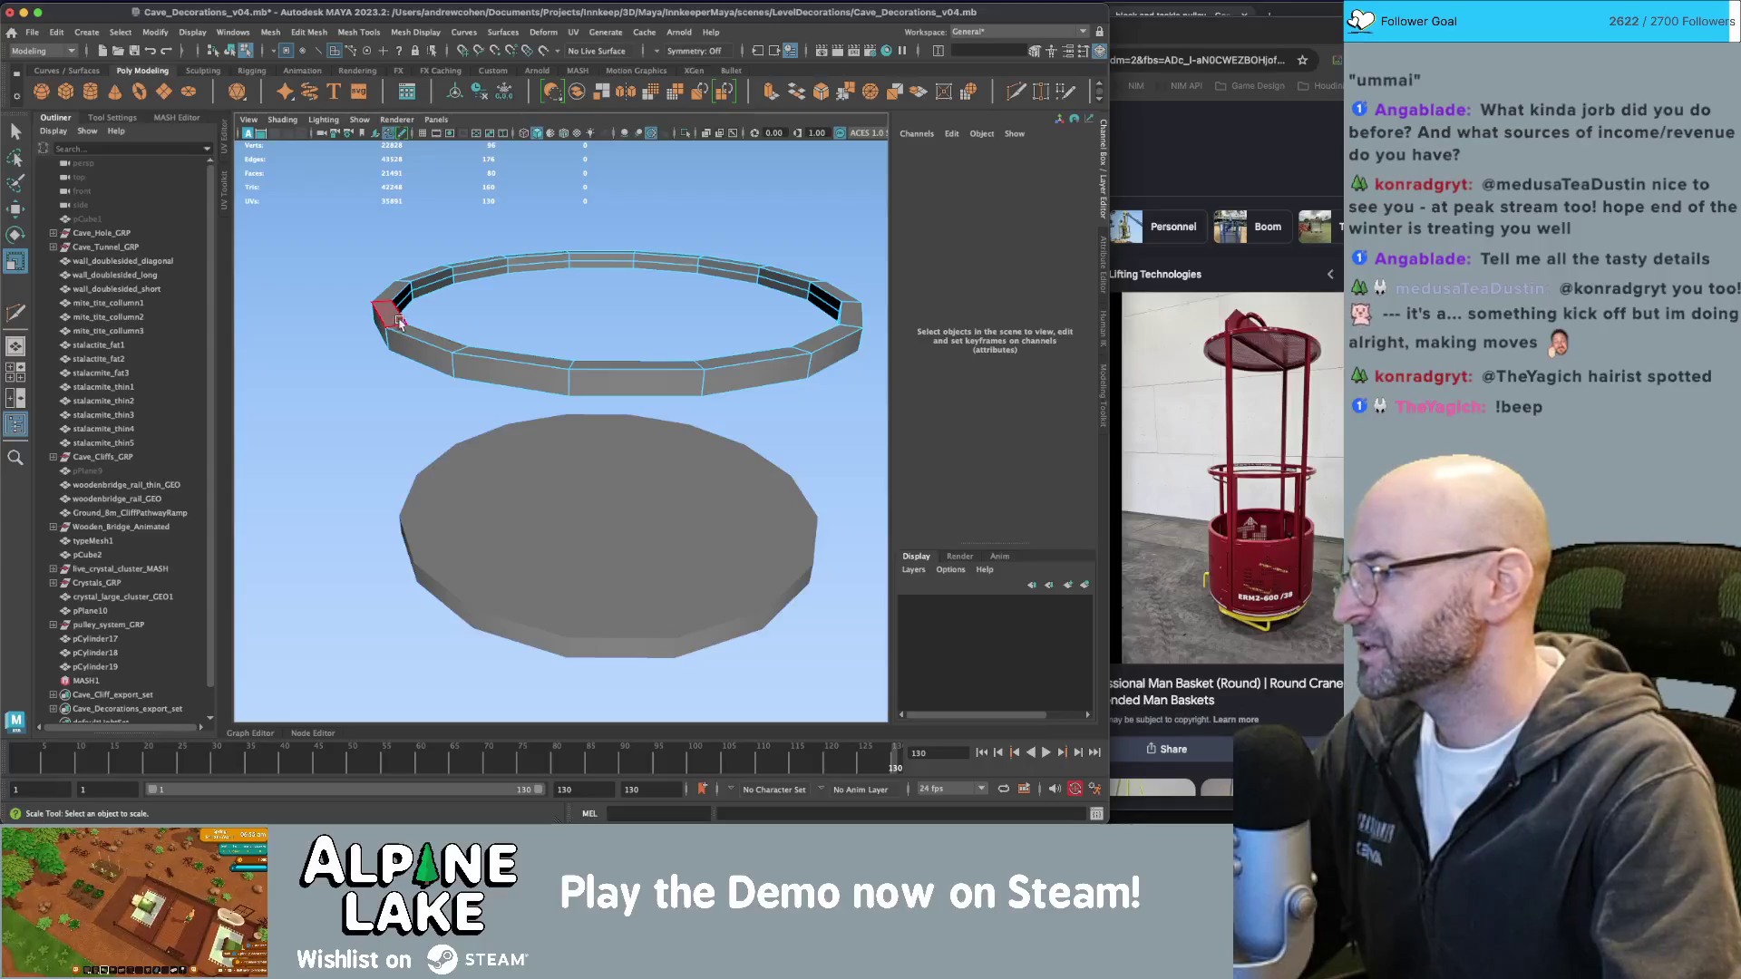
Inspect the new ring up close and select it as a whole object.
left_click(439, 288)
scroll(508, 299, "up", 5)
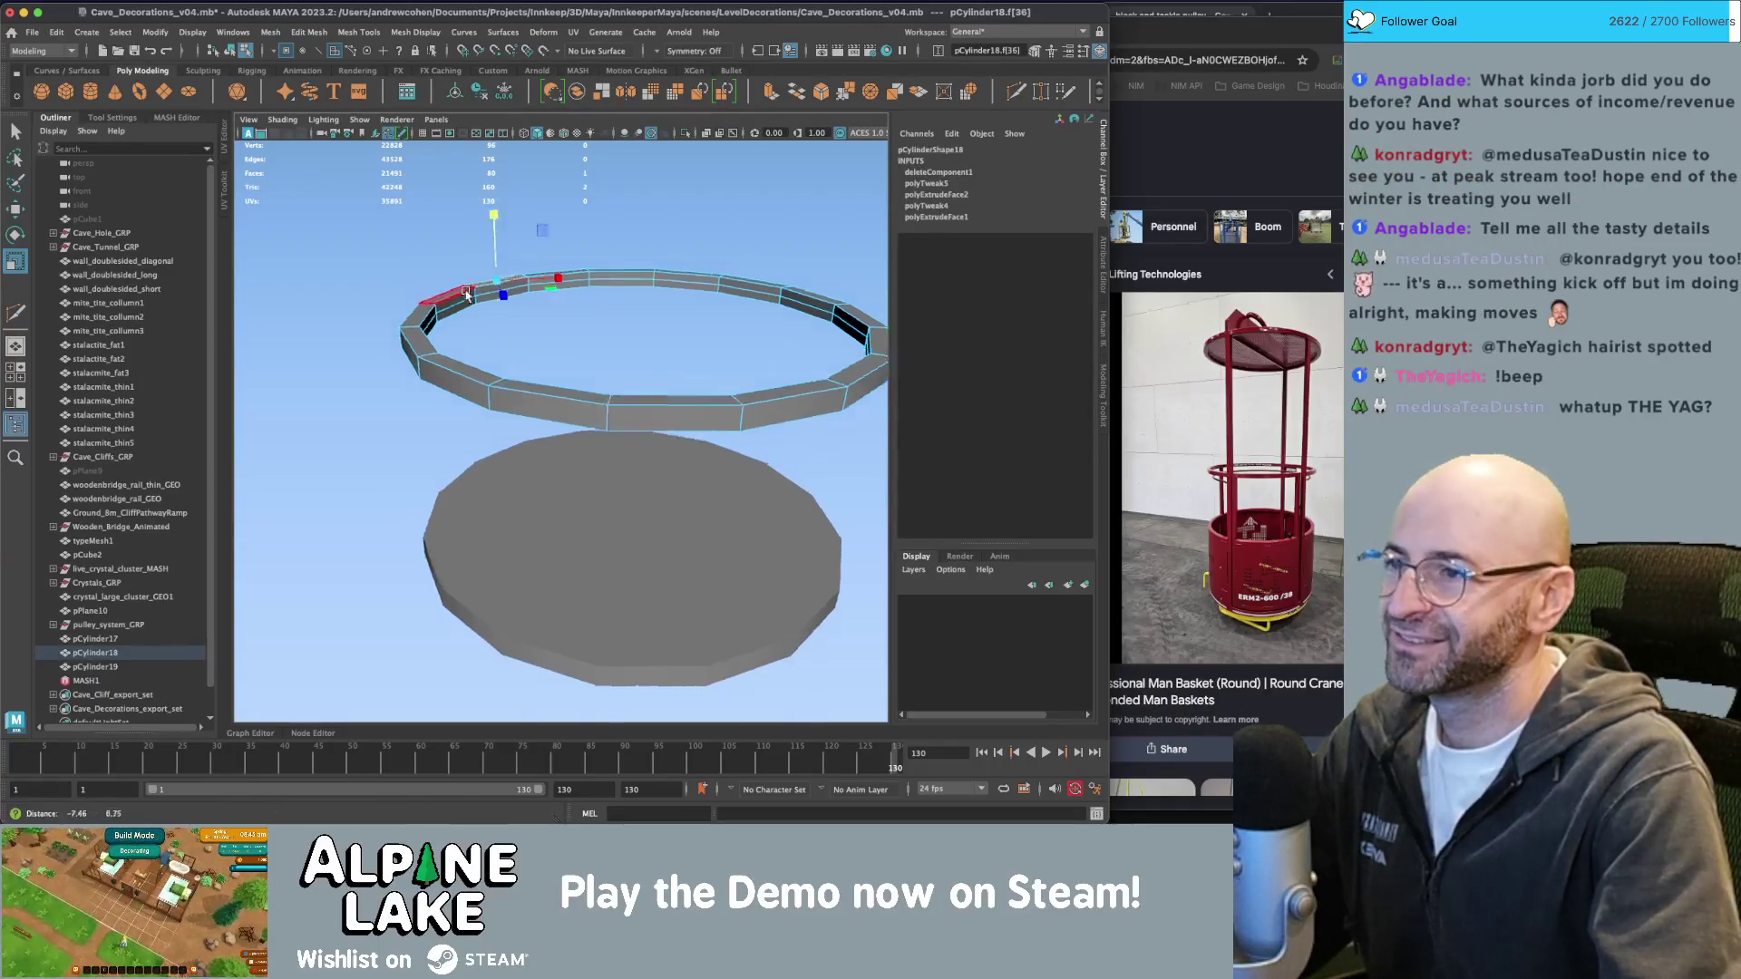
mouse_move(602, 370)
left_mouse_down("alt")
mouse_move(494, 322)
mouse_move(462, 340)
mouse_move(479, 305)
left_mouse_up("alt")
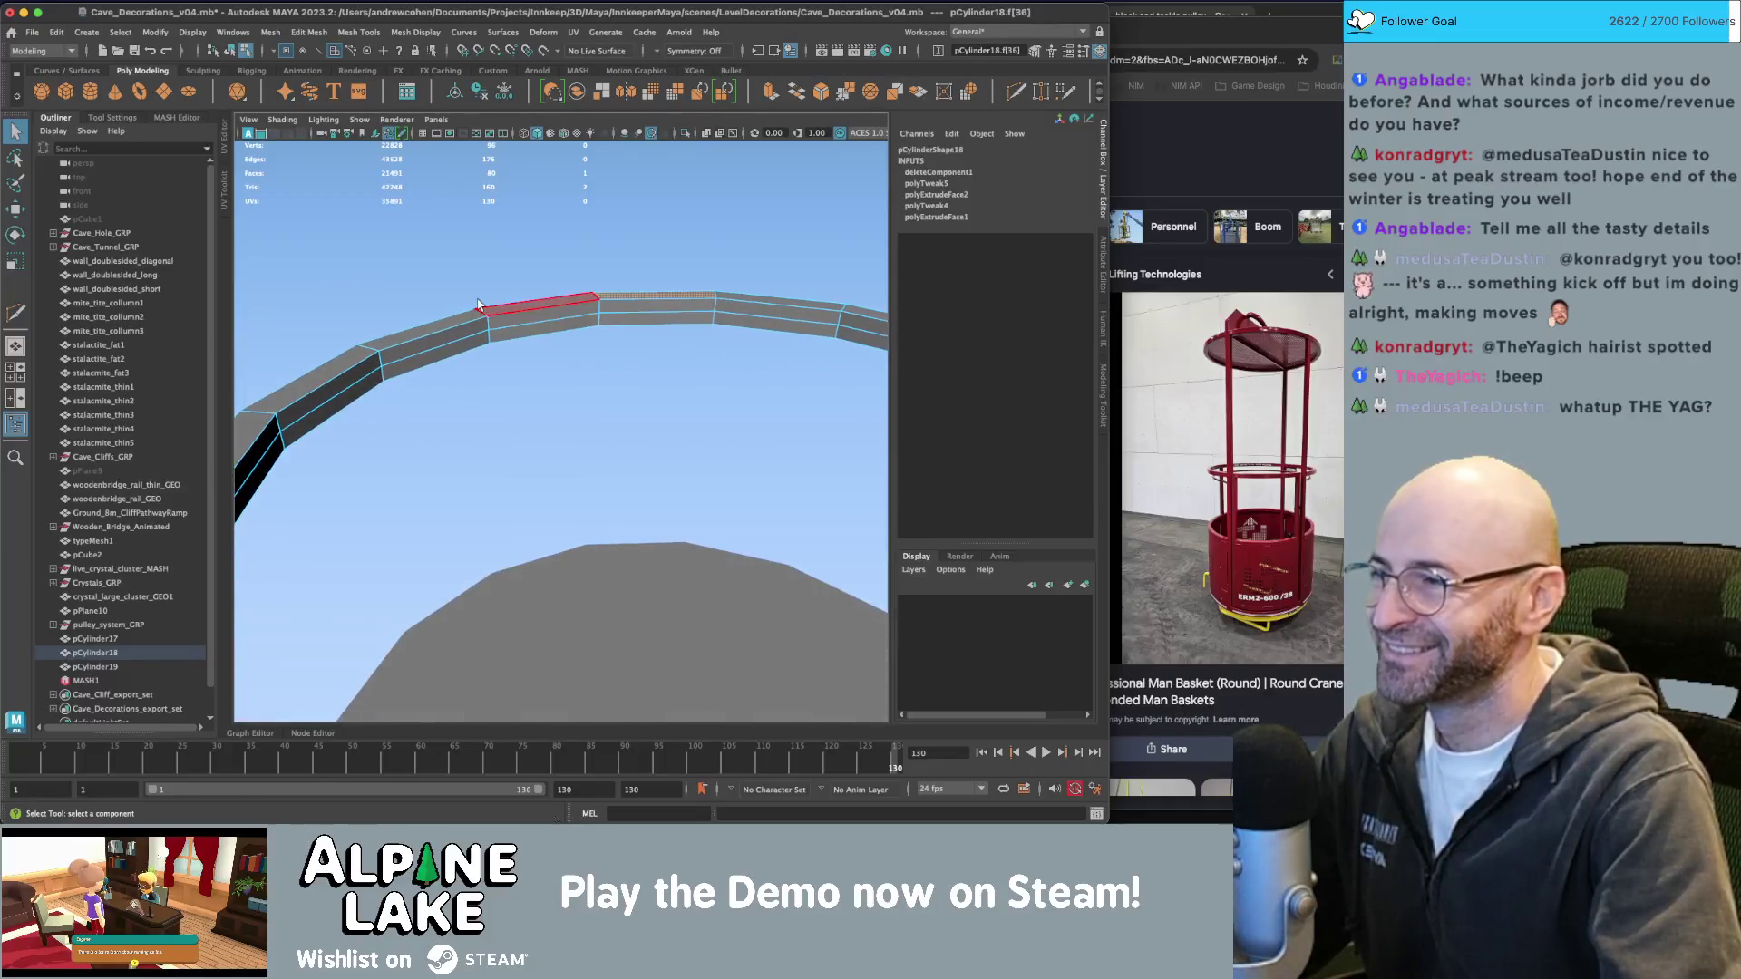
left_click(229, 49)
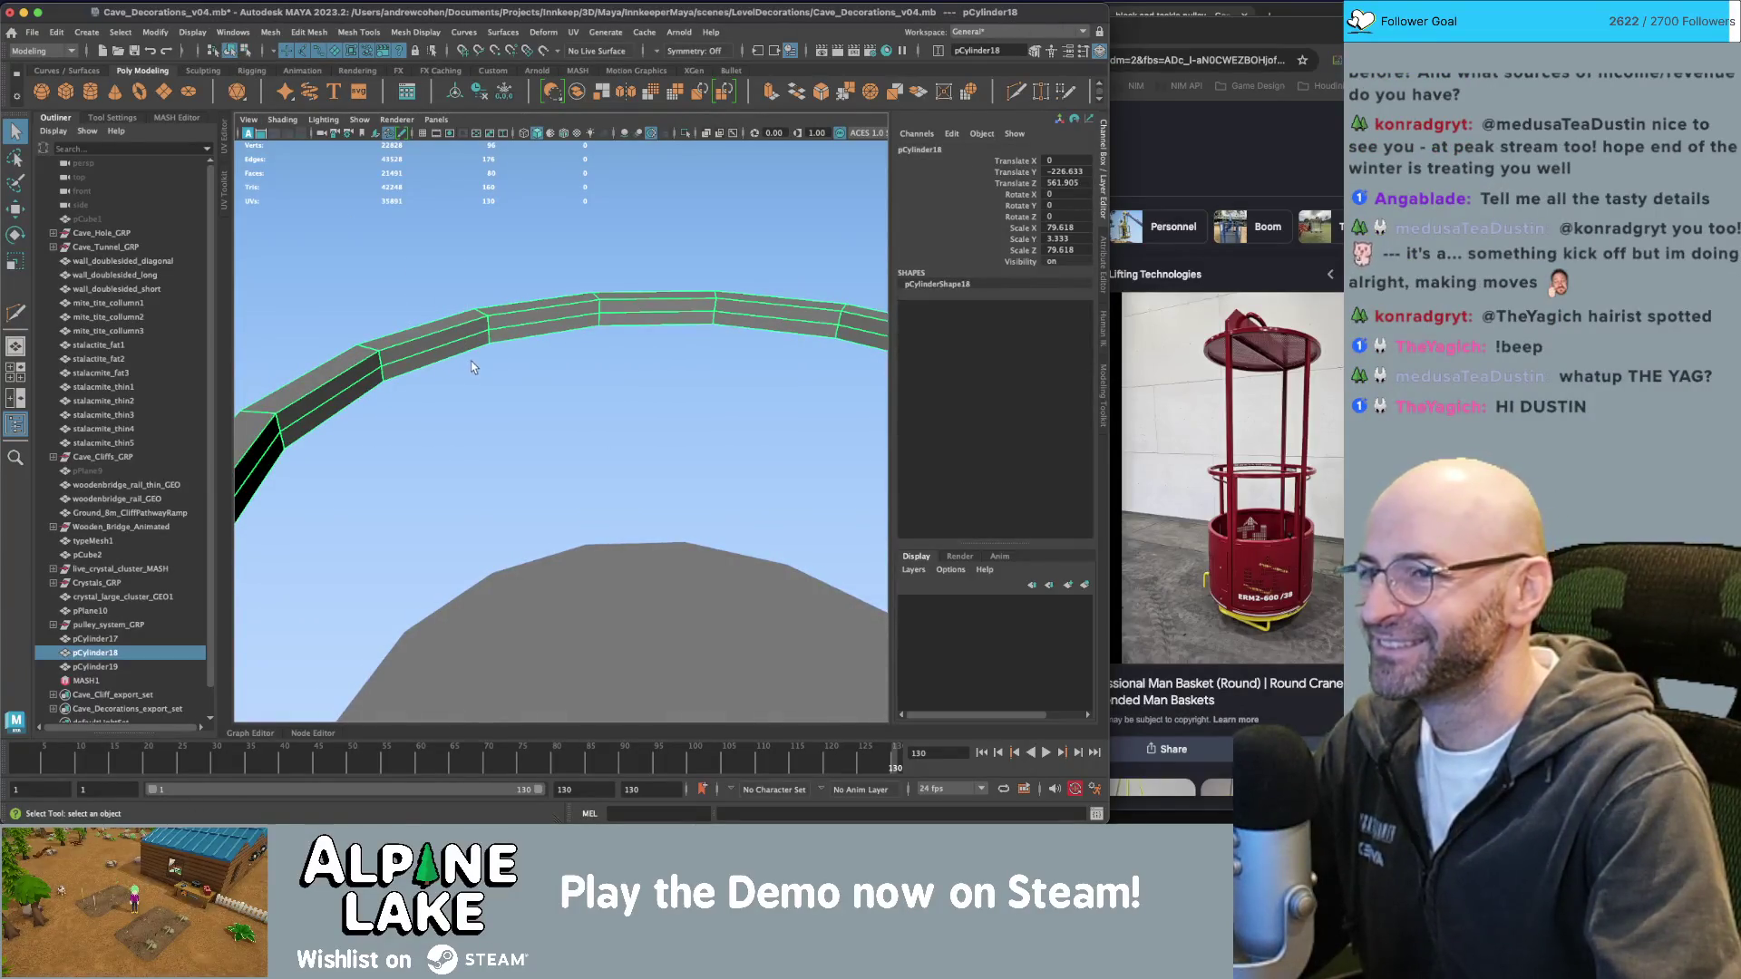
Frame the ring and delete the lower disc pCylinder19.
key("w")
left_click_drag(498, 339, 470, 321, "alt")
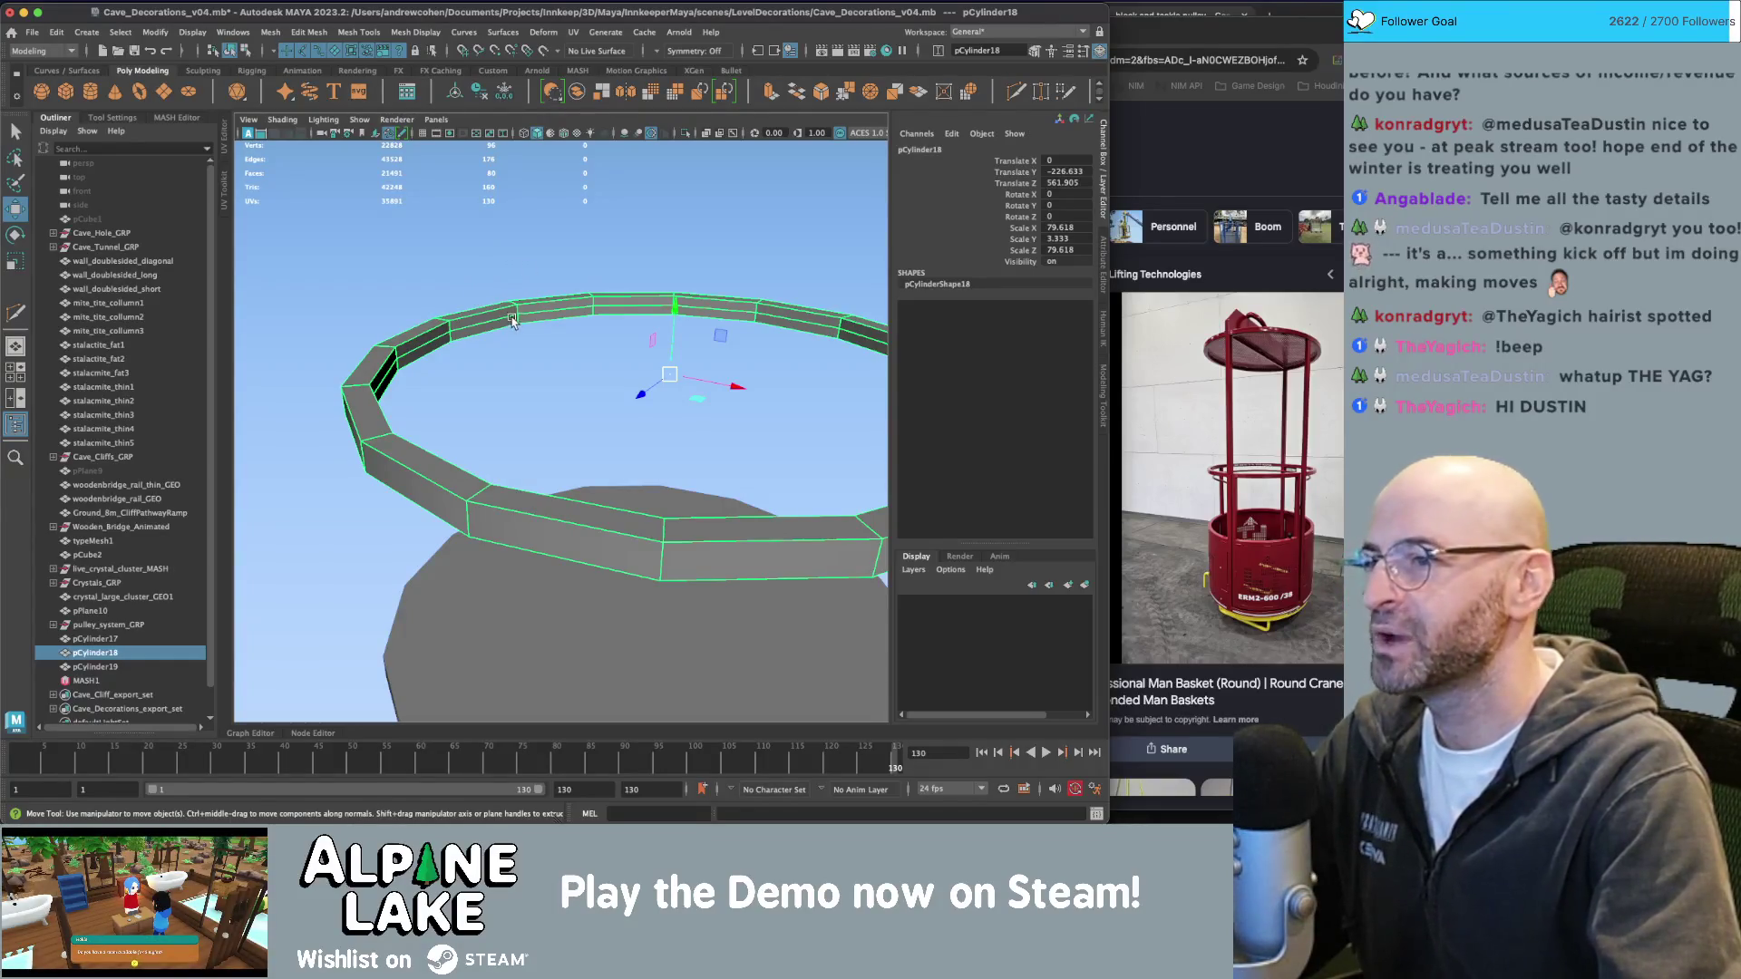
key("f")
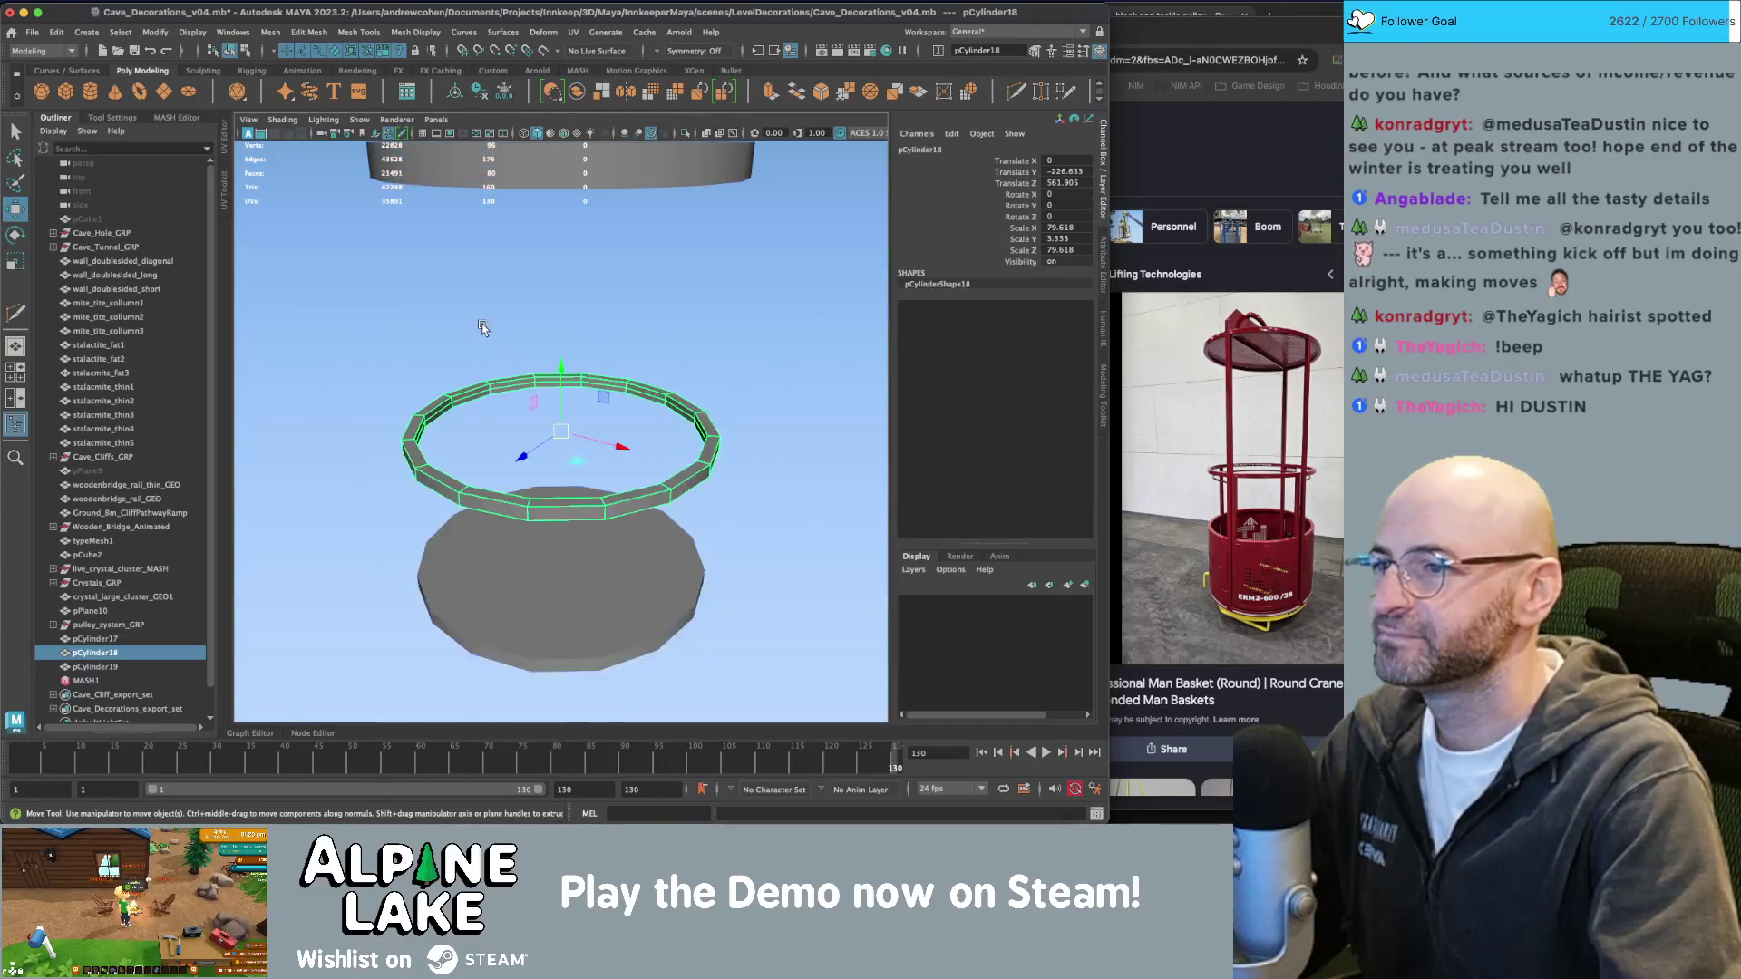
scroll(544, 335, "up", 5)
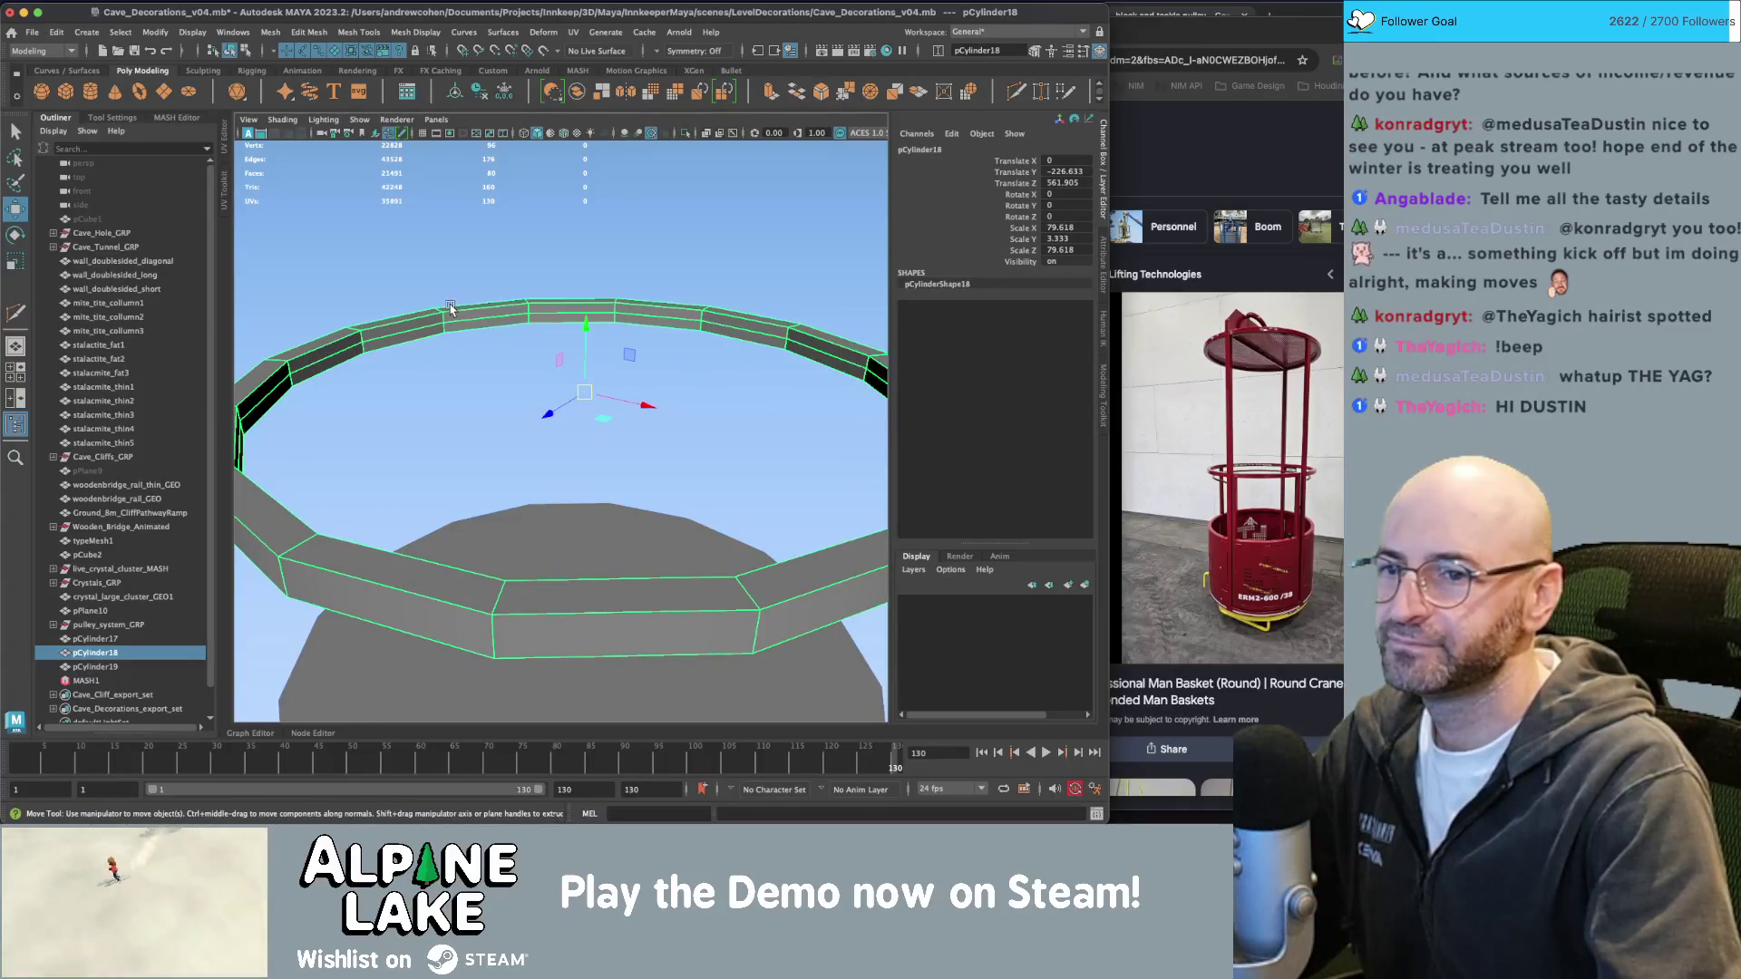
scroll(490, 367, "down", 5)
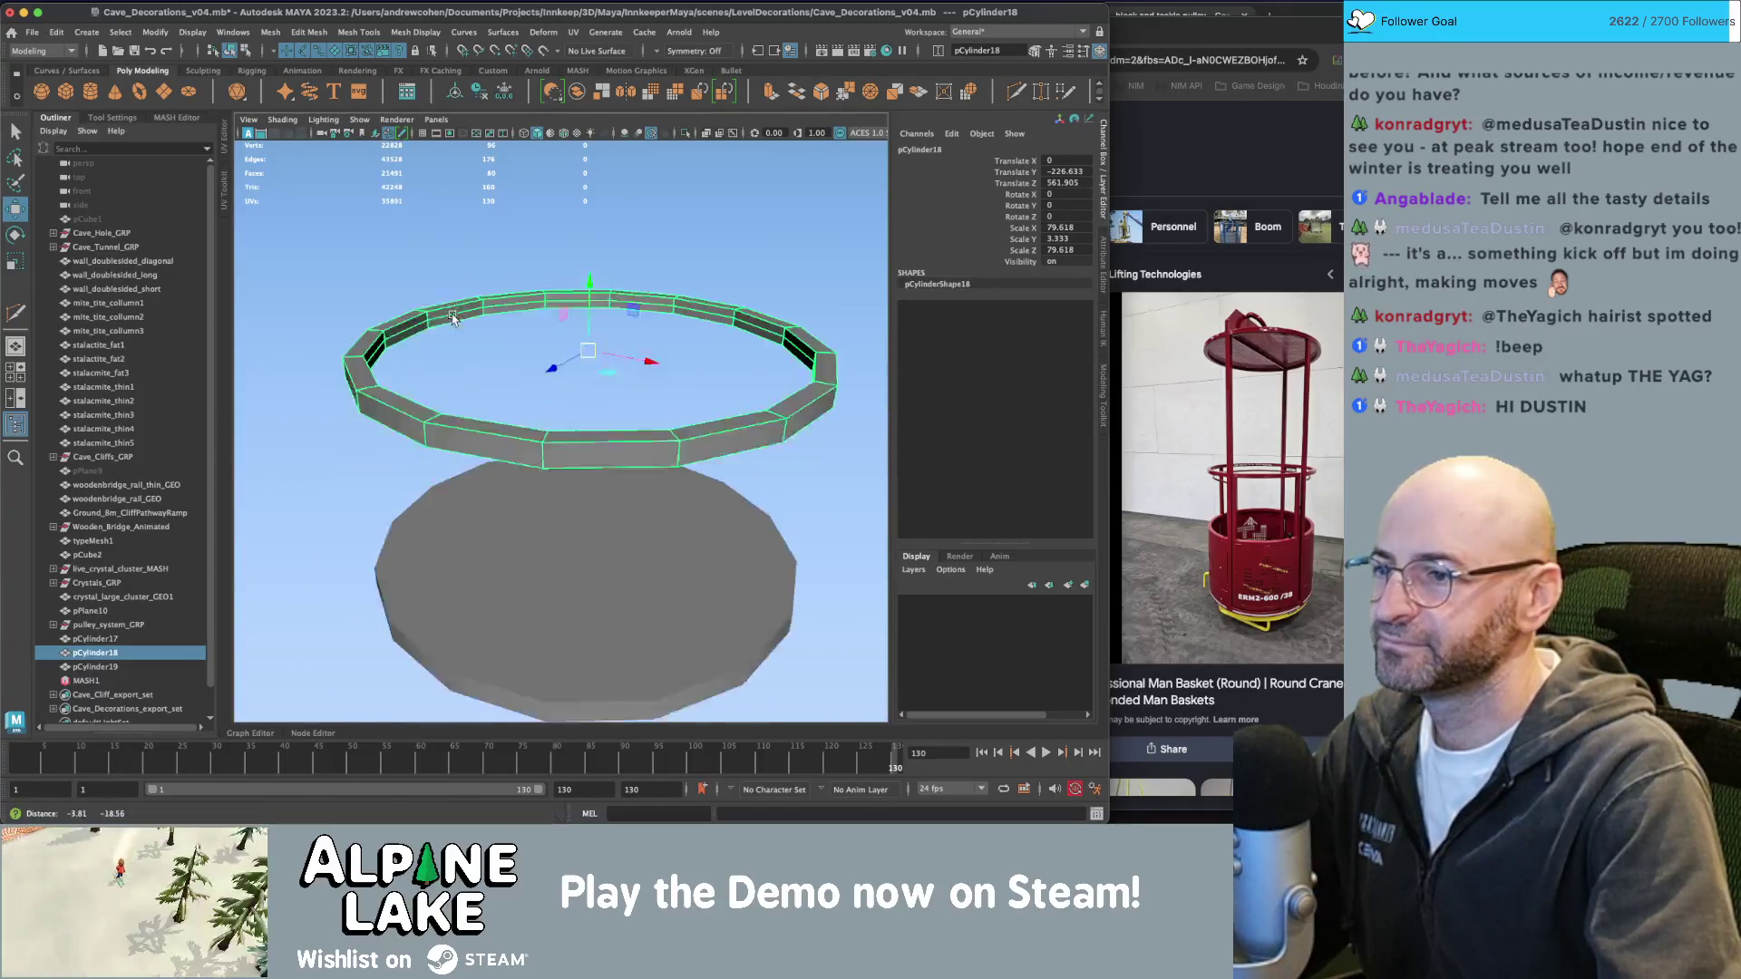
left_click(595, 516)
key("r")
key("q")
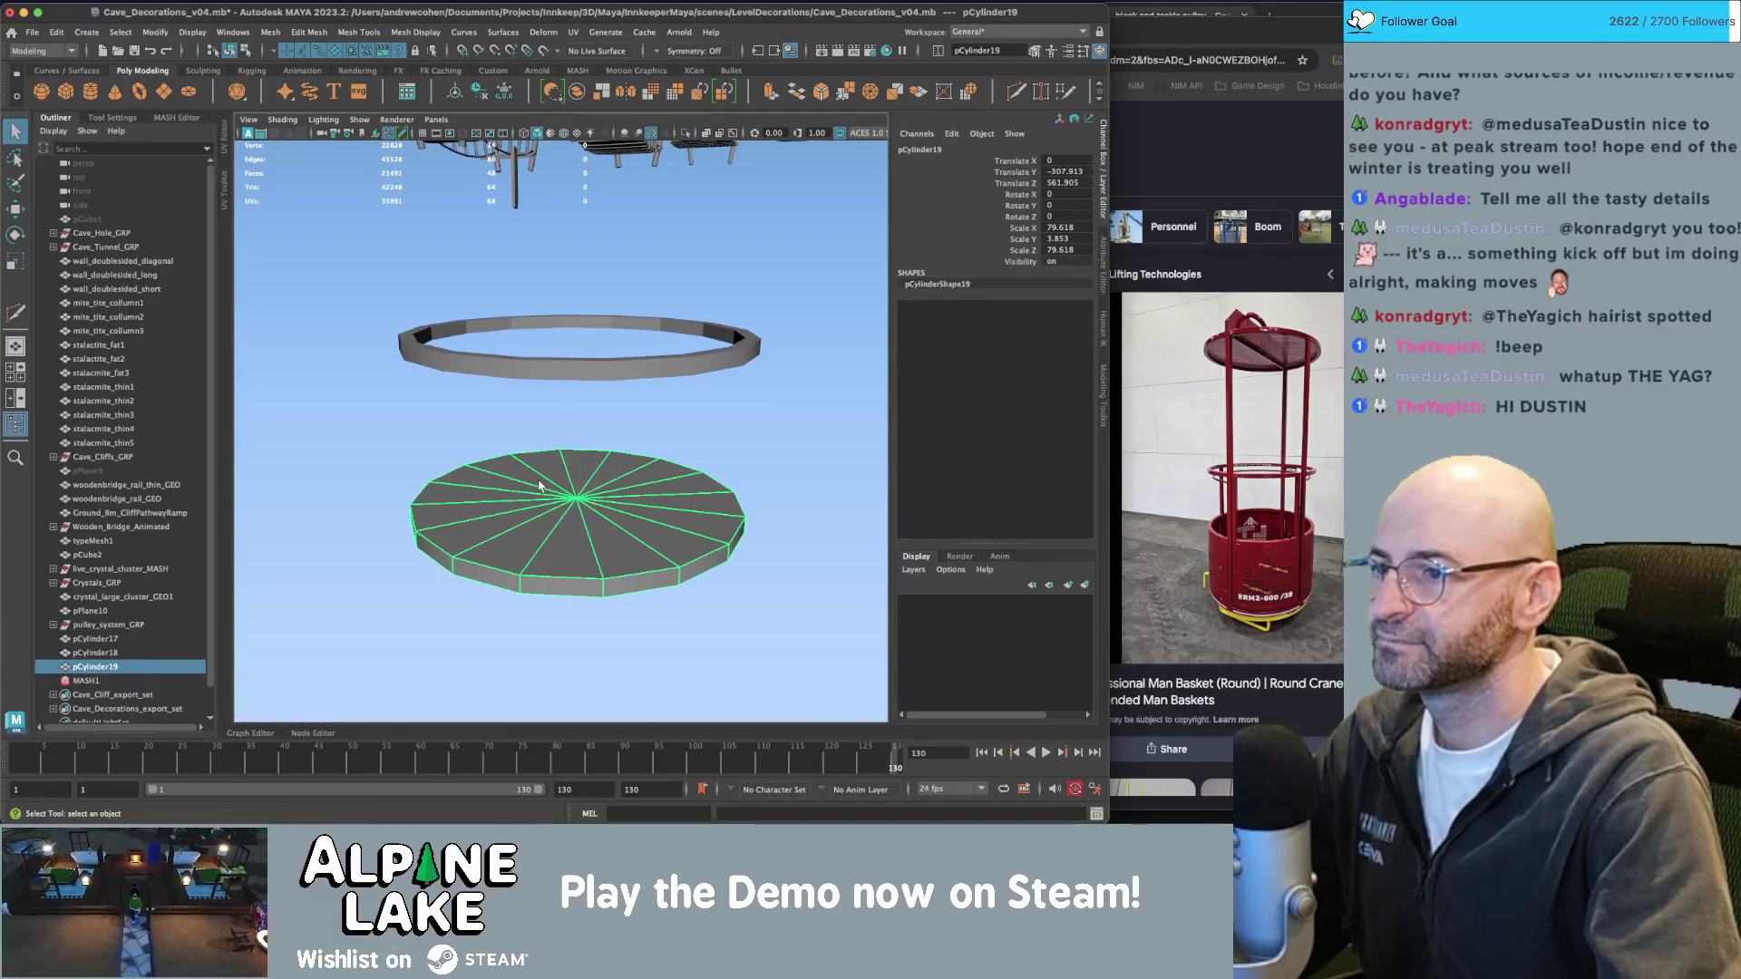
key("Delete")
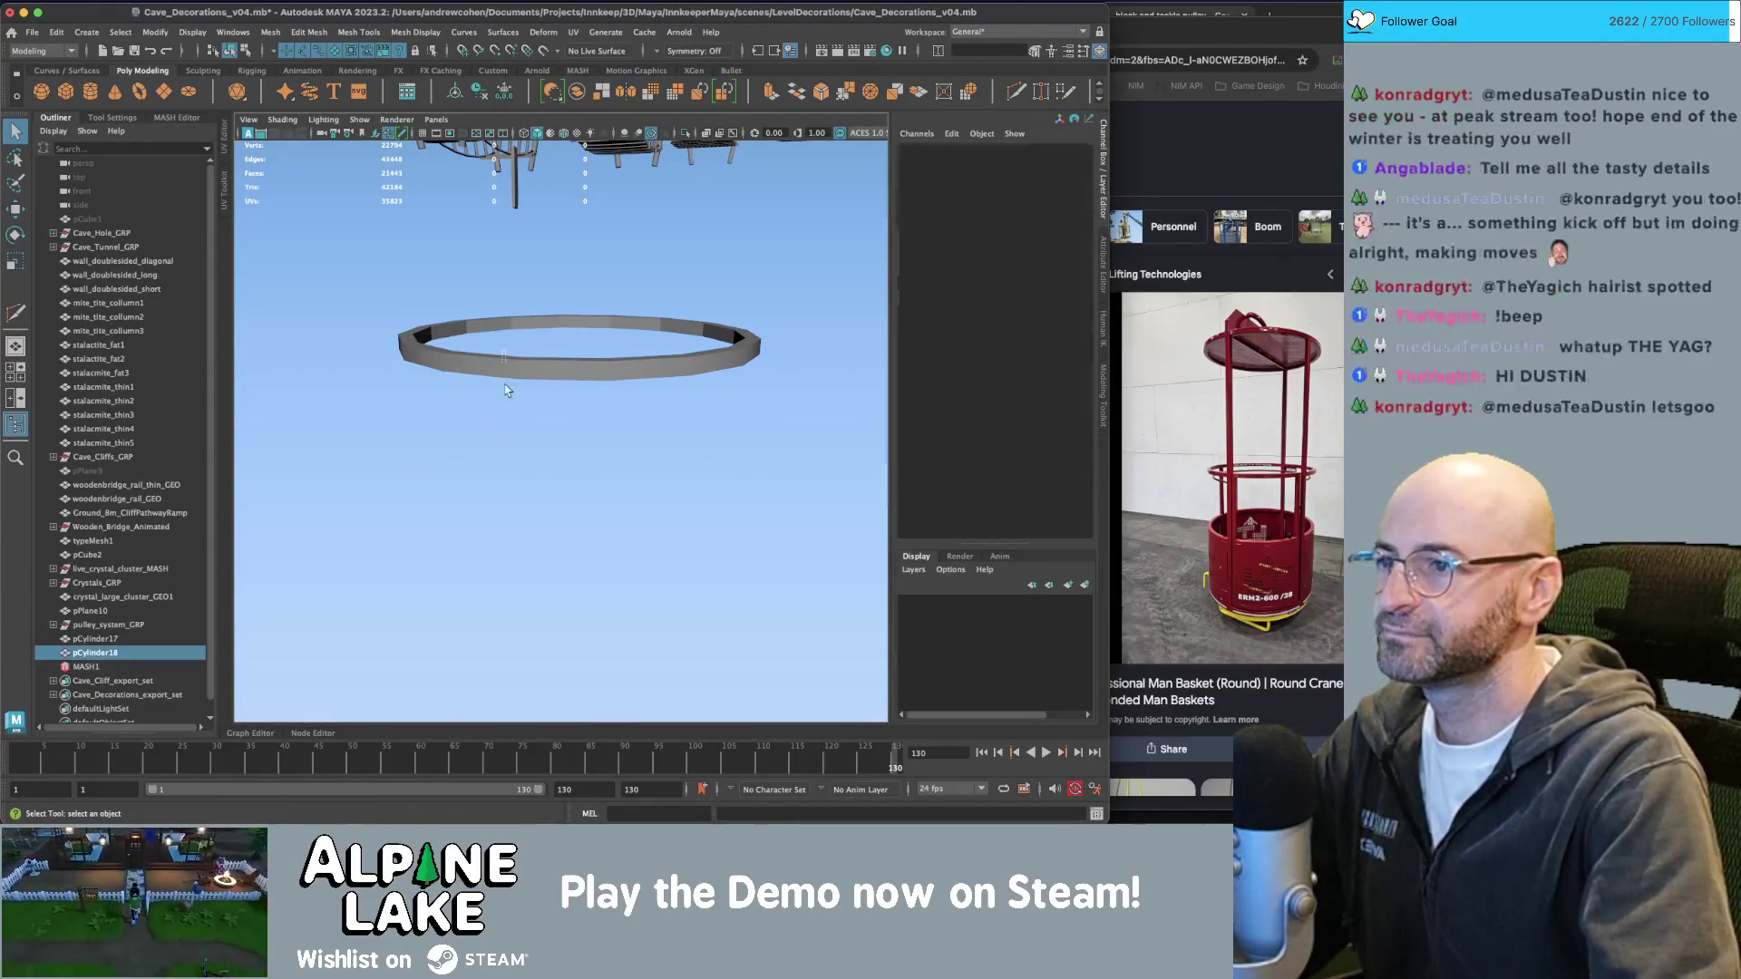
Duplicate the ring, move the copy down, then delete the copy.
left_click(566, 328)
key("w")
key("d")
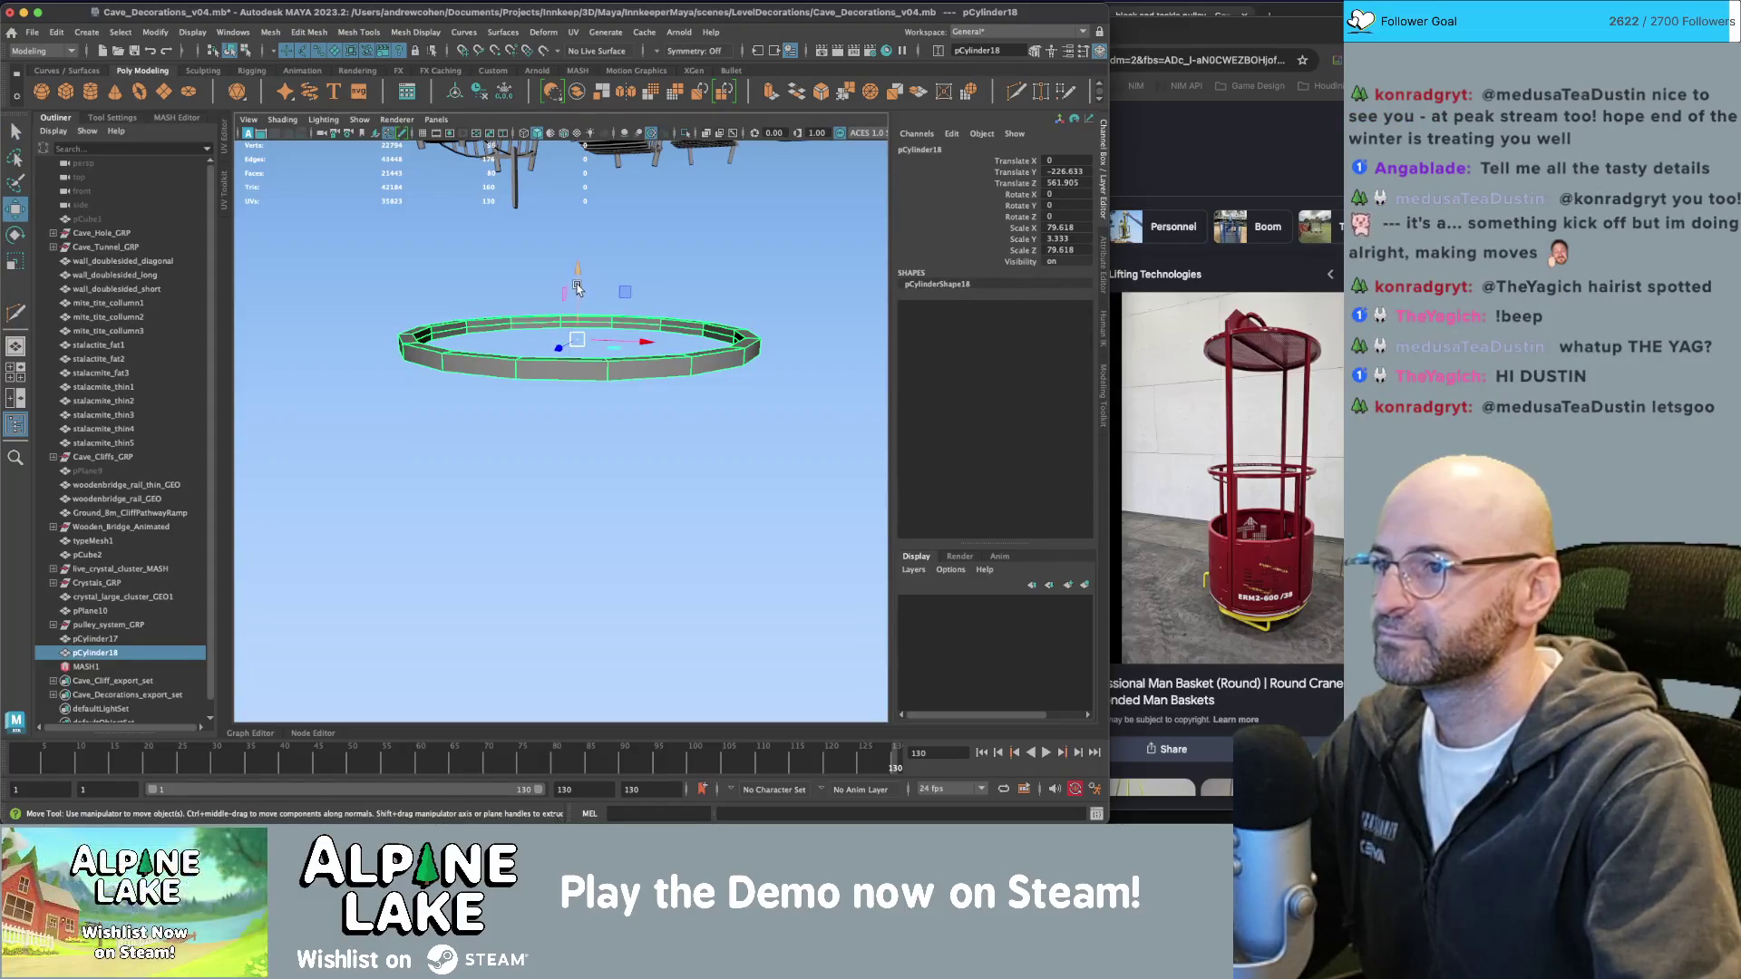
key("ctrl+d")
left_click_drag(577, 289, 597, 414)
key("Delete")
Select the ring and bring up the Edit Mesh commands.
scroll(599, 400, "up", 5)
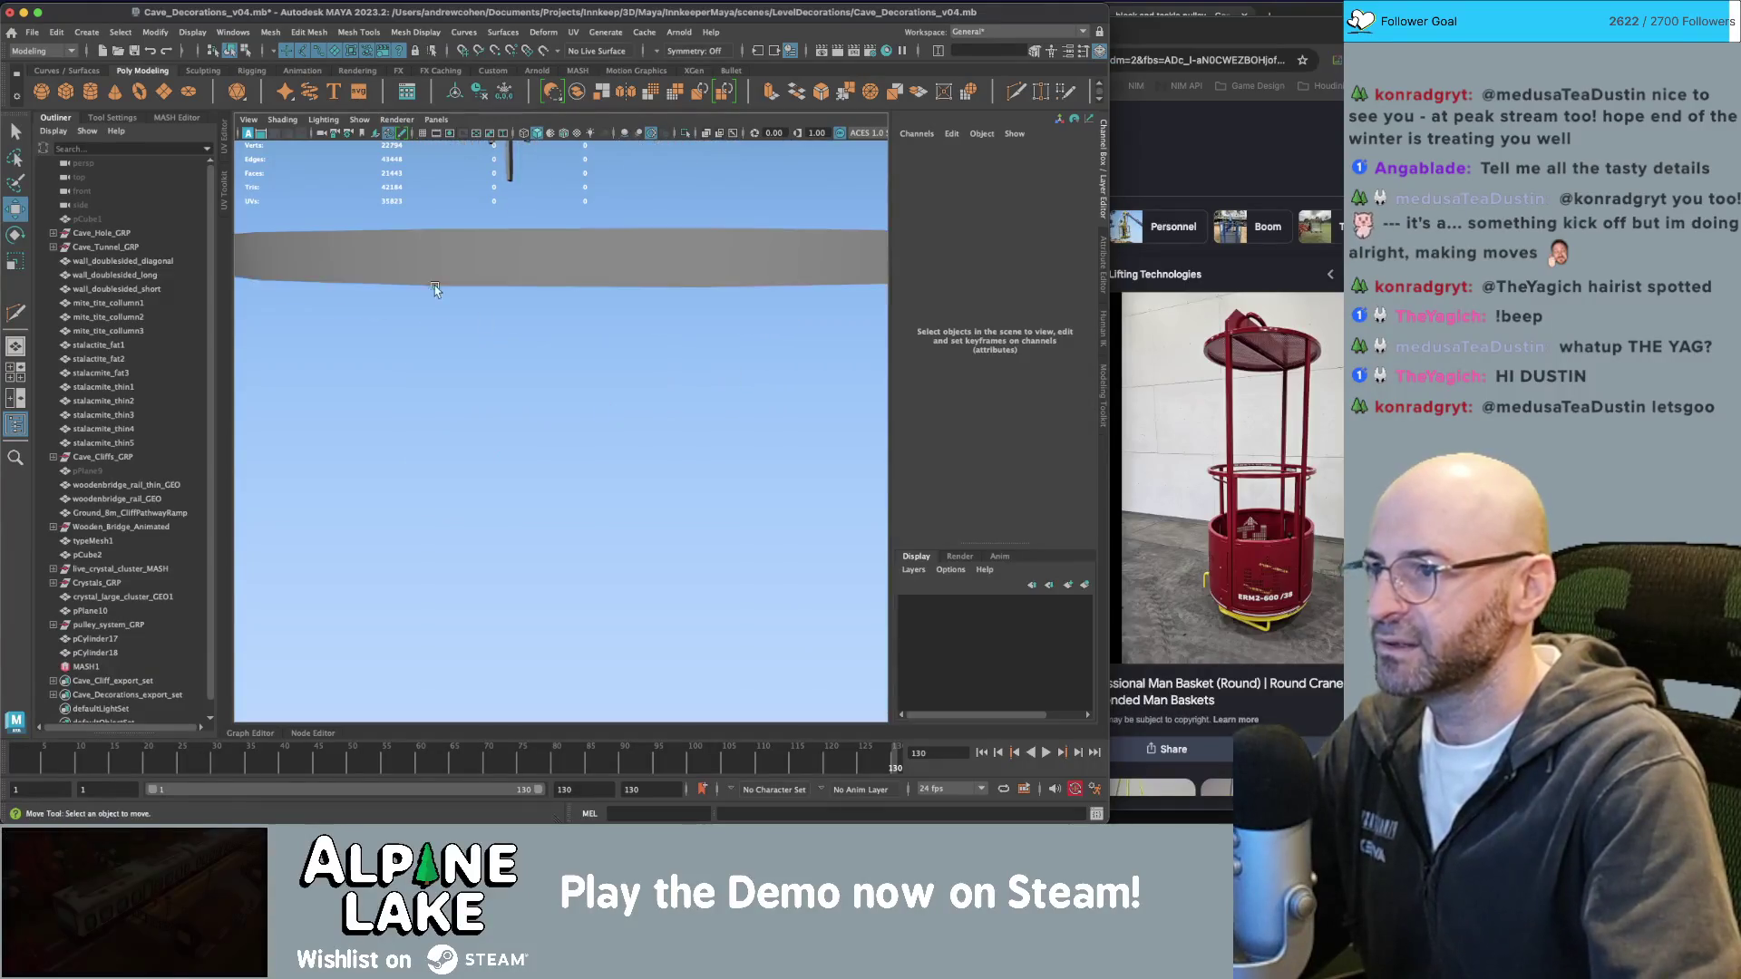
key("q")
left_click(495, 322)
right_click(494, 322)
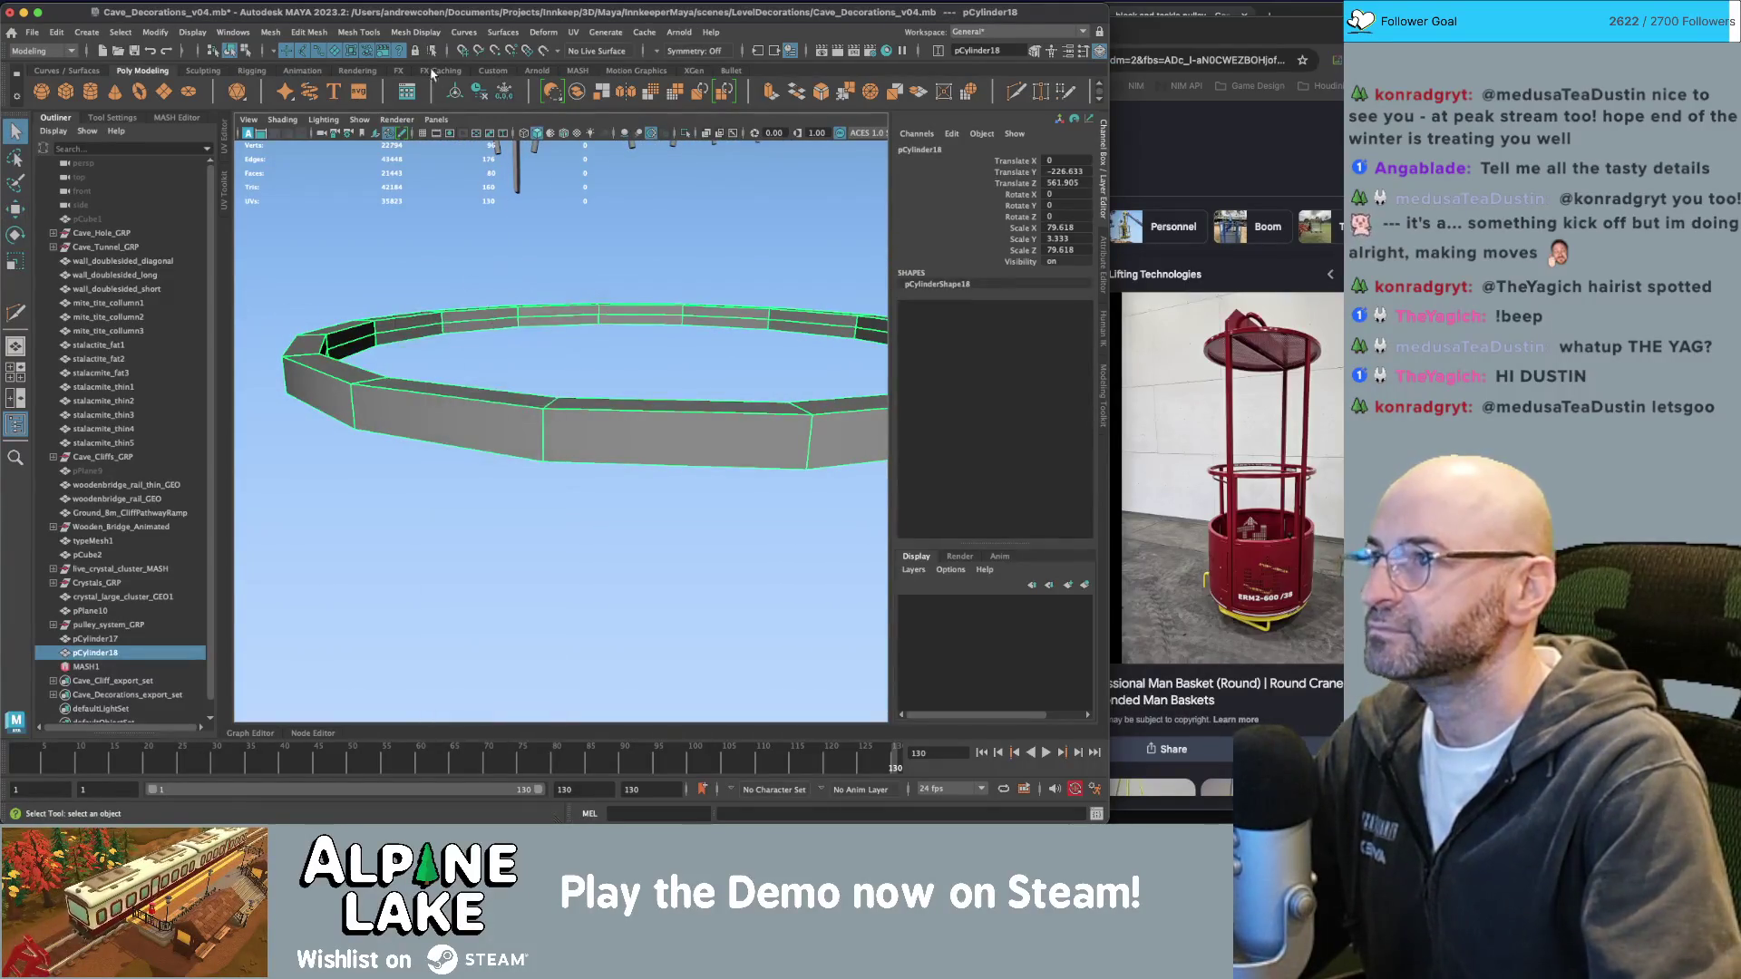
left_click(359, 32)
mouse_move(274, 36)
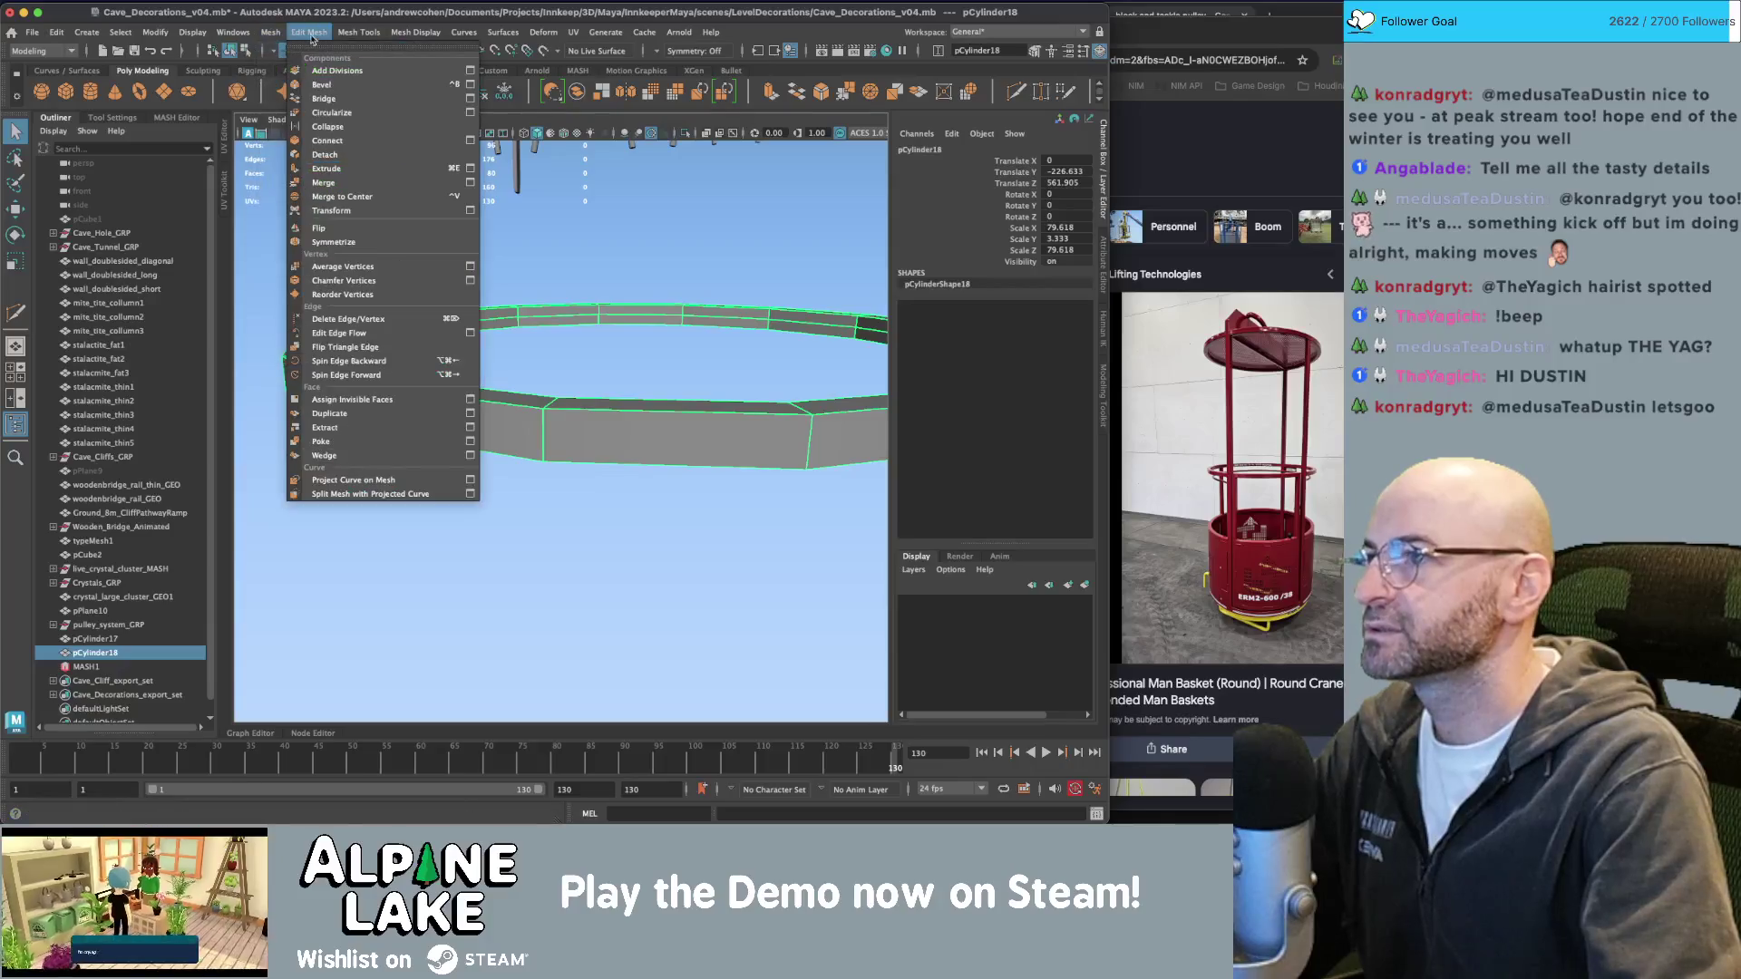
Merge the ring's vertices at a 0.1 distance threshold, then undo and turn off smooth preview.
left_click(390, 185)
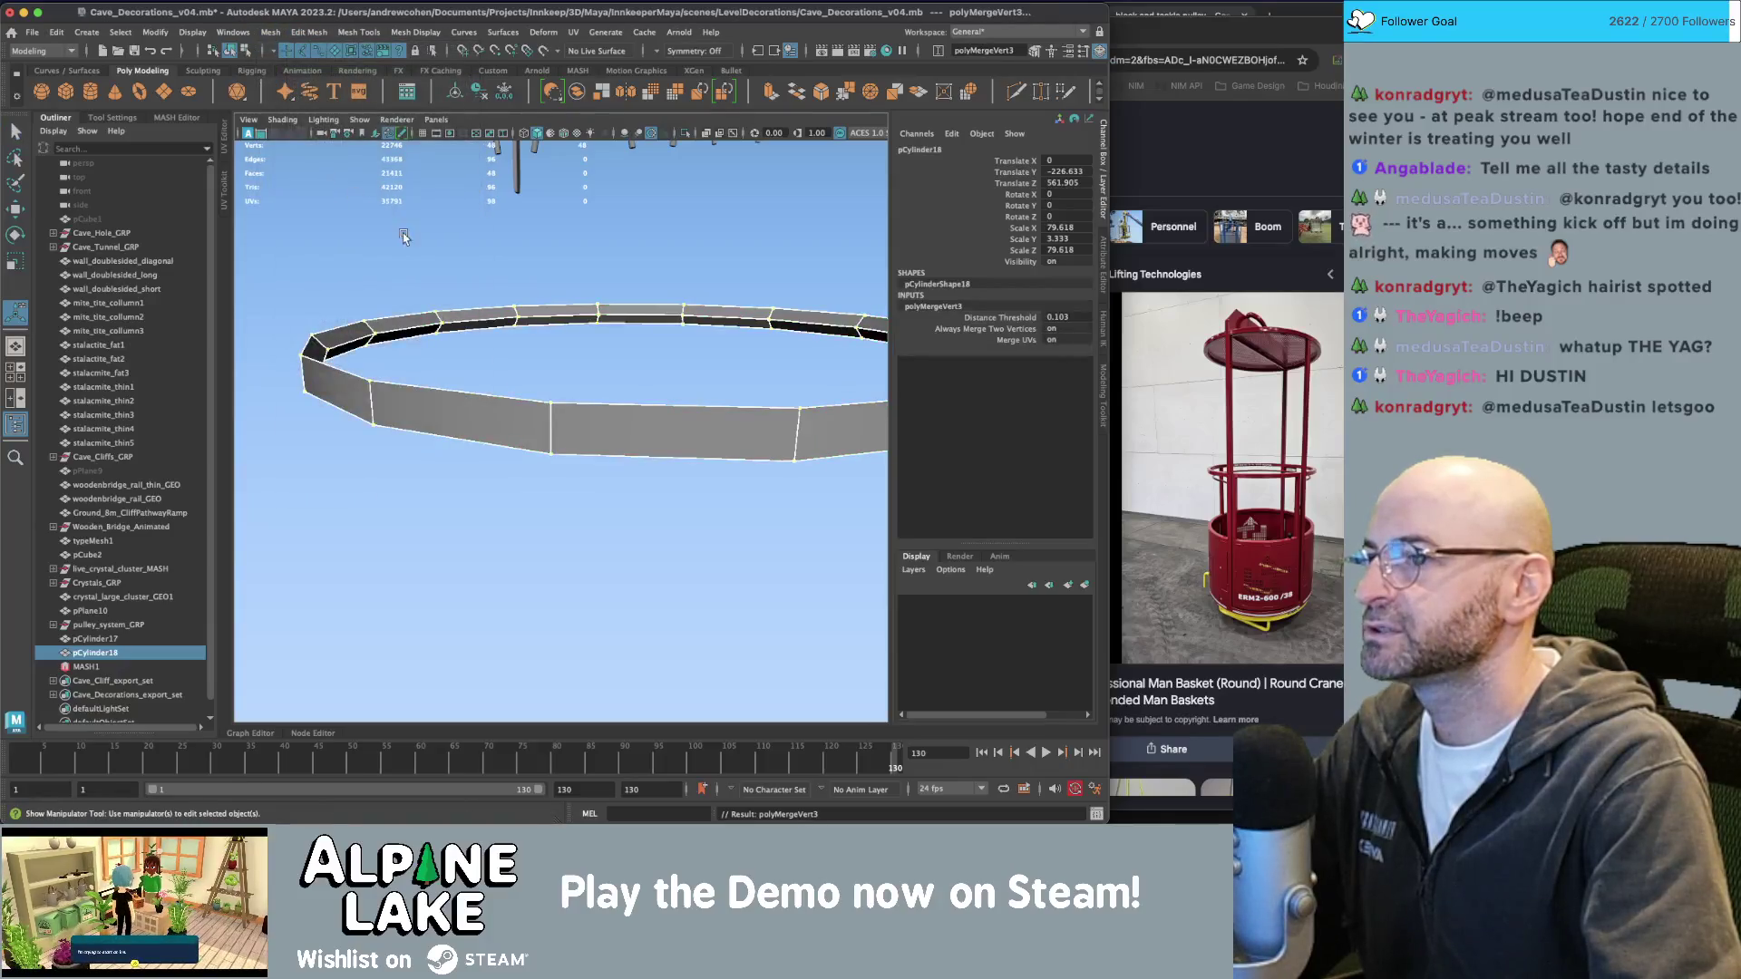
left_click(1016, 317)
middle_click_drag(762, 288, 713, 288)
double_click(1076, 316)
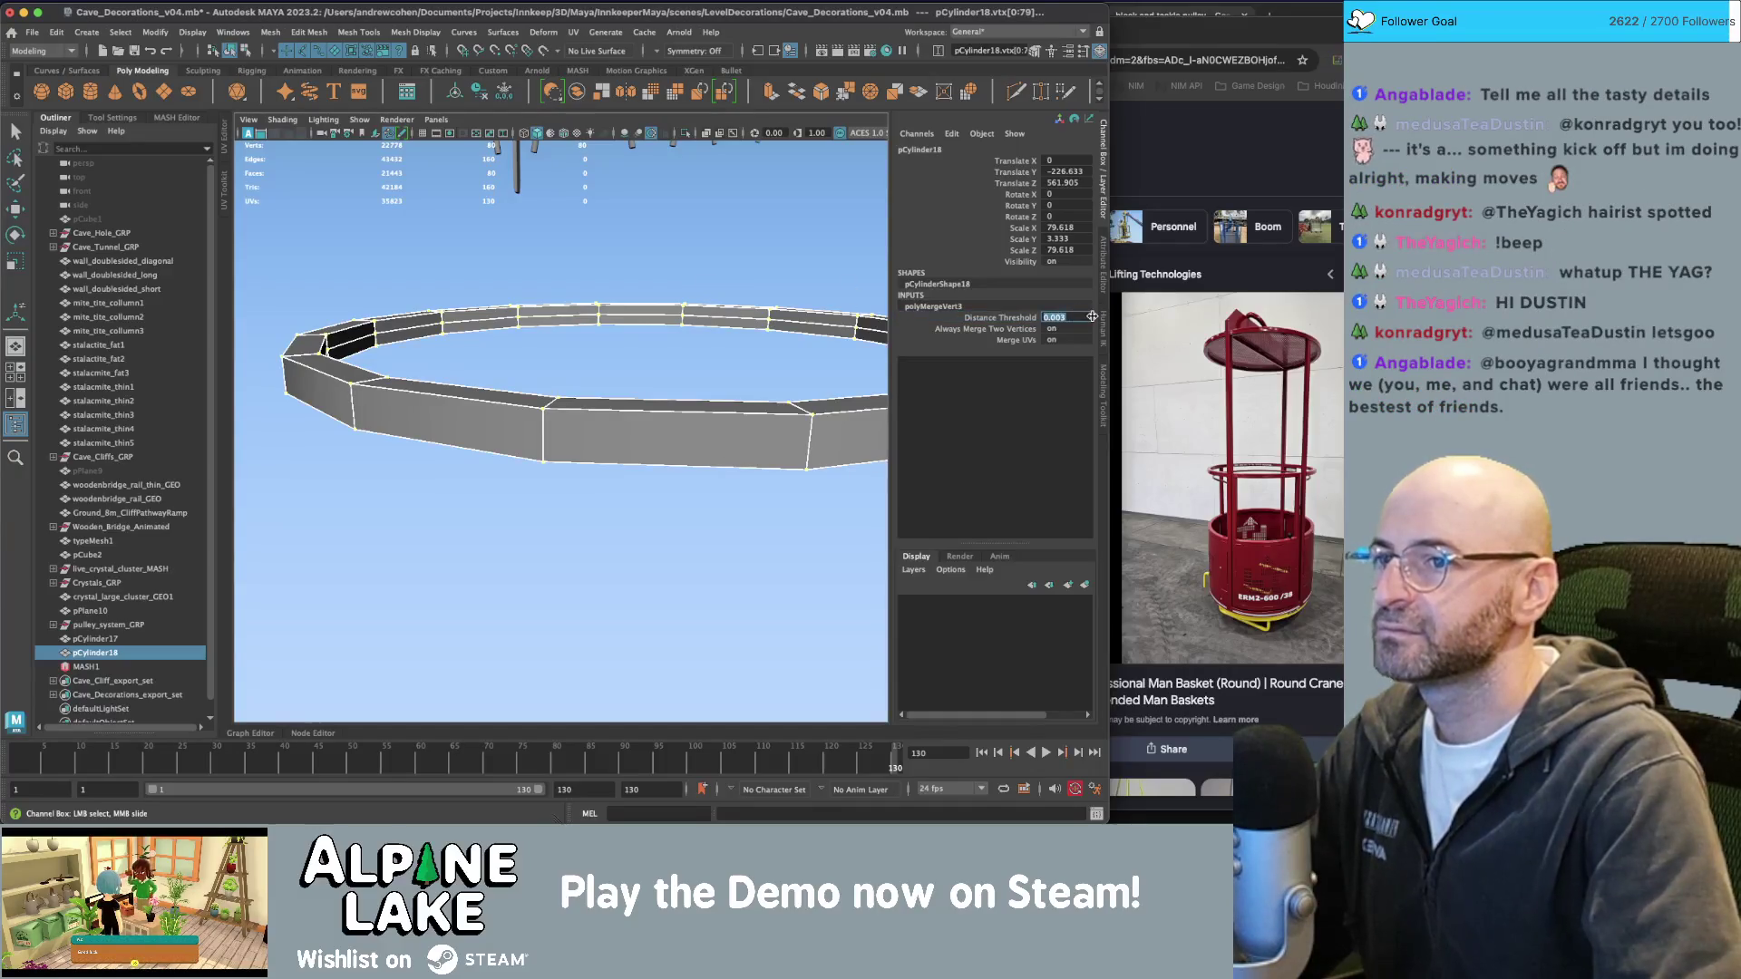
type("0.1")
key("Return")
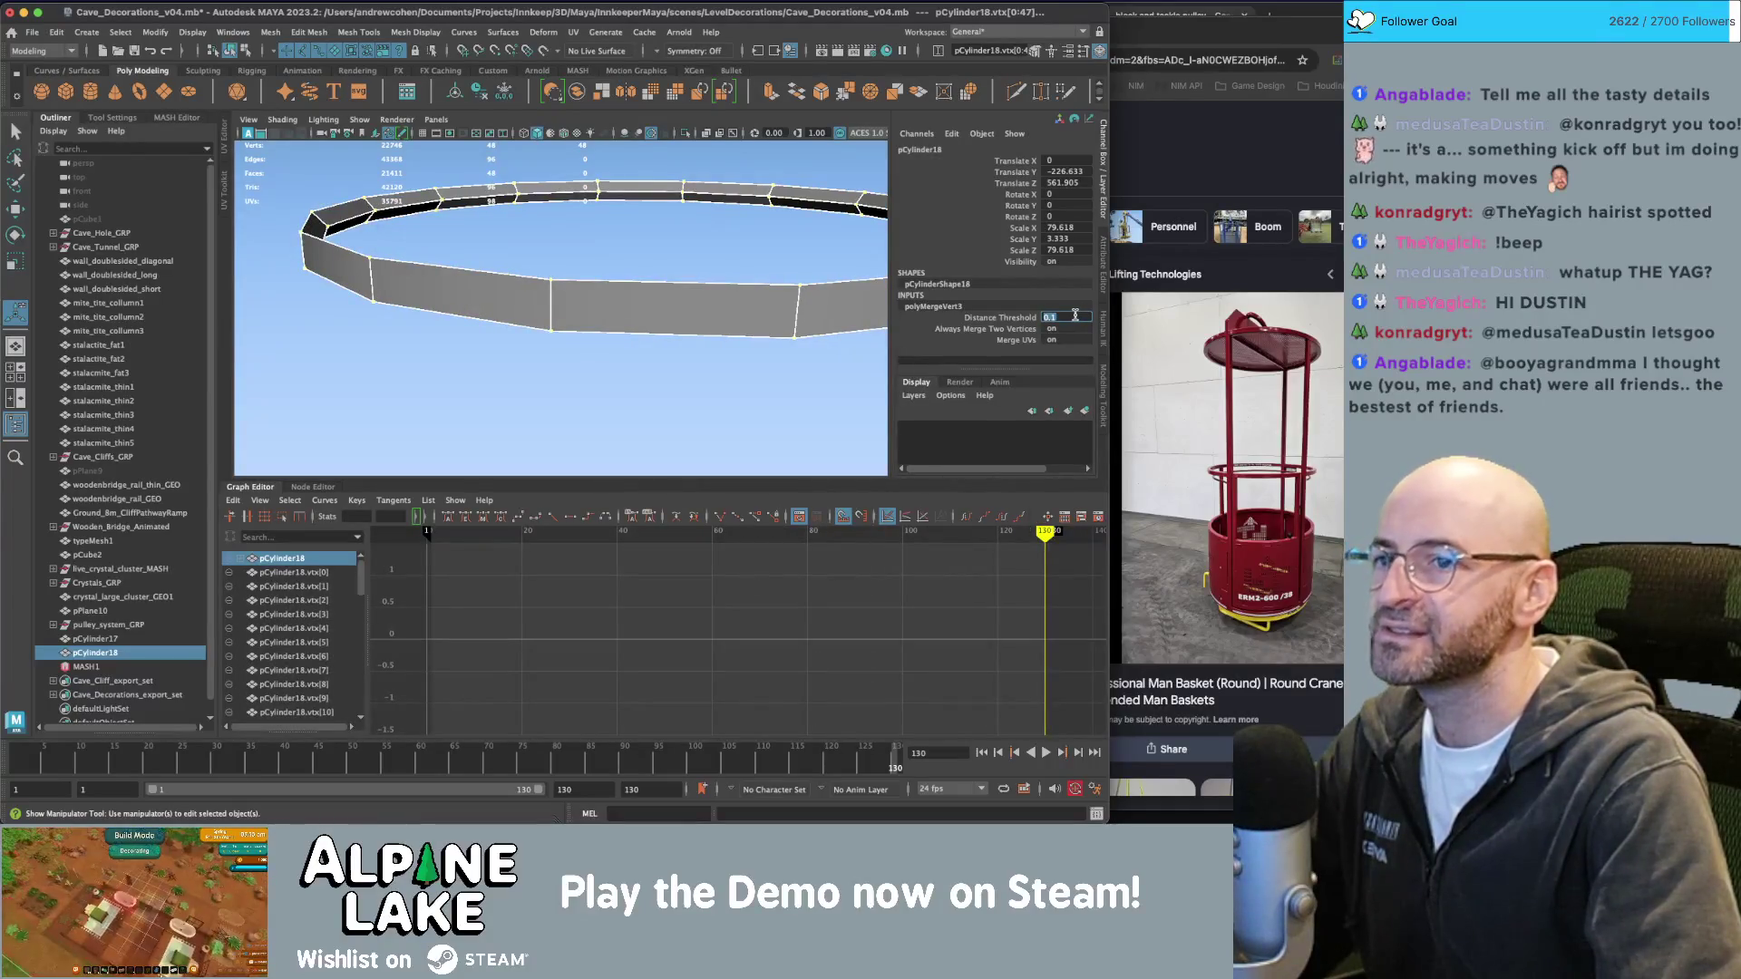
key("Return")
key("ctrl+z")
key("ctrl+z")
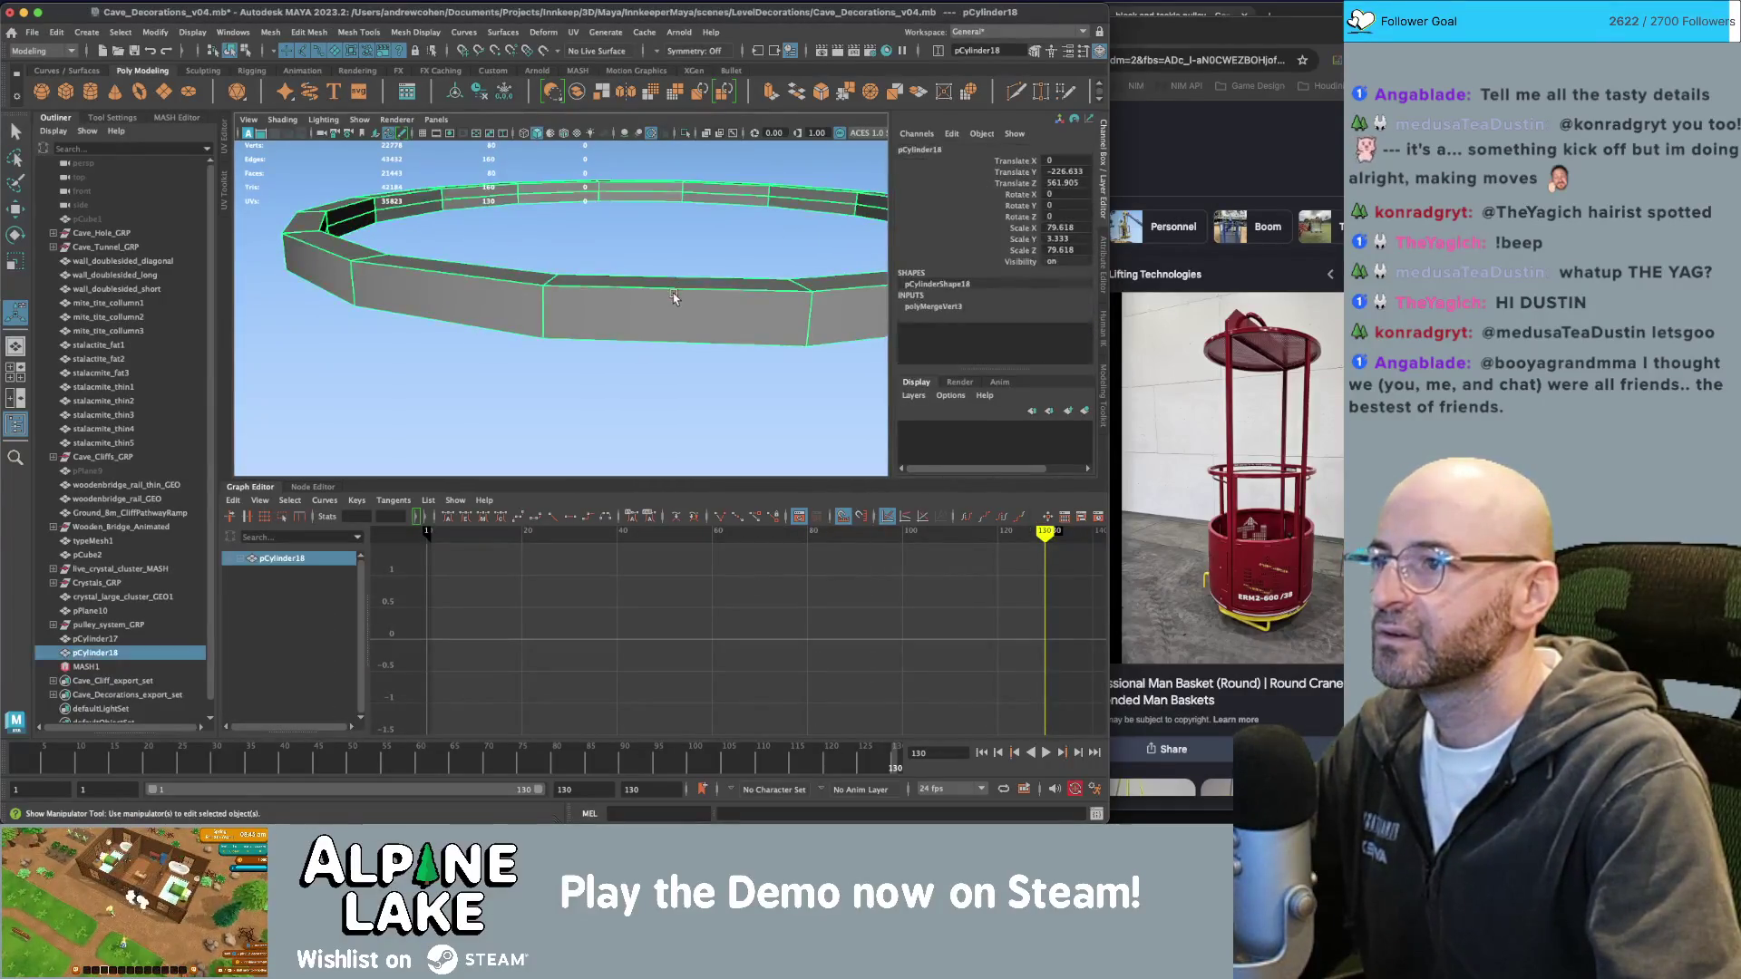
key("1")
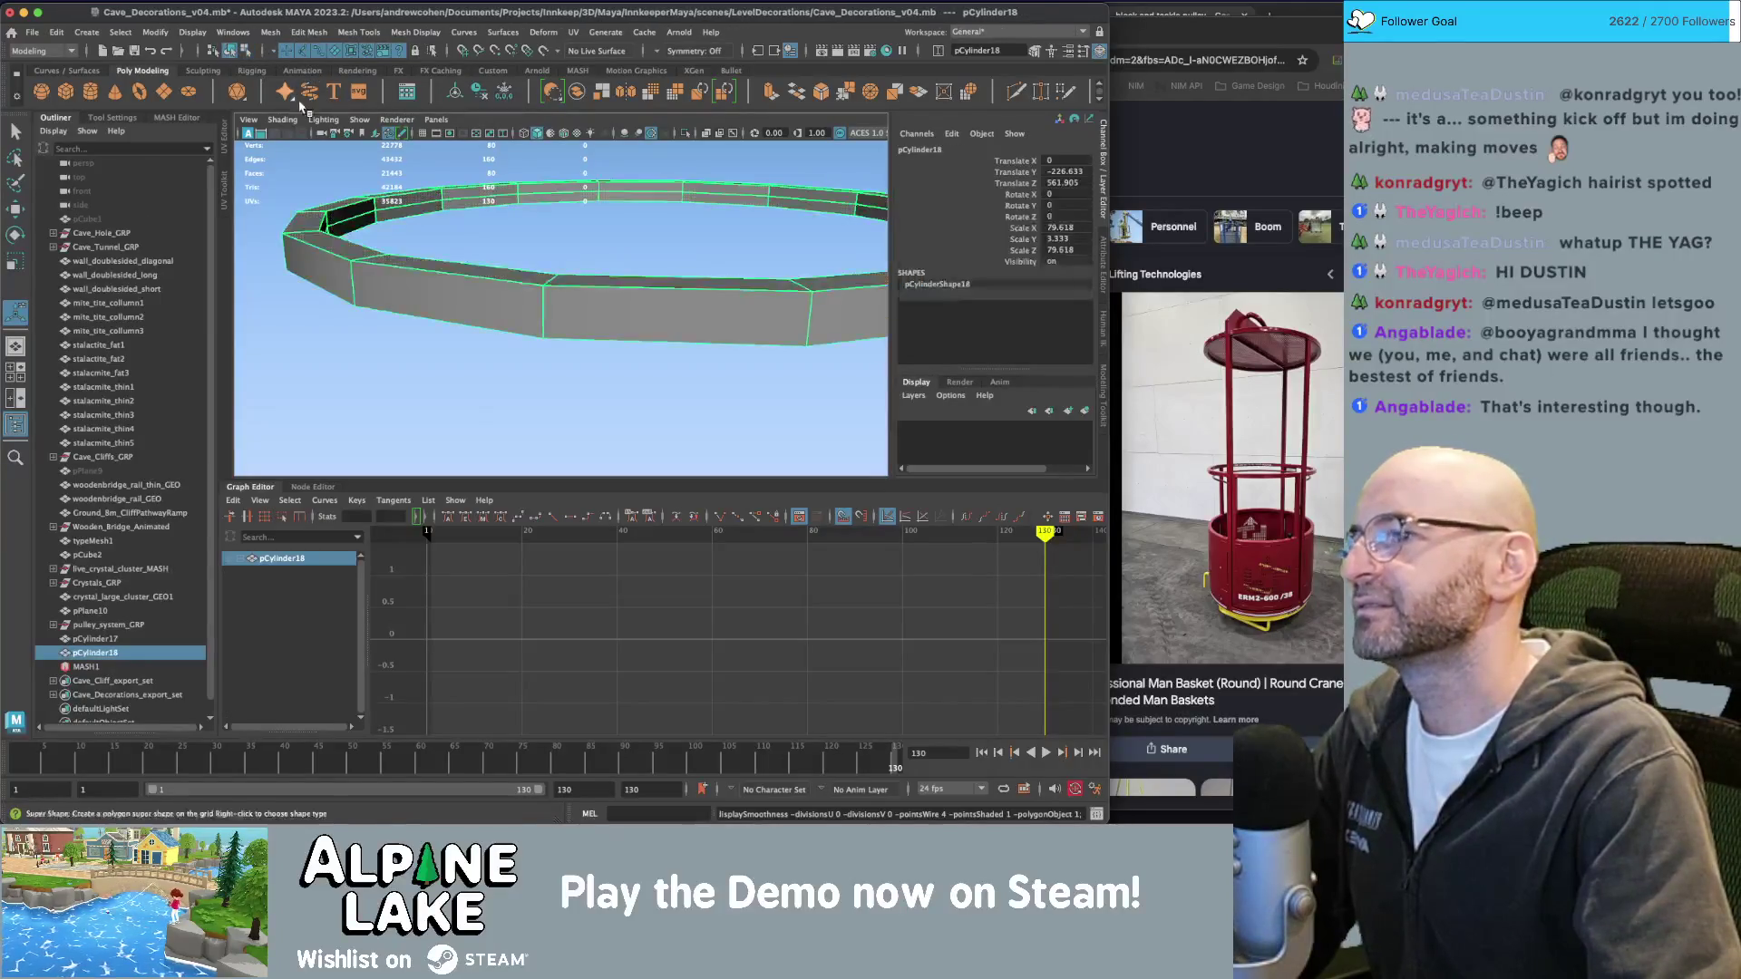
Save the scene and select the ring.
key("q")
left_click(490, 307)
key("ctrl+s")
left_click_drag(435, 308, 491, 307, "alt")
left_click(454, 252)
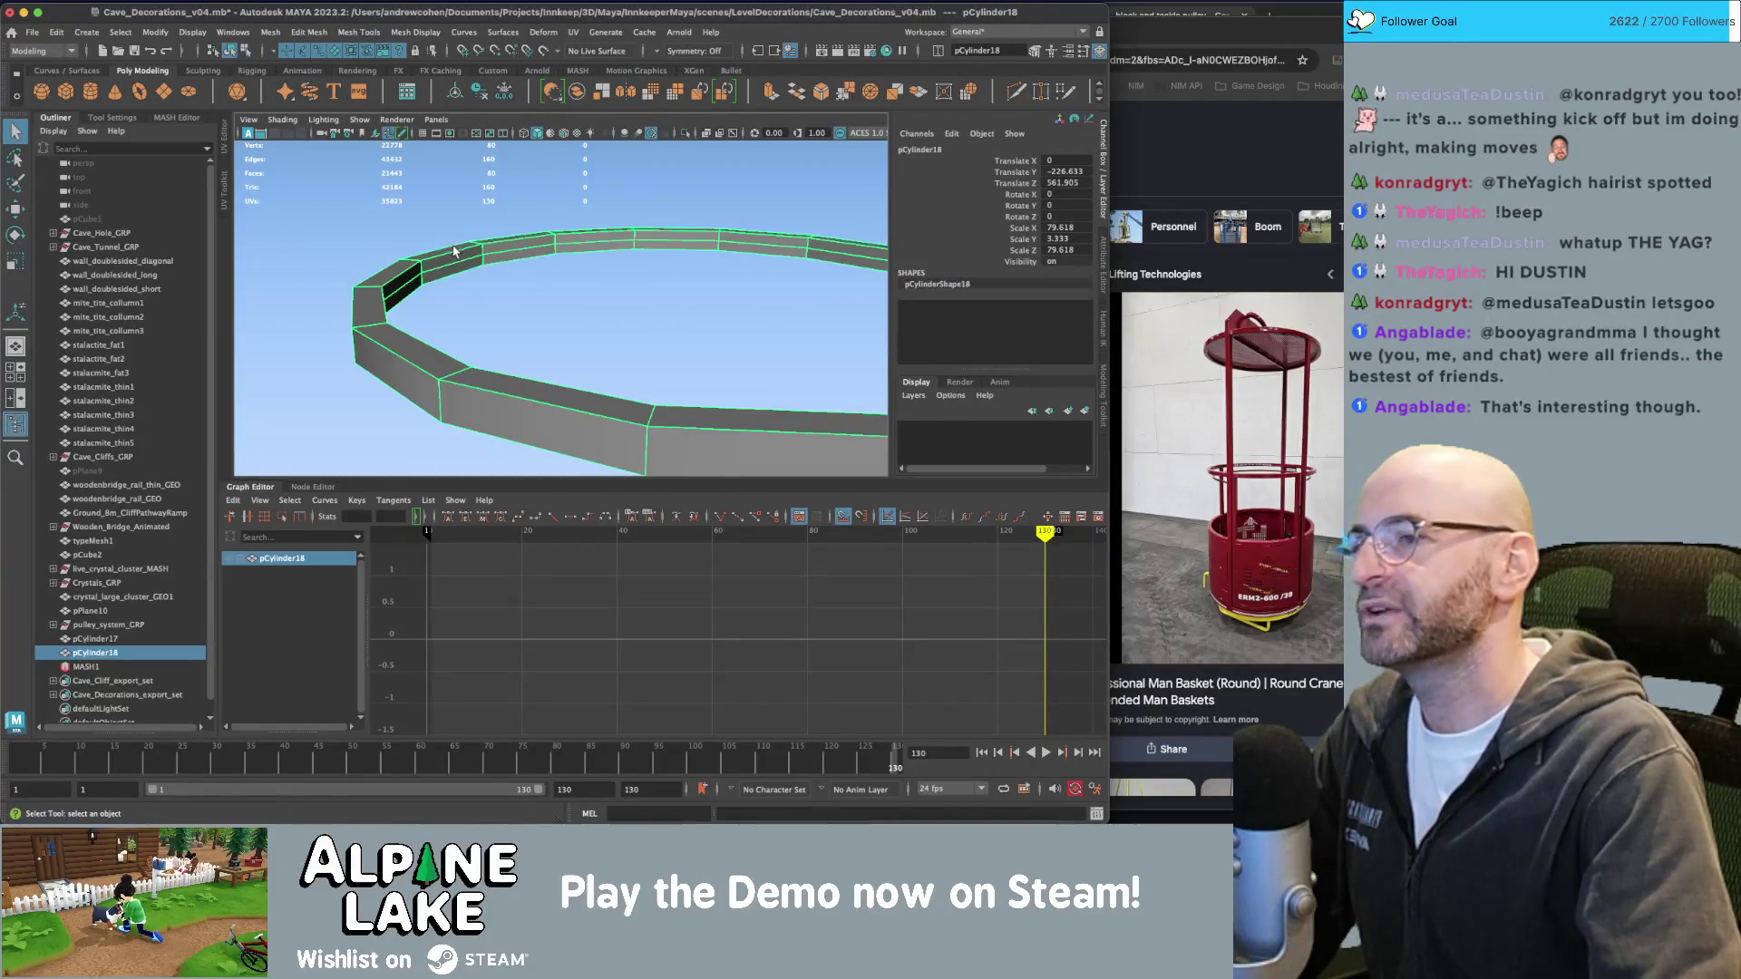
left_click_drag(432, 256, 510, 257, "alt")
Delete an edge loop from the ring in edge mode.
right_click(511, 255)
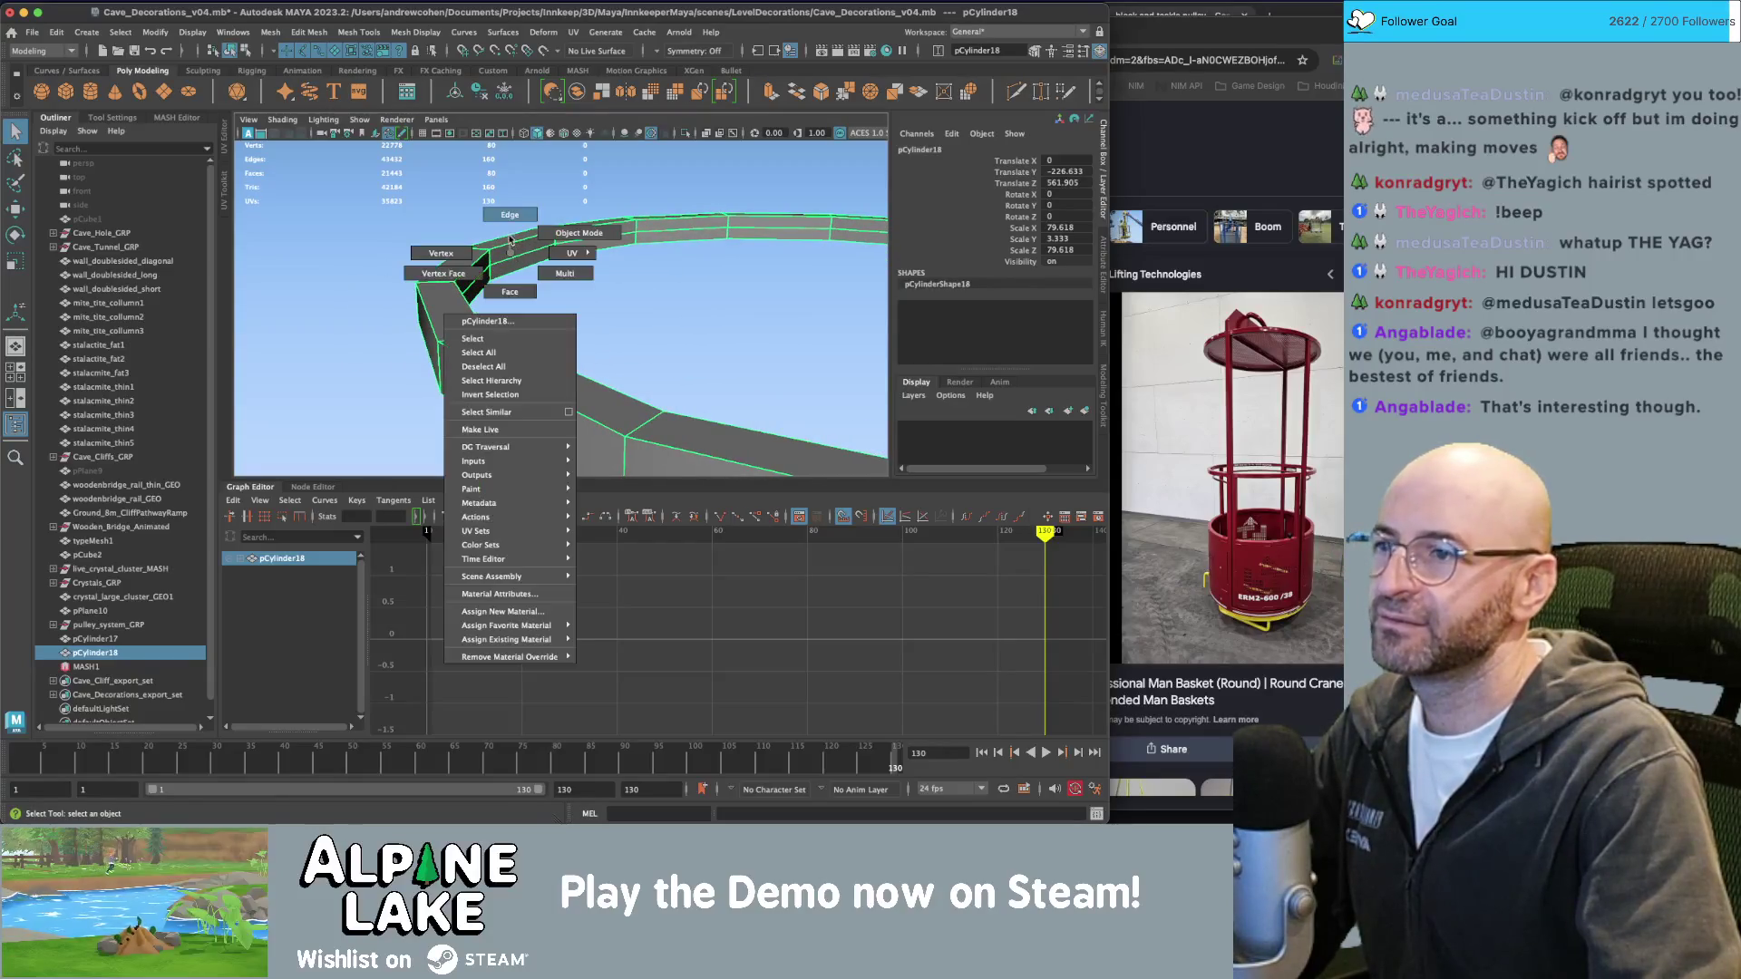
left_click(510, 214)
double_click(512, 258)
key("Delete")
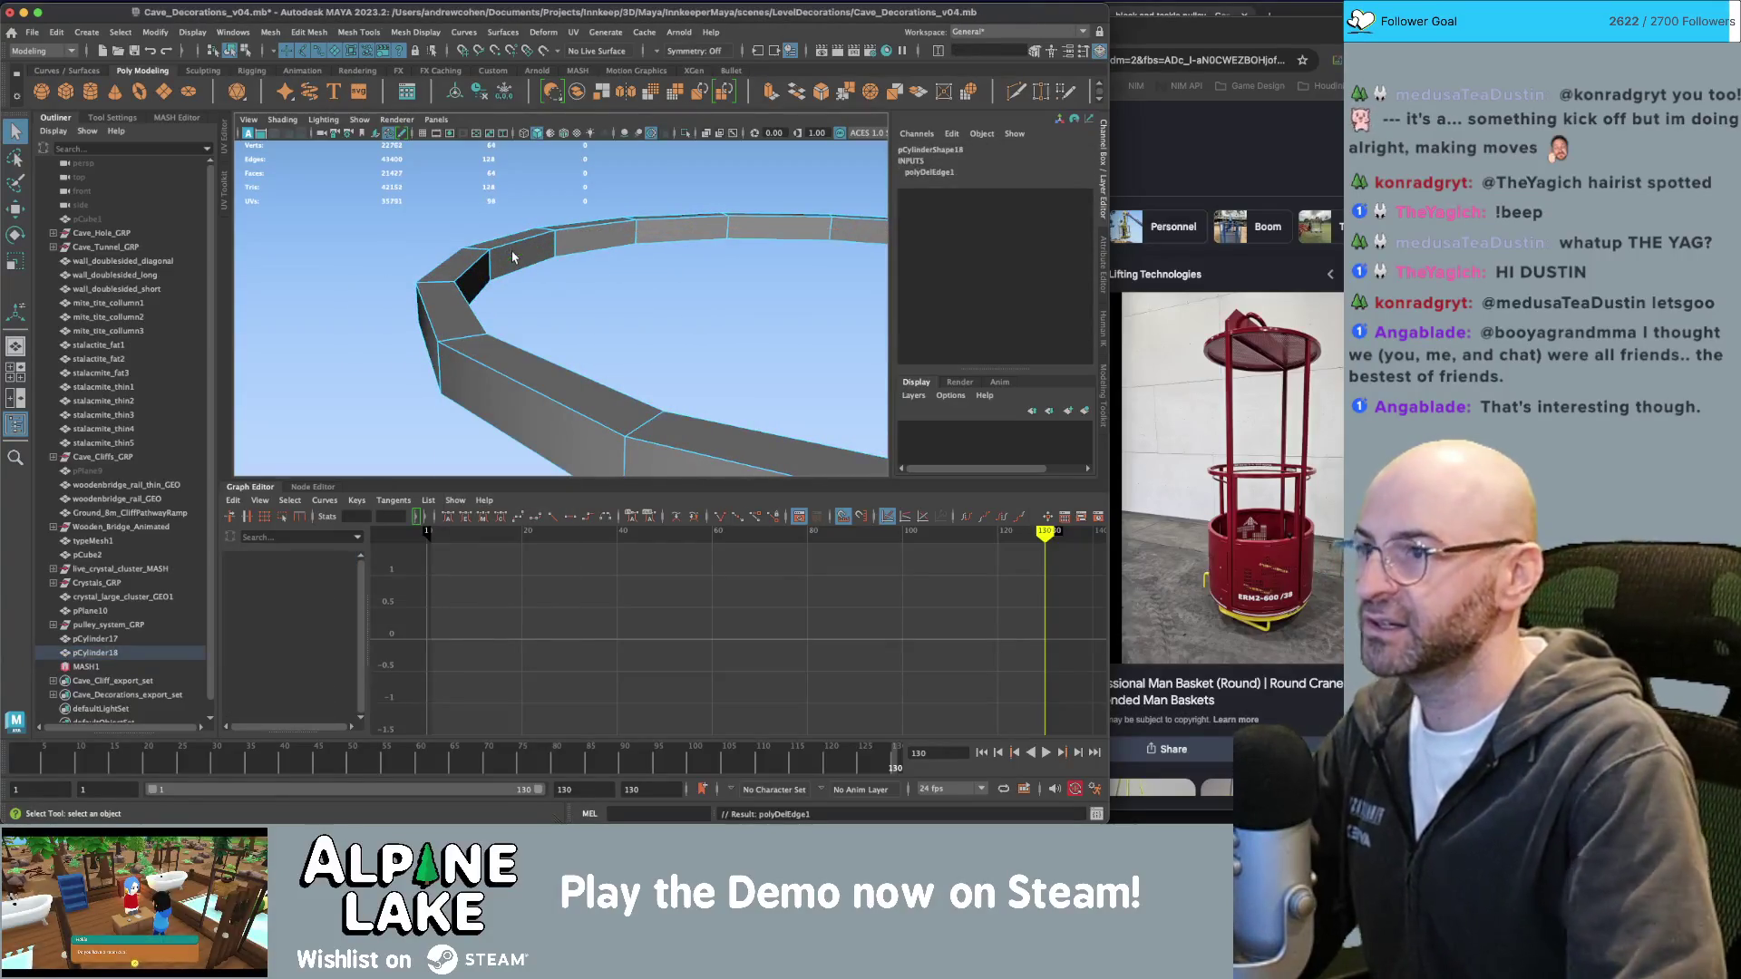
Delete the ring's construction history, reselect it, and open the Mesh Display menu.
left_click(233, 52)
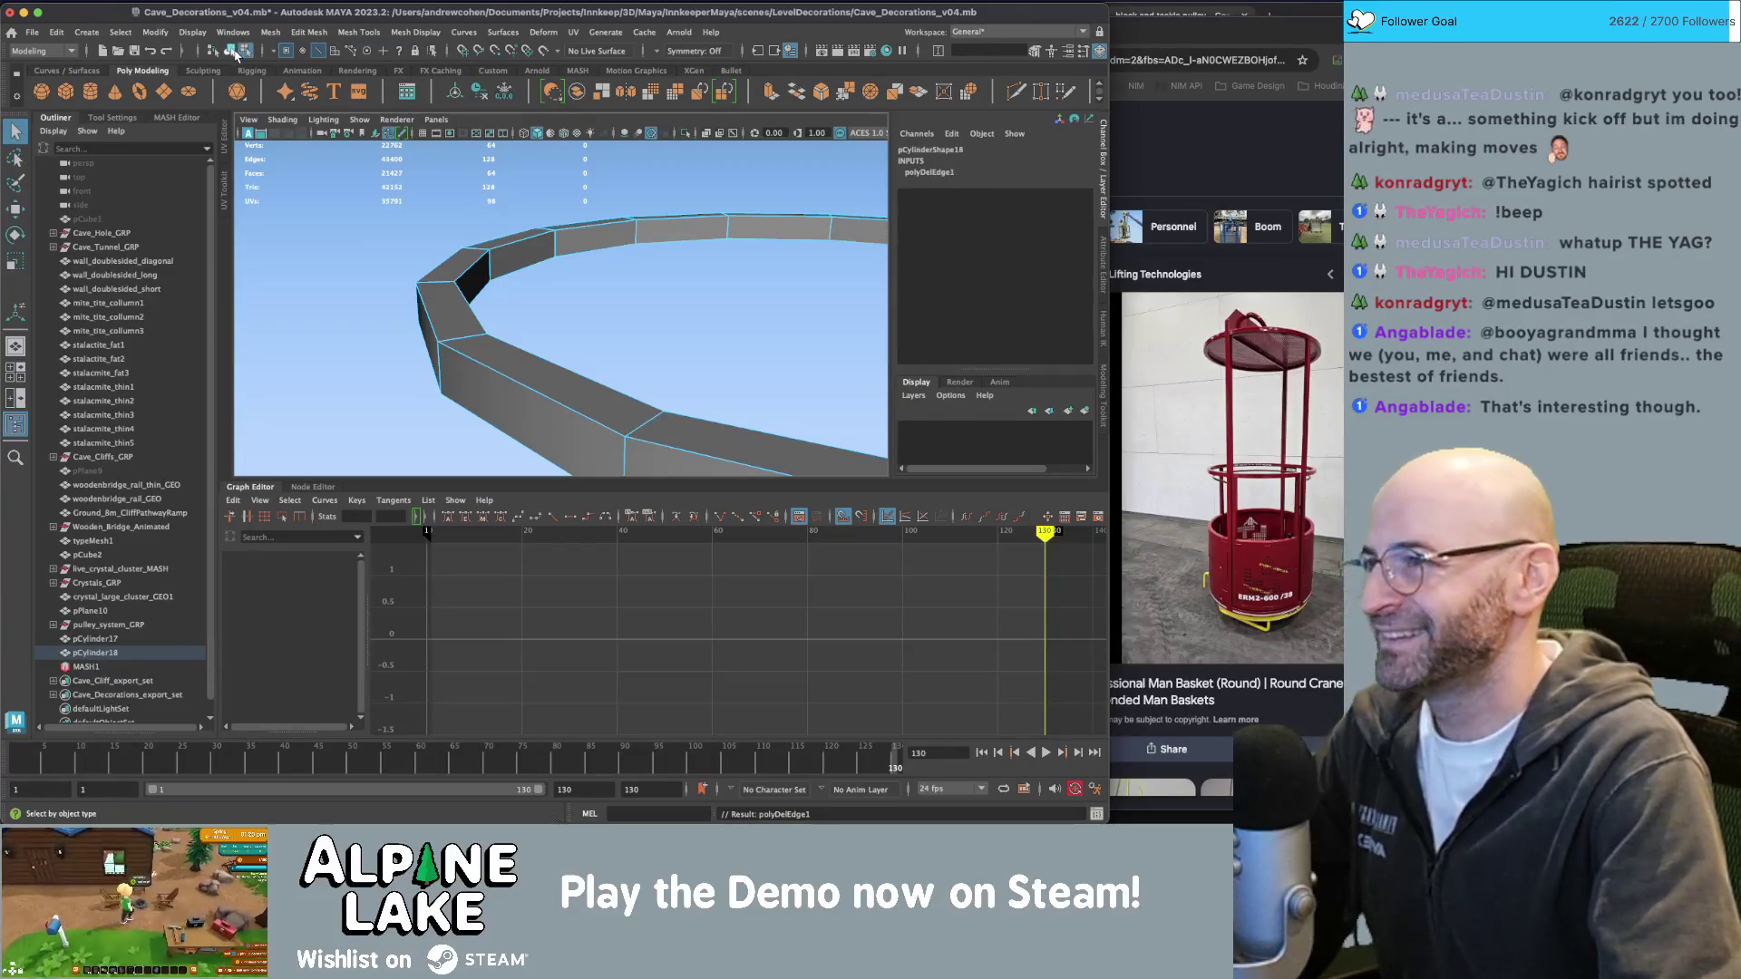
key("alt+shift+d")
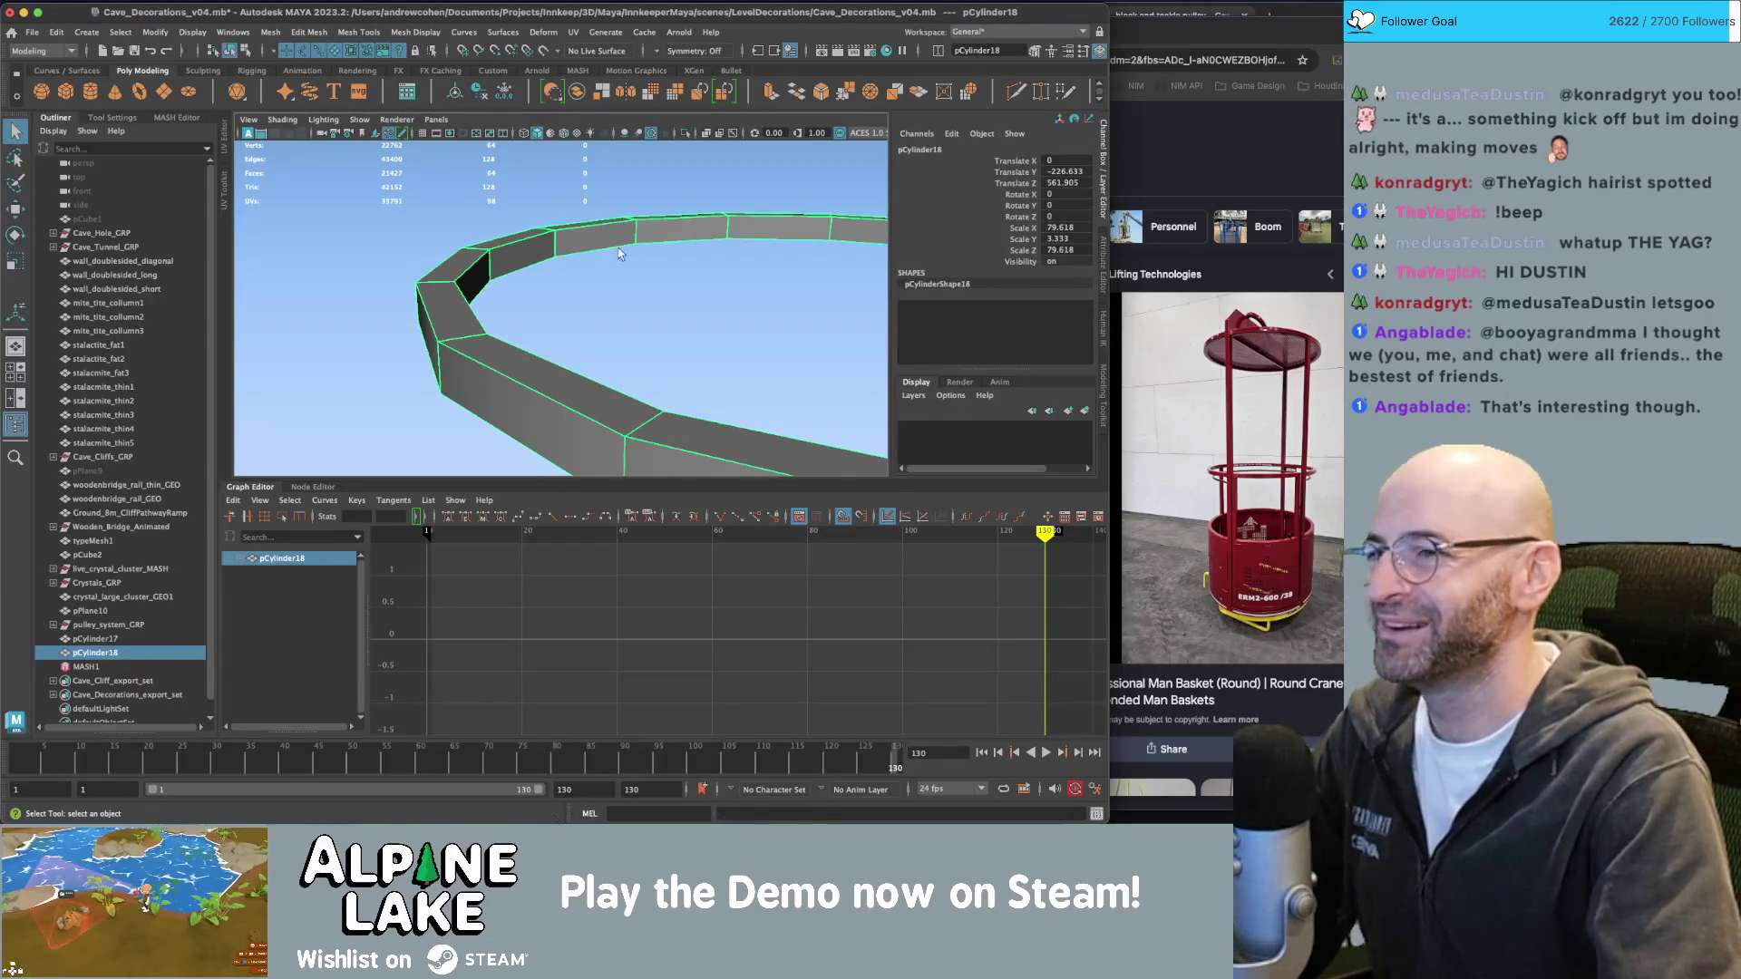
key("f")
left_click(607, 237)
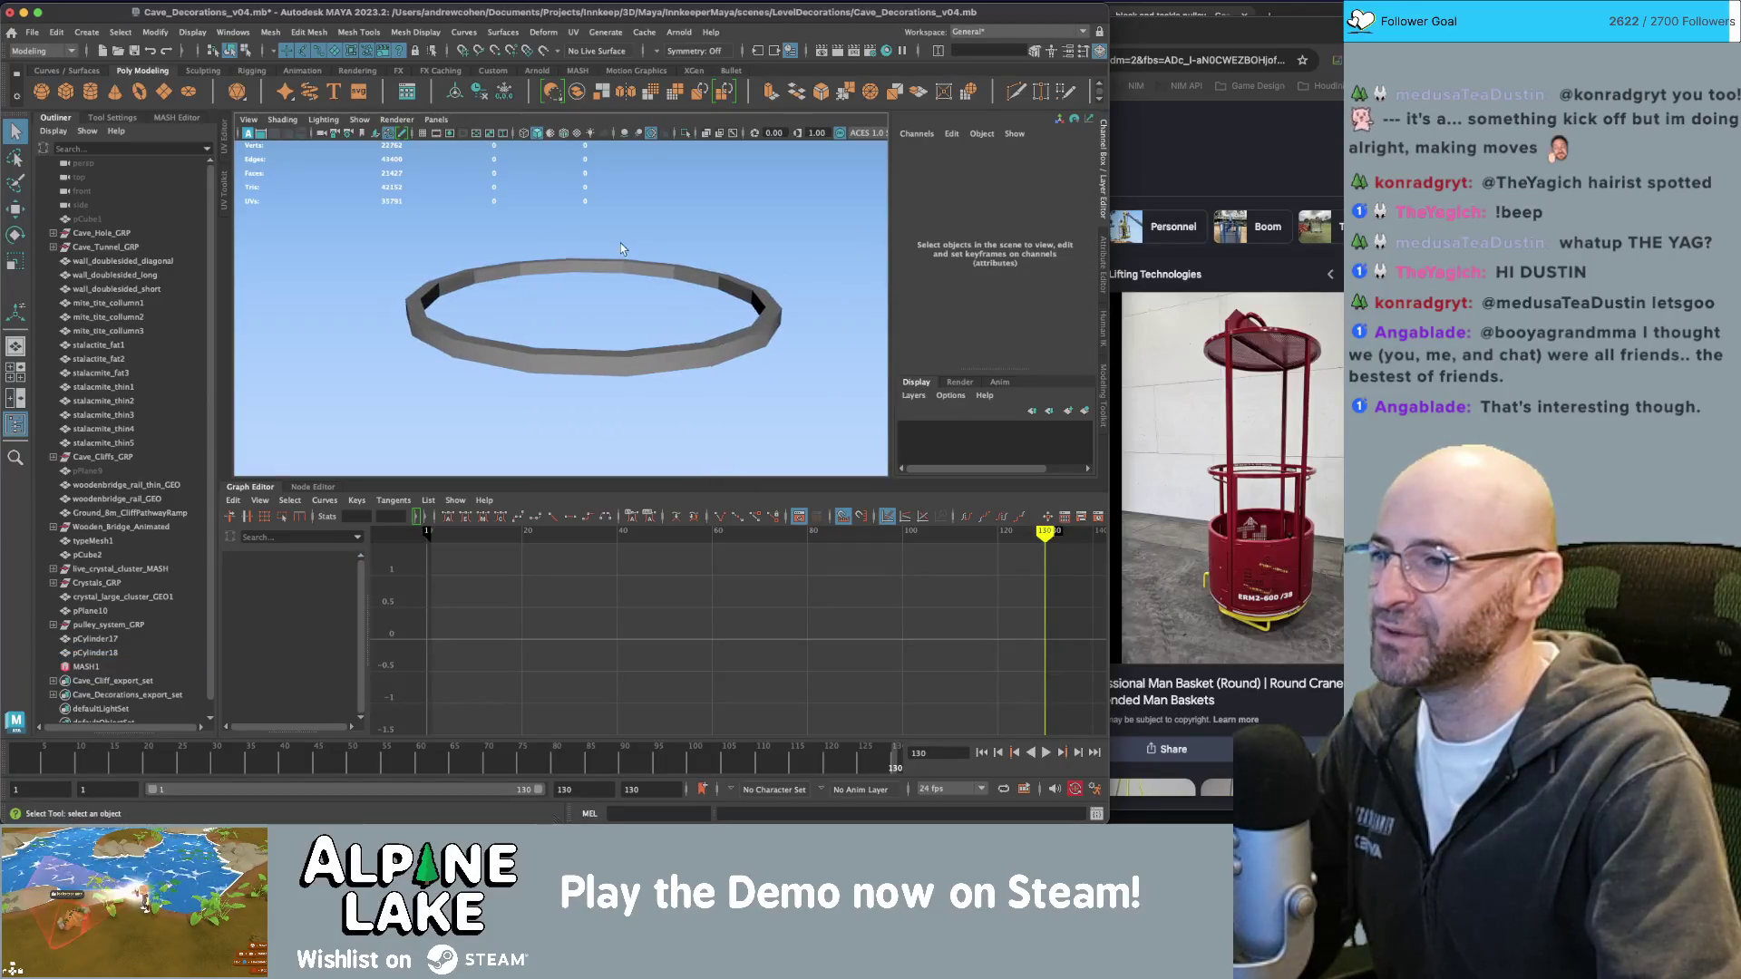
left_click(597, 297)
left_click_drag(571, 276, 505, 136, "alt")
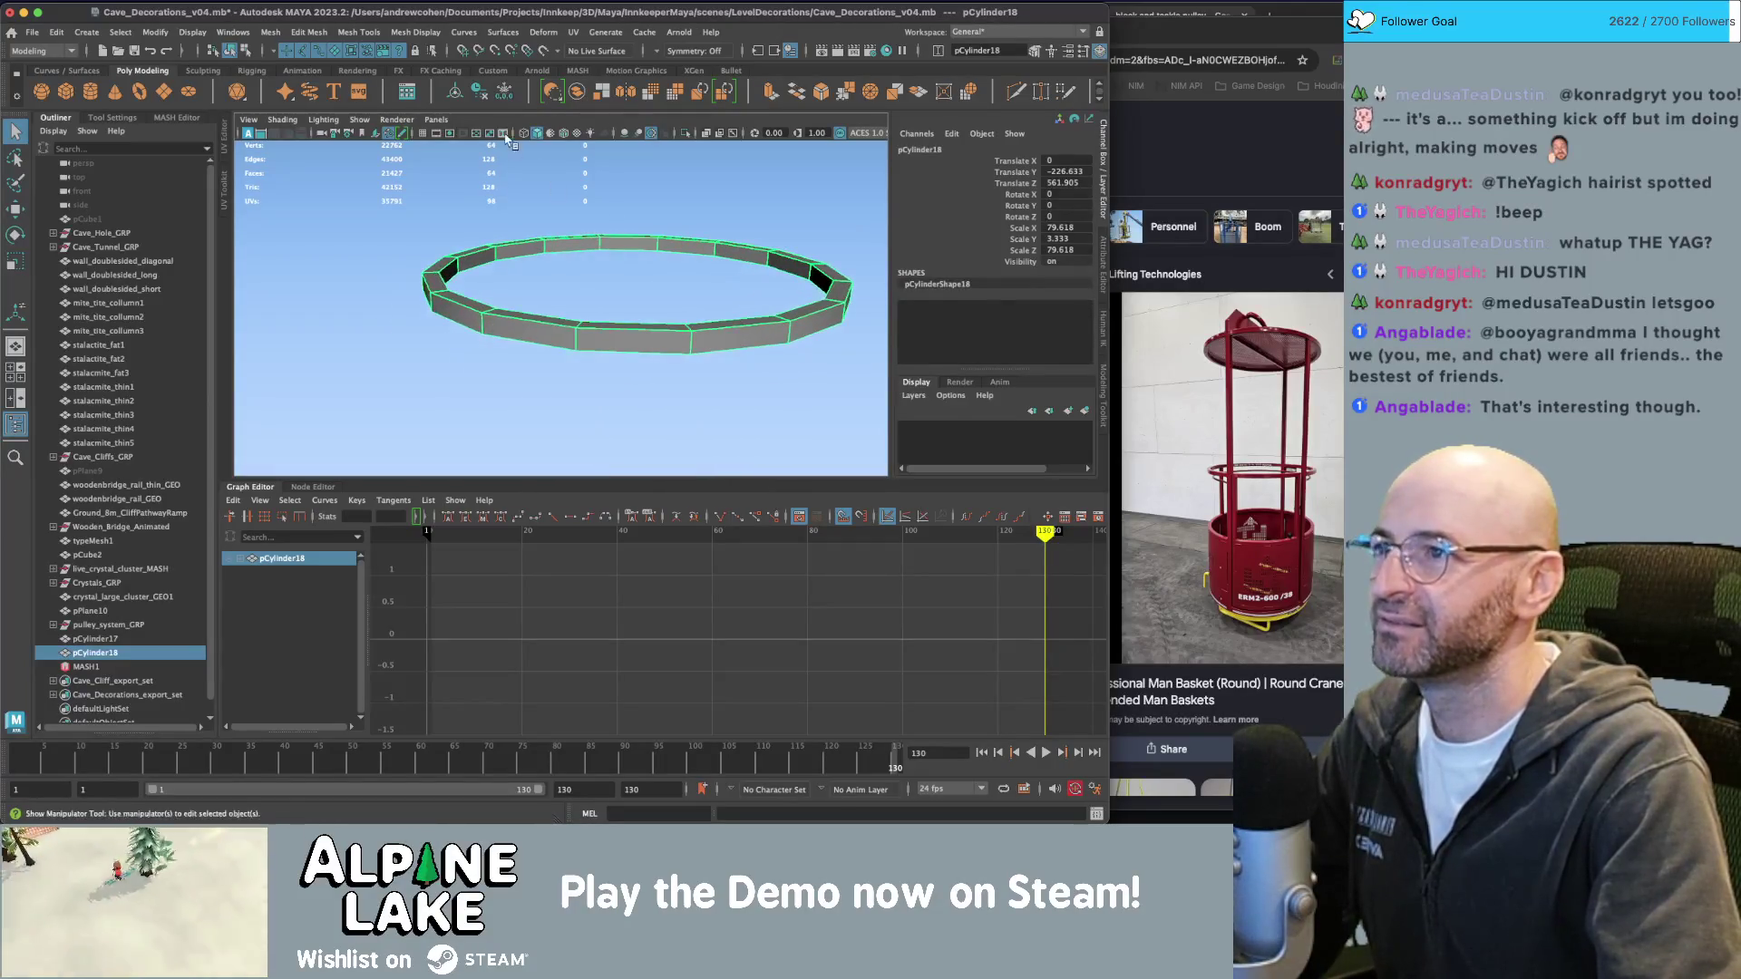
left_click(359, 32)
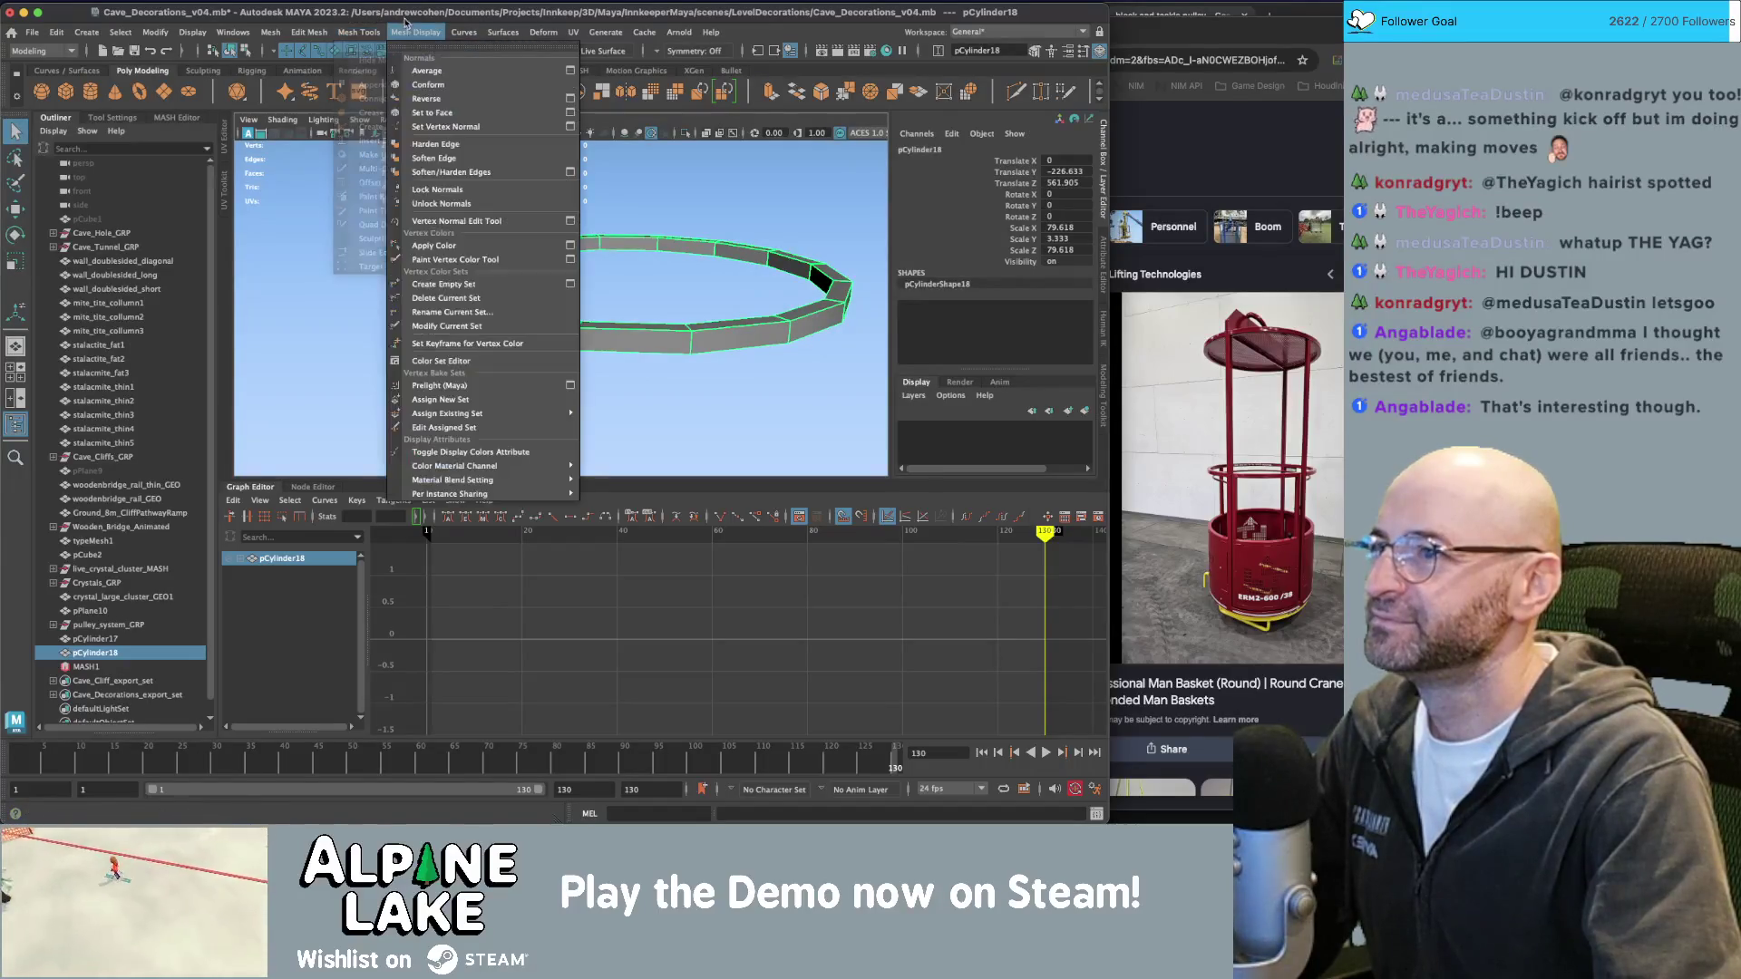
Apply Soften Edge to the ring, reselect it in object mode, and duplicate it.
left_click(438, 172)
mouse_move(439, 172)
right_mouse_down("alt")
mouse_move(447, 312)
mouse_move(562, 335)
right_mouse_up("alt")
left_click(573, 339)
key("F8")
left_click(236, 51)
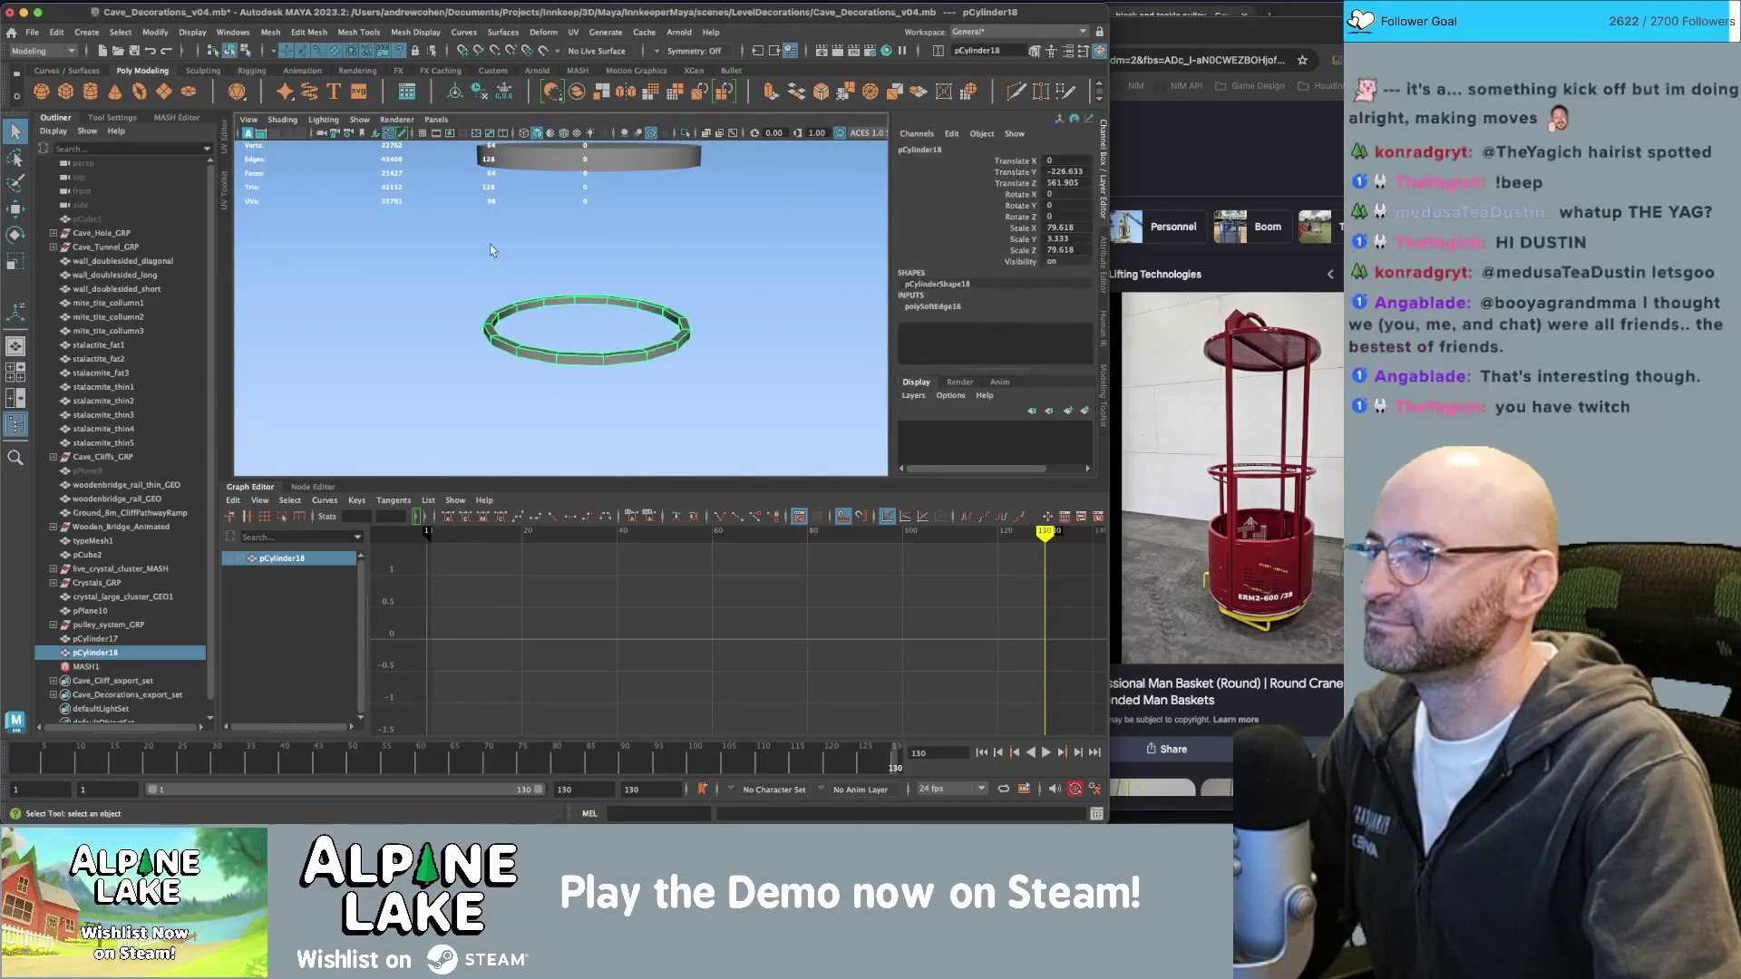
mouse_move(613, 379)
left_mouse_down("alt")
mouse_move(558, 277)
mouse_move(568, 296)
mouse_move(559, 272)
mouse_move(615, 264)
mouse_move(583, 296)
mouse_move(517, 299)
mouse_move(602, 268)
mouse_move(622, 285)
mouse_move(626, 244)
mouse_move(631, 293)
mouse_move(597, 242)
left_mouse_up("alt")
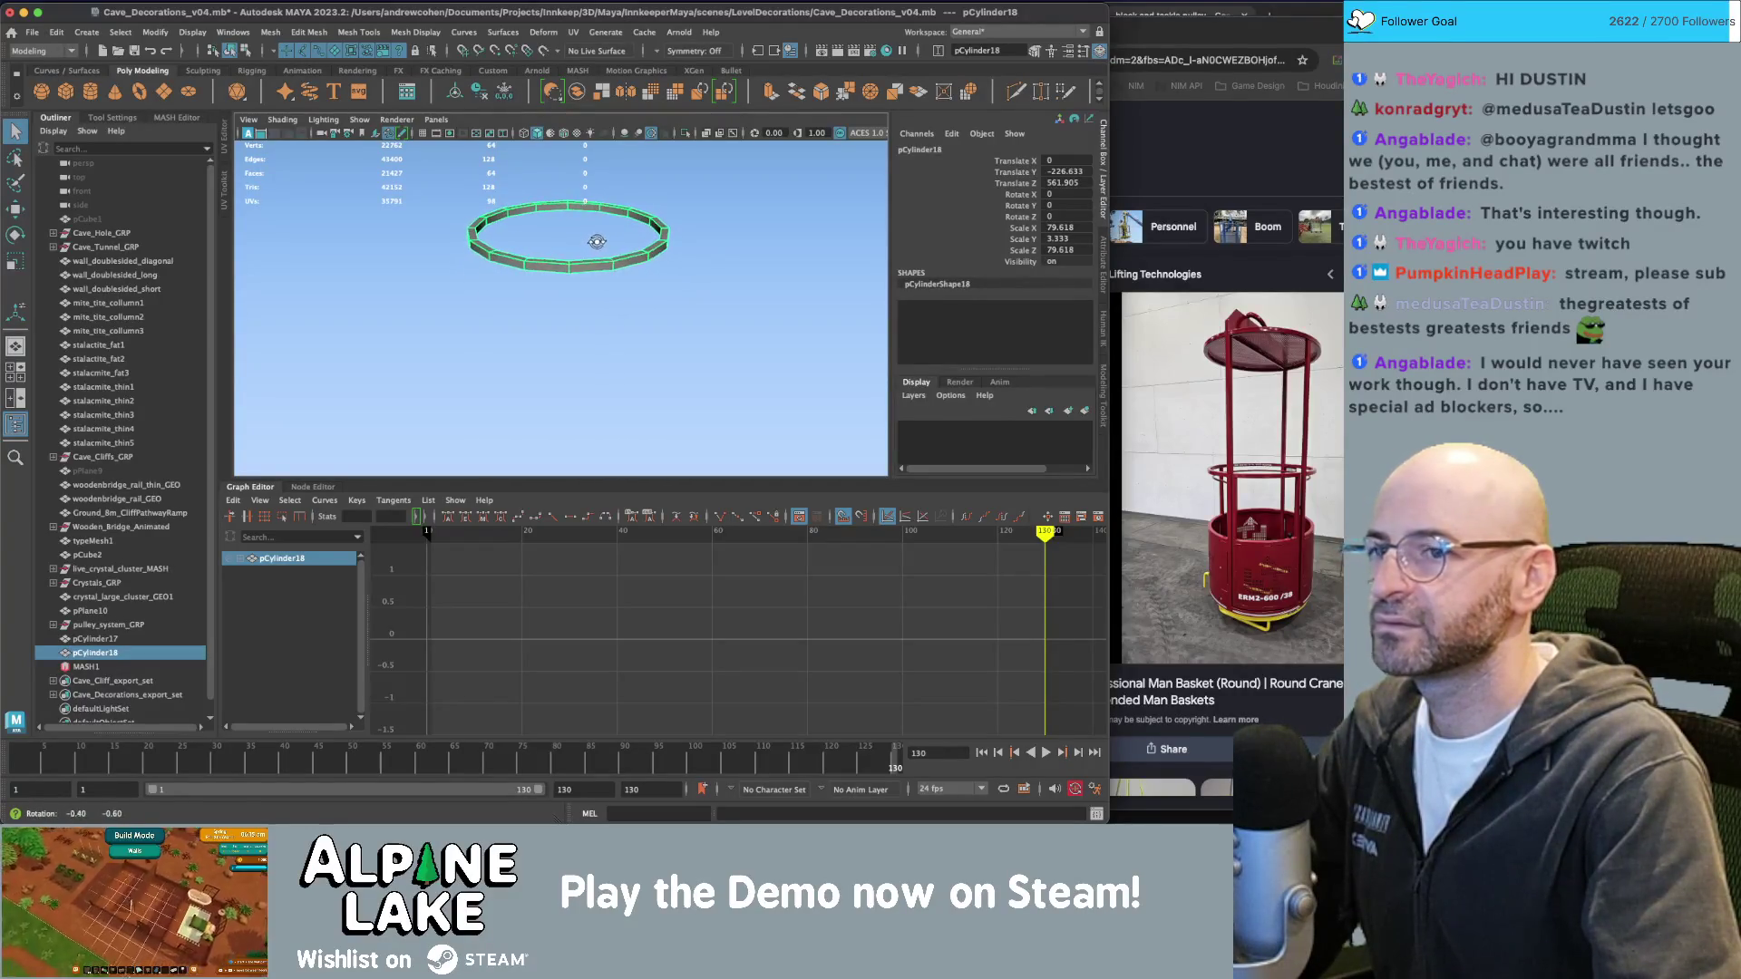
key("shift+d")
Stretch the ring copy tall in Y into a cylindrical wall and lower it beneath the ring.
key("t")
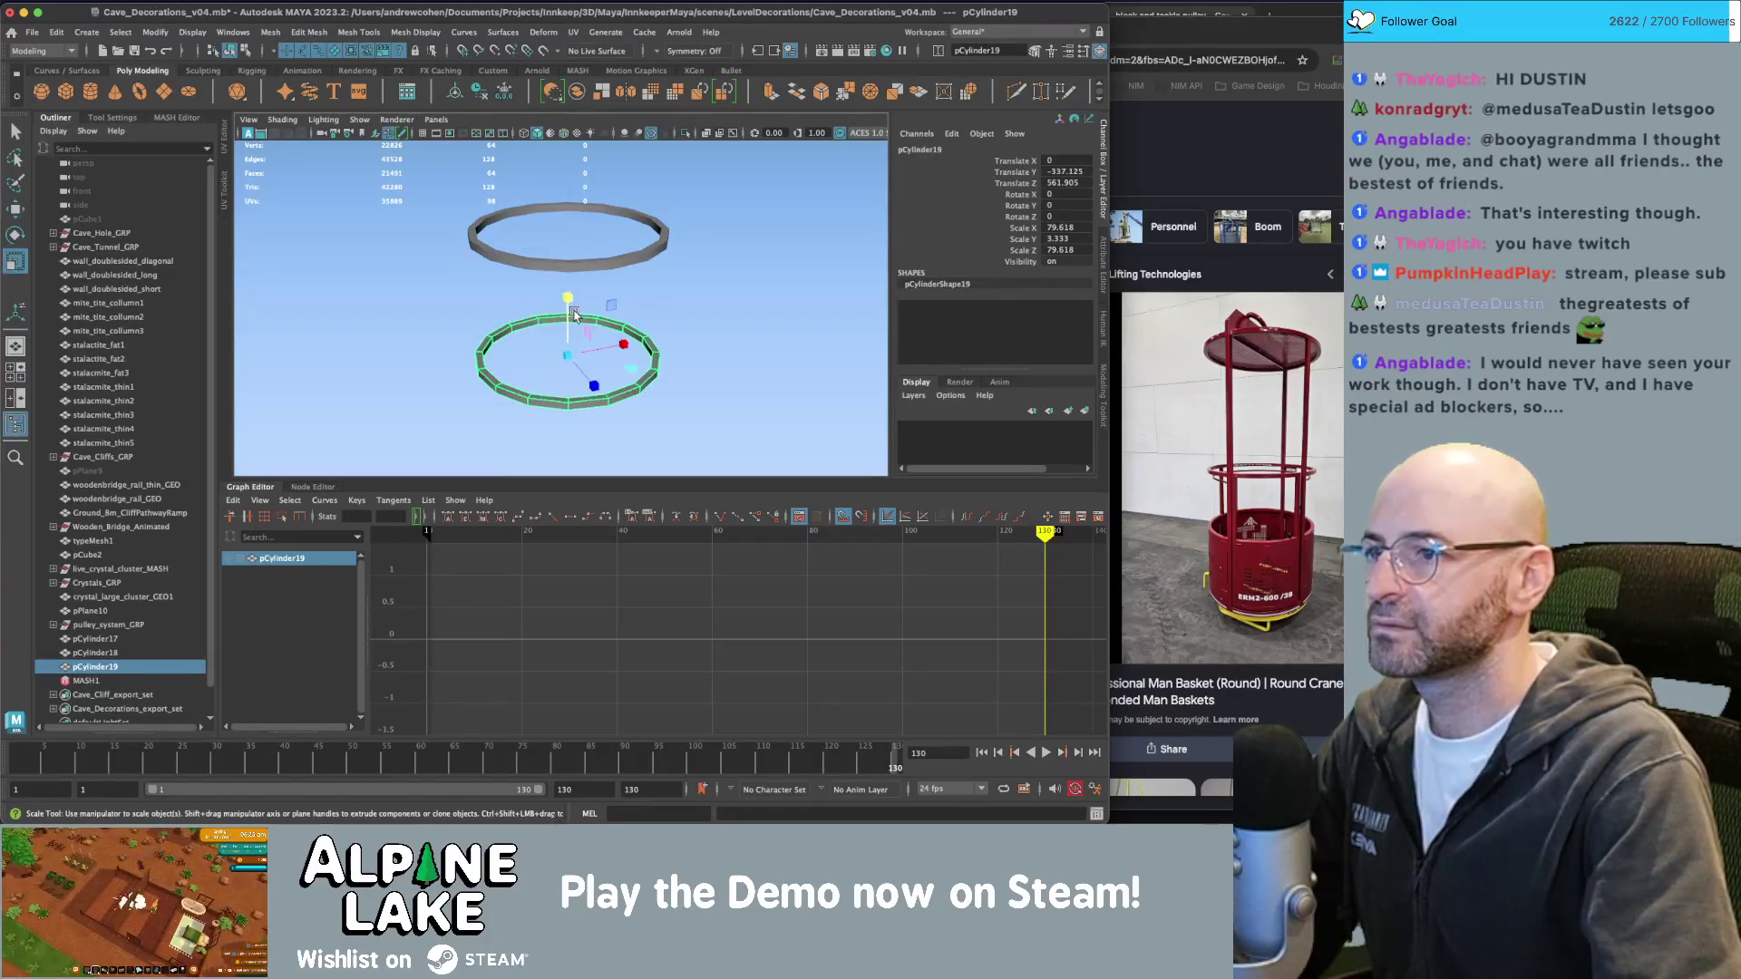
left_click_drag(568, 298, 568, 163)
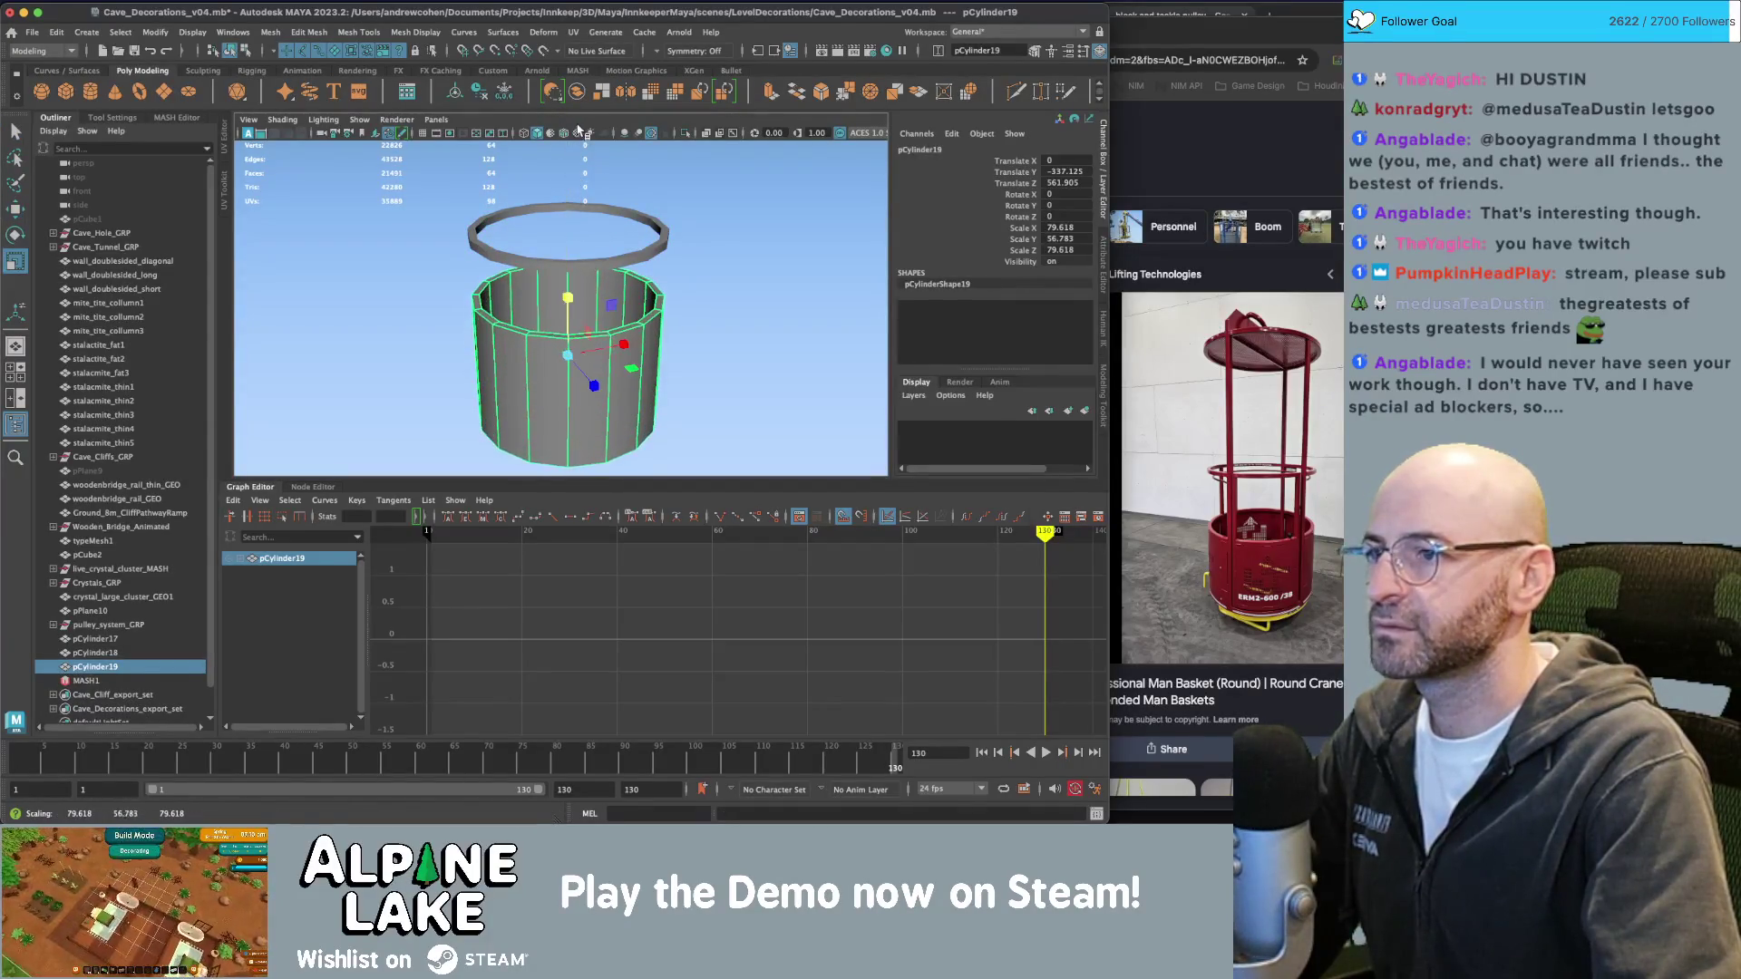
key("w")
mouse_move(568, 304)
left_mouse_down()
mouse_move(574, 274)
mouse_move(573, 300)
left_mouse_up()
key("q")
left_click(573, 283)
key("w")
left_click(573, 314)
key("w")
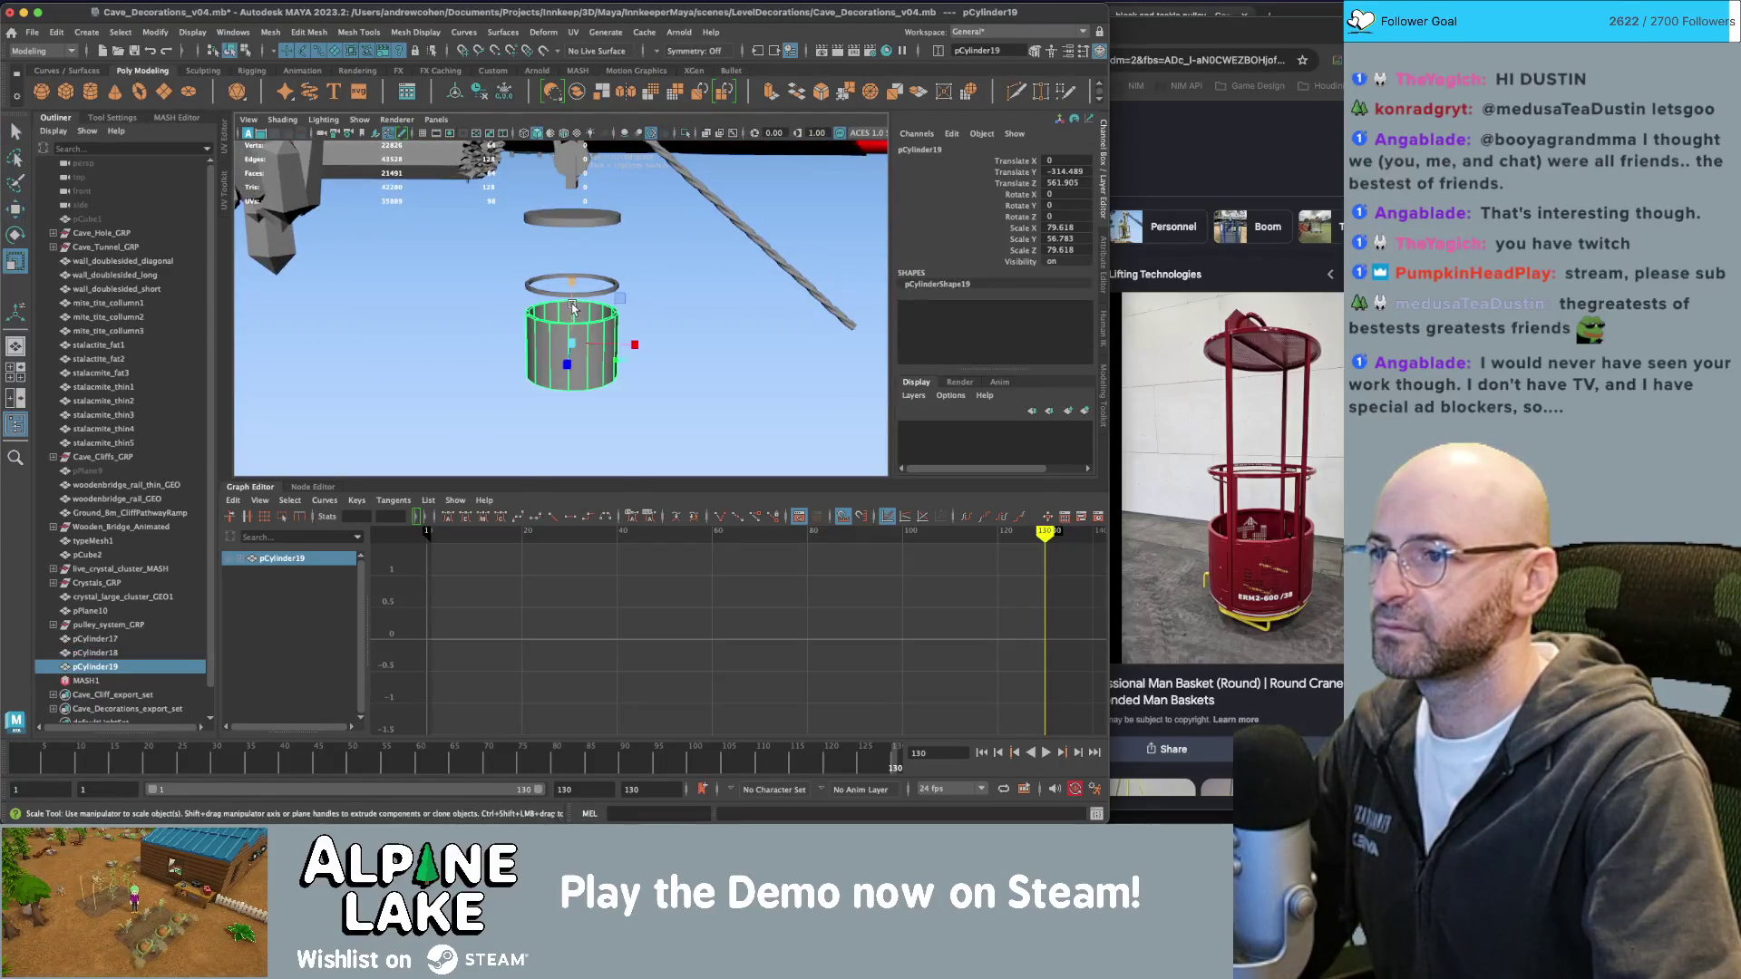
key("q")
left_click(644, 316)
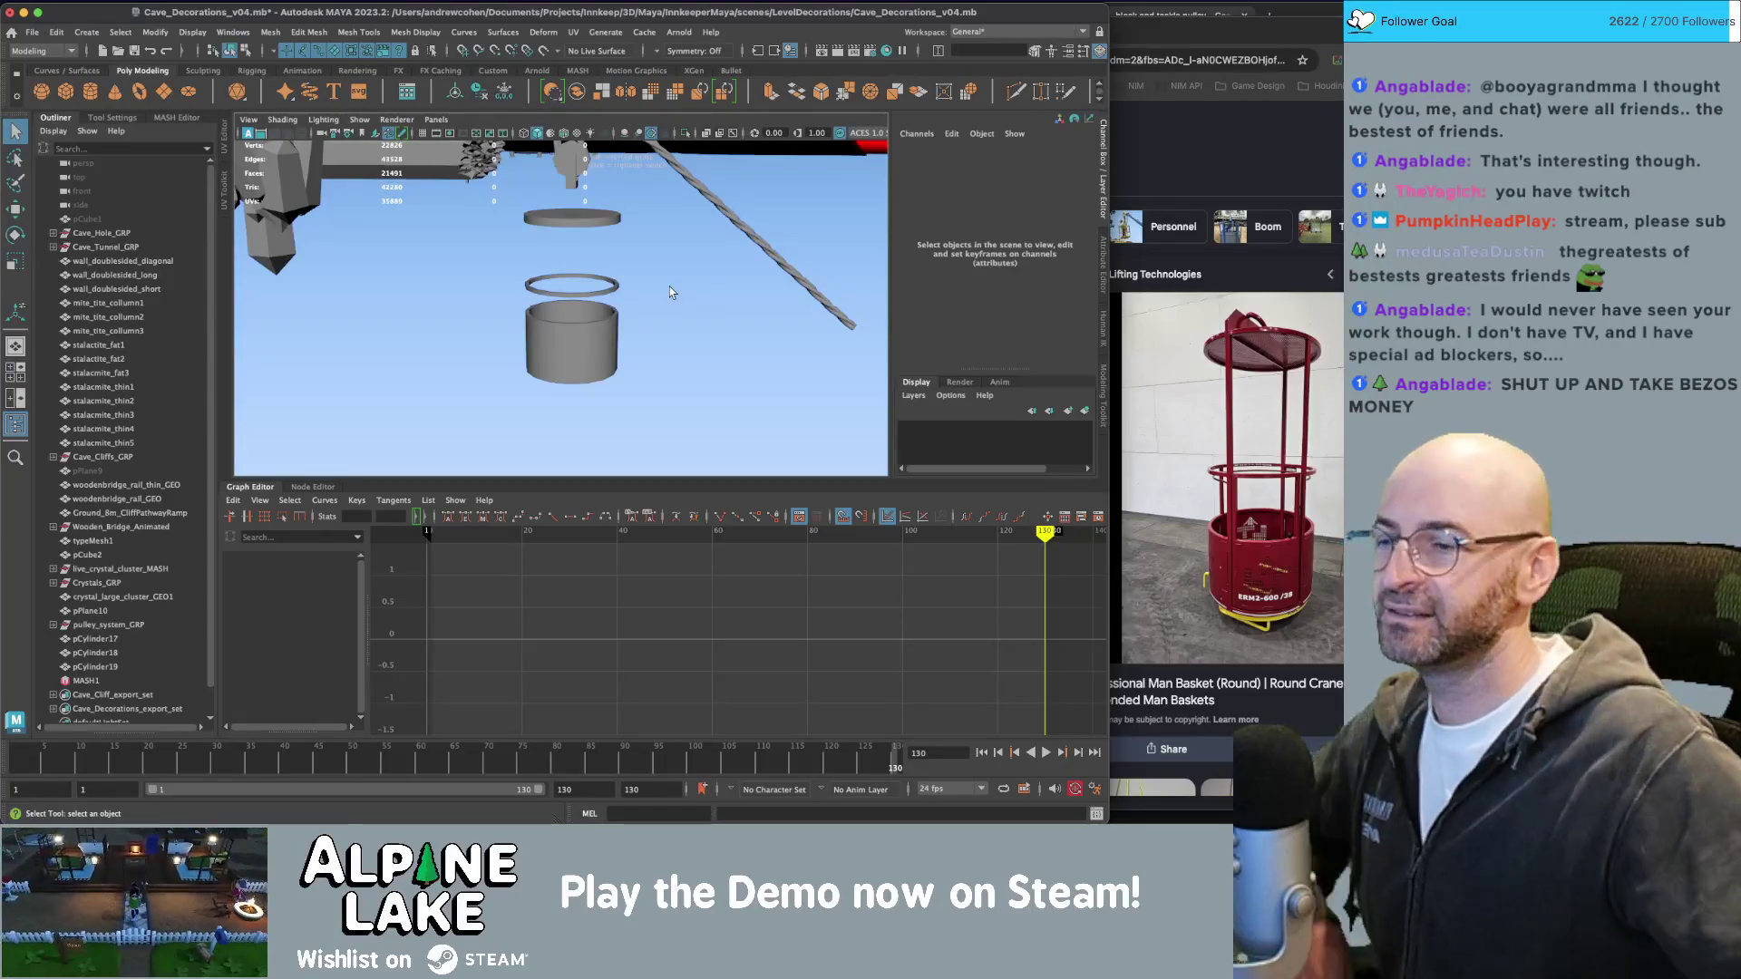
Flatten the top disc and raise the ring and wall together.
scroll(590, 264, "up", 3)
left_click(585, 237)
key("r")
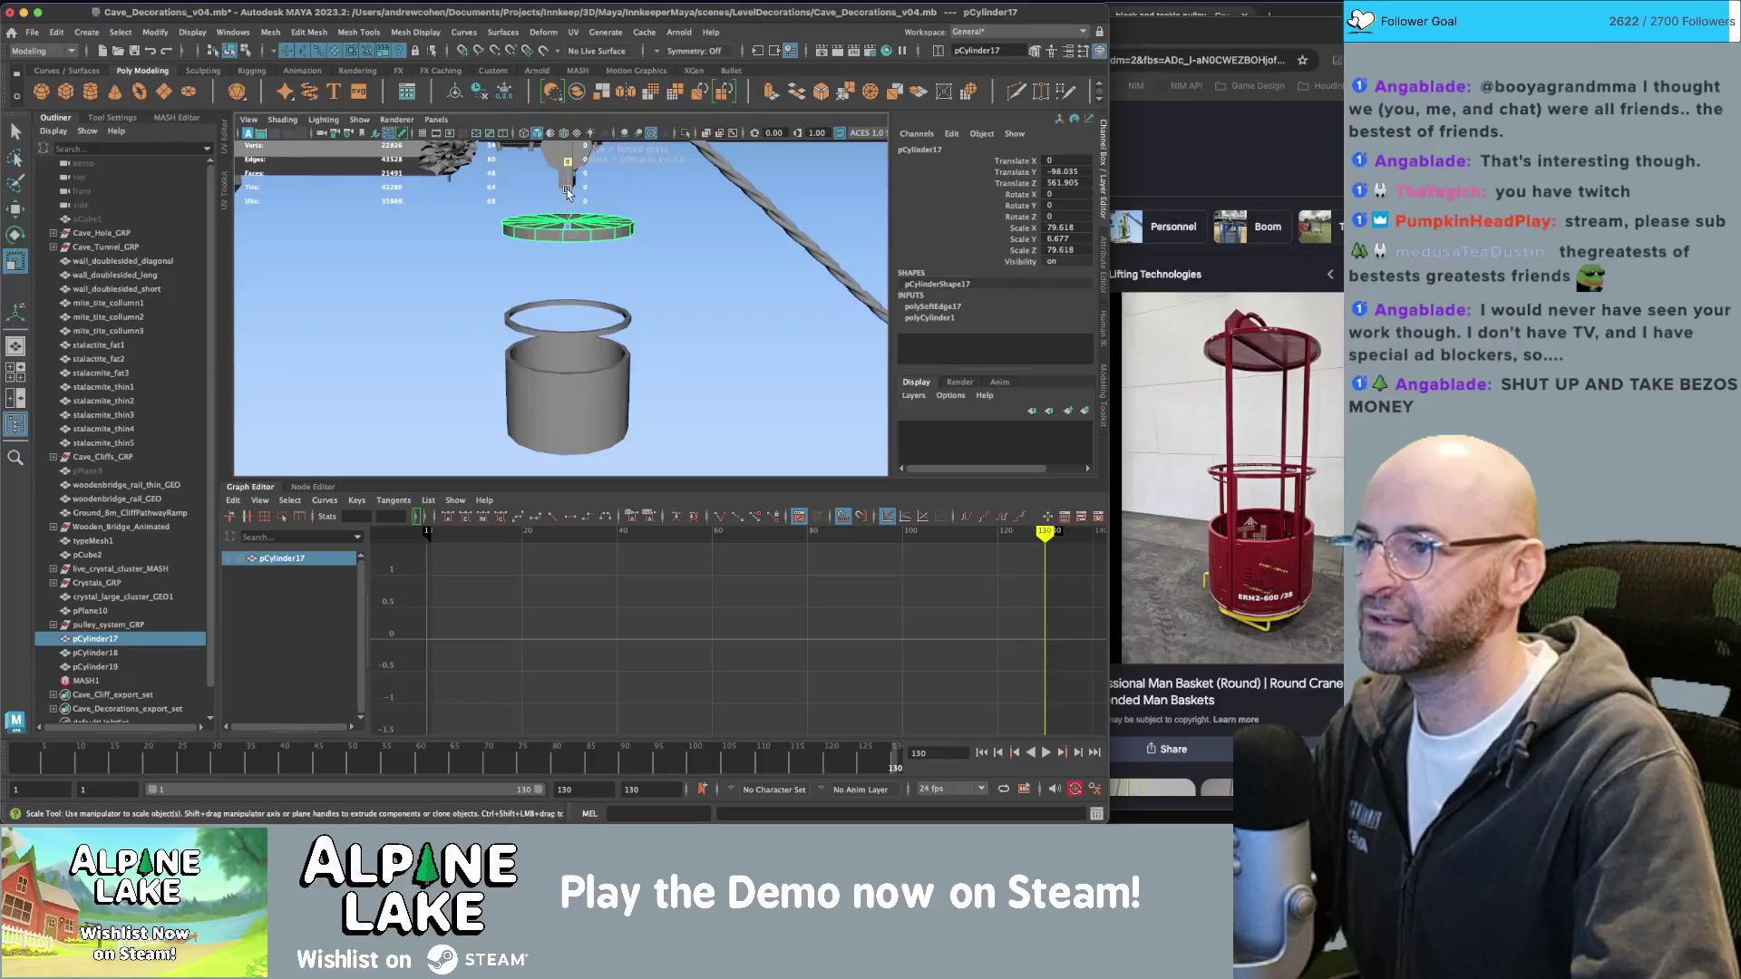
left_click_drag(567, 192, 617, 162)
key("q")
left_click_drag(490, 290, 624, 399)
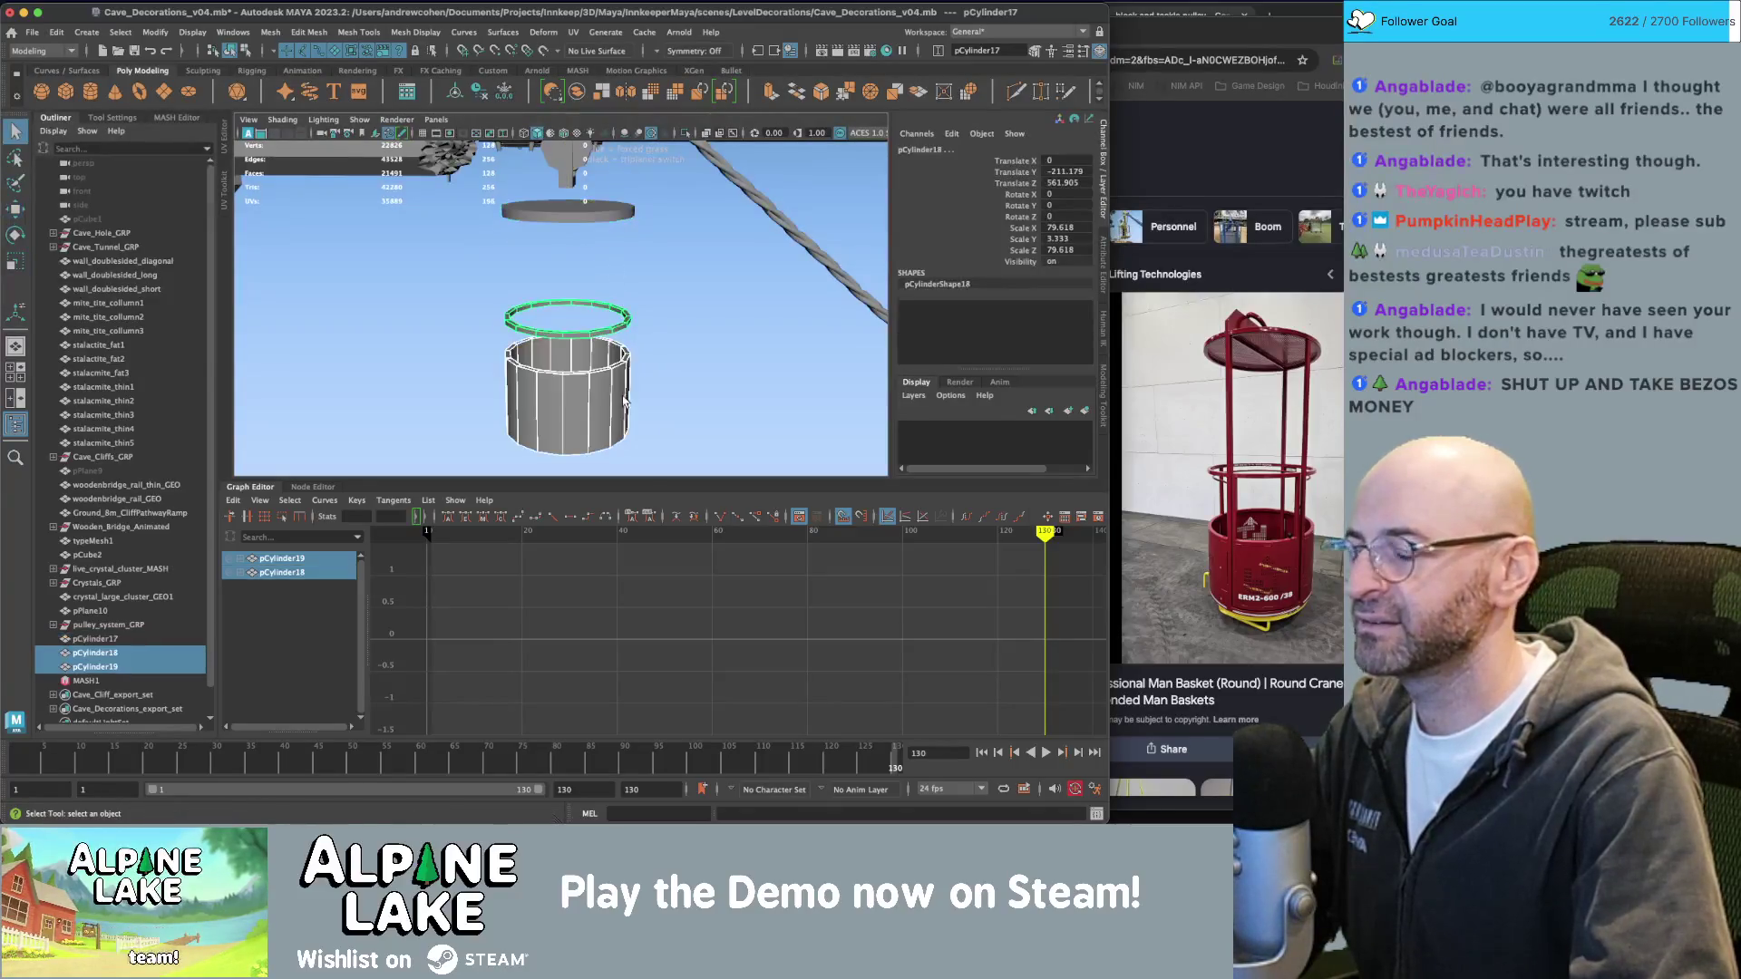
key("w")
left_click_drag(568, 284, 568, 261)
key("q")
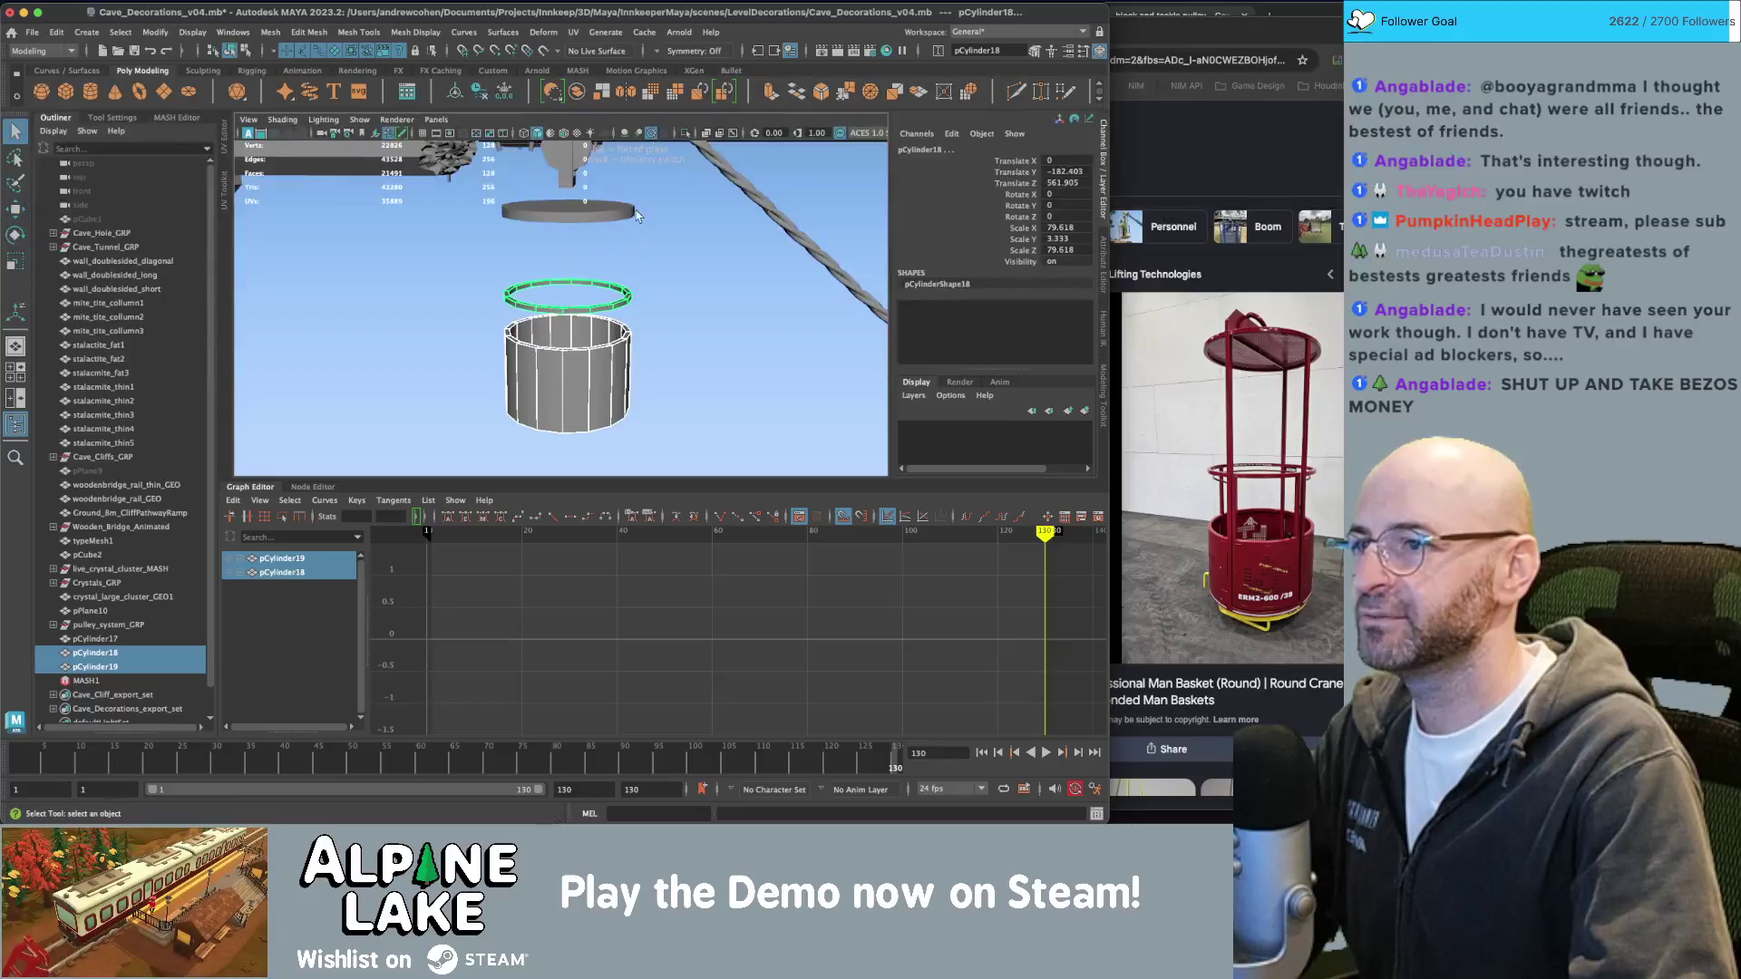
Fine-tune the top disc's thickness and frame it in the view.
middle_click_drag(638, 221, 634, 249, "alt")
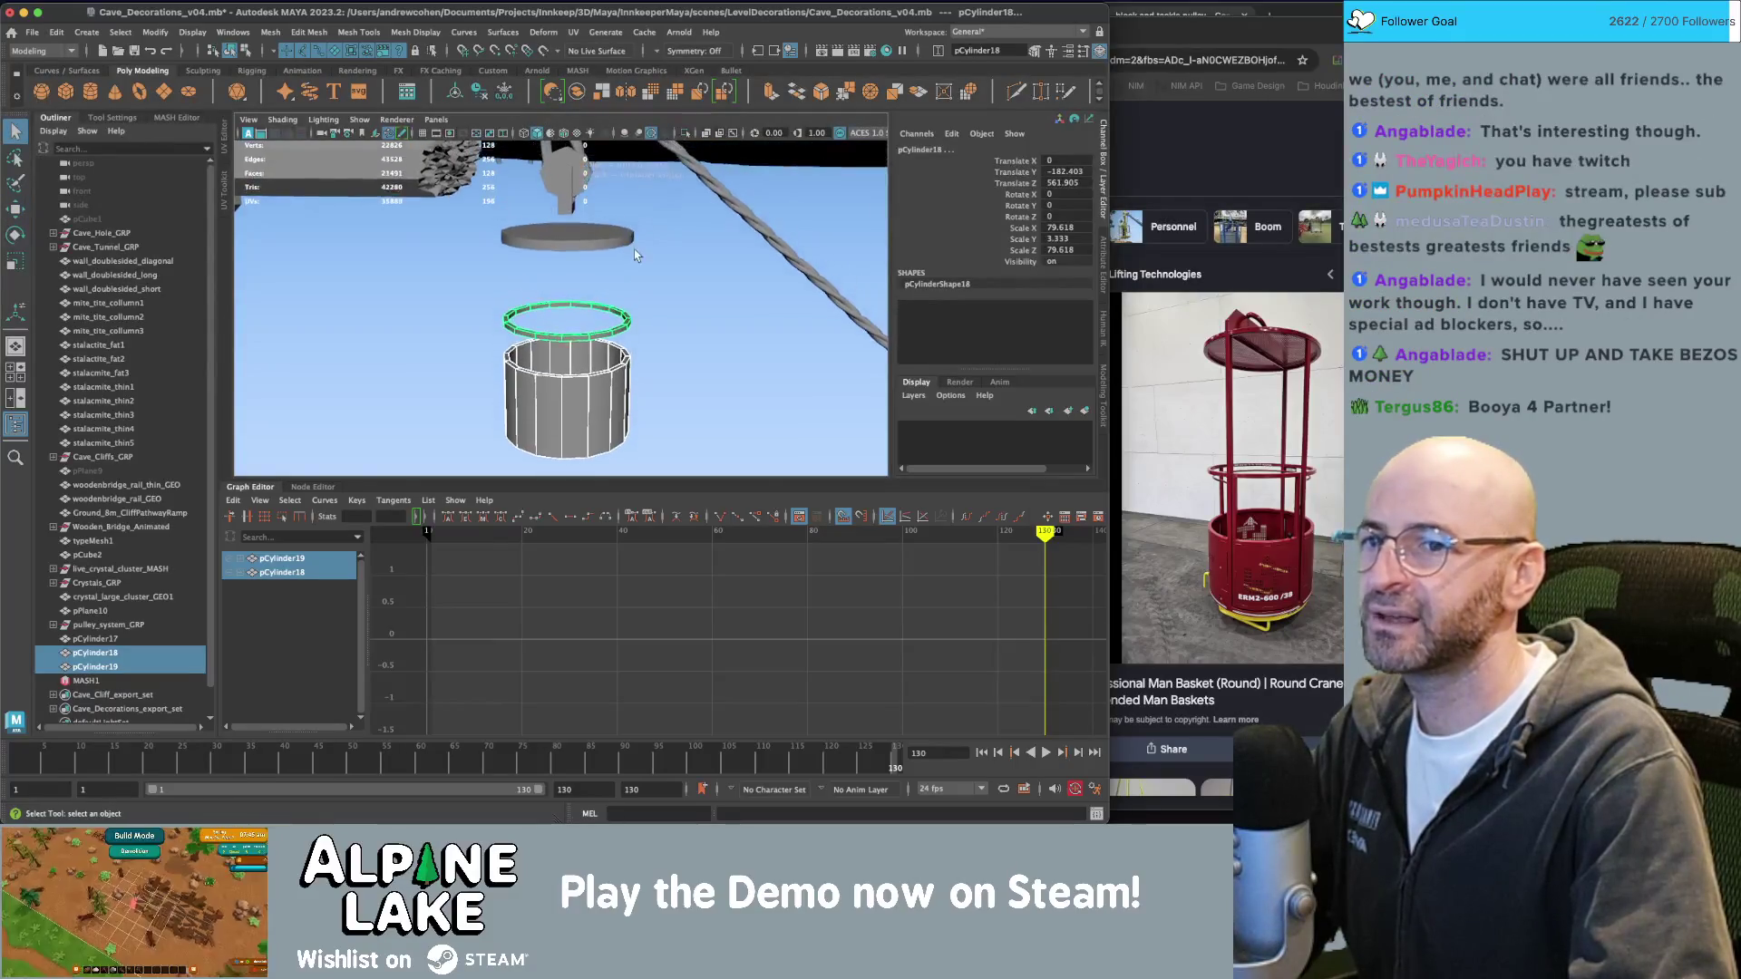
left_click(631, 238)
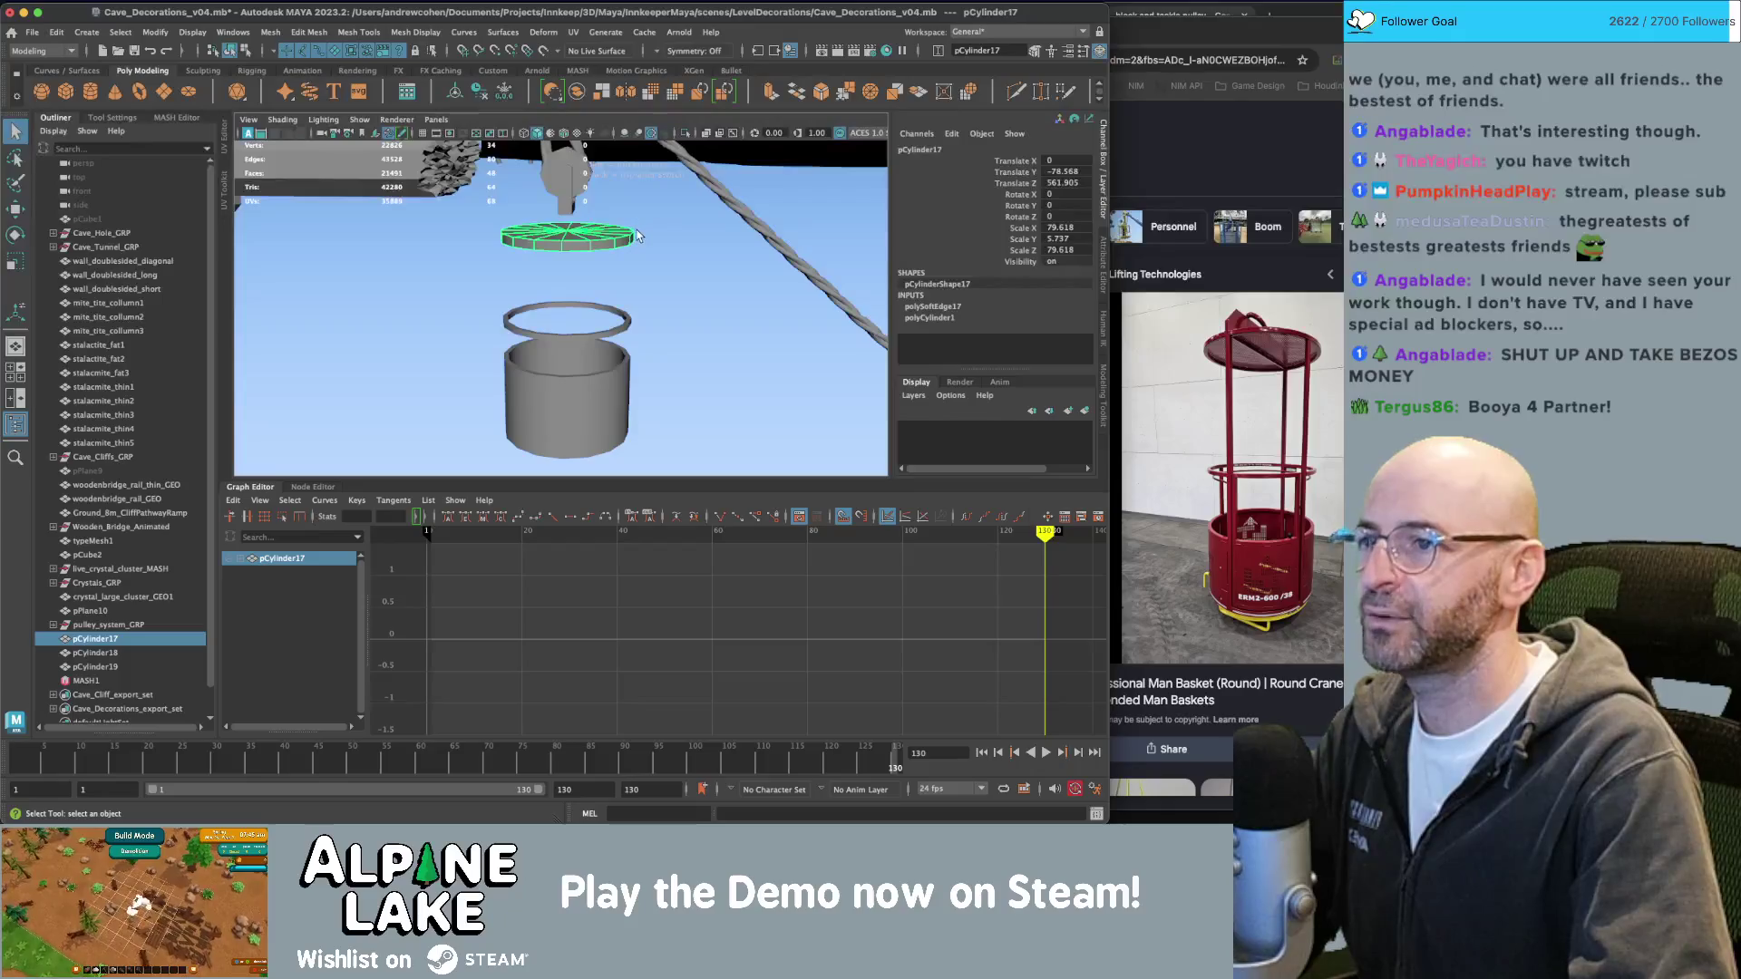
left_click(638, 210)
left_click_drag(631, 222, 594, 225, "alt")
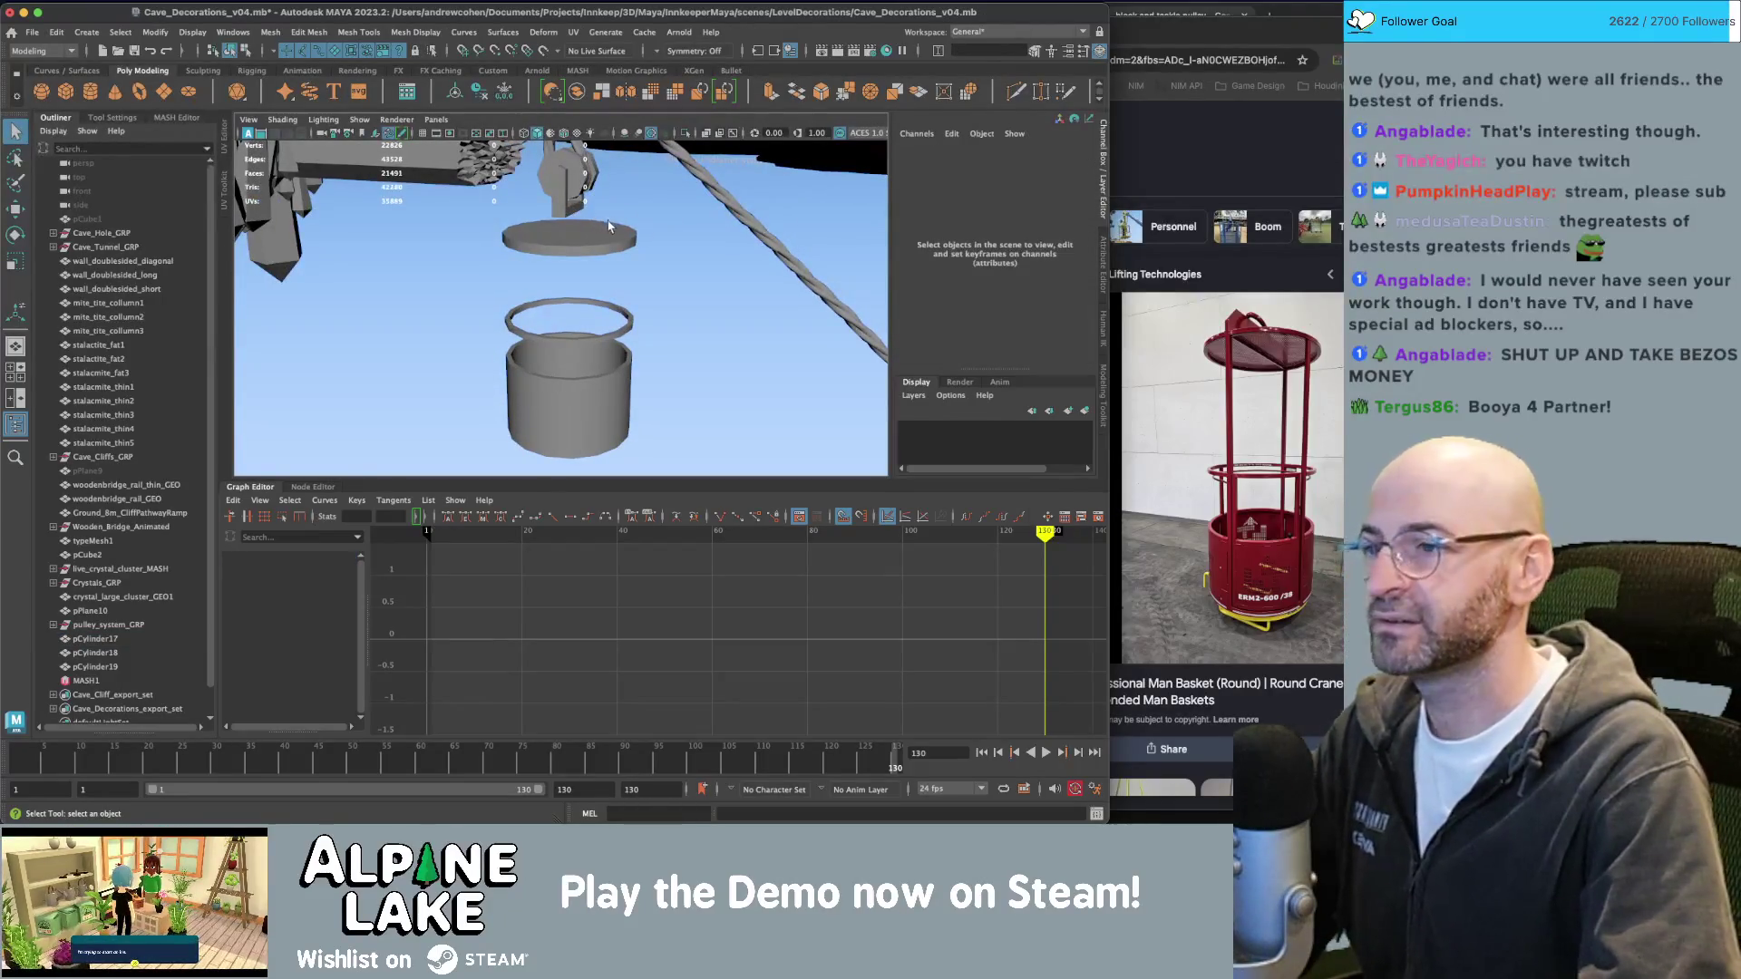
left_click(606, 243)
key("r")
left_click_drag(570, 176, 575, 208)
key("w")
key("f")
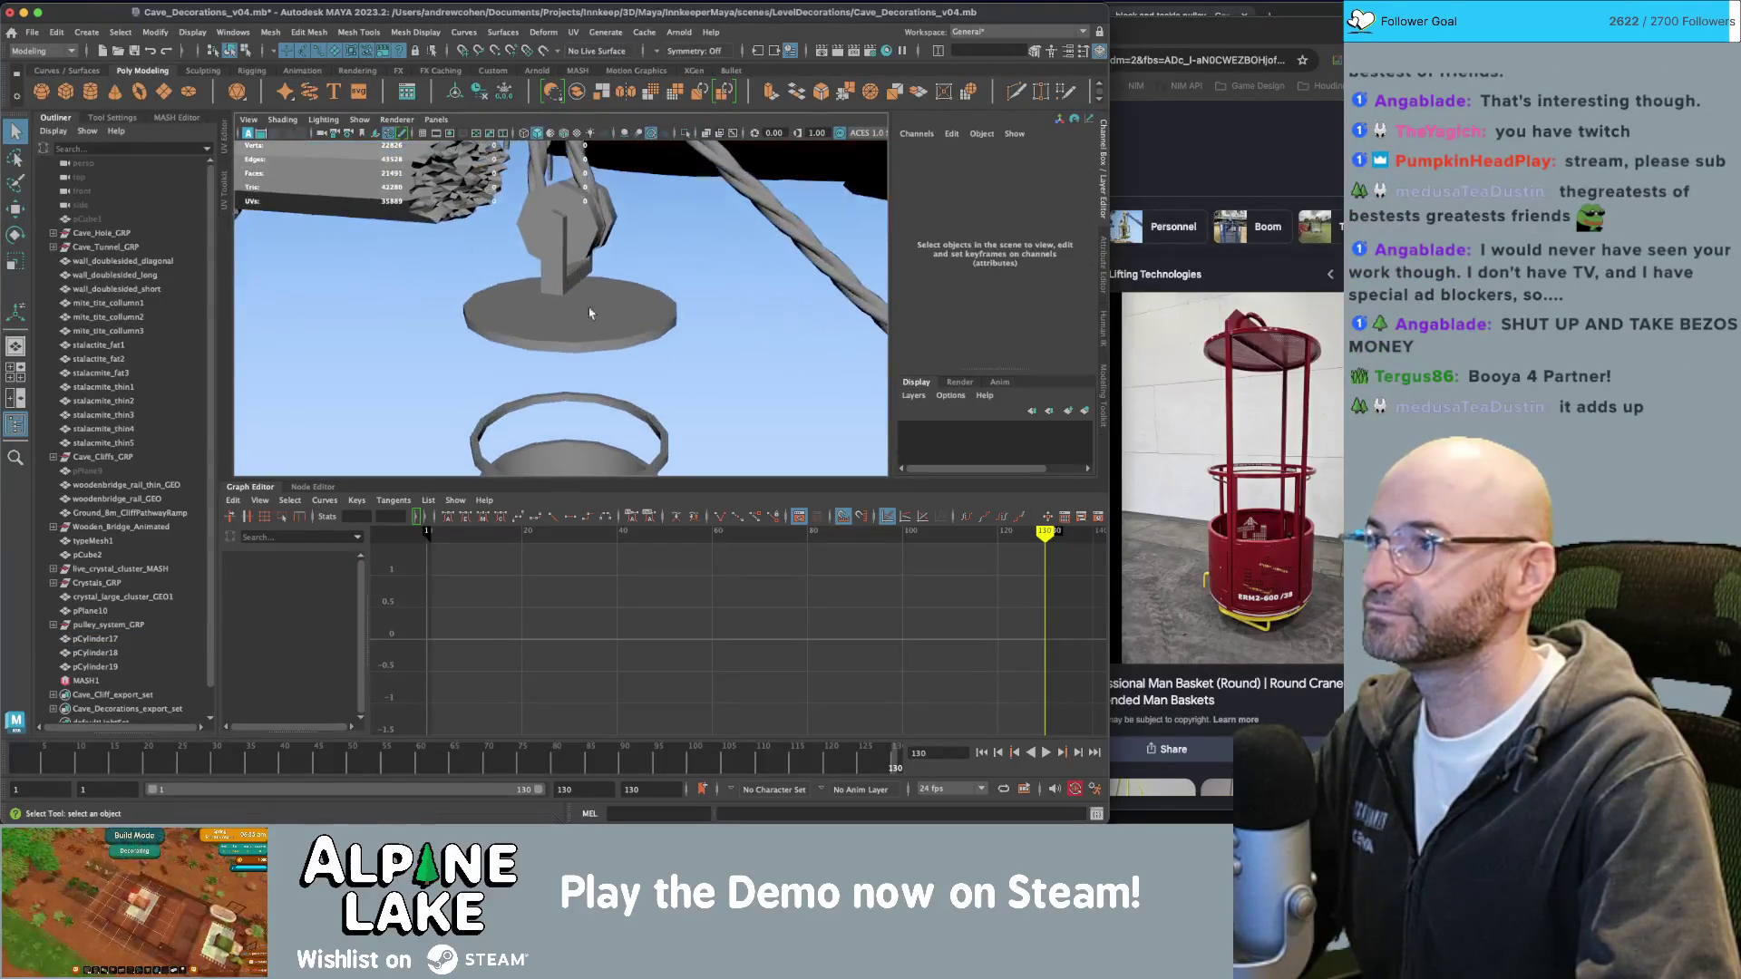
Create a torus, move it up to the disc, and enlarge it to fit.
left_click(142, 90)
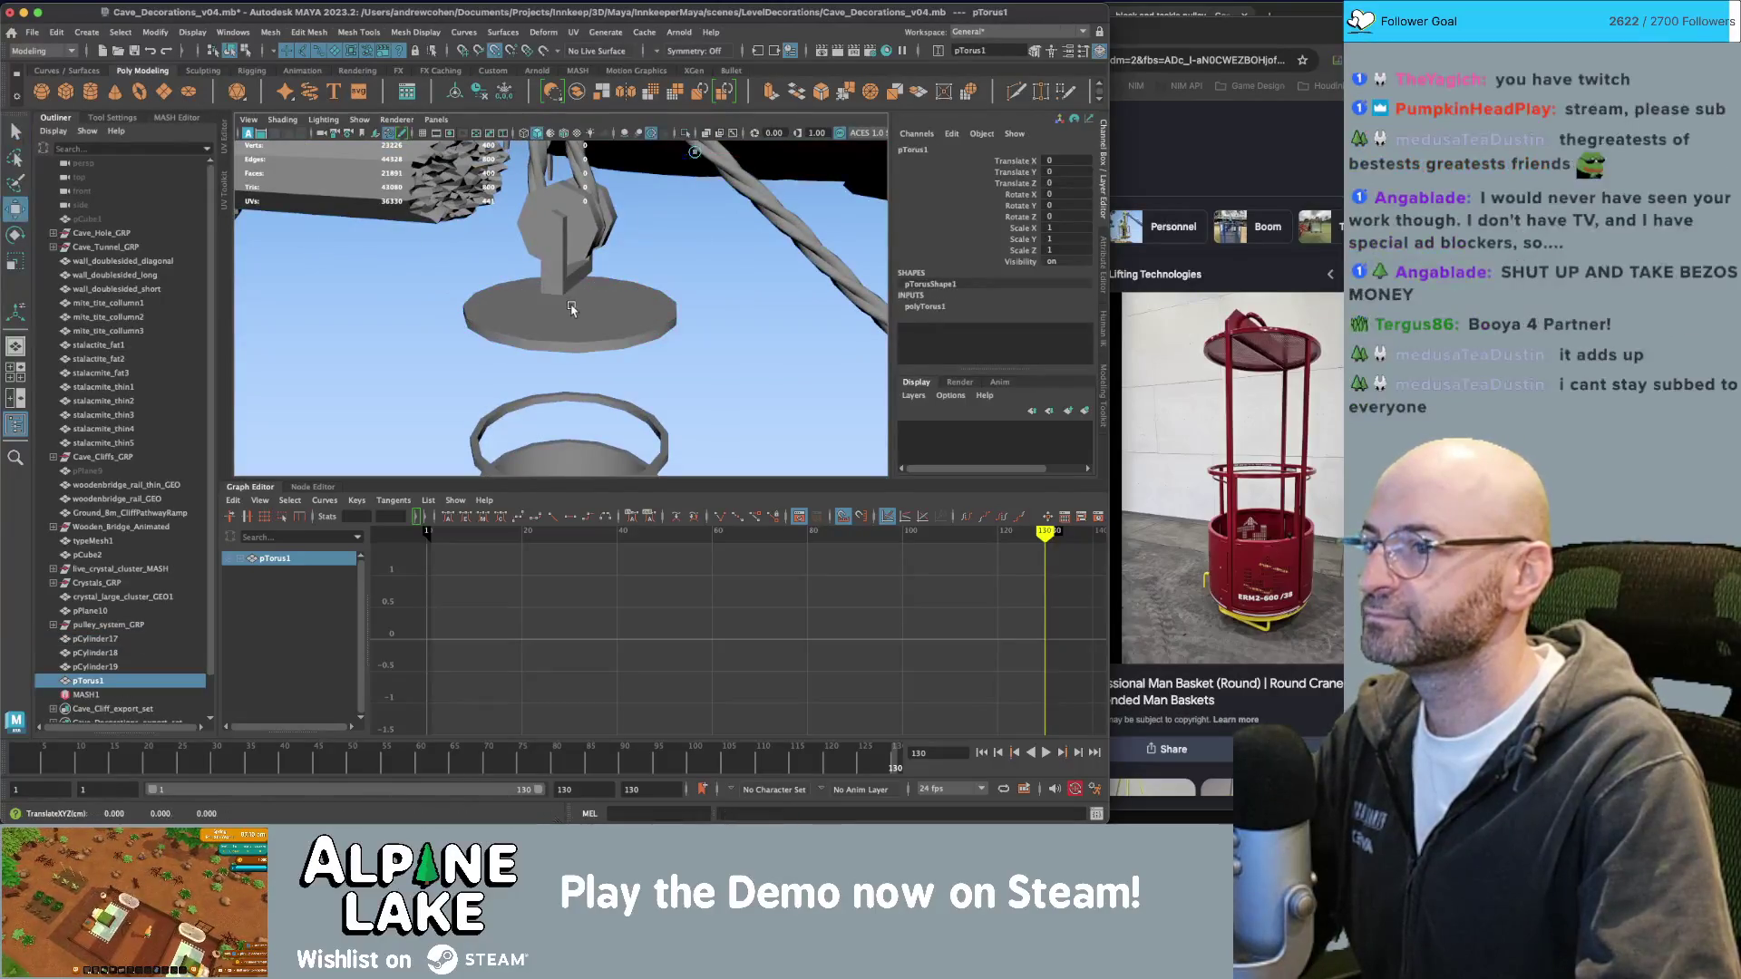
left_click_drag(684, 210, 691, 200)
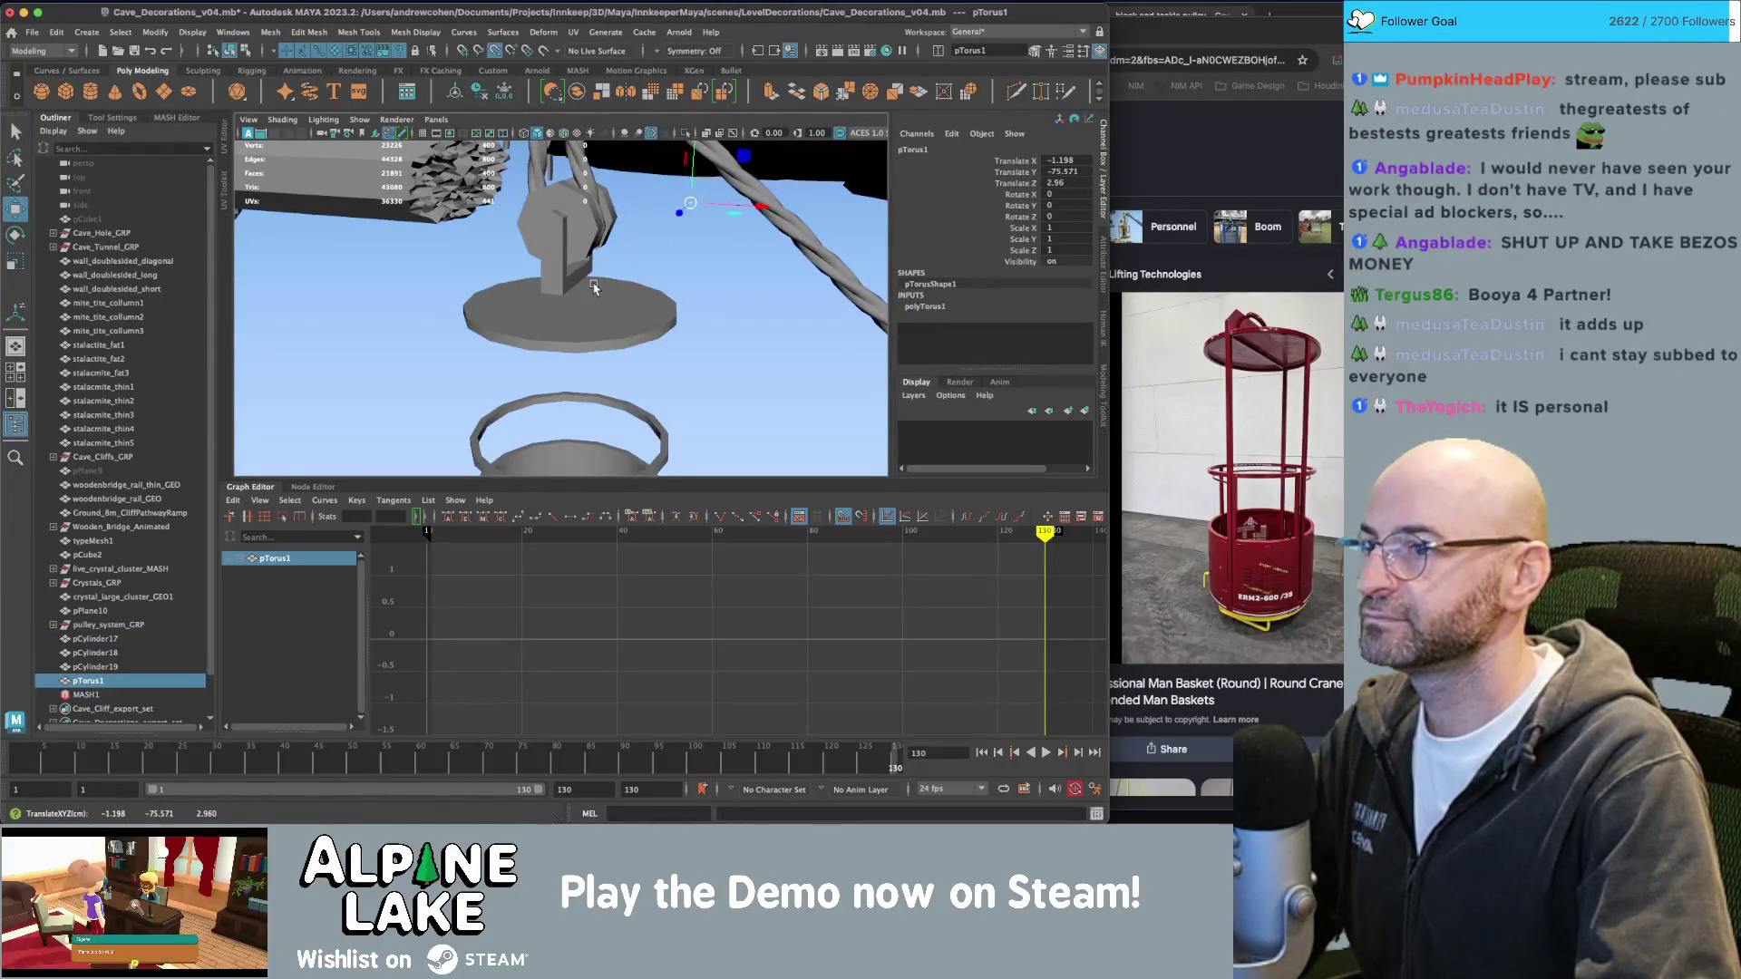
key("r")
mouse_move(571, 309)
left_mouse_down()
mouse_move(603, 263)
mouse_move(647, 334)
left_mouse_up()
key("e")
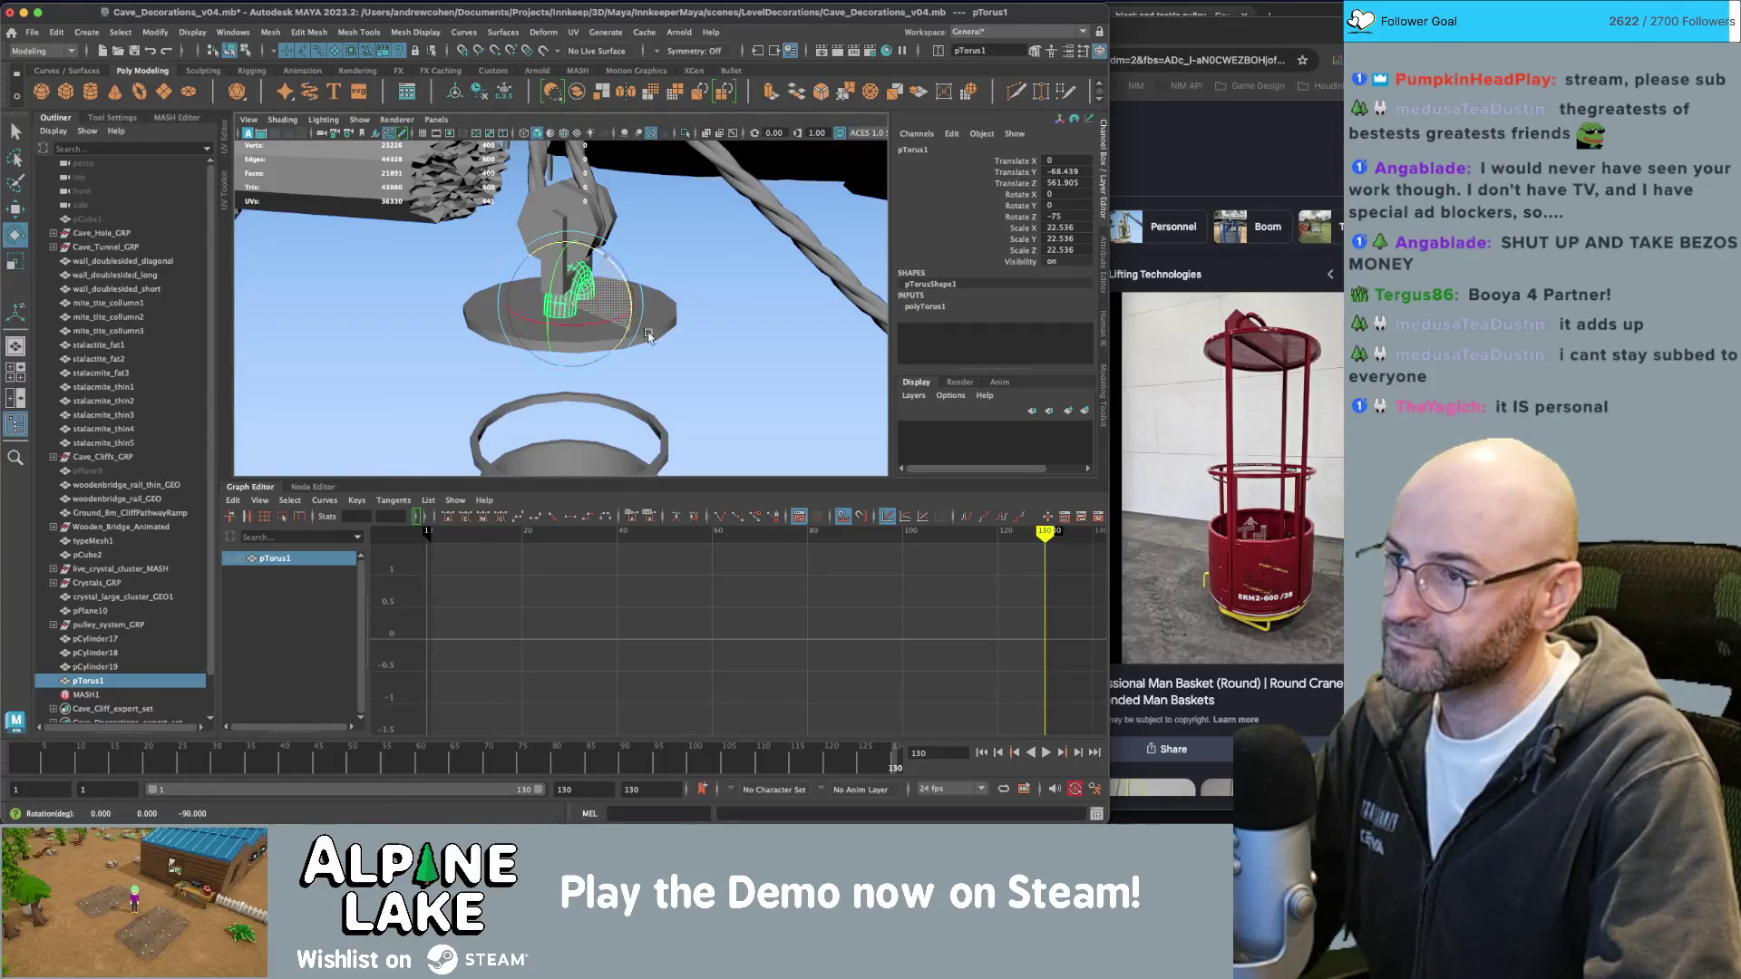
key("f")
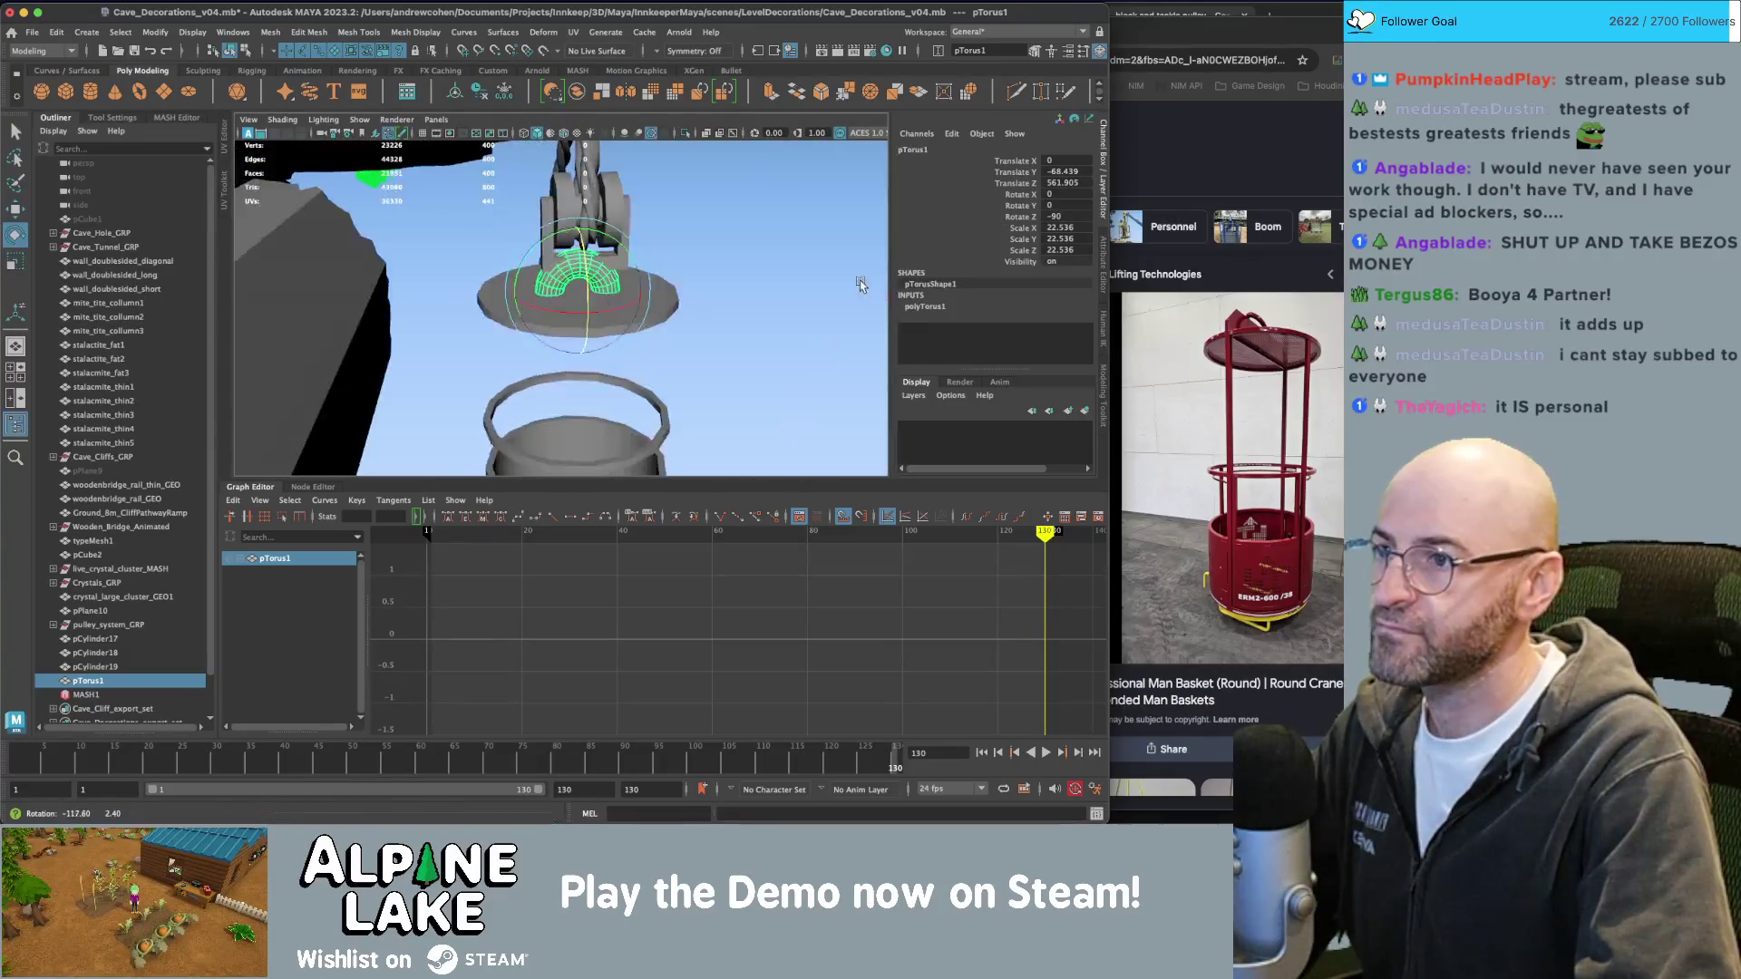
left_click_drag(760, 261, 974, 238, "alt")
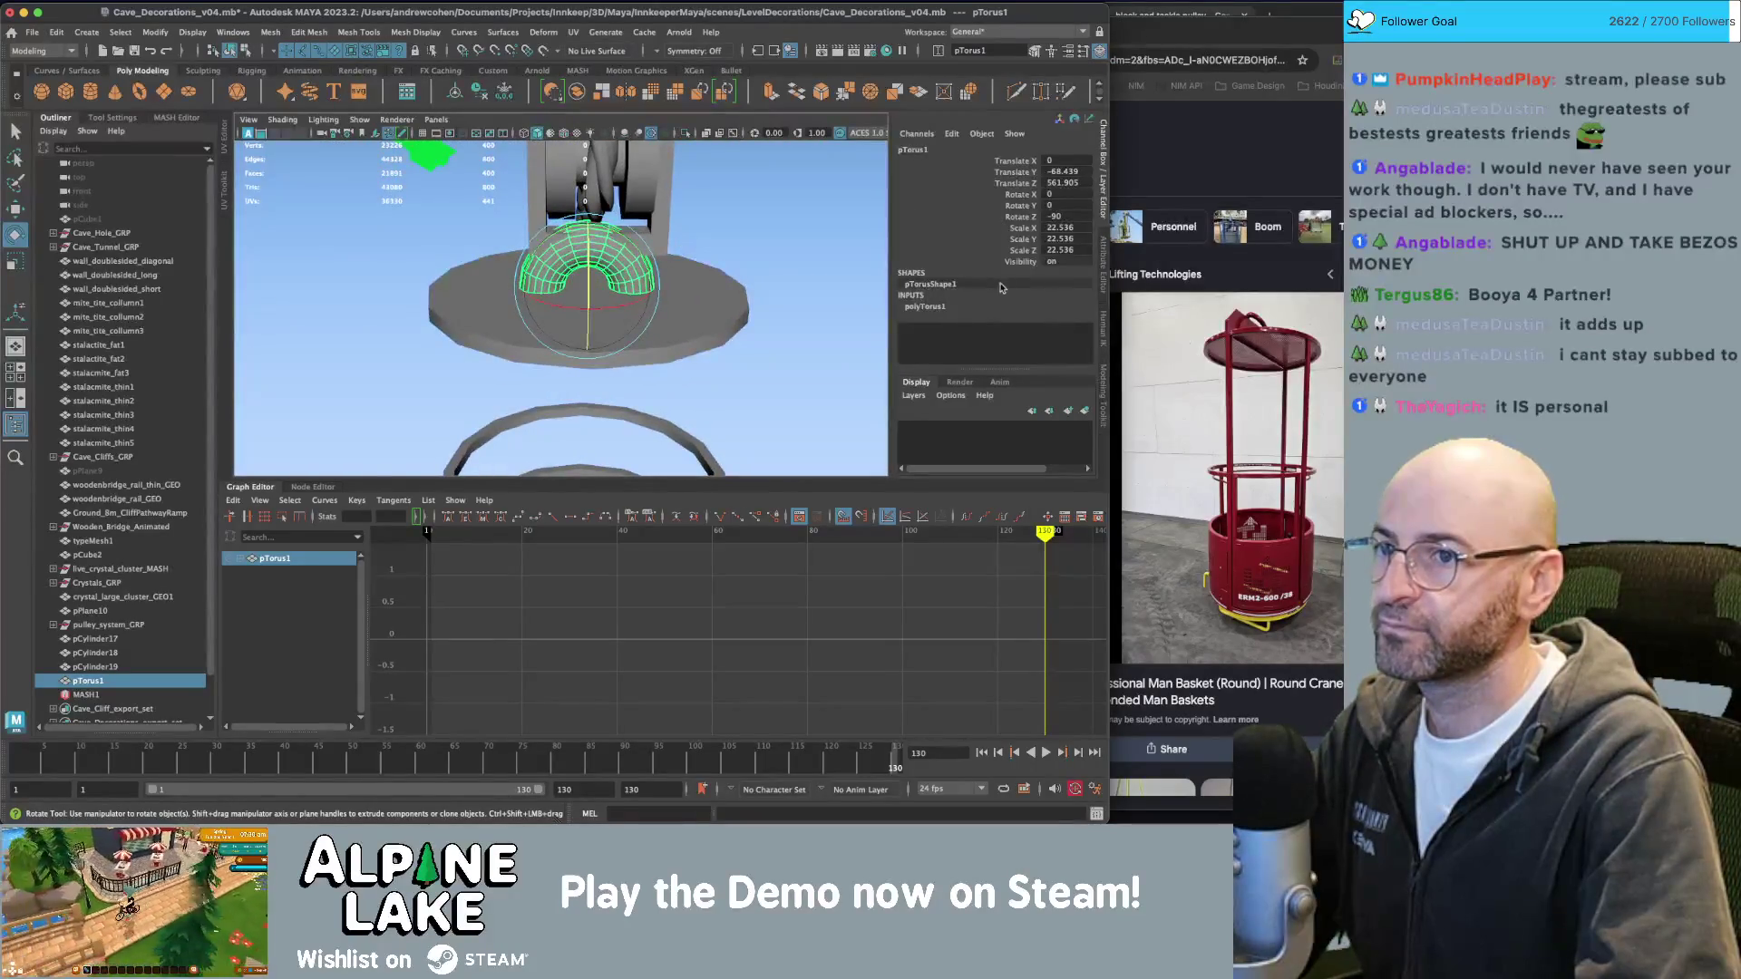
Set the torus Section Radius to about 0.3 and Subdivisions Axis to 12.
left_click(970, 309)
left_click(1002, 339)
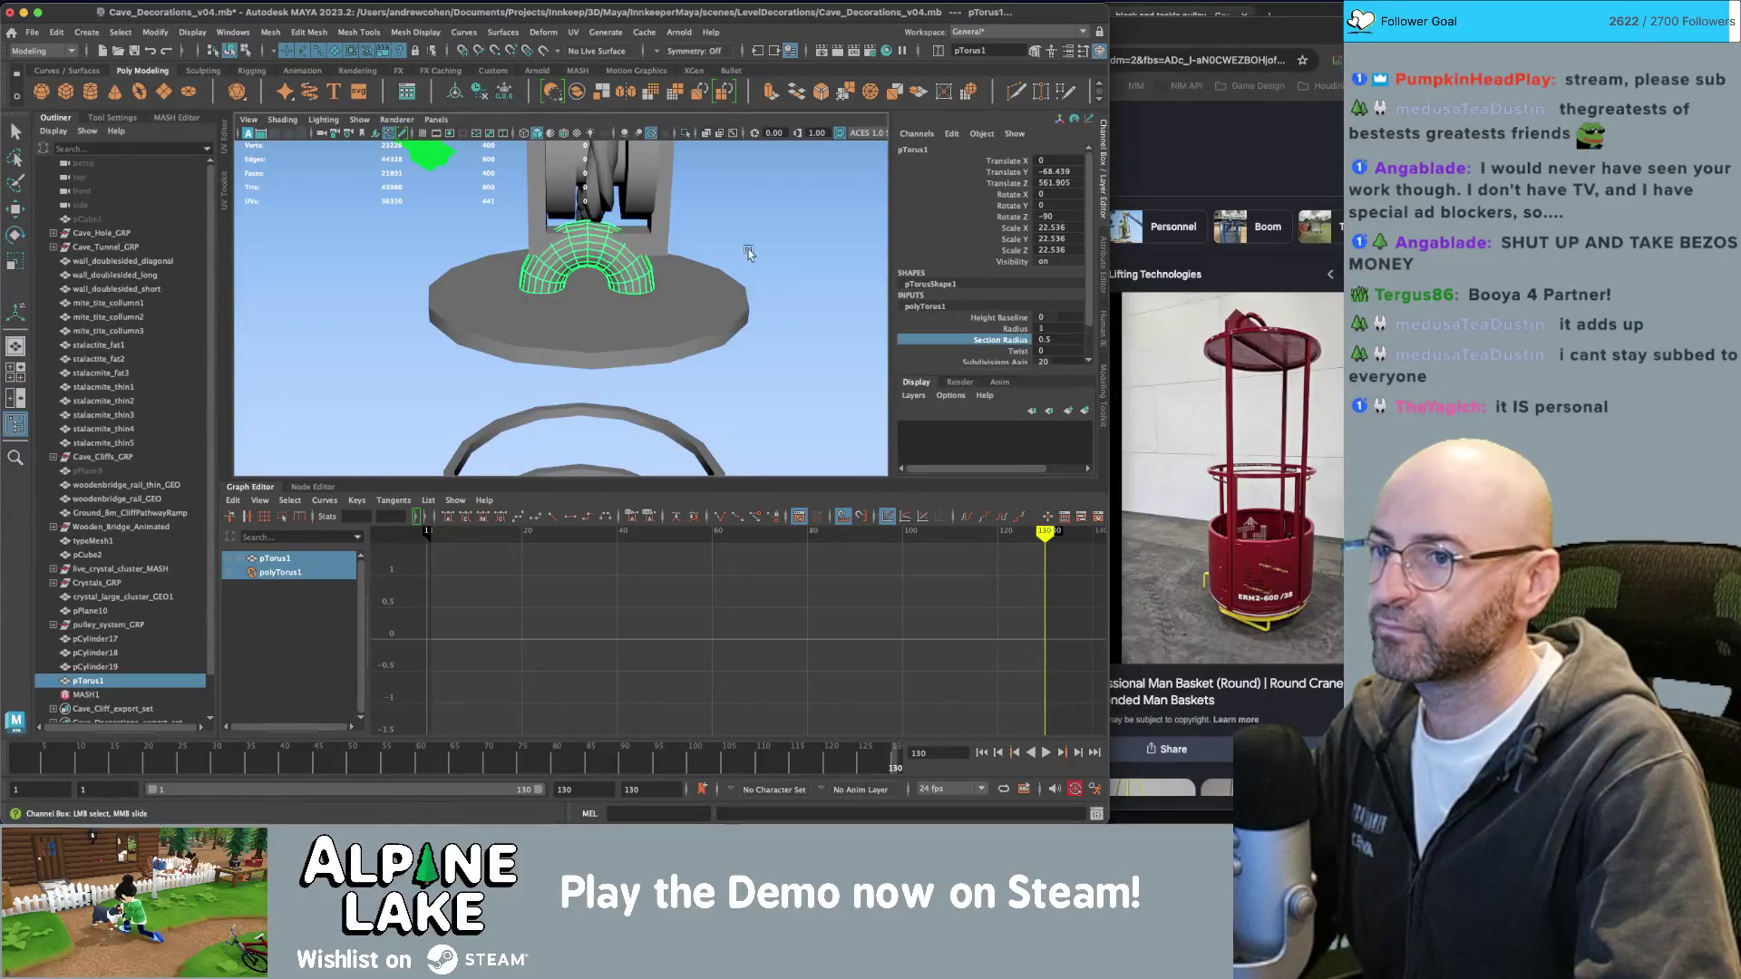
middle_click_drag(871, 235, 741, 233)
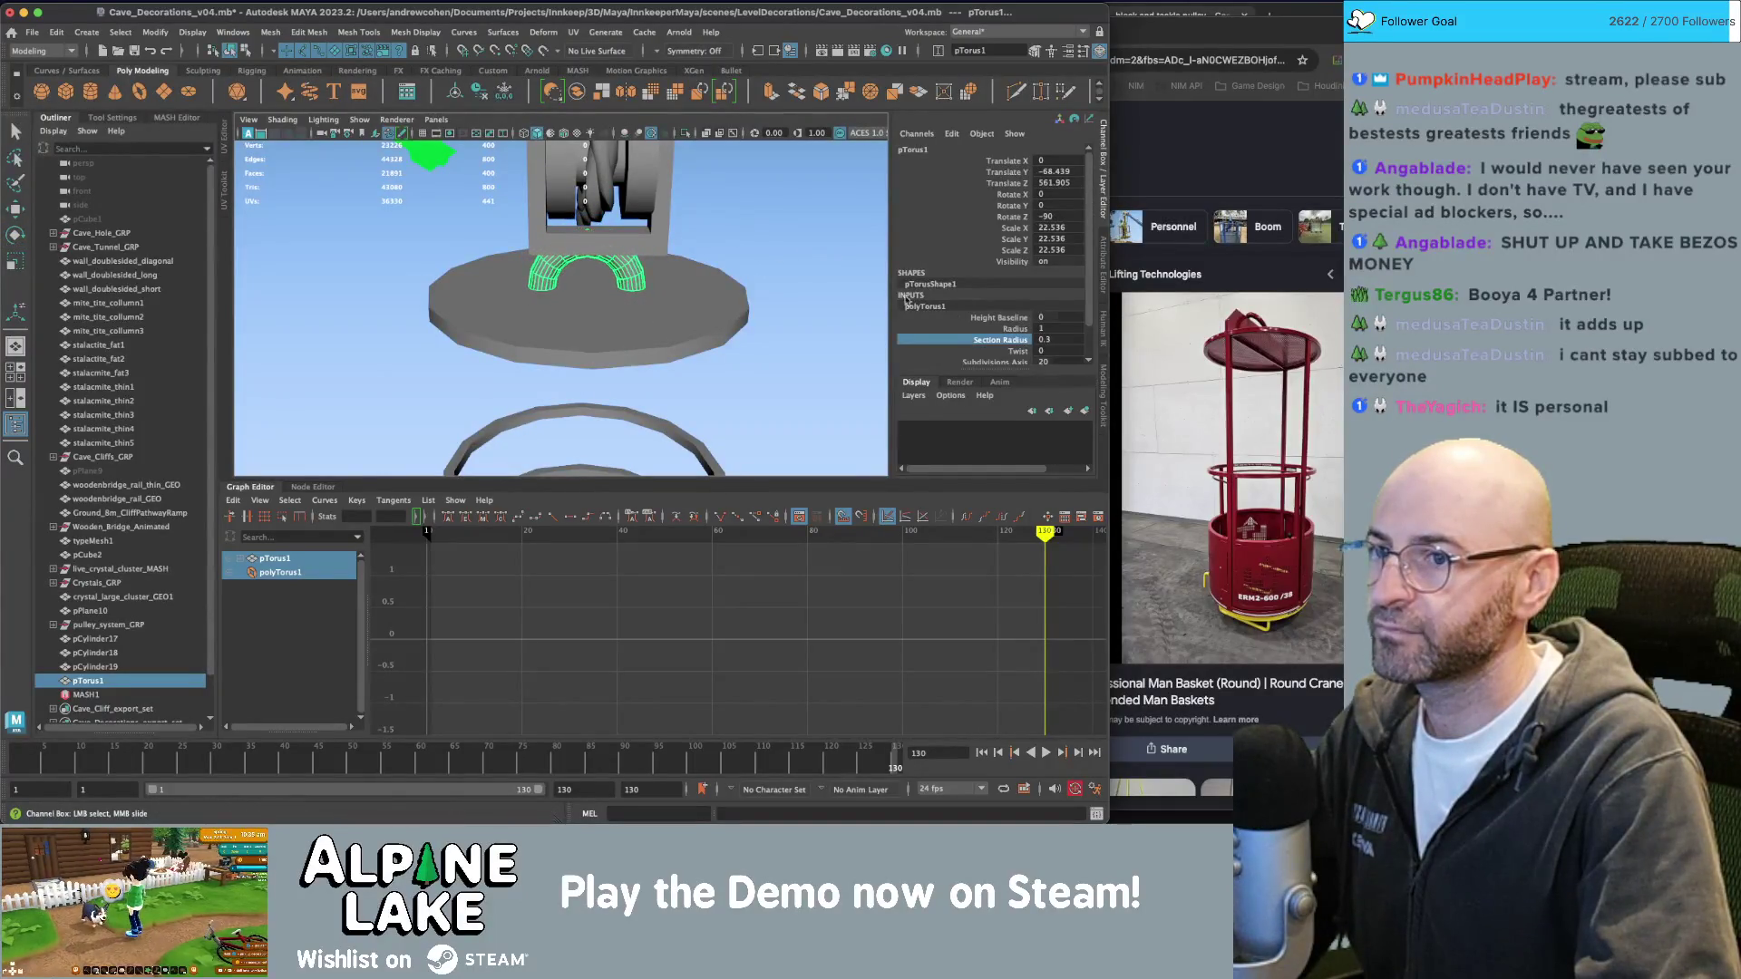
scroll(1006, 352, "down", 2)
left_click(986, 326)
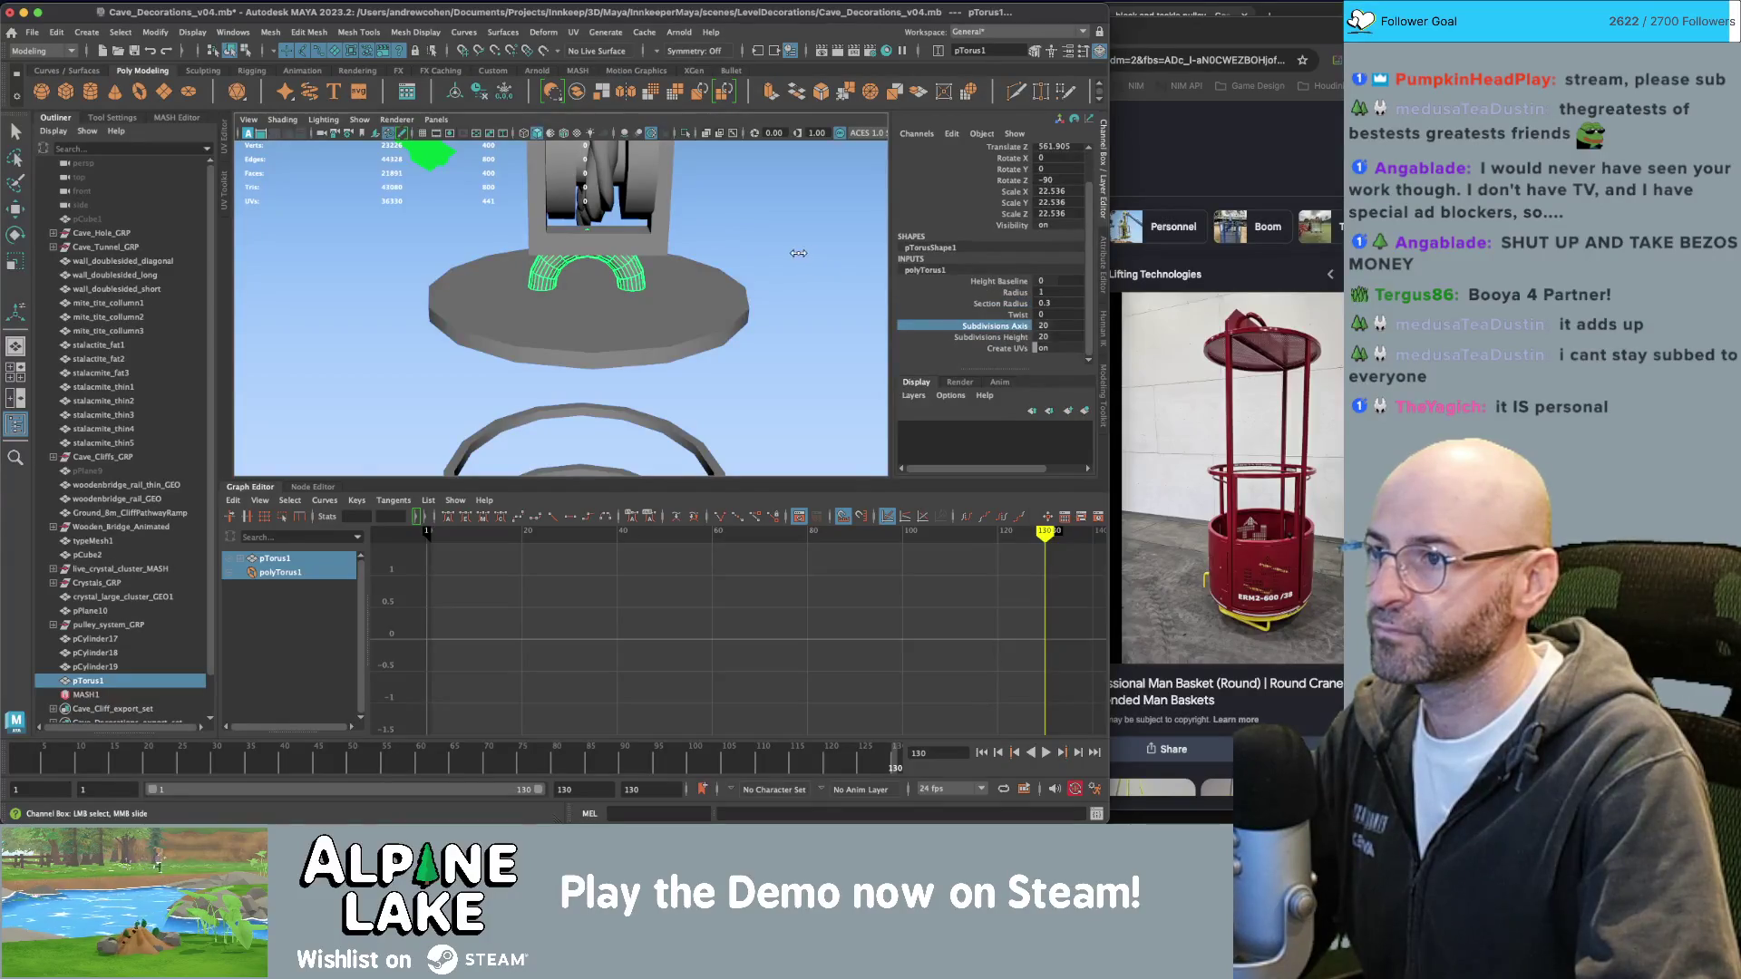
double_click(1045, 316)
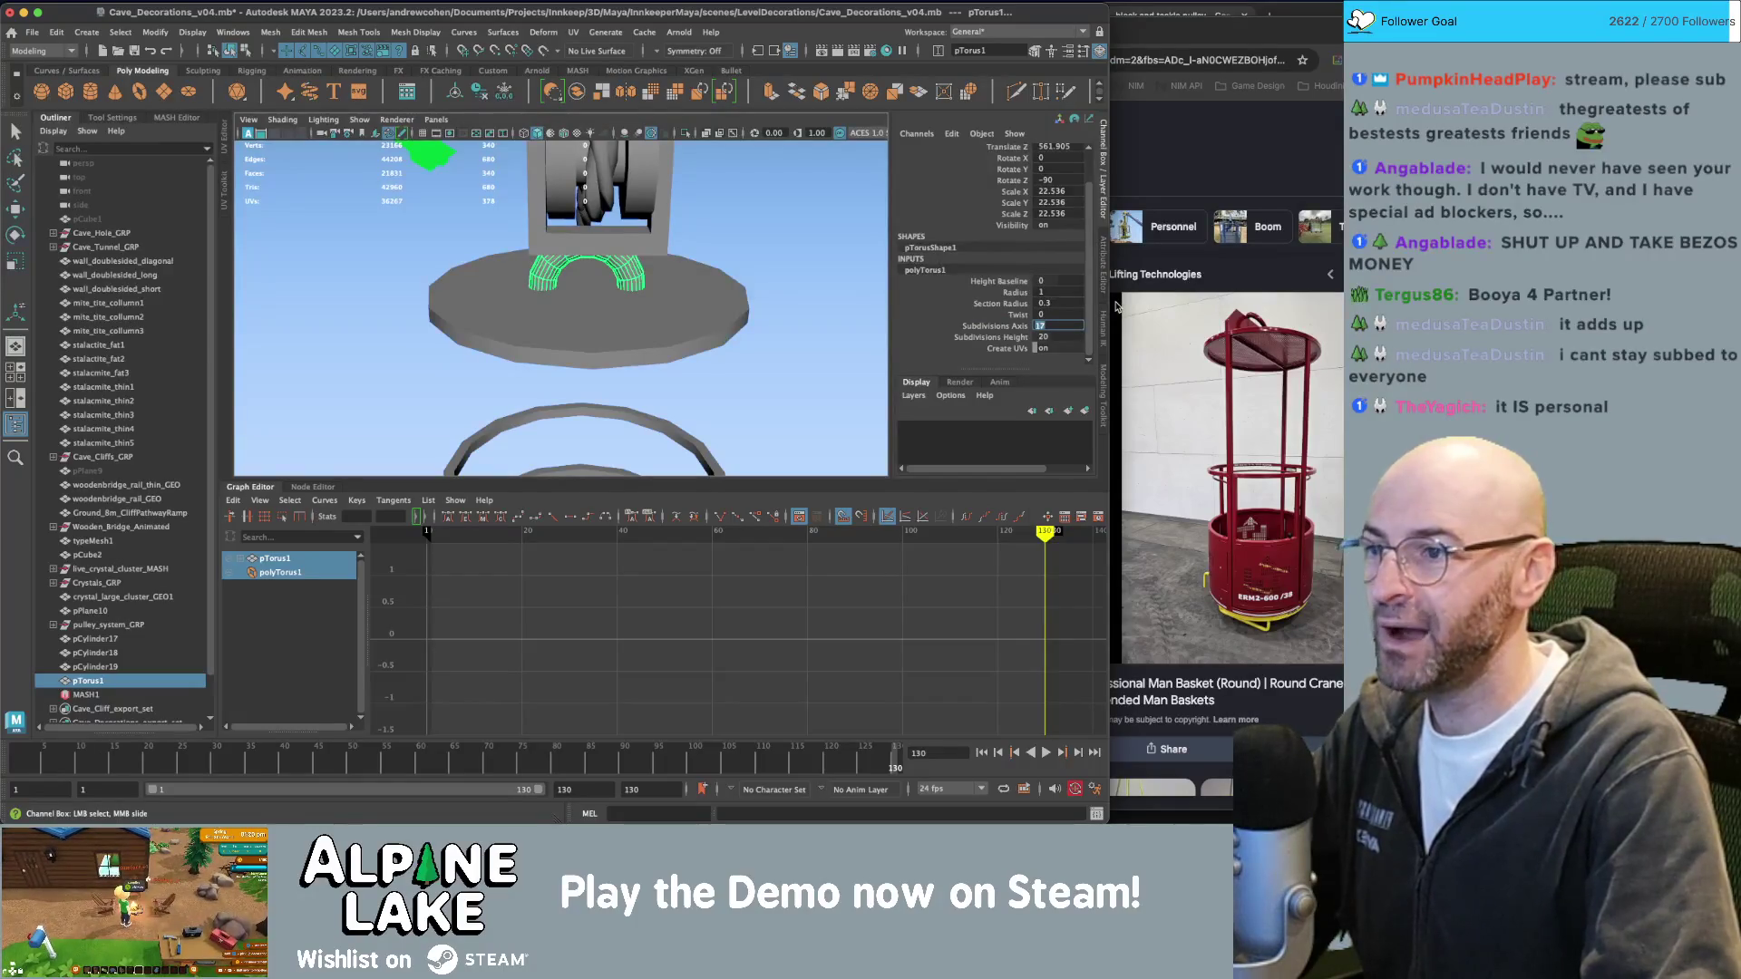
type("6")
key("Return")
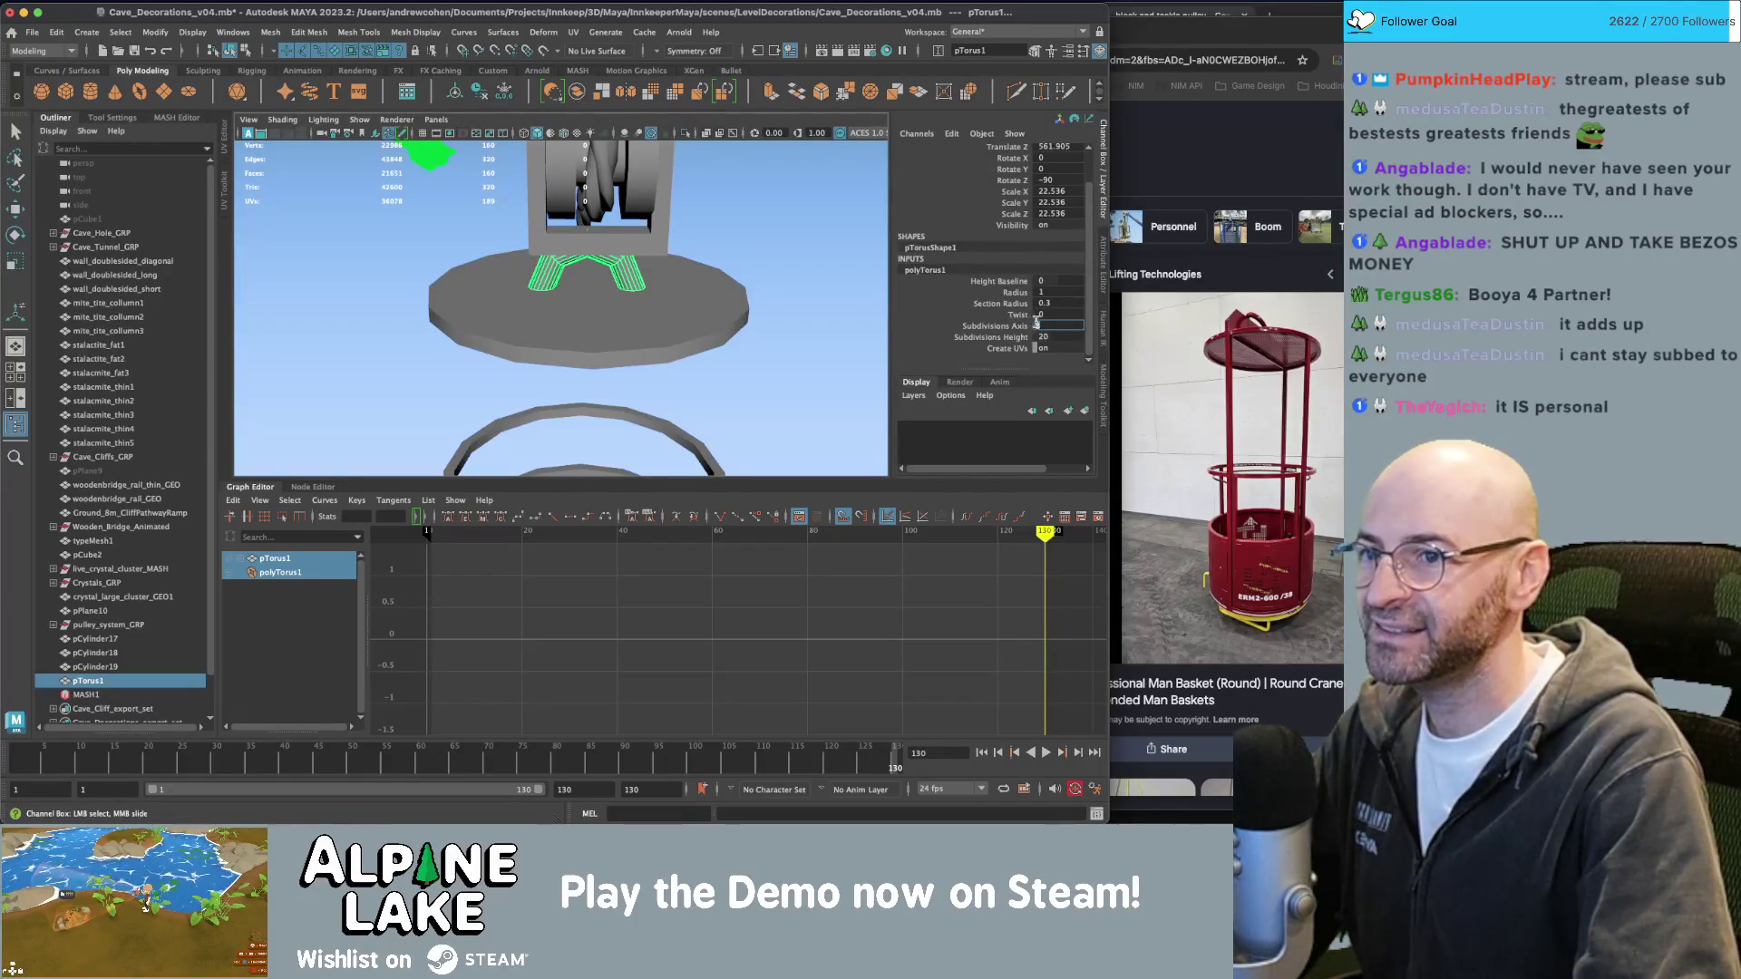
type("12")
key("Return")
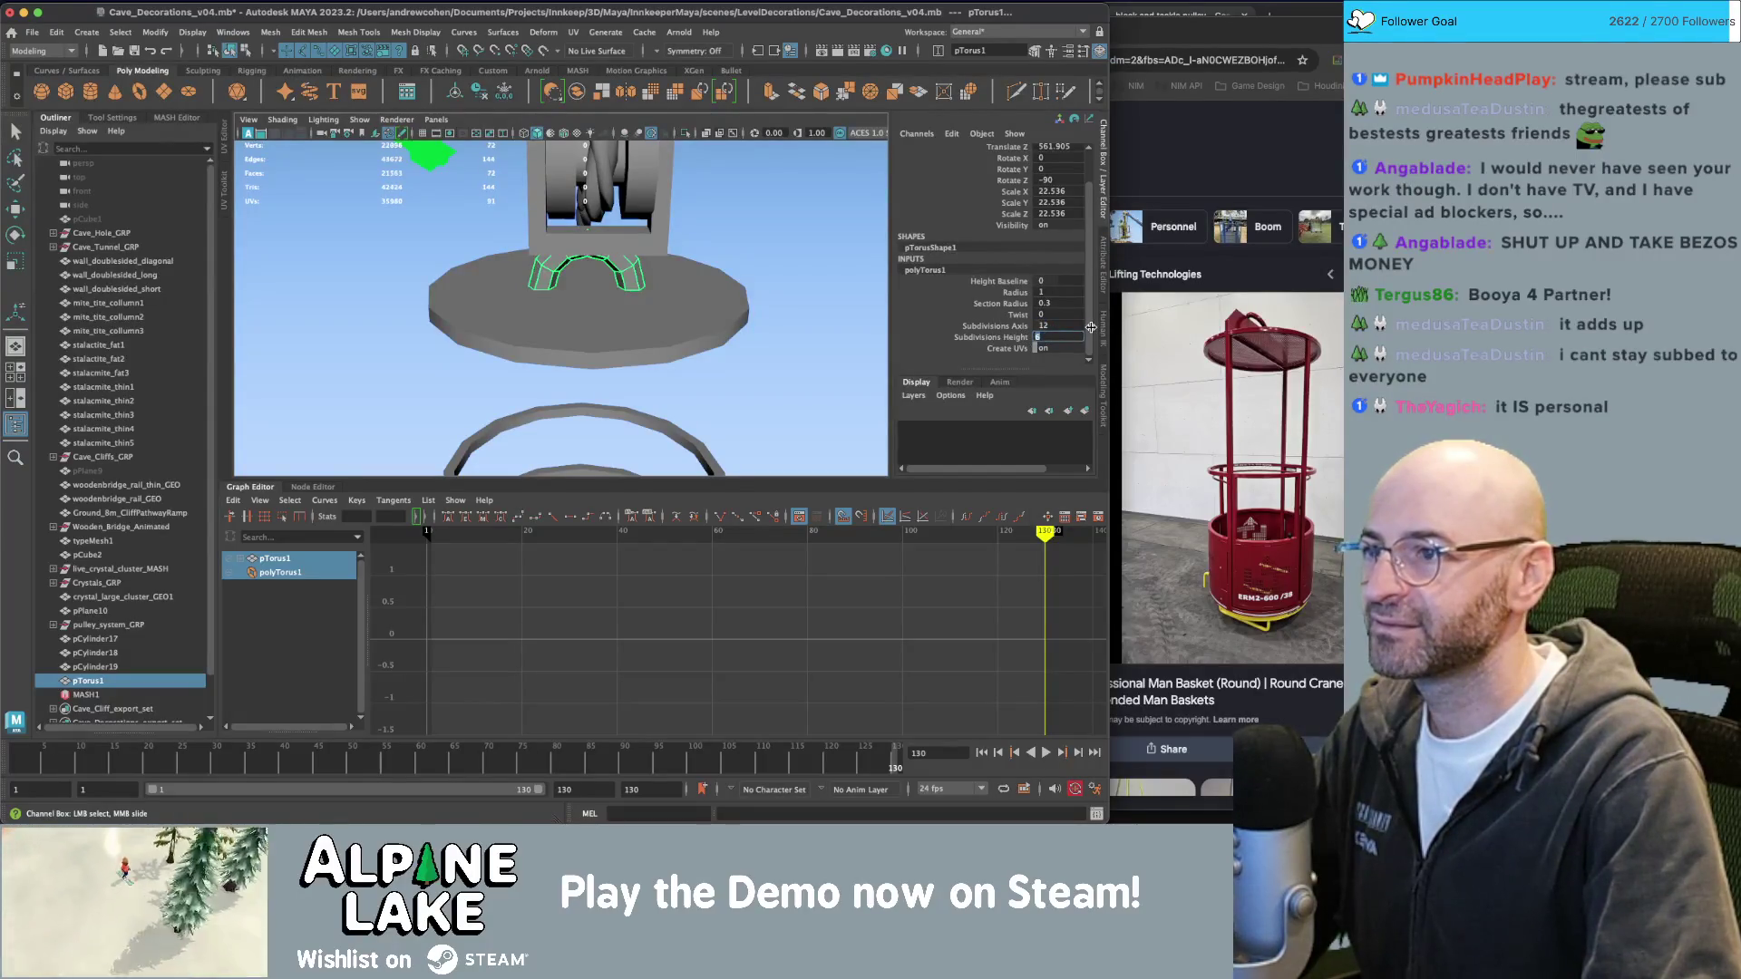
scroll(798, 295, "up", 3)
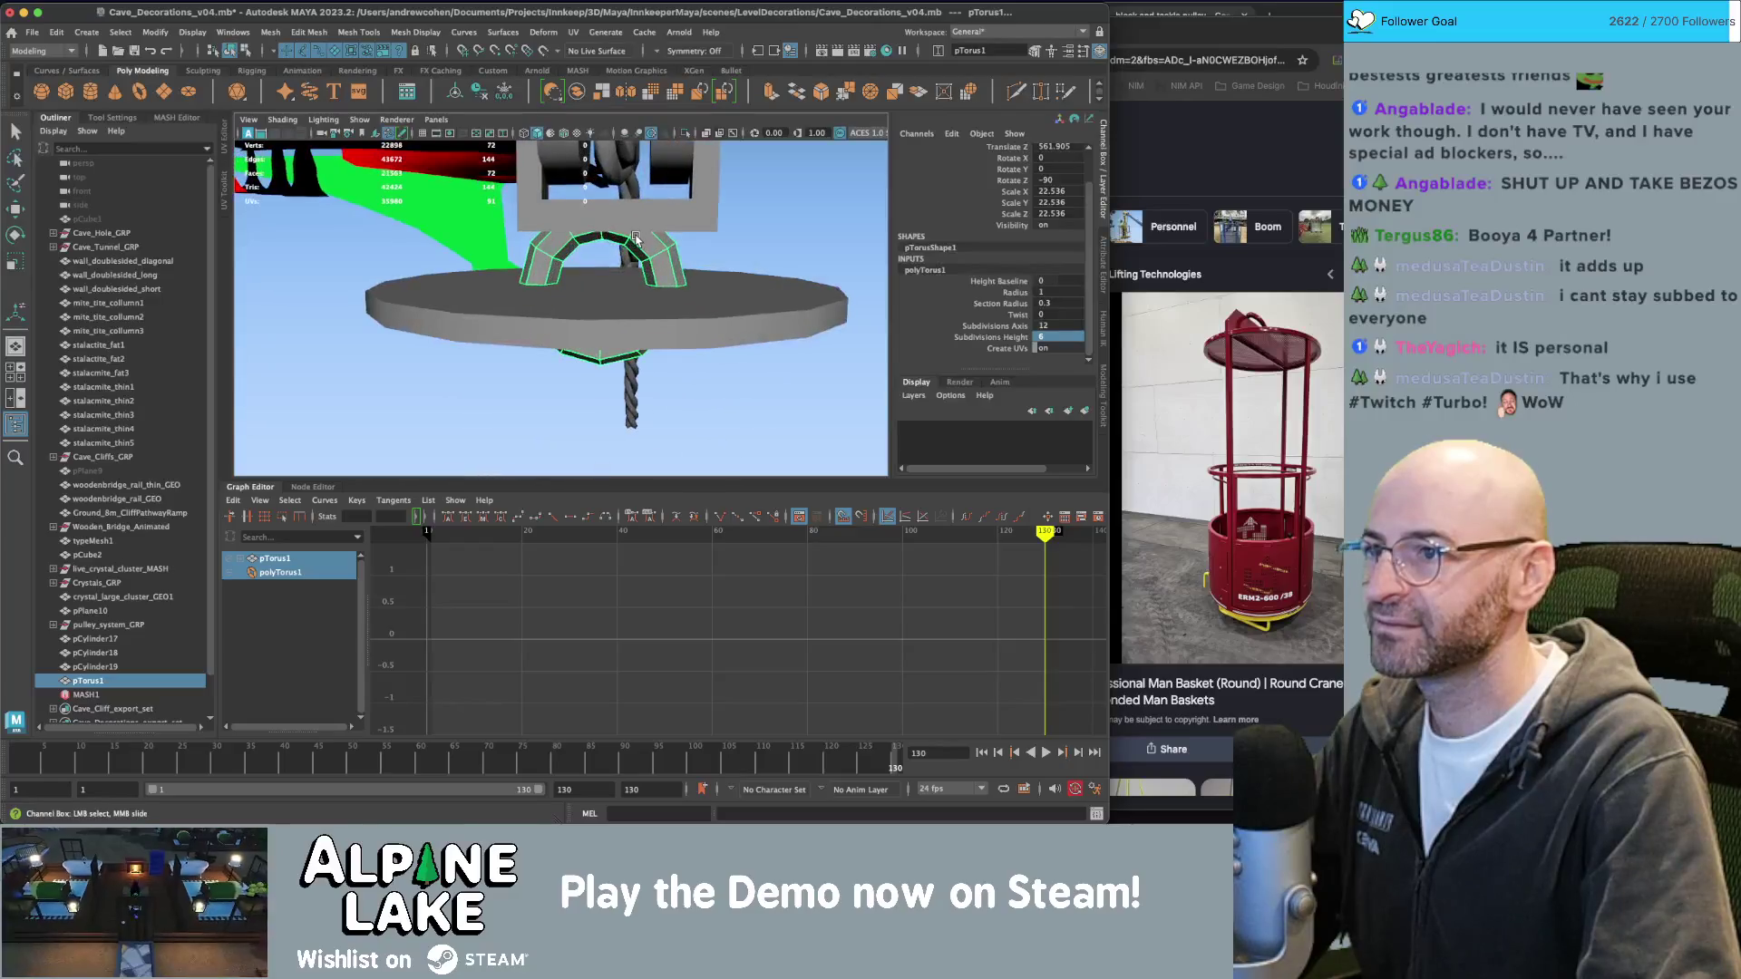
left_click(635, 239)
Nudge the torus along Z and try moving its right-end faces, then undo.
key("w")
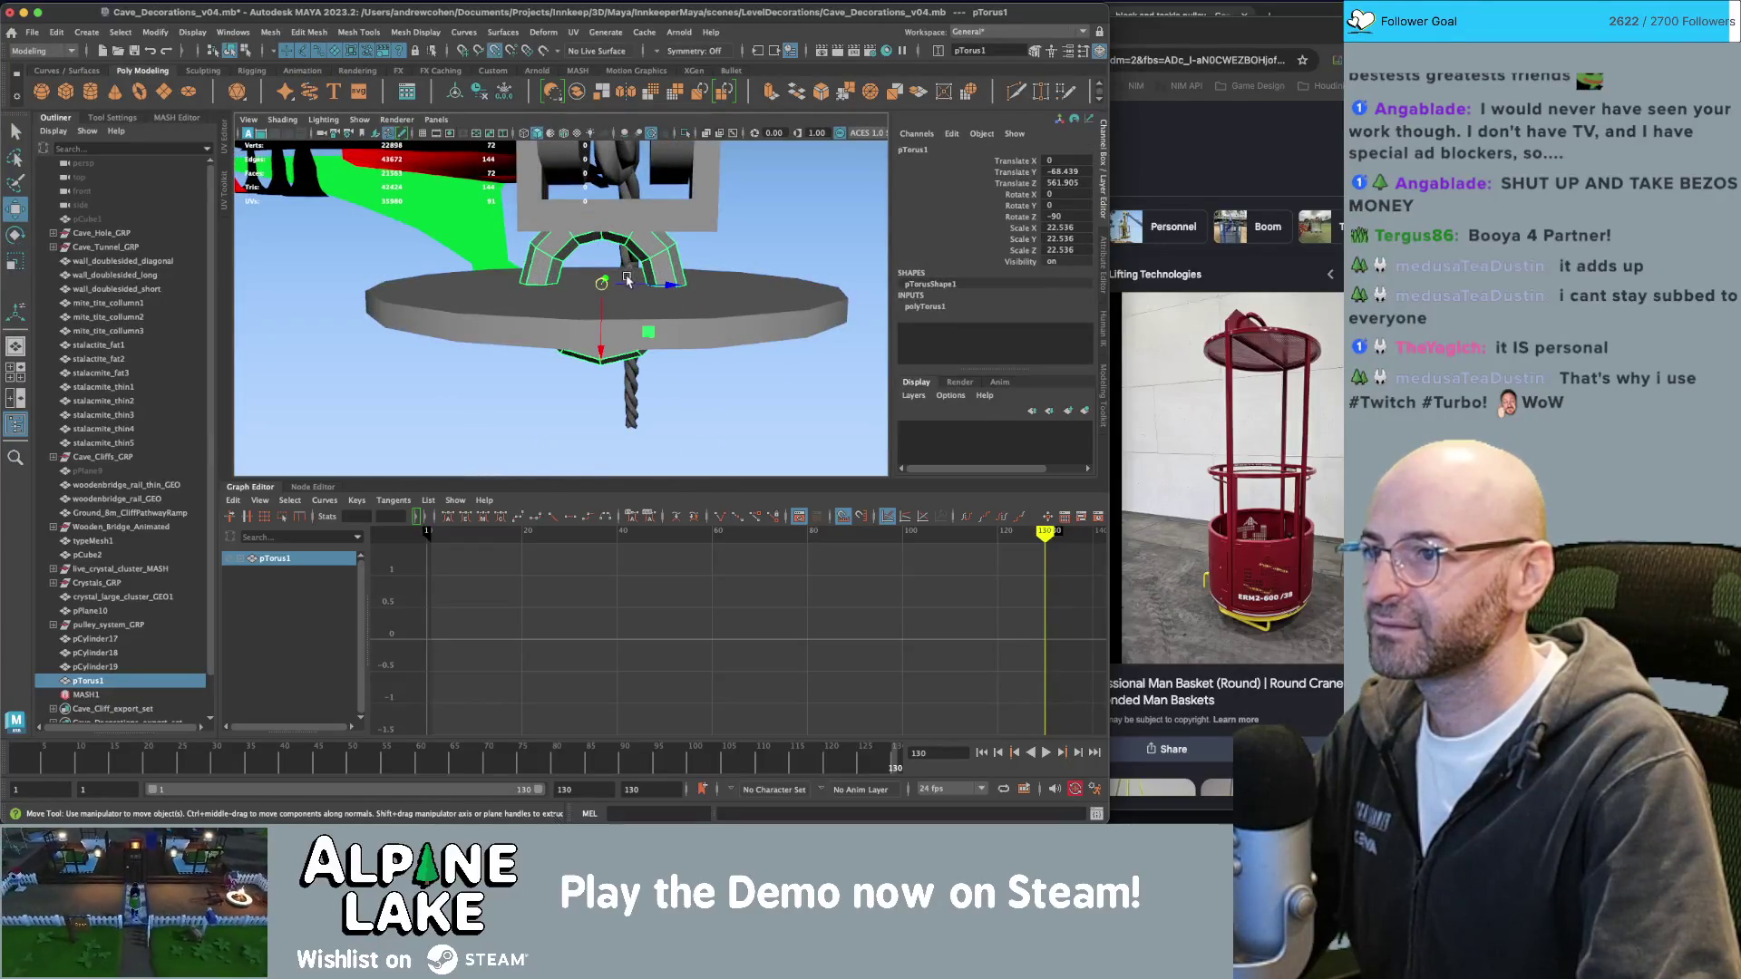
mouse_move(626, 279)
left_mouse_down()
mouse_move(616, 210)
mouse_move(658, 247)
left_mouse_up()
key("q")
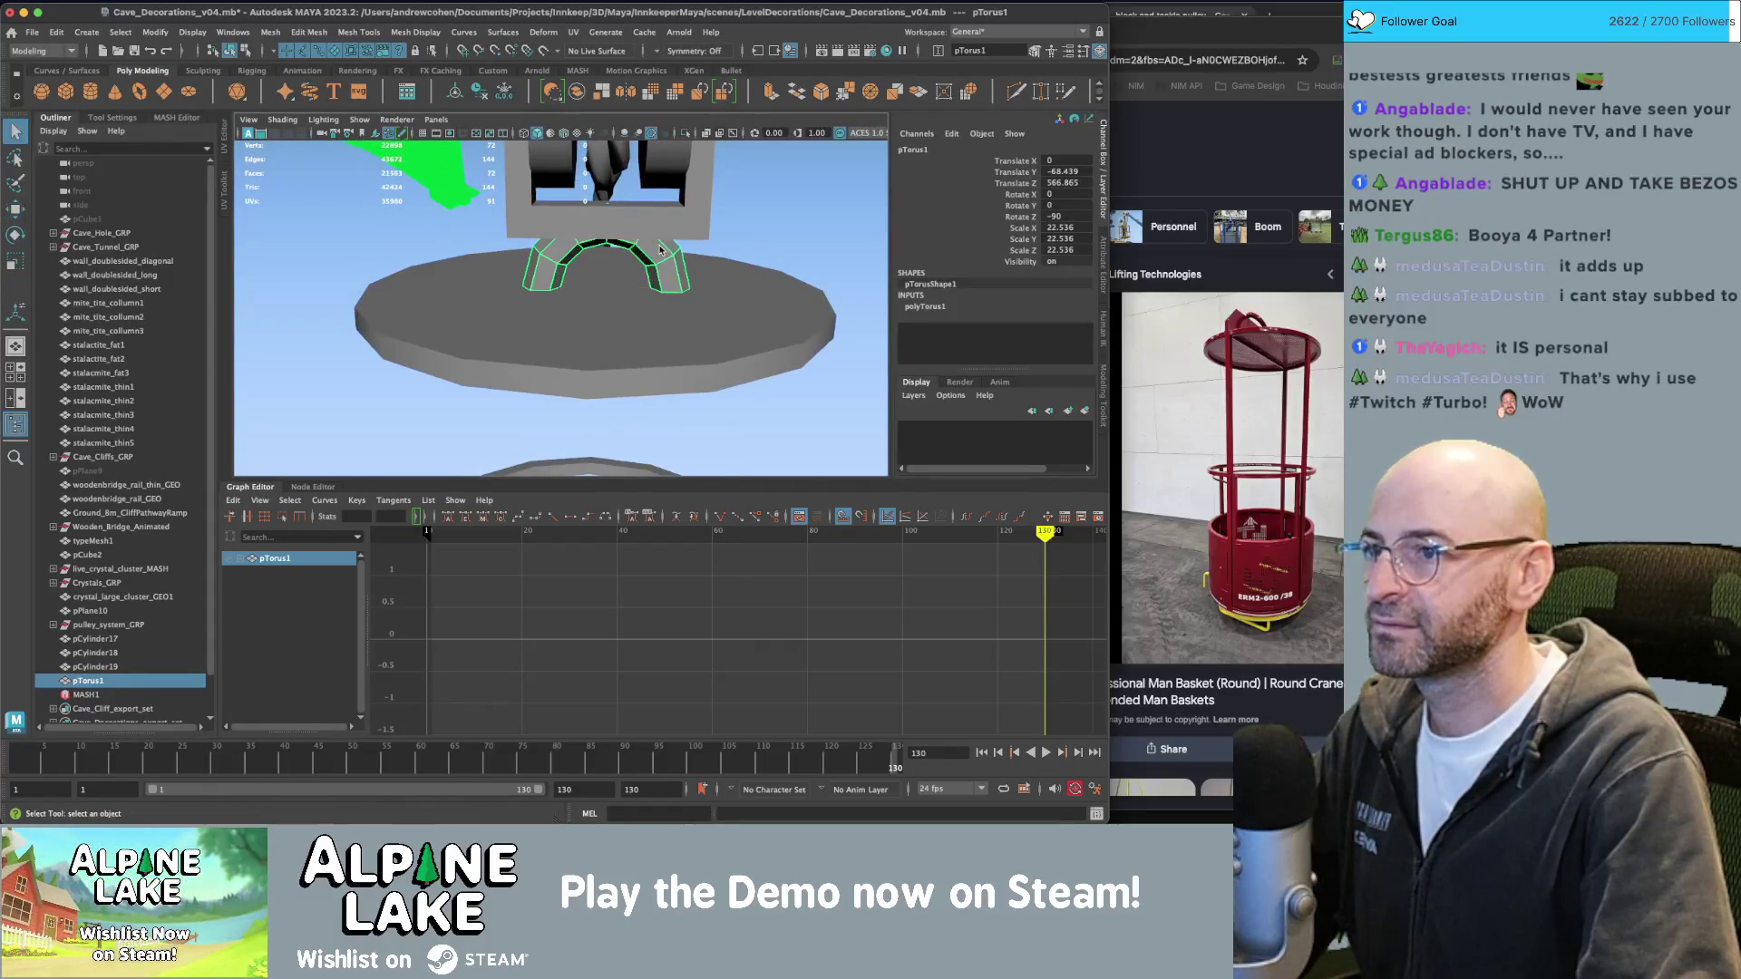
right_click_drag(659, 249, 672, 300)
mouse_move(723, 342)
left_mouse_down()
mouse_move(680, 256)
mouse_move(719, 291)
mouse_move(758, 284)
left_mouse_up()
key("w")
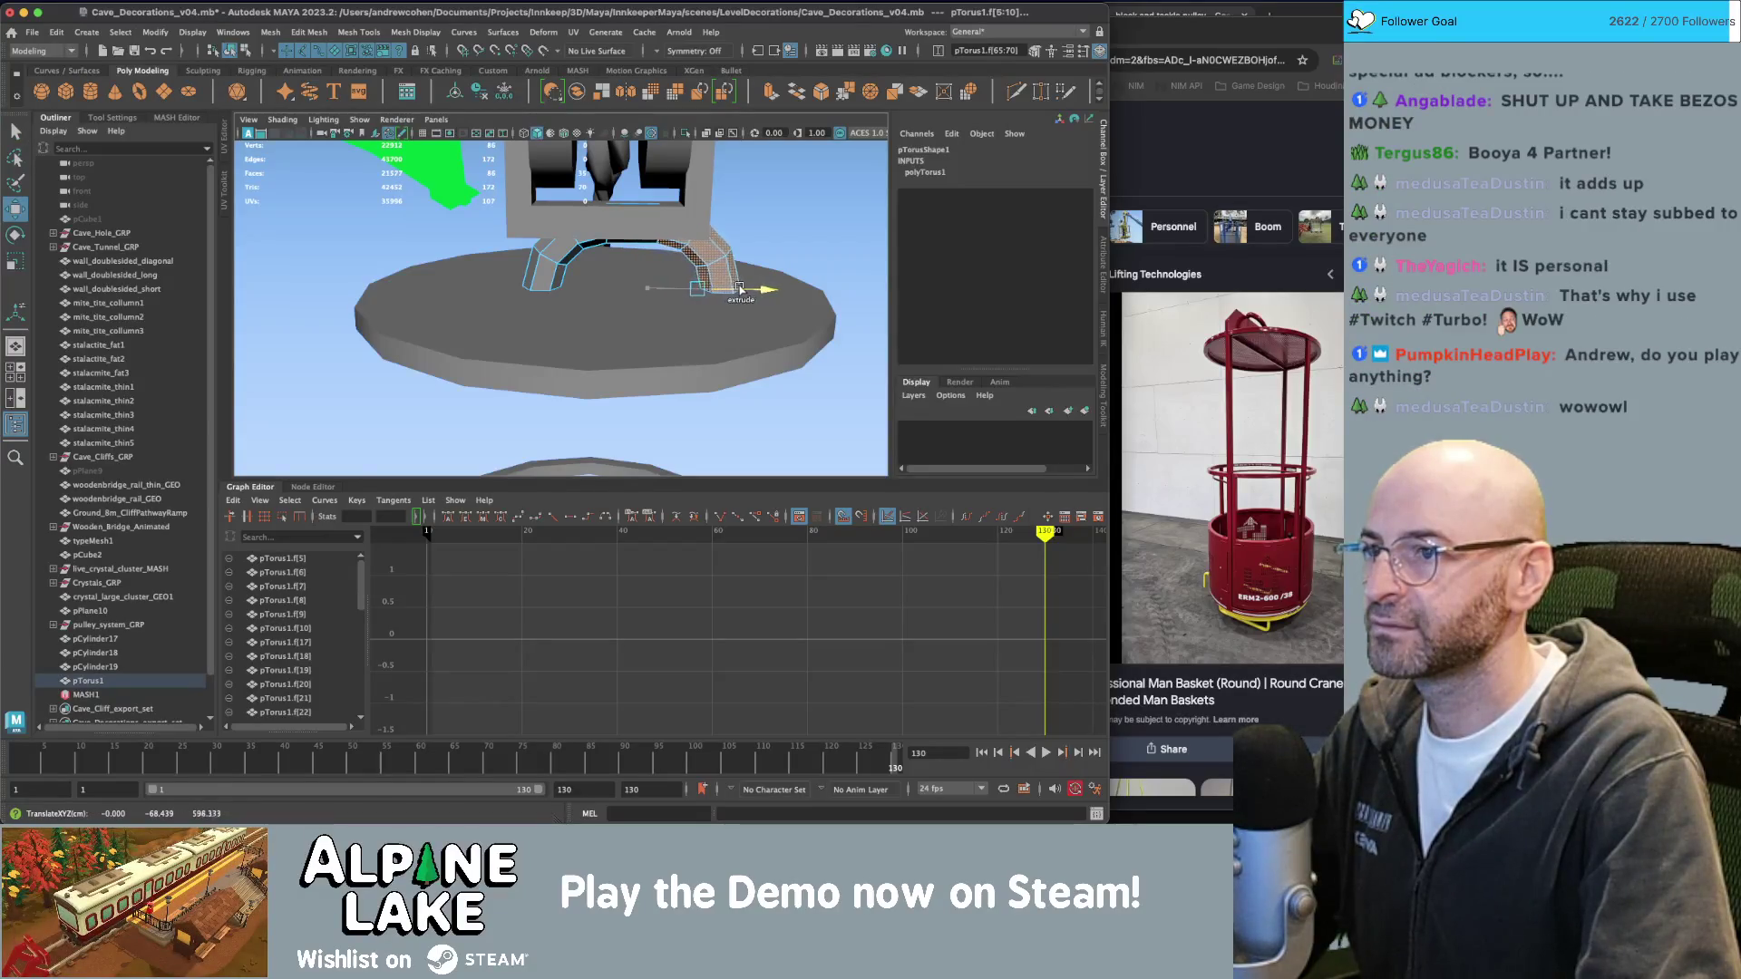
key("z")
left_click(231, 51)
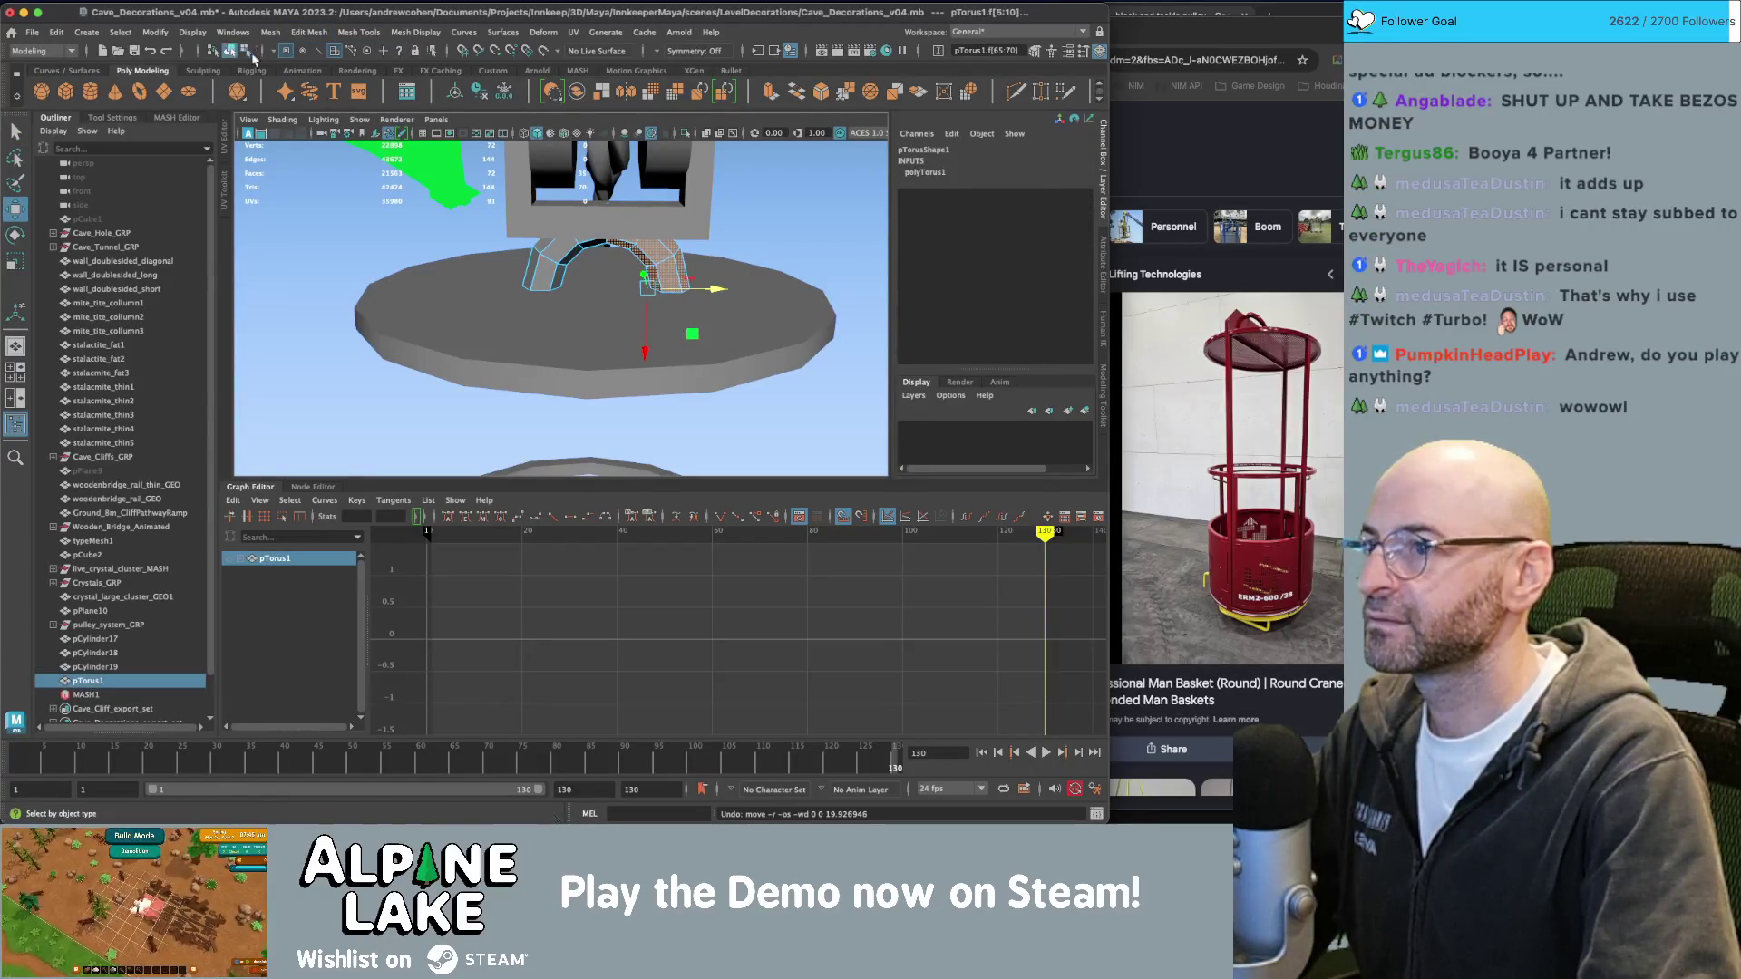
Scale the torus down to 16.849 and delete its construction history.
key("r")
left_click_drag(589, 311, 573, 292)
mouse_move(573, 292)
left_mouse_down("alt")
mouse_move(526, 272)
mouse_move(599, 226)
mouse_move(563, 263)
left_mouse_up("alt")
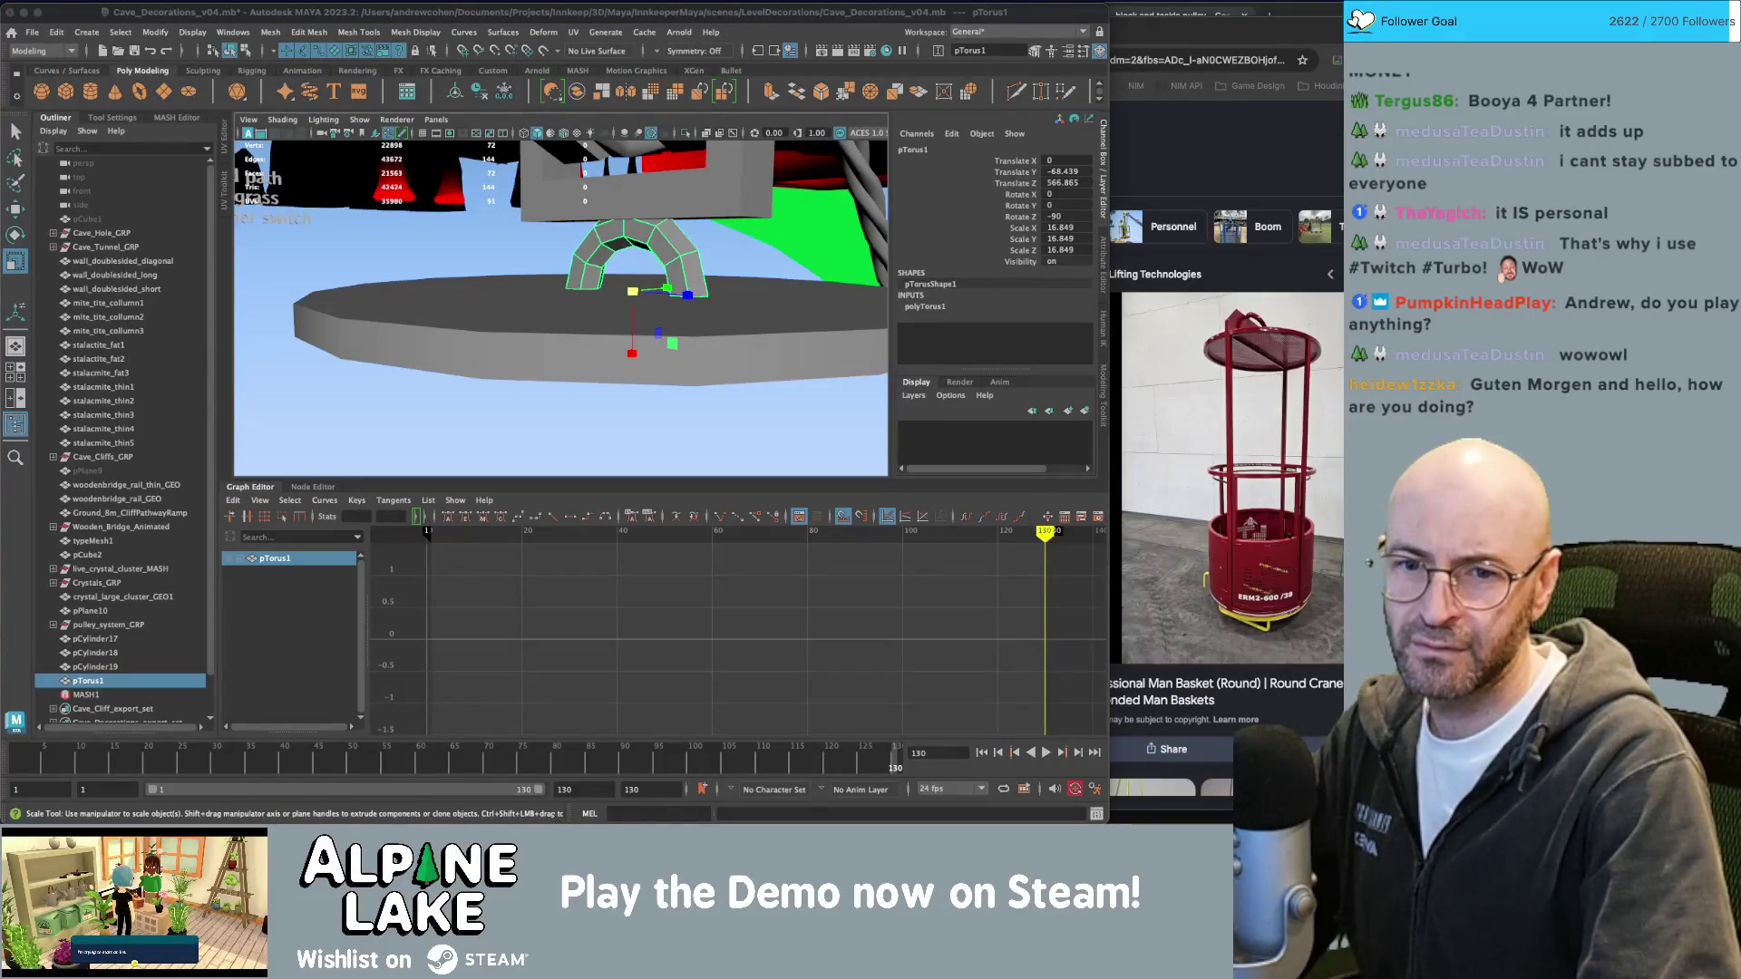
left_click(697, 240)
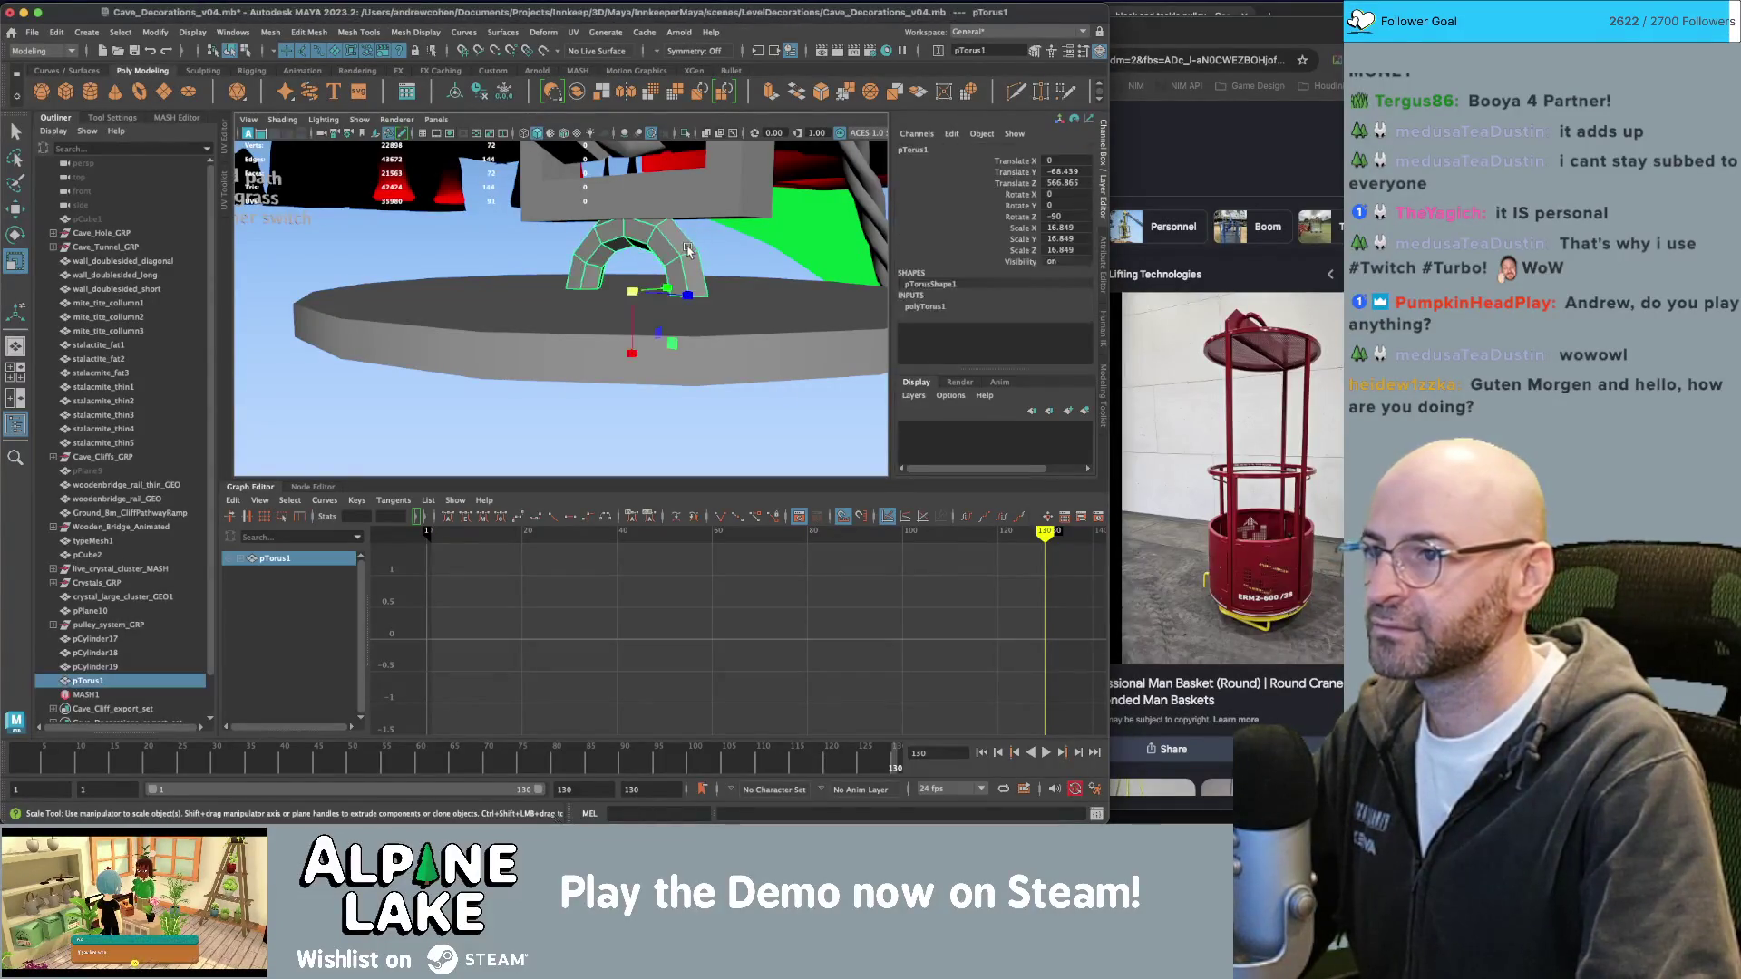
key("alt+shift+d")
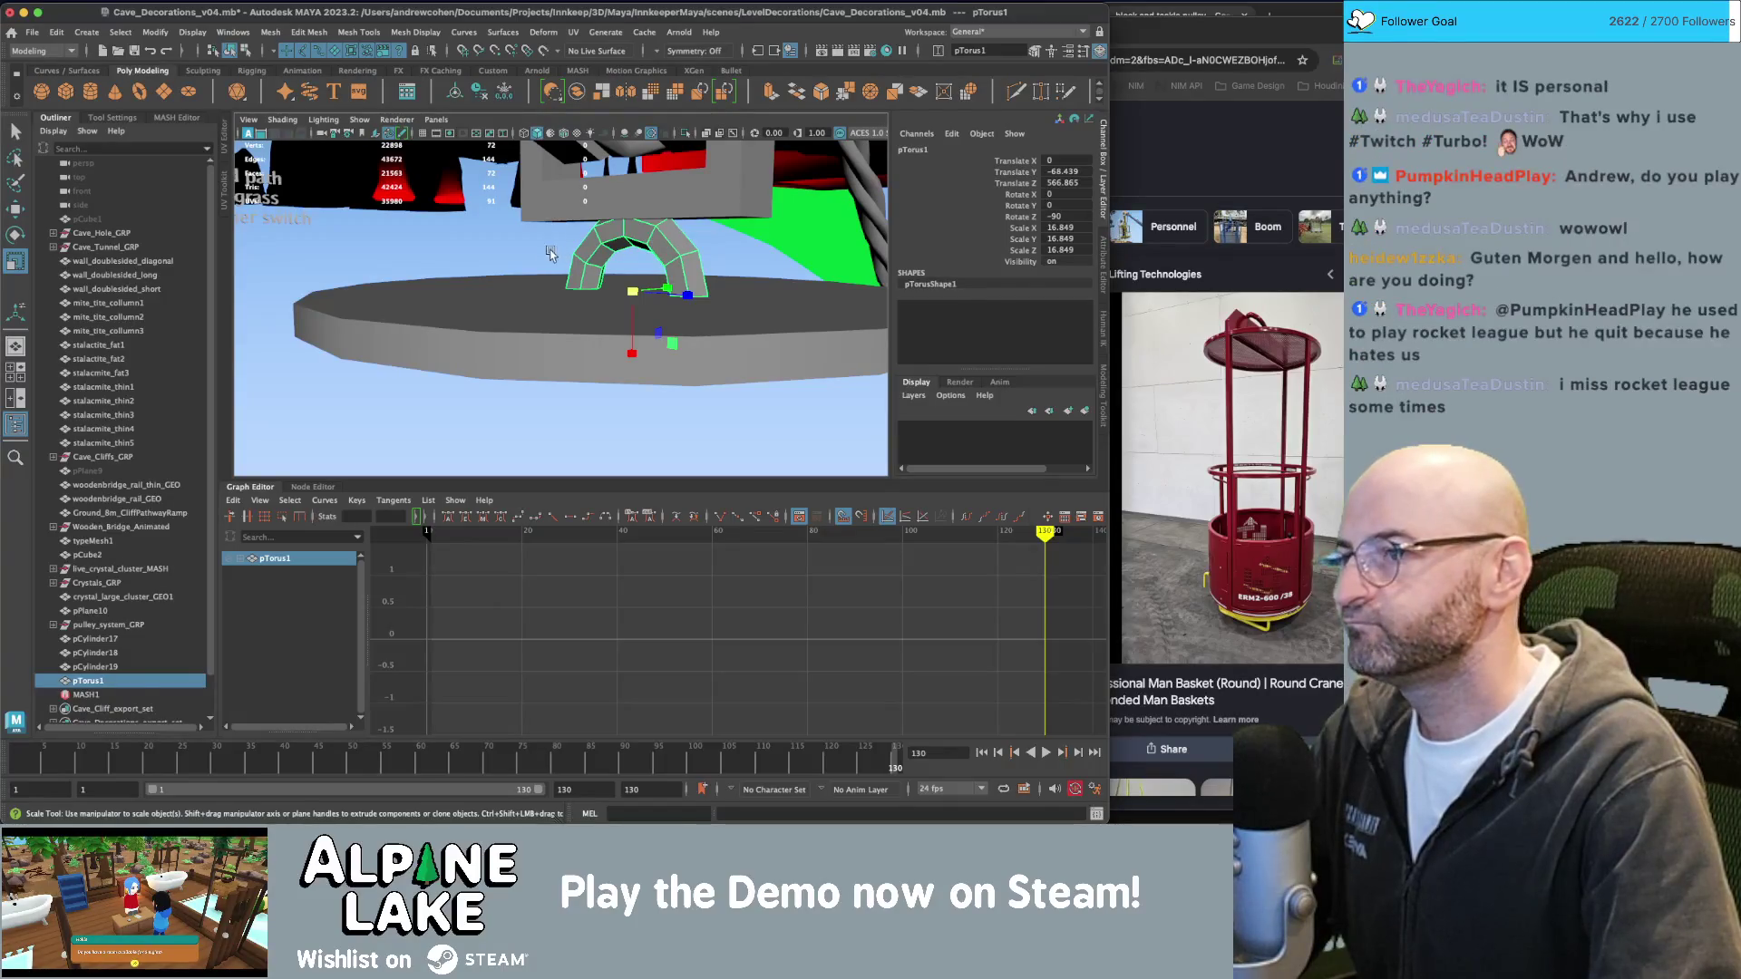
Reselect and frame the torus handle, trying Soften Edge and then undoing it.
left_click(583, 249)
left_click(583, 249)
key("f")
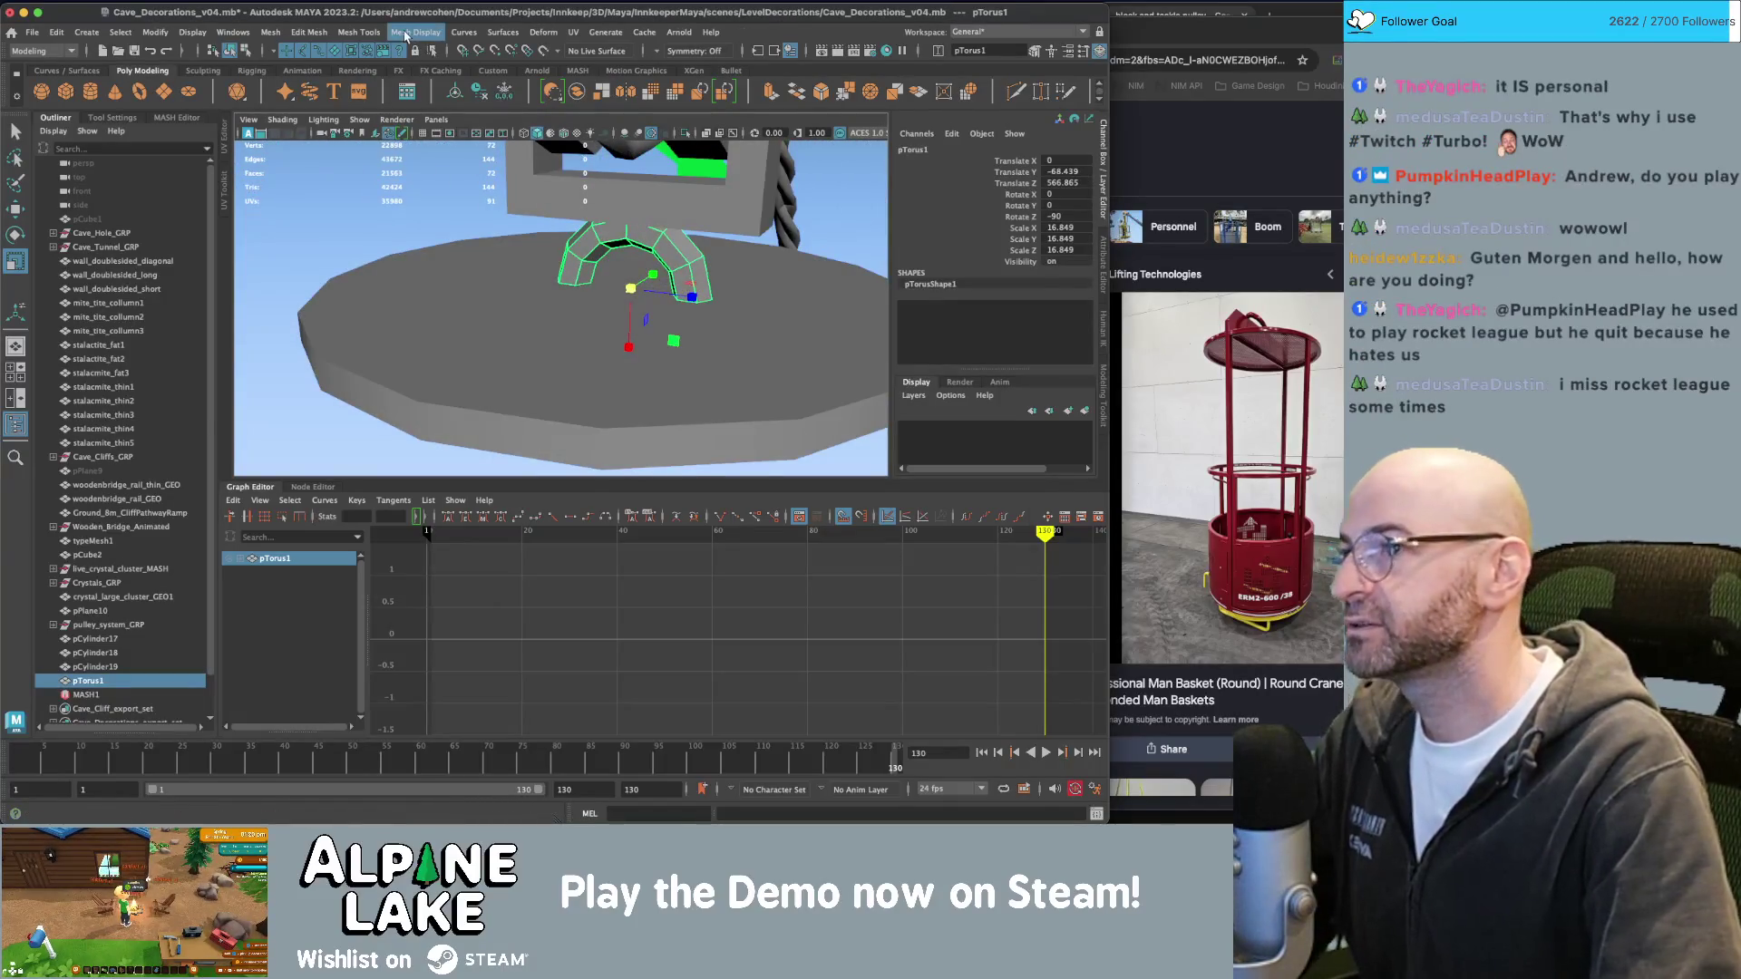
left_click(408, 33)
left_click(434, 158)
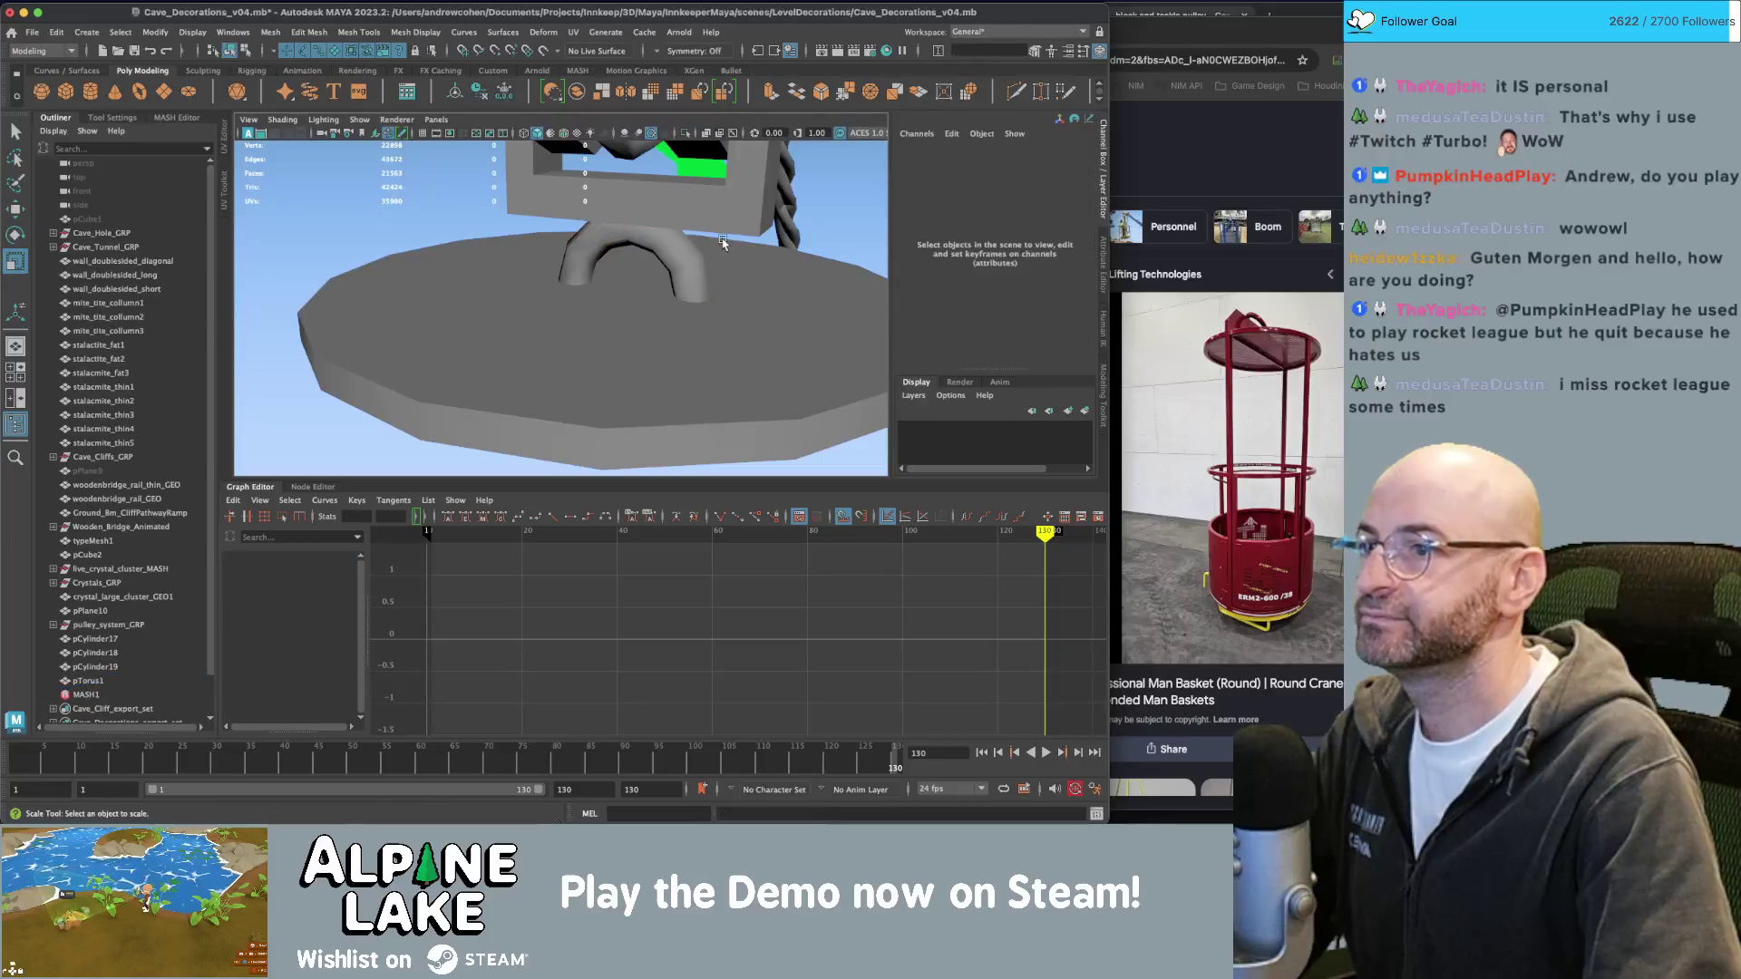
key("alt+shift+d")
left_click_drag(680, 268, 646, 268, "alt")
key("q")
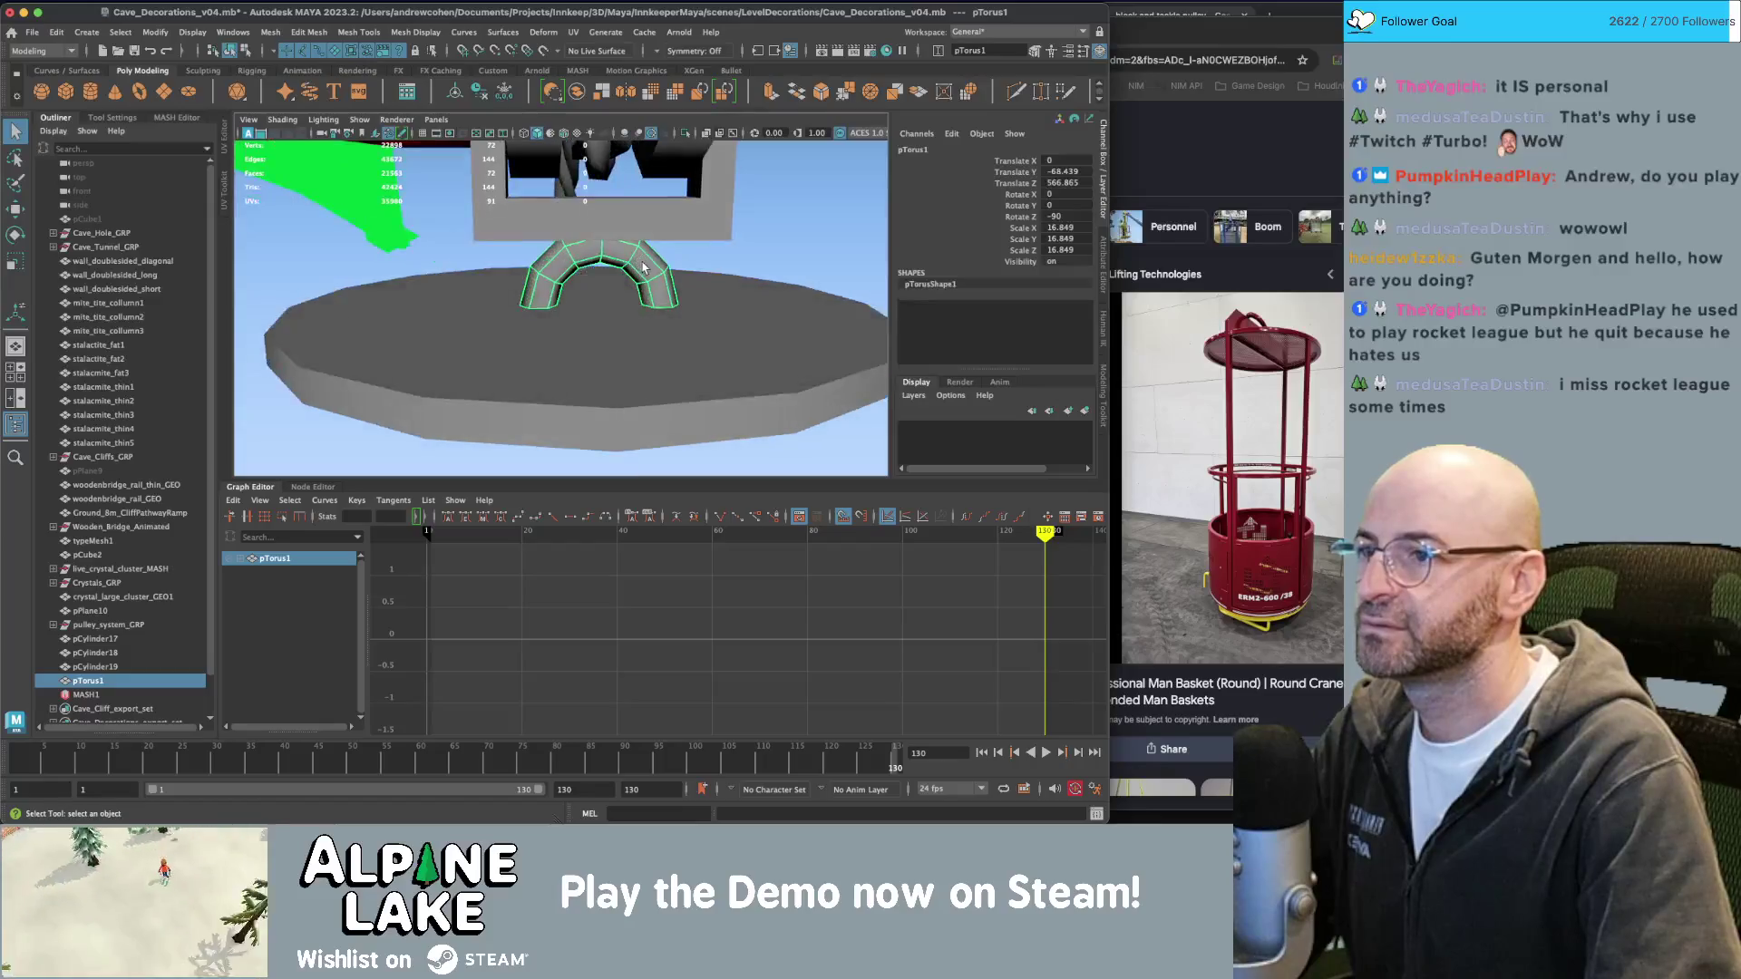
Extrude the faces at both torus ends and pull them out along the lid.
right_click_drag(645, 268, 646, 304)
mouse_move(622, 205)
left_mouse_down()
mouse_move(734, 355)
mouse_move(712, 245)
mouse_move(635, 299)
mouse_move(595, 303)
left_mouse_up()
key("ctrl+e")
left_click(635, 308)
key("4")
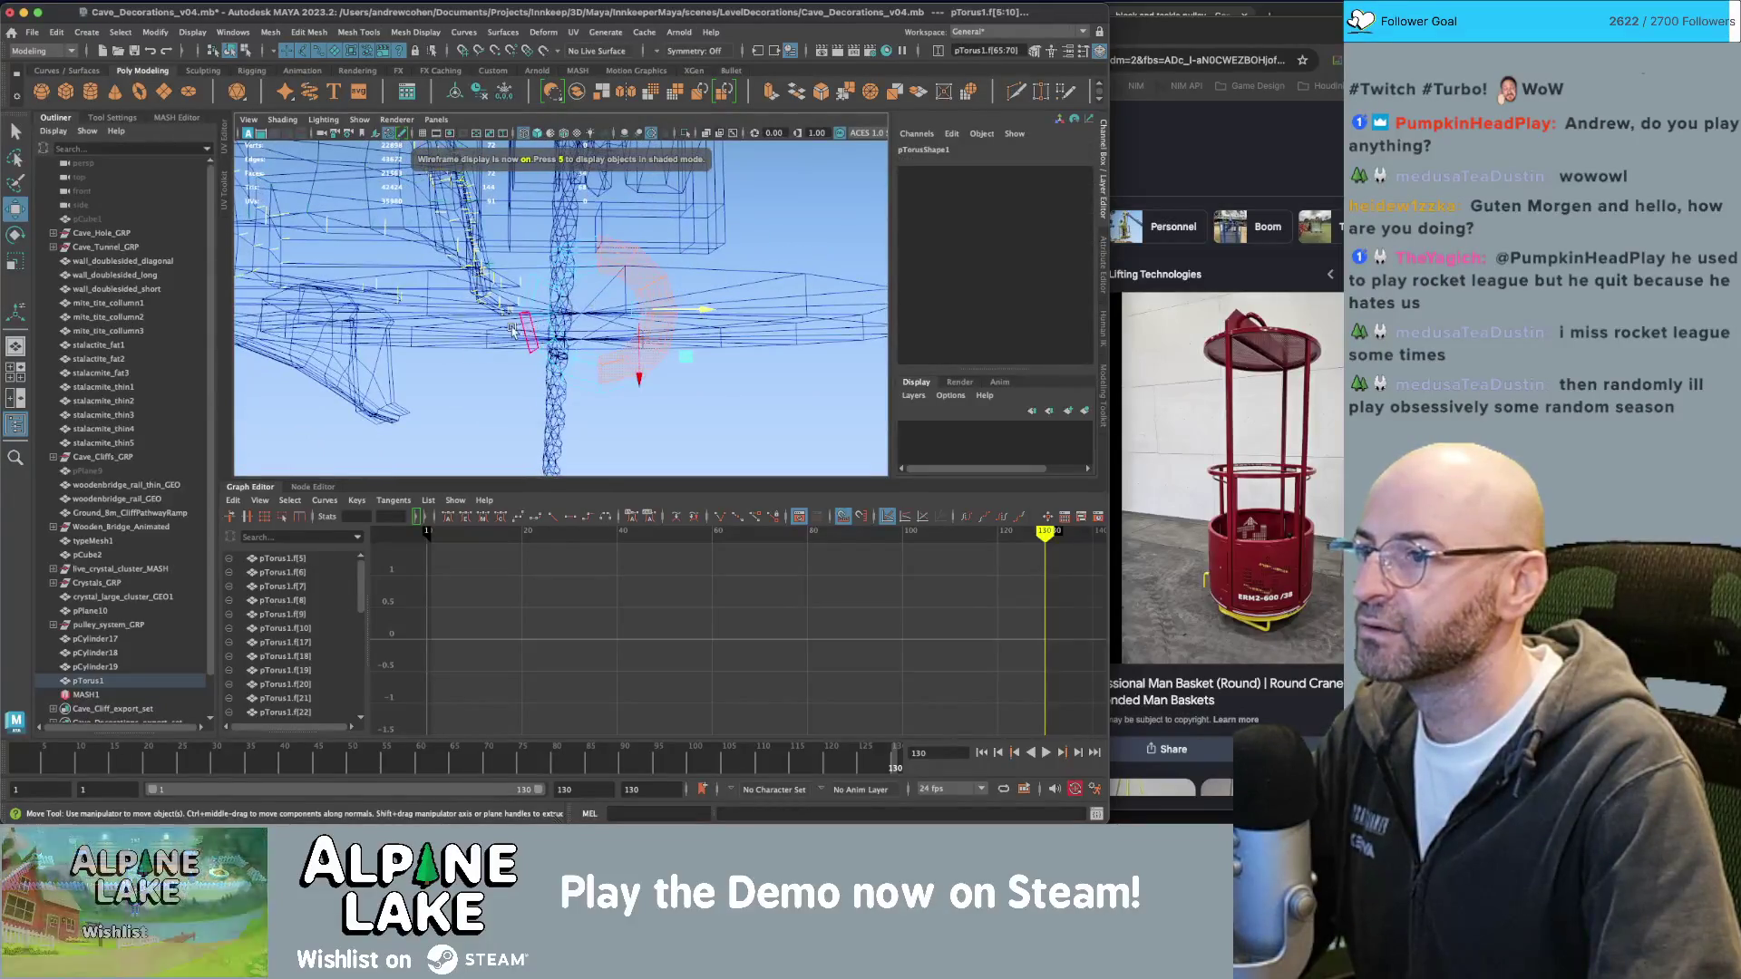
left_click(738, 420)
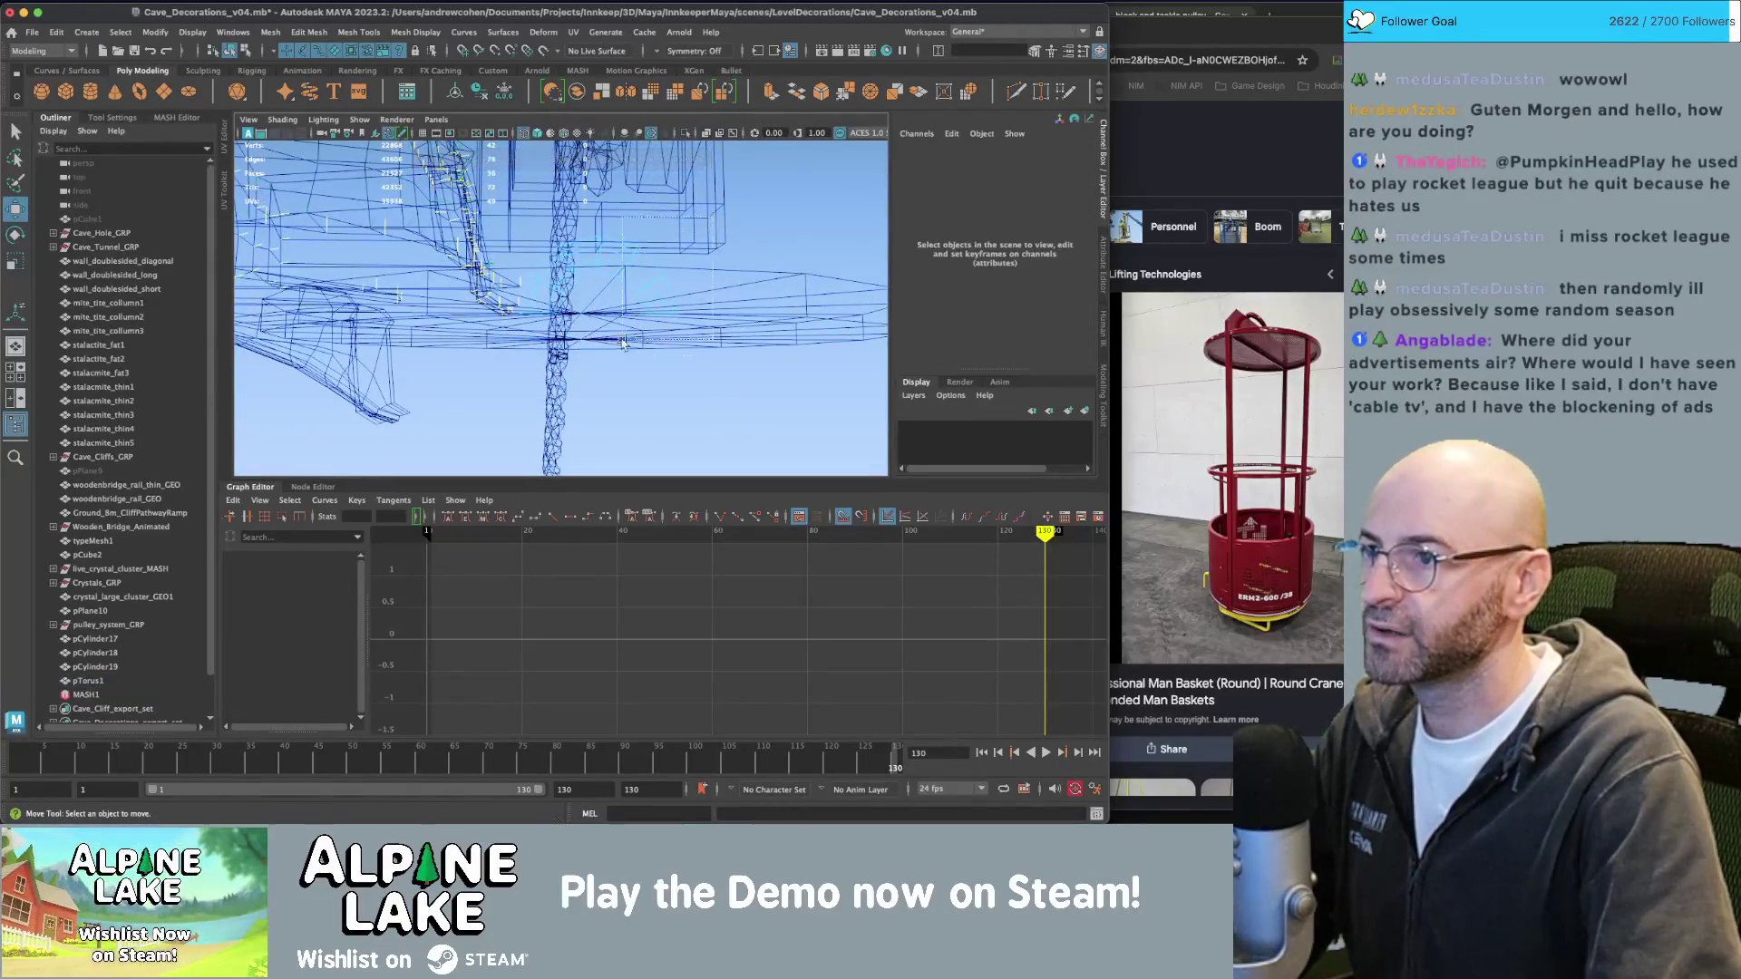
left_click_drag(616, 243, 689, 312)
right_click_drag(739, 279, 740, 280, "shift")
key("4")
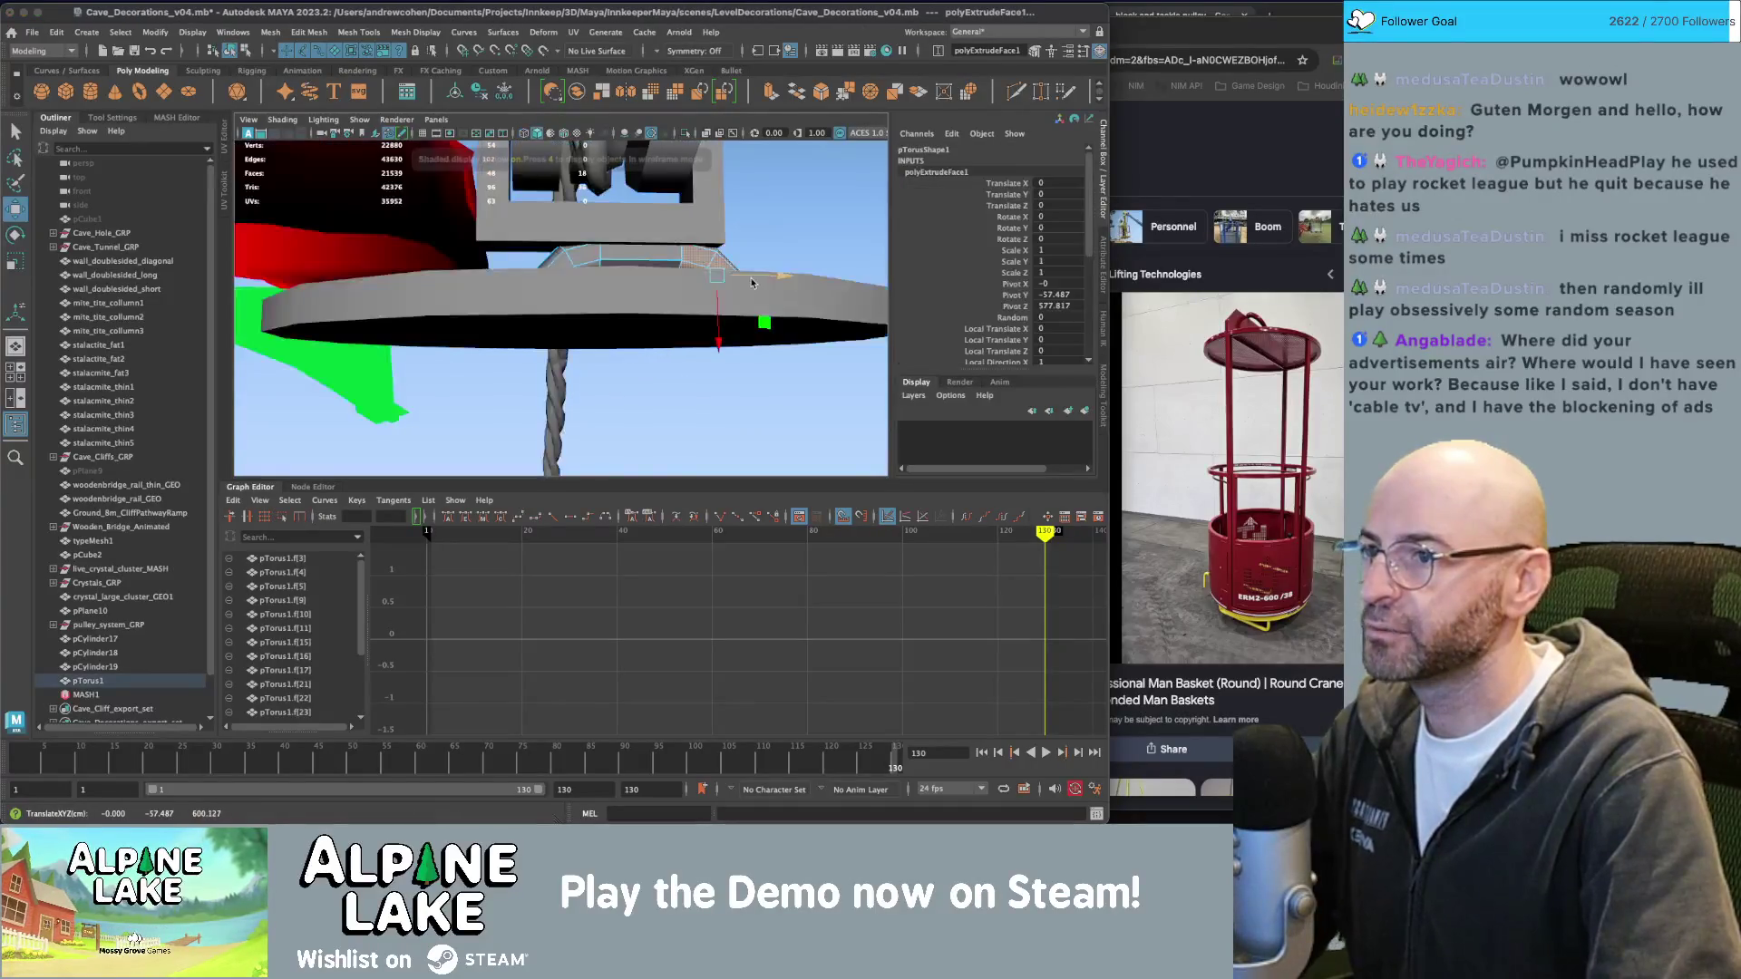
left_click_drag(740, 280, 689, 344, "alt")
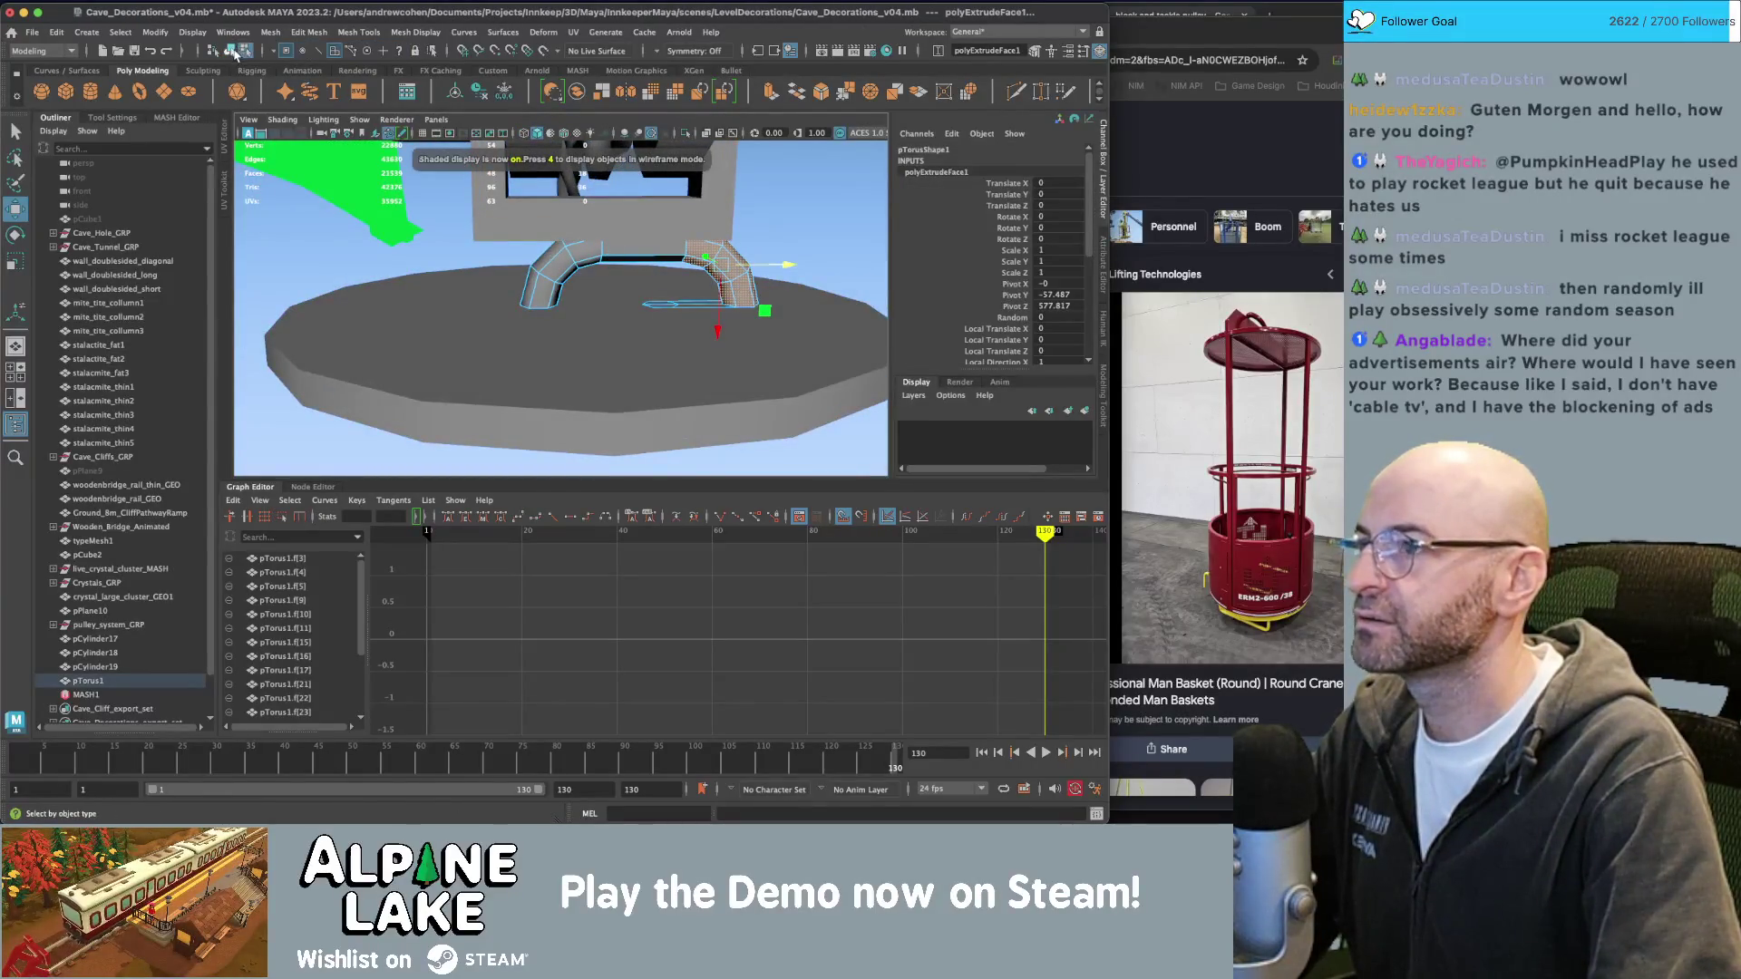
Return to object mode and slide the whole torus handle to the left.
left_click(231, 51)
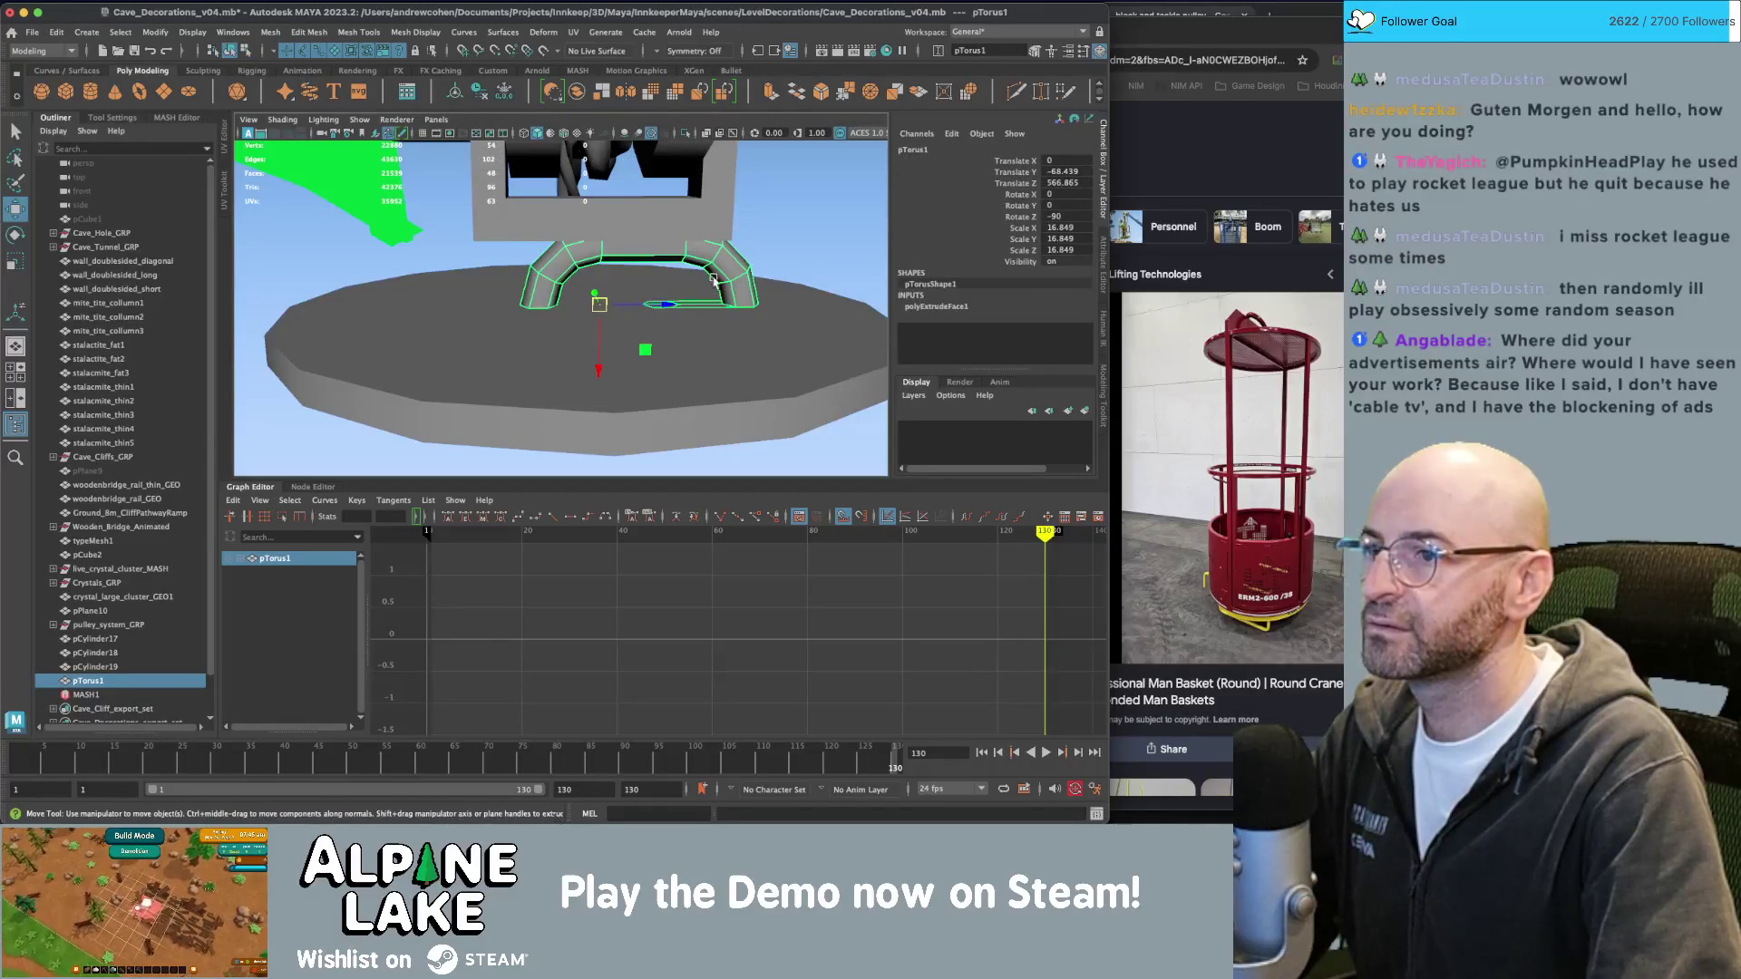
key("q")
right_click_drag(730, 263, 681, 298)
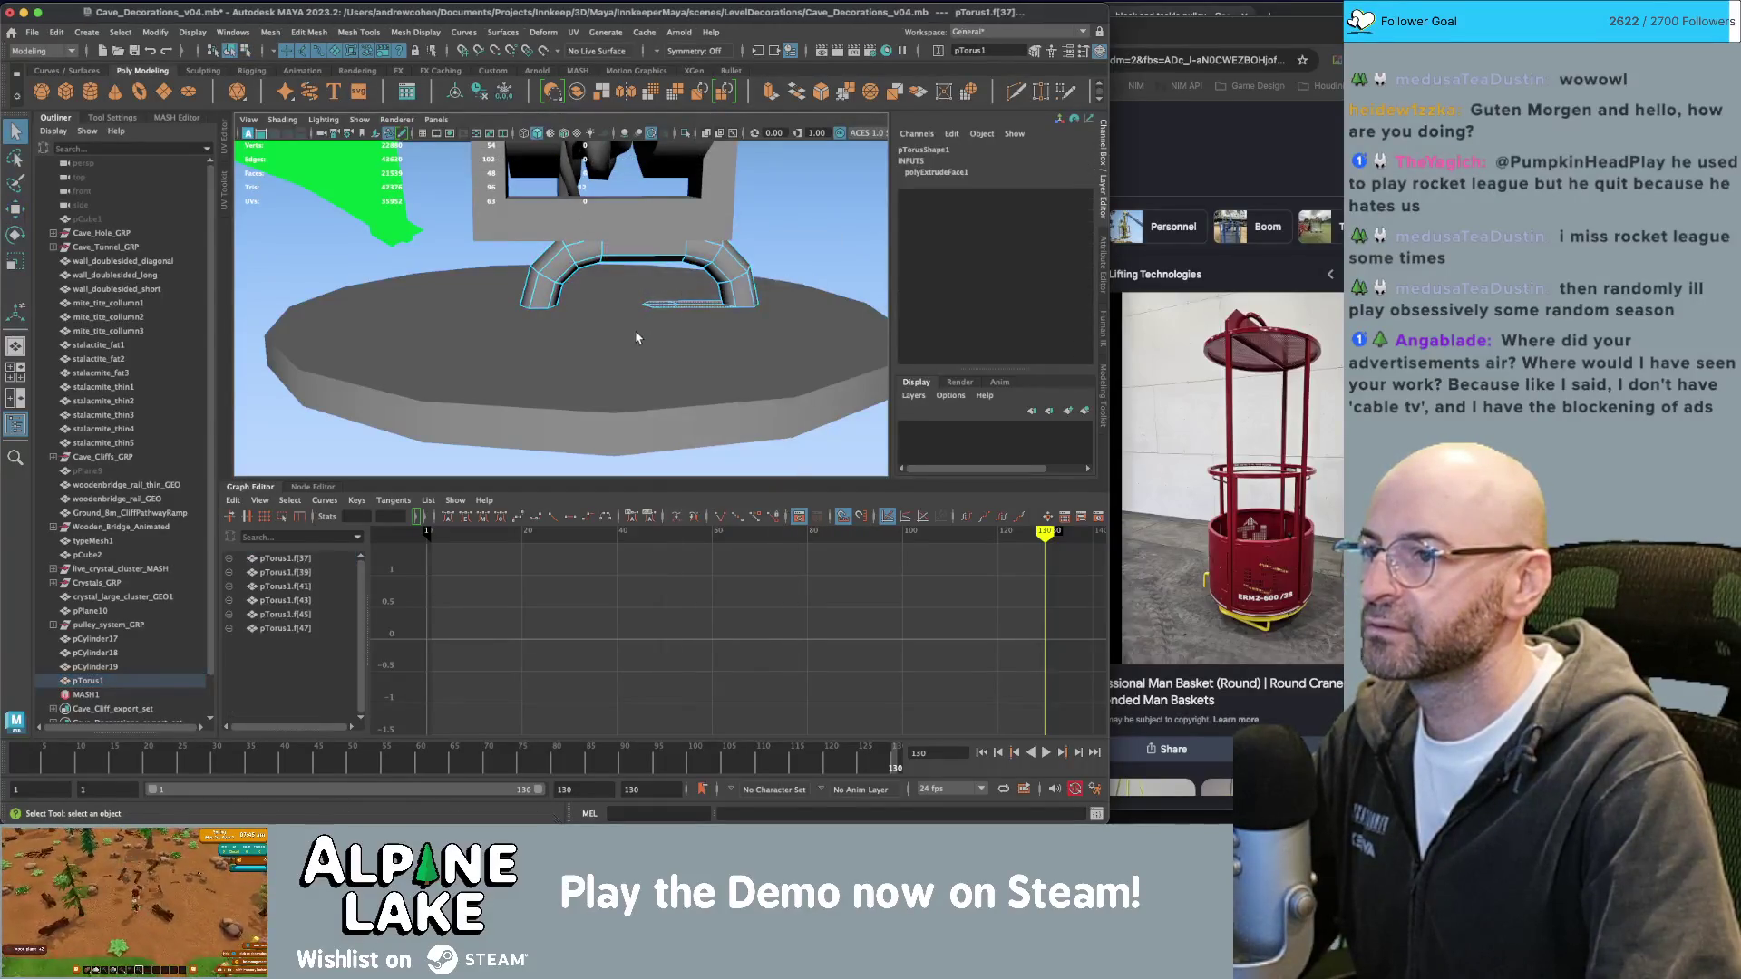
left_click(230, 51)
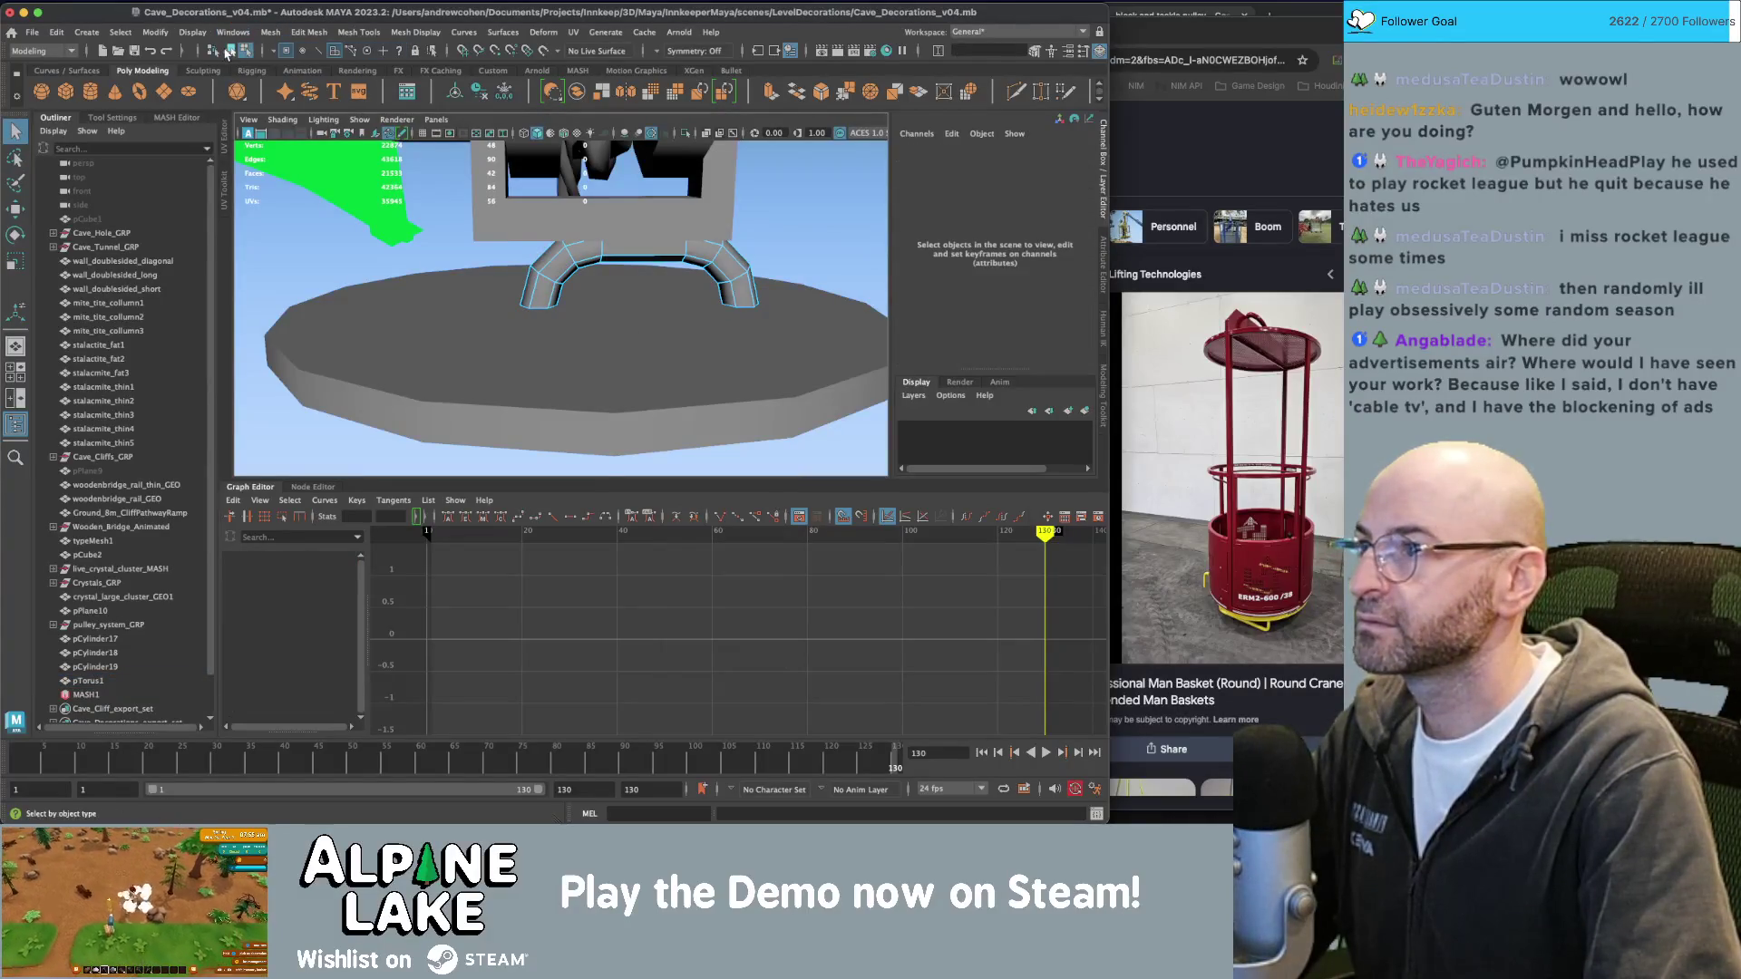
key("w")
mouse_move(668, 307)
left_mouse_down()
mouse_move(625, 309)
mouse_move(607, 245)
left_mouse_up()
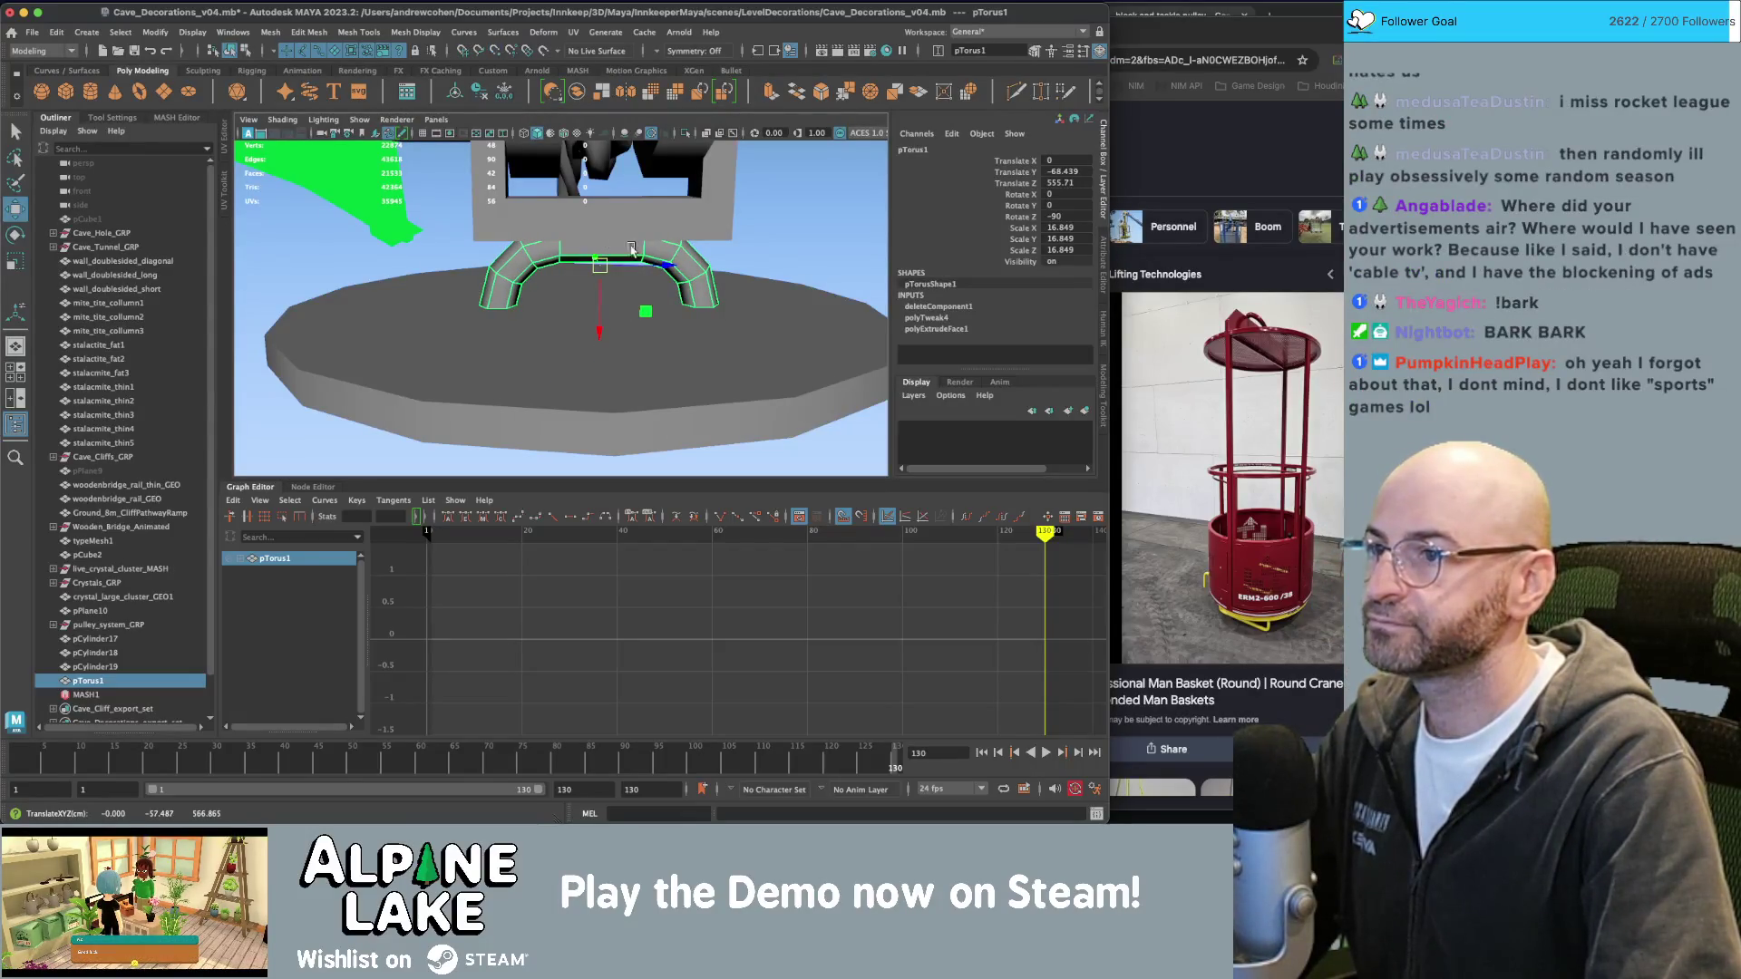
Freeze the torus transforms so translate reads 0, rotate 0, scale 1.
left_click(766, 240)
mouse_move(766, 240)
left_mouse_down("alt")
mouse_move(508, 266)
mouse_move(740, 275)
left_mouse_up("alt")
left_click(714, 270)
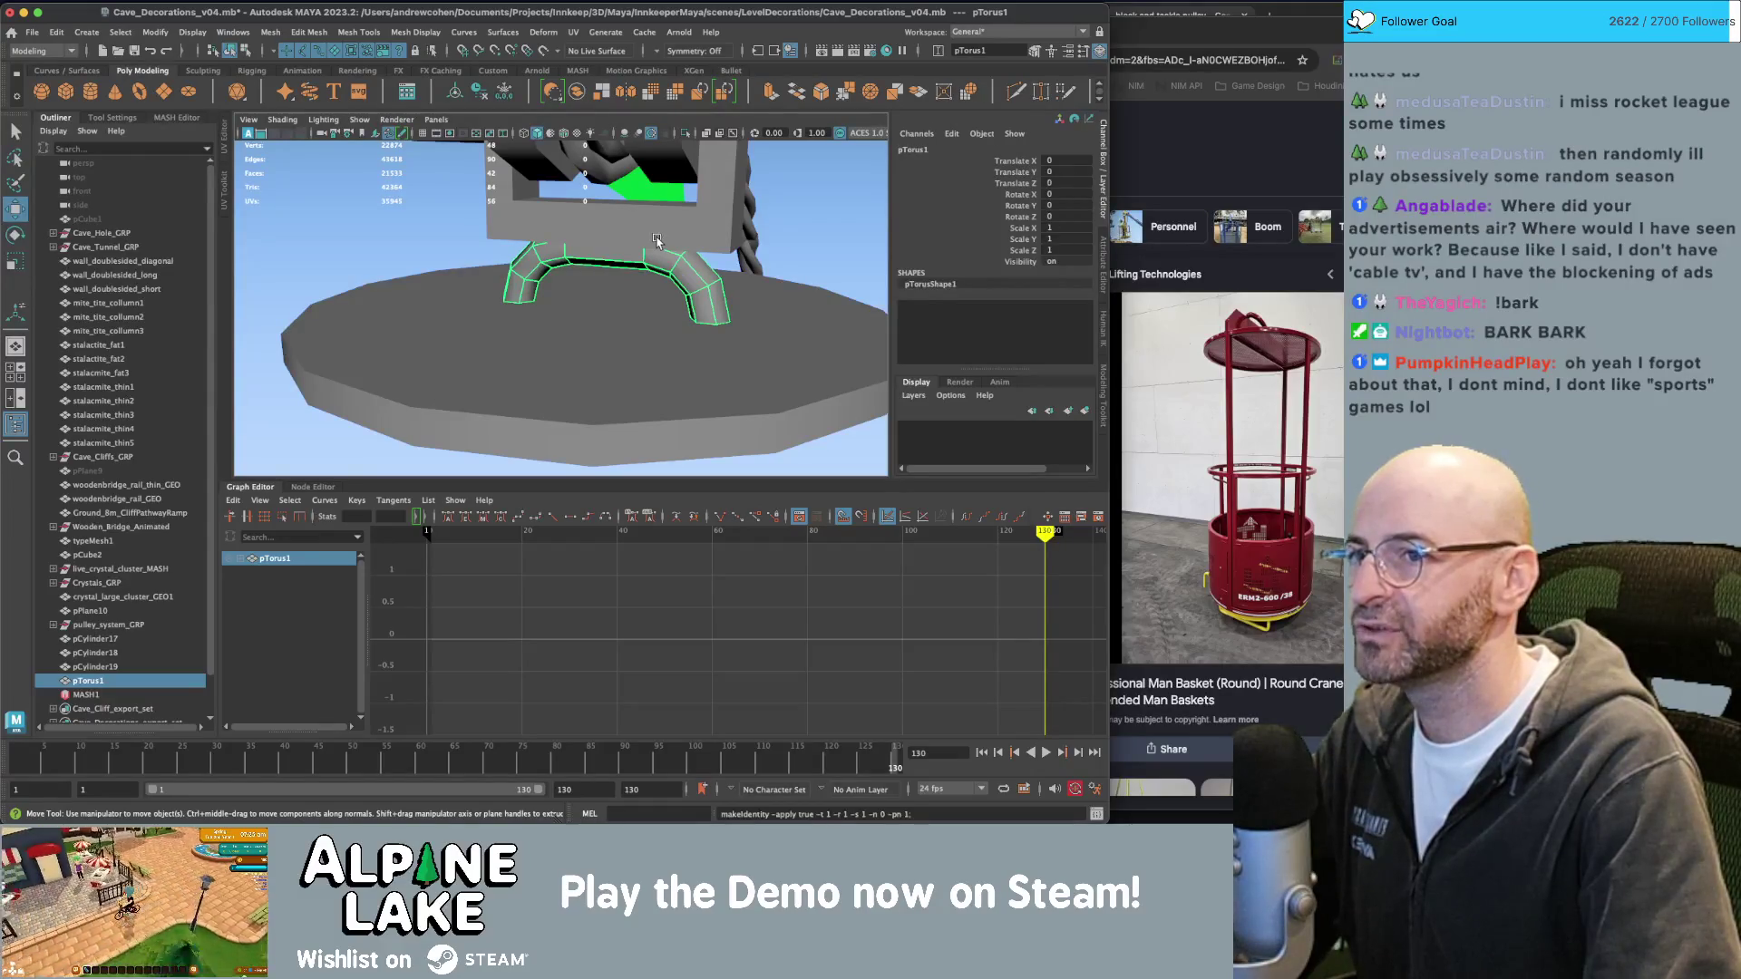
left_click_drag(669, 252, 682, 264, "alt")
key("q")
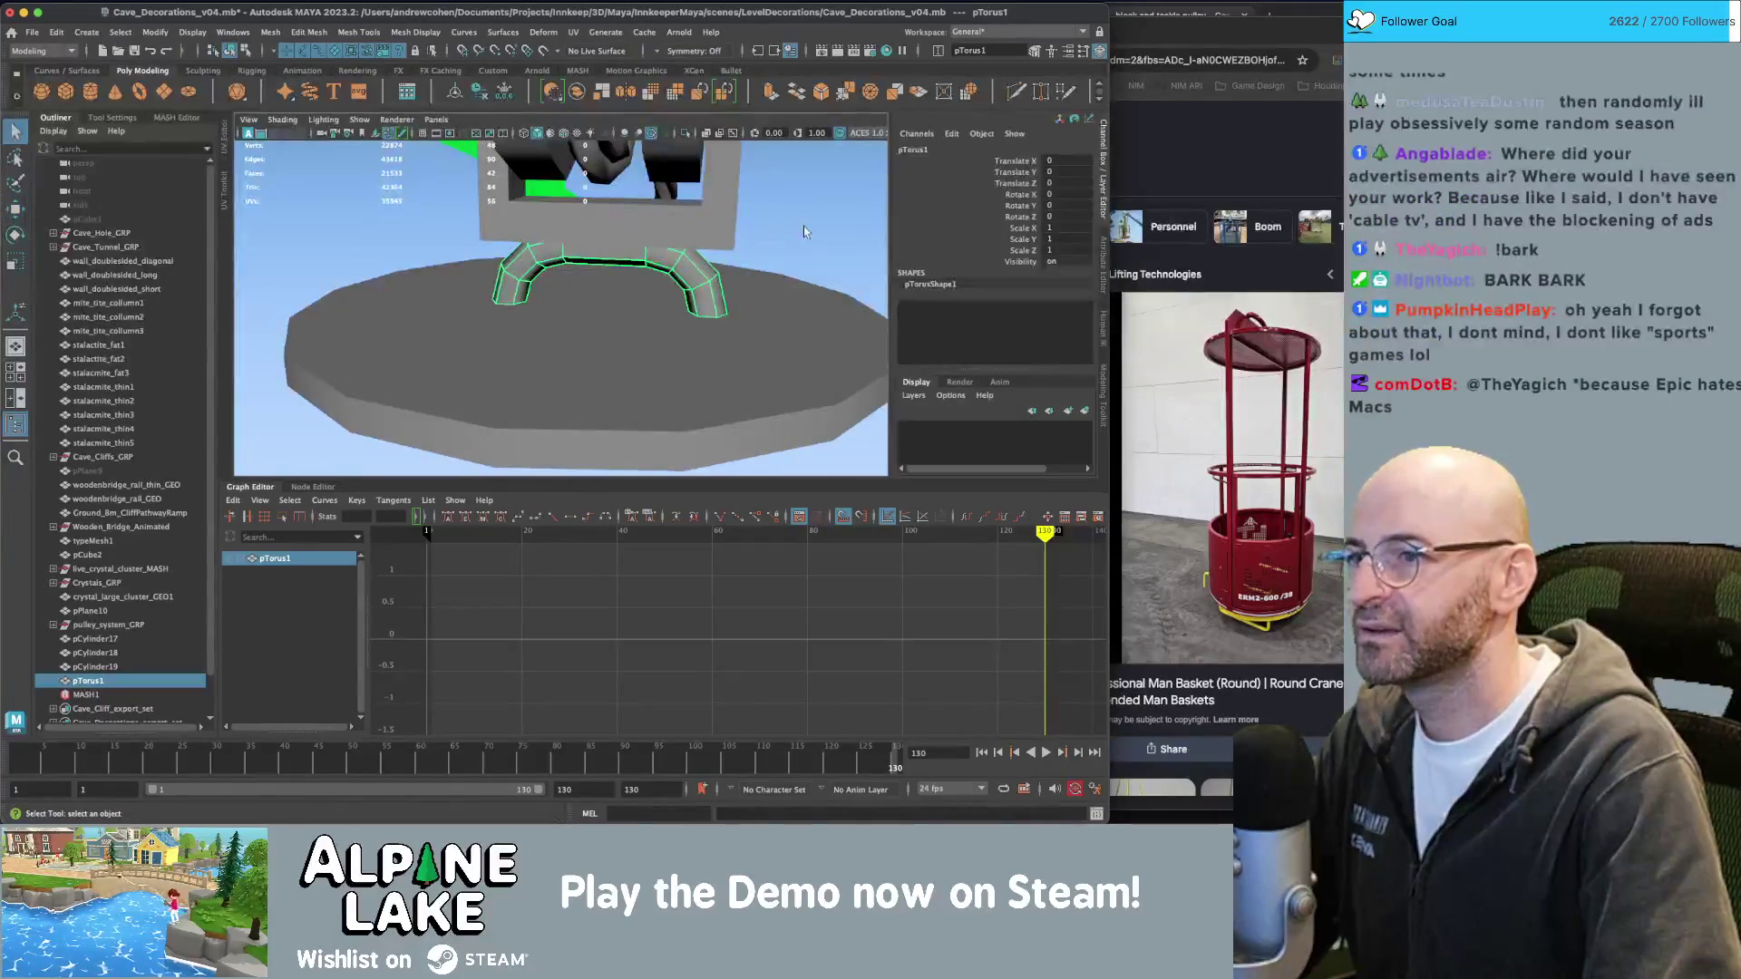
left_click(432, 44)
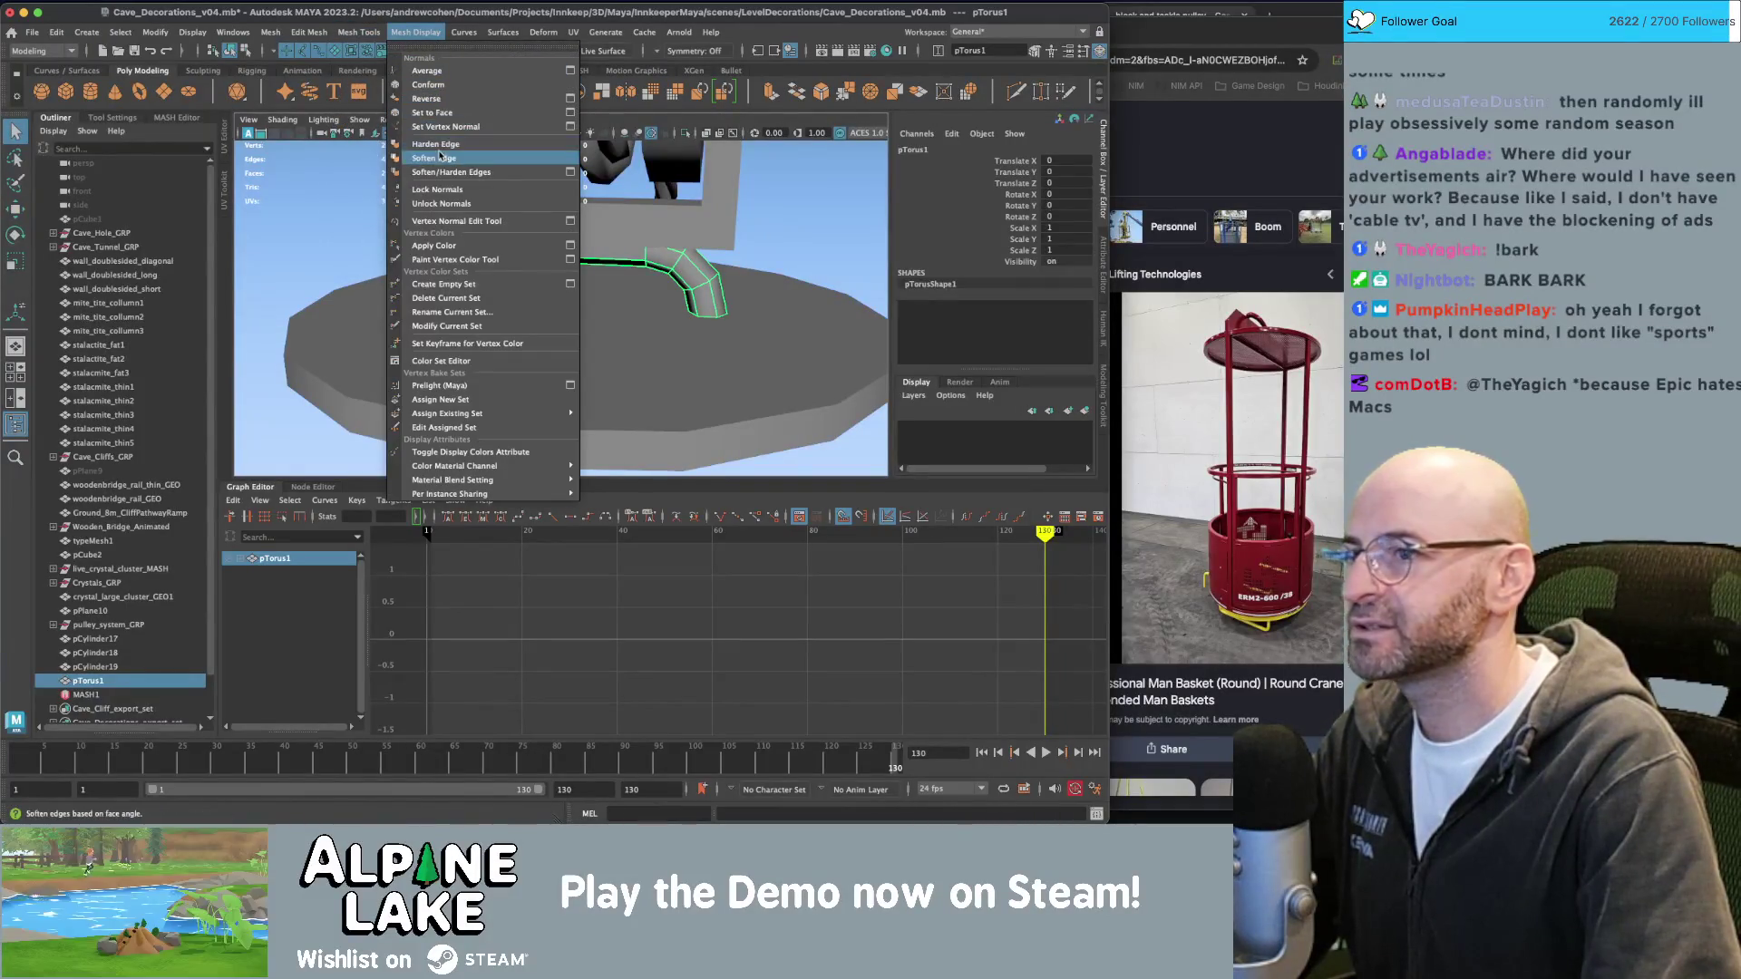
Soften the handle's edges, select vertices vtx[0:23], then move the handle right to centre it.
left_click(441, 161)
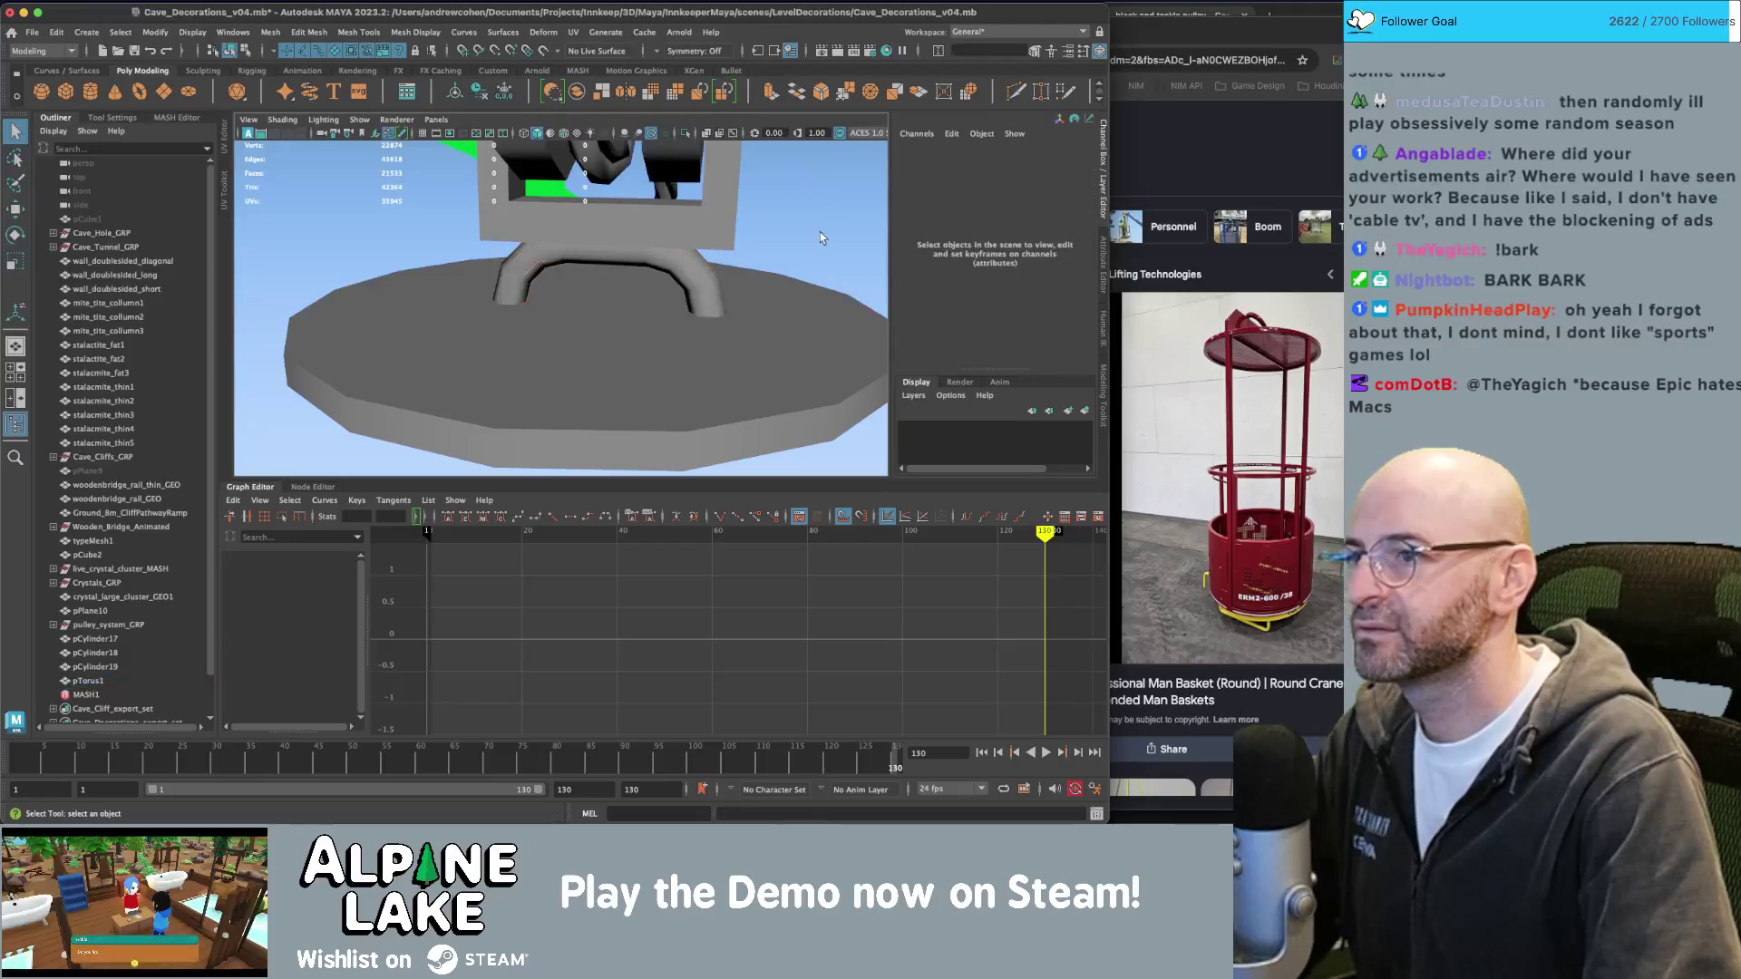
mouse_move(626, 272)
left_mouse_down("alt")
mouse_move(726, 276)
mouse_move(580, 284)
left_mouse_up("alt")
right_click_drag(580, 283, 544, 291)
key("w")
mouse_move(508, 272)
left_mouse_down()
mouse_move(564, 298)
mouse_move(497, 299)
left_mouse_up()
left_click(230, 51)
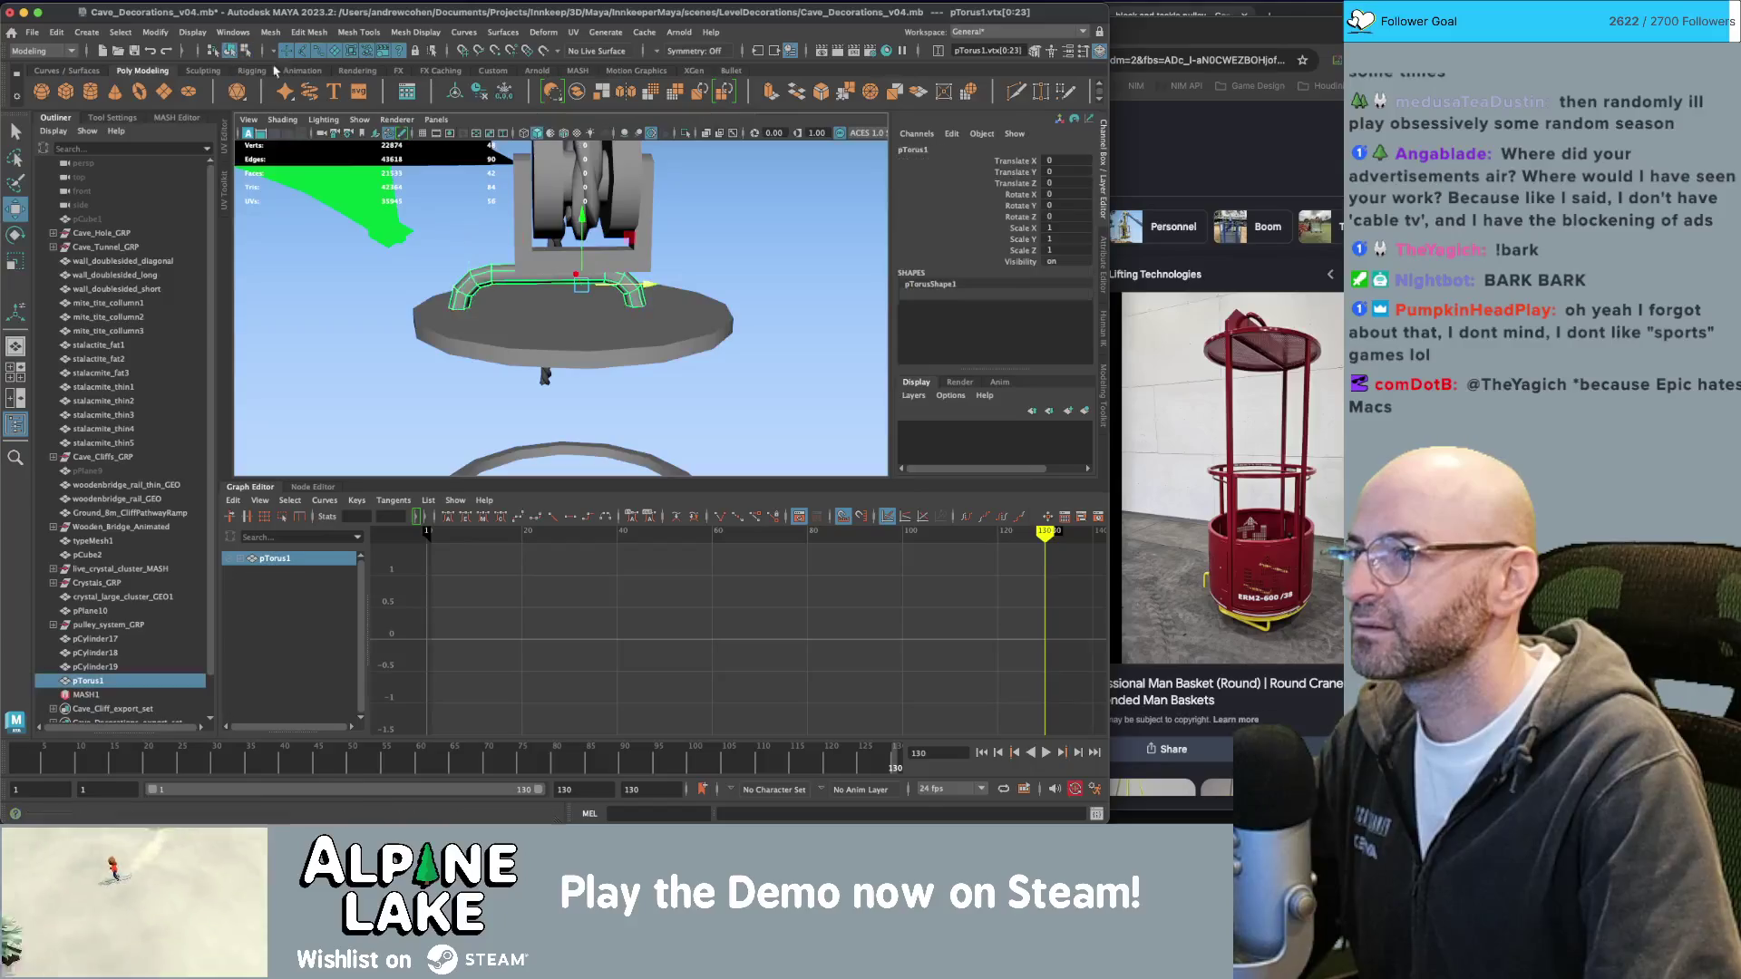
mouse_move(580, 279)
left_mouse_down()
mouse_move(599, 314)
mouse_move(499, 319)
mouse_move(583, 258)
left_mouse_up()
Rotate the handle to about -94.7° on Y so it lies across the lid.
key("e")
key("w")
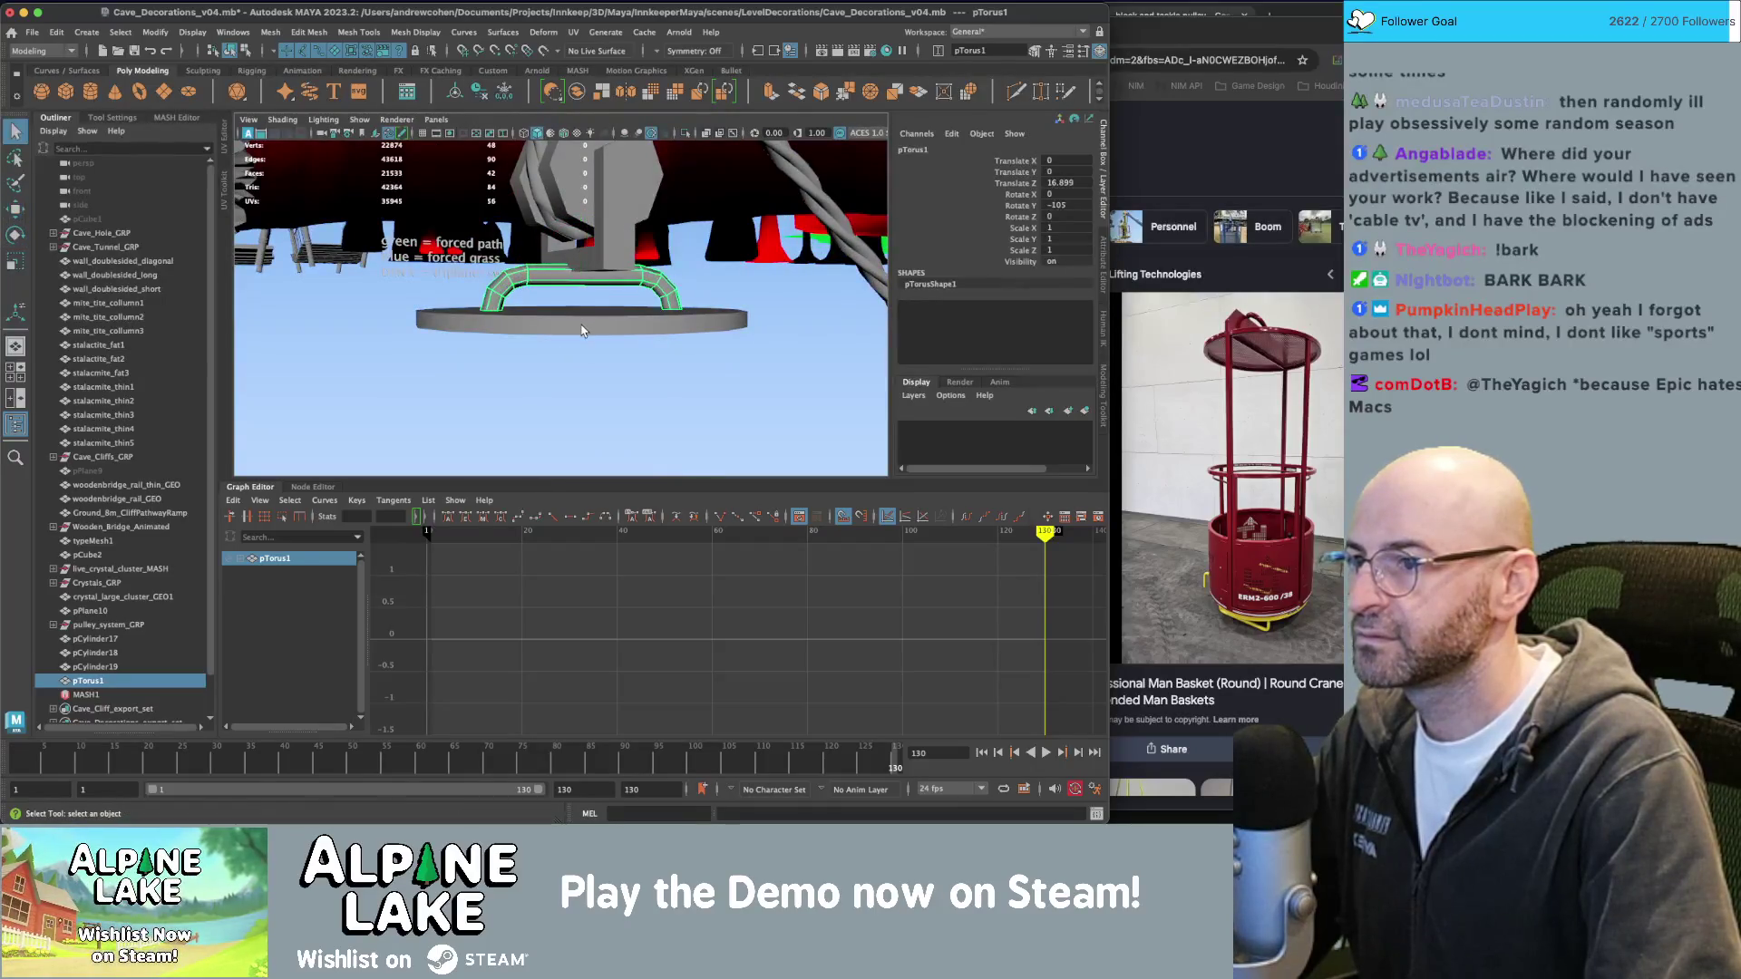
left_click(585, 317, "shift")
key("q")
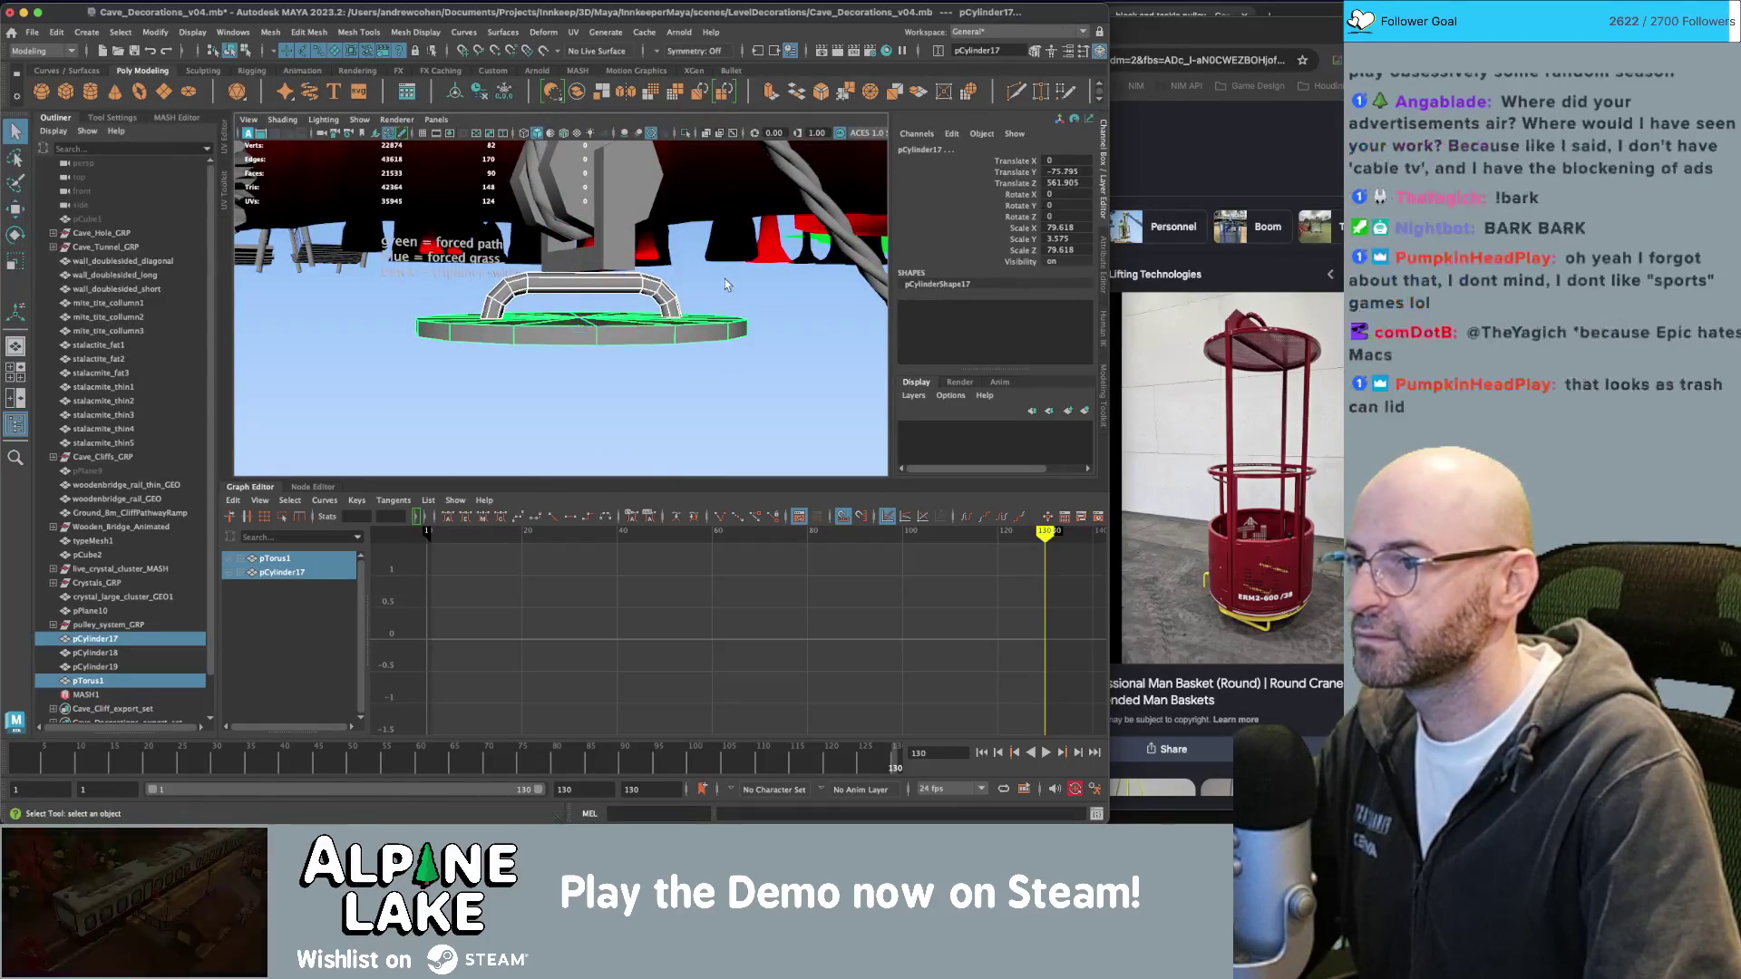
left_click(725, 279)
mouse_move(726, 279)
left_mouse_down("alt")
mouse_move(372, 302)
mouse_move(581, 331)
mouse_move(562, 356)
left_mouse_up("alt")
left_click(586, 334)
key("e")
double_click(1085, 203)
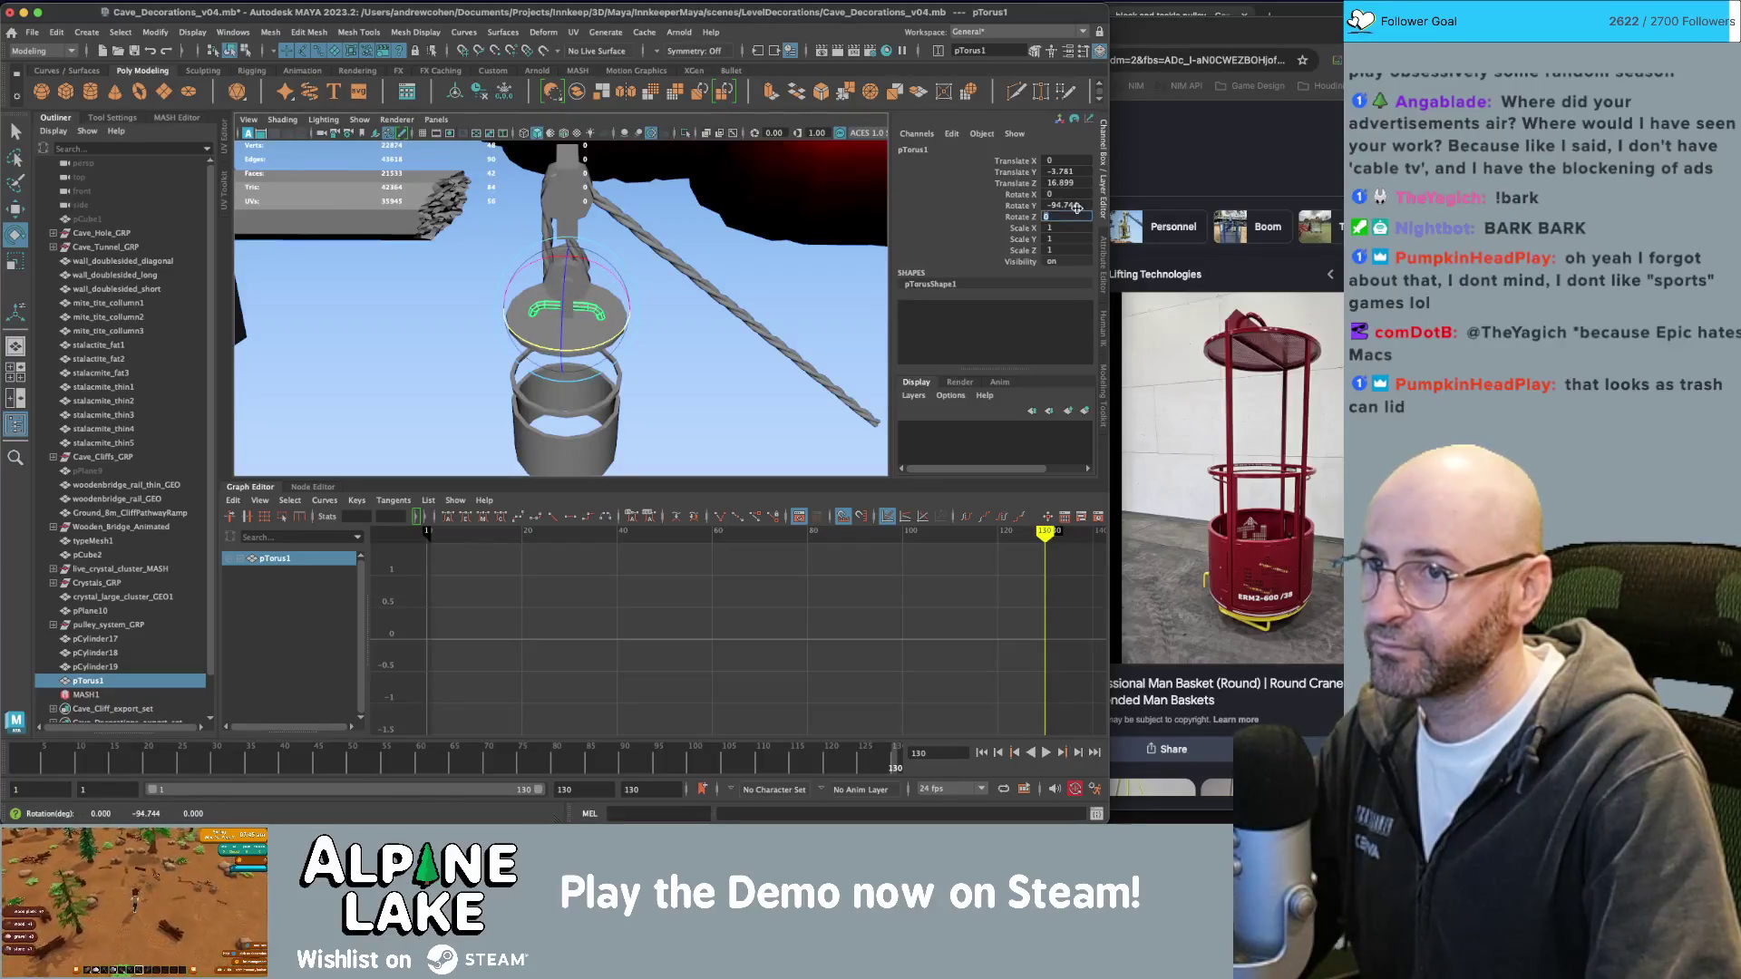
left_click(692, 361)
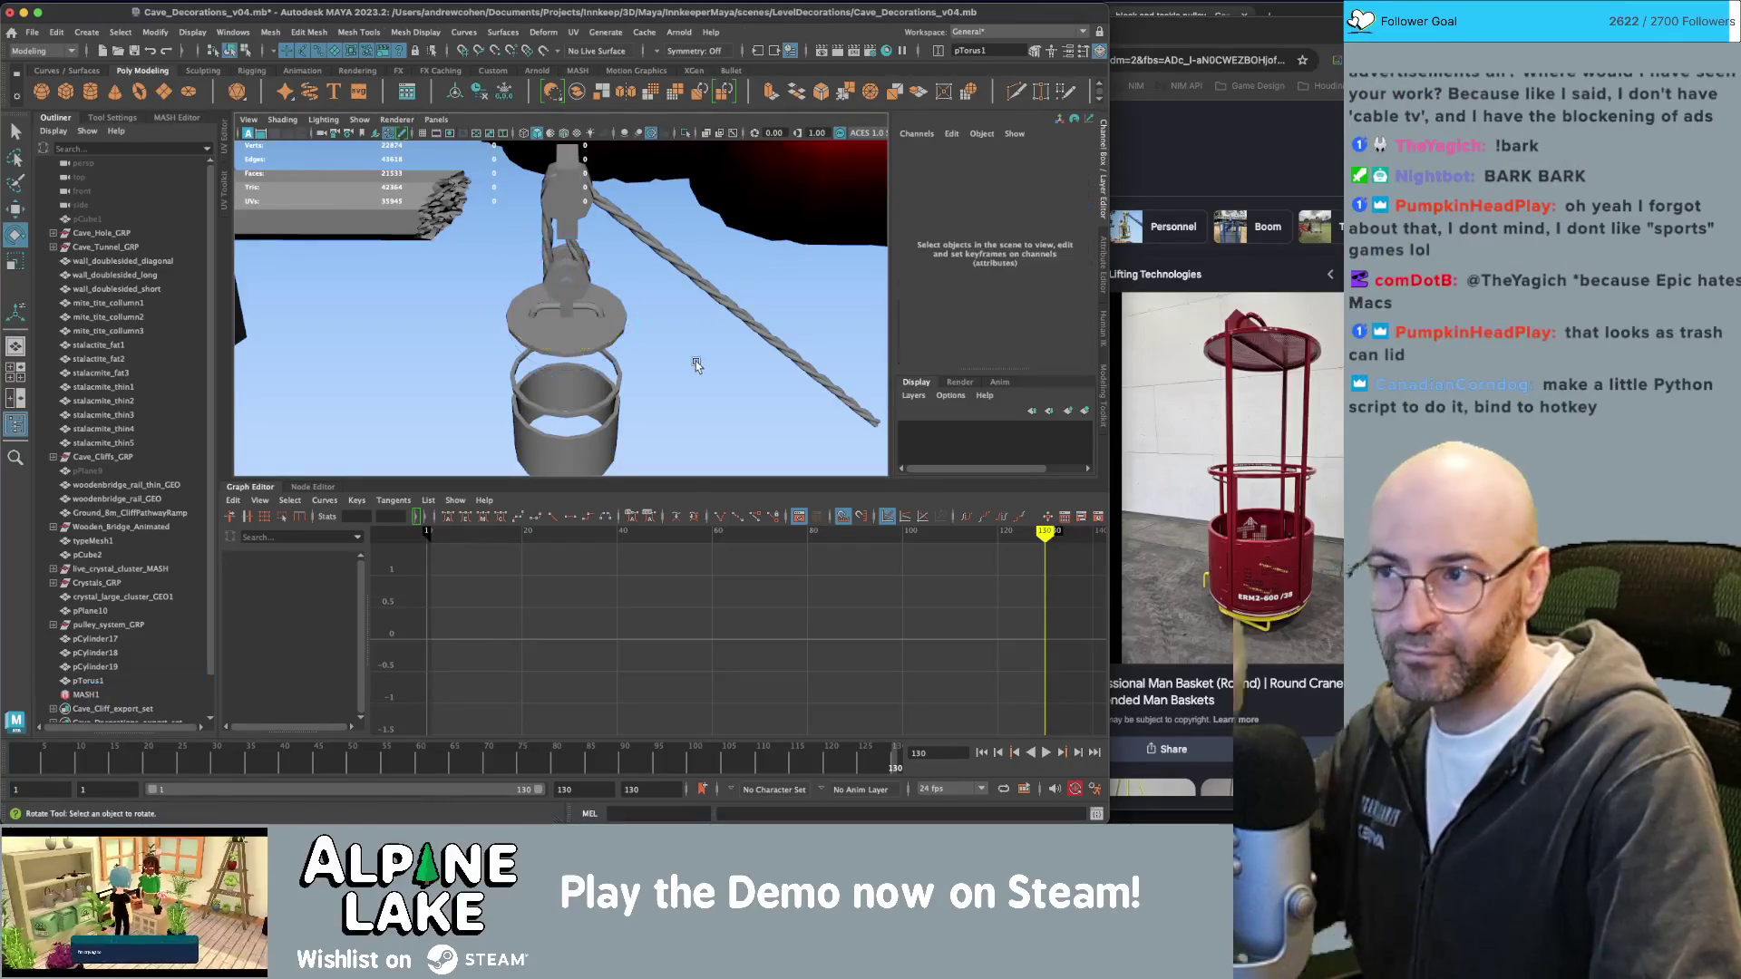
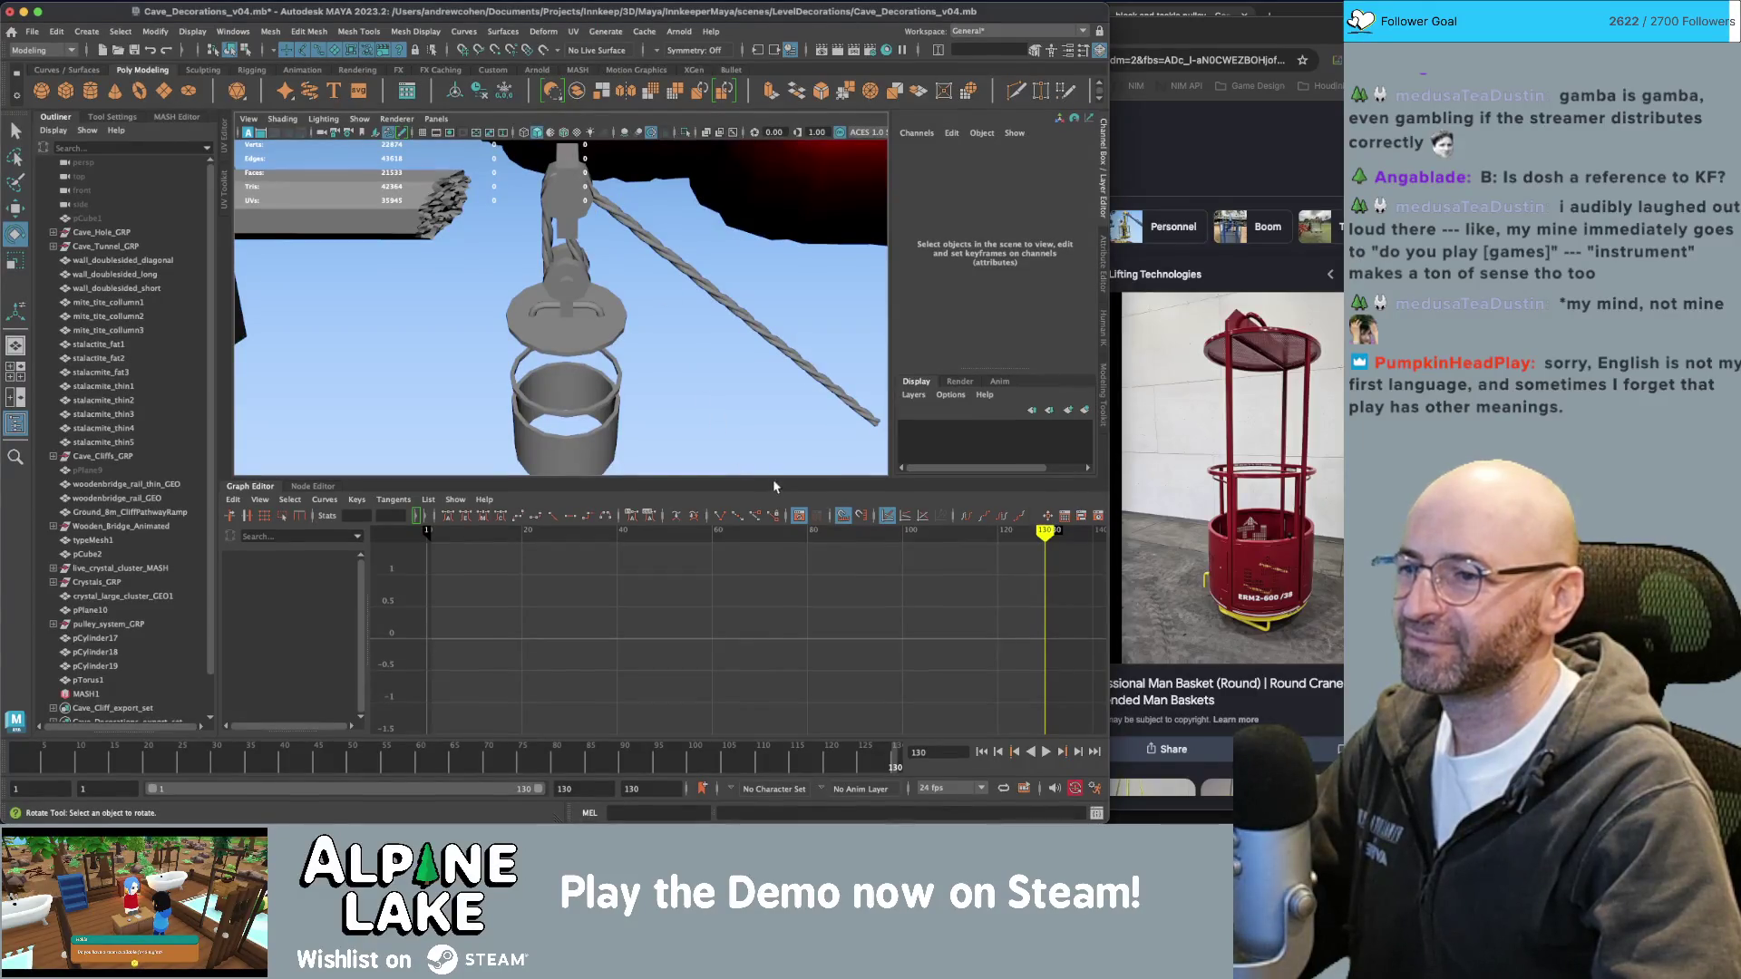
Collapse the Graph Editor so the 3D viewport fills the space, and zoom onto the lantern.
left_click(272, 489)
scroll(652, 390, "up", 5)
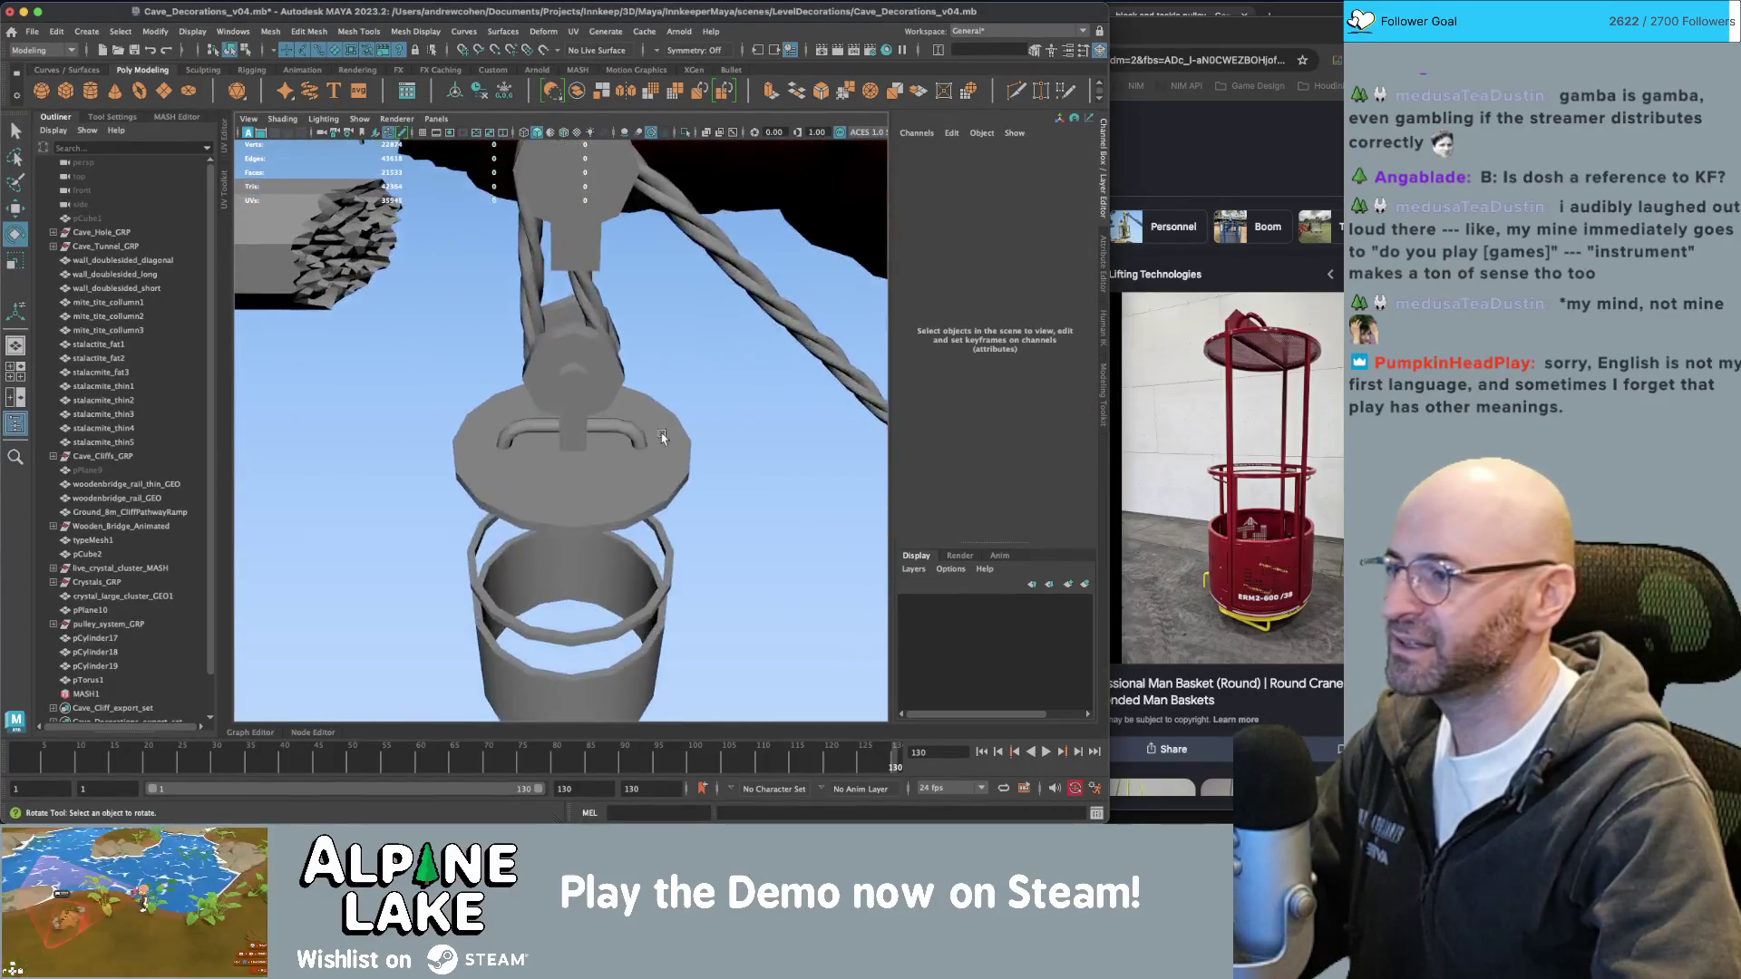
scroll(635, 396, "up", 1)
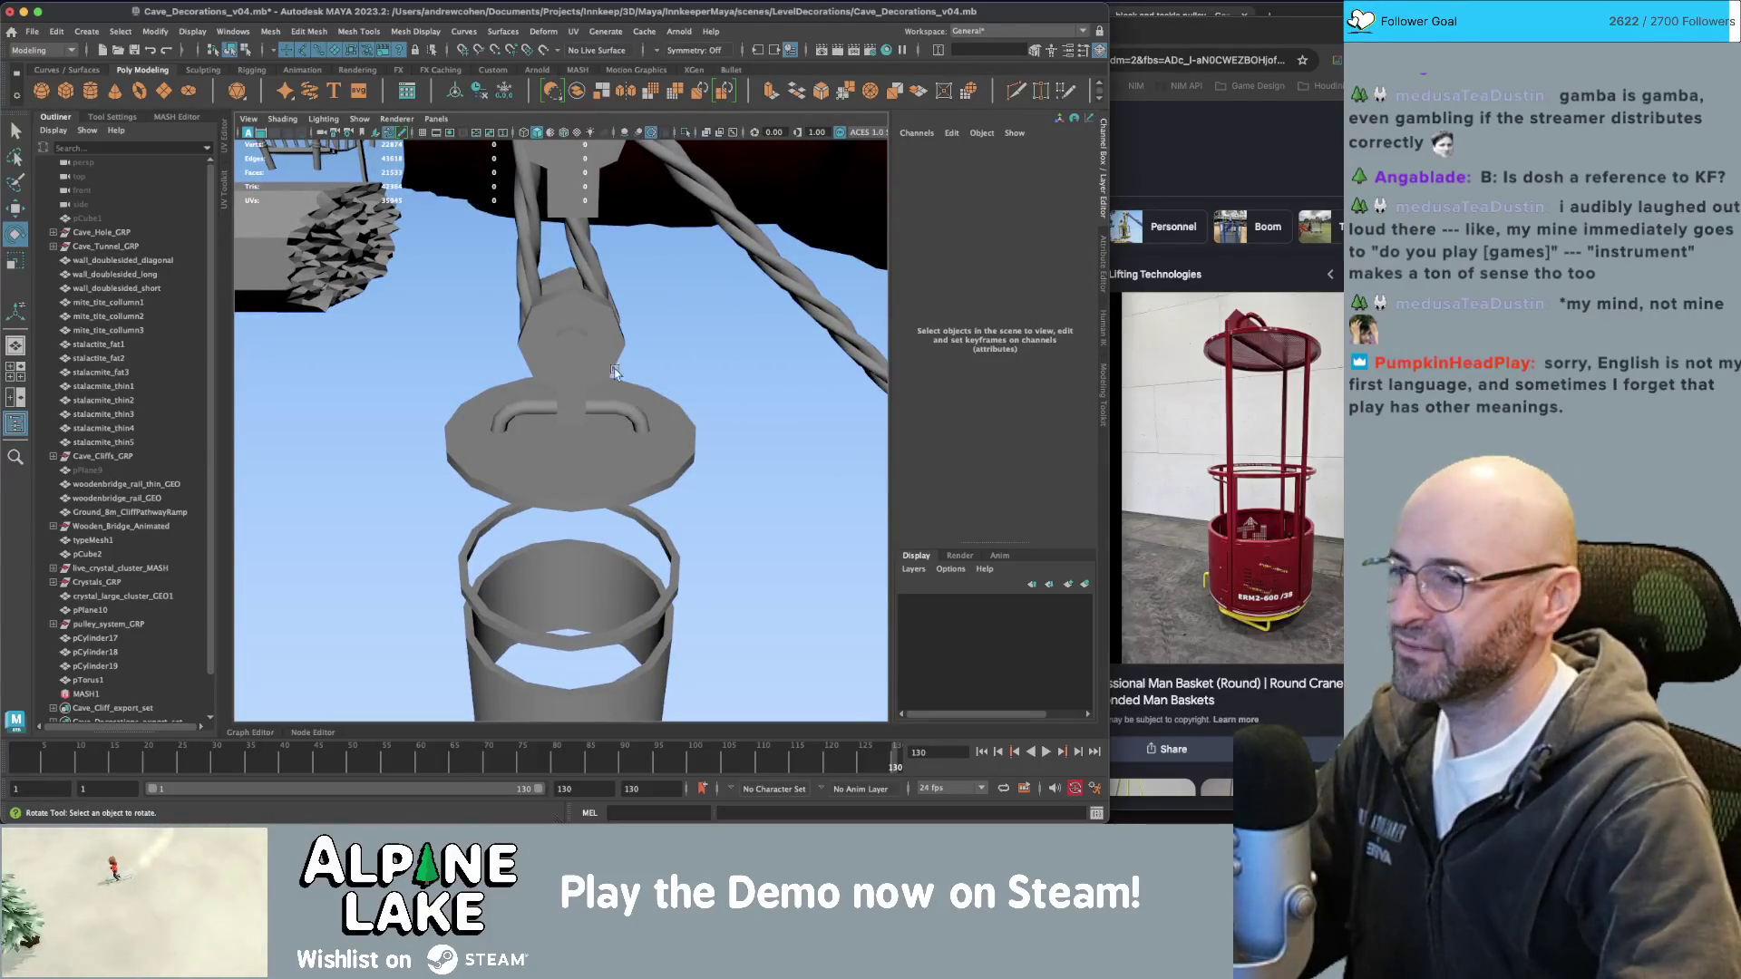
middle_click_drag(672, 345, 682, 352, "alt")
mouse_move(682, 352)
left_mouse_down("alt")
mouse_move(656, 321)
mouse_move(629, 333)
mouse_move(646, 405)
left_mouse_up("alt")
Select pCylinder19, the basket's cylinder wall, and frame it with F.
key("q")
left_click(624, 310)
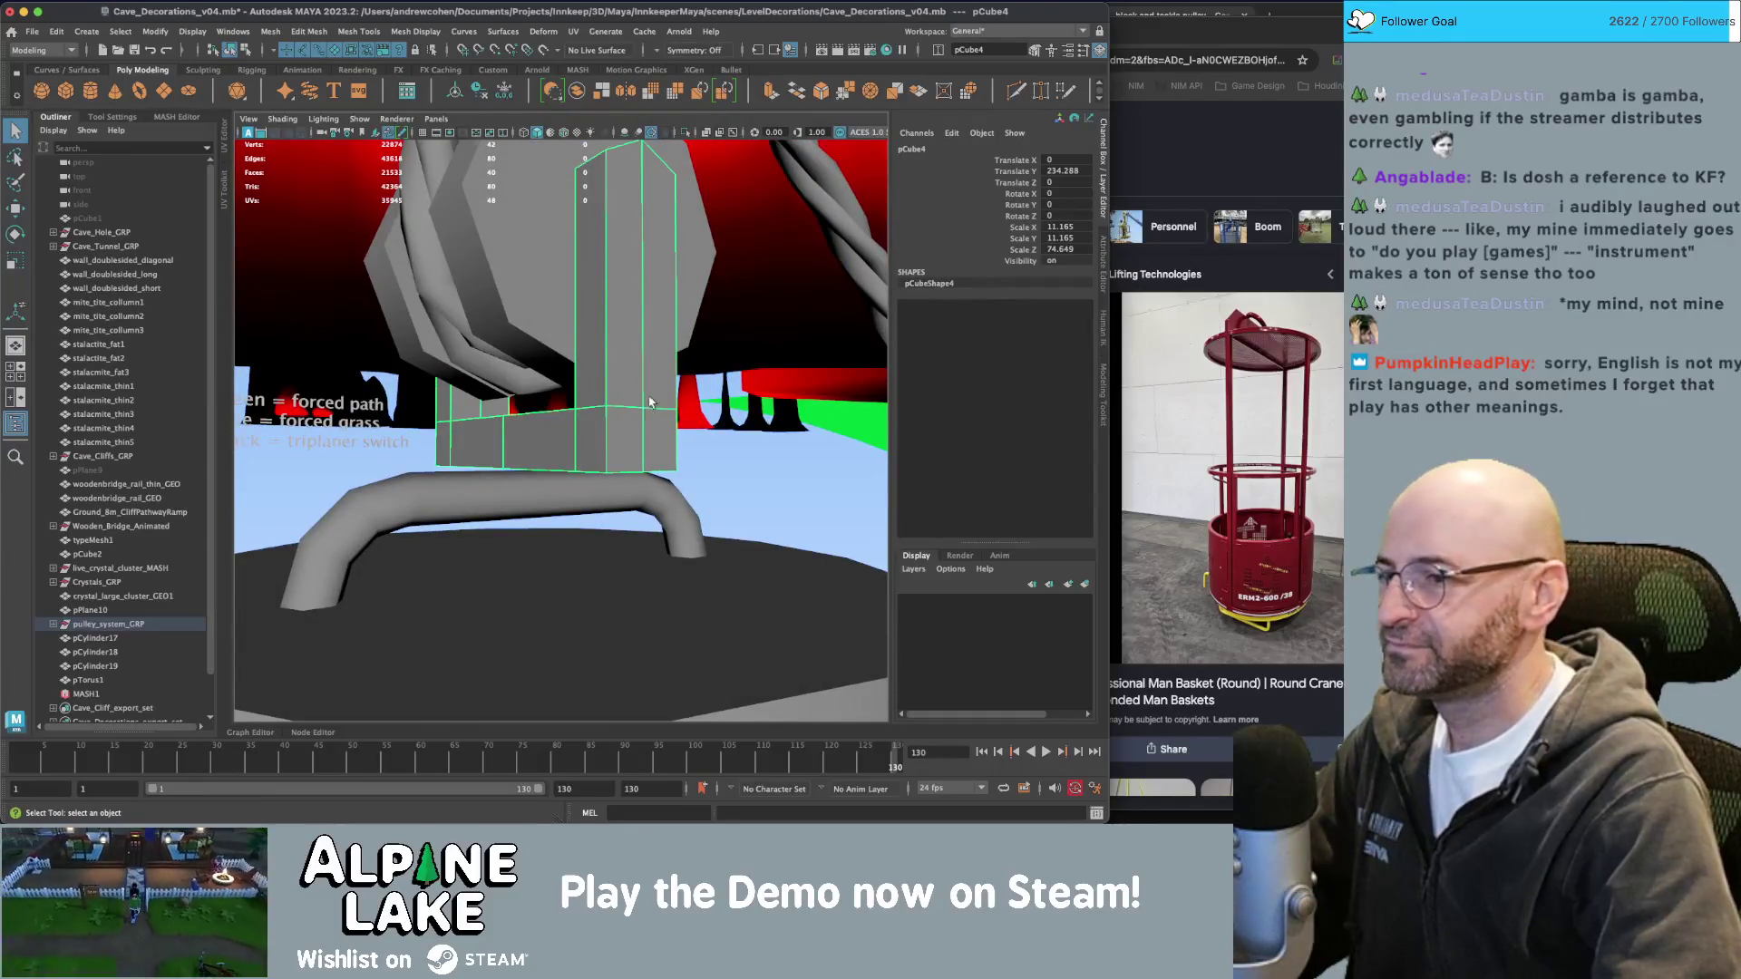
mouse_move(646, 406)
right_mouse_down("alt")
mouse_move(727, 459)
mouse_move(730, 555)
mouse_move(689, 526)
right_mouse_up("alt")
mouse_move(689, 526)
left_mouse_down("alt")
mouse_move(593, 475)
mouse_move(653, 481)
mouse_move(635, 444)
left_mouse_up("alt")
left_click(610, 486)
key("f")
Re-frame pCylinder19 and switch the cylinder wall to face editing.
right_click_drag(635, 444, 608, 453, "alt")
key("f")
left_click_drag(607, 454, 601, 449, "alt")
right_click_drag(601, 449, 605, 427)
Duplicate pCylinder19 and delete faces on the copy to leave a ring with an opening.
left_click(230, 49)
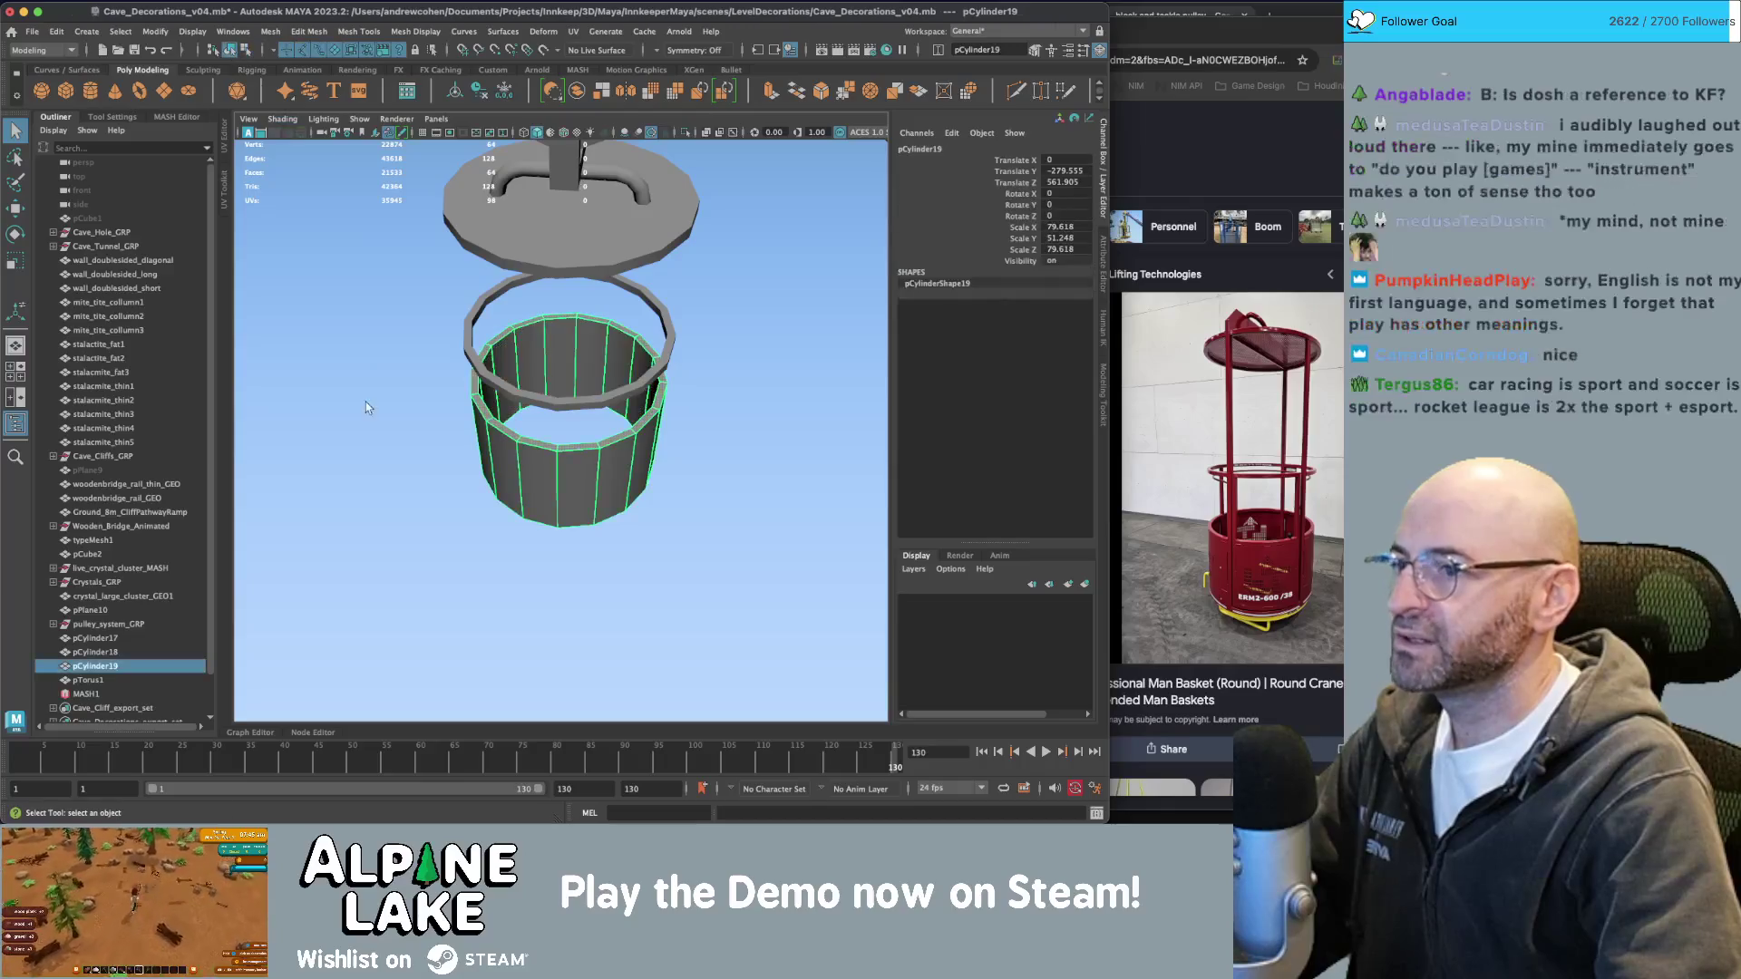
key("ctrl+d")
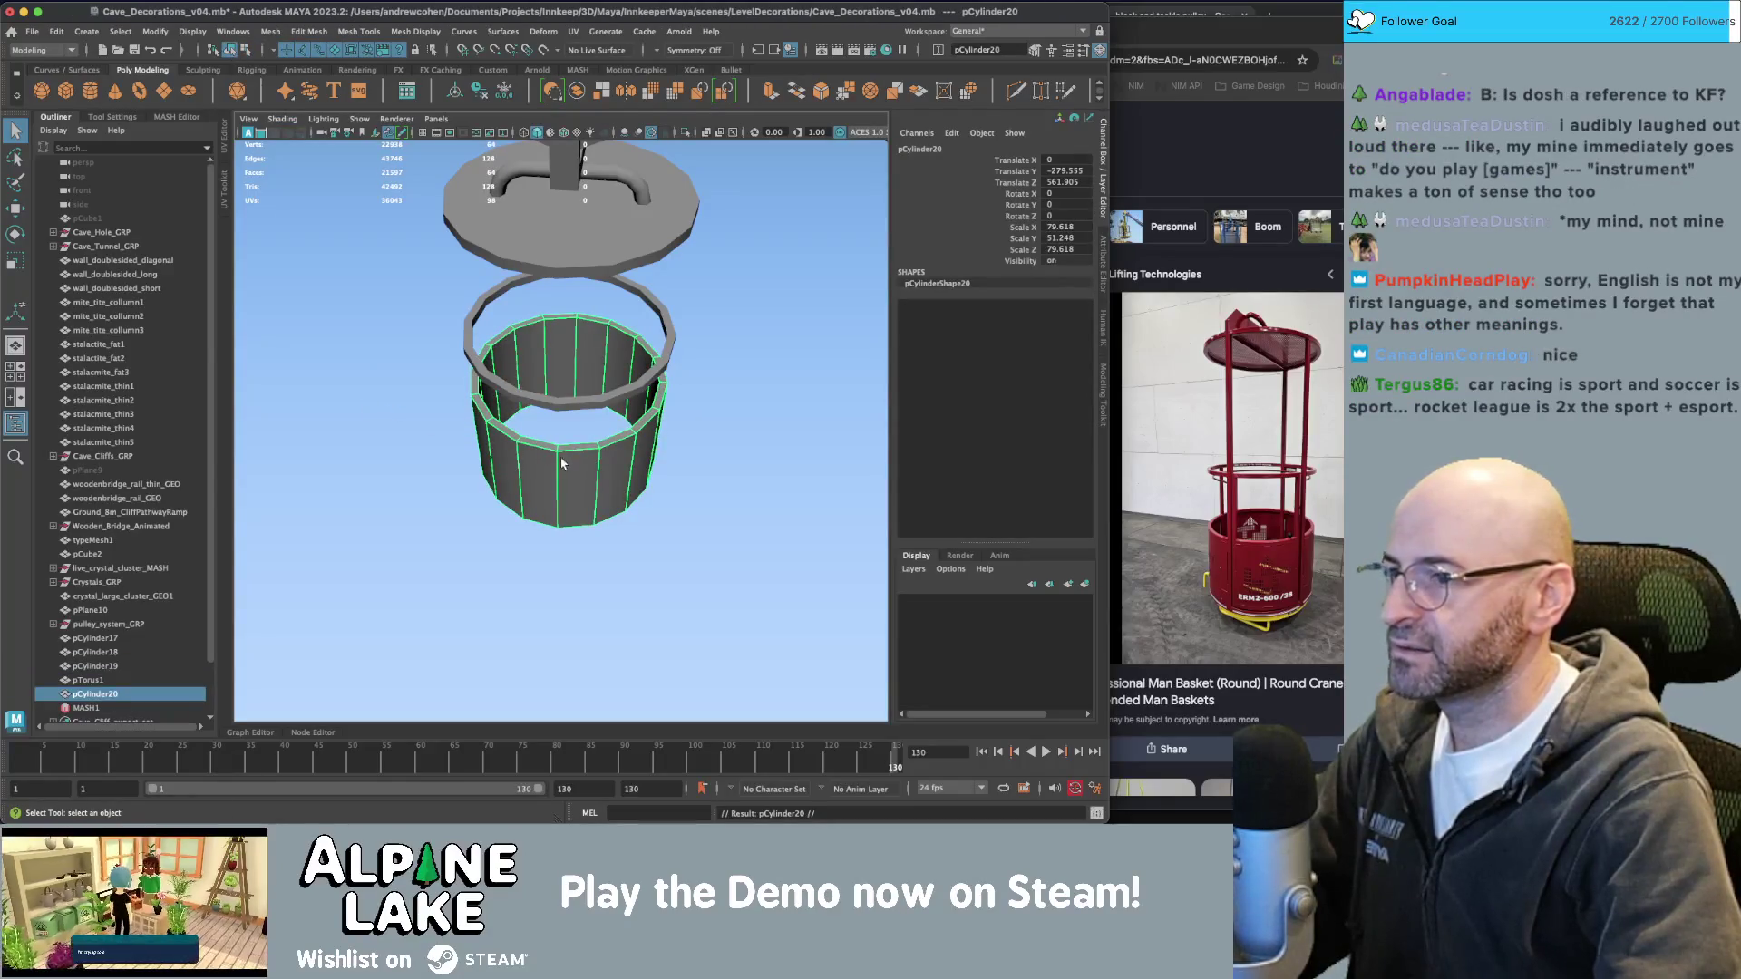
right_click_drag(562, 463, 571, 476)
left_click(580, 475)
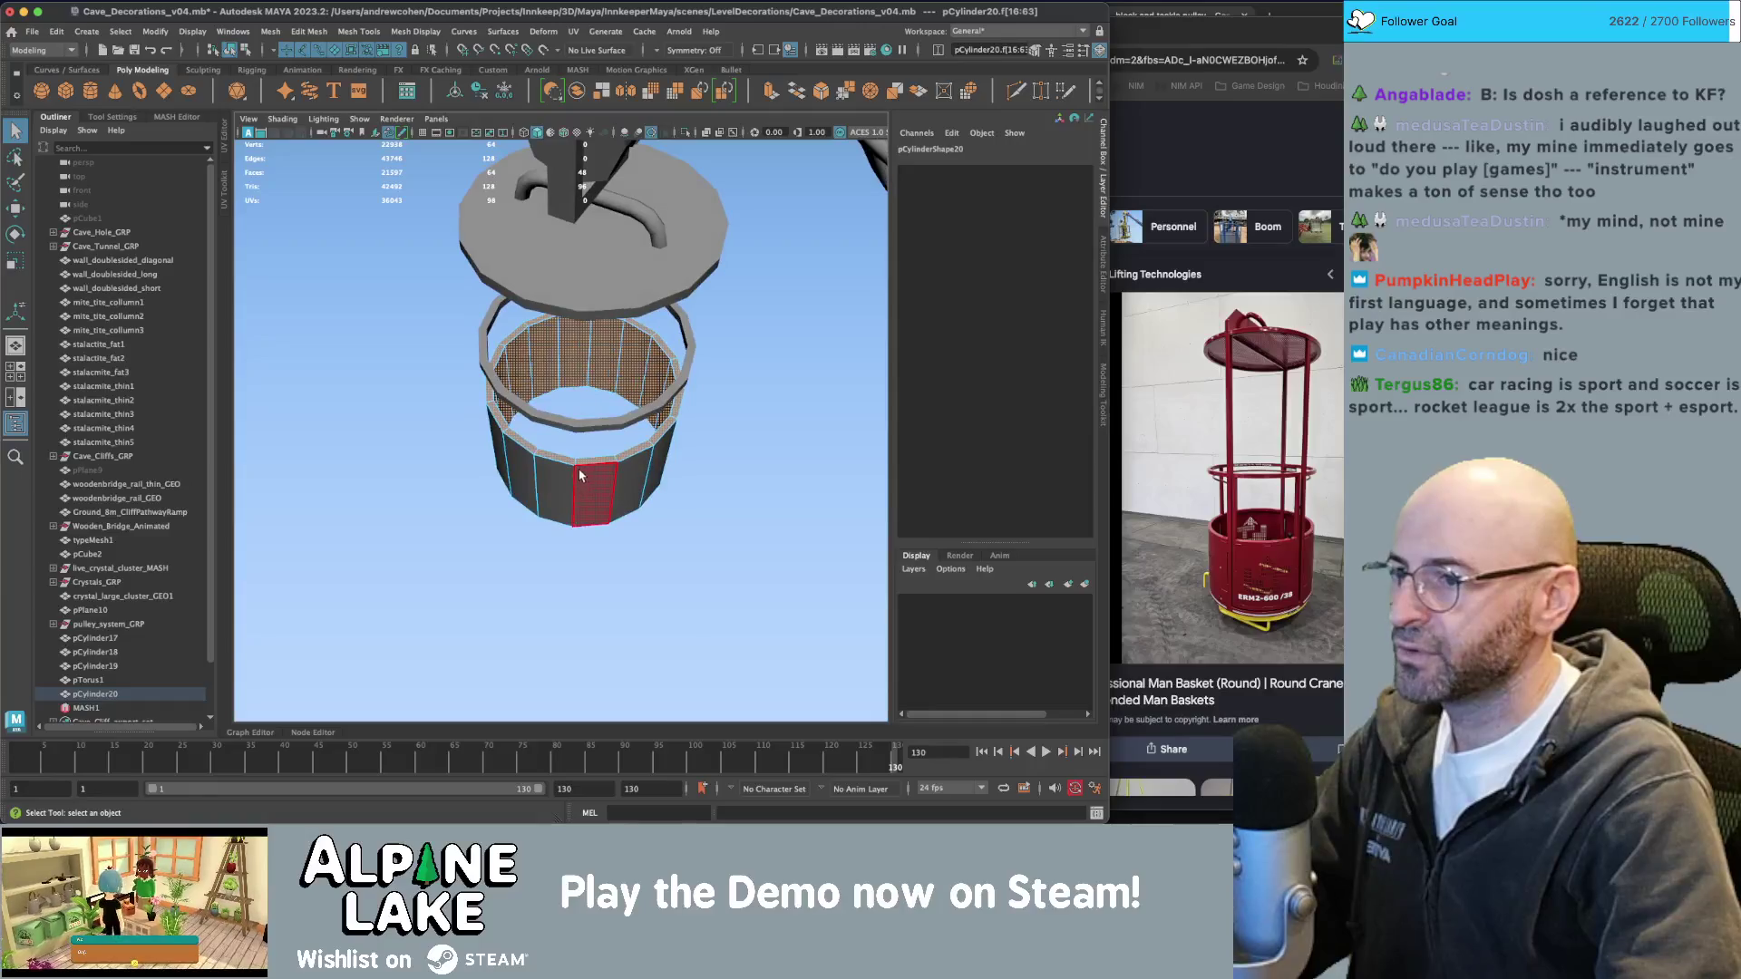
key("Delete")
left_click_drag(580, 475, 603, 508, "alt")
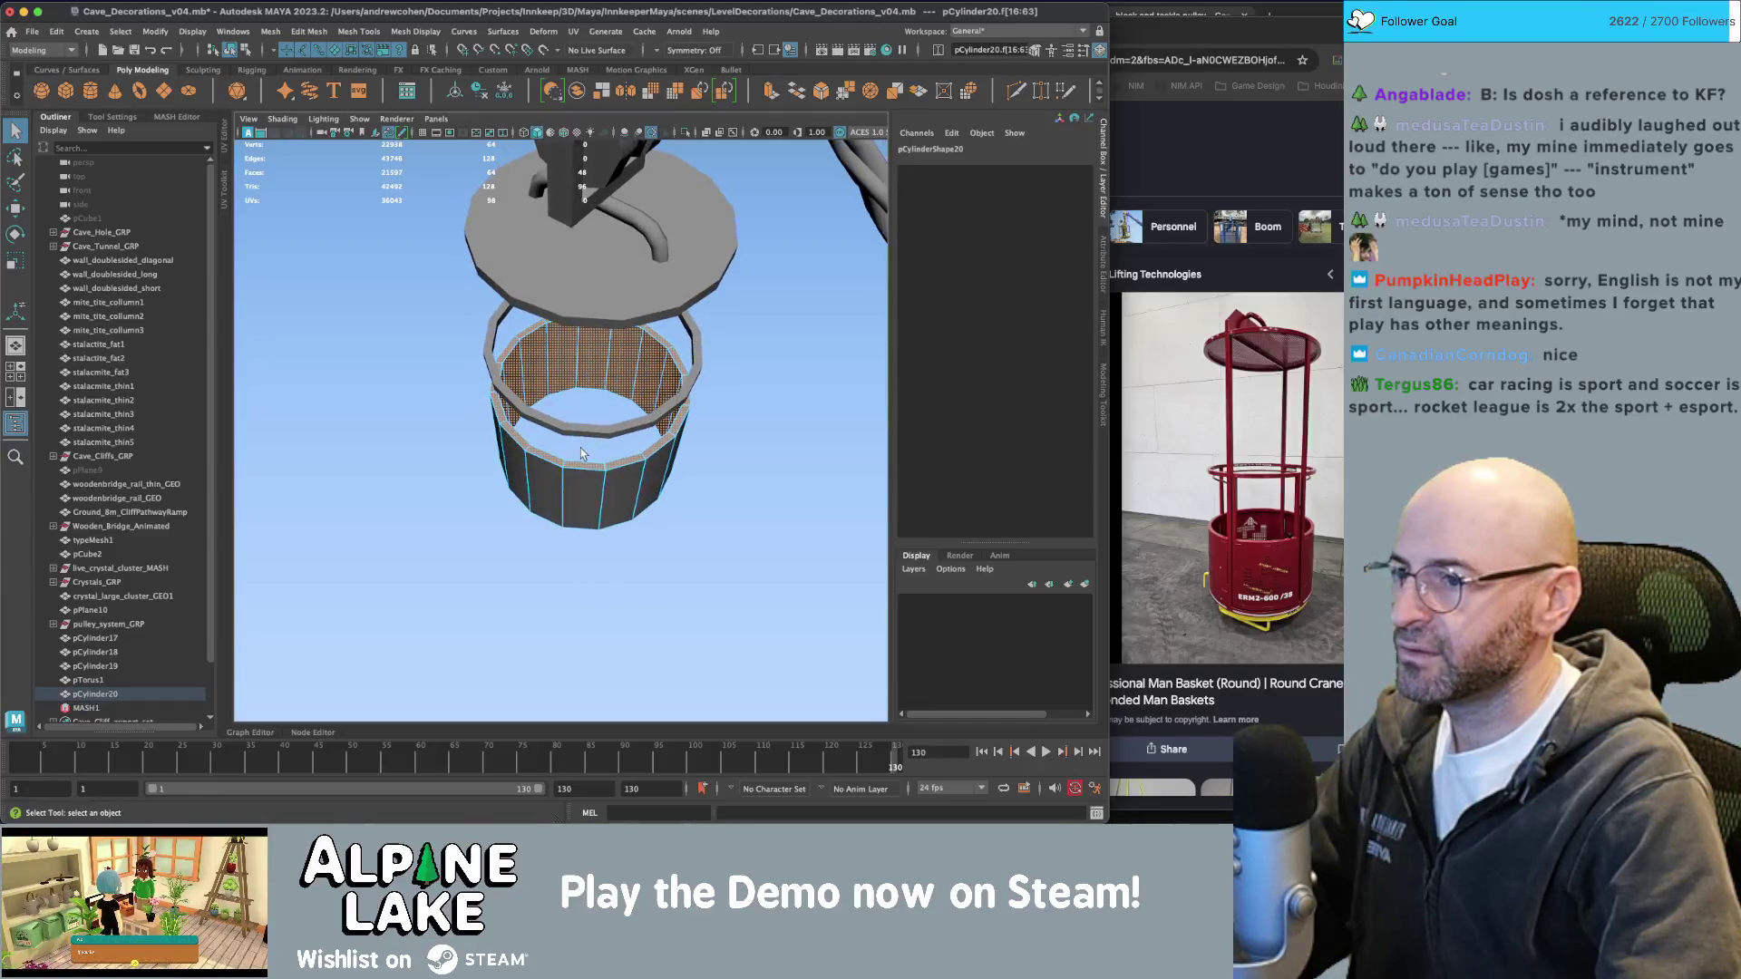
left_click(616, 511)
key("shift+period")
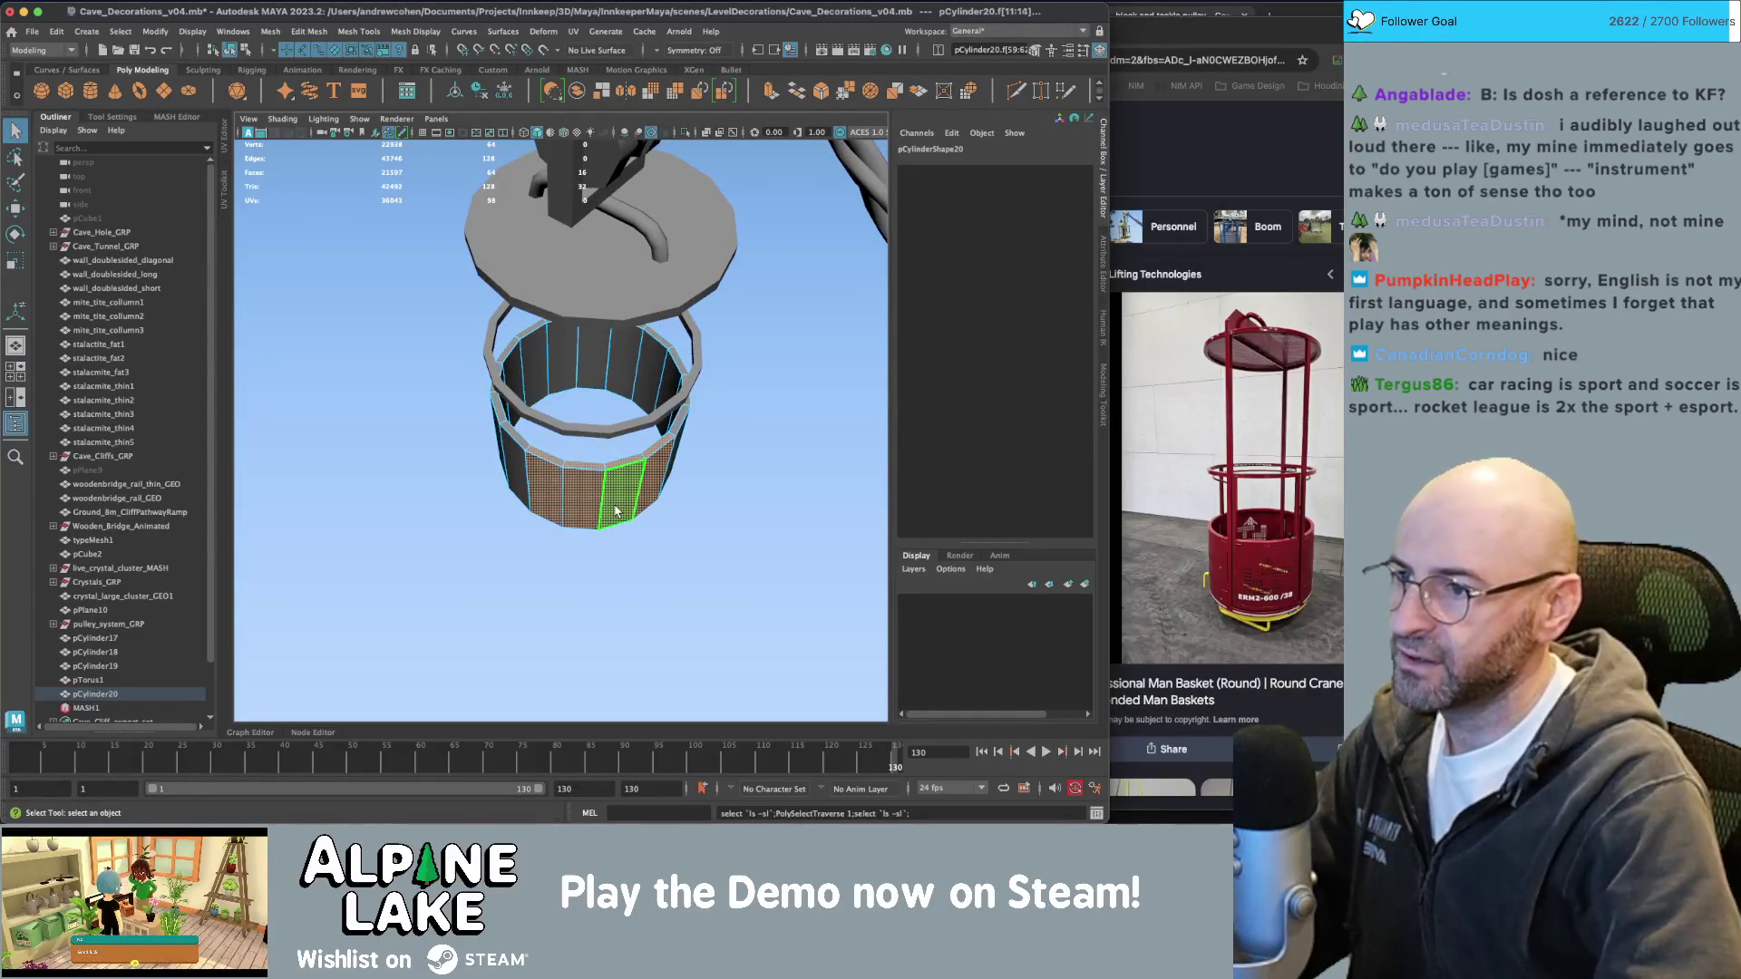
mouse_move(616, 511)
left_mouse_down("alt")
mouse_move(672, 480)
mouse_move(497, 453)
mouse_move(627, 439)
left_mouse_up("alt")
key("Delete")
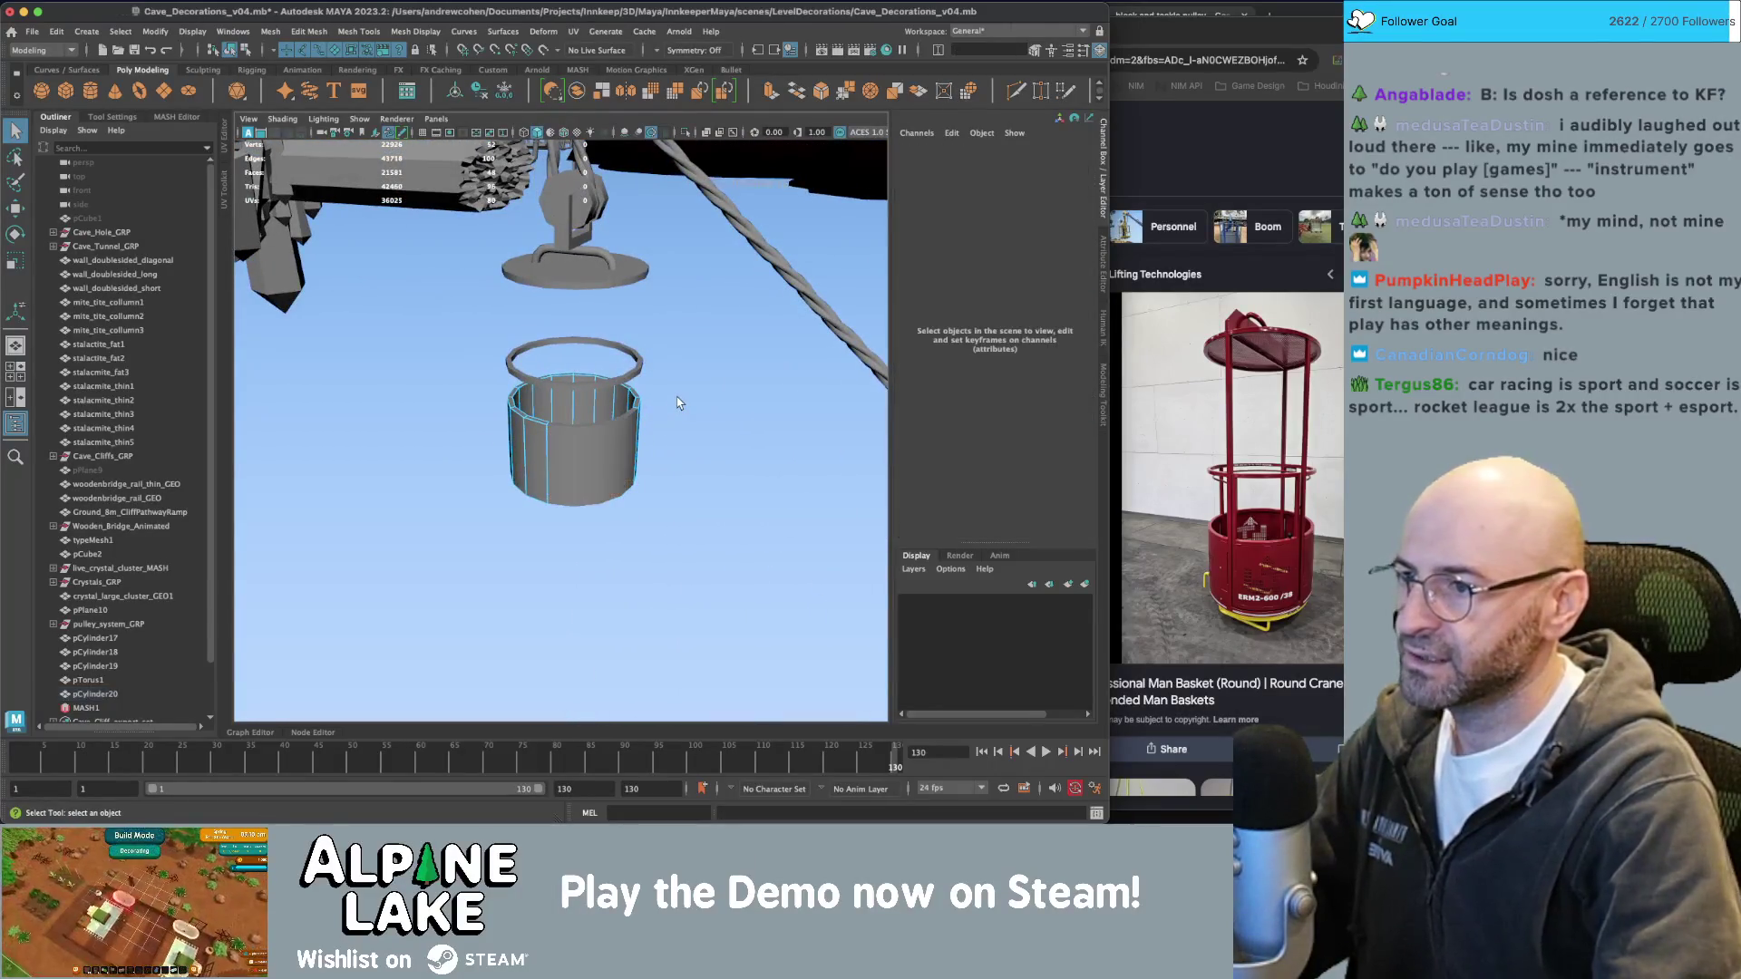
key("f")
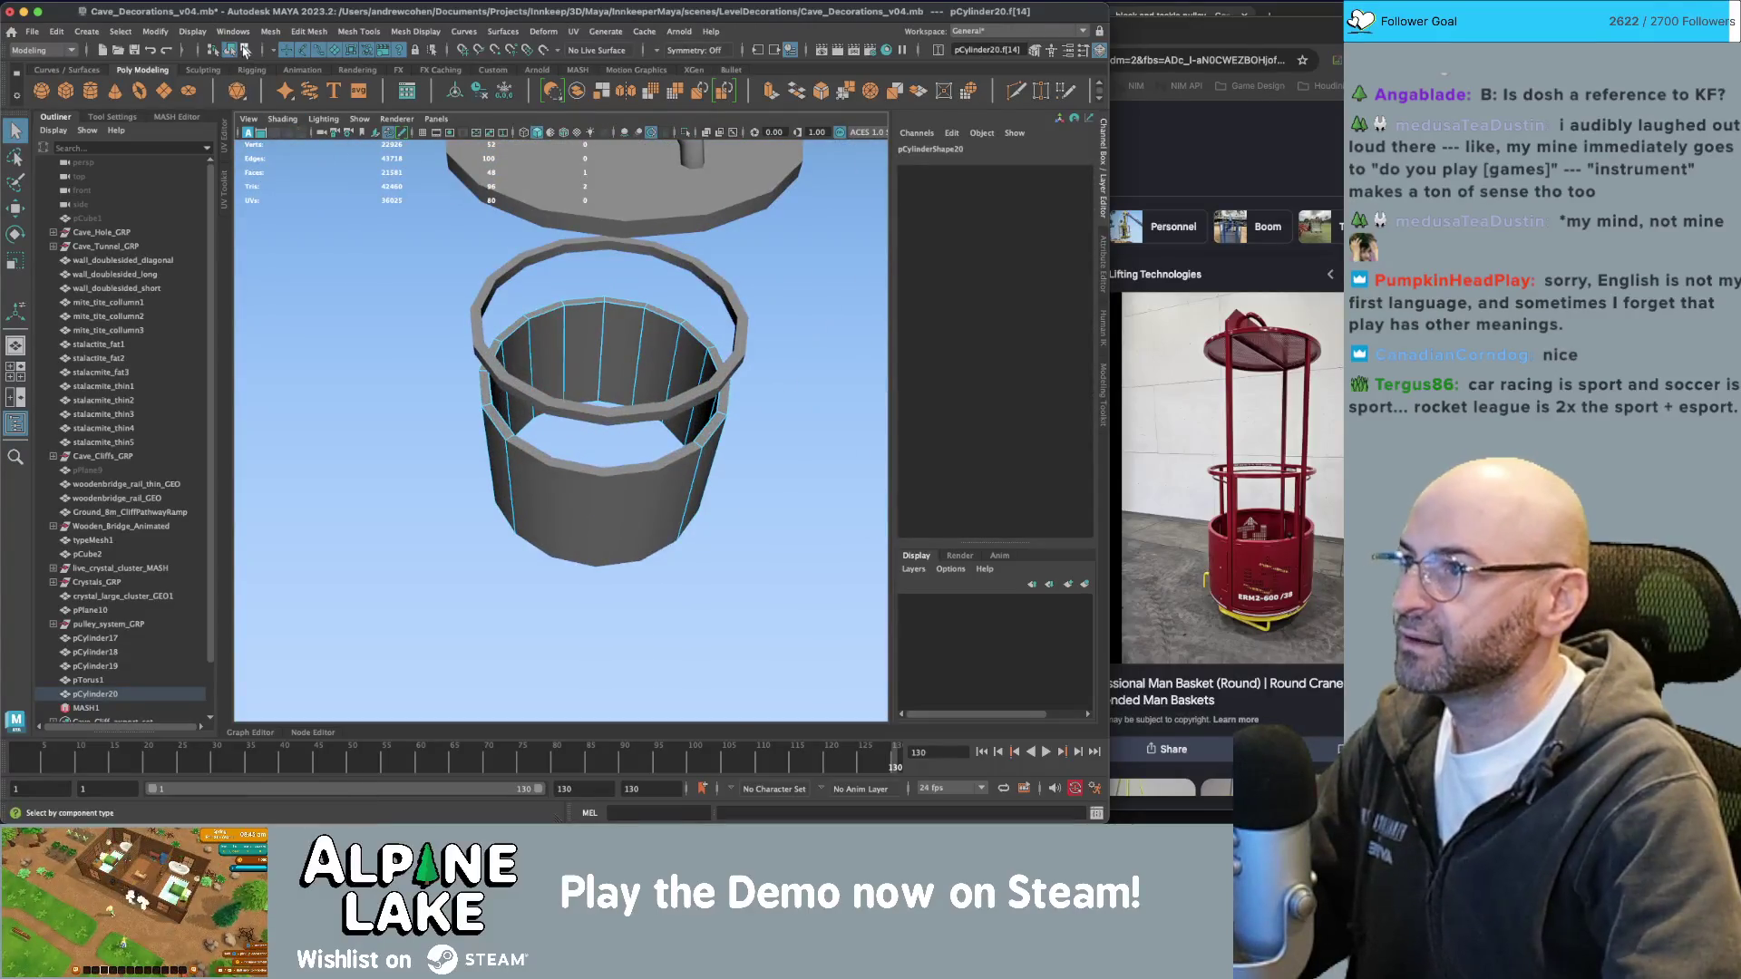
key("F8")
On the original wall, invert a front-face selection and delete all but the front panels.
left_click(588, 390)
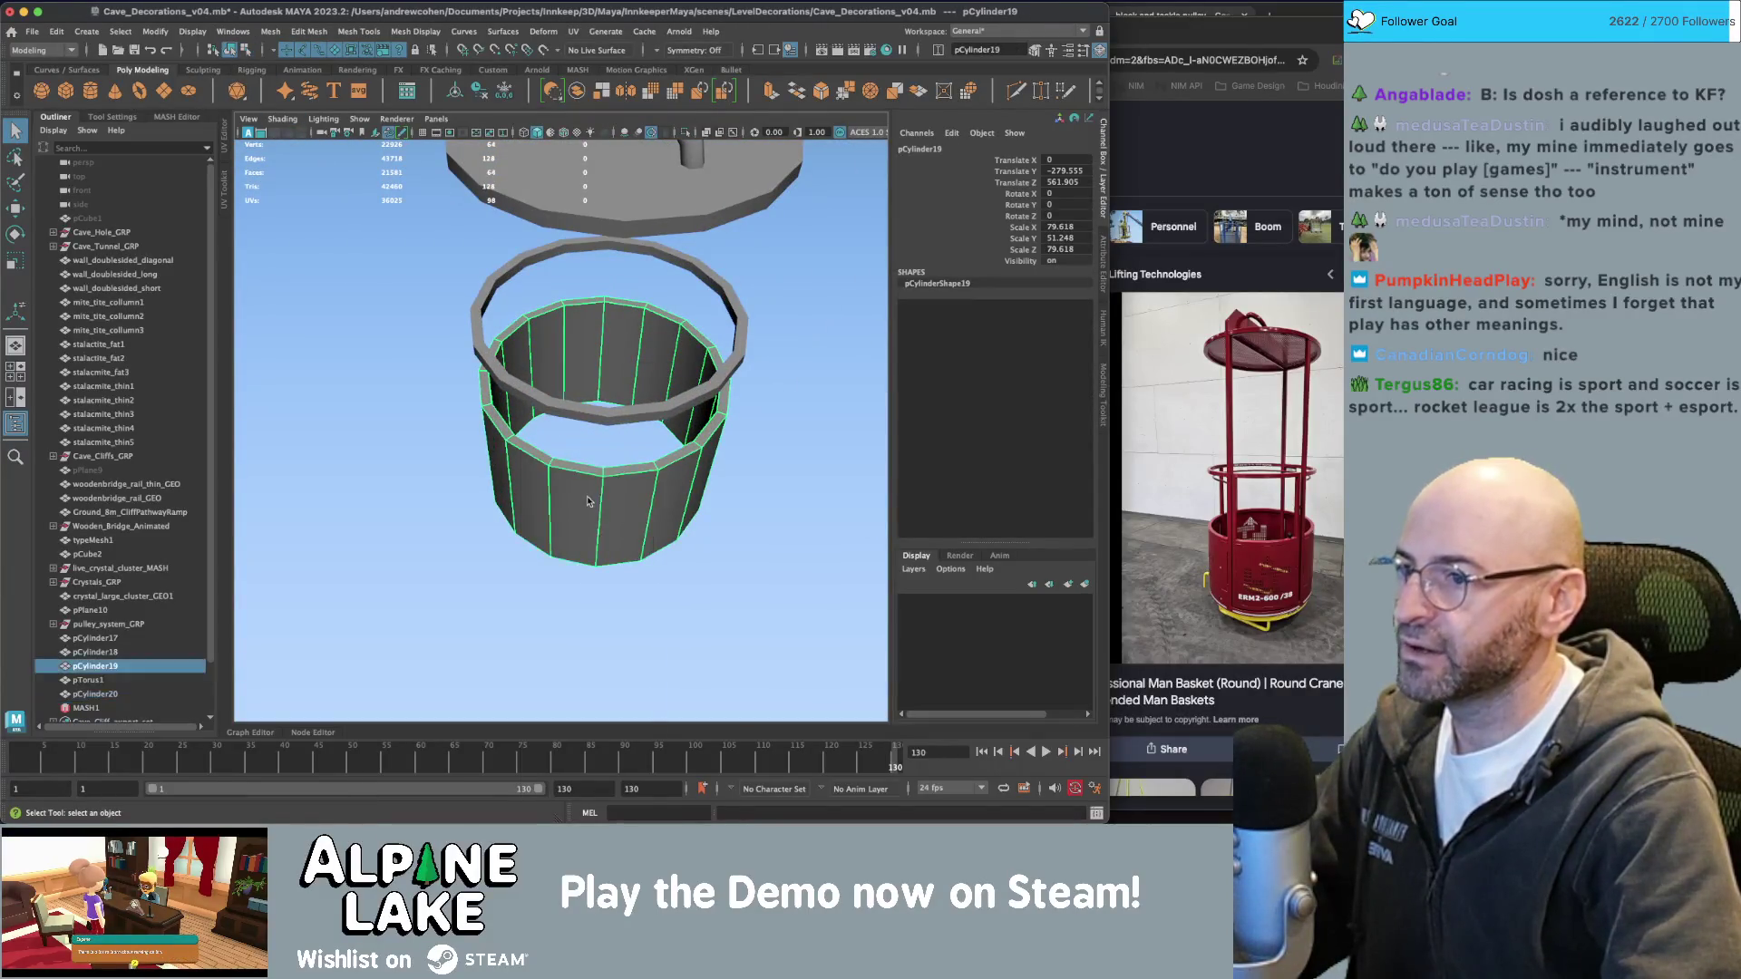
mouse_move(588, 390)
right_mouse_down()
mouse_move(594, 454)
mouse_move(573, 476)
right_mouse_up()
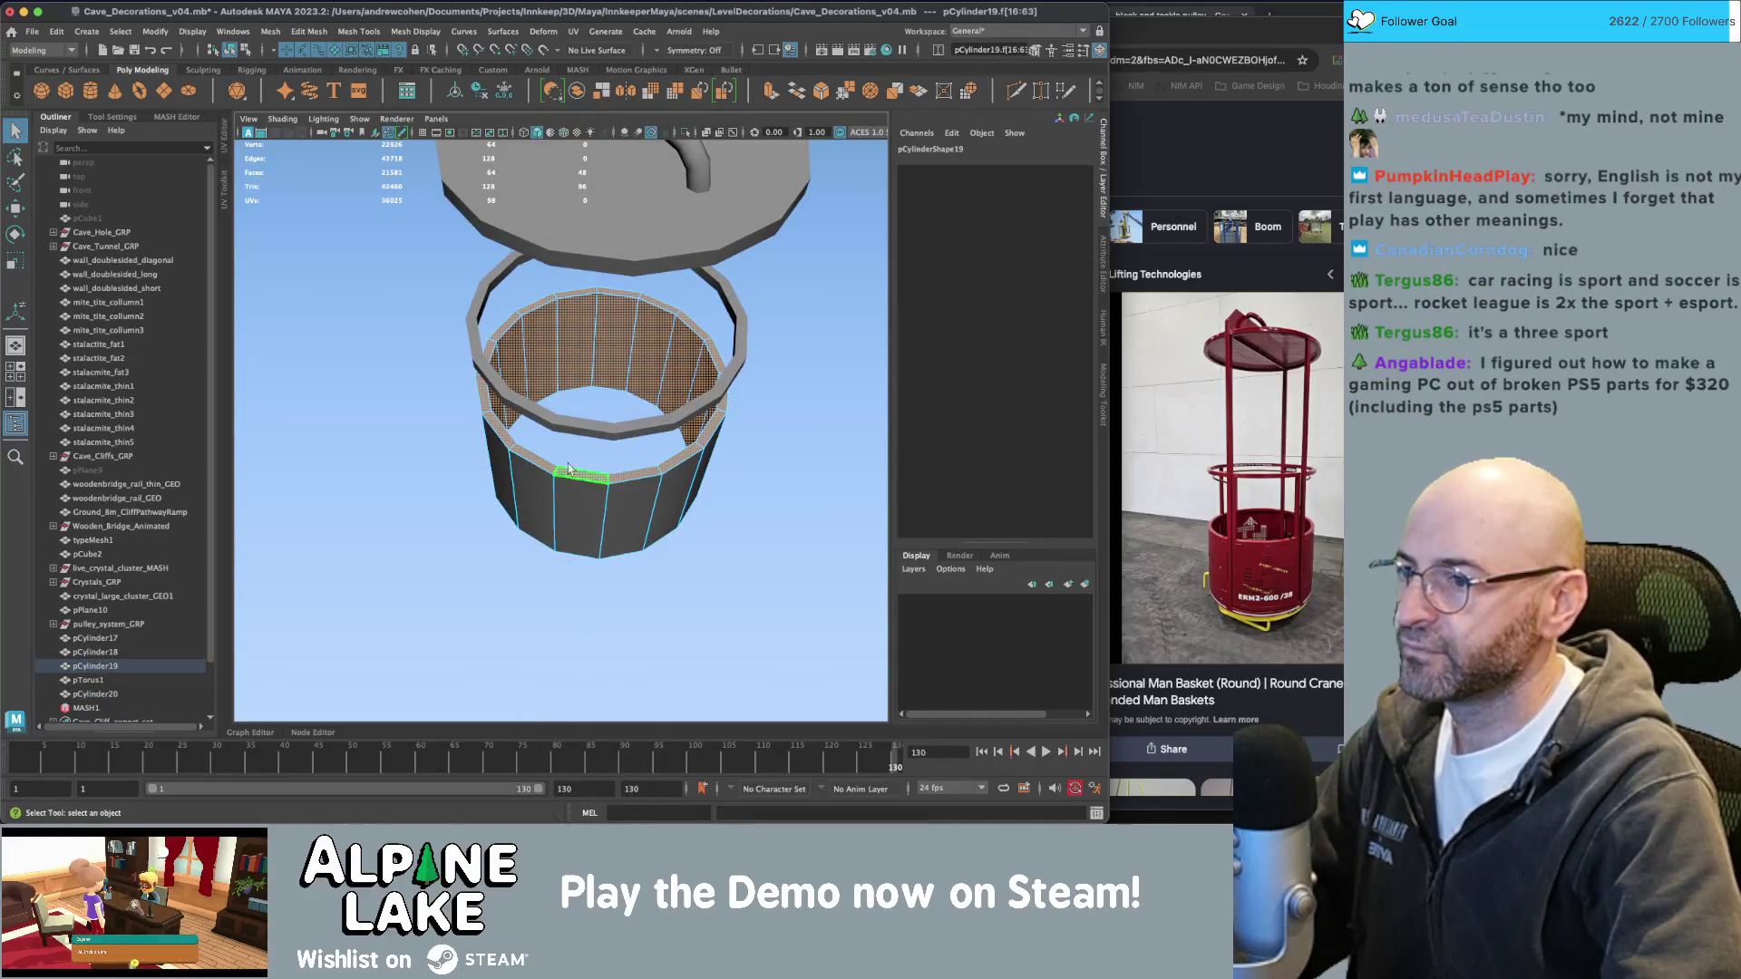
left_click_drag(604, 490, 617, 584)
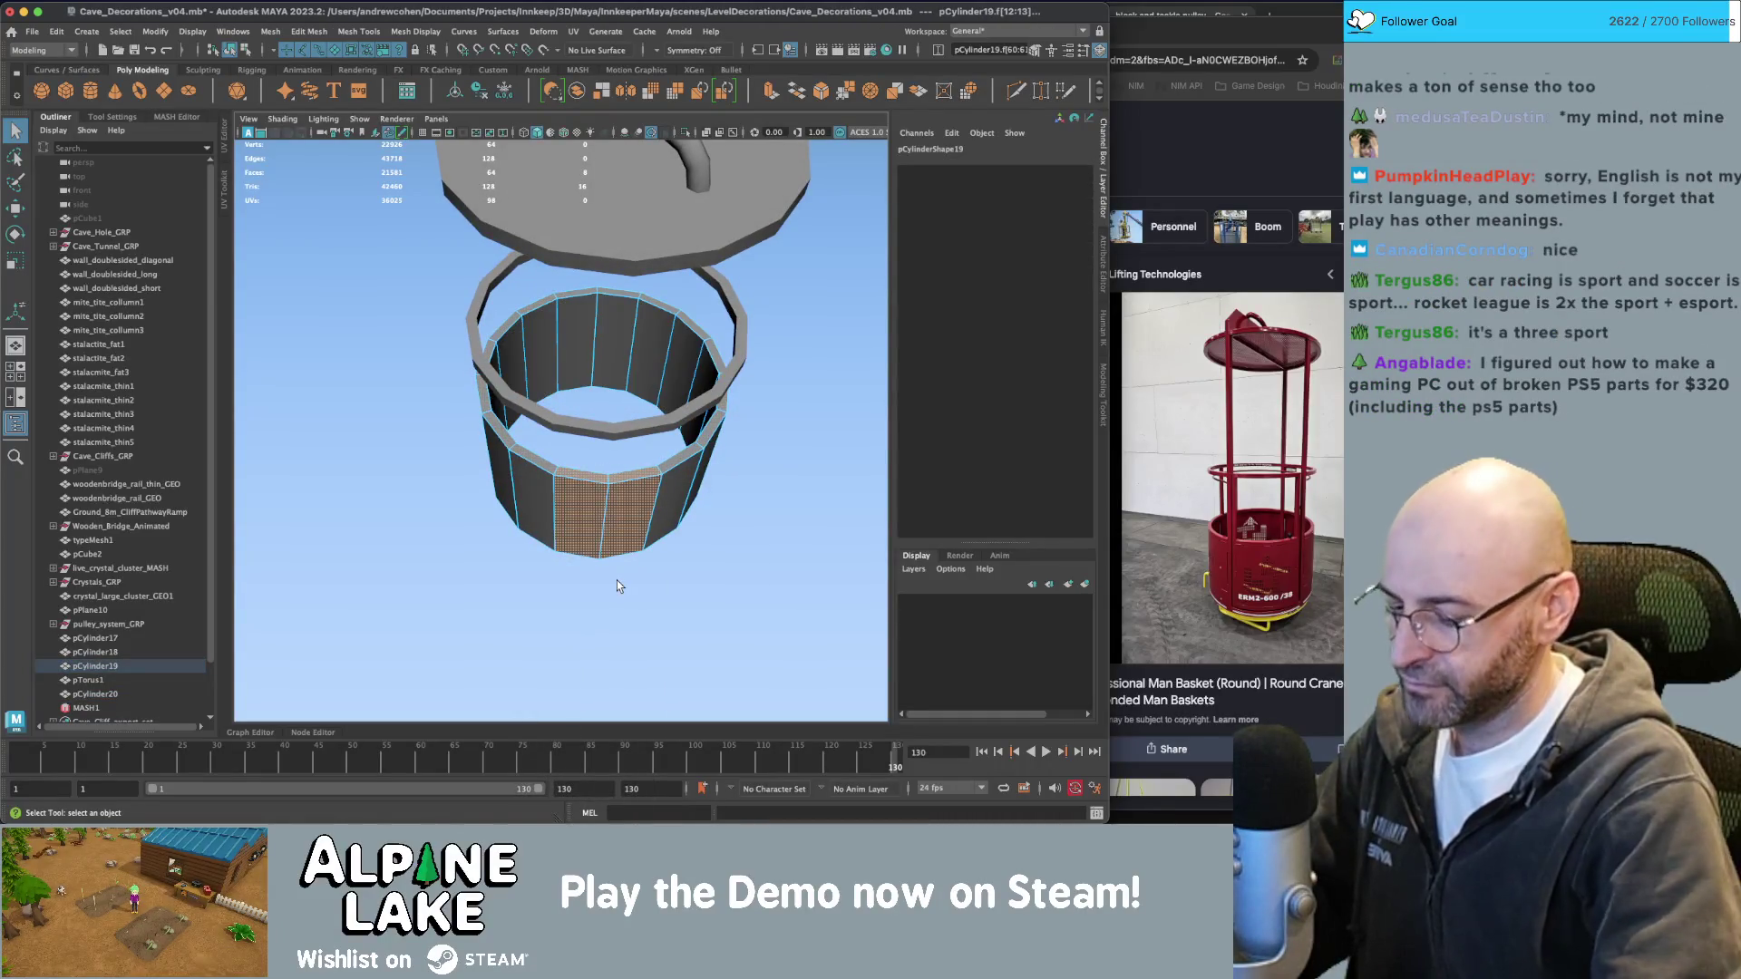
double_click(602, 490)
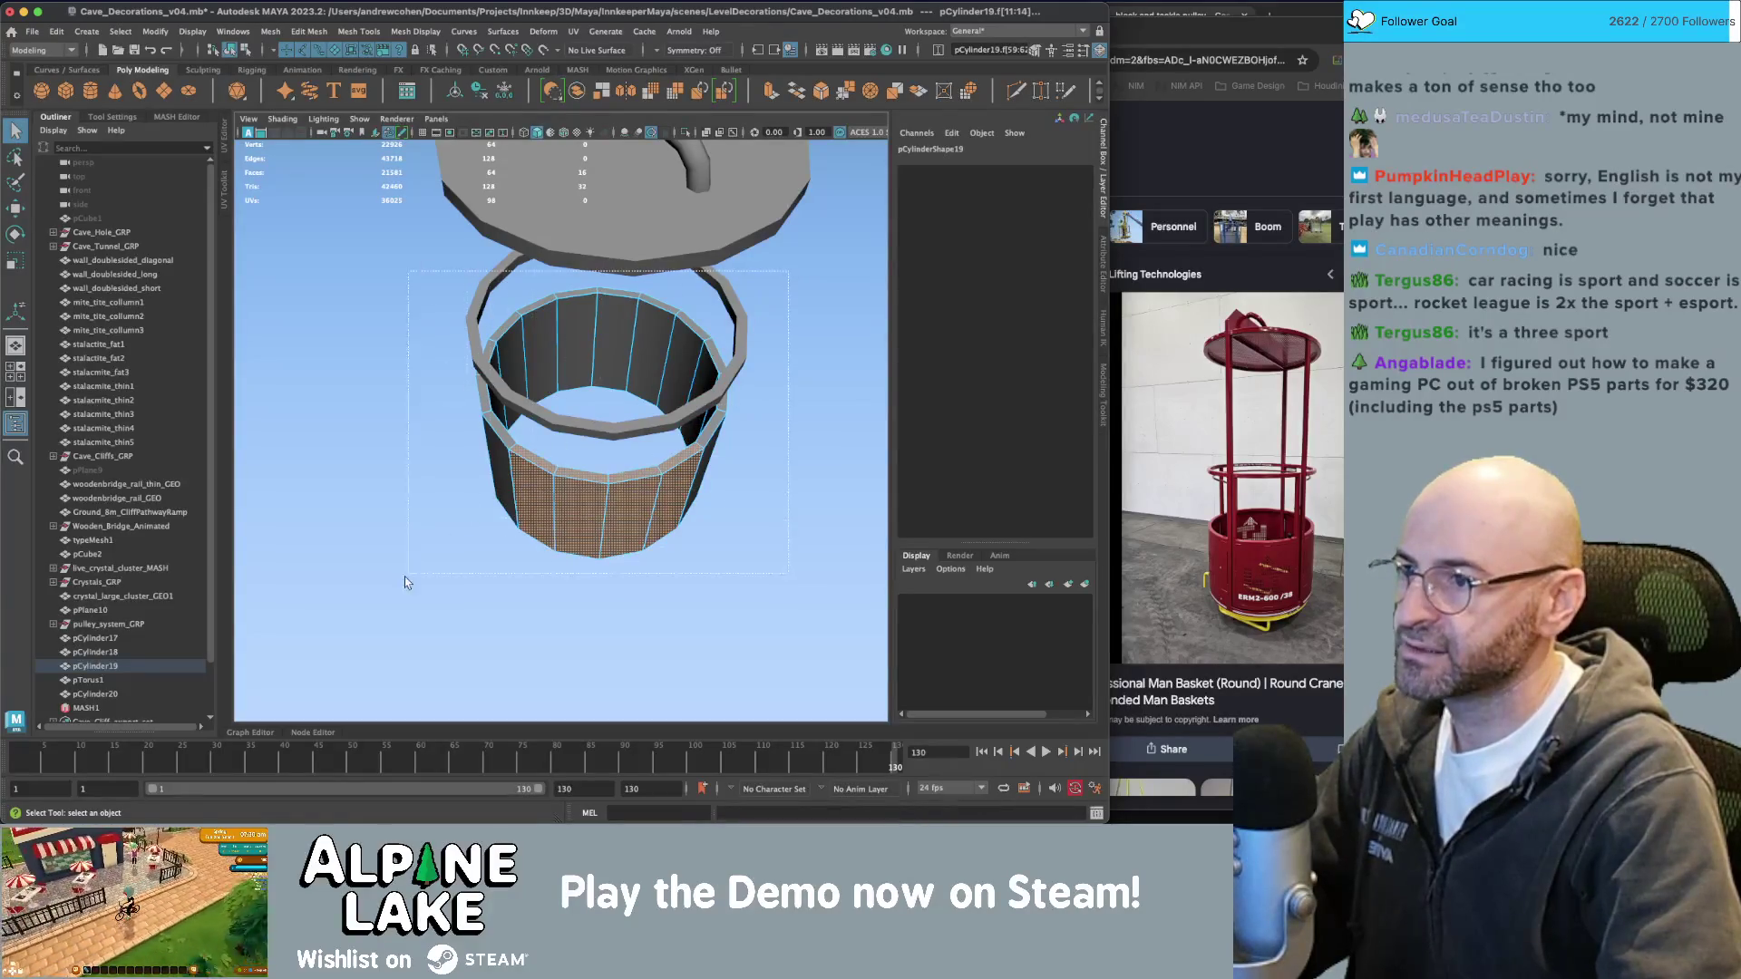
key("ctrl+shift+i")
key("Delete")
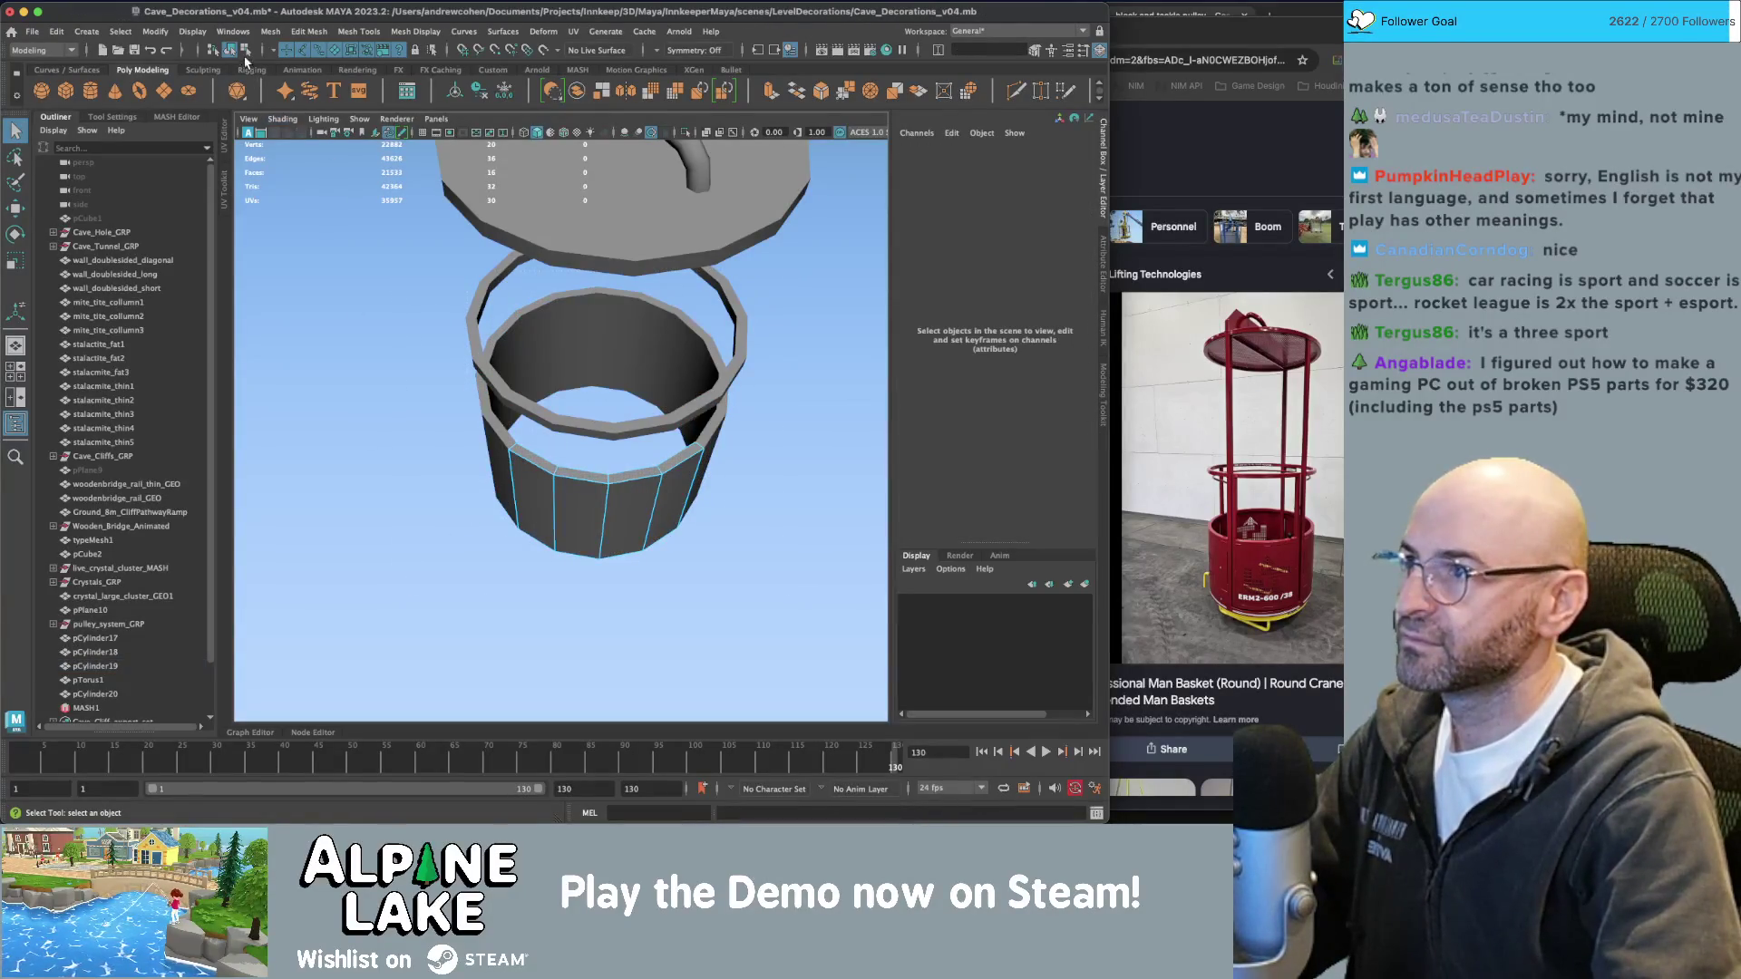
Isolate the curved four-panel section with Ctrl+1 and frame it.
left_click(245, 52)
scroll(494, 431, "up", 10)
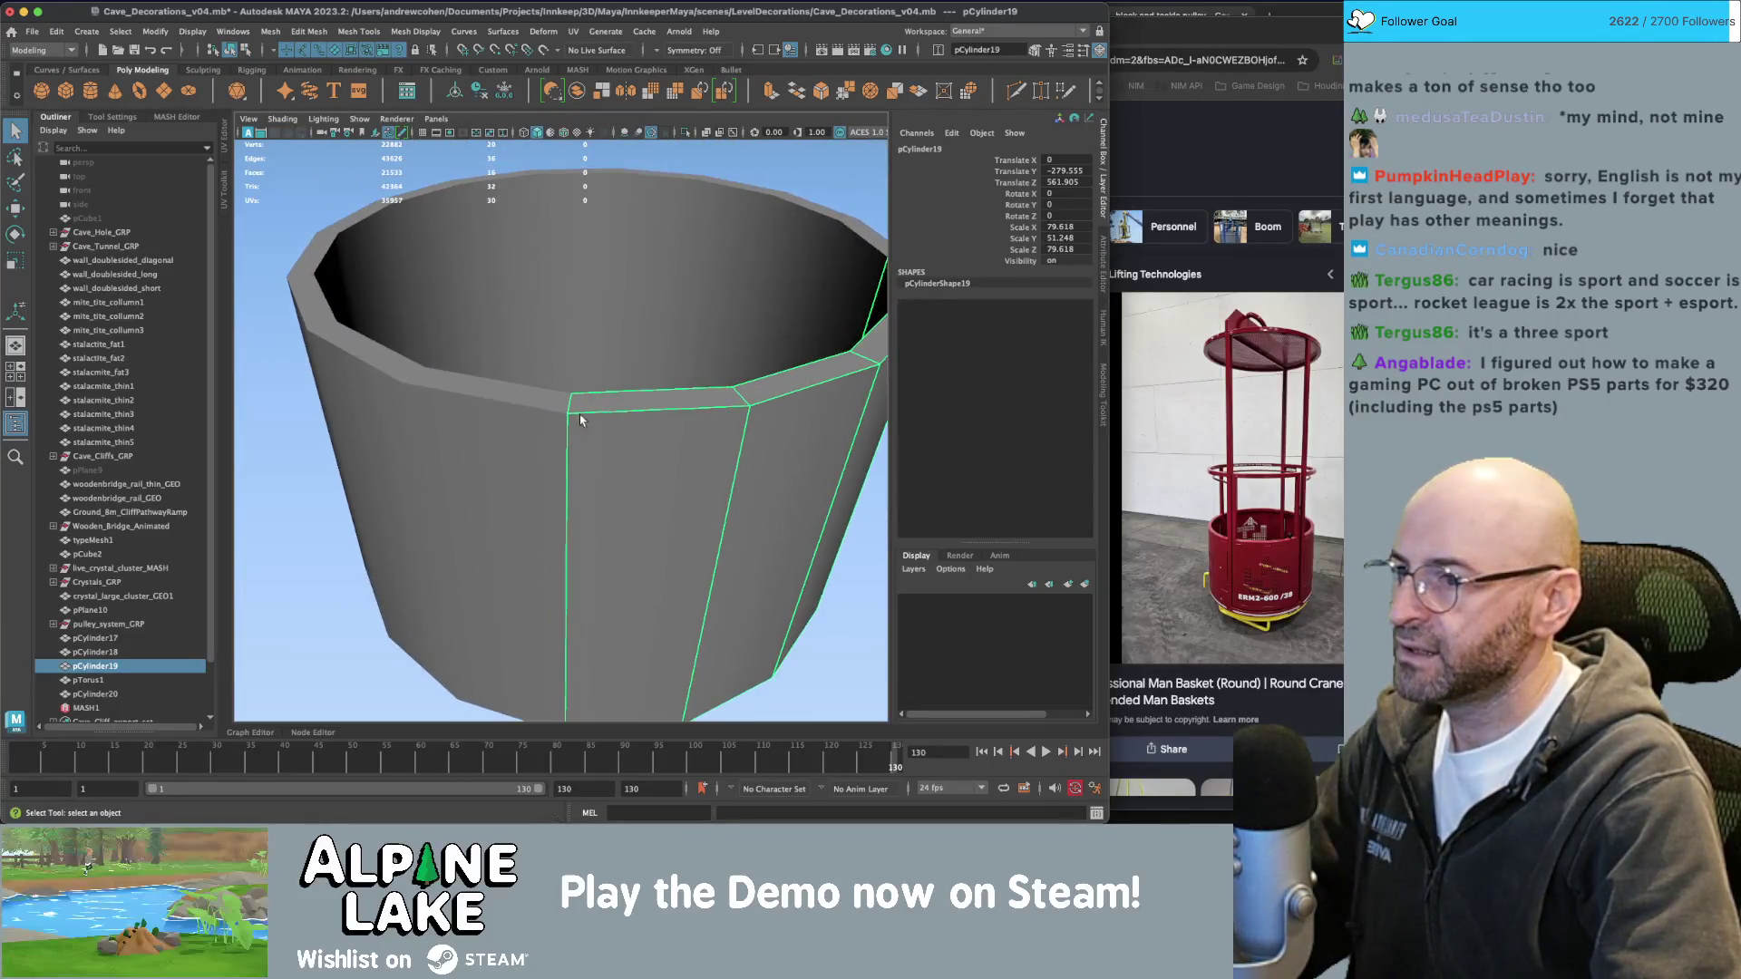
left_click(533, 422)
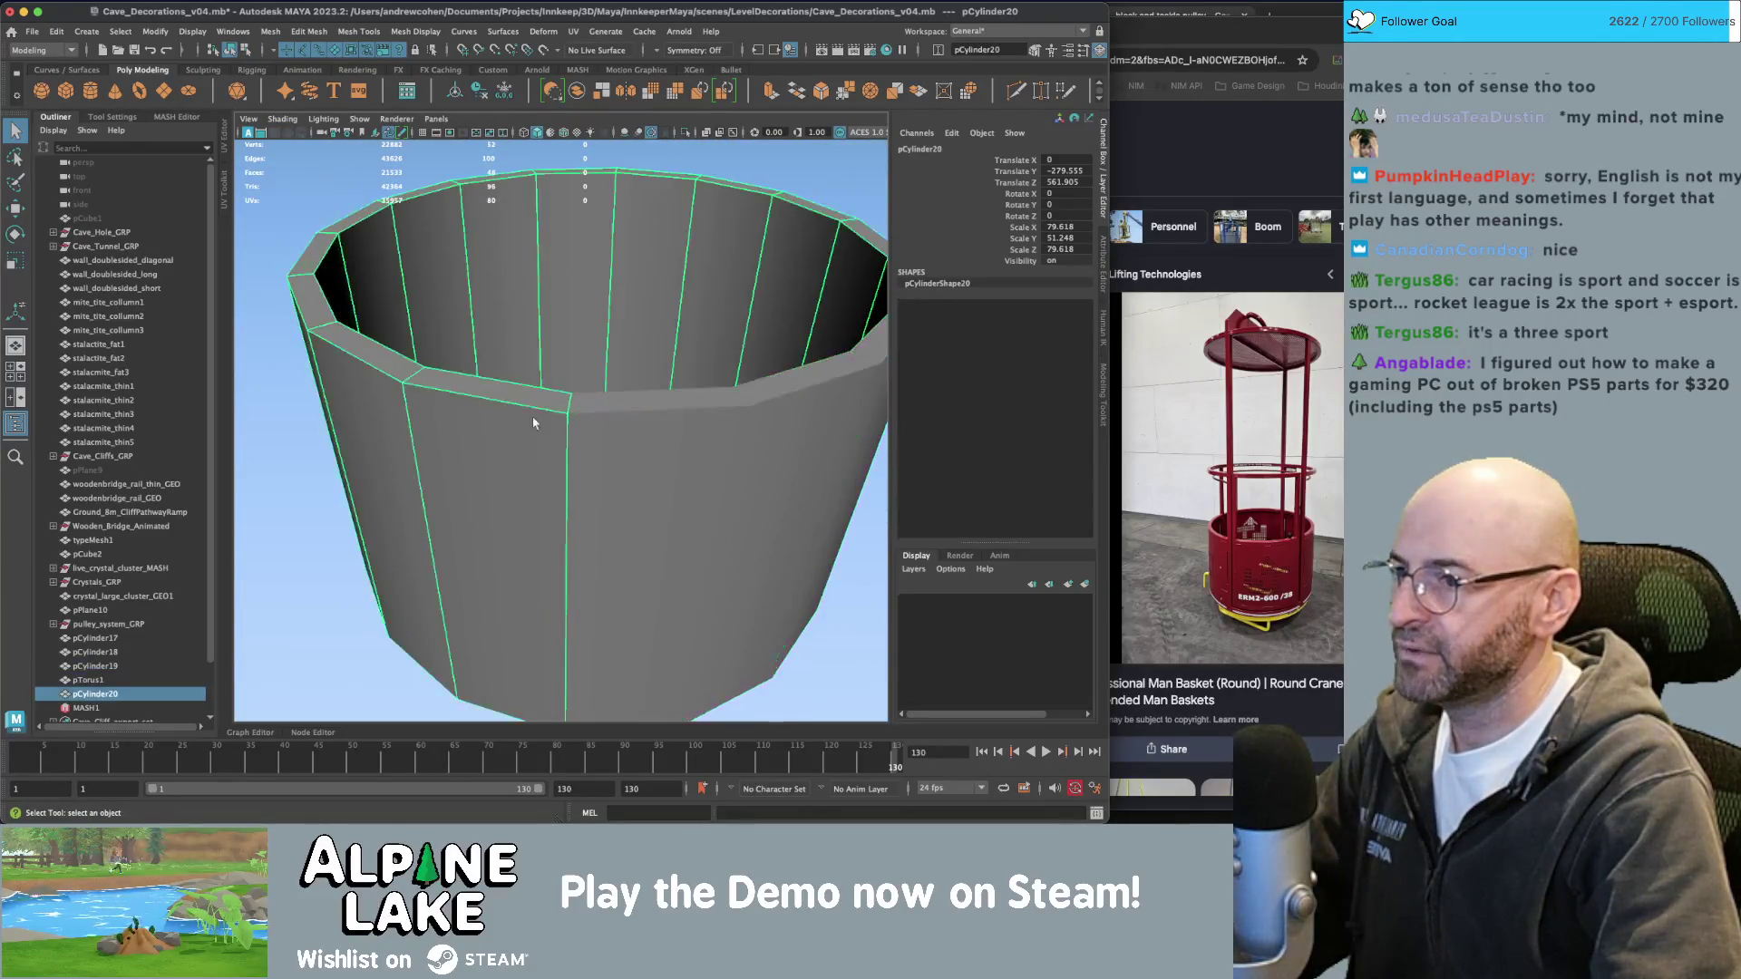
left_click(580, 425)
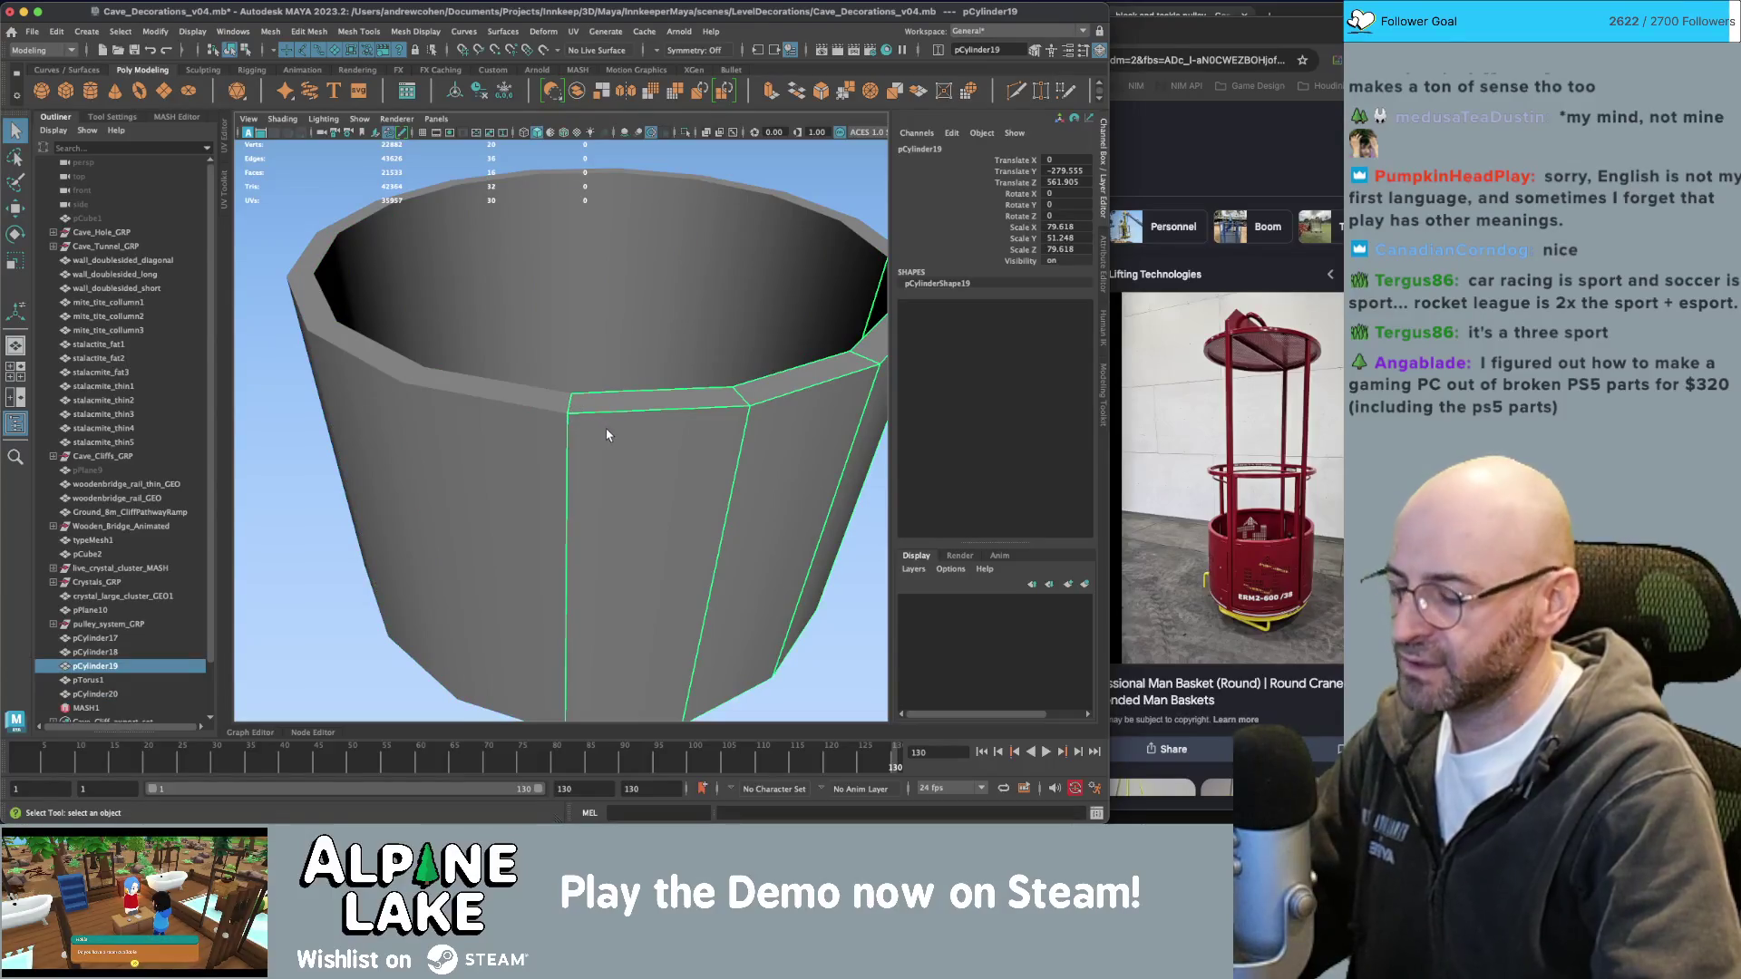
key("ctrl+1")
key("f")
right_click_drag(720, 340, 731, 311)
Fill the curved section's open borders with Mesh > Fill Hole.
left_click_drag(501, 261, 577, 253, "alt")
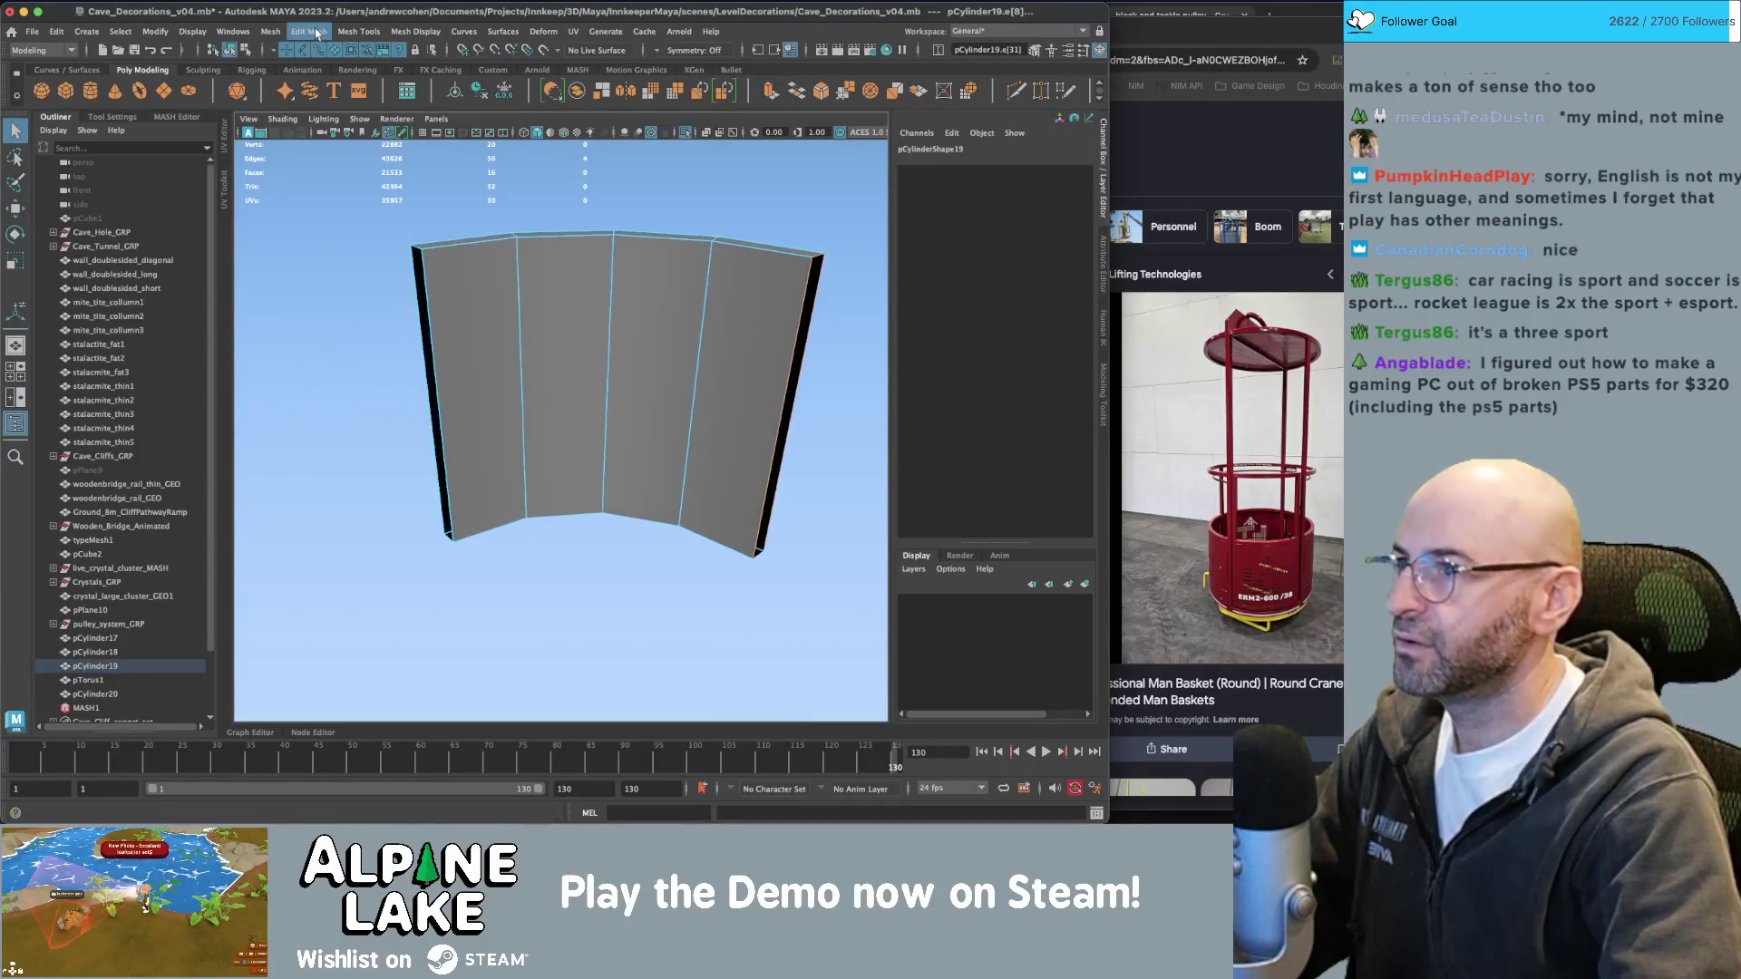
left_click(268, 31)
left_click(298, 136)
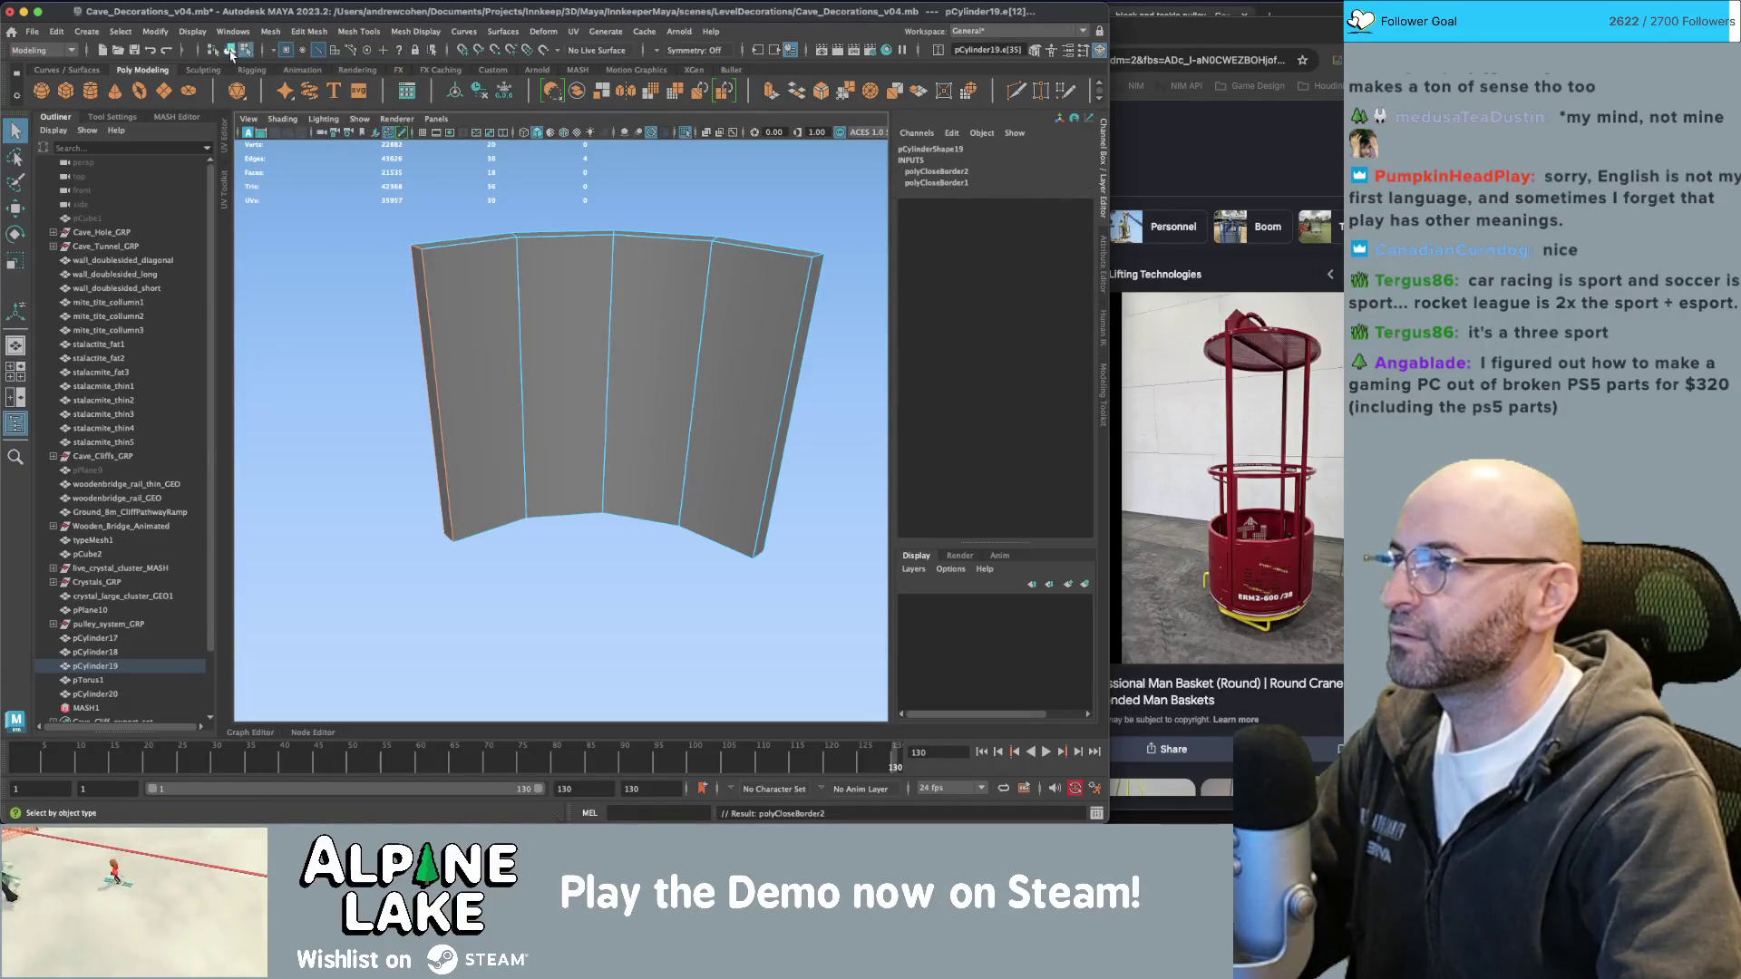
left_click(356, 254)
Fill the open border at the wall ring's opening (pCylinder20).
mouse_move(355, 253)
left_mouse_down("alt")
mouse_move(372, 304)
mouse_move(652, 291)
left_mouse_up("alt")
left_click(371, 307)
mouse_move(652, 291)
right_mouse_down()
mouse_move(671, 301)
mouse_move(652, 253)
right_mouse_up()
left_click(501, 381)
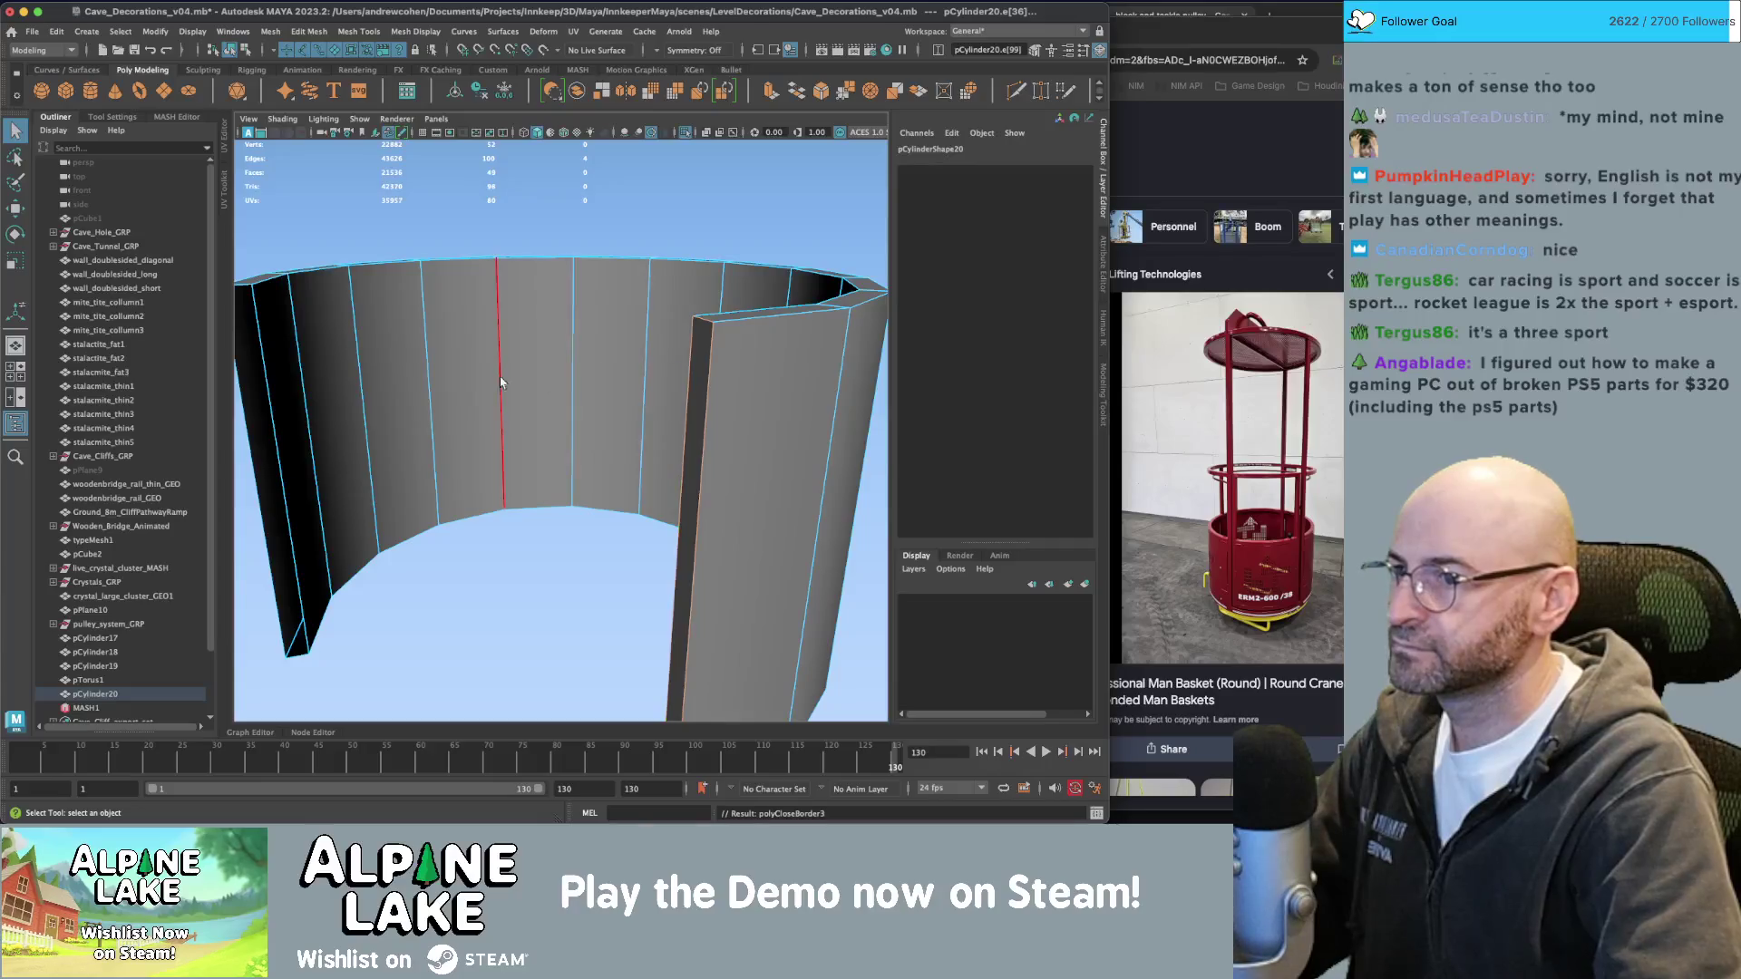
mouse_move(502, 381)
left_mouse_down("alt")
mouse_move(426, 386)
mouse_move(472, 381)
left_mouse_up("alt")
left_click(367, 385)
key("g")
Turn off Isolate Select so the whole basket shows again.
left_click(231, 49)
left_click(383, 243)
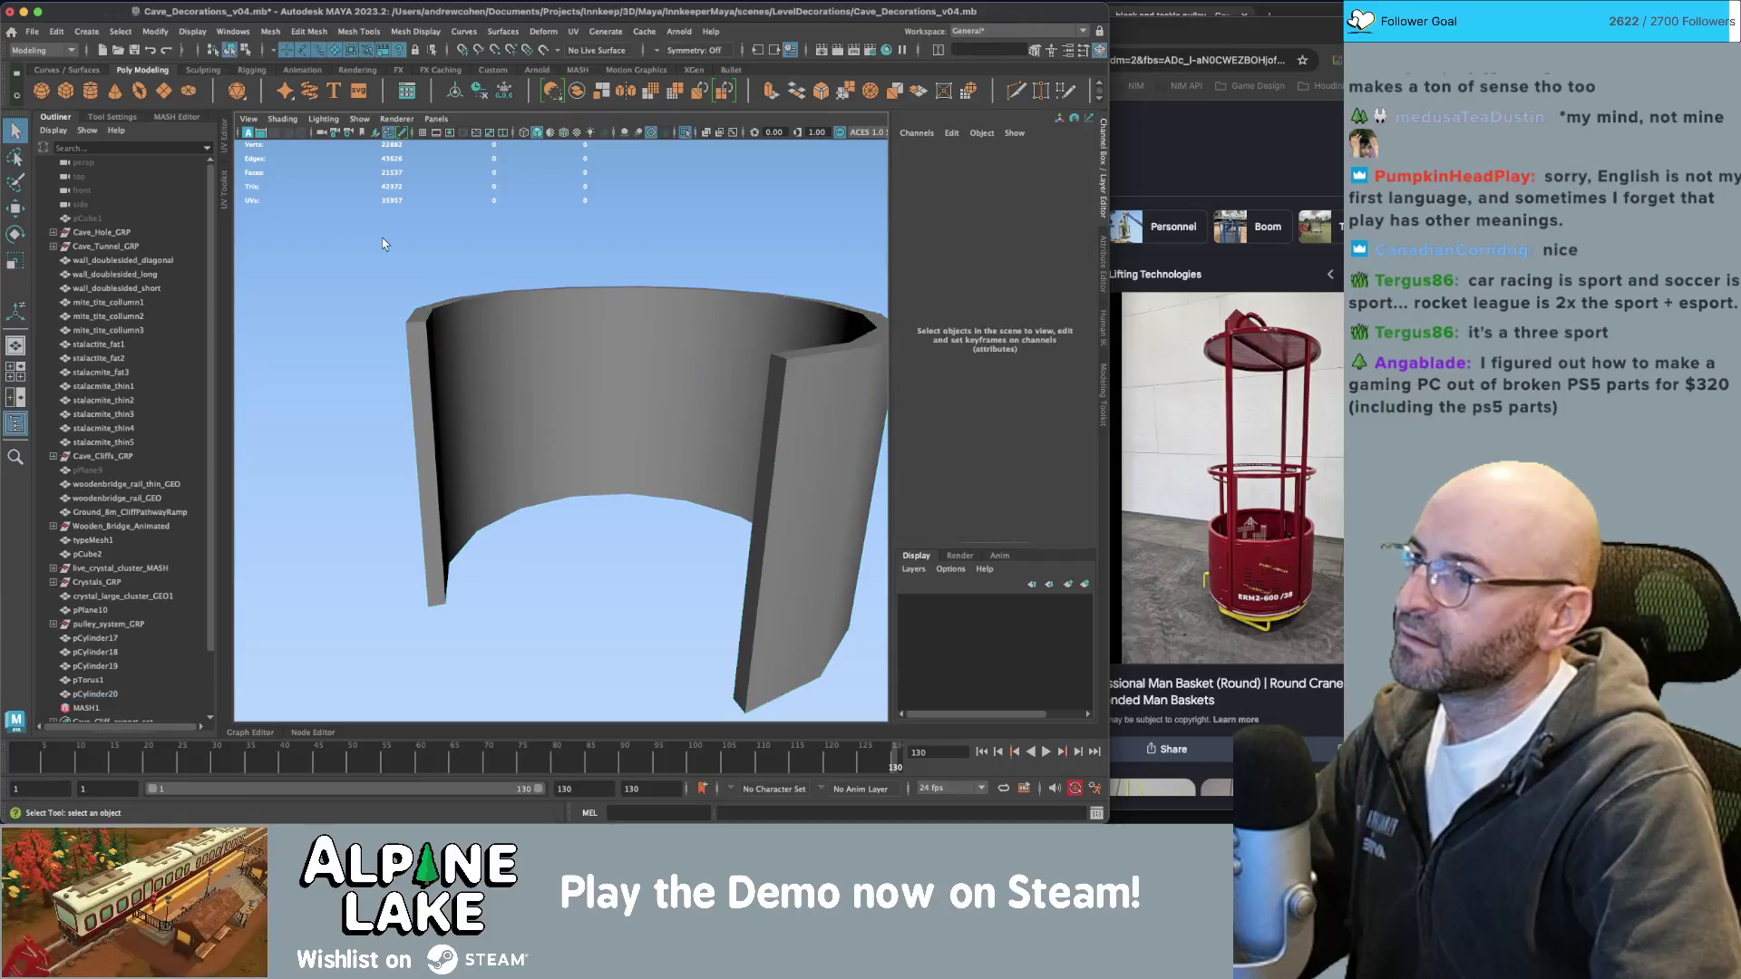
left_click(448, 317)
left_click(422, 272)
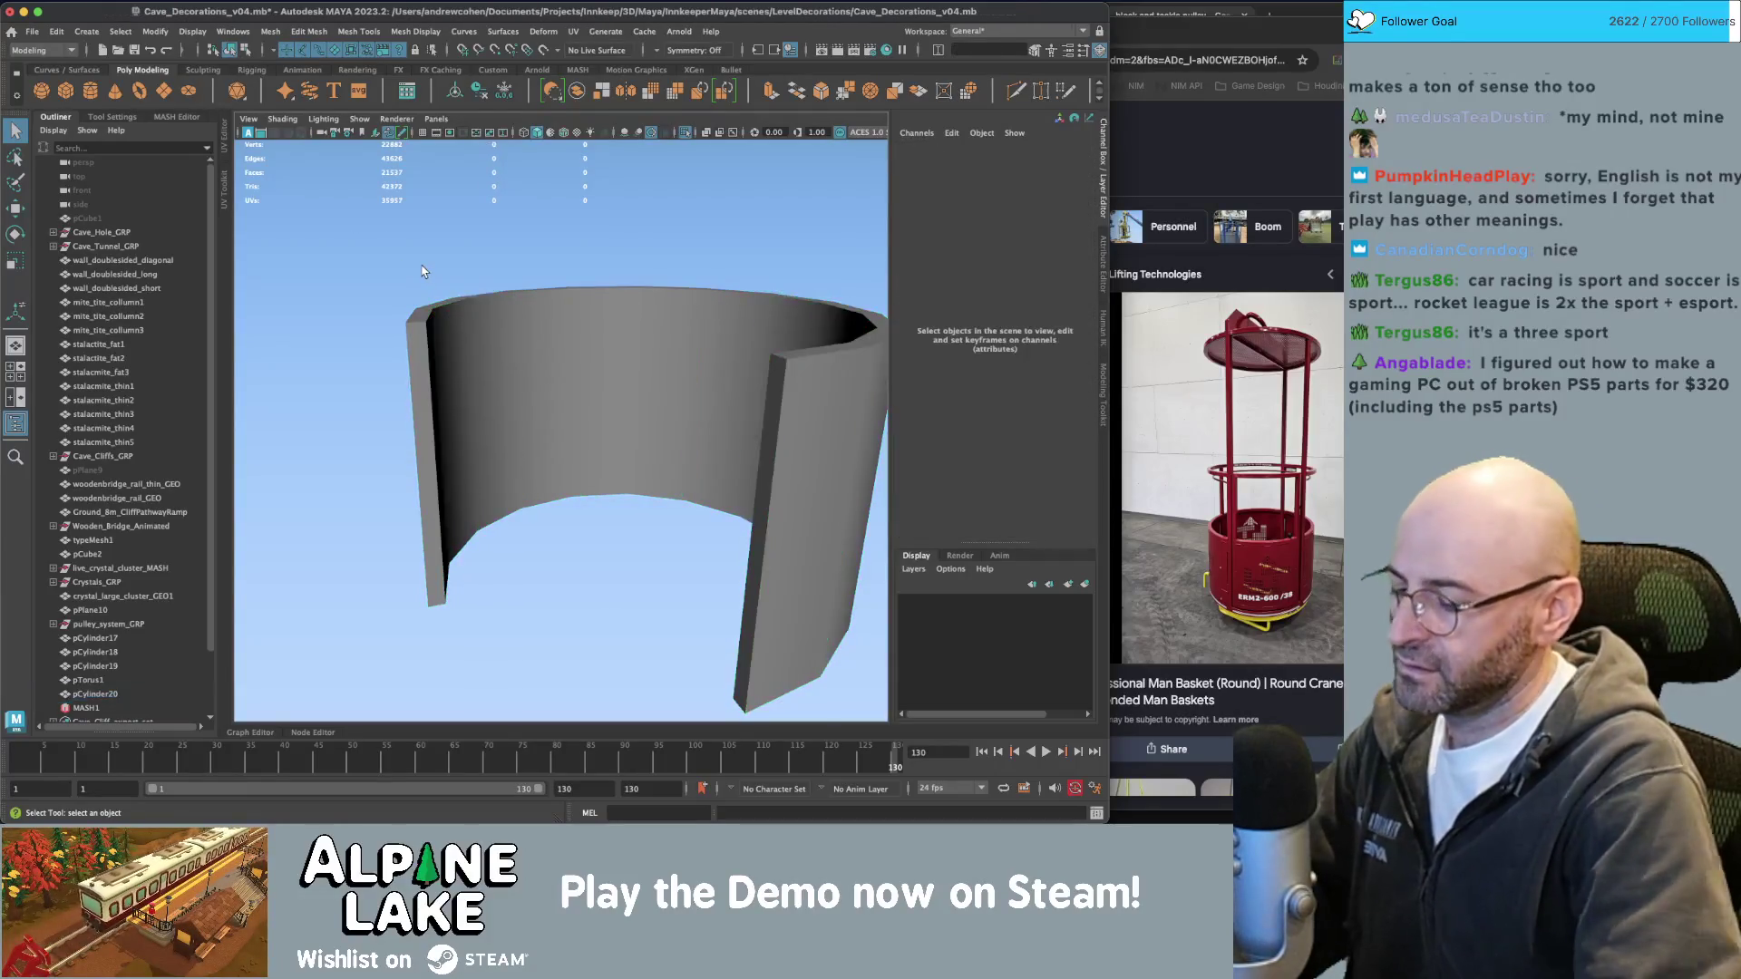
key("ctrl+1")
left_click(571, 416)
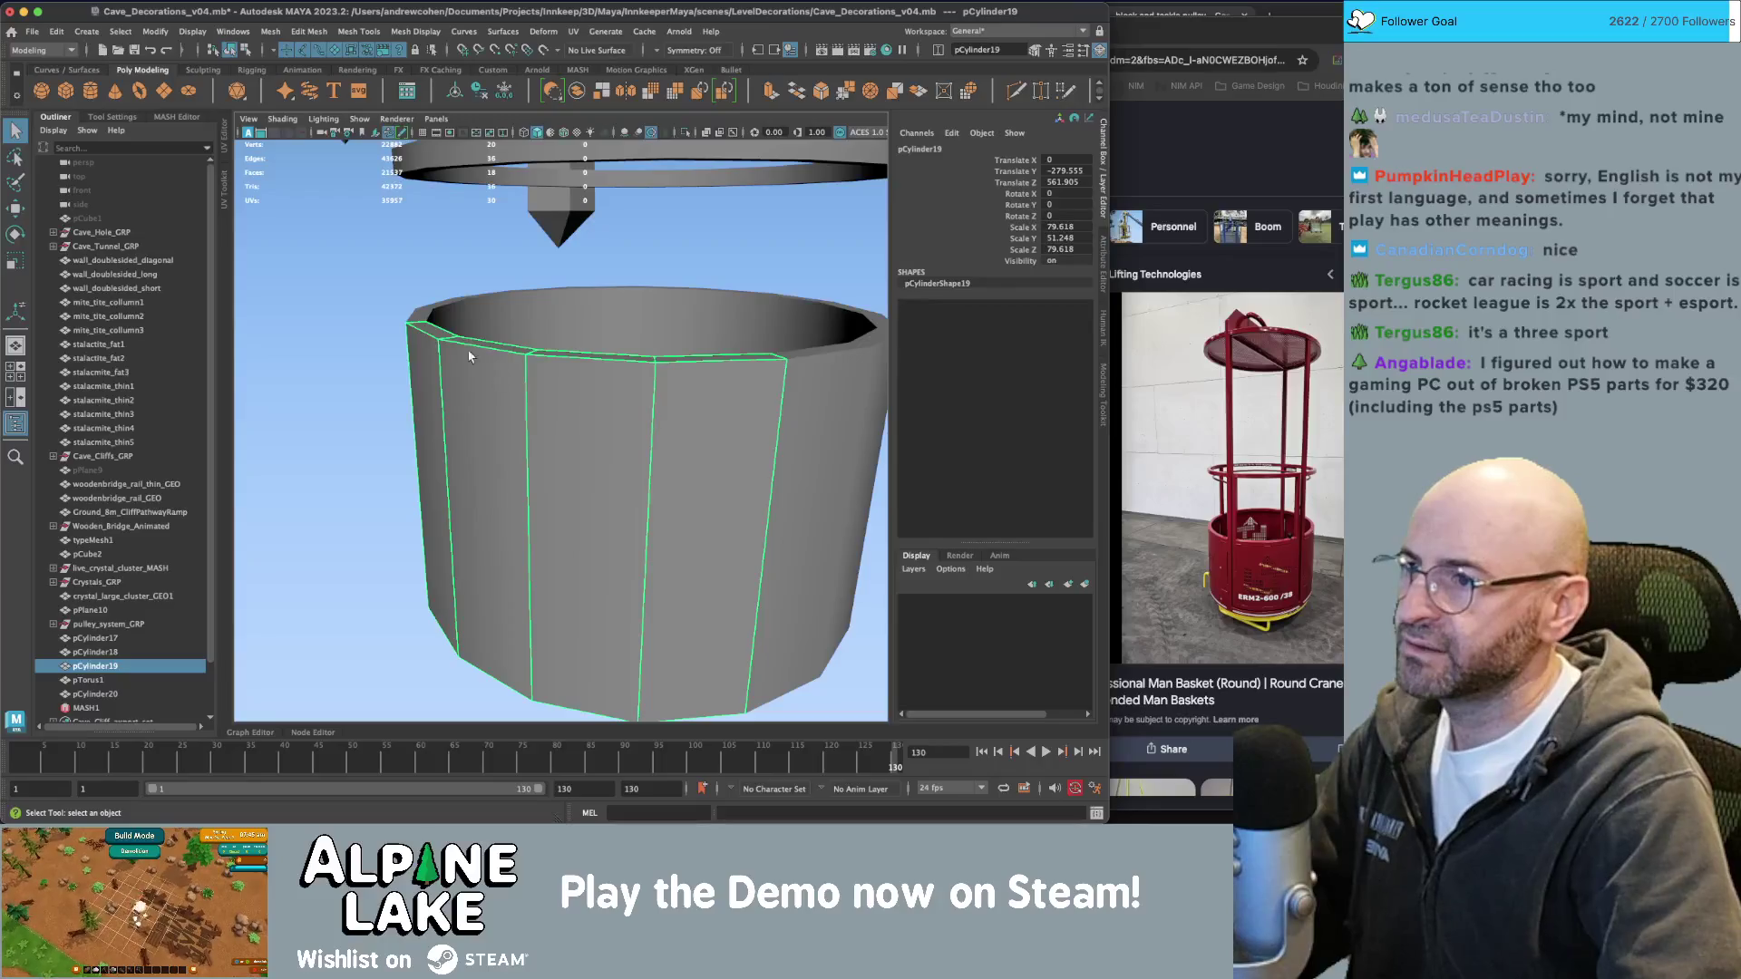
left_click(353, 289)
Select the wall ring and switch it to edge editing.
scroll(390, 304, "down", 3)
left_click_drag(435, 324, 507, 354, "alt")
left_click(595, 379)
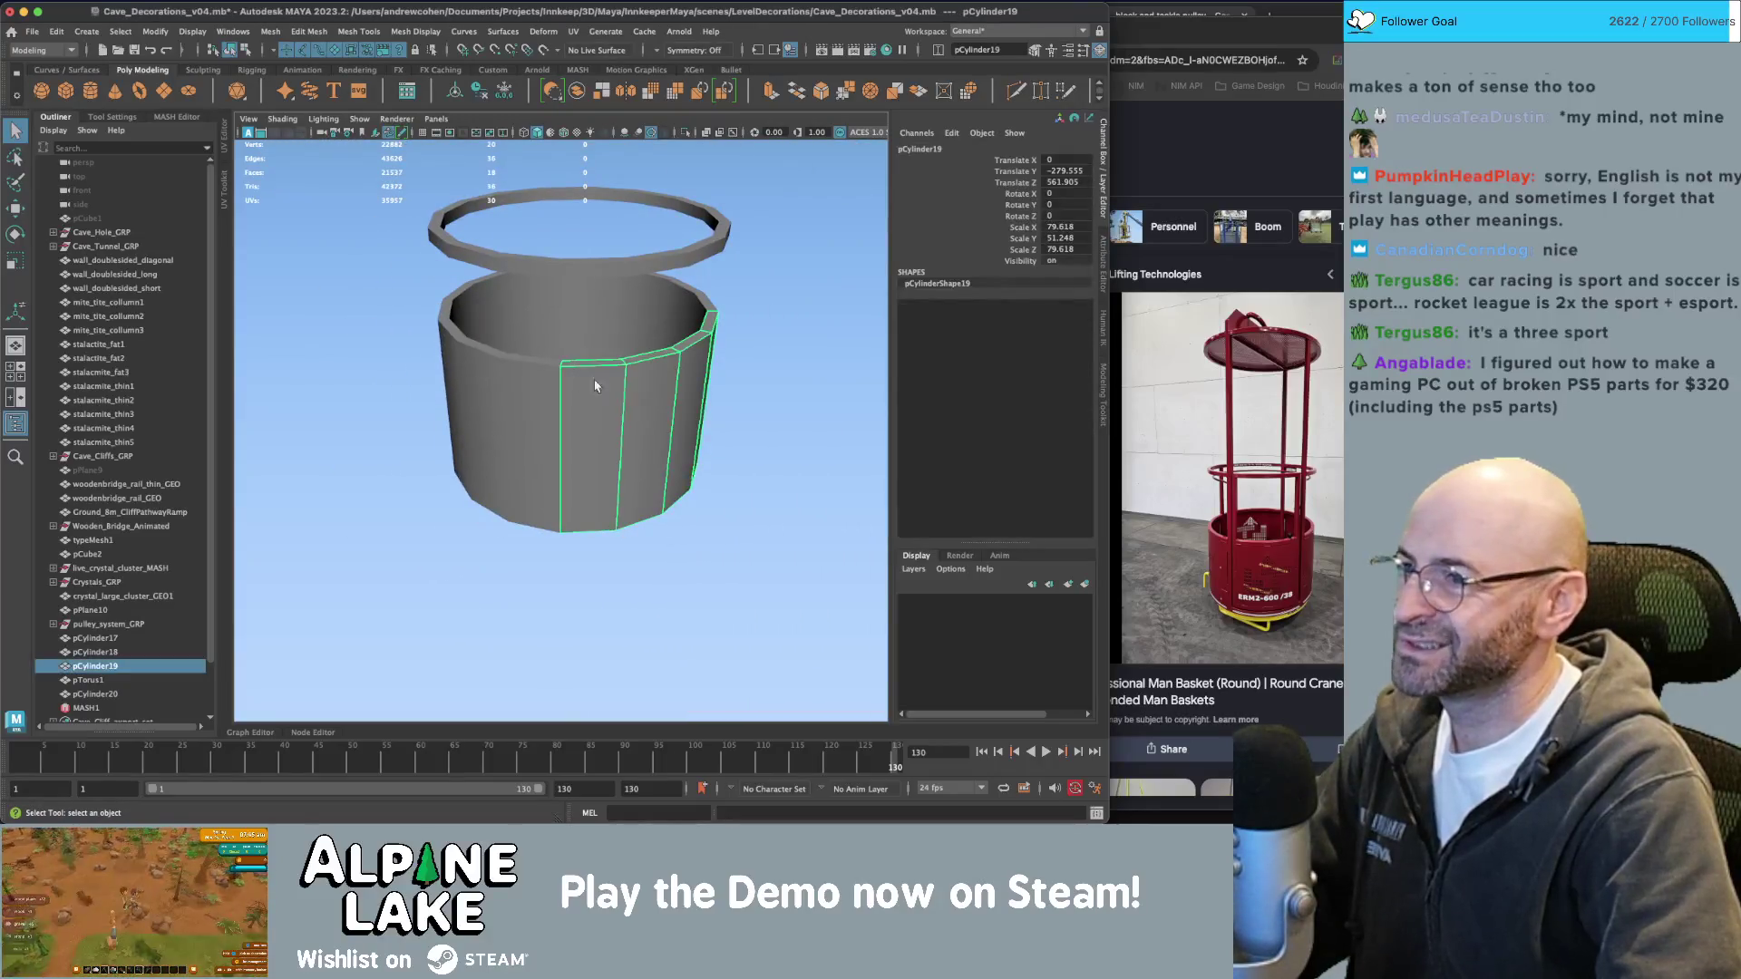
key("w")
left_click_drag(598, 388, 589, 386, "alt")
scroll(589, 385, "up", 3)
key("q")
right_click_drag(576, 389, 575, 354)
left_click(573, 381)
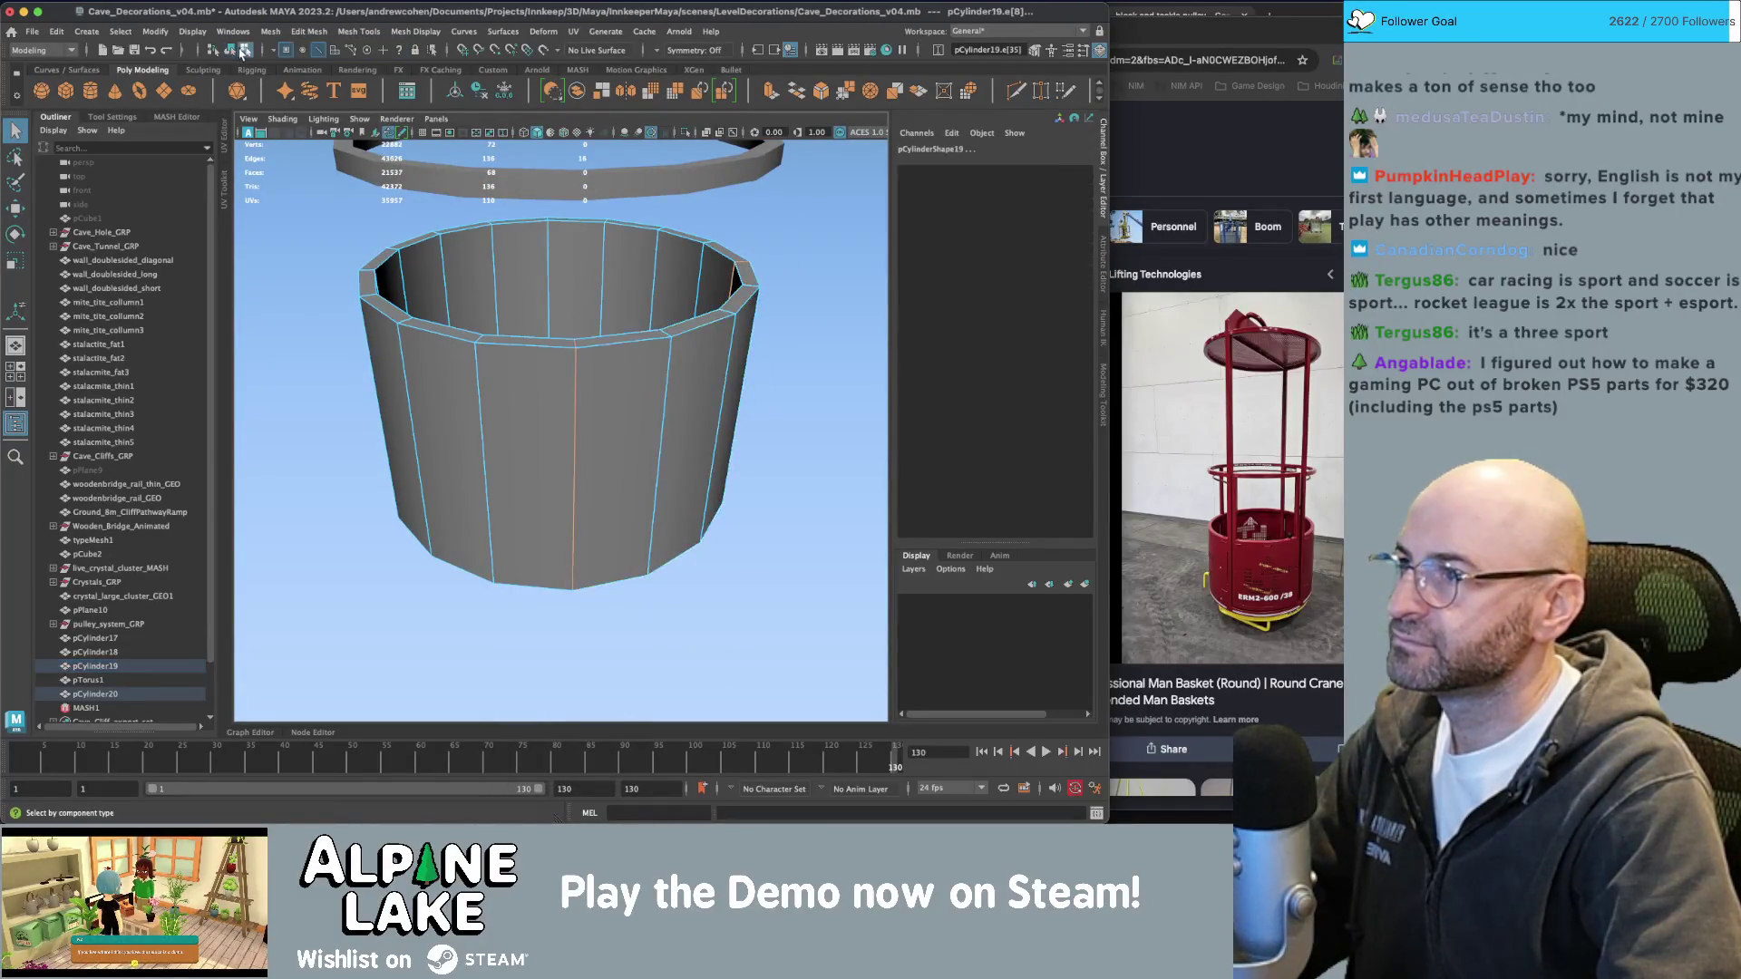
left_click(230, 50)
left_click_drag(551, 399, 551, 399)
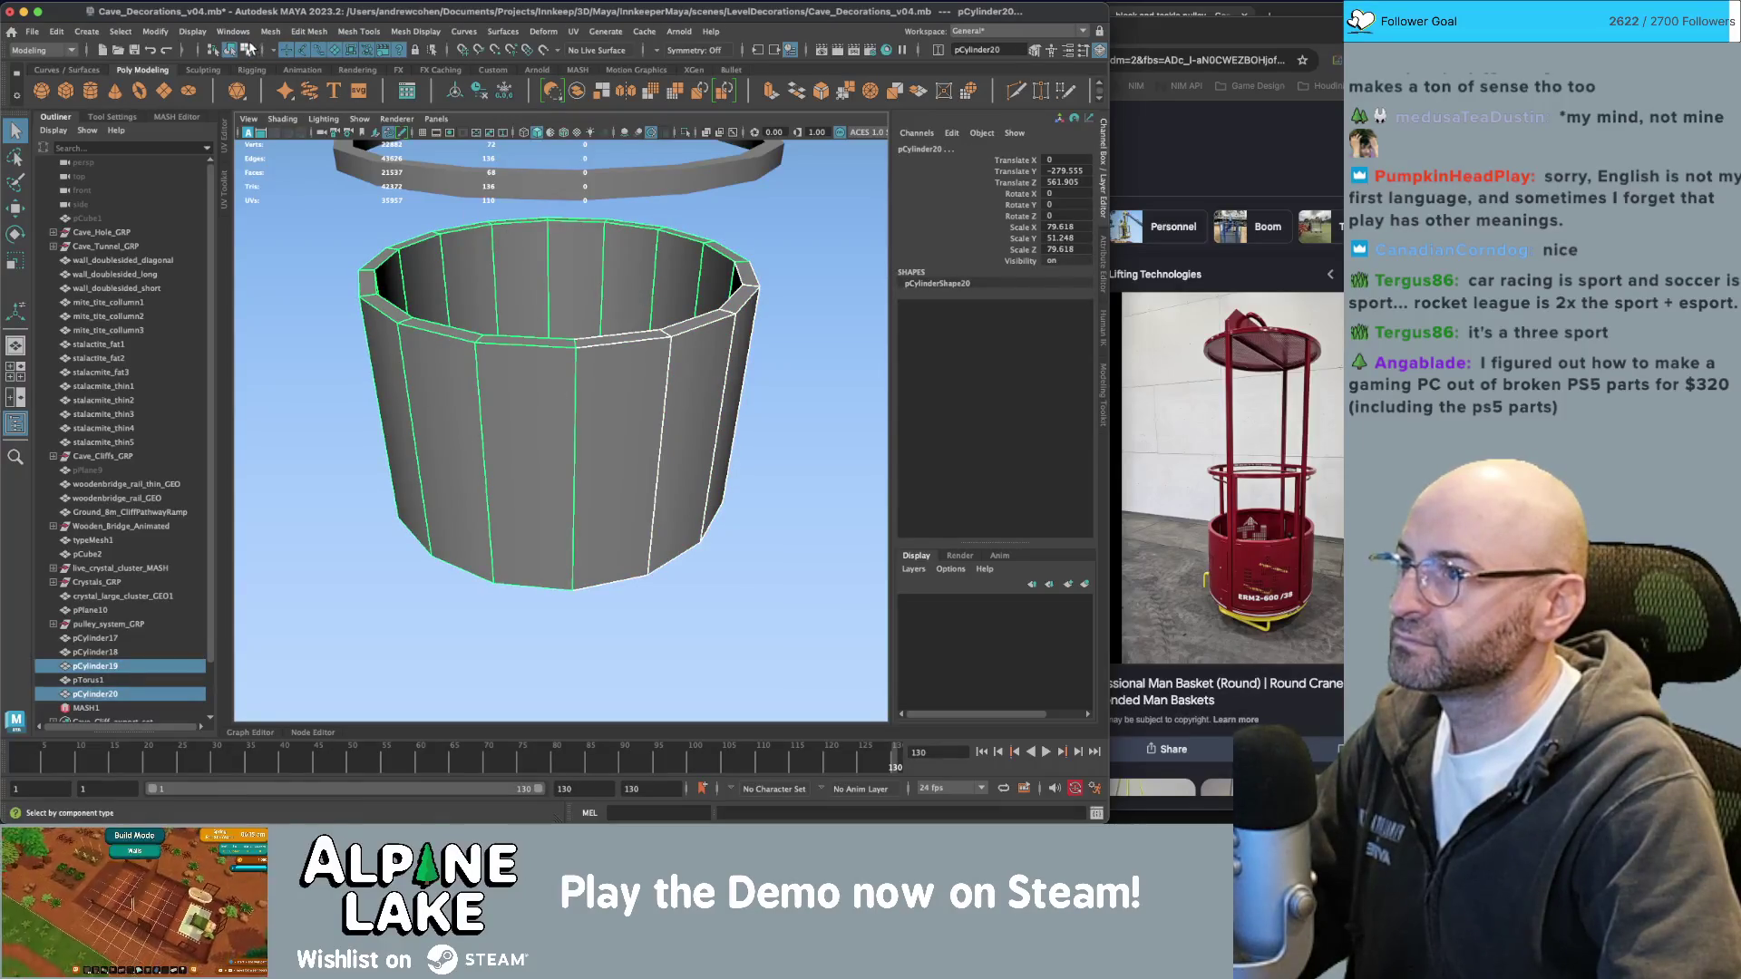
left_click(247, 50)
left_click(319, 52)
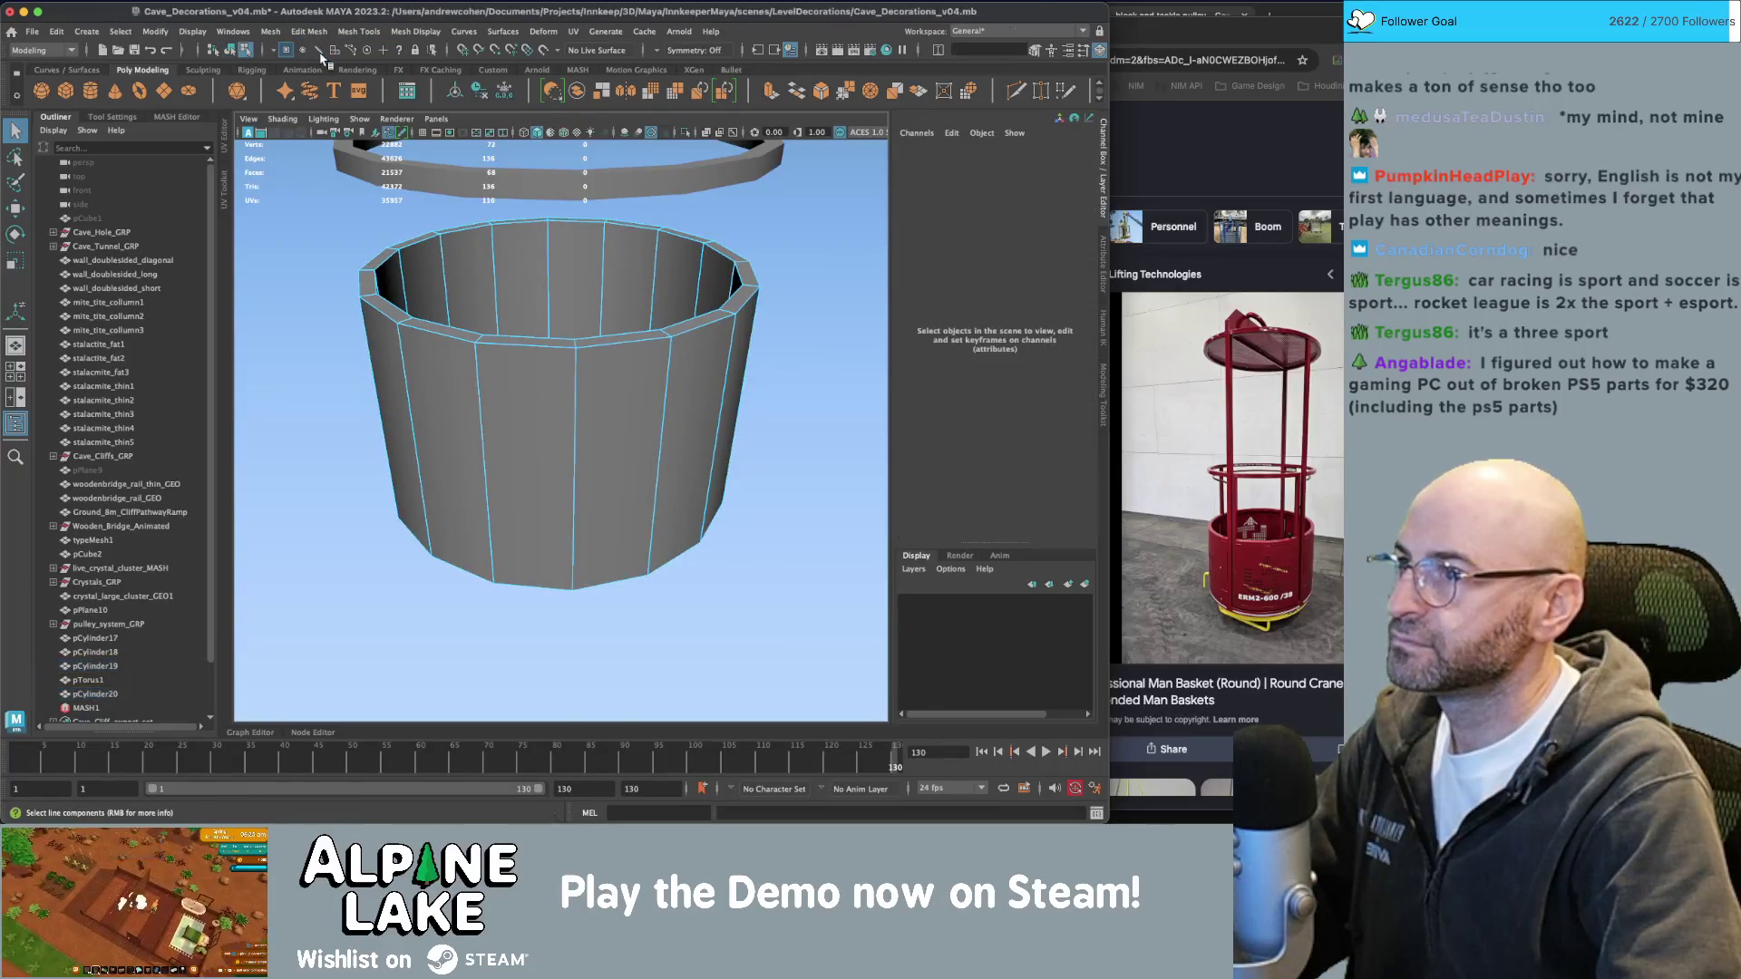
mouse_move(598, 345)
left_mouse_down("alt")
mouse_move(641, 385)
mouse_move(518, 307)
left_mouse_up("alt")
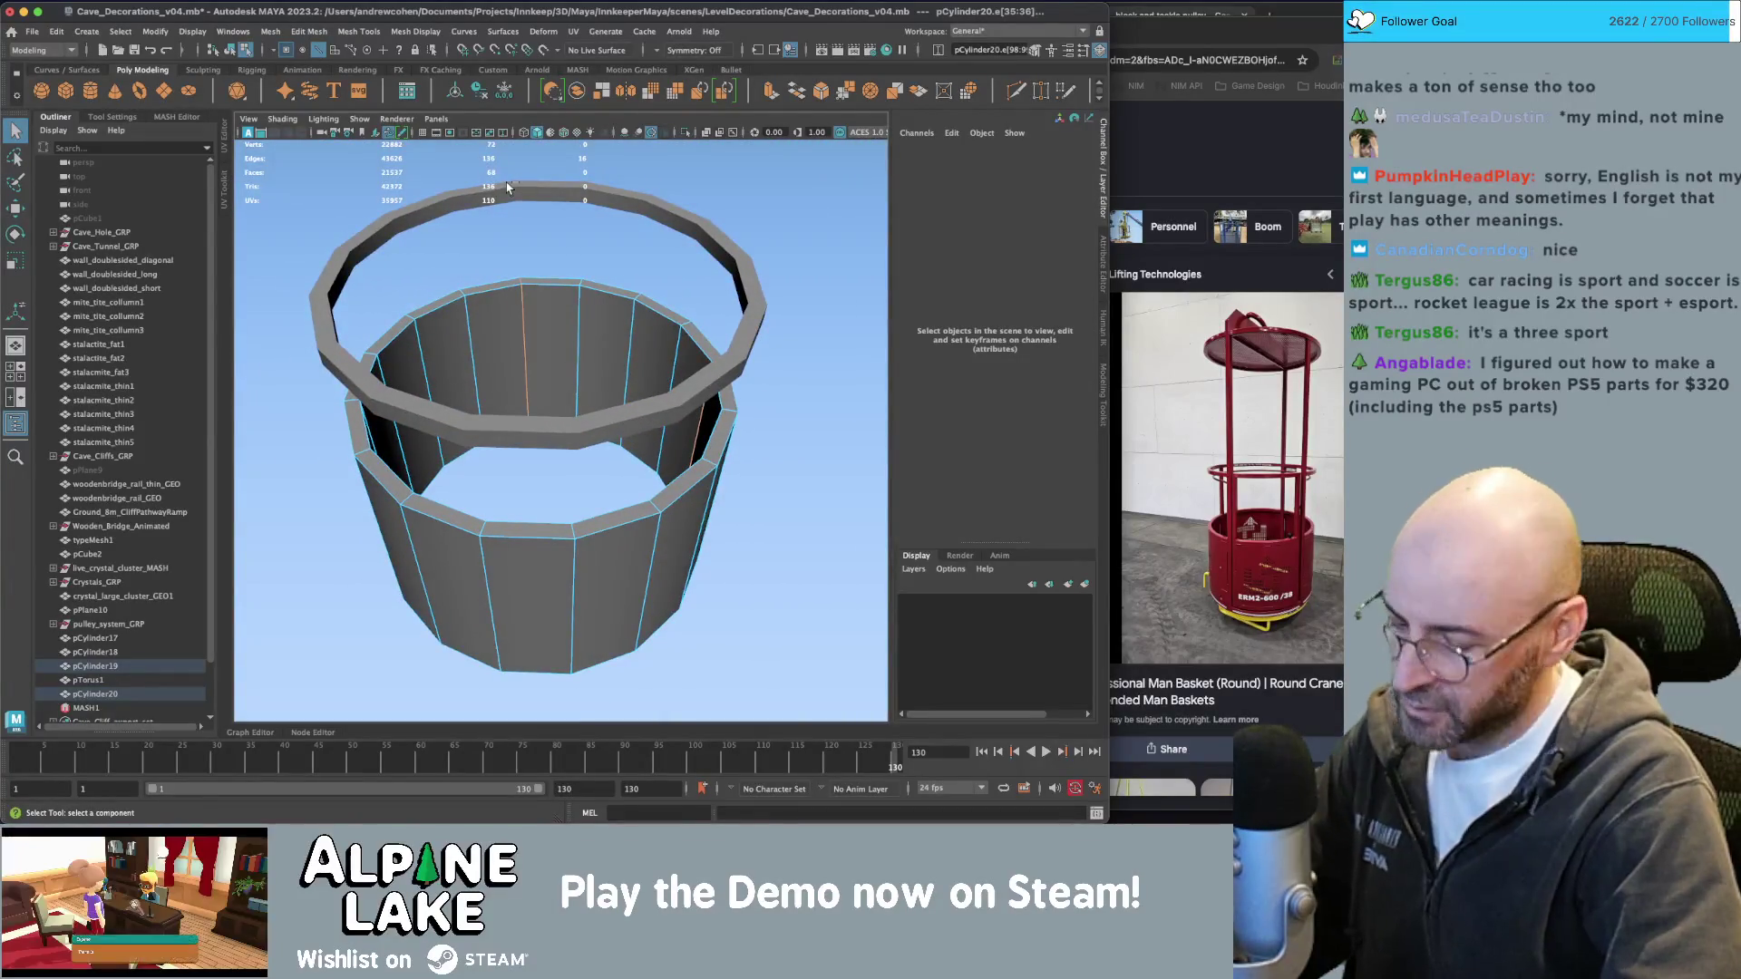
Bevel the selected ring edges with Ctrl+B.
key("ctrl+b")
mouse_move(540, 218)
left_mouse_down("alt")
mouse_move(597, 324)
mouse_move(513, 326)
left_mouse_up("alt")
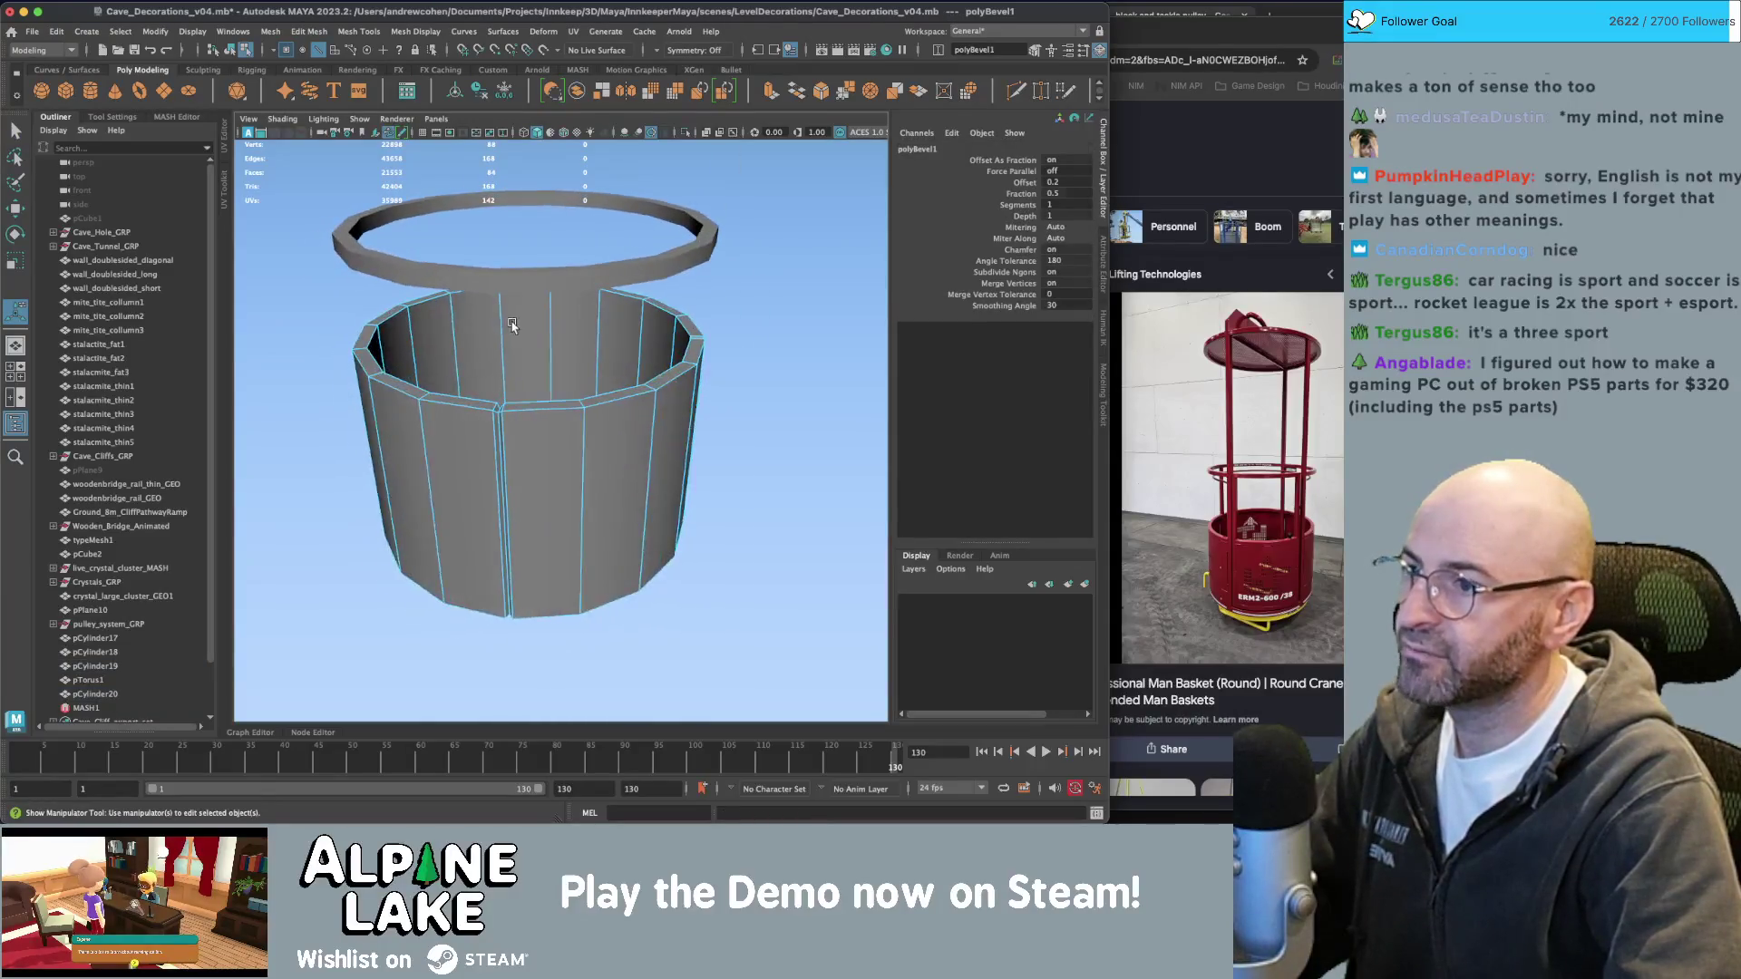
key("F8")
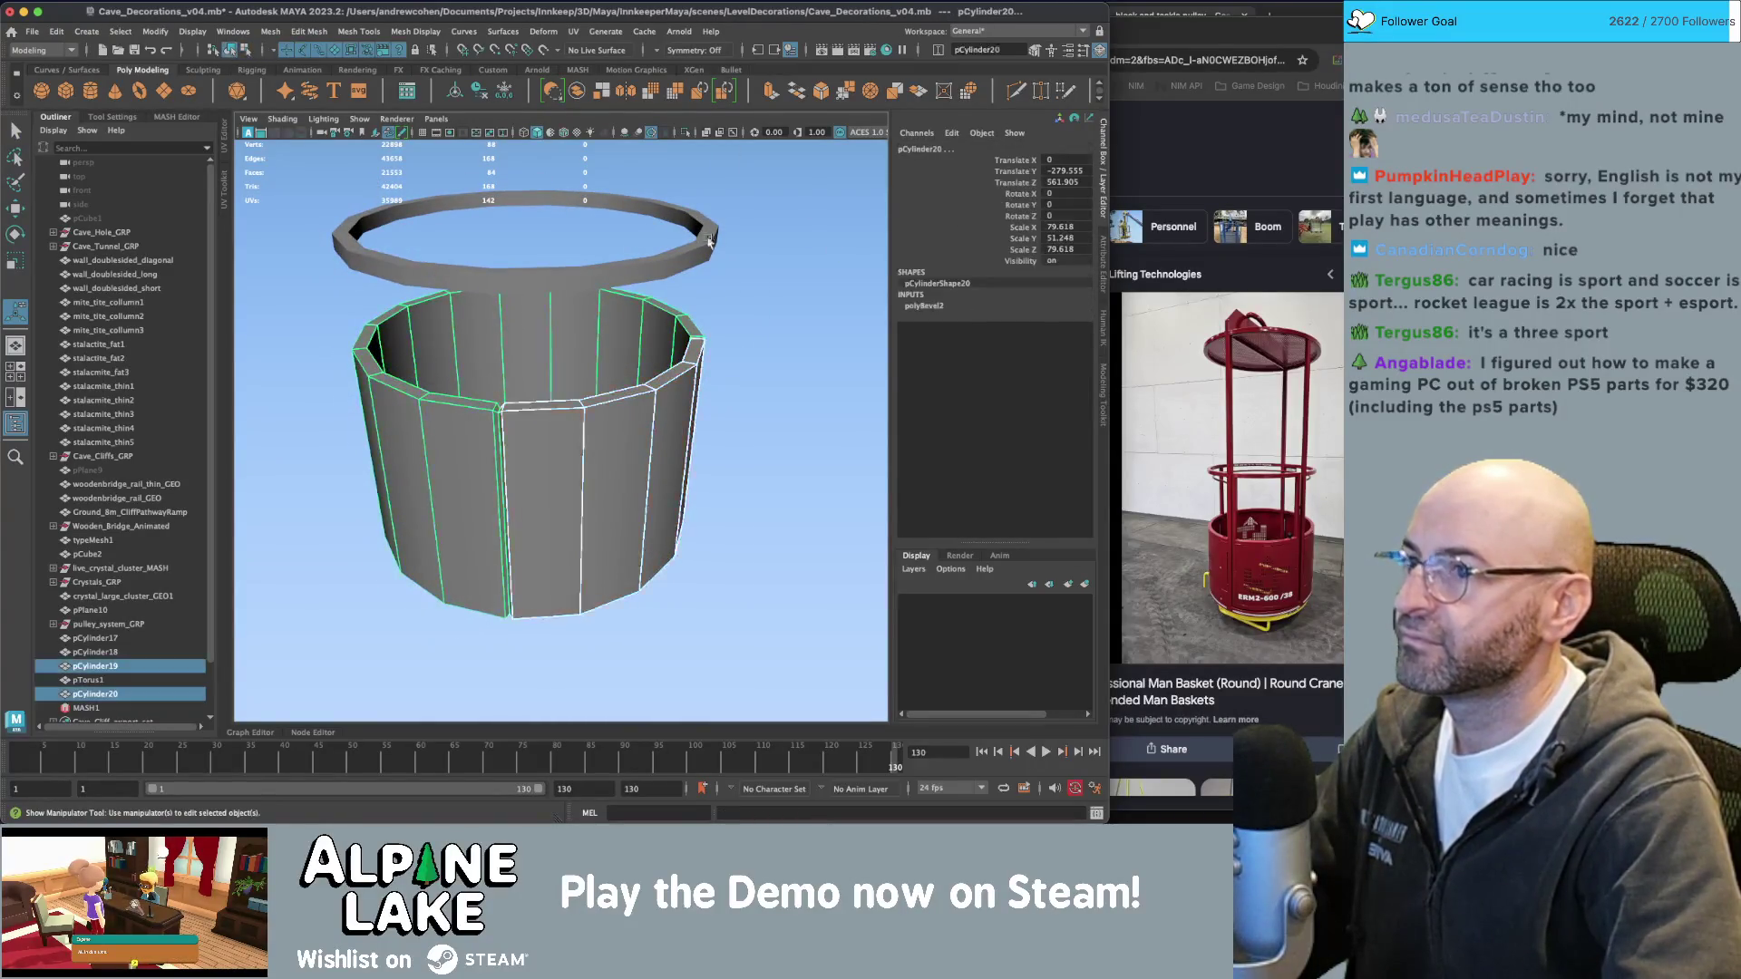
key("q")
left_click(736, 305)
scroll(736, 304, "down", 5)
Scale the panelled basket cylinder down slightly.
left_click(613, 478)
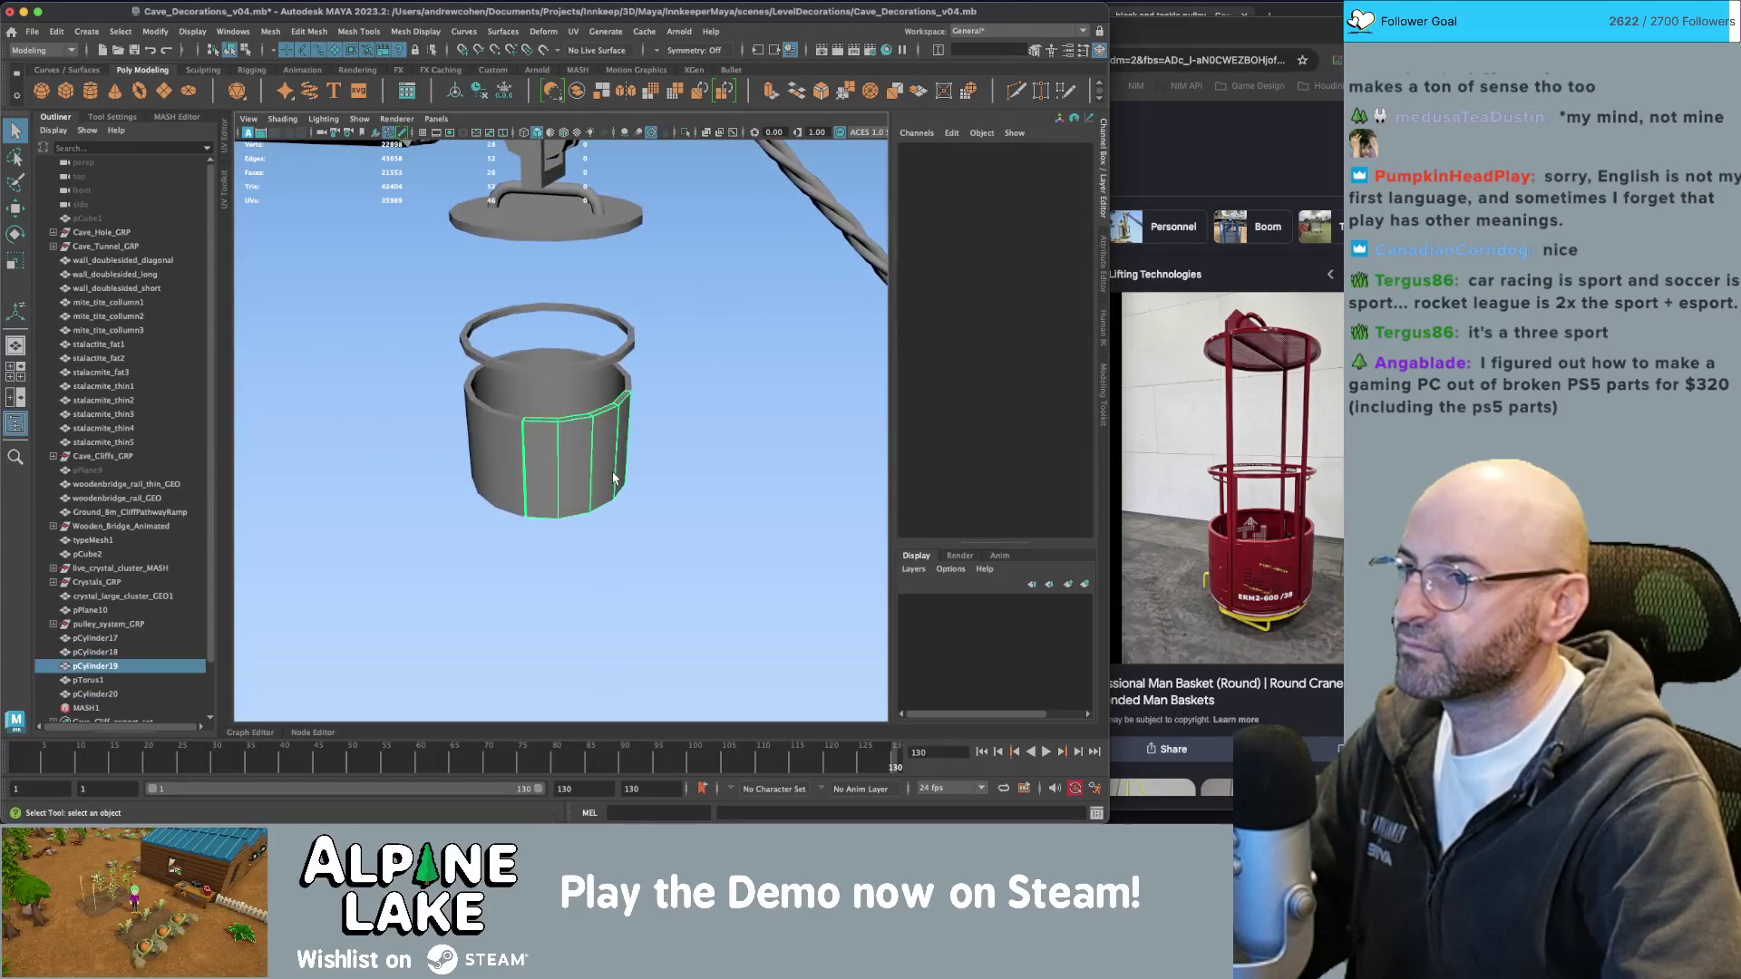
scroll(615, 473, "up", 4)
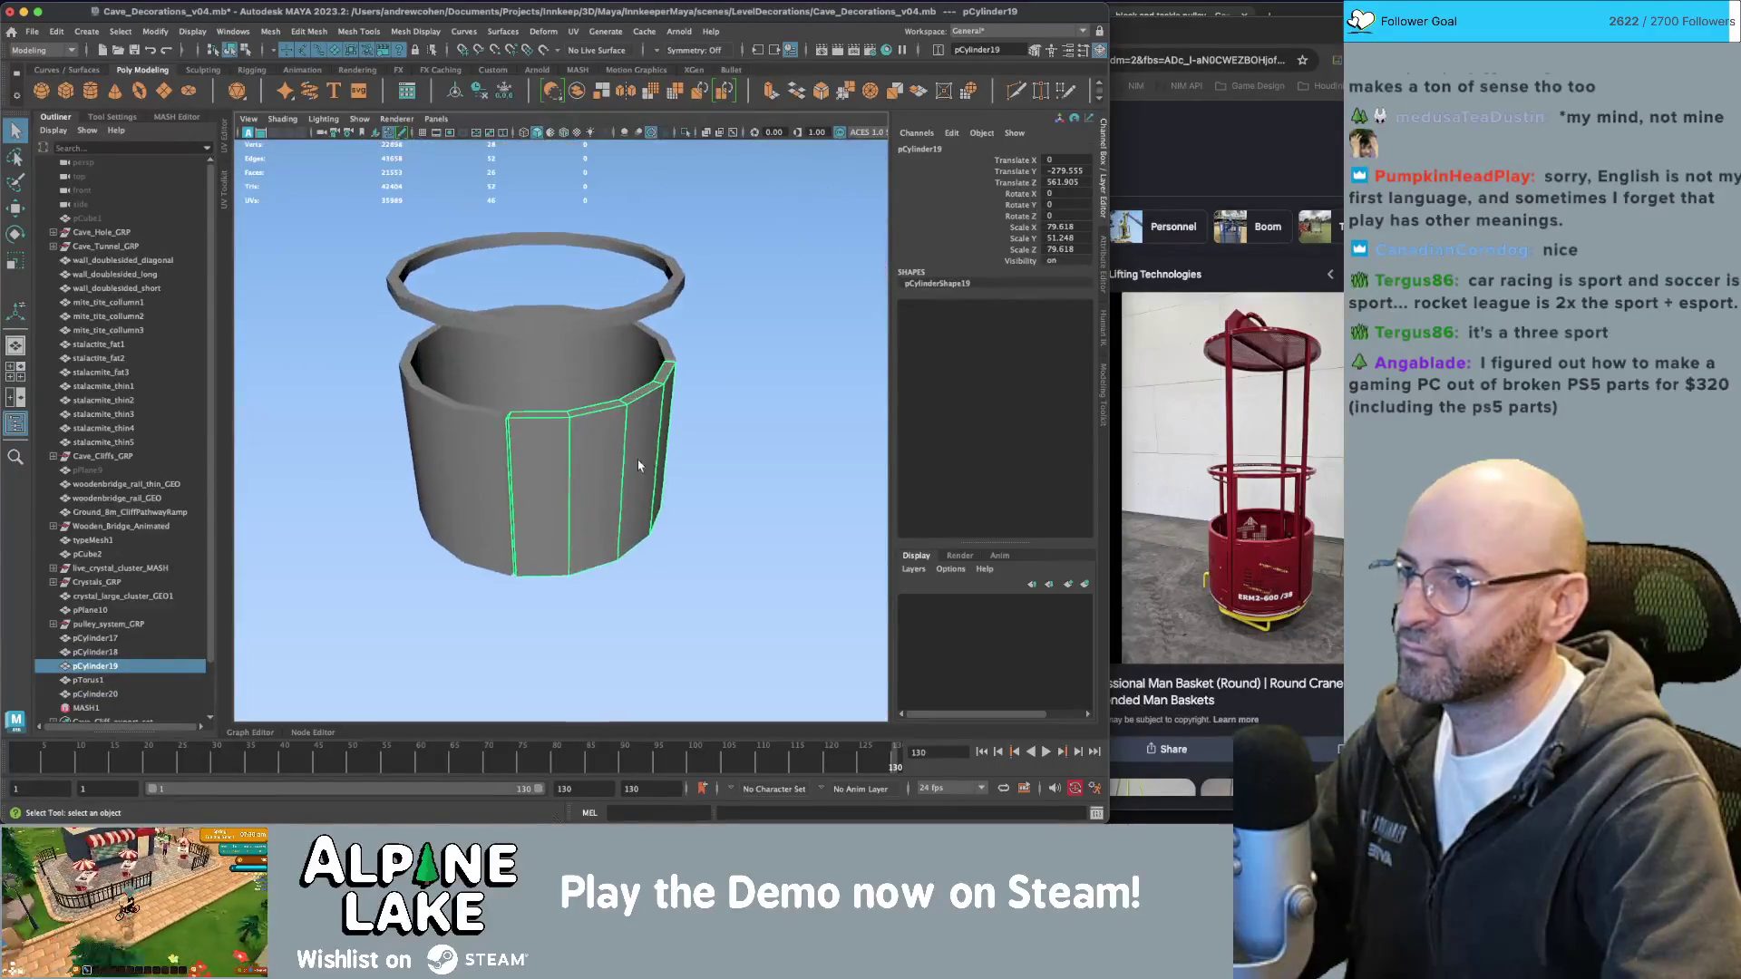
key("r")
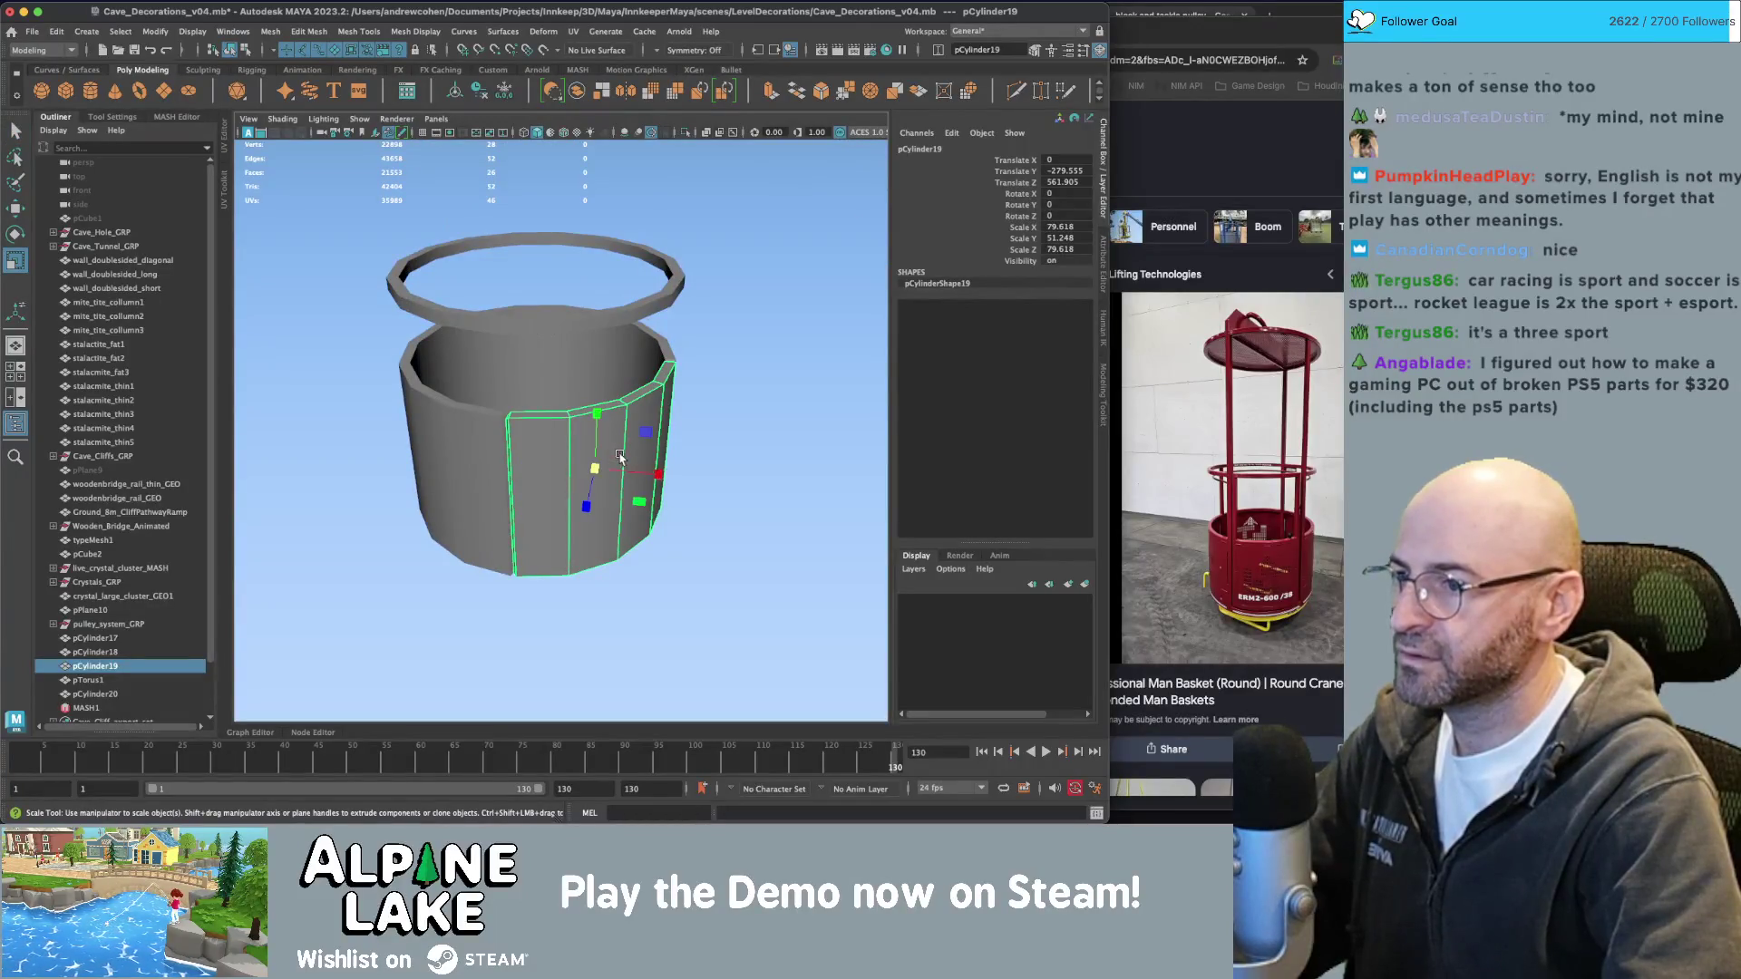
mouse_move(619, 456)
left_mouse_down("alt")
mouse_move(636, 490)
mouse_move(594, 539)
mouse_move(668, 548)
left_mouse_up("alt")
key("w")
key("r")
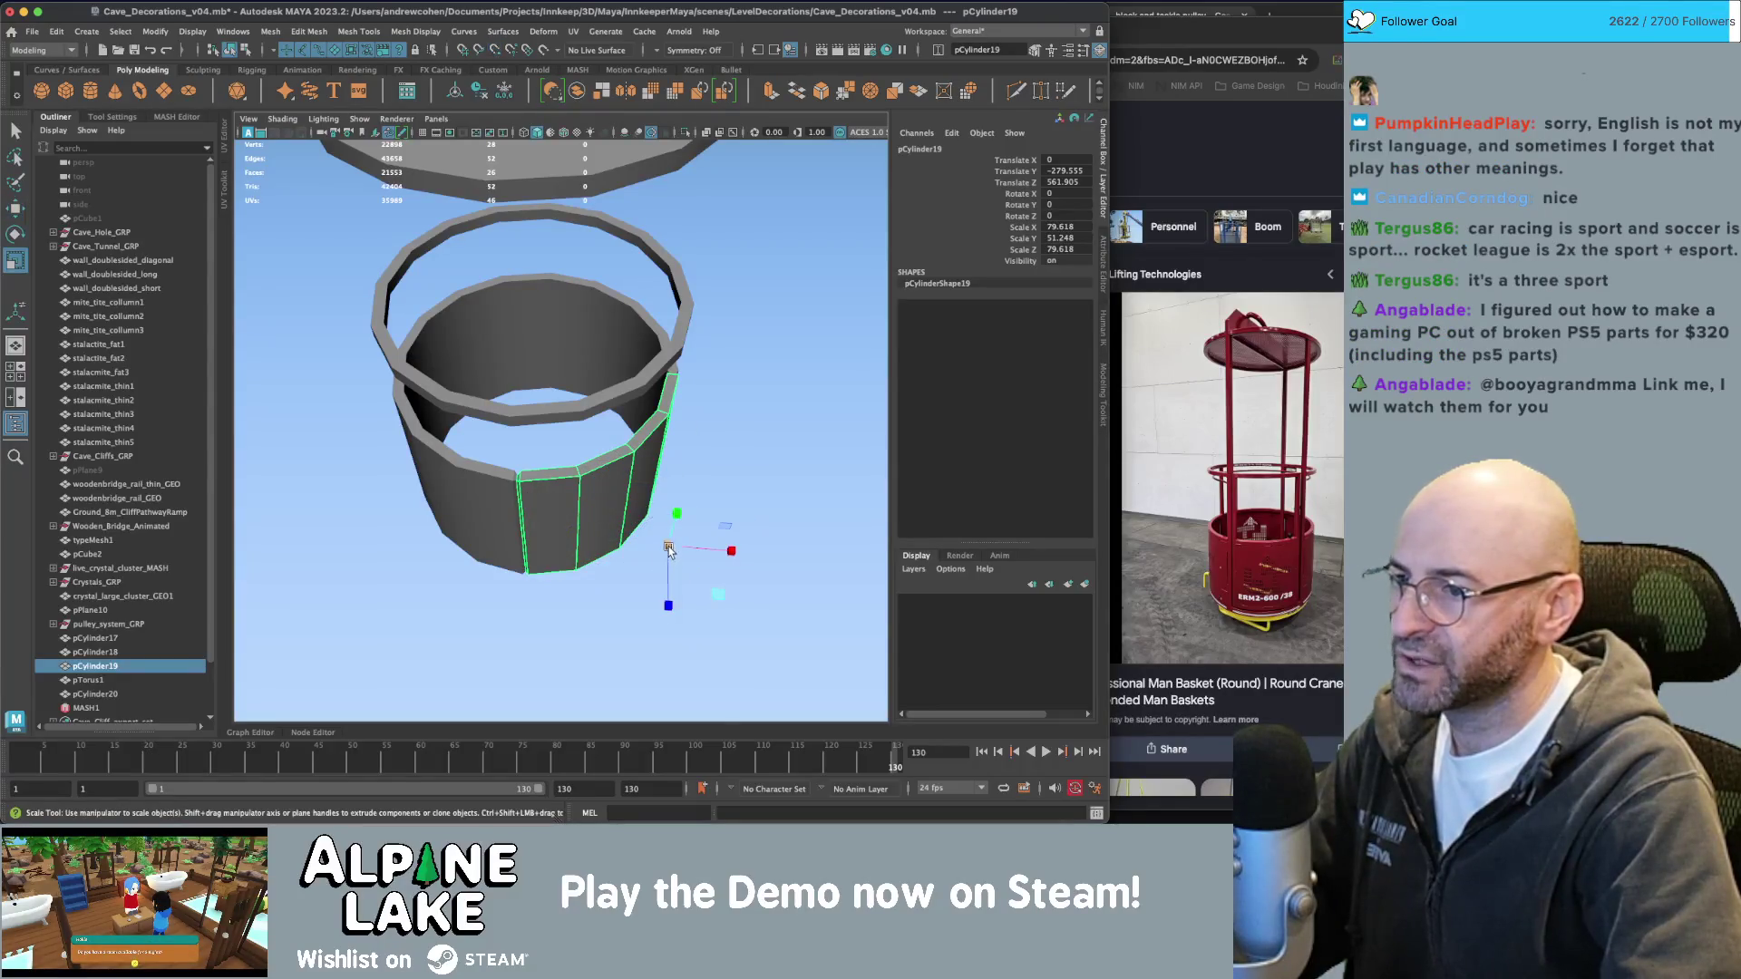
left_click(669, 548)
left_click_drag(668, 549, 716, 598)
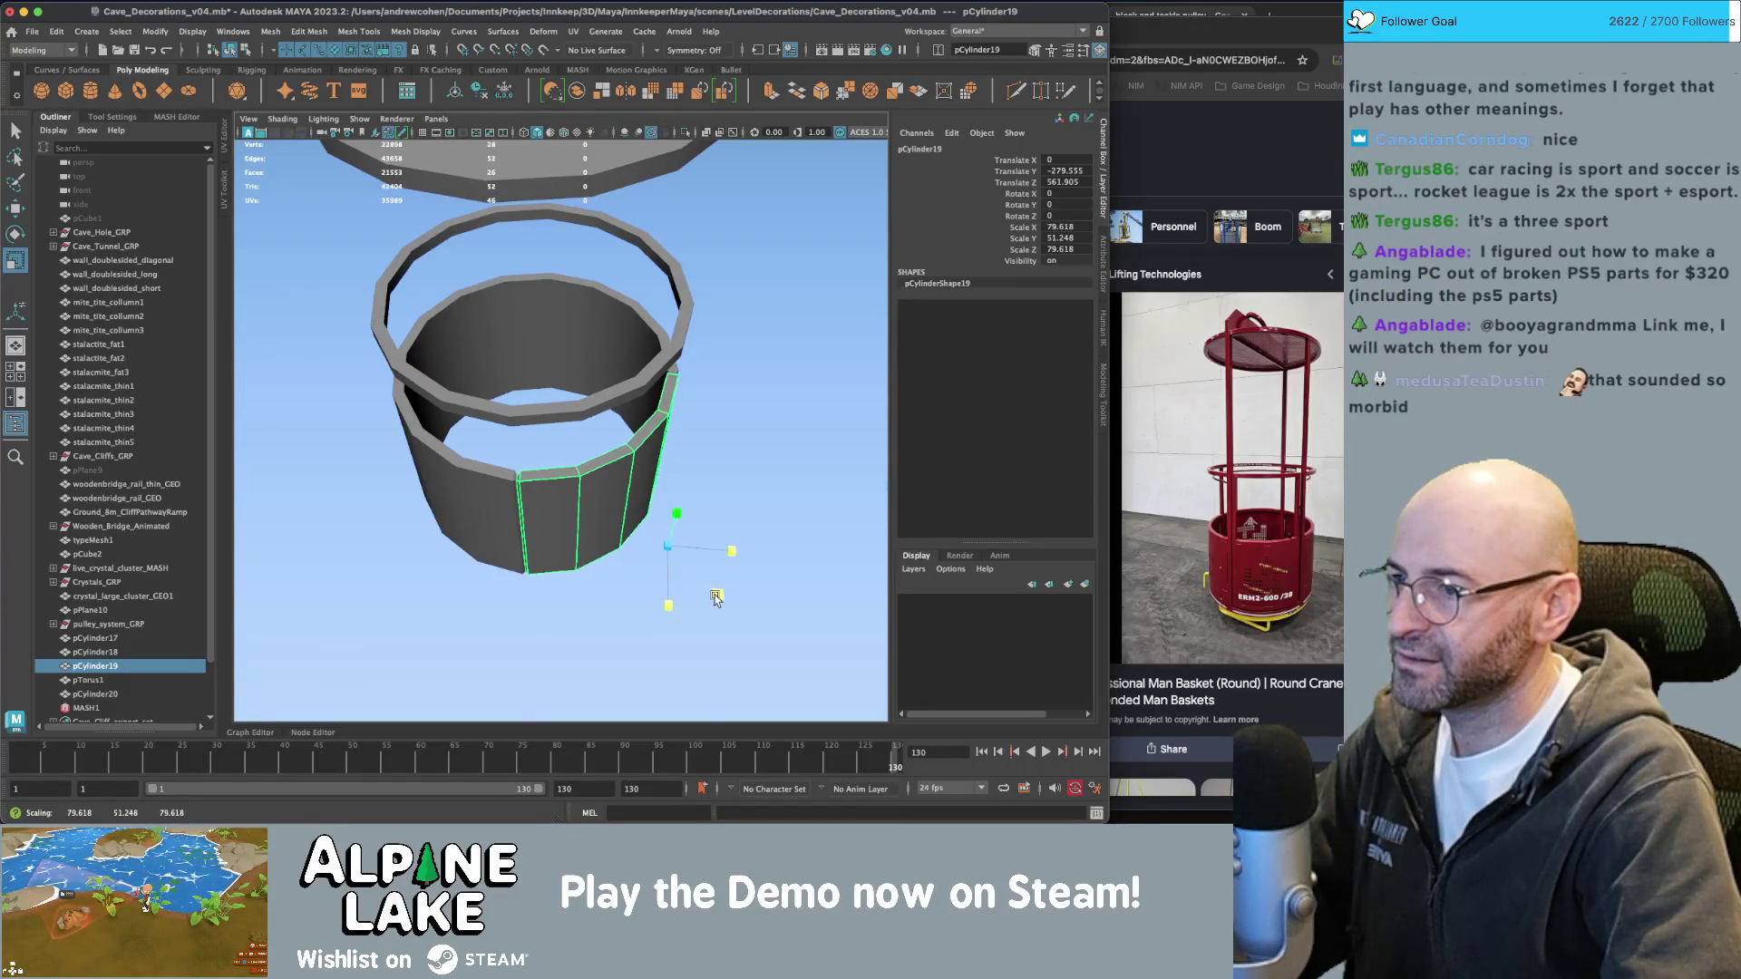
key("q")
left_click(746, 494)
left_click_drag(747, 495, 742, 449, "alt")
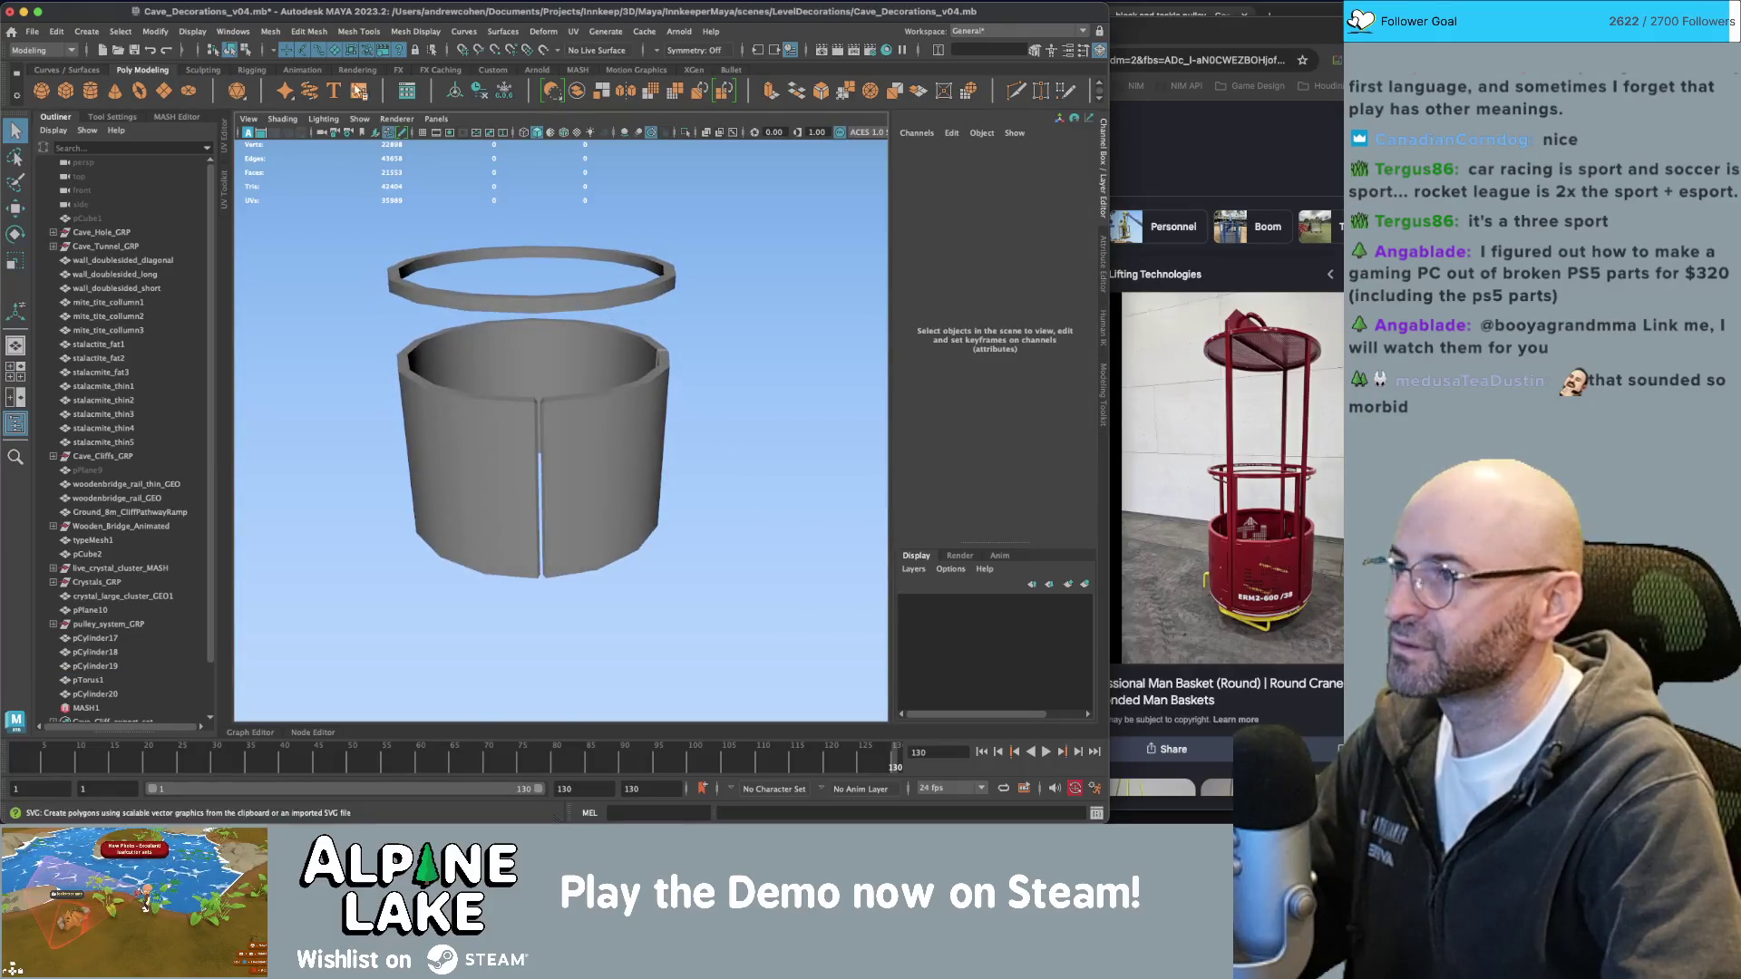
Duplicate the top ring with Ctrl+D and move the copy down to the basket's base.
scroll(774, 342, "down", 5)
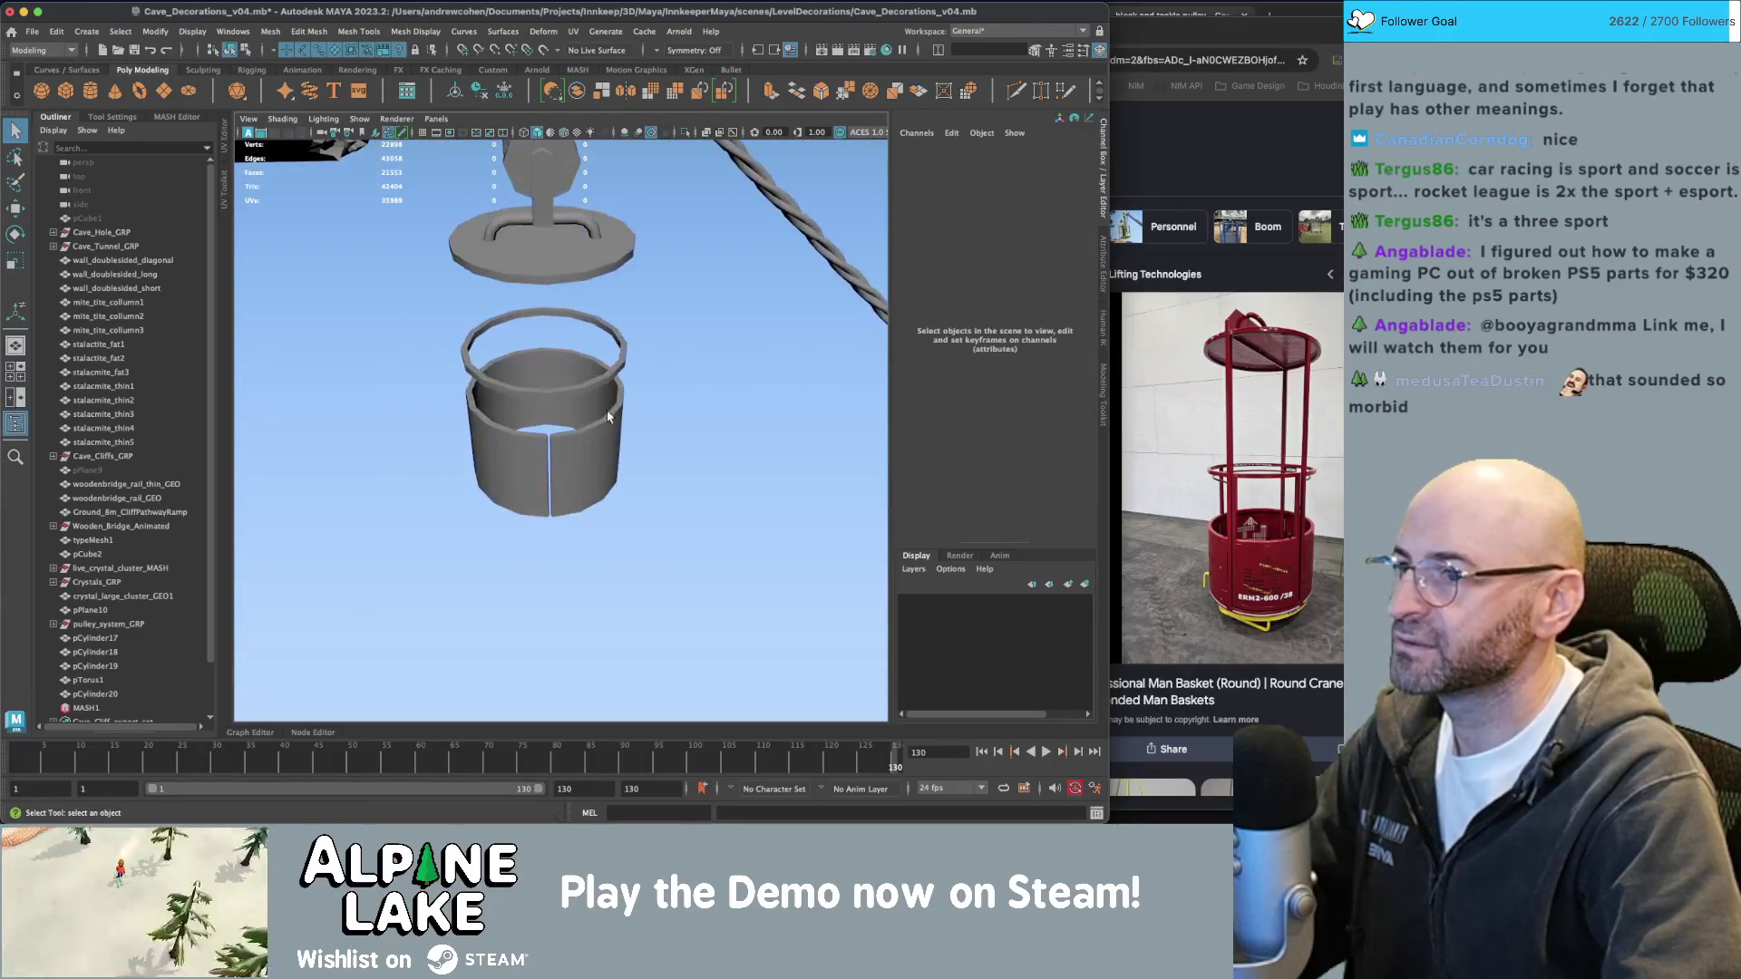
left_click(618, 422)
left_click_drag(658, 397, 622, 348, "alt")
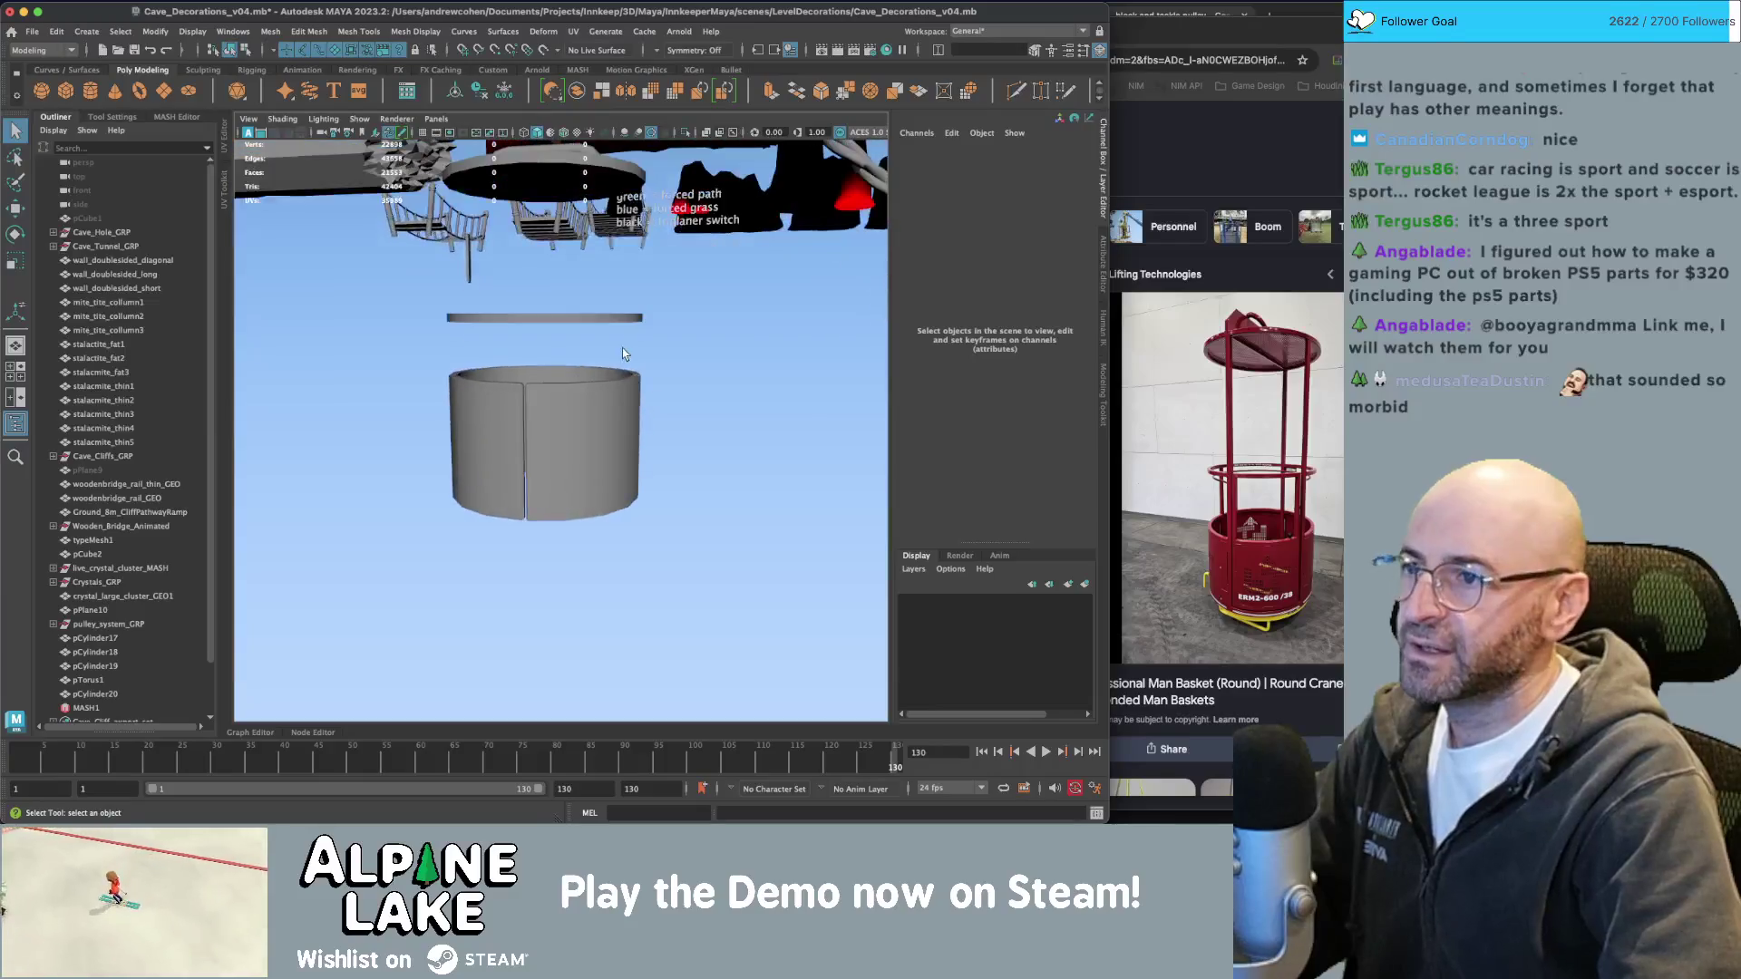
scroll(622, 348, "down", 3)
left_click(551, 265)
key("ctrl+d")
key("w")
mouse_move(551, 240)
left_mouse_down()
mouse_move(548, 458)
mouse_move(635, 453)
mouse_move(627, 467)
left_mouse_up()
Widen the ring copy into a base band, then deselect.
key("r")
key("w")
key("q")
left_click(653, 408)
left_click(607, 486)
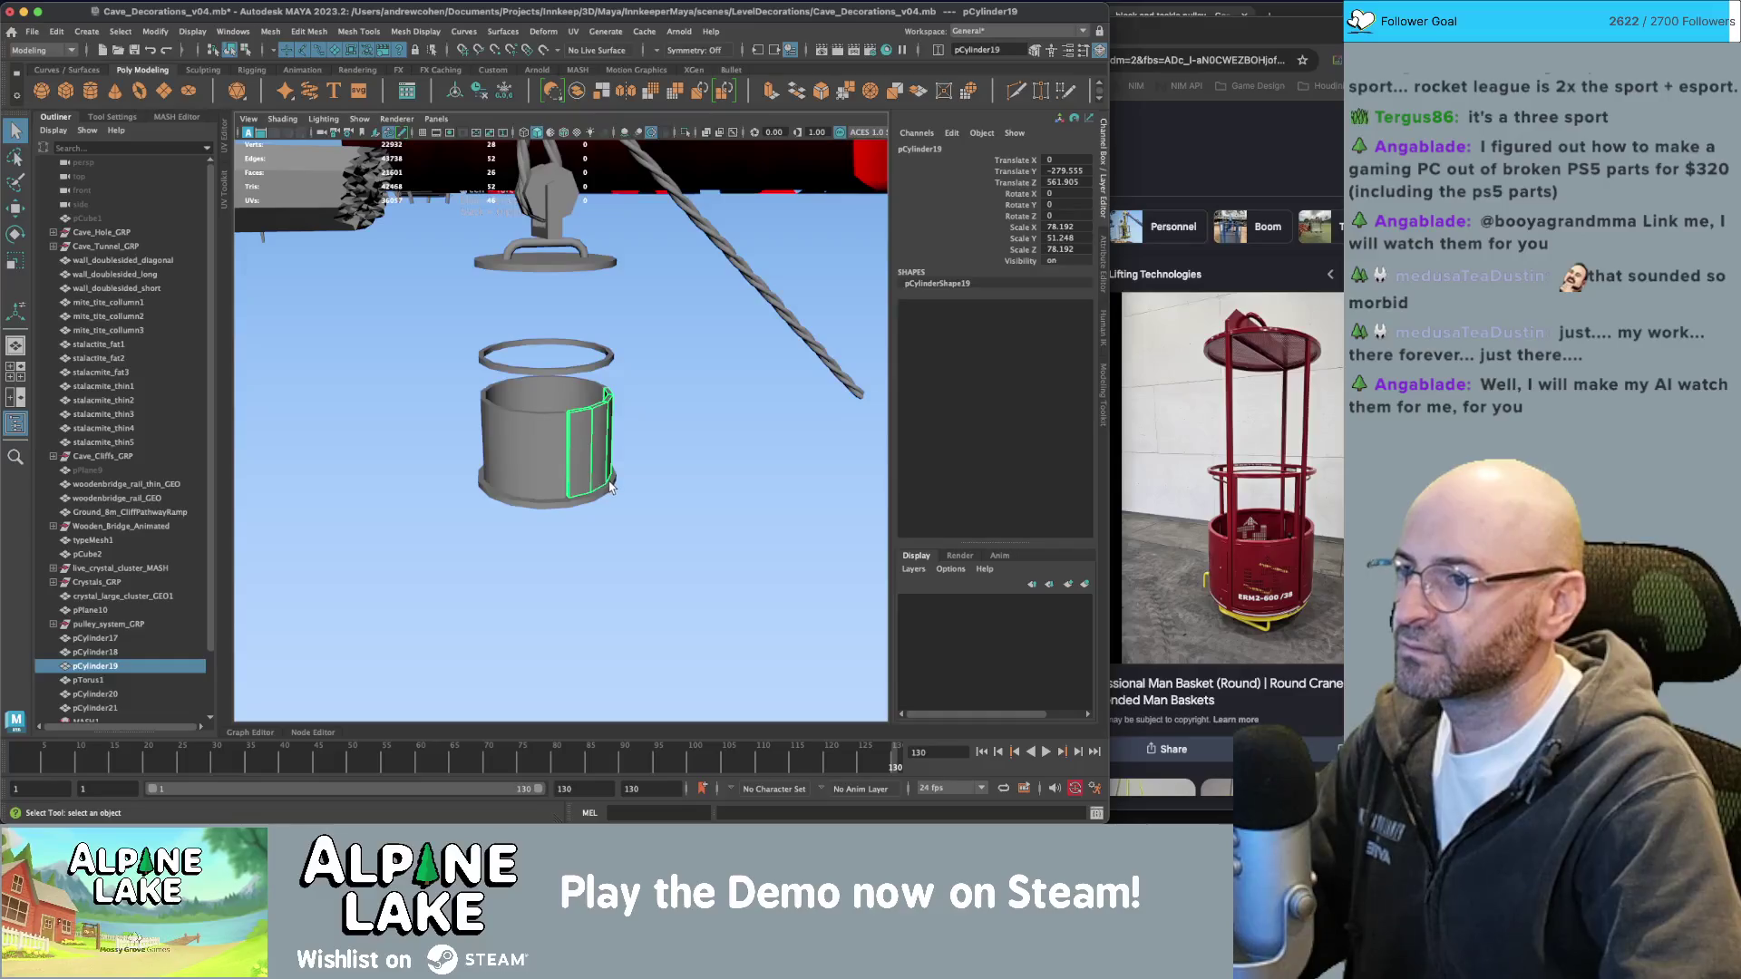
left_click(644, 435)
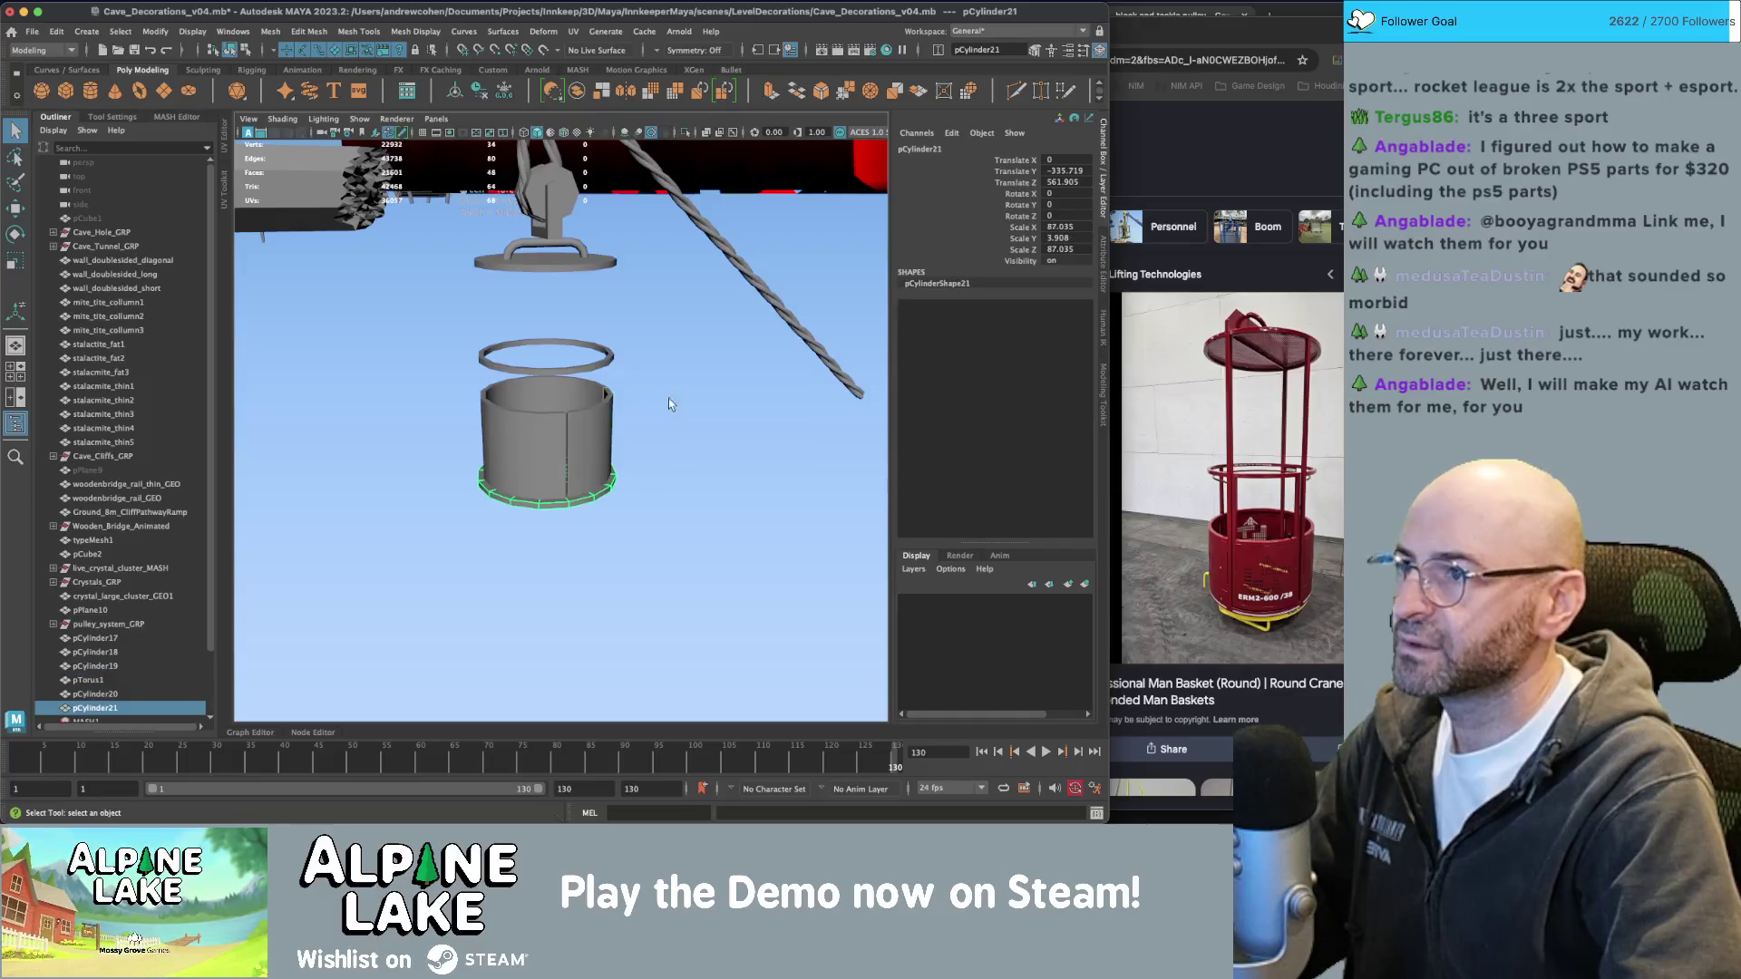
Create a polygon cube and scale it into a tall, narrow pole inside the basket.
left_click(71, 95)
key("w")
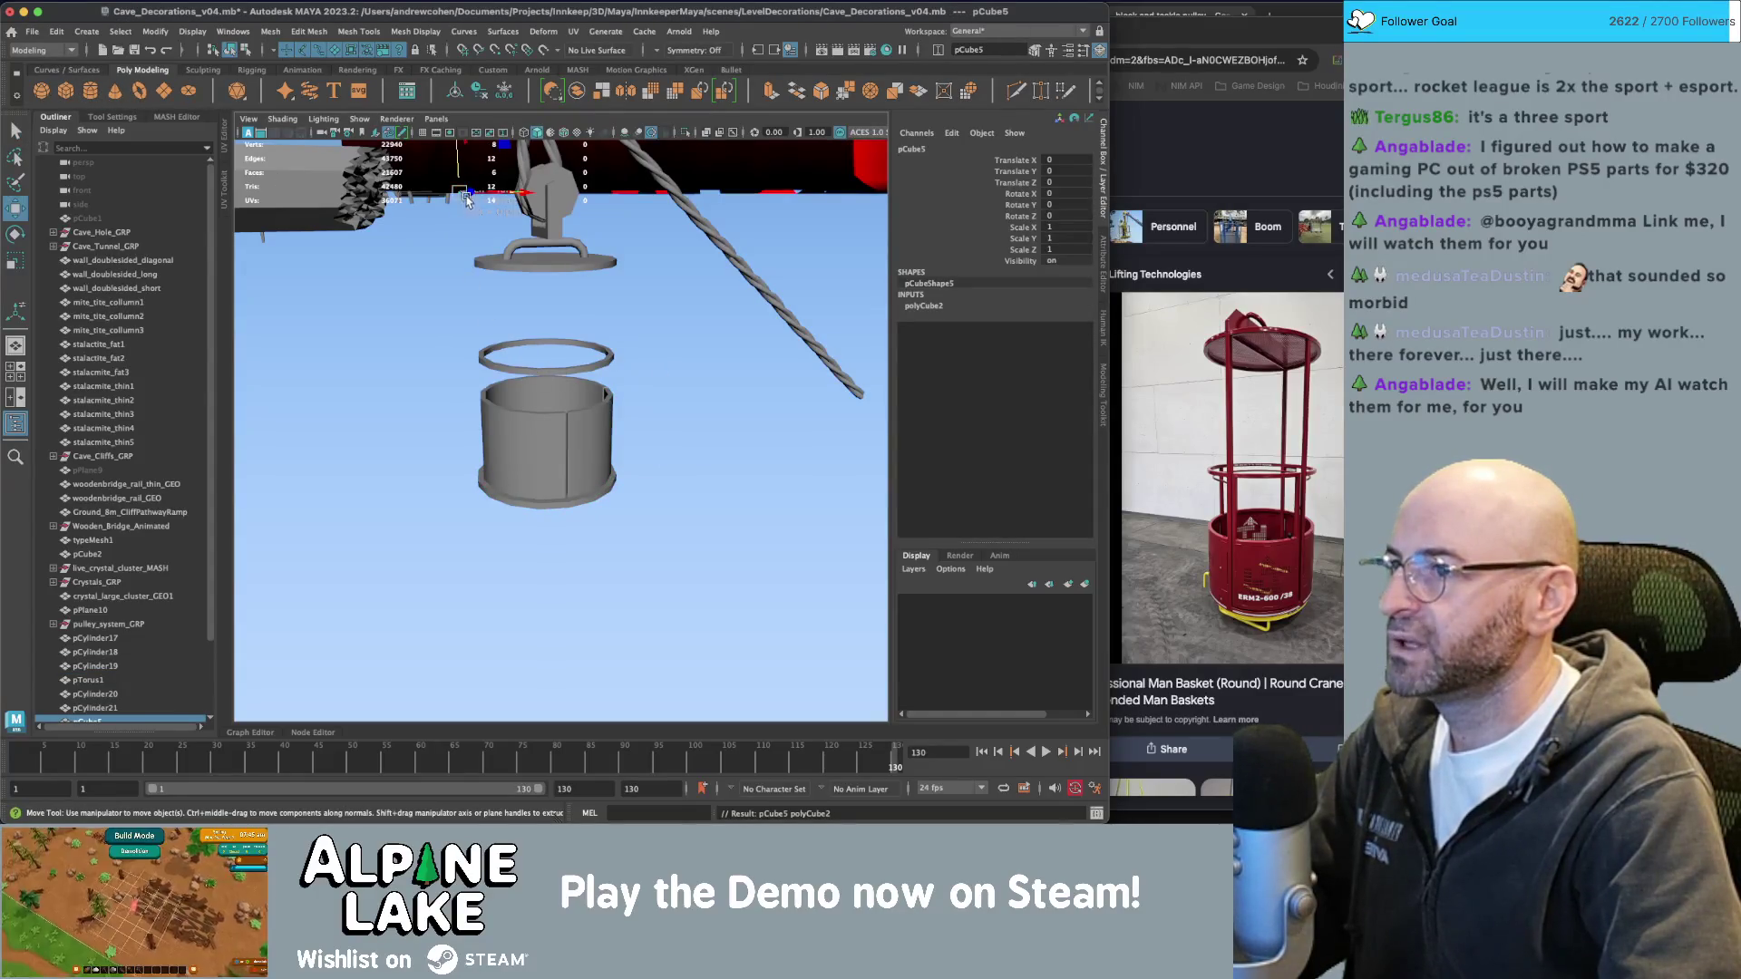
mouse_move(467, 199)
left_mouse_down()
mouse_move(590, 189)
mouse_move(572, 462)
mouse_move(558, 431)
mouse_move(573, 505)
mouse_move(587, 502)
mouse_move(575, 405)
left_mouse_up()
key("r")
key("w")
middle_click_drag(575, 406, 575, 290)
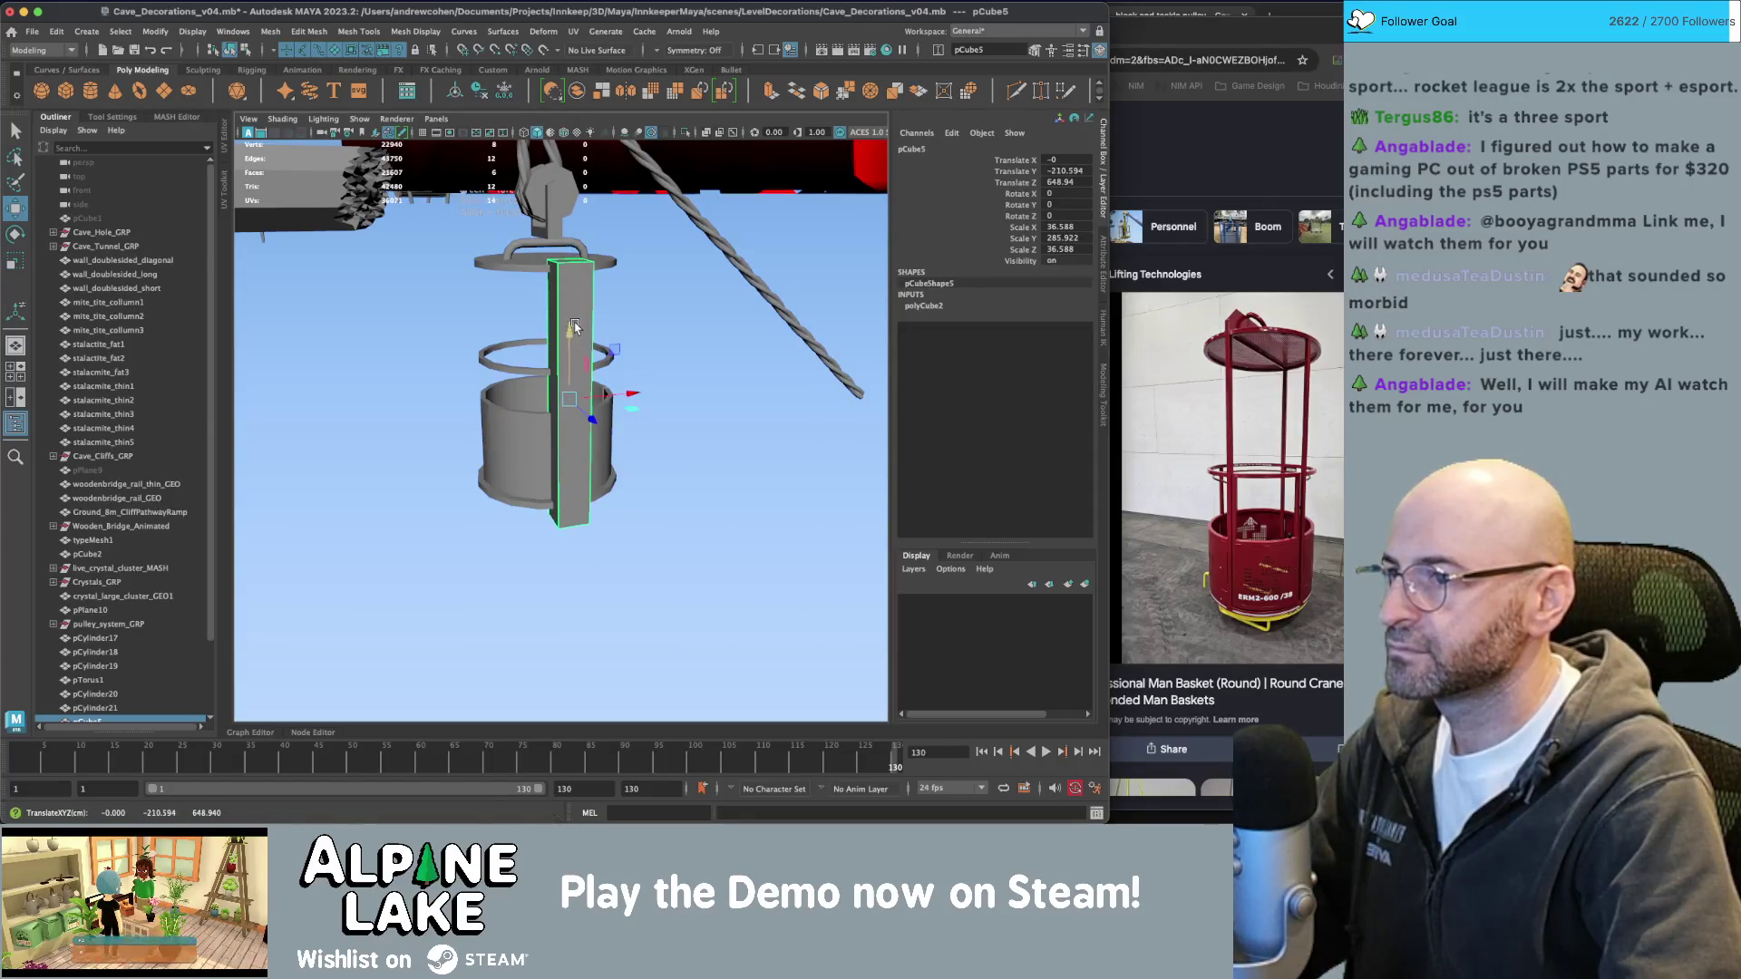
key("r")
left_click_drag(628, 411, 580, 409)
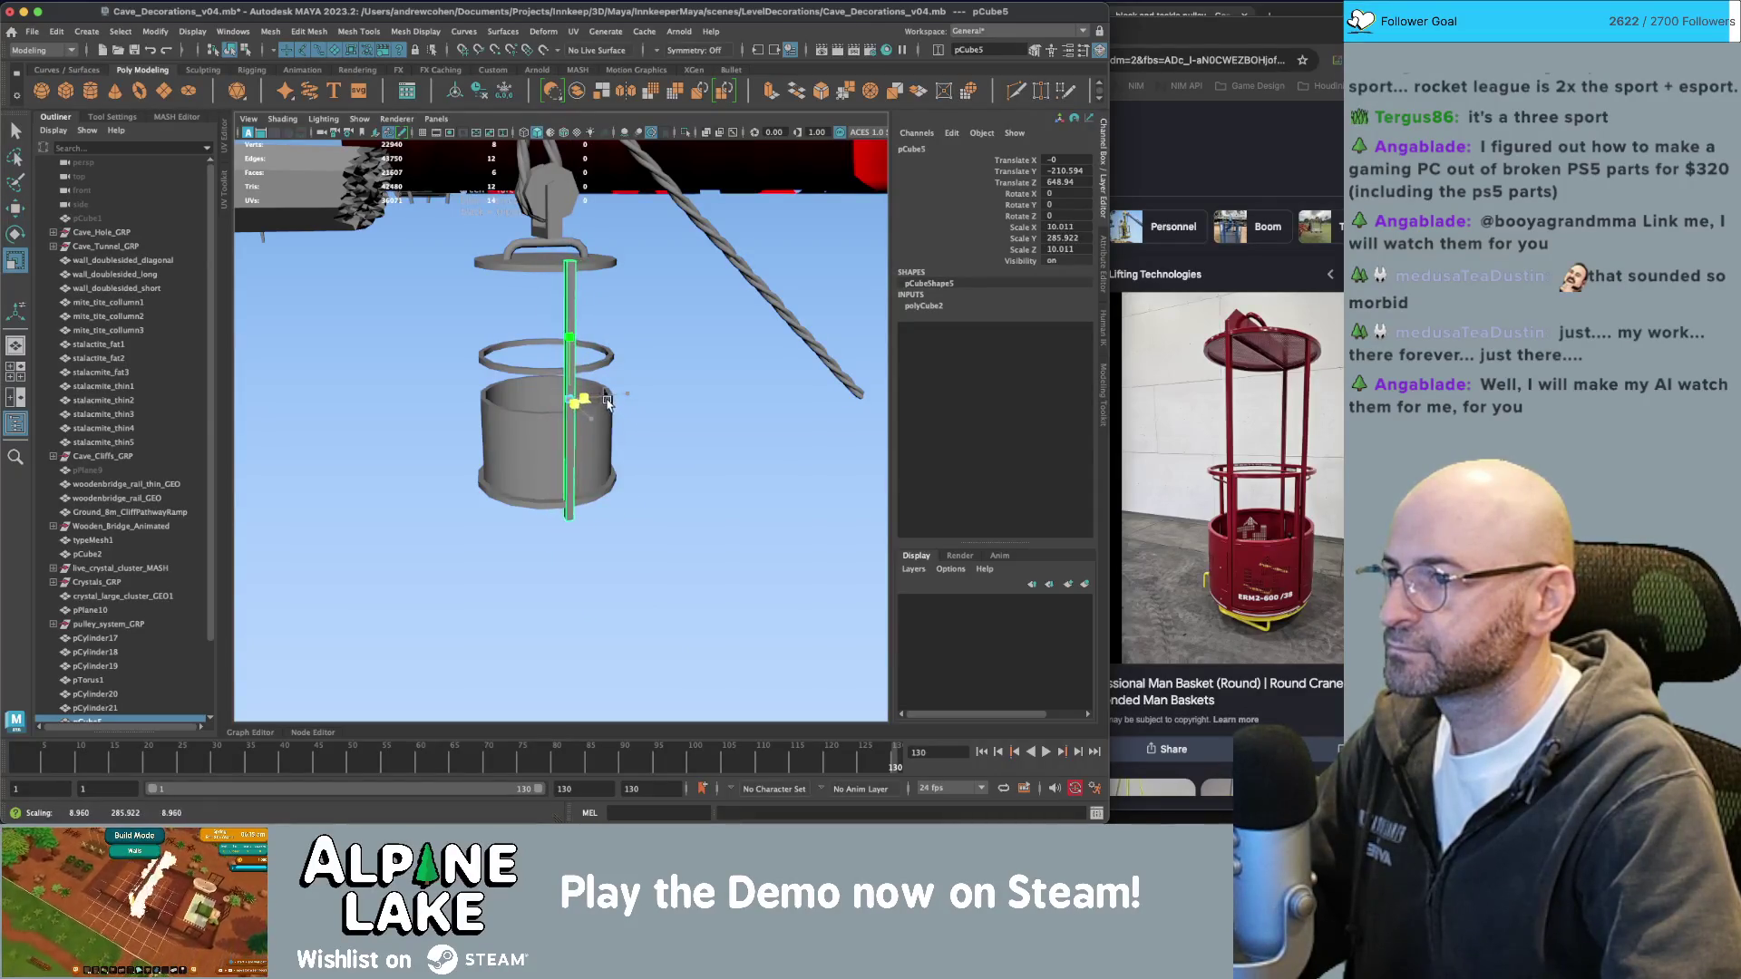
Slim the pole further and position it on the basket rim.
scroll(617, 399, "up", 5)
scroll(658, 386, "up", 2)
key("w")
middle_click_drag(614, 420, 595, 427)
mouse_move(595, 427)
left_mouse_down("alt")
mouse_move(563, 419)
mouse_move(578, 426)
left_mouse_up("alt")
key("r")
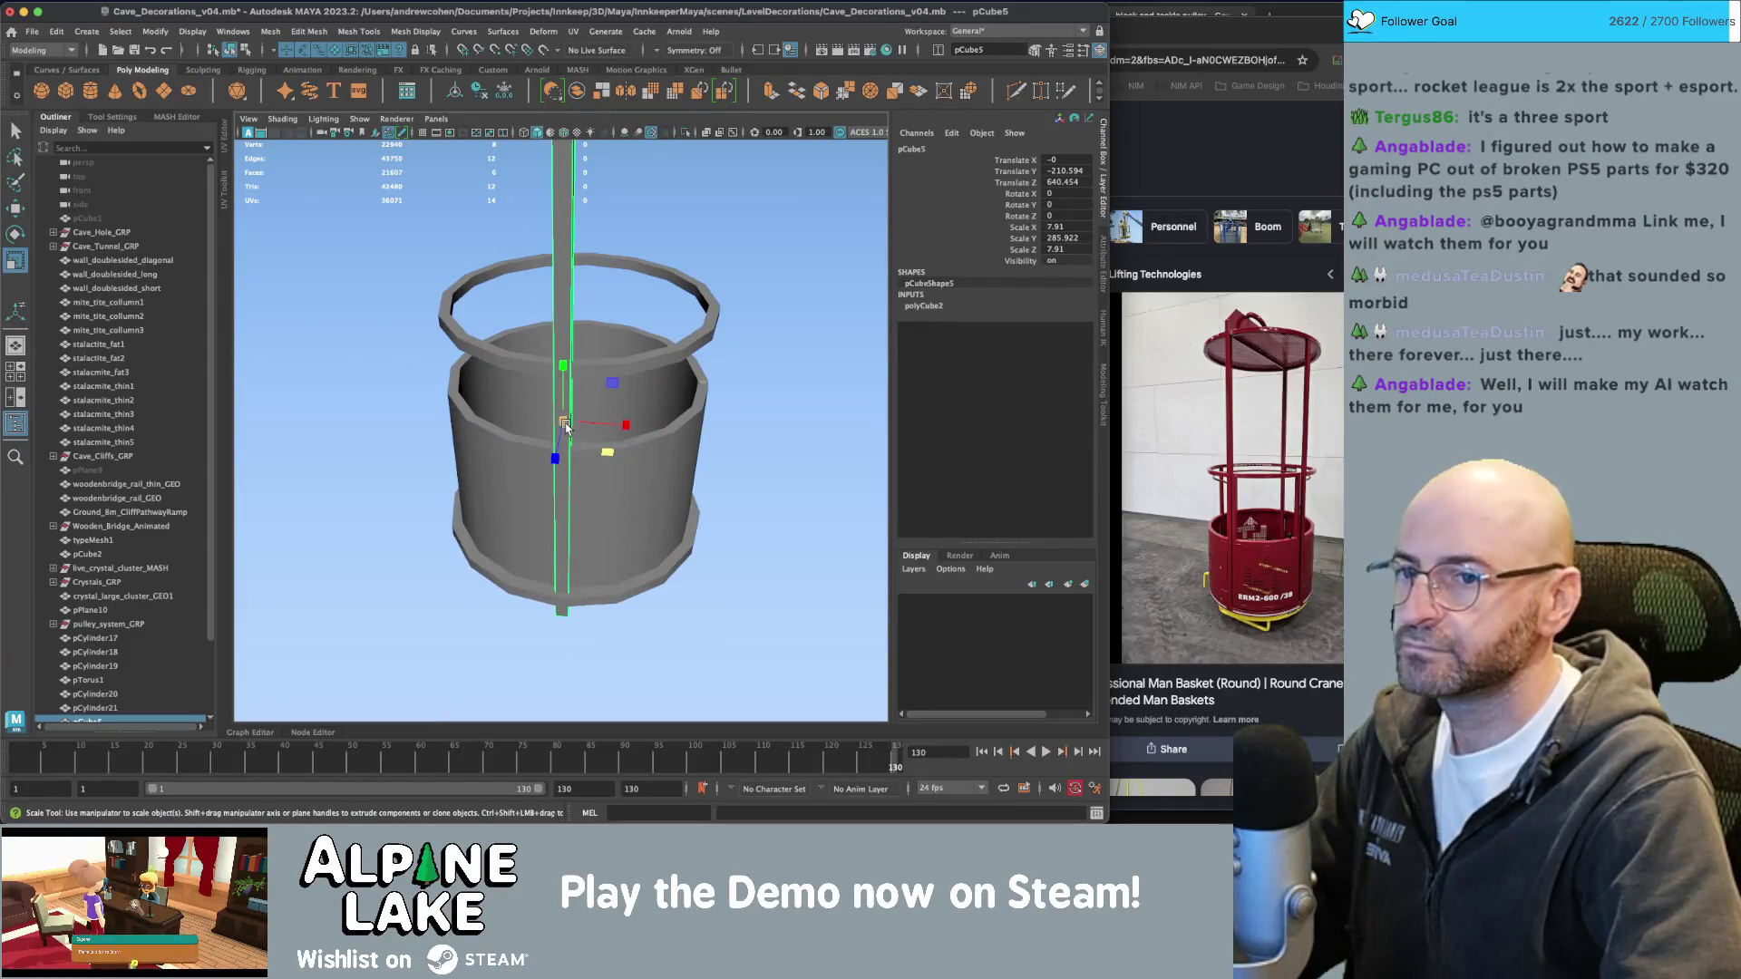
mouse_move(584, 452)
left_mouse_down()
mouse_move(560, 339)
mouse_move(562, 362)
mouse_move(623, 403)
left_mouse_up()
scroll(559, 385, "down", 5)
key("w")
key("r")
key("r")
key("w")
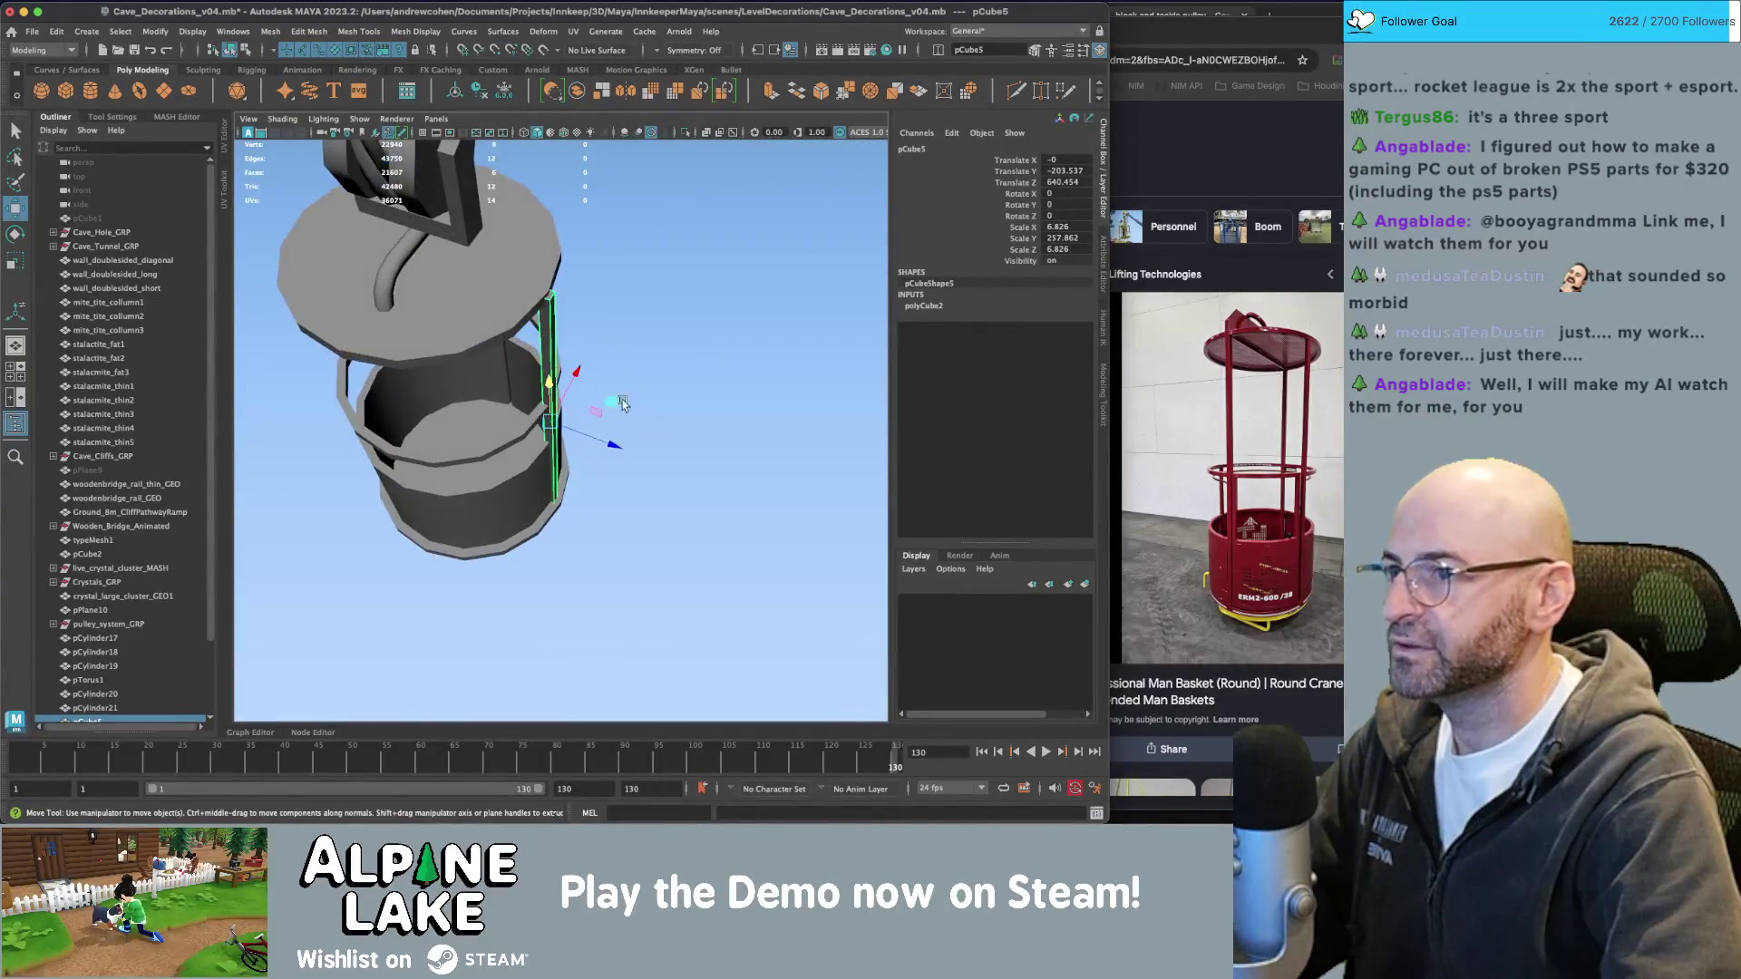
middle_click_drag(601, 439, 601, 437)
Move the pole's pivot to the basket centre and swing it slightly around the basket.
key("f")
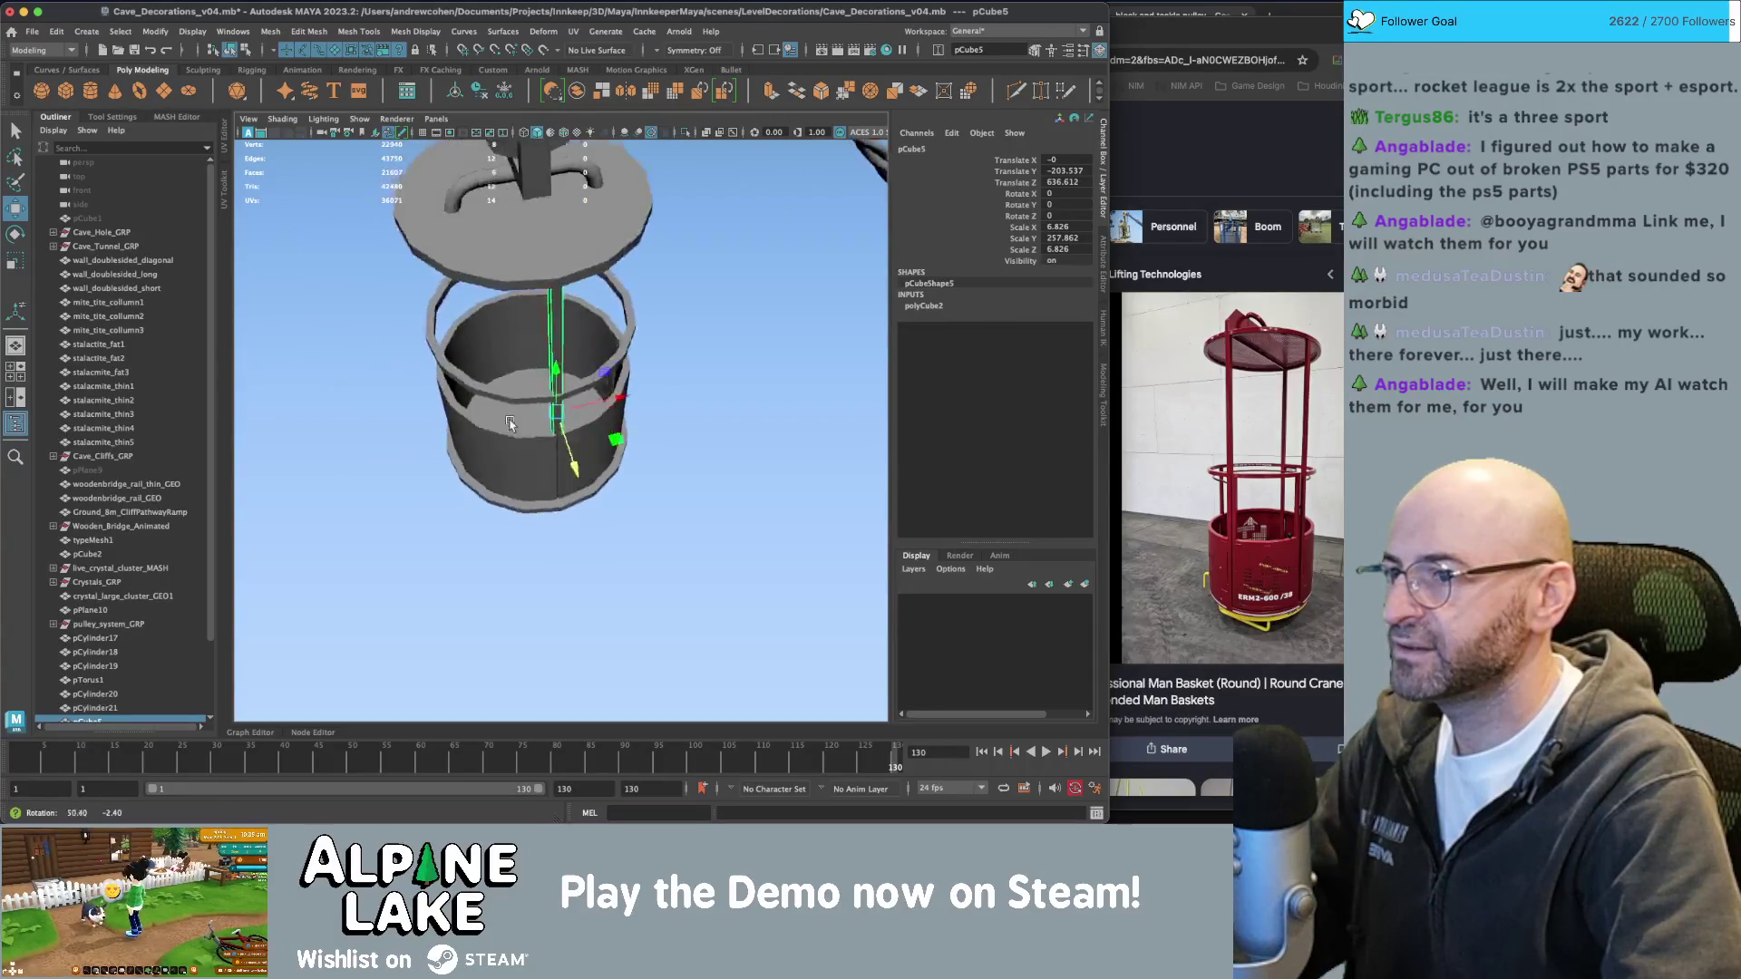
mouse_move(614, 385)
left_mouse_down("alt")
mouse_move(466, 486)
mouse_move(632, 471)
mouse_move(515, 439)
left_mouse_up("alt")
key("d")
key("e")
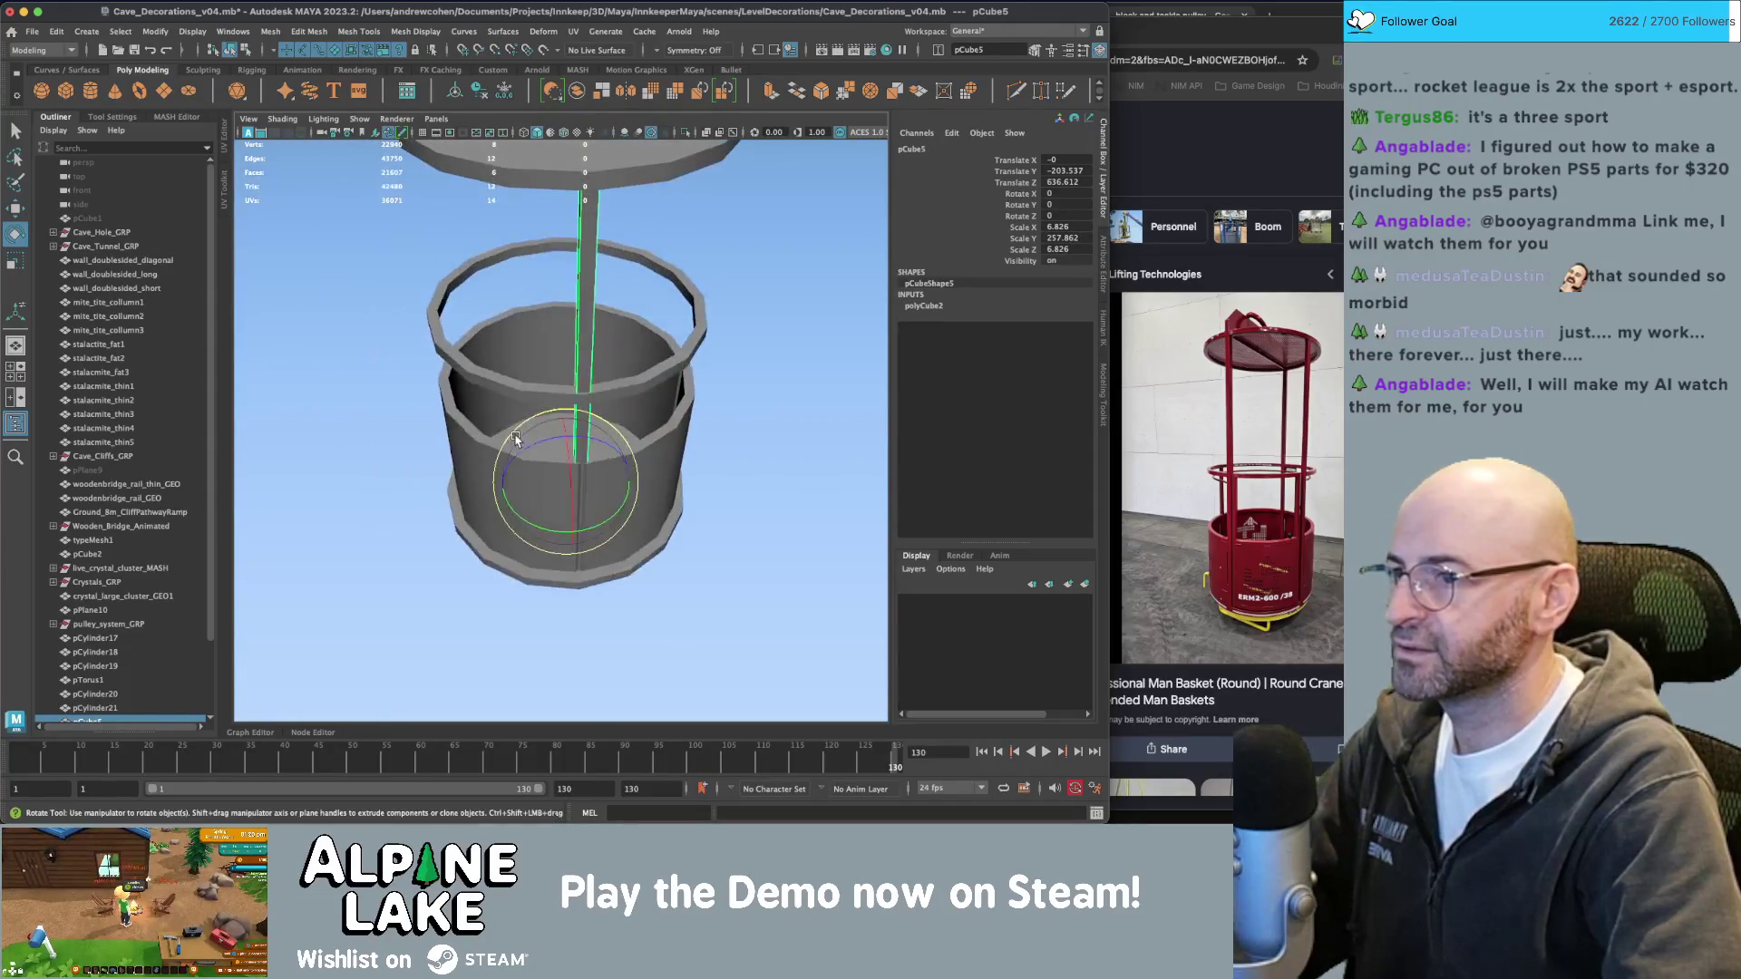
left_click_drag(602, 526, 504, 520)
Duplicate the pole with a Y rotation of -102, then duplicate it again.
key("ctrl+d")
double_click(1087, 205)
type("-102")
key("Return")
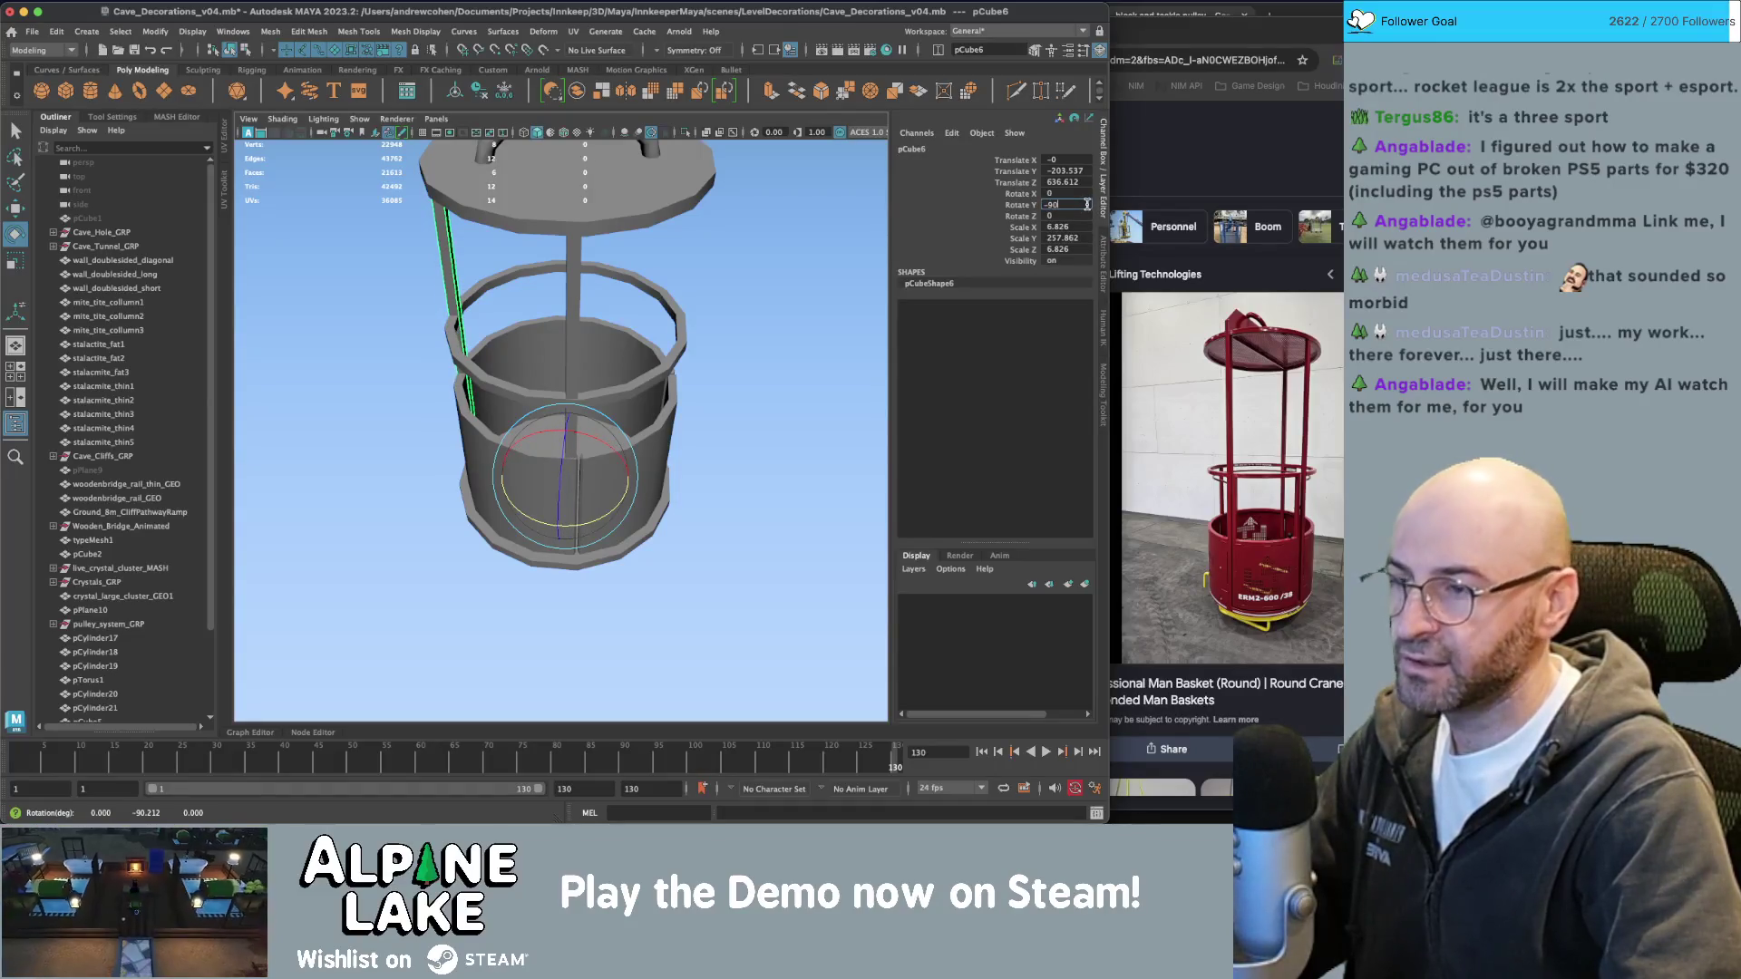
key("Return")
key("ctrl+d")
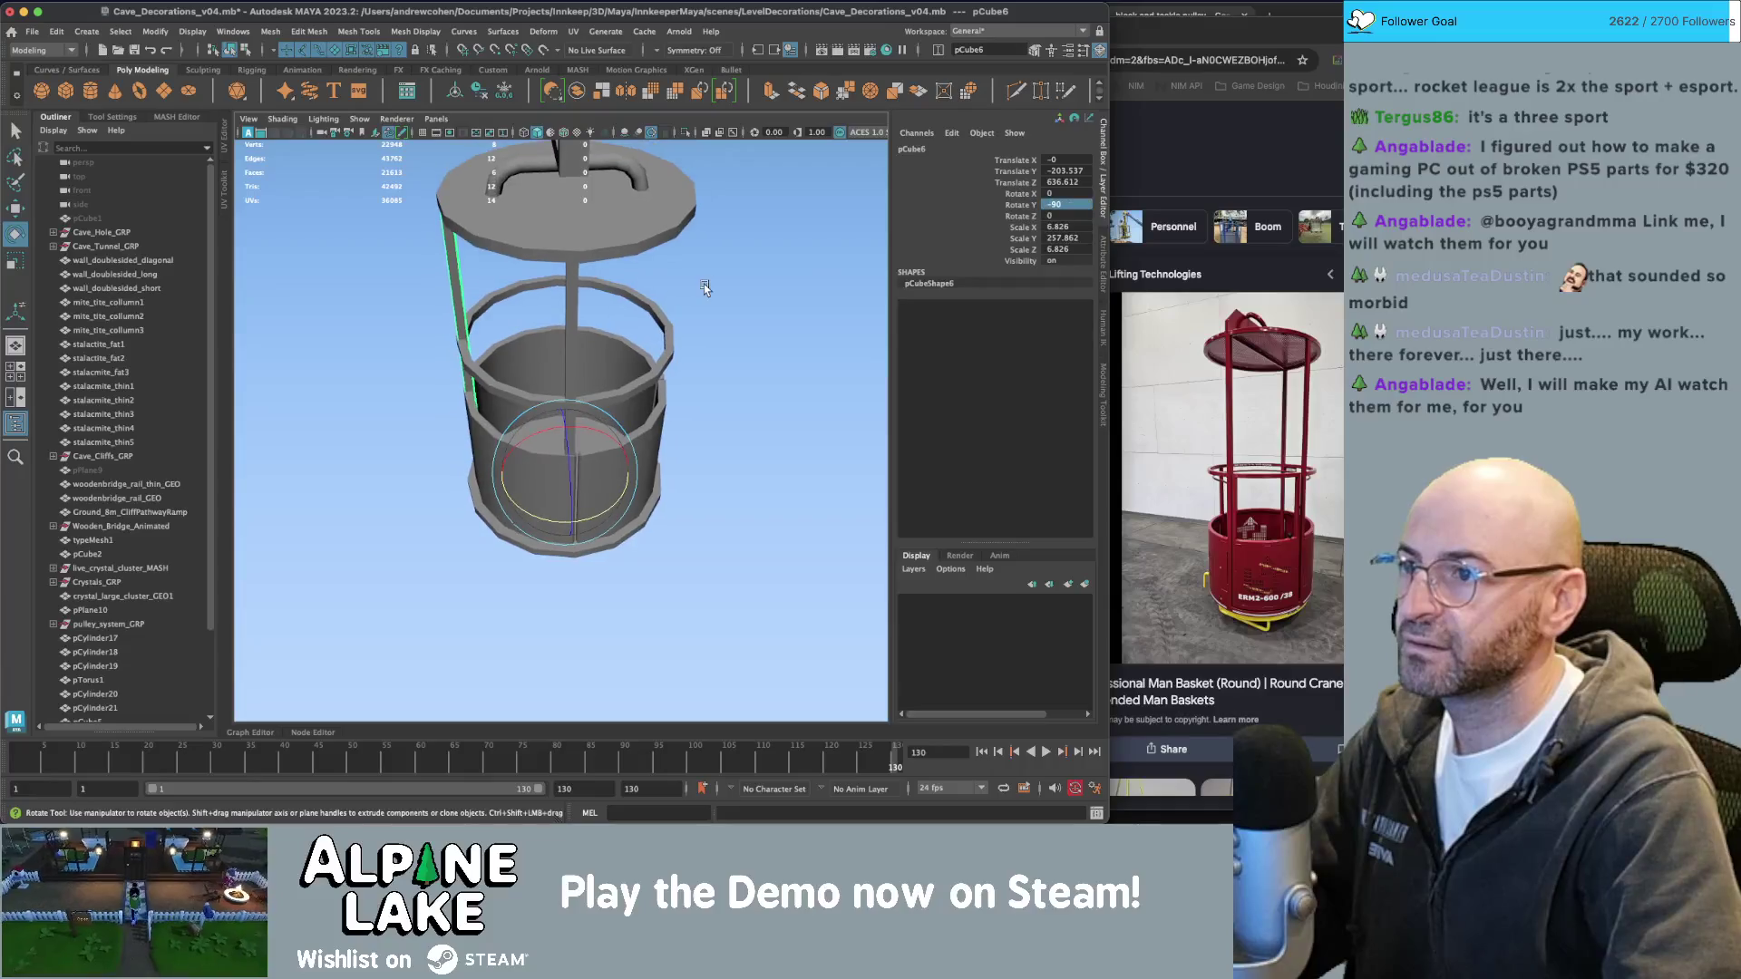
Select the poles around the basket to check their placement.
left_click_drag(705, 287, 720, 397, "alt")
right_click_drag(720, 397, 598, 377, "alt")
key("q")
left_click(743, 368)
left_click(519, 348)
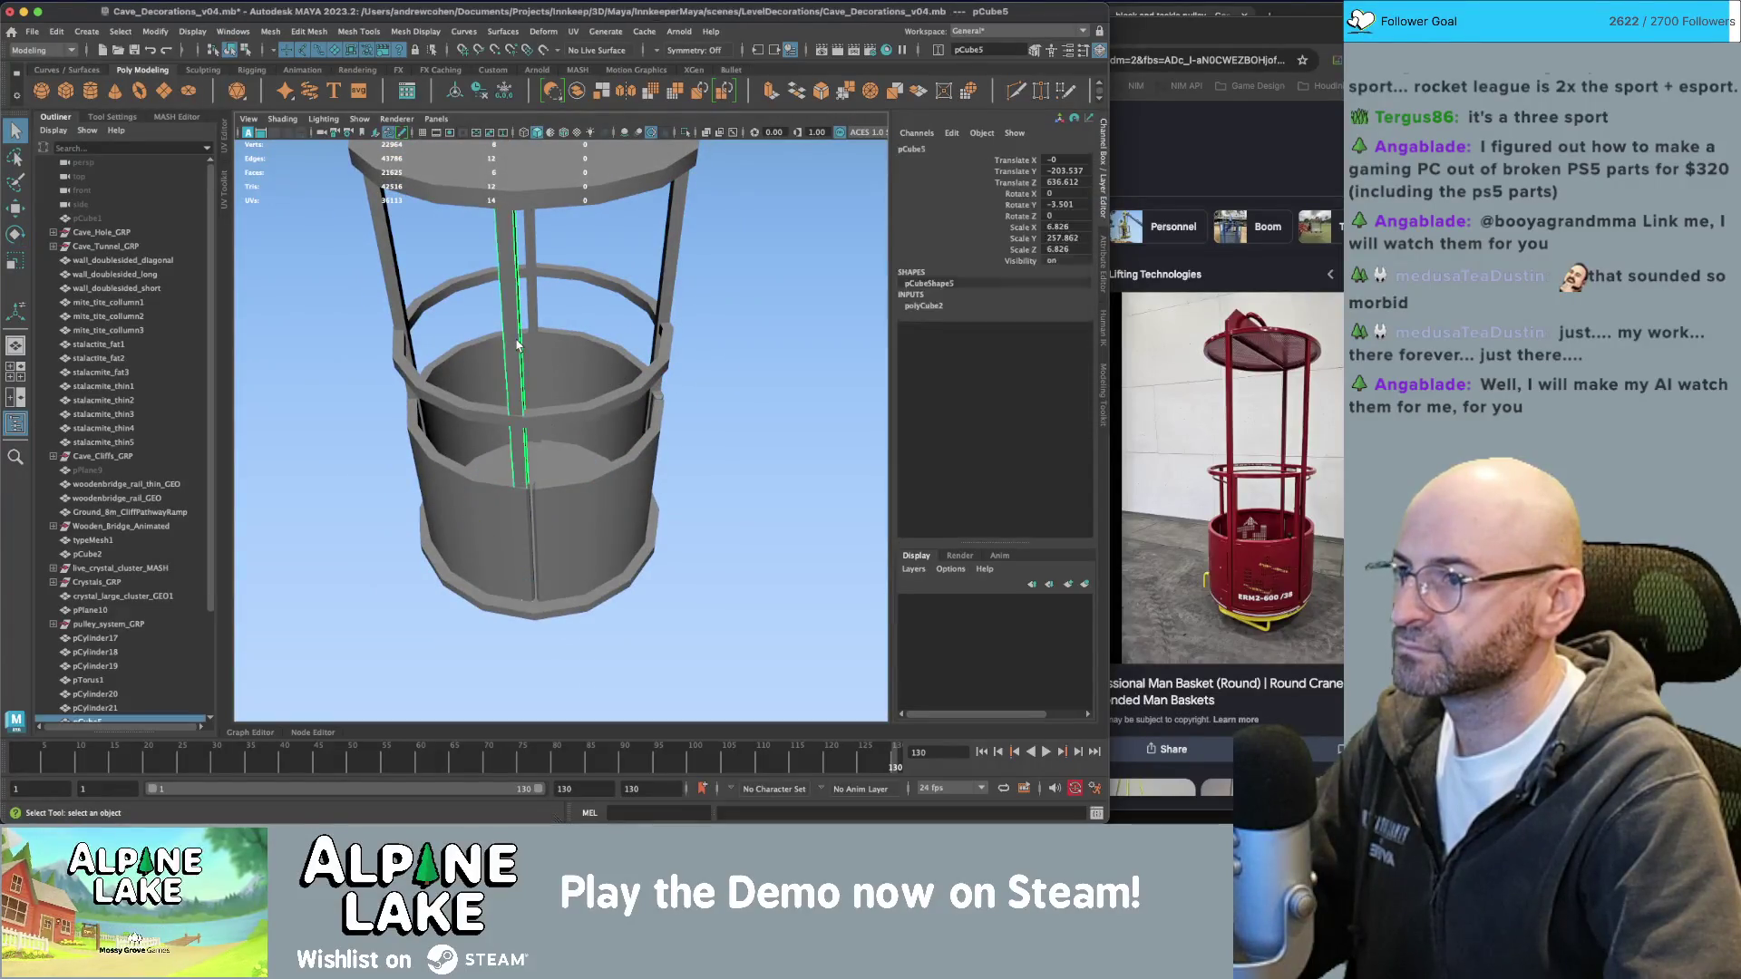
scroll(413, 308, "down", 5)
left_click_drag(412, 308, 549, 329, "alt")
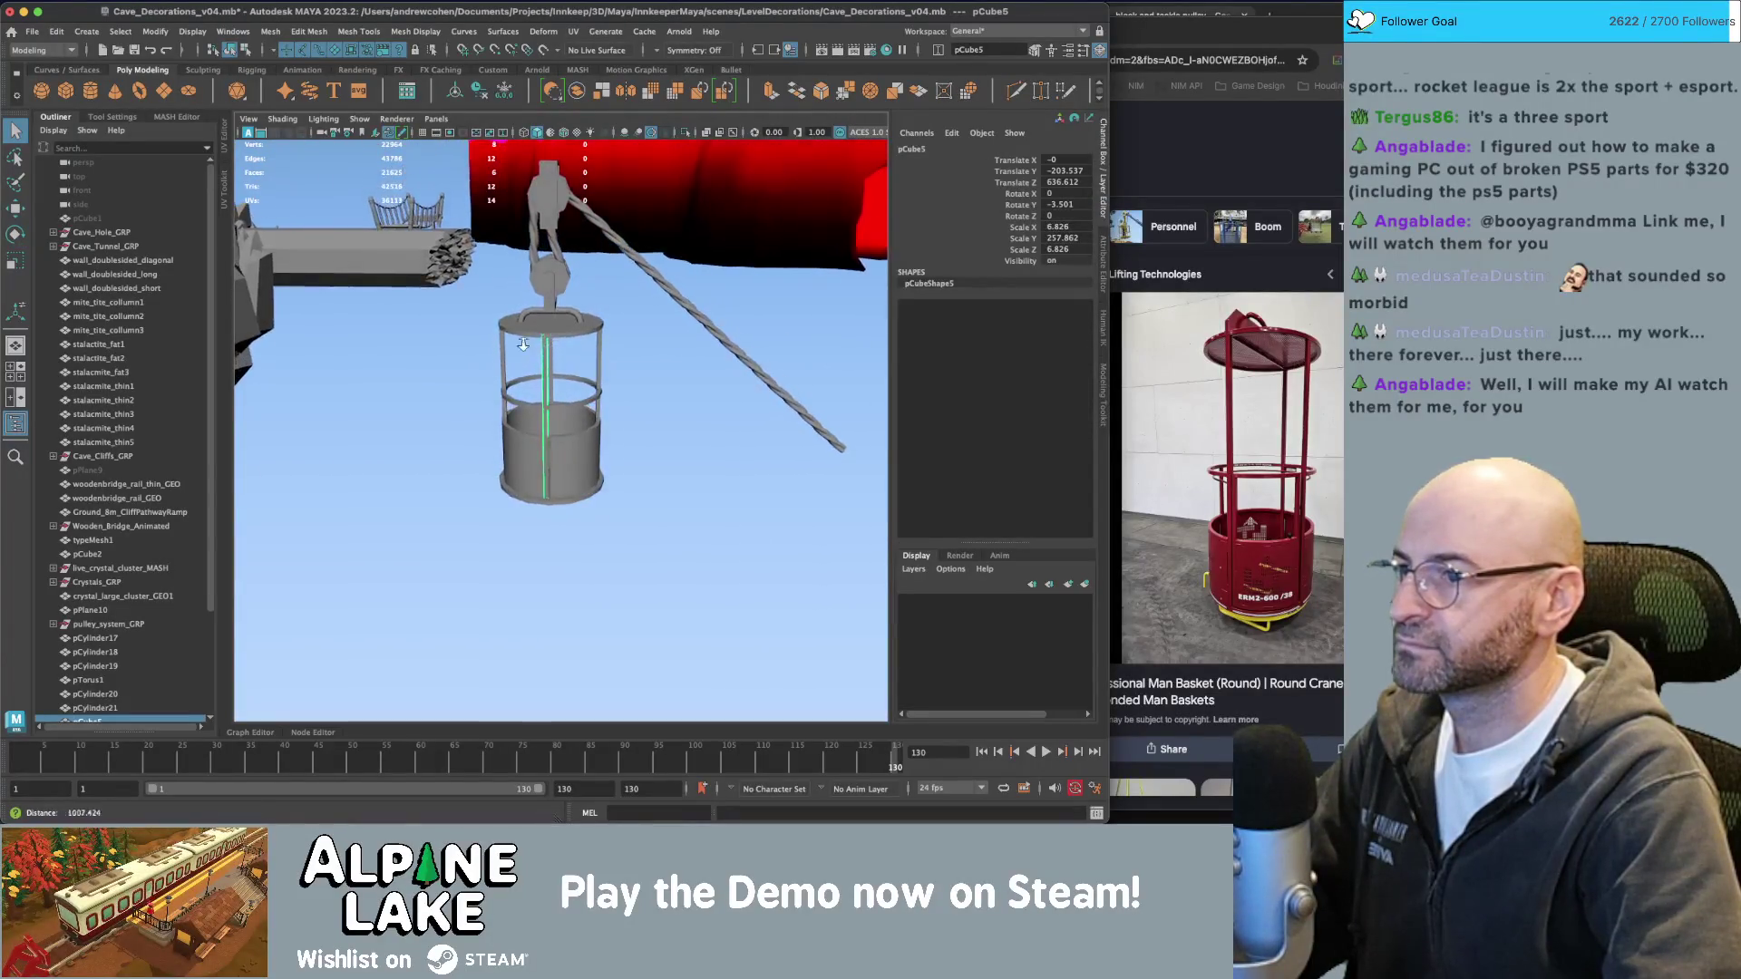
scroll(548, 329, "up", 5)
left_click(546, 318)
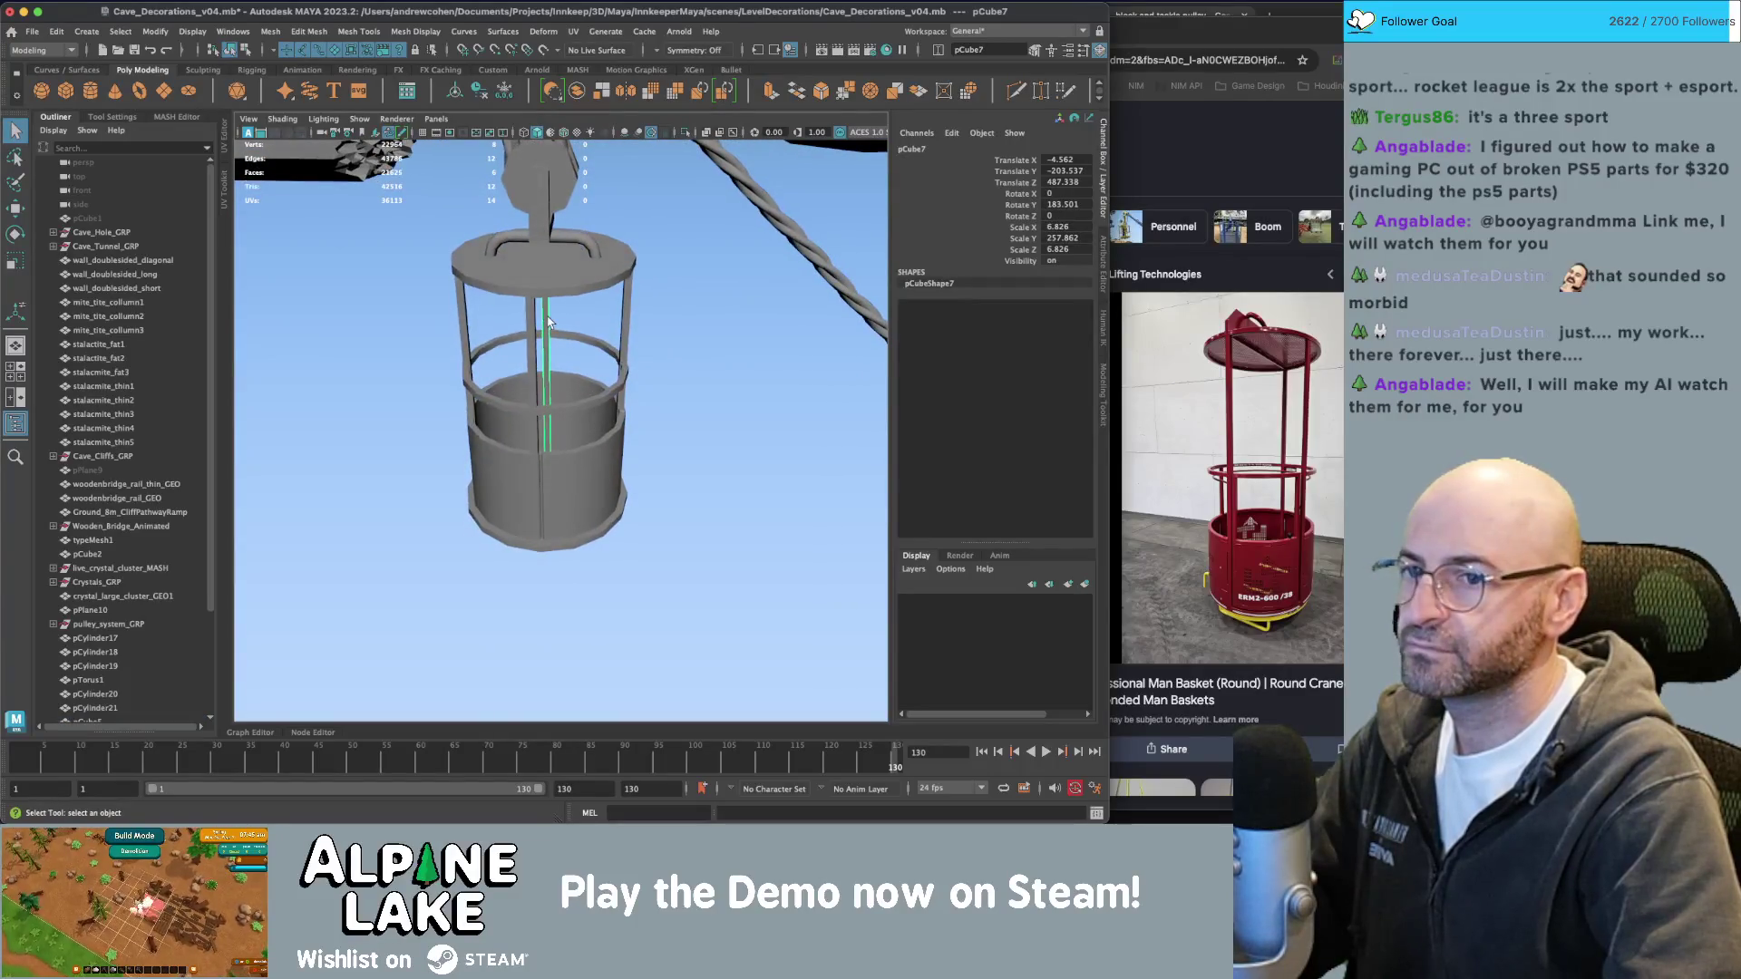
left_click_drag(574, 317, 572, 325, "alt")
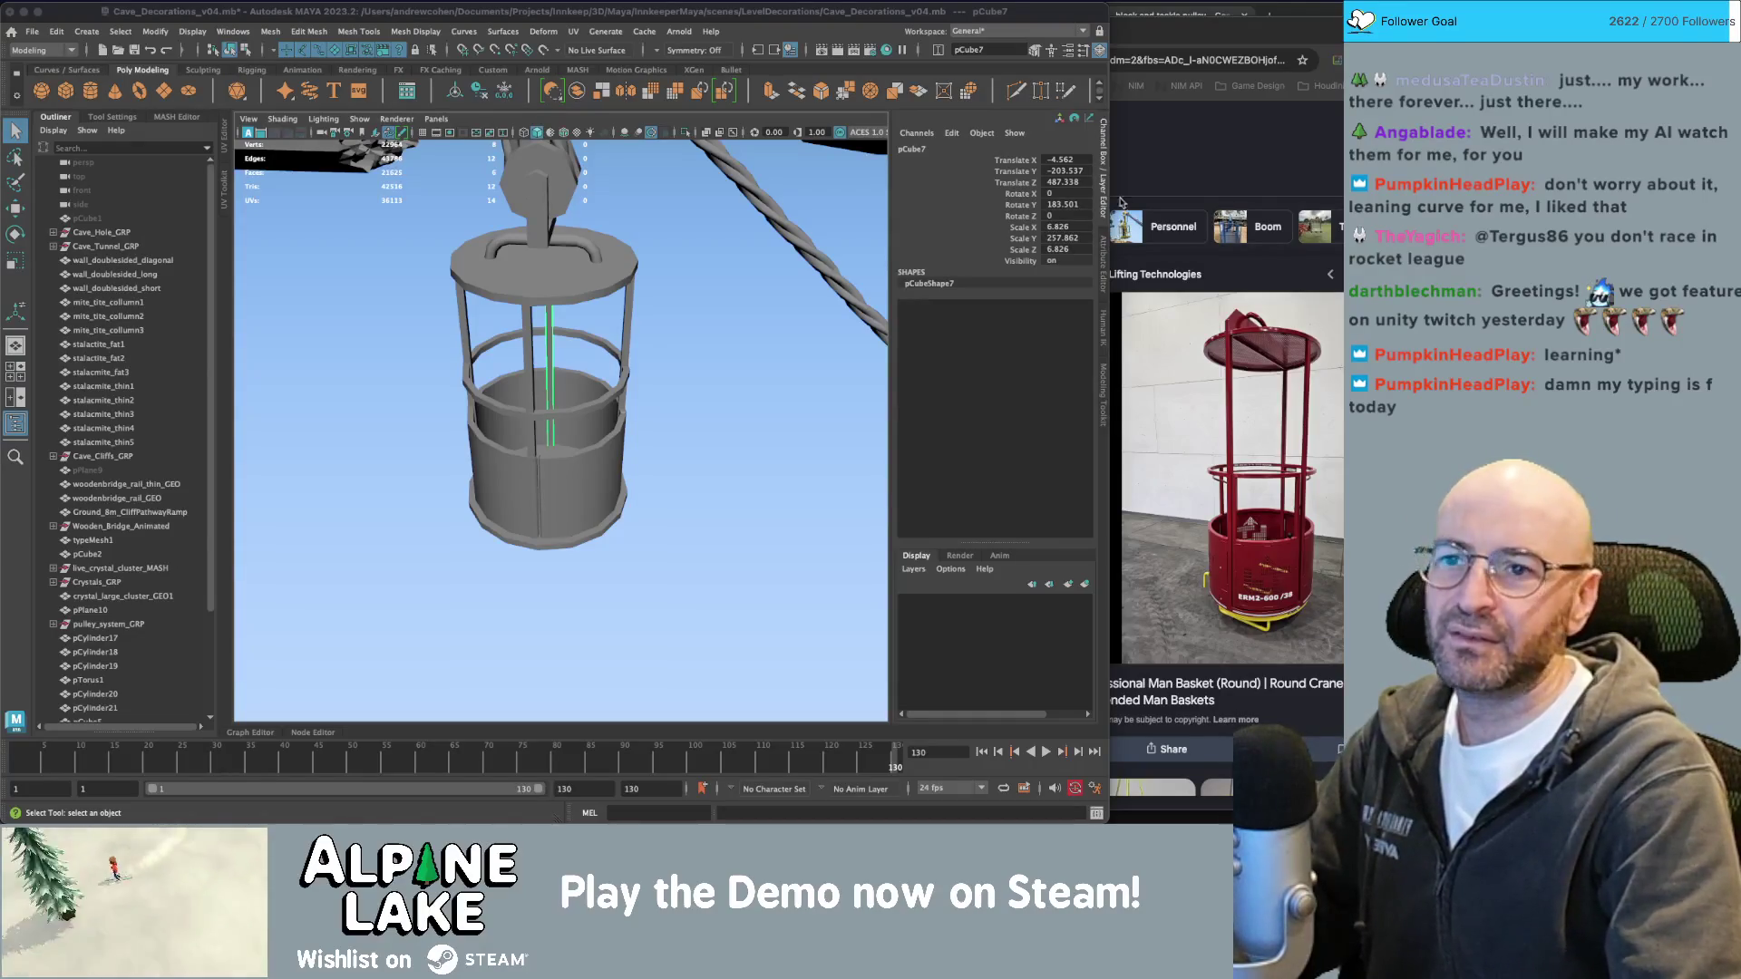
Switch to the Chrome window showing the YouTube channel page.
key("super+Tab")
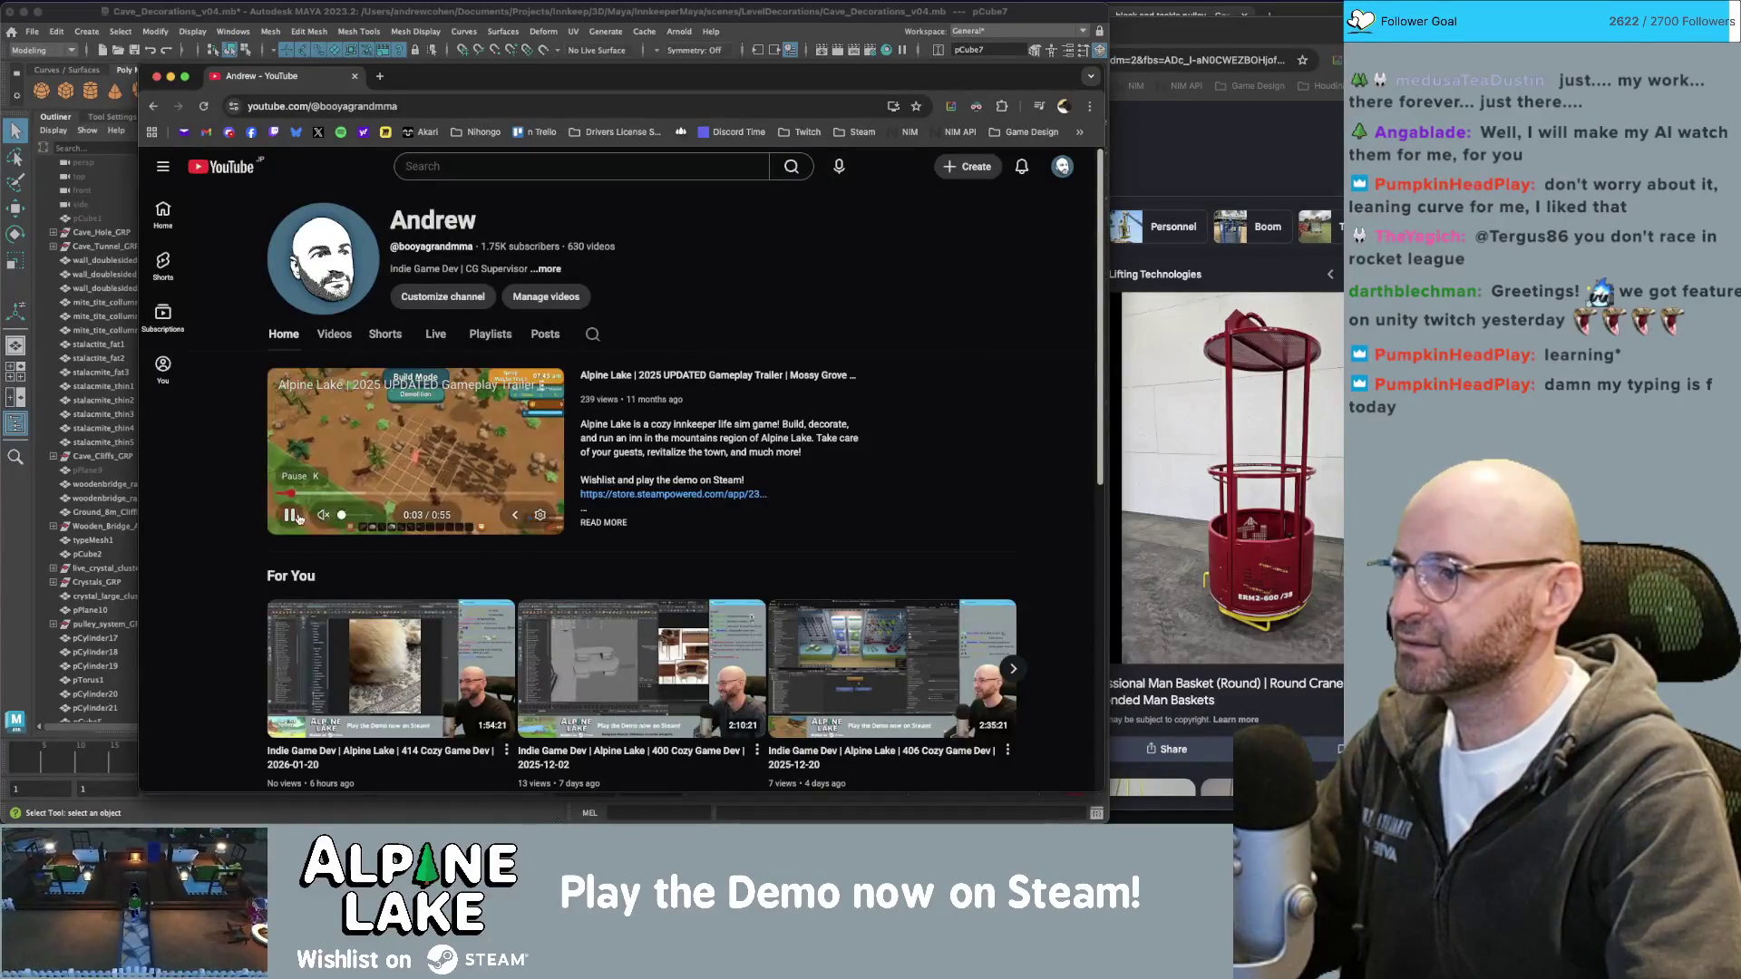
Sort the channel's videos by Oldest and watch the 3D Demo Reel.
left_click(334, 335)
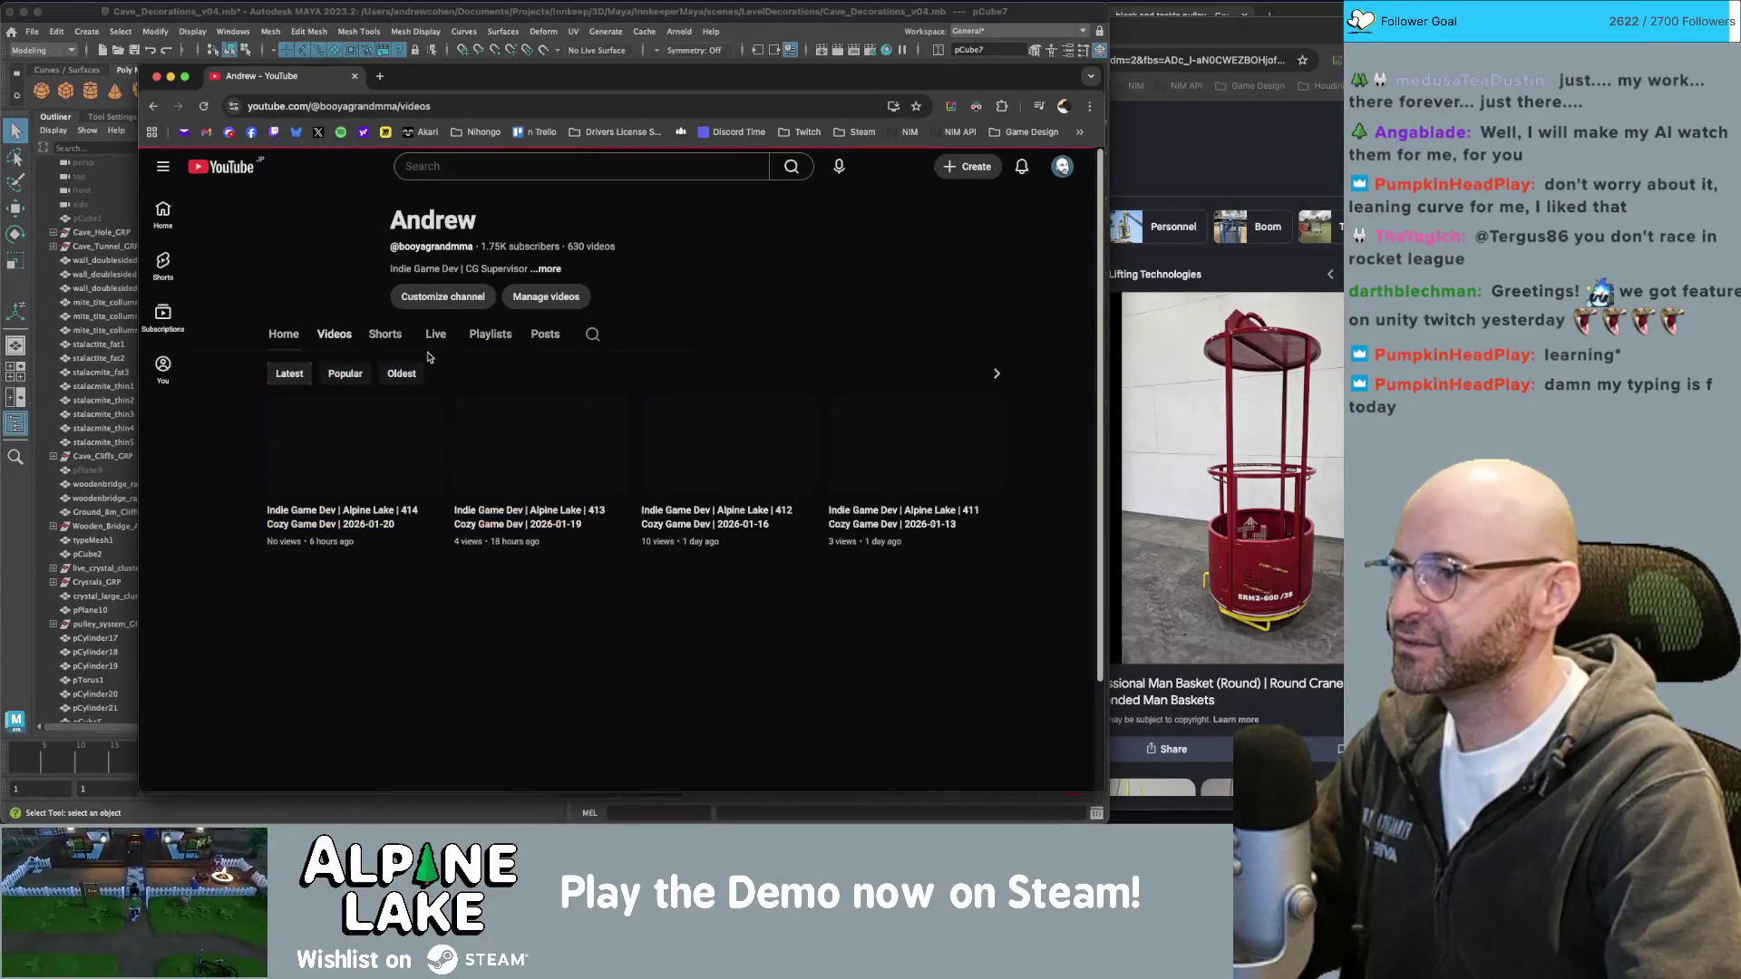
left_click(398, 376)
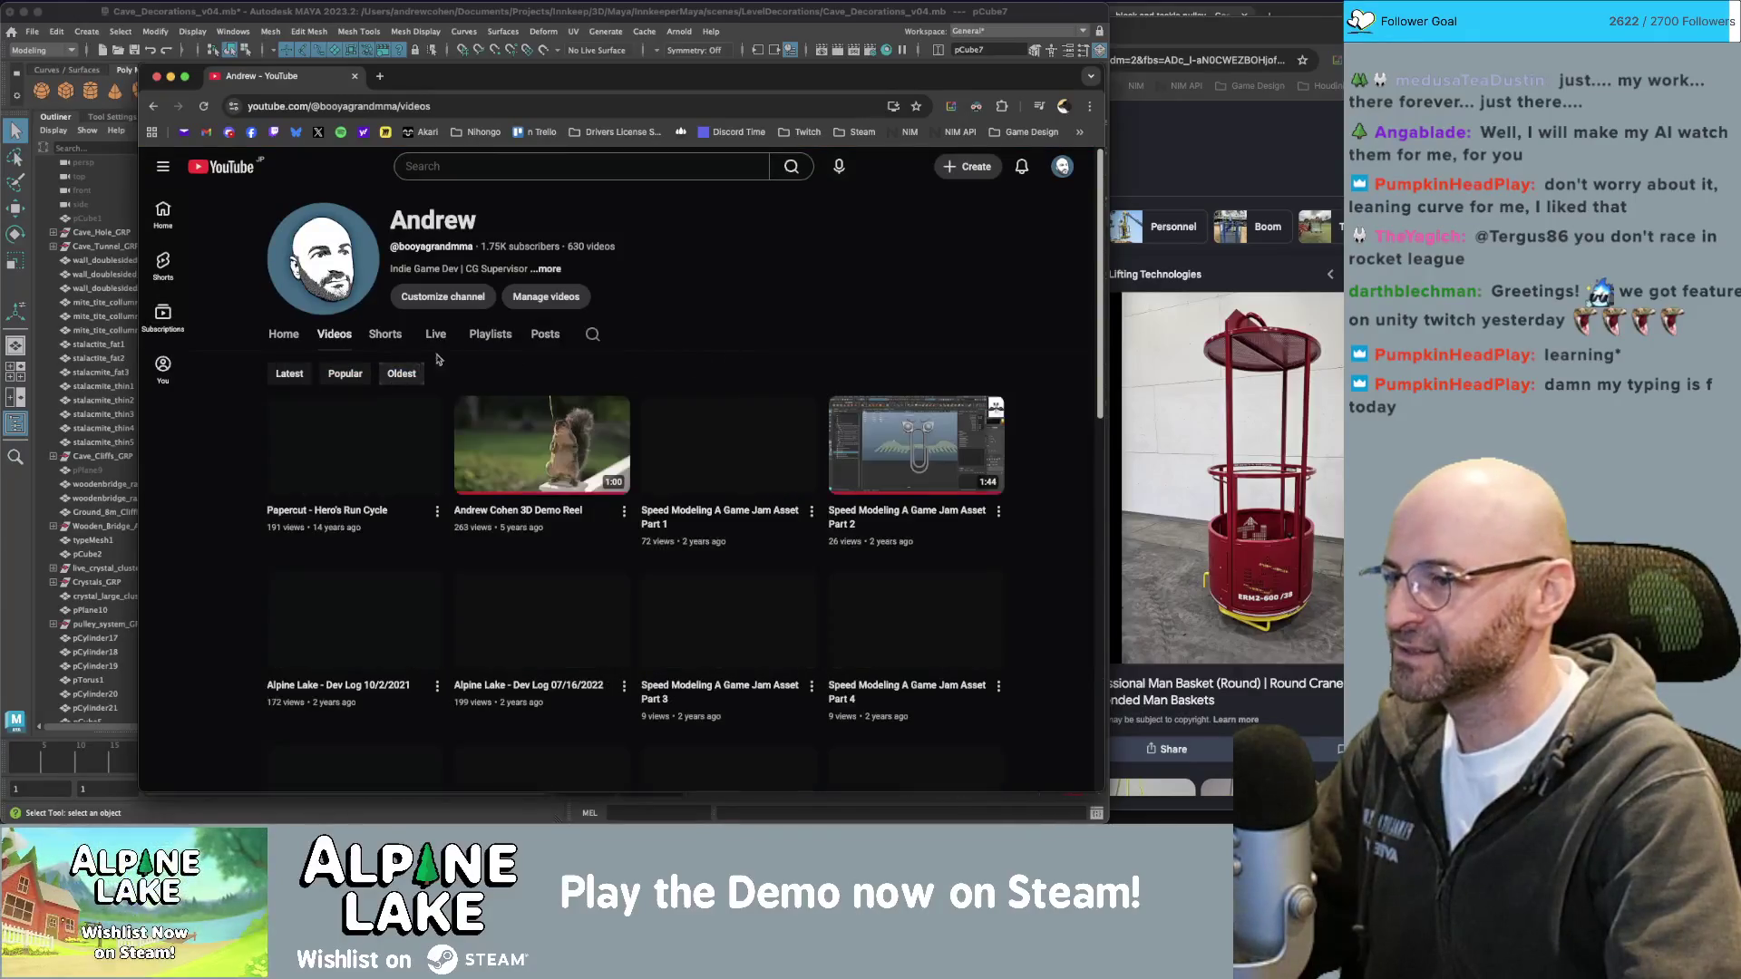
scroll(508, 356, "down", 1)
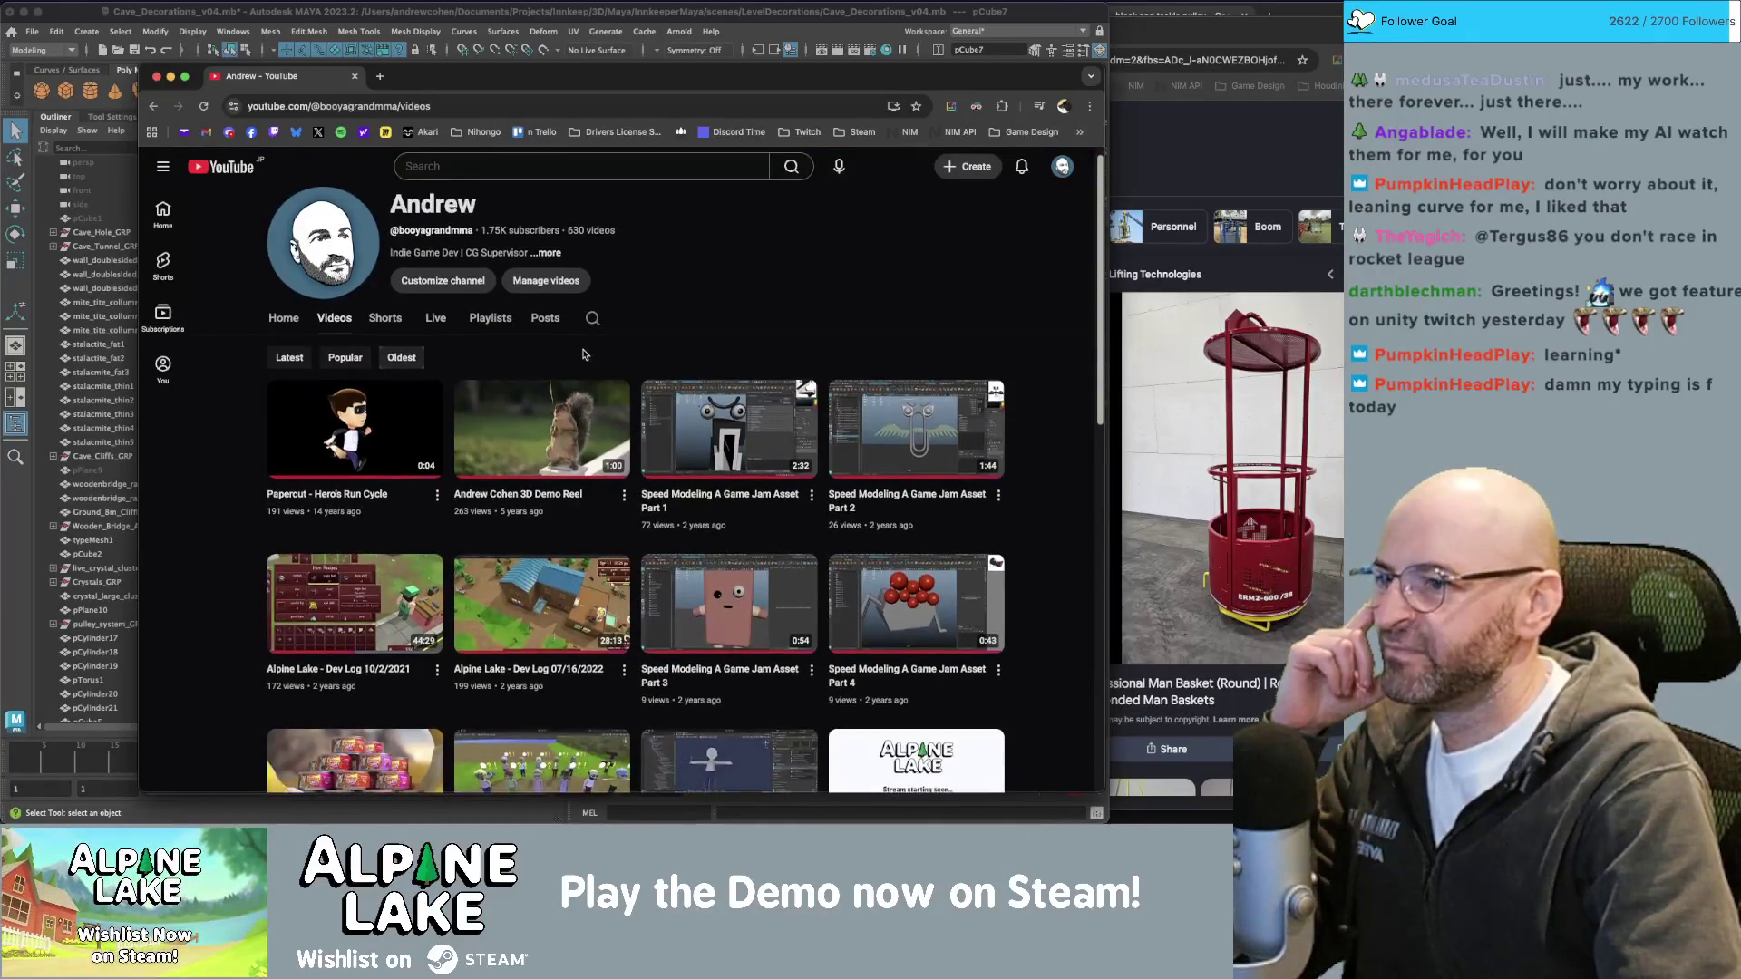
left_click(532, 419)
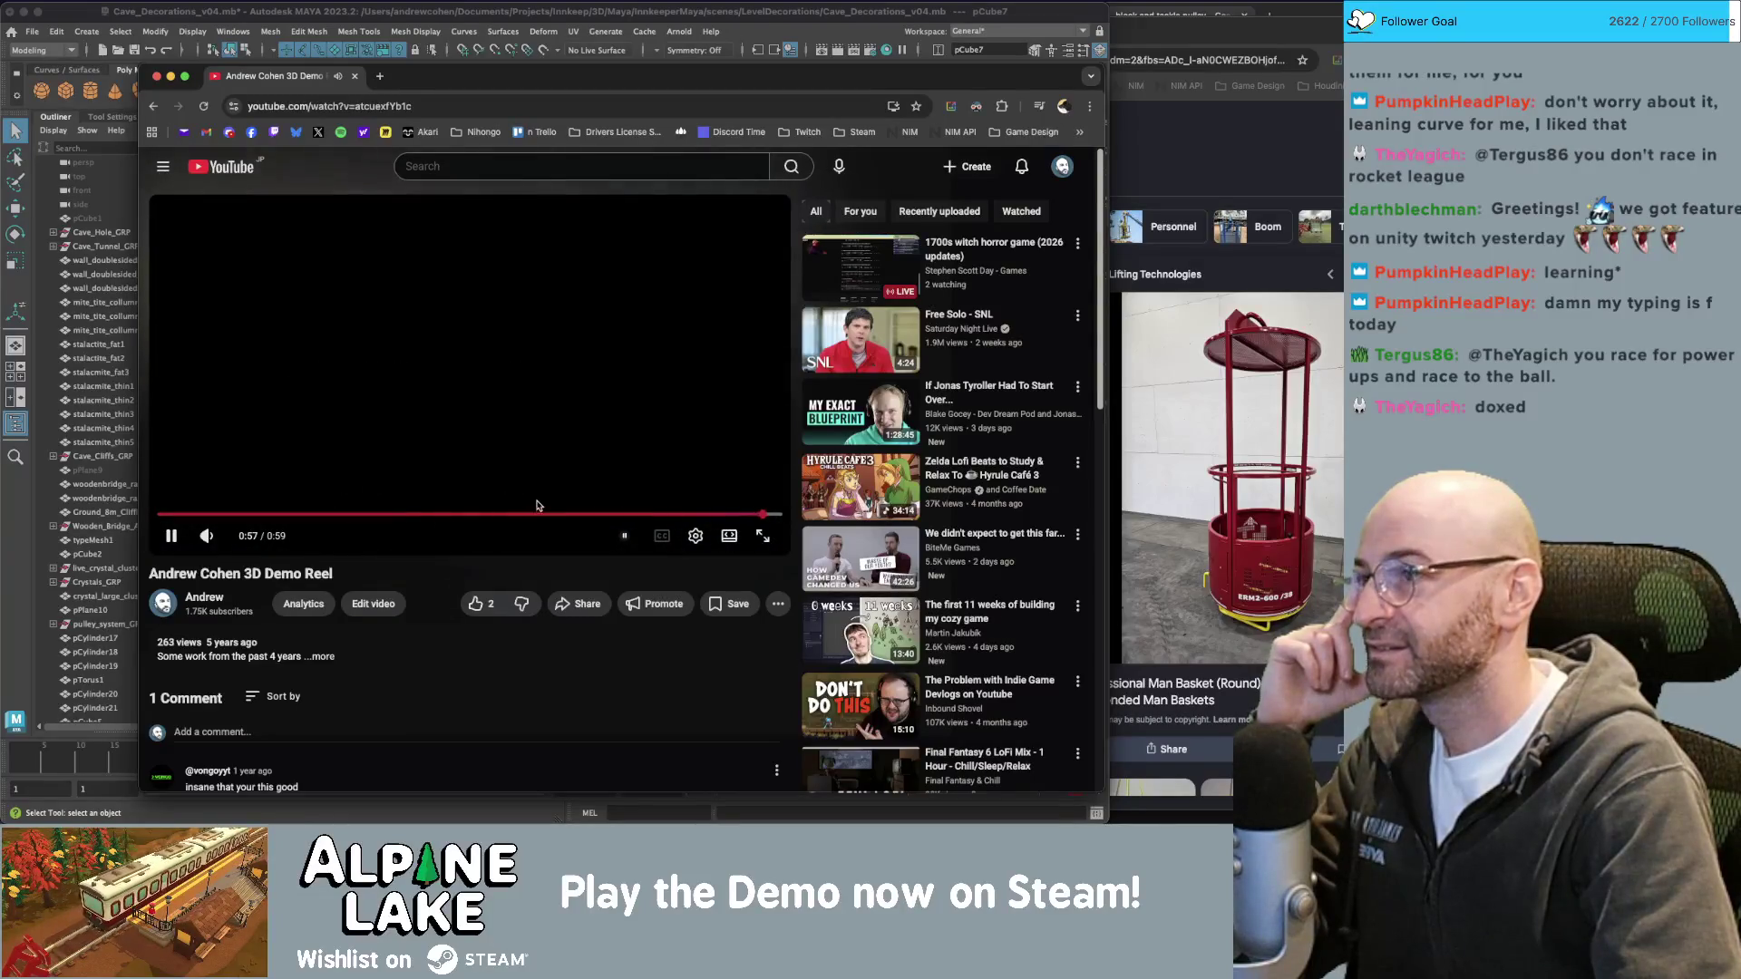
left_click(419, 167)
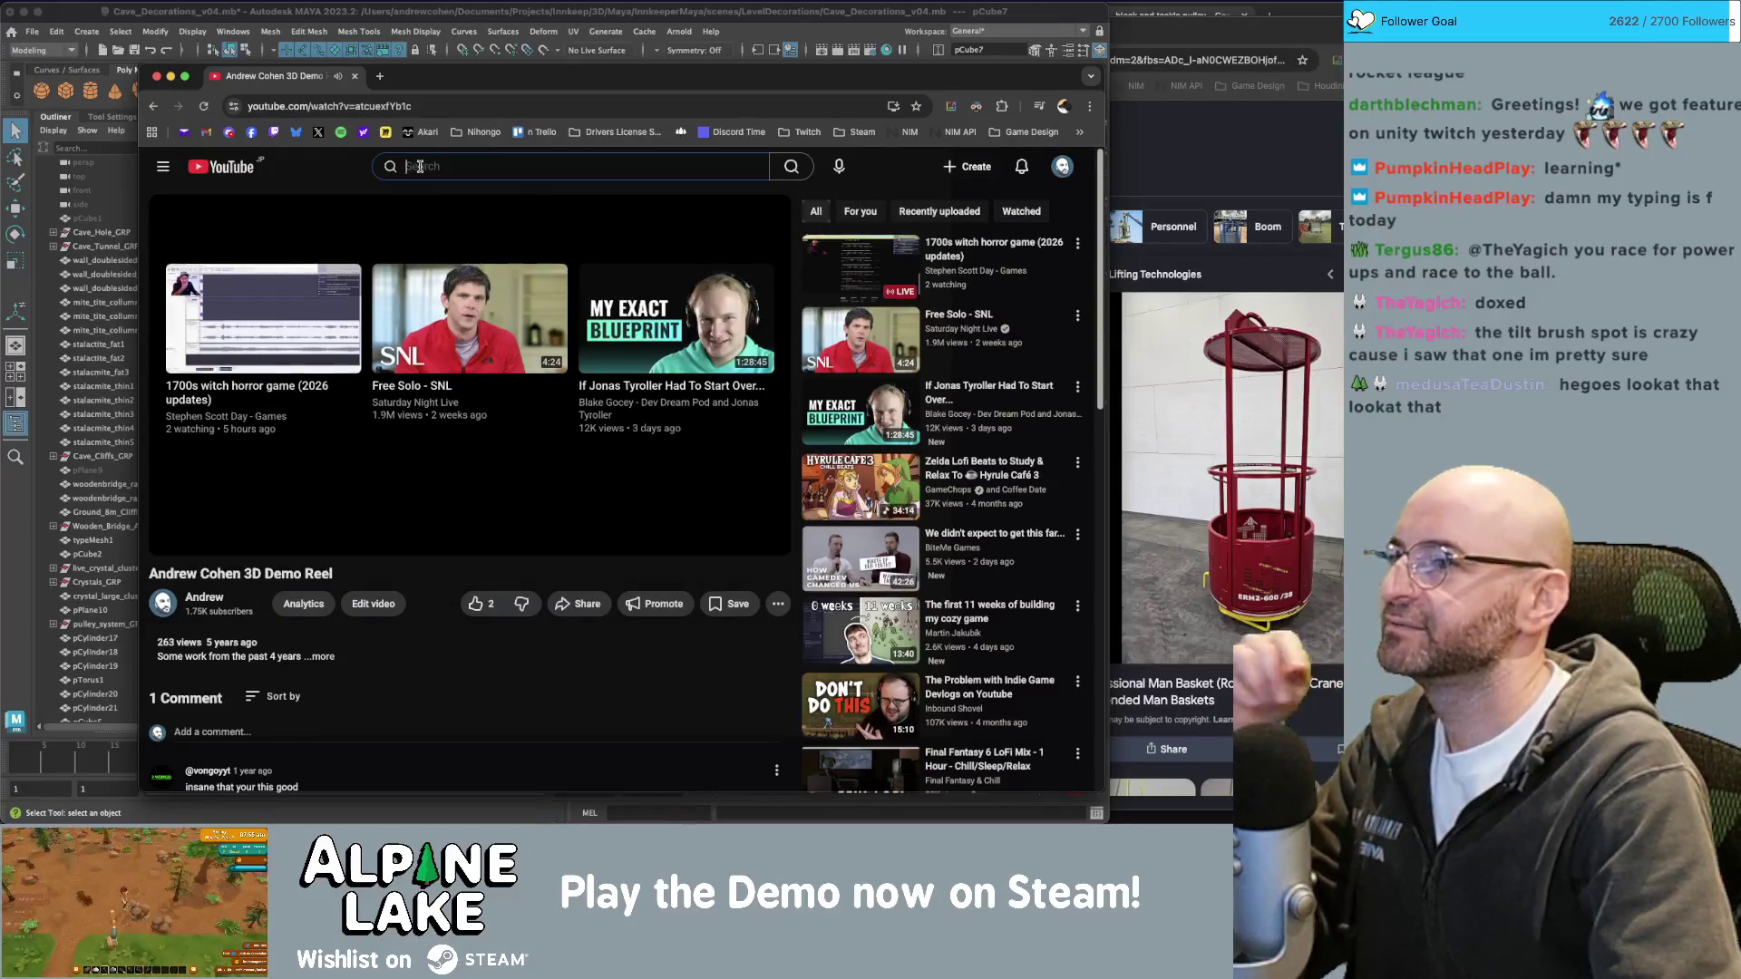
Search YouTube for 'verizon las vegas sphere ad'.
type("vero")
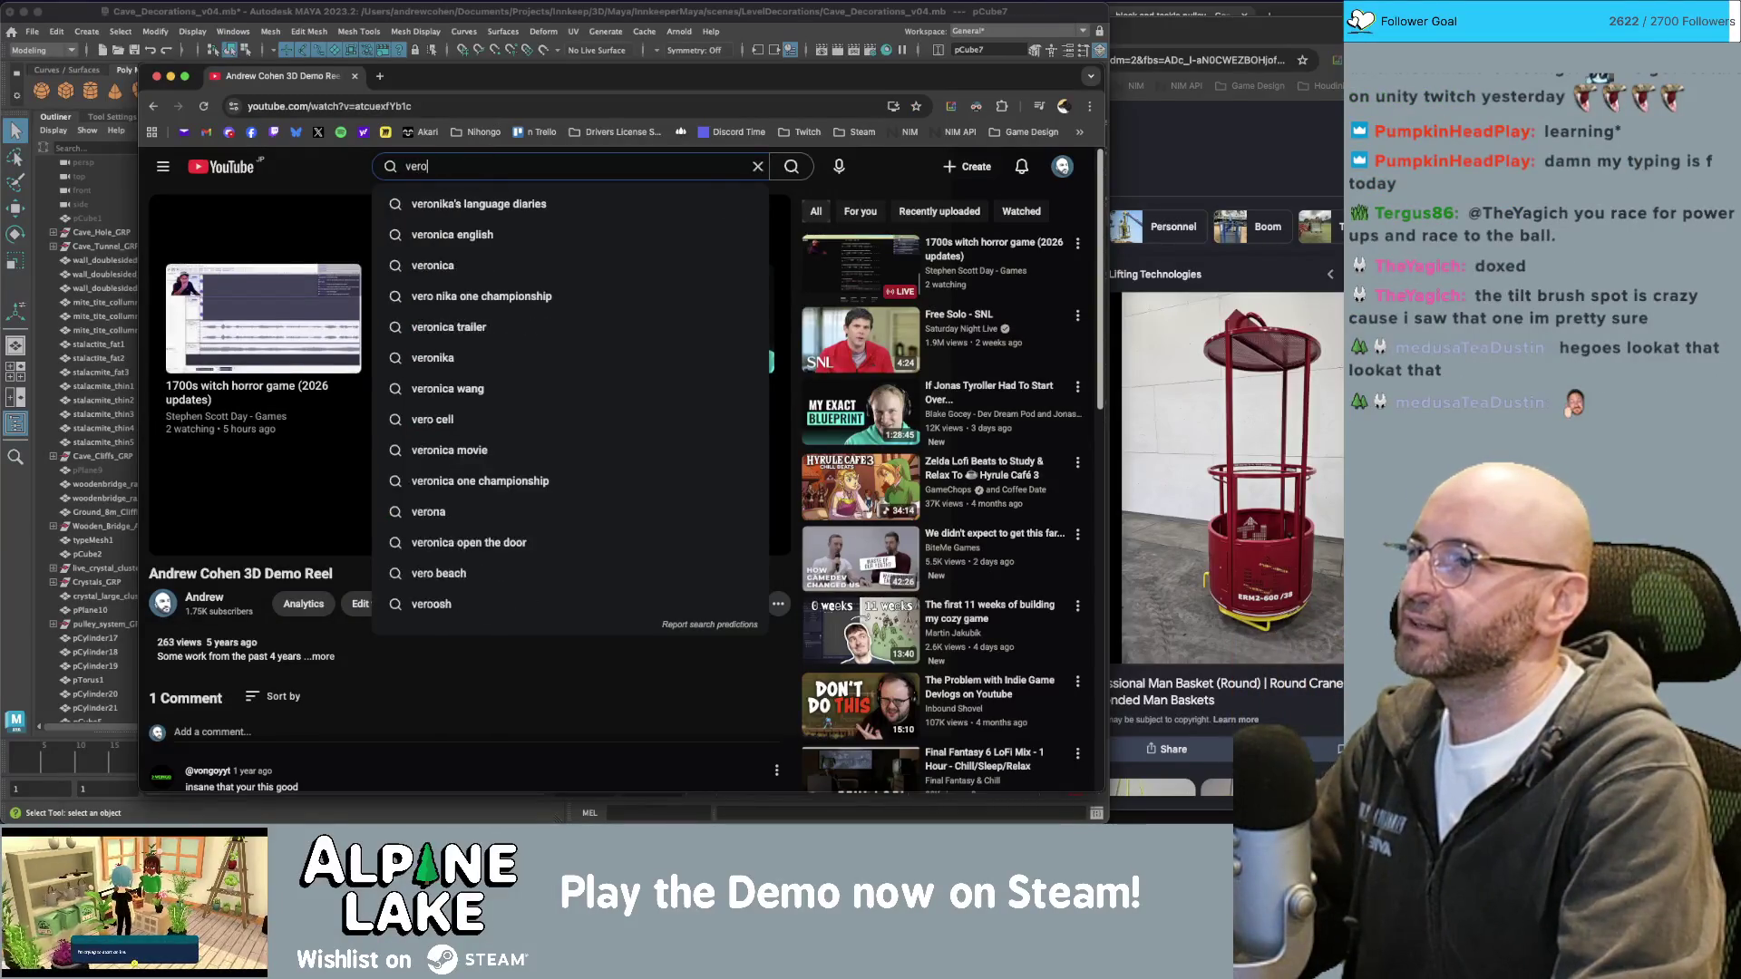
key("BackSpace")
type("izon ")
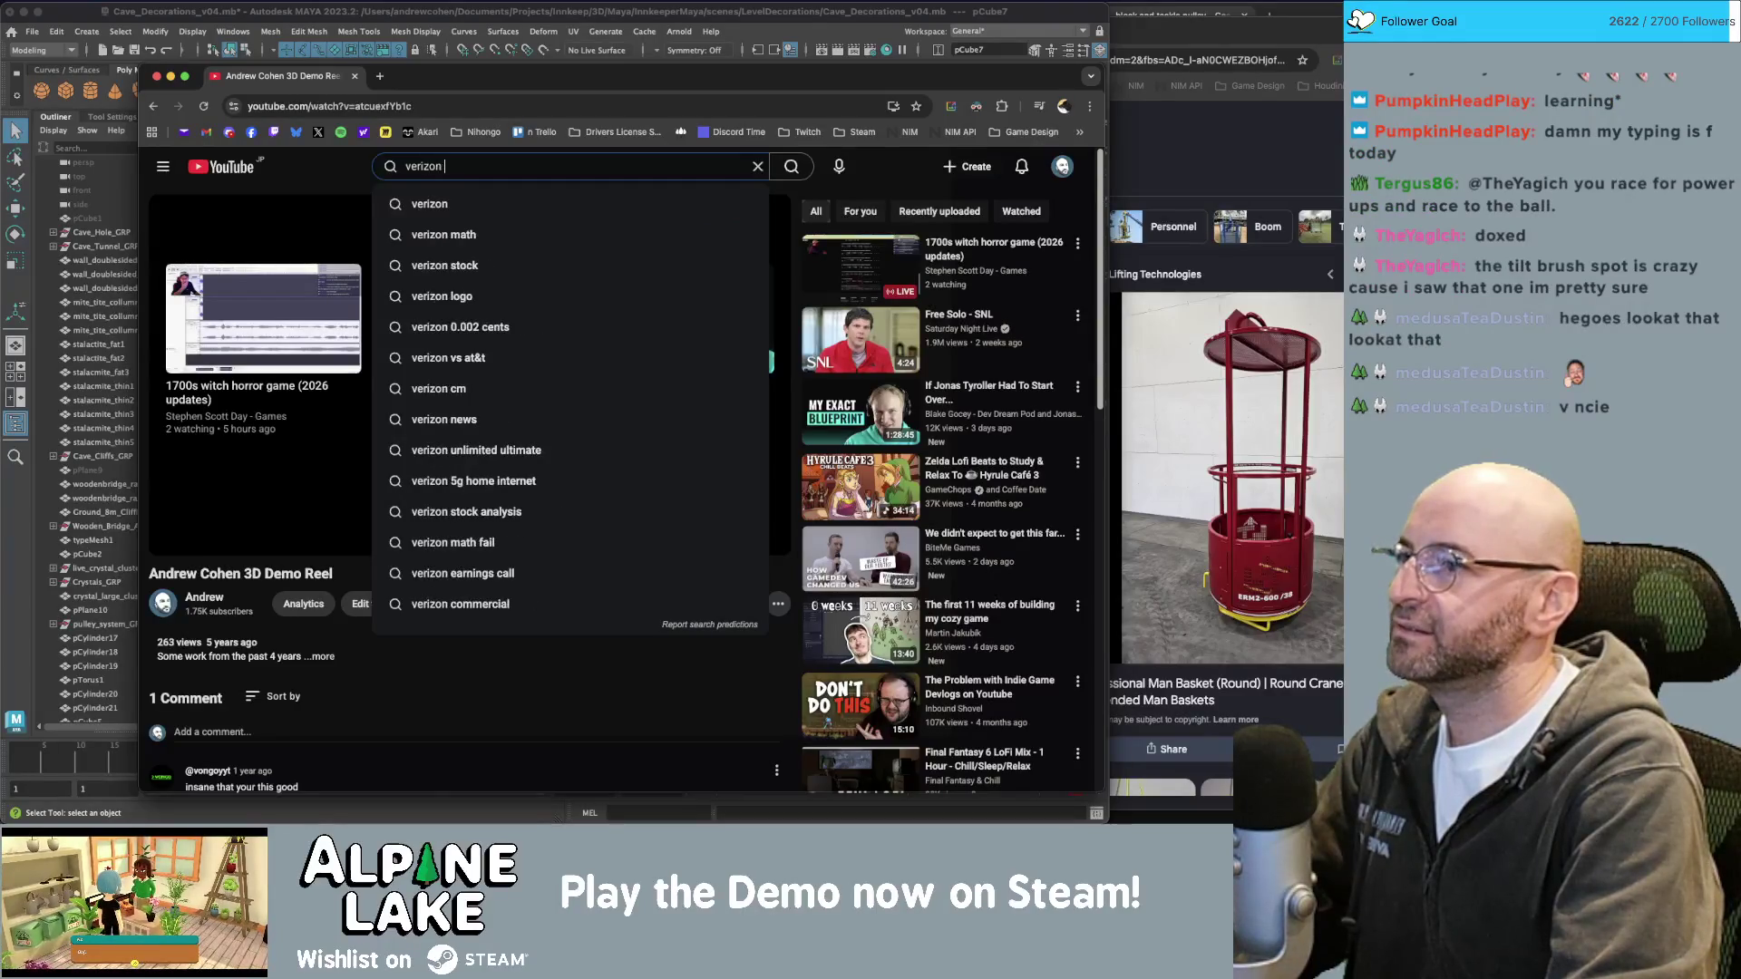
type("las ")
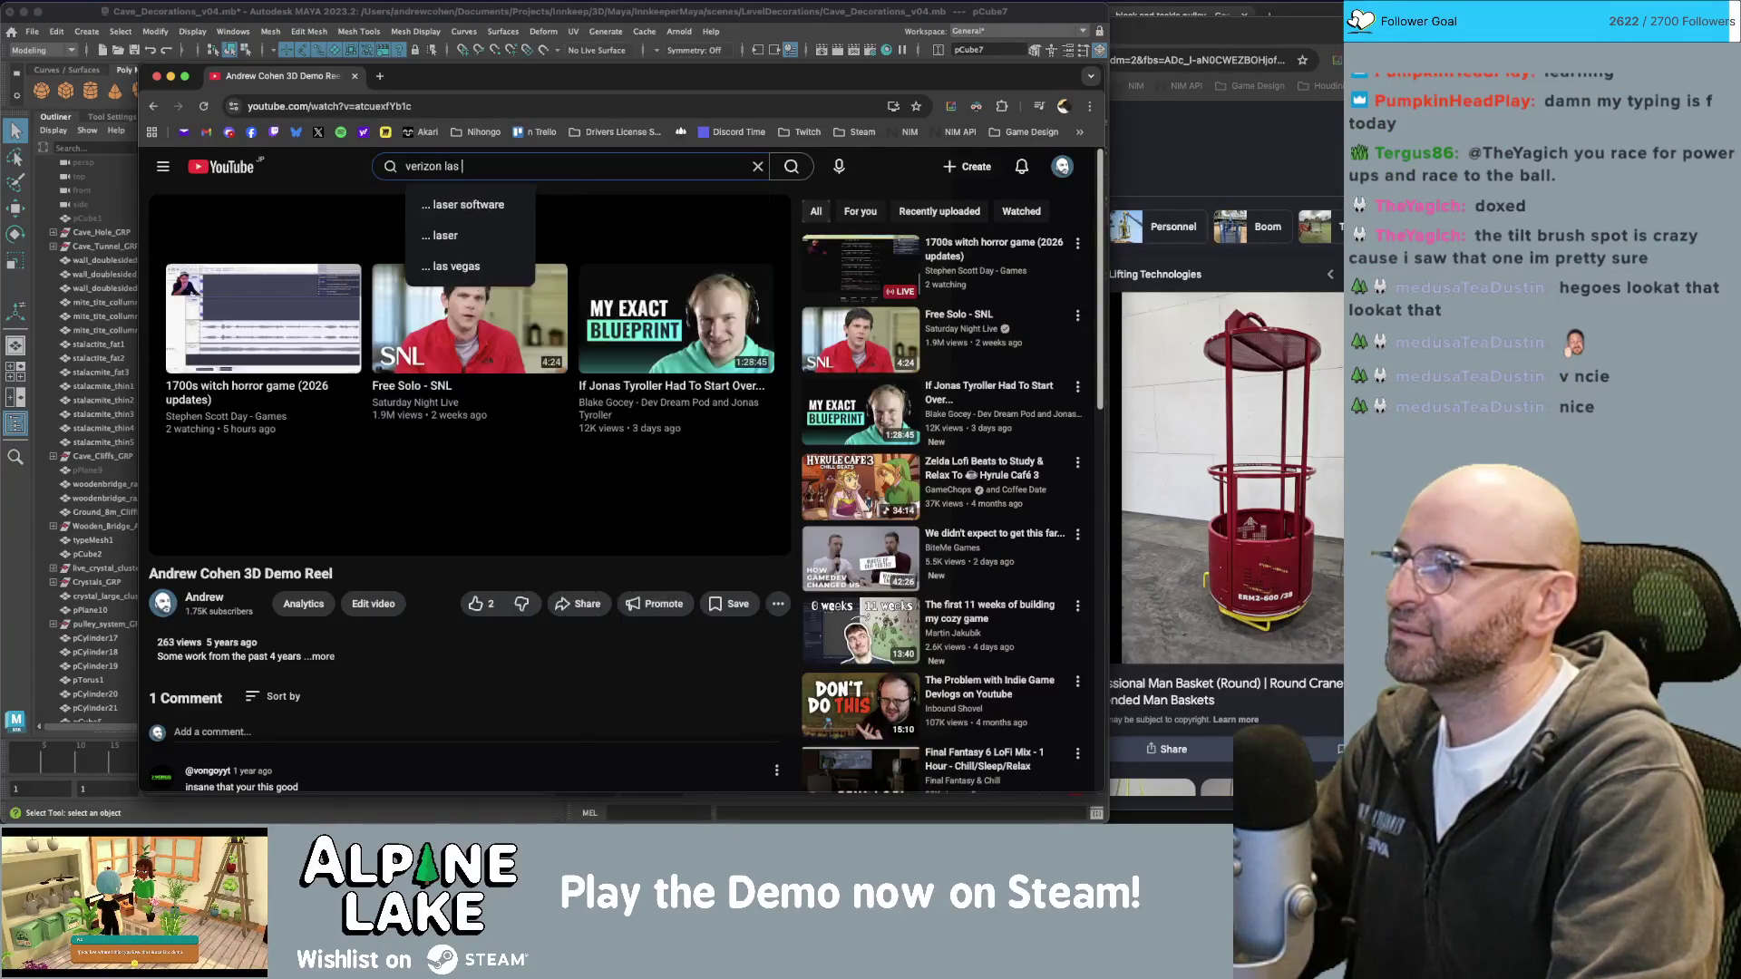
type("vegas sphere ")
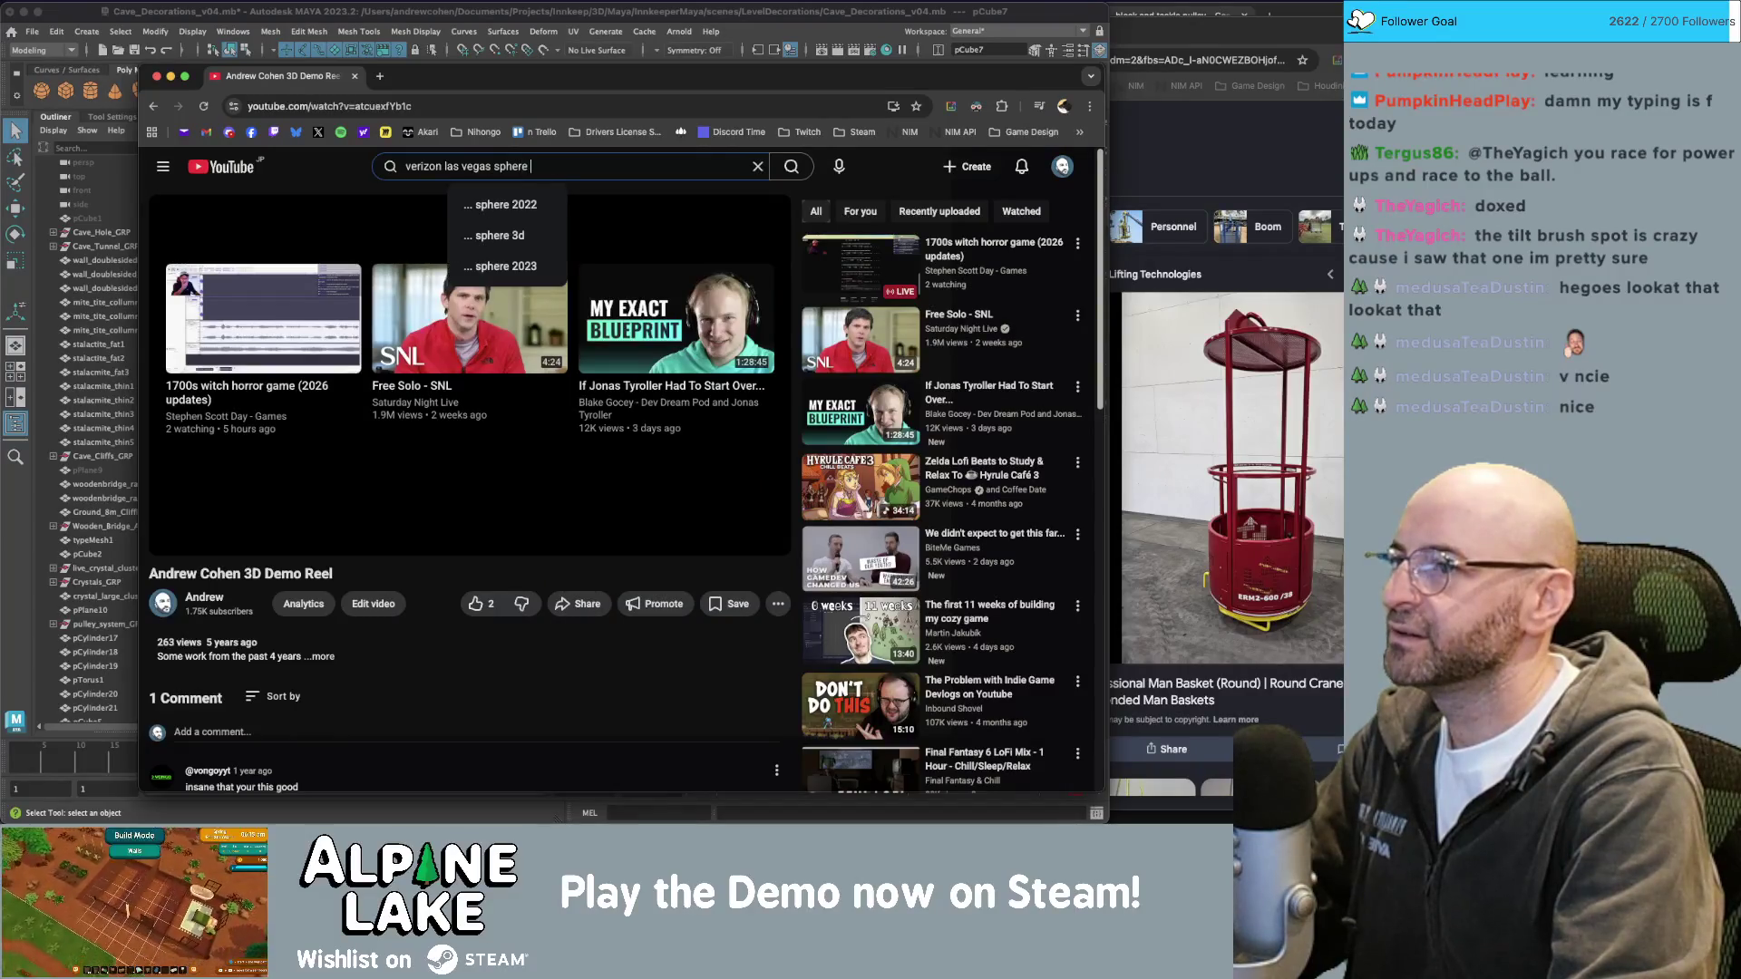
type("ad")
key("Return")
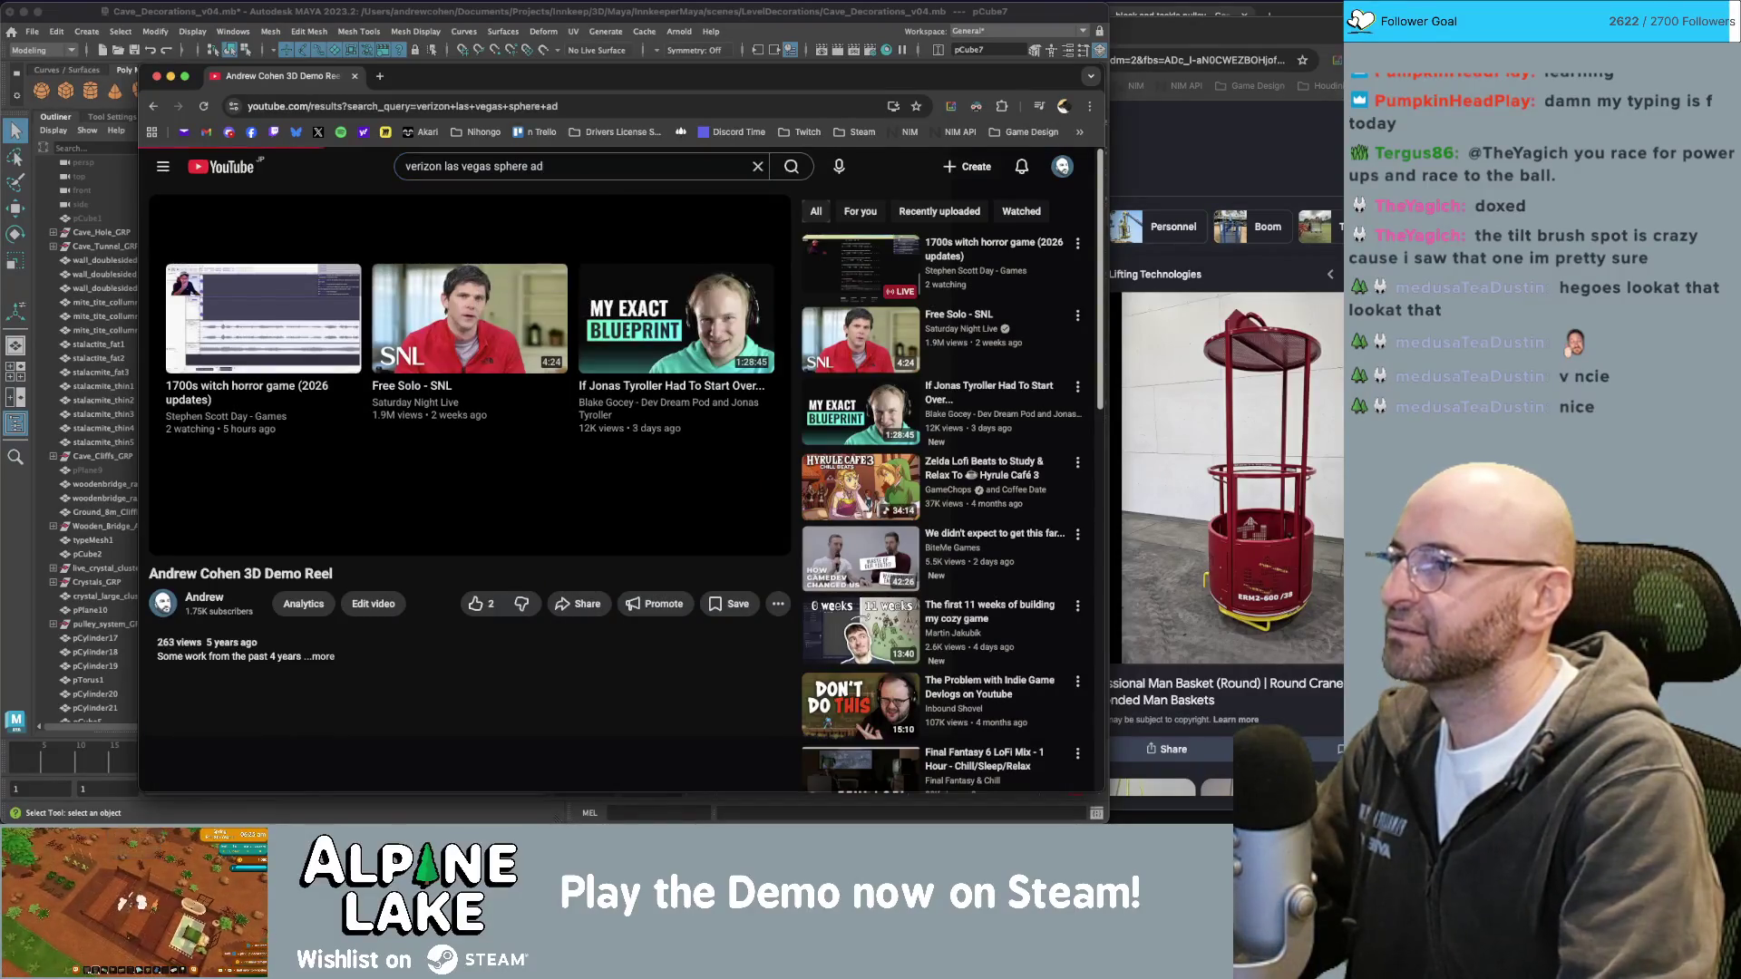
left_click(644, 159)
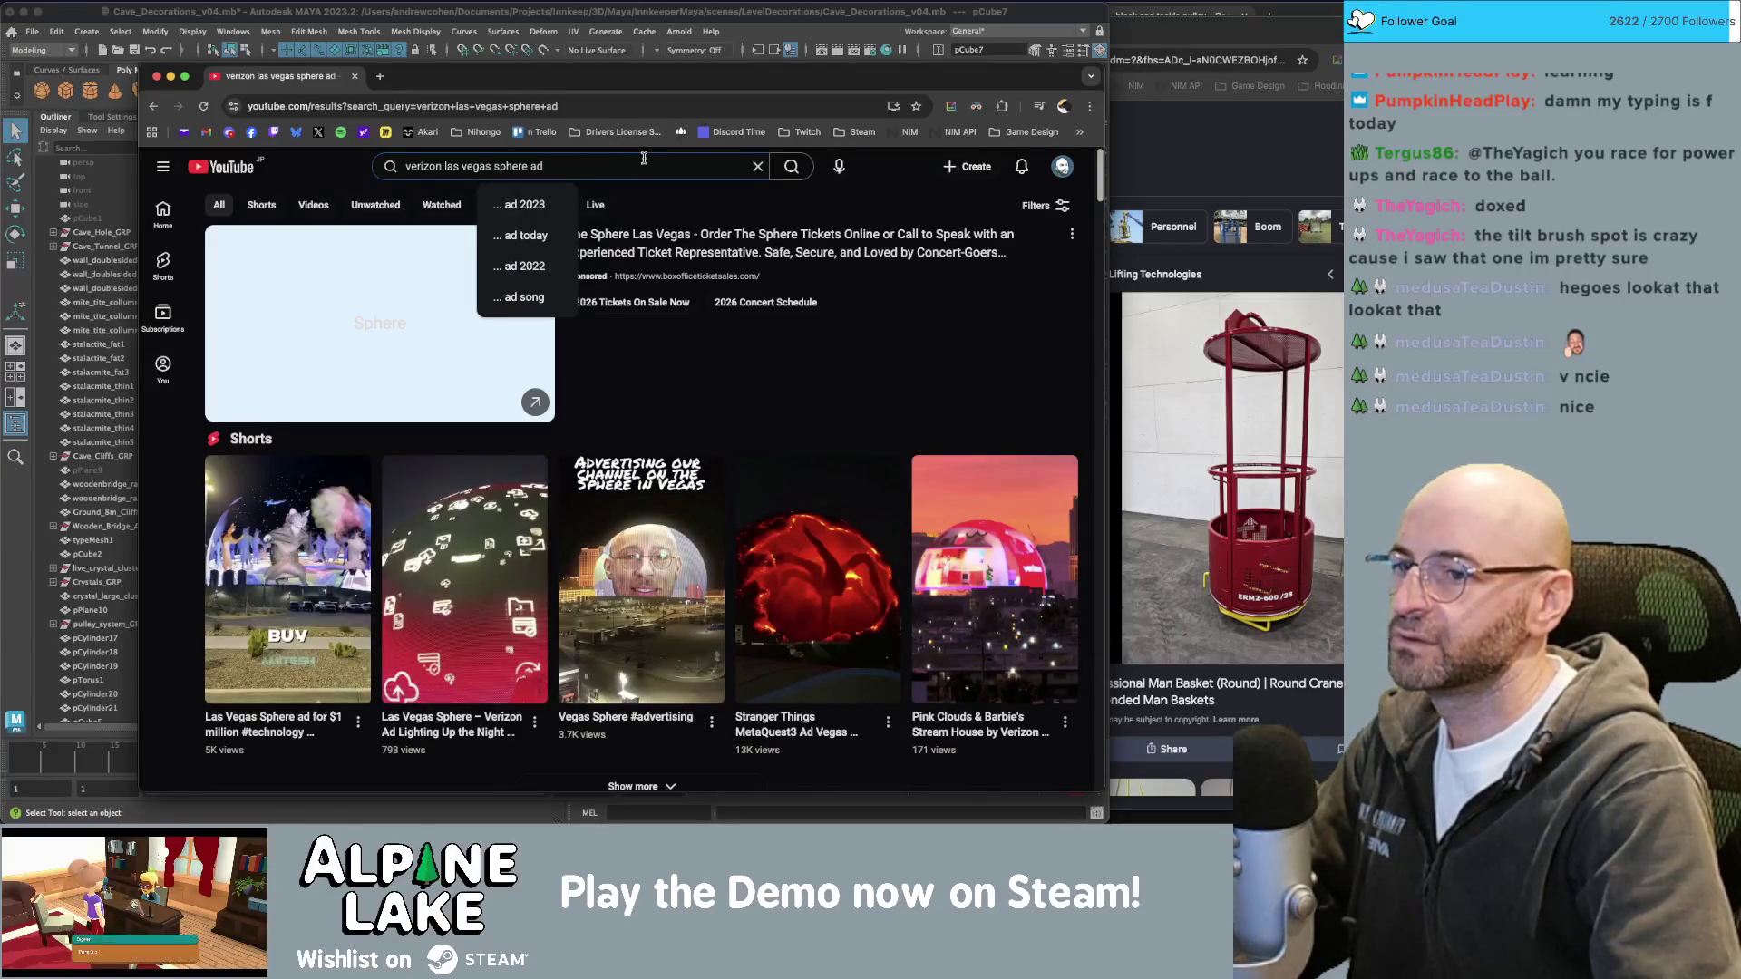
scroll(671, 364, "down", 5)
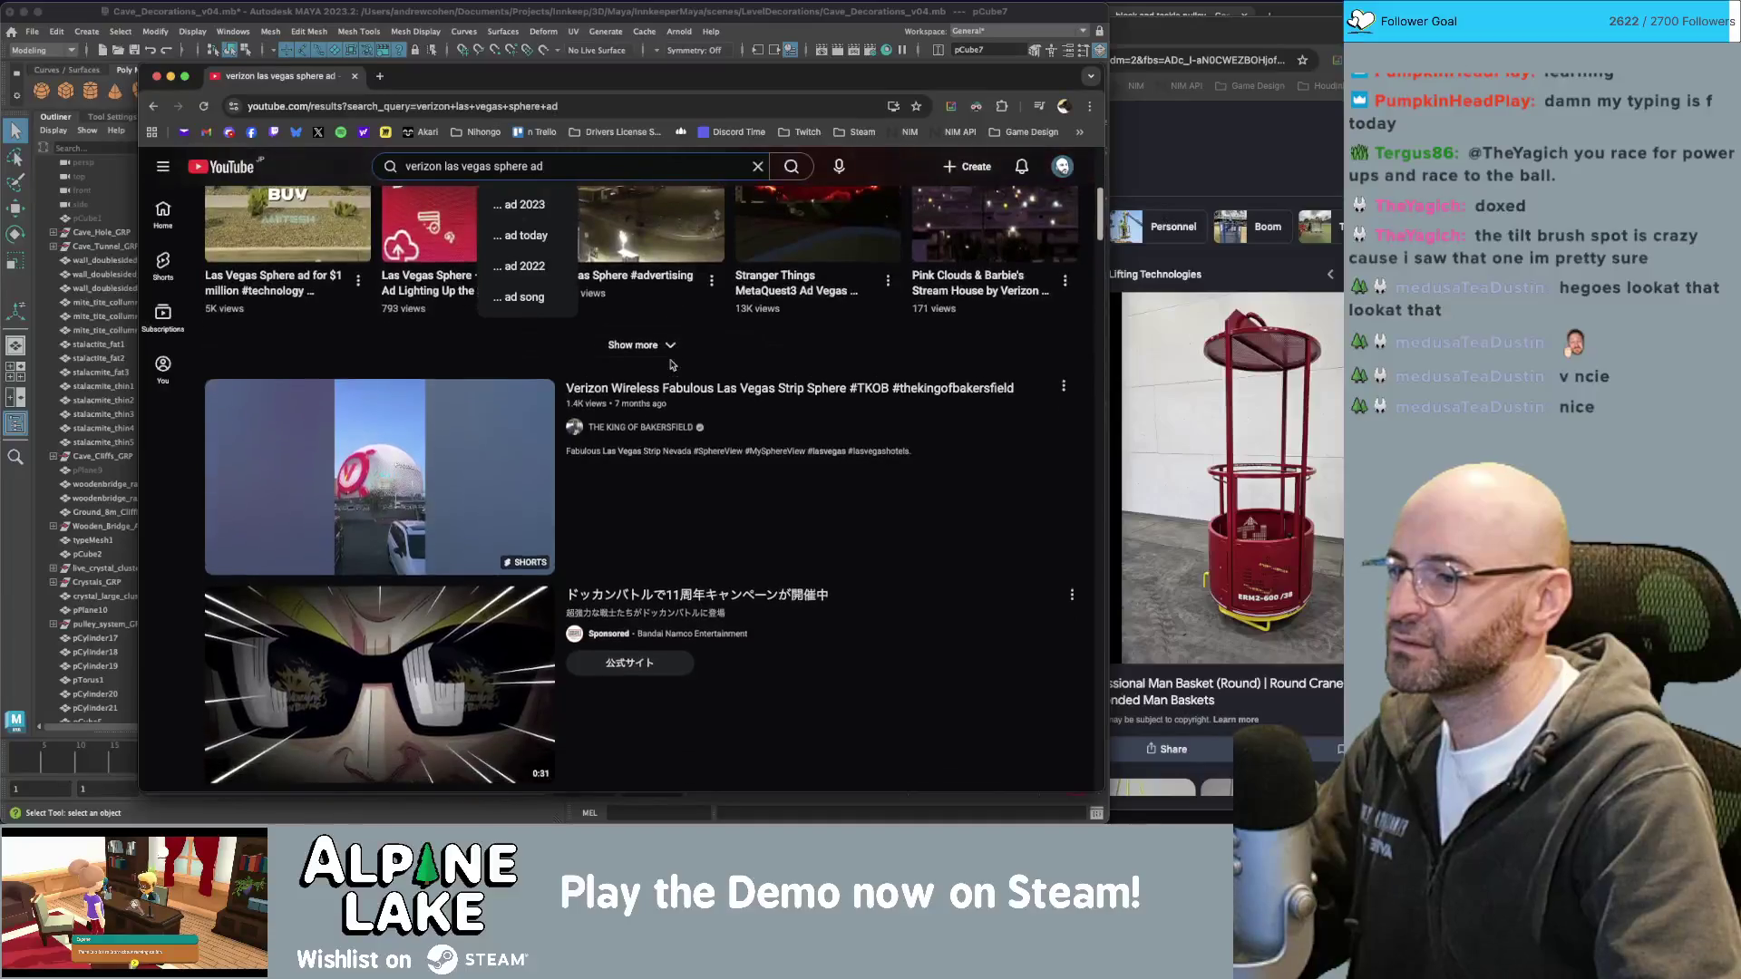
scroll(671, 363, "up", 5)
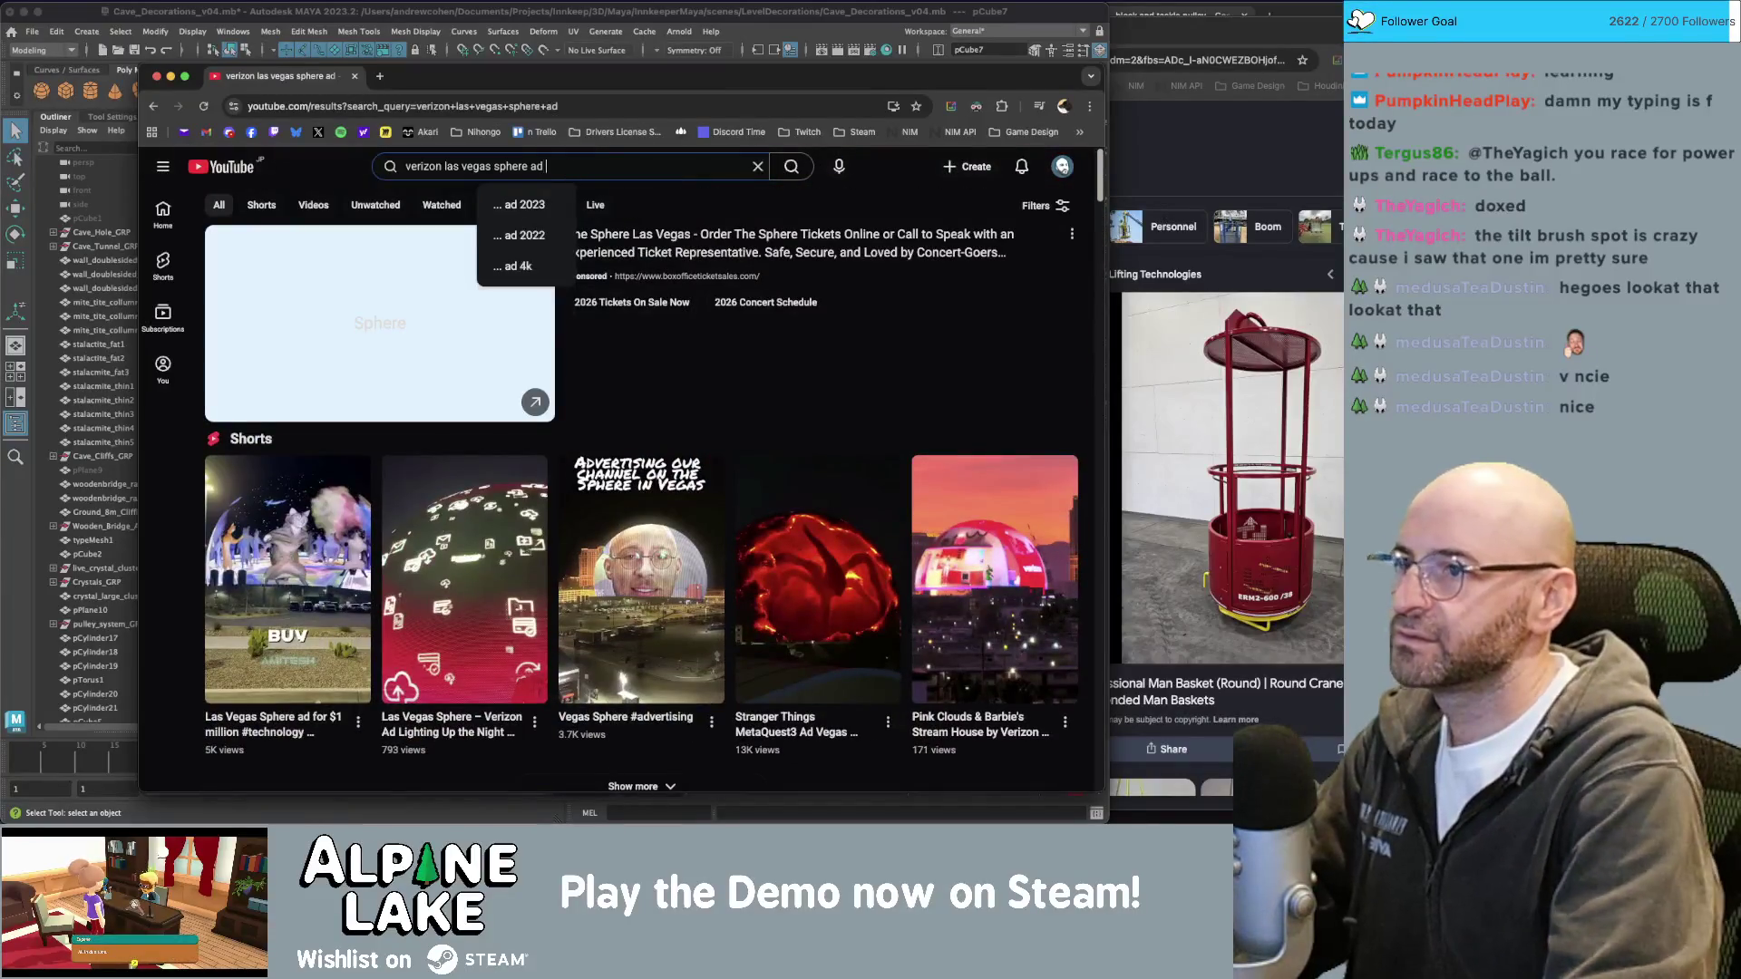
Add 'superbowl' to the query and scroll through the results.
type("superbowl")
key("Return")
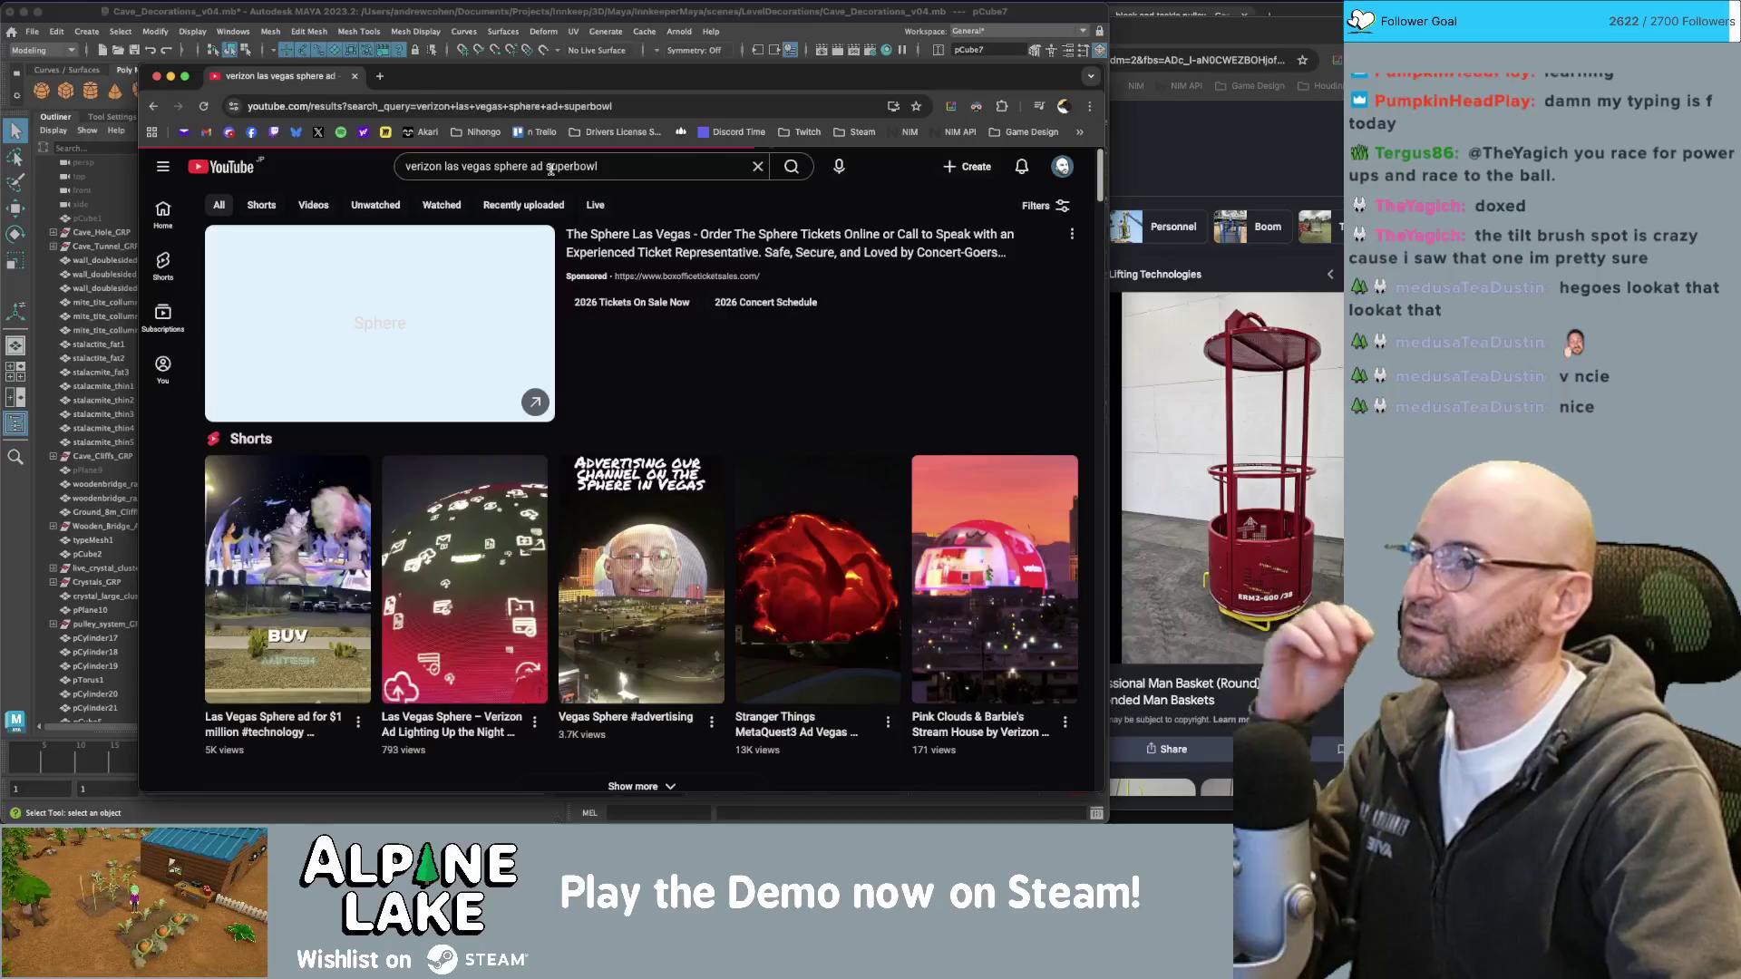
scroll(601, 300, "down", 3)
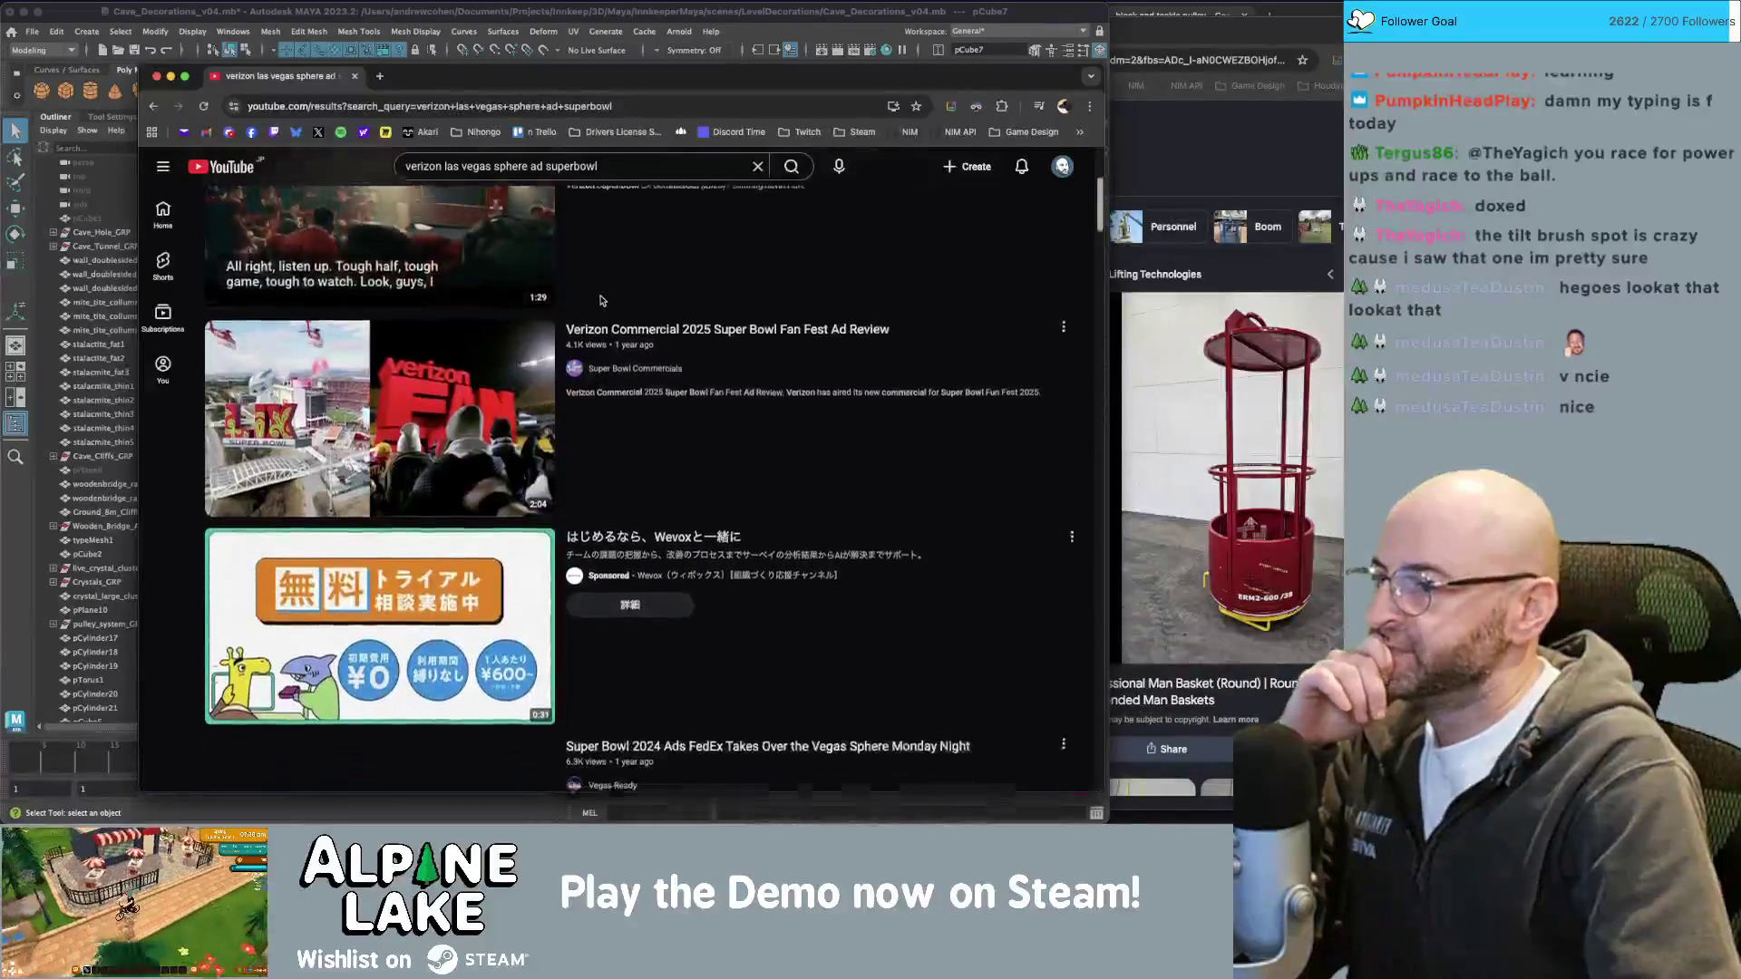
scroll(601, 300, "down", 10)
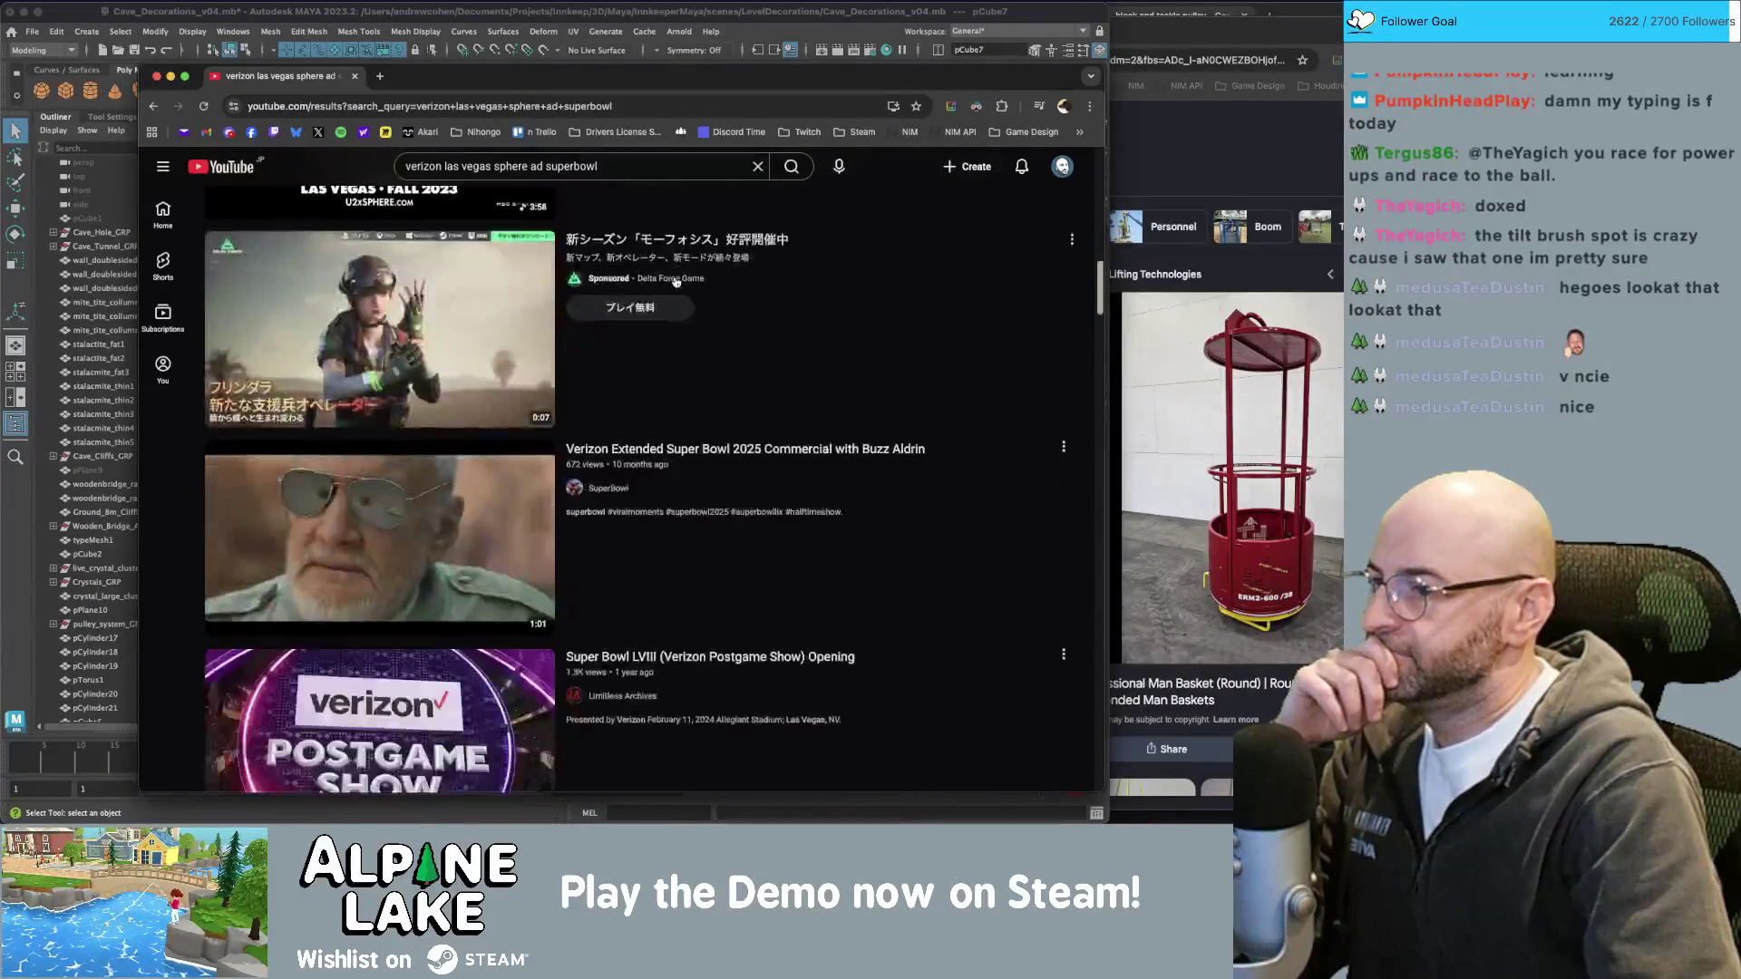
scroll(676, 282, "down", 8)
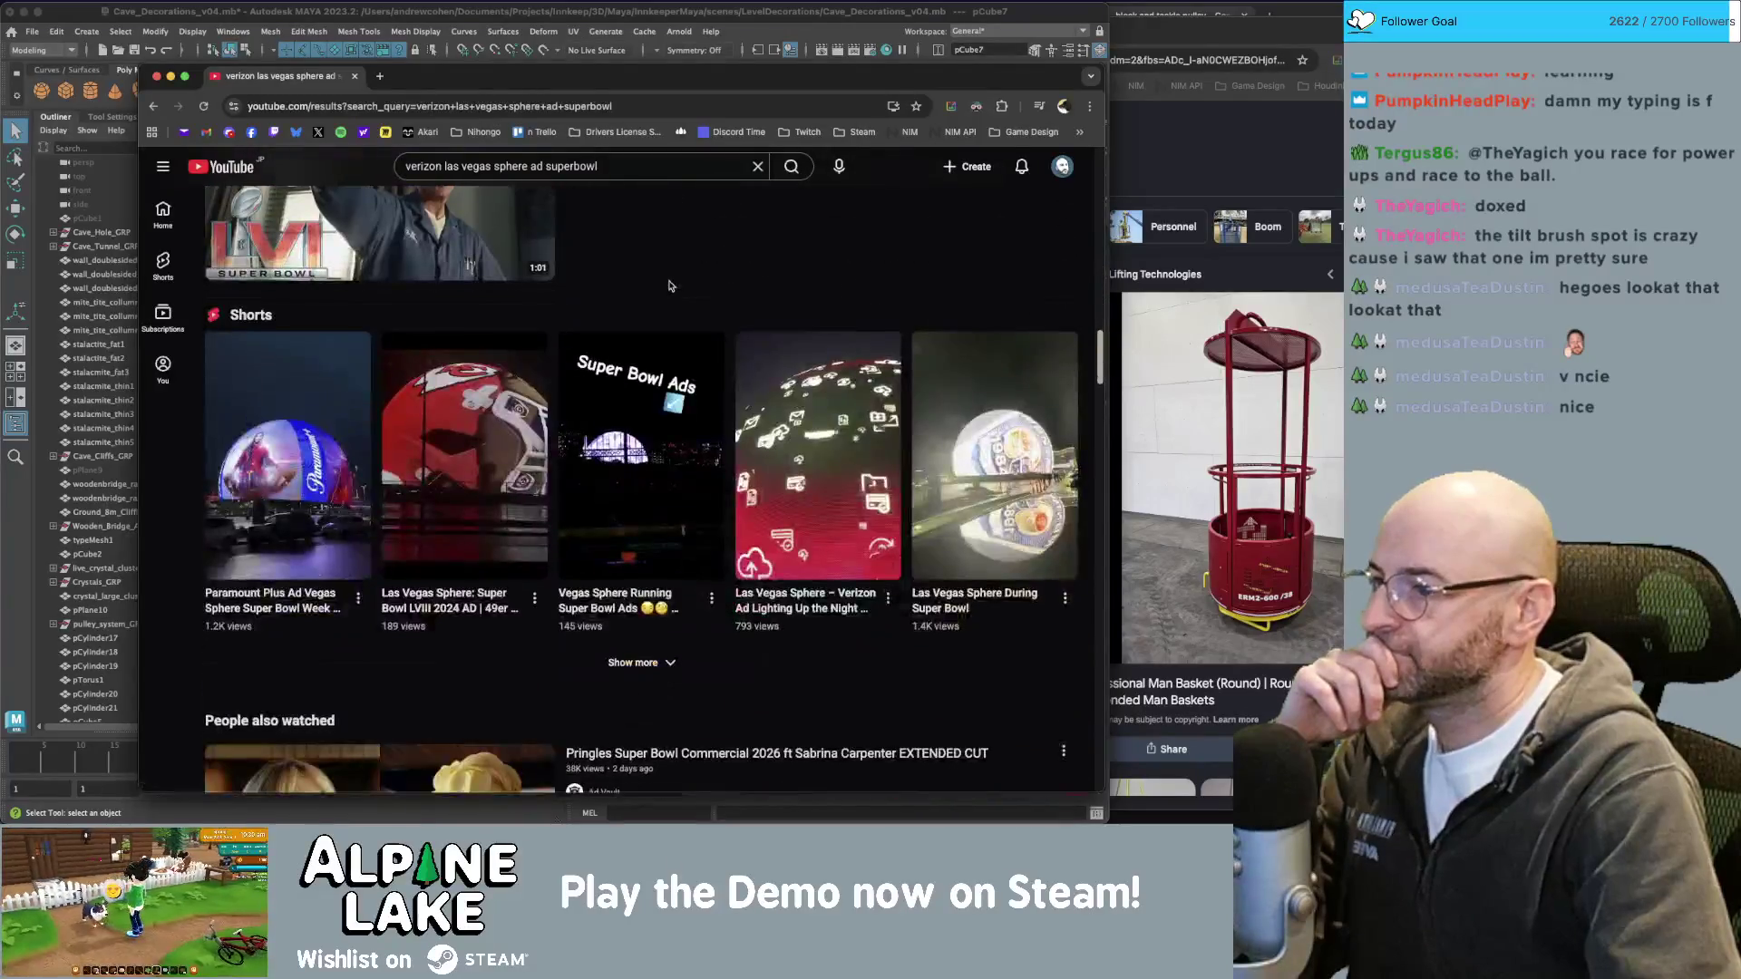
scroll(670, 285, "down", 5)
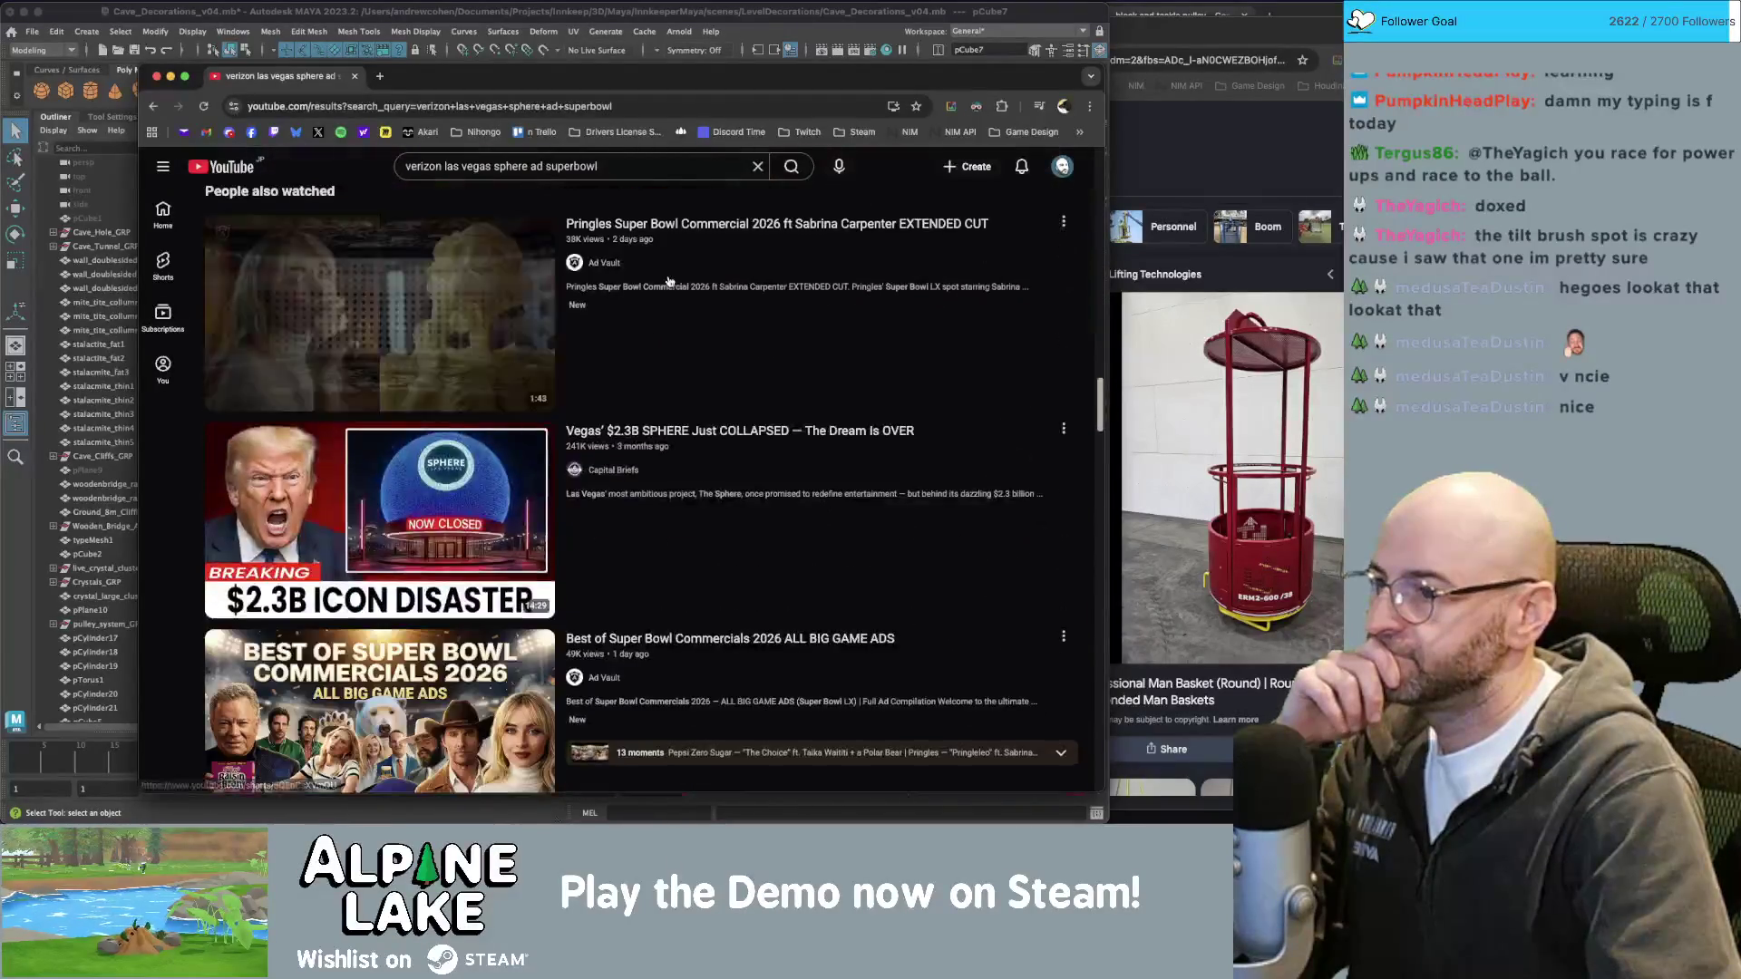
scroll(668, 281, "down", 8)
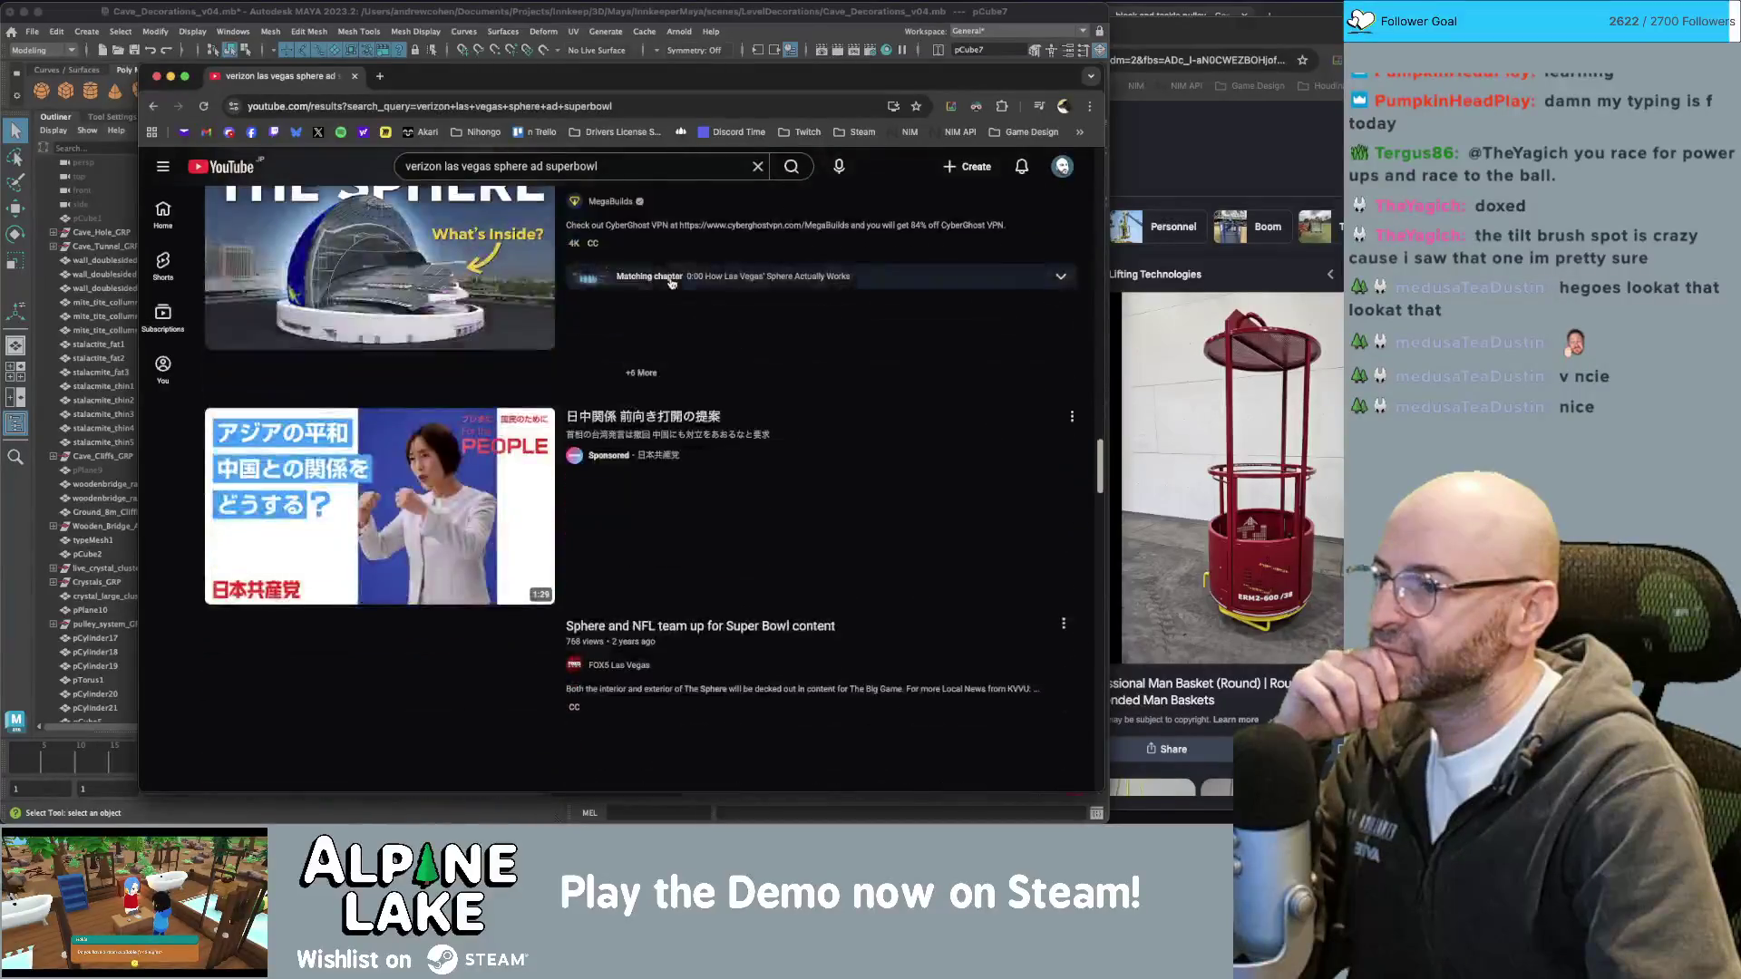
scroll(671, 282, "down", 5)
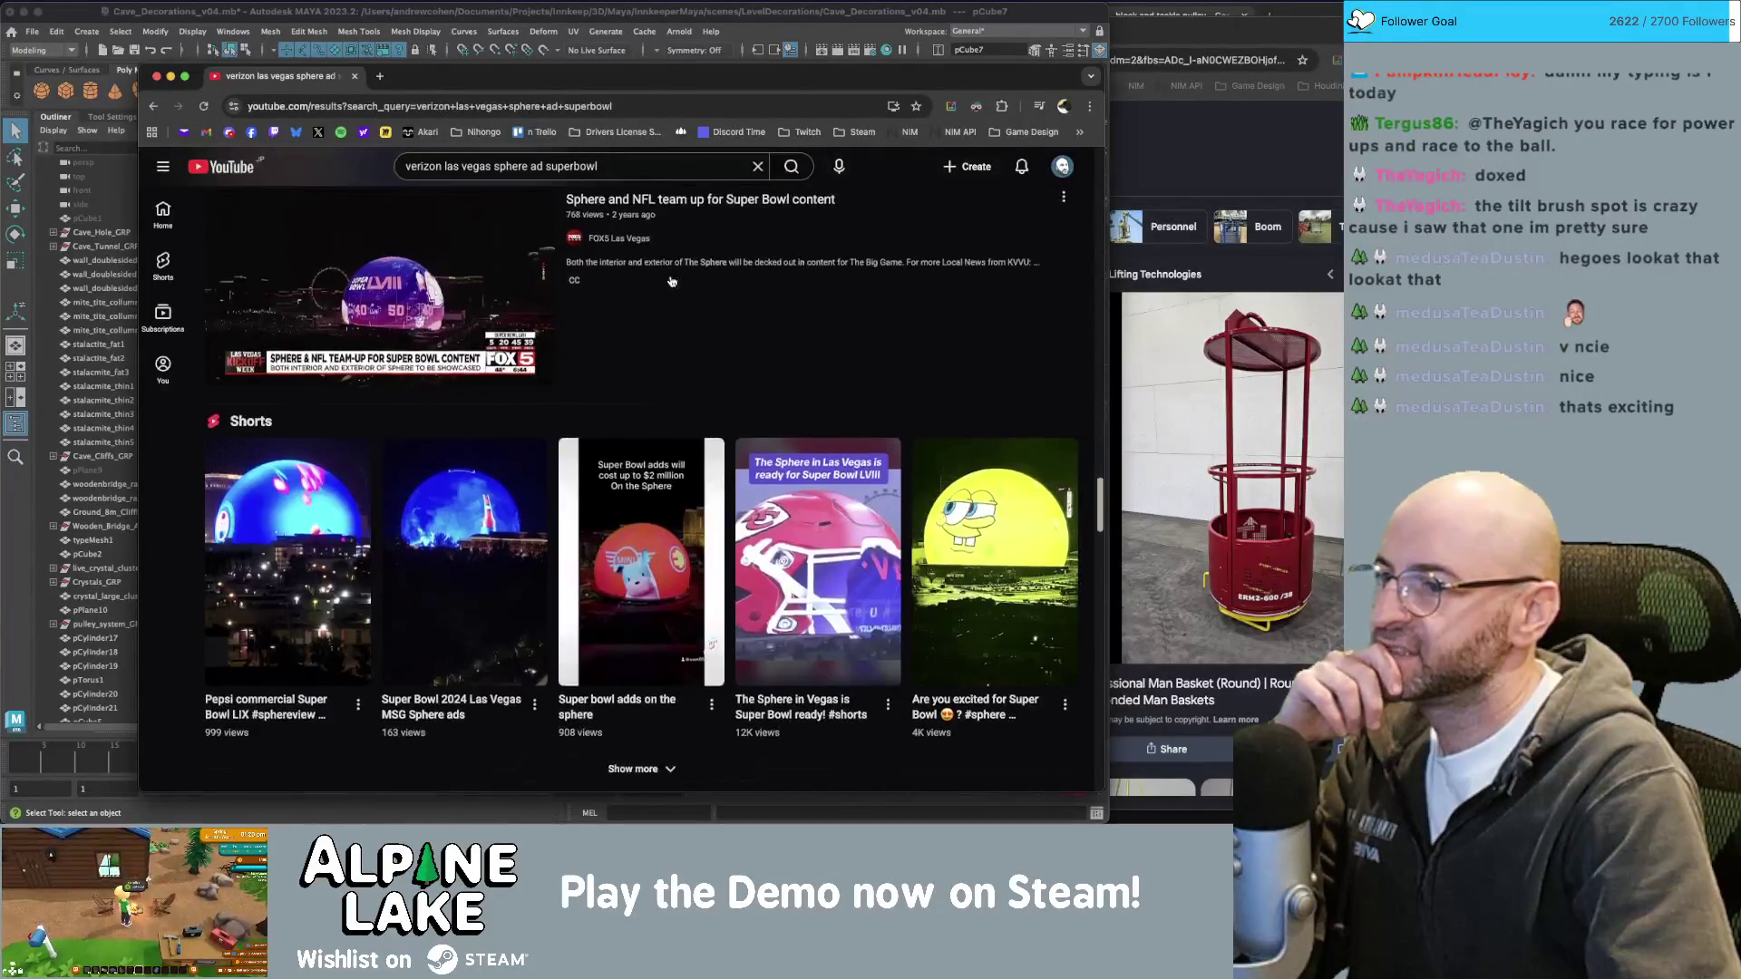
scroll(671, 281, "down", 1)
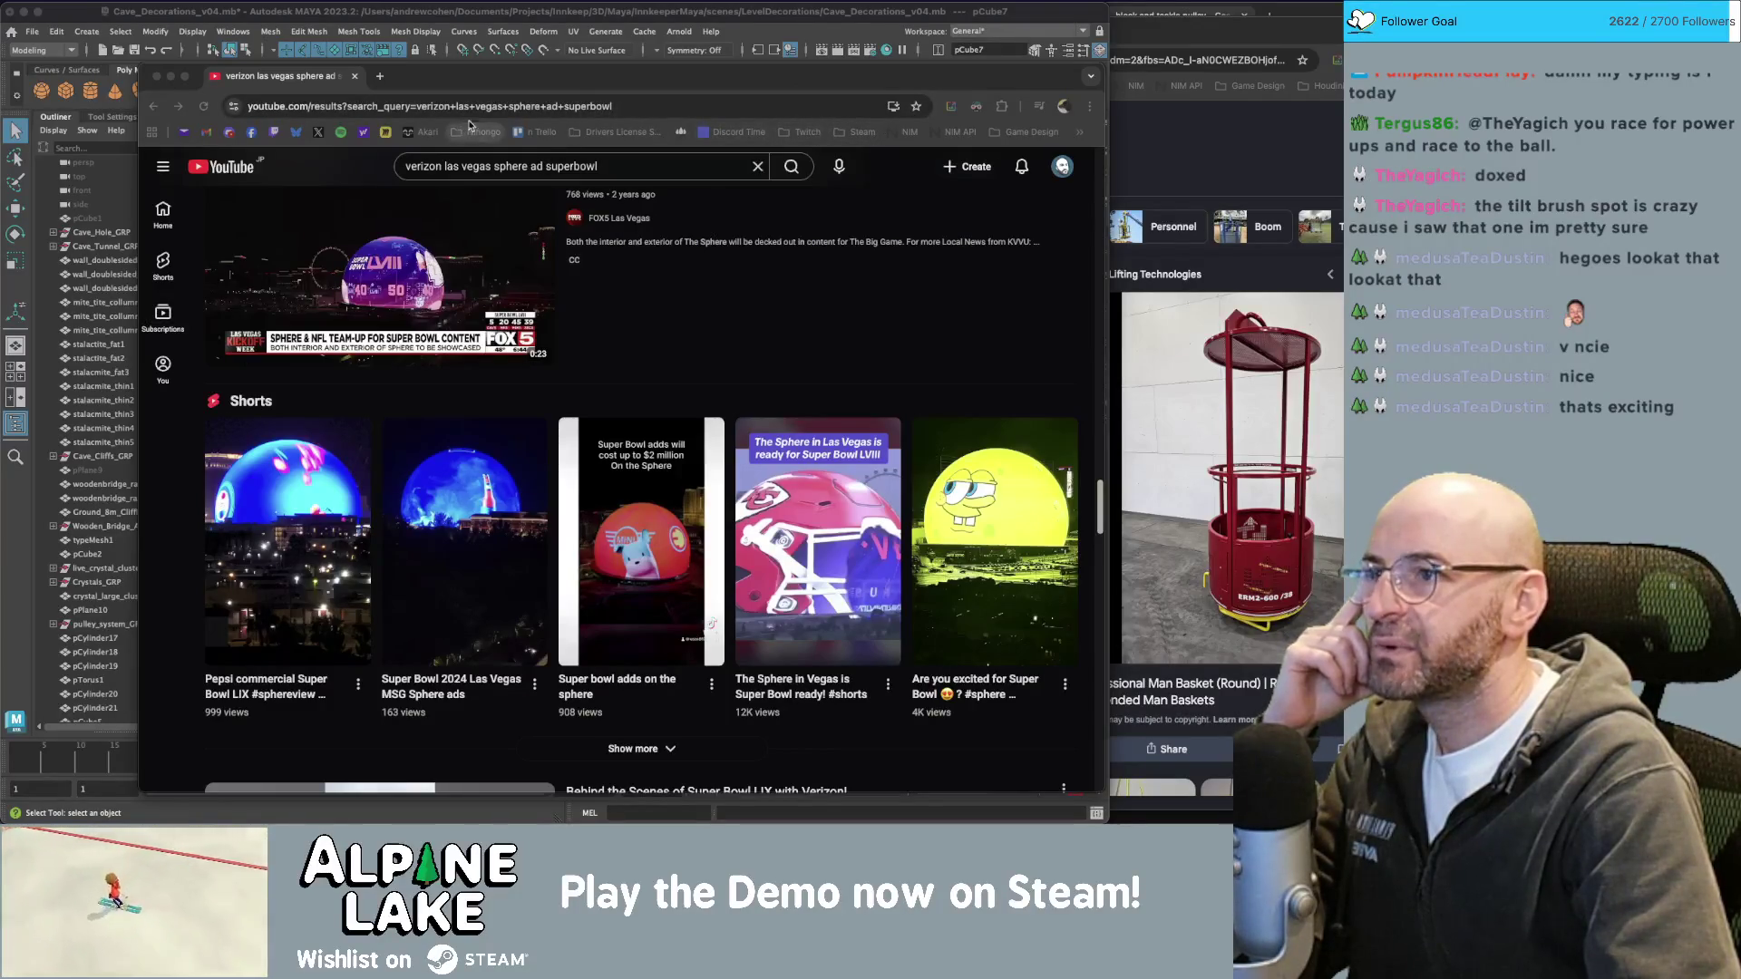
left_click(1079, 133)
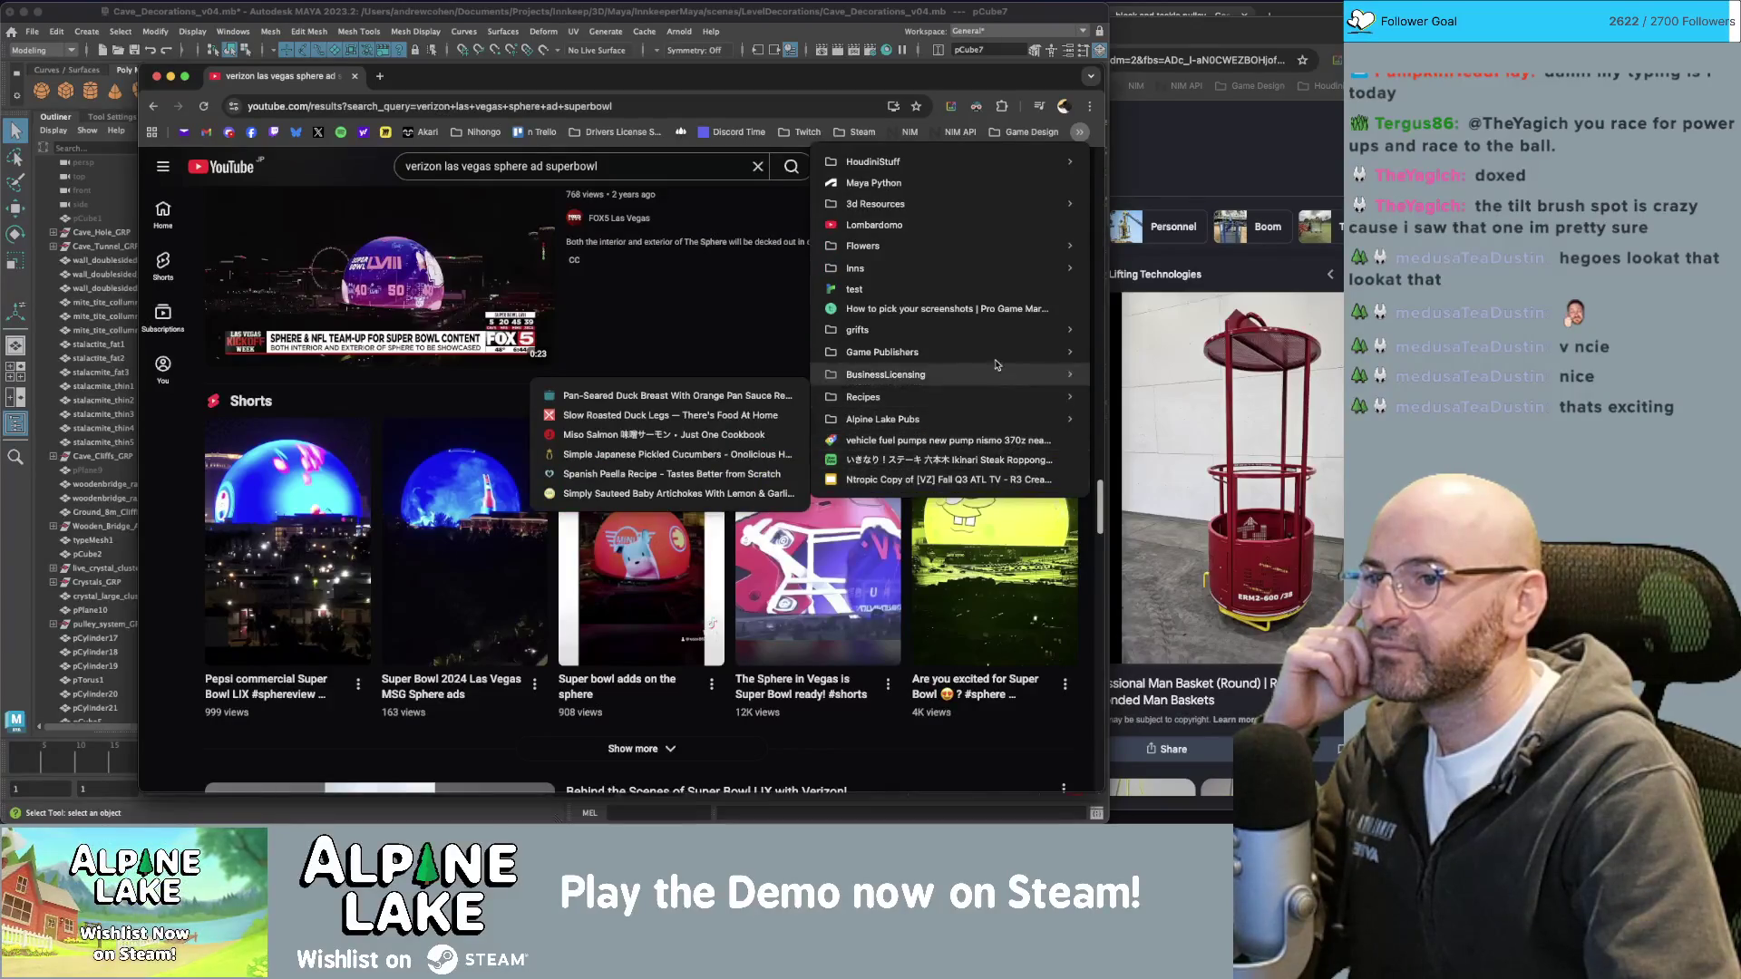
Close the bookmarks list and YouTube window, scroll the 'man basket' images, then return to Maya.
mouse_move(994, 341)
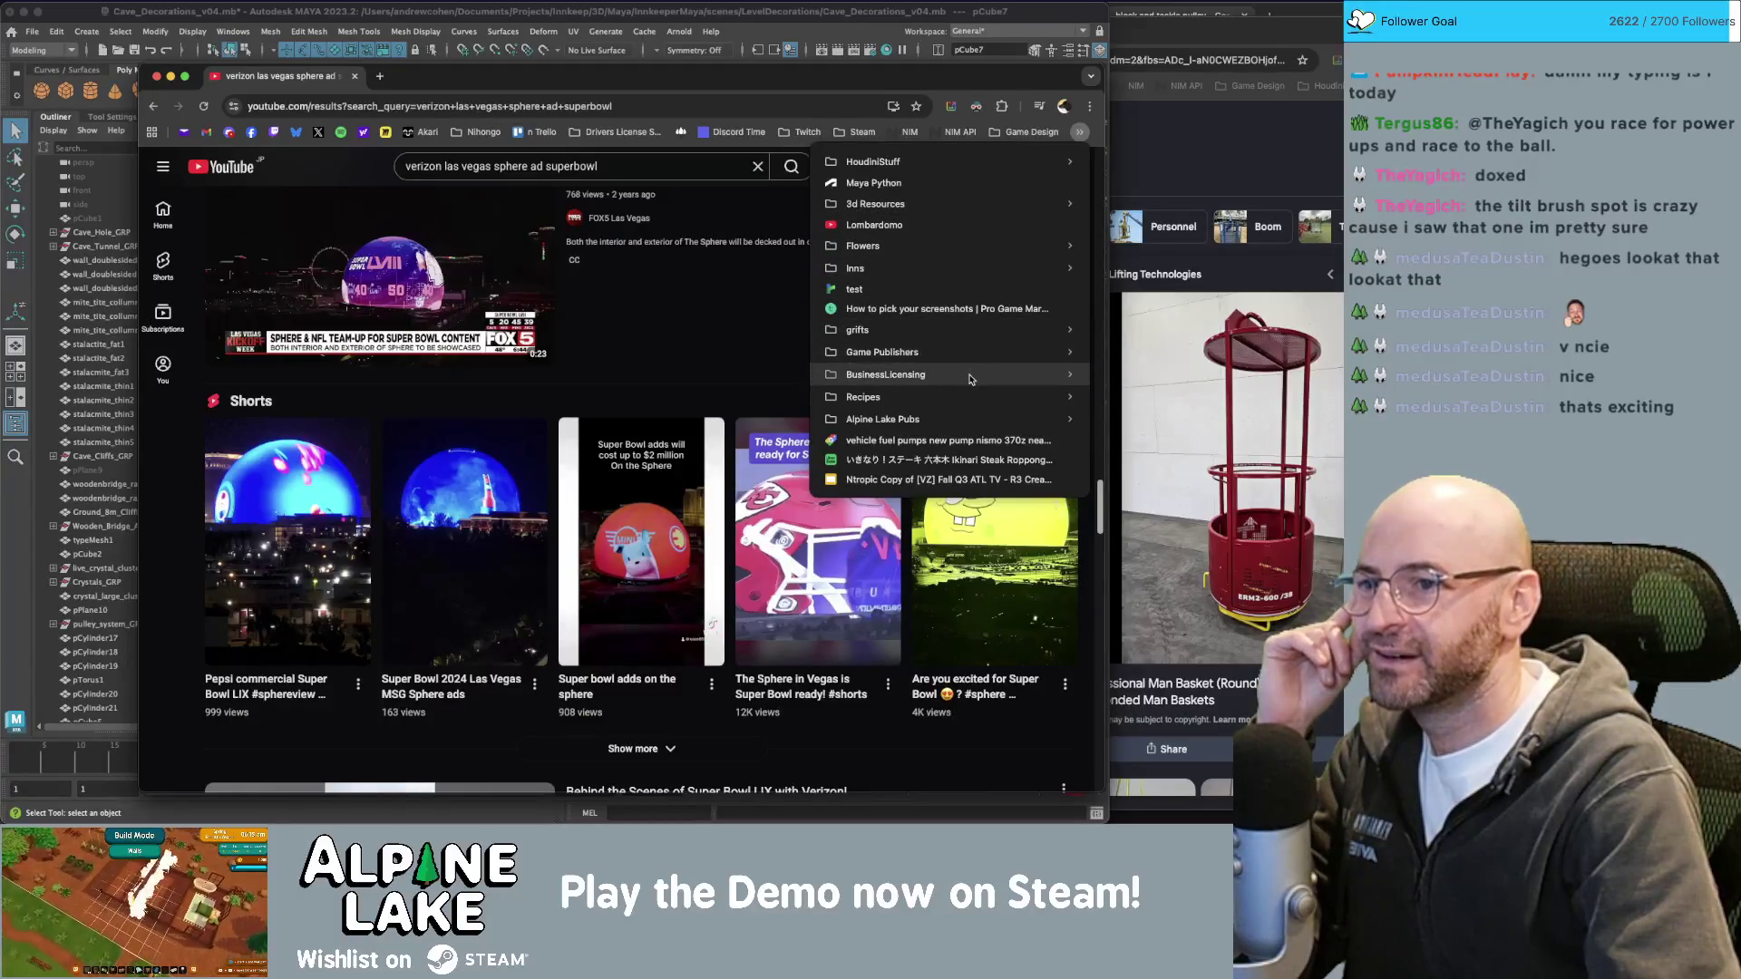
mouse_move(961, 396)
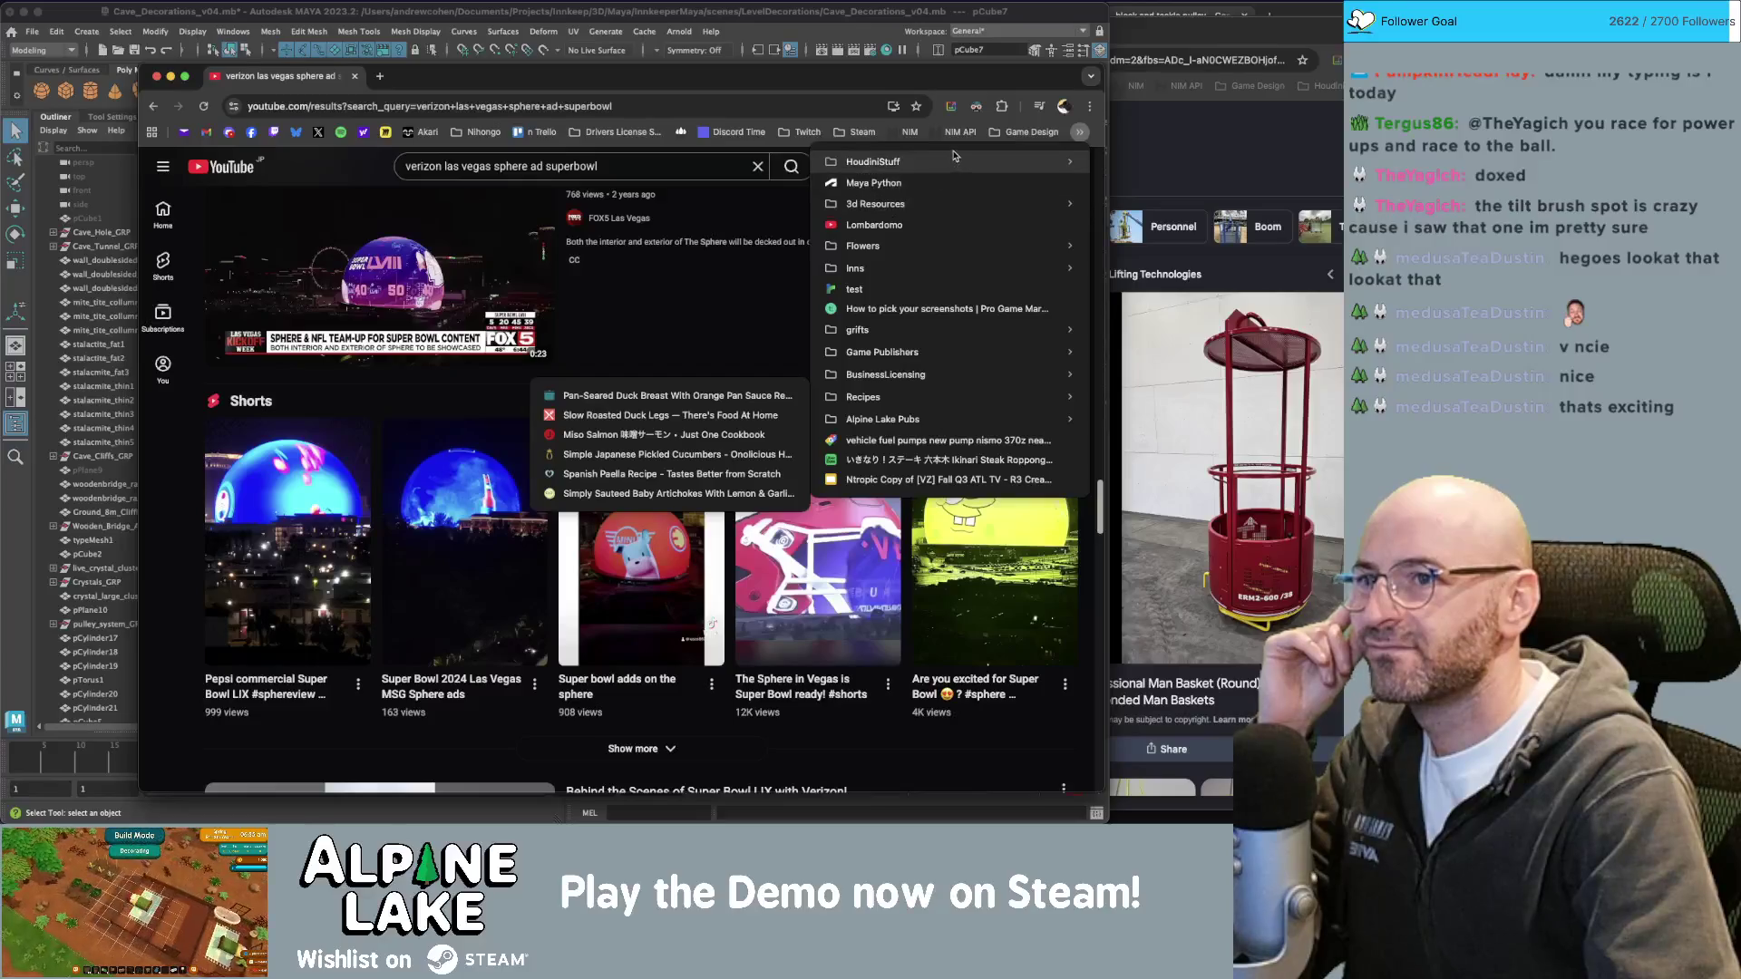
mouse_move(807, 132)
mouse_move(633, 130)
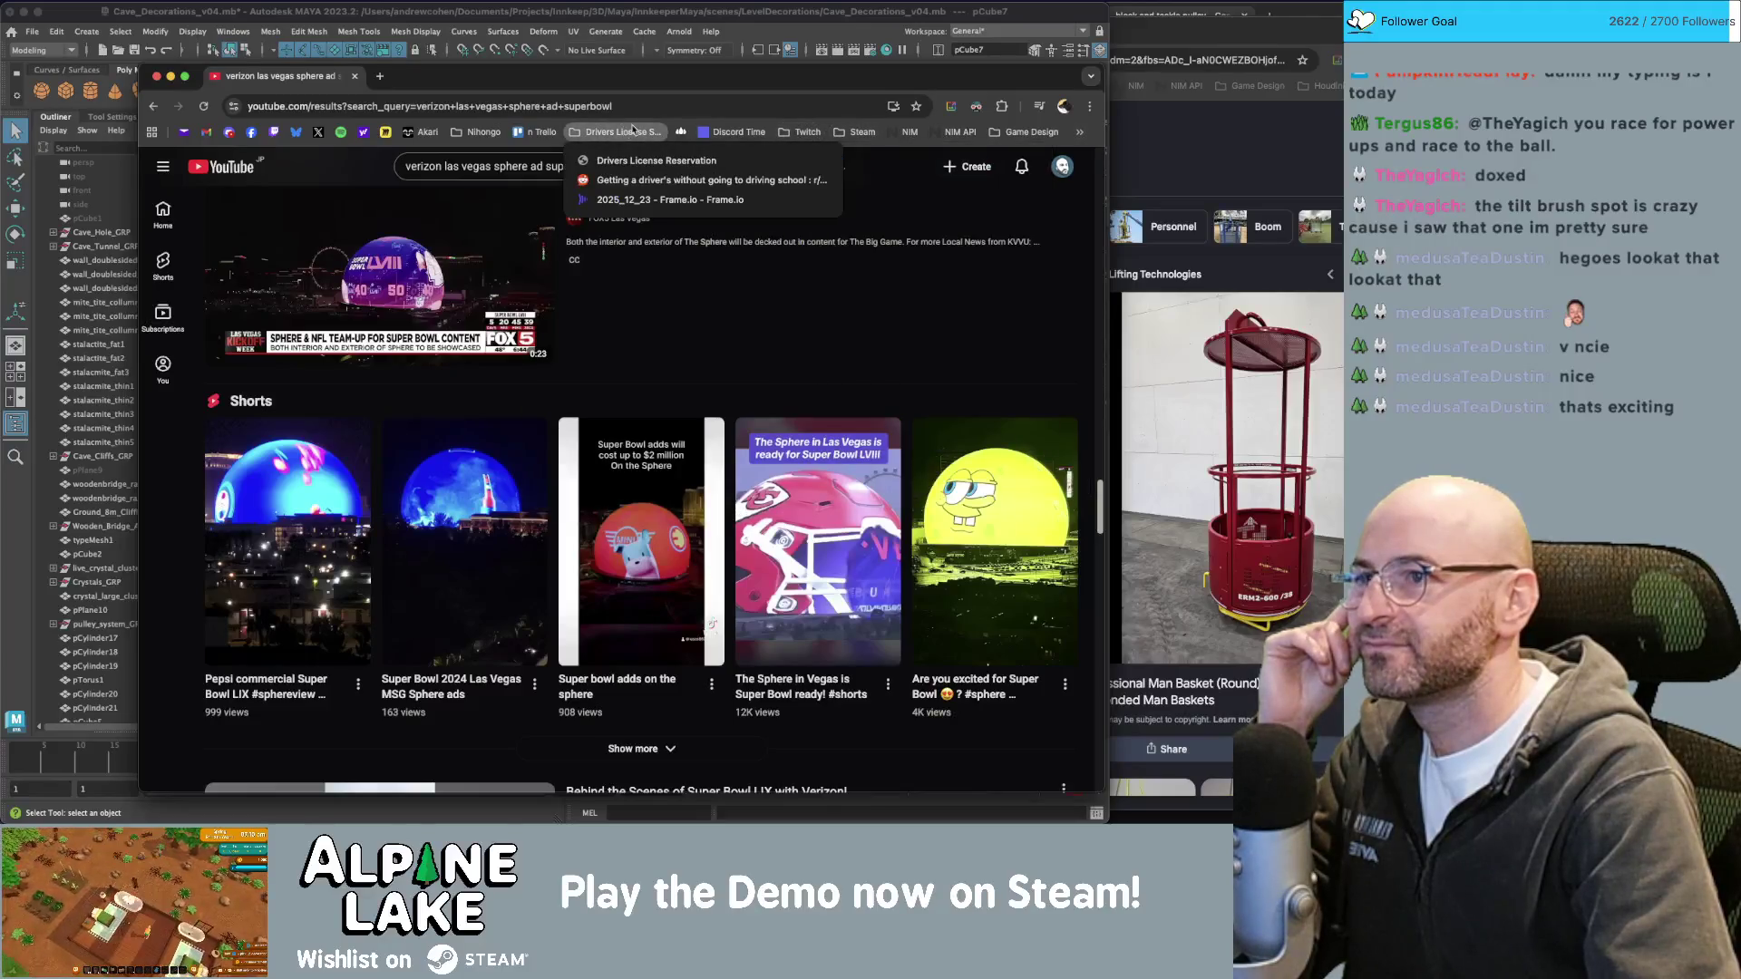
left_click(739, 75)
left_click(354, 77)
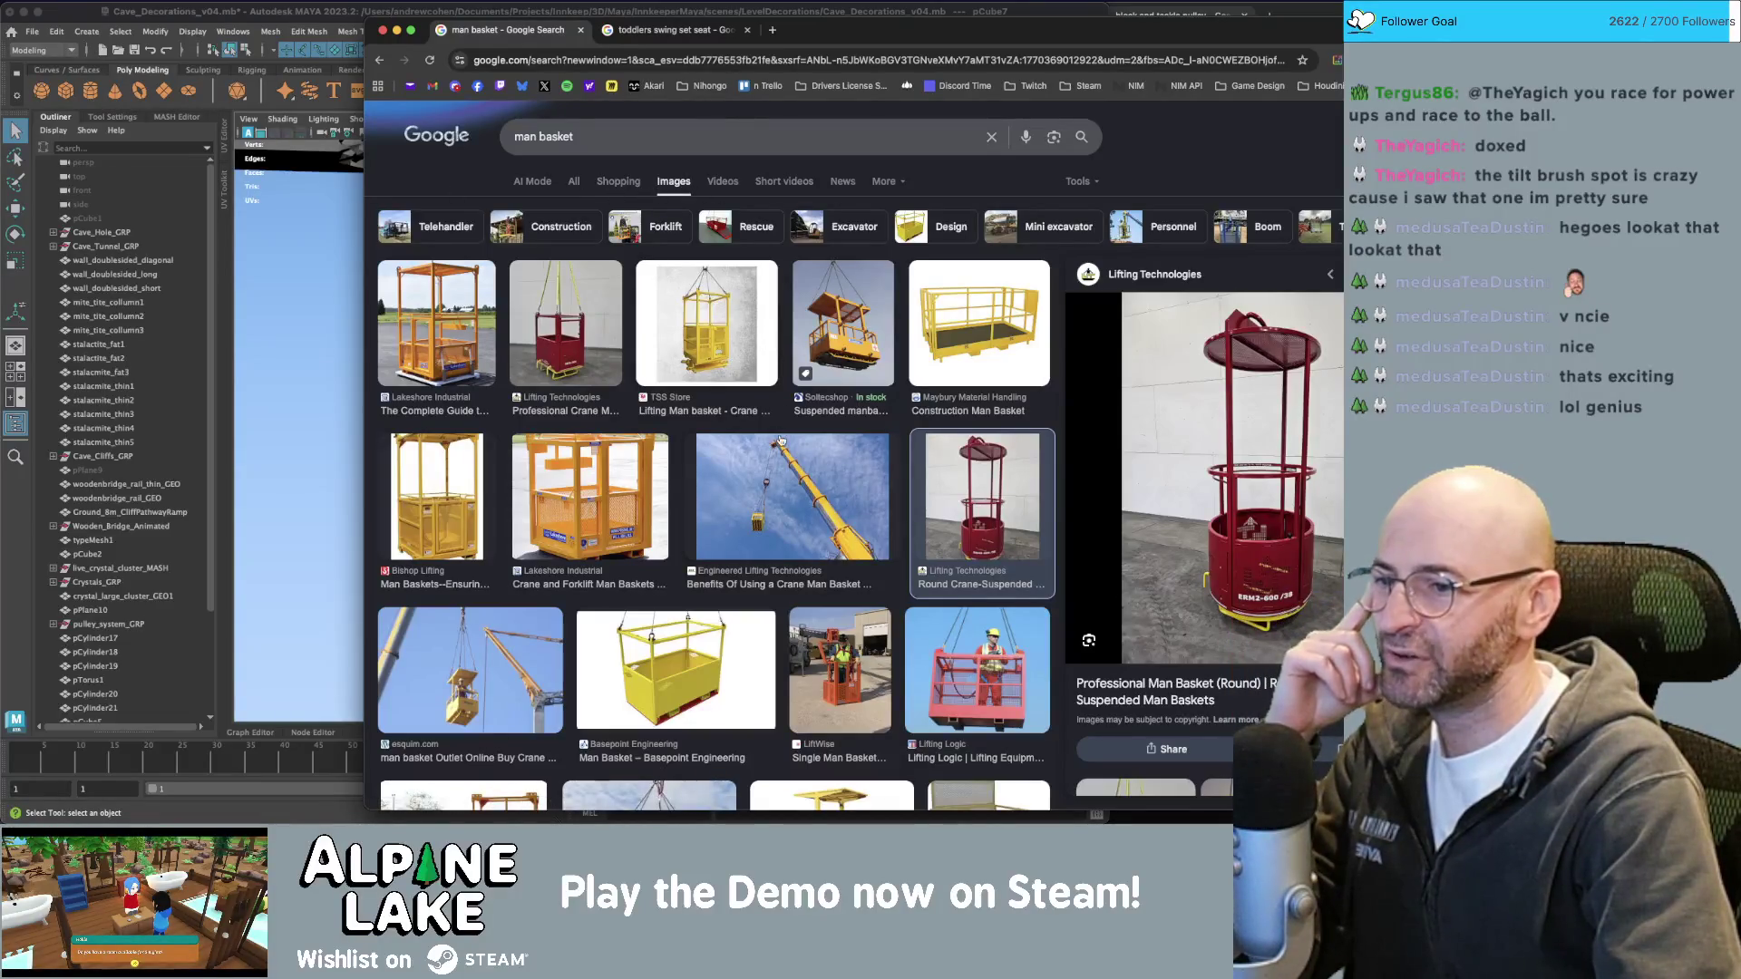
scroll(780, 441, "down", 3)
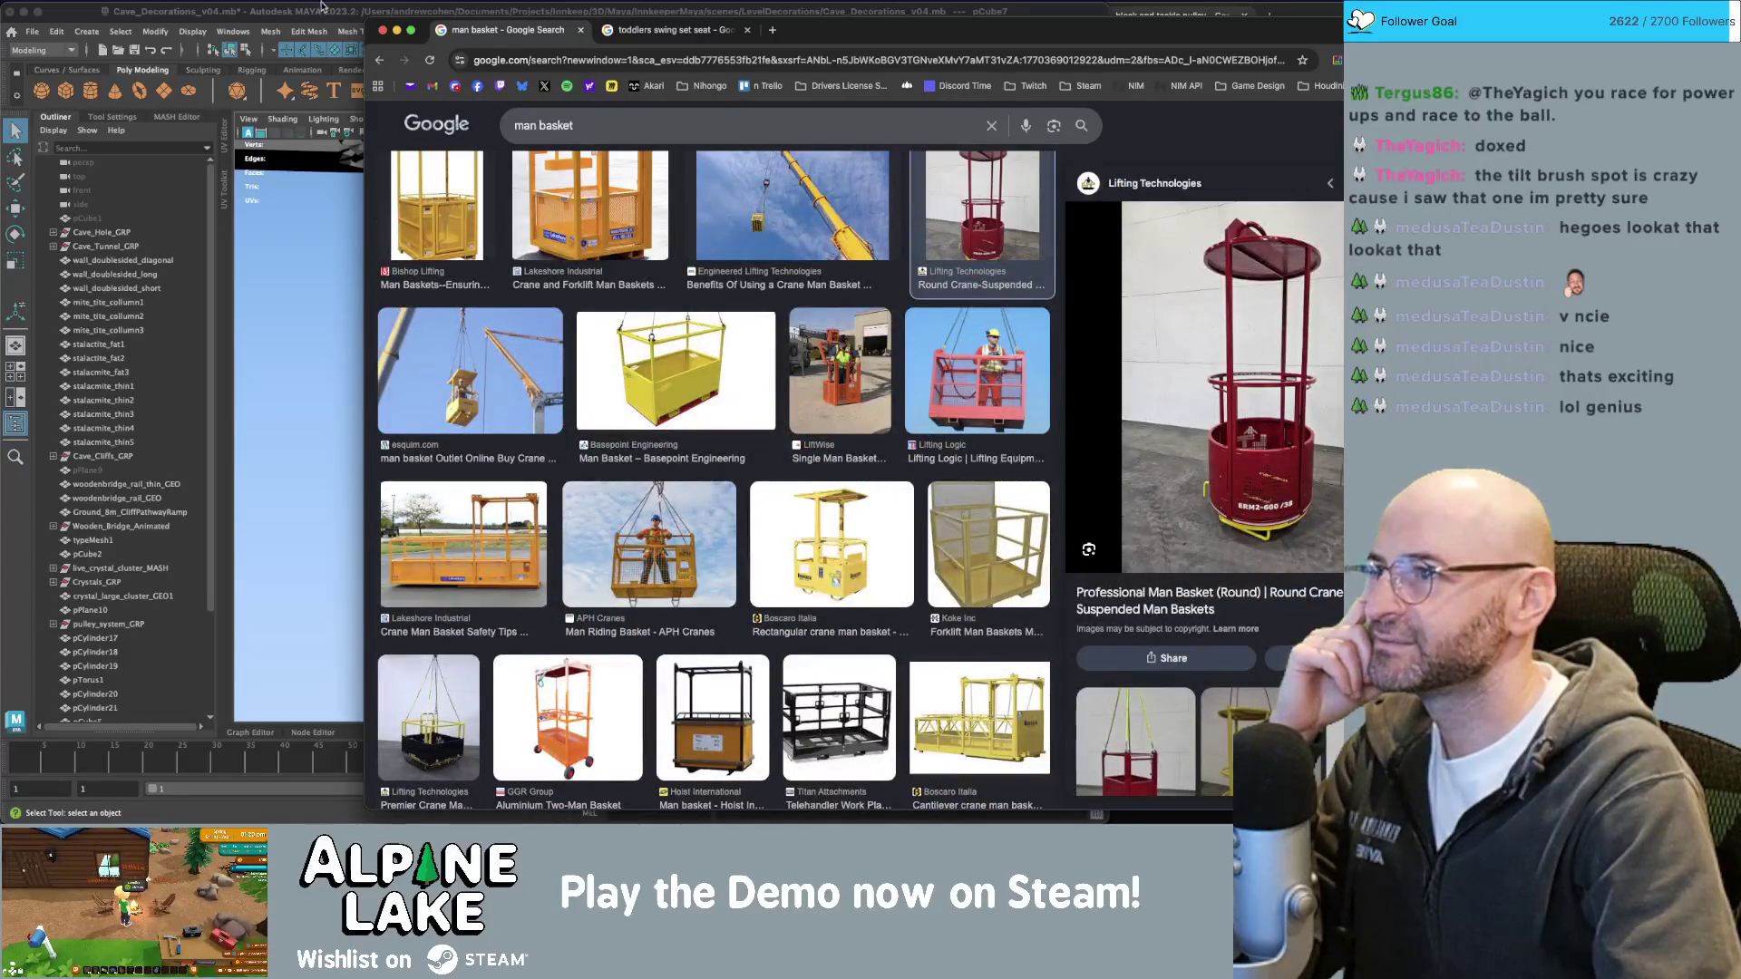
left_click(322, 7)
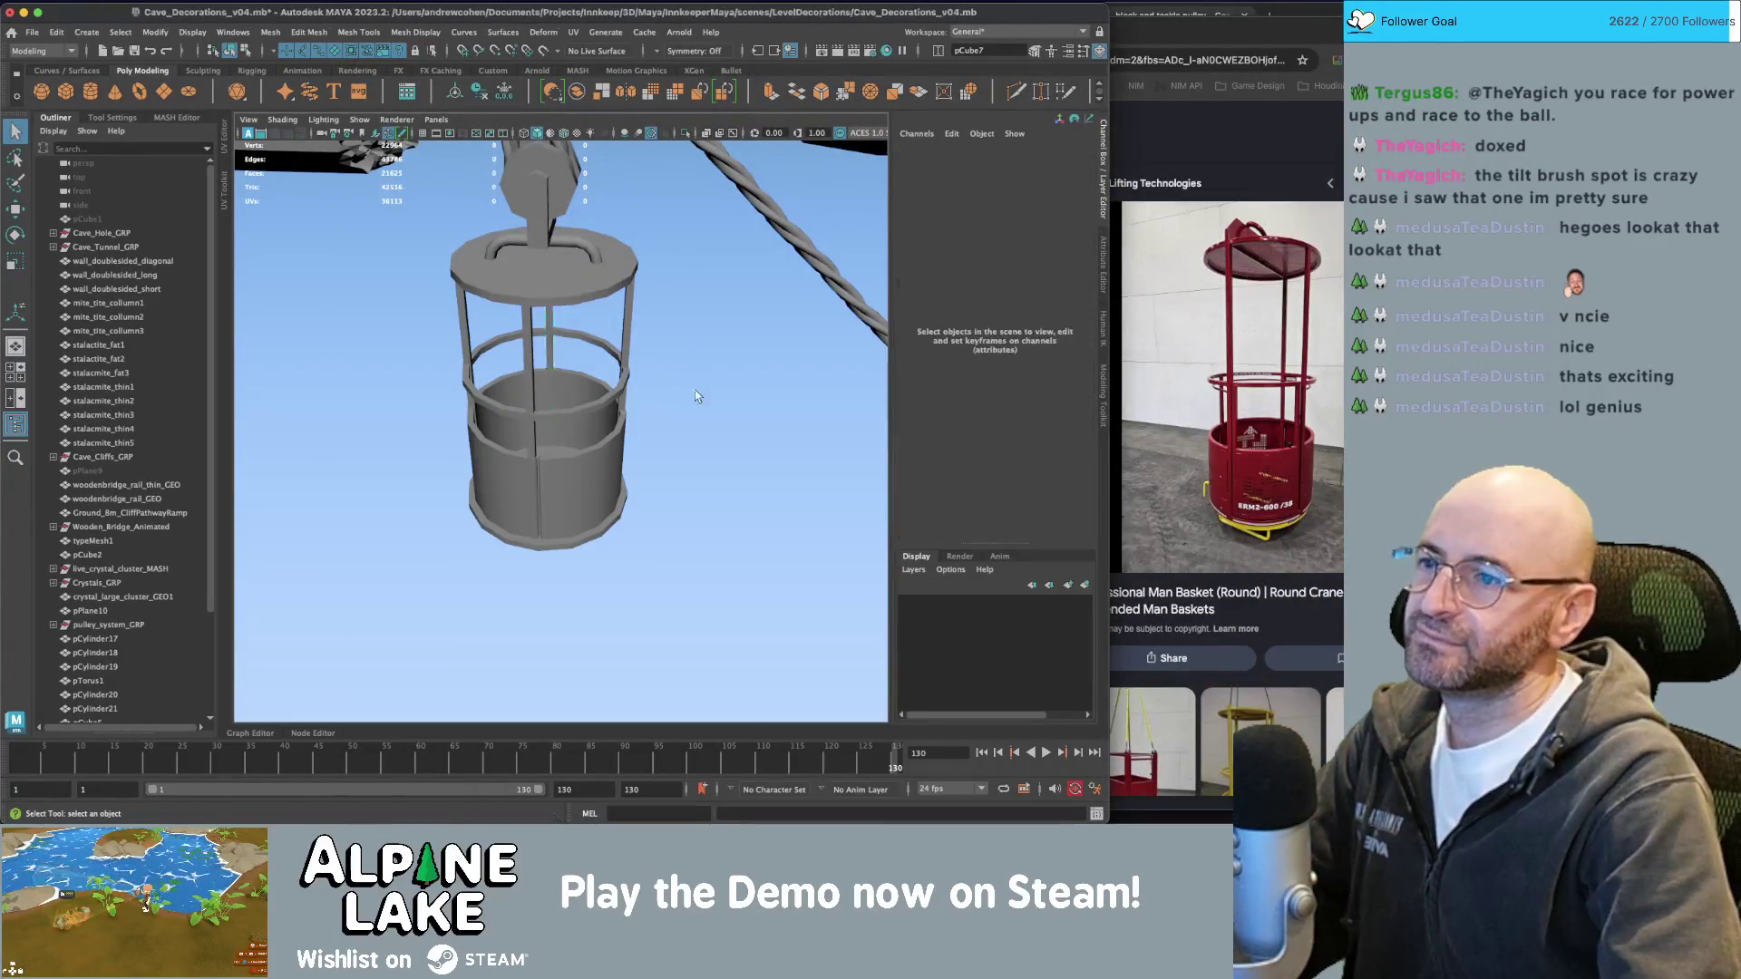
Assign matte_mat to all basket and pulley parts and turn on textured viewport shading.
mouse_move(696, 396)
left_mouse_down("alt")
mouse_move(630, 348)
mouse_move(553, 376)
mouse_move(642, 372)
left_mouse_up("alt")
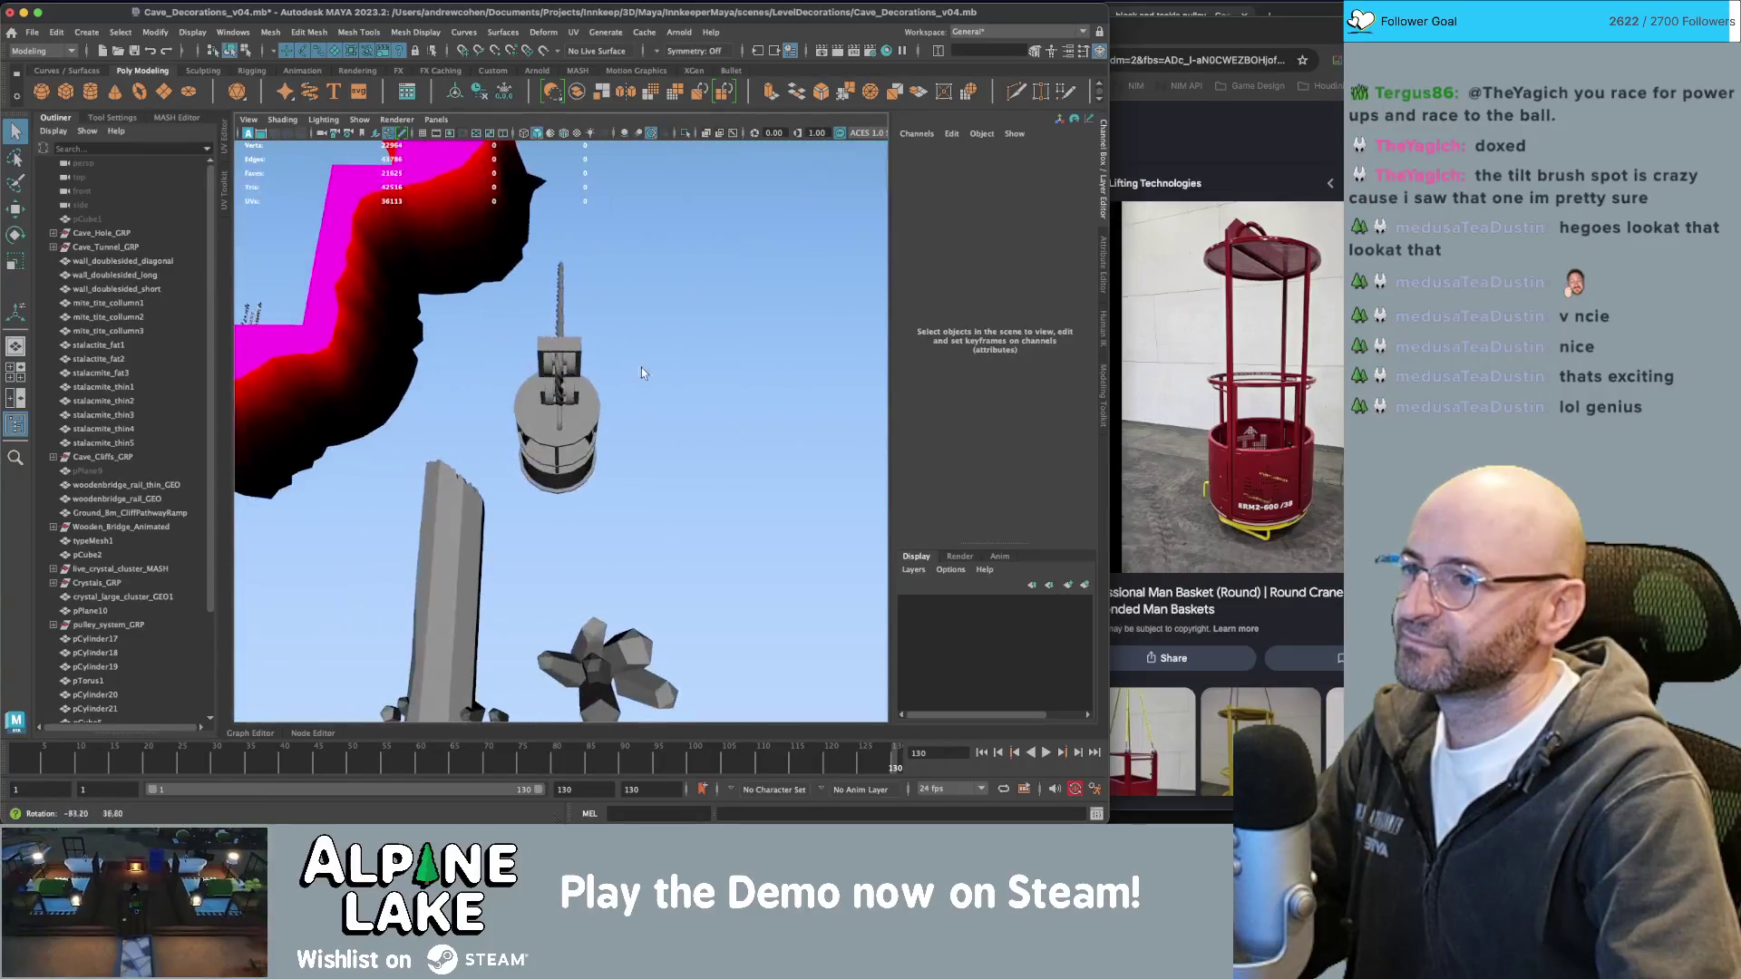
left_click_drag(561, 317, 635, 459)
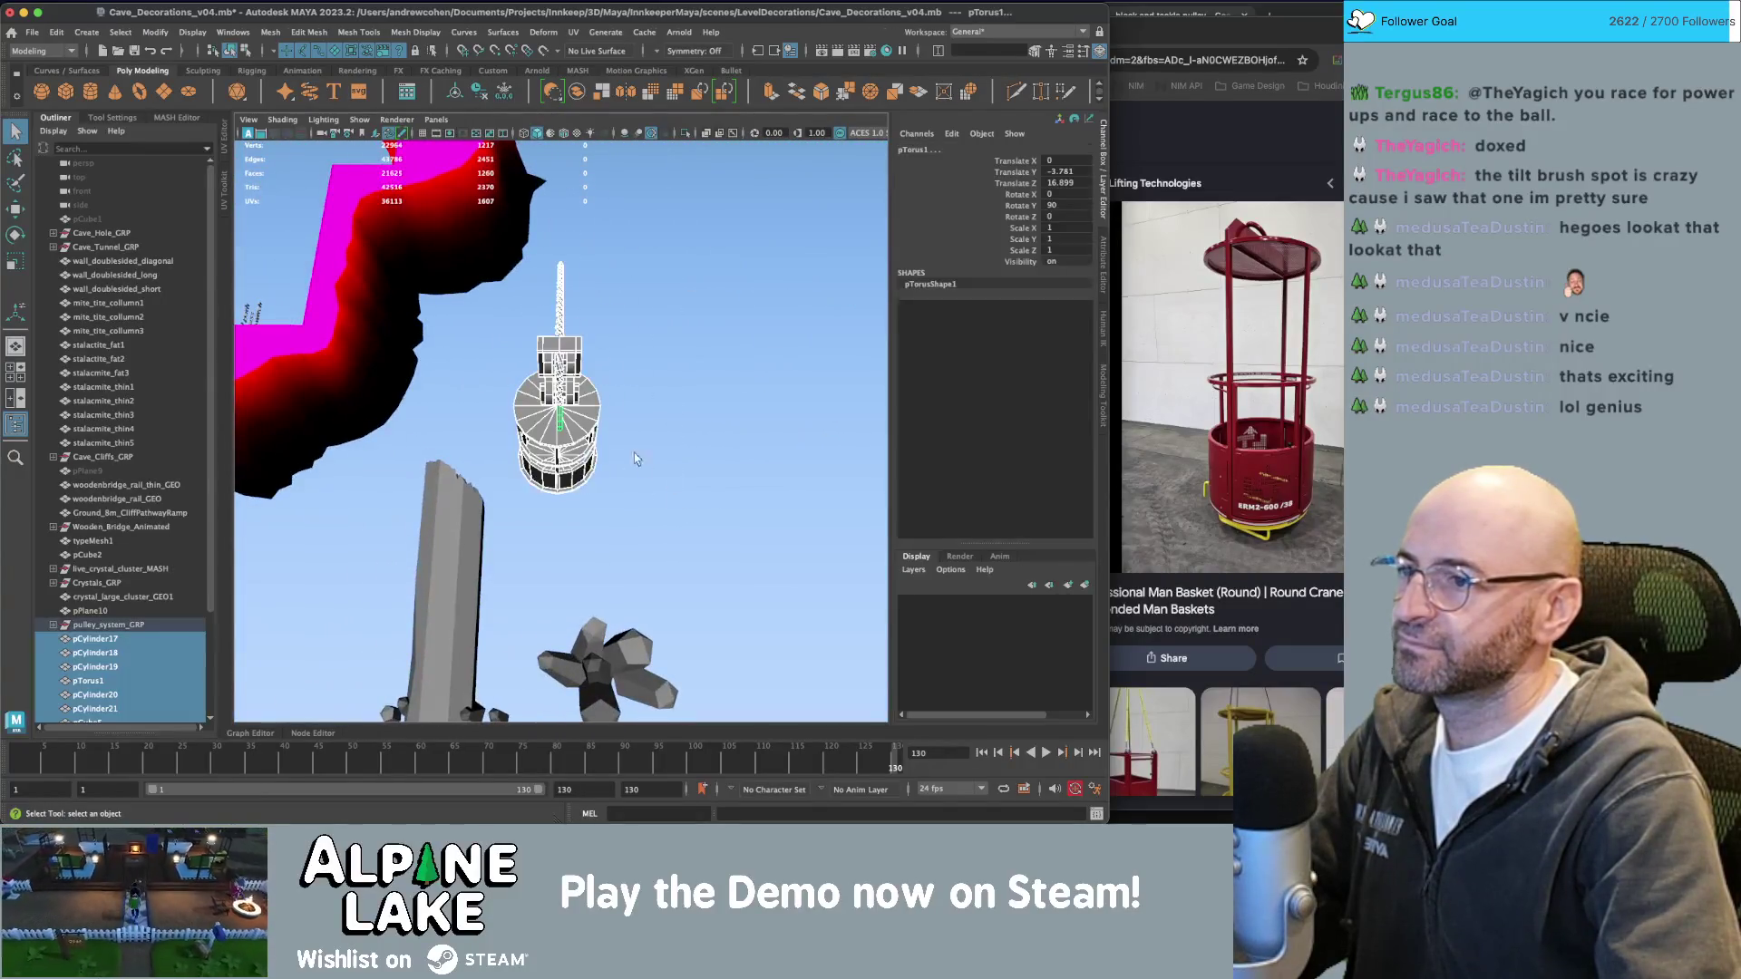
right_click(582, 410)
mouse_move(606, 782)
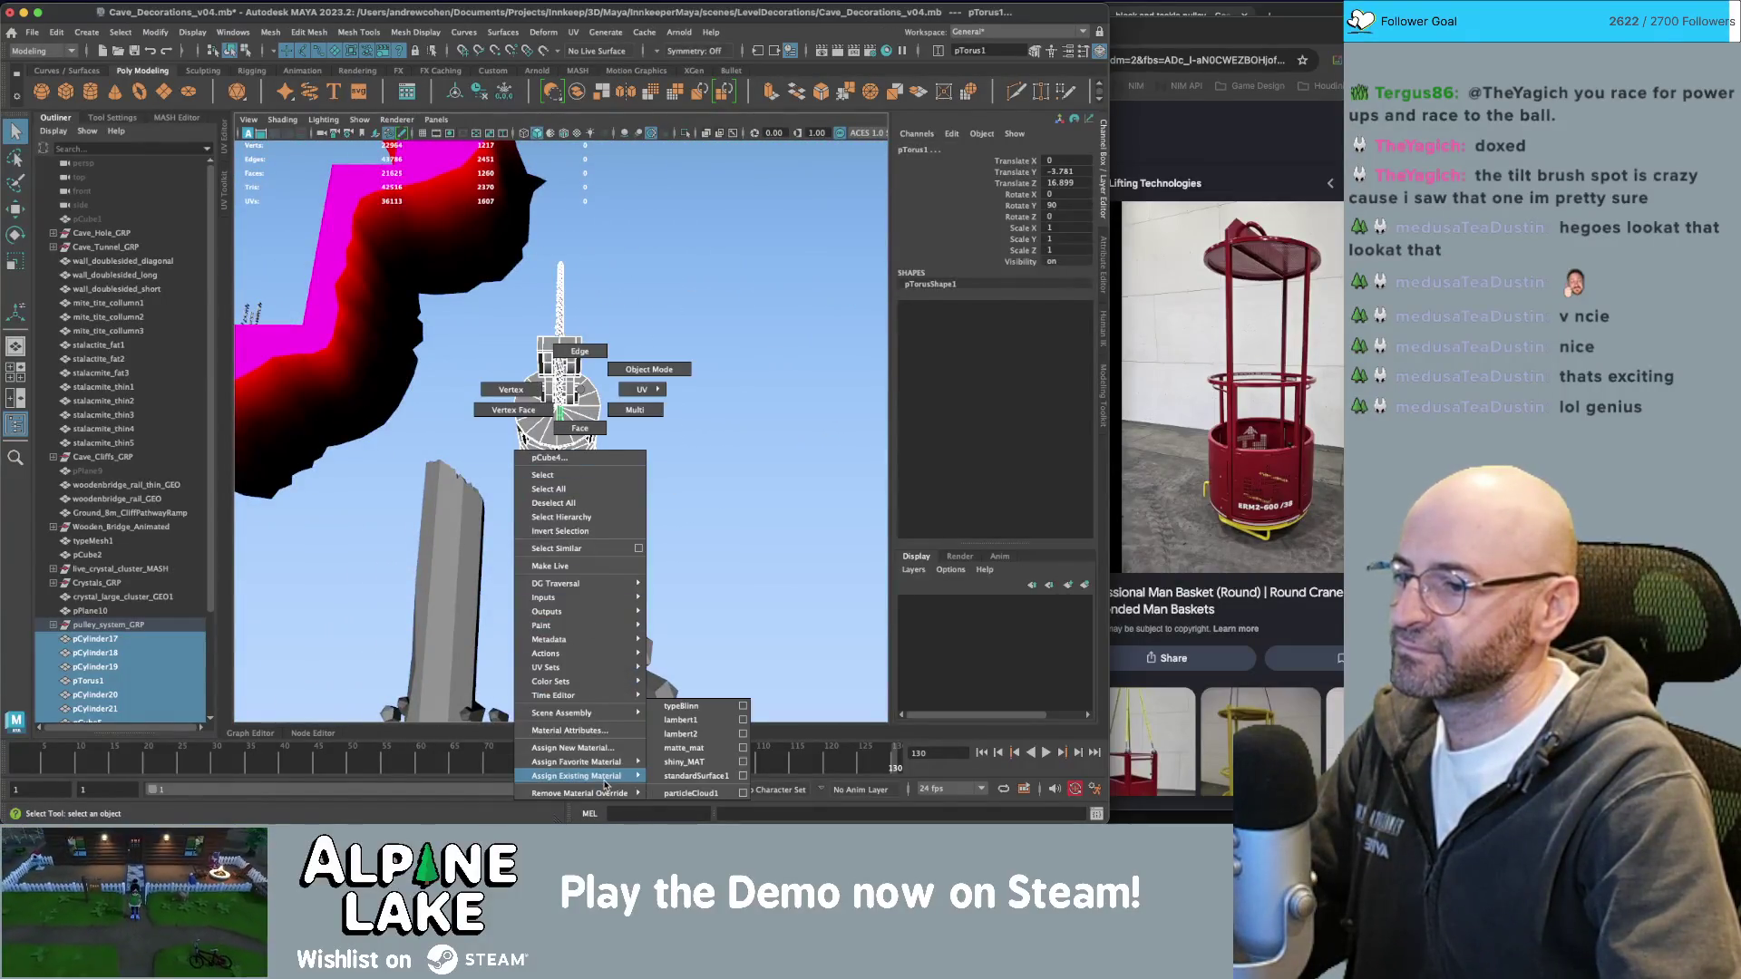
left_click(698, 755)
left_click(698, 678)
right_click_drag(698, 679, 620, 387, "alt")
mouse_move(619, 387)
left_mouse_down("alt")
mouse_move(635, 265)
mouse_move(638, 292)
left_mouse_up("alt")
key("6")
Apply matte_mat to the pCylinder14 rope and pCylinder15 cables.
left_click(661, 249)
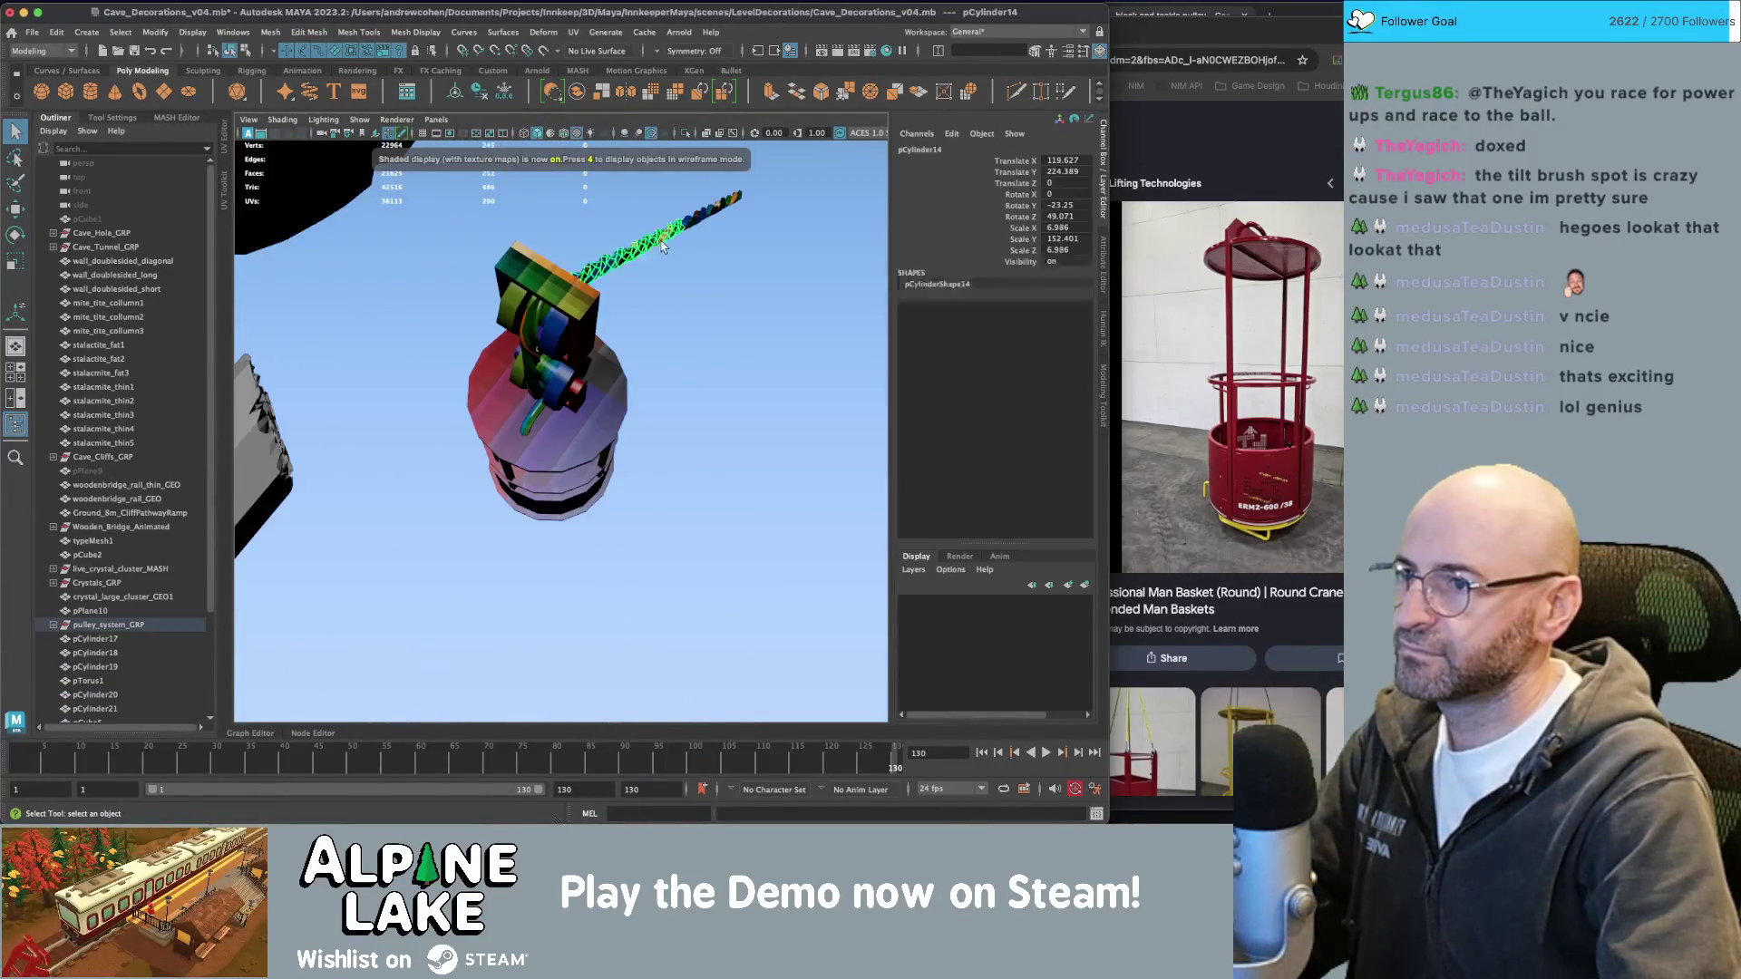
left_click(535, 343)
mouse_move(535, 343)
left_mouse_down("alt")
mouse_move(559, 247)
mouse_move(691, 304)
left_mouse_up("alt")
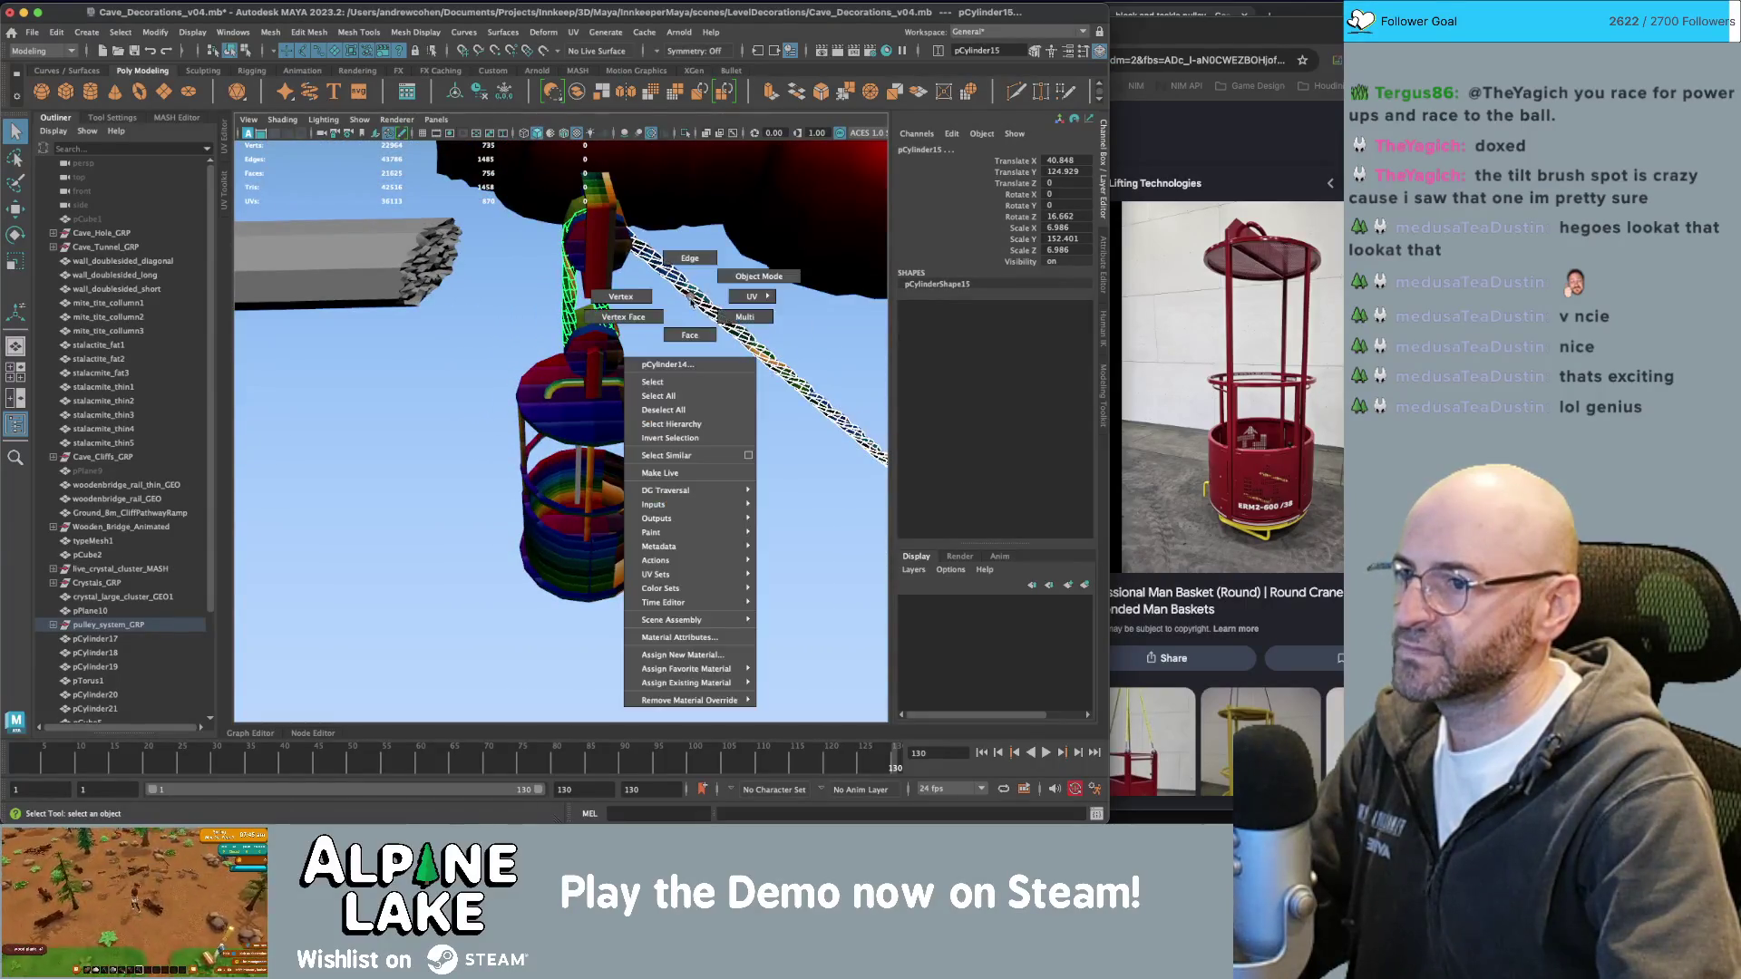
mouse_move(689, 299)
right_mouse_down()
mouse_move(698, 671)
mouse_move(791, 724)
right_mouse_up()
left_click(711, 492)
mouse_move(711, 492)
left_mouse_down("alt")
mouse_move(690, 441)
mouse_move(610, 394)
mouse_move(632, 342)
mouse_move(615, 308)
mouse_move(669, 502)
left_mouse_up("alt")
key("f")
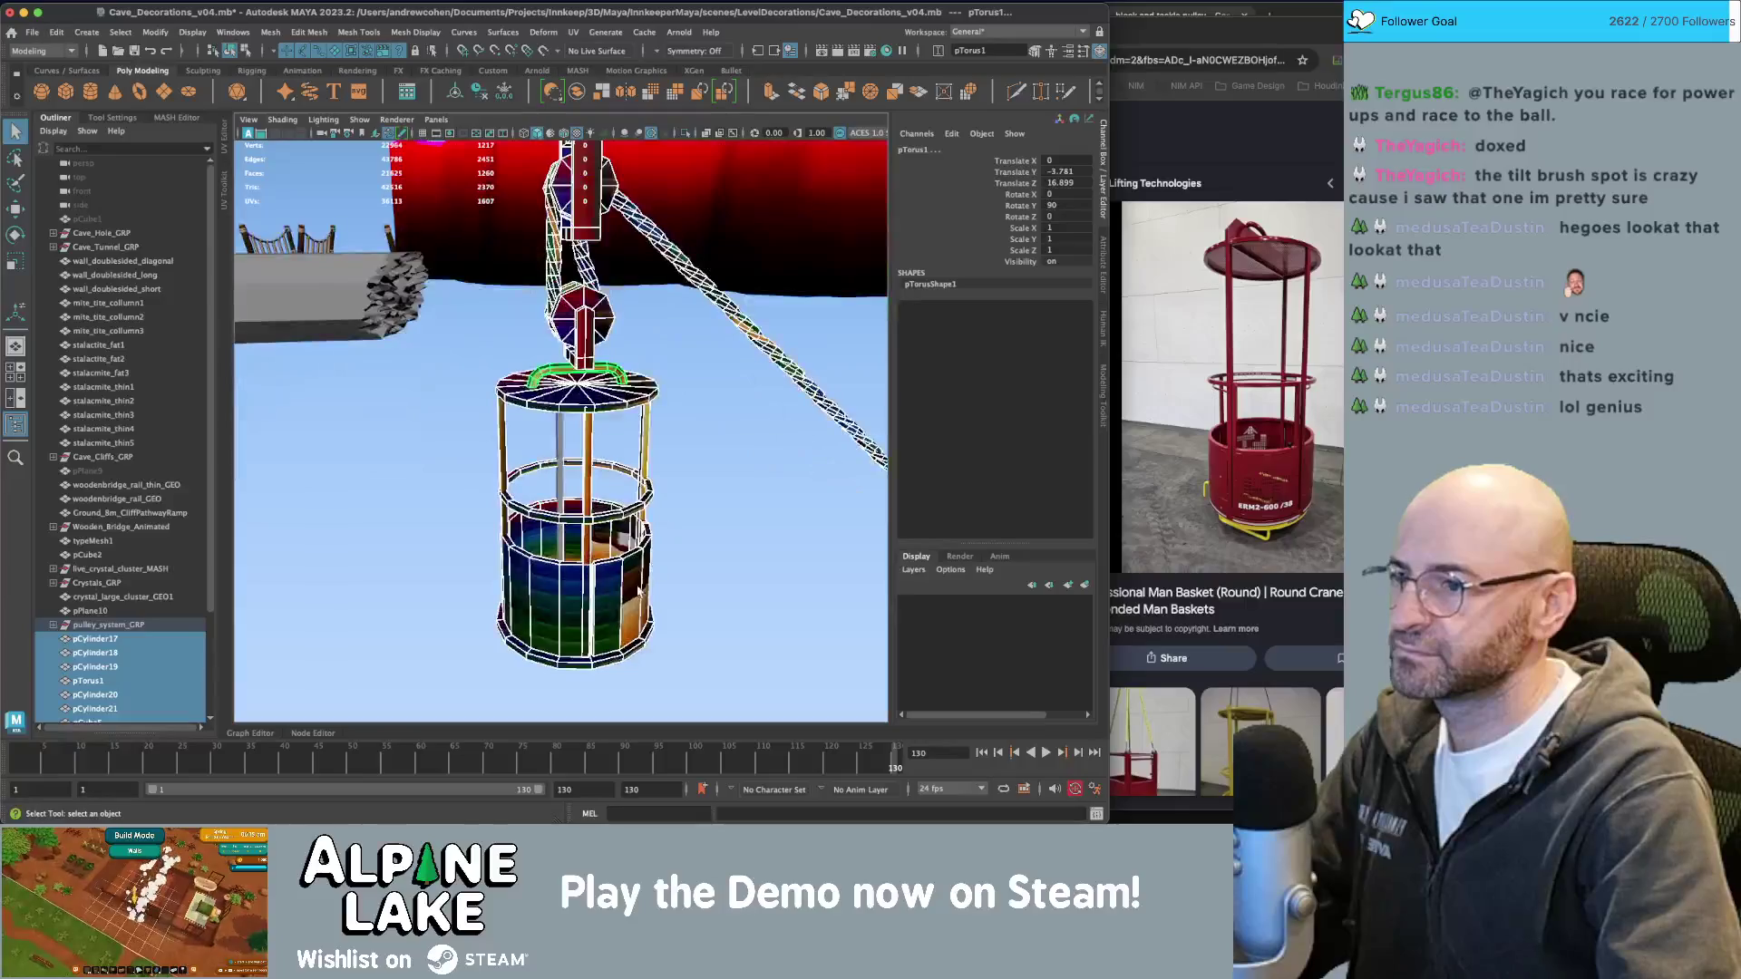
Rotate the pCylinder19 basket wall piece around its vertical axis.
left_click(630, 535)
key("e")
mouse_move(630, 535)
left_mouse_down("alt")
mouse_move(726, 505)
mouse_move(508, 653)
mouse_move(550, 547)
left_mouse_up("alt")
key("d")
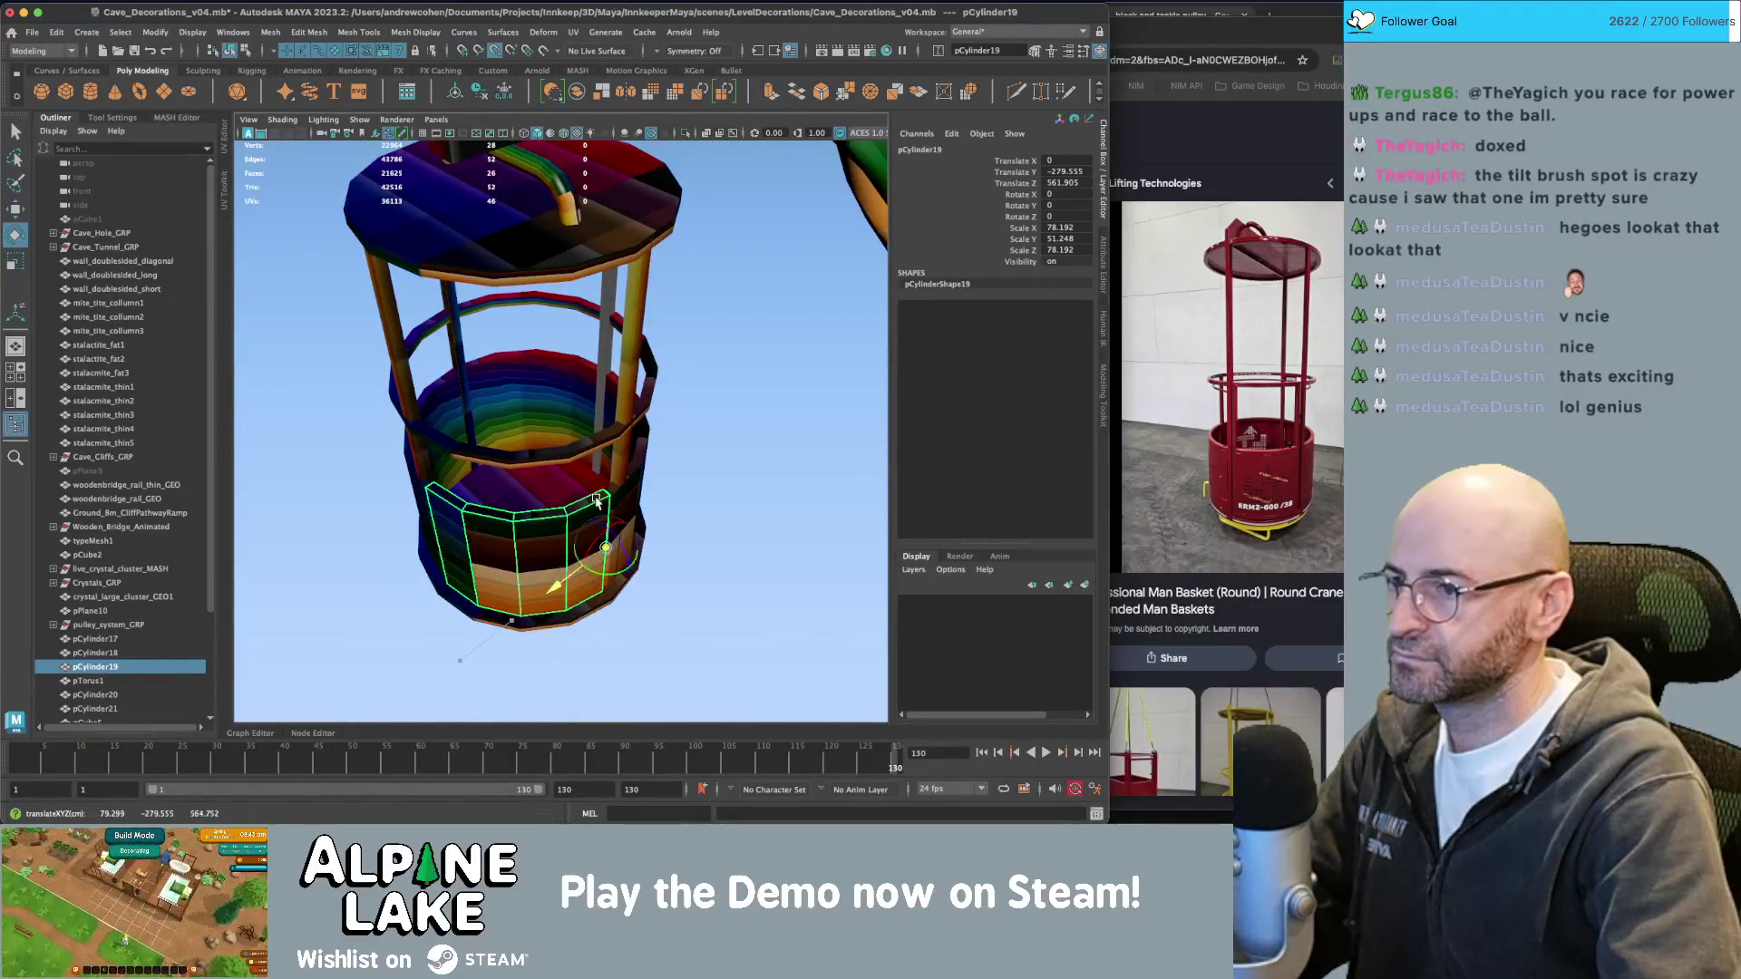
key("d")
mouse_move(648, 591)
left_mouse_down()
mouse_move(671, 583)
mouse_move(633, 586)
mouse_move(643, 595)
mouse_move(626, 544)
left_mouse_up()
key("q")
left_click(750, 699)
mouse_move(750, 699)
left_mouse_down("alt")
mouse_move(610, 532)
mouse_move(553, 531)
mouse_move(581, 507)
mouse_move(562, 454)
mouse_move(598, 517)
left_mouse_up("alt")
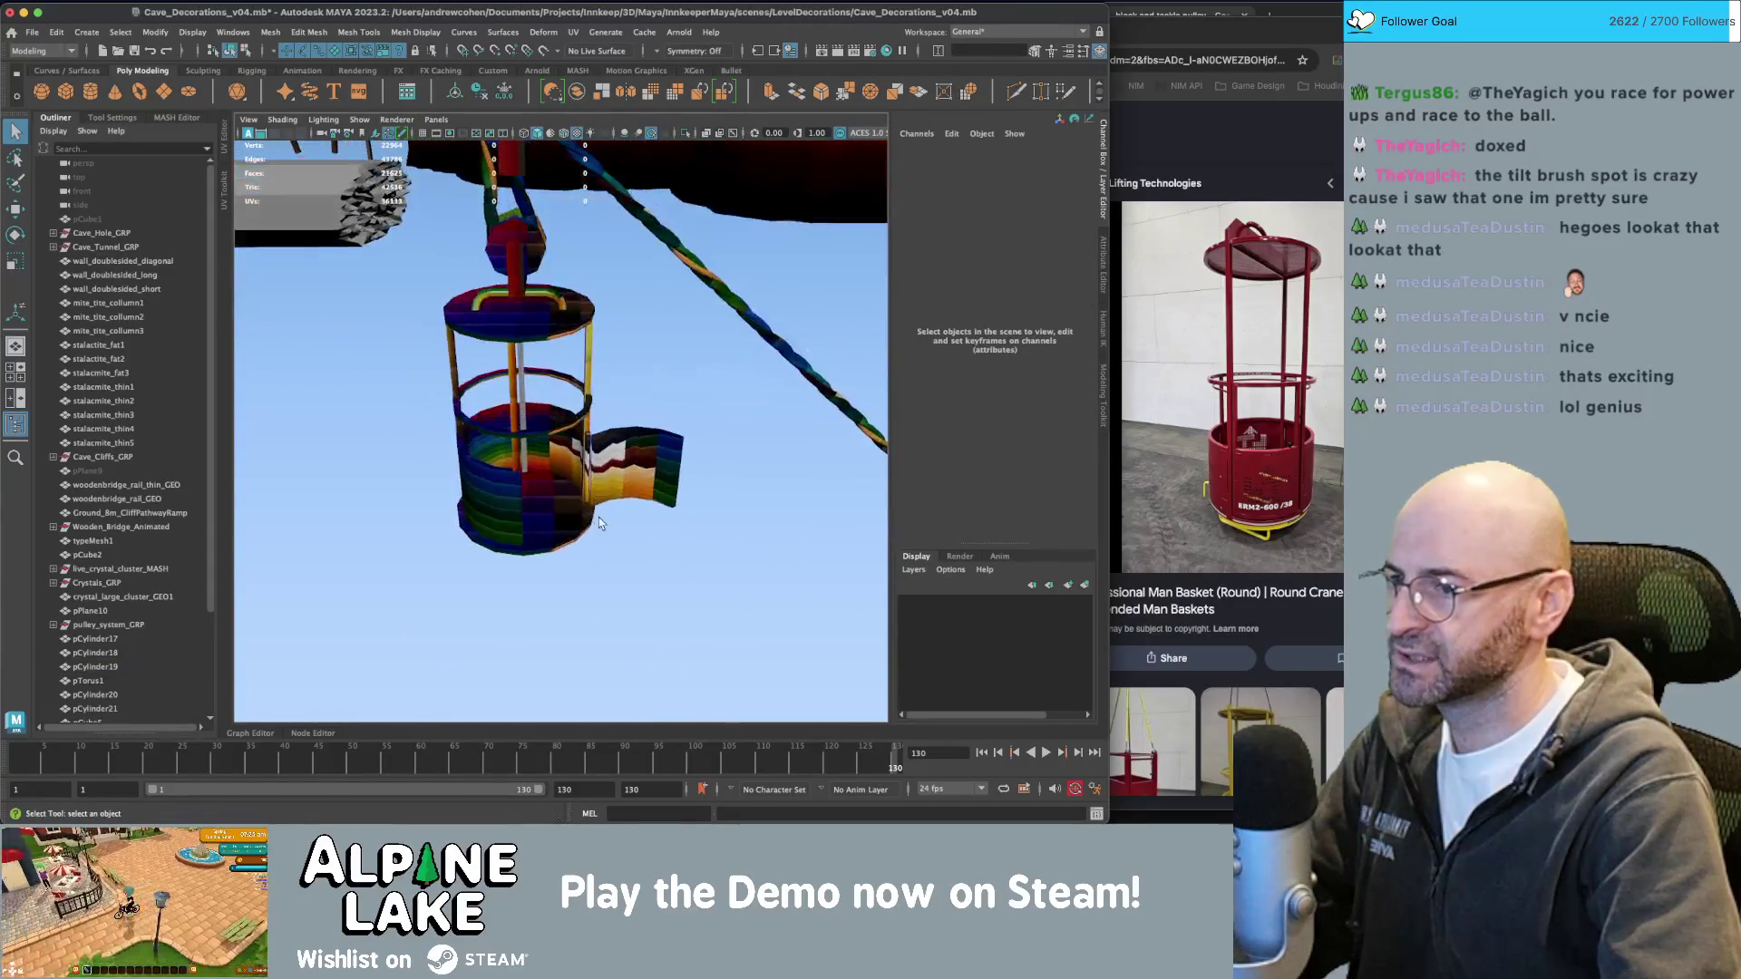
right_click_drag(598, 517, 537, 399, "alt")
left_click_drag(537, 399, 537, 334, "alt")
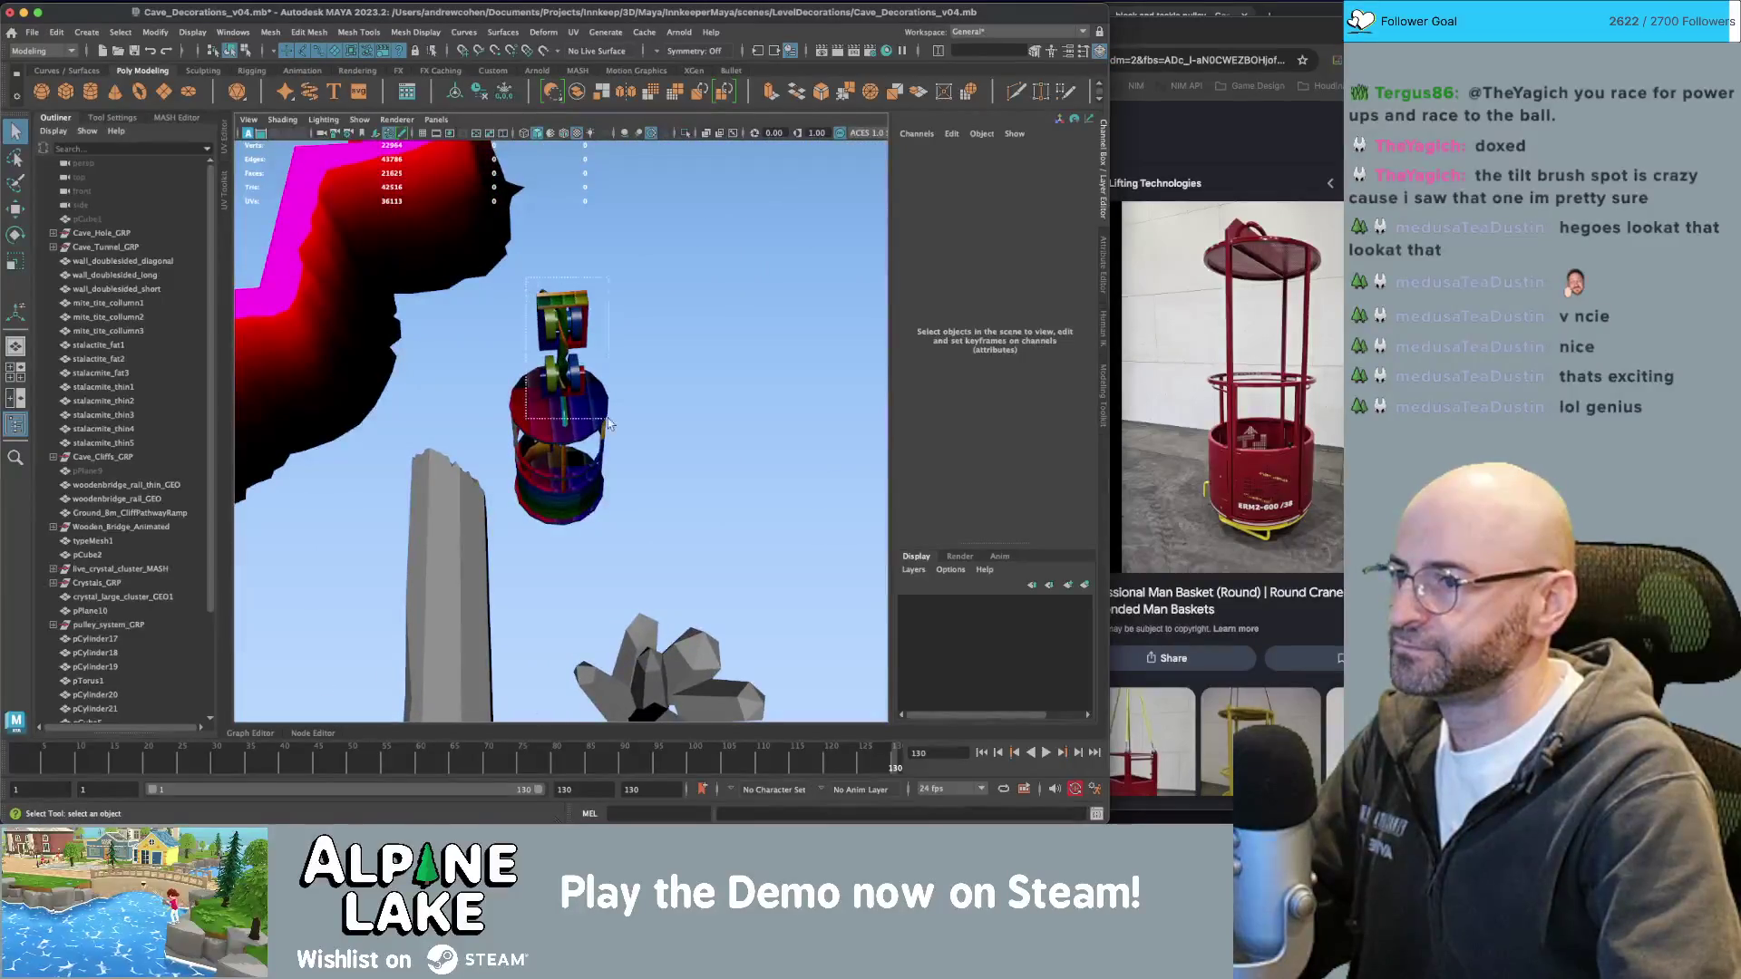
Open the UV Editor for the basket parts and planar-project the ring's faces.
left_click_drag(609, 424, 611, 427)
key("ctrl+u")
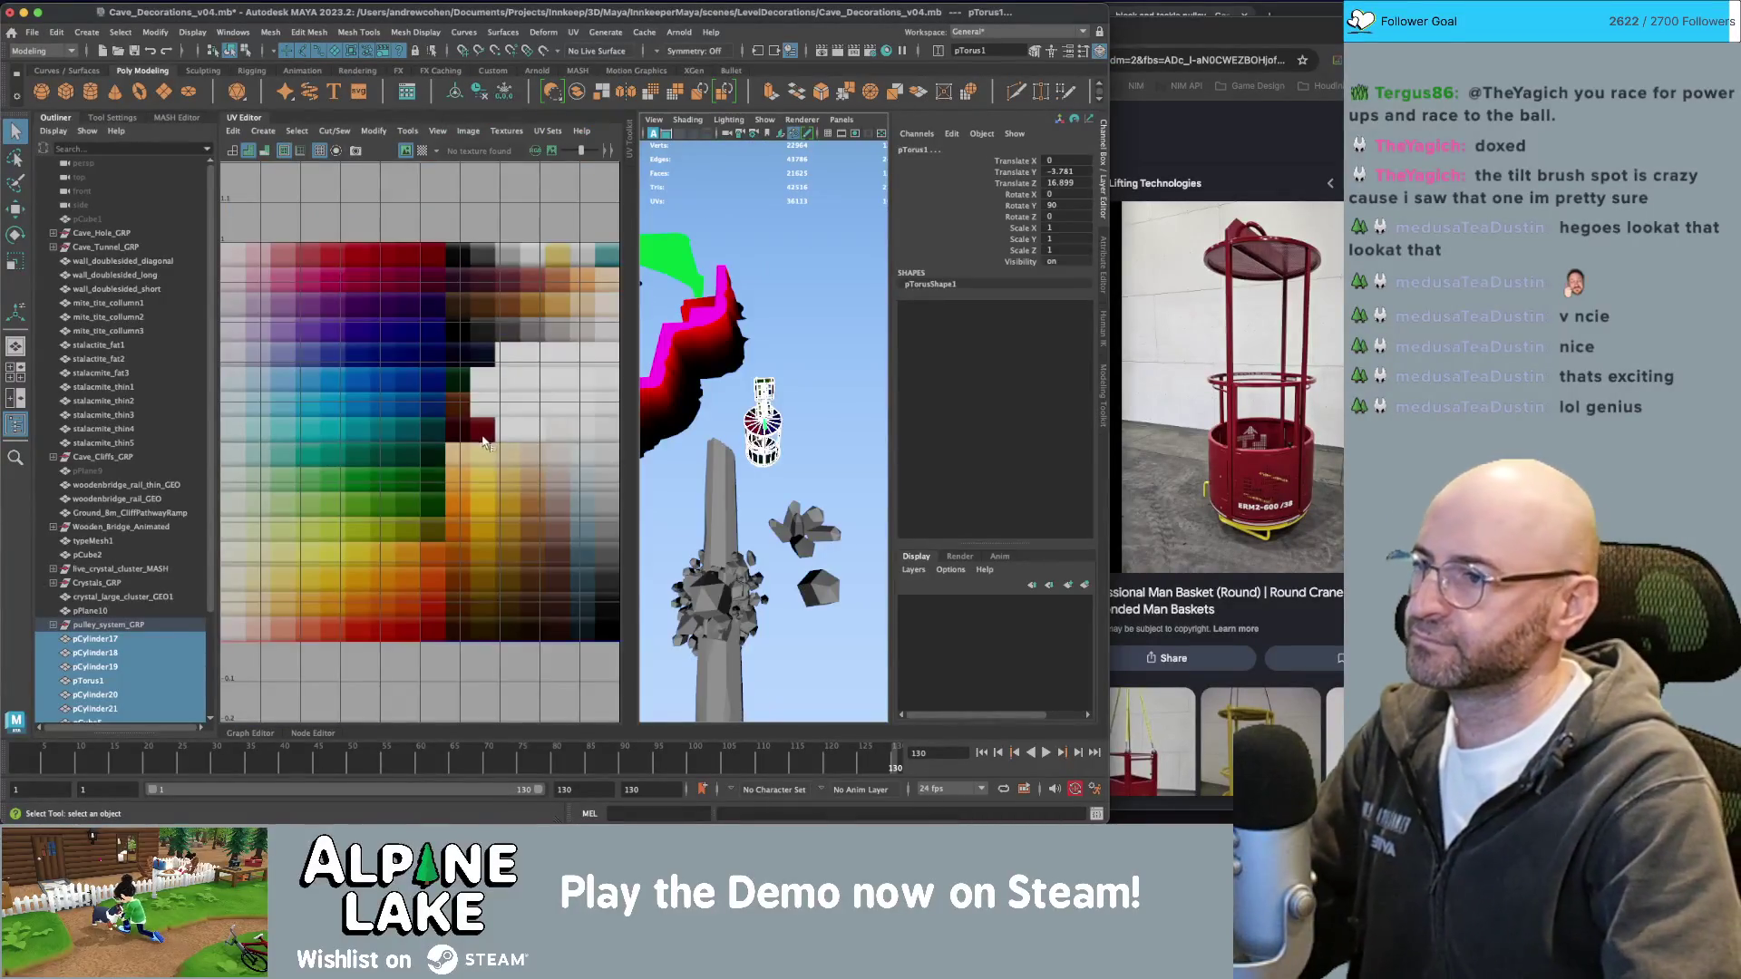
key("f")
right_click_drag(328, 354, 314, 300)
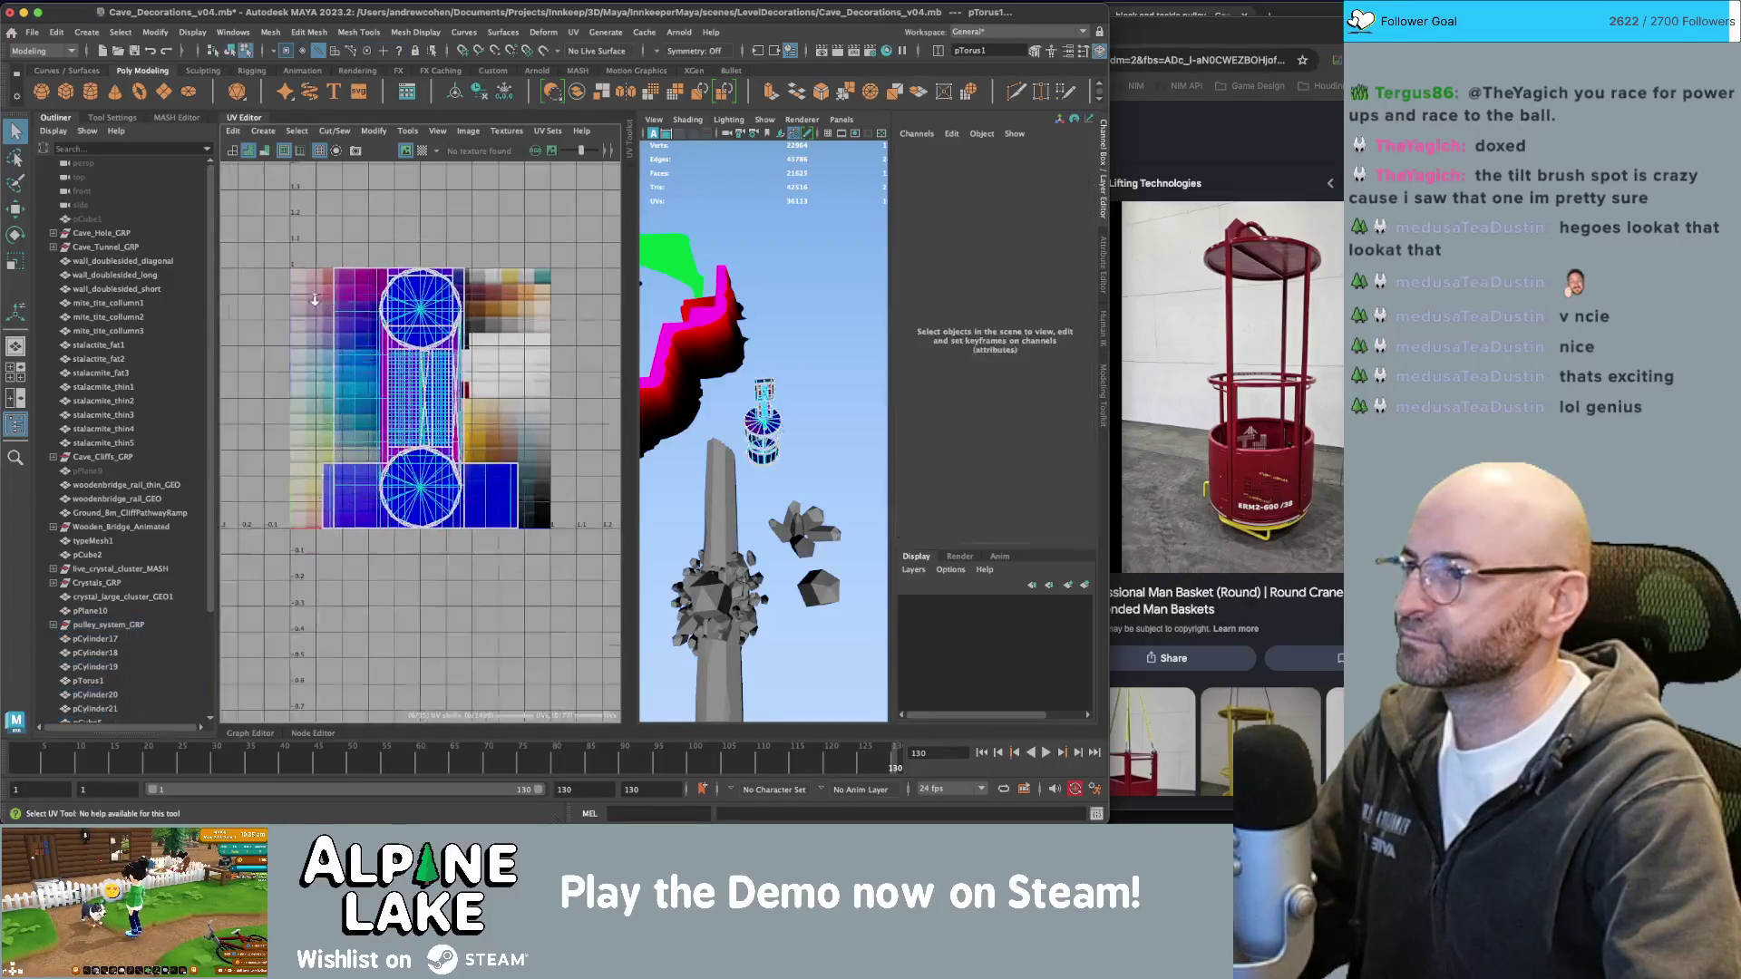
left_click(263, 130)
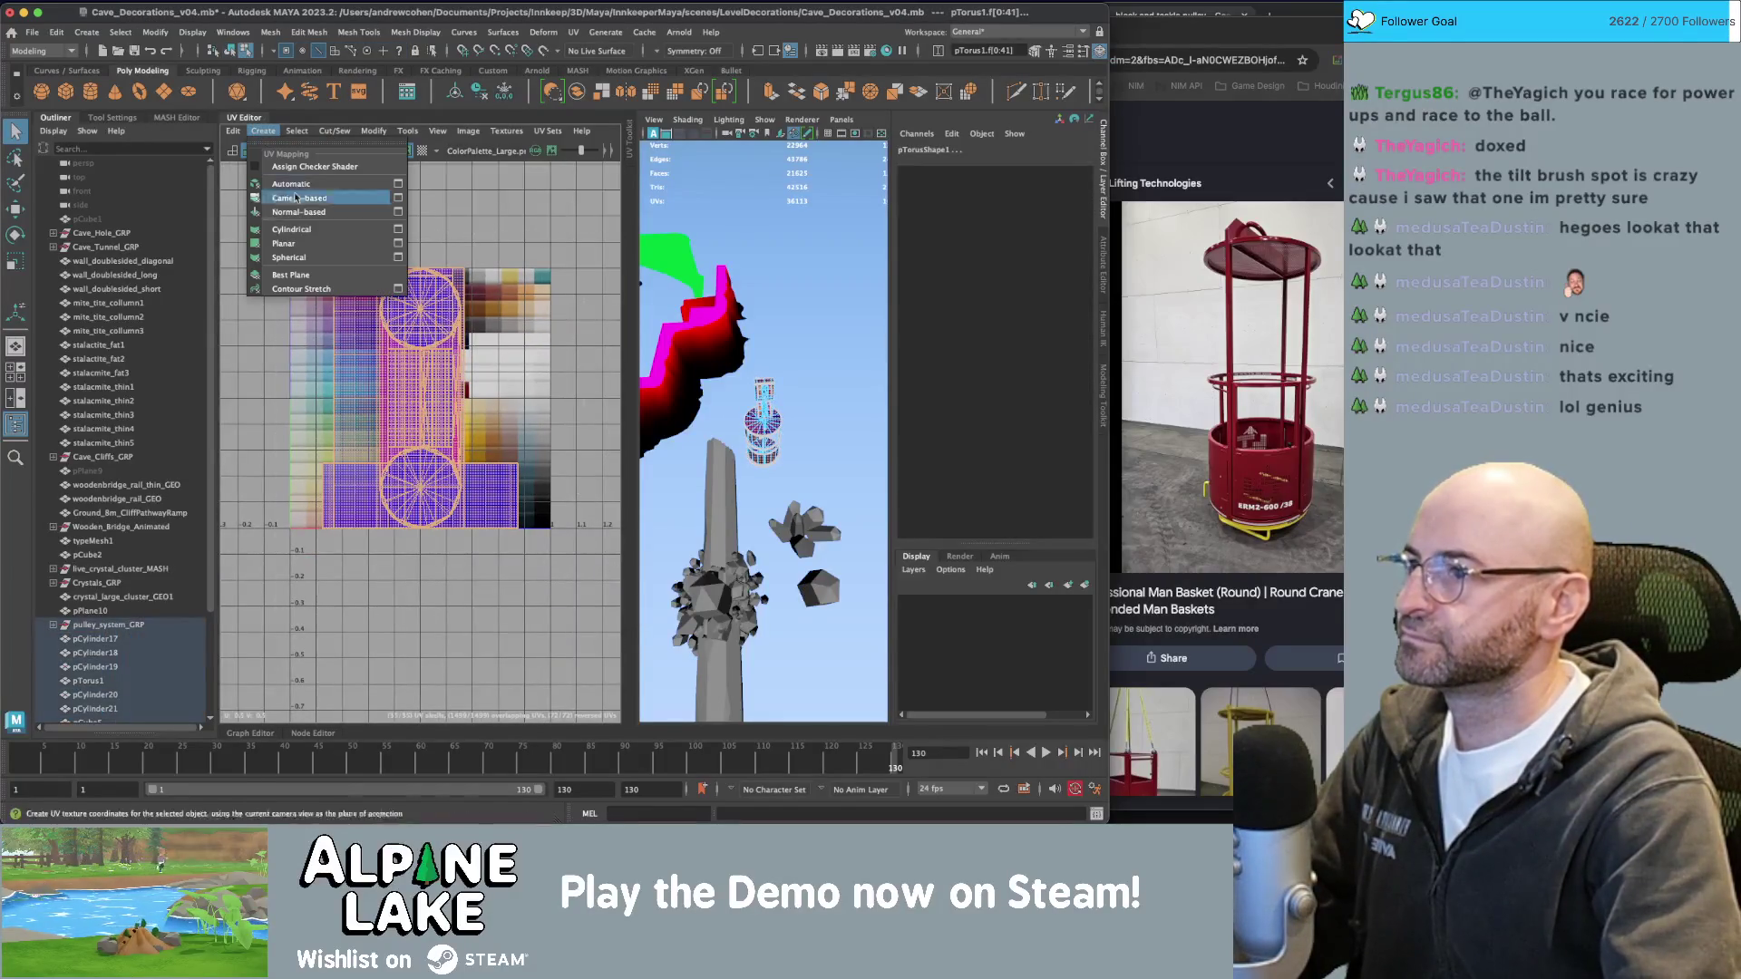
left_click(283, 243)
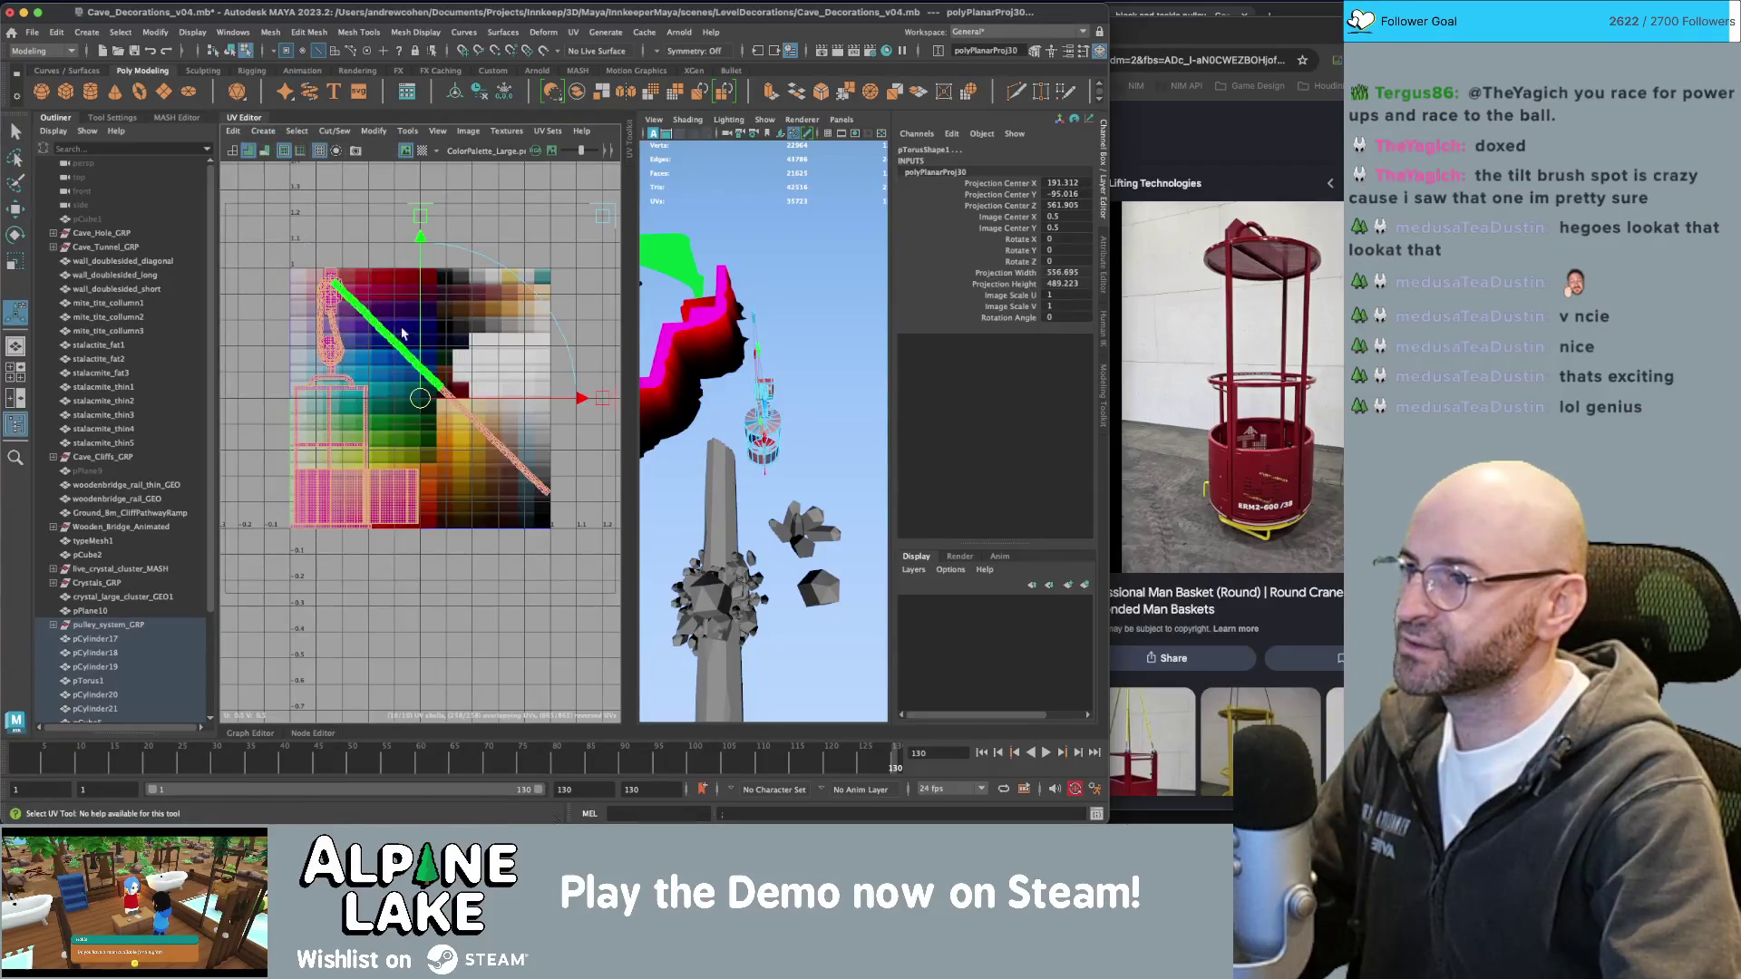
key("q")
Move the pulley's UV shell onto a different palette colour.
scroll(386, 363, "up", 2)
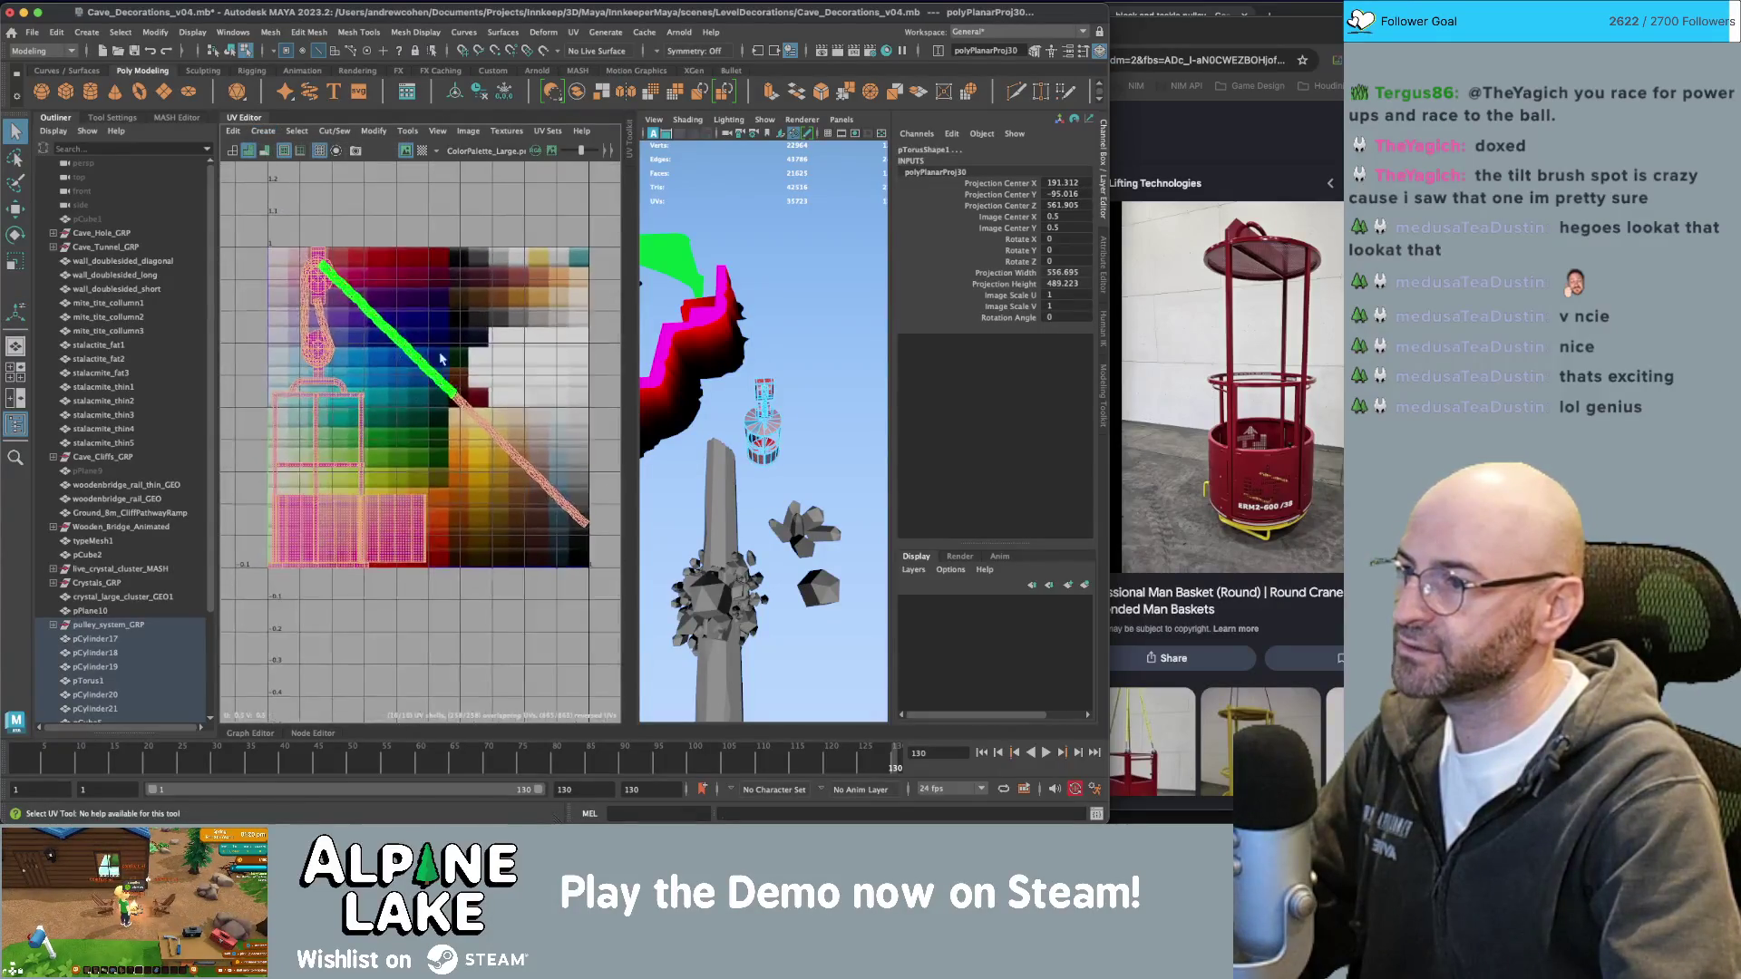
left_click(311, 317)
key("w")
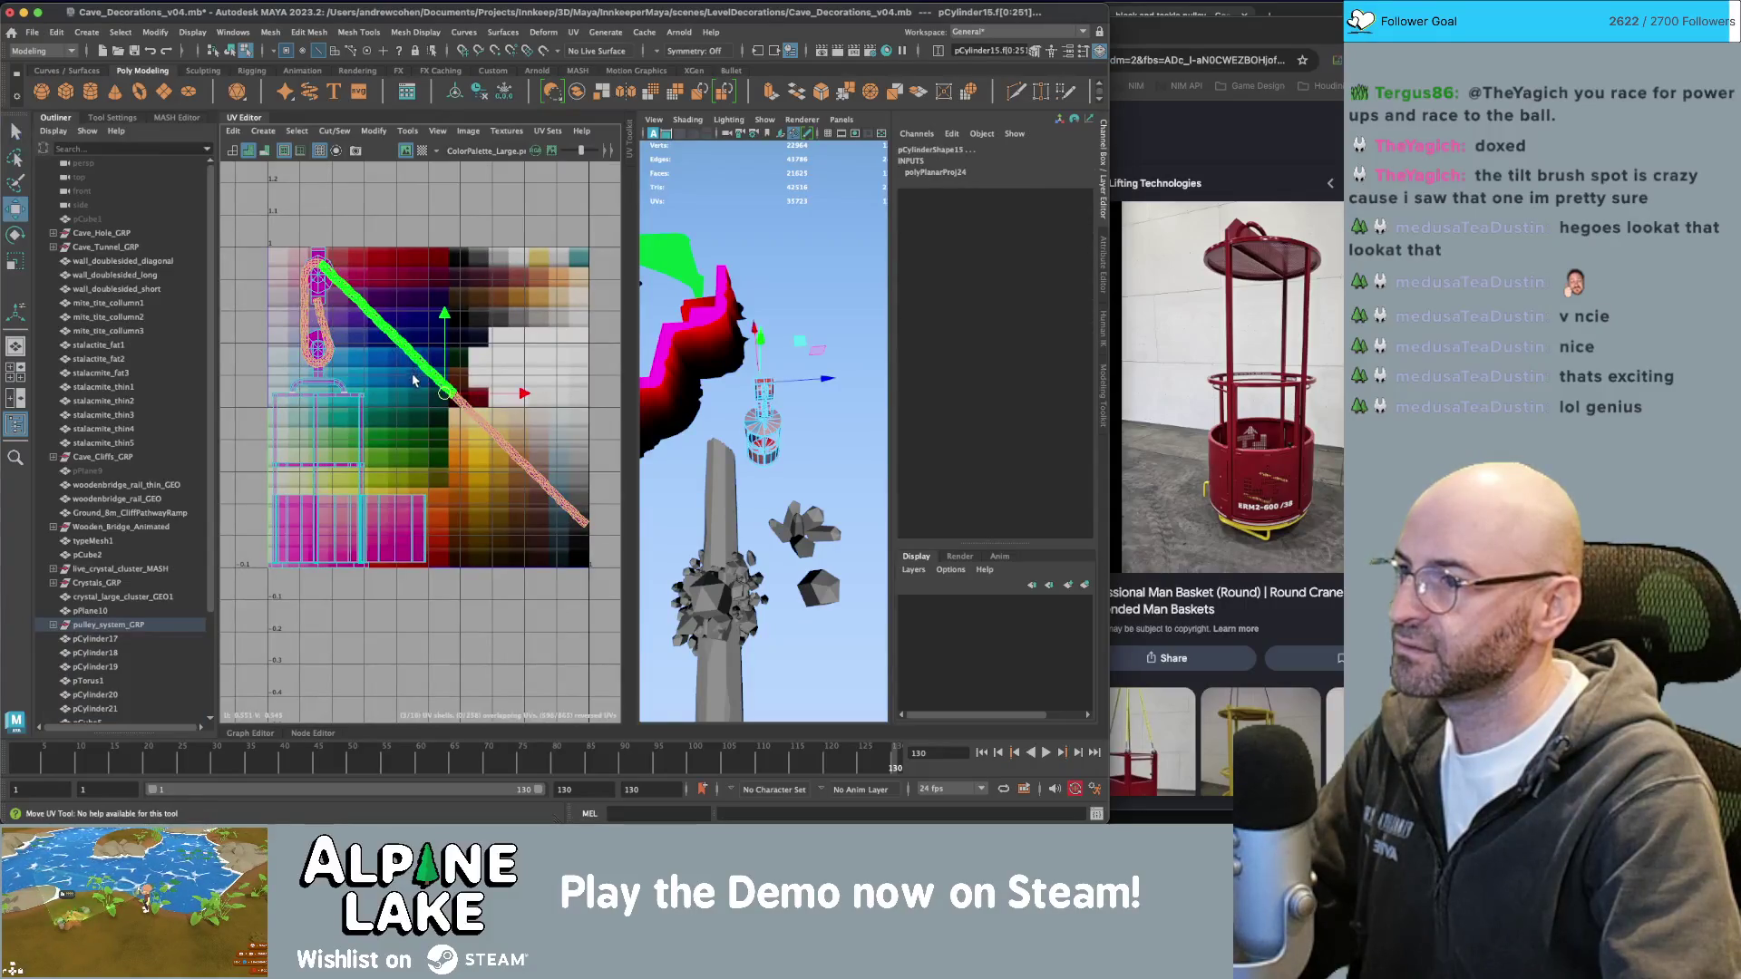
mouse_move(410, 281)
left_mouse_down()
mouse_move(505, 326)
mouse_move(518, 305)
left_mouse_up()
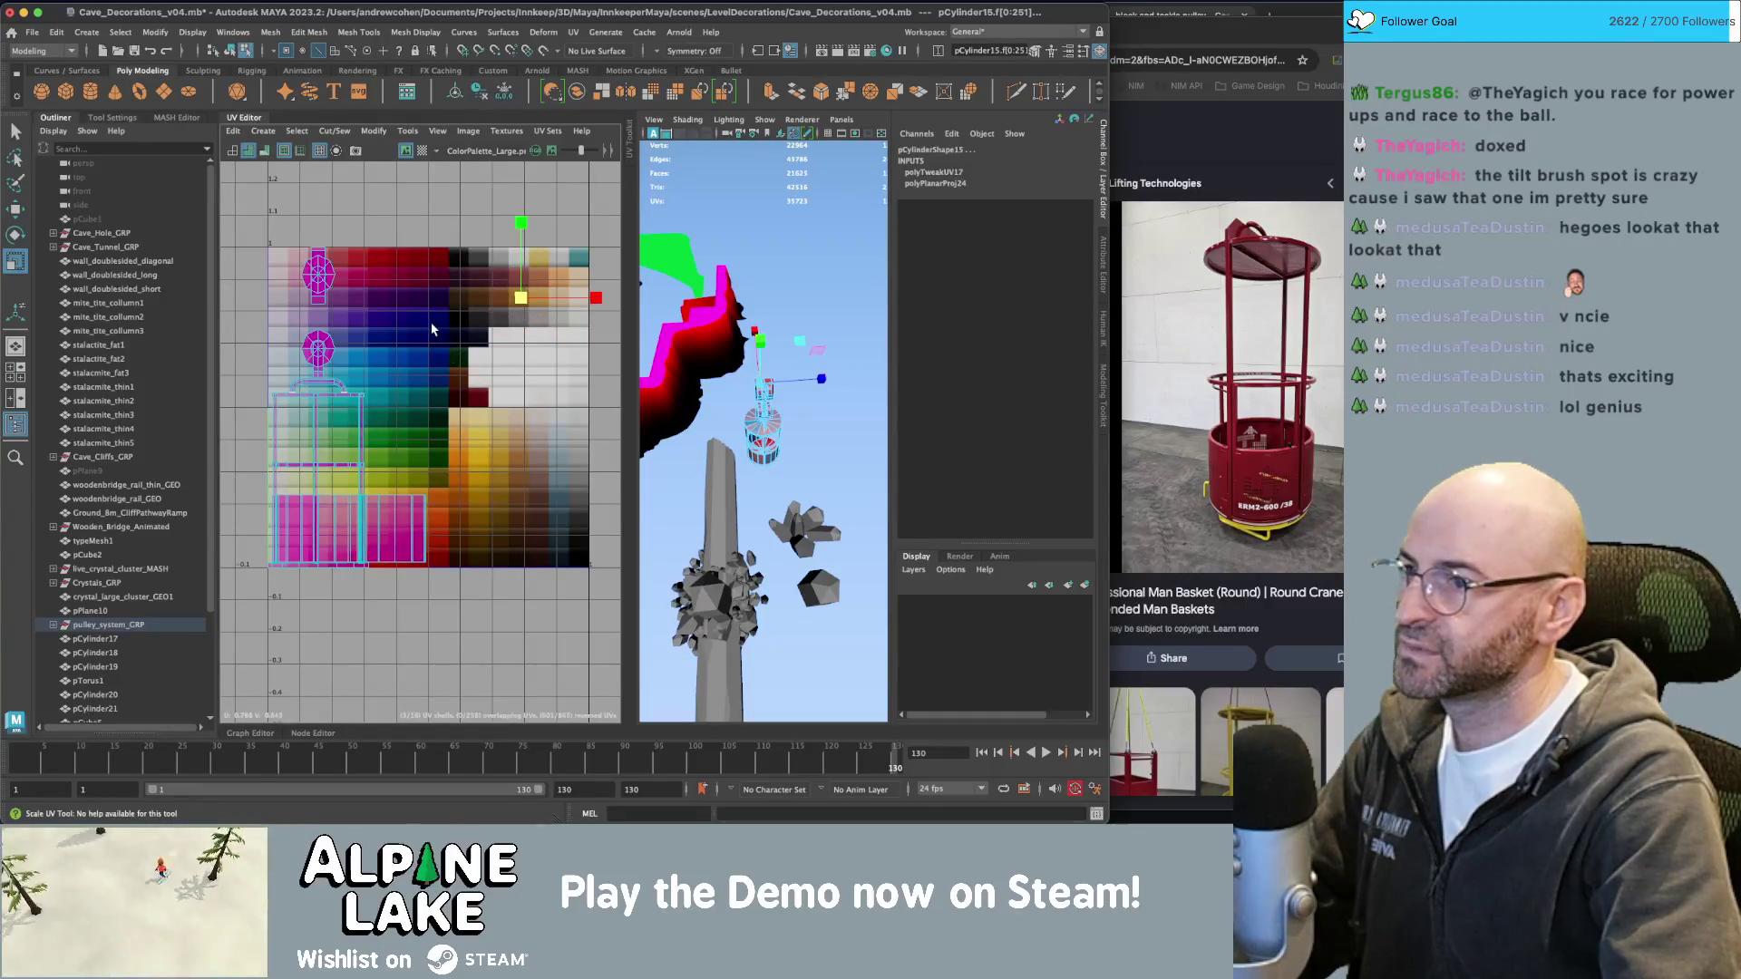
left_click_drag(737, 339, 370, 94, "alt")
left_click(244, 50)
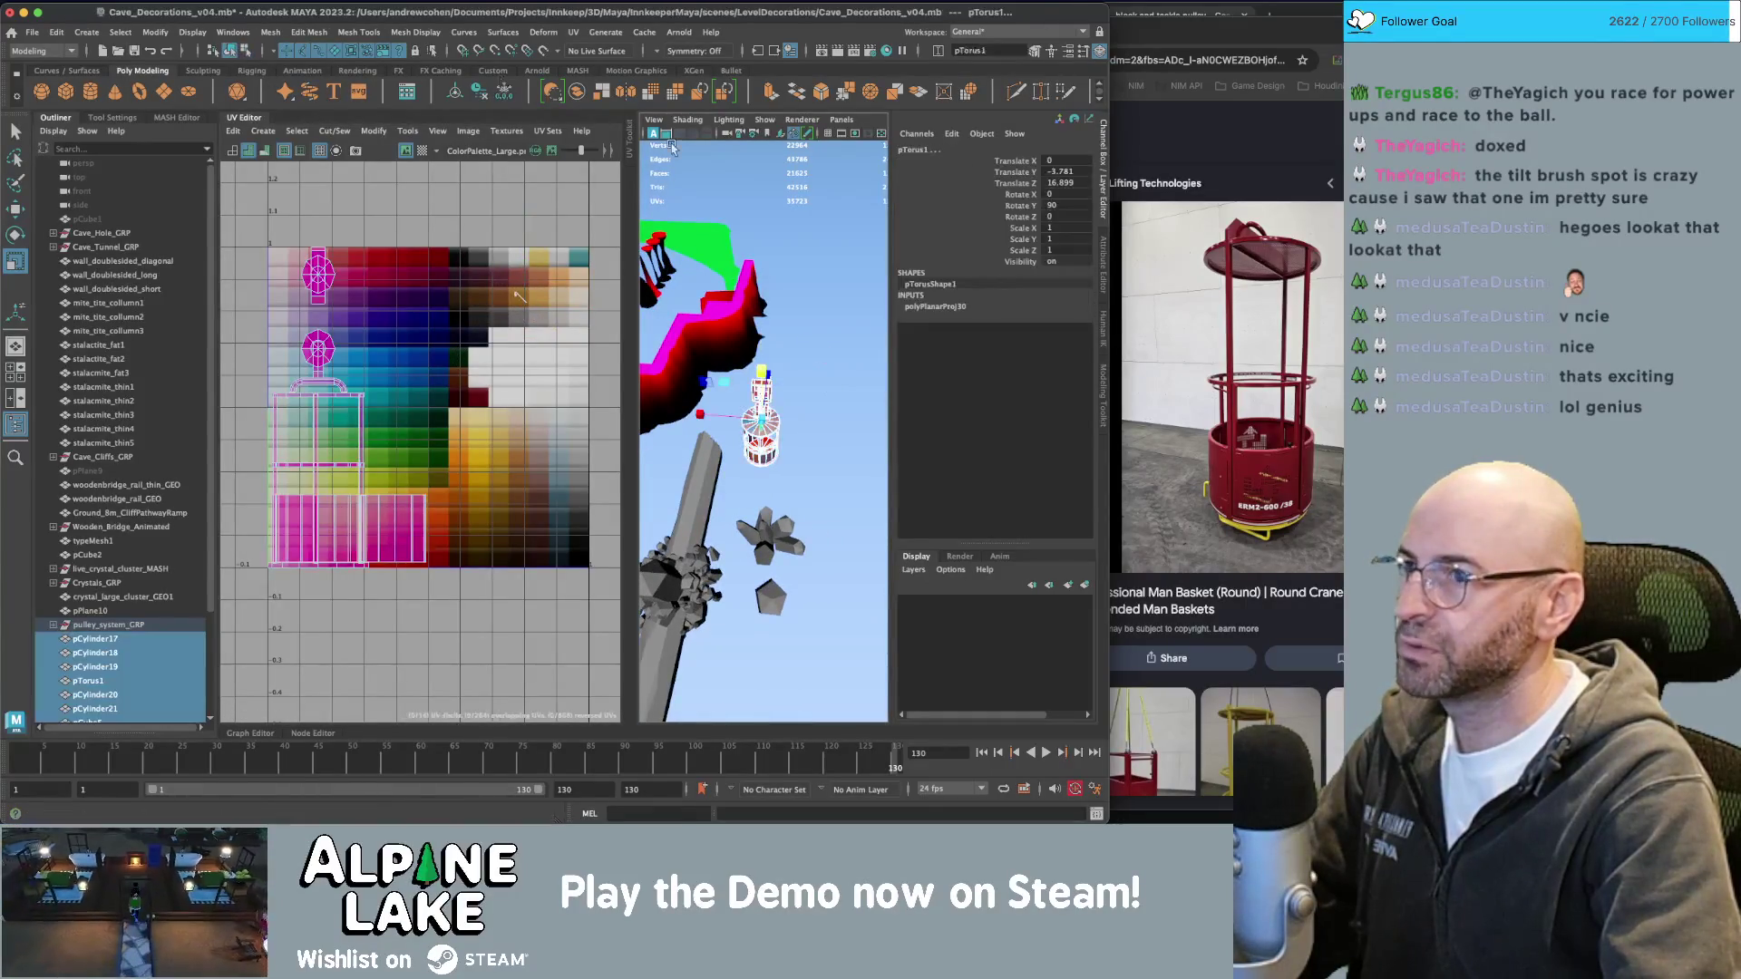
key("q")
mouse_move(762, 426)
left_mouse_down("alt")
mouse_move(724, 341)
mouse_move(267, 399)
left_mouse_up("alt")
left_click(724, 341)
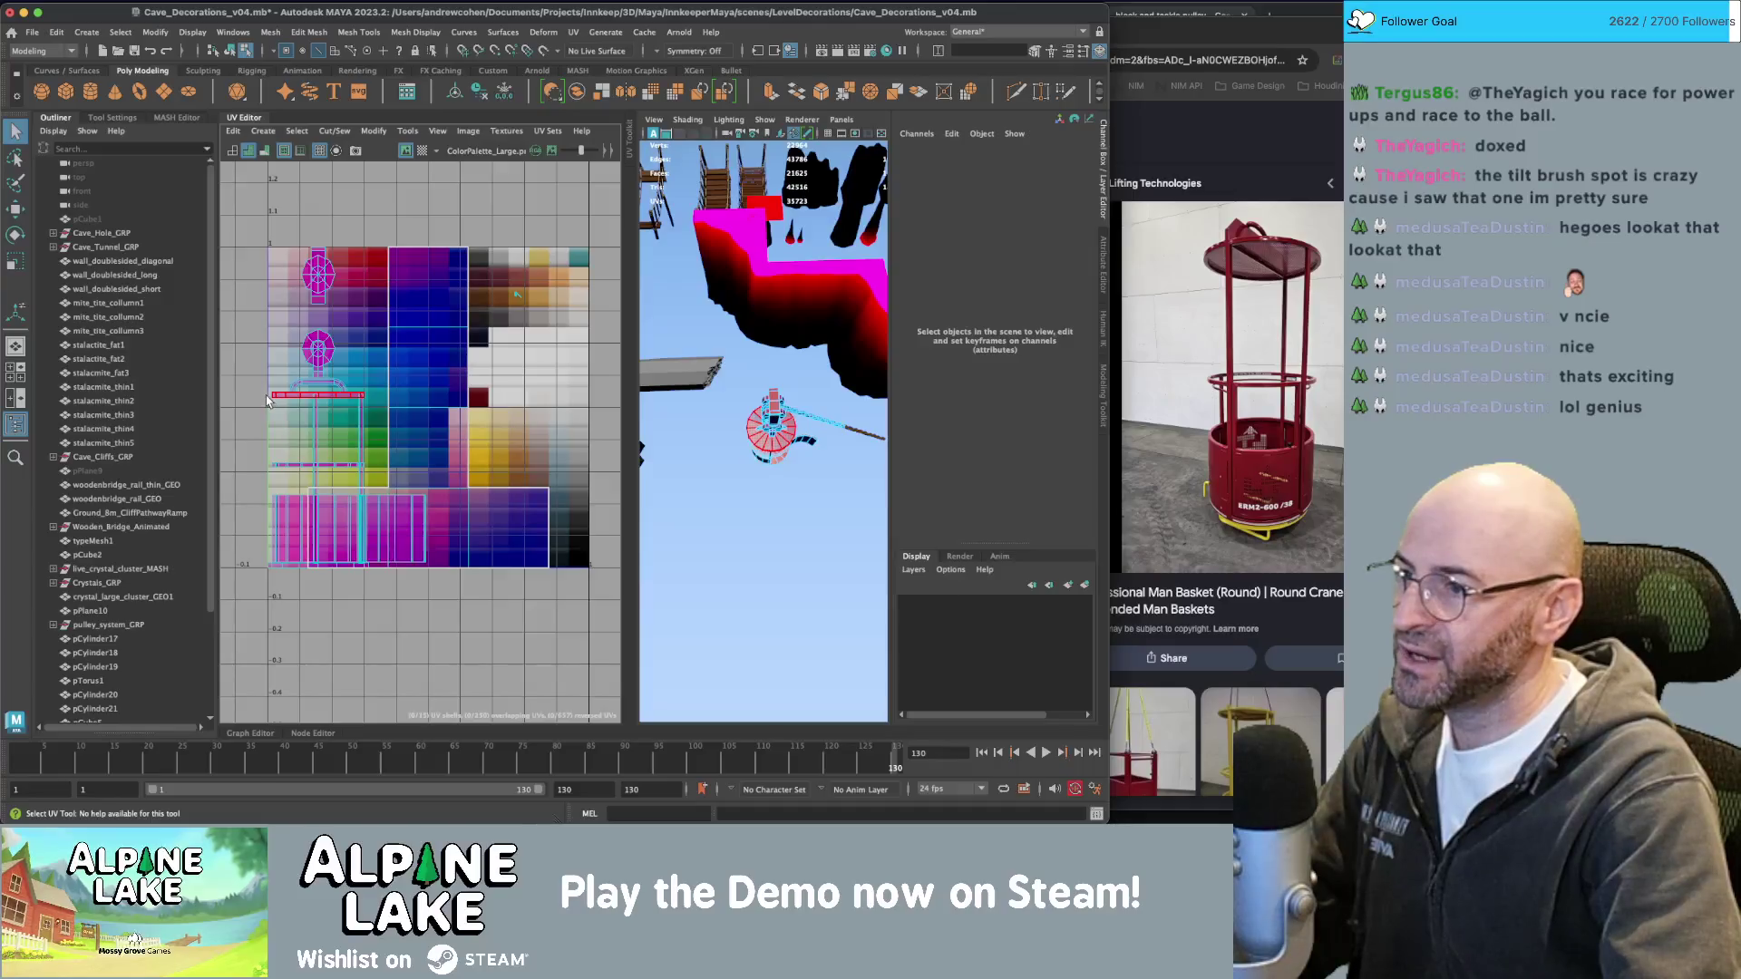
Select the basket wall, rim, ring and pole UV shells.
left_click(368, 524)
key("f")
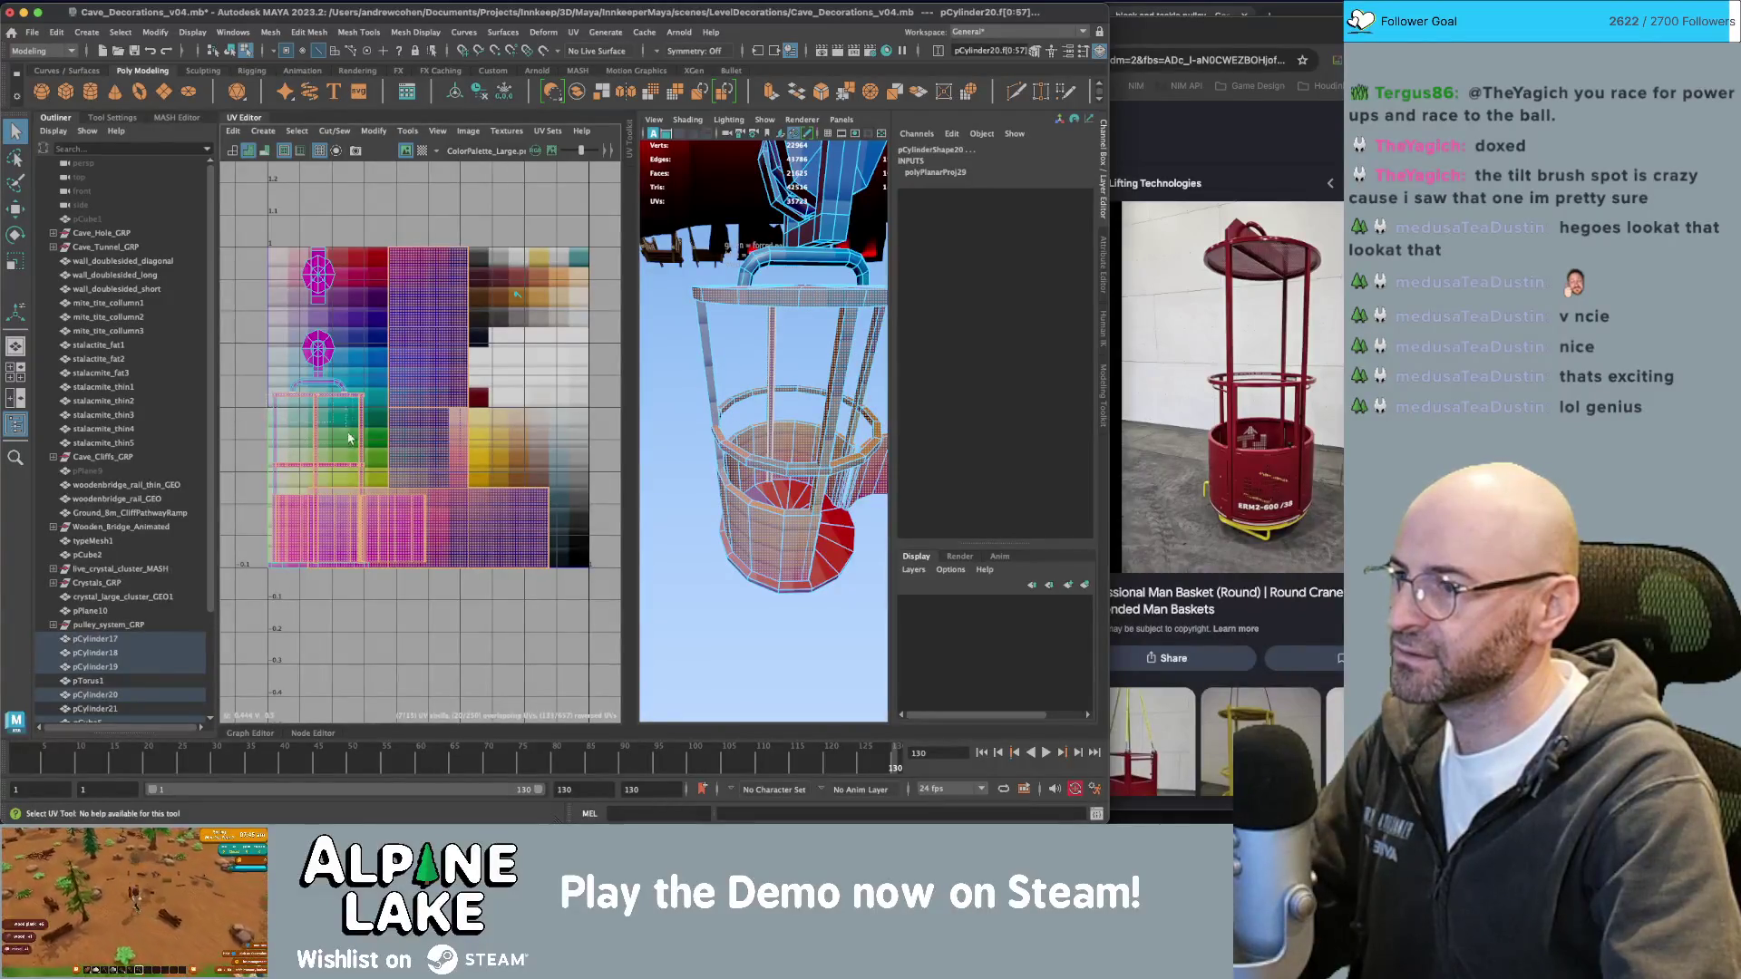
left_click(328, 400)
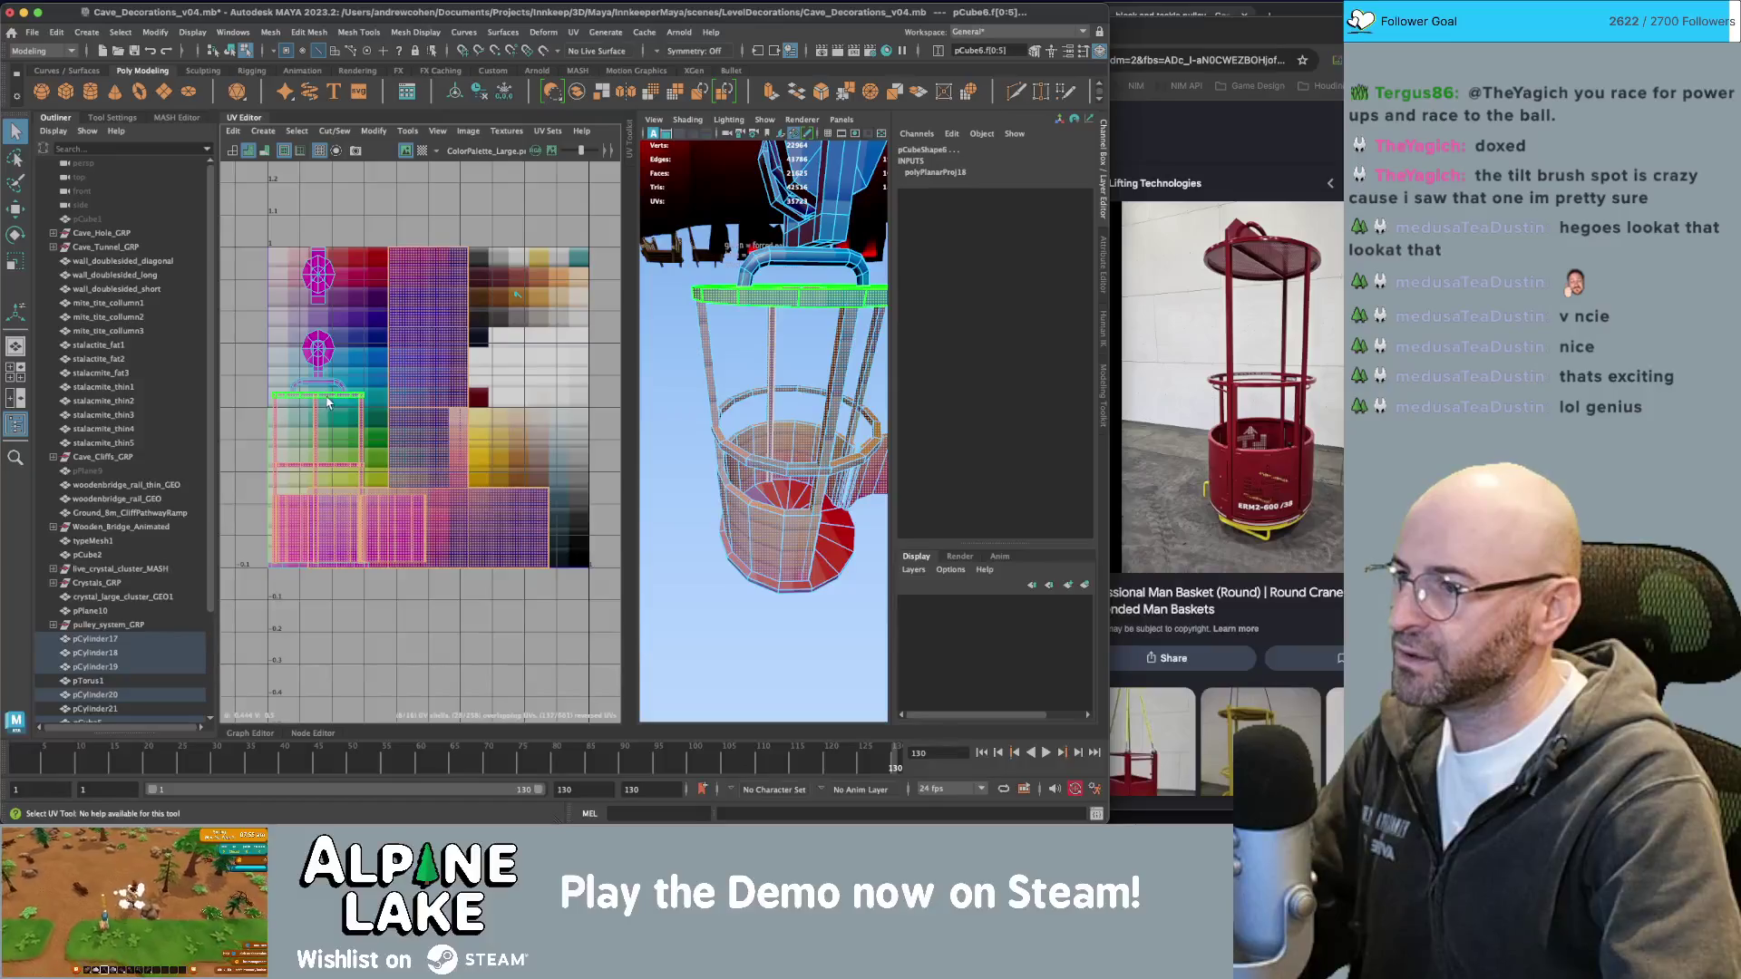
left_click(417, 361)
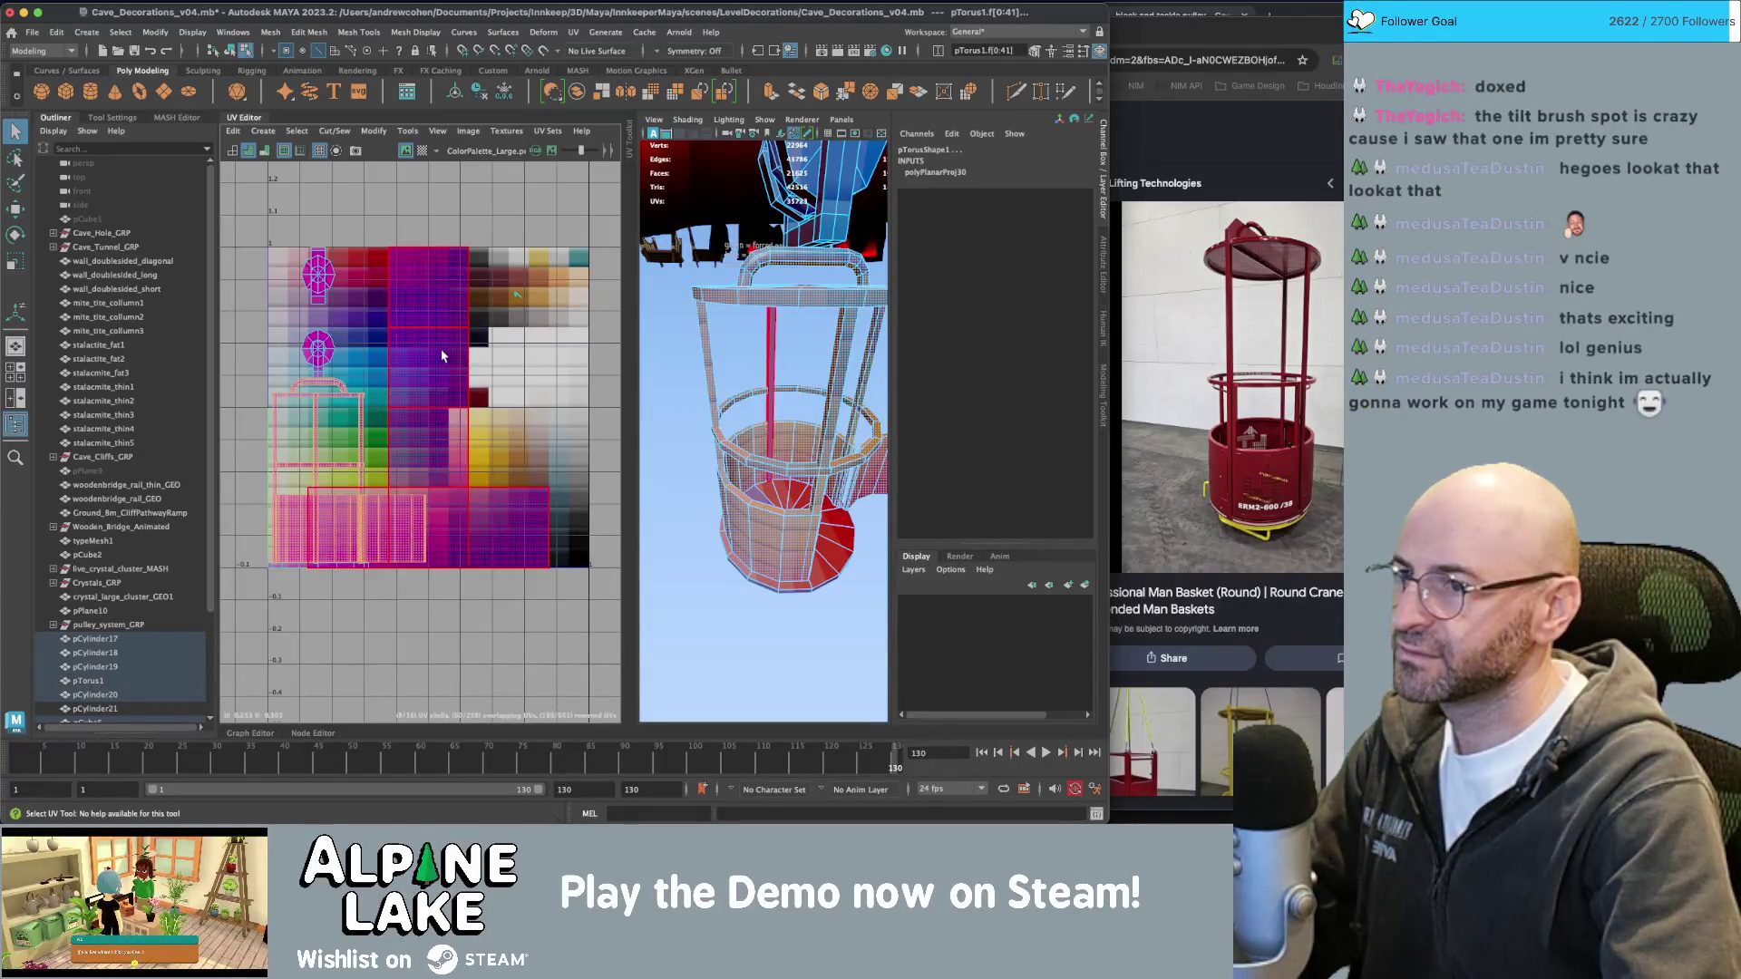
left_click(437, 348)
Shrink the selected shells and planar-project the pole's UVs, undoing a stray move.
key("r")
mouse_move(411, 409)
left_mouse_down()
mouse_move(381, 417)
mouse_move(381, 529)
left_mouse_up()
left_click(260, 133)
left_click(284, 243)
key("w")
key("ctrl+z")
key("ctrl+z")
key("ctrl+z")
key("ctrl+z")
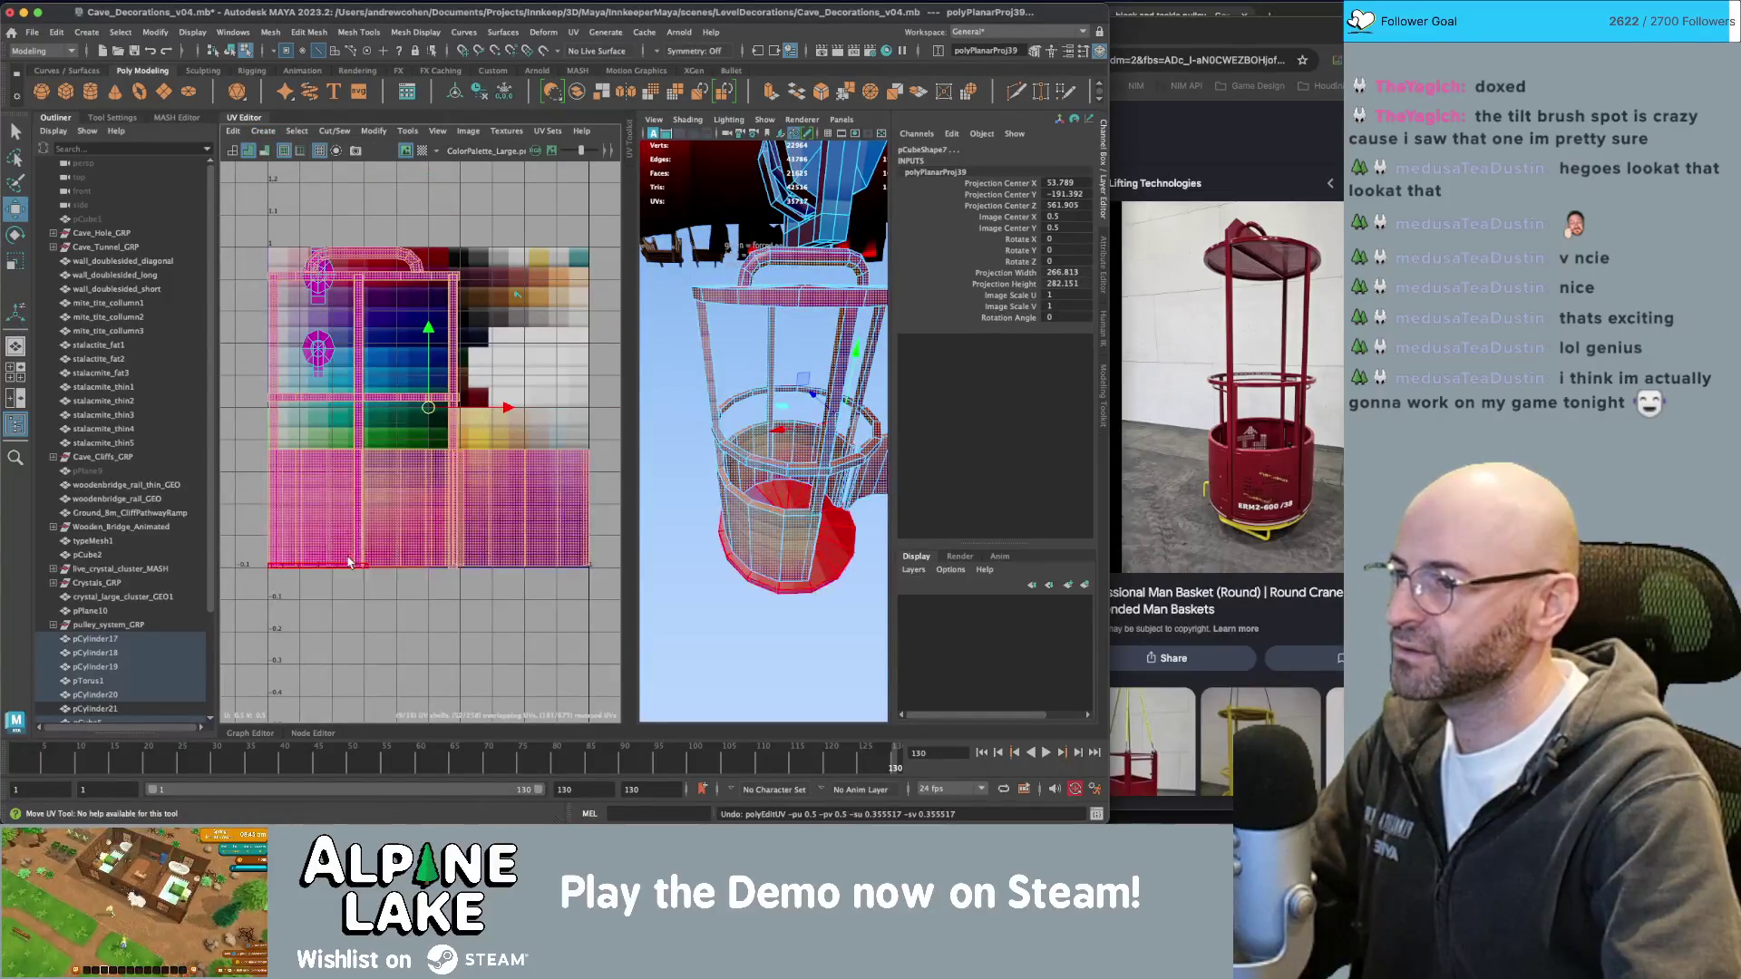
key("ctrl+z")
key("ctrl+z")
key("ctrl+z")
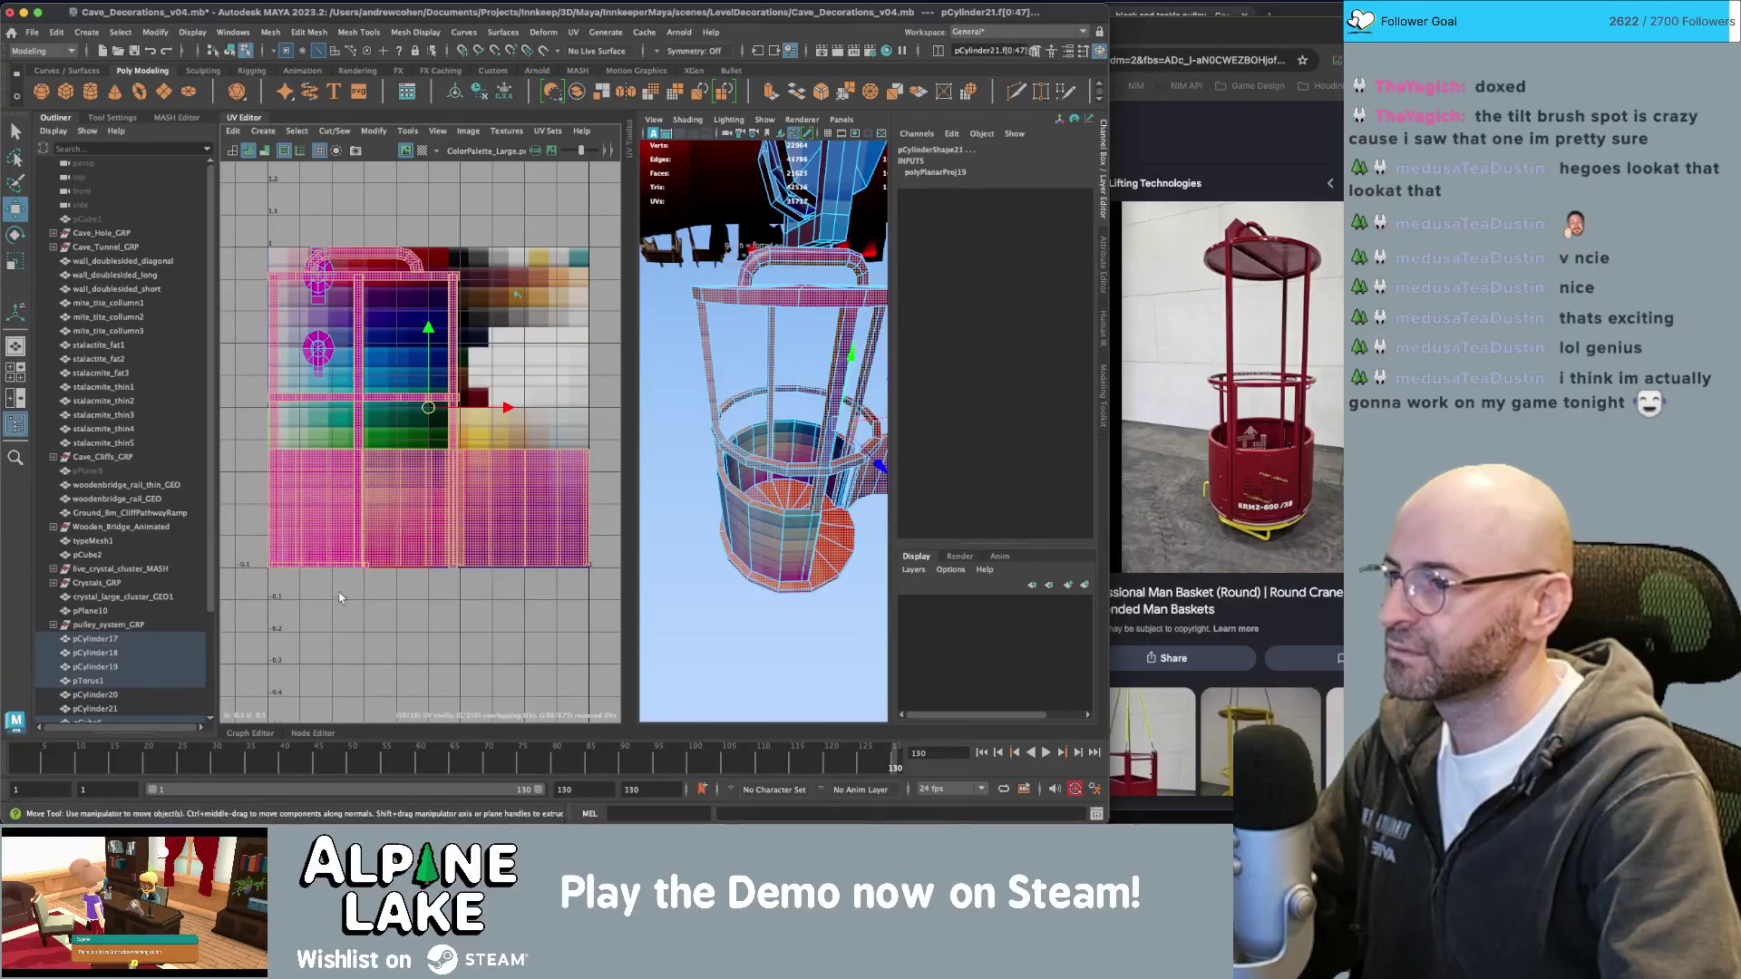
Move and shrink the basket's UV shell to fit the dark red palette swatch.
key("w")
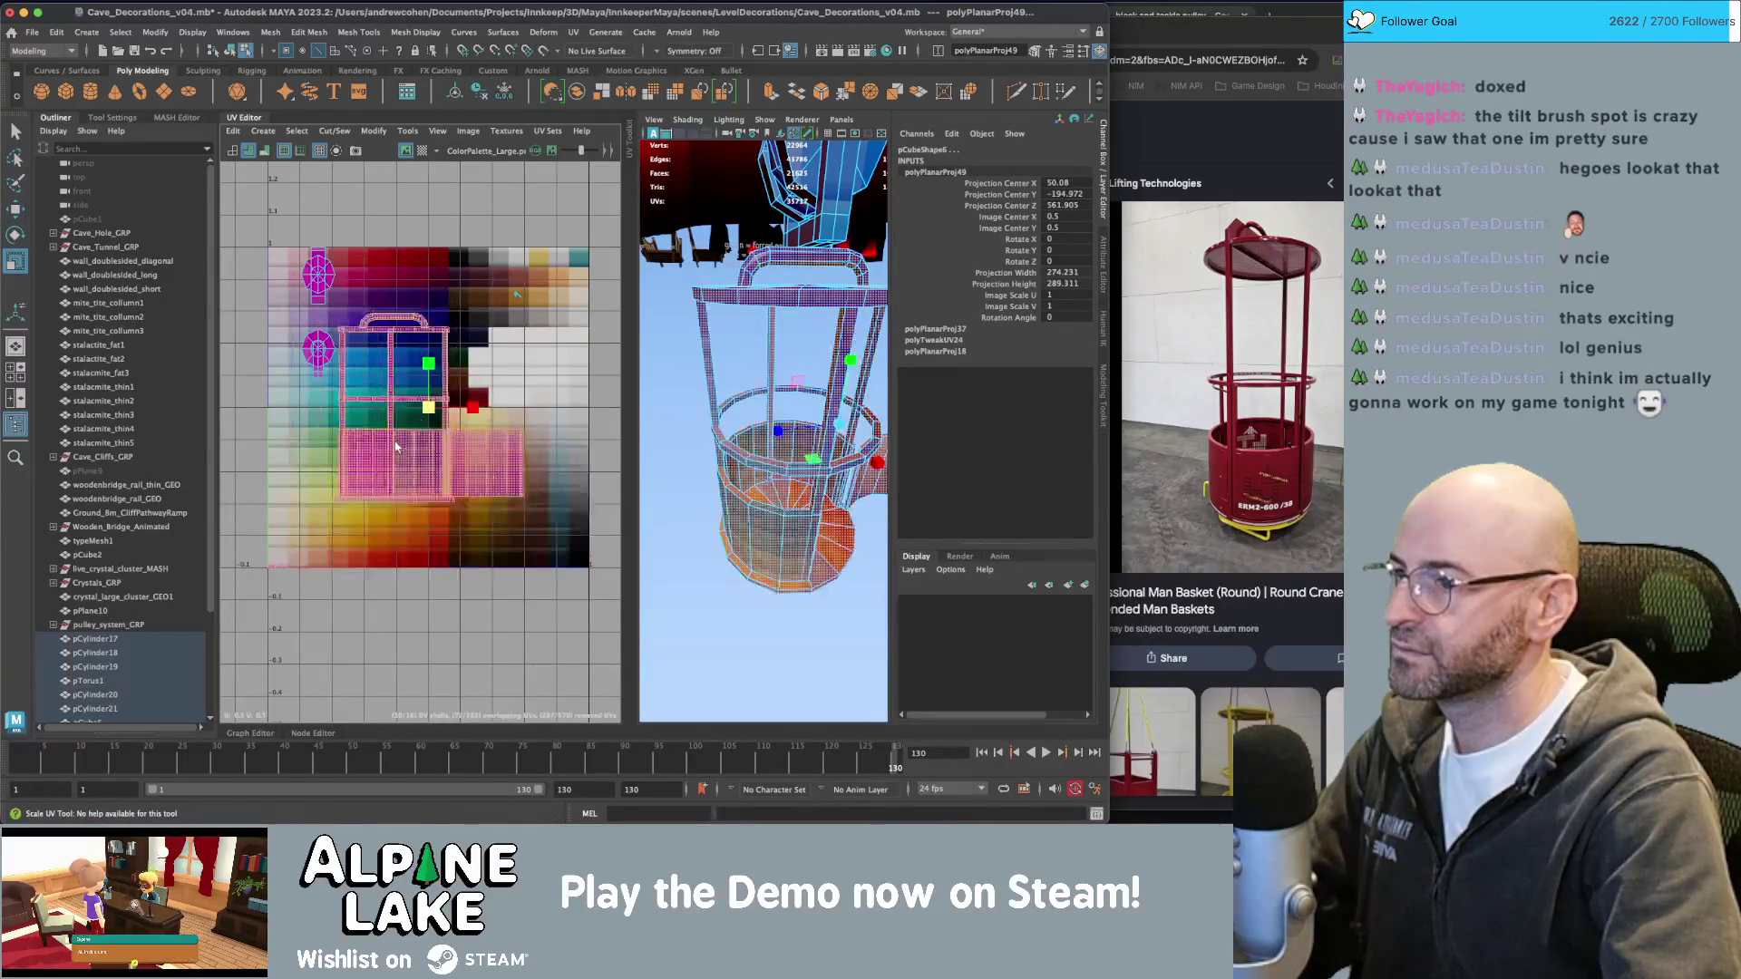
mouse_move(375, 472)
left_mouse_down()
mouse_move(426, 526)
mouse_move(361, 575)
mouse_move(447, 505)
mouse_move(483, 385)
left_mouse_up()
key("r")
key("w")
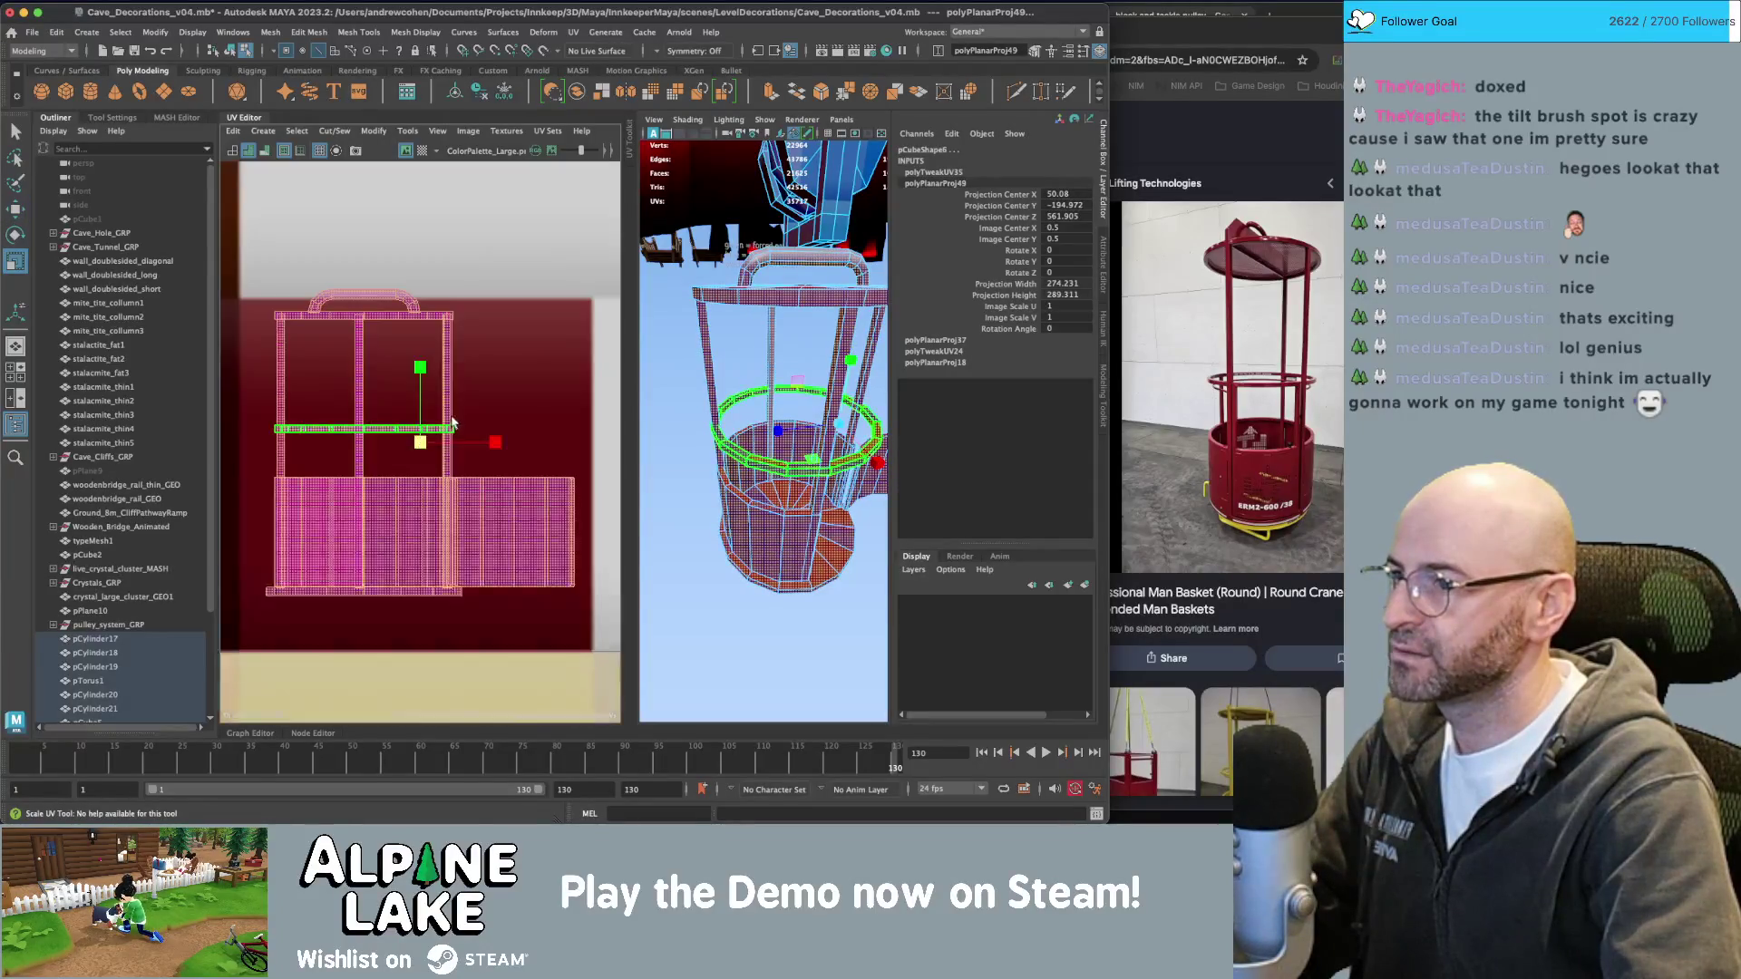
key("f")
mouse_move(420, 444)
left_mouse_down()
mouse_move(408, 468)
mouse_move(376, 471)
left_mouse_up()
key("r")
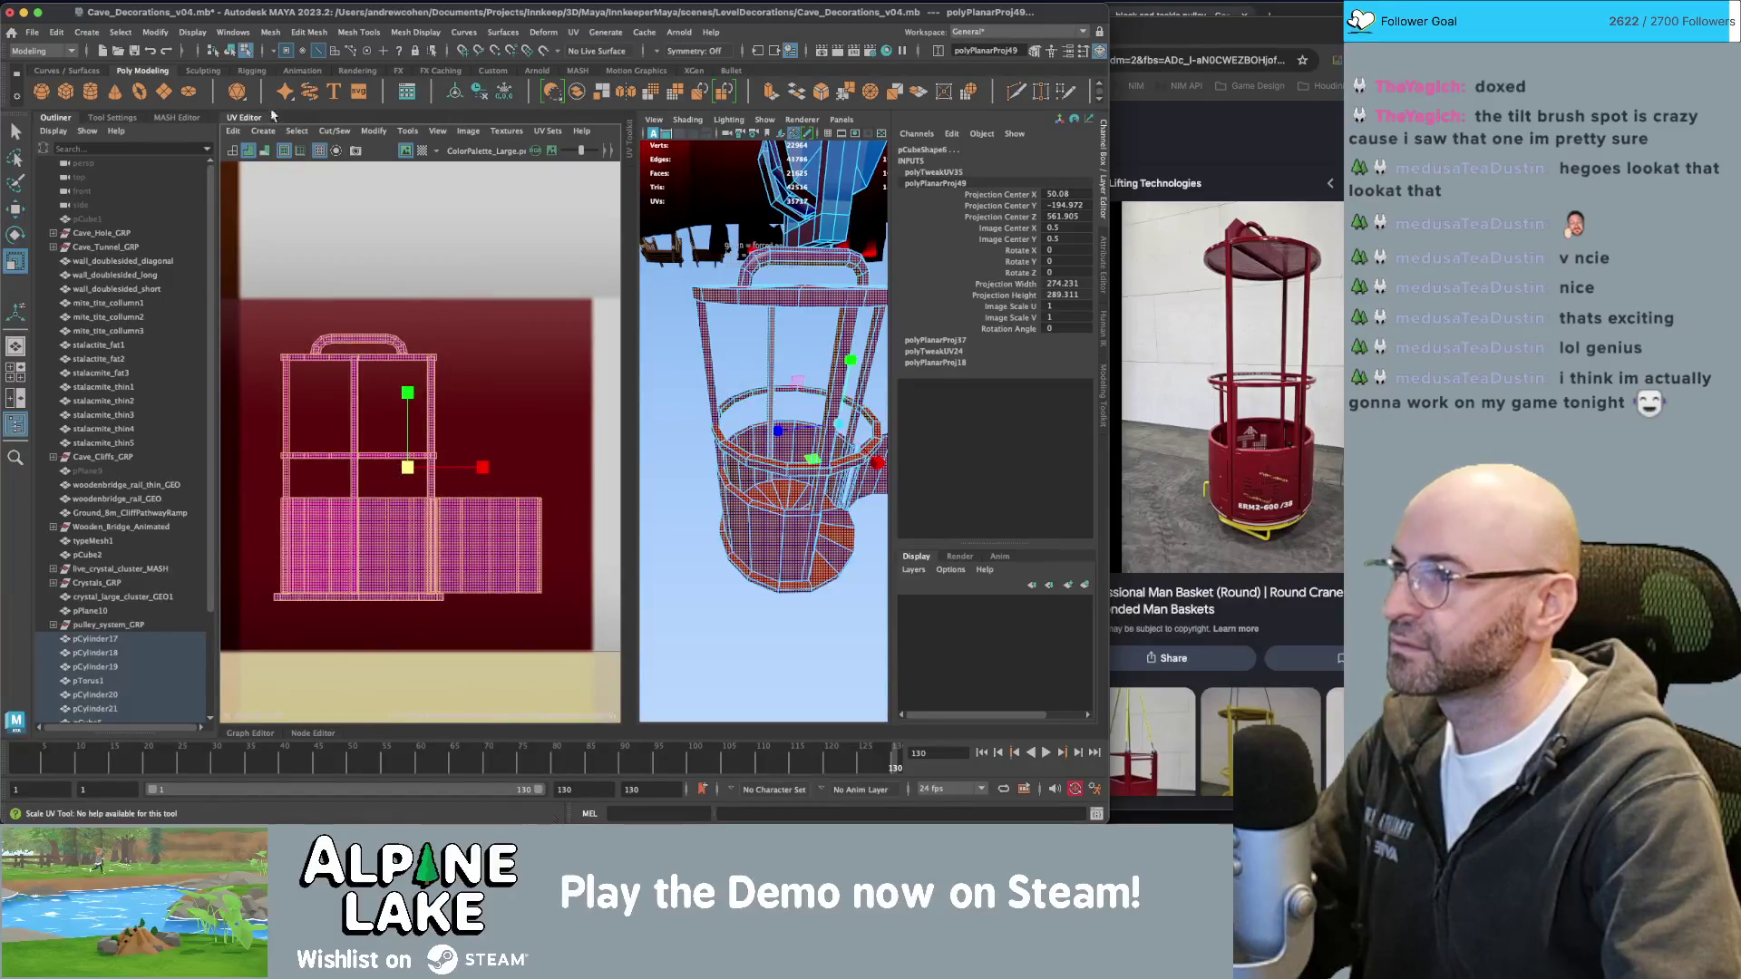
left_click(228, 51)
left_click(816, 626)
scroll(755, 367, "down", 5)
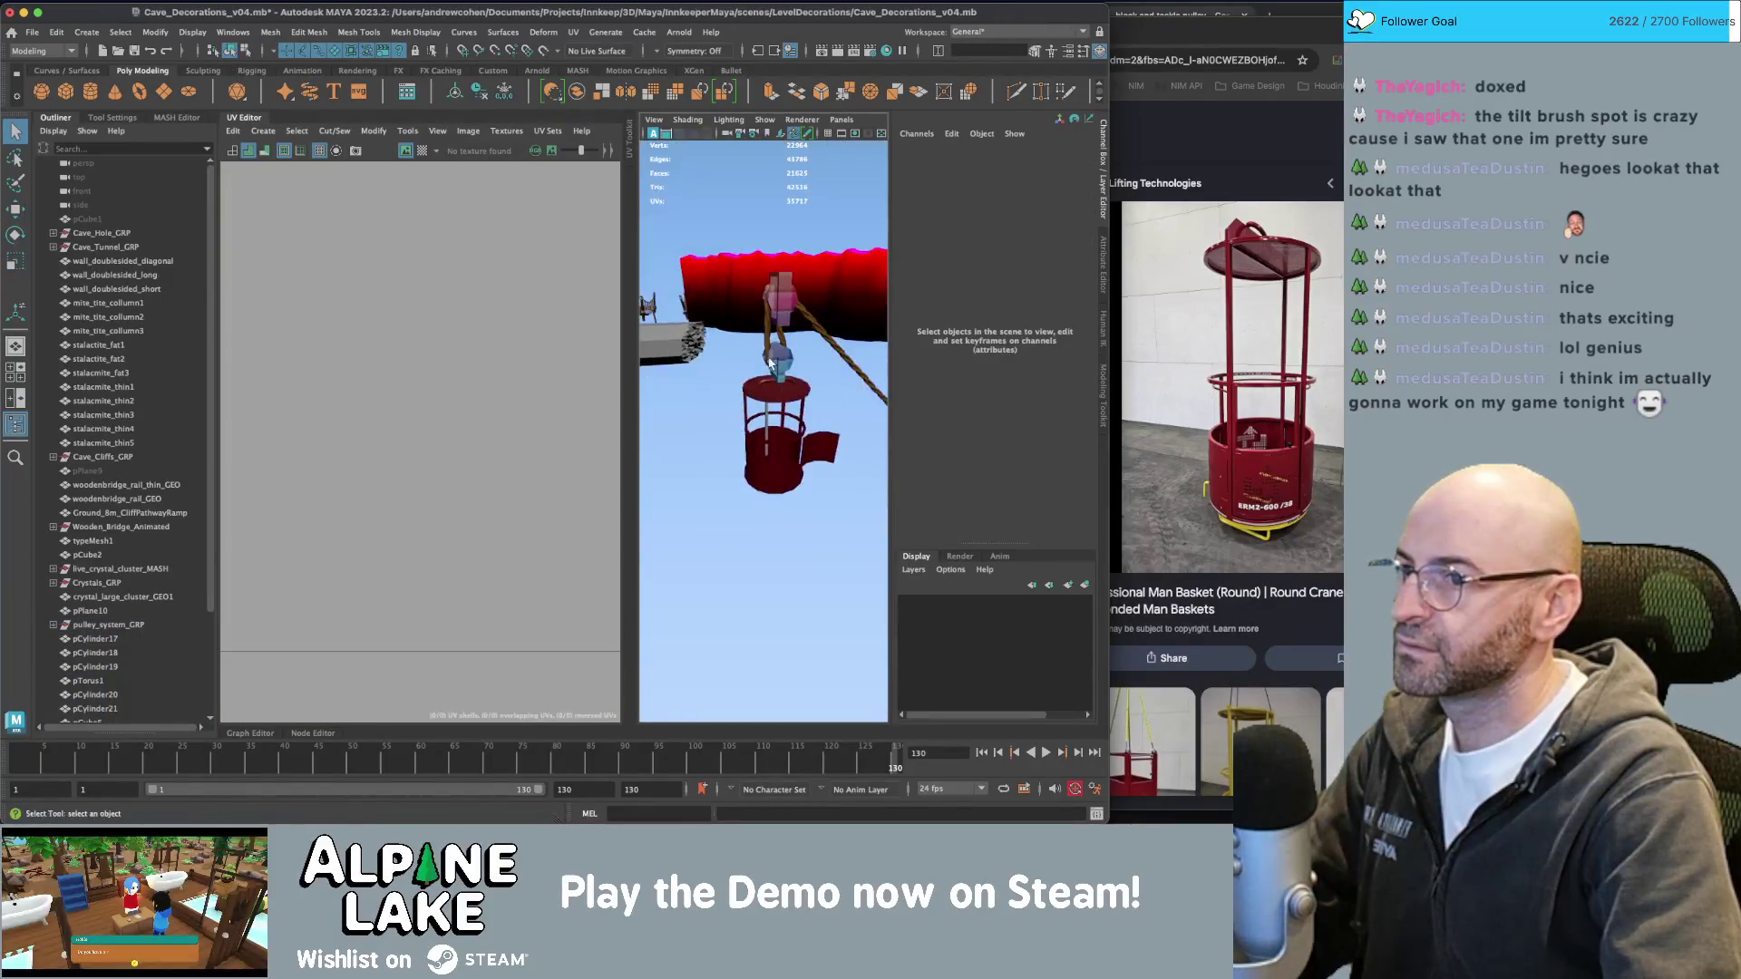
Give the basket's vertical pole the shiny favourite material.
scroll(756, 367, "up", 4)
left_click(770, 404)
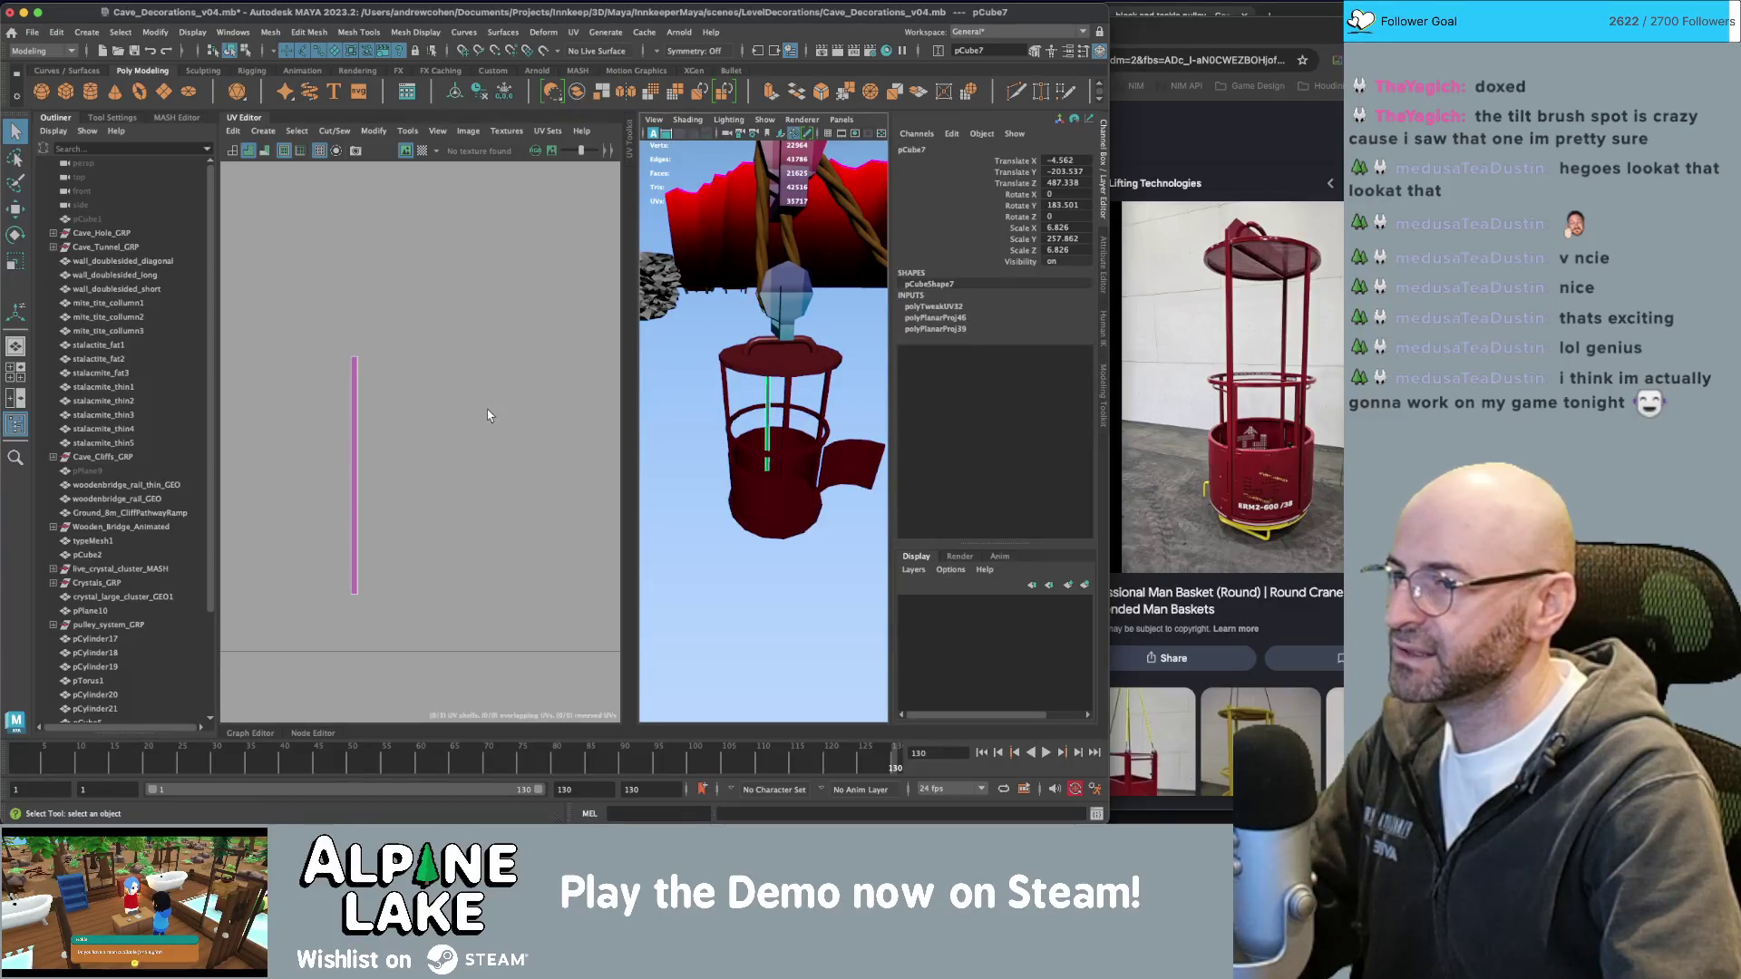
scroll(736, 377, "up", 4)
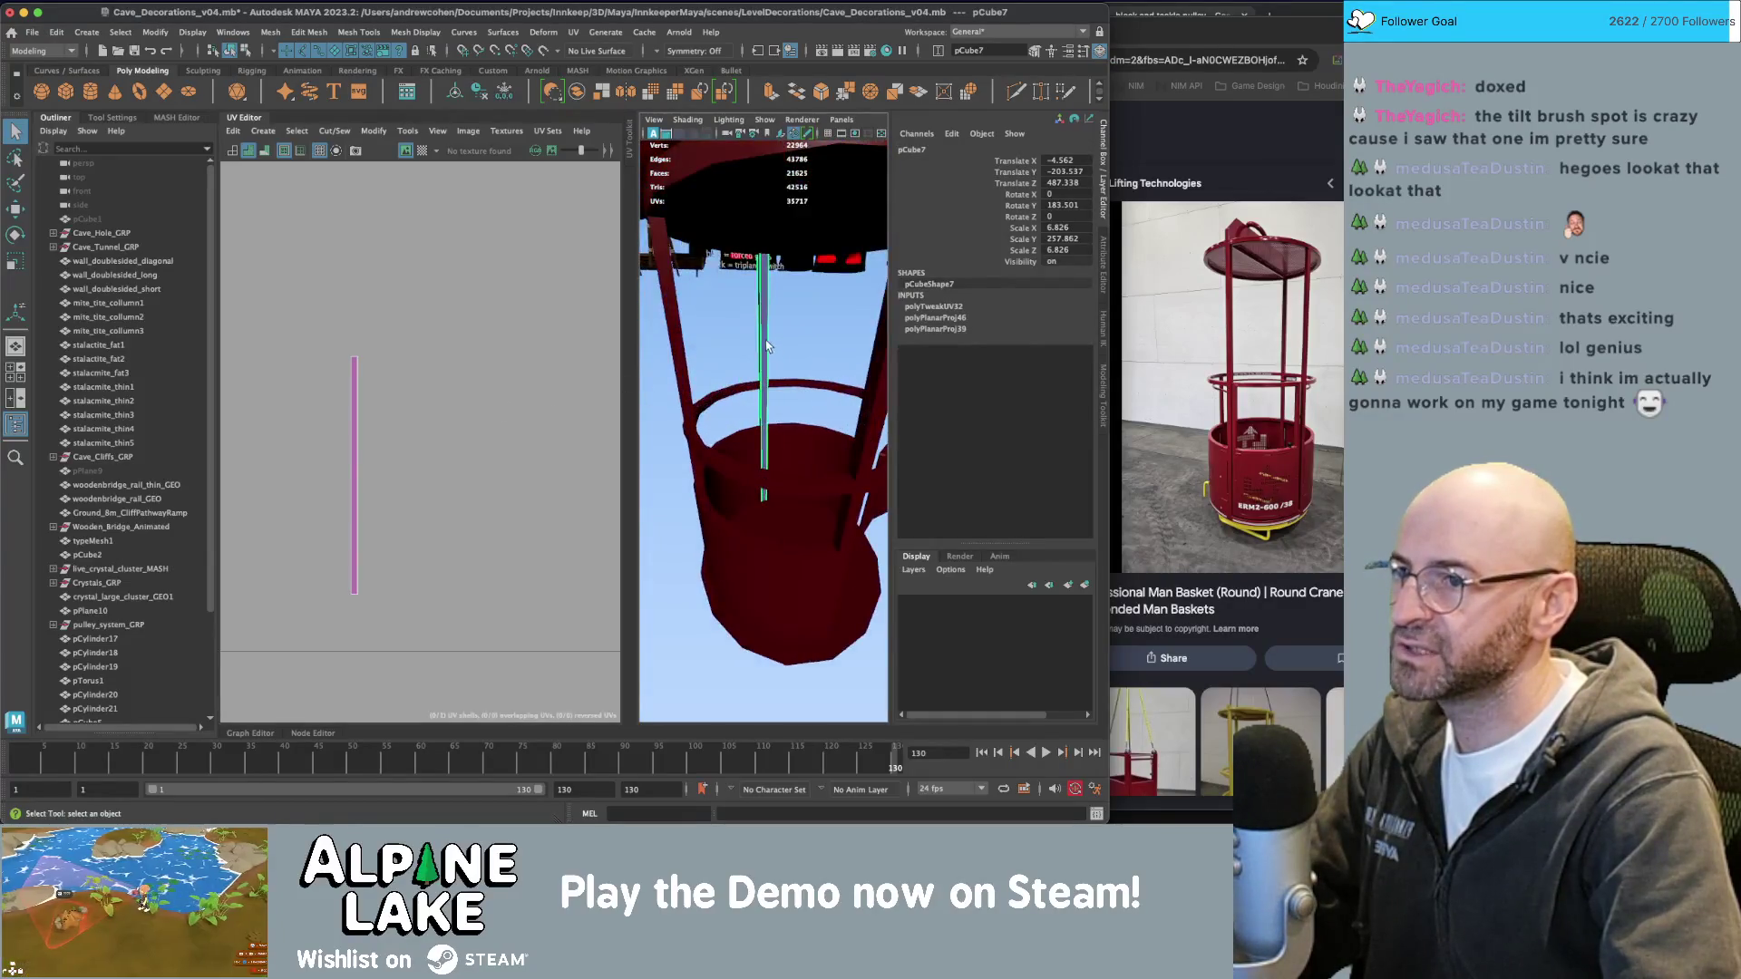
mouse_move(765, 336)
right_mouse_down()
mouse_move(776, 714)
mouse_move(861, 731)
mouse_move(871, 763)
right_mouse_up()
left_click(785, 634)
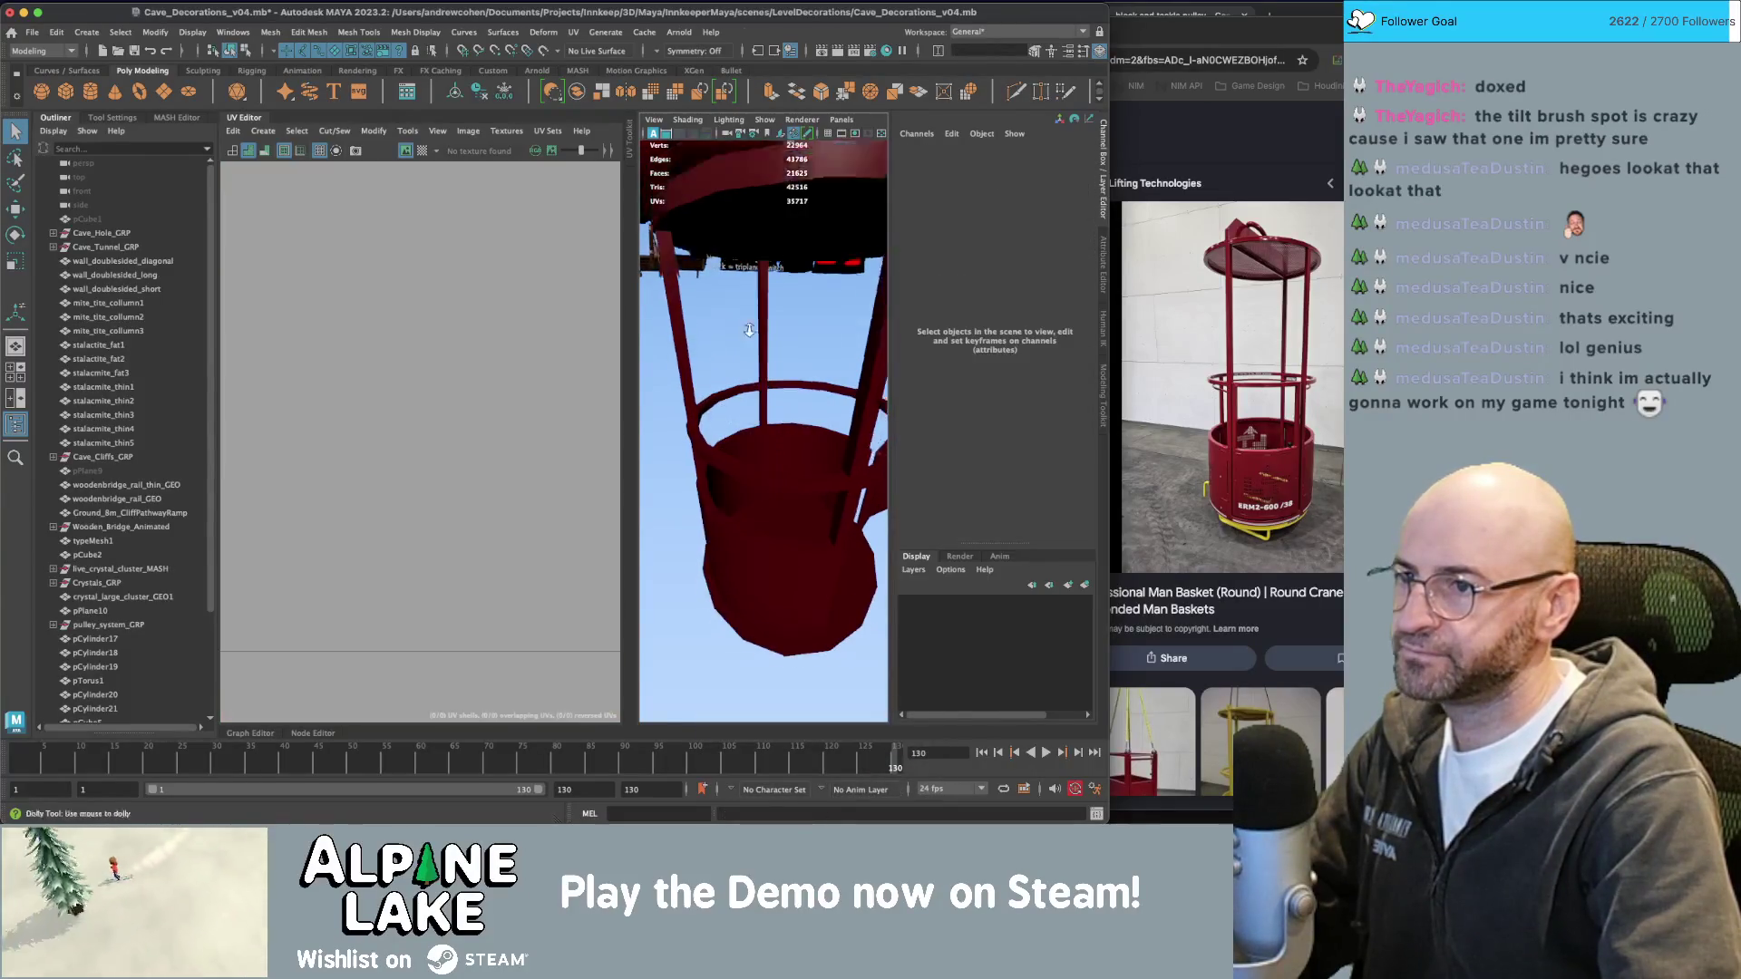
scroll(784, 355, "down", 5)
scroll(784, 356, "up", 5)
Shrink the pulley block's UV shells and move them onto a new palette swatch.
left_click(781, 272)
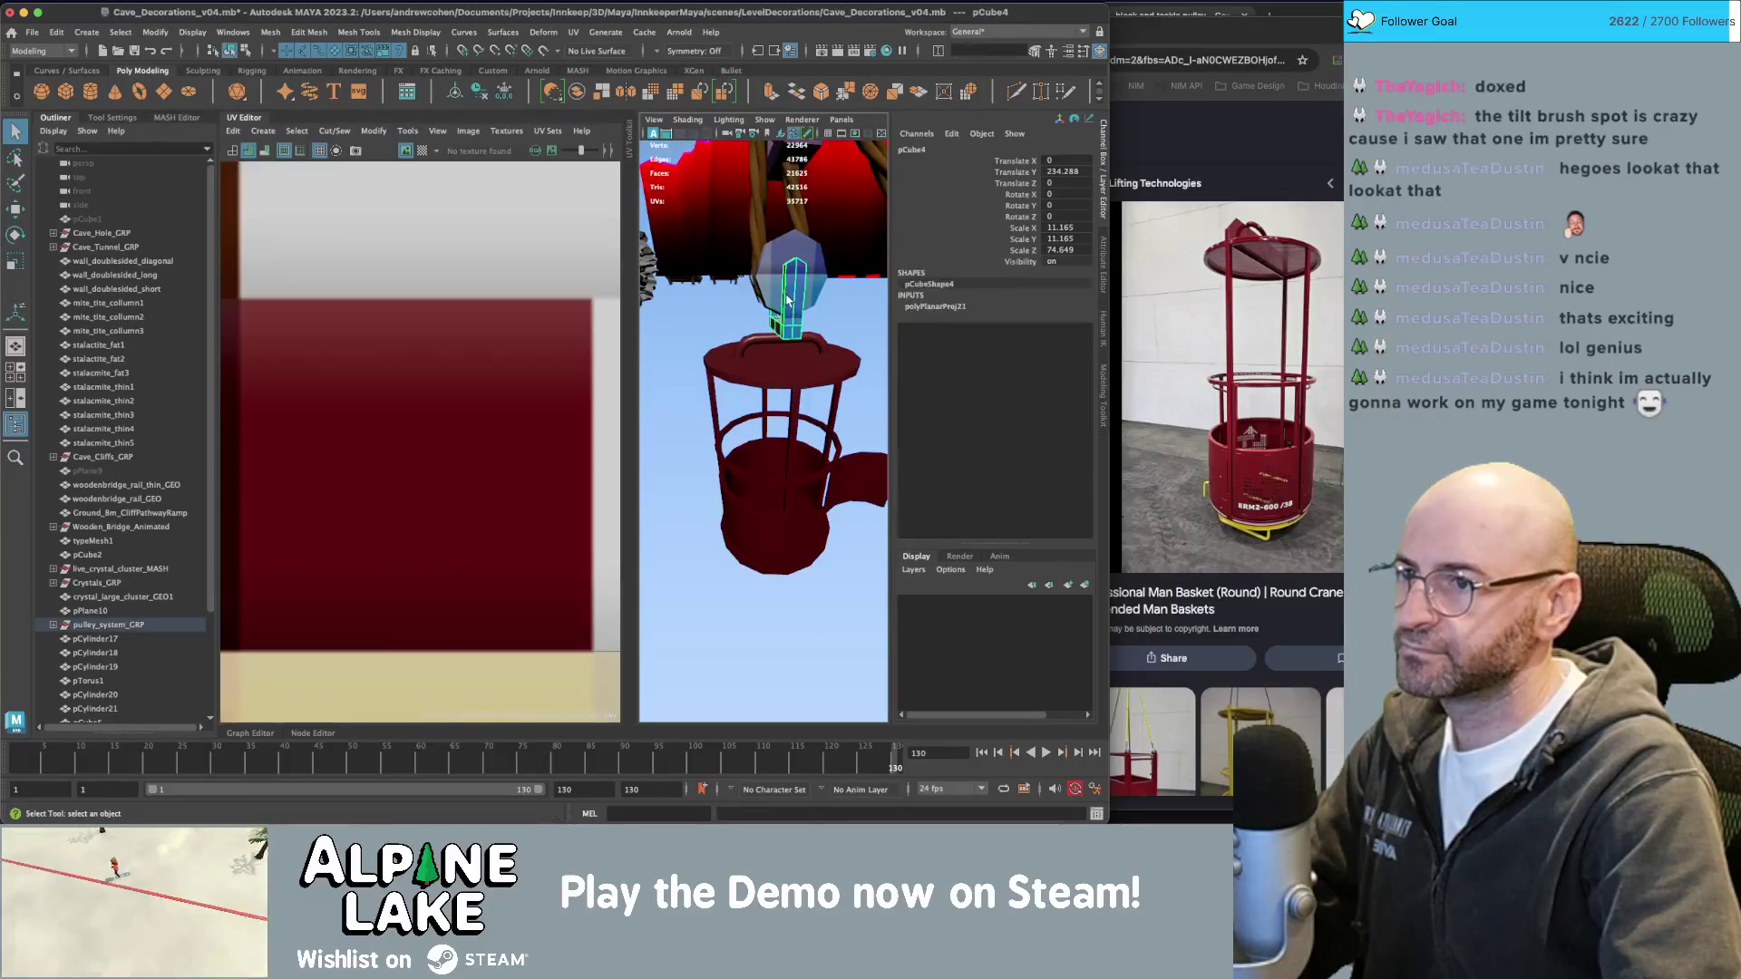
scroll(778, 305, "down", 3)
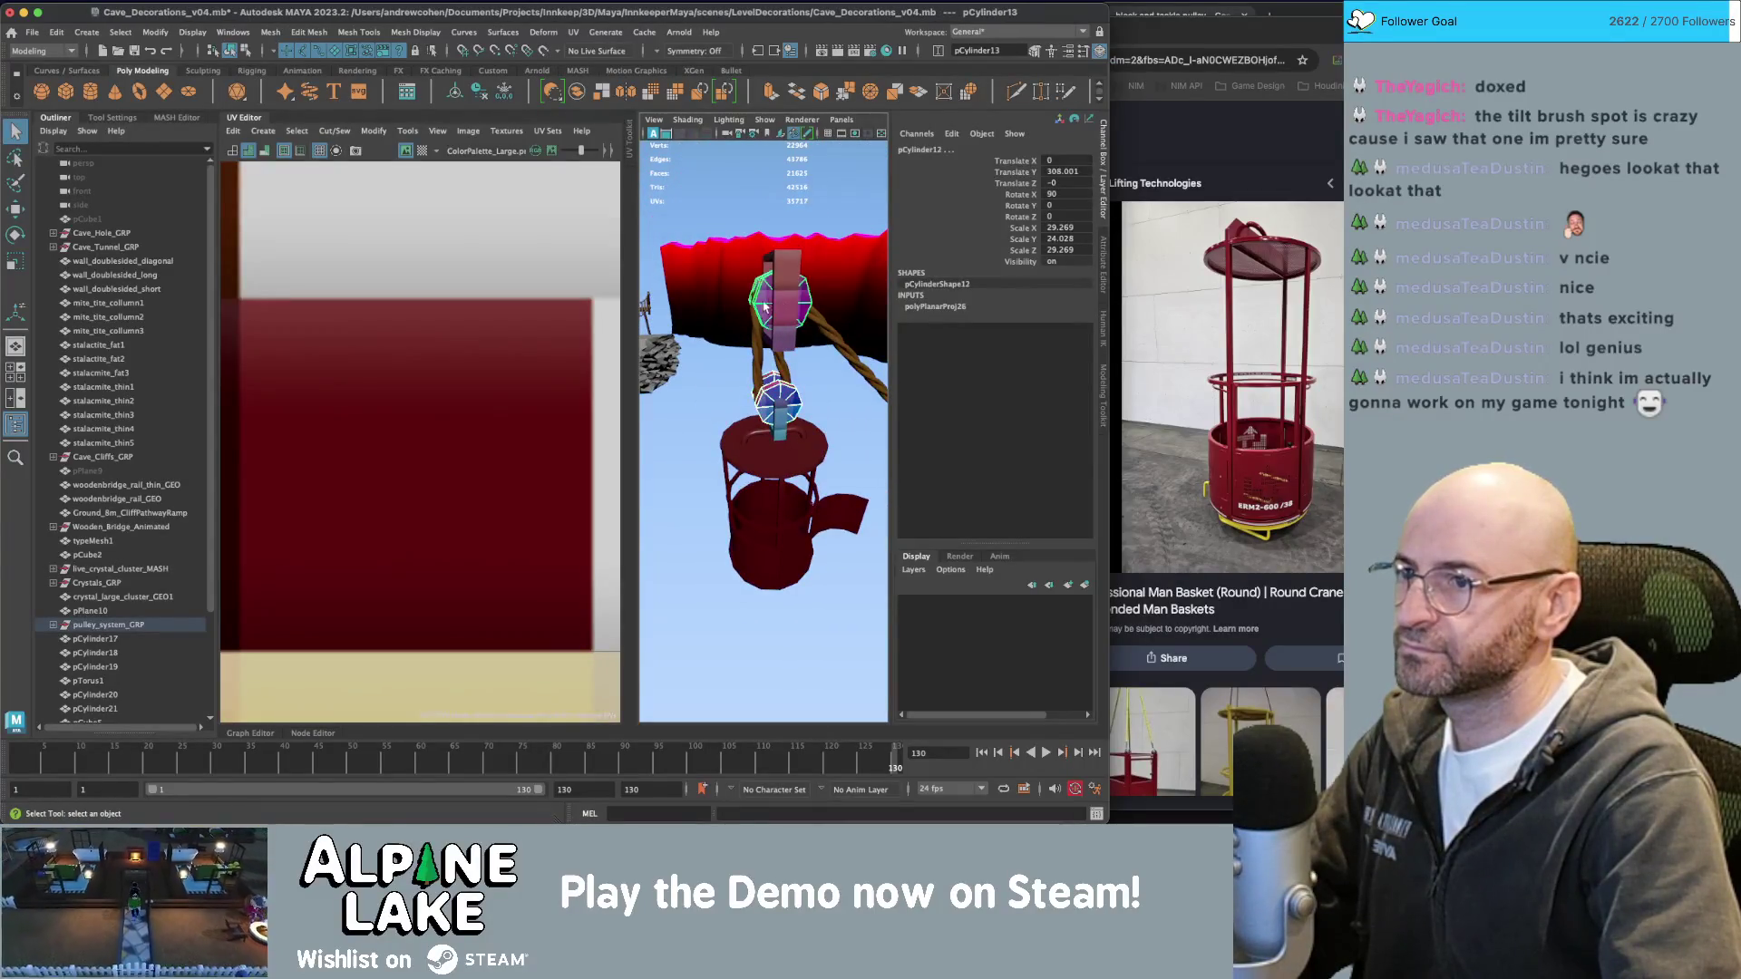
left_click(765, 306)
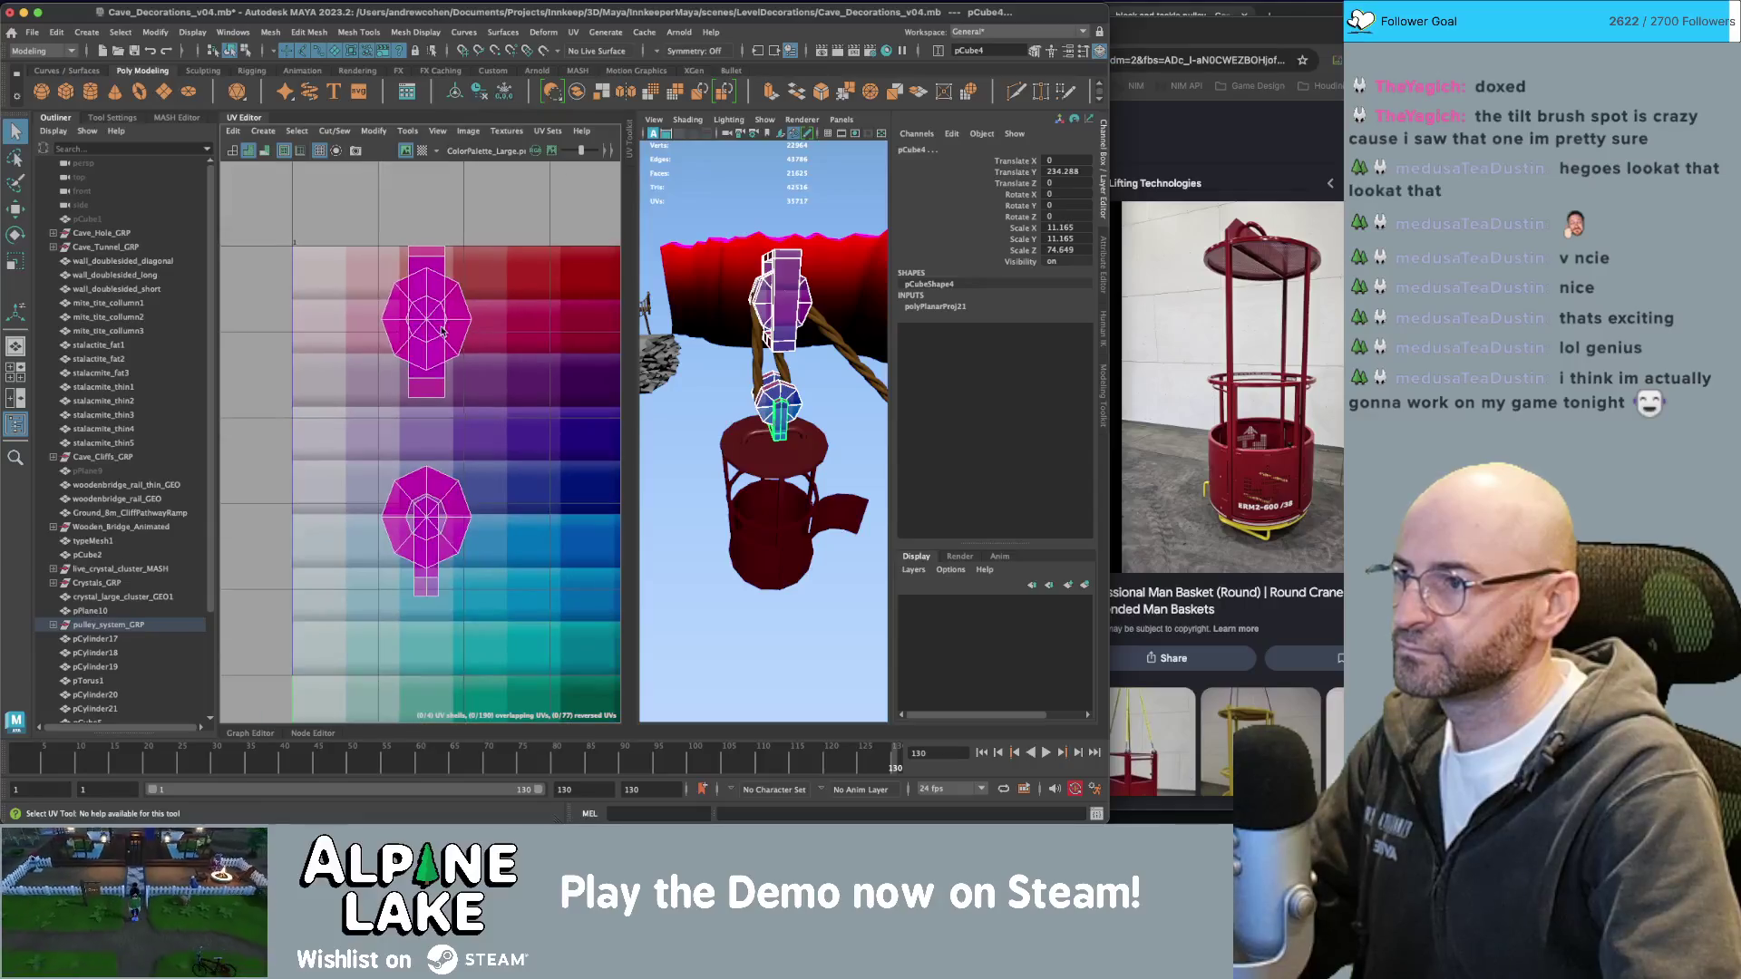
right_click_drag(427, 417, 331, 234)
left_click_drag(326, 228, 520, 627)
key("r")
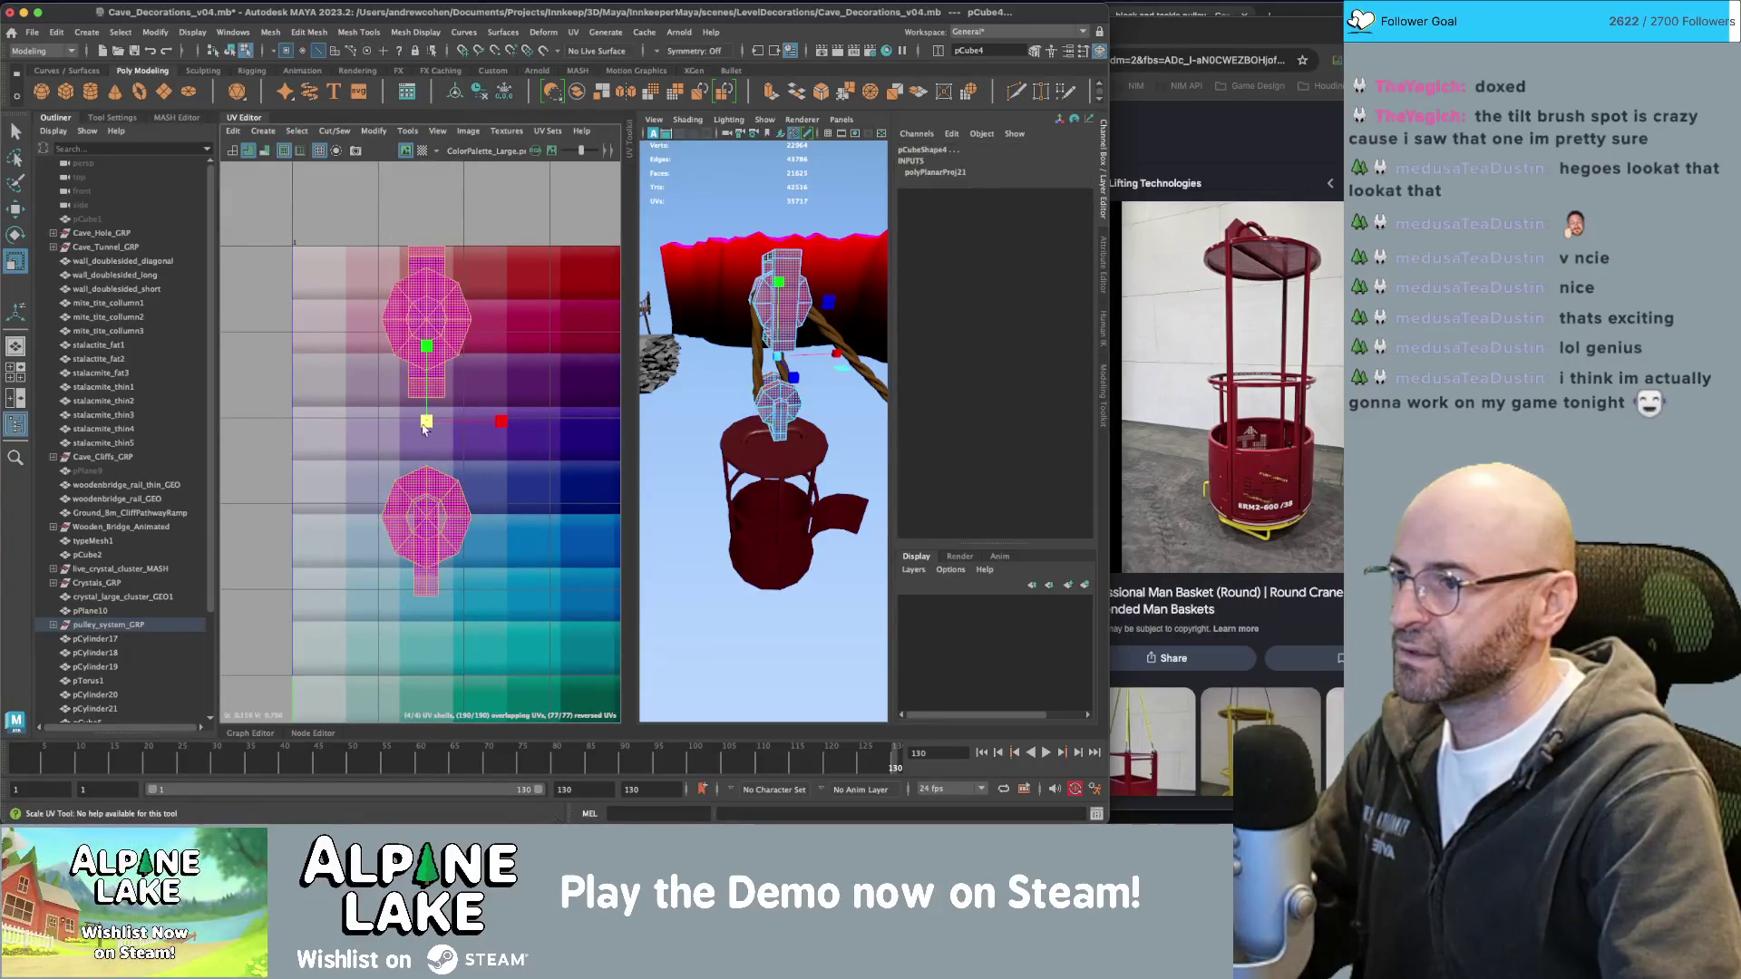
left_click_drag(427, 408, 400, 403)
key("w")
mouse_move(400, 403)
middle_mouse_down("alt")
mouse_move(486, 406)
mouse_move(342, 354)
middle_mouse_up("alt")
key("q")
Move the cap's UV shells right, beside the others on the palette's darker colours.
left_click(468, 428)
key("w")
scroll(468, 428, "down", 5)
left_click(288, 362)
left_click_drag(280, 358, 519, 349)
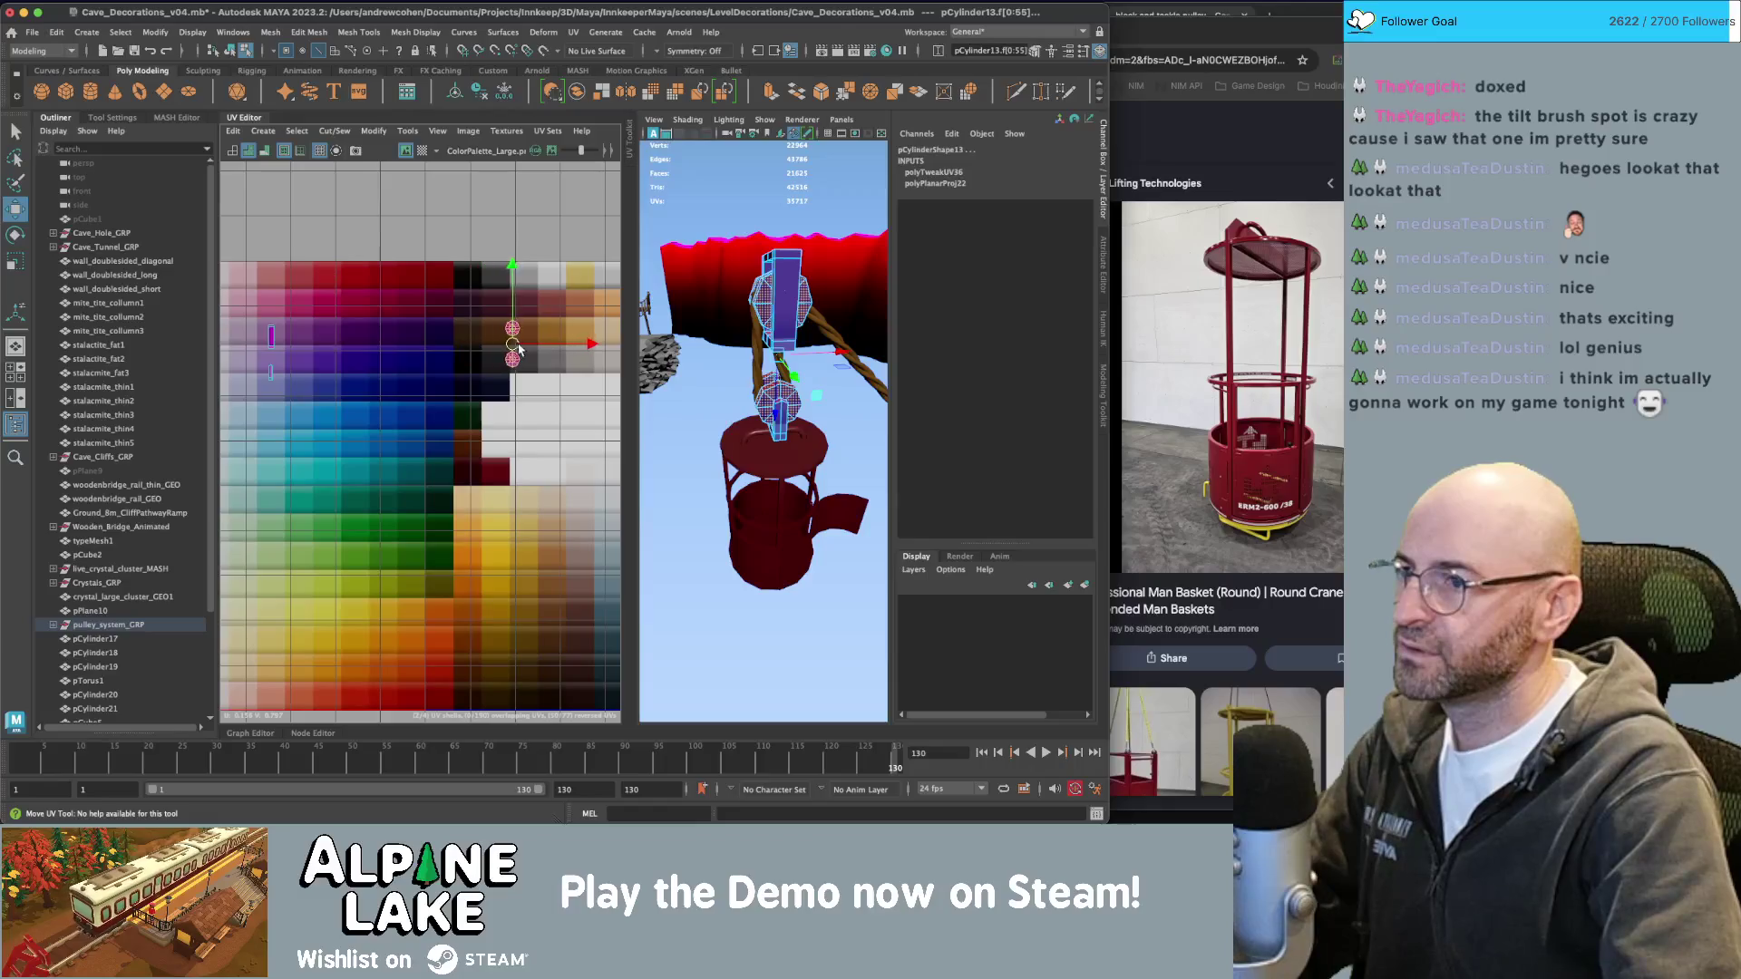
left_click(514, 367)
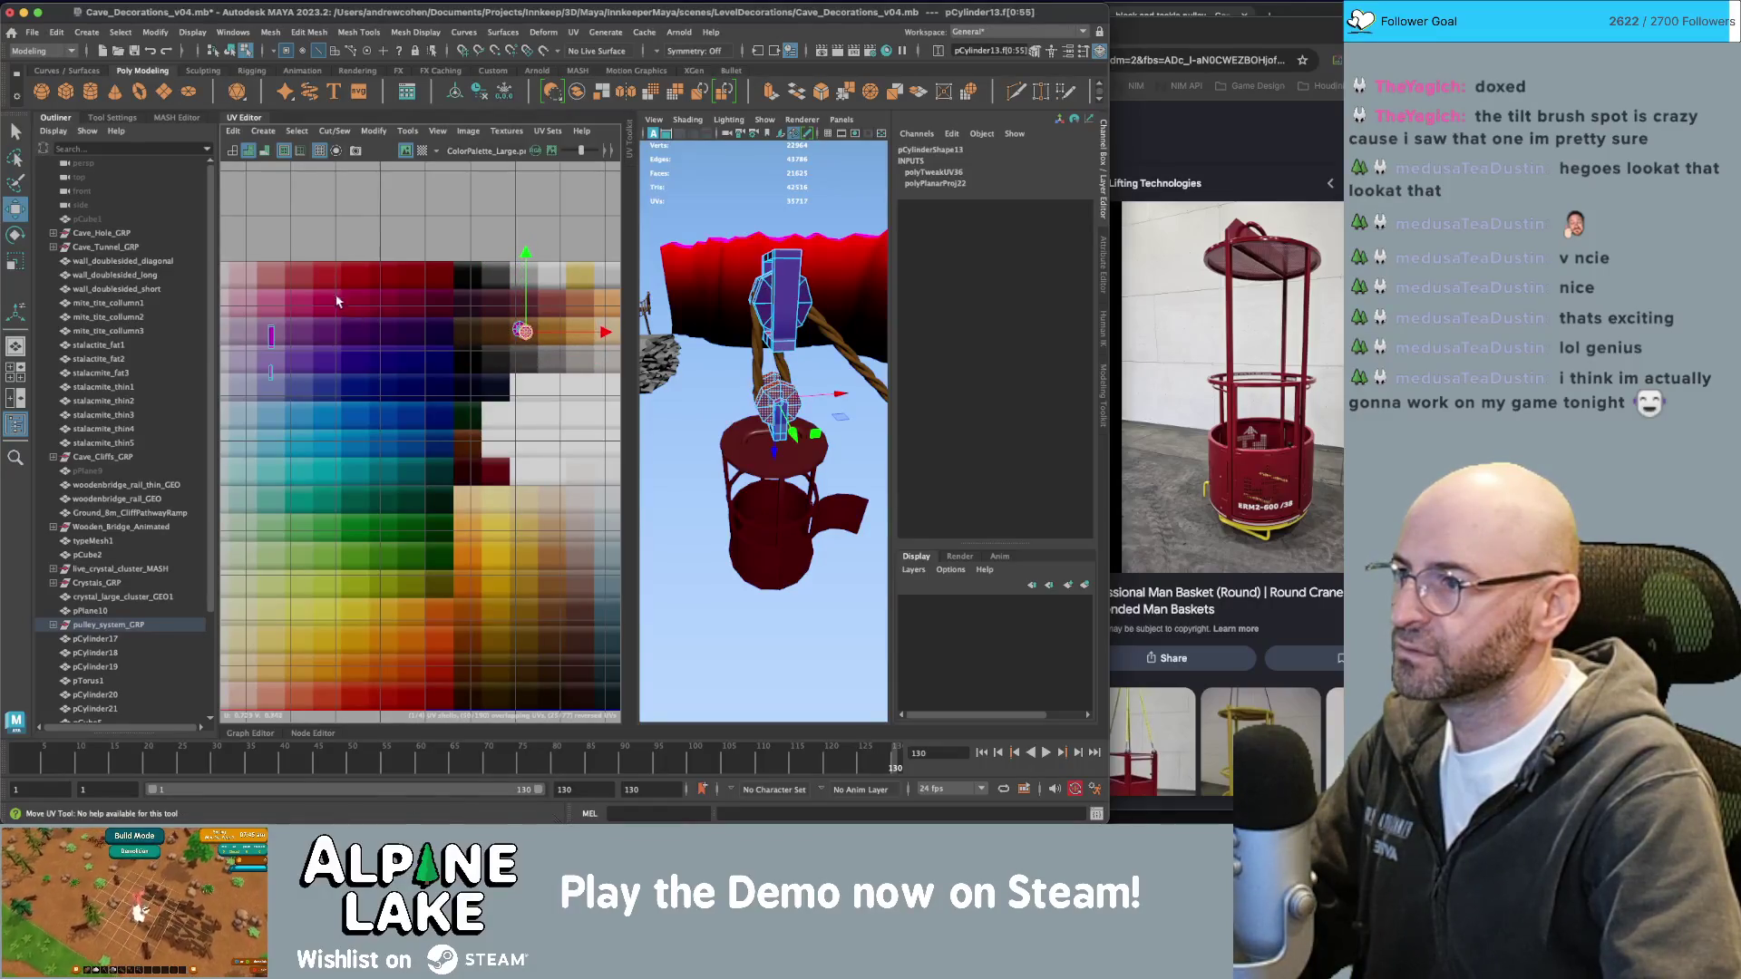
left_click(271, 358)
mouse_move(271, 358)
left_mouse_down()
mouse_move(467, 332)
mouse_move(544, 355)
left_mouse_up()
key("r")
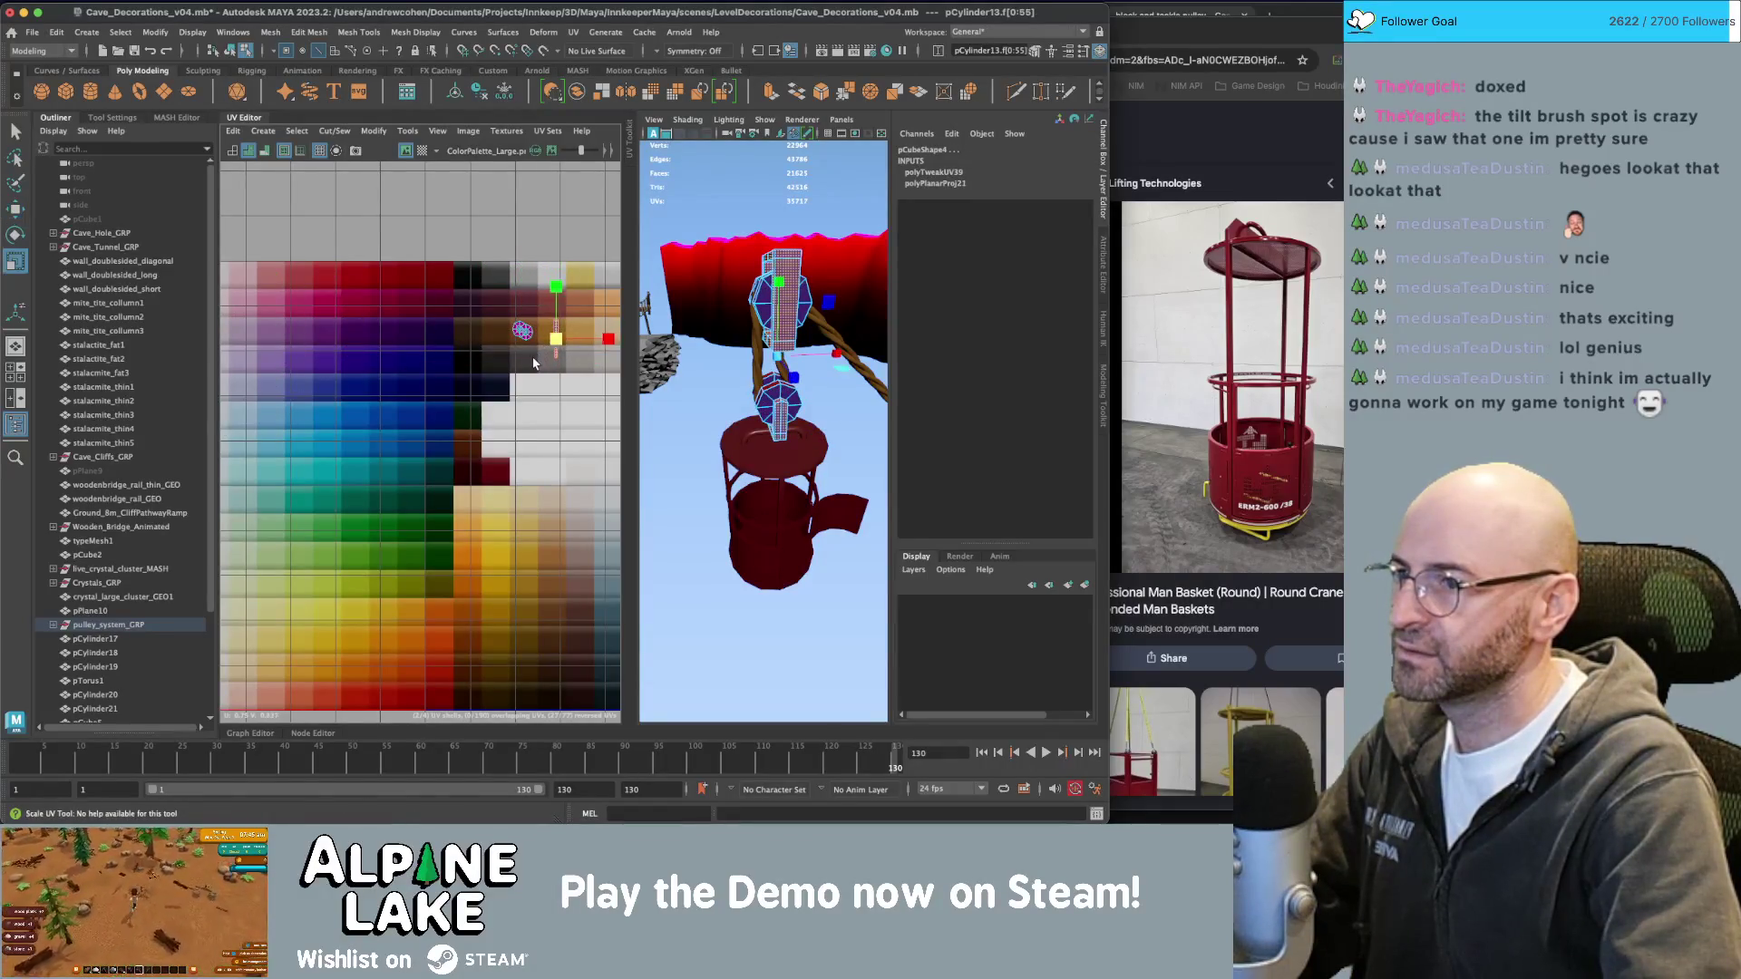
left_click(560, 357)
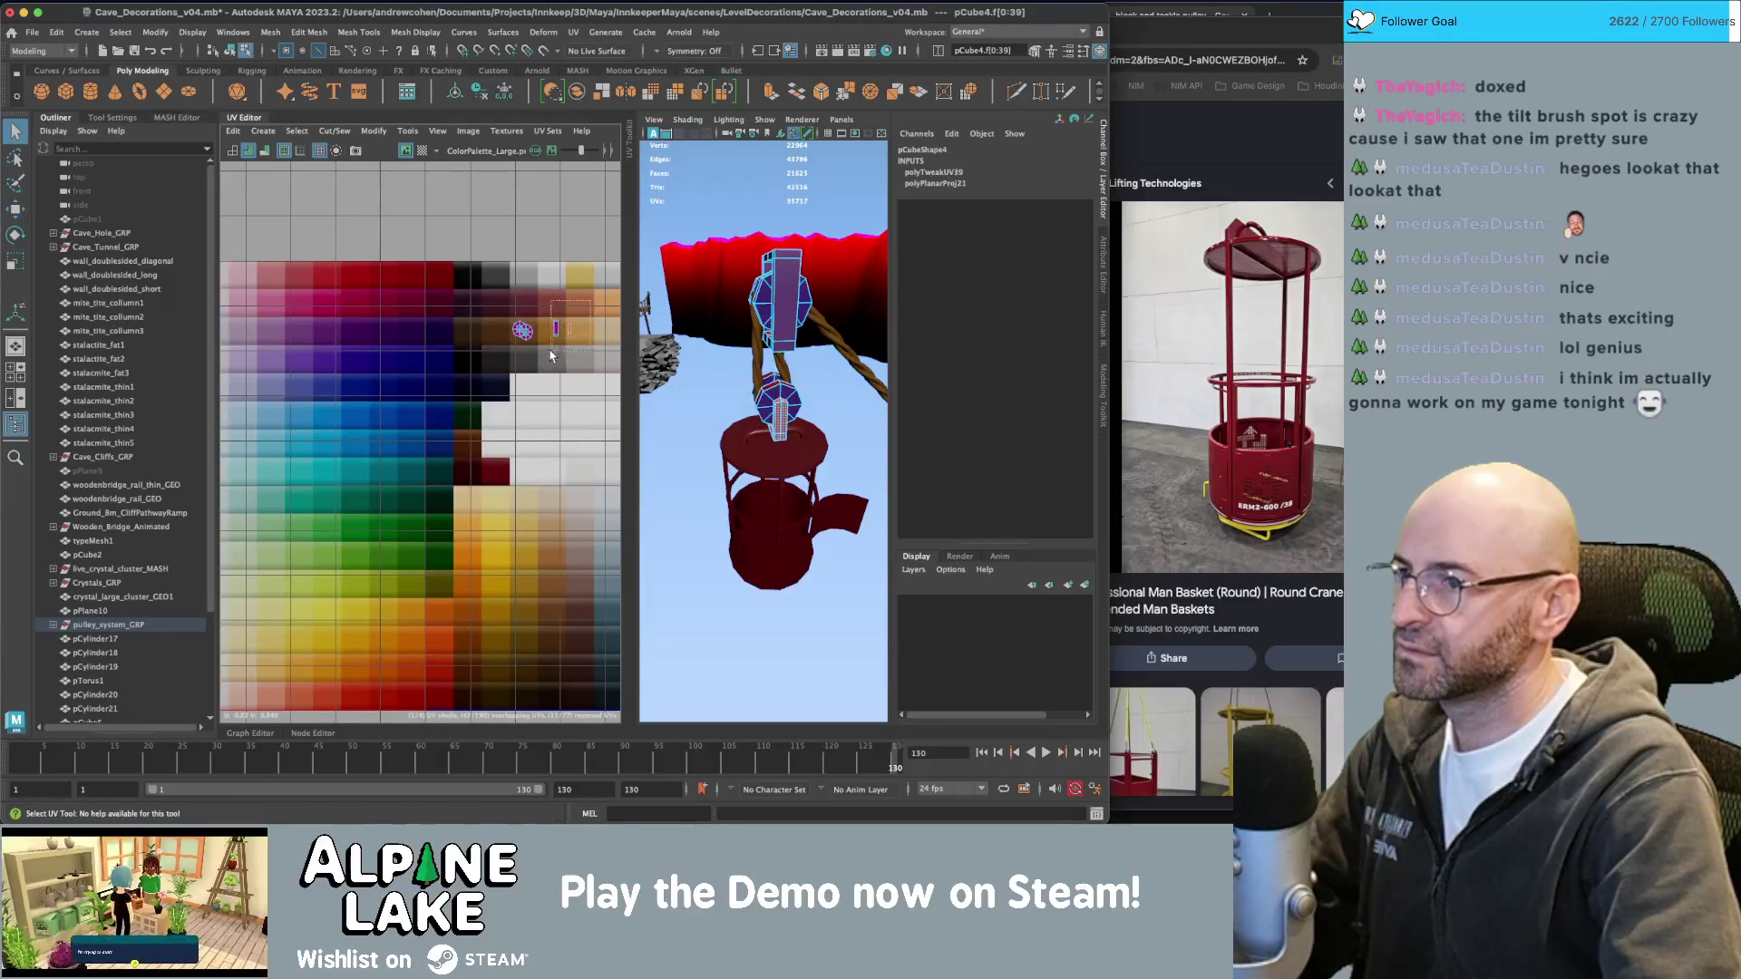
key("ctrl+z")
Select the upper pulley cylinder and the lower pulley wheel.
left_click(819, 187)
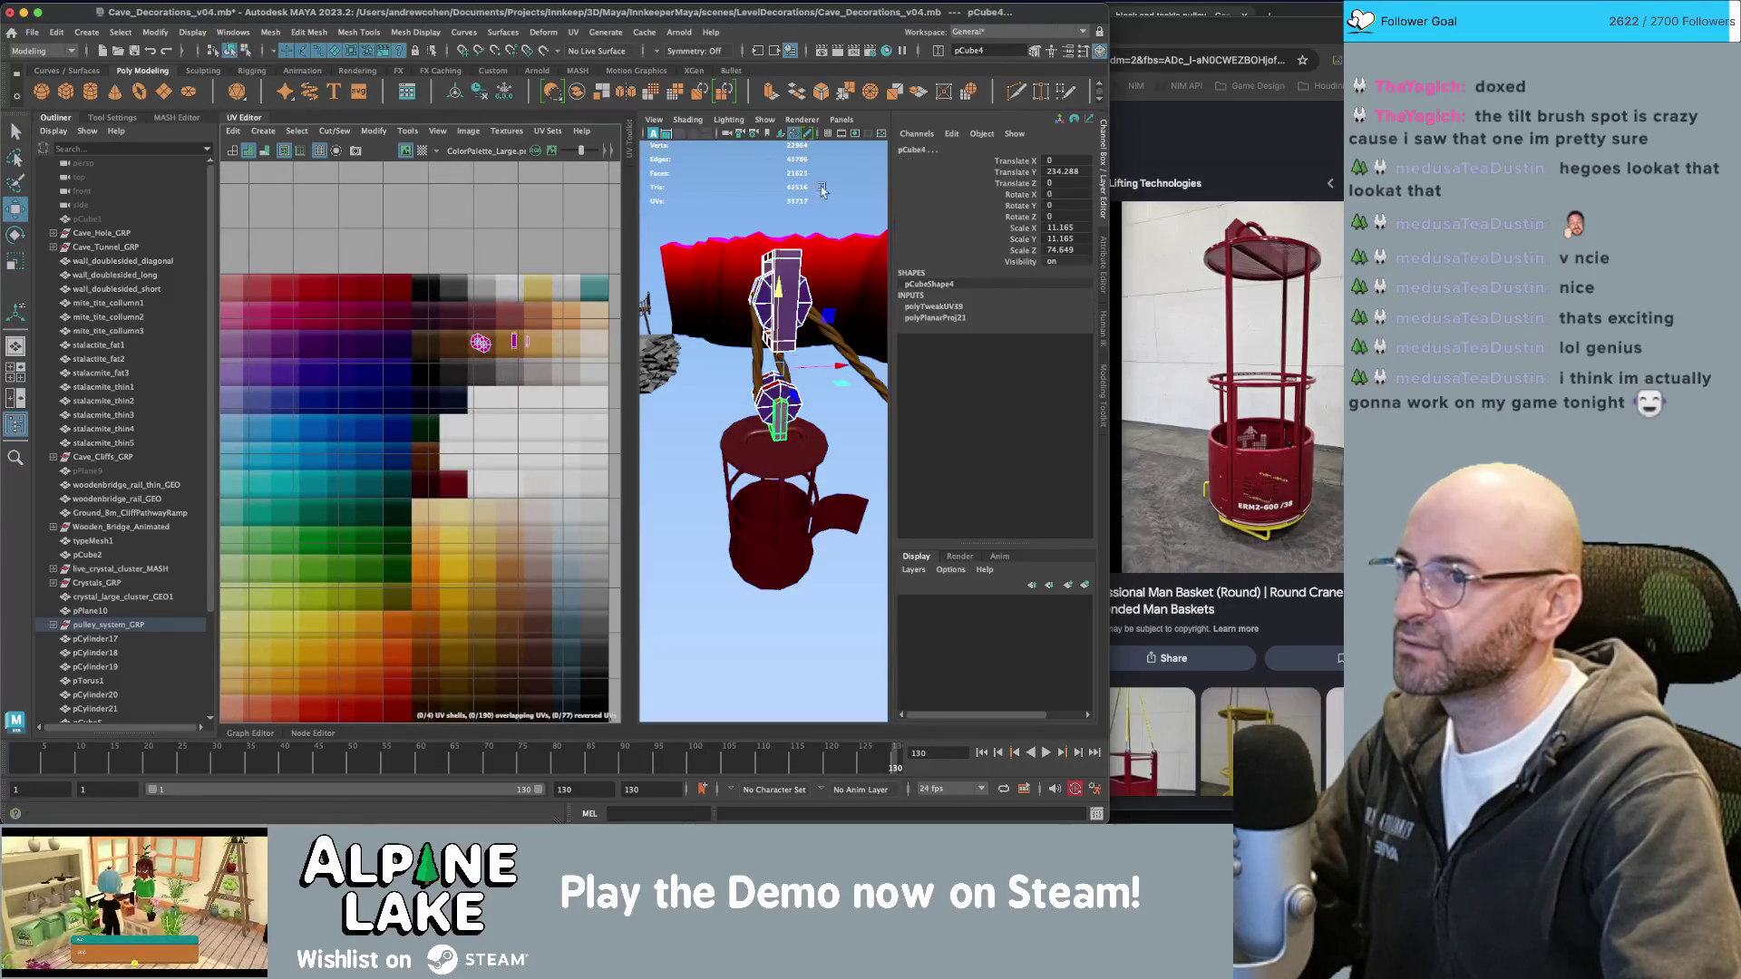
left_click_drag(820, 186, 823, 363, "alt")
key("q")
left_click(811, 449)
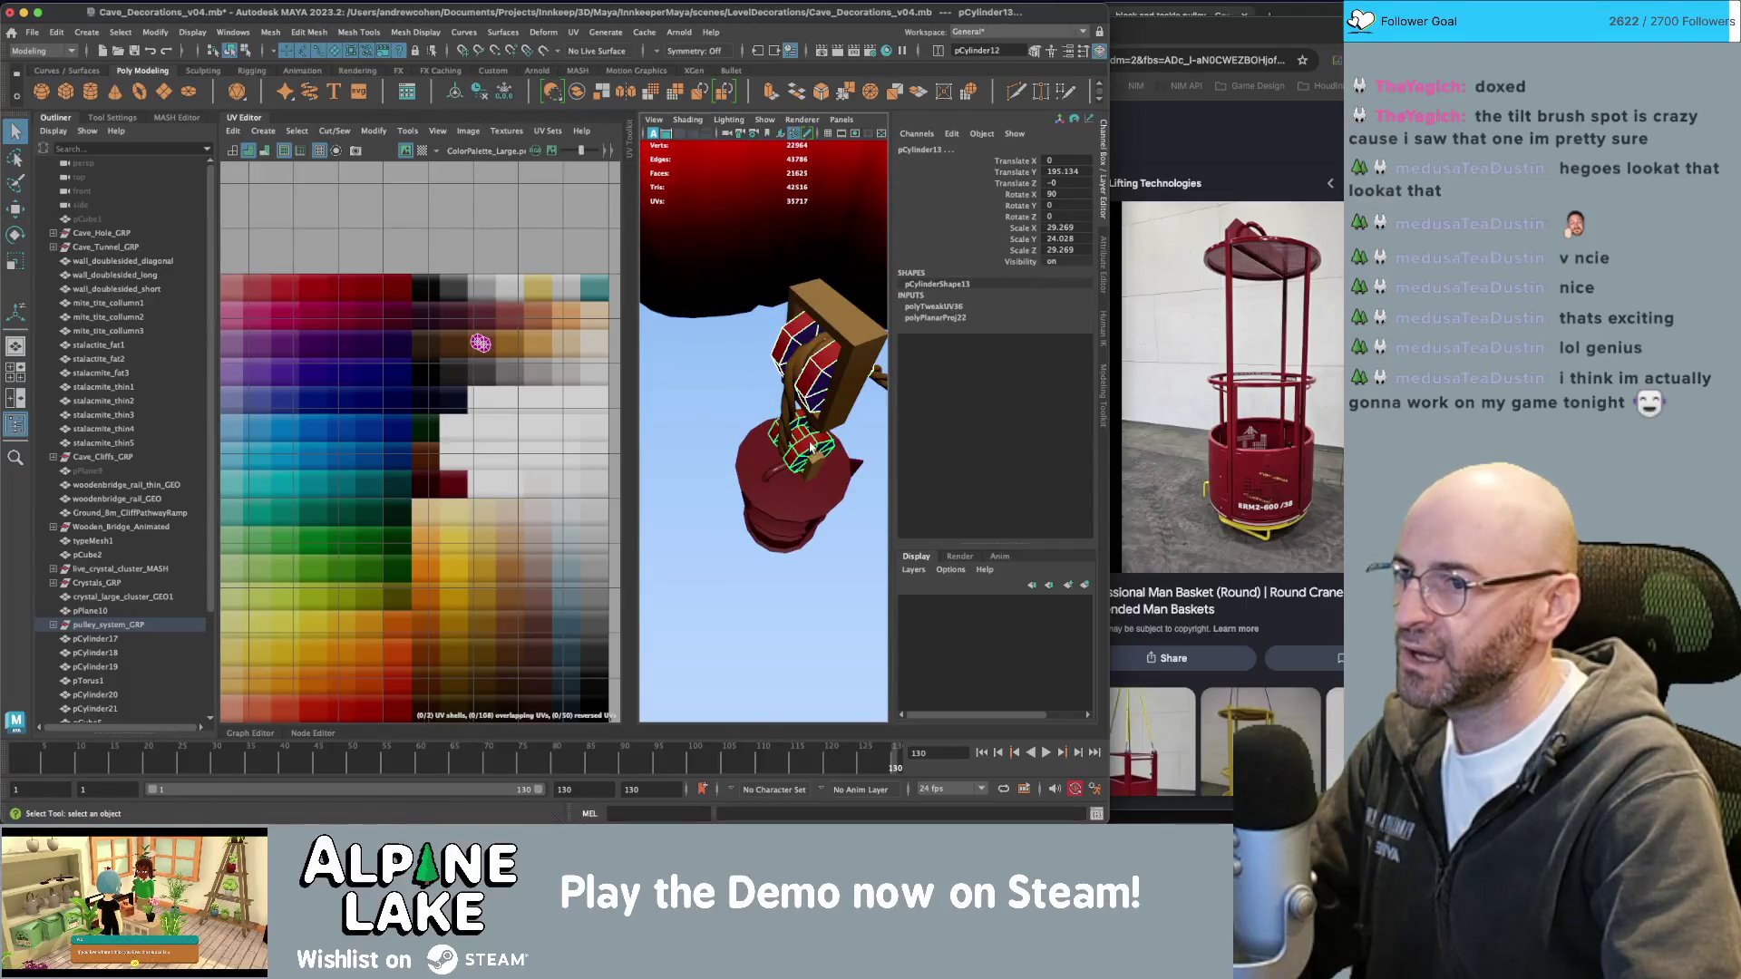
right_click_drag(805, 390, 813, 778)
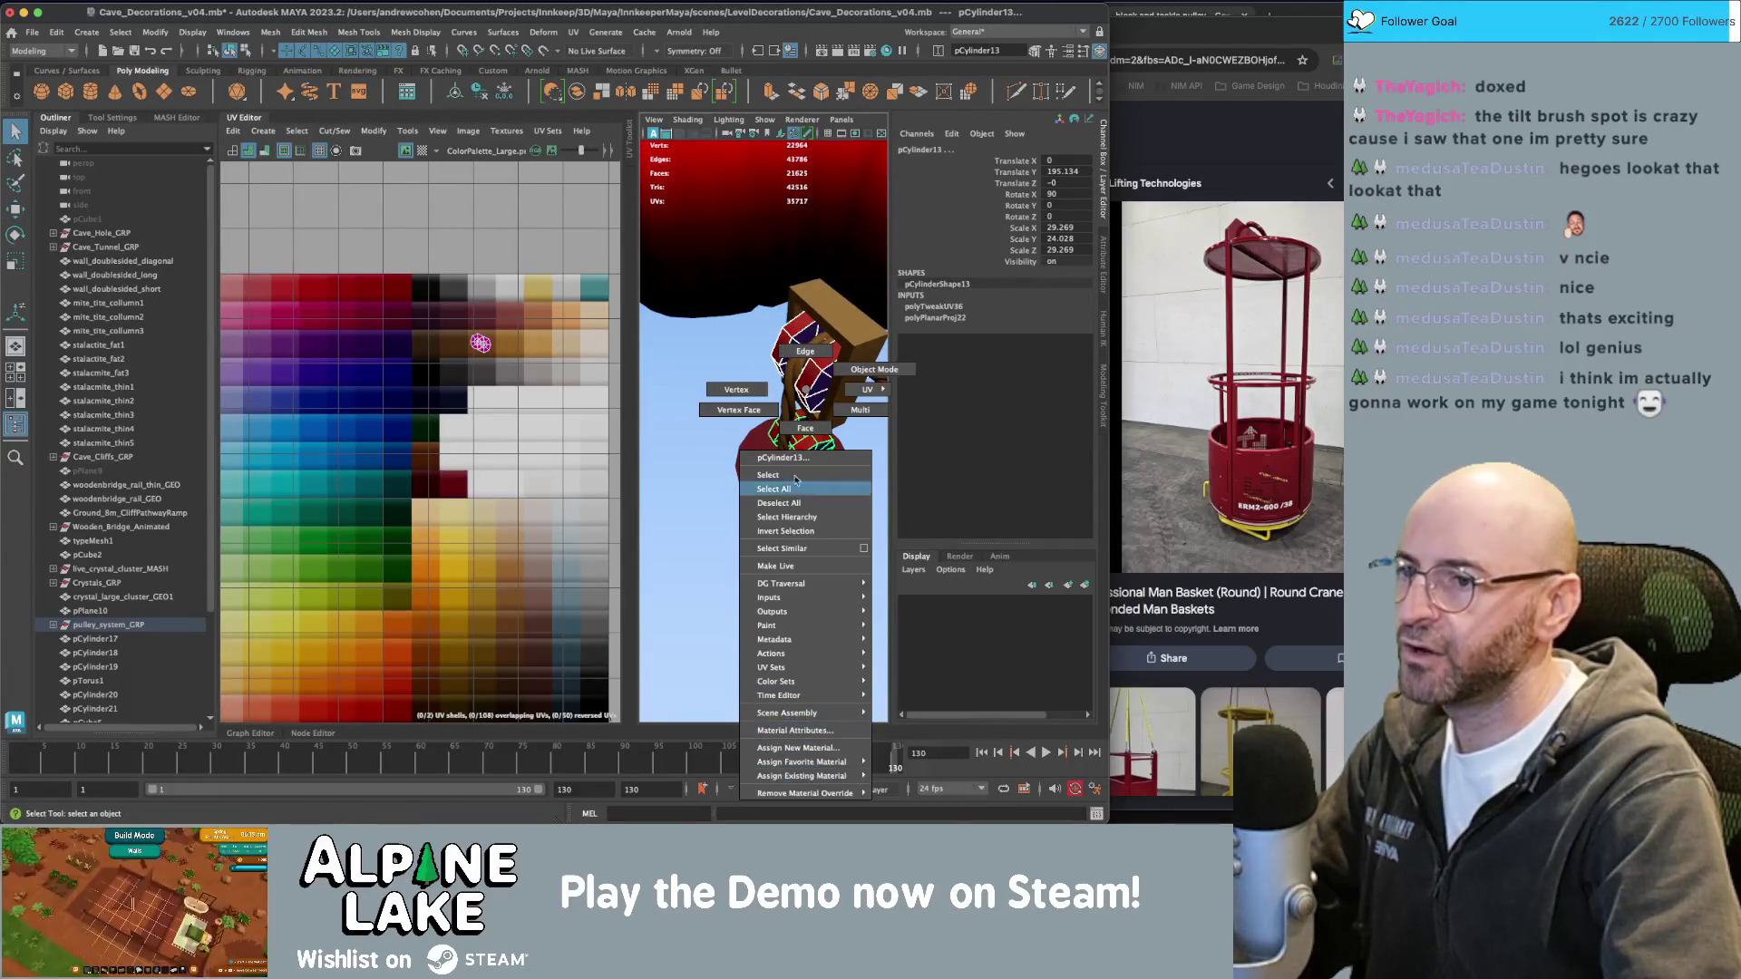
right_click_drag(868, 379, 872, 381)
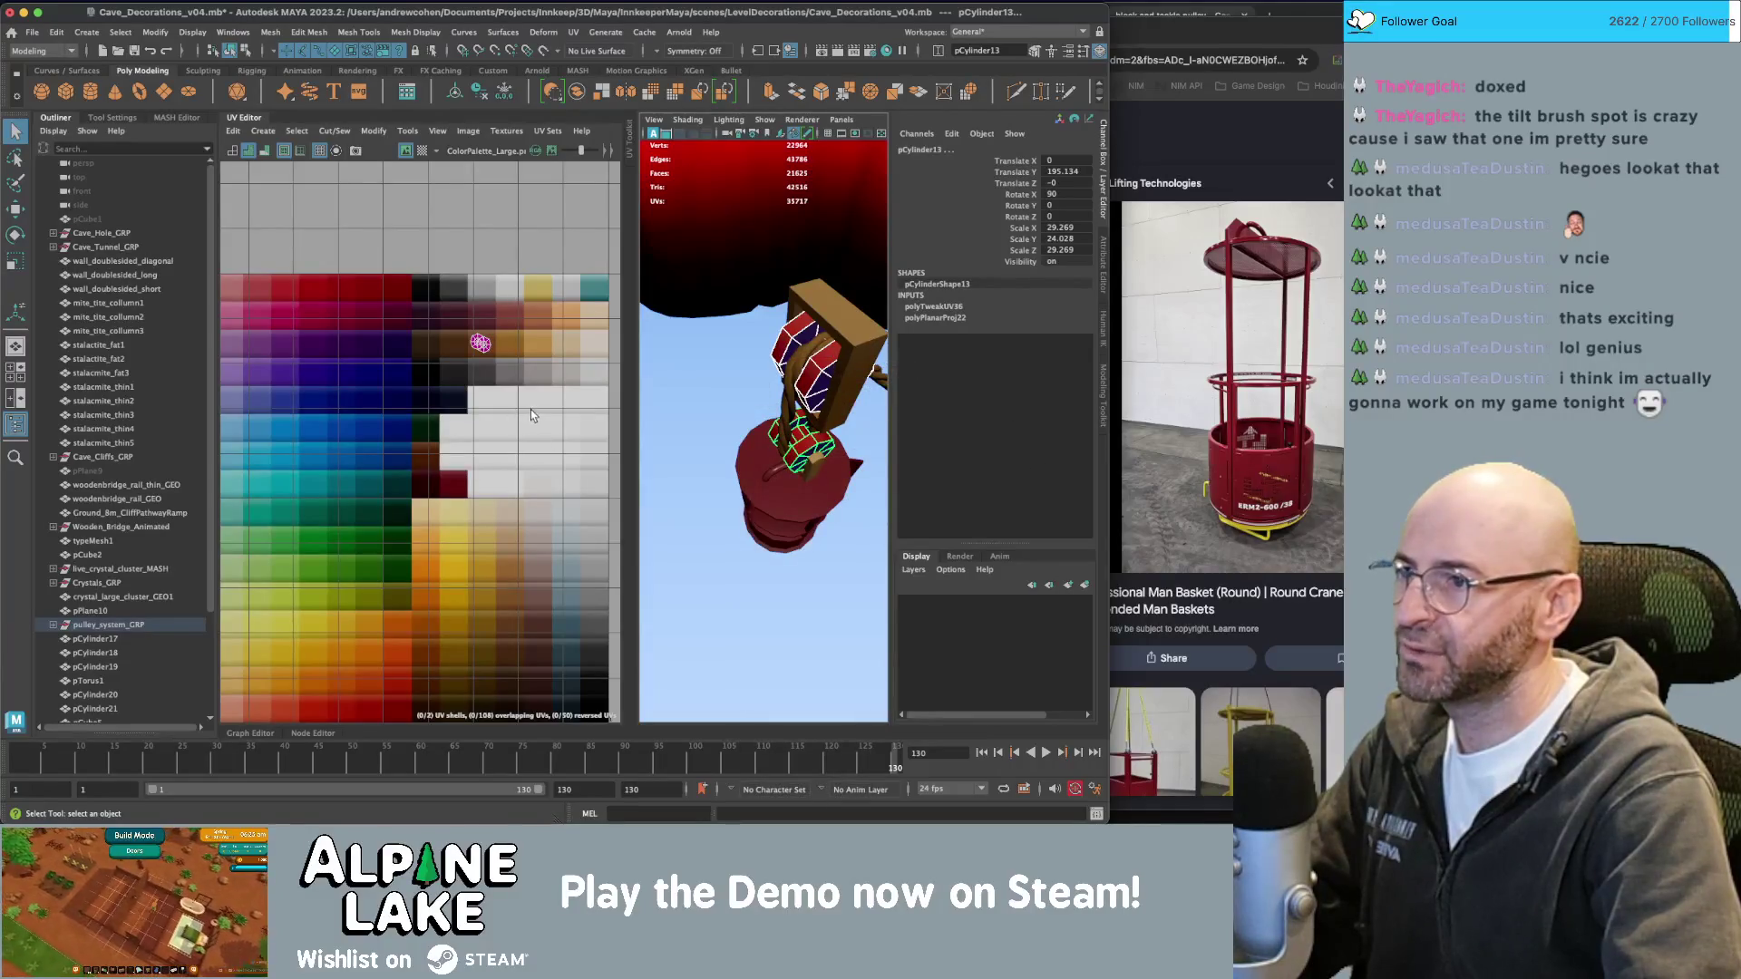
Move the pulley box pCube4's UVs onto another palette colour, then inspect the pulley.
middle_click_drag(532, 415, 477, 399, "alt")
left_click(868, 367, "shift")
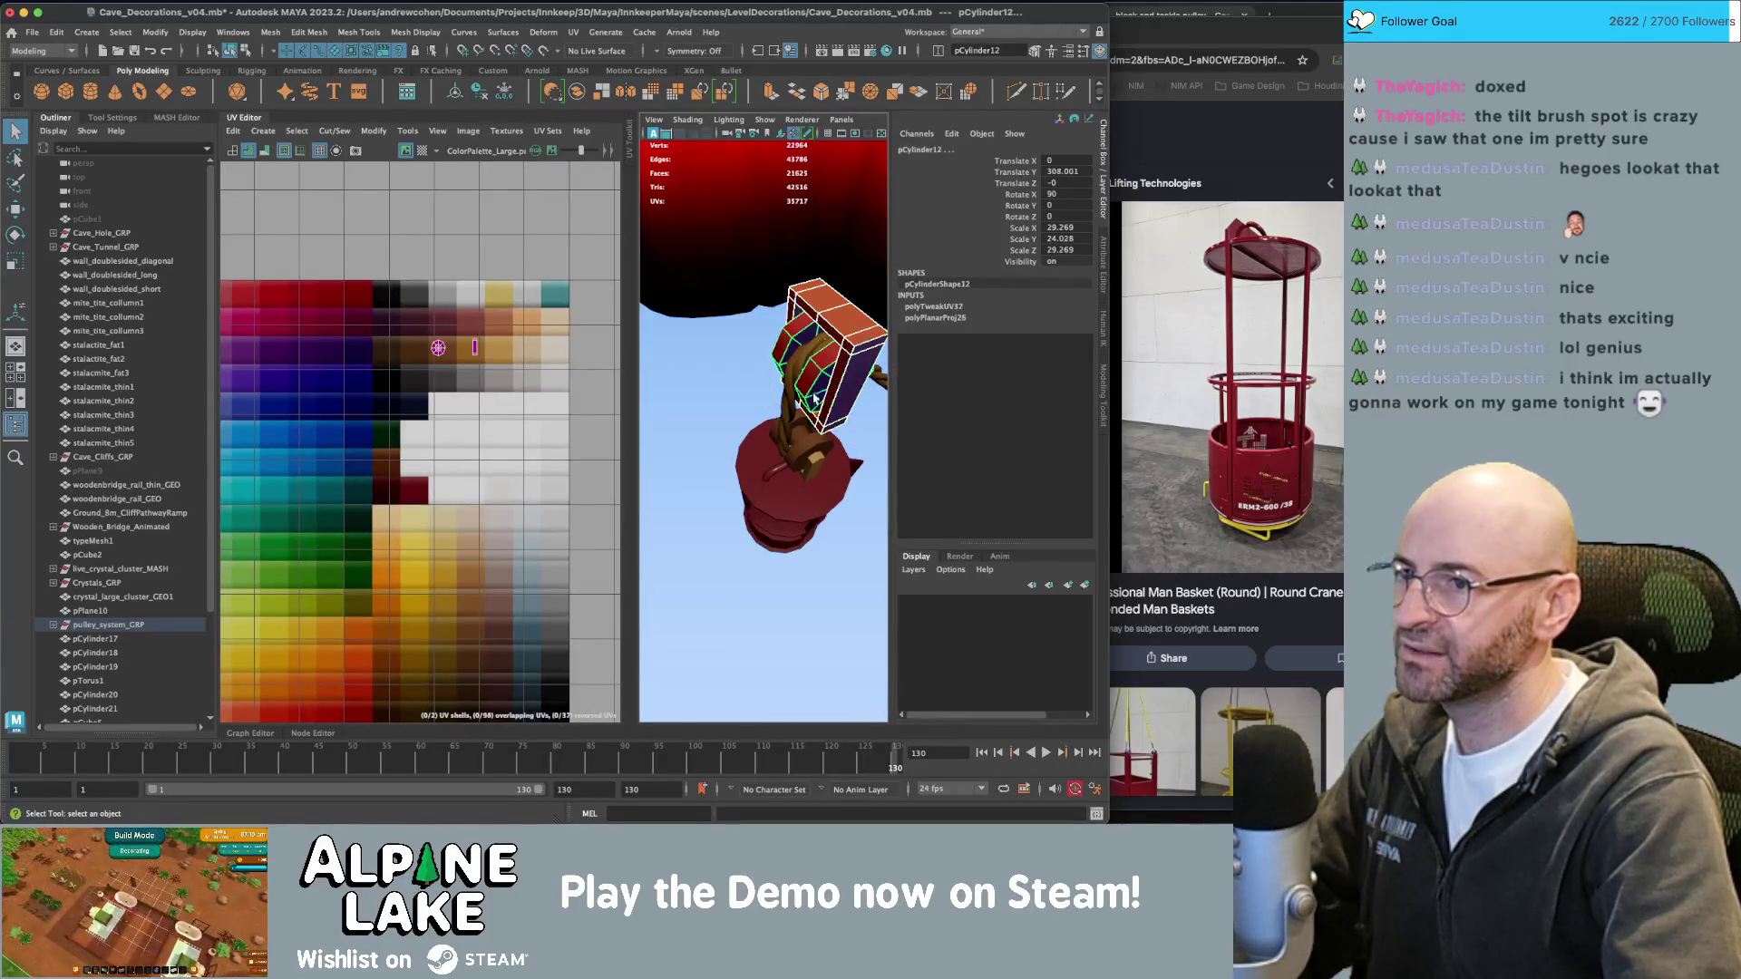
right_click_drag(437, 426, 425, 365)
left_click_drag(507, 322, 428, 377)
key("w")
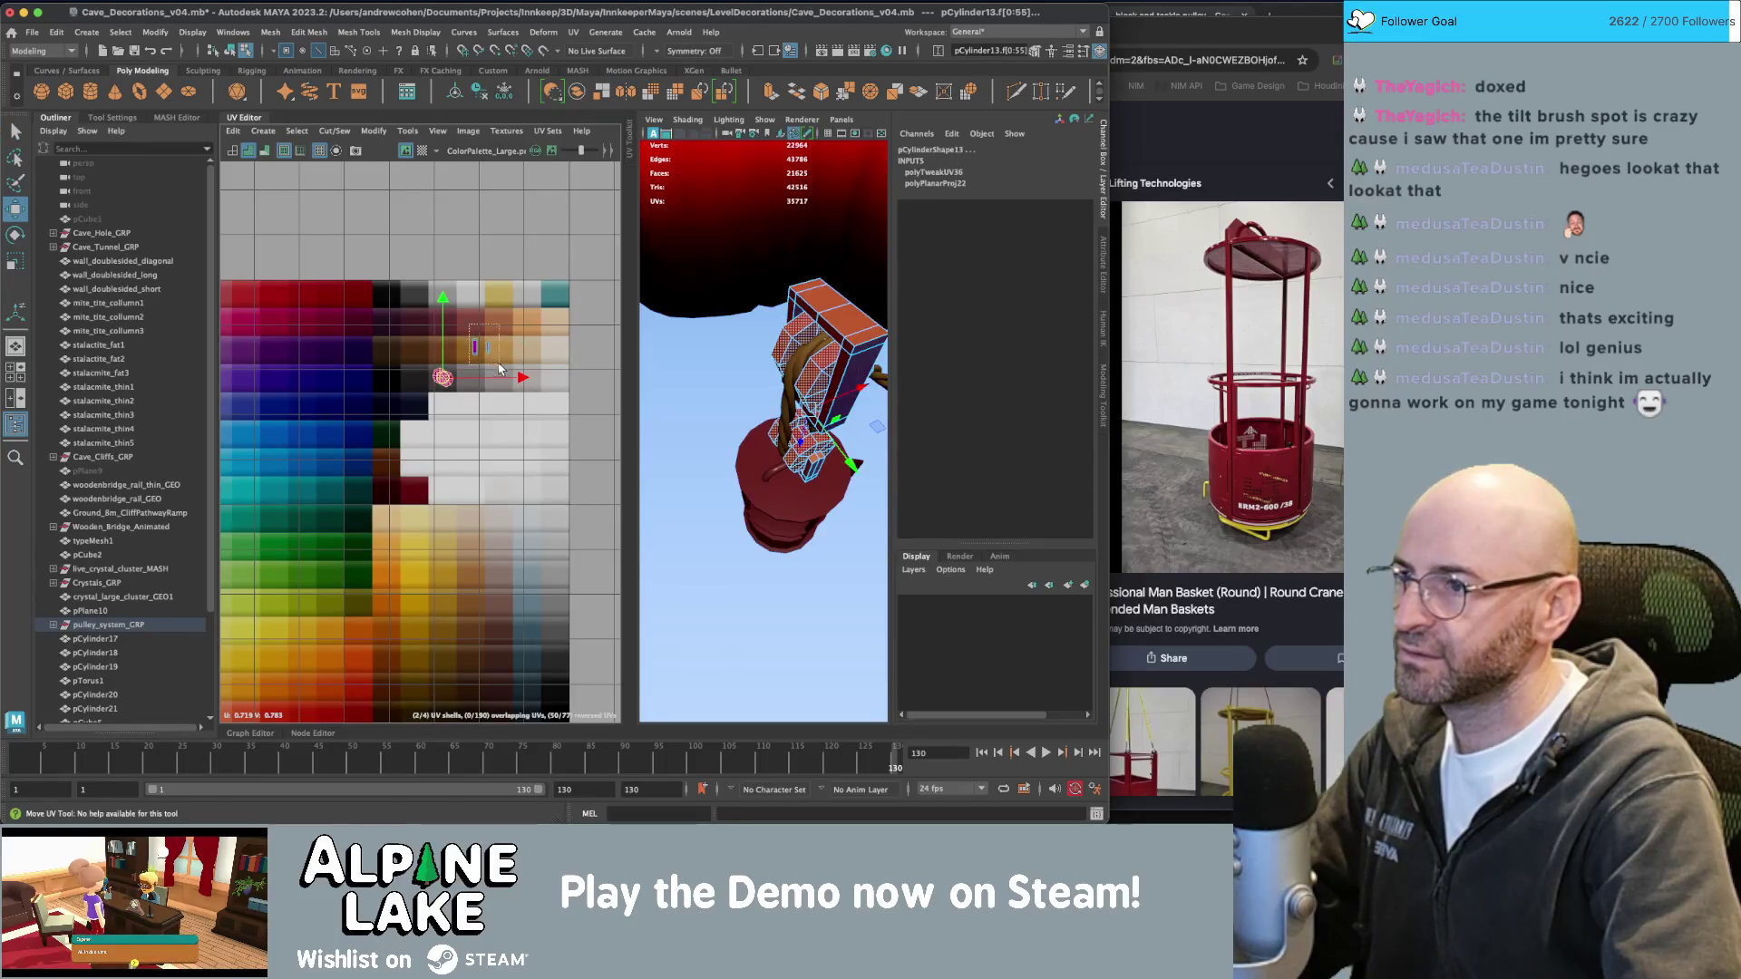
mouse_move(499, 369)
left_mouse_down()
mouse_move(454, 544)
mouse_move(533, 634)
mouse_move(530, 602)
left_mouse_up()
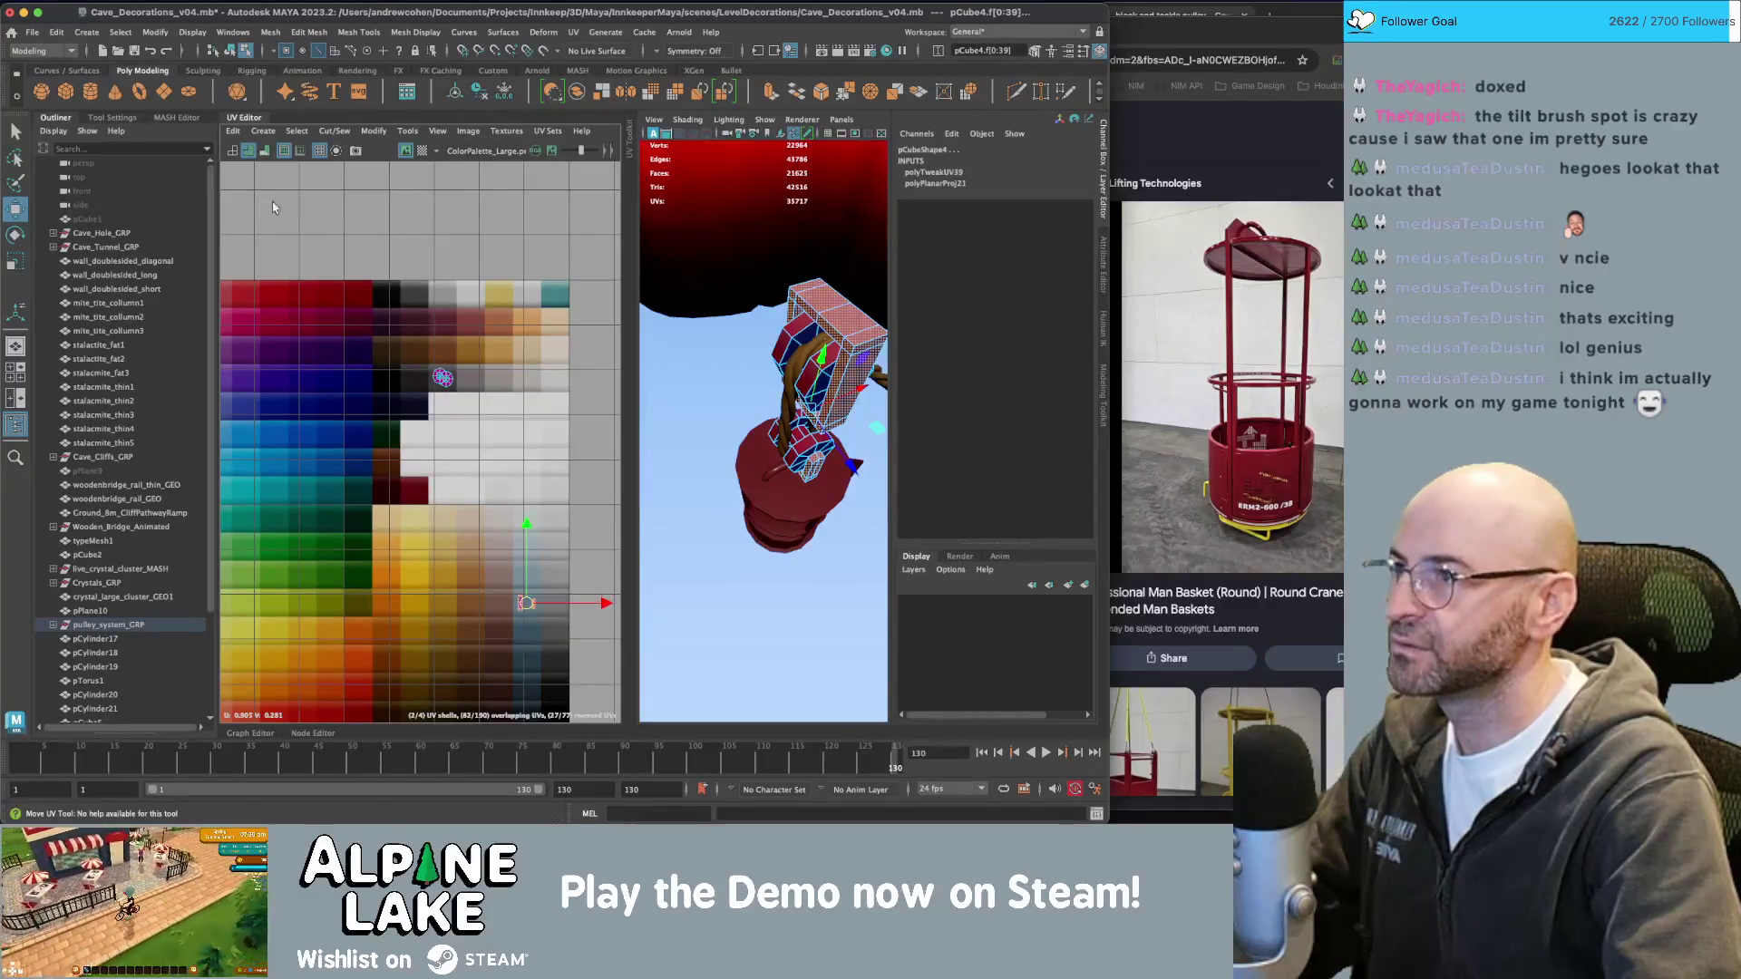
left_click(229, 51)
mouse_move(744, 390)
left_mouse_down("alt")
mouse_move(706, 317)
mouse_move(753, 314)
left_mouse_up("alt")
left_click_drag(764, 377, 789, 333, "alt")
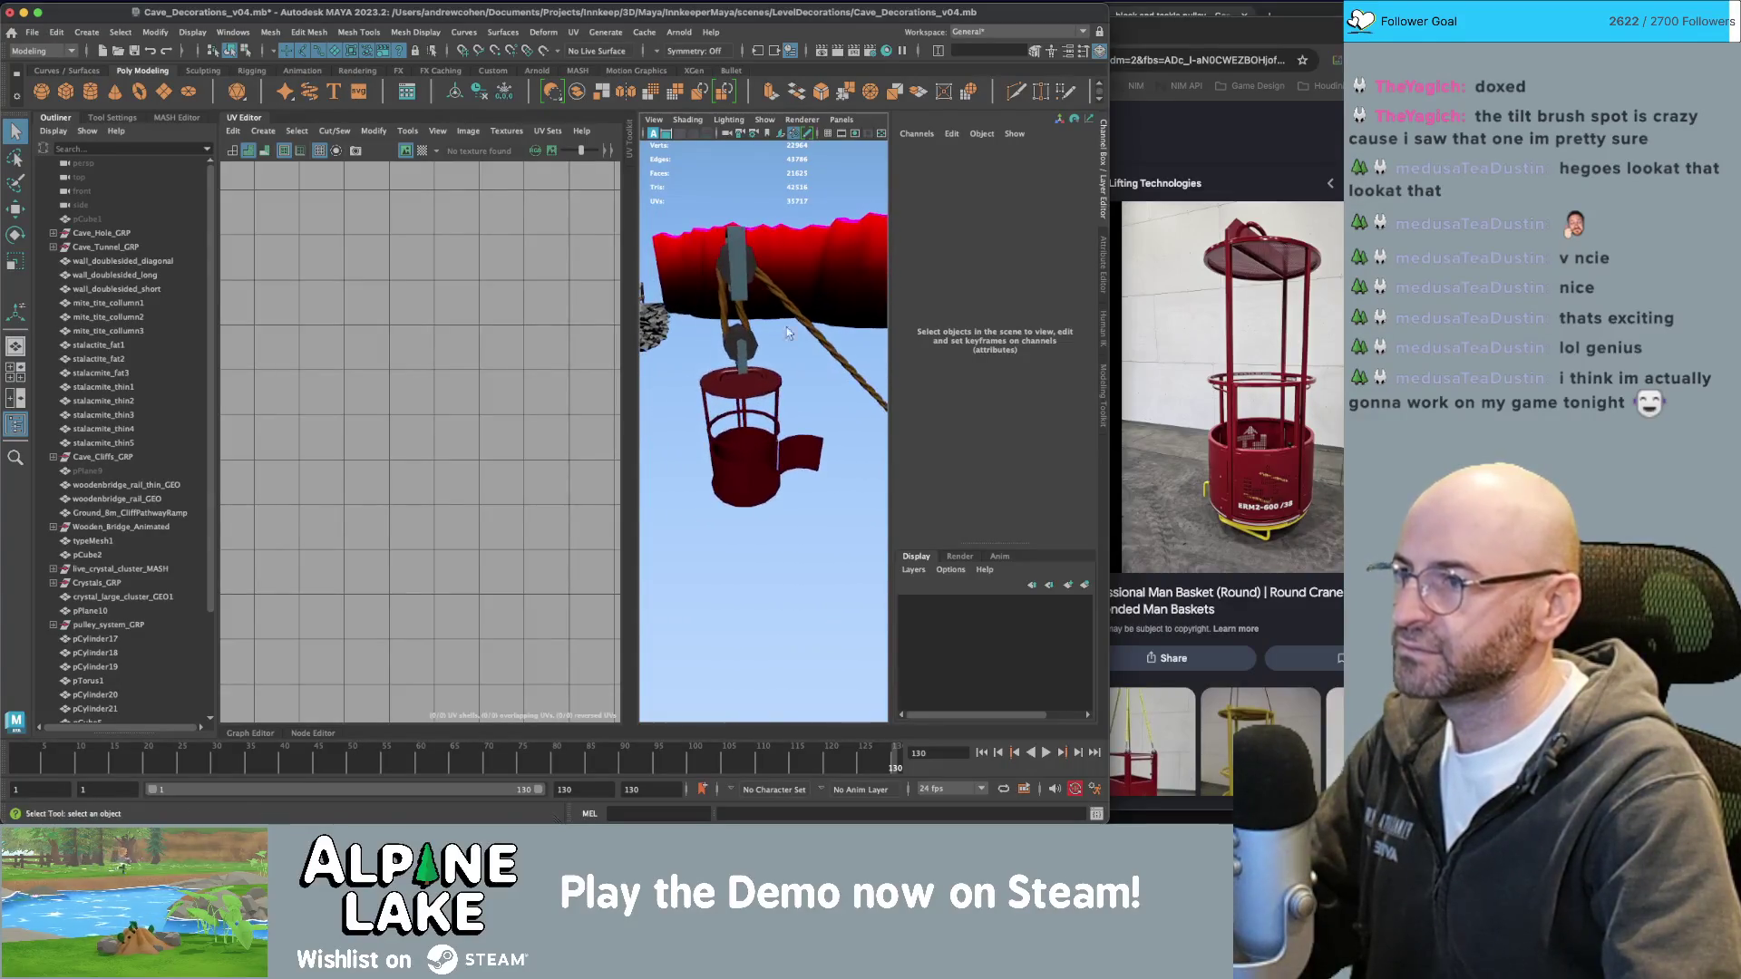
Close the UV Editor, save the scene with Ctrl+S, and orbit around the red basket.
left_click(256, 124)
scroll(695, 486, "down", 3)
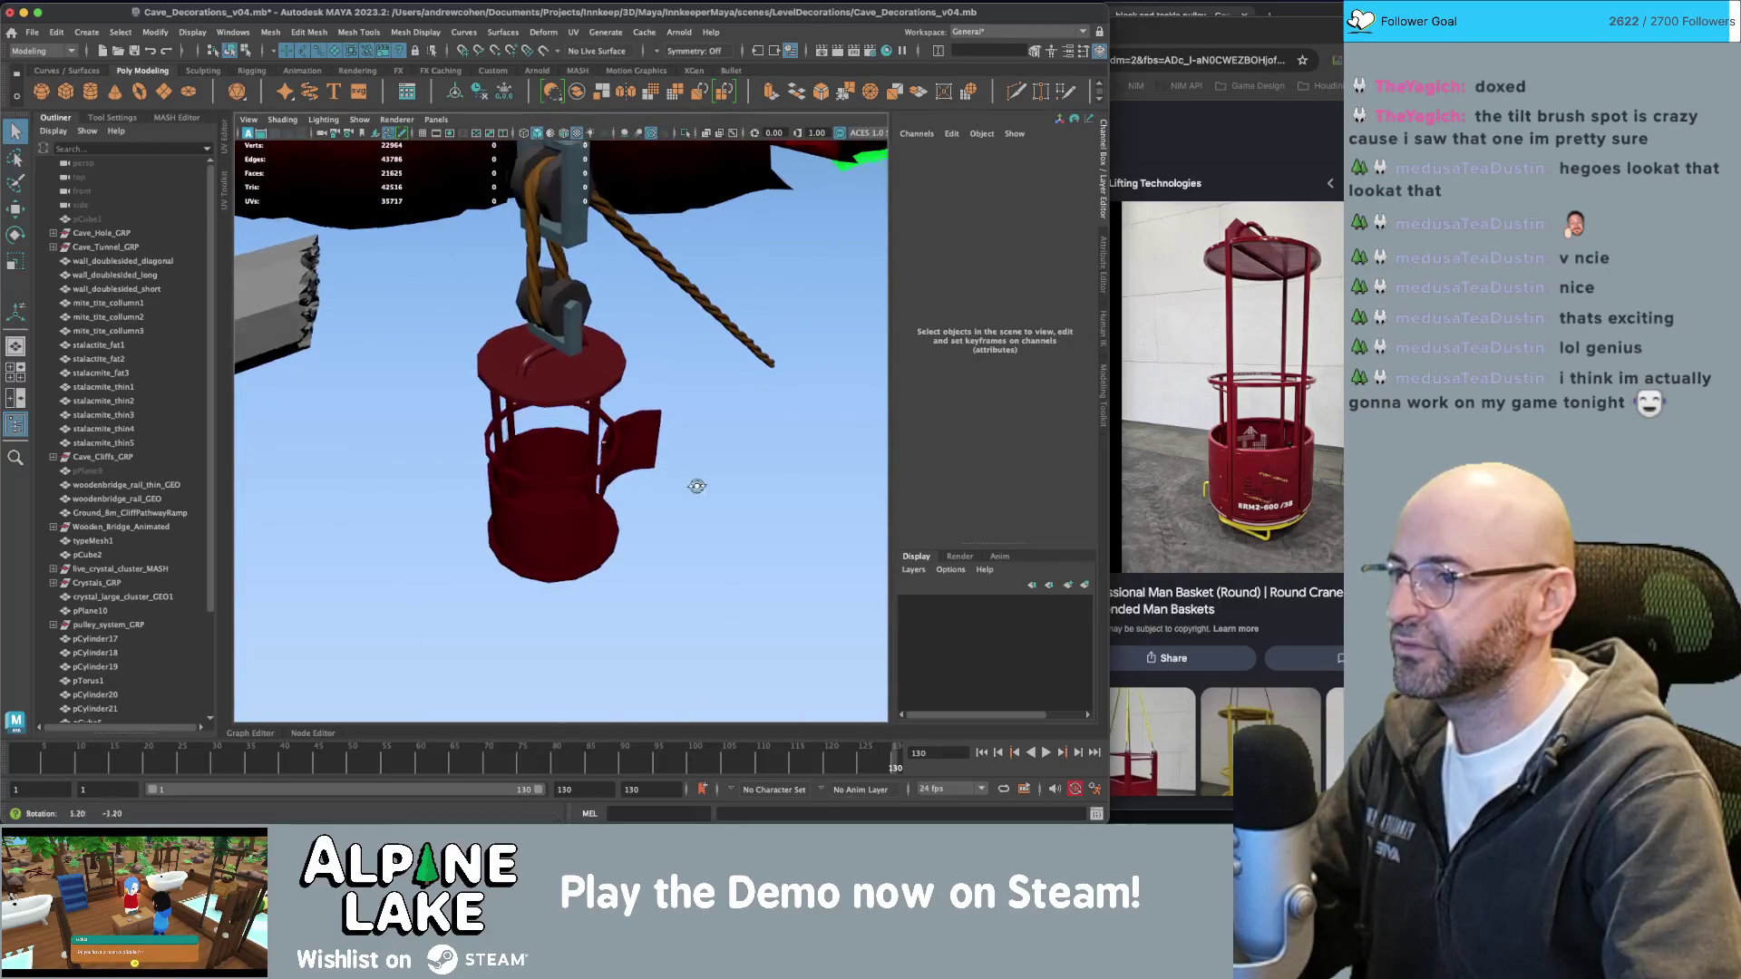
scroll(696, 486, "up", 3)
key("ctrl+s")
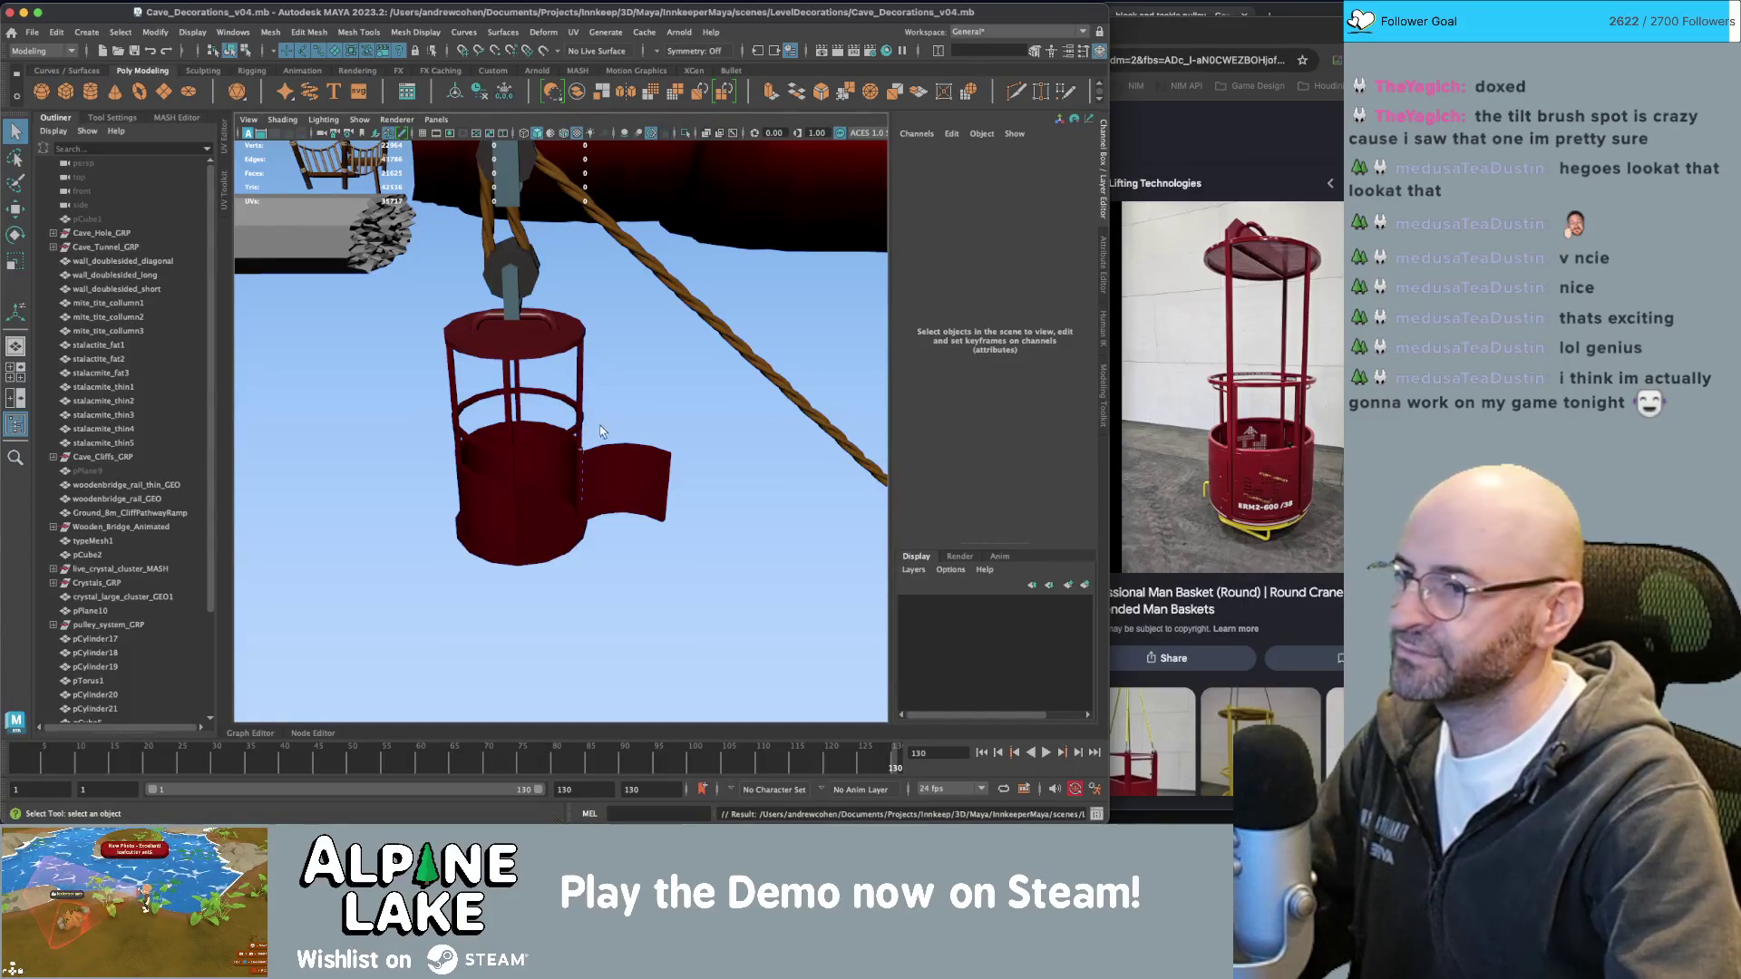
right_click_drag(600, 432, 697, 461, "alt")
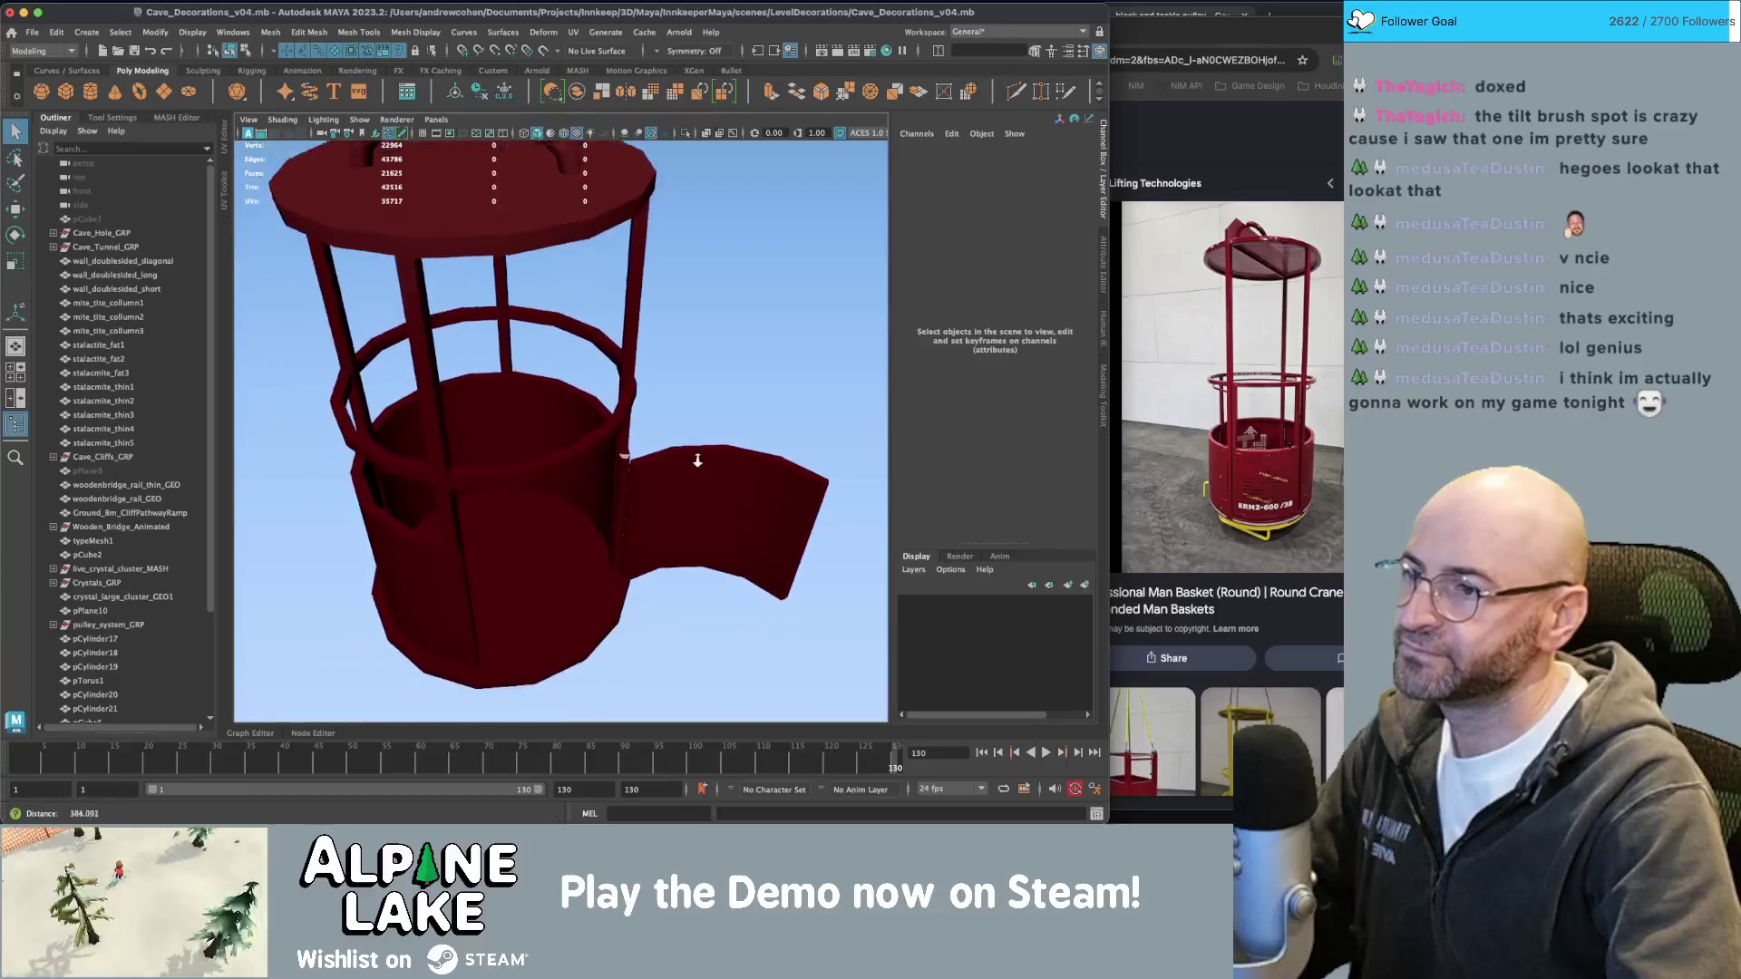
mouse_move(697, 460)
left_mouse_down("alt")
mouse_move(635, 464)
mouse_move(624, 440)
left_mouse_up("alt")
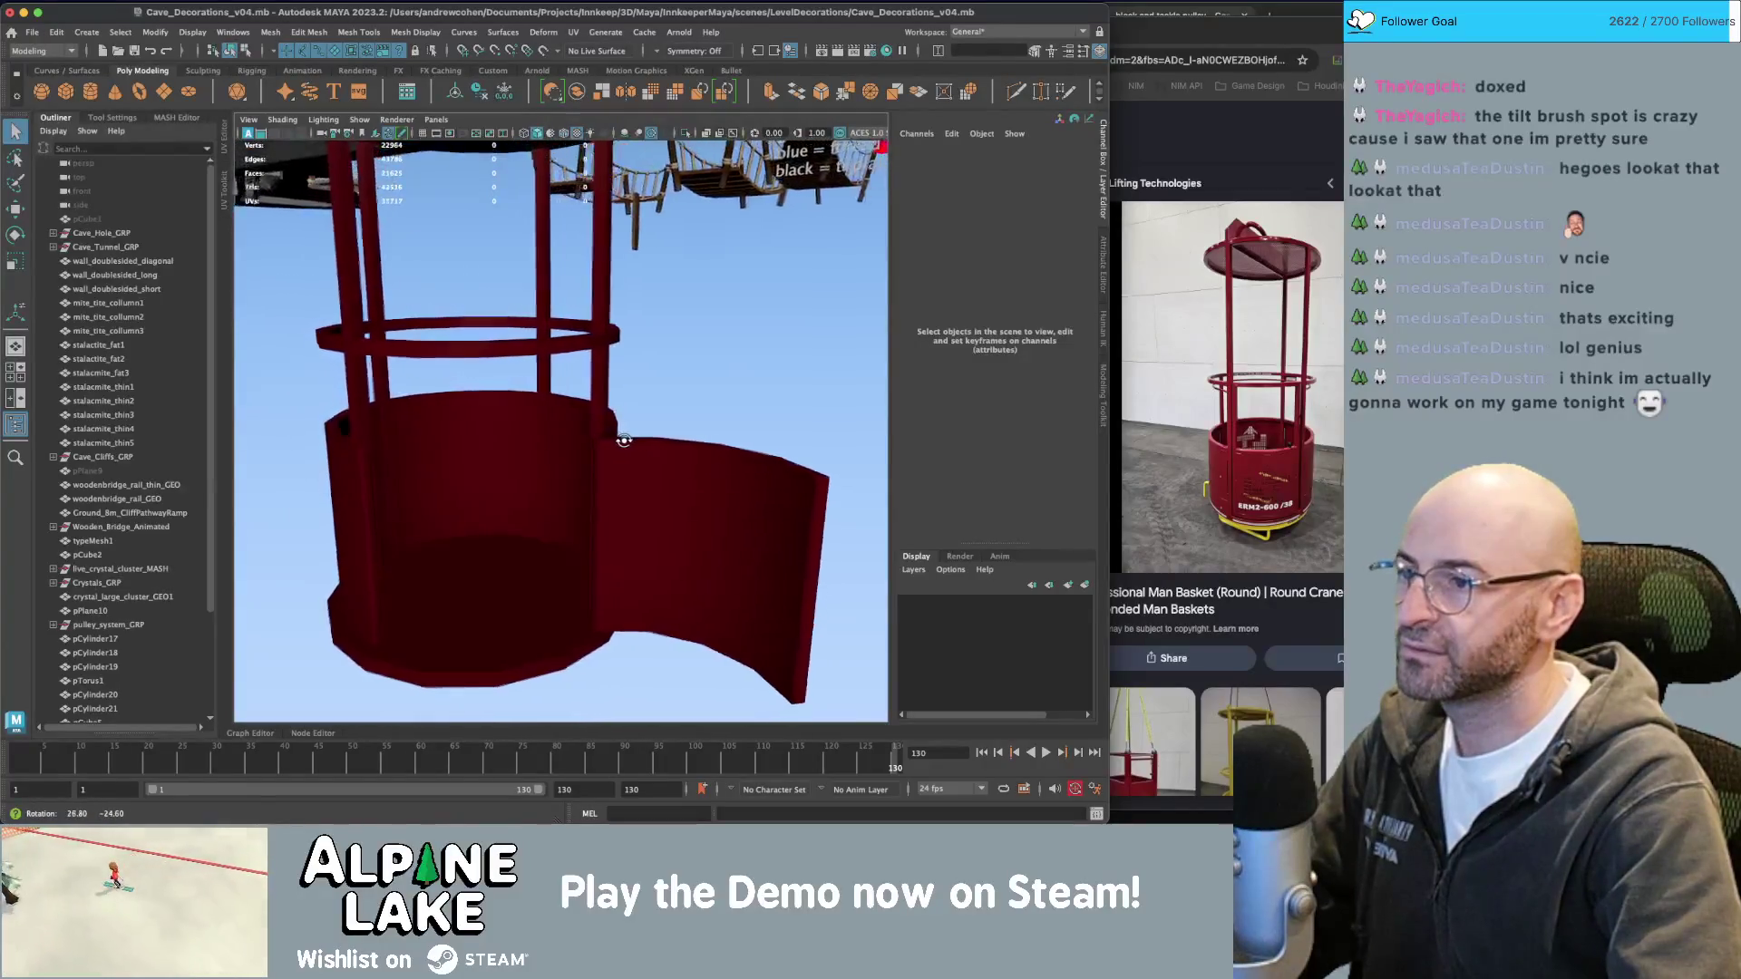
right_click_drag(624, 439, 567, 449, "alt")
left_click_drag(720, 342, 622, 388, "alt")
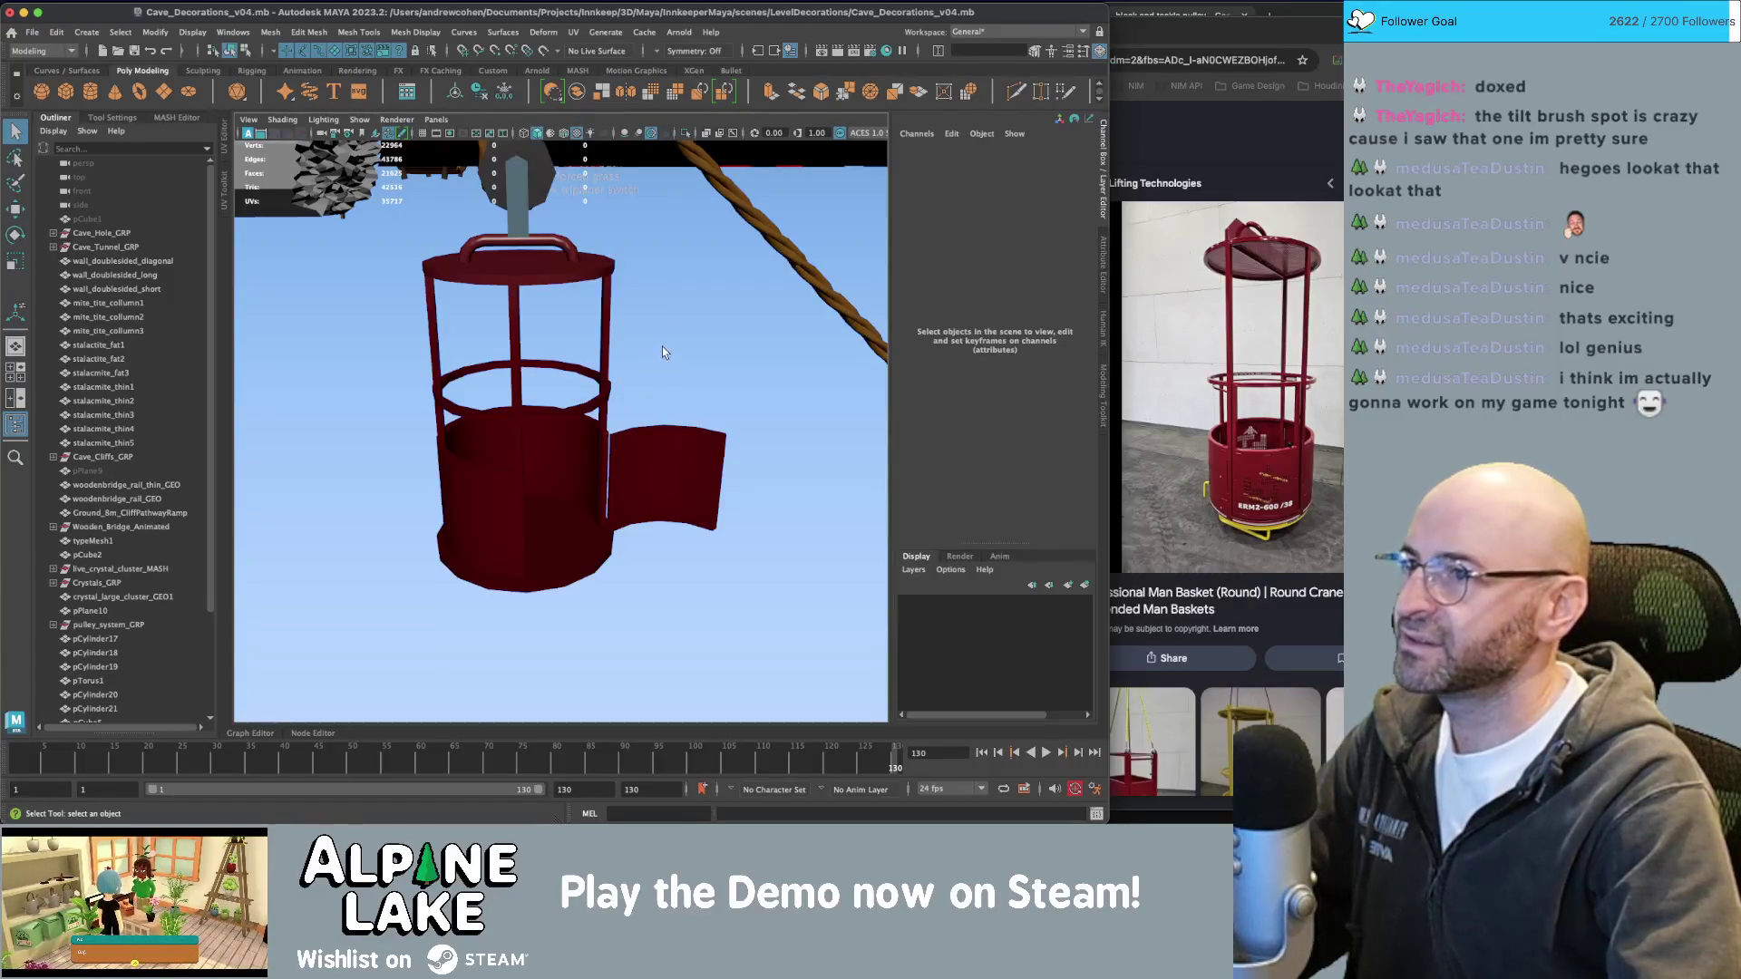
mouse_move(637, 379)
left_mouse_down("alt")
mouse_move(556, 329)
mouse_move(617, 450)
mouse_move(481, 405)
left_mouse_up("alt")
Select and frame the torus handle ring, then undo its scaling and selection.
left_click(558, 323)
key("f")
key("r")
key("q")
key("ctrl+z")
key("ctrl+z")
key("ctrl+z")
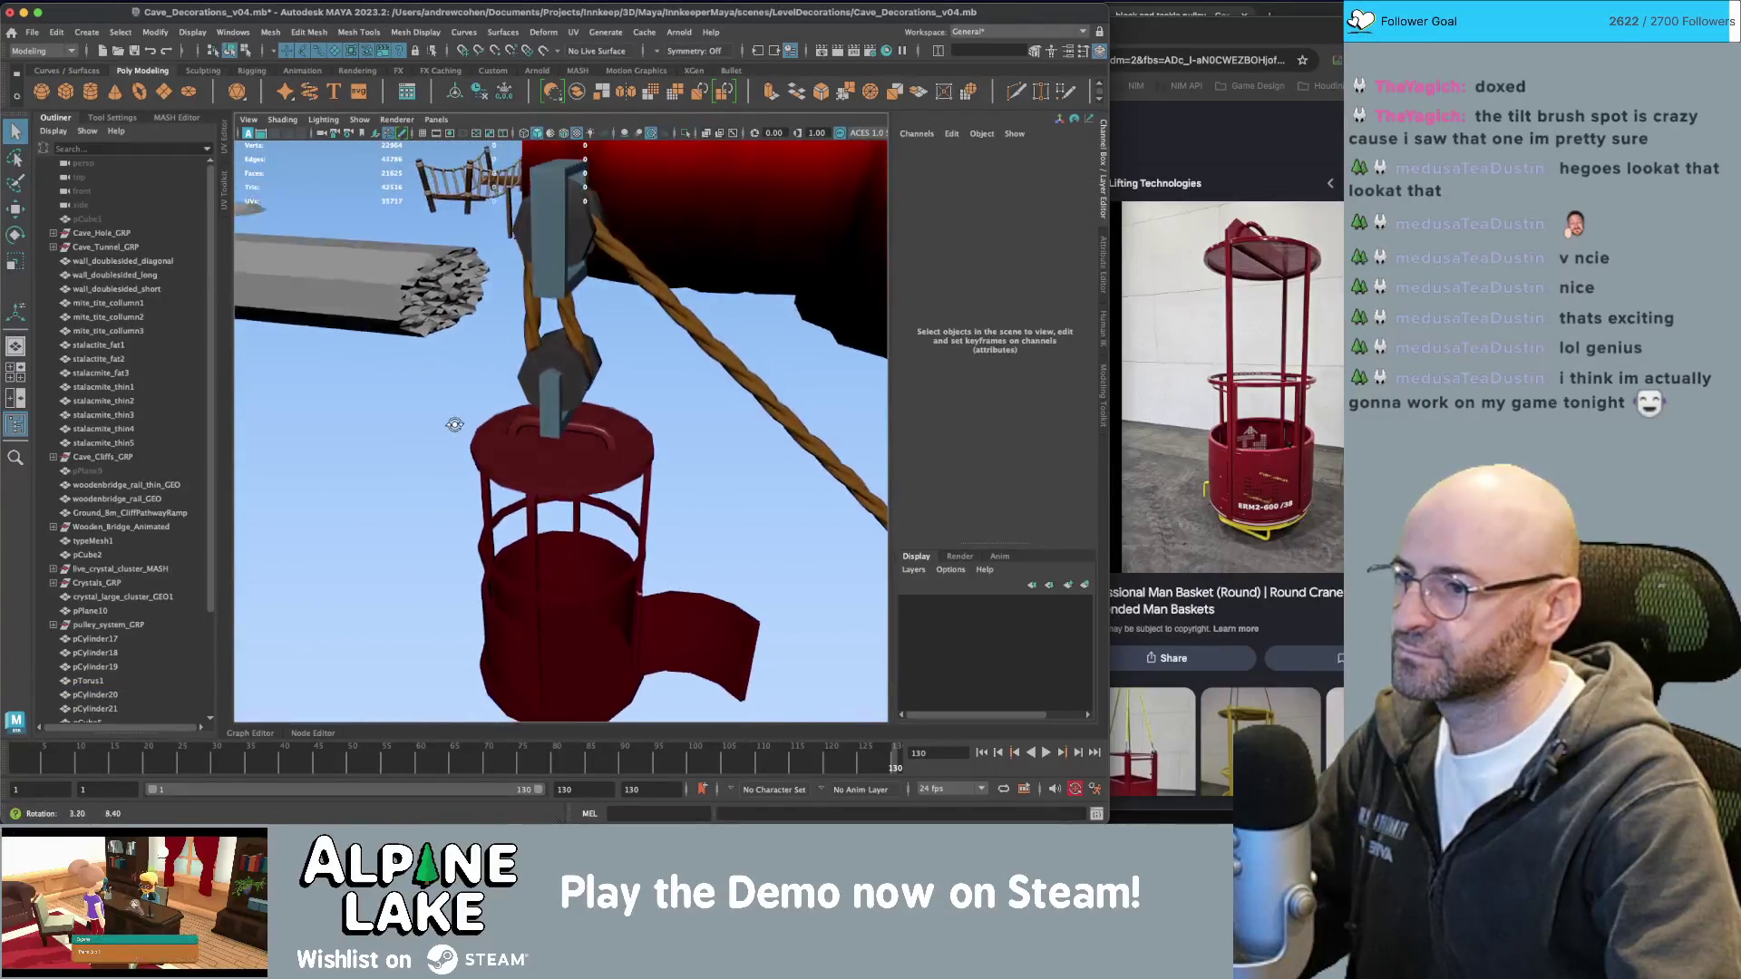
key("ctrl+z")
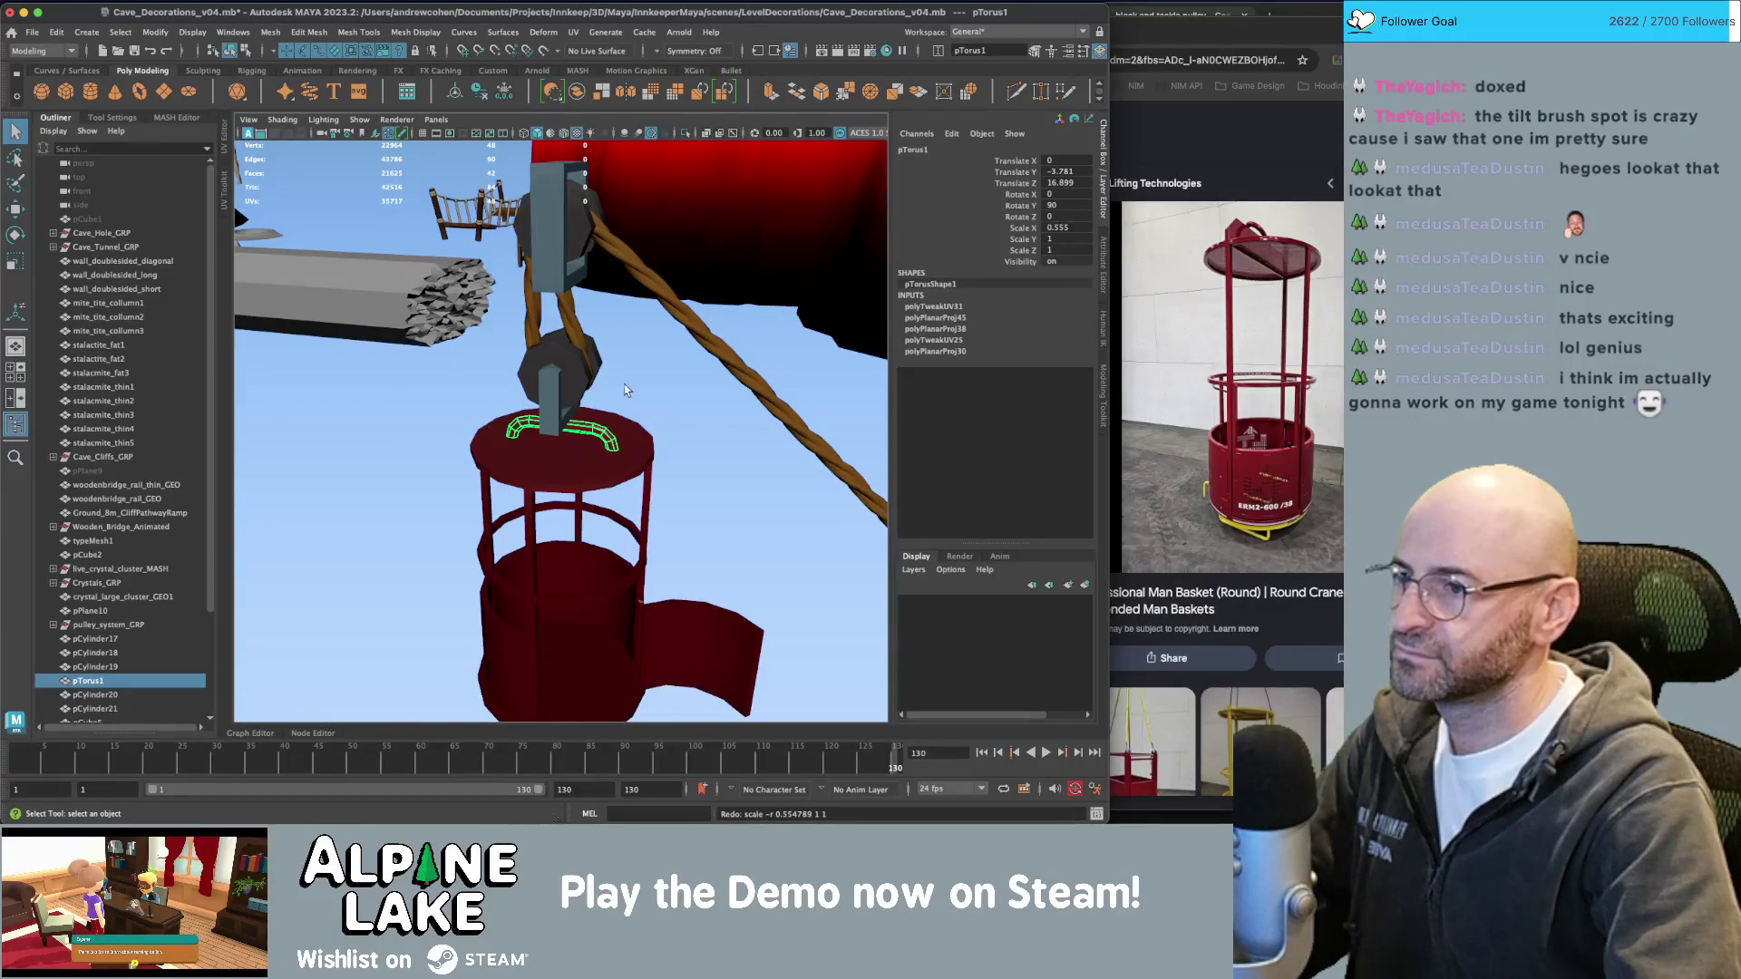
key("ctrl+z")
key("ctrl+z")
key("ctrl+z")
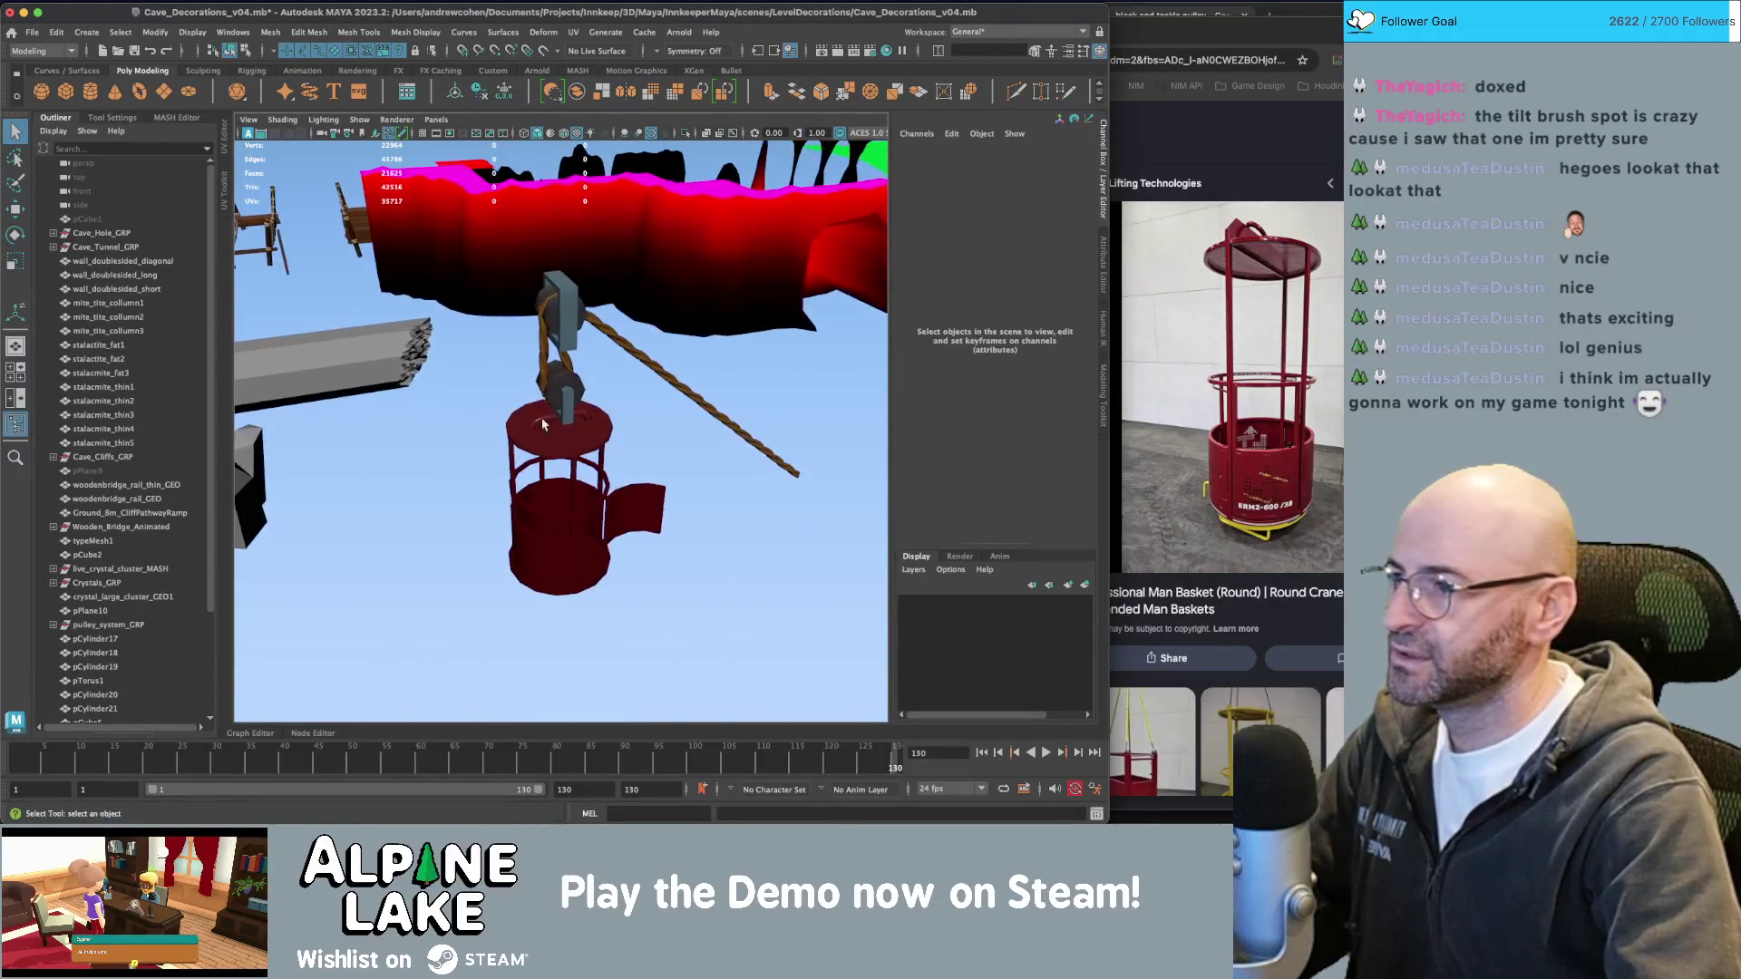
Undo the earlier freeze and transform resets on the pulley pieces.
left_click_drag(570, 442, 636, 364, "alt")
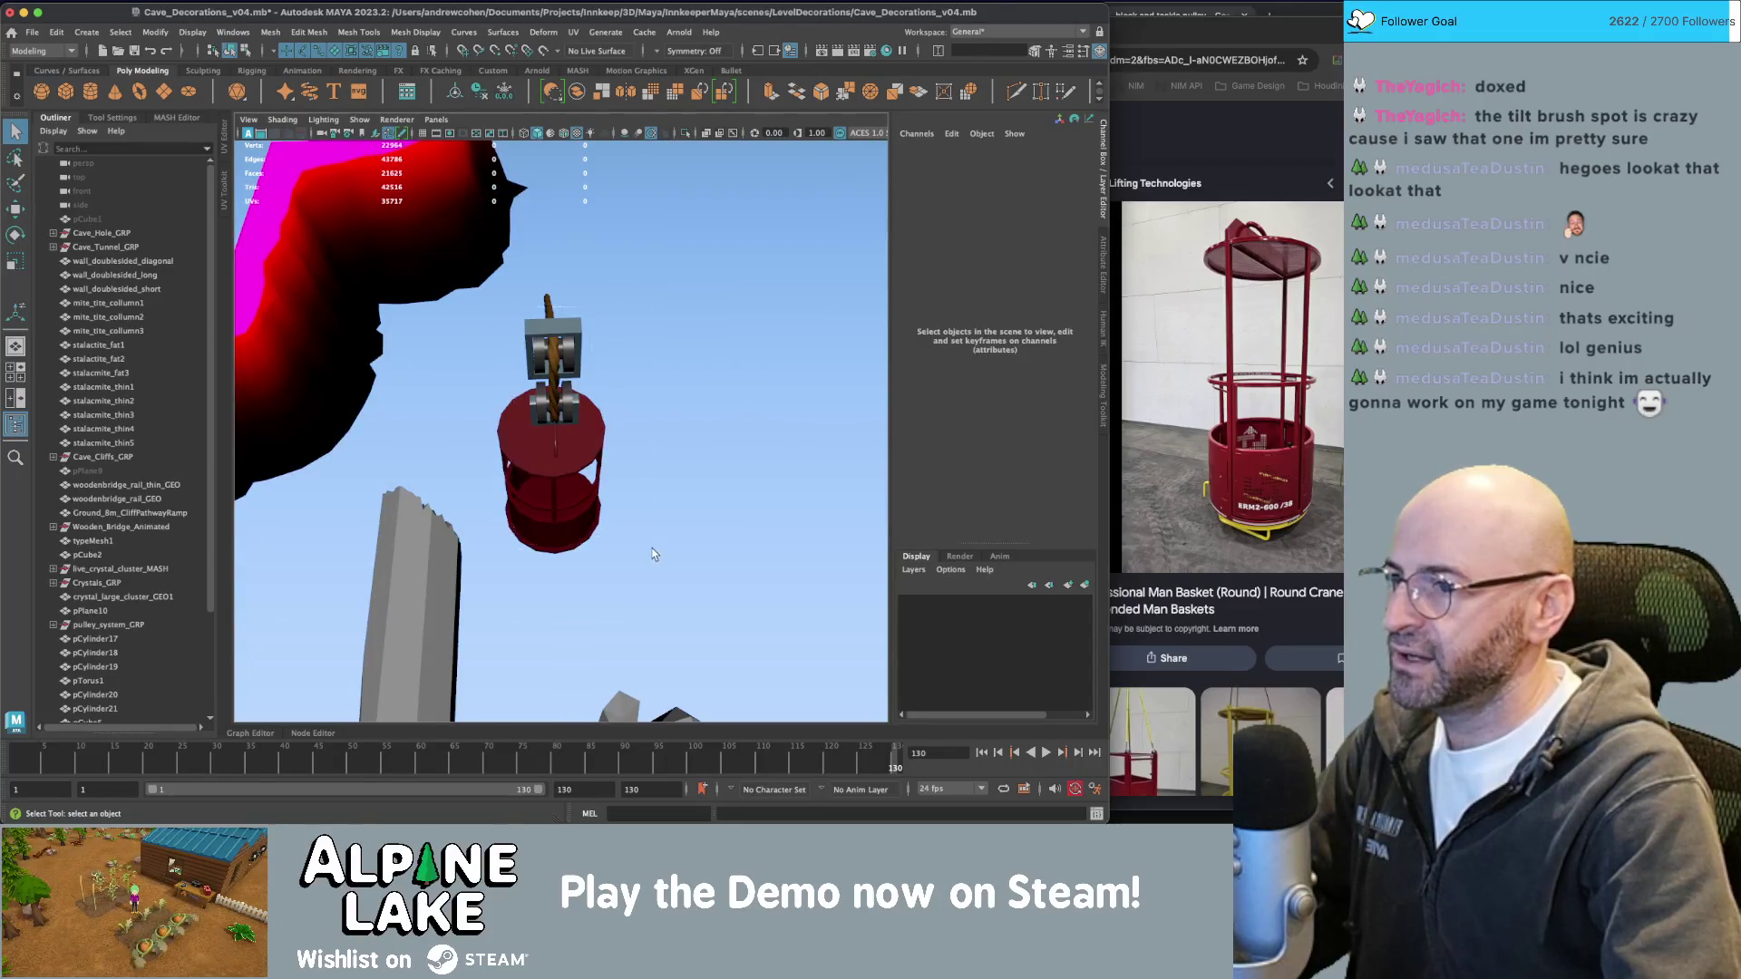
key("ctrl+z")
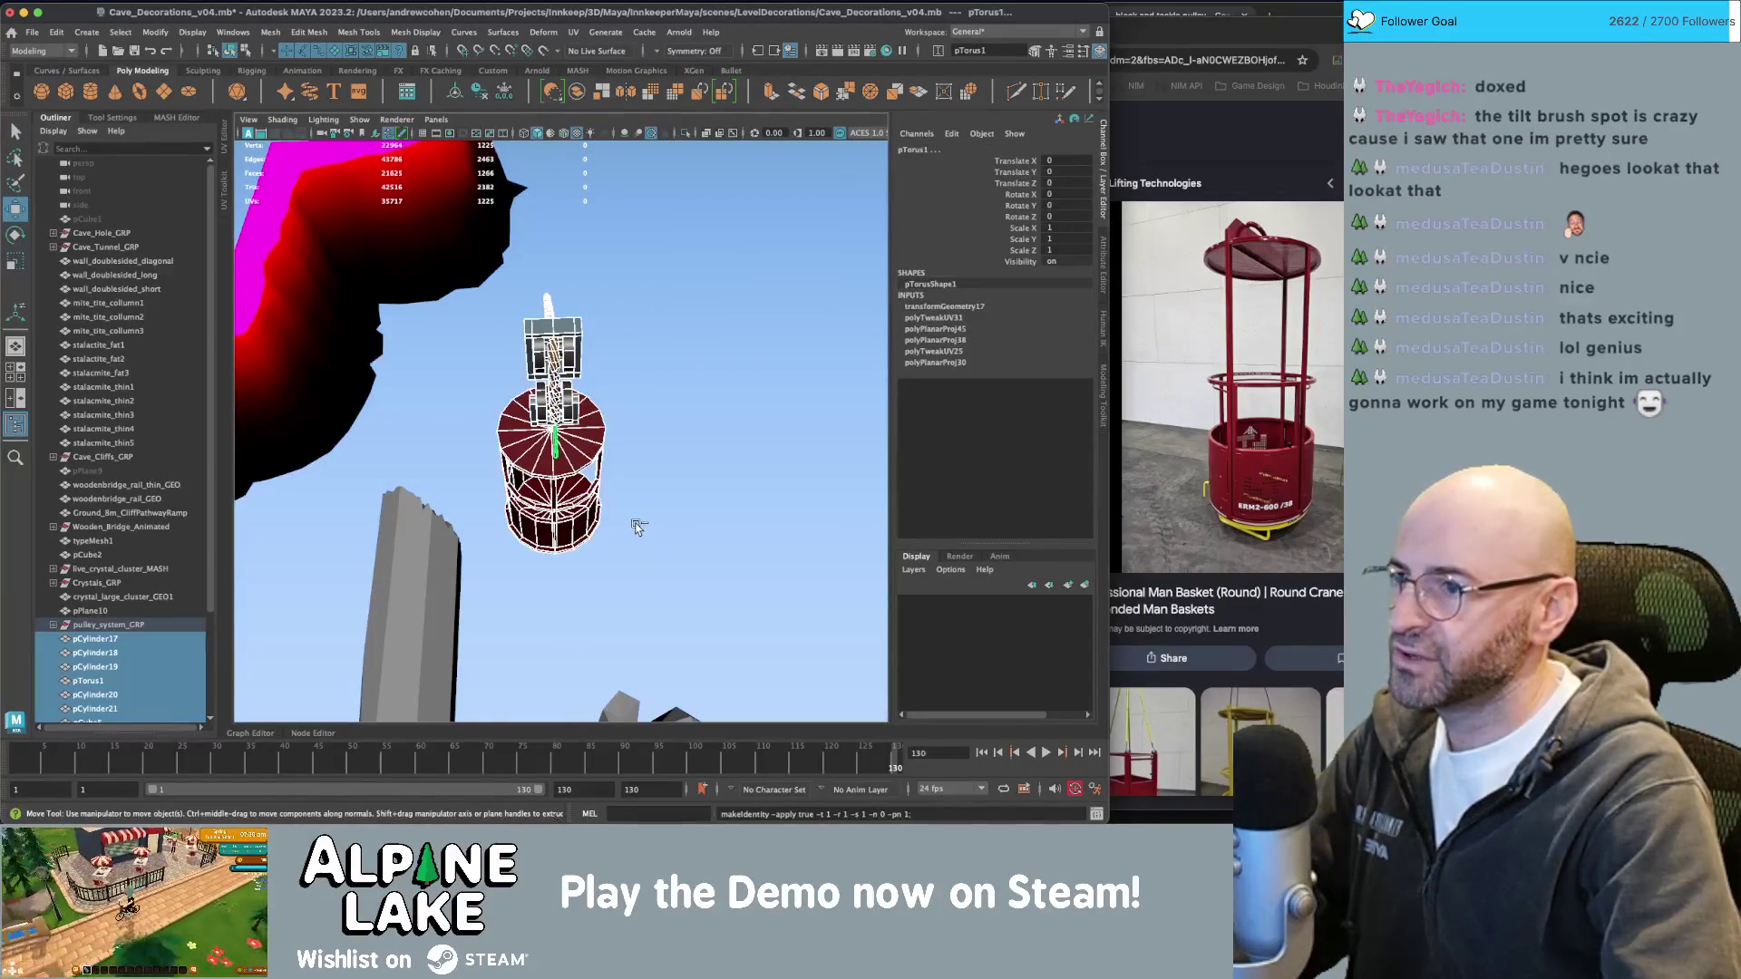
key("ctrl+z")
key("q")
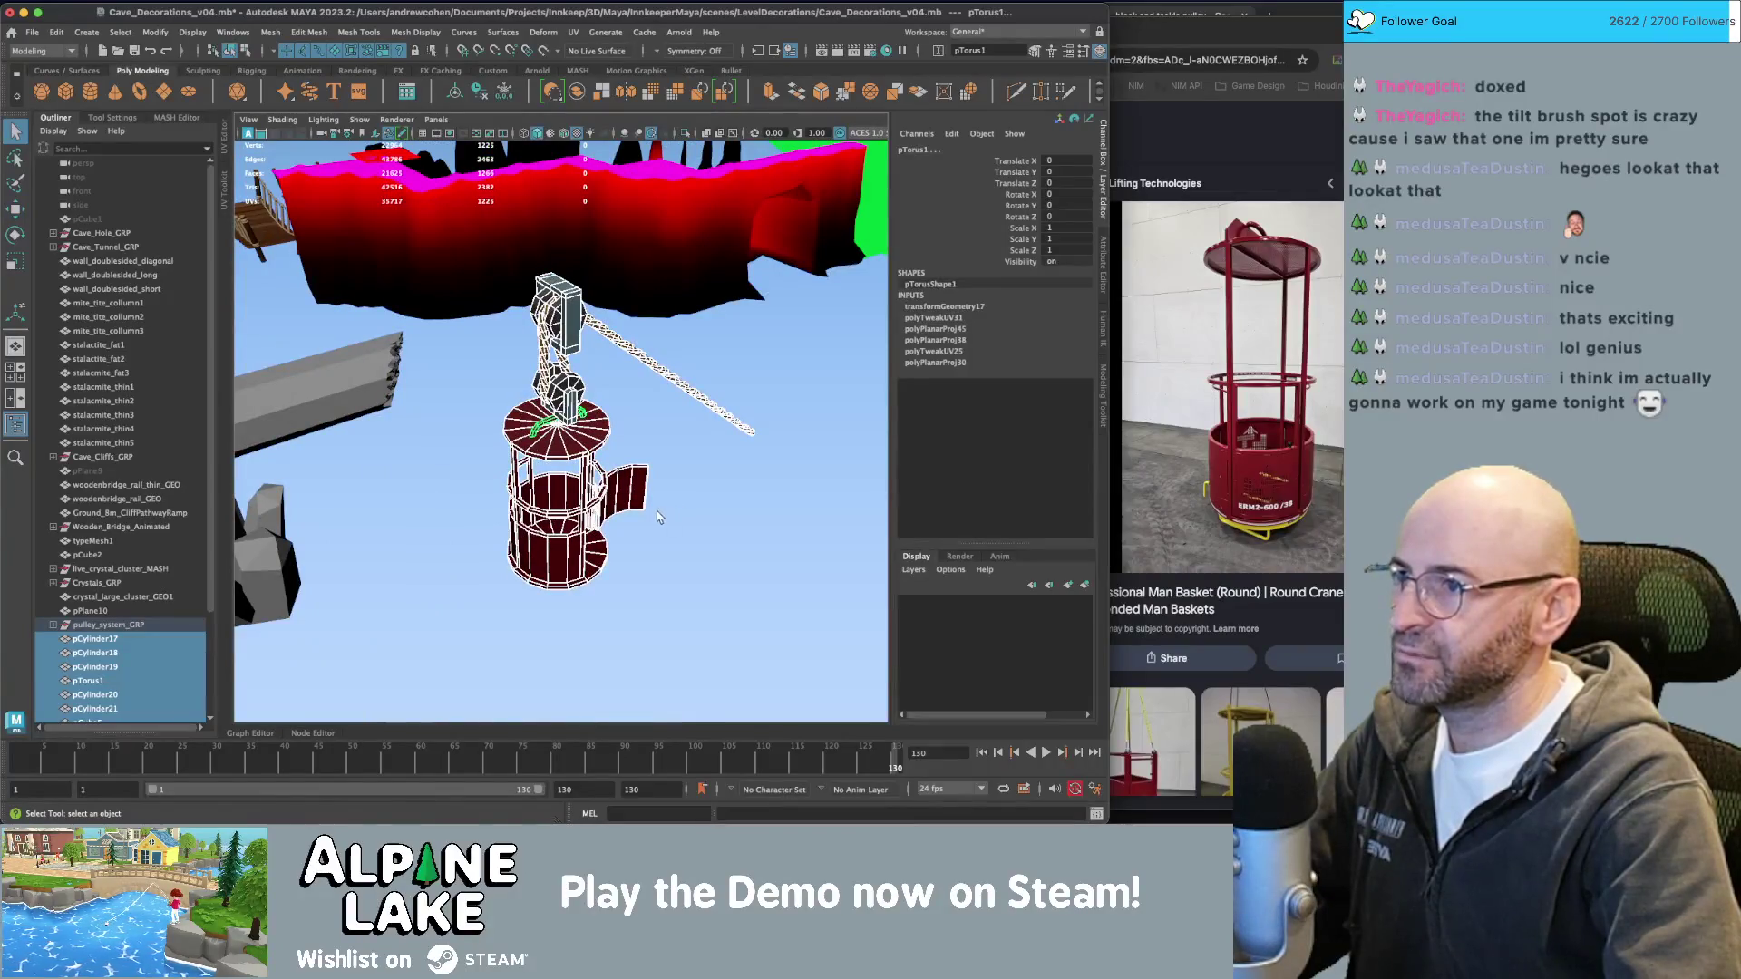
key("w")
scroll(142, 581, "down", 3)
key("ctrl+z")
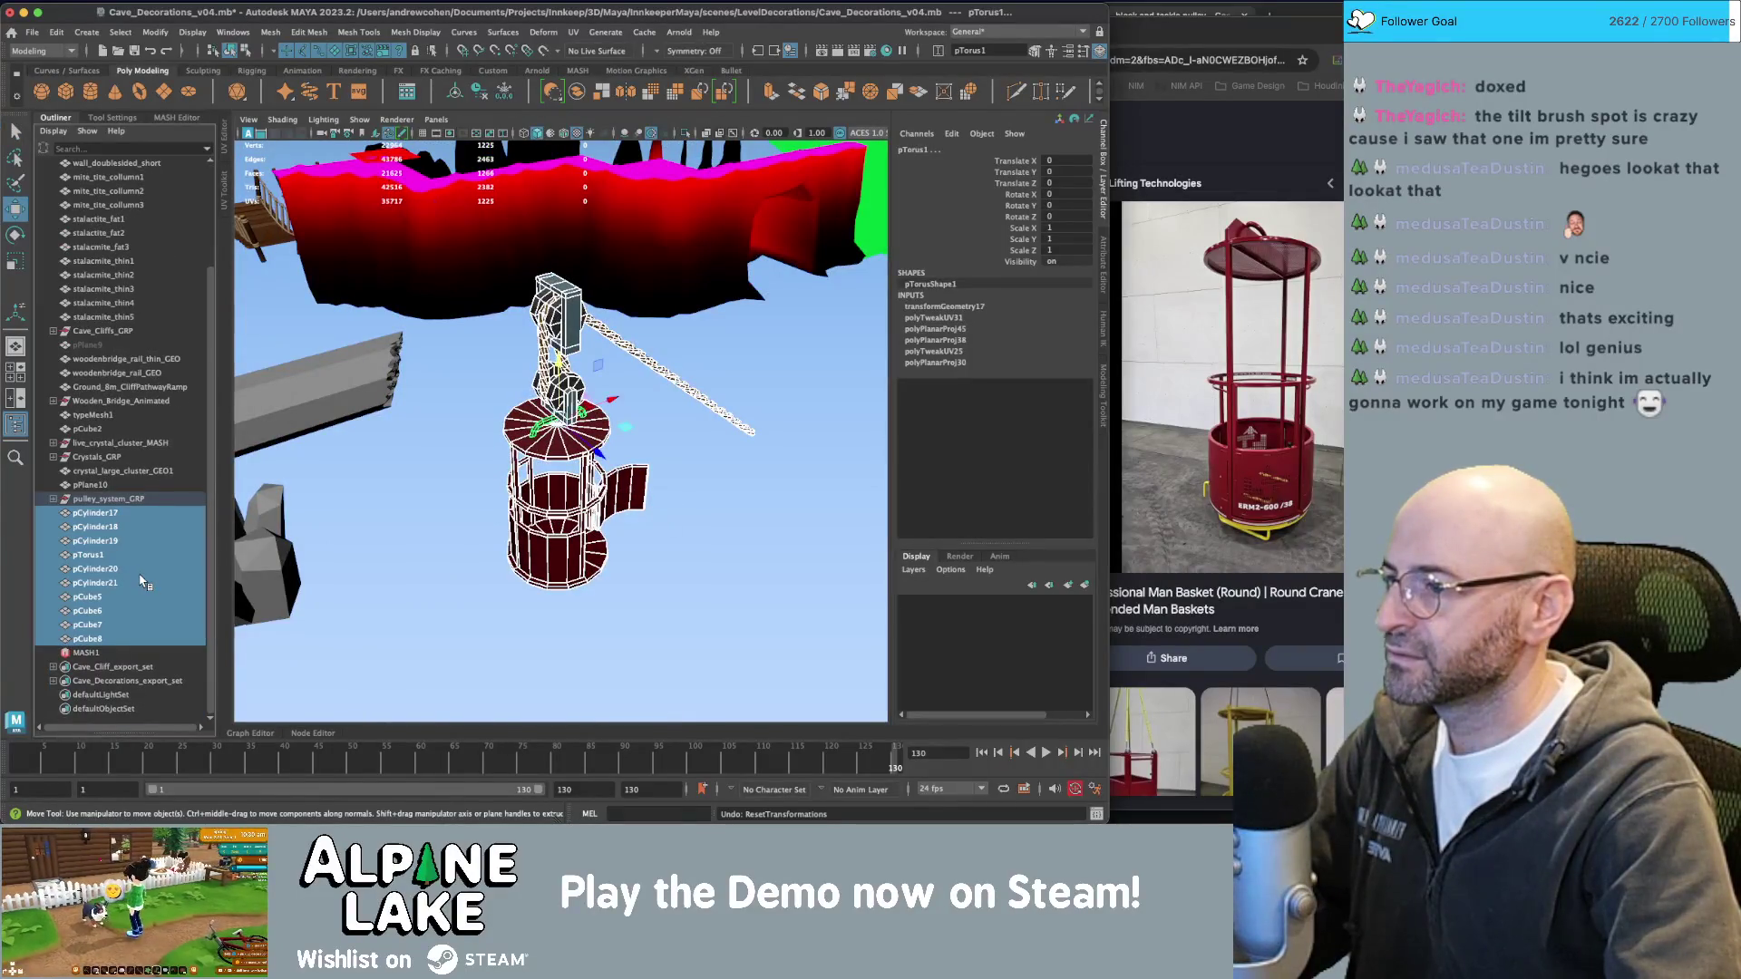
key("ctrl+z")
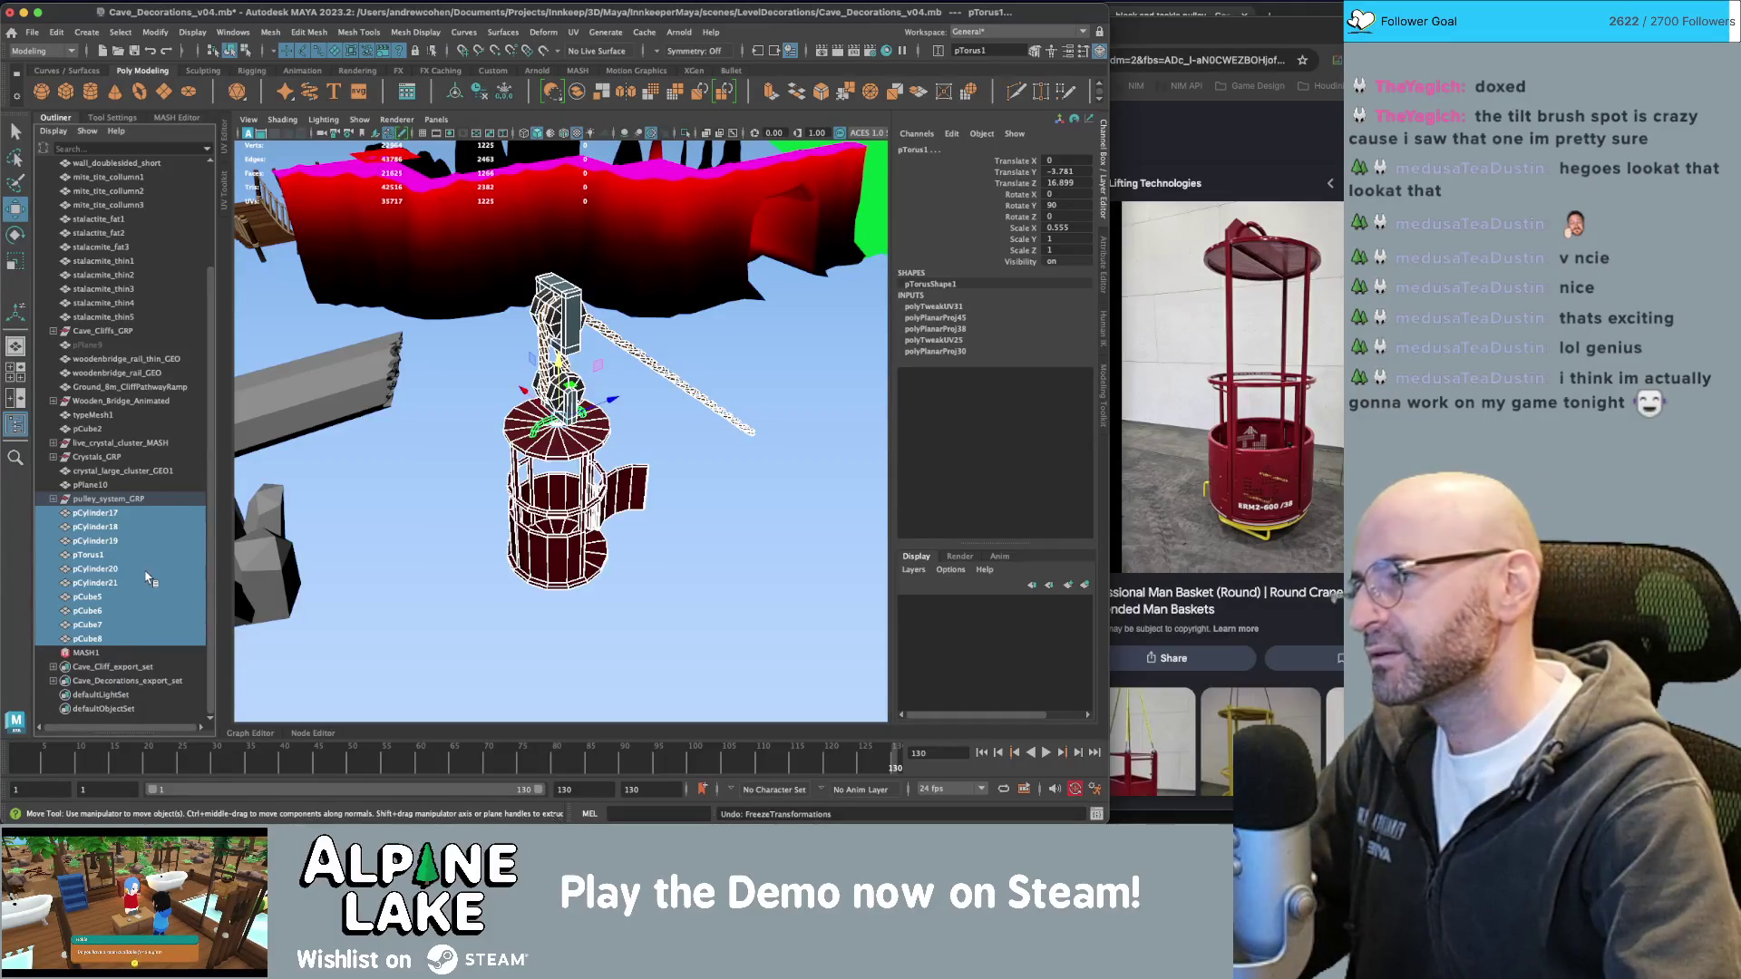
Move pCylinder17 through pCube8 into pulley_system_GRP in the Outliner.
left_click(54, 500)
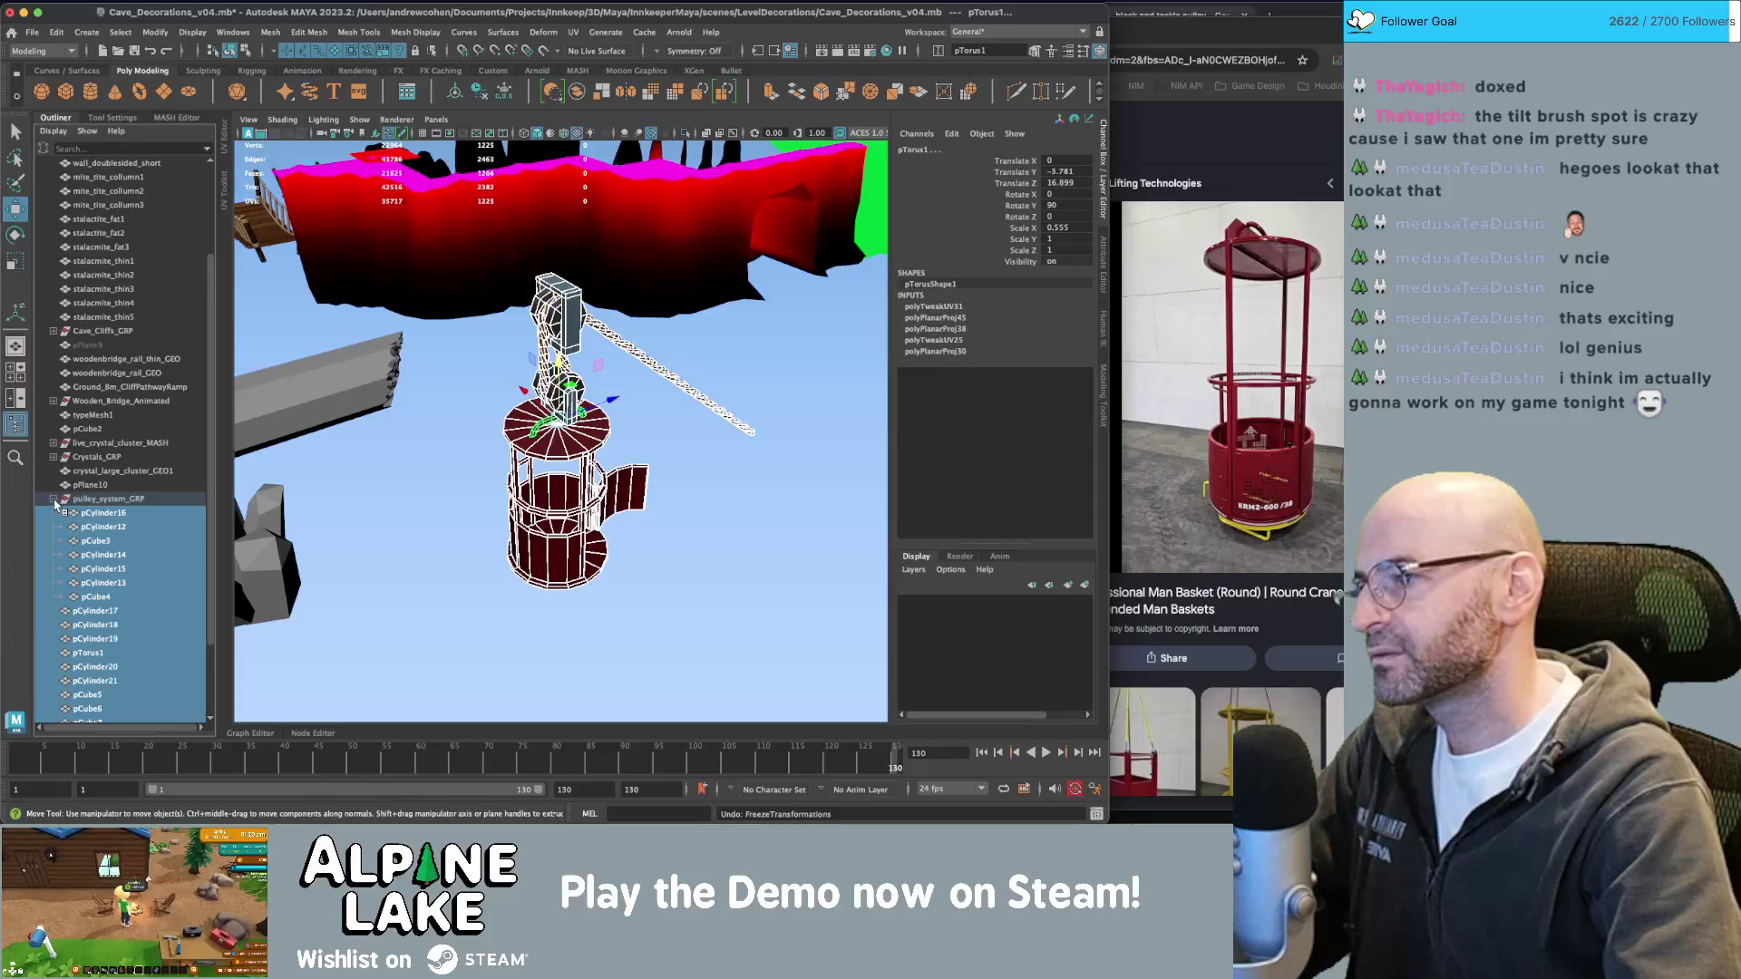
scroll(87, 512, "down", 3)
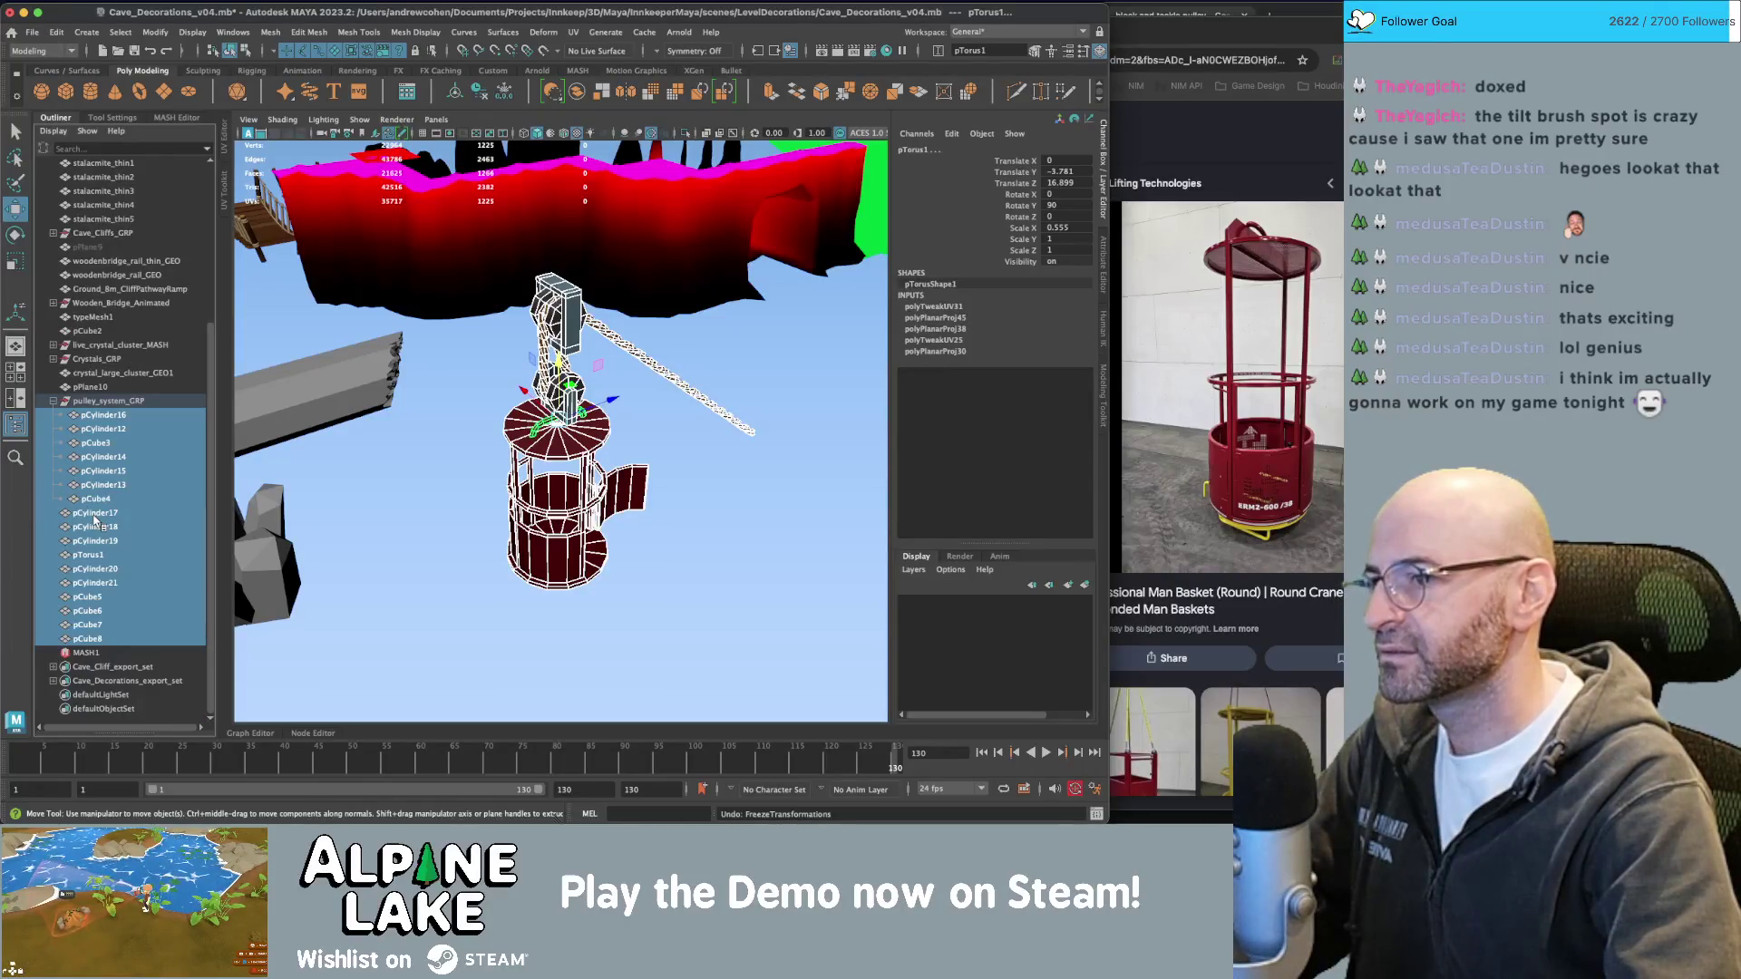
left_click(98, 417)
left_click(111, 501, "shift")
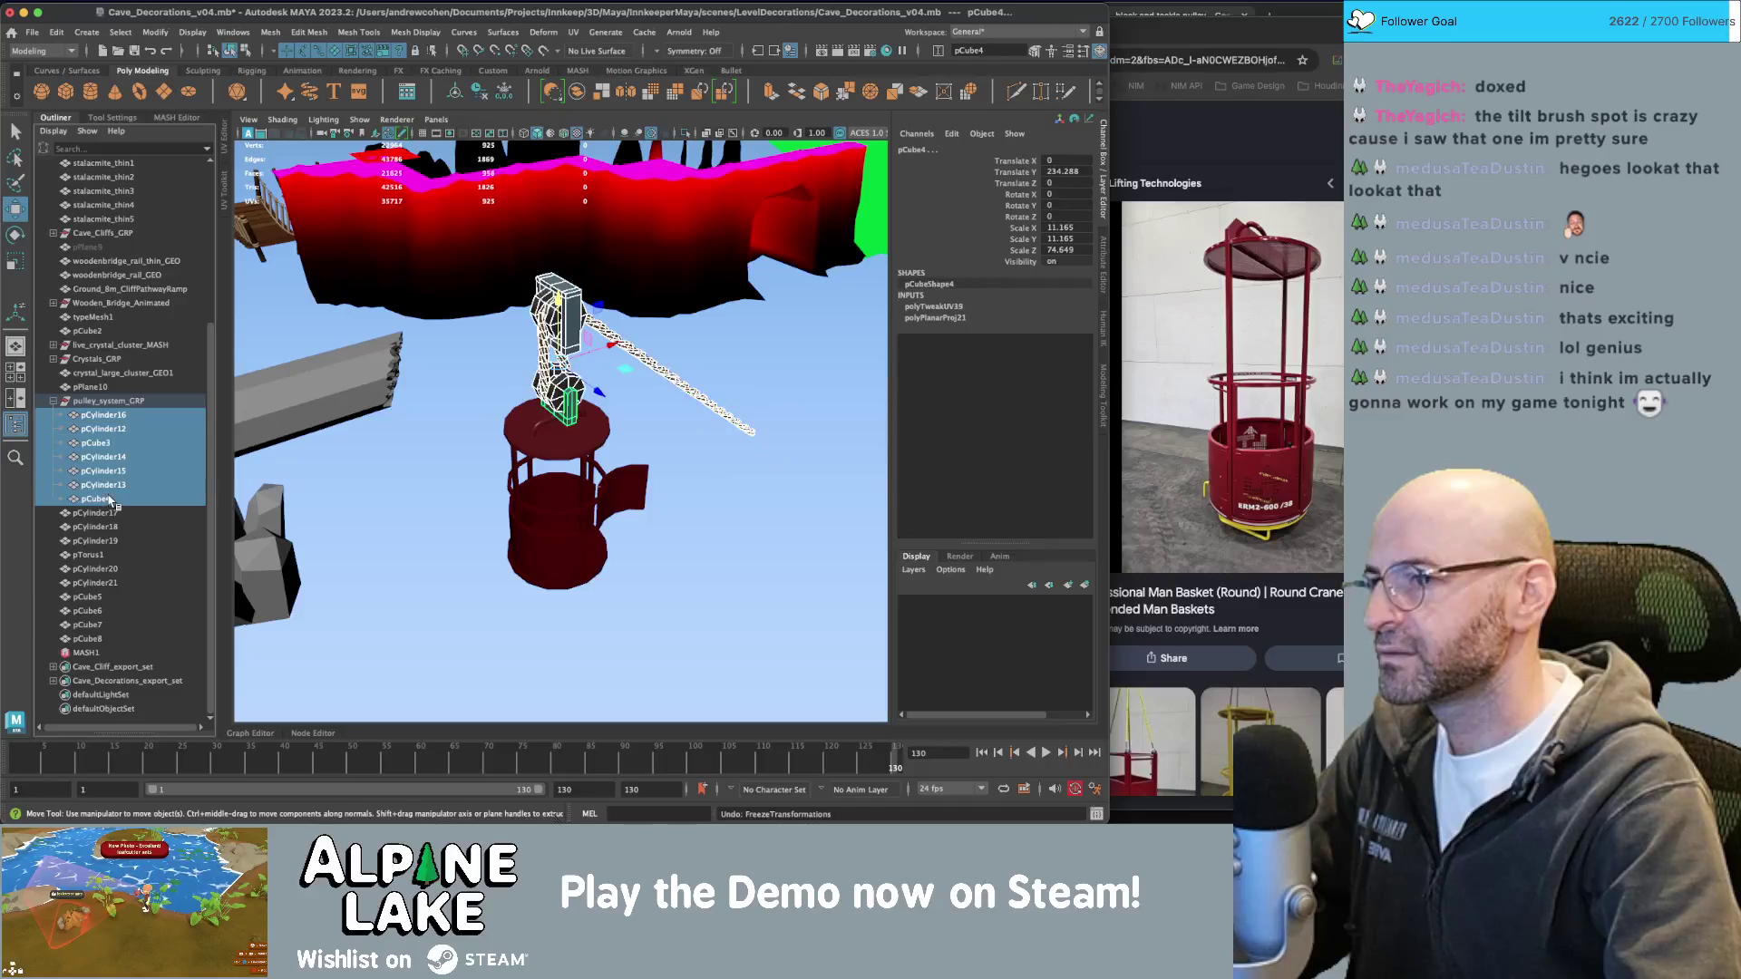
left_click(101, 513)
left_click(107, 640, "shift")
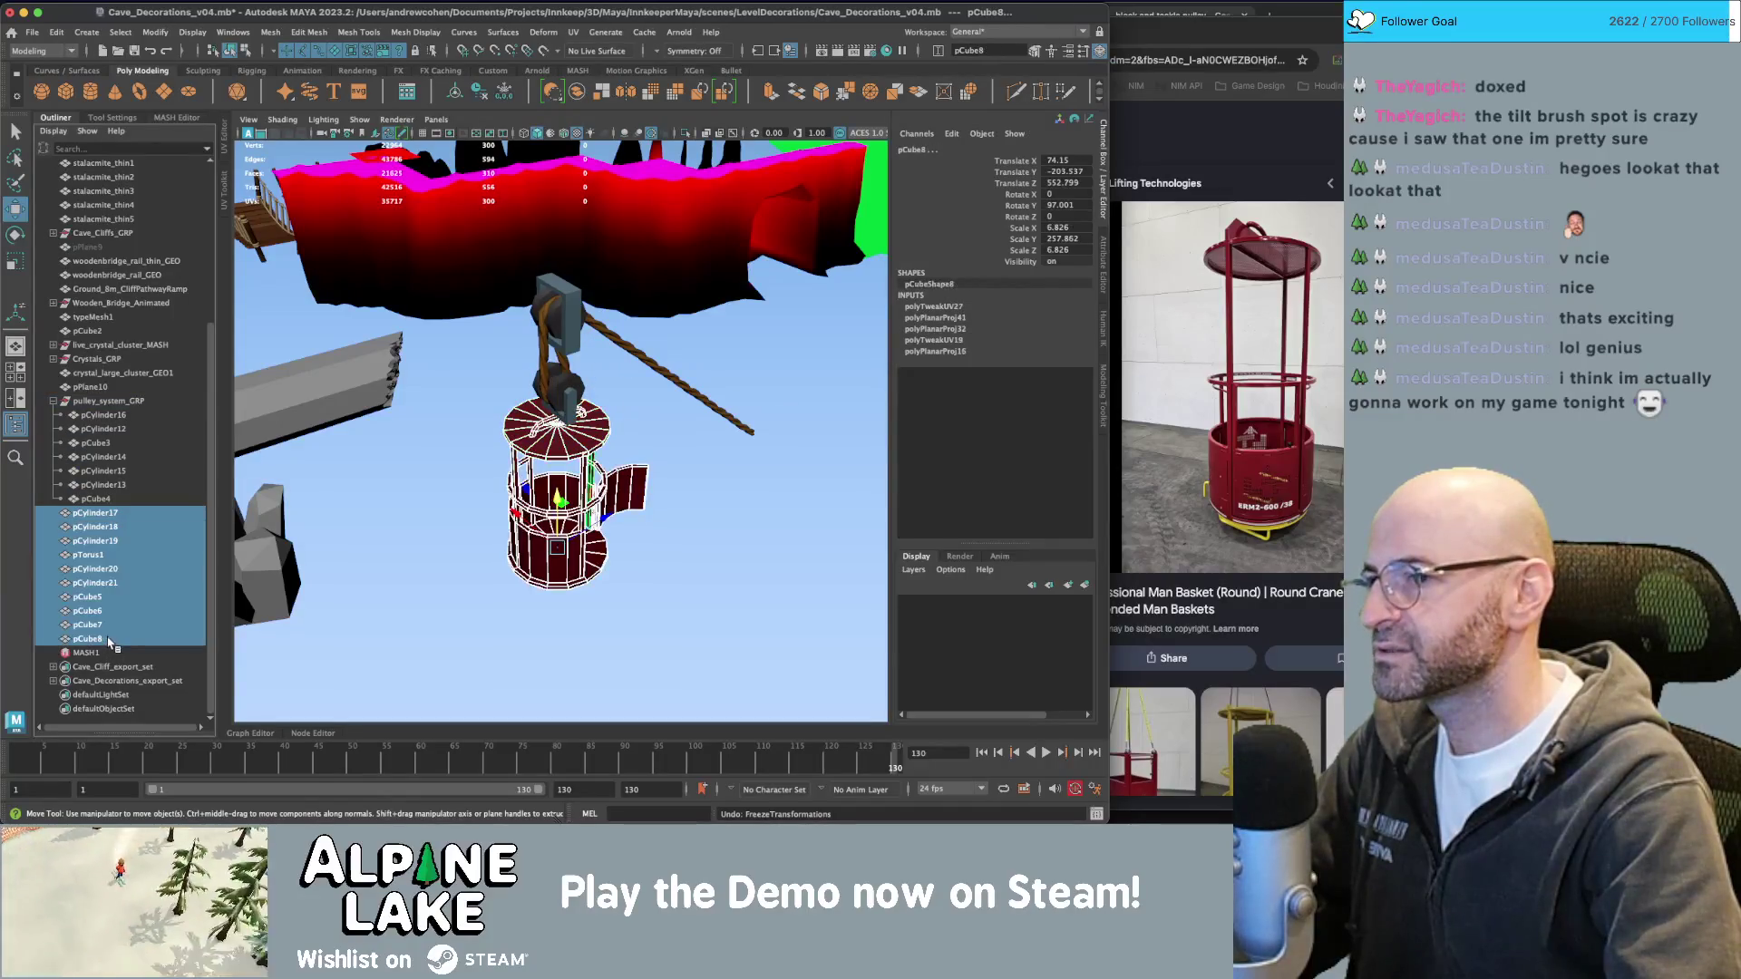
left_click_drag(107, 640, 95, 404)
Freeze transforms and delete history on all group children, pCylinder16 through pCube8.
left_click(102, 415)
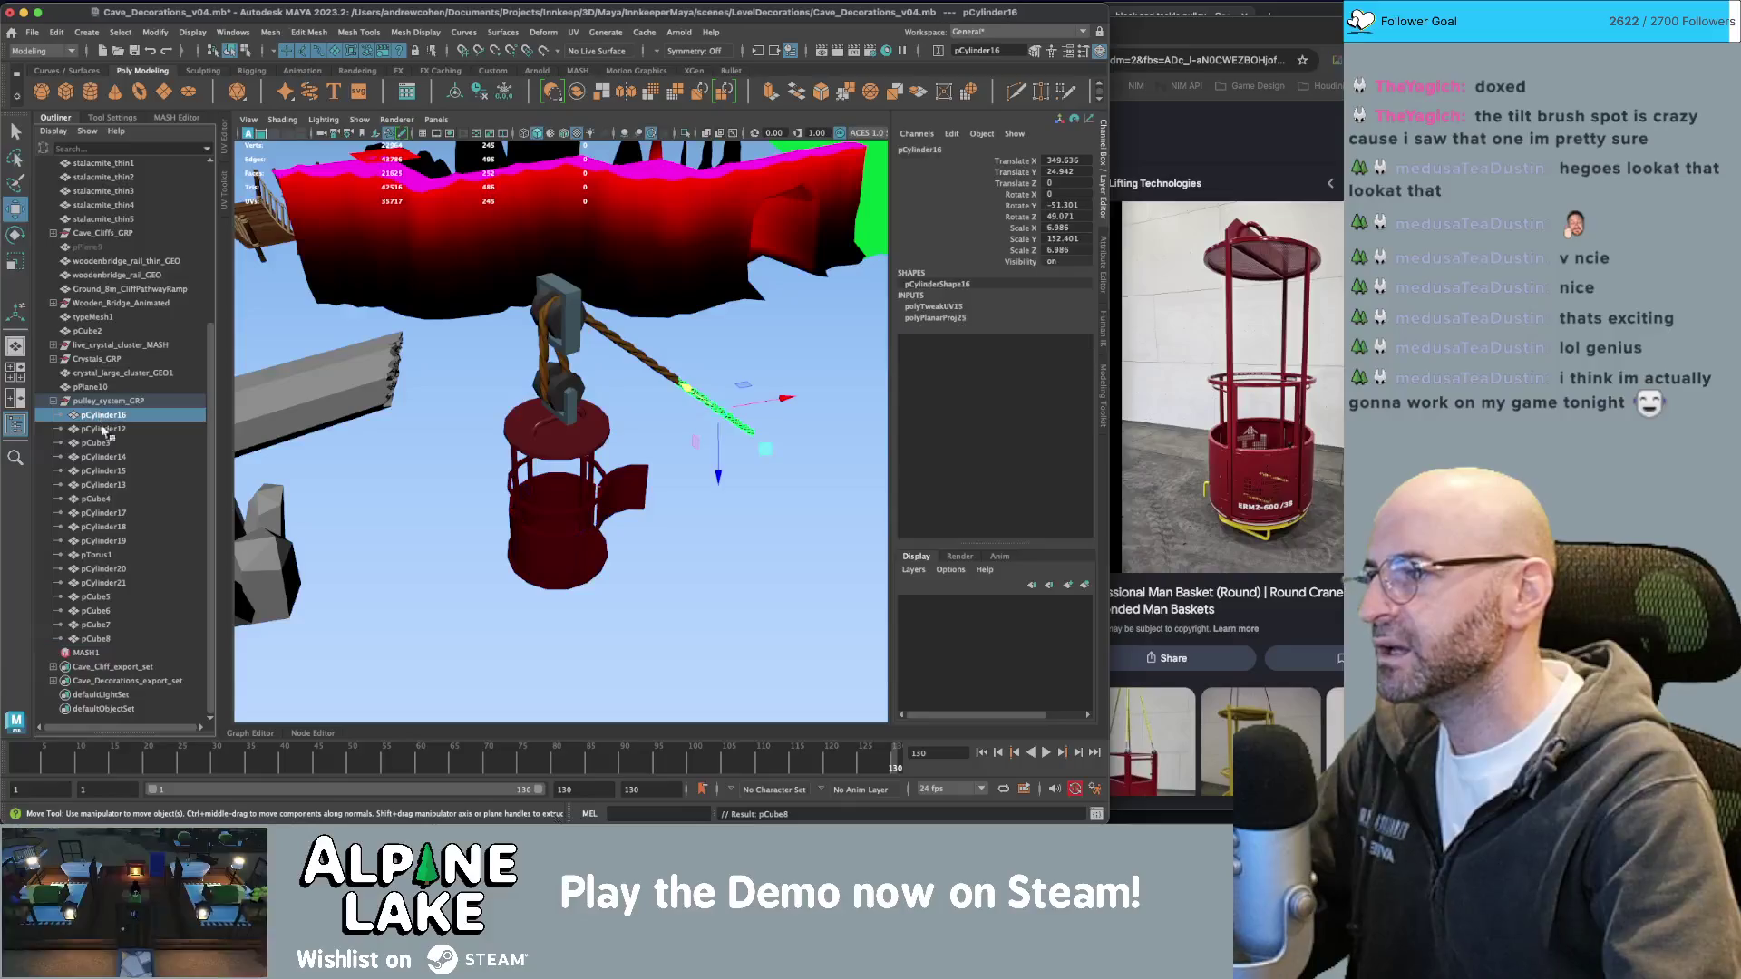
left_click(98, 639, "shift")
key("ctrl+shift+f")
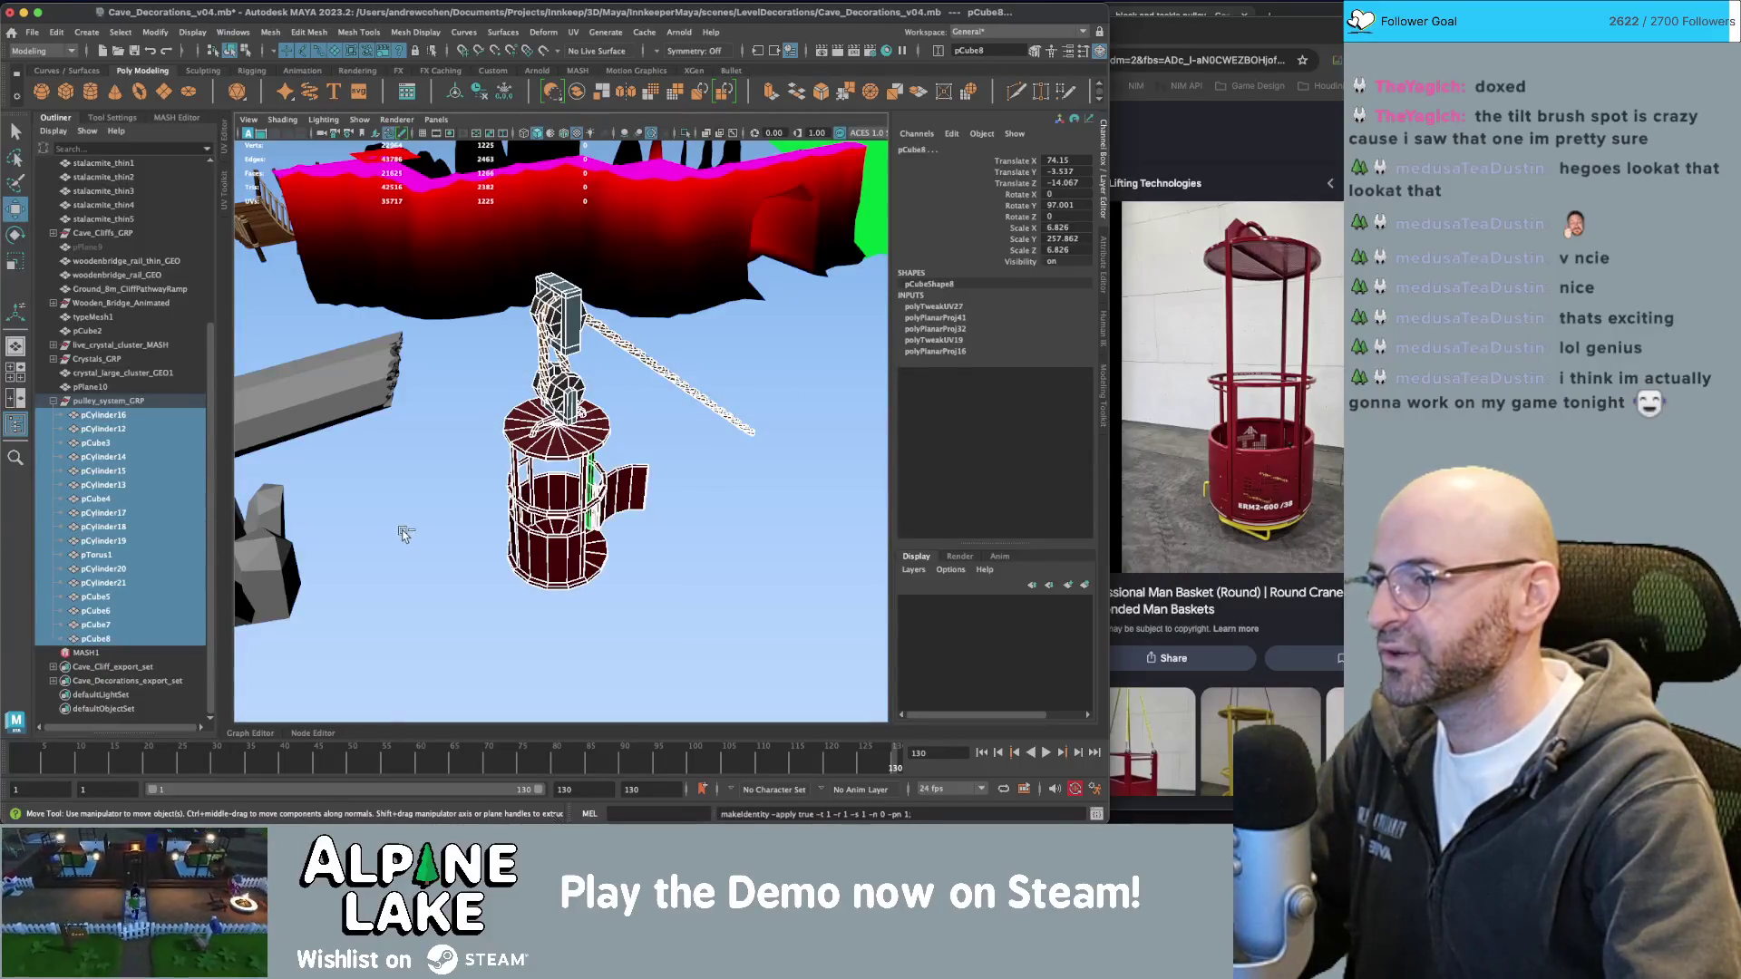
key("alt+shift+d")
left_click_drag(402, 535, 553, 467, "alt")
key("q")
left_click(529, 417)
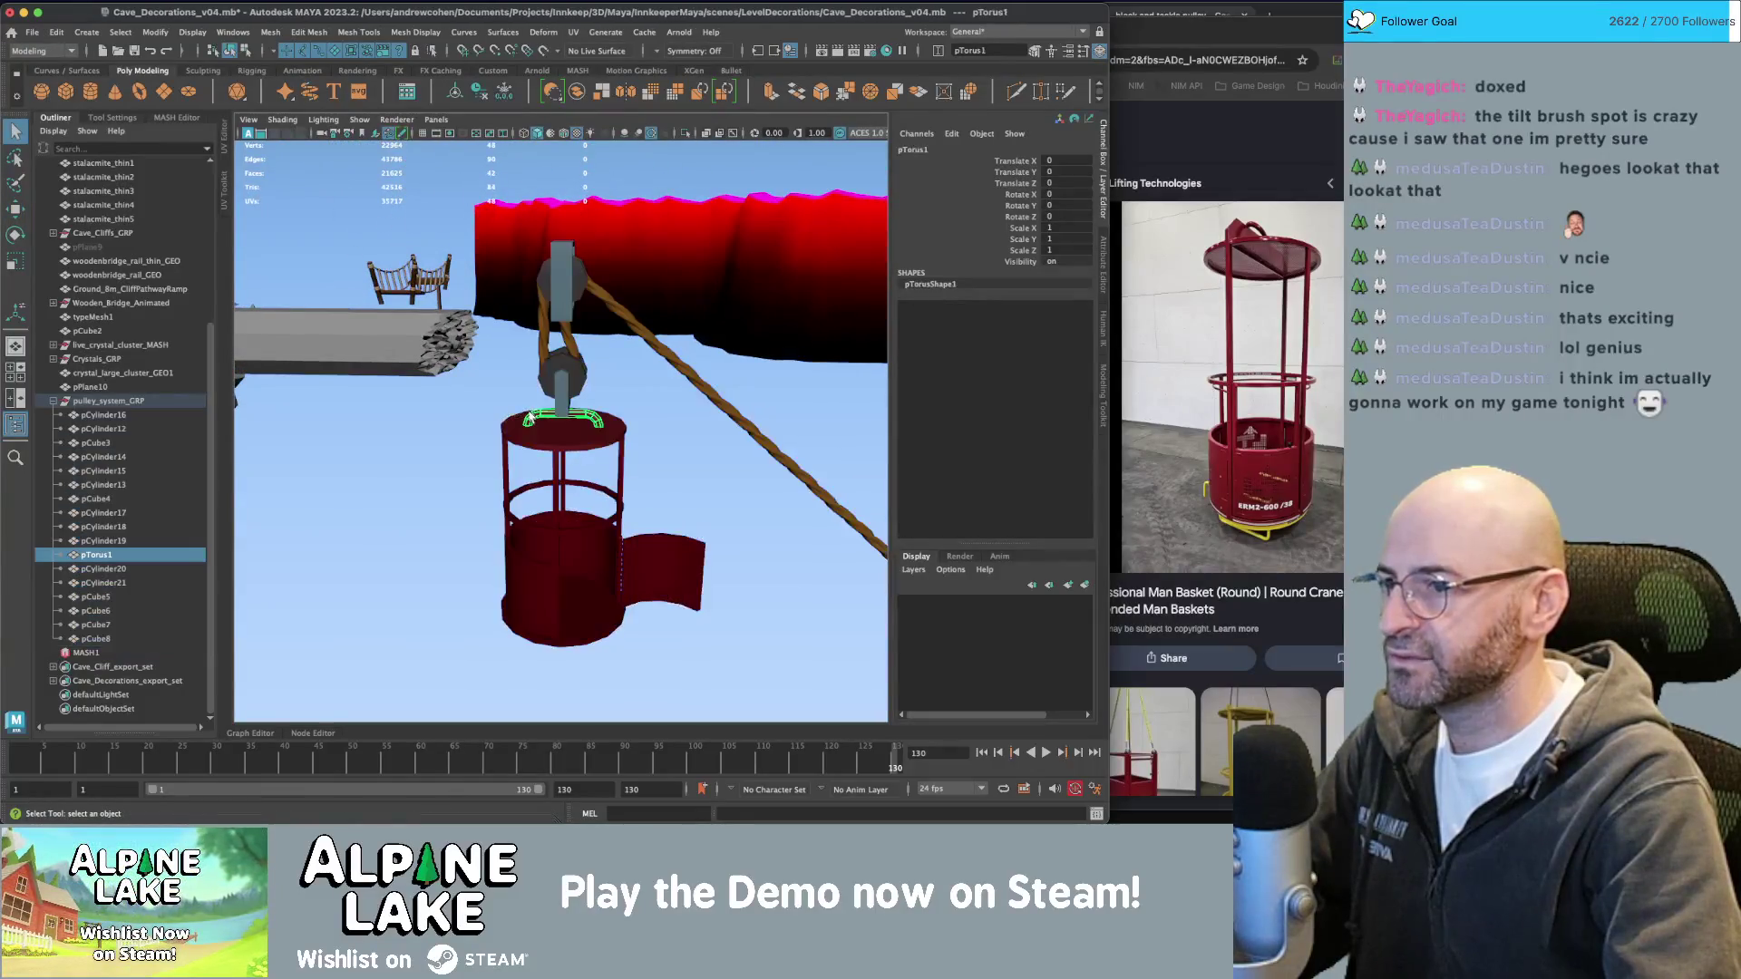
Combine the basket pieces and bar pCube6 into pCube9, parent it under pulley_system_GRP, freeze transforms.
left_click_drag(630, 625, 631, 625)
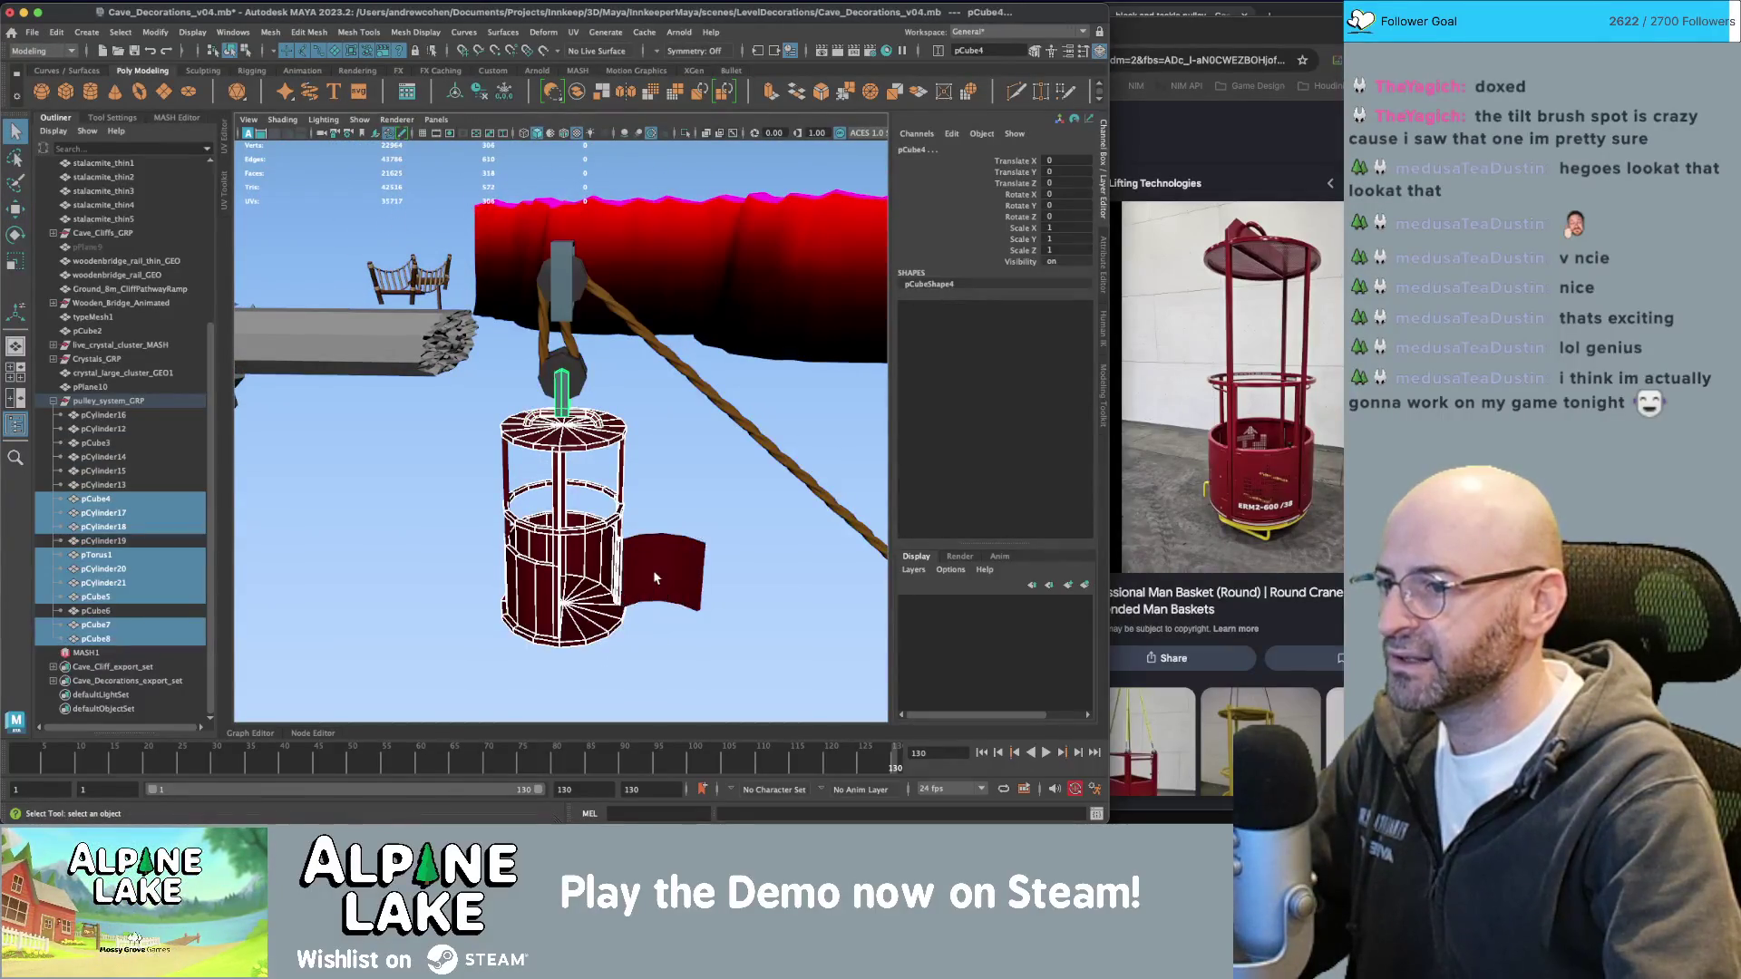
left_click(577, 88)
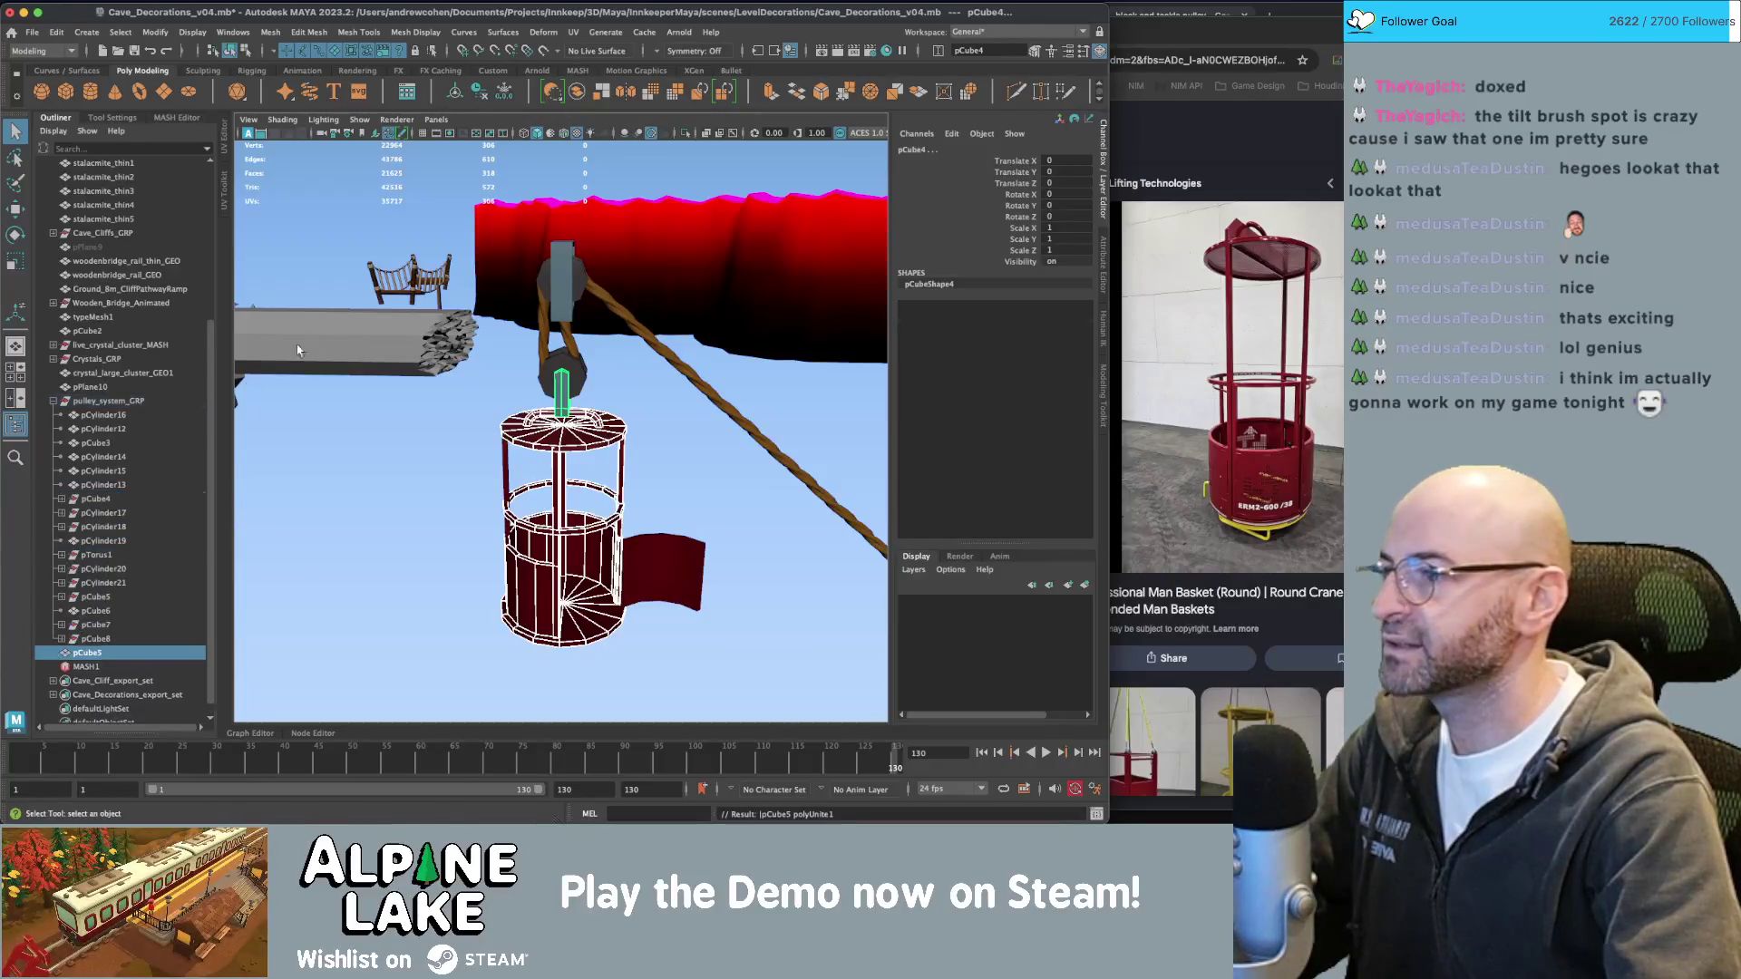
middle_click_drag(102, 653, 105, 401)
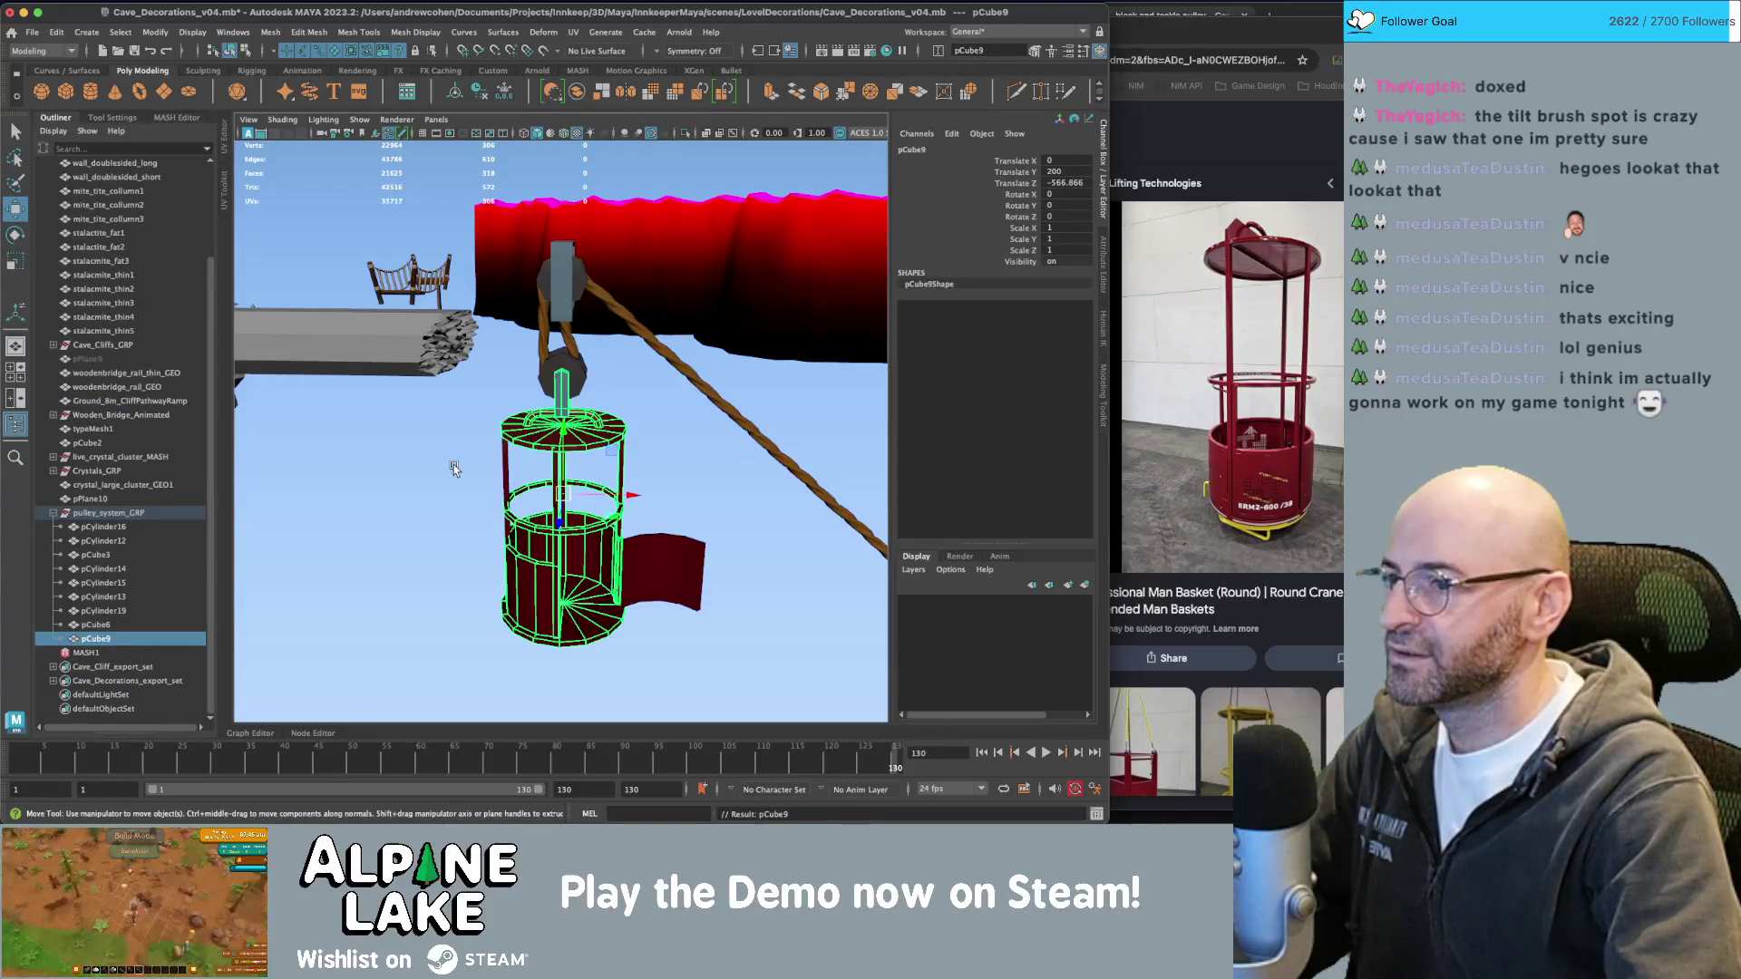
left_click(505, 468, "shift")
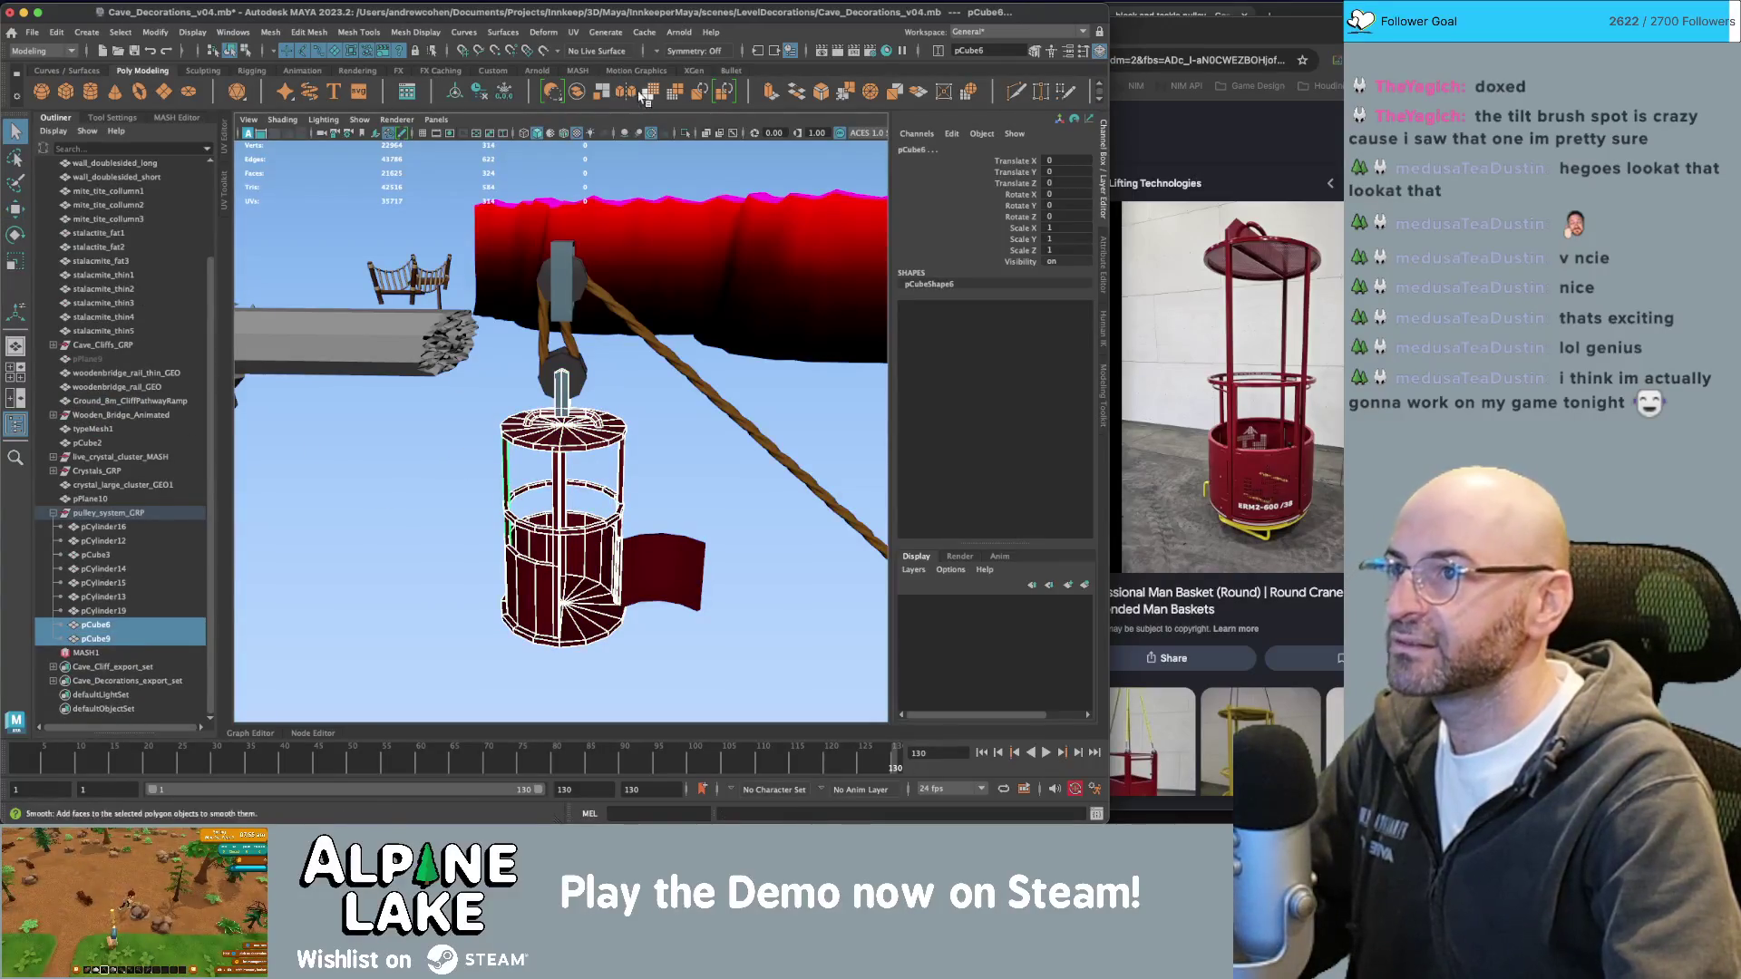
left_click_drag(567, 427, 525, 447, "alt")
left_click(577, 92)
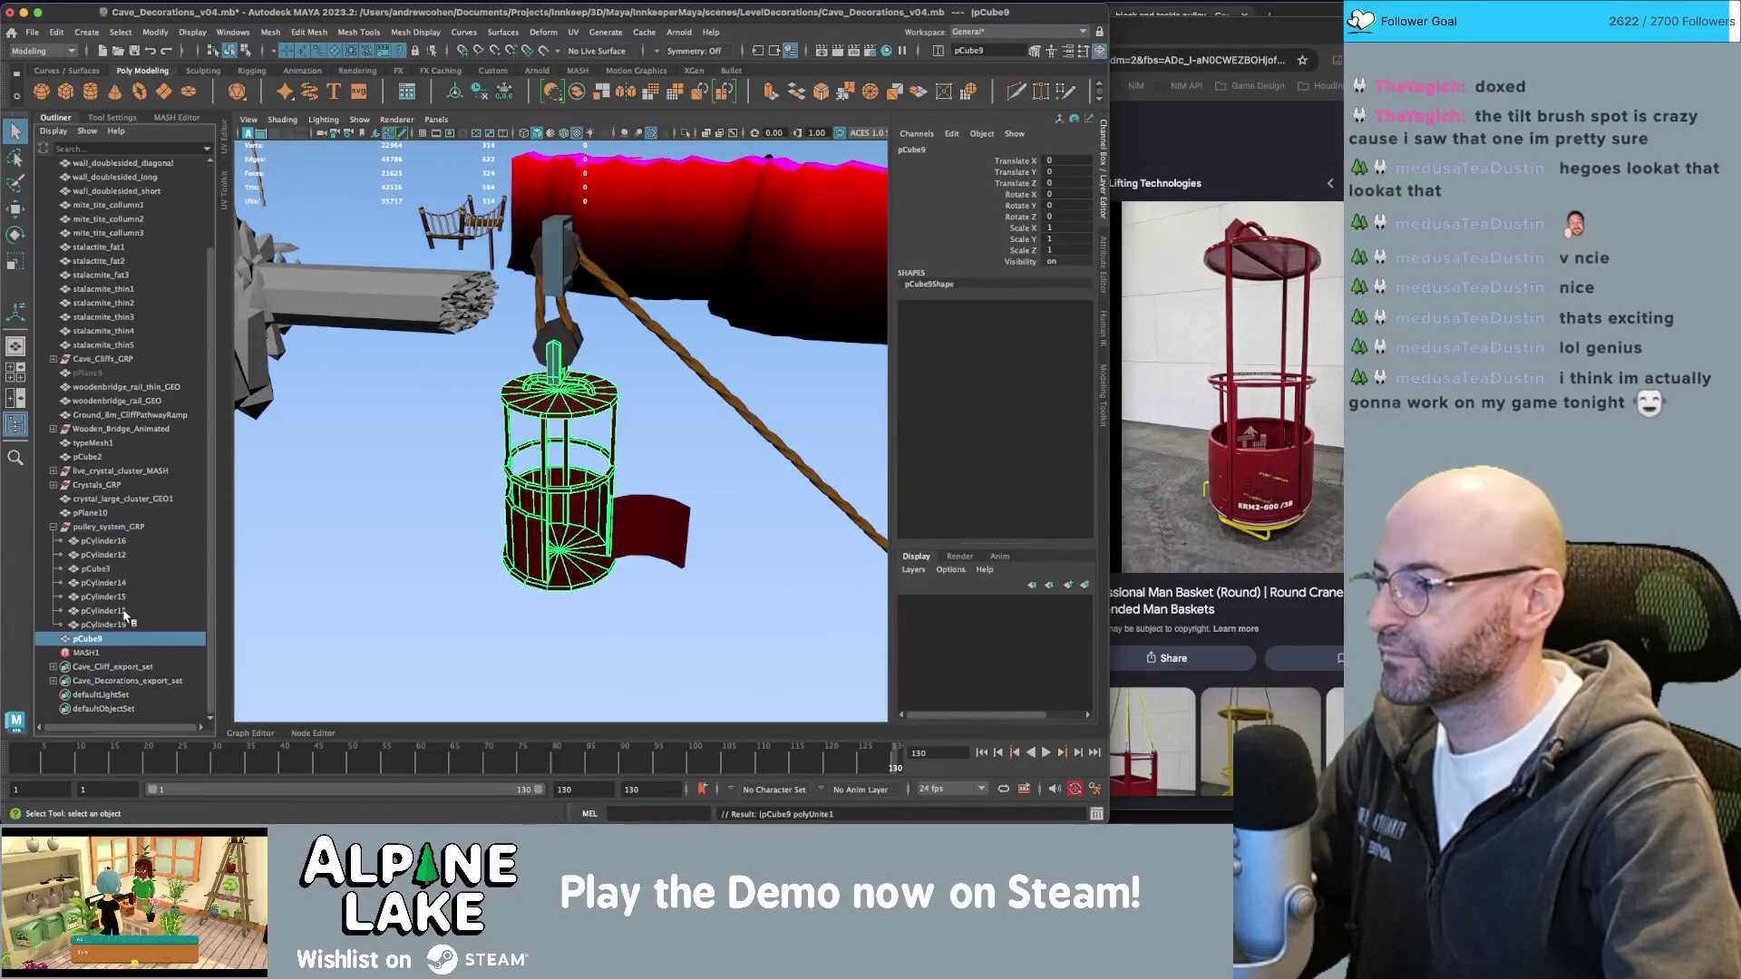
left_click_drag(95, 642, 107, 525)
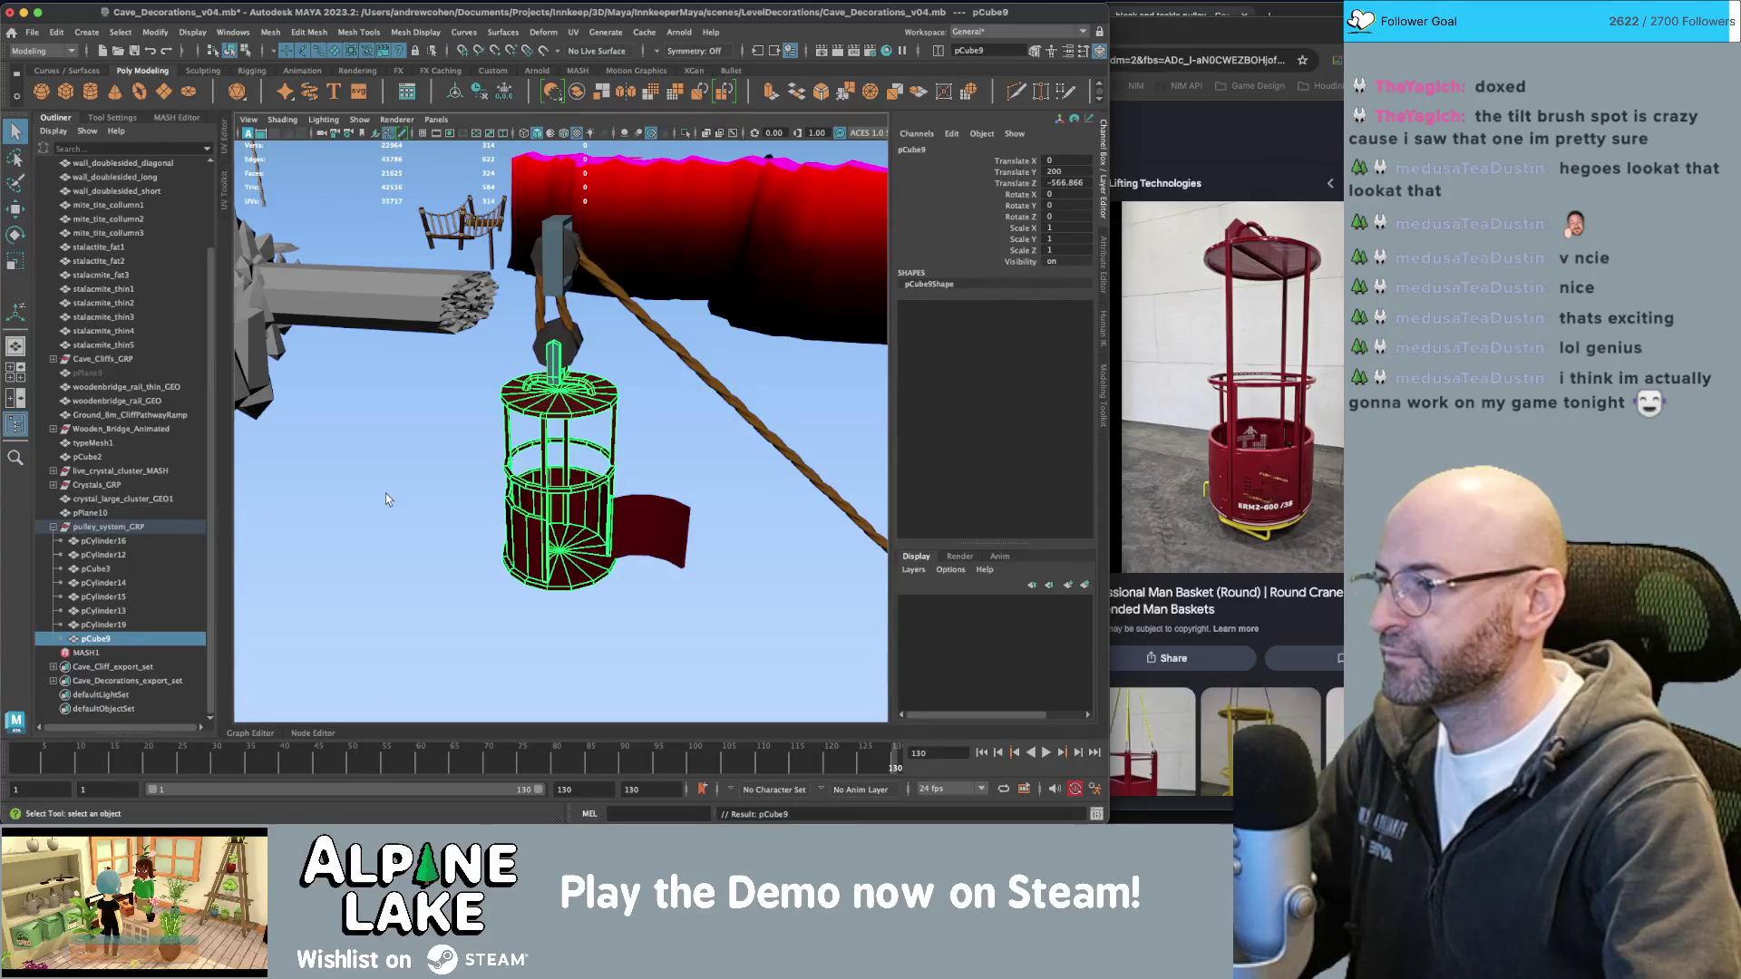
key("w")
key("ctrl+shift+f")
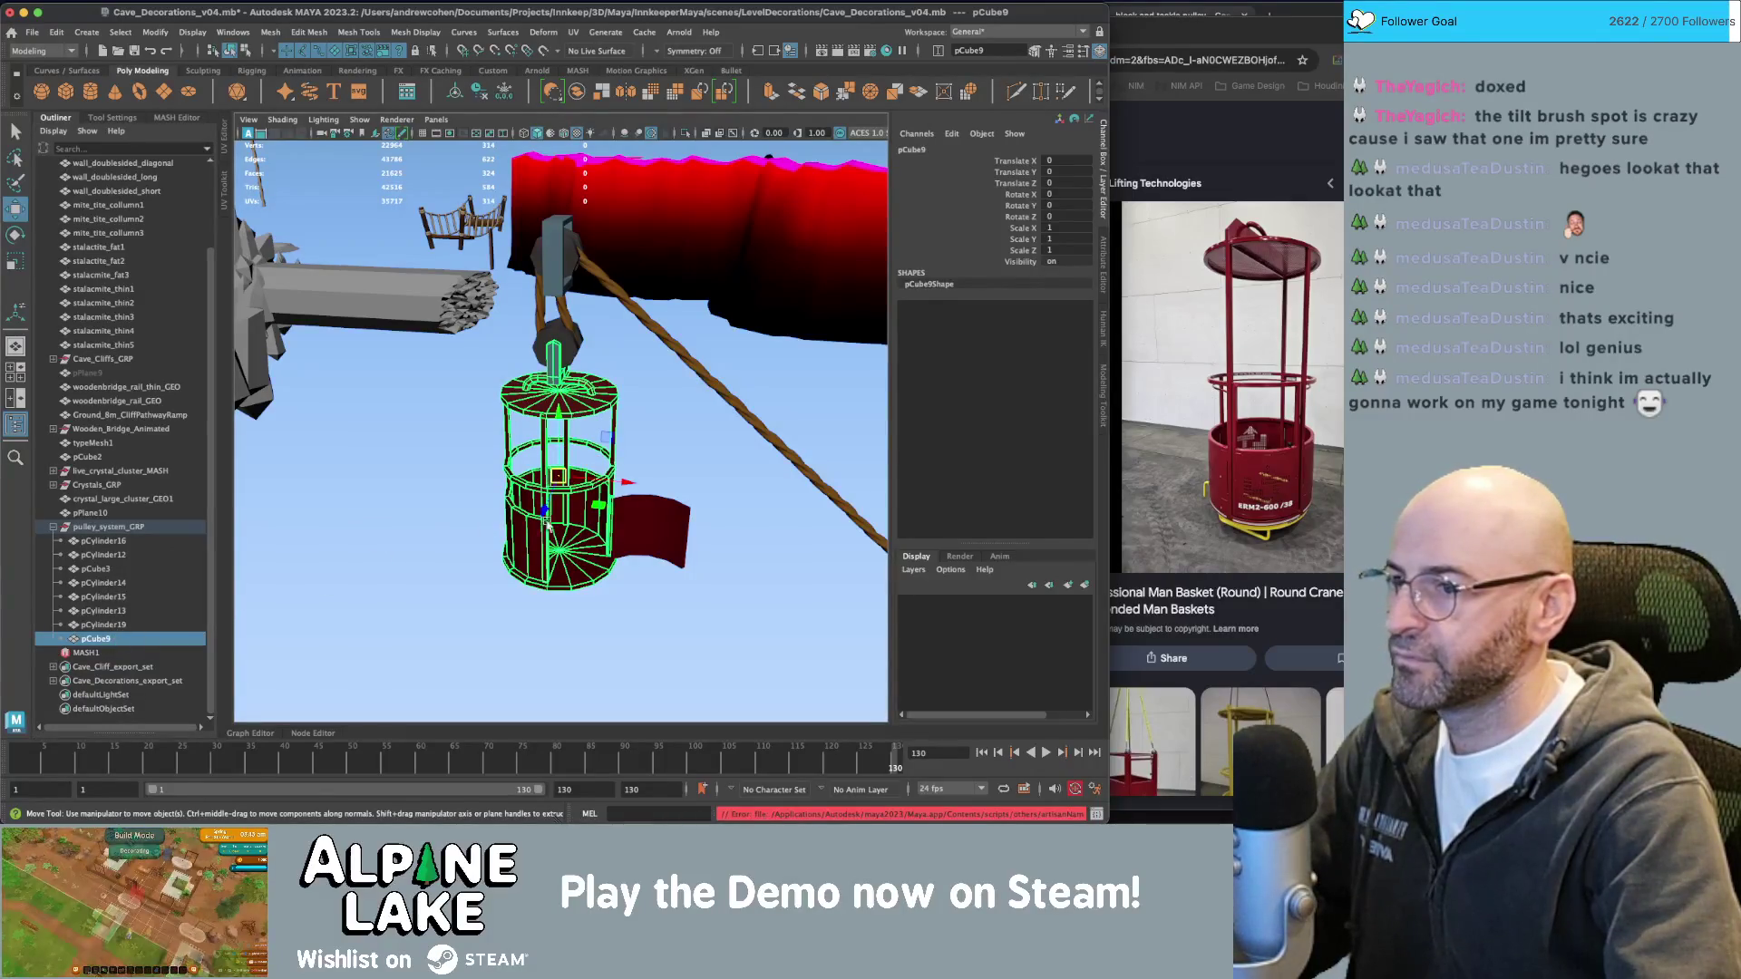
Select the curved panel pCylinder19 and snap its pivot onto its surface.
left_click(626, 512)
left_click_drag(624, 510, 613, 497, "alt")
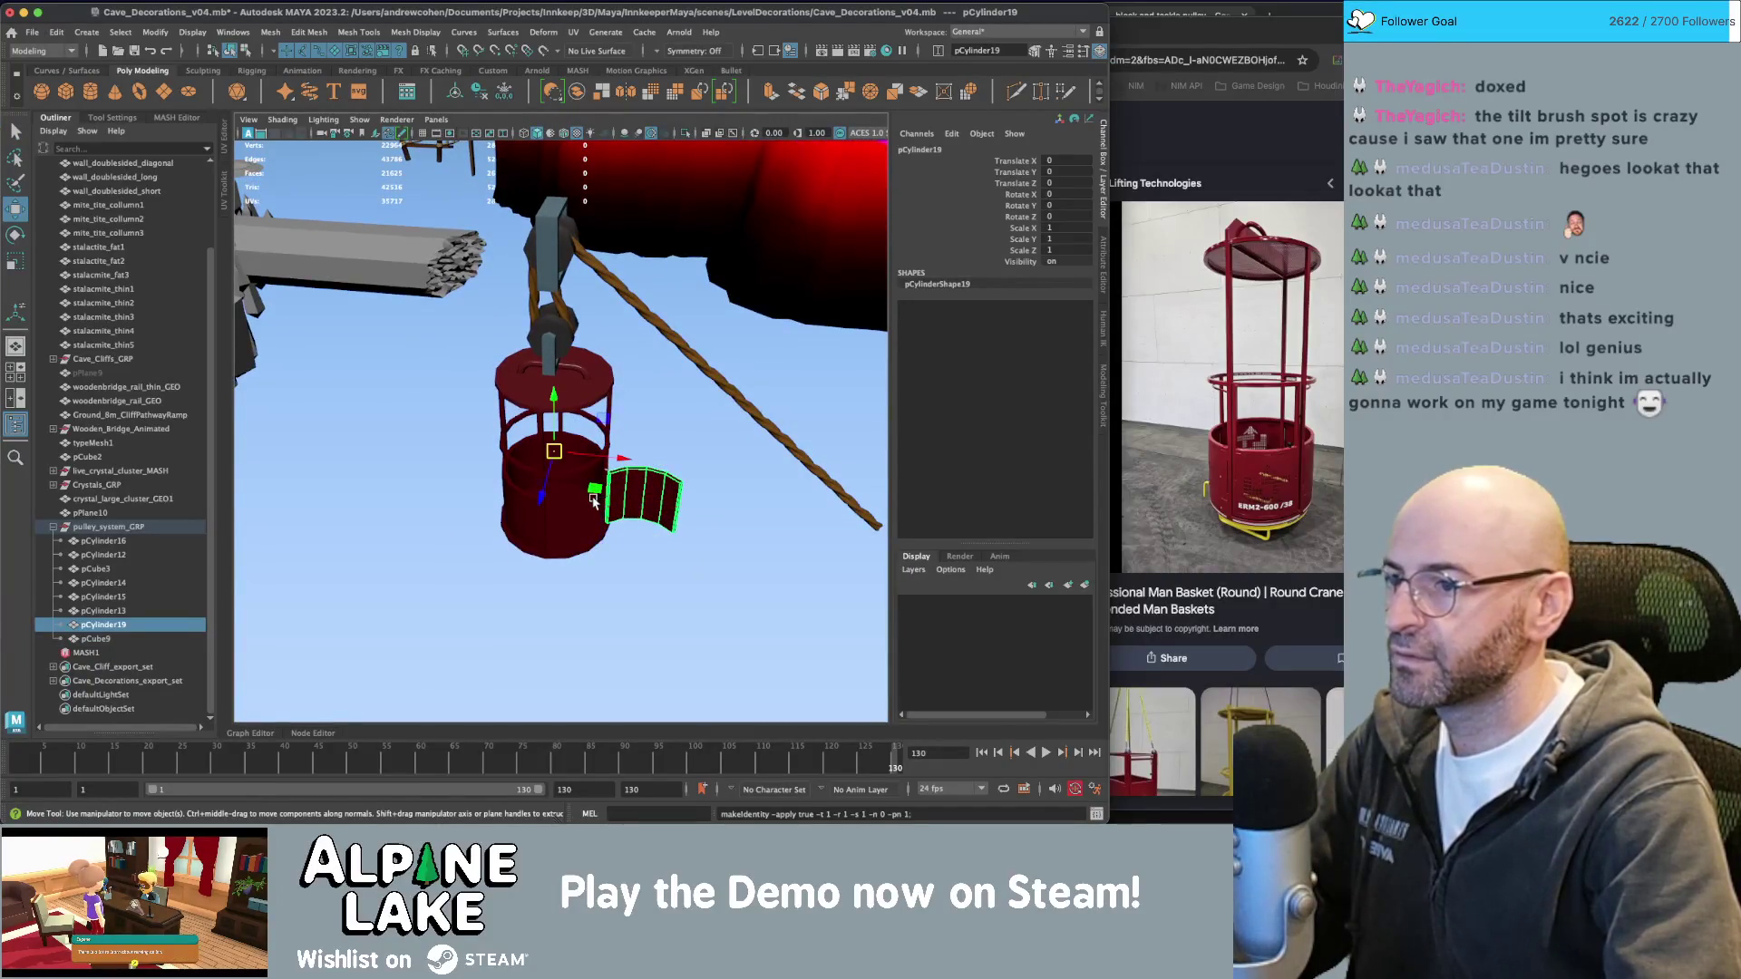
left_click(596, 500)
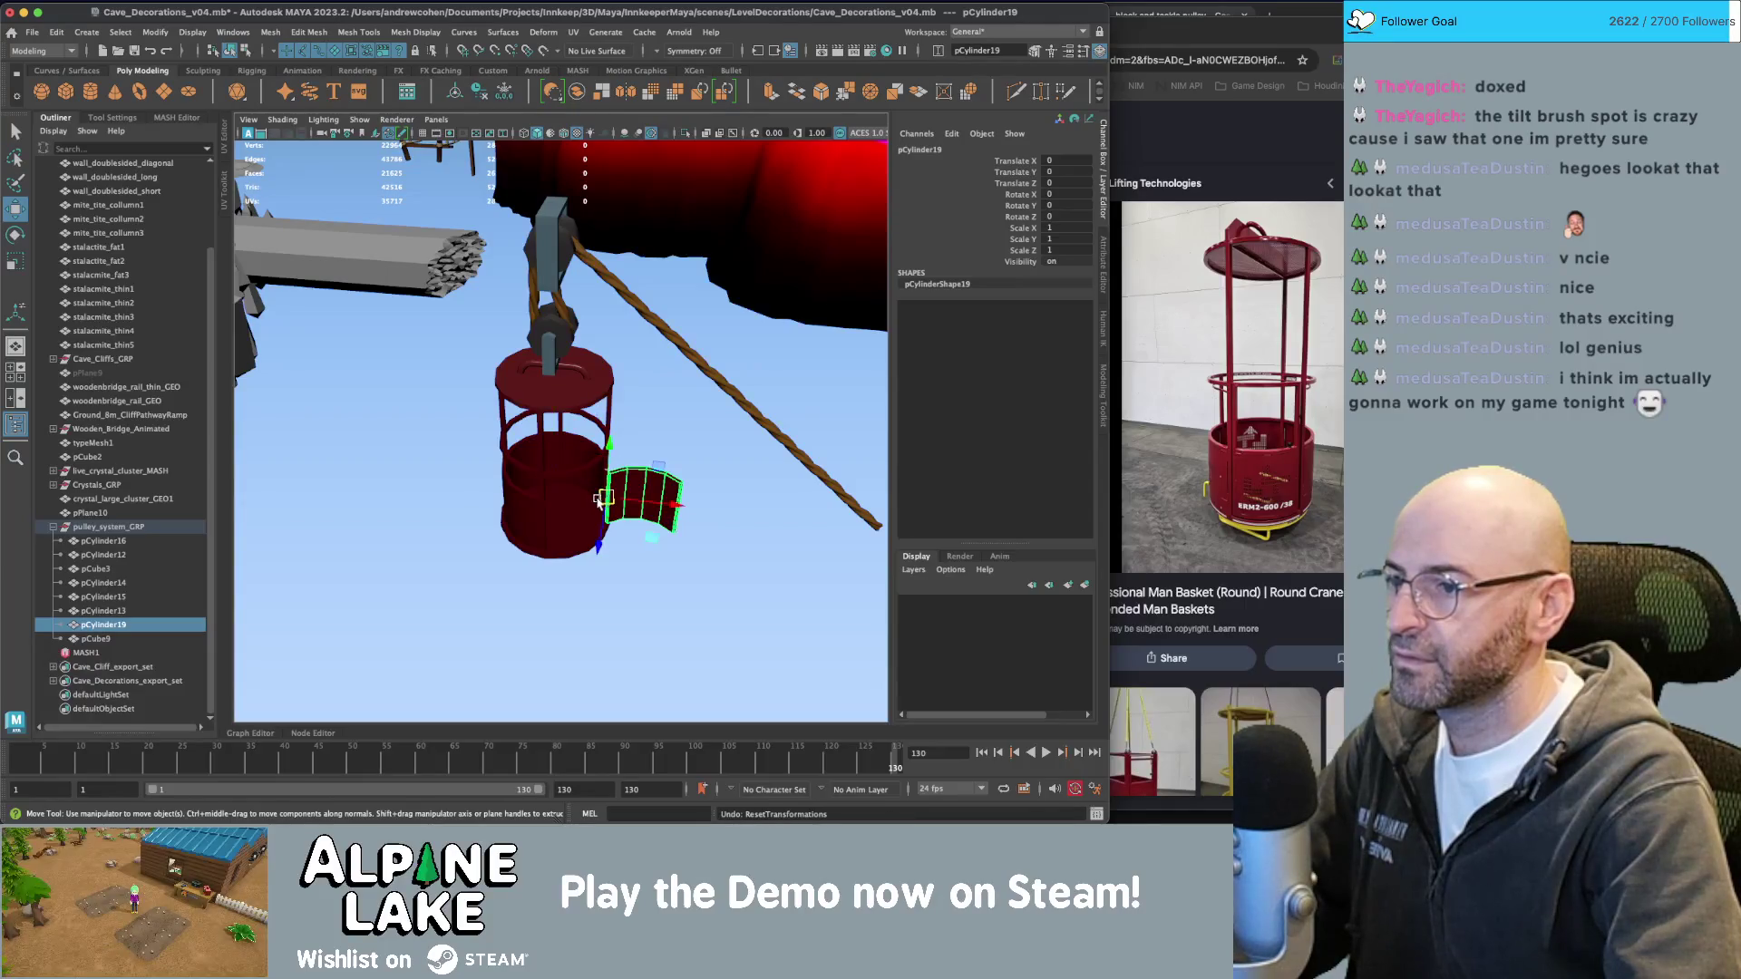
left_click_drag(656, 490, 494, 474, "alt")
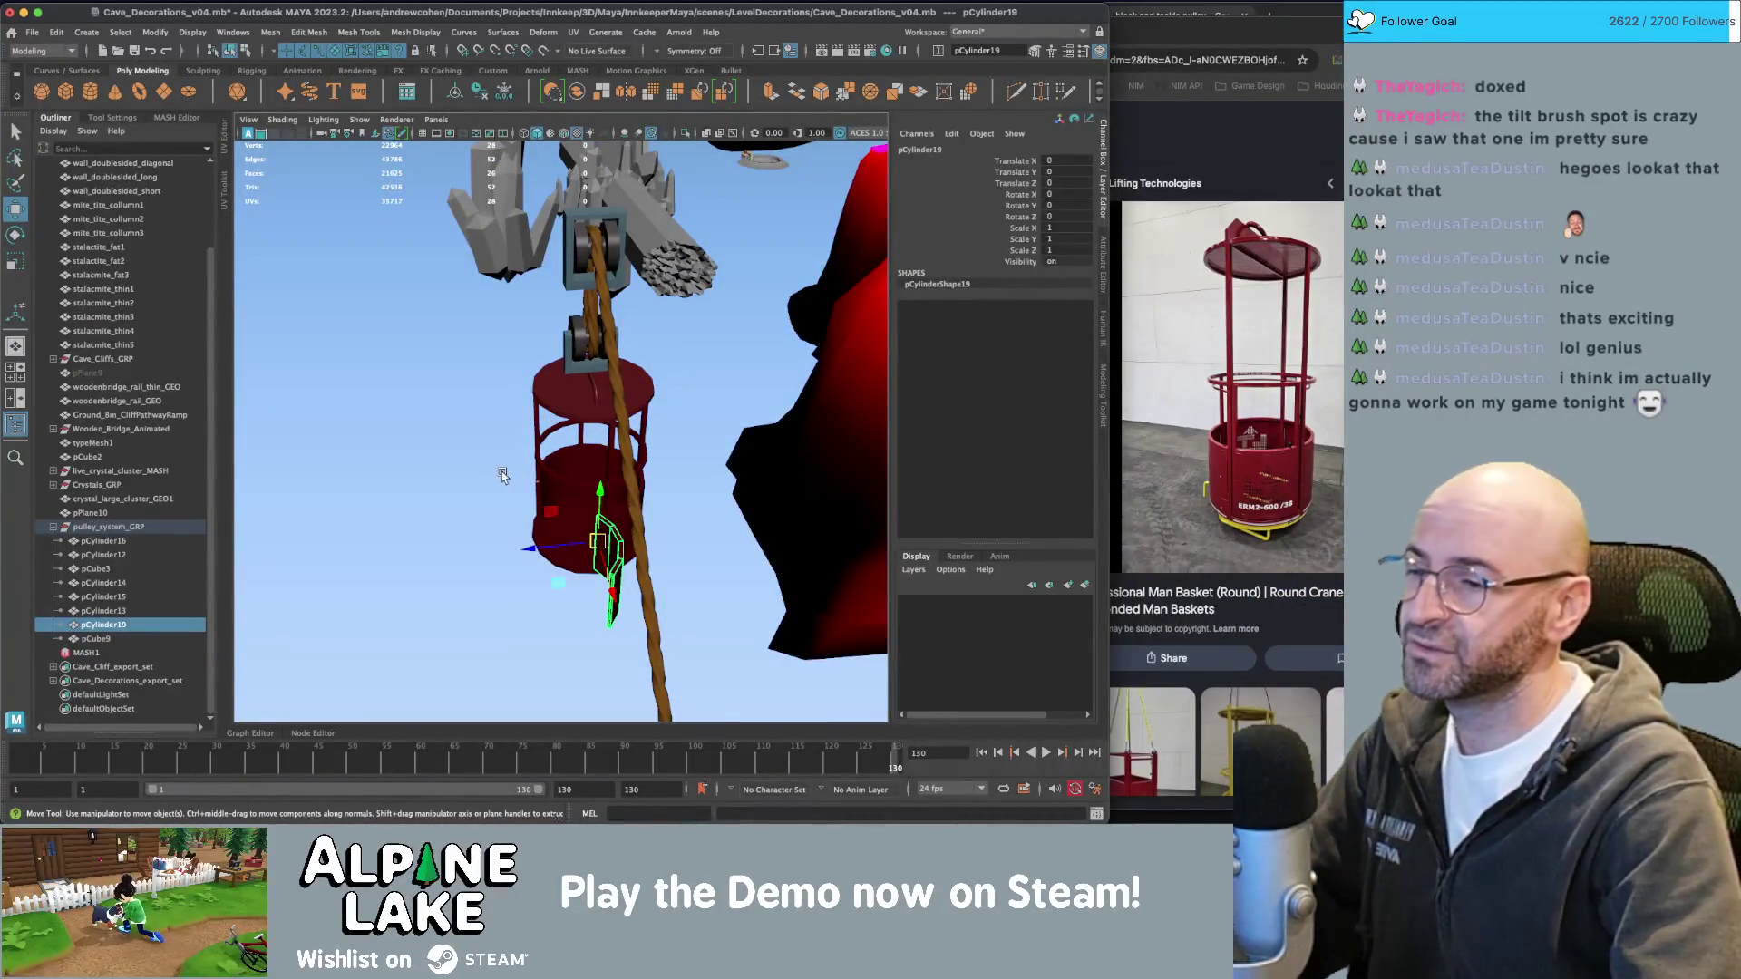
left_click_drag(513, 498, 605, 489, "alt")
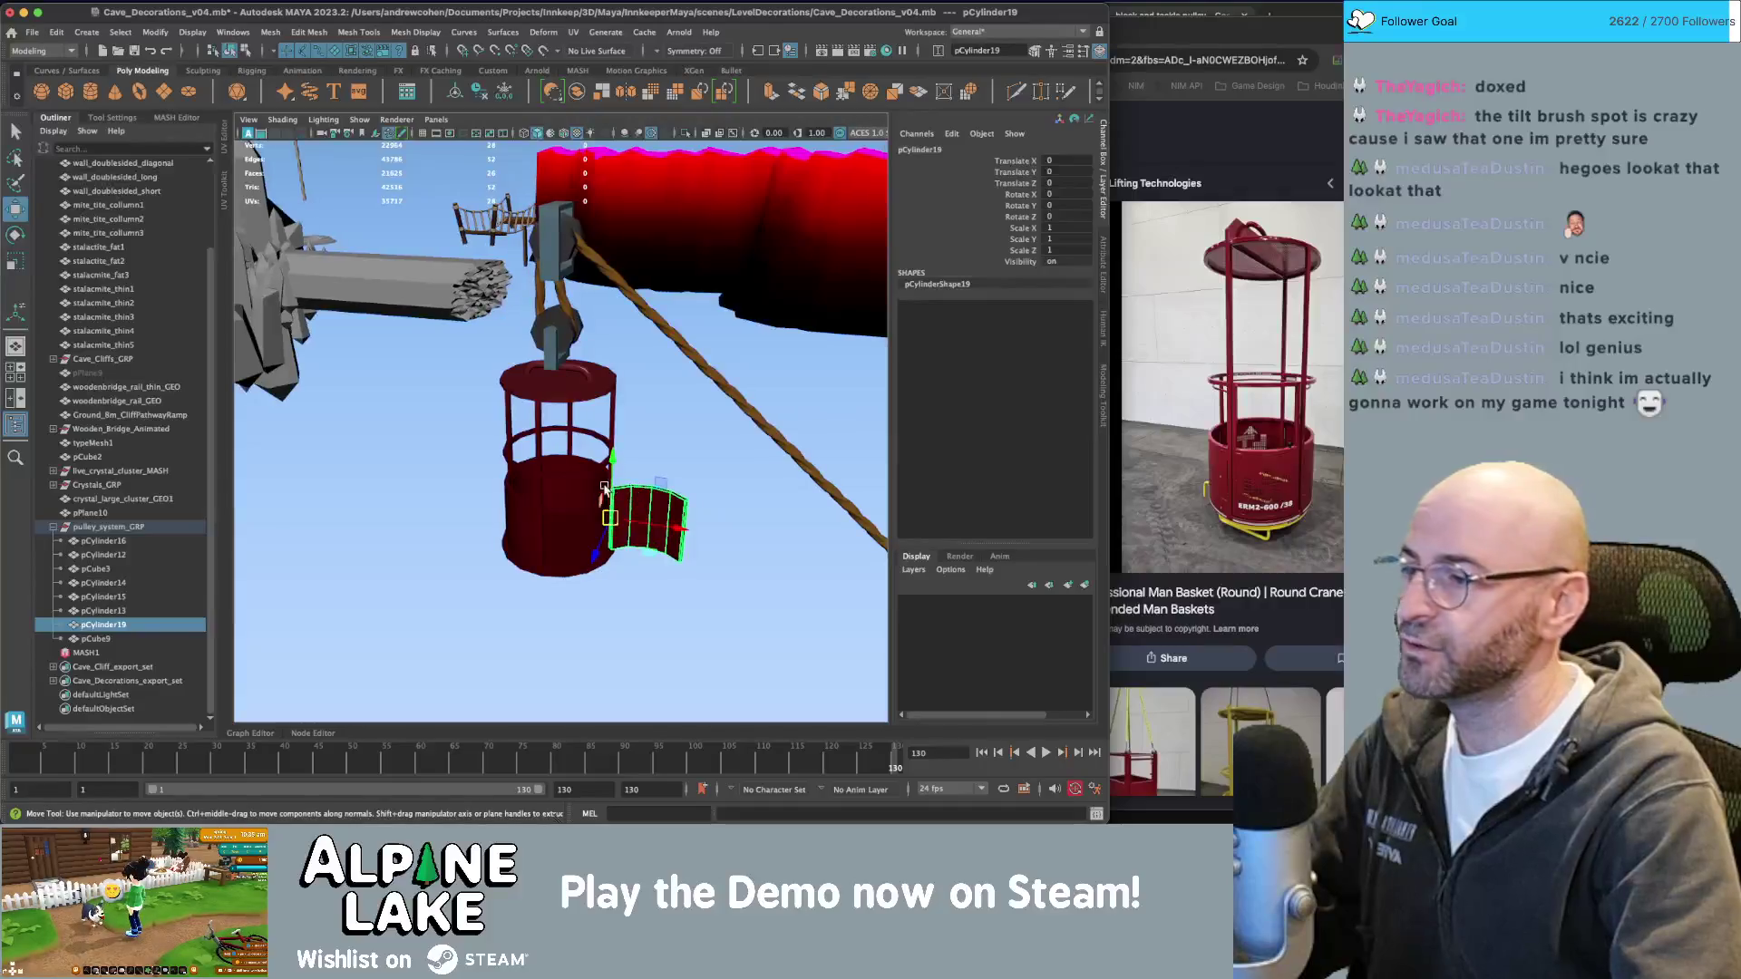
Select the pulley wheel, the other pulley parts and the basket pCube9 together.
left_click(567, 331)
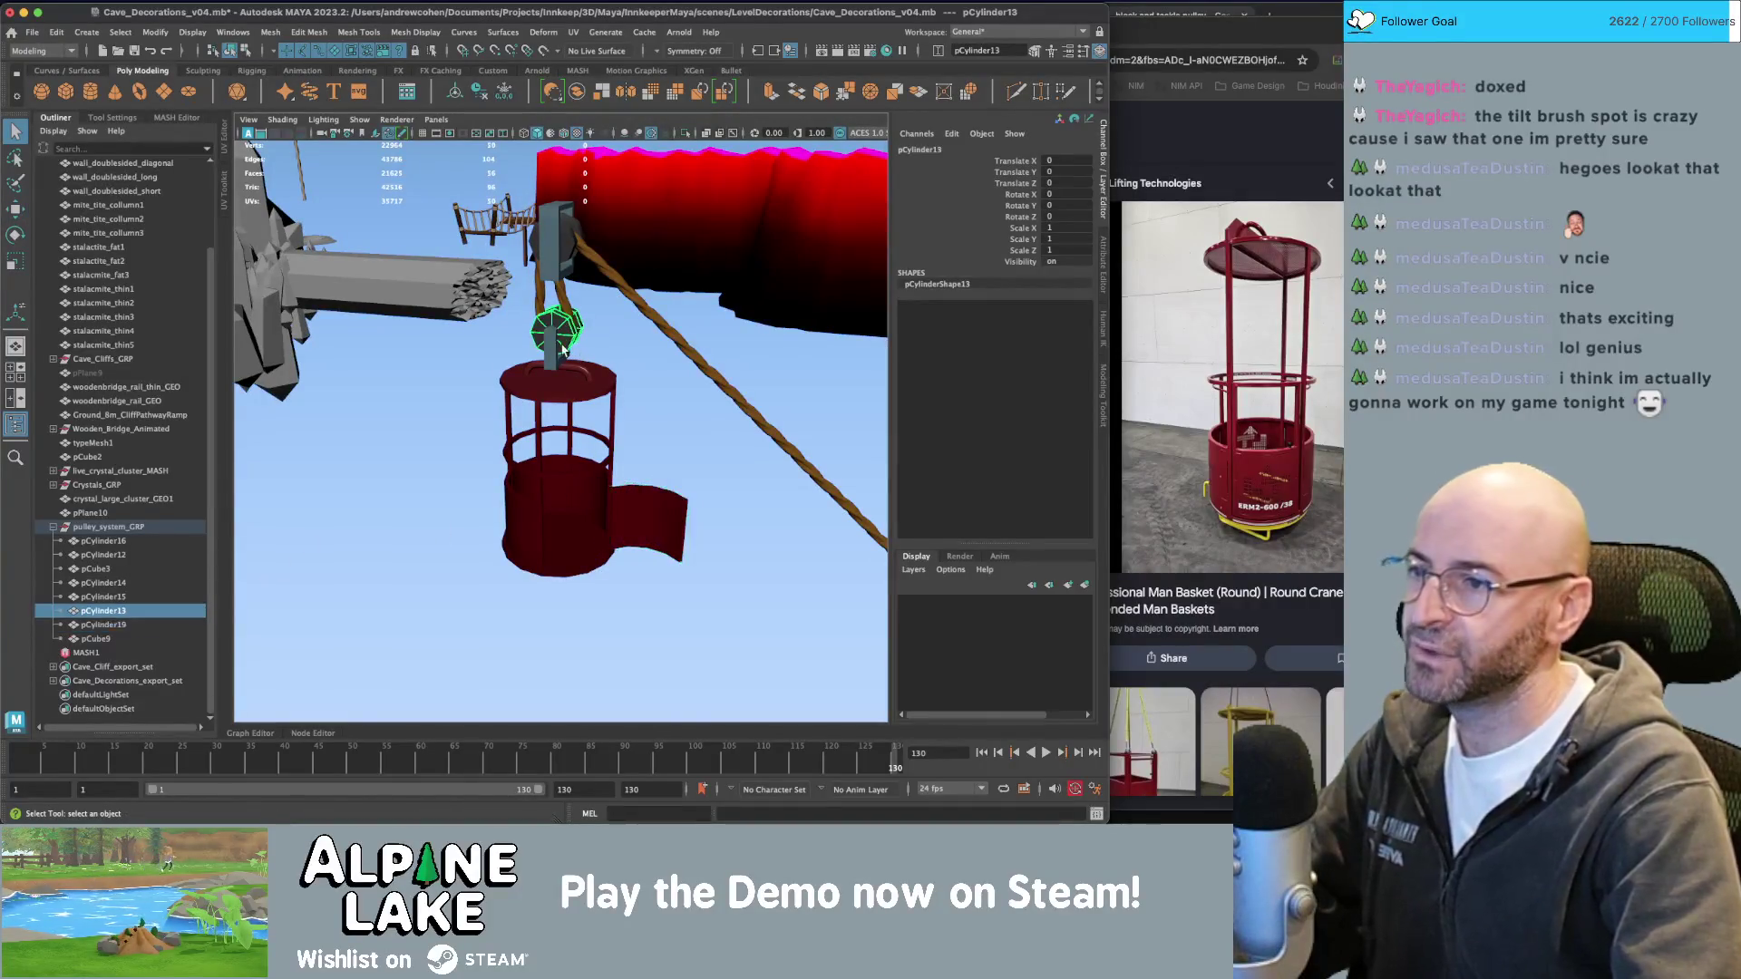
mouse_move(567, 331)
left_mouse_down("alt")
mouse_move(730, 394)
mouse_move(584, 329)
left_mouse_up("alt")
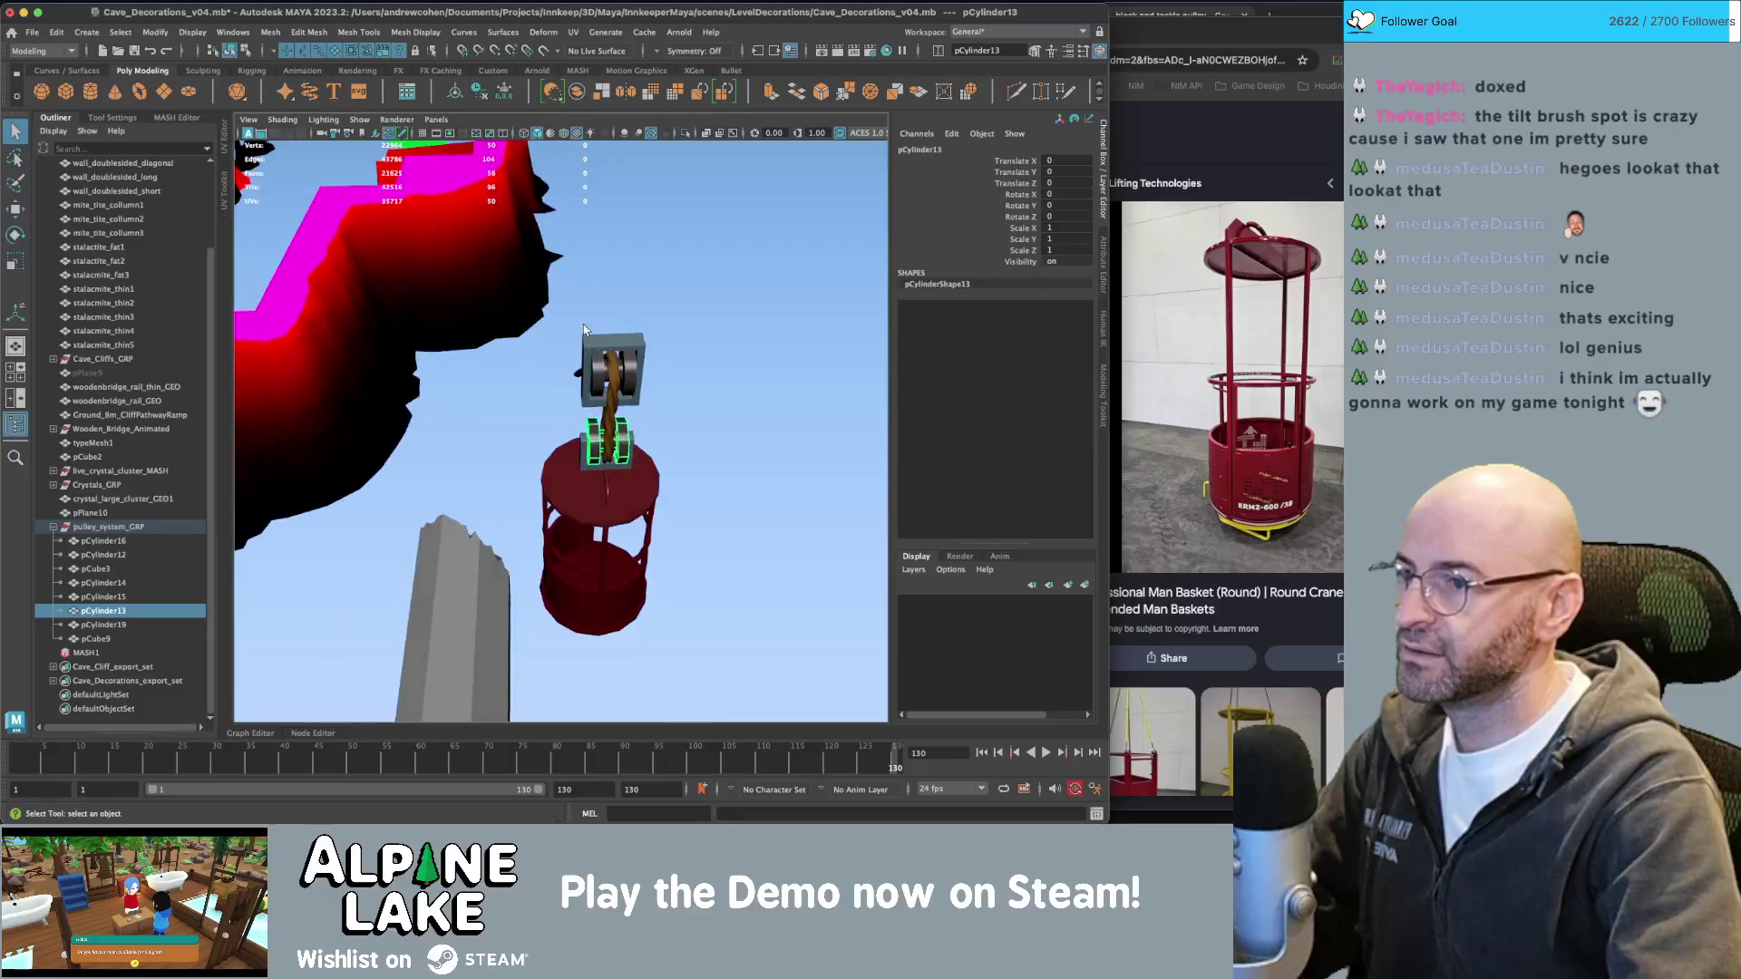
mouse_move(657, 431)
left_mouse_down()
mouse_move(544, 544)
mouse_move(553, 422)
left_mouse_up()
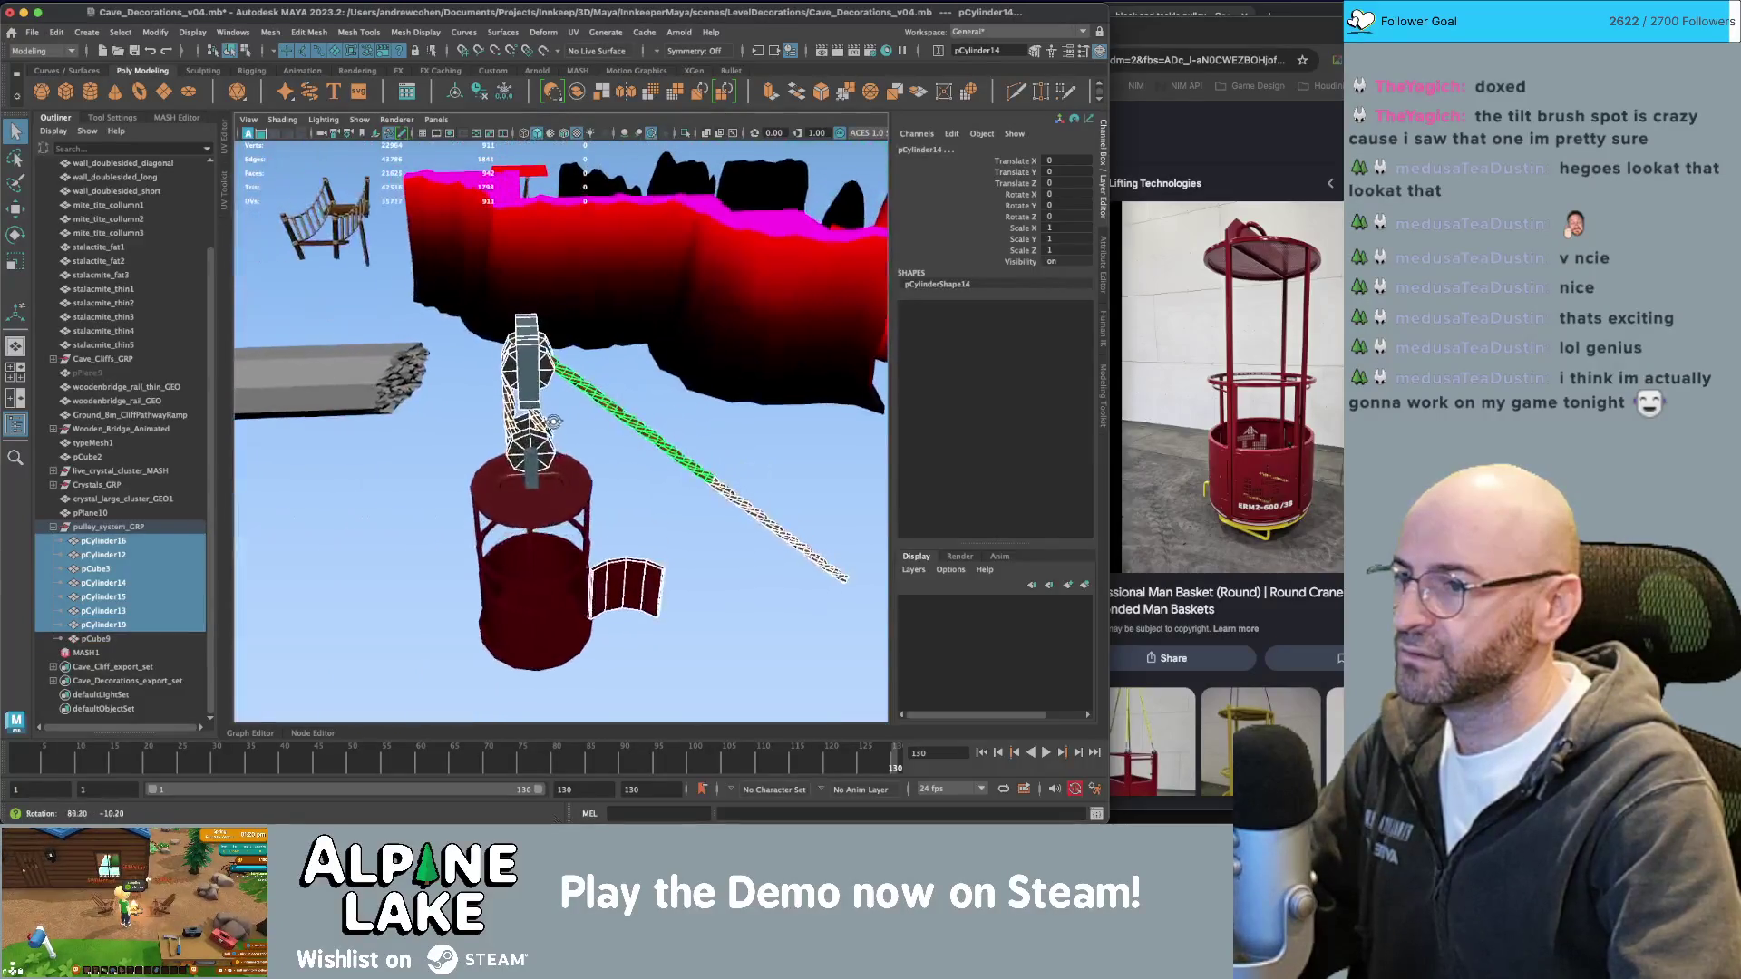
left_click(531, 481, "shift")
left_click_drag(531, 481, 458, 302, "alt")
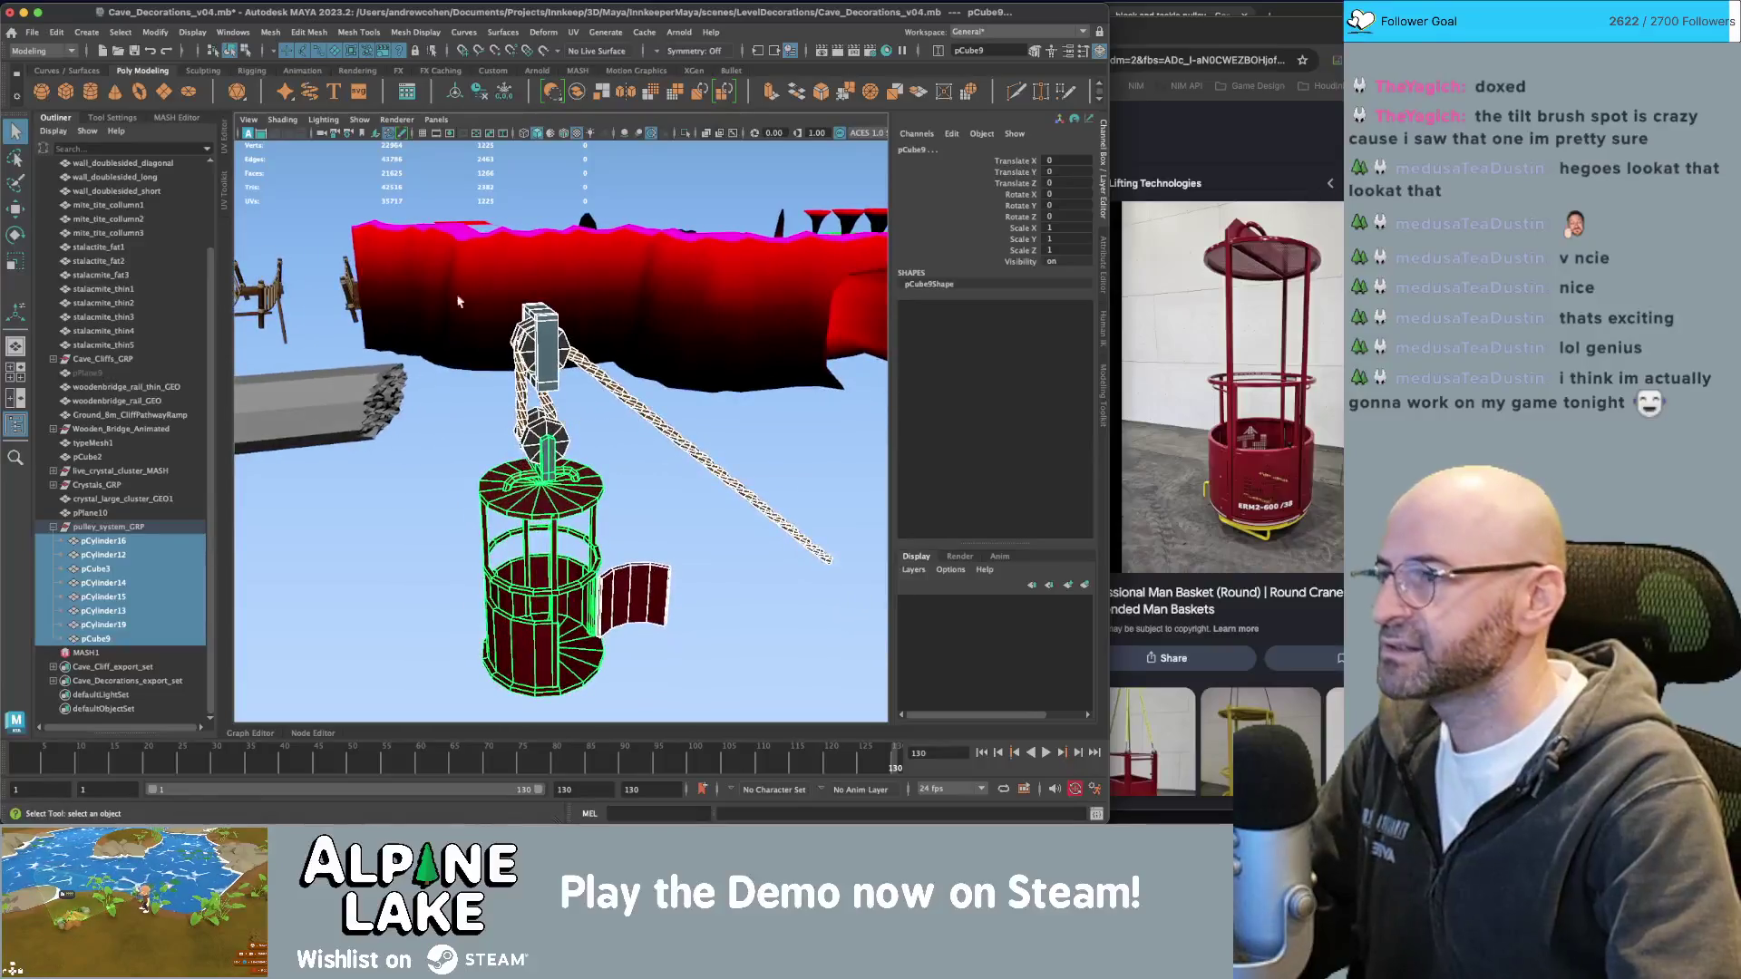
Combine the selected parts, delete history, and rename the mesh pully_system_GEO.
left_click(578, 93)
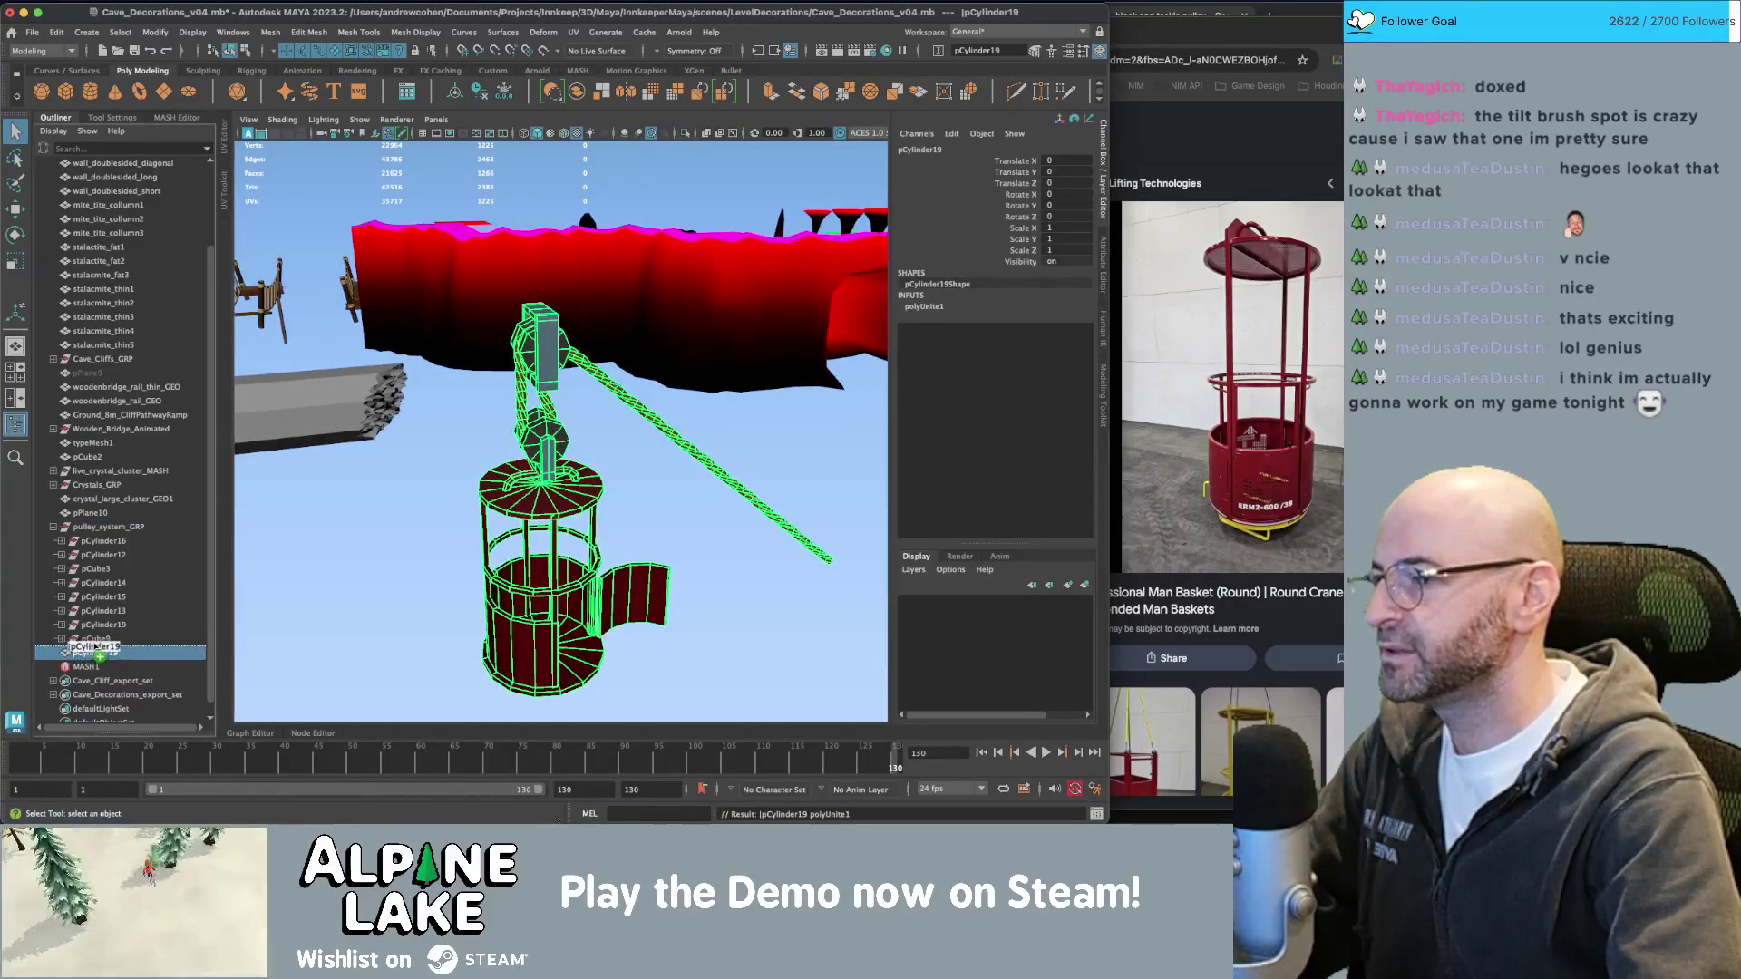
key("alt+shift+d")
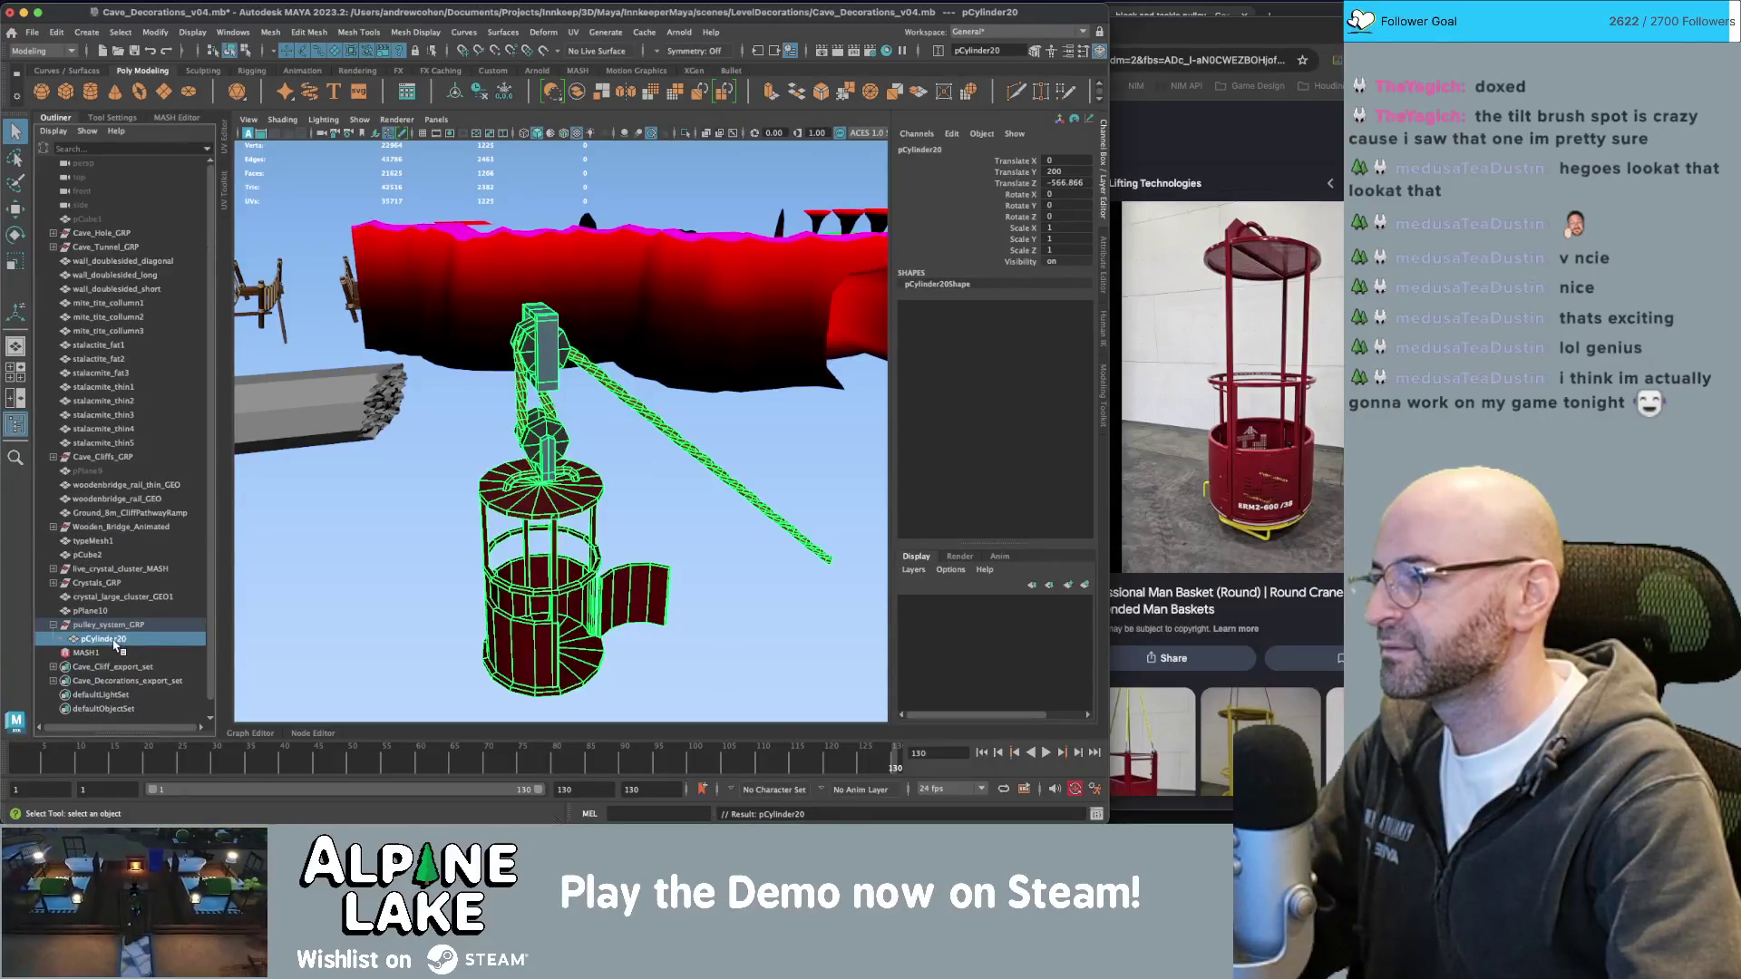
double_click(105, 640)
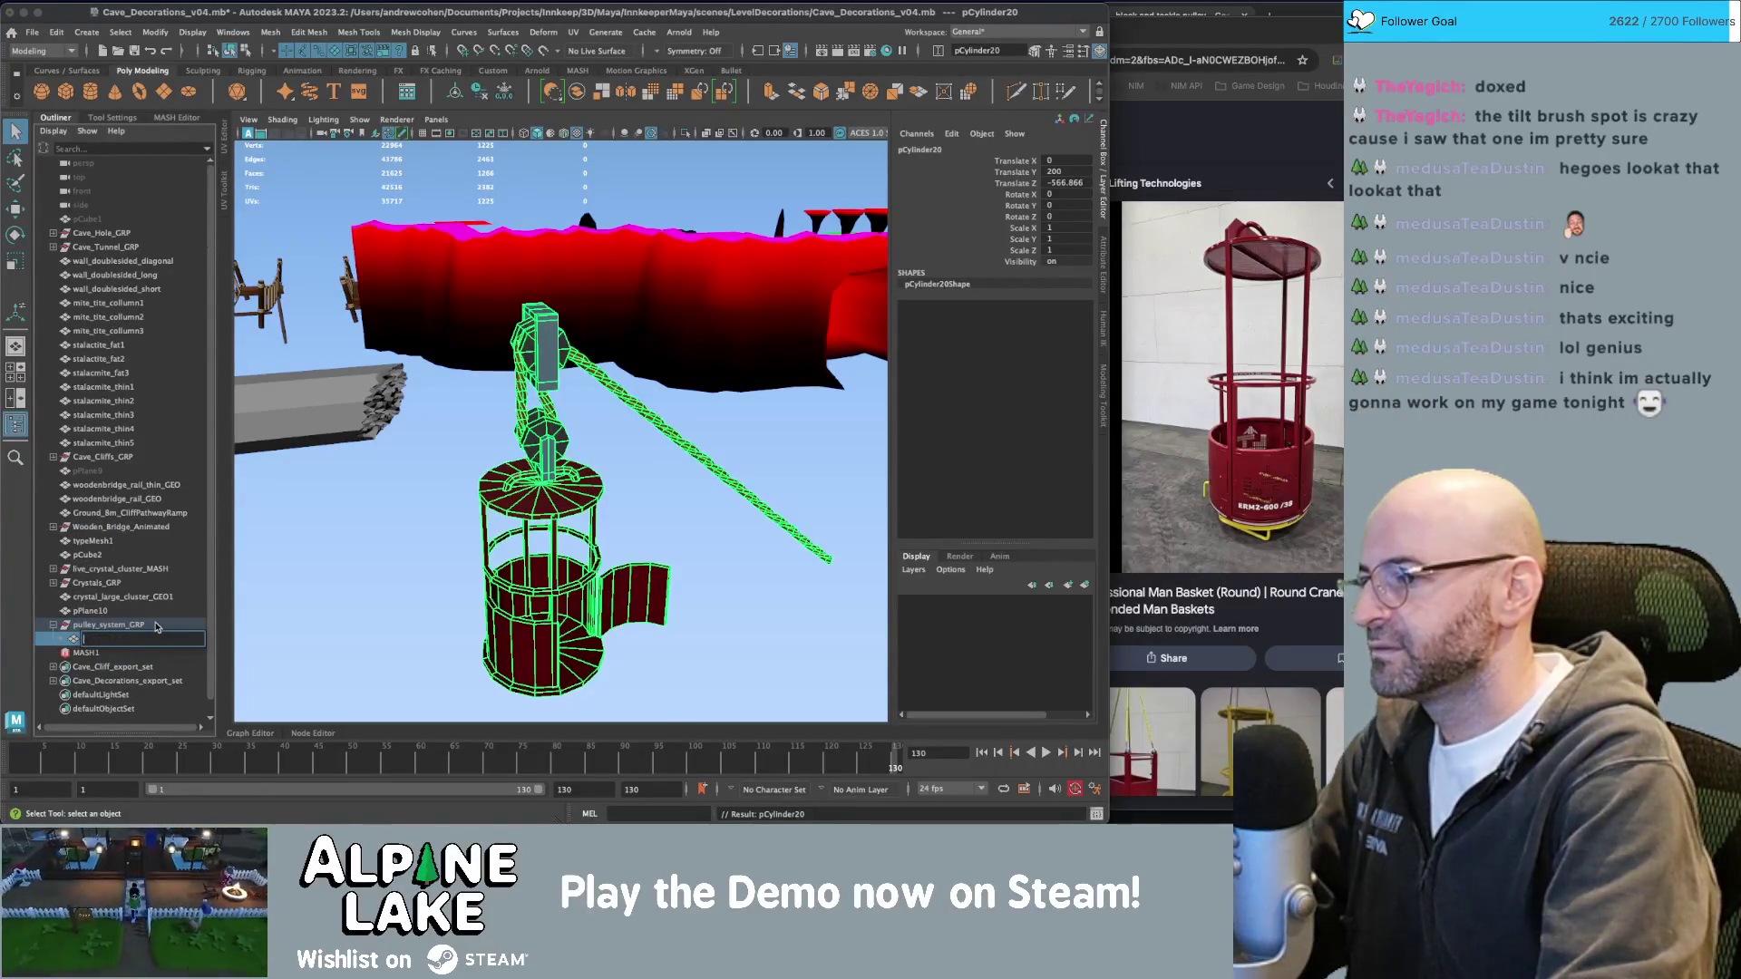
type("pully_system_GEO")
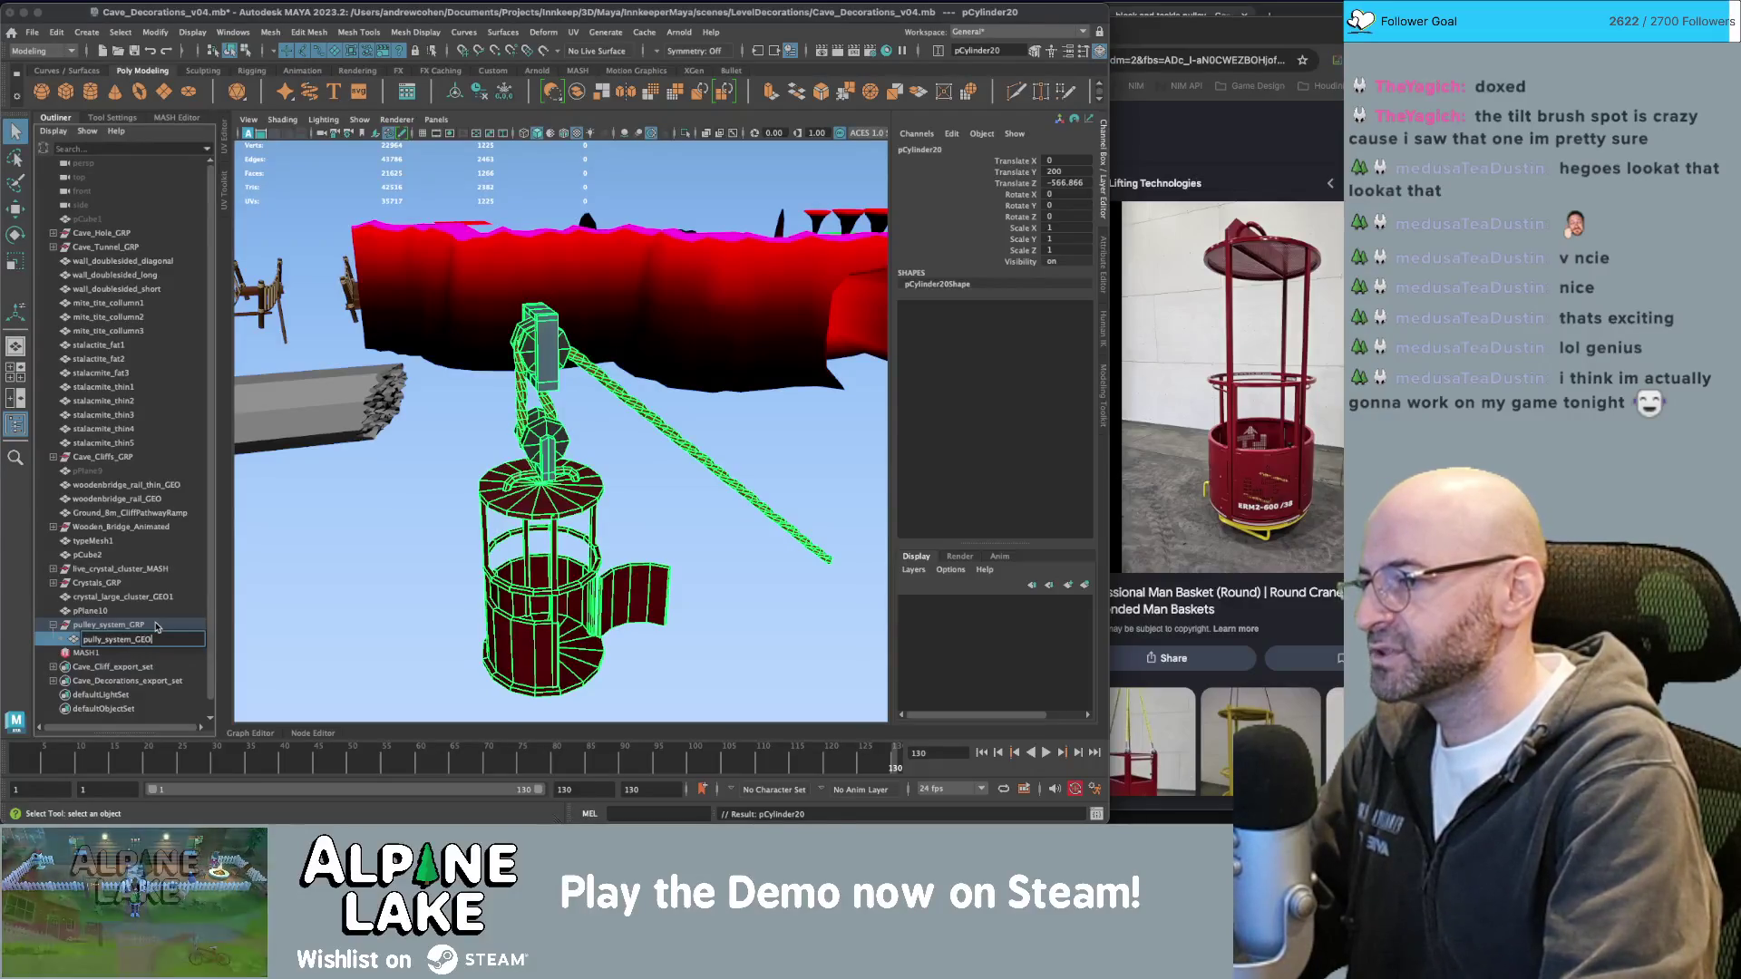
key("Return")
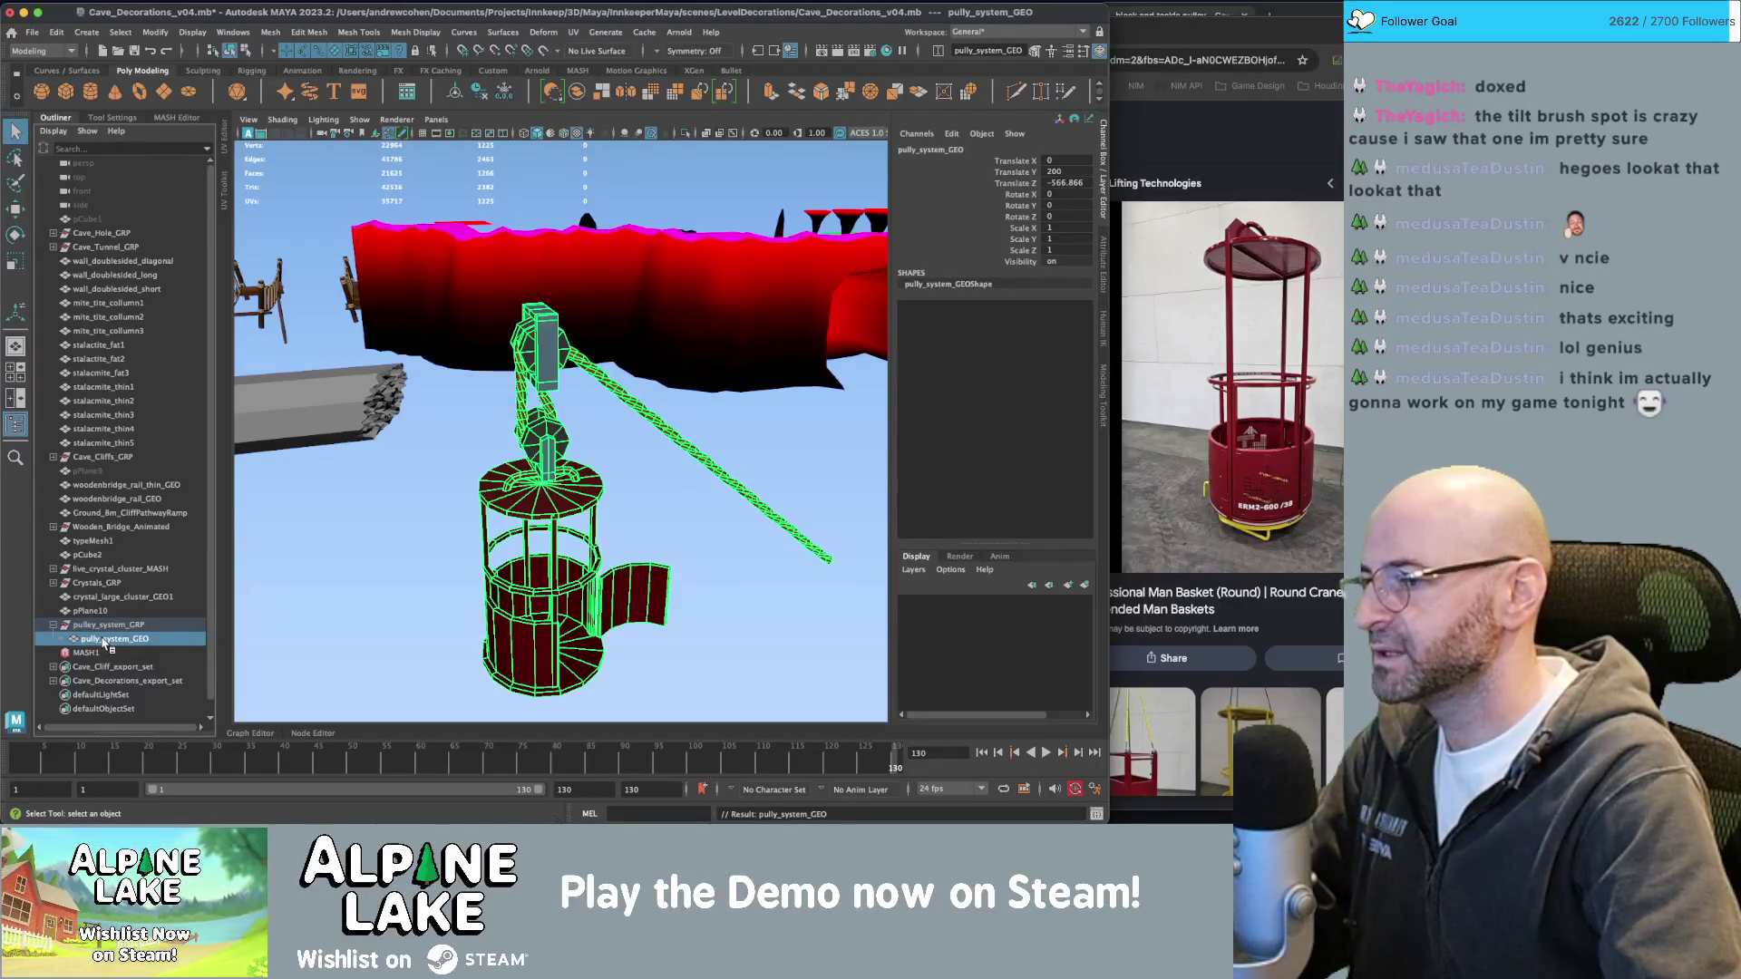
Add pully_system_GEO to Cave_Decorations_export_set, remove pulley_system_GRP from it, and save.
middle_click_drag(105, 642, 106, 682)
left_click(53, 681)
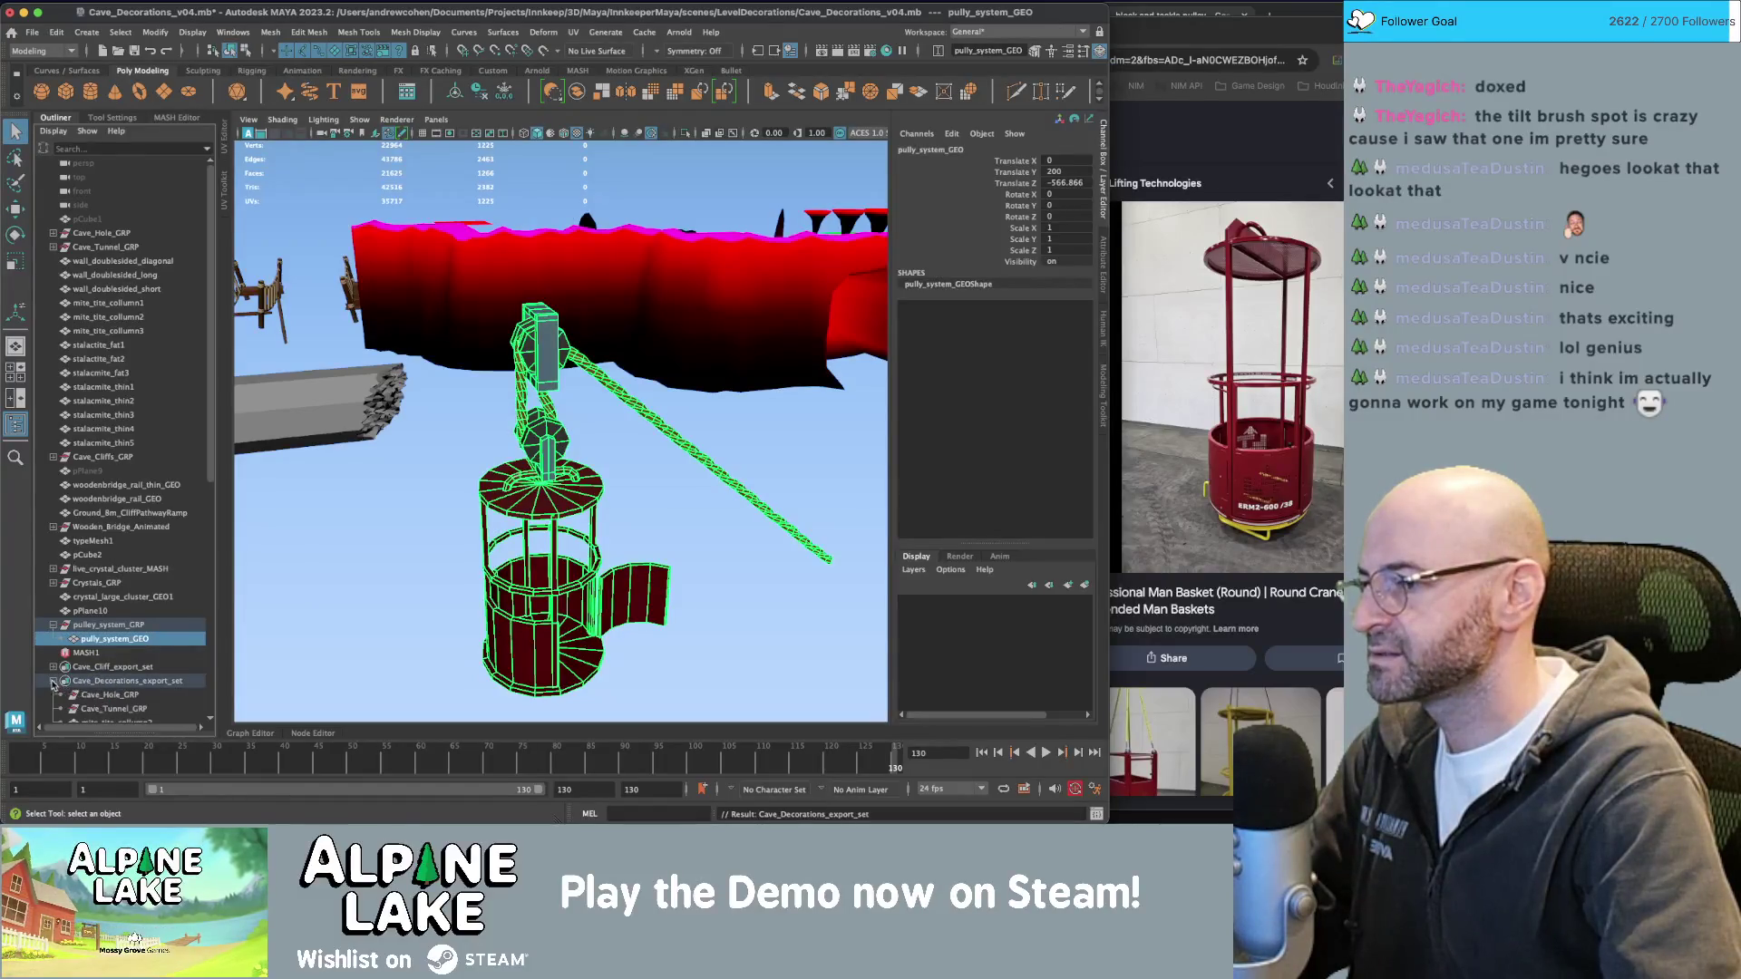
scroll(109, 544, "down", 5)
key("Up")
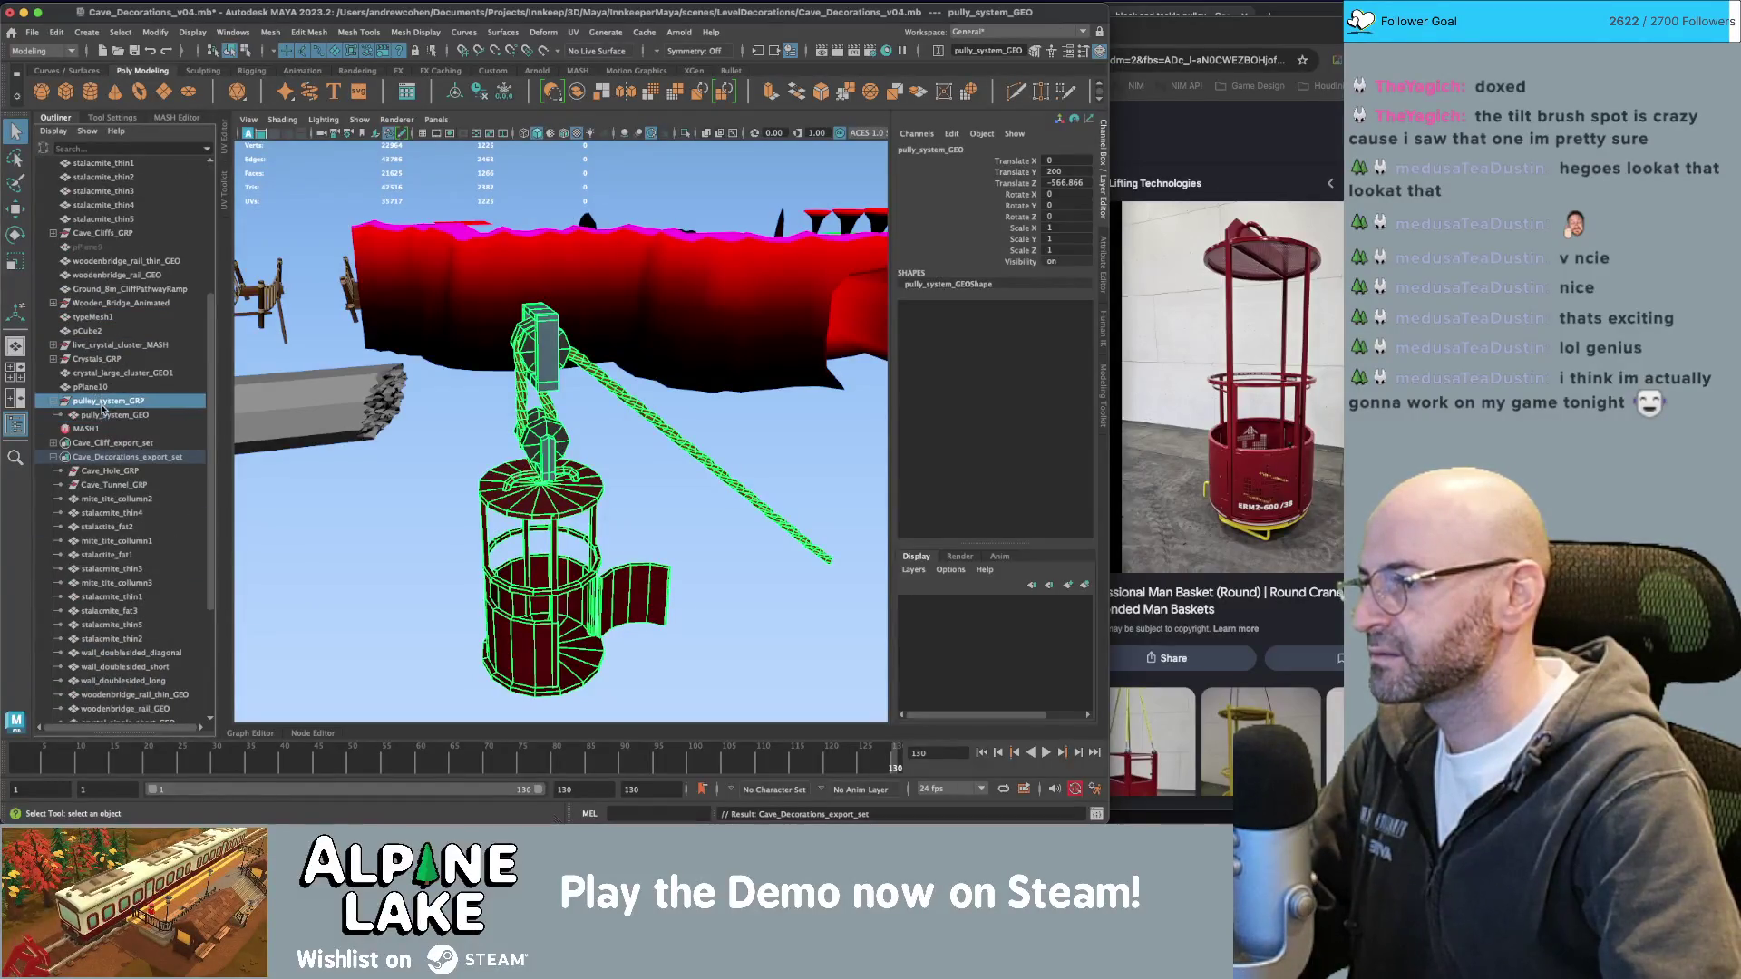
scroll(108, 508, "down", 5)
middle_click_drag(113, 669, 113, 711)
key("super+s")
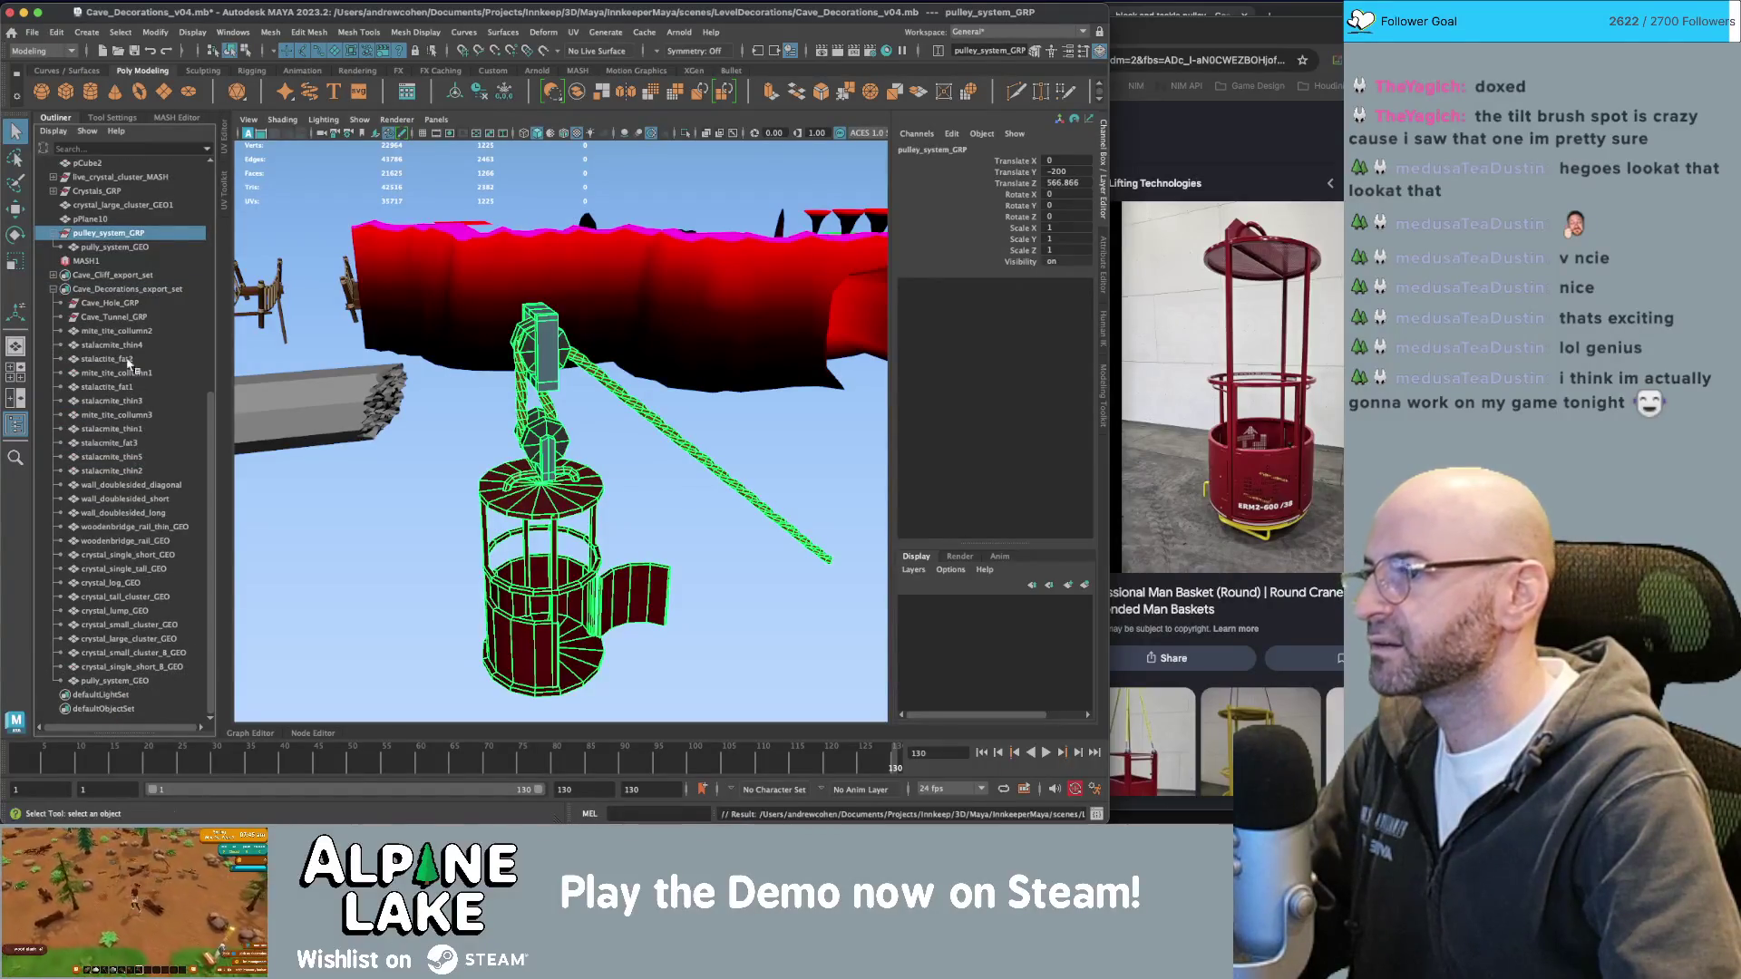
Select the export set's members and send them to Unity, overwriting Cave_Decorations.fbx.
left_click(127, 288)
double_click(127, 281)
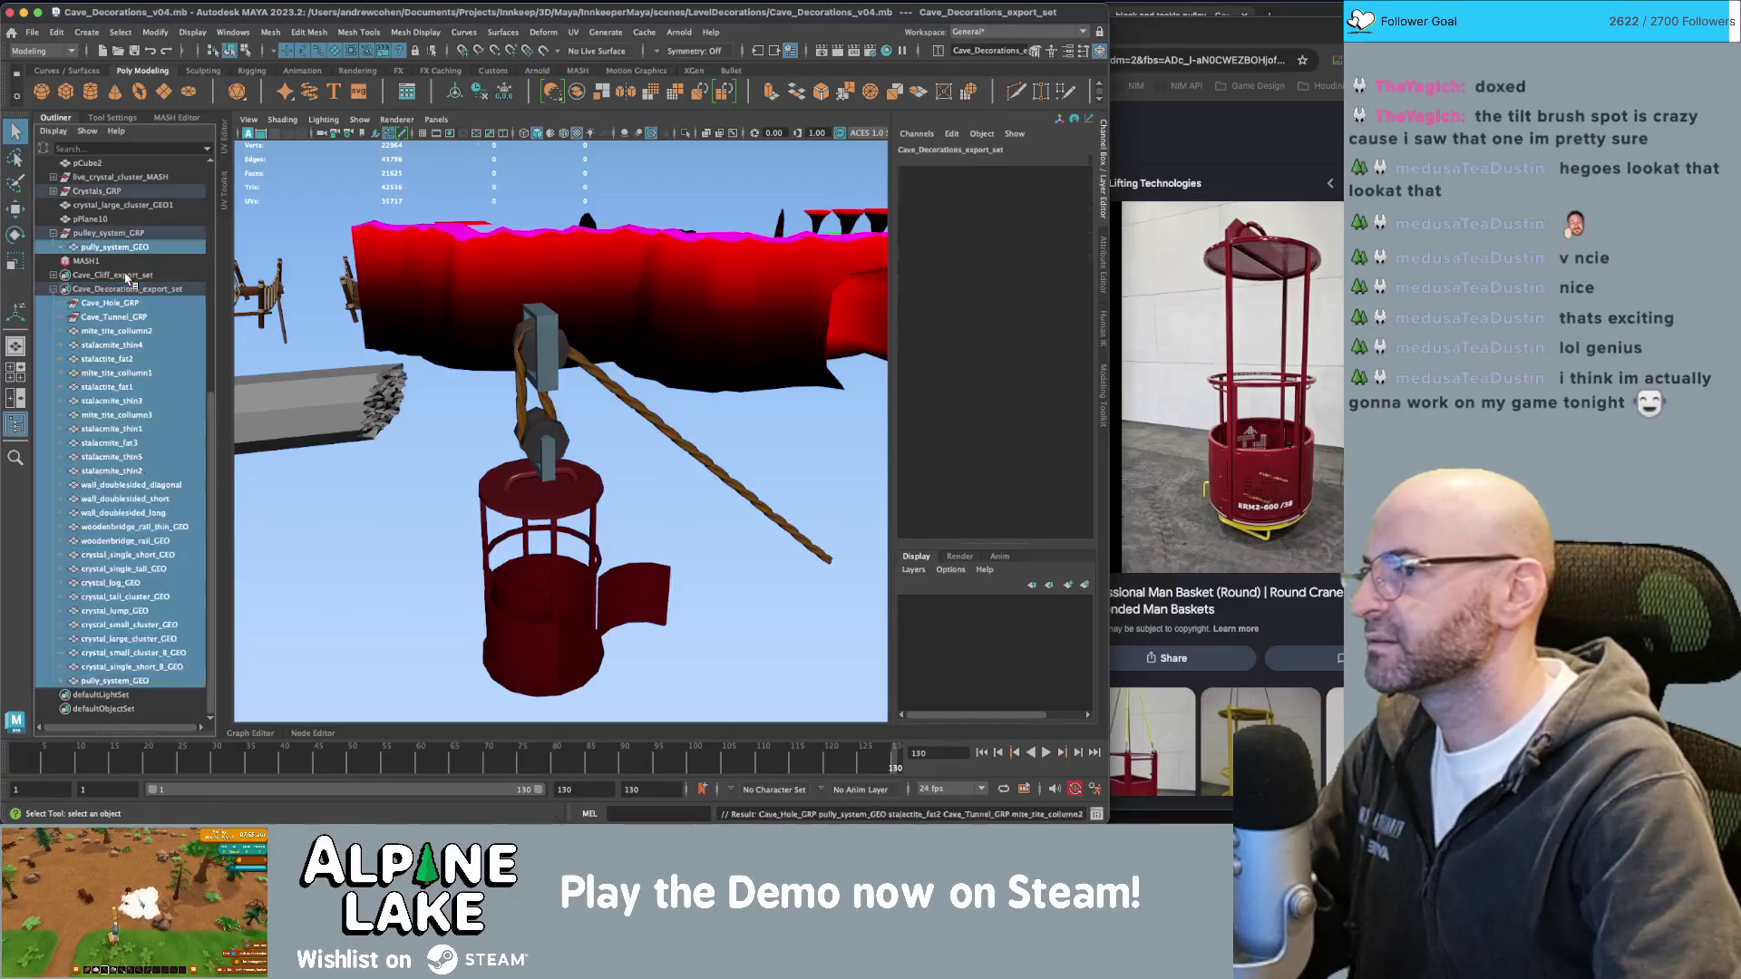
left_click(31, 33)
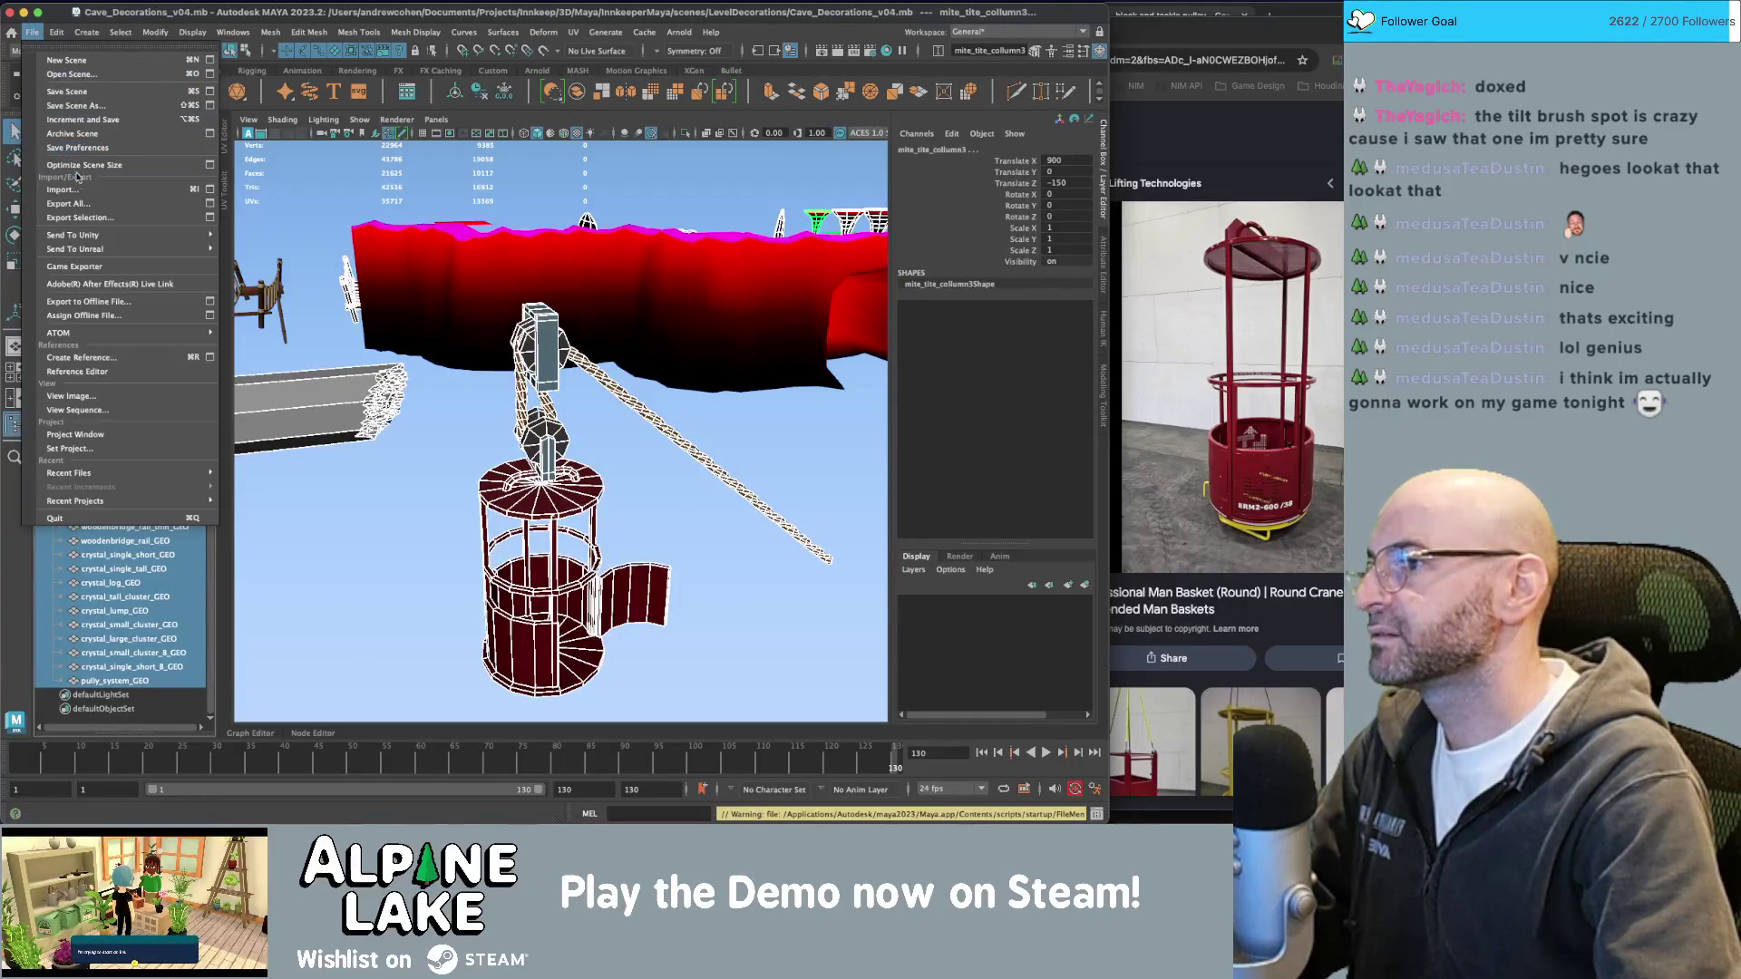
mouse_move(182, 235)
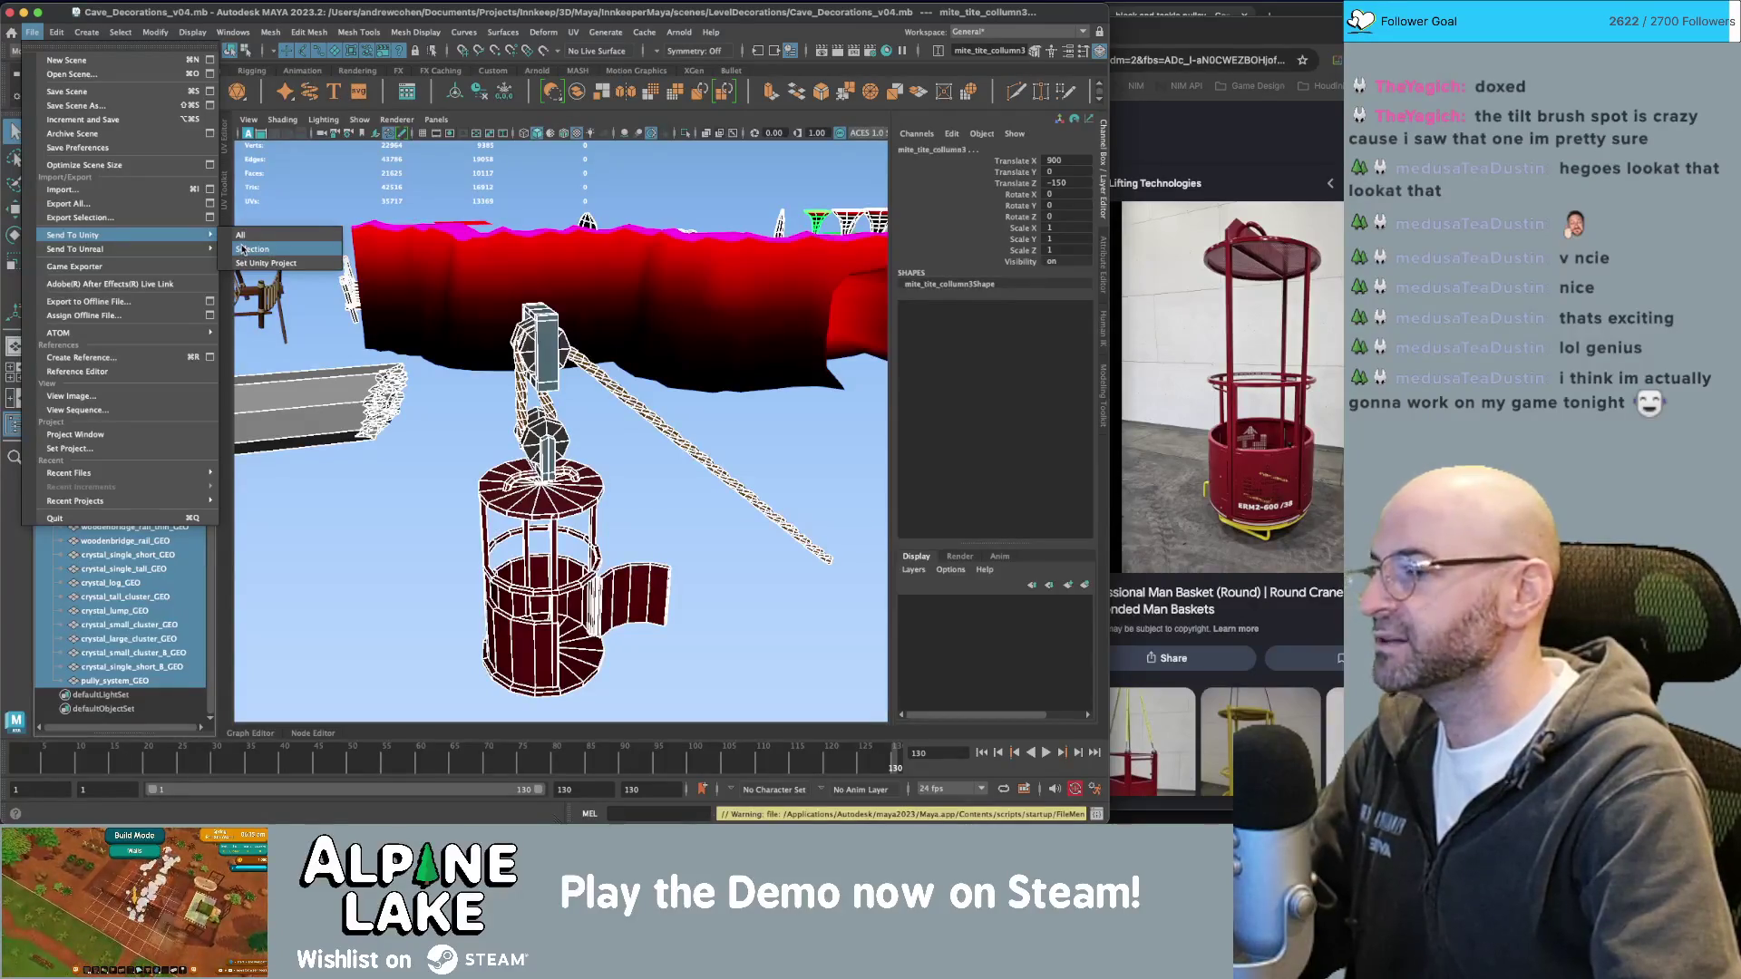
left_click(245, 249)
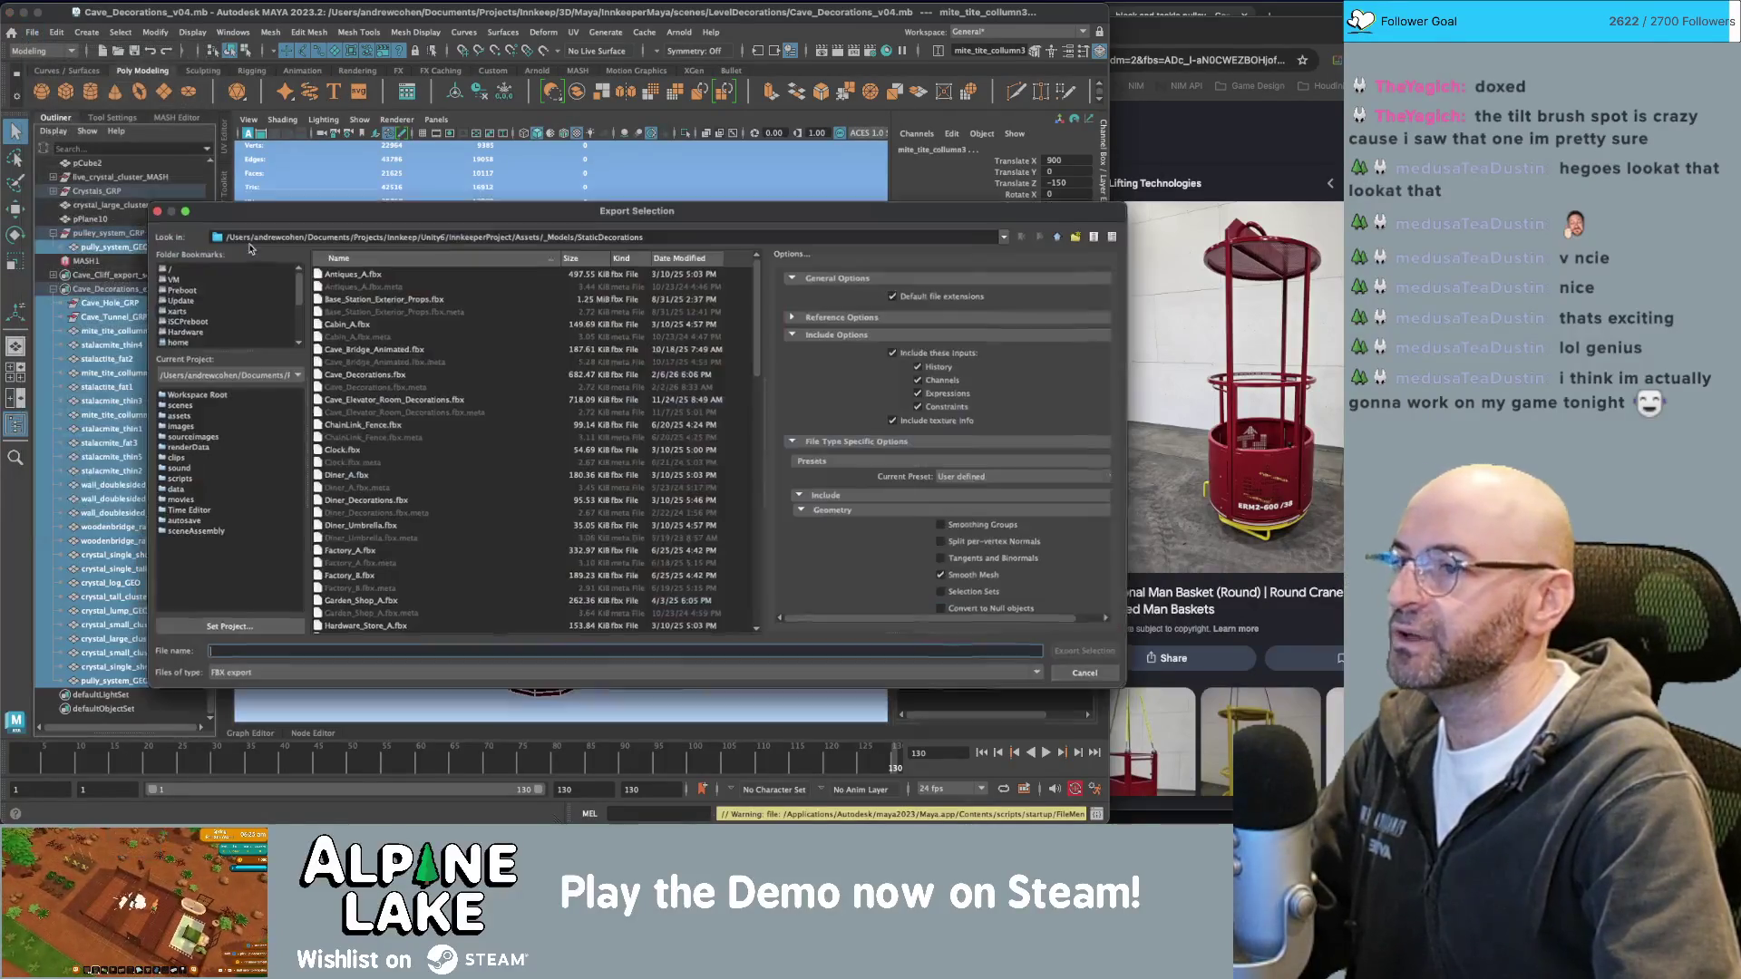
double_click(372, 374)
left_click(595, 434)
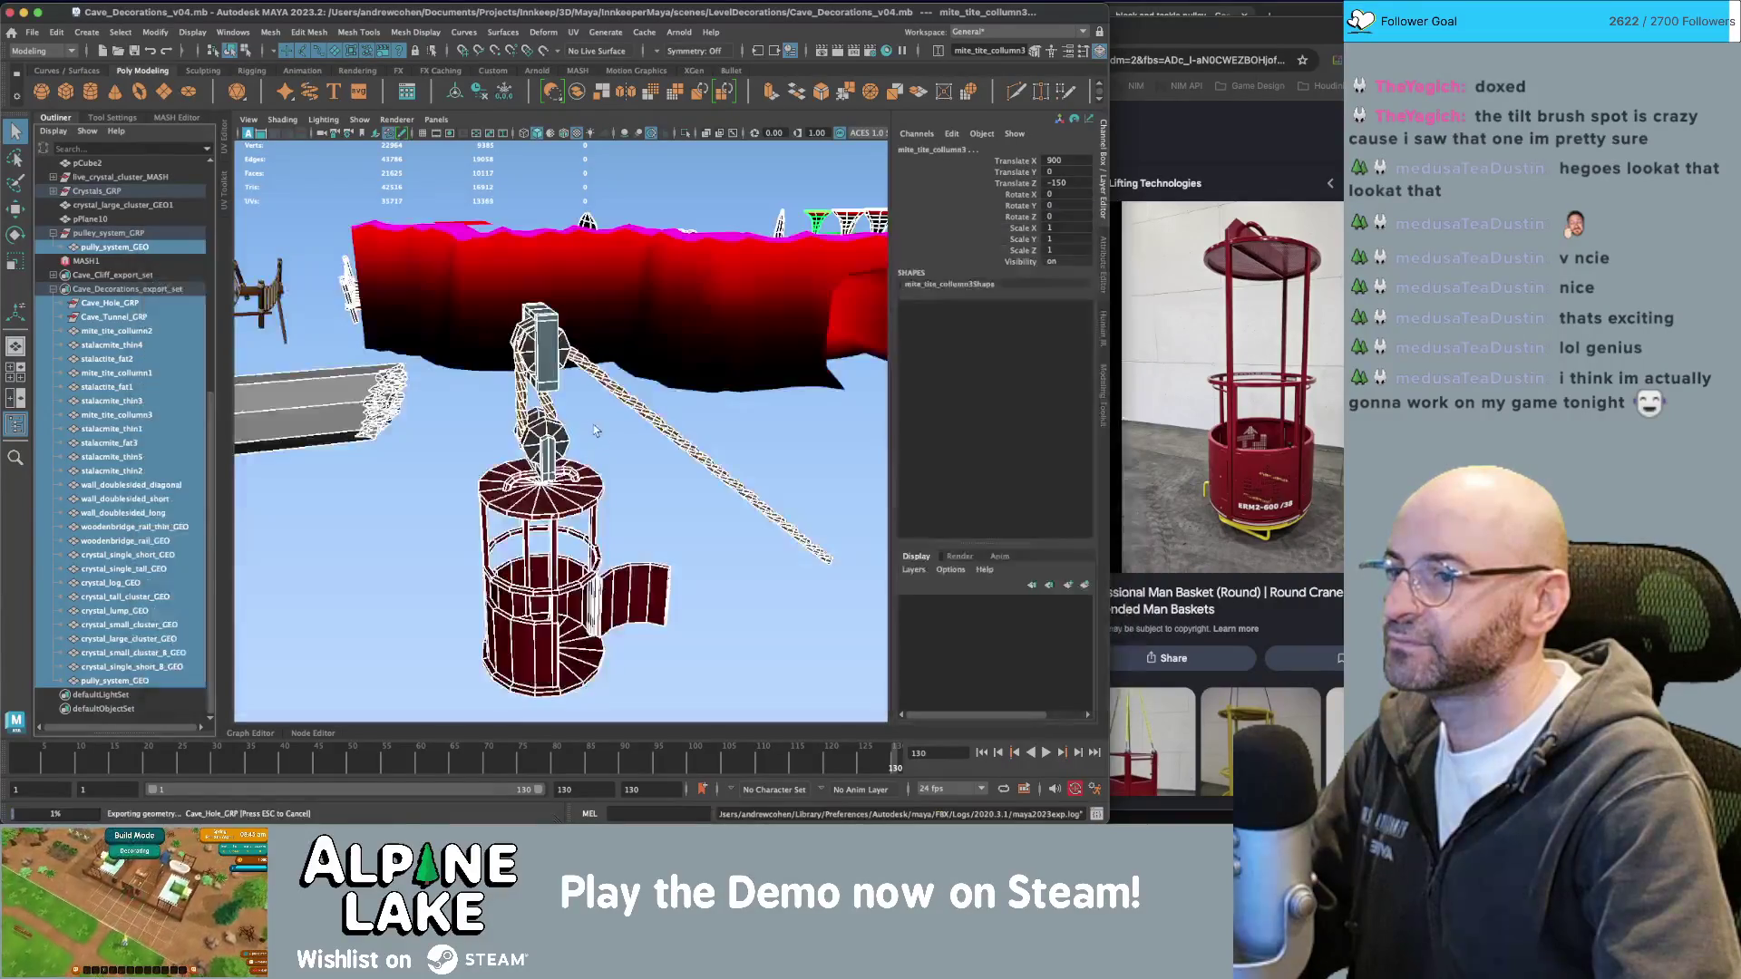
key("super+Tab")
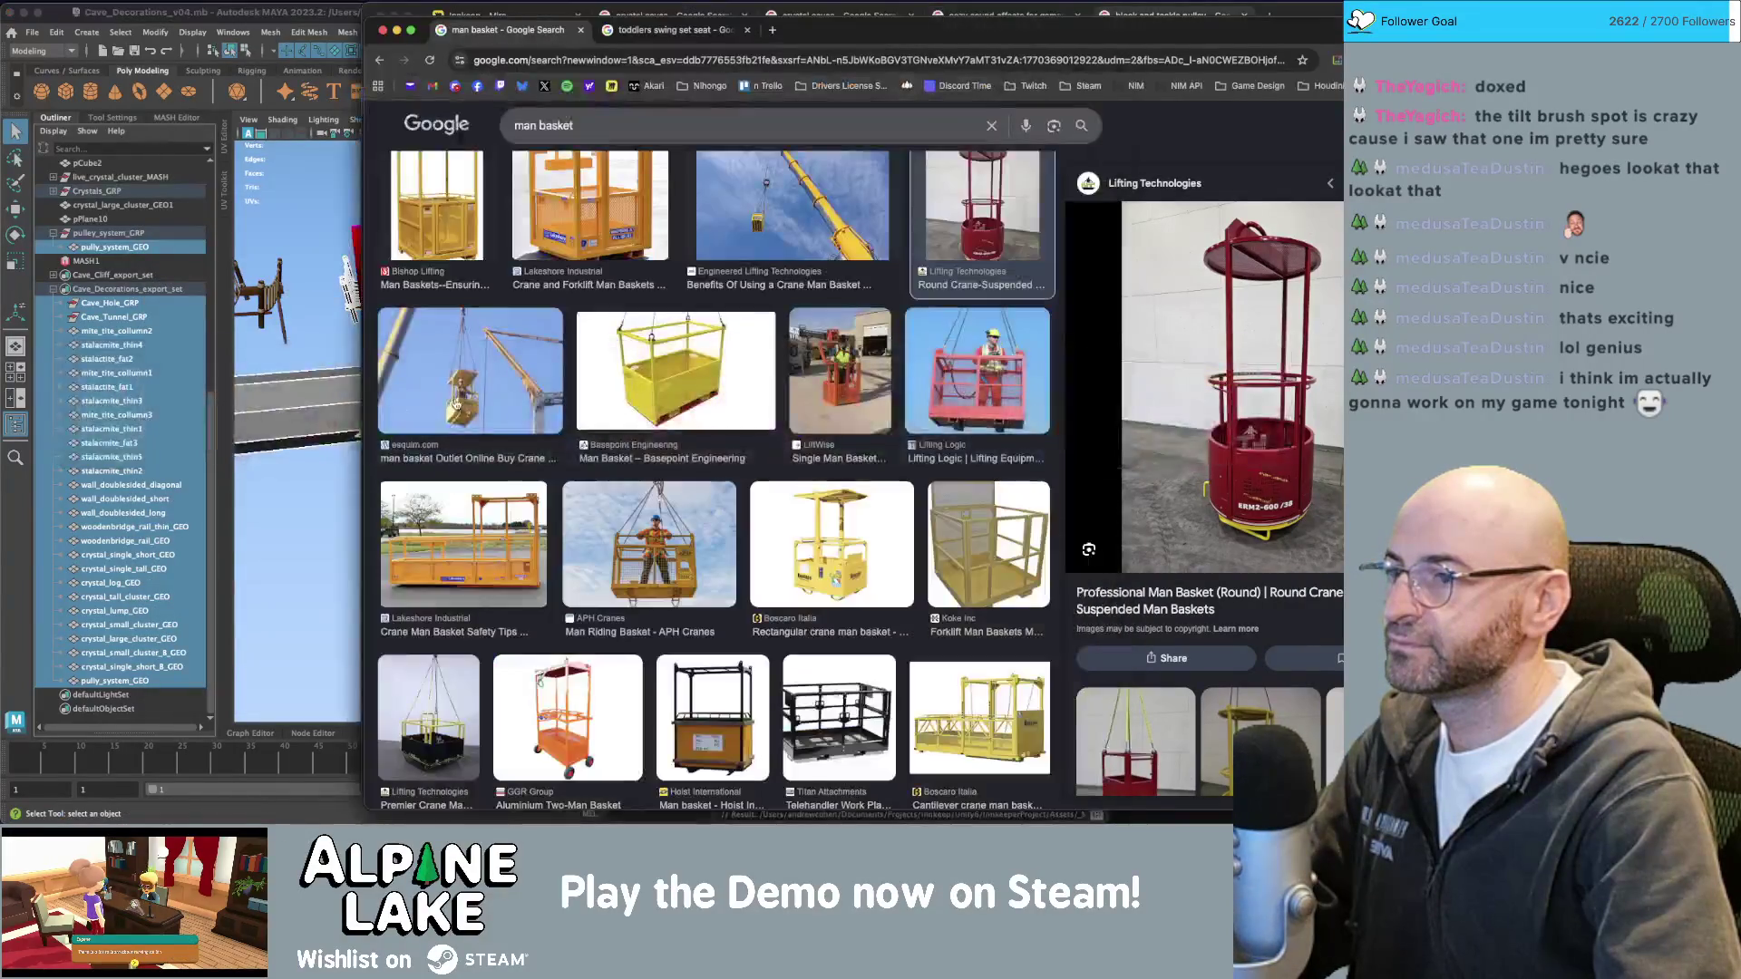
In Unity, delete the six old pulley part objects under pulley_system_GRP.
key("super+Tab")
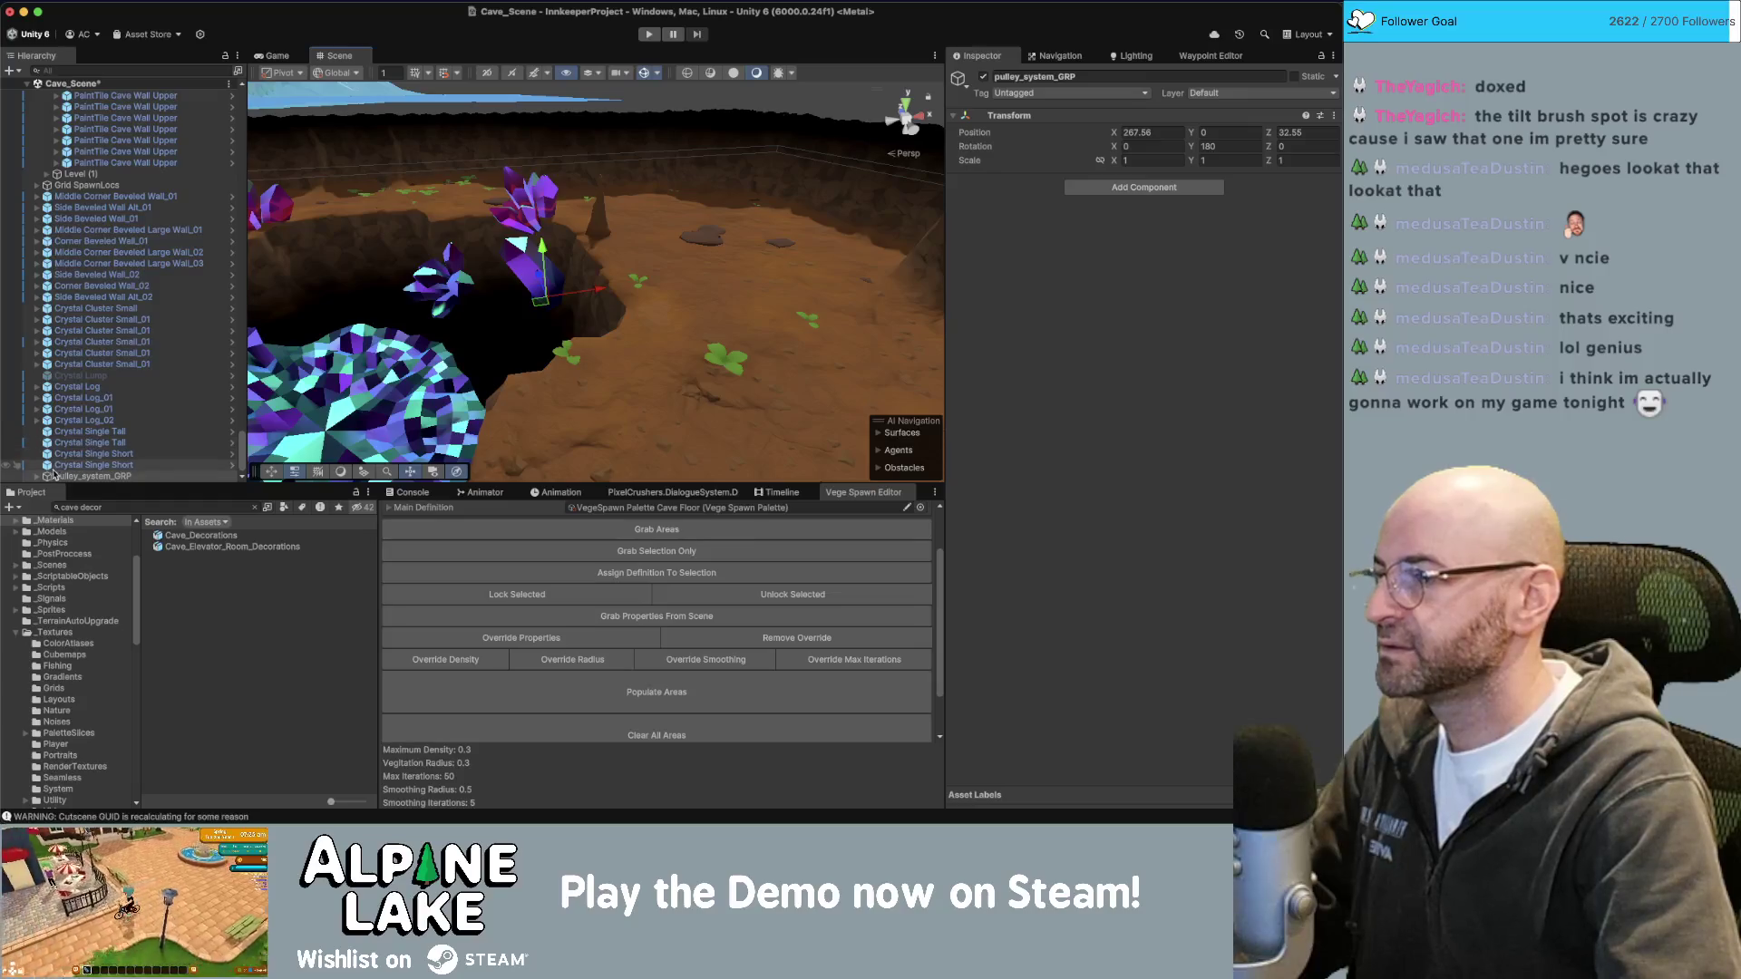
left_click(29, 478)
left_click(36, 477)
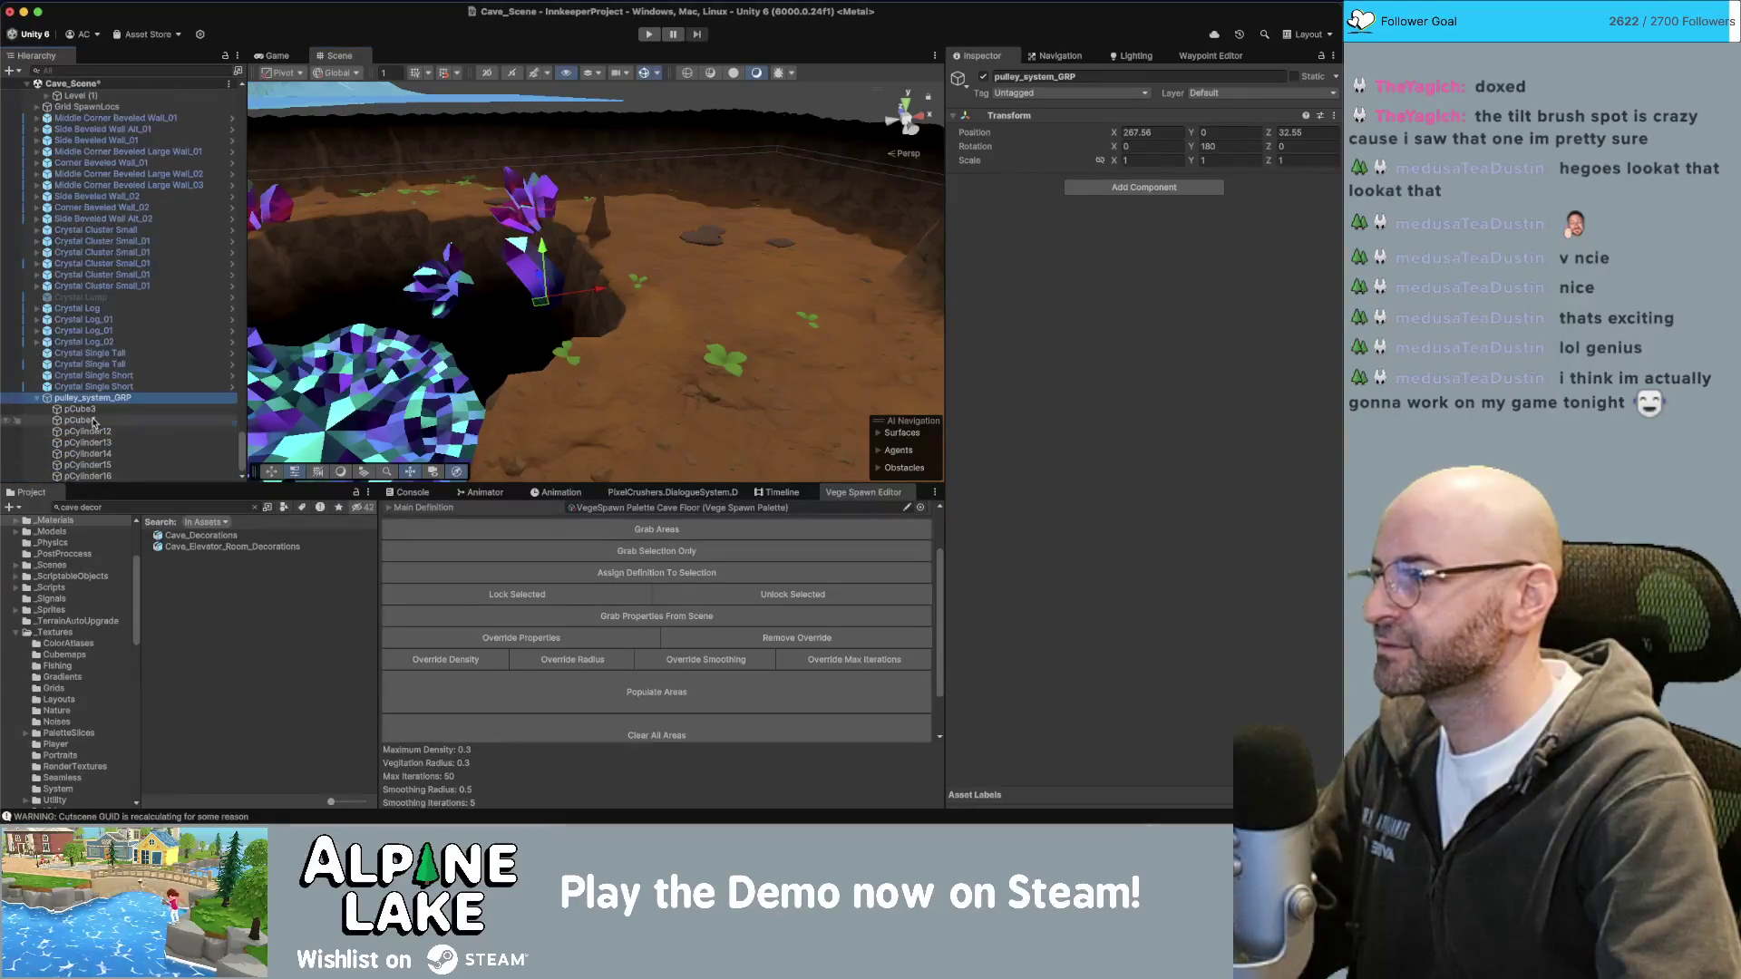
left_click(86, 420)
left_click(106, 477, "shift")
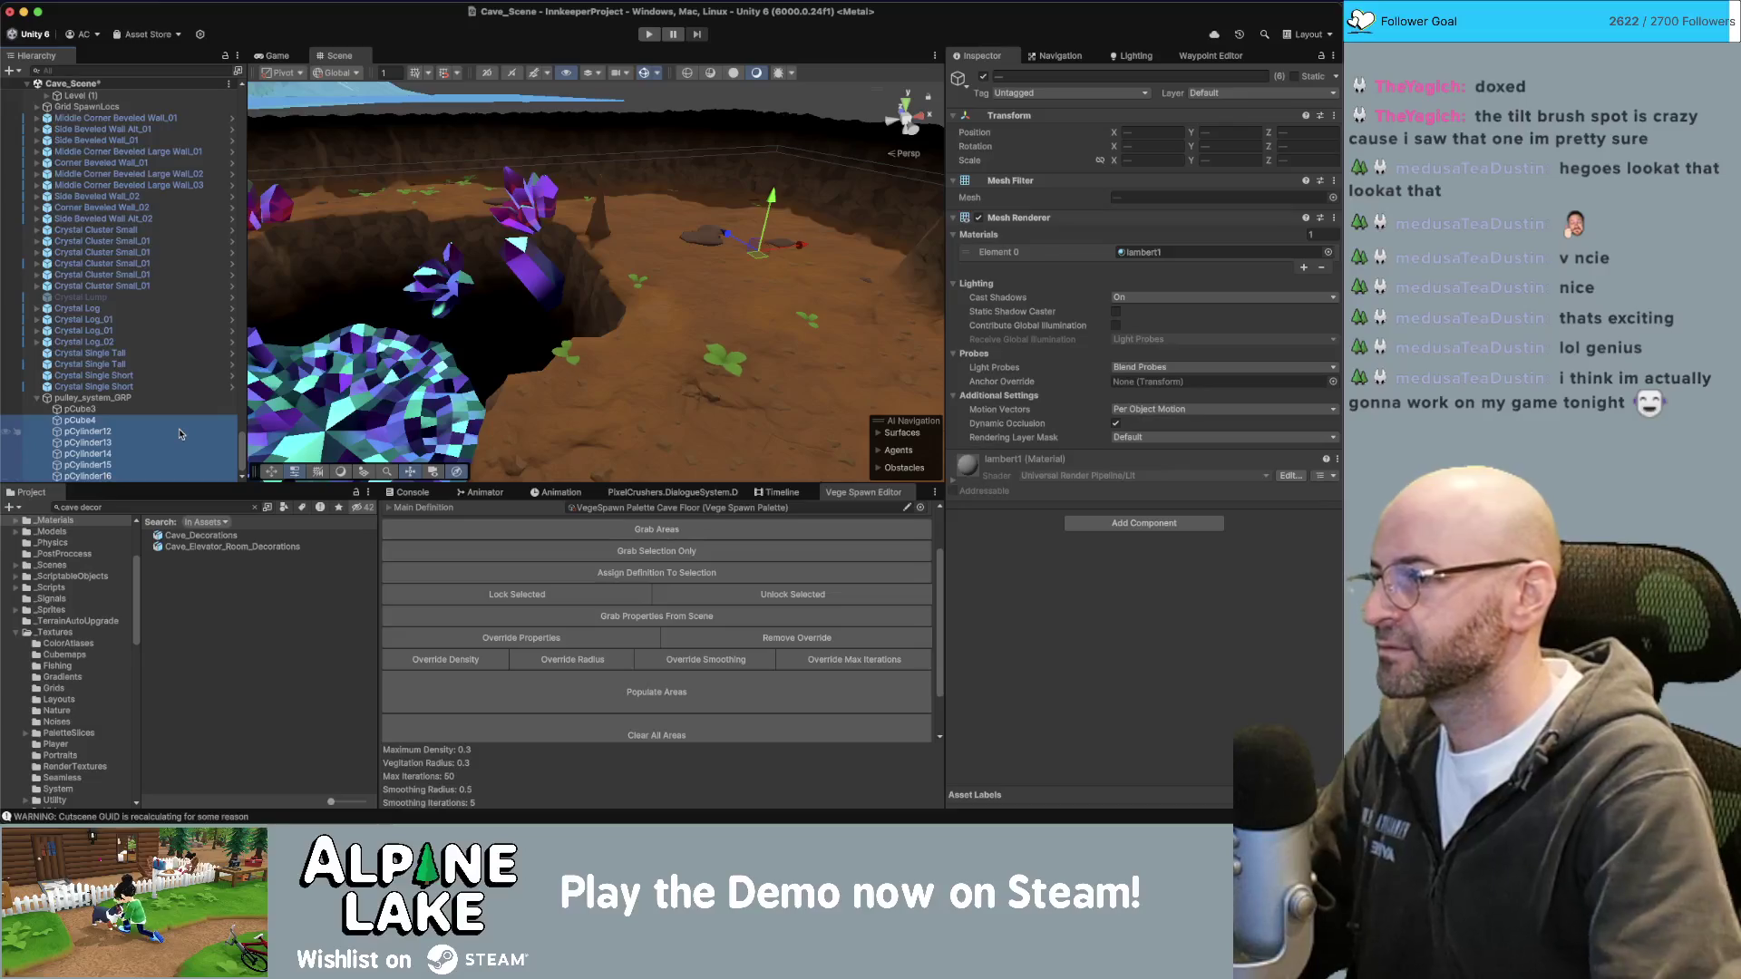
key("Delete")
Assign the pully_system_GEO mesh to pCube3.
left_click(80, 476)
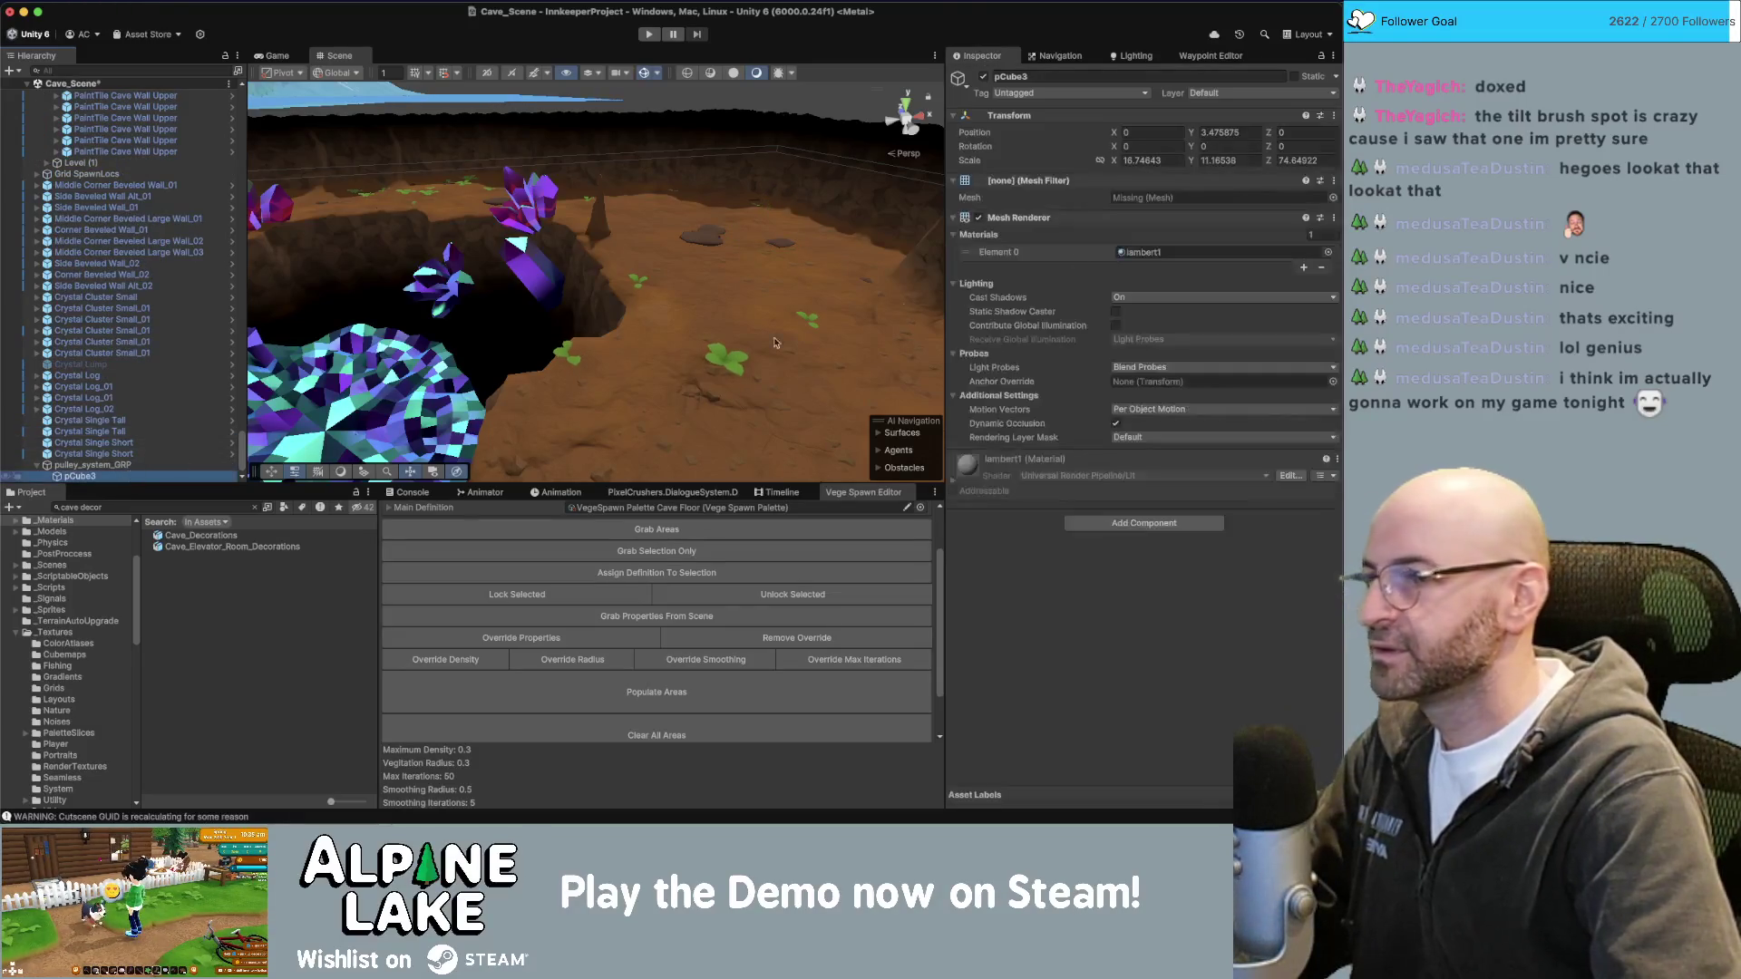
left_click(1331, 198)
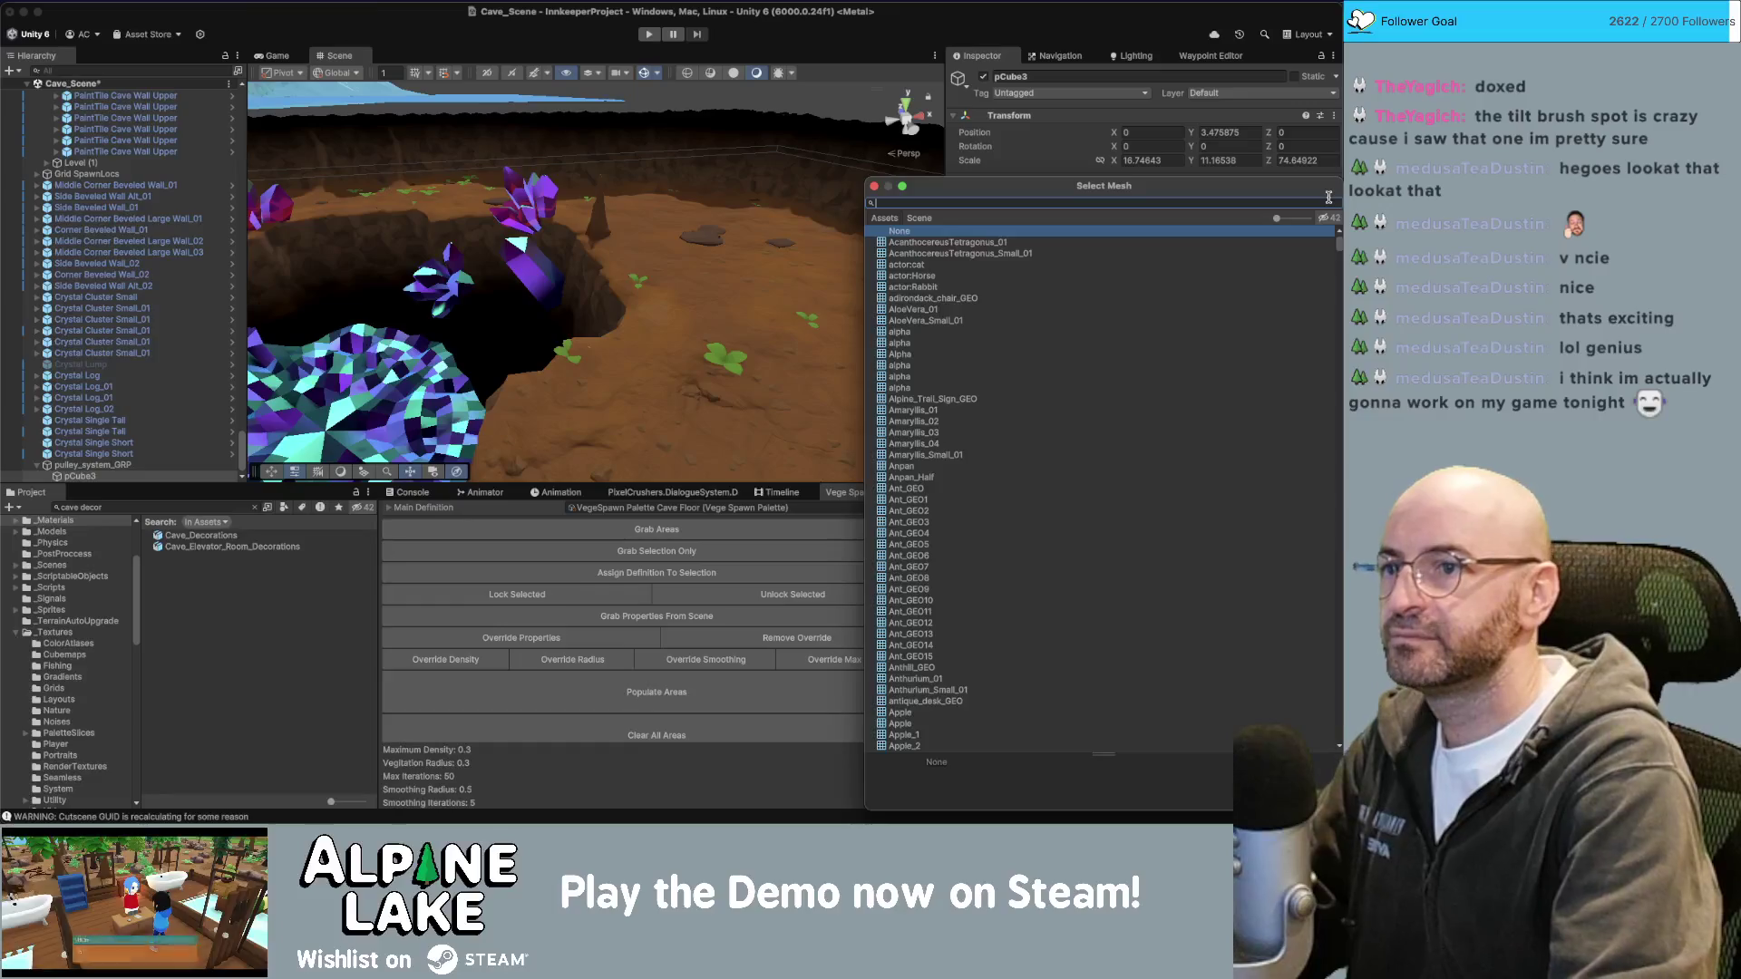
type("pullysys")
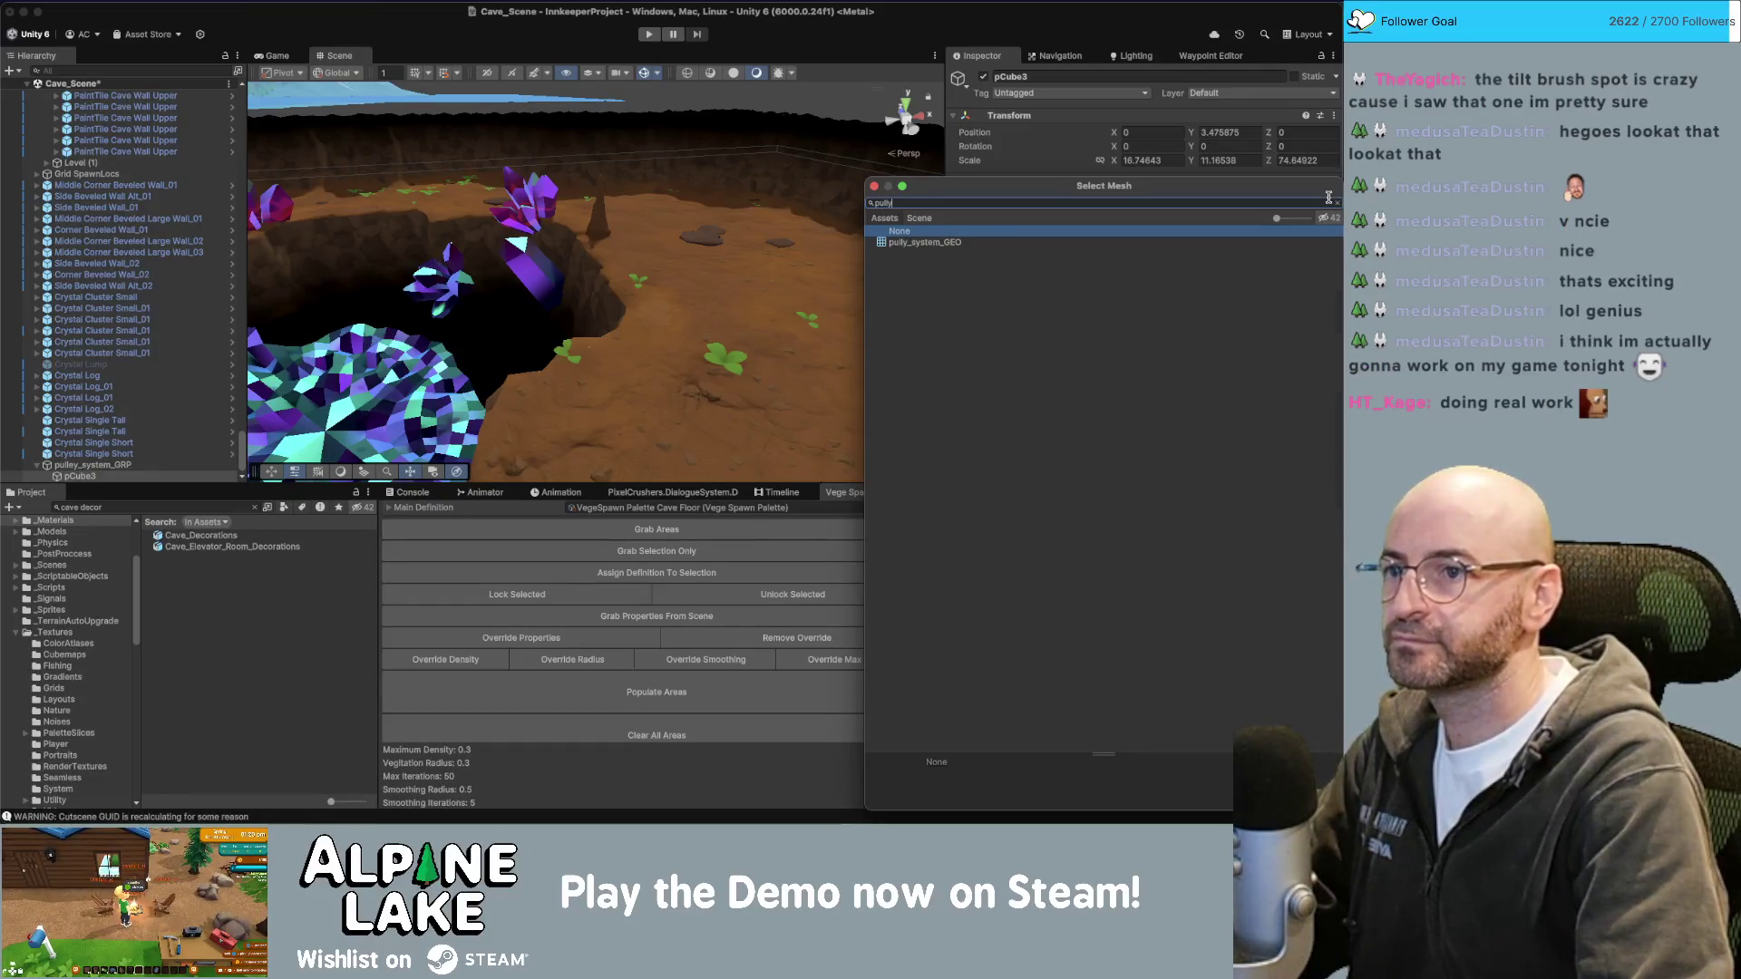
key("Down")
key("Return")
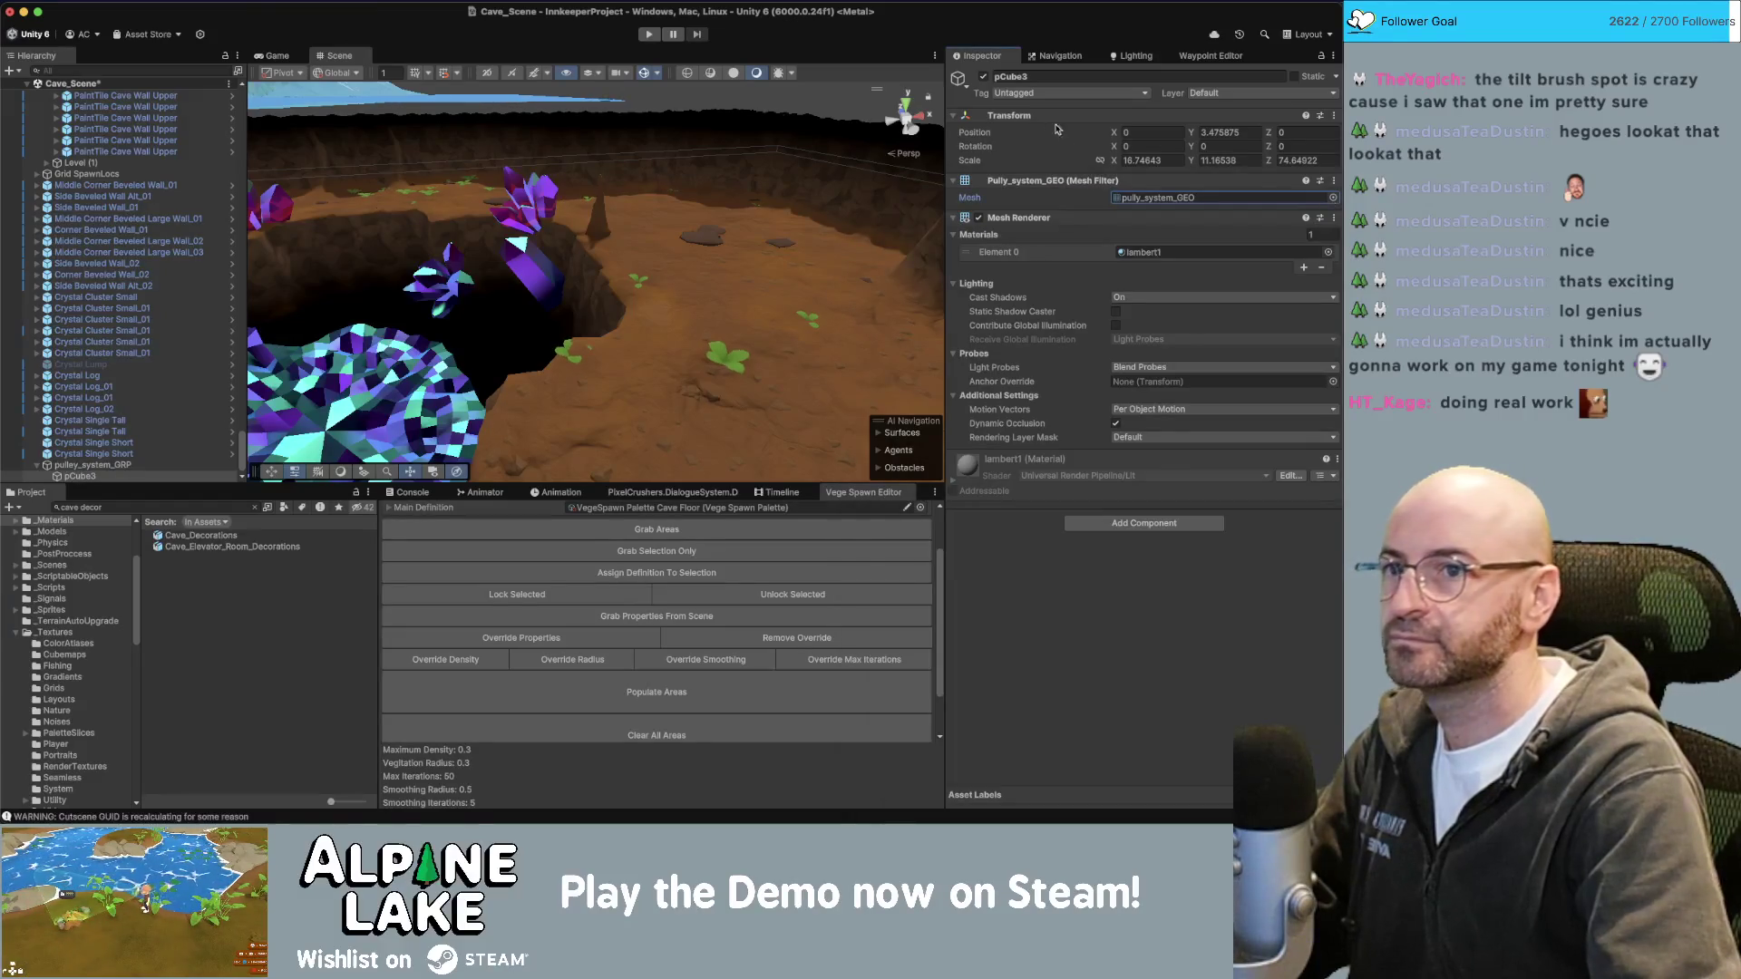
Set the pulley mesh's Position Y to 0.
left_click(120, 466)
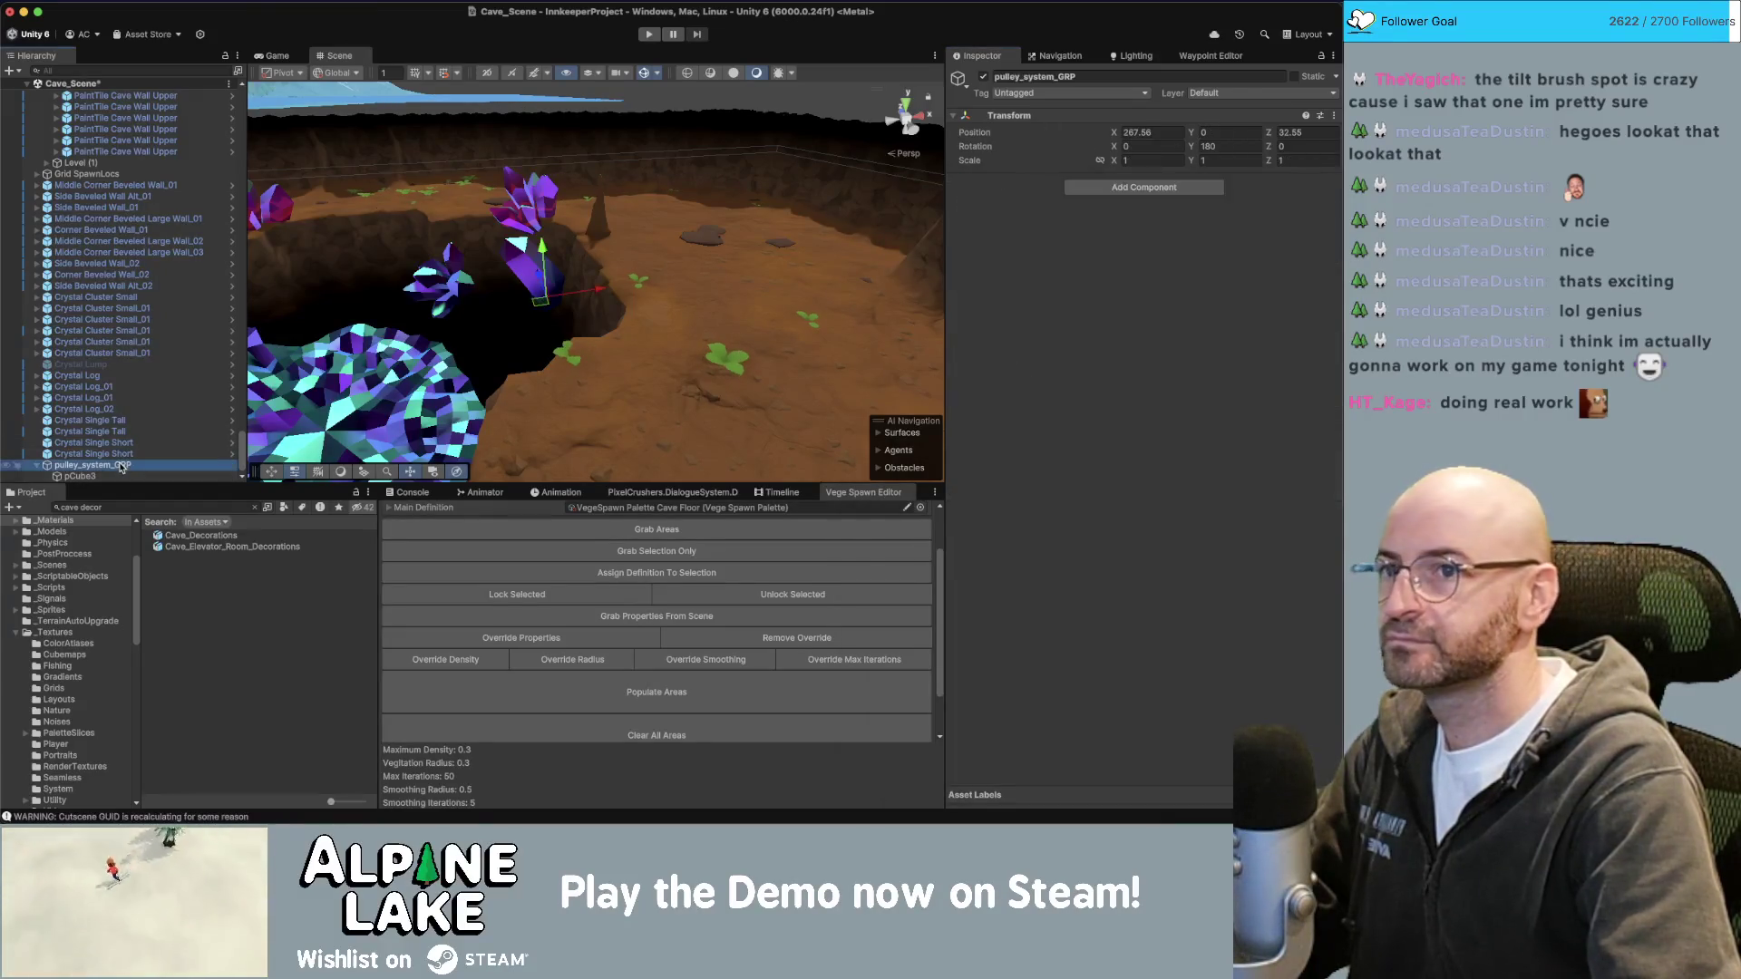
left_click(118, 477)
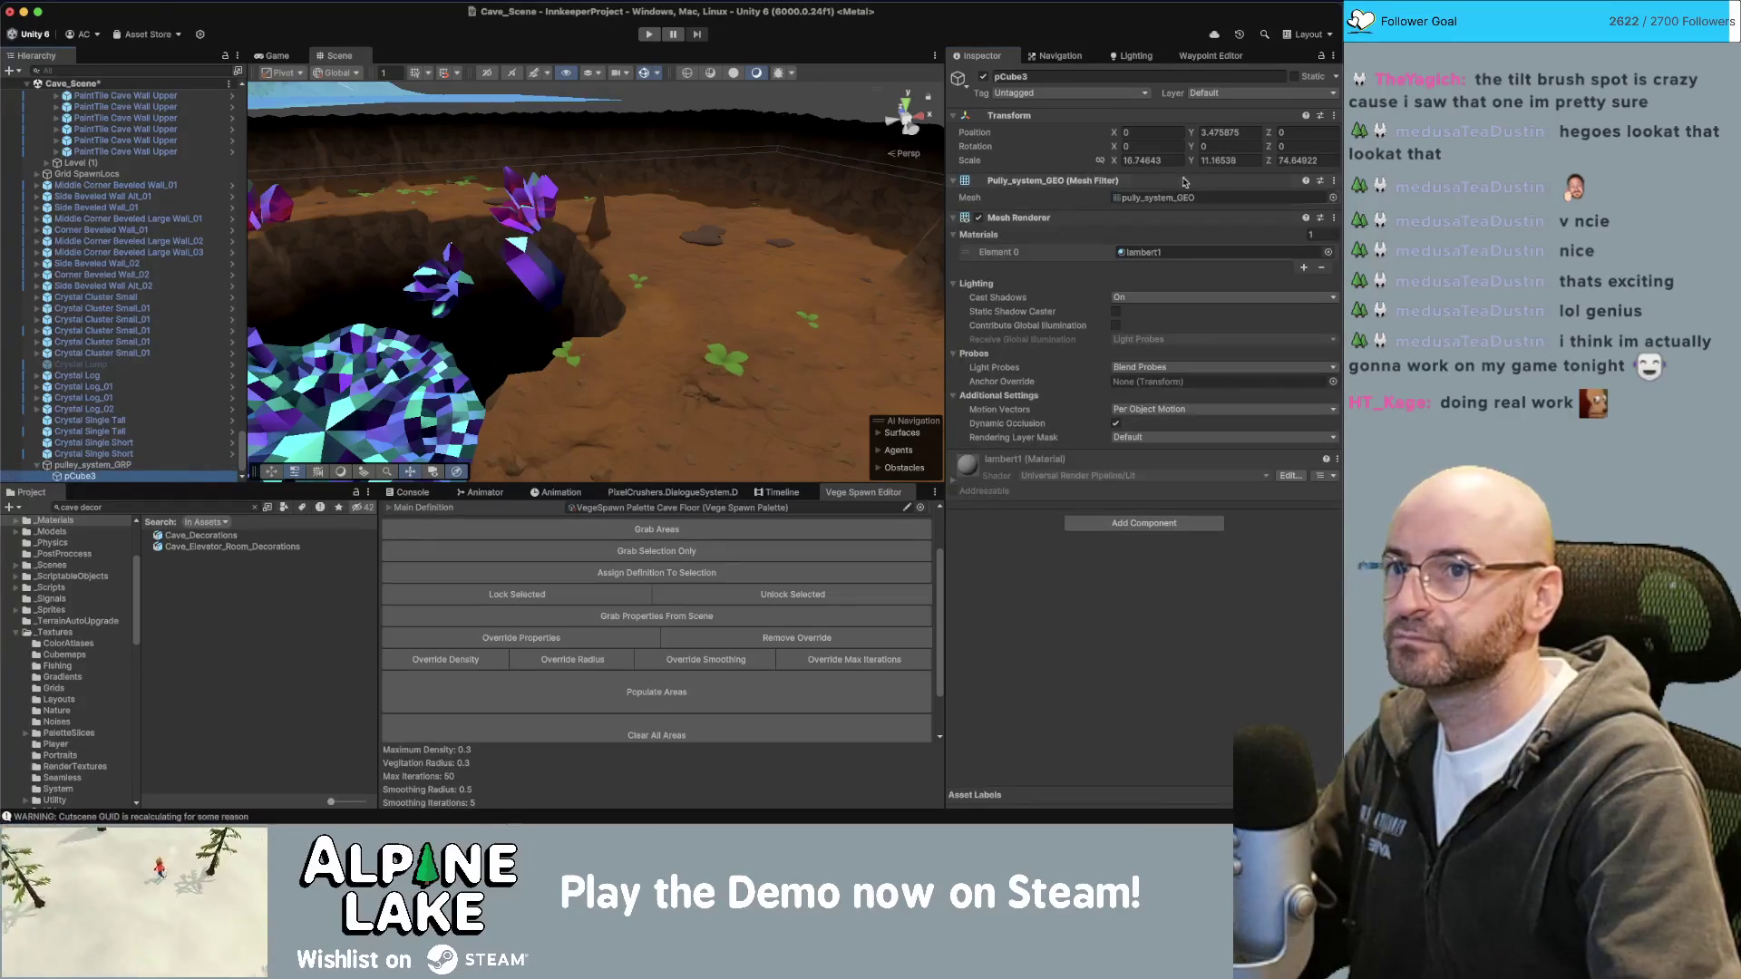
left_click(1225, 135)
type("0")
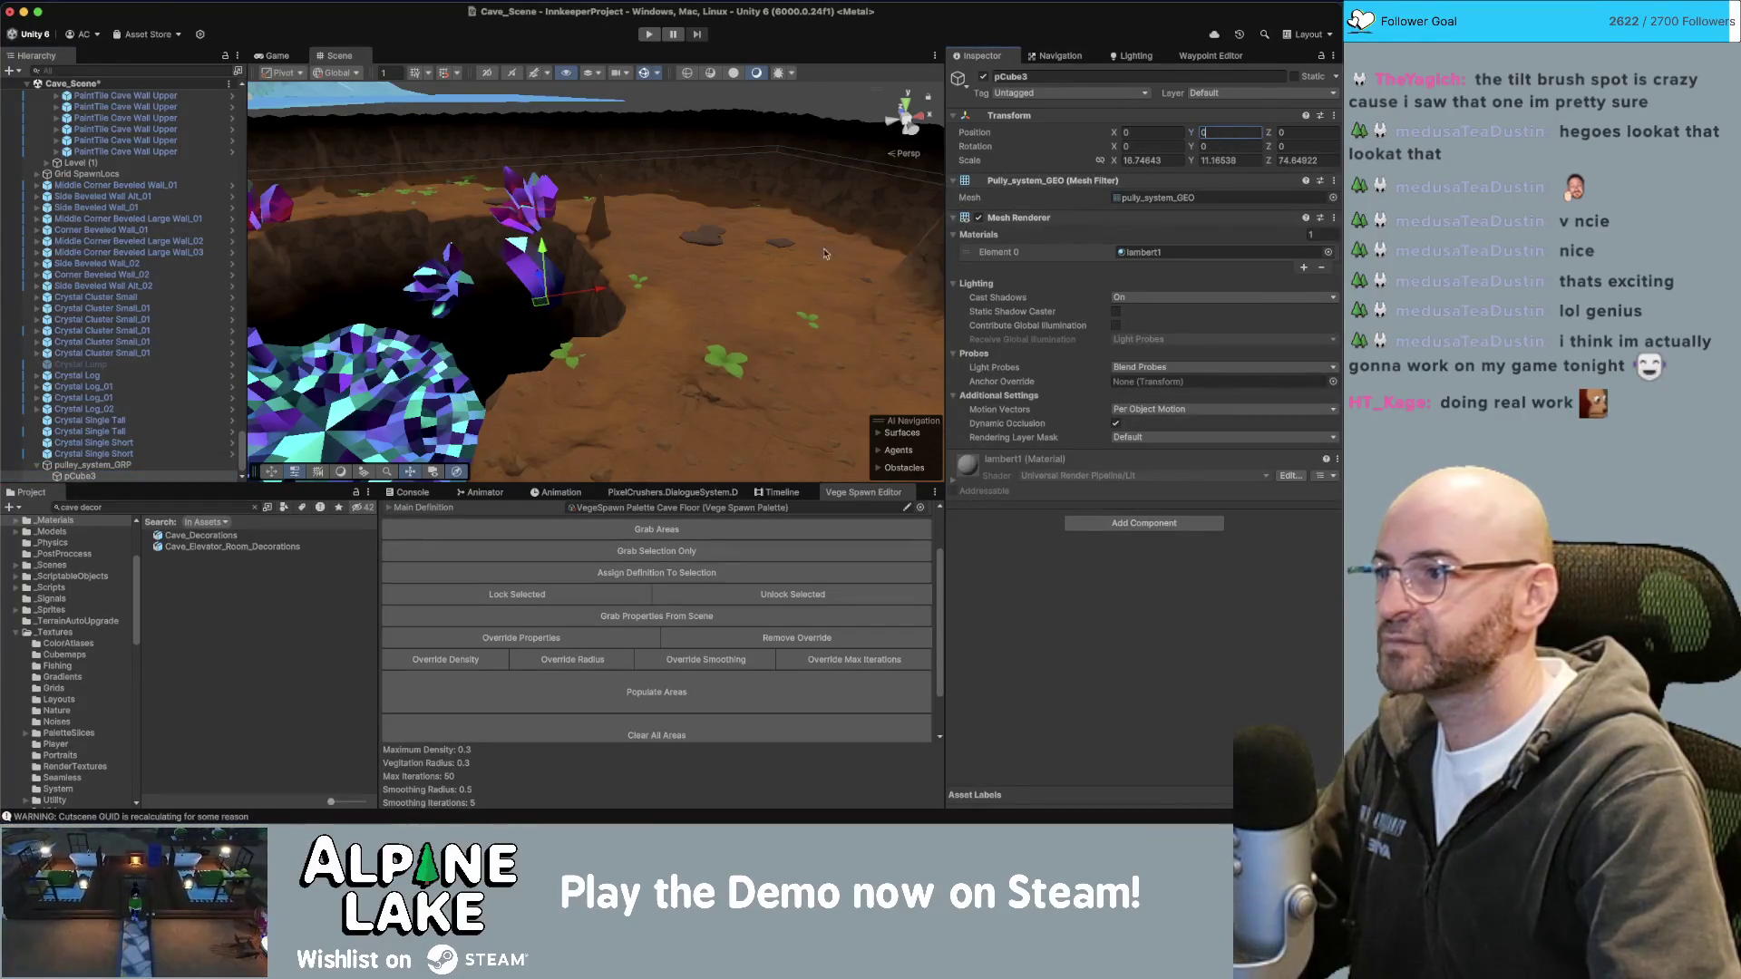
Assign Color Atlas Matte Mat to pCube3's first material slot (Element 0).
left_click(1331, 261)
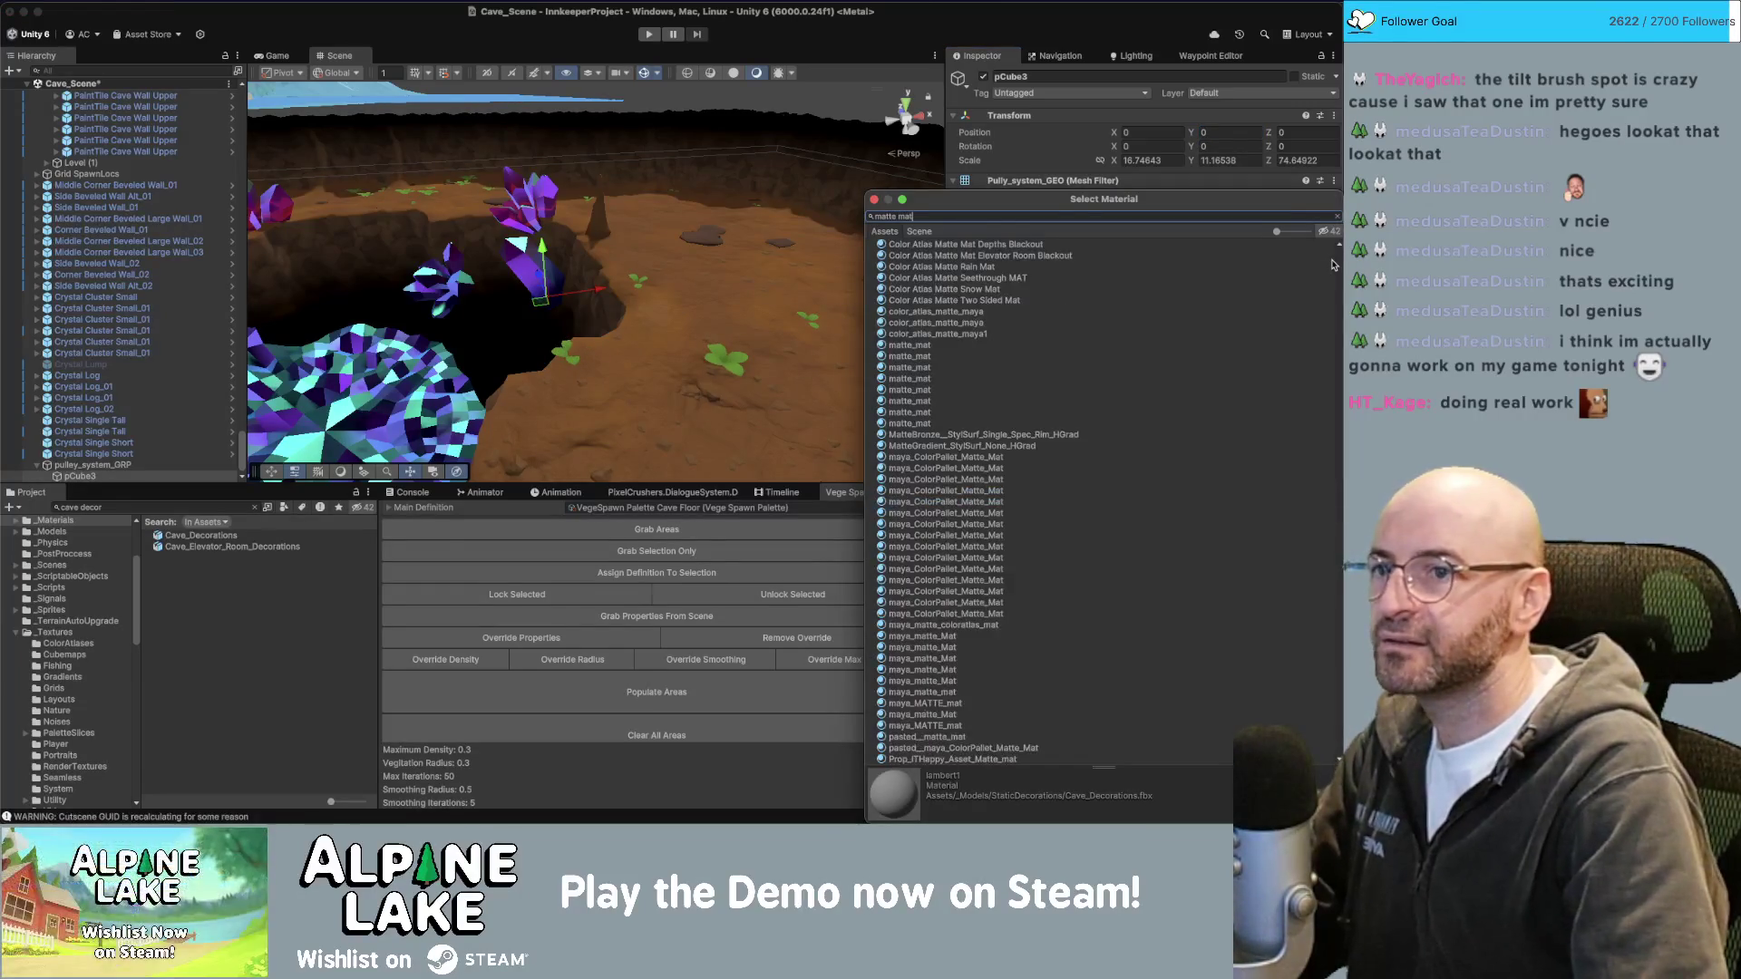
scroll(1102, 391, "up", 1)
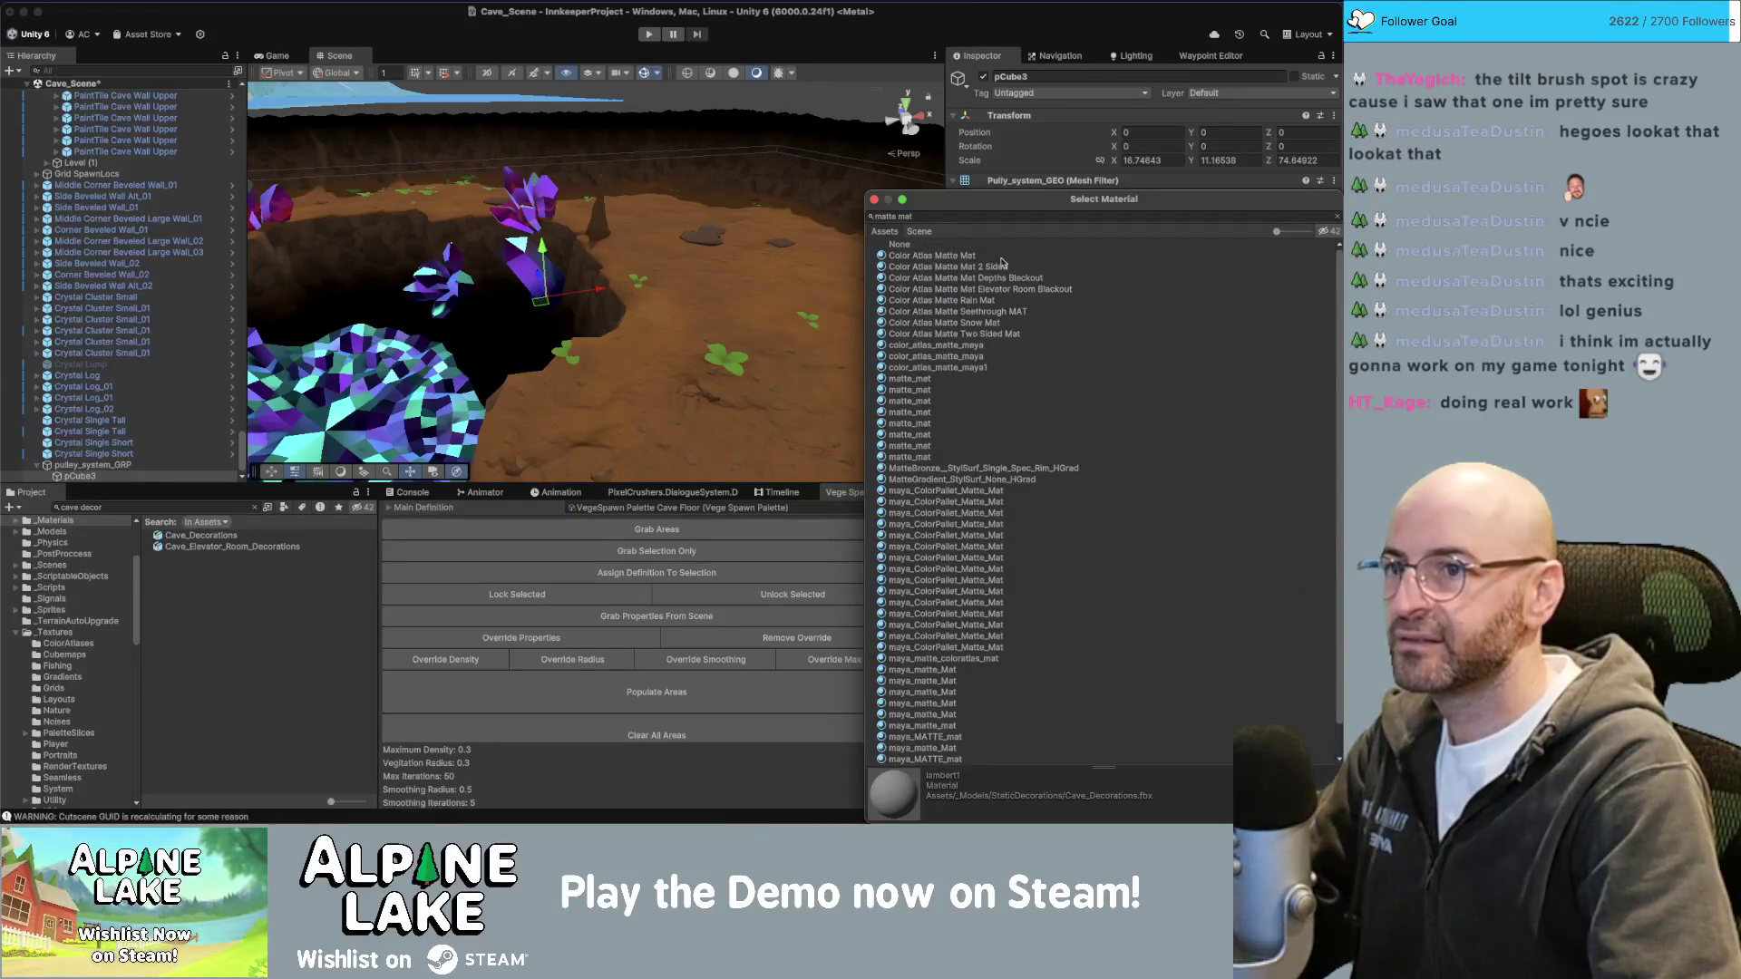
double_click(973, 260)
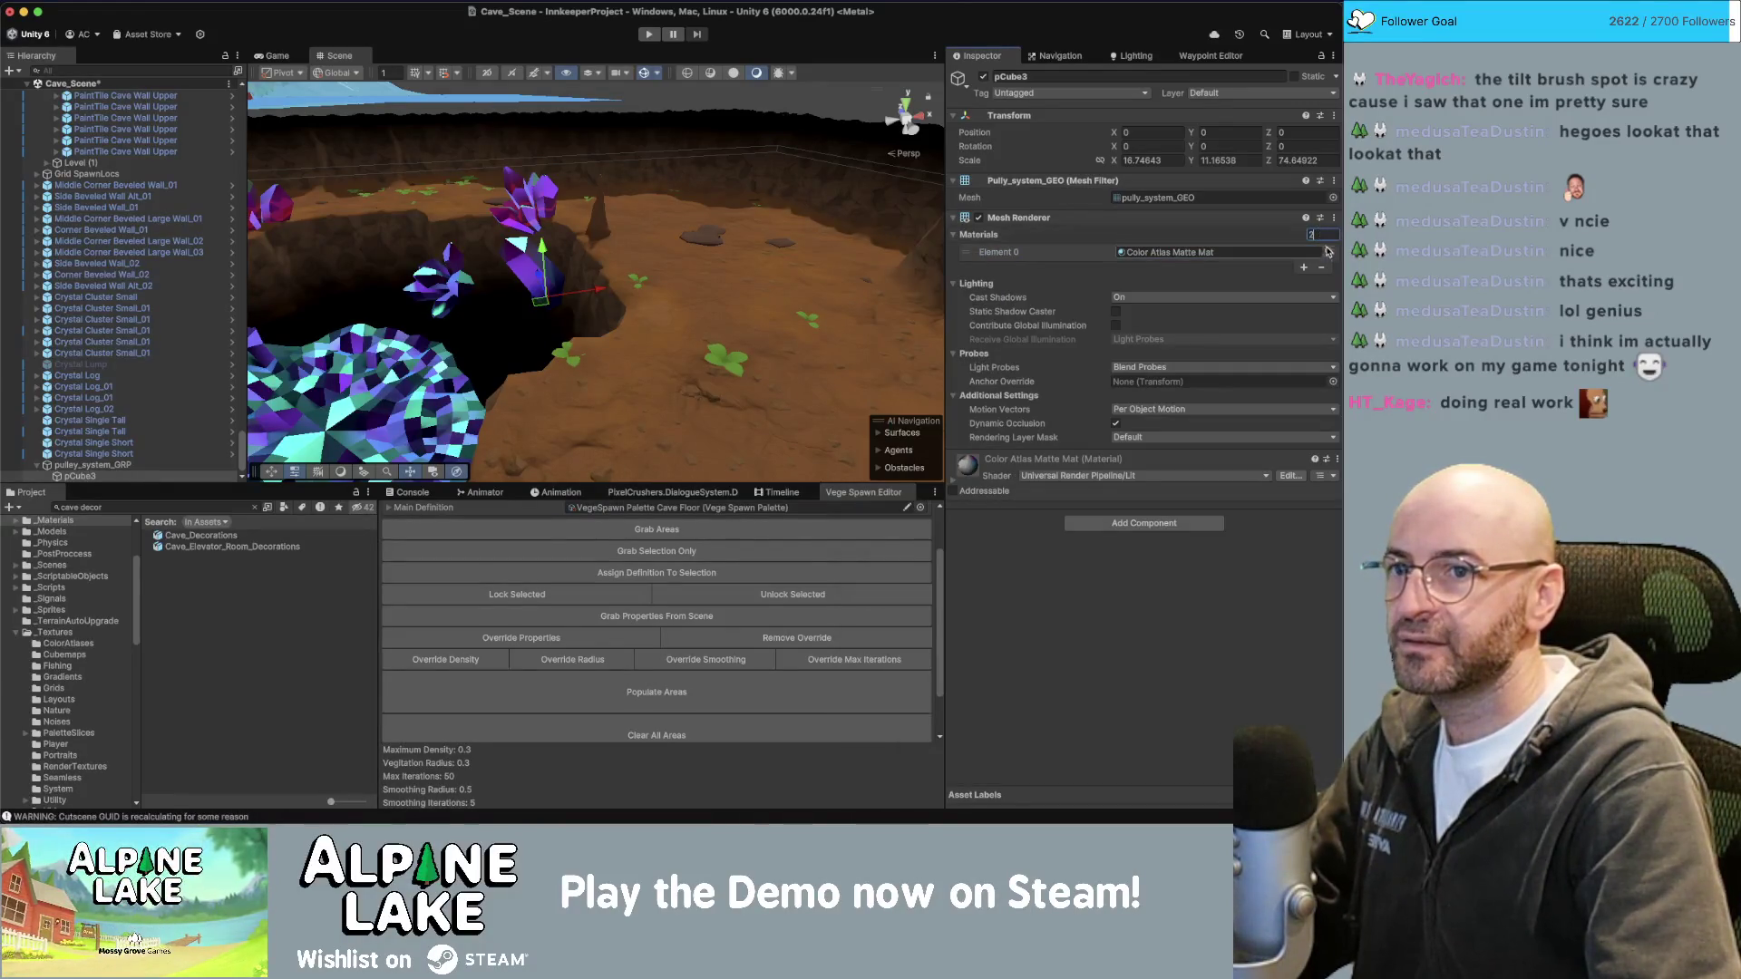
left_click(1330, 257)
left_click(873, 199)
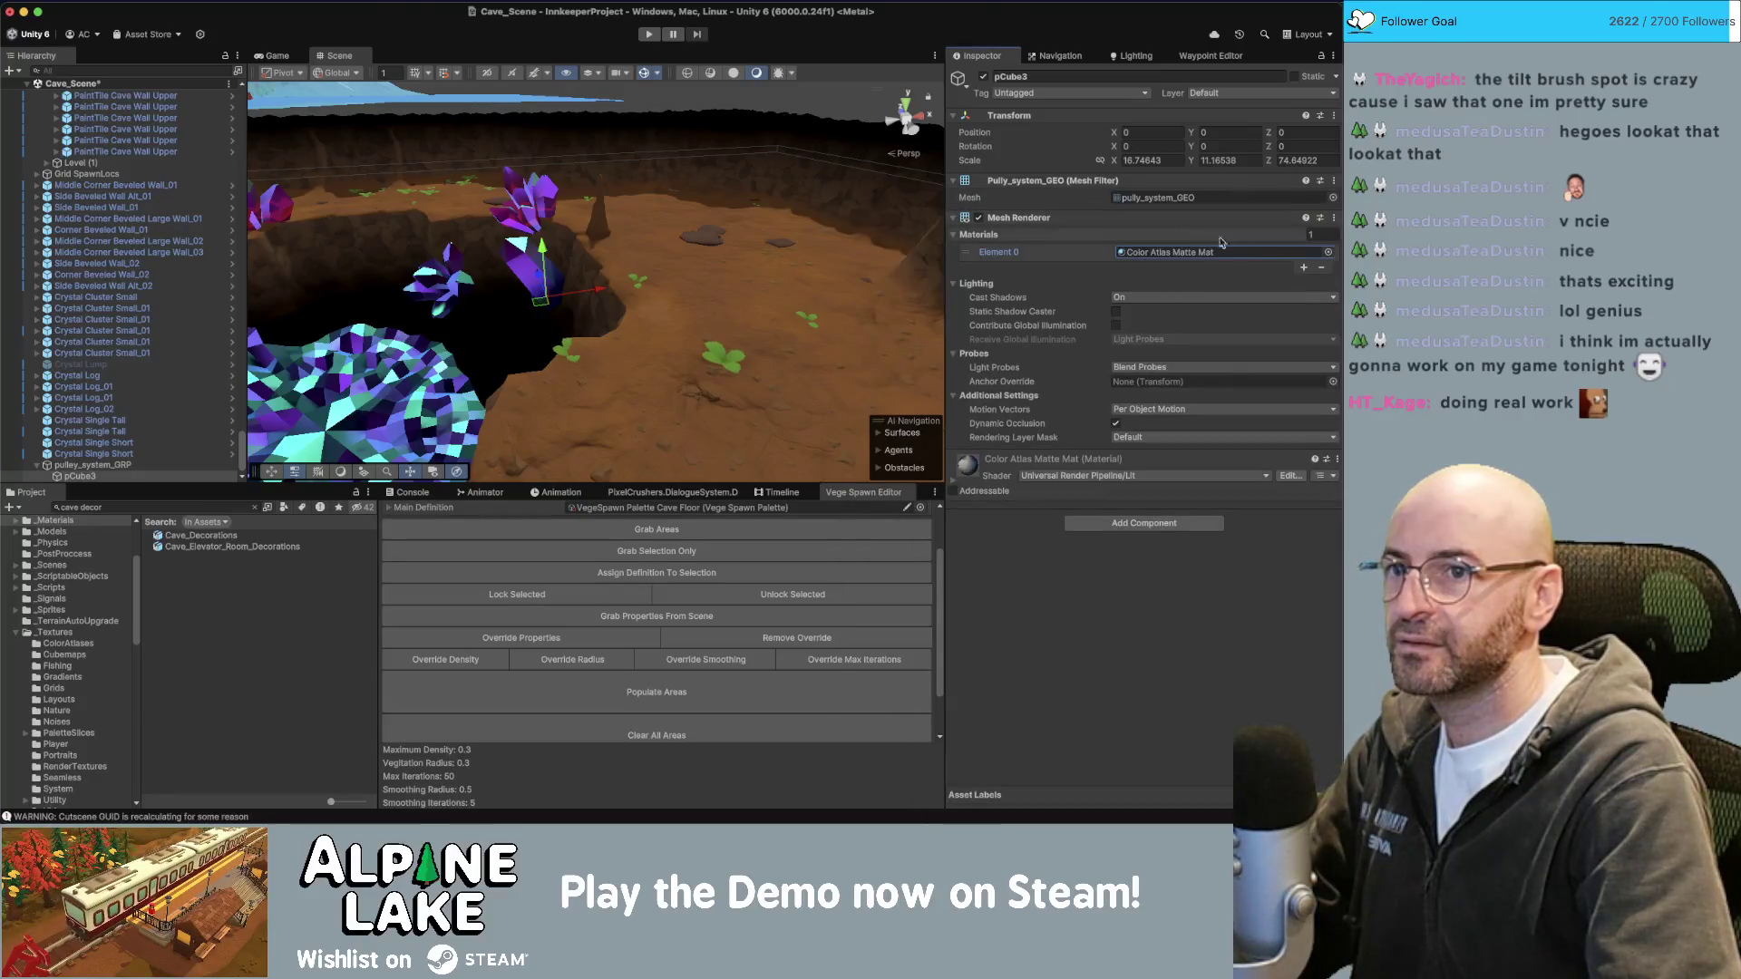
Raise the Materials size to 2 and put Color Atlas Metal Mat in Element 1.
left_click(1311, 234)
type("2")
key("Return")
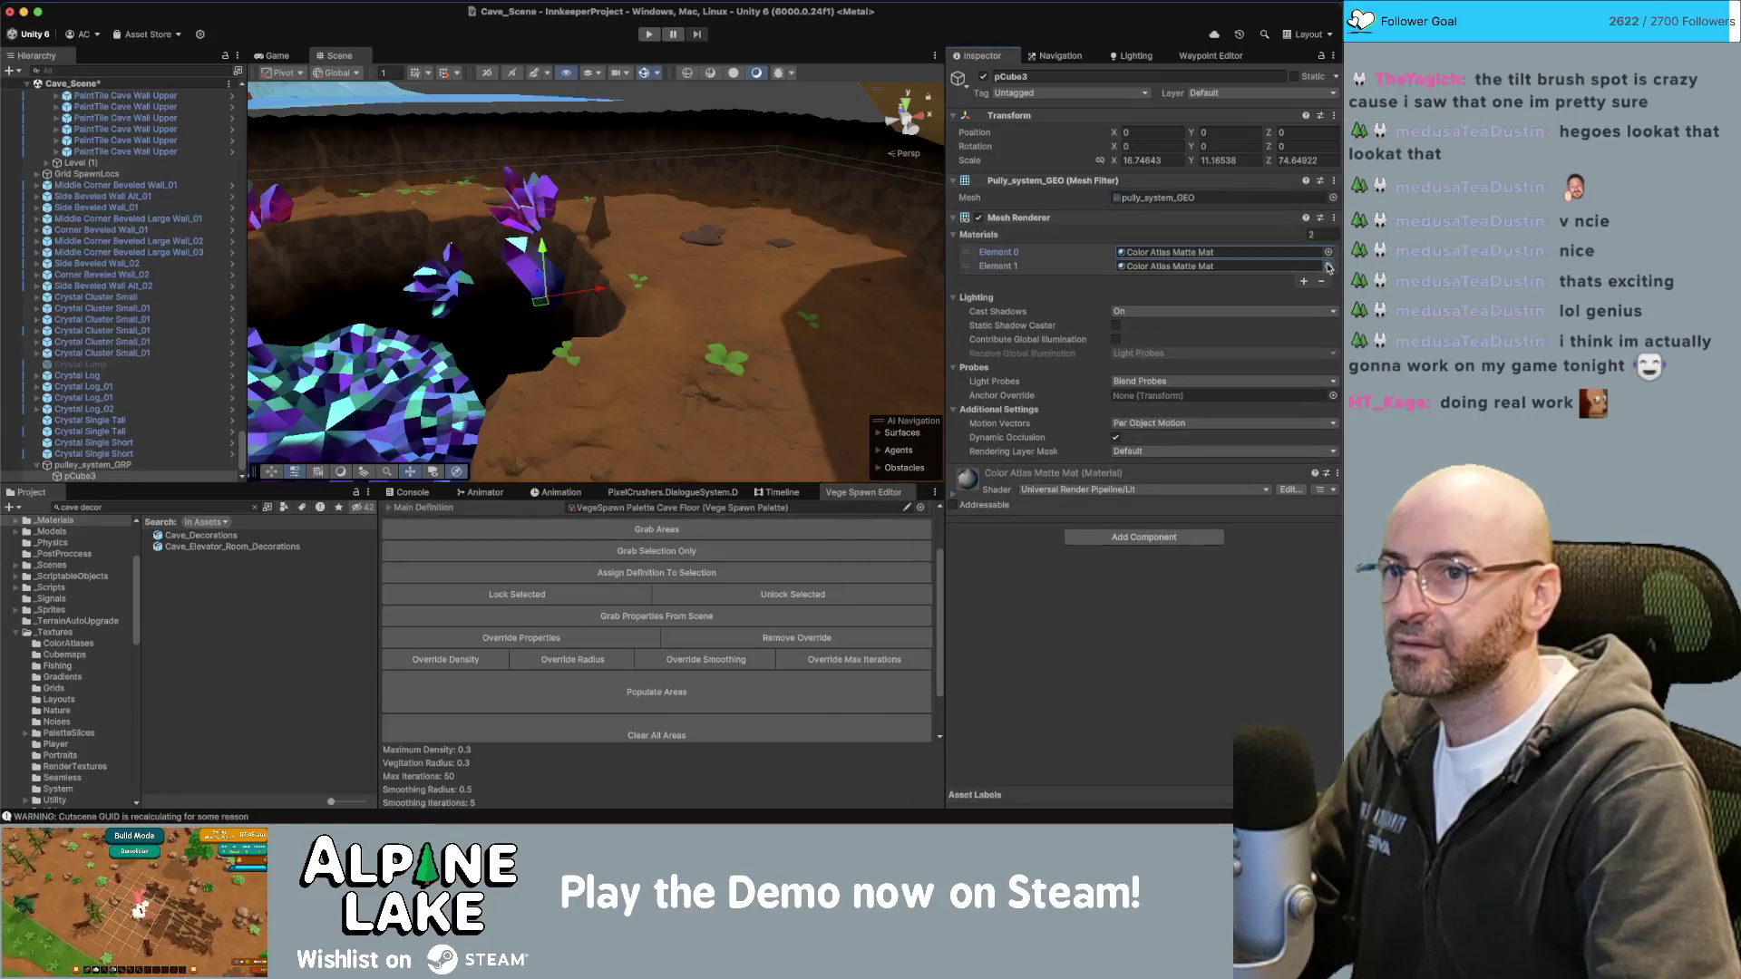
left_click(1328, 266)
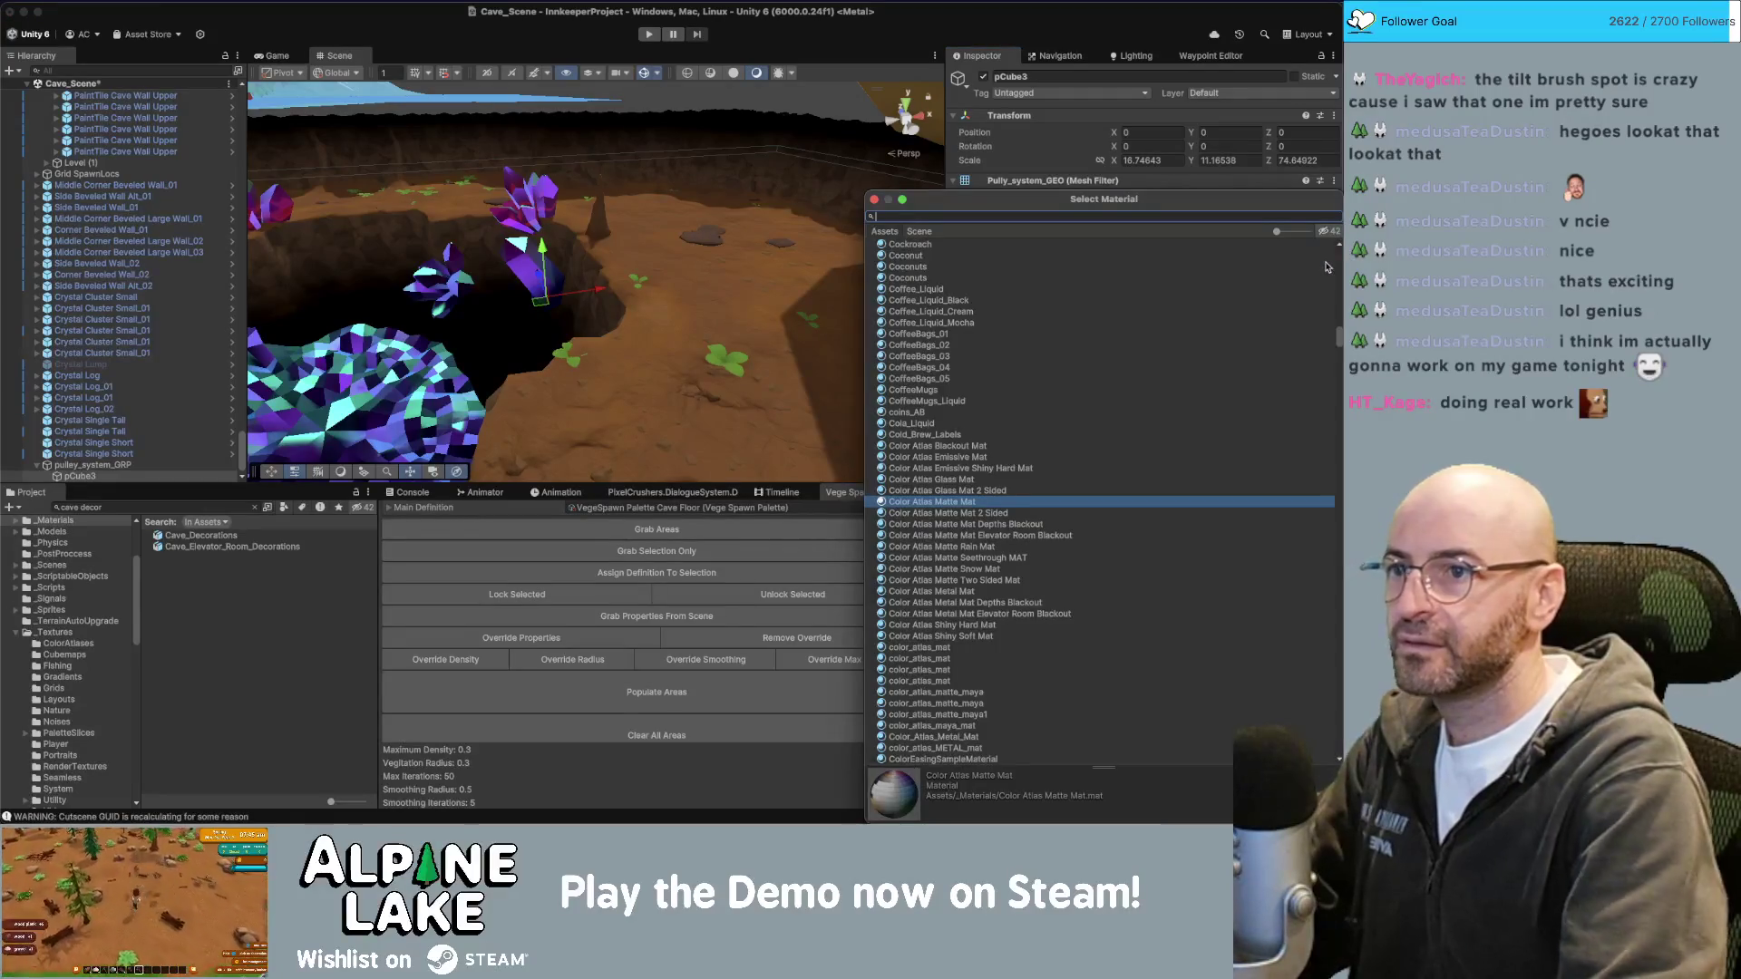
type("metal mat")
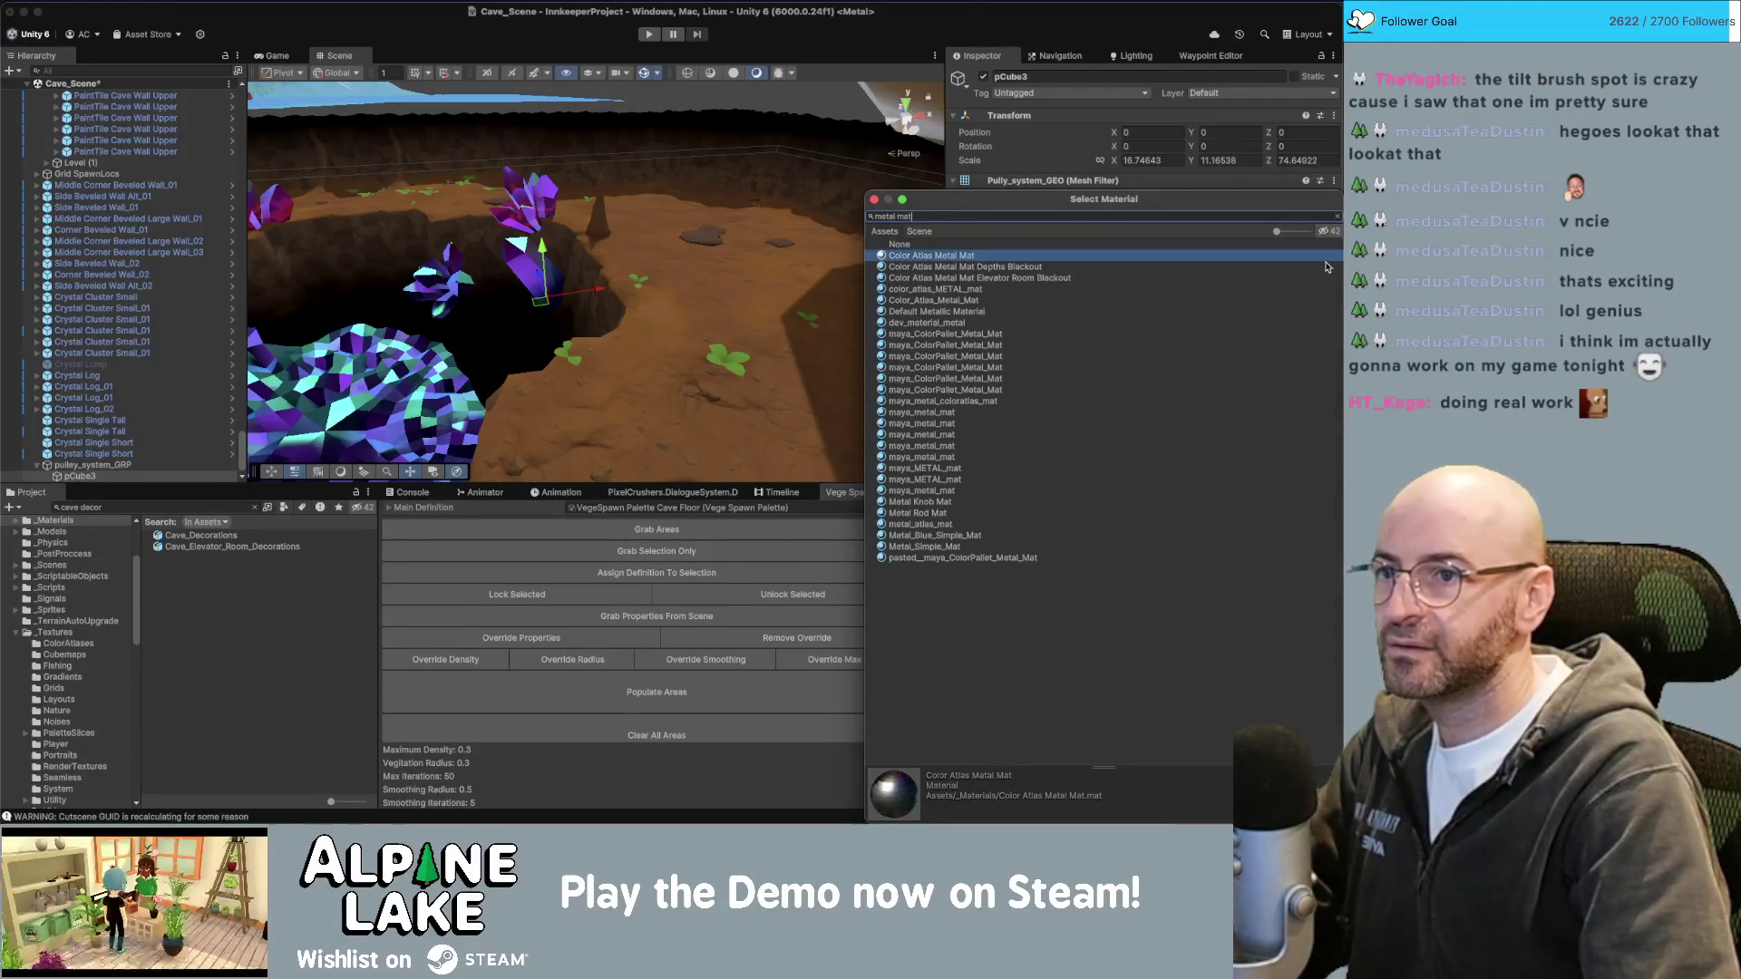
key("Return")
mouse_move(635, 272)
left_mouse_down("alt")
mouse_move(796, 190)
mouse_move(1178, 179)
left_mouse_up("alt")
left_click(1160, 160)
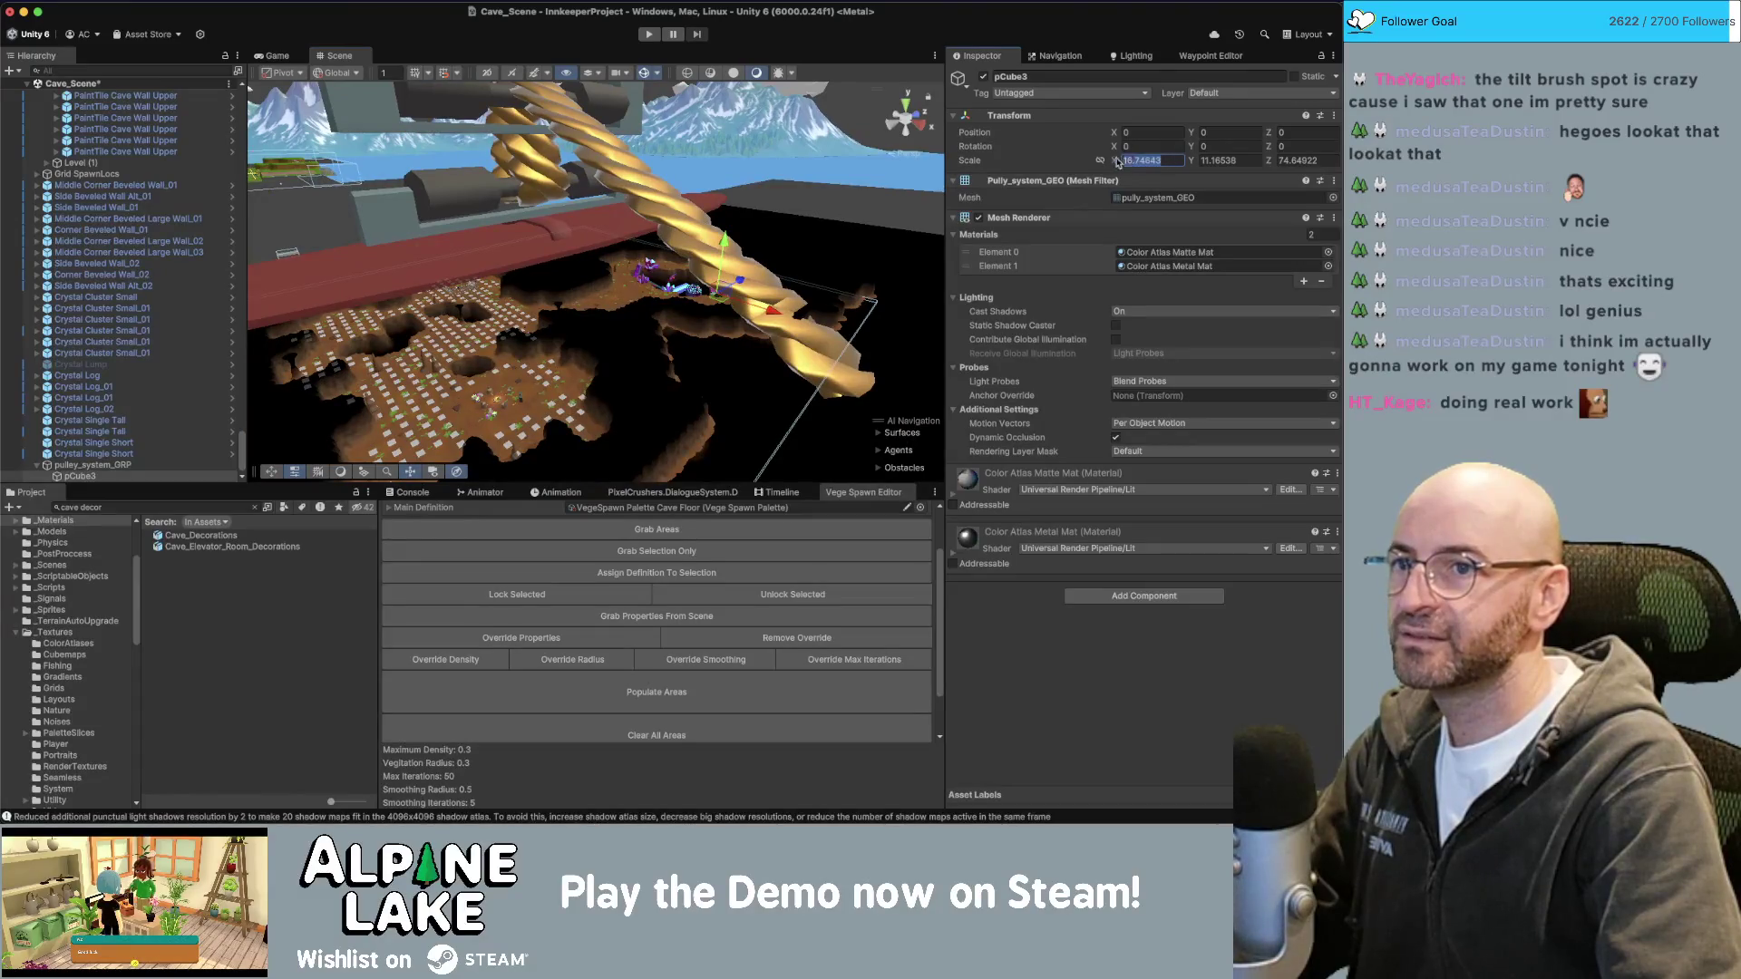
Undo the scale edit so pCube3 is back at 1, 1, 1, frame it, then switch to Maya.
key("super+z")
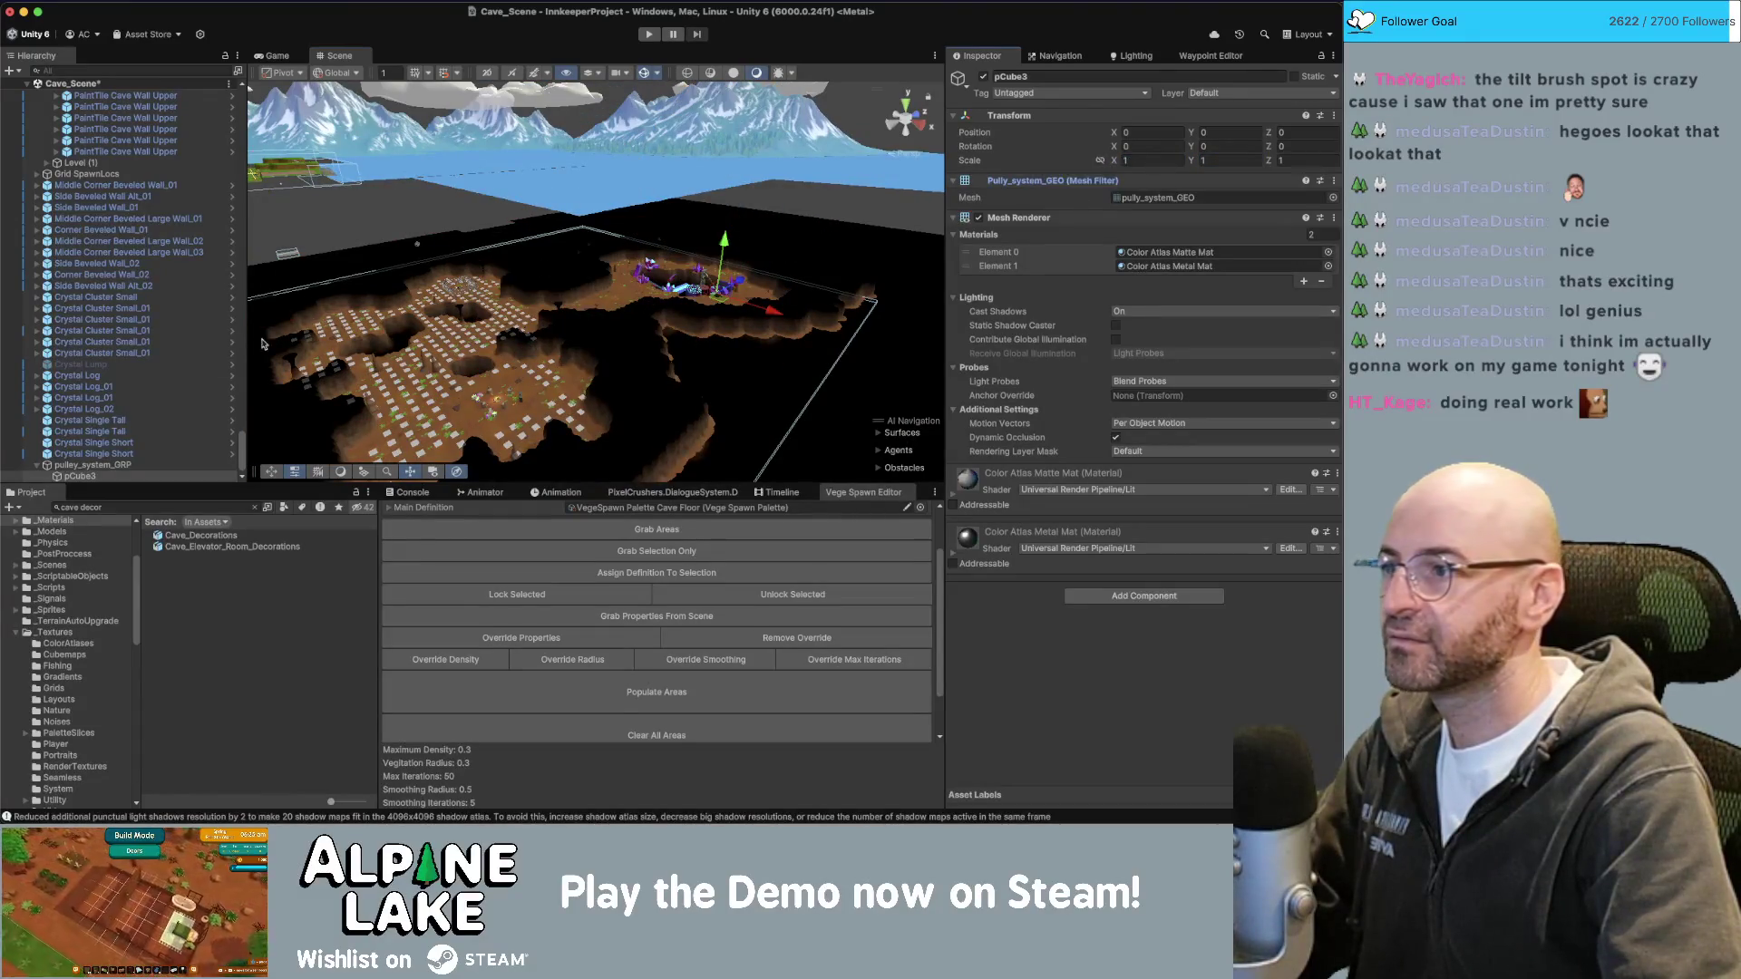
key("f")
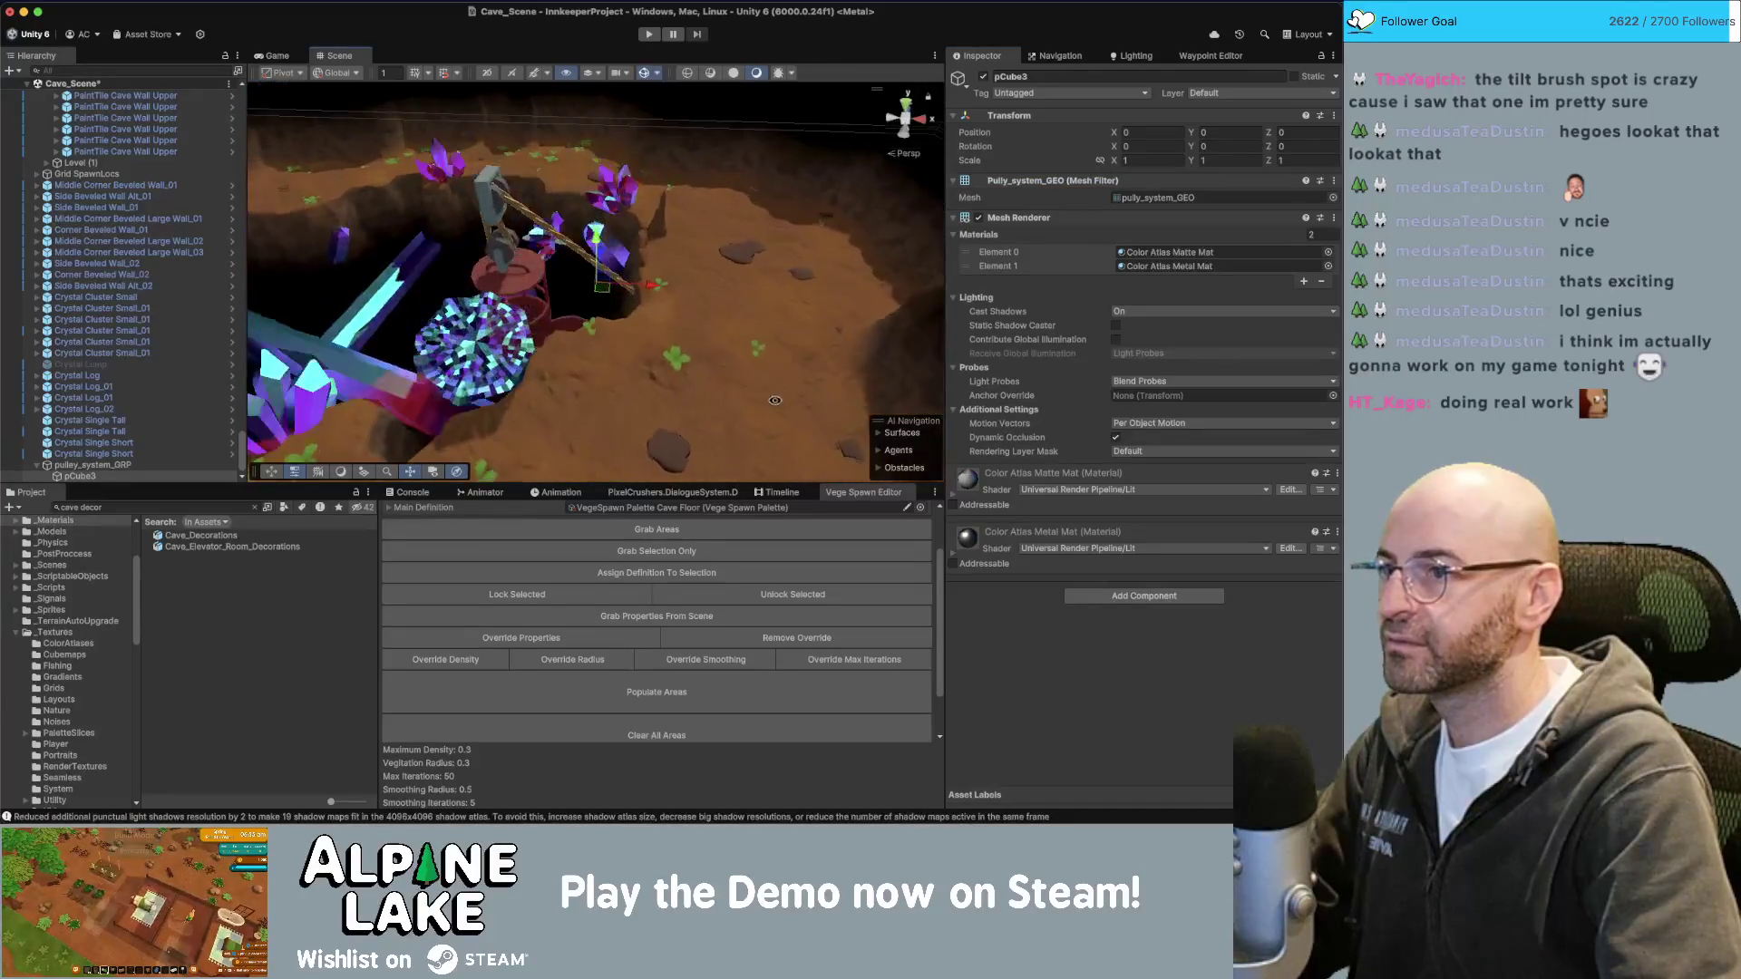
left_click(136, 465)
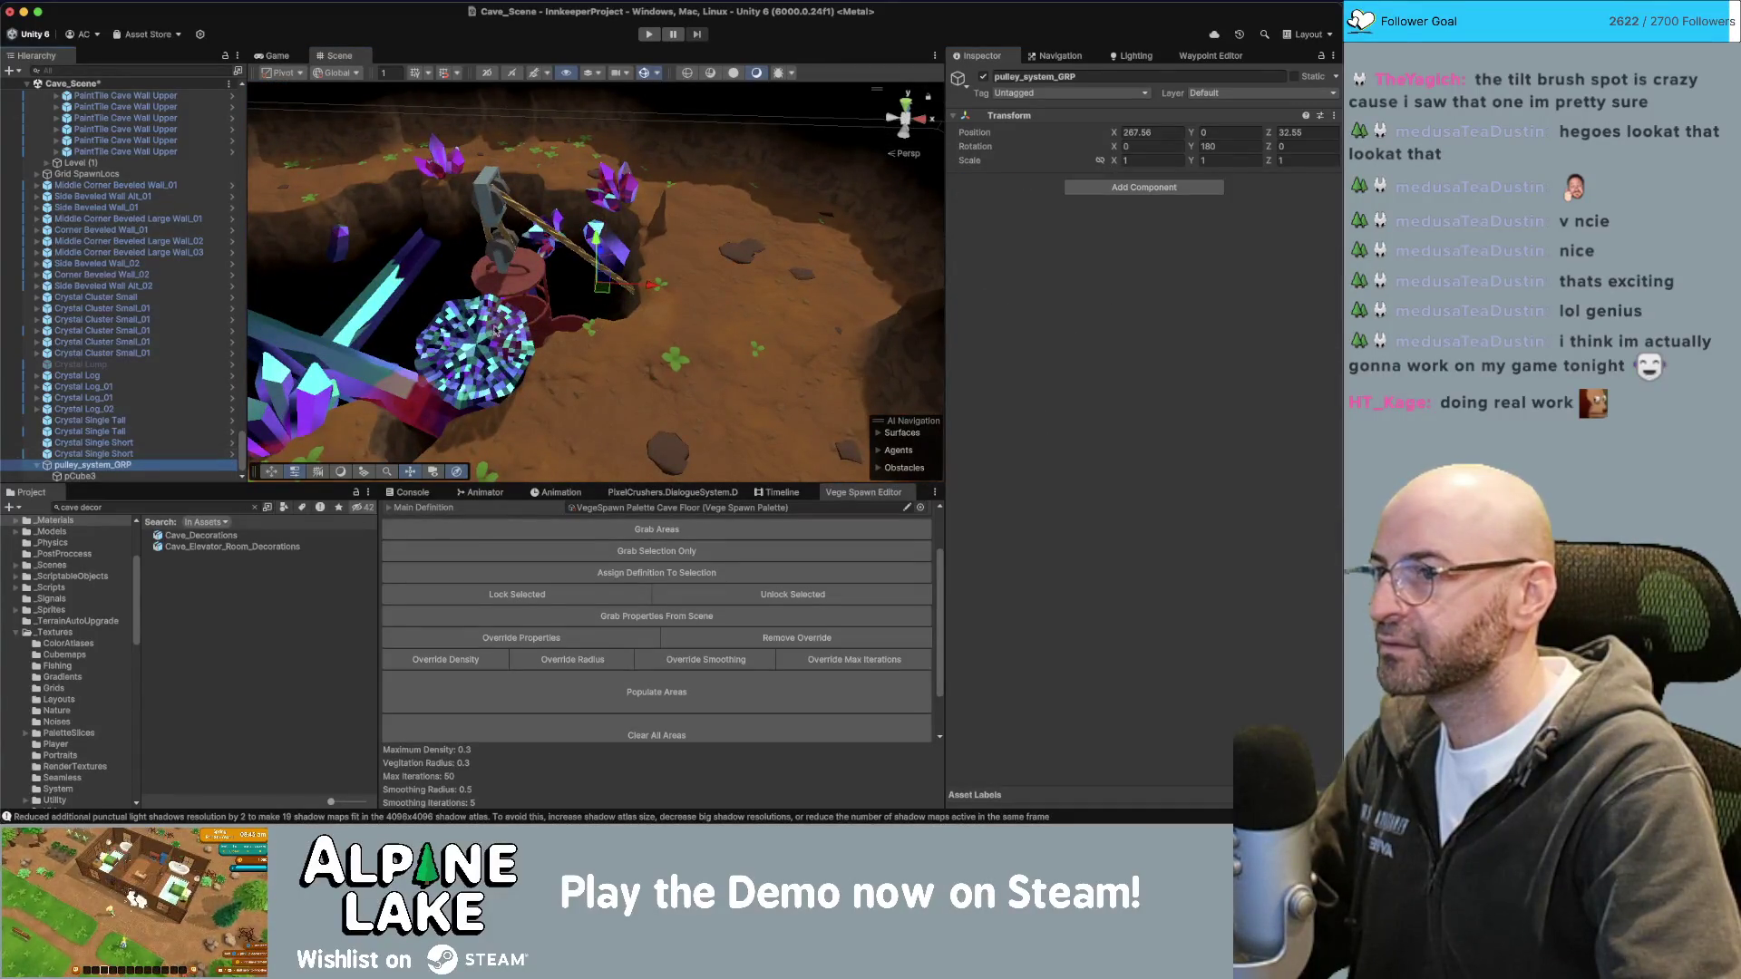
key("super+Tab")
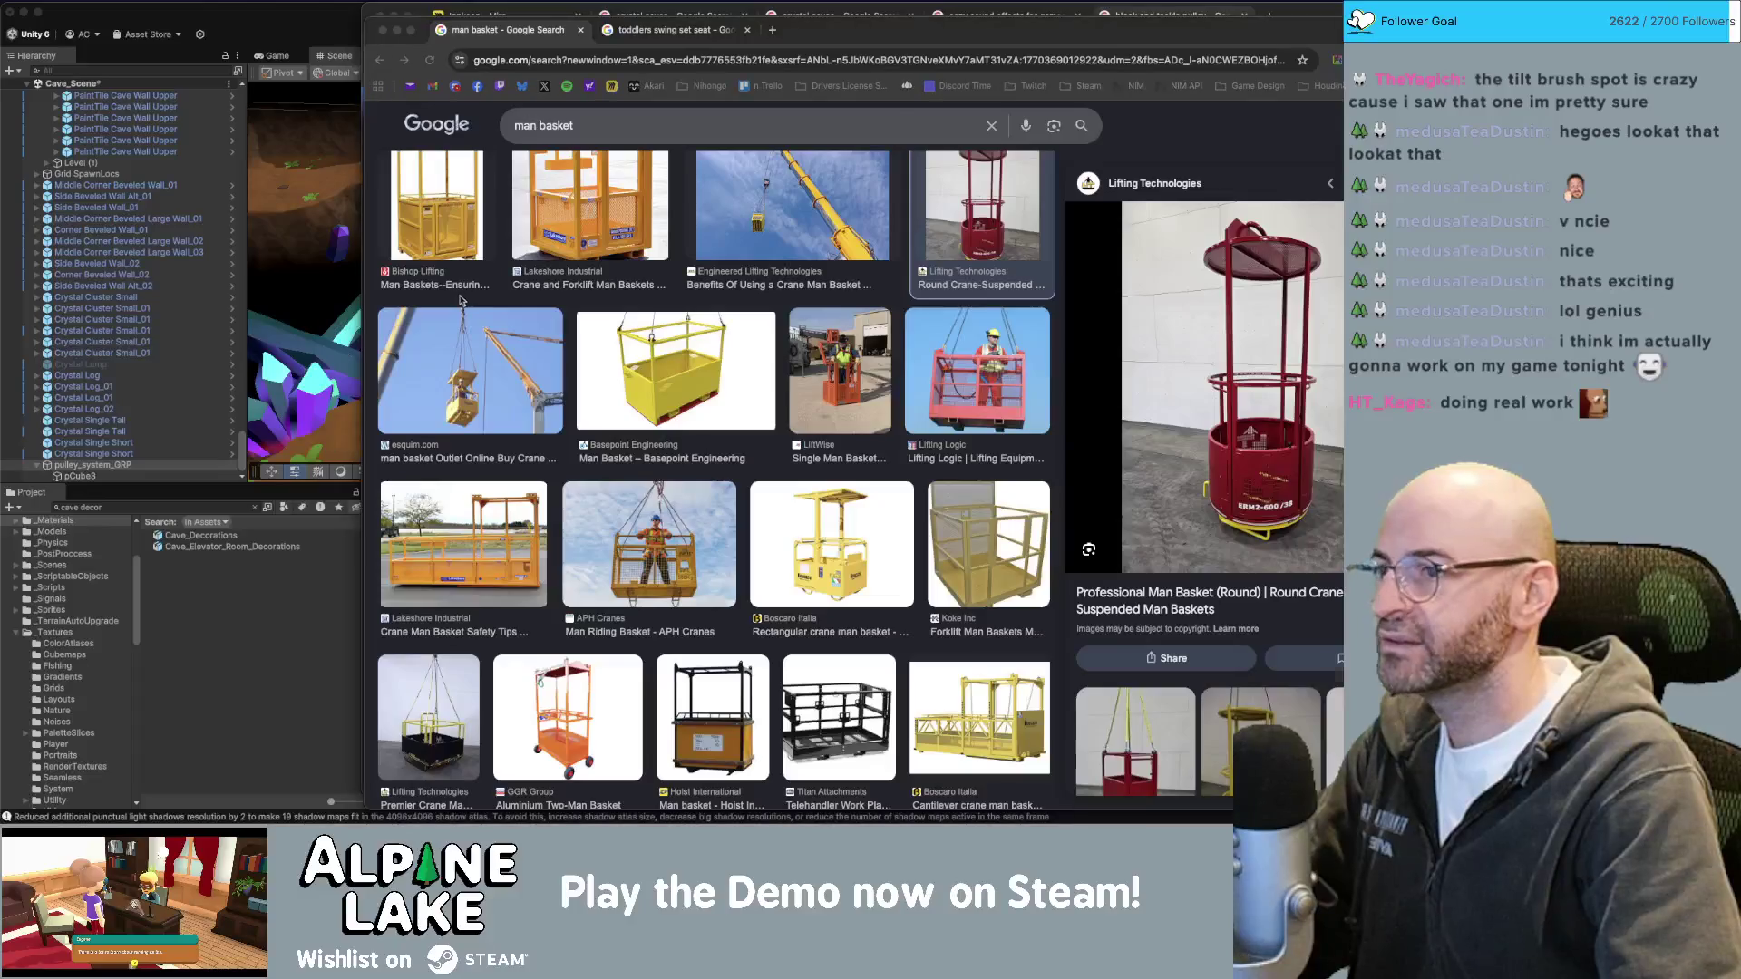
key("super+Tab")
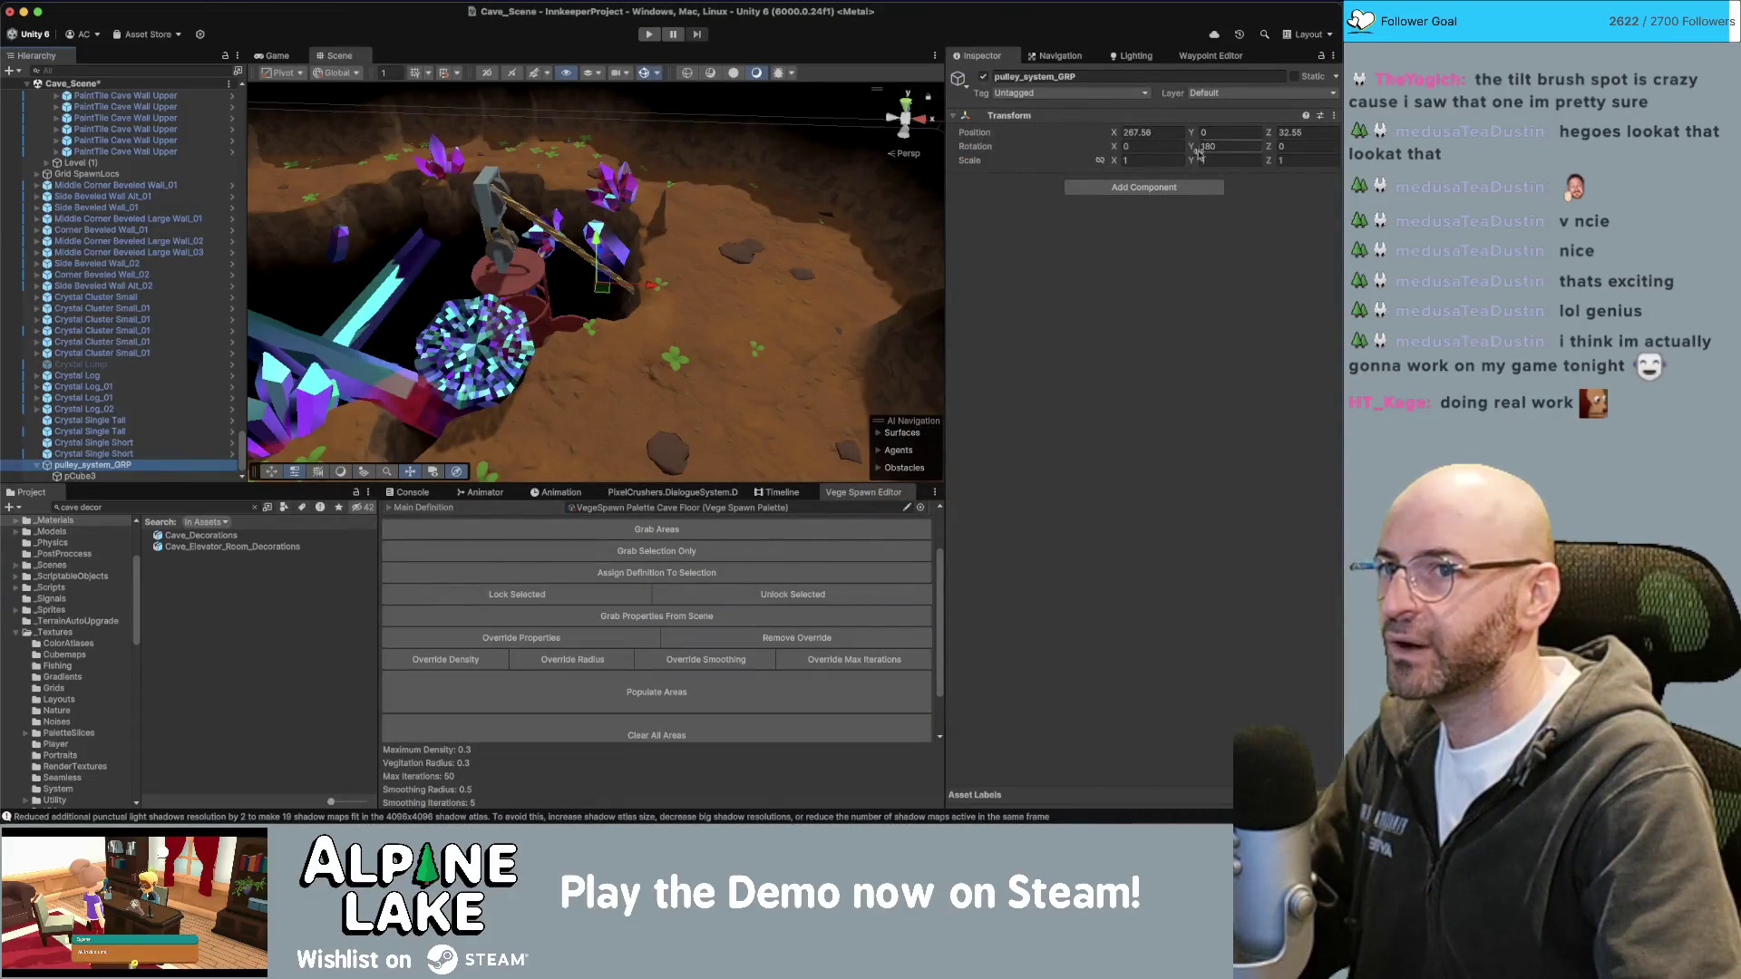
left_click(80, 476)
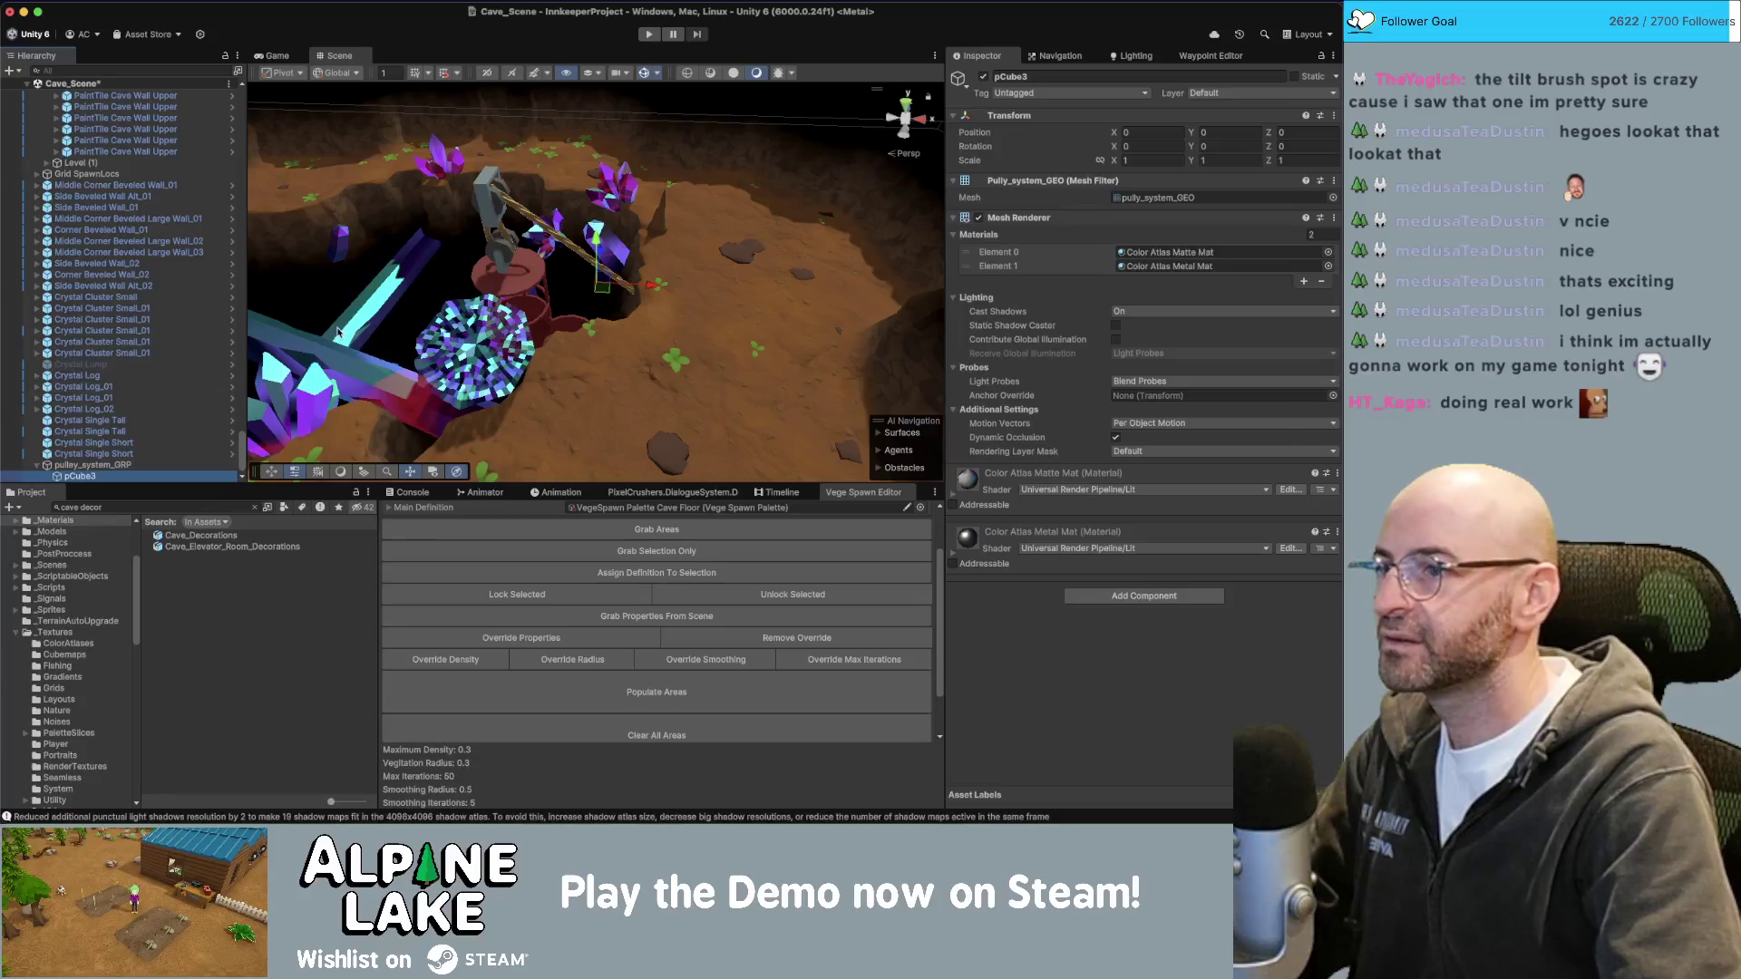
key("super+Tab")
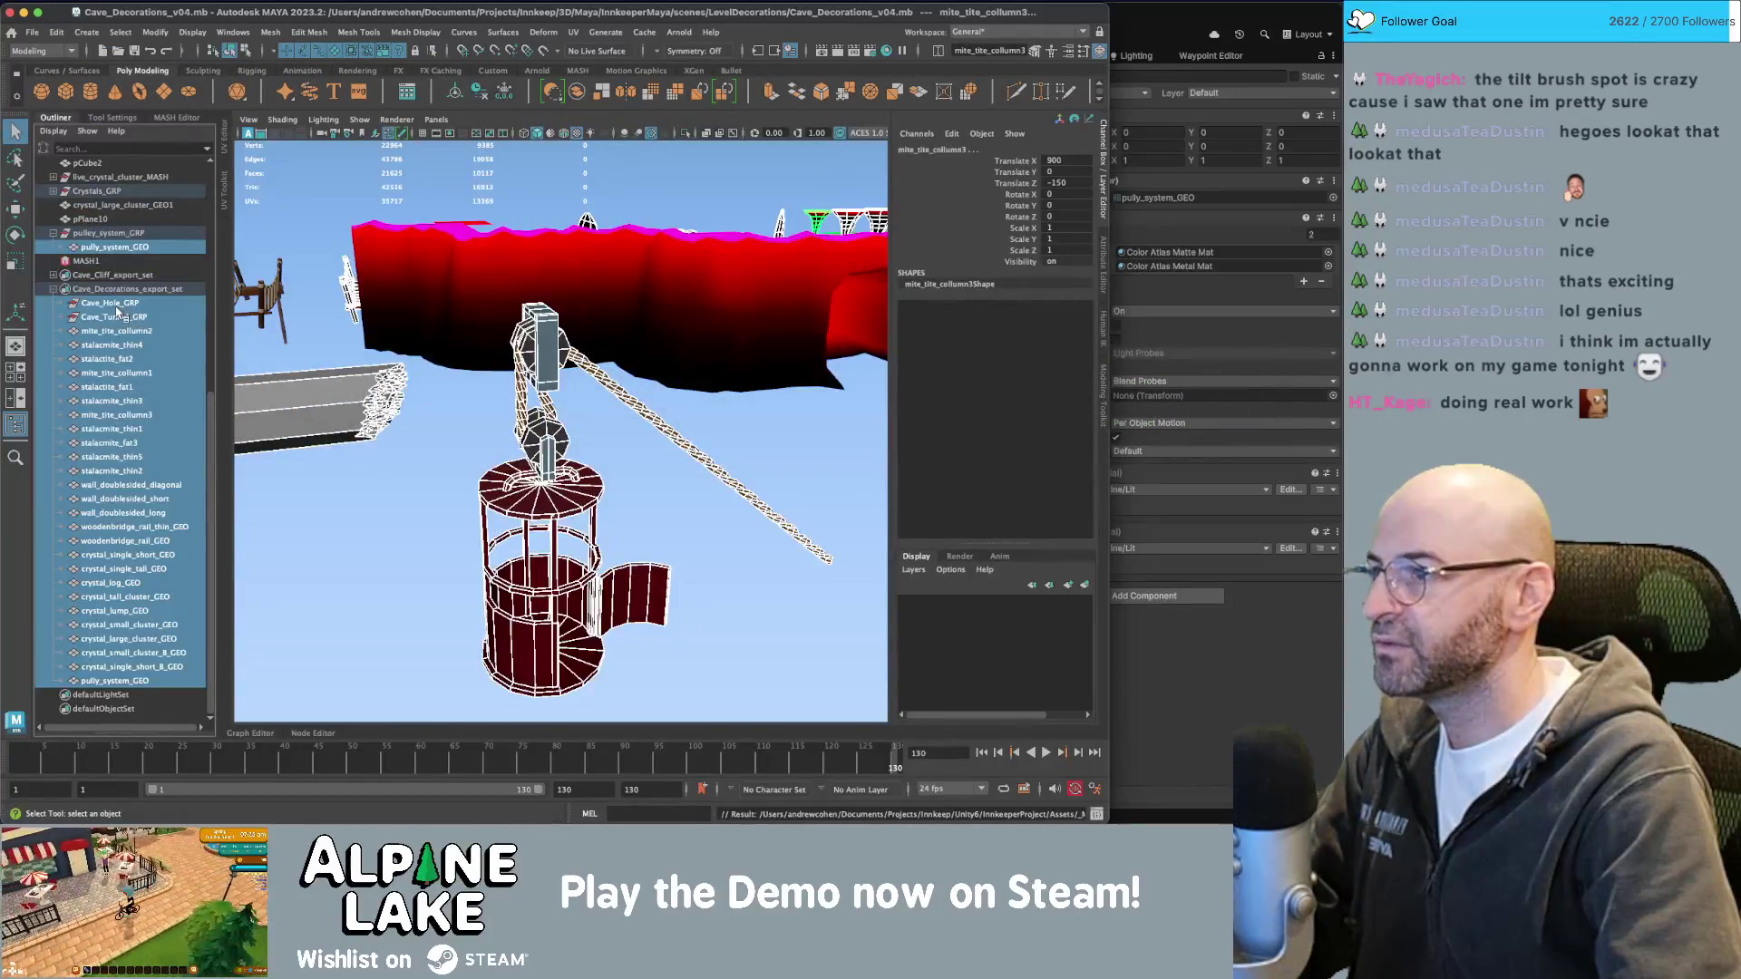
Freeze the transformations of pully_system_GEO so its translate values are zero.
left_click(590, 465)
key("w")
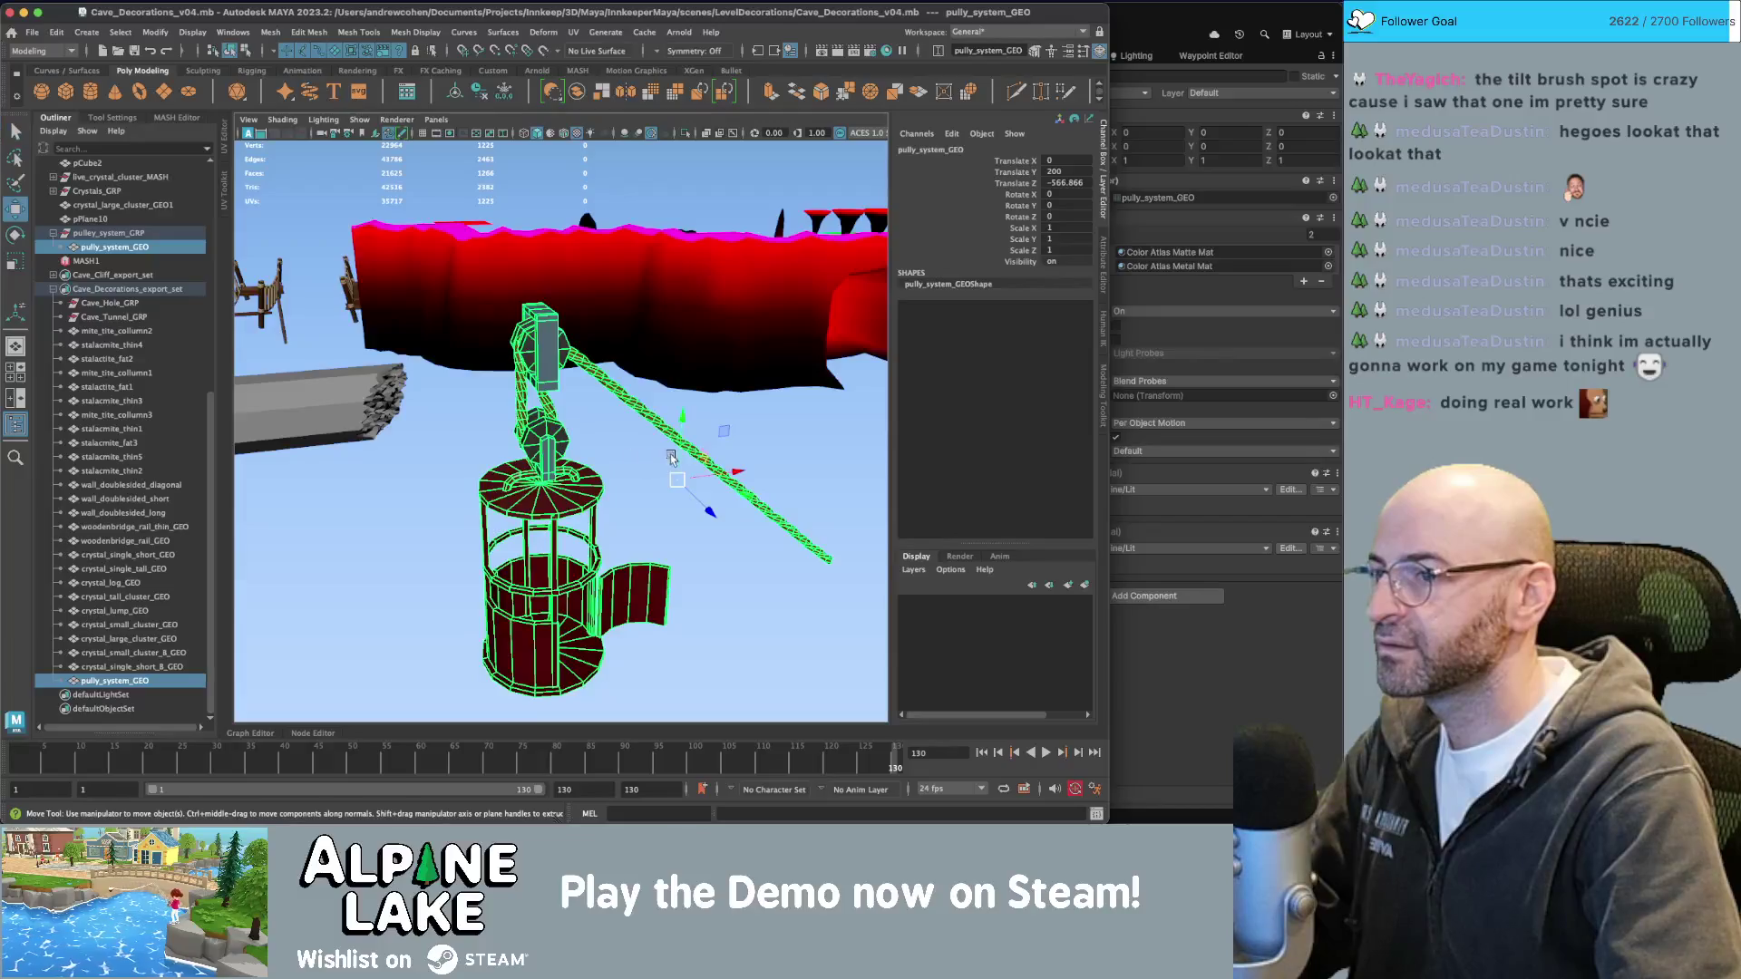
key("f")
key("ctrl+shift+f")
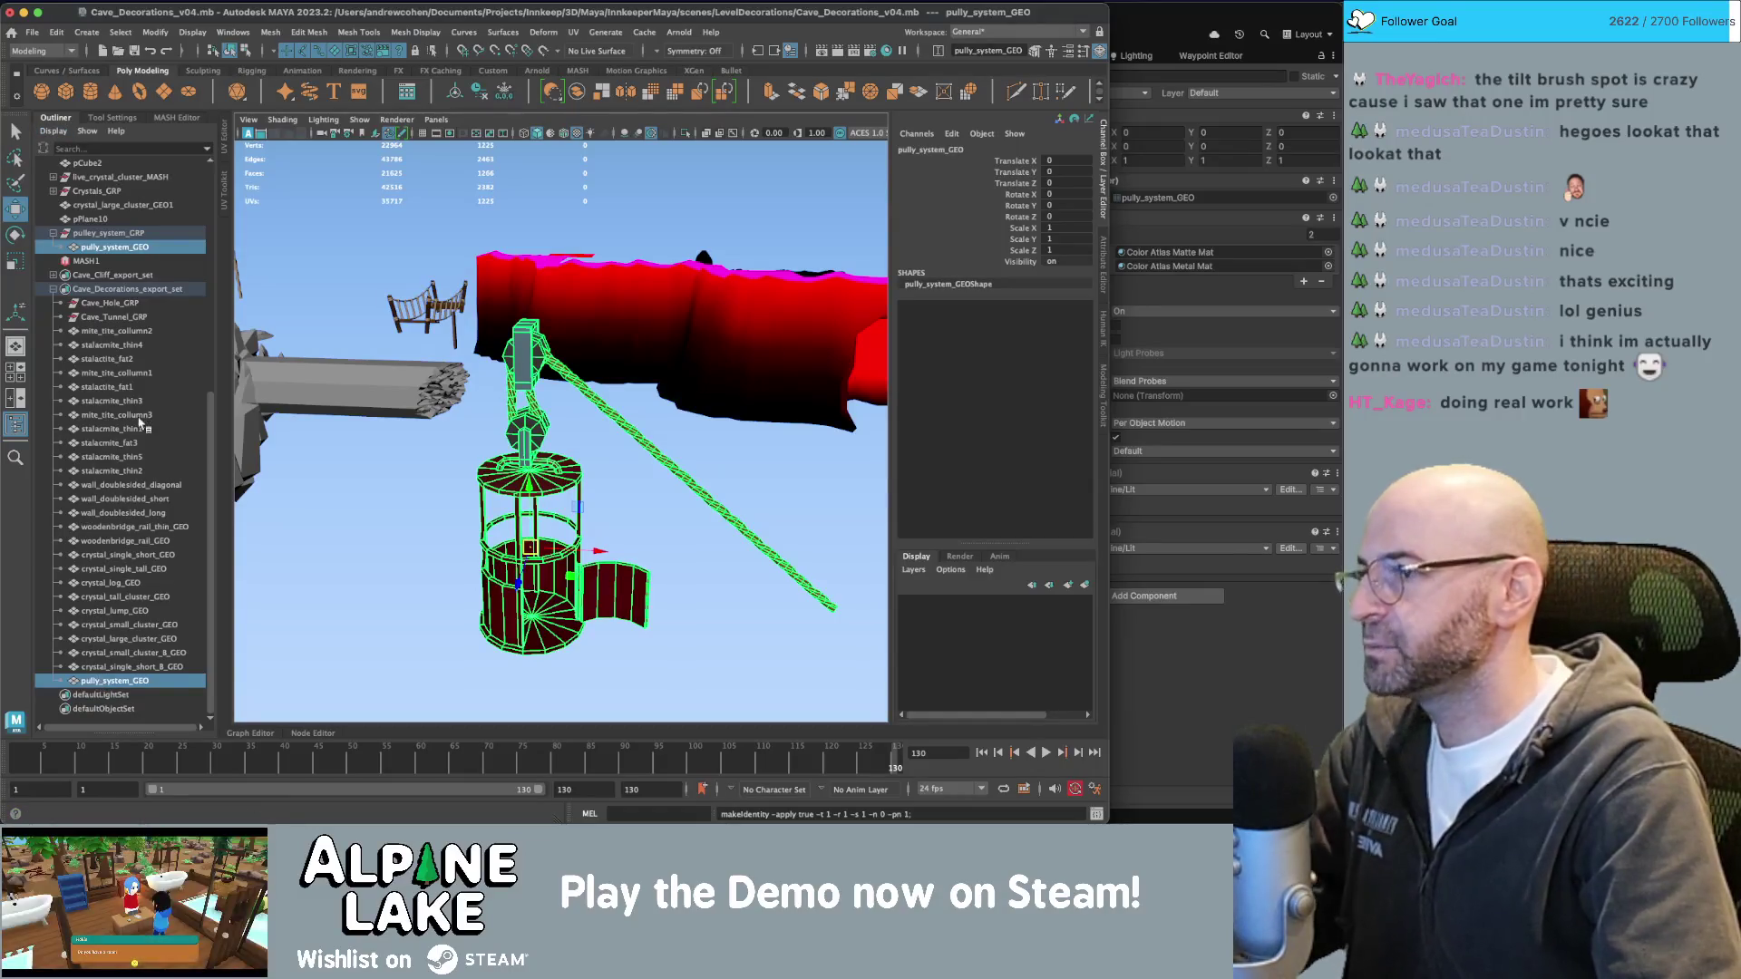
Export the decorations set's selection over Cave_Decorations.fbx, then return to Unity.
left_click(131, 289)
left_click(32, 31)
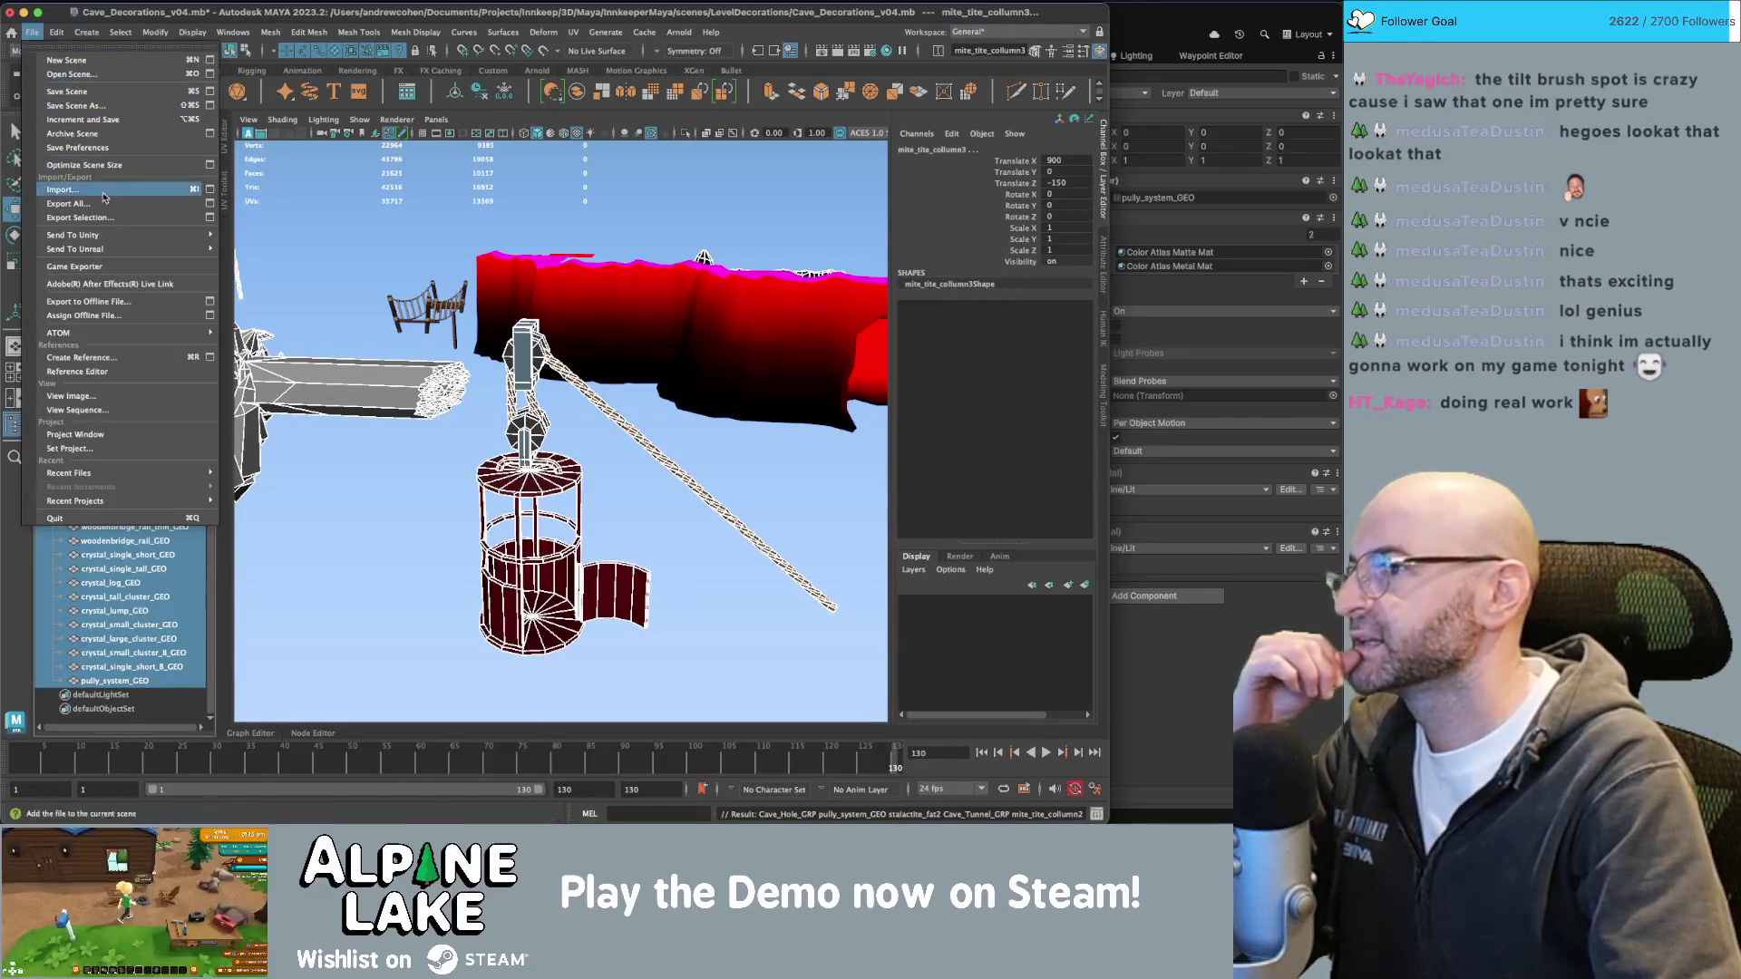
mouse_move(122, 238)
left_click(80, 218)
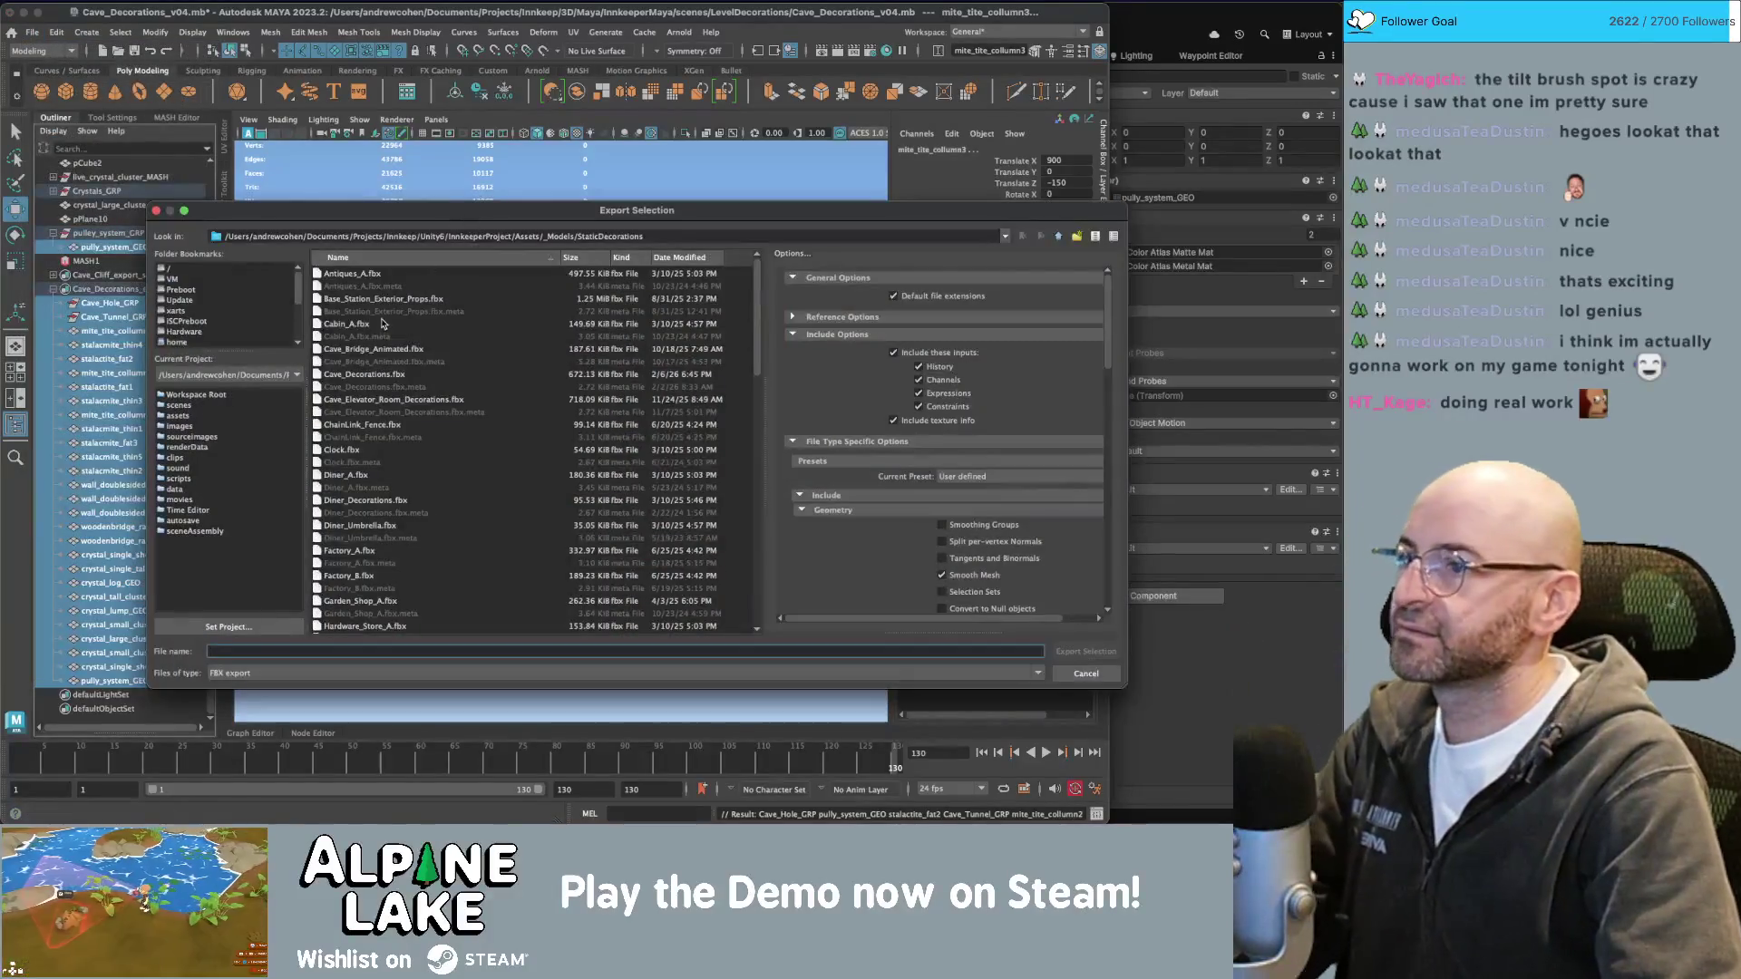
double_click(372, 375)
left_click(609, 439)
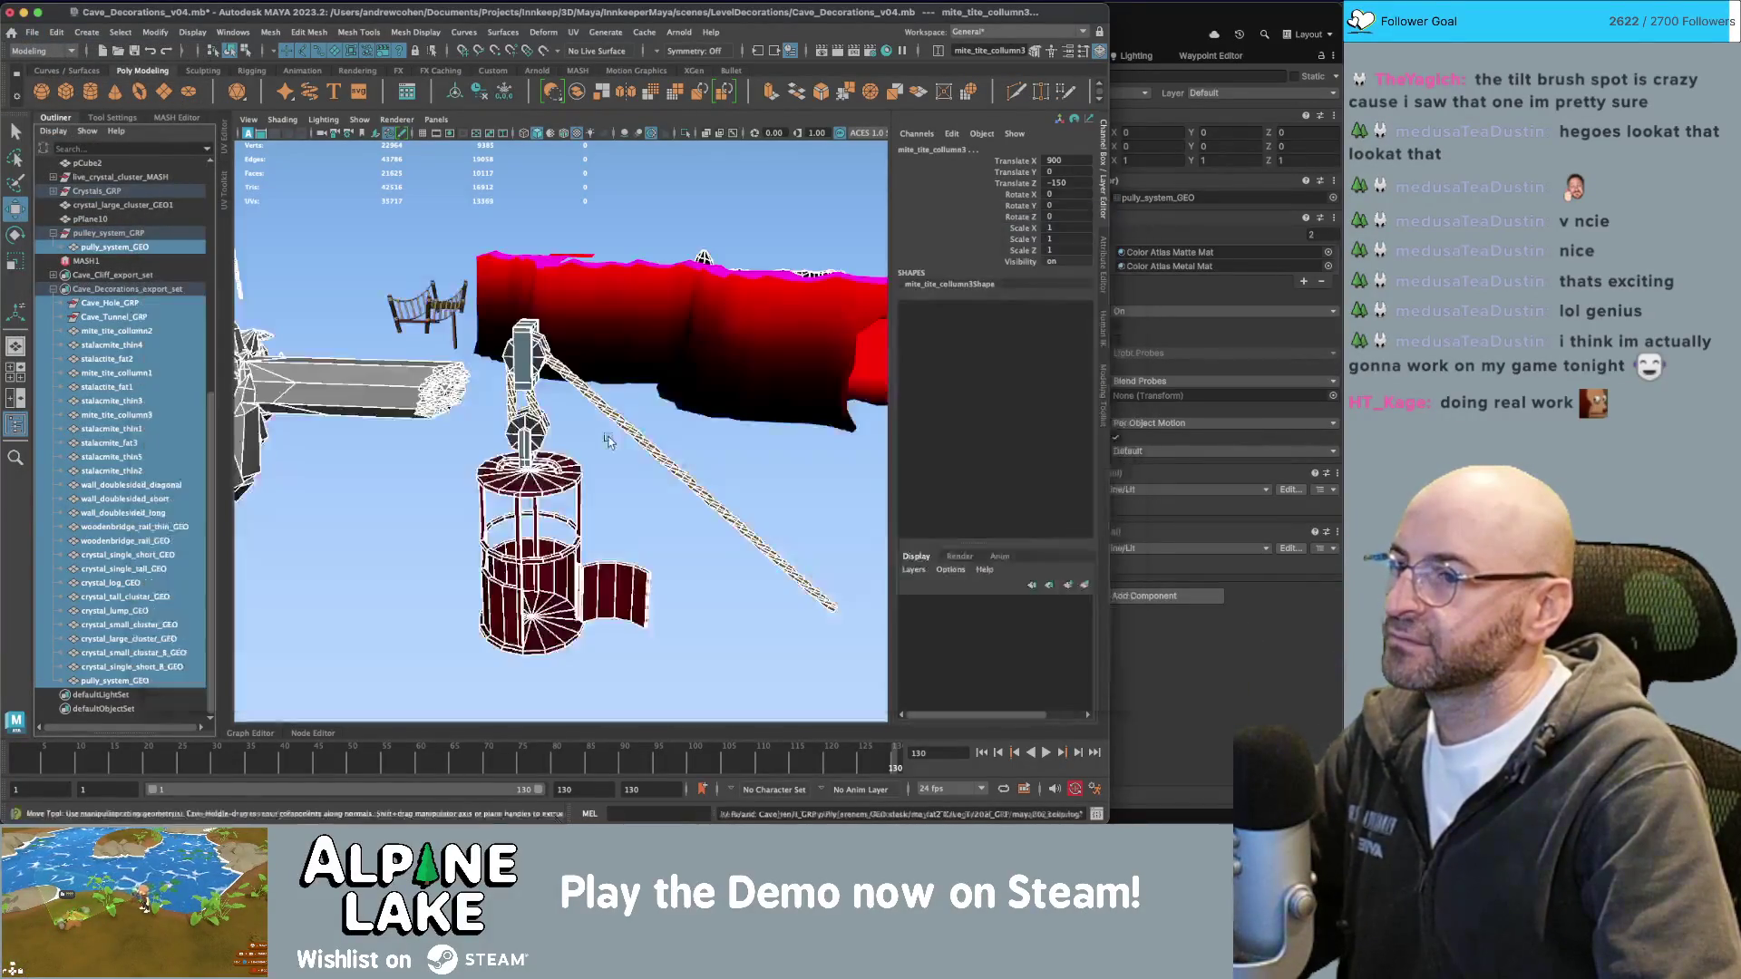
key("super+Tab")
left_click(213, 426)
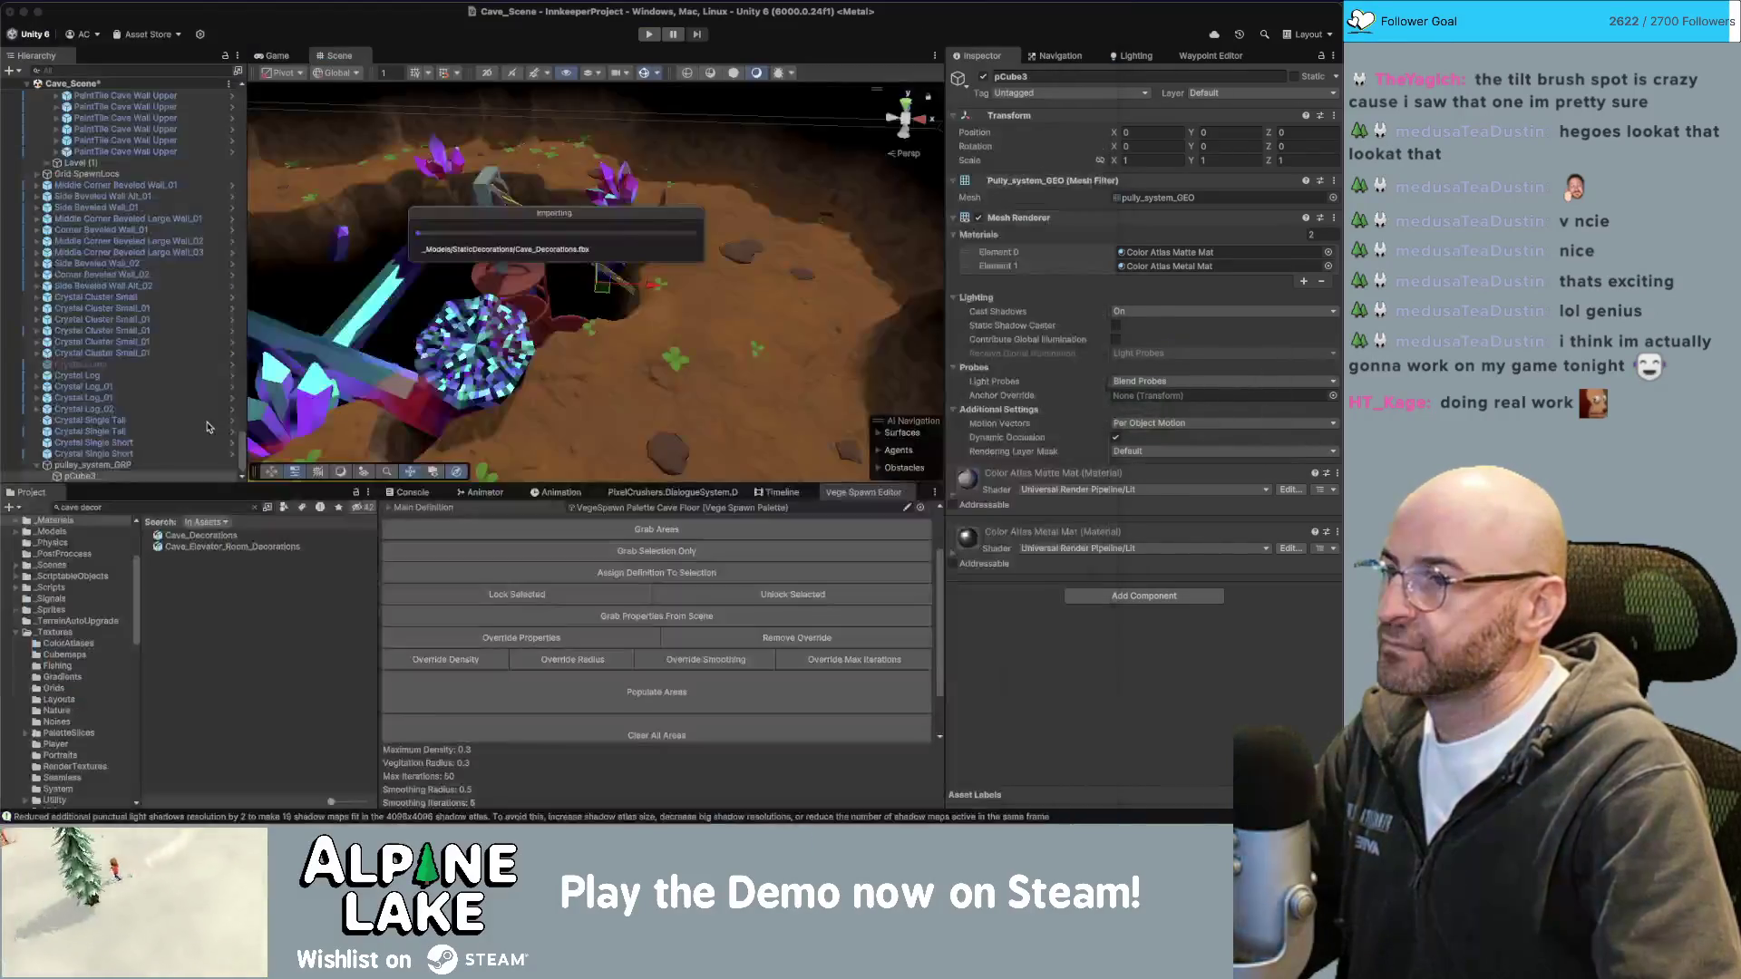
Scale pCube3 down to about 0.72.
left_click_drag(584, 242, 591, 207, "alt")
mouse_move(599, 286)
left_mouse_down()
mouse_move(587, 225)
mouse_move(651, 257)
mouse_move(517, 362)
mouse_move(408, 399)
mouse_move(207, 358)
left_mouse_up()
key("w")
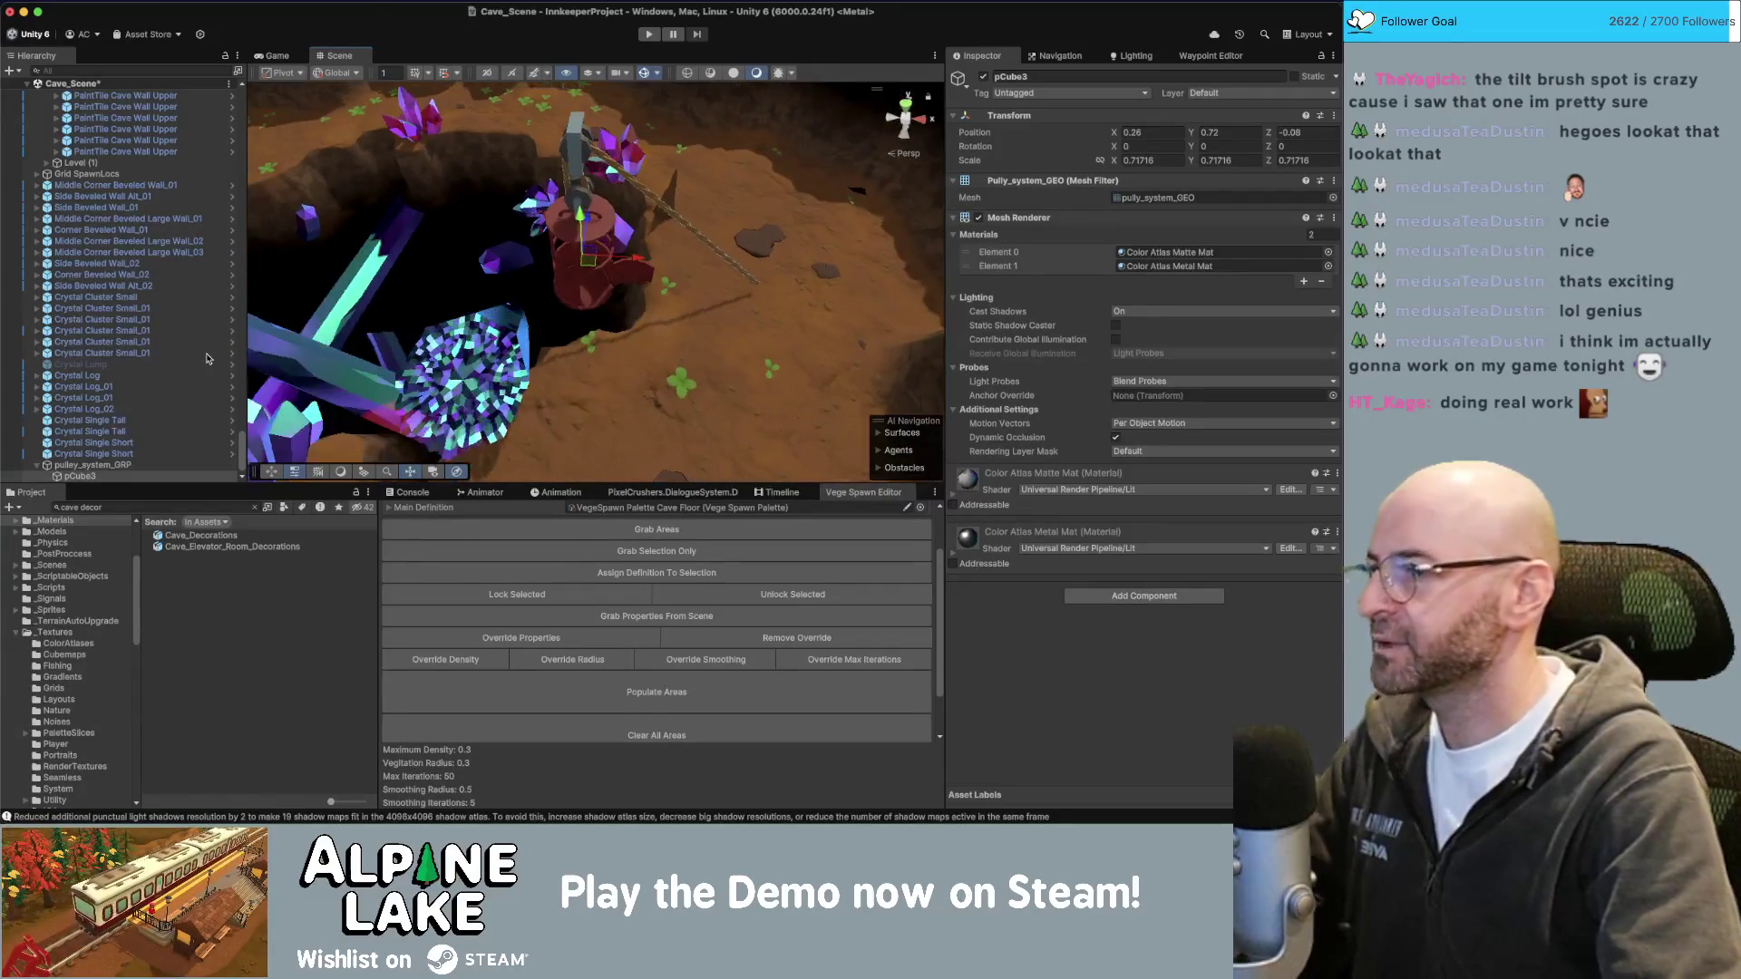
Search 'npc eugene' and place the Basic_Eugene prefab on the cave floor beside the pulley.
left_click(170, 506)
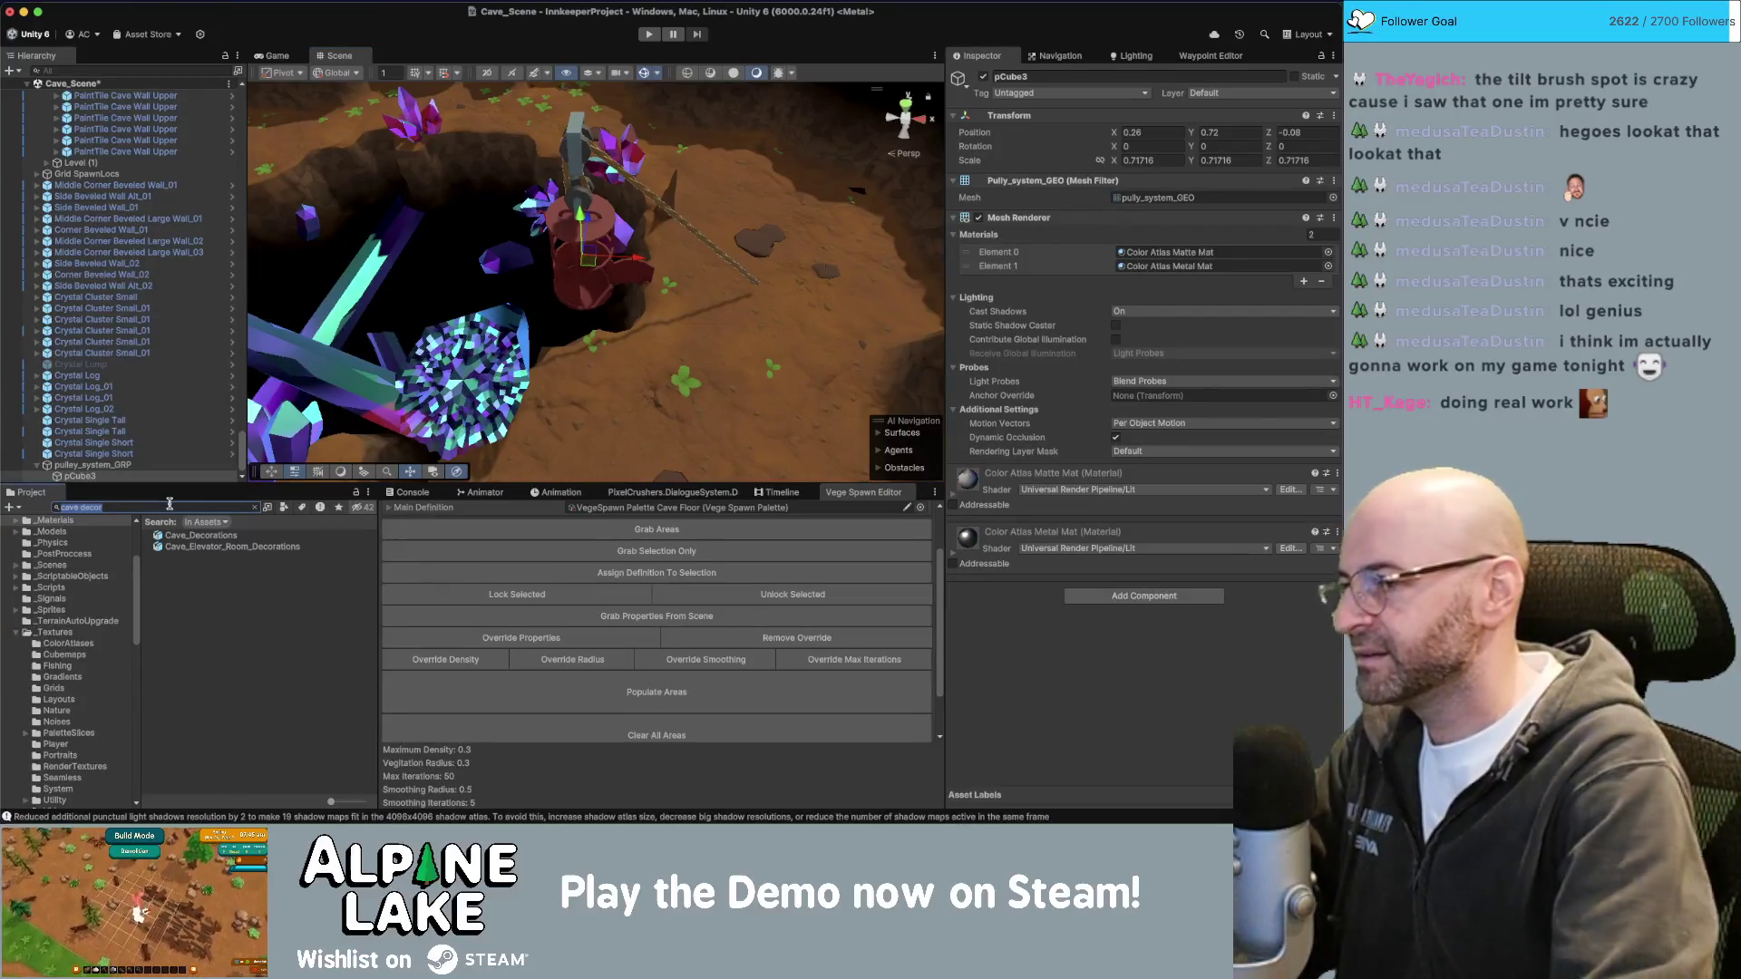
type("spnpc")
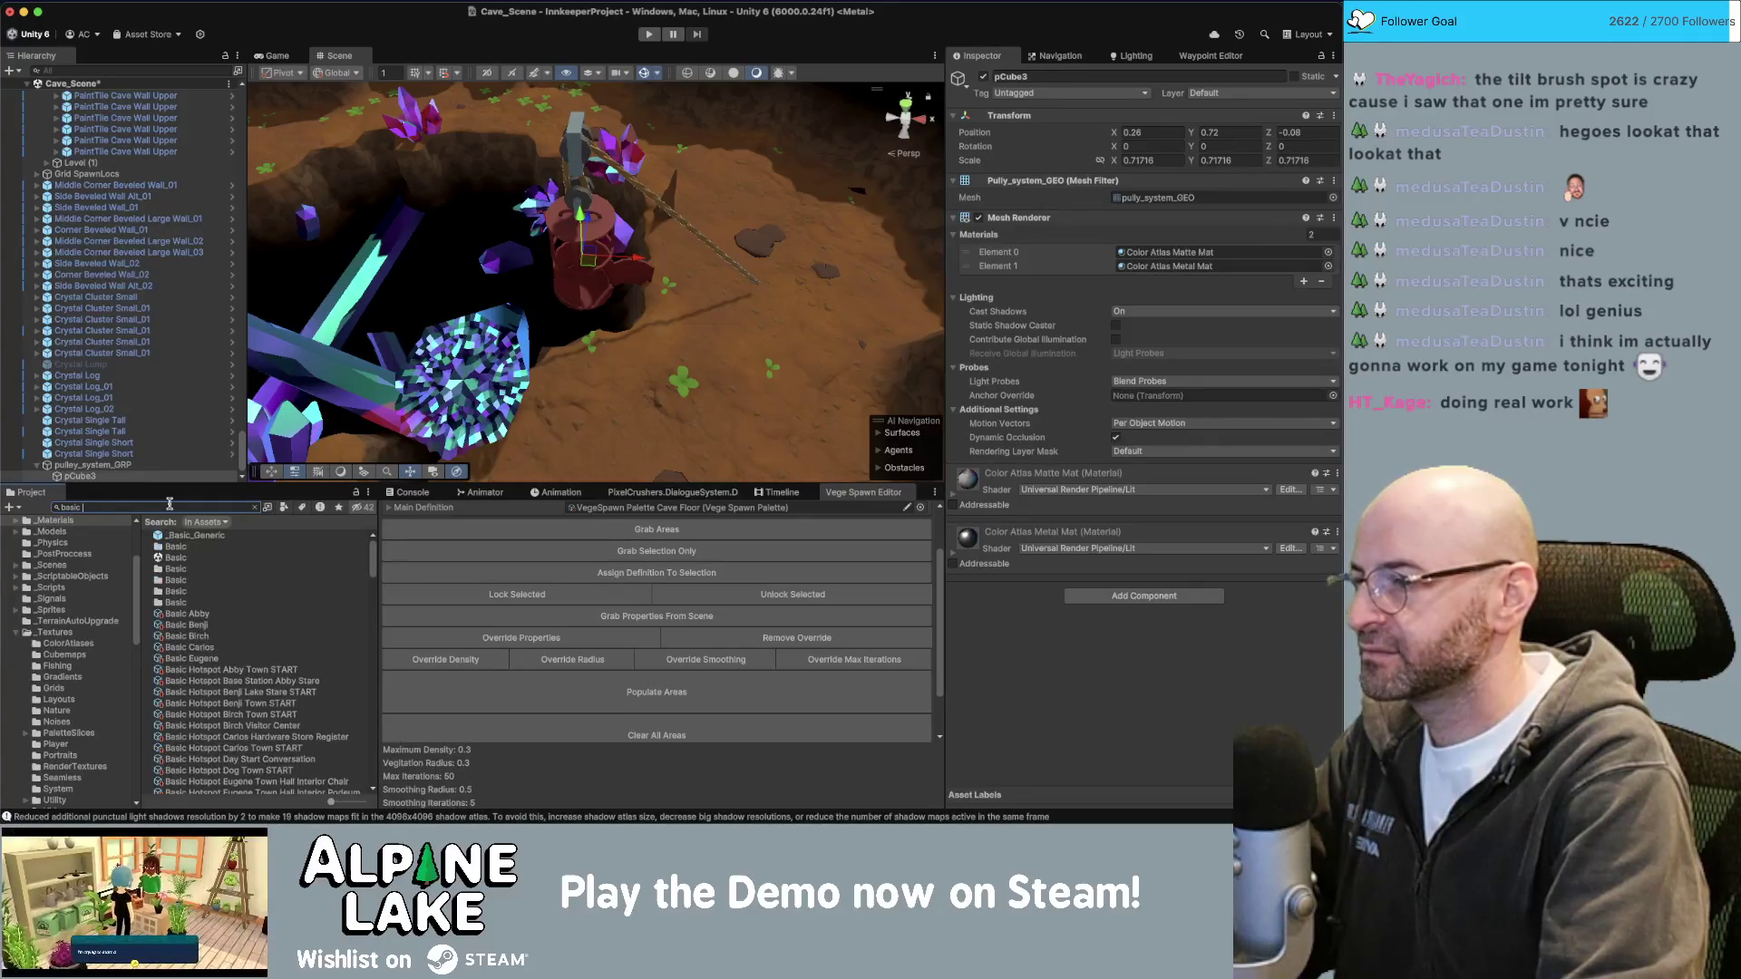
type(" eugene")
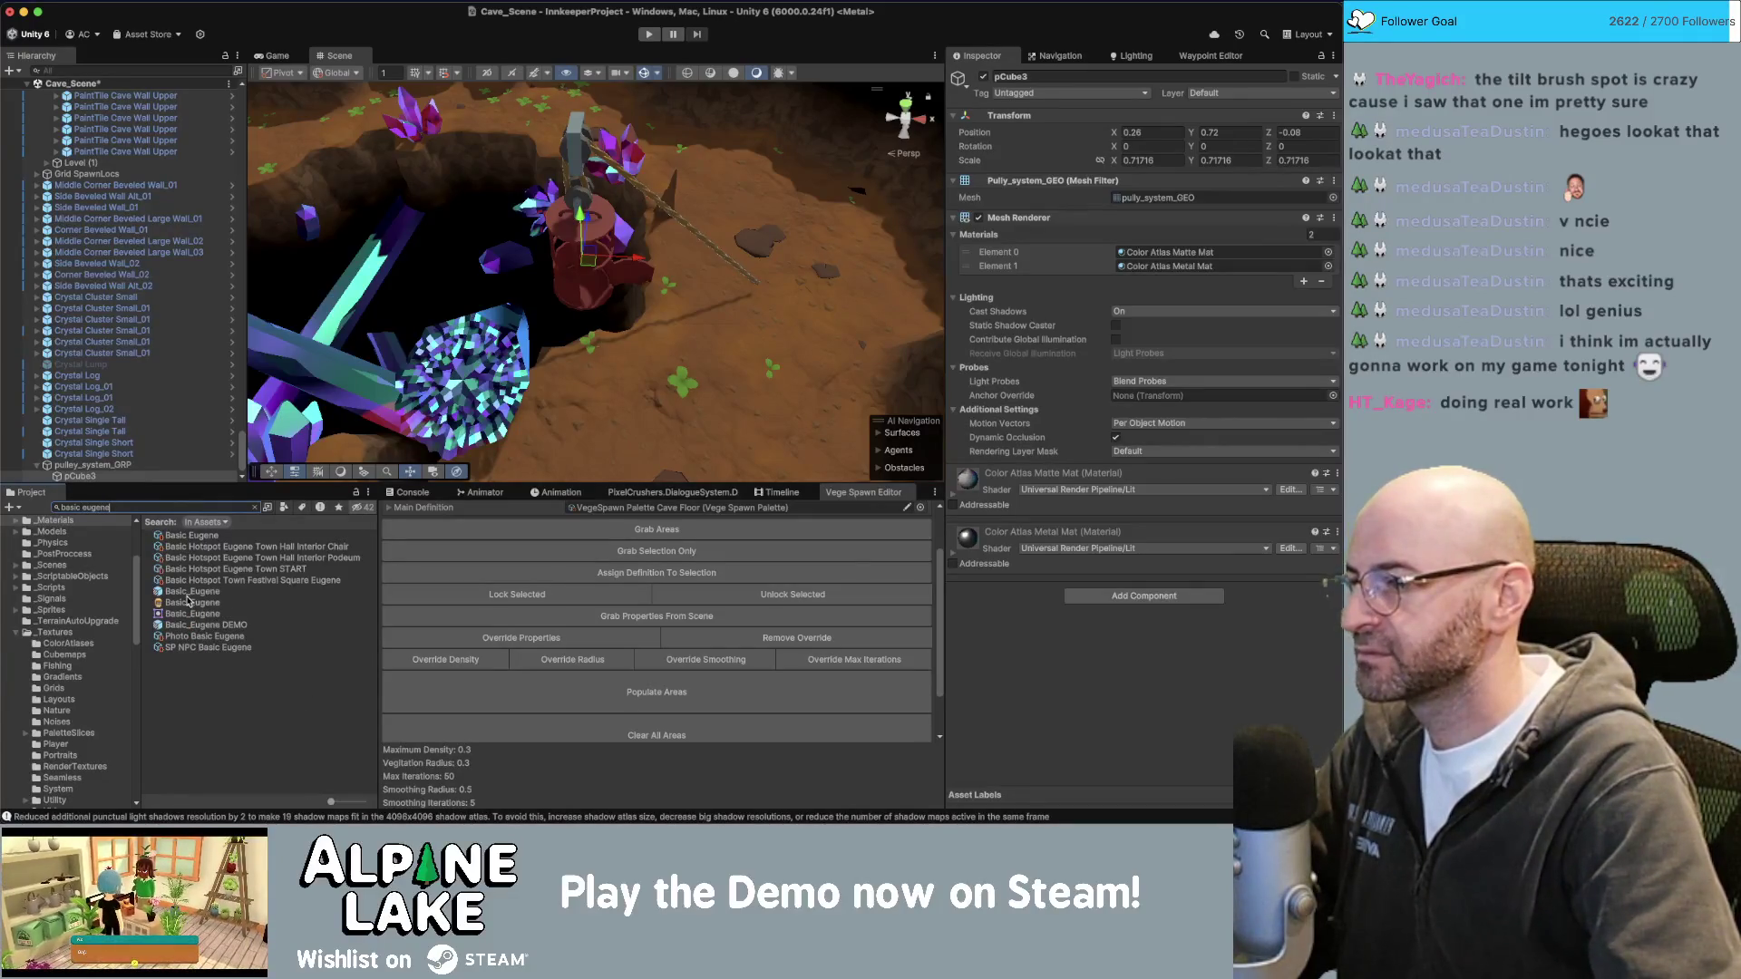
mouse_move(188, 600)
left_mouse_down()
mouse_move(612, 383)
mouse_move(655, 317)
mouse_move(641, 282)
left_mouse_up()
left_click_drag(637, 160, 639, 154)
key("f")
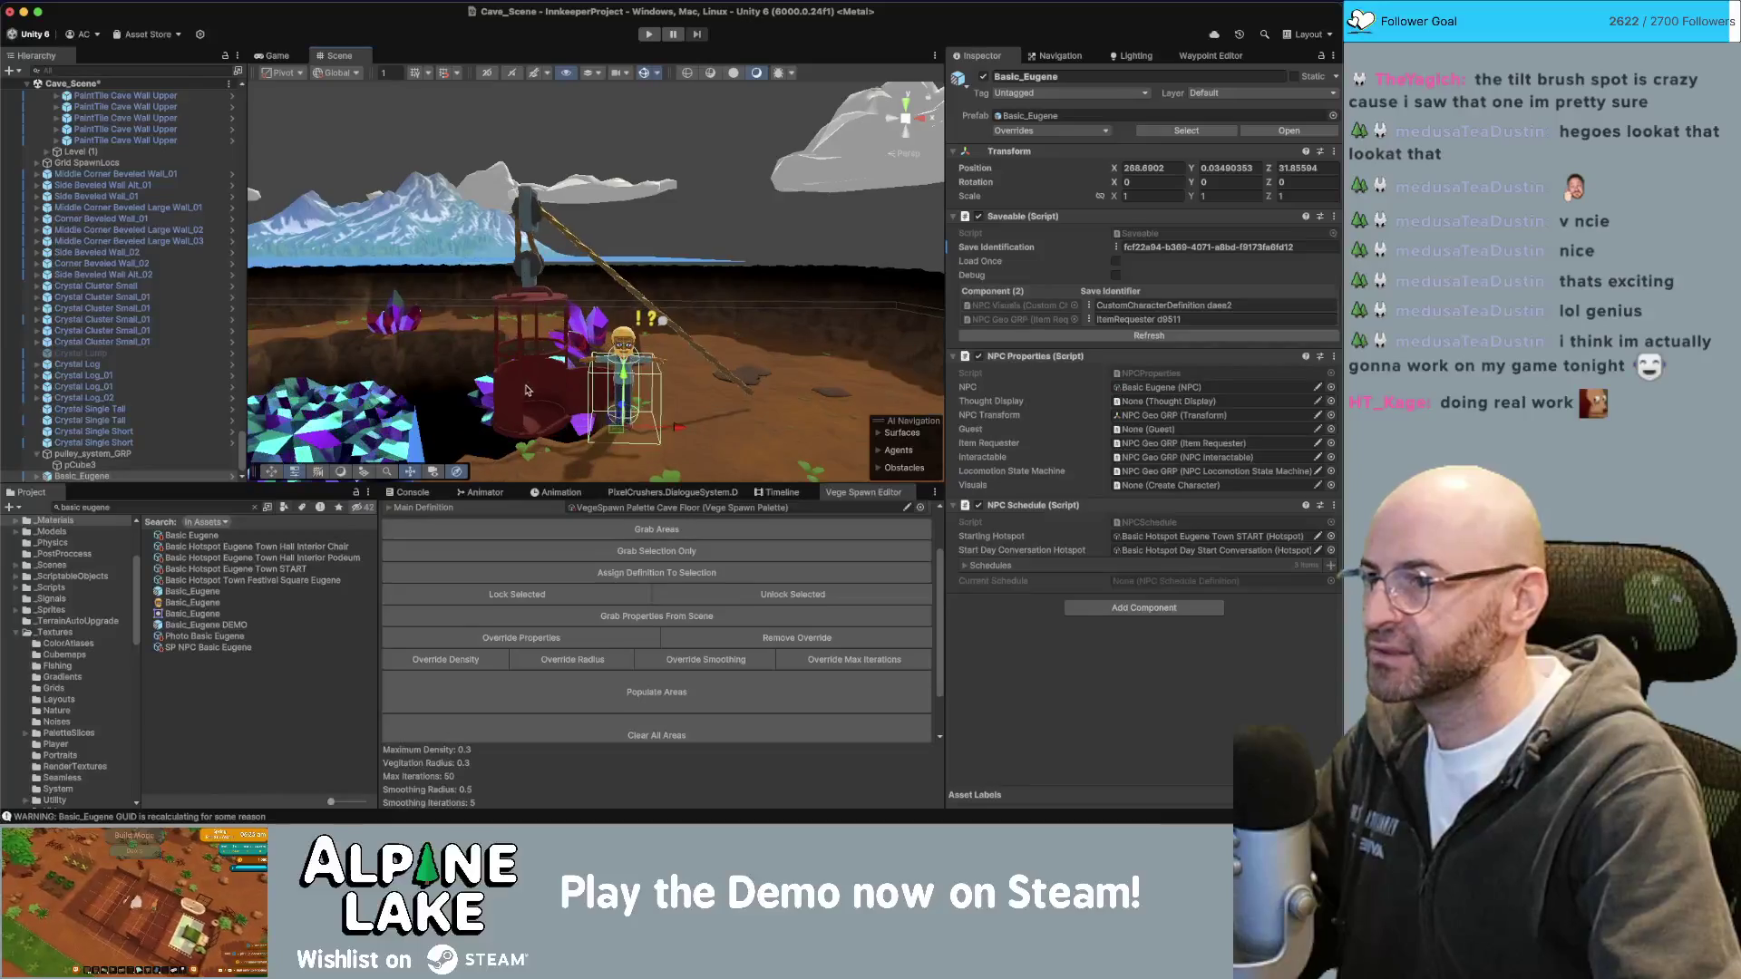
Shrink pCube3 further to about 0.6 scale, then switch back to Maya.
left_click(535, 383)
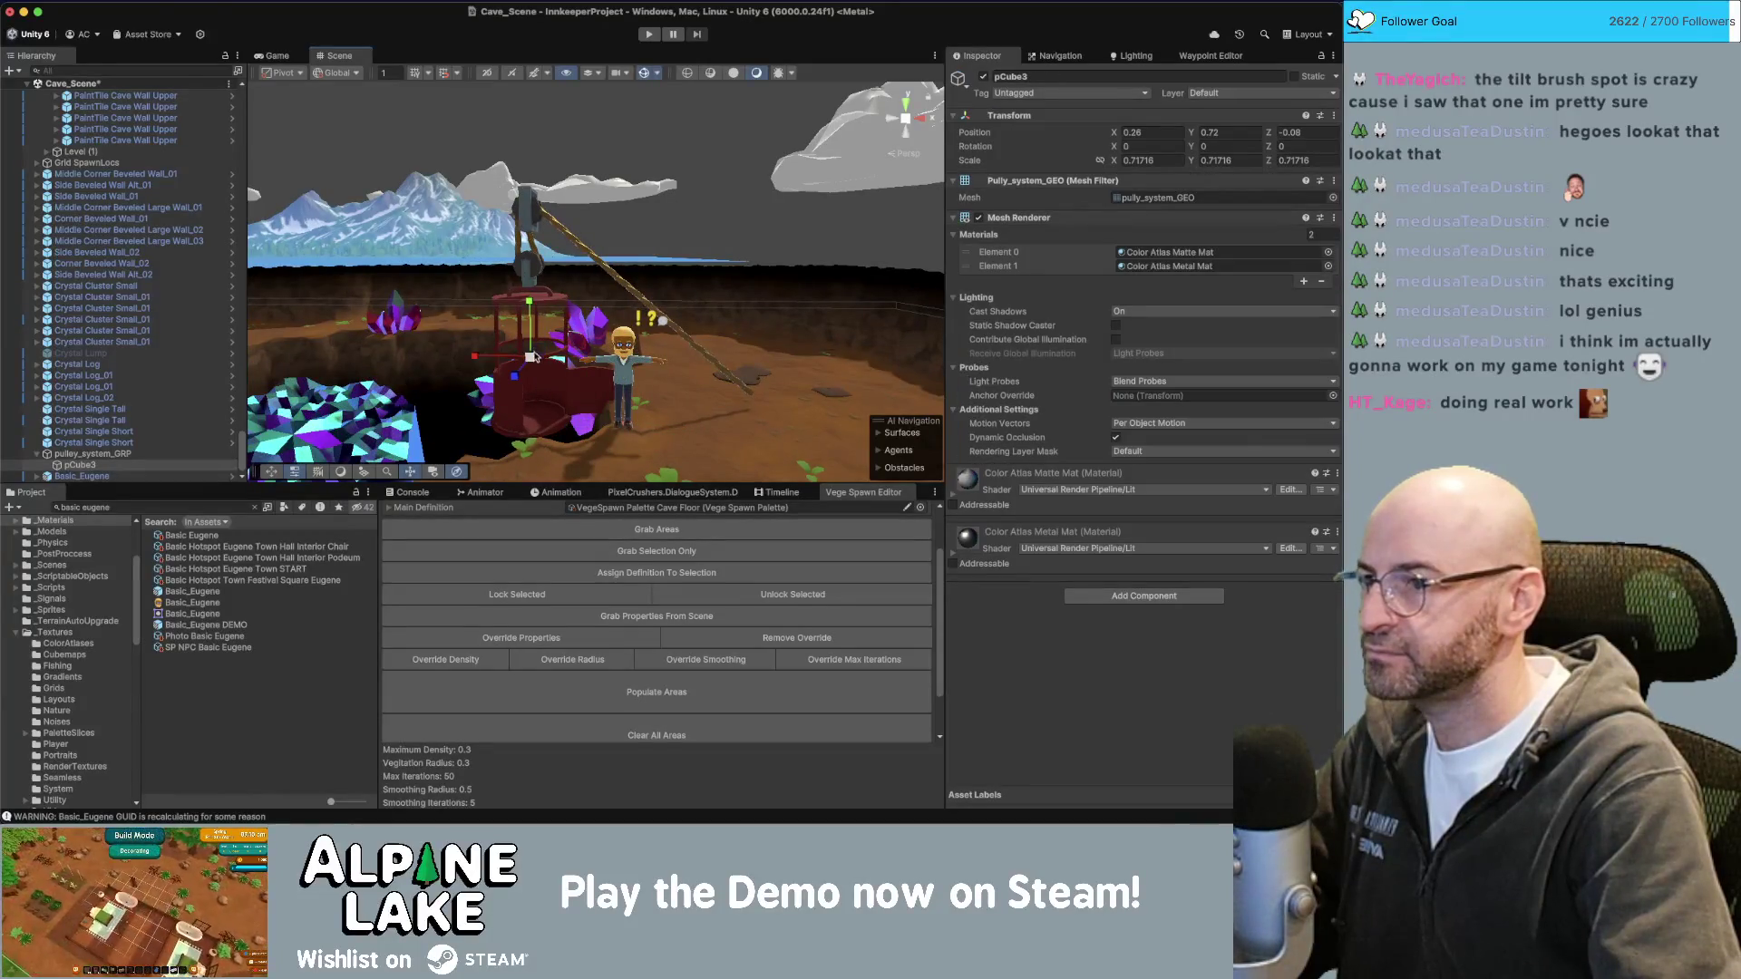
left_click_drag(535, 357, 533, 301)
key("super+Tab")
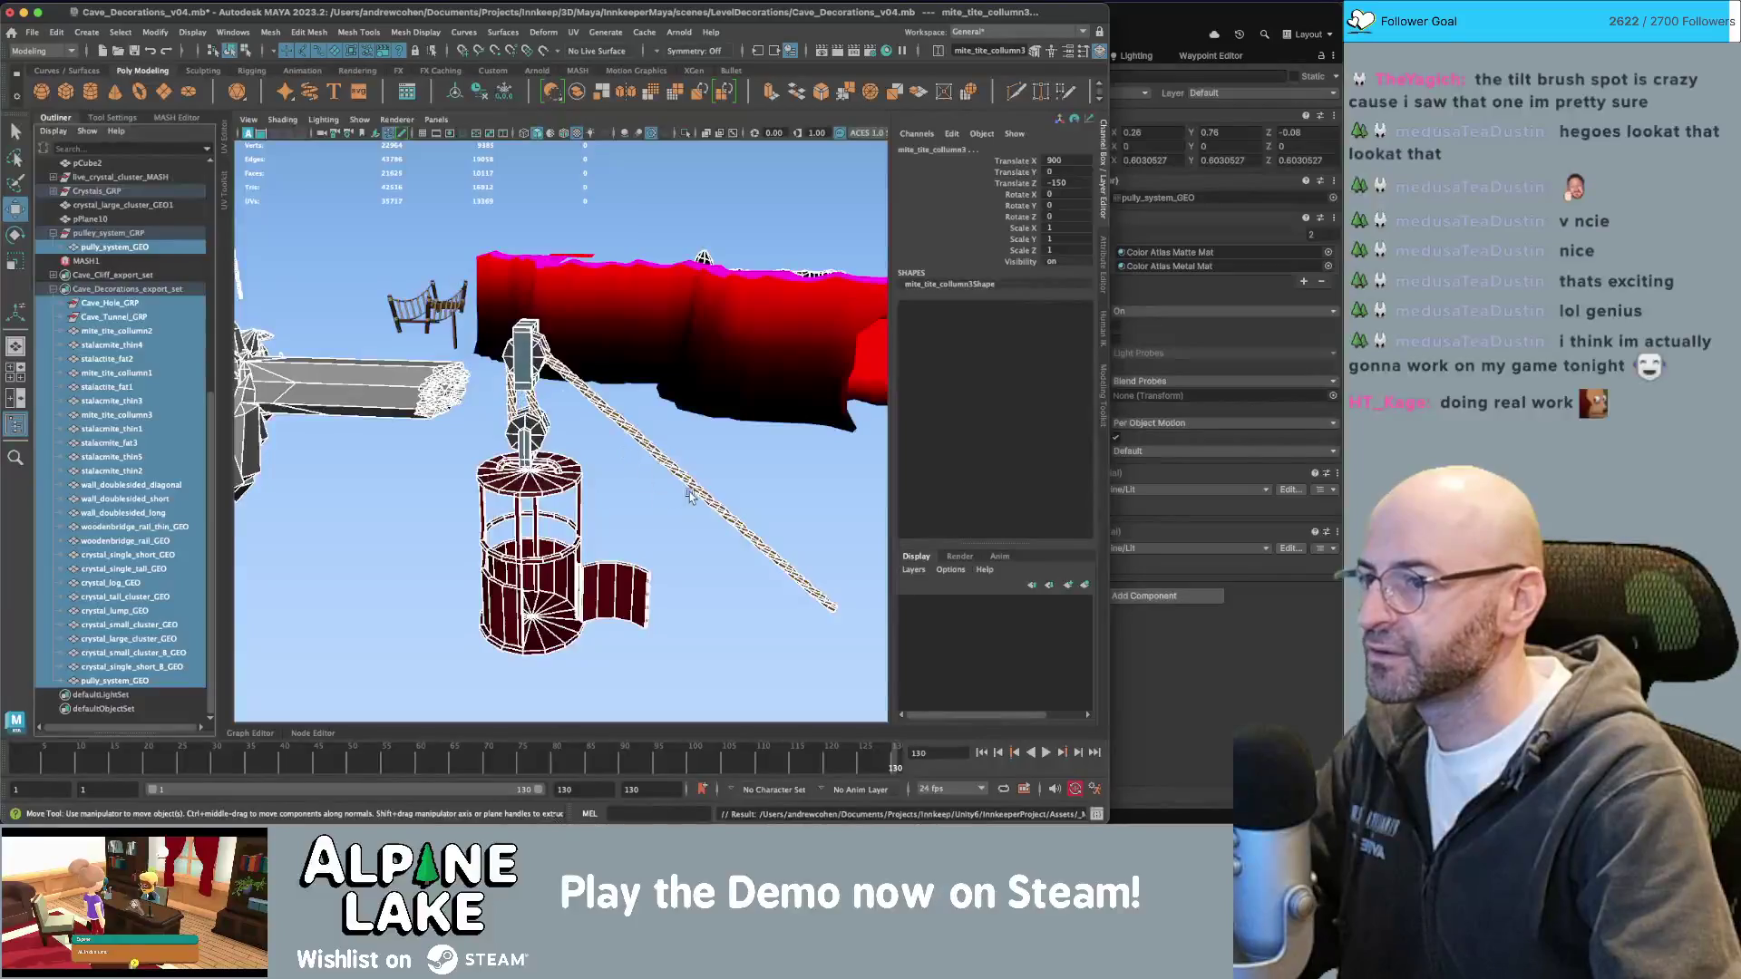
Duplicate pully_system_GEO and shift the copy down along the rope.
left_click_drag(689, 494, 494, 390, "alt")
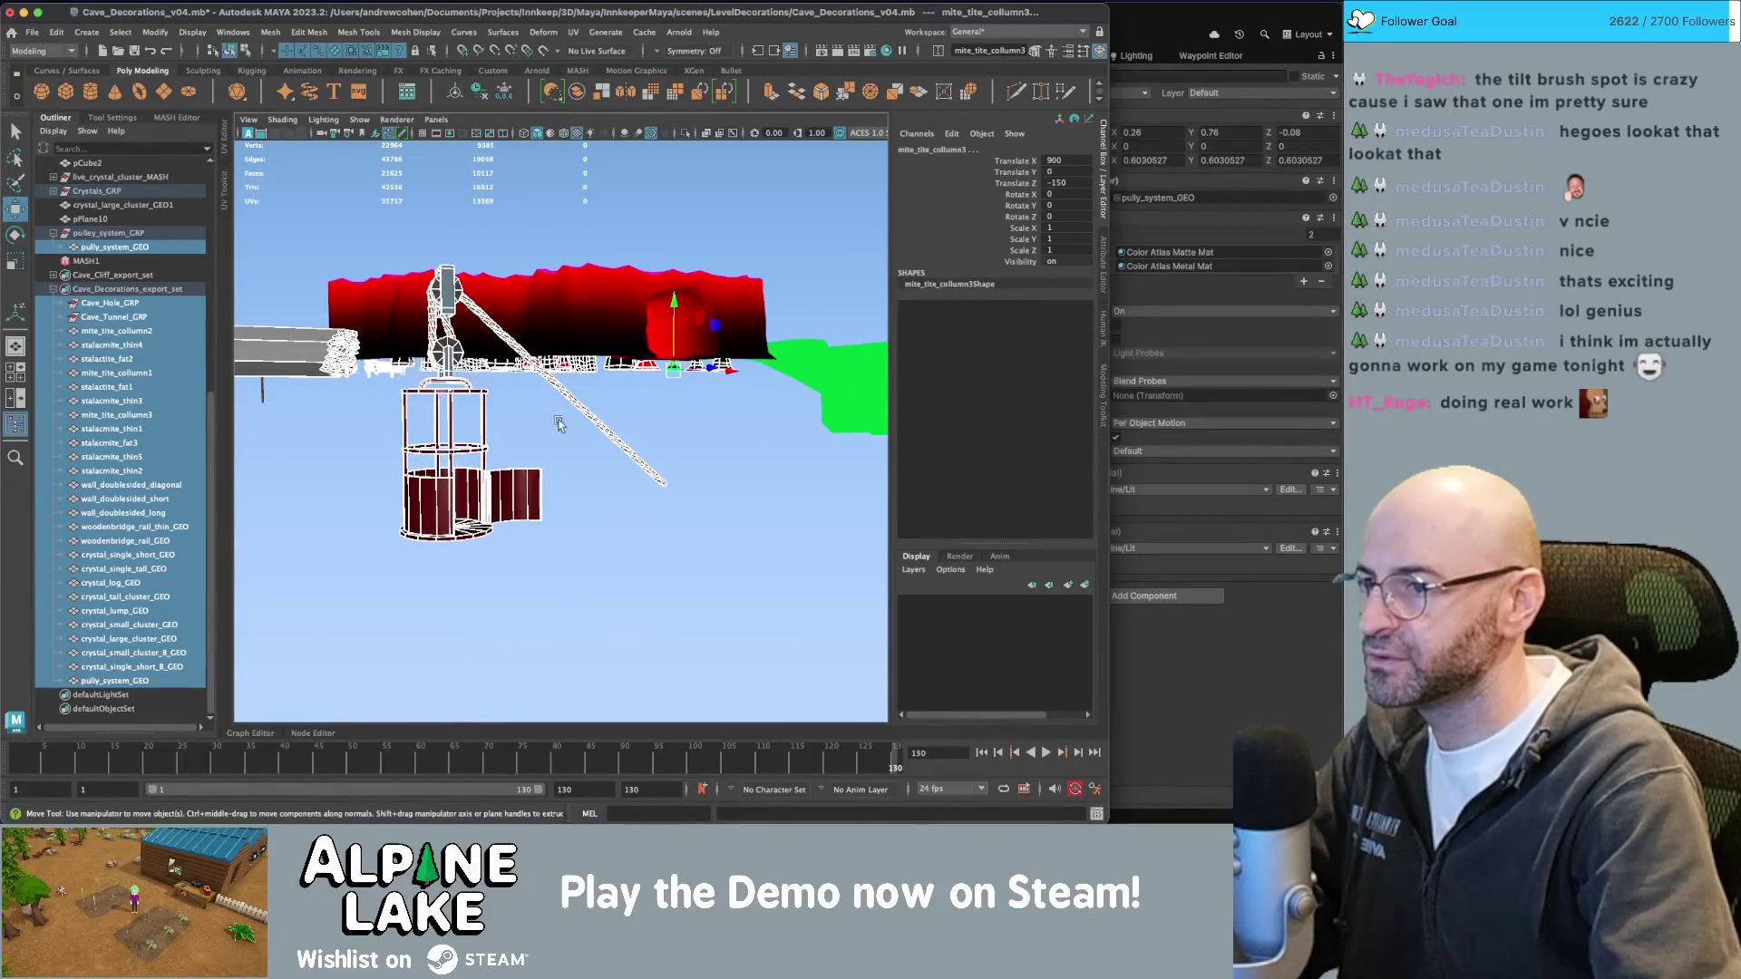
left_click_drag(698, 494, 533, 408, "alt")
key("q")
left_click(626, 454)
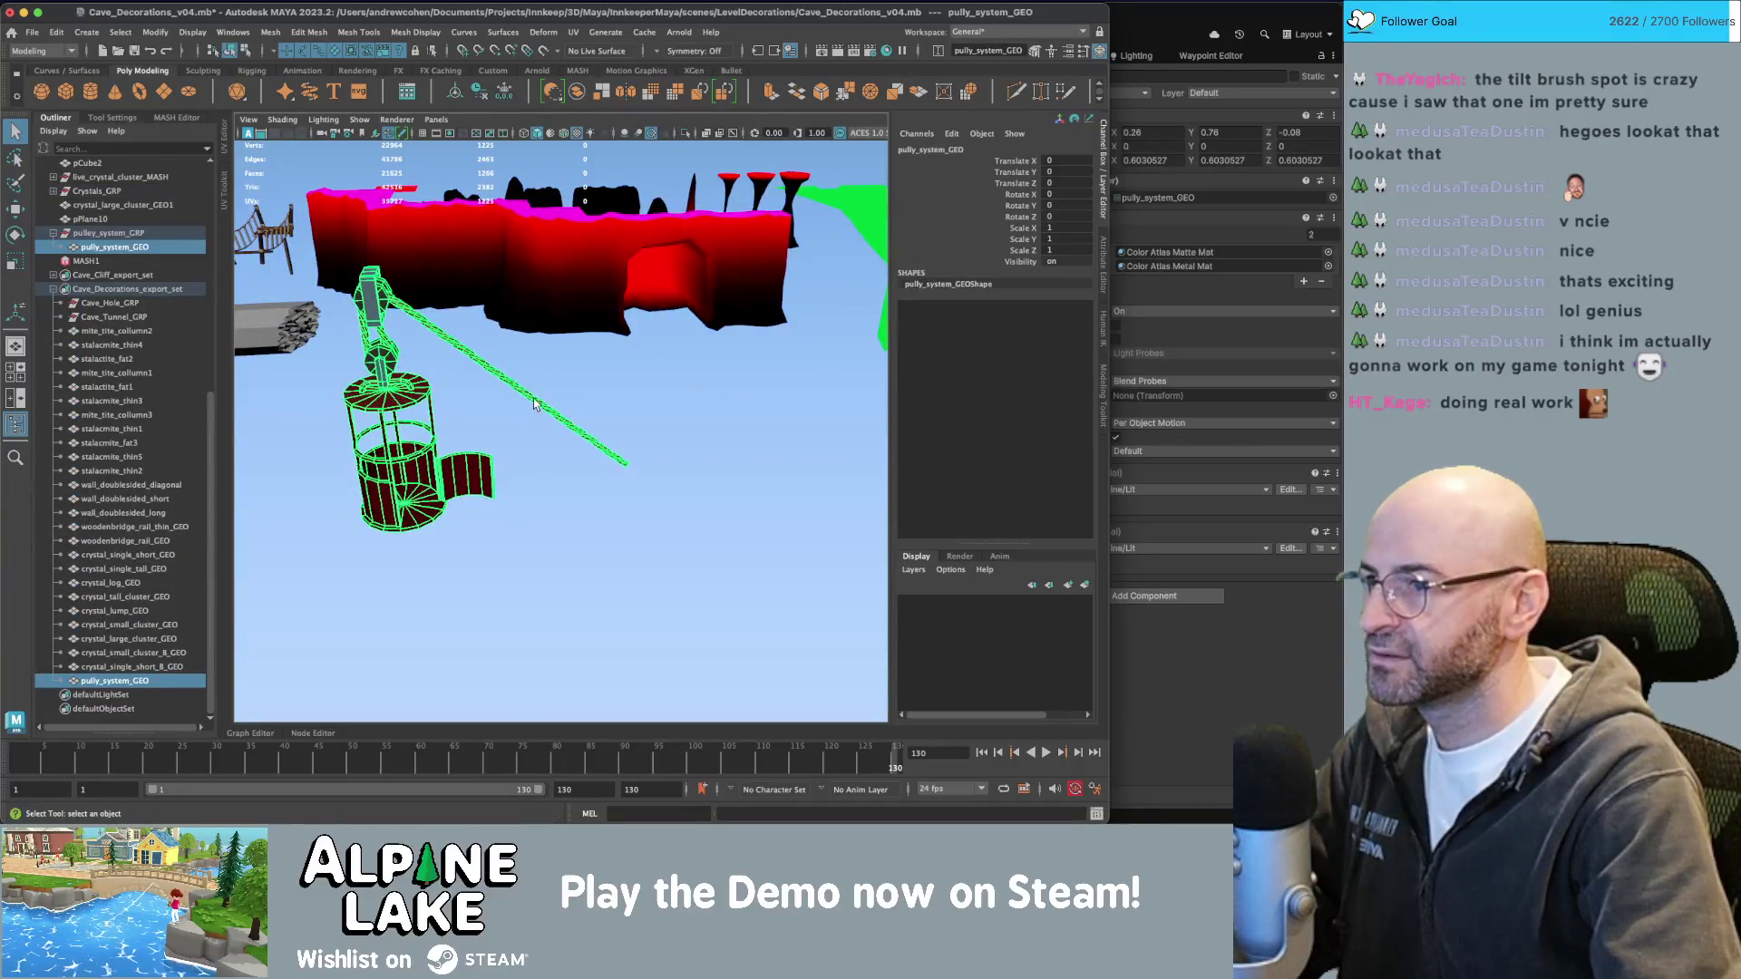
key("ctrl+d")
key("w")
mouse_move(485, 410)
left_mouse_down("alt")
mouse_move(494, 399)
mouse_move(635, 487)
left_mouse_up("alt")
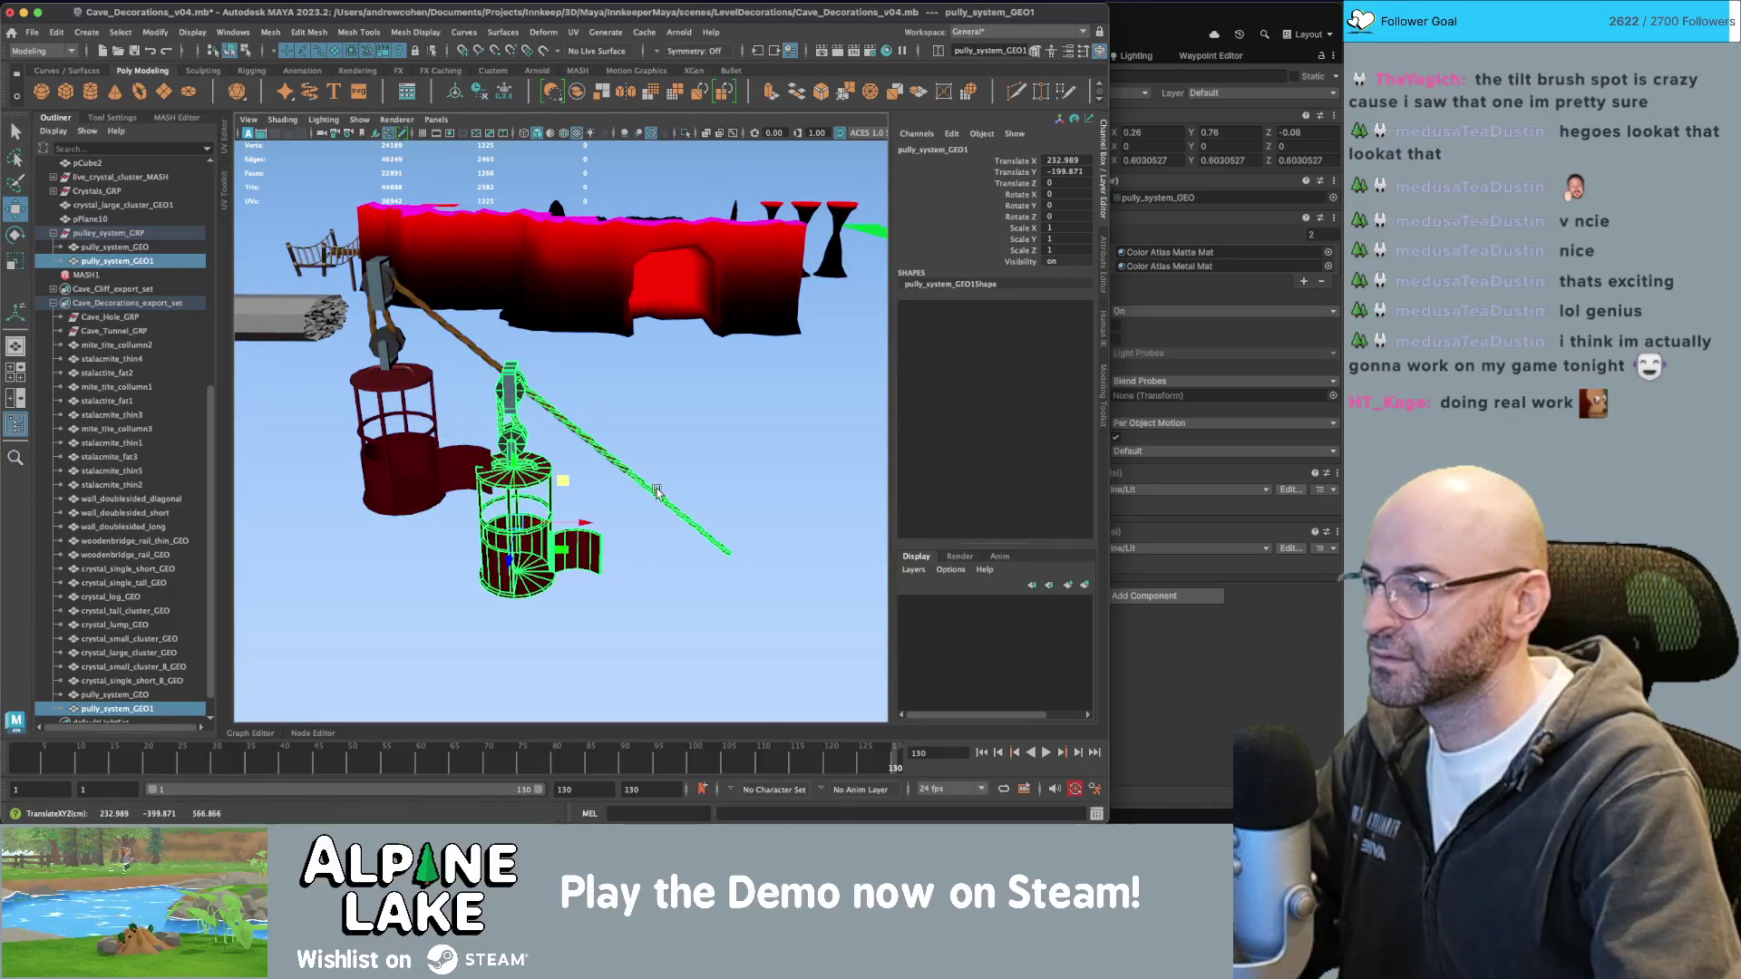
Delete the copy's cage faces by inverting a rope-face selection, leaving only the rope.
key("q")
right_click_drag(656, 491, 663, 494)
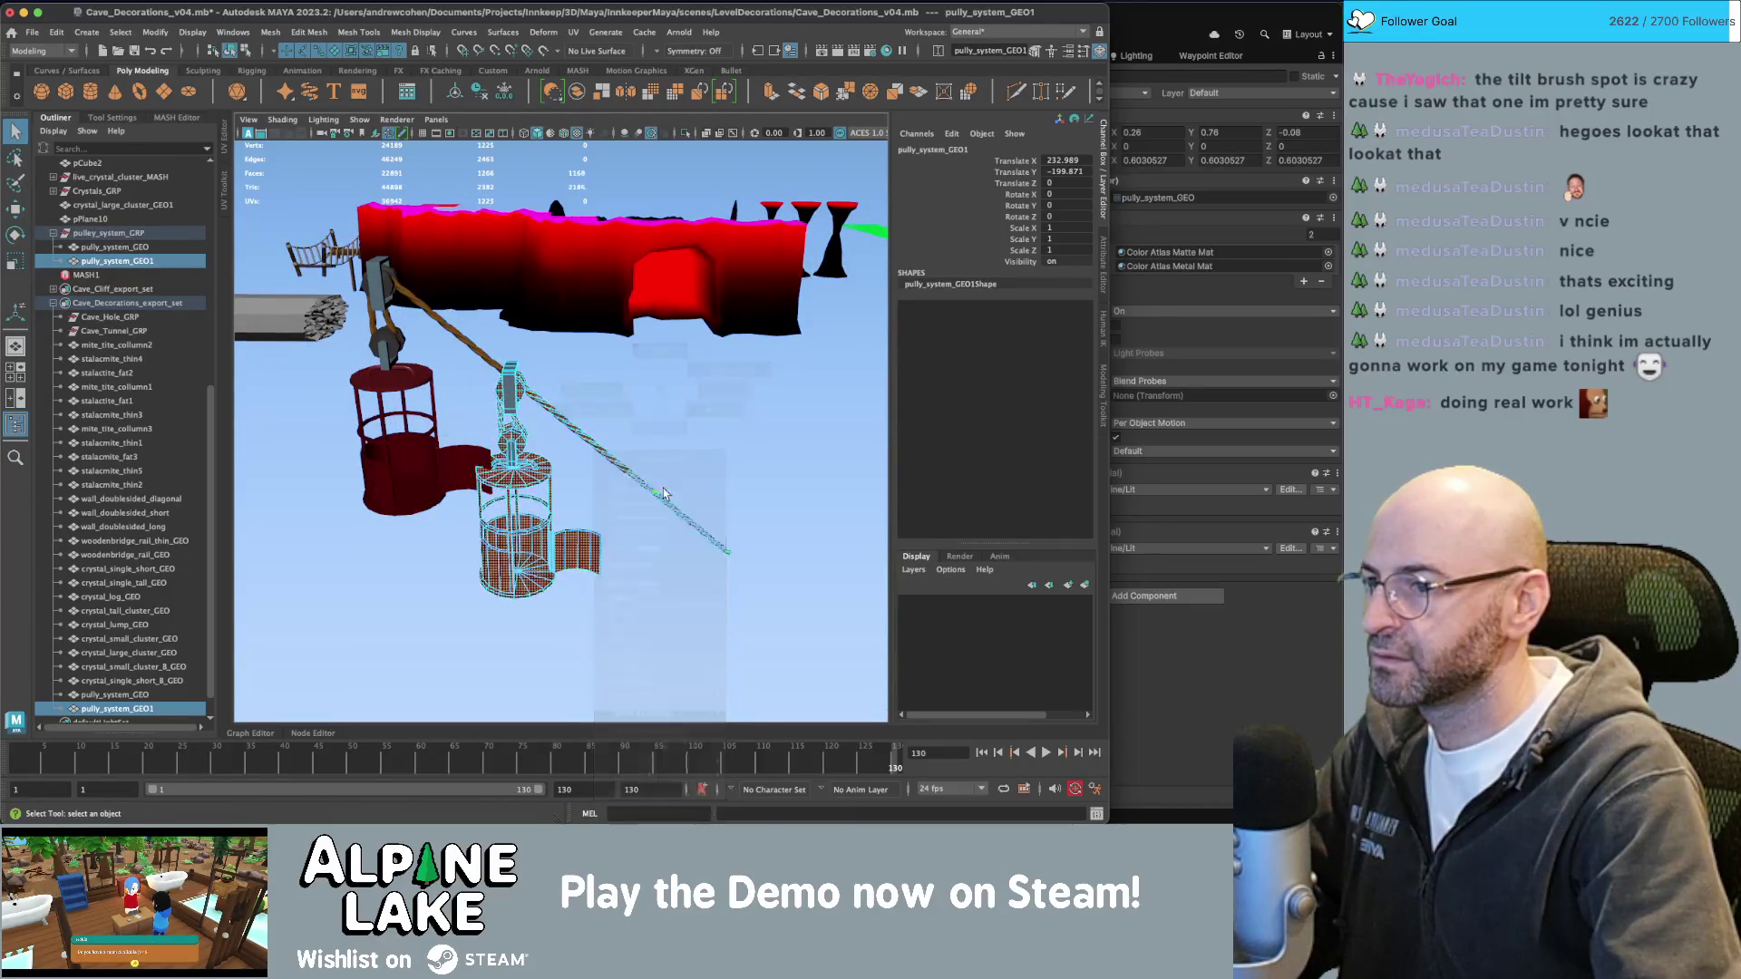
left_click(663, 493)
key("ctrl+shift+i")
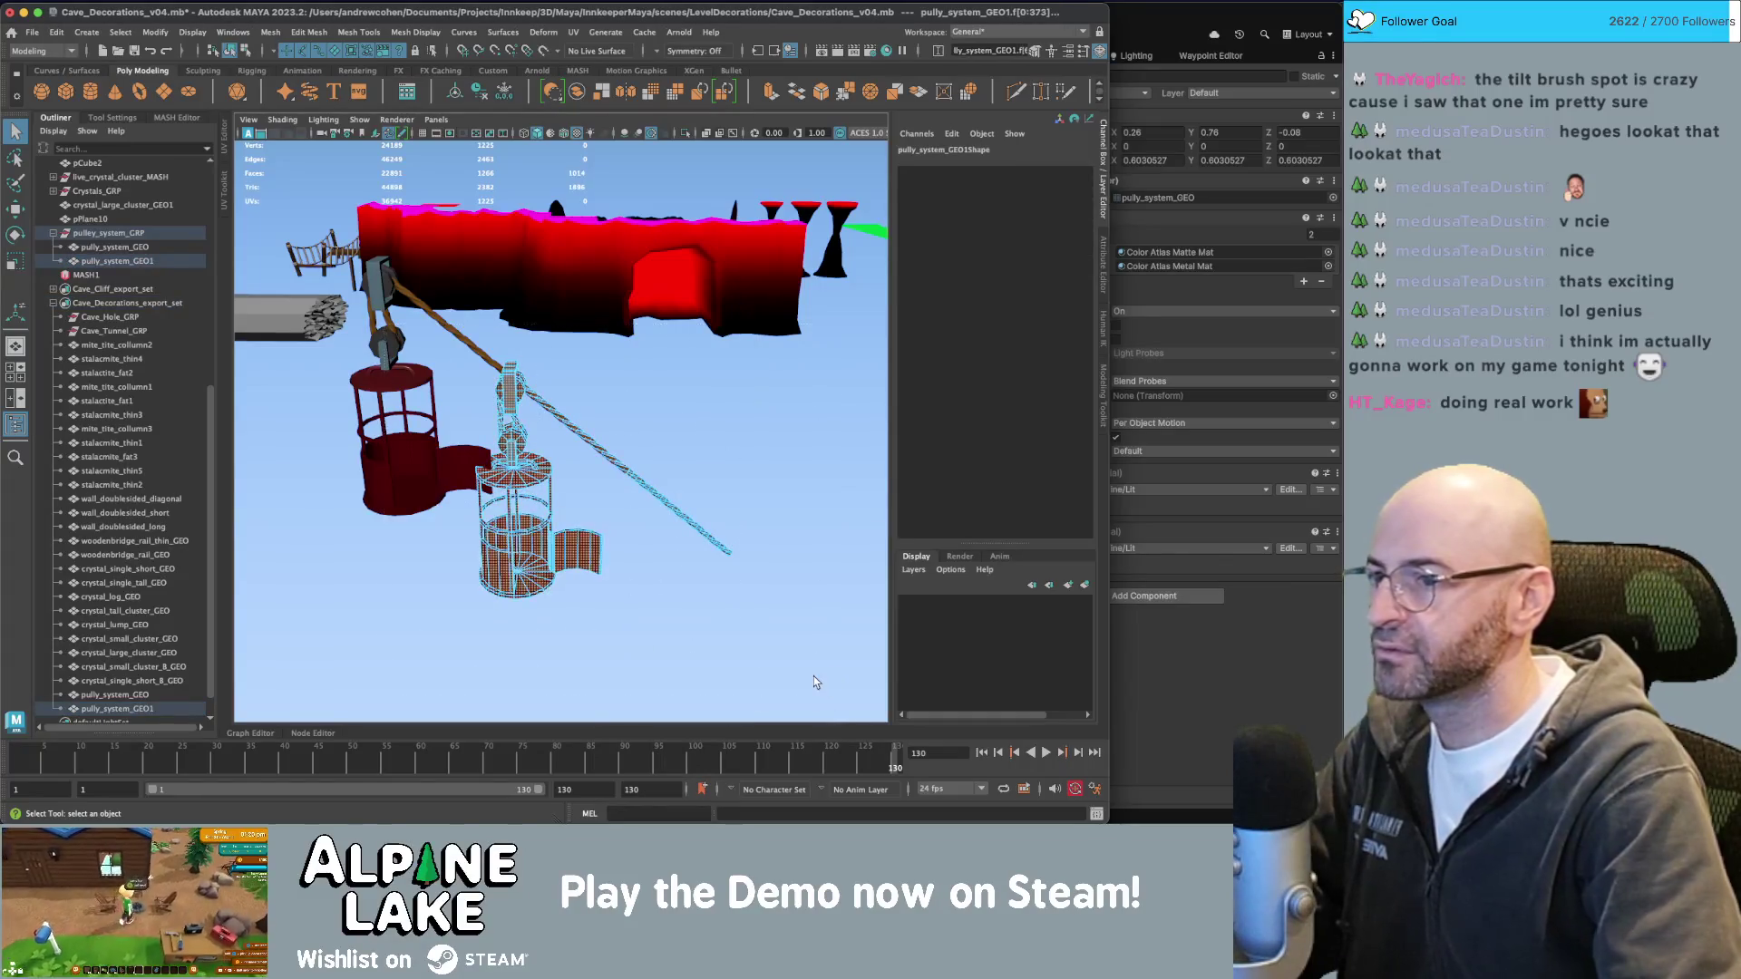
key("Delete")
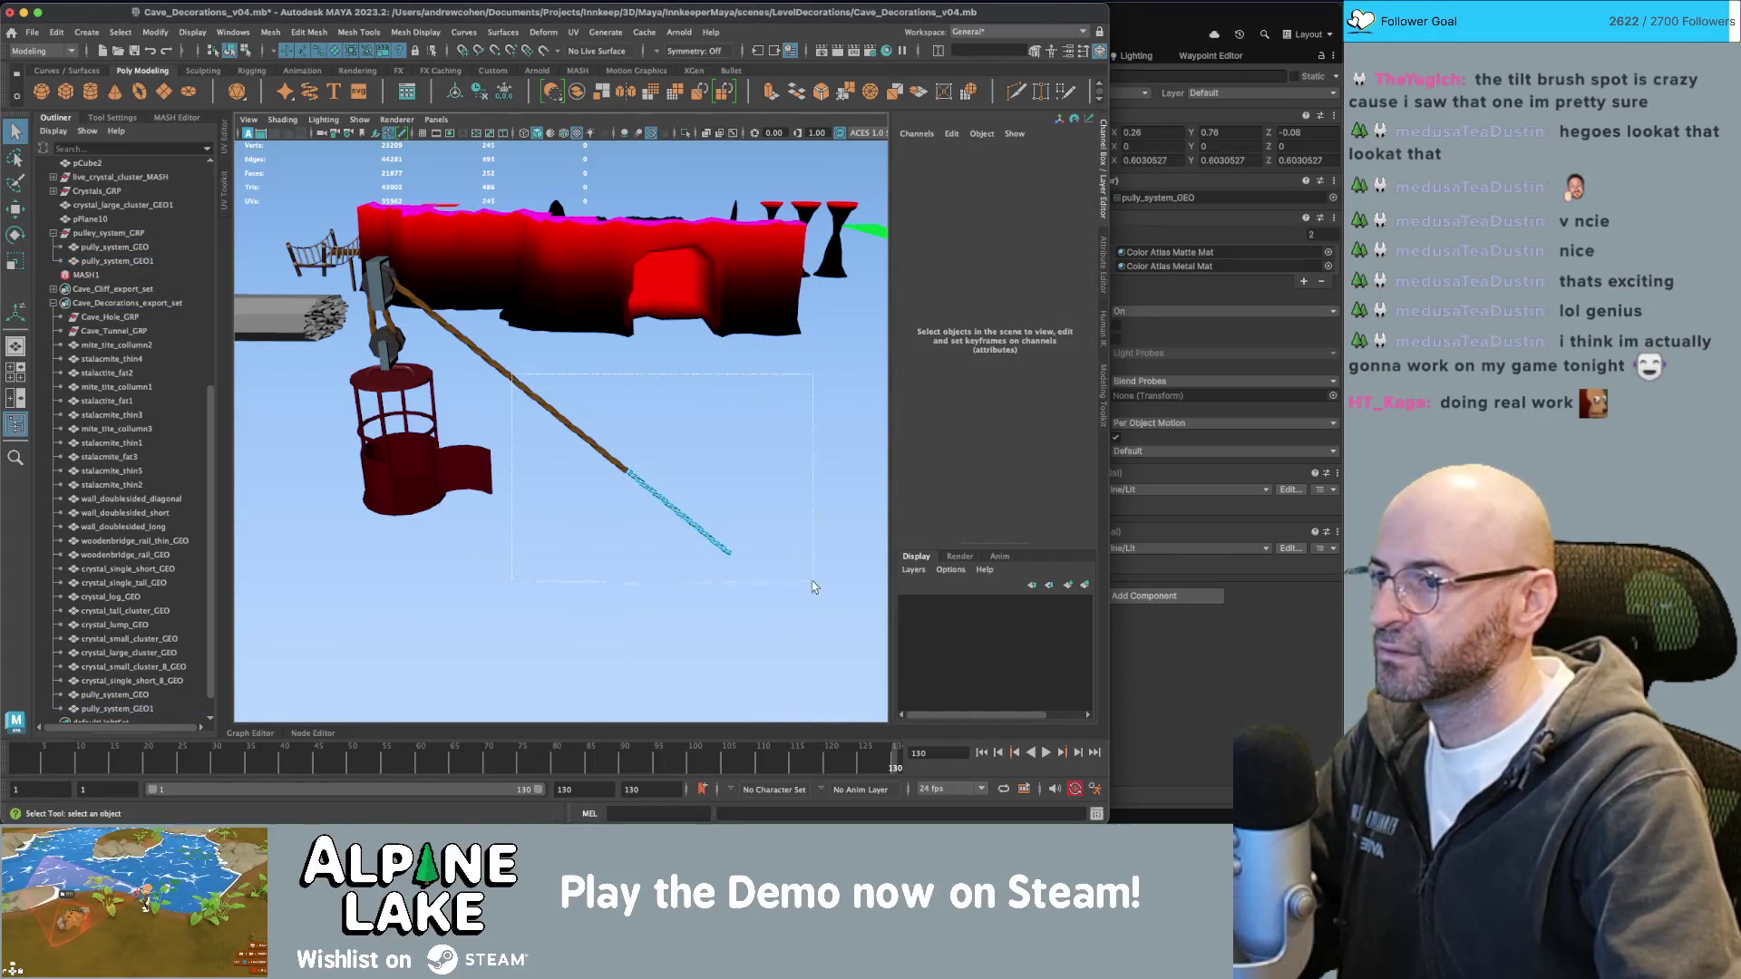
key("ctrl+shift+i")
left_click(246, 51)
key("F8")
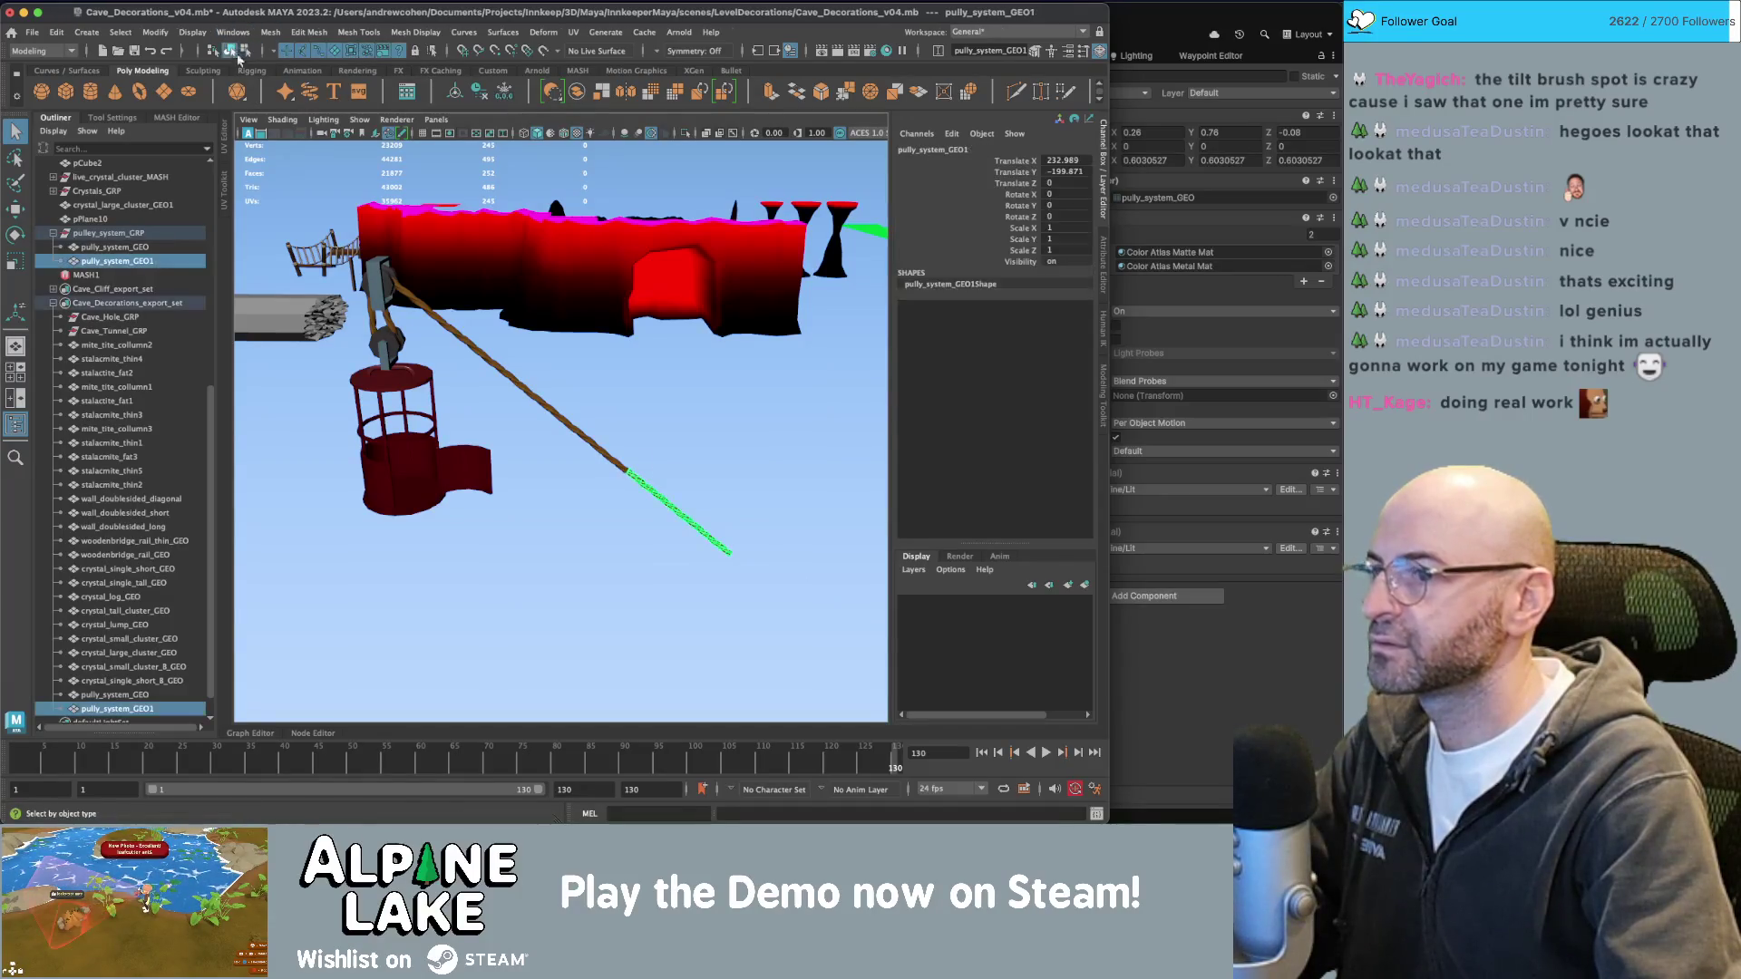
Move the rope copy's pivot to its end and align the copy as an extension of the original rope.
key("w")
scroll(614, 426, "up", 3)
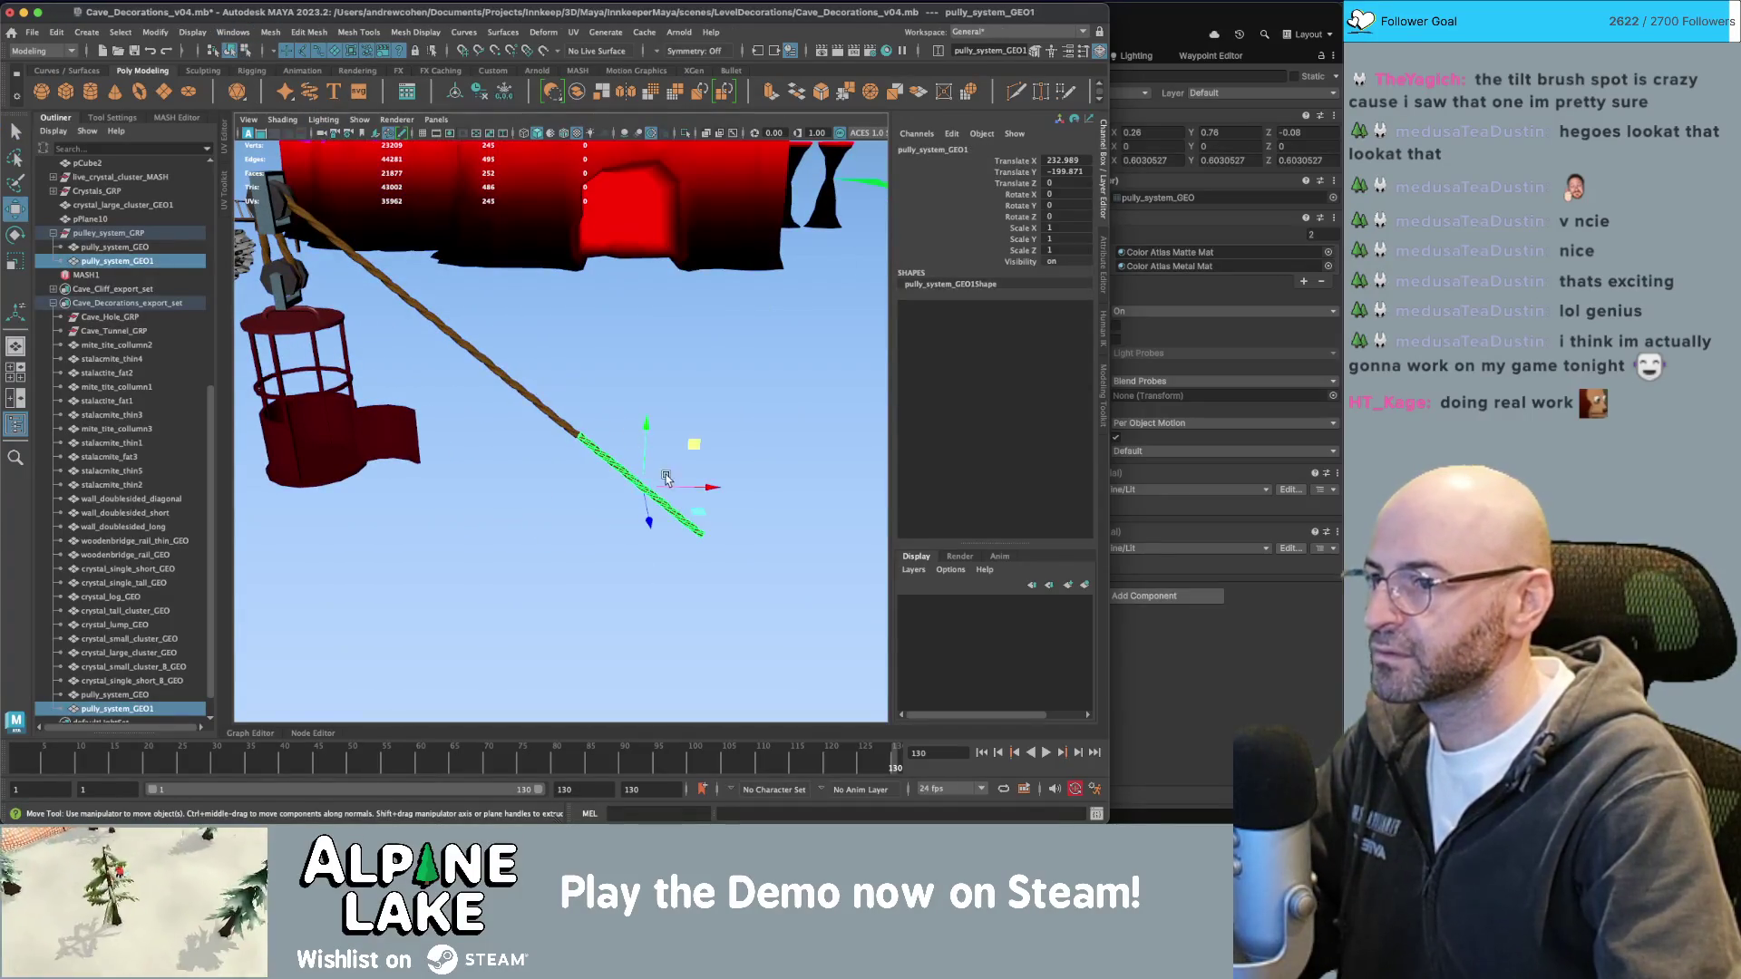
left_click_drag(656, 450, 581, 434)
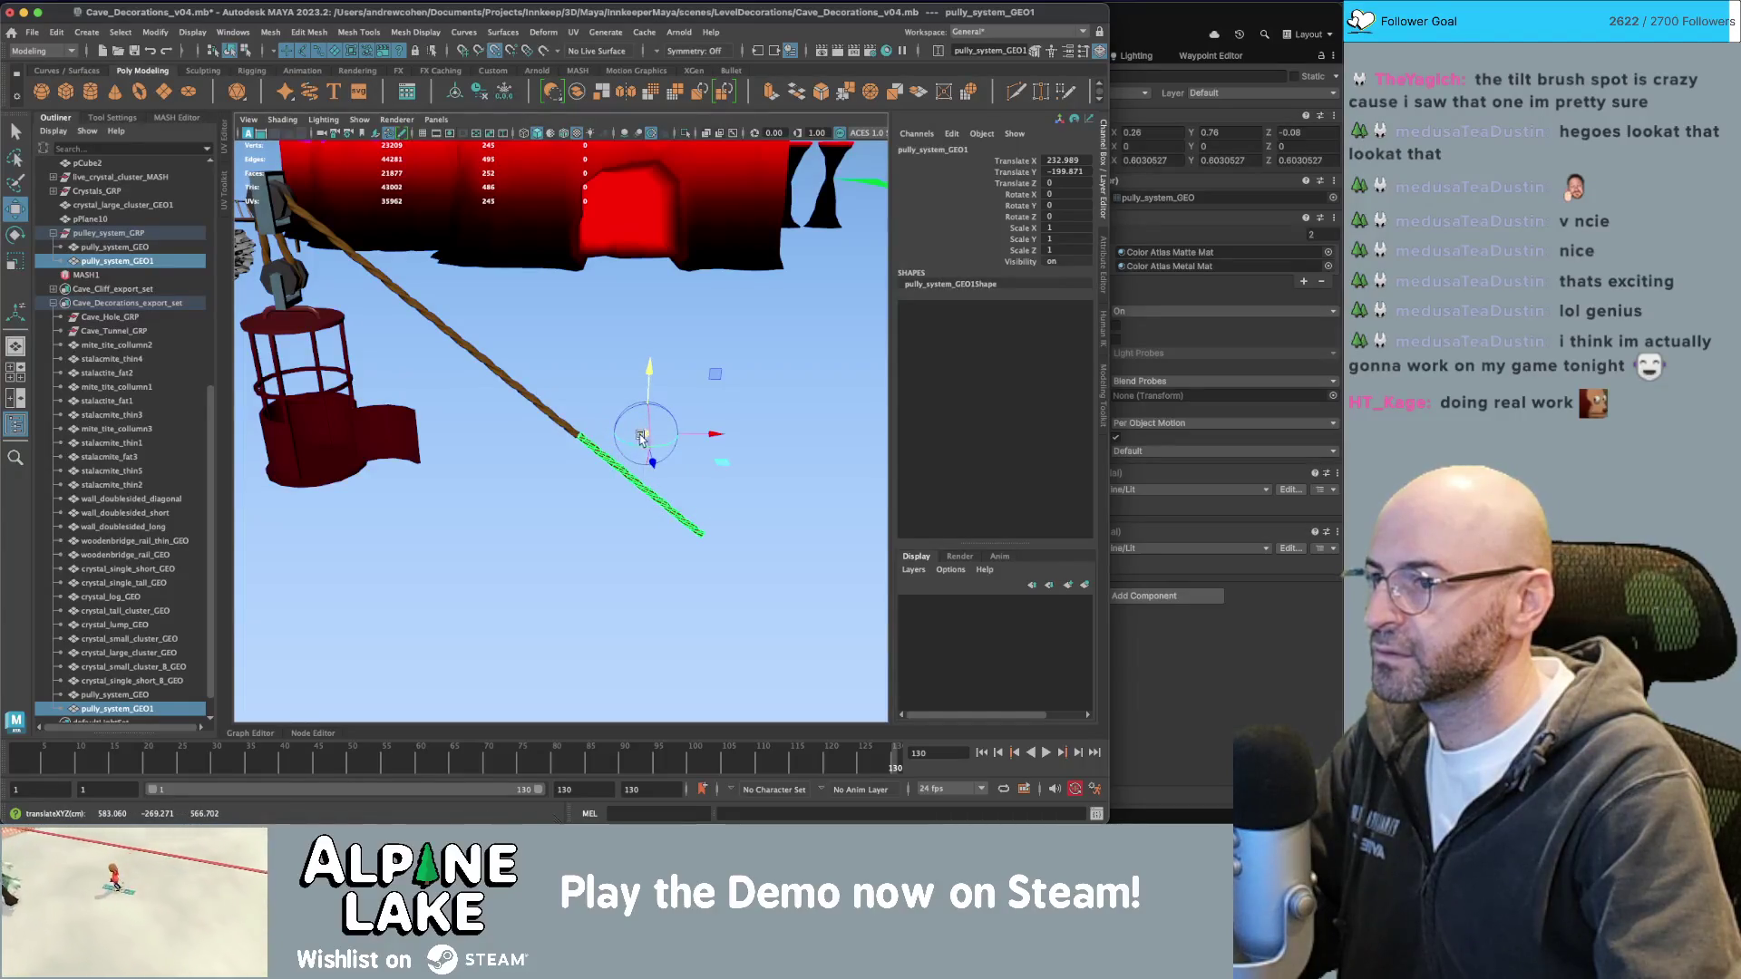
mouse_move(690, 434)
left_mouse_down()
mouse_move(604, 432)
mouse_move(690, 434)
left_mouse_up()
key("f")
mouse_move(523, 411)
left_mouse_down("alt")
mouse_move(659, 416)
mouse_move(611, 365)
mouse_move(353, 325)
mouse_move(366, 337)
mouse_move(337, 341)
left_mouse_up("alt")
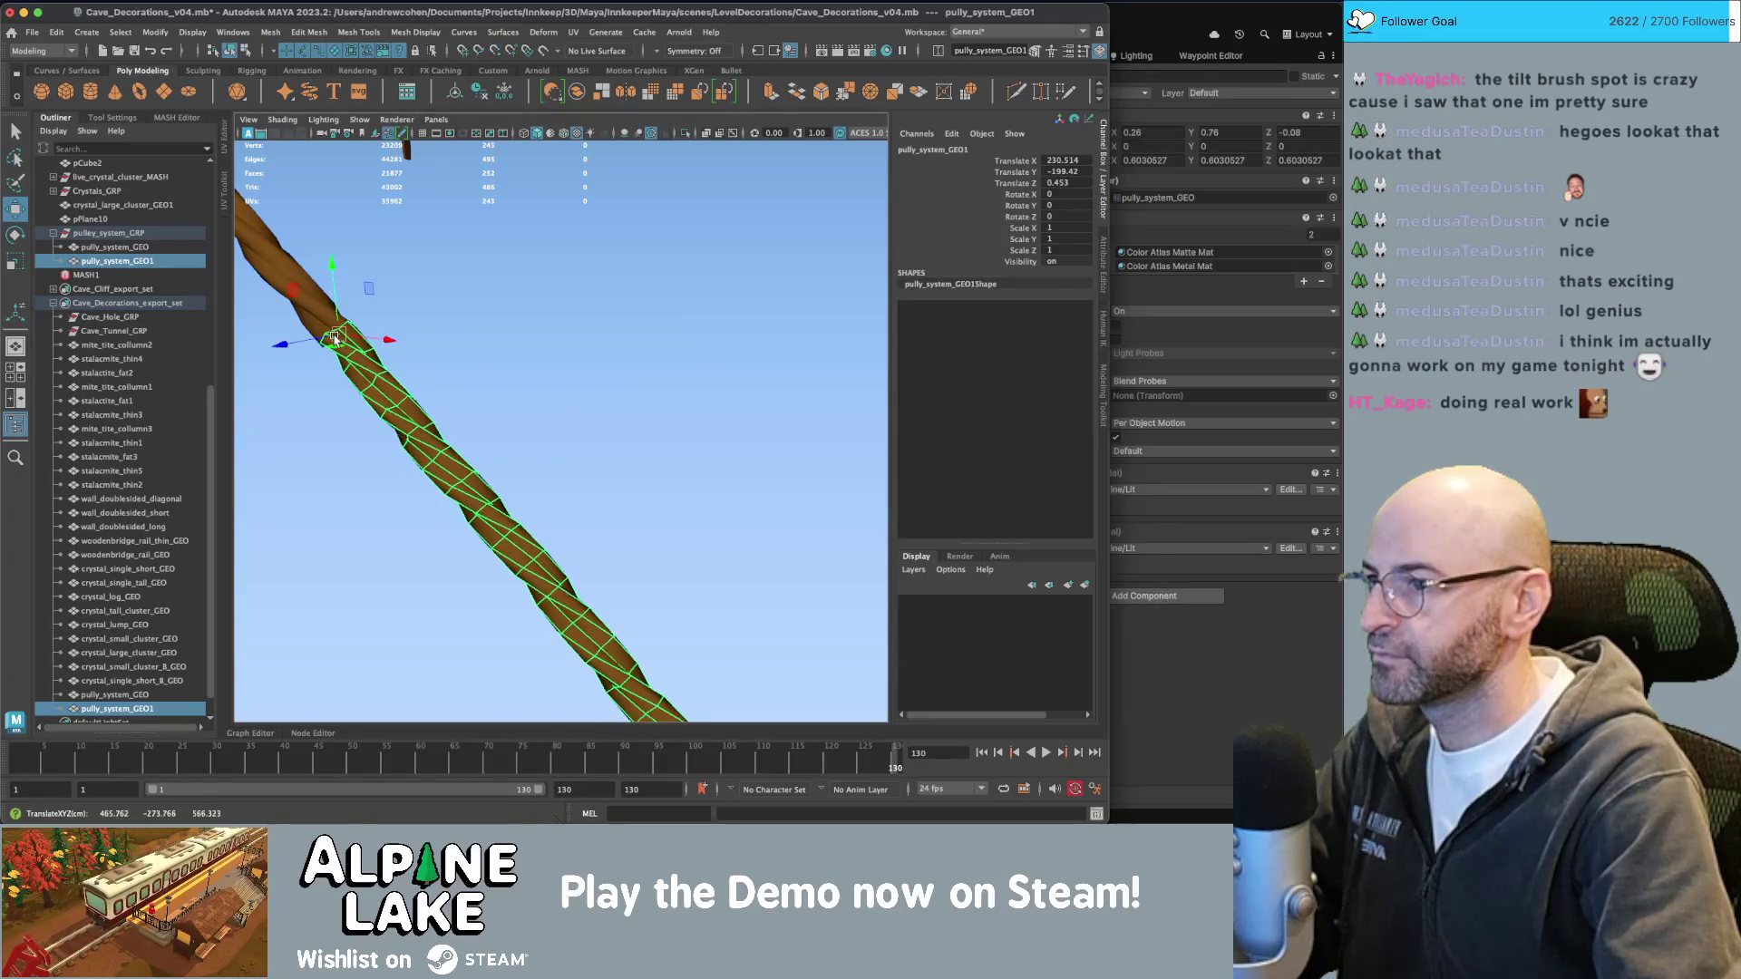
mouse_move(338, 341)
right_mouse_down("alt")
mouse_move(308, 353)
mouse_move(476, 408)
right_mouse_up("alt")
mouse_move(476, 408)
left_mouse_down("alt")
mouse_move(584, 369)
mouse_move(797, 387)
mouse_move(575, 306)
mouse_move(421, 357)
mouse_move(424, 378)
left_mouse_up("alt")
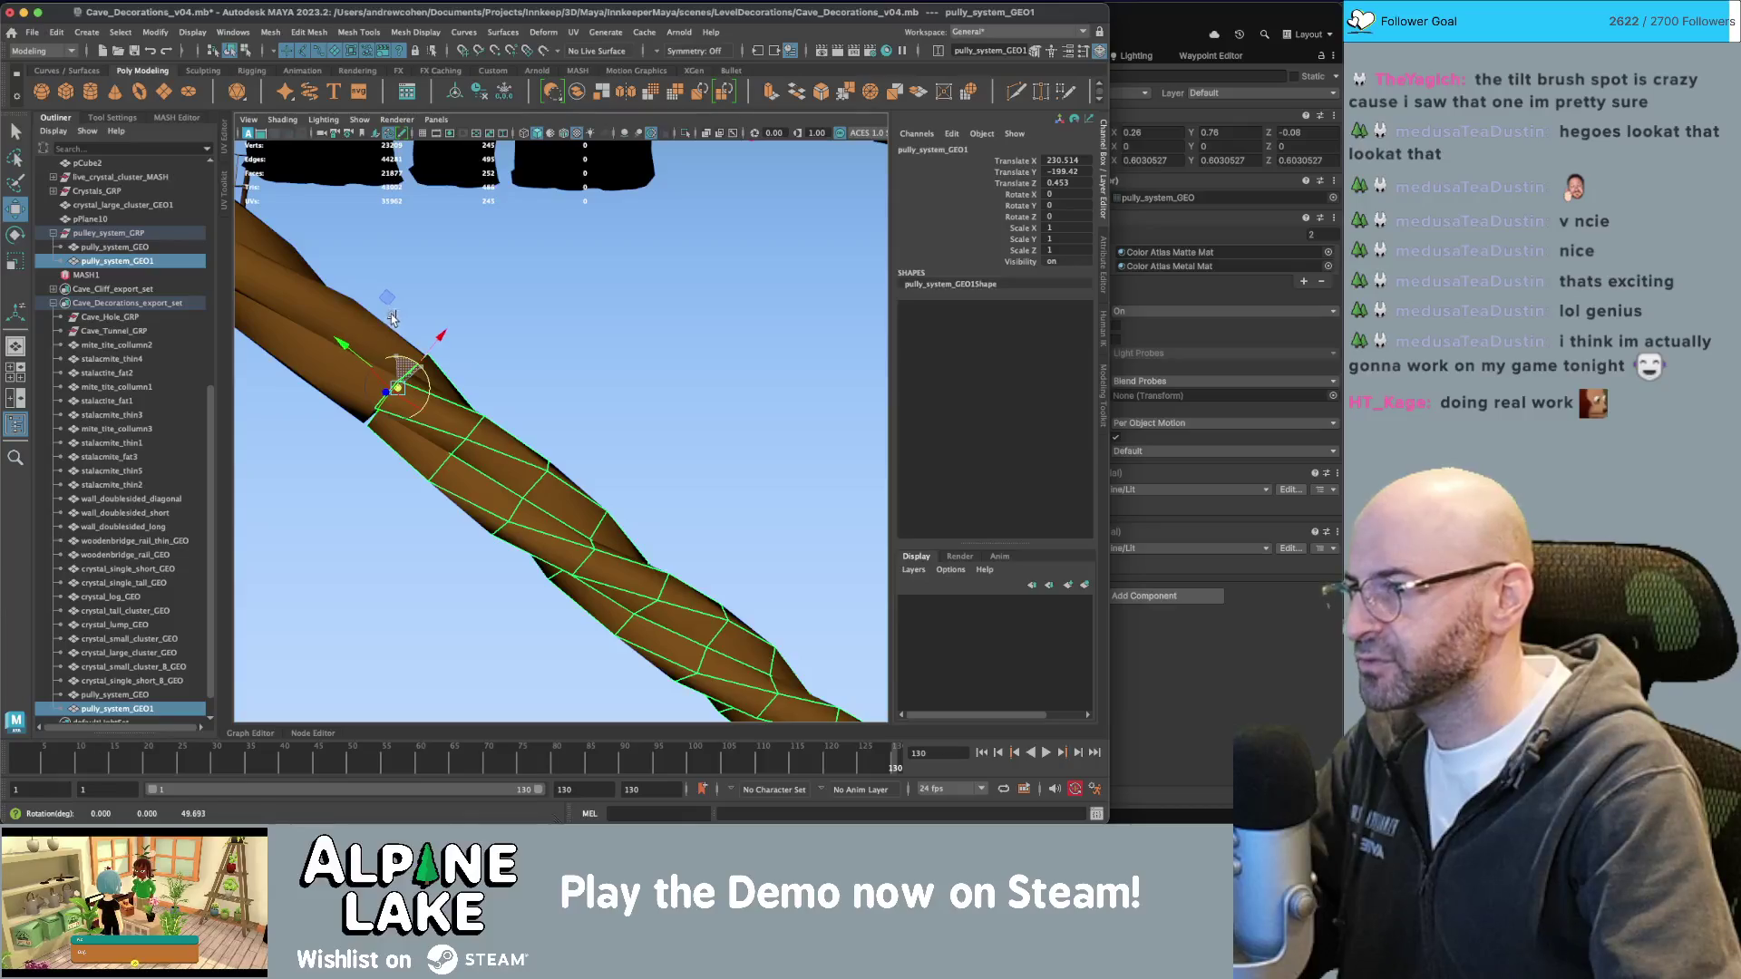
mouse_move(392, 318)
left_mouse_down("alt")
mouse_move(447, 360)
mouse_move(637, 328)
mouse_move(547, 326)
mouse_move(651, 429)
left_mouse_up("alt")
Combine the pulley and the rope copy into a single mesh.
key("e")
left_click(503, 340)
key("q")
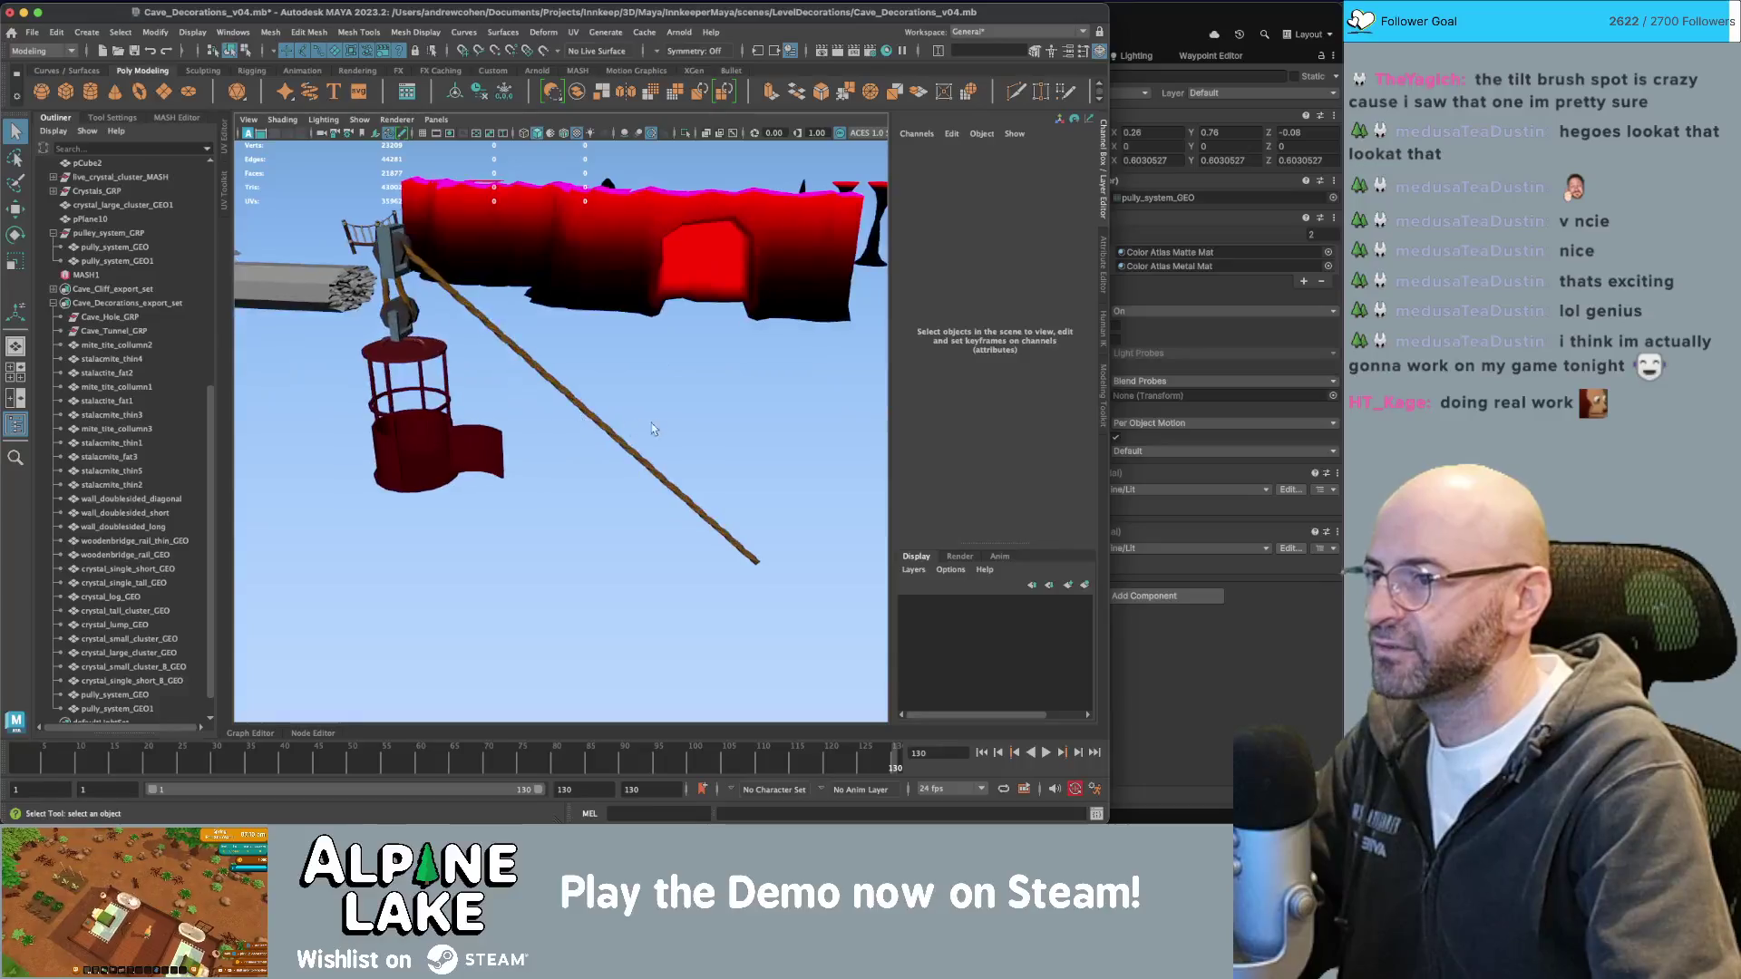
left_click(653, 472)
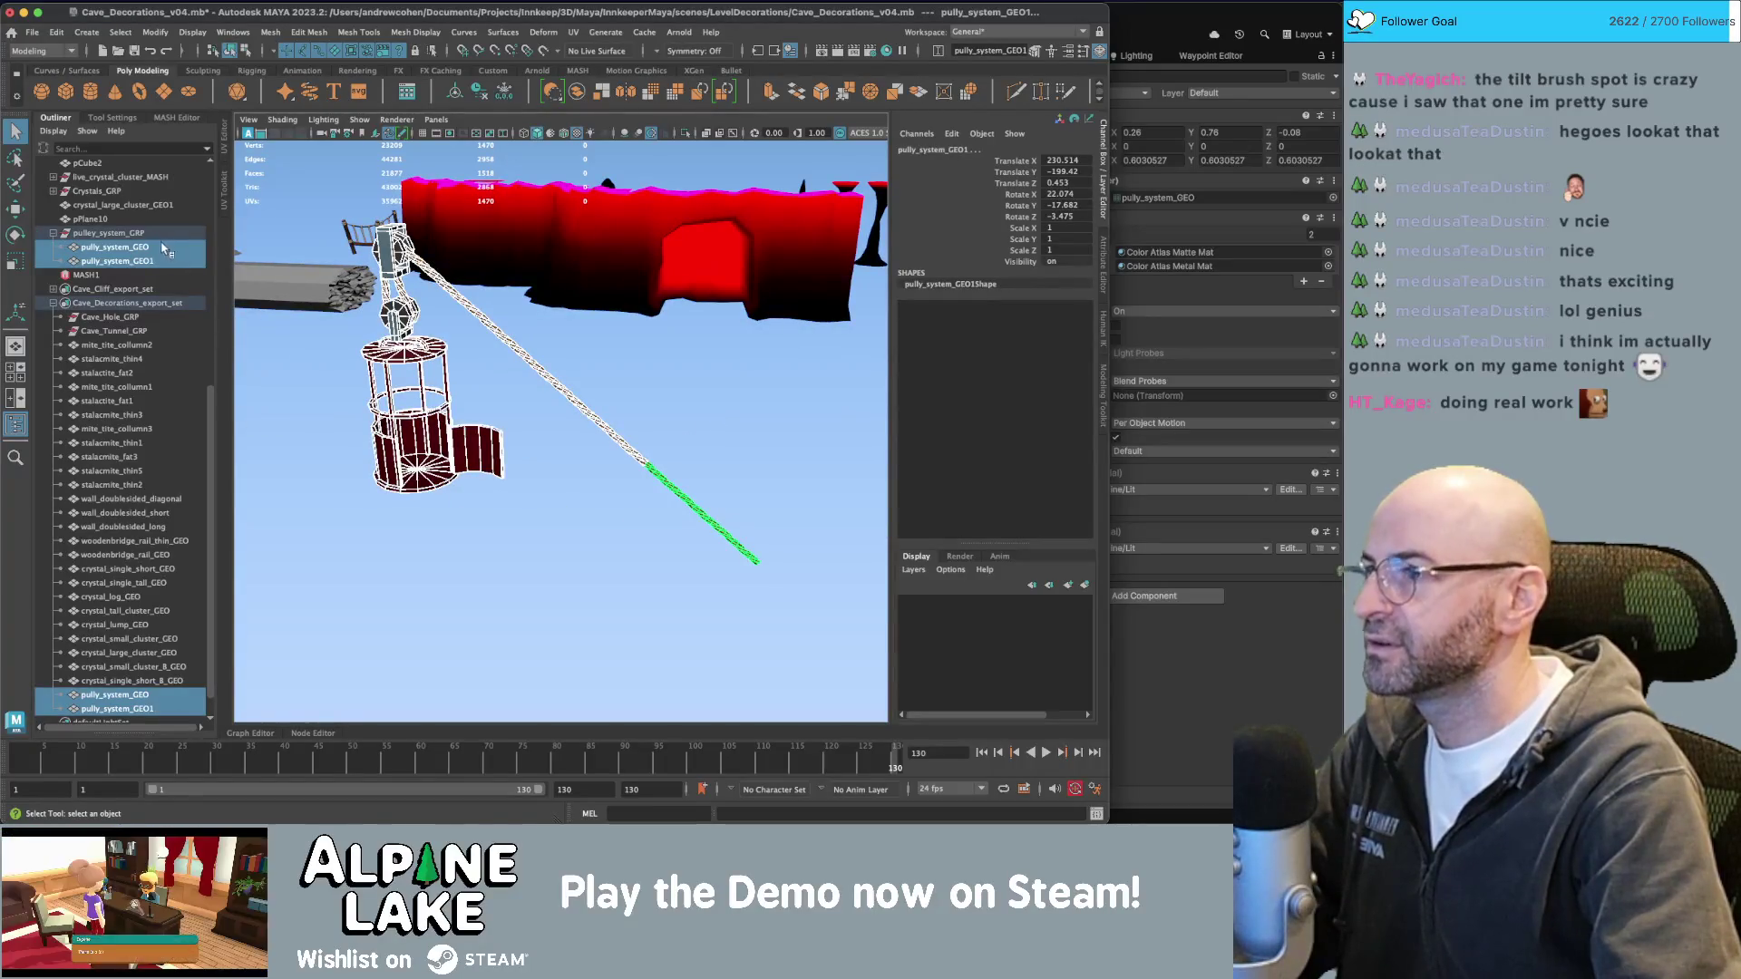
left_click(577, 91)
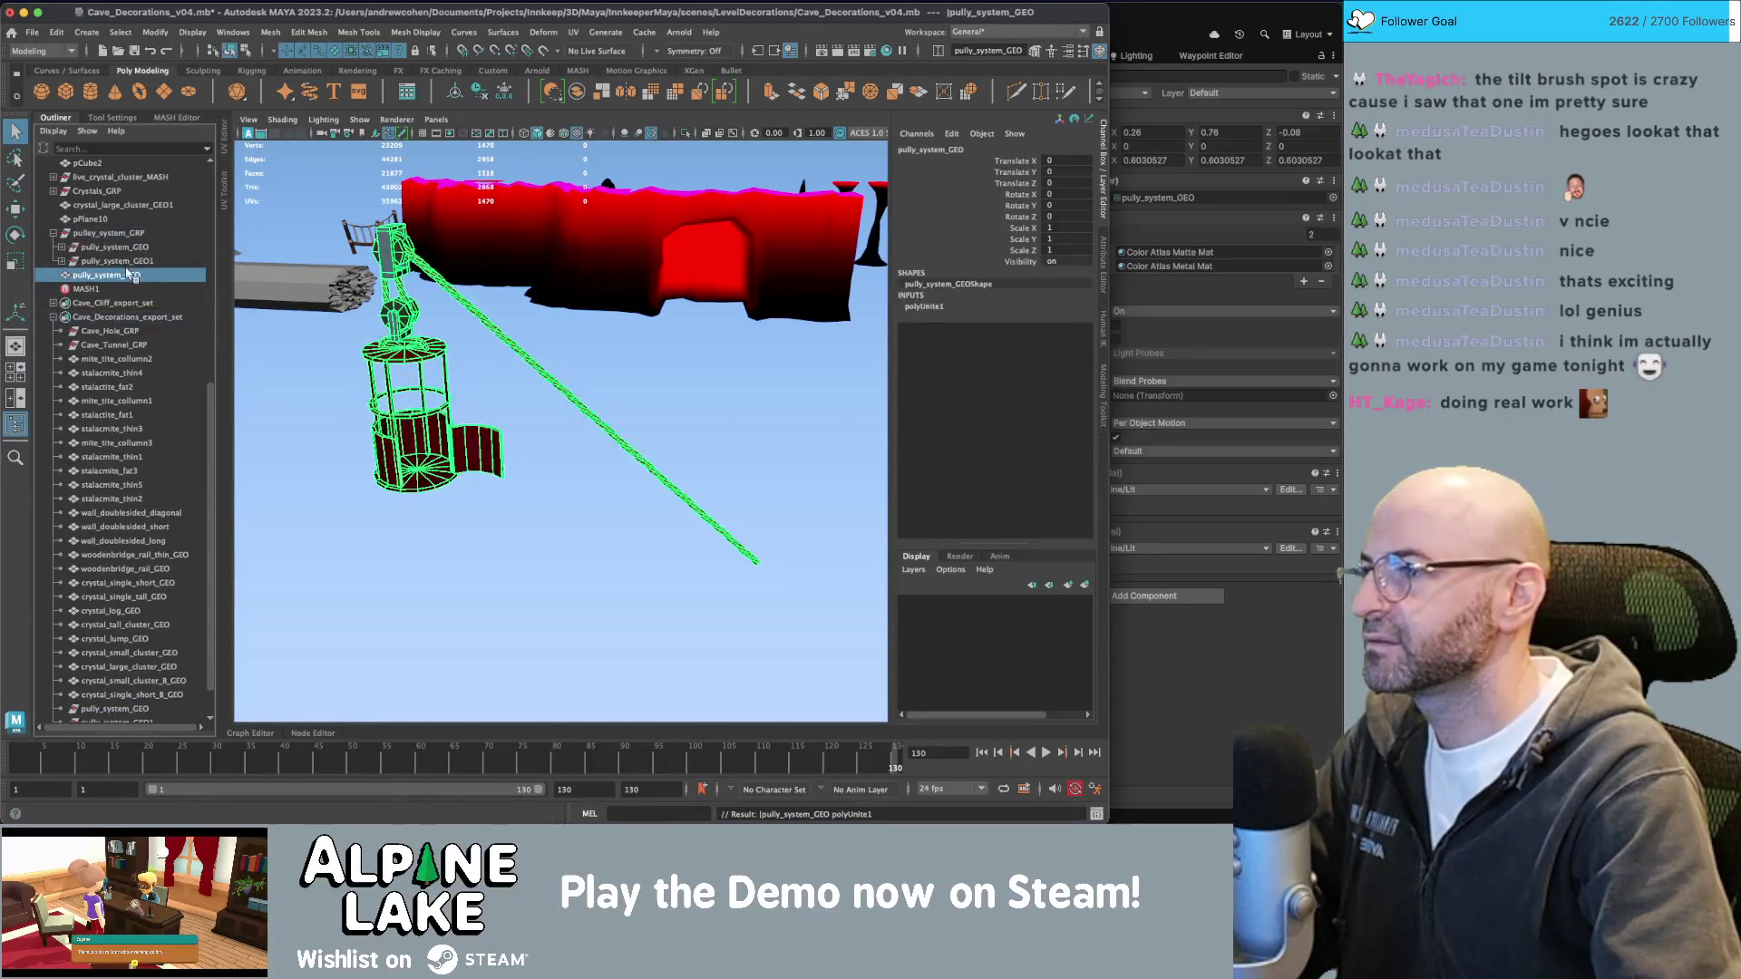
Parent the combined mesh under pulley_system_GRP and rename it pully_system_GEO.
left_click_drag(125, 247, 122, 245)
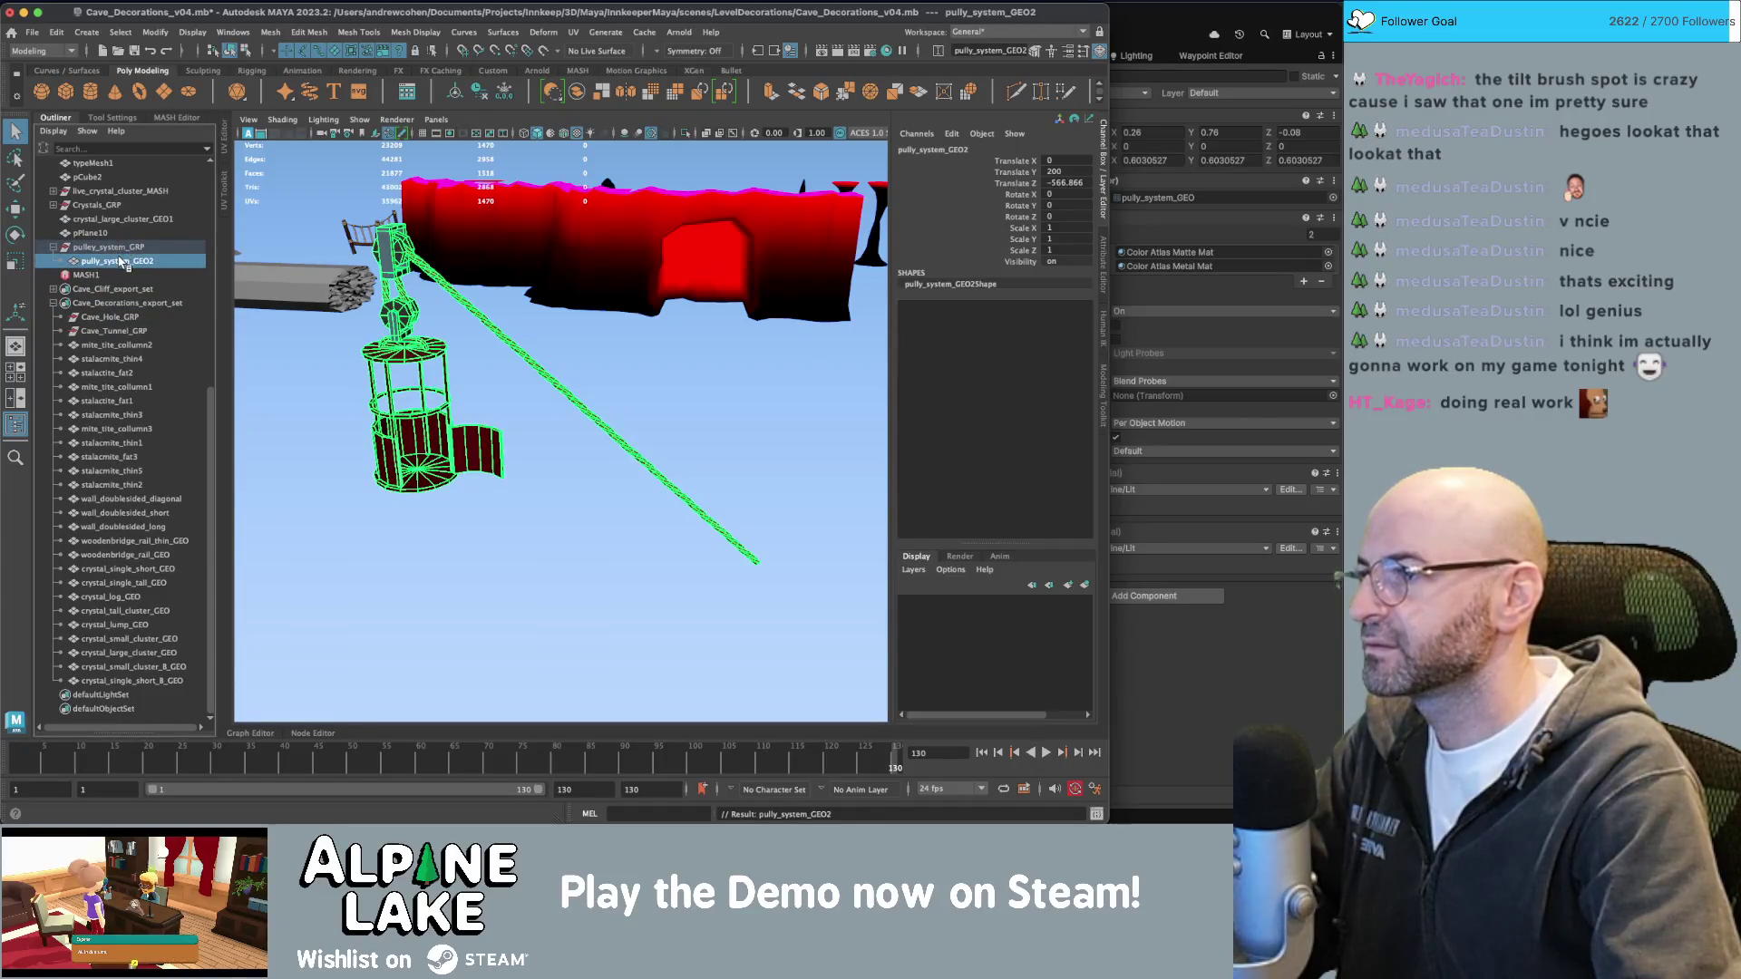
double_click(123, 262)
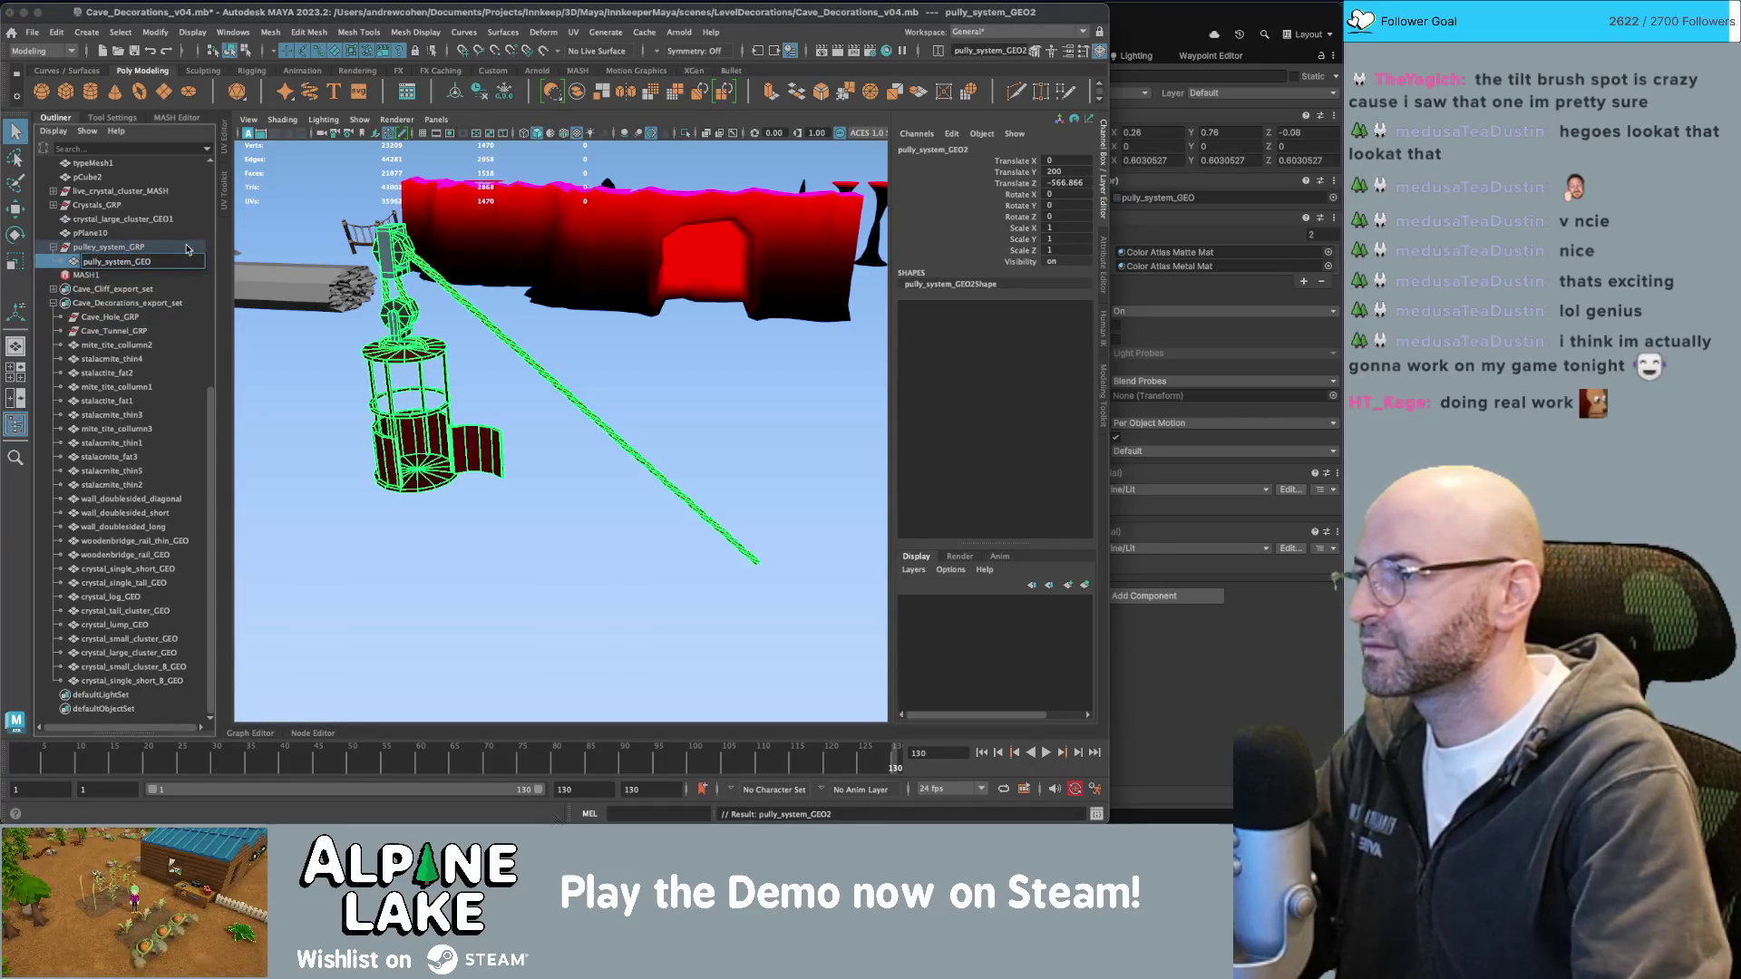
key("Return")
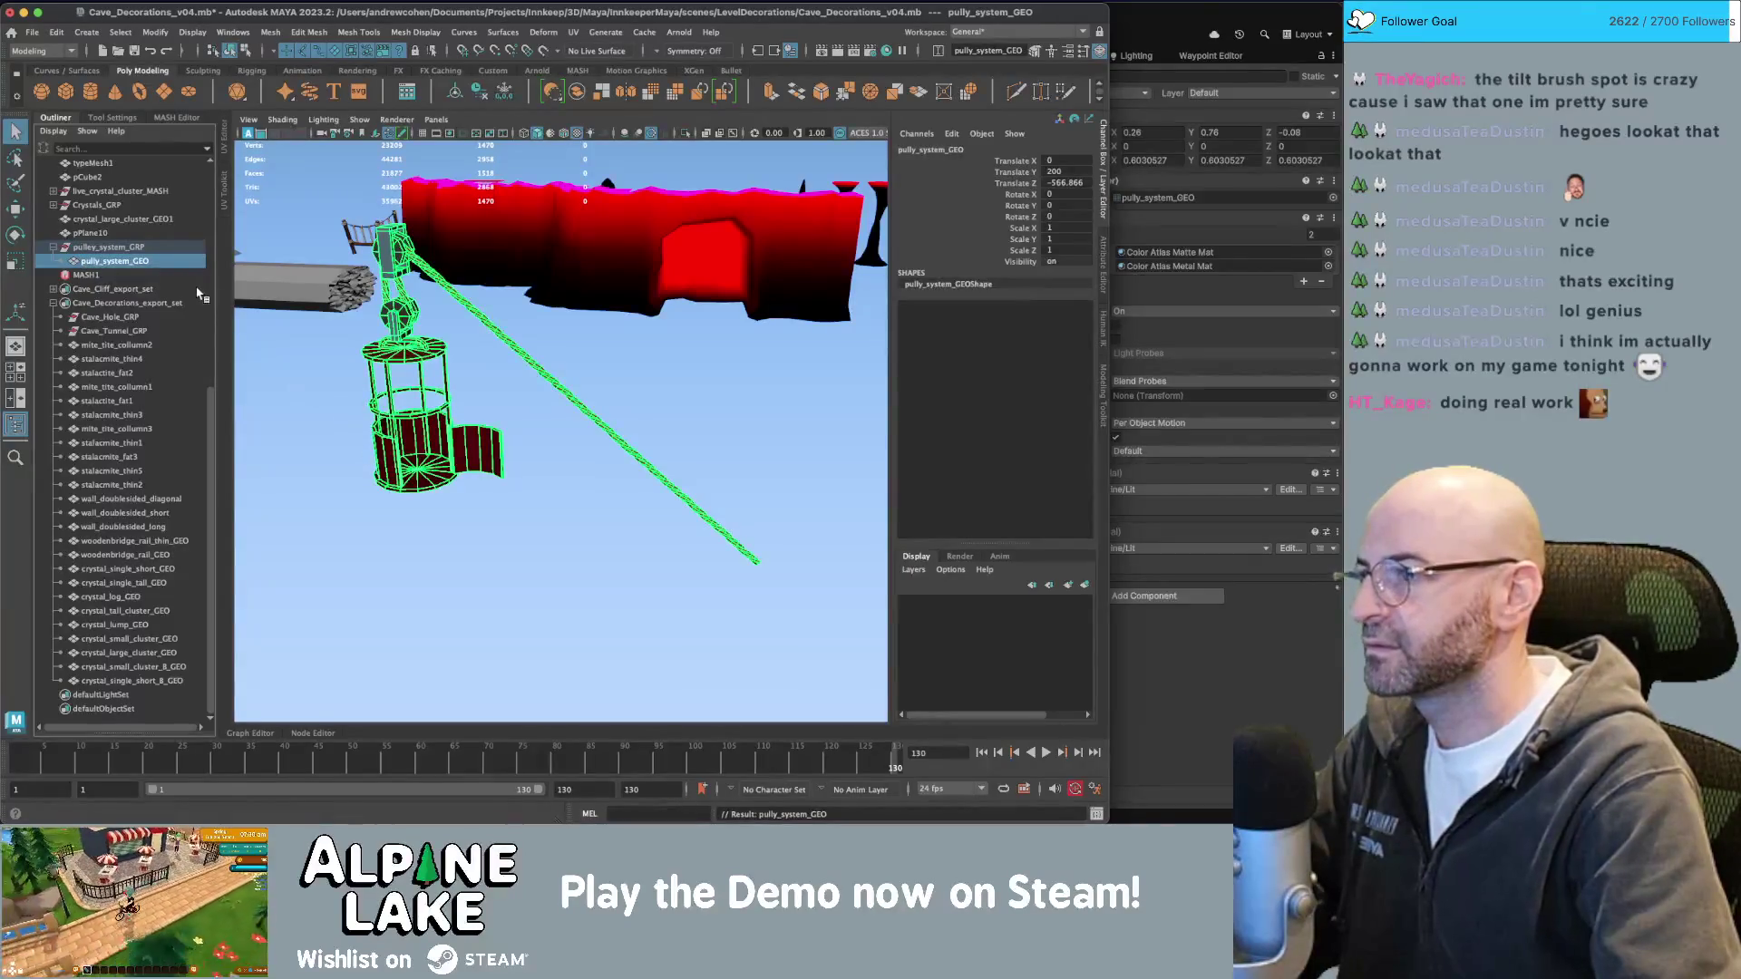
left_click(313, 343)
left_click(125, 262)
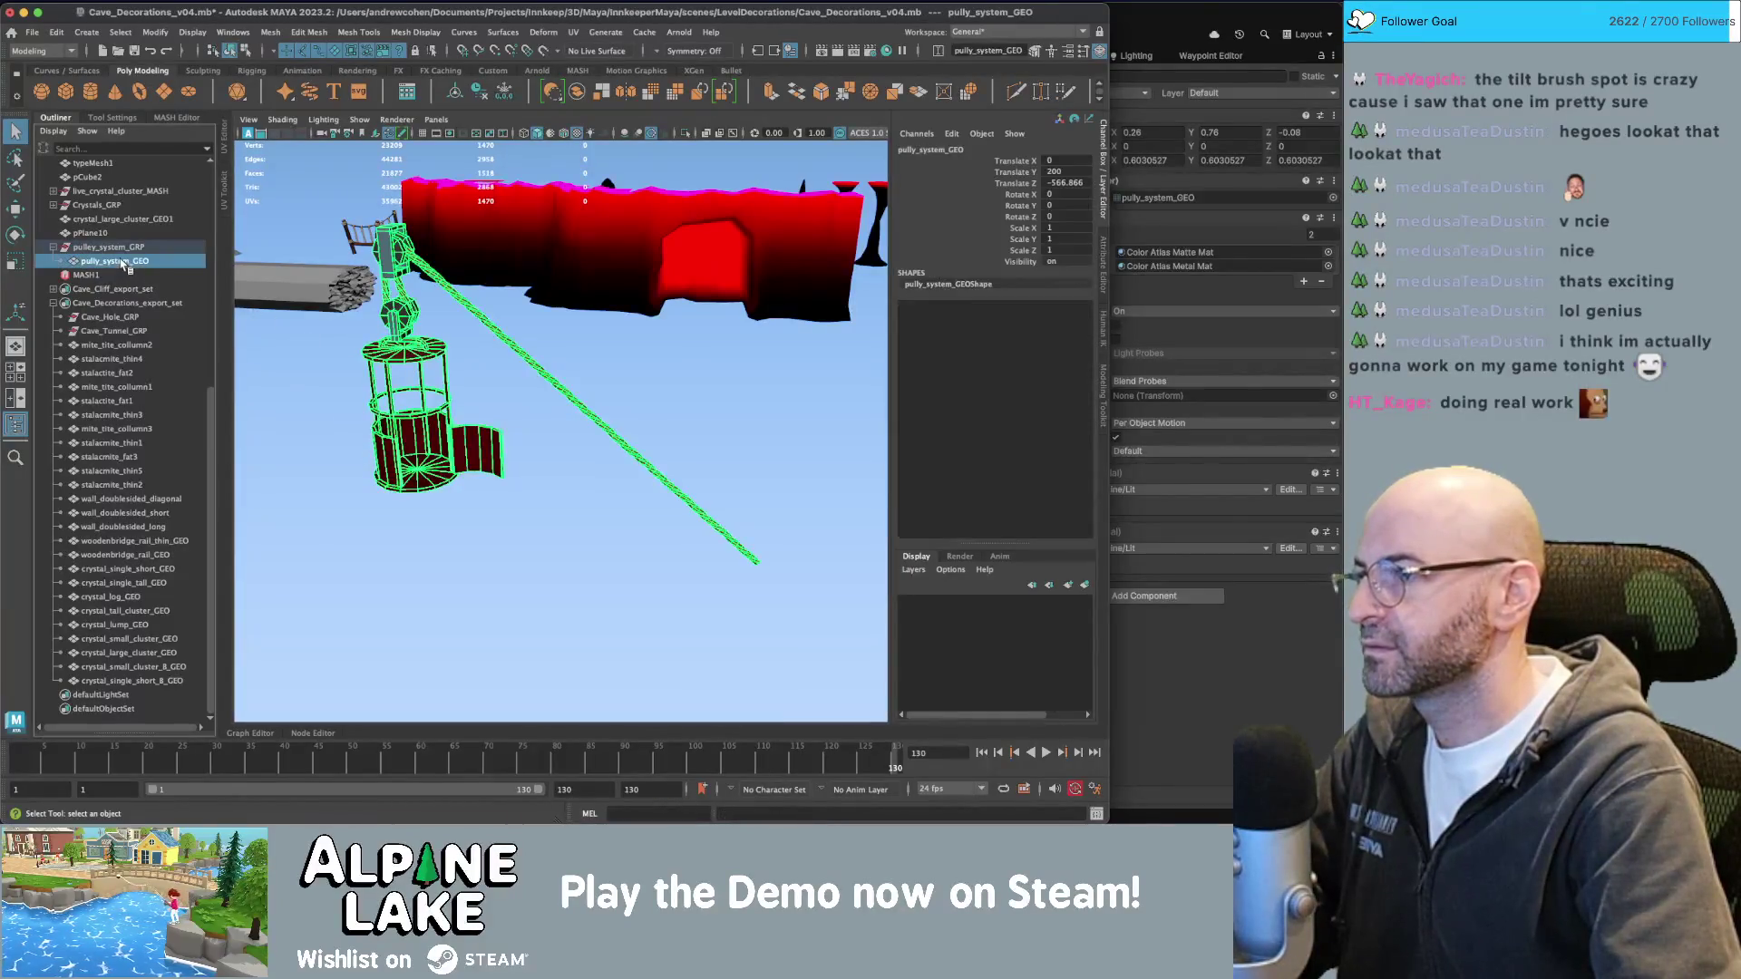
left_click(124, 306)
left_click(109, 261)
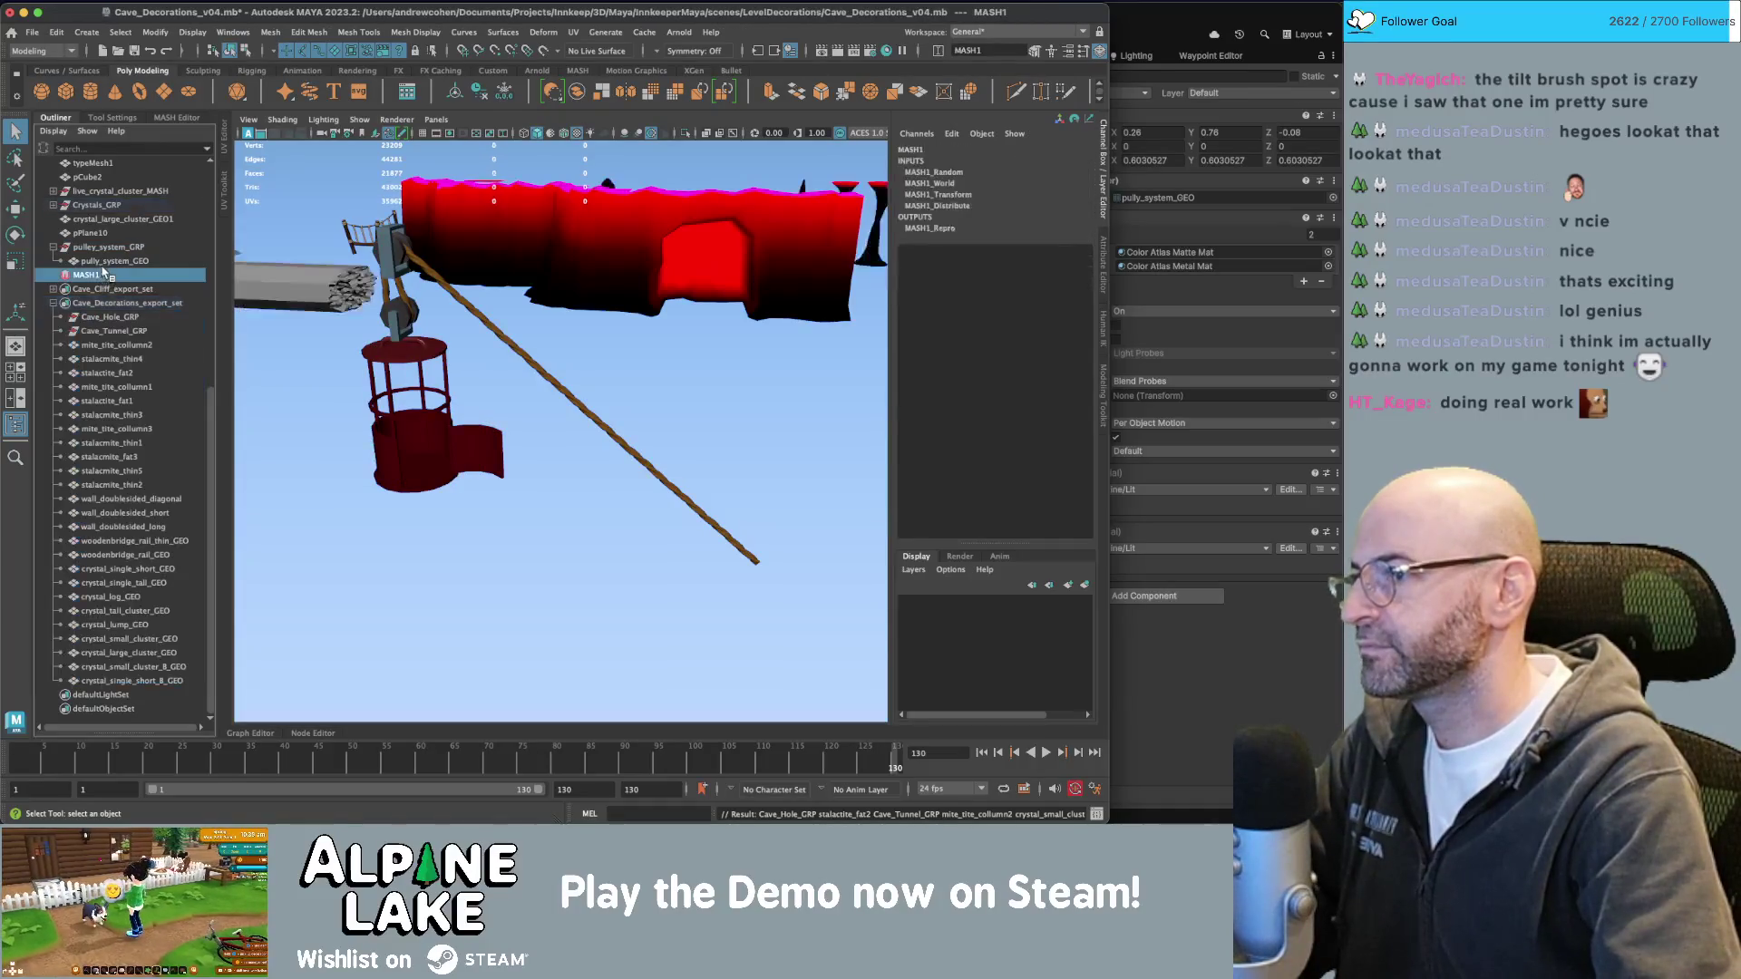
Drop pully_system_GEO into Cave_Decorations_export_set and select all of the set's members.
left_click_drag(109, 261, 115, 312)
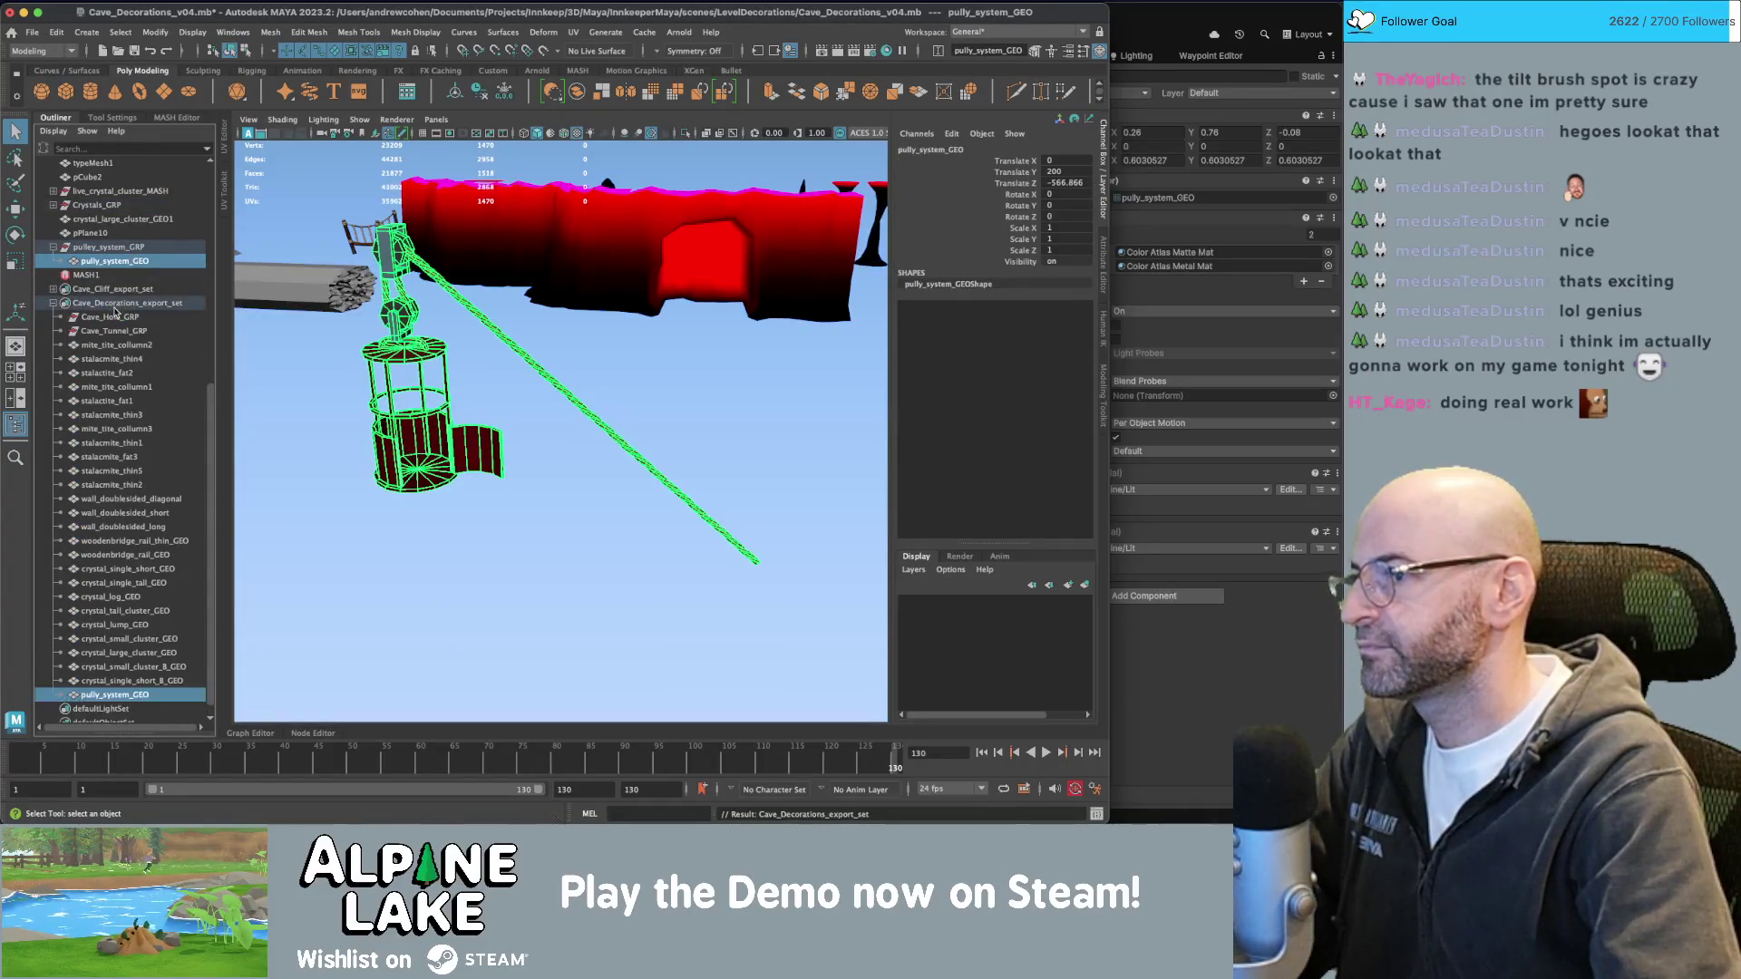
scroll(55, 408, "up", 5)
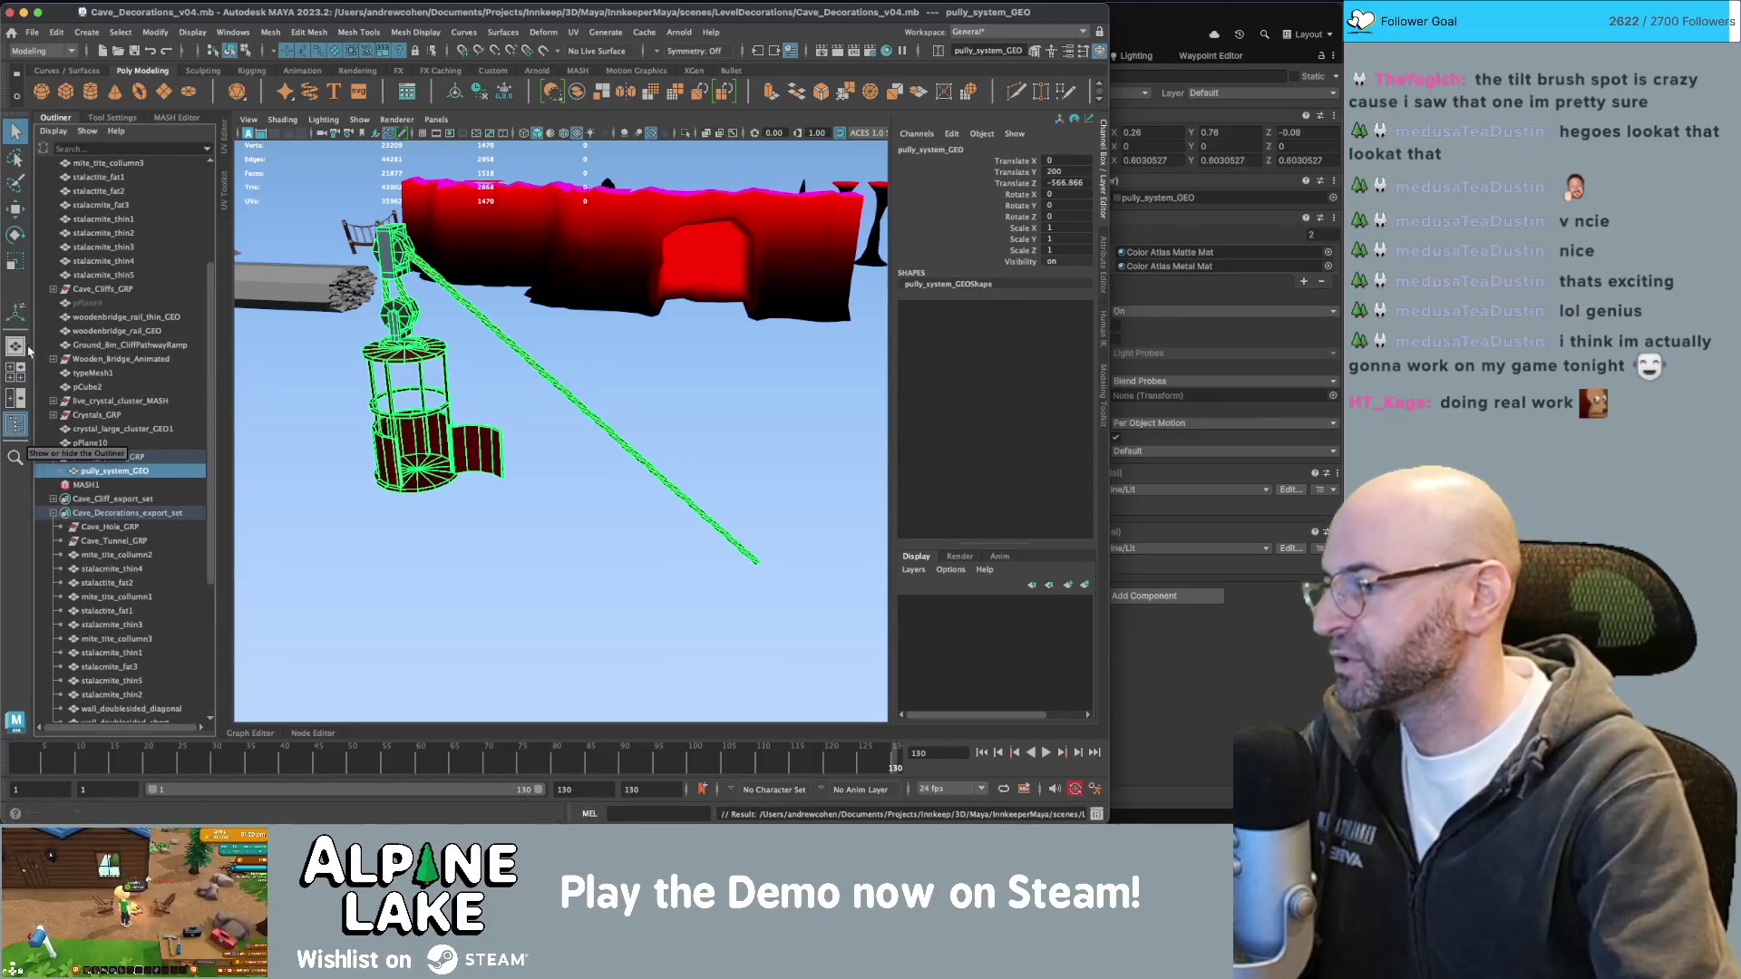
left_click(97, 515)
double_click(115, 513)
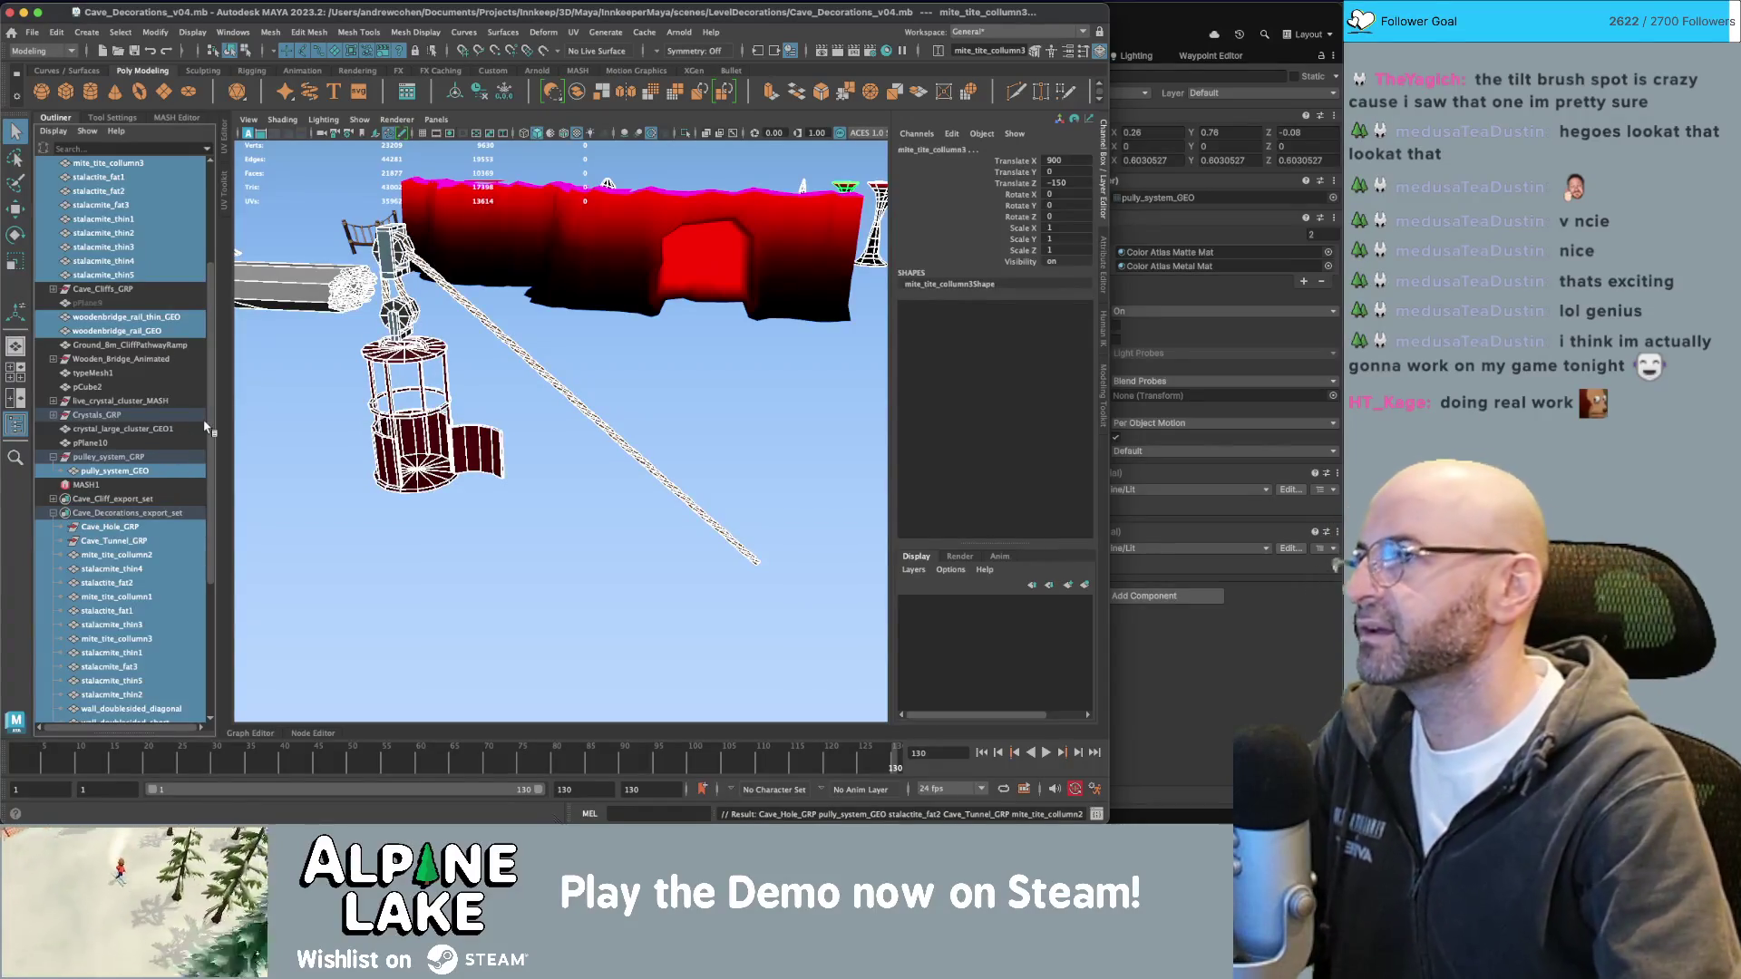
scroll(205, 426, "up", 4)
scroll(186, 458, "down", 8)
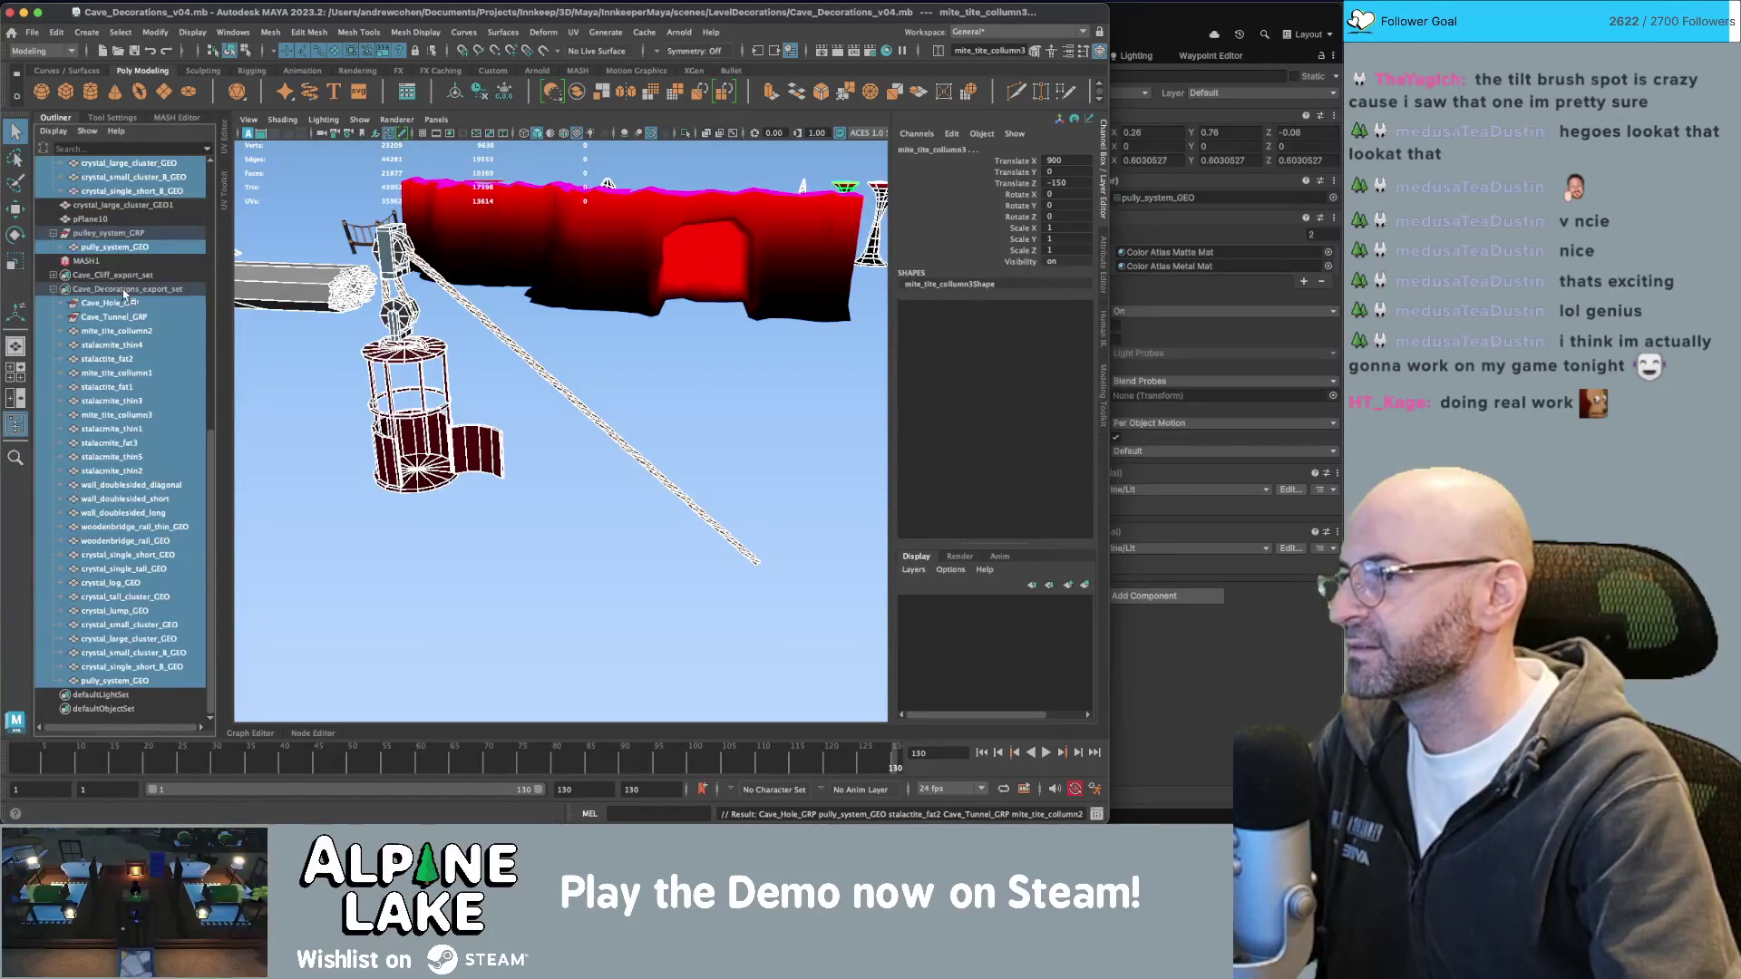
left_click(132, 290)
double_click(132, 291)
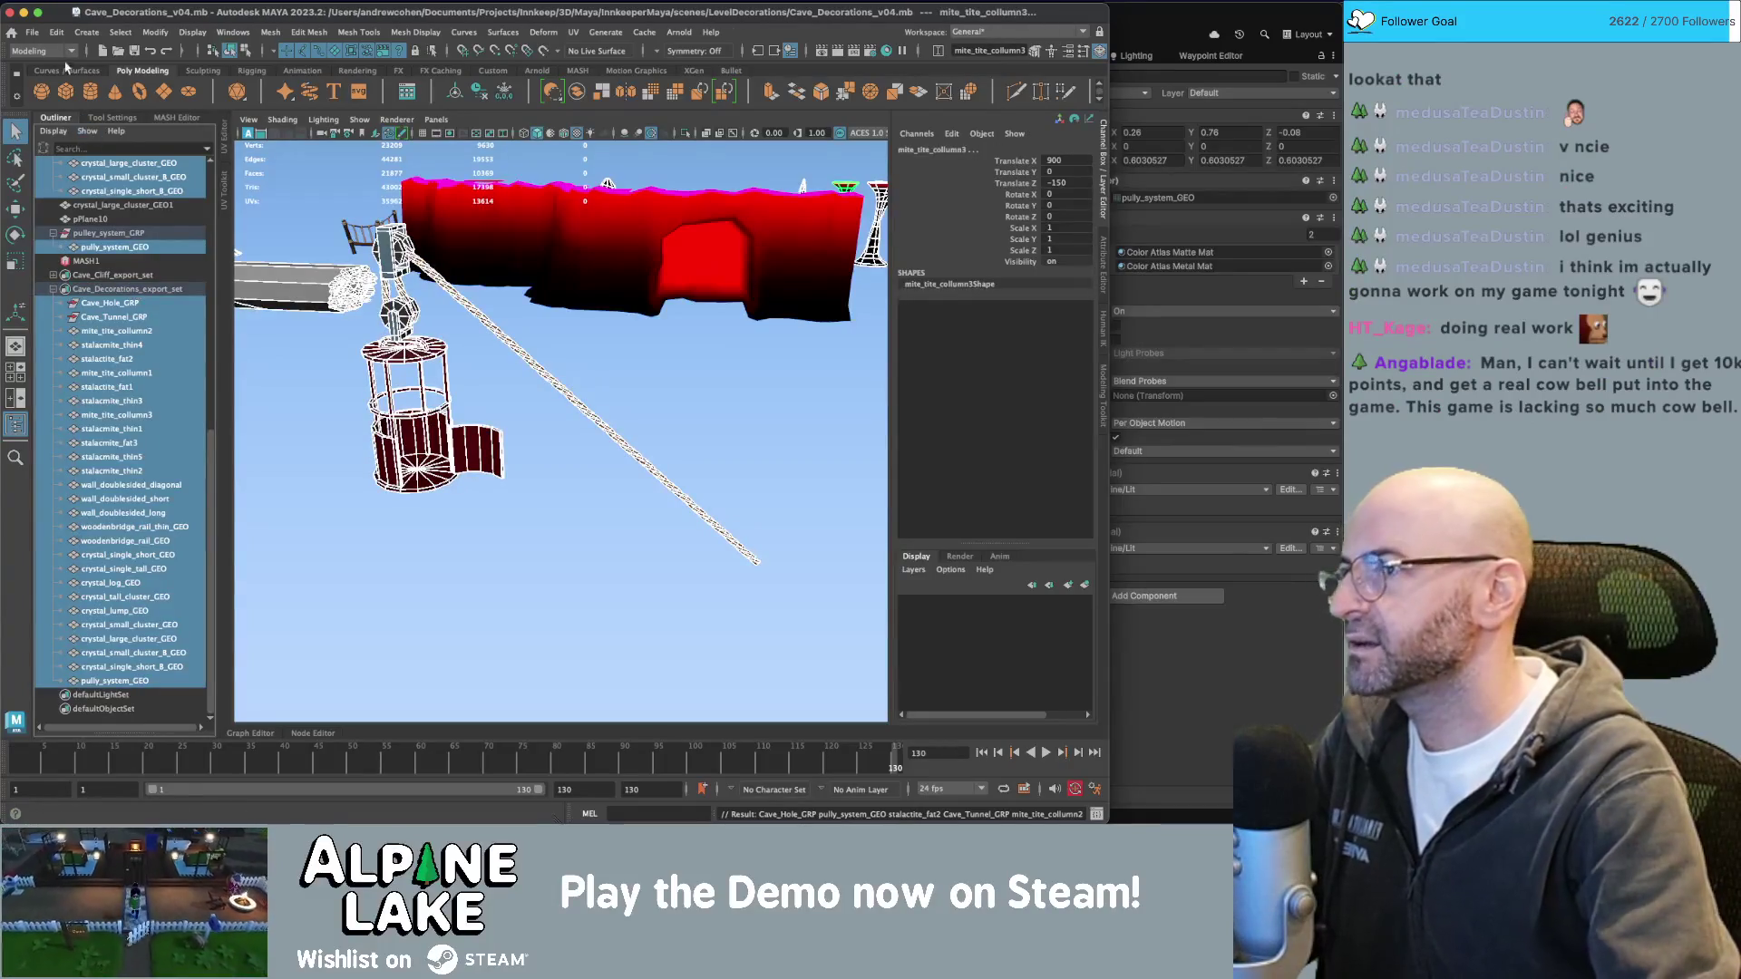
left_click(36, 41)
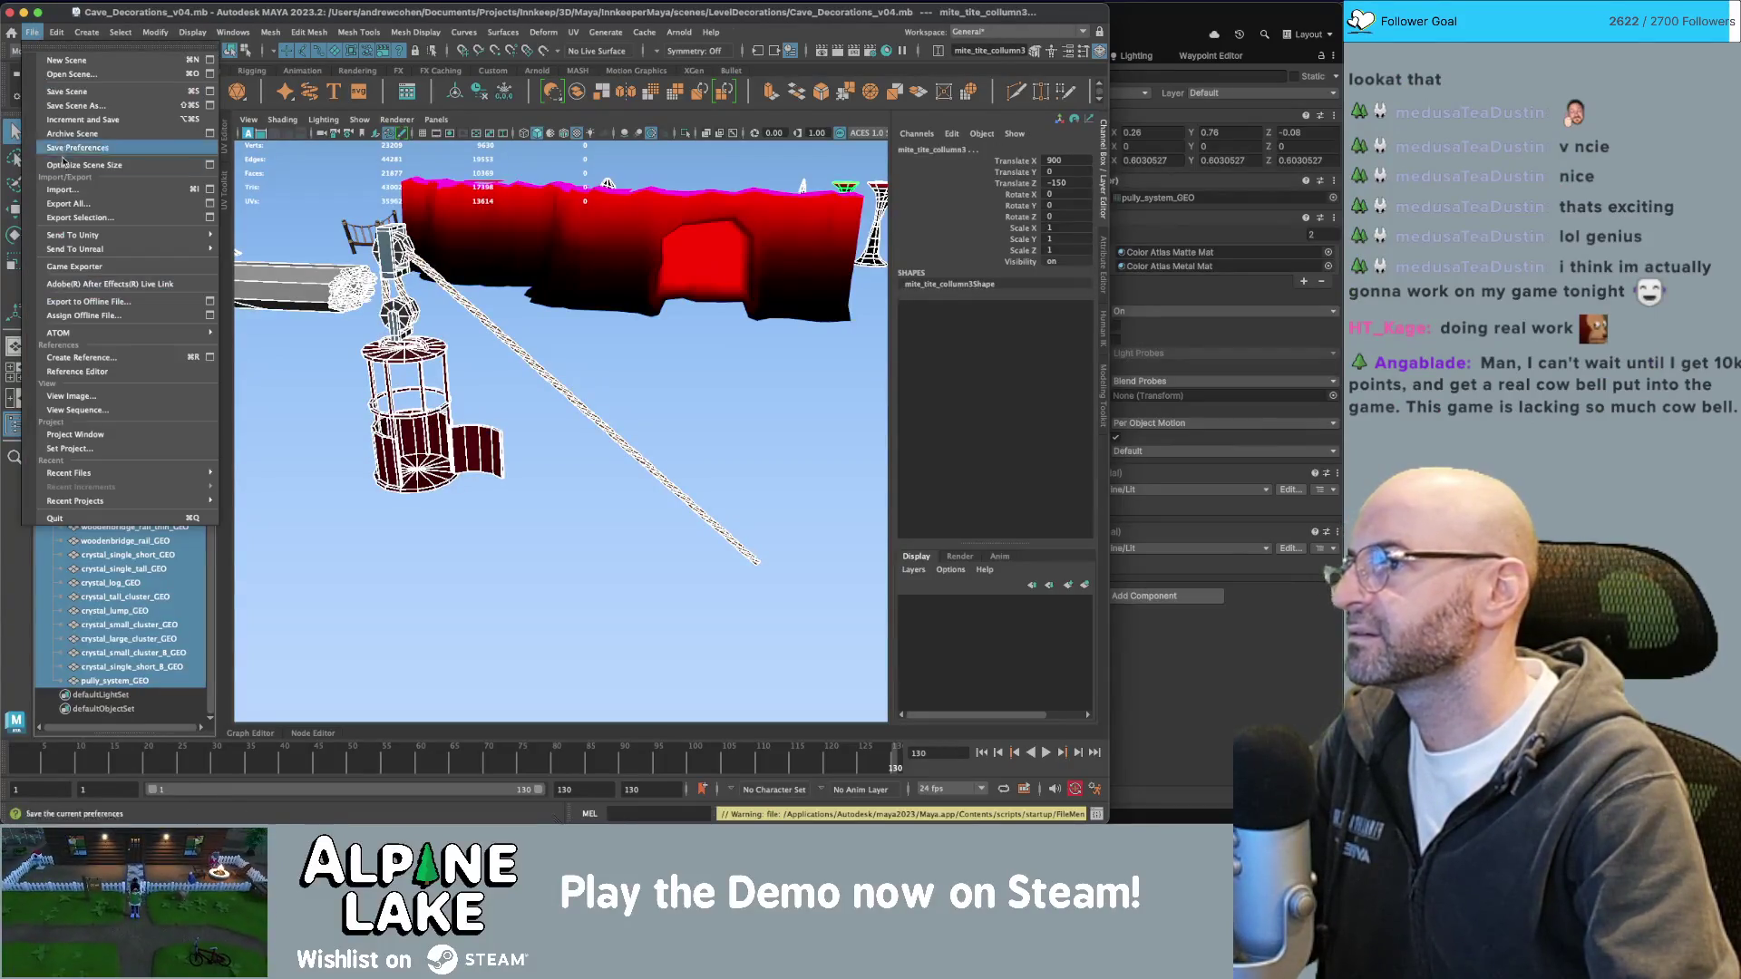
Export the selection over Cave_Decorations.fbx, confirm the replace, and check Unity before returning to Maya.
left_click(207, 237)
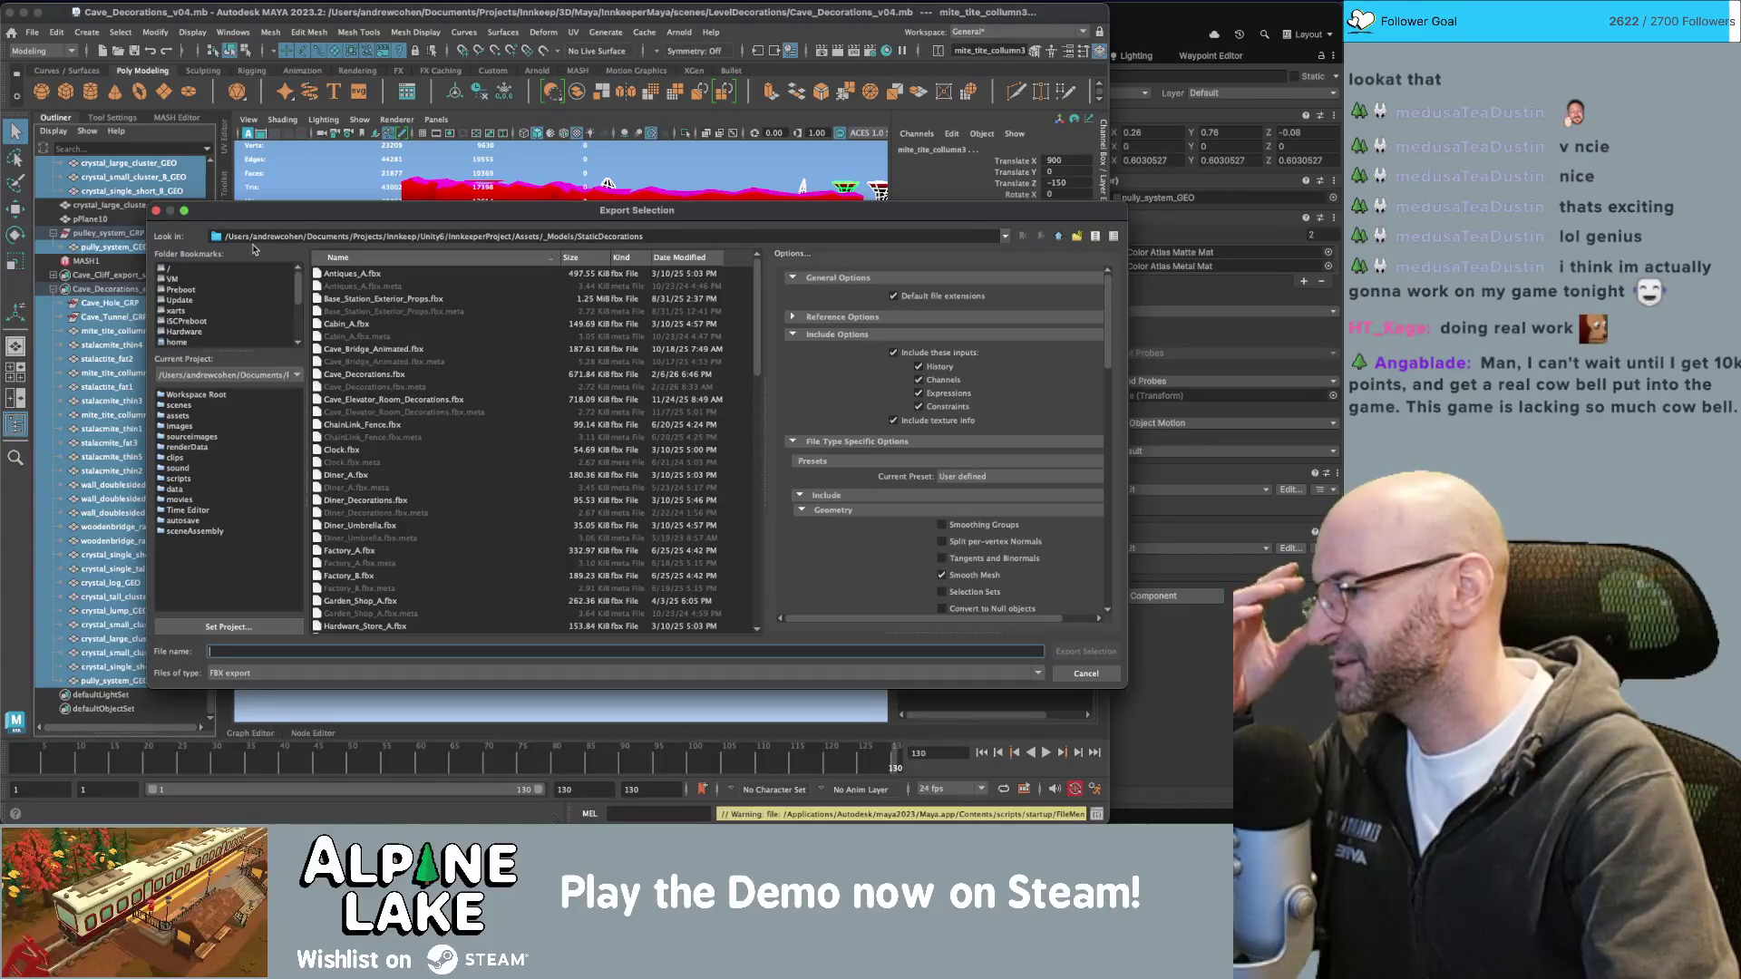
double_click(453, 373)
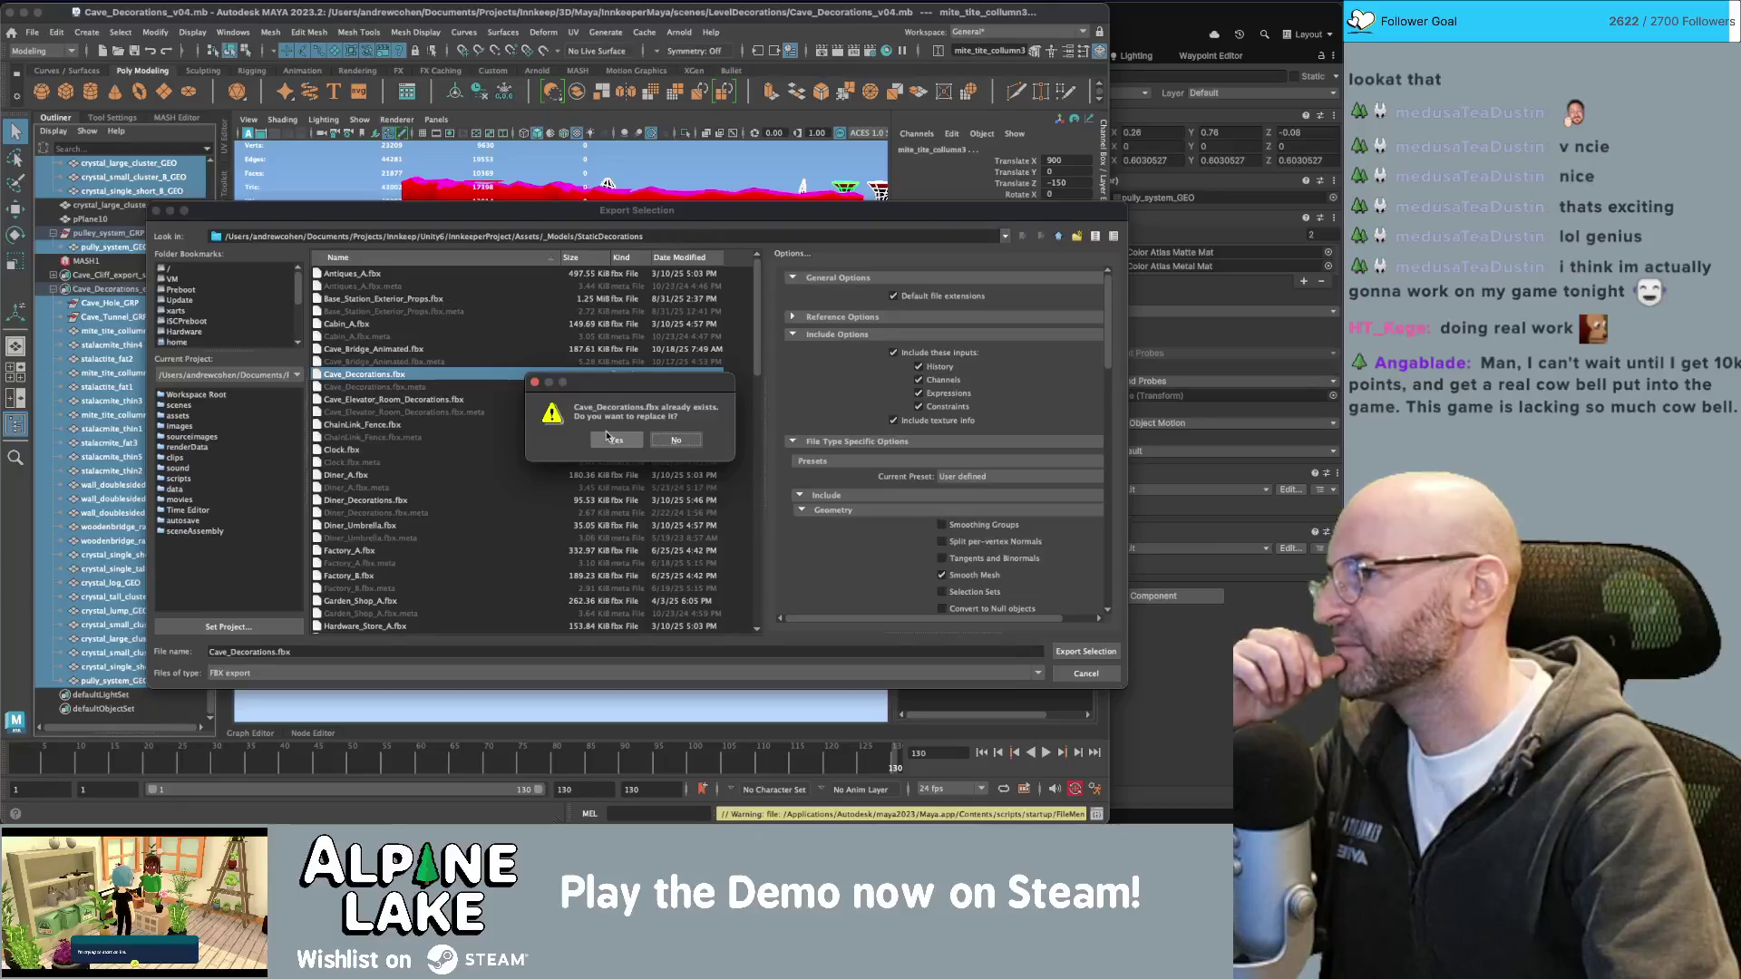
left_click(613, 438)
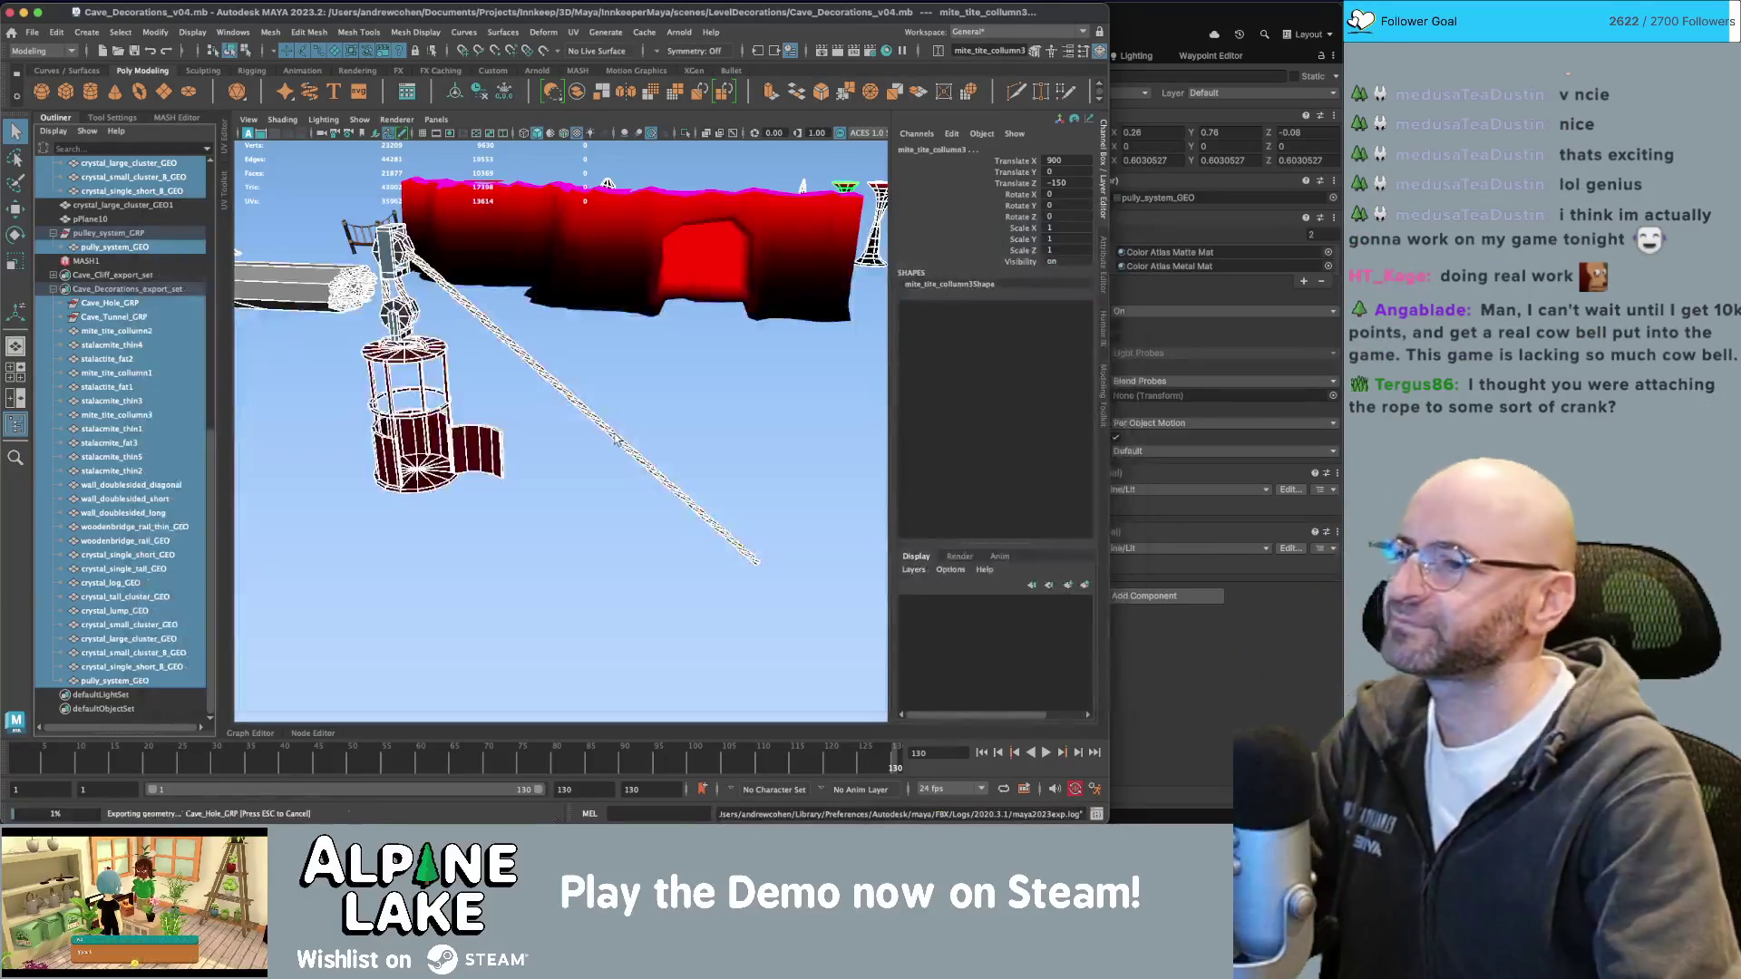
key("super+Tab")
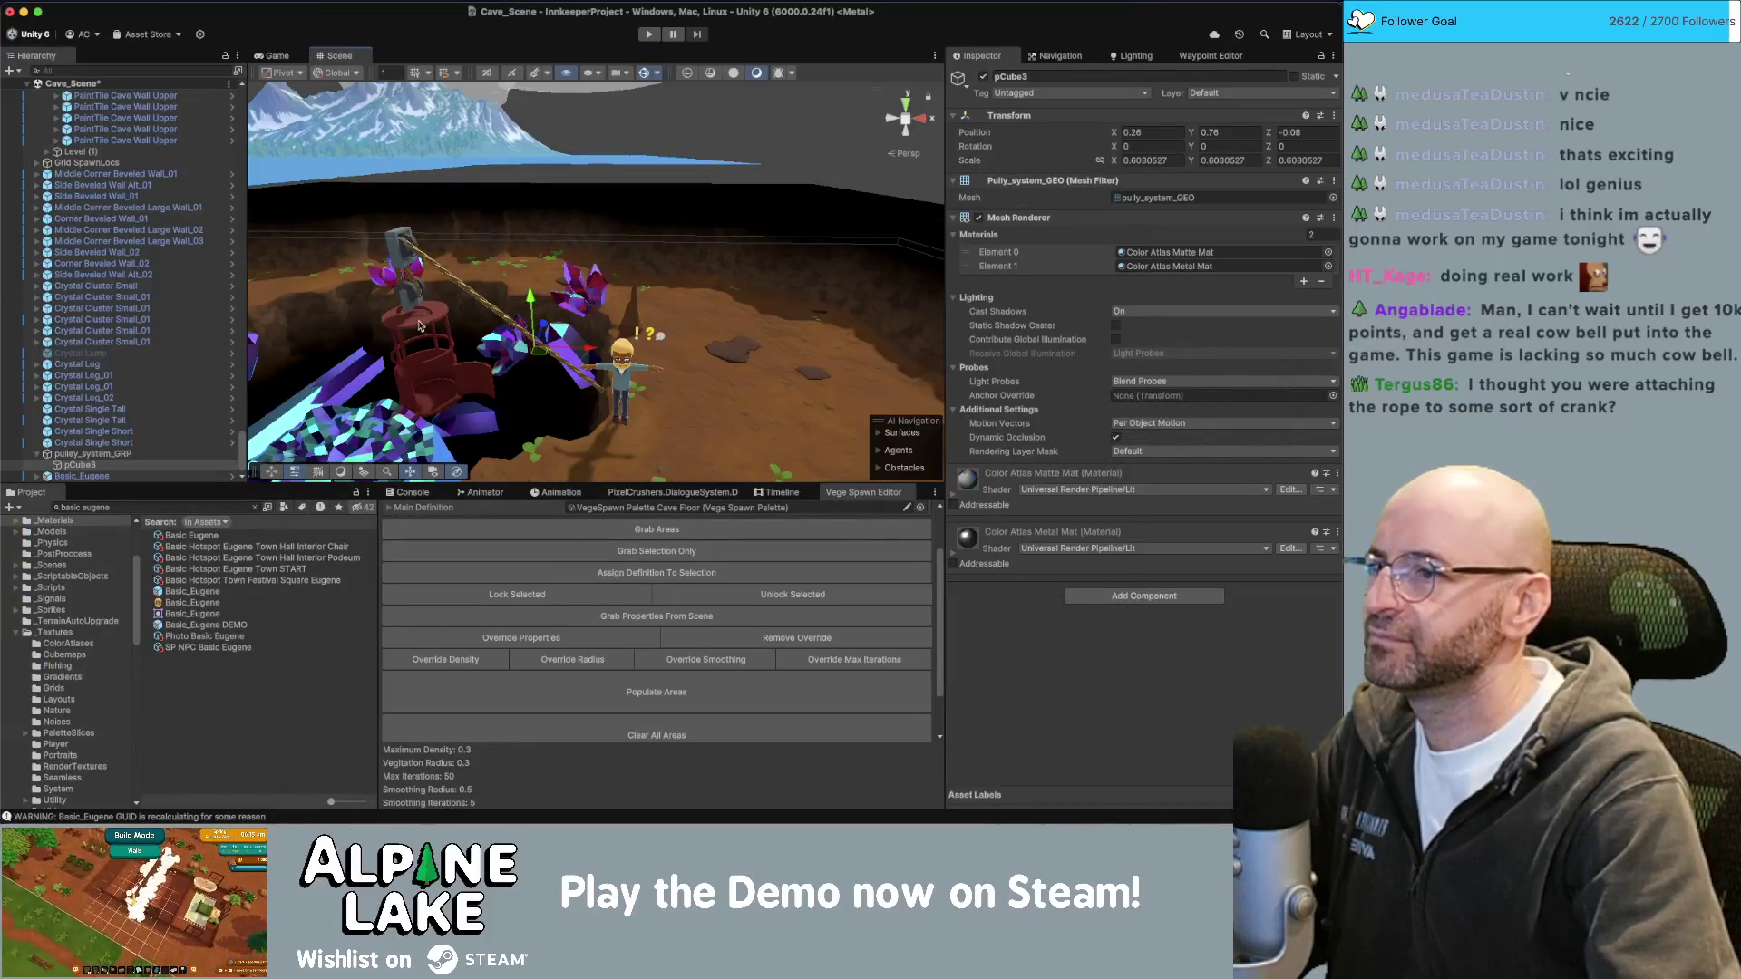
key("super+Tab")
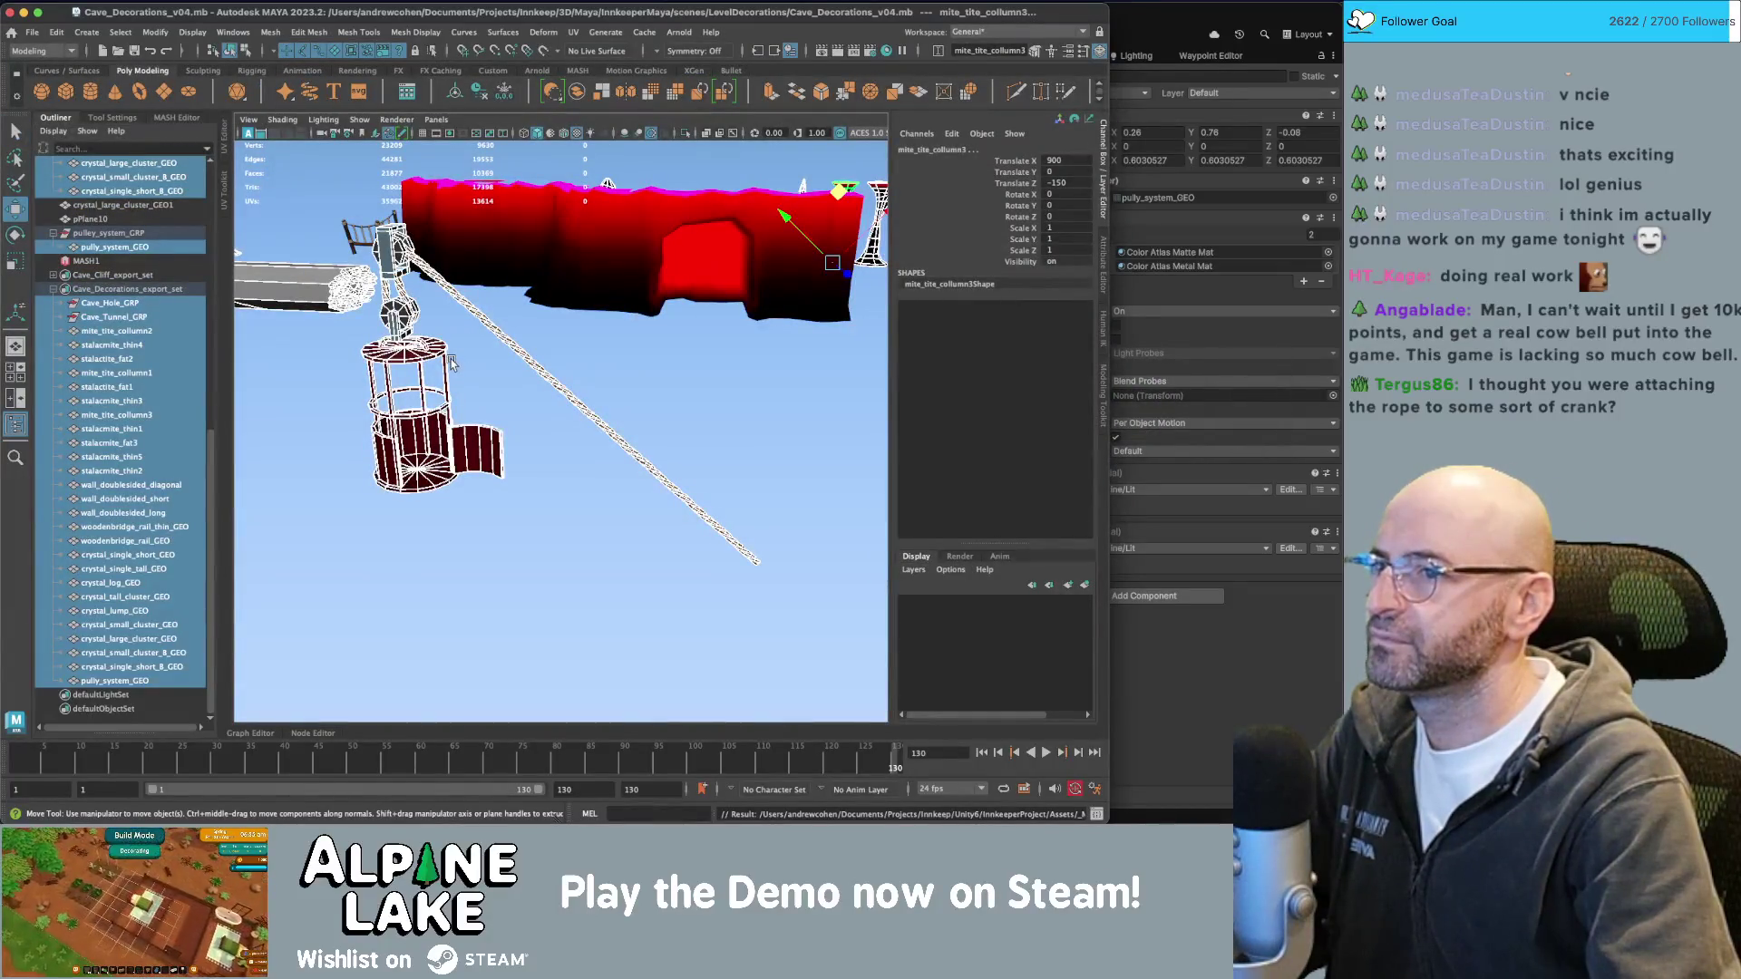
Set the Move Tool's axis orientation to Object with pully_system_GEO selected.
left_click(111, 247)
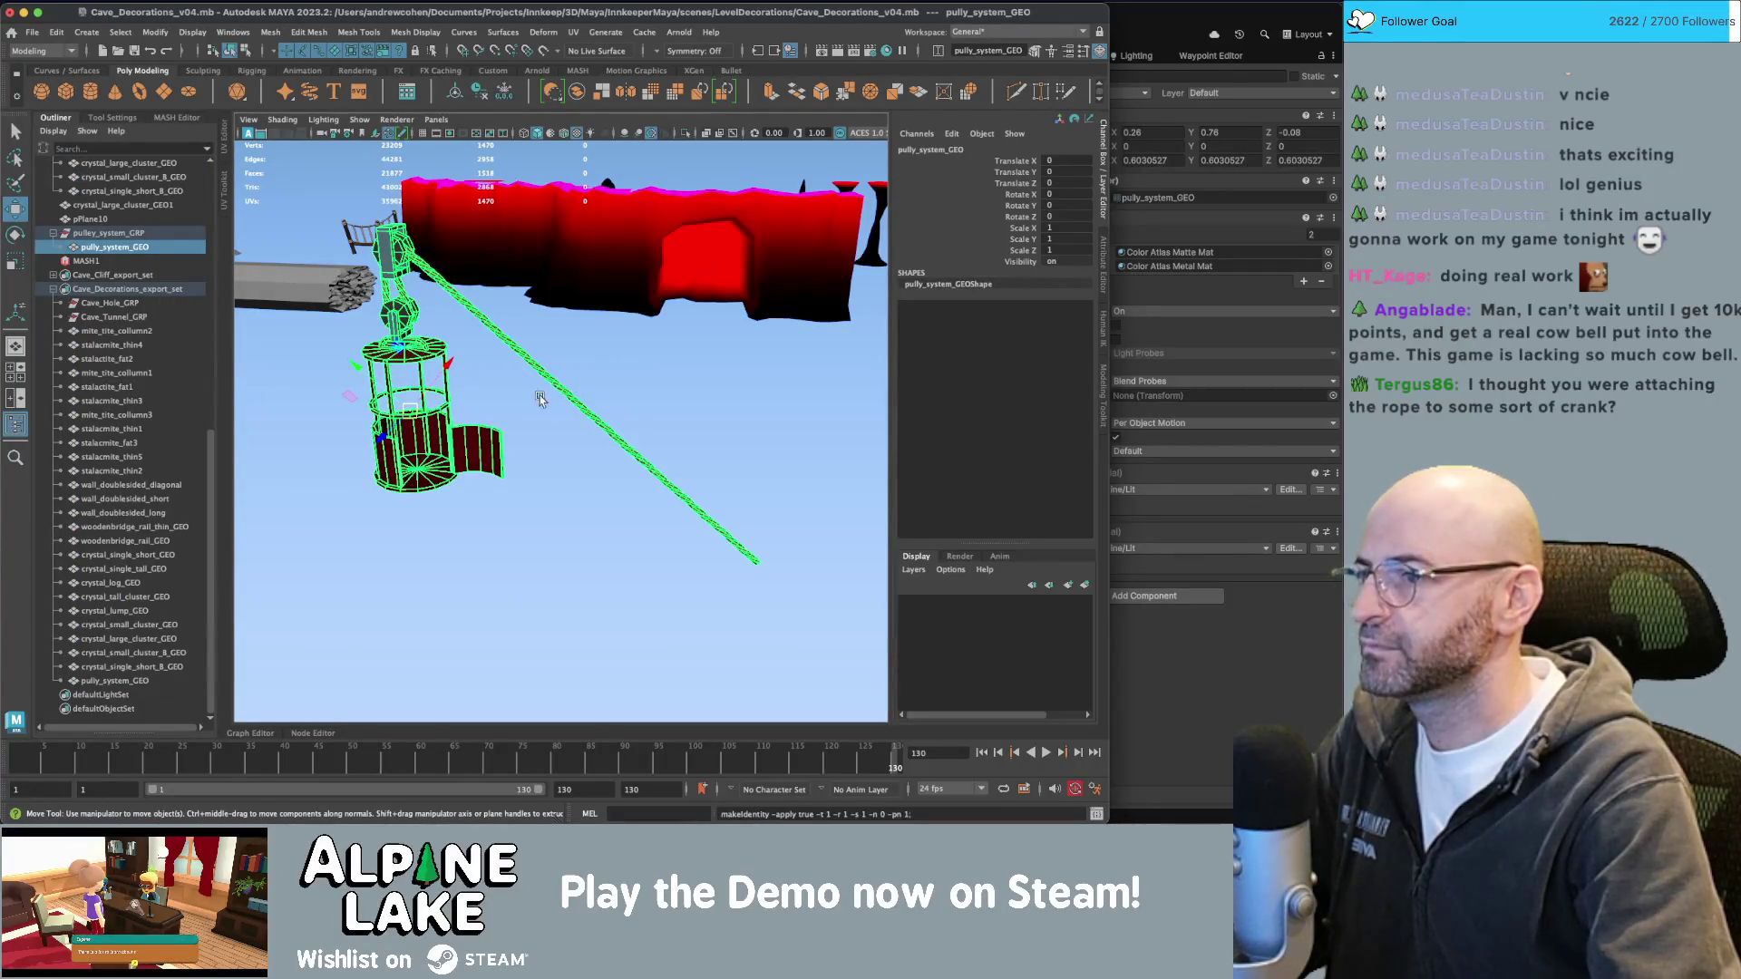
left_click_drag(397, 397, 453, 390, "alt")
left_click(112, 117)
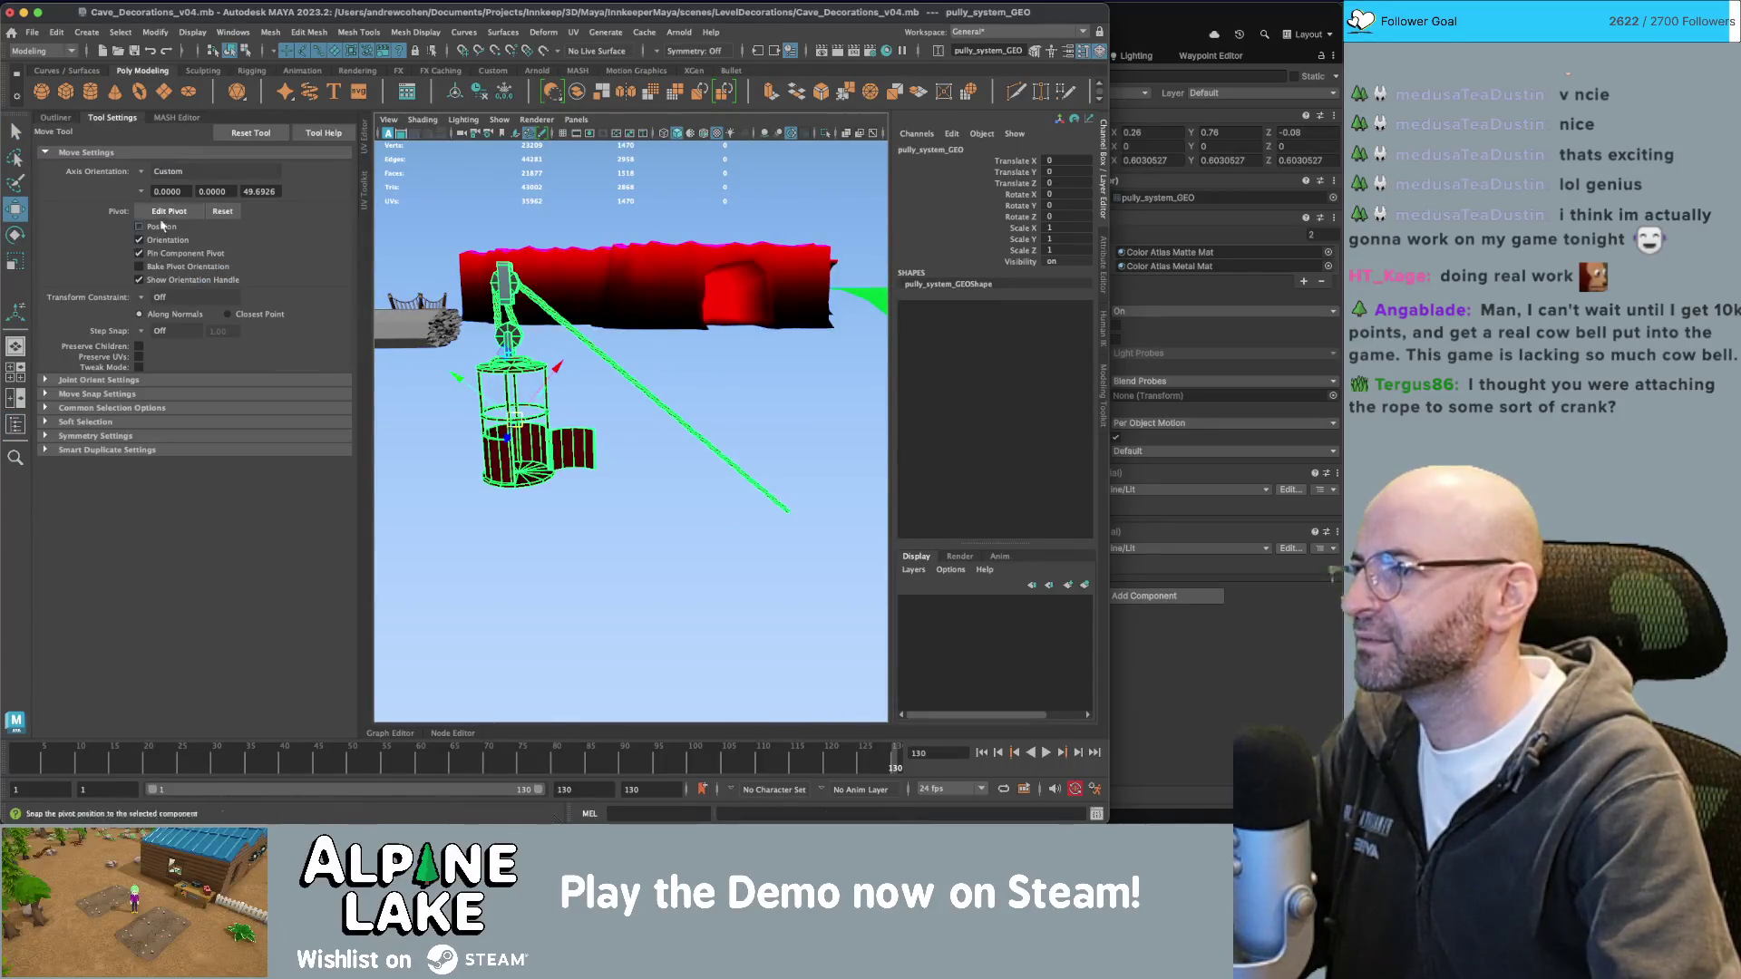
left_click(154, 172)
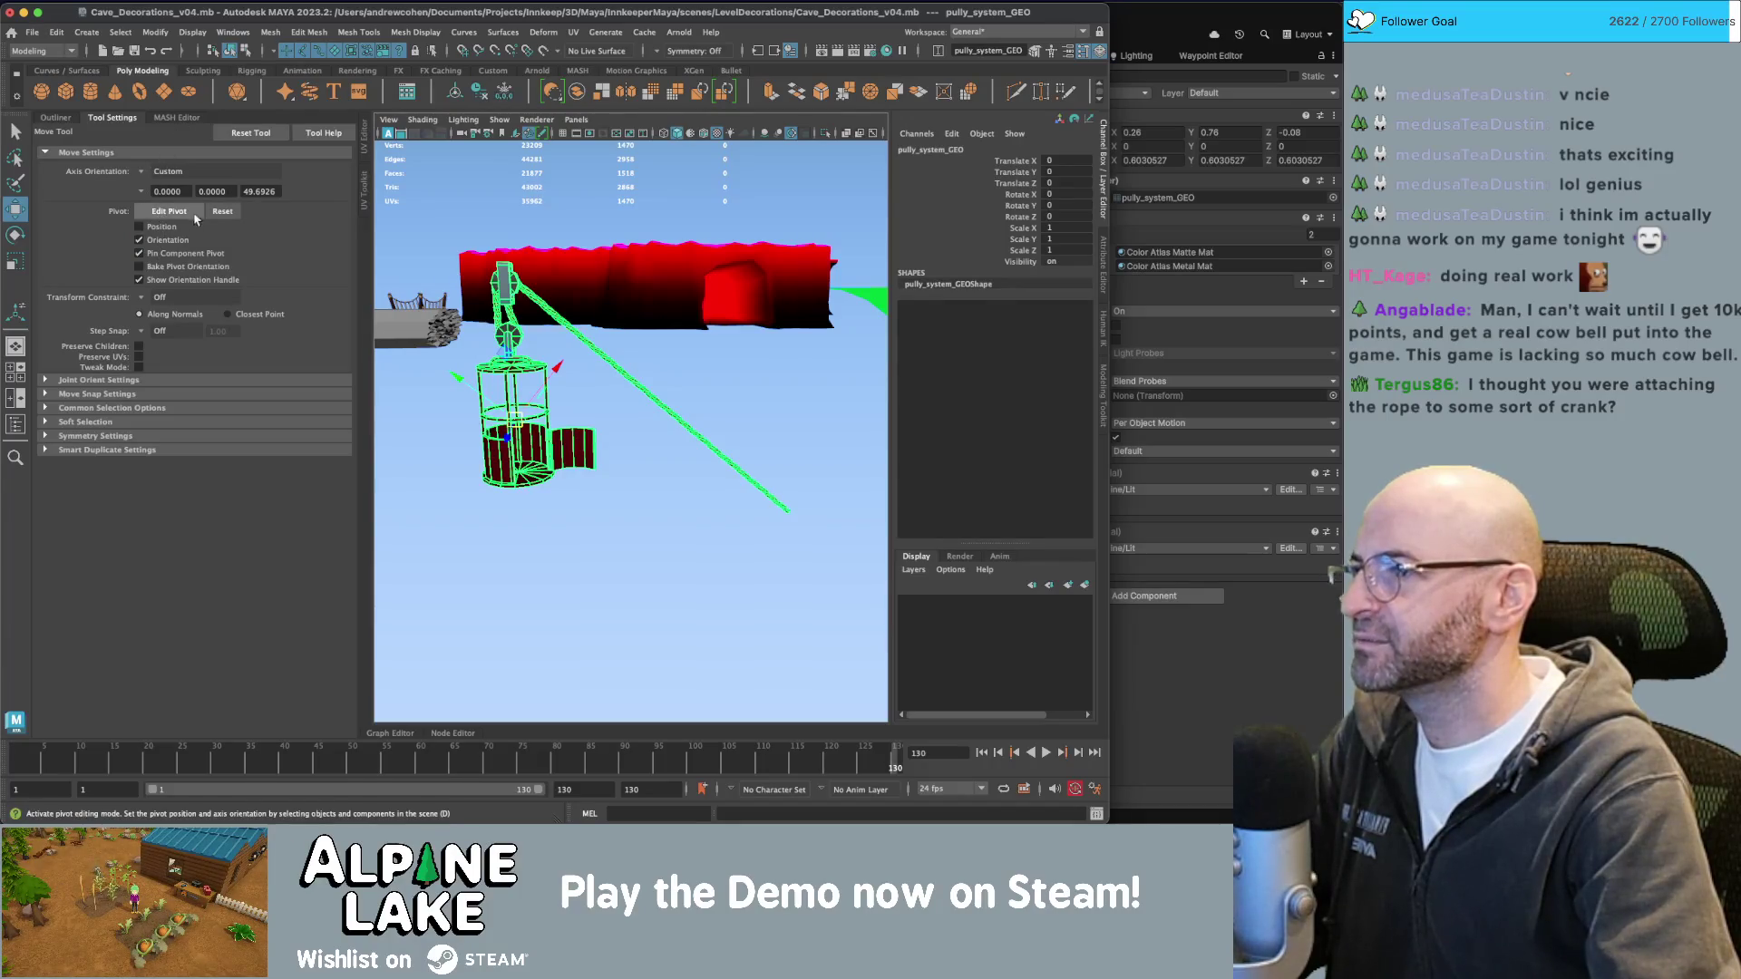
left_click(158, 207)
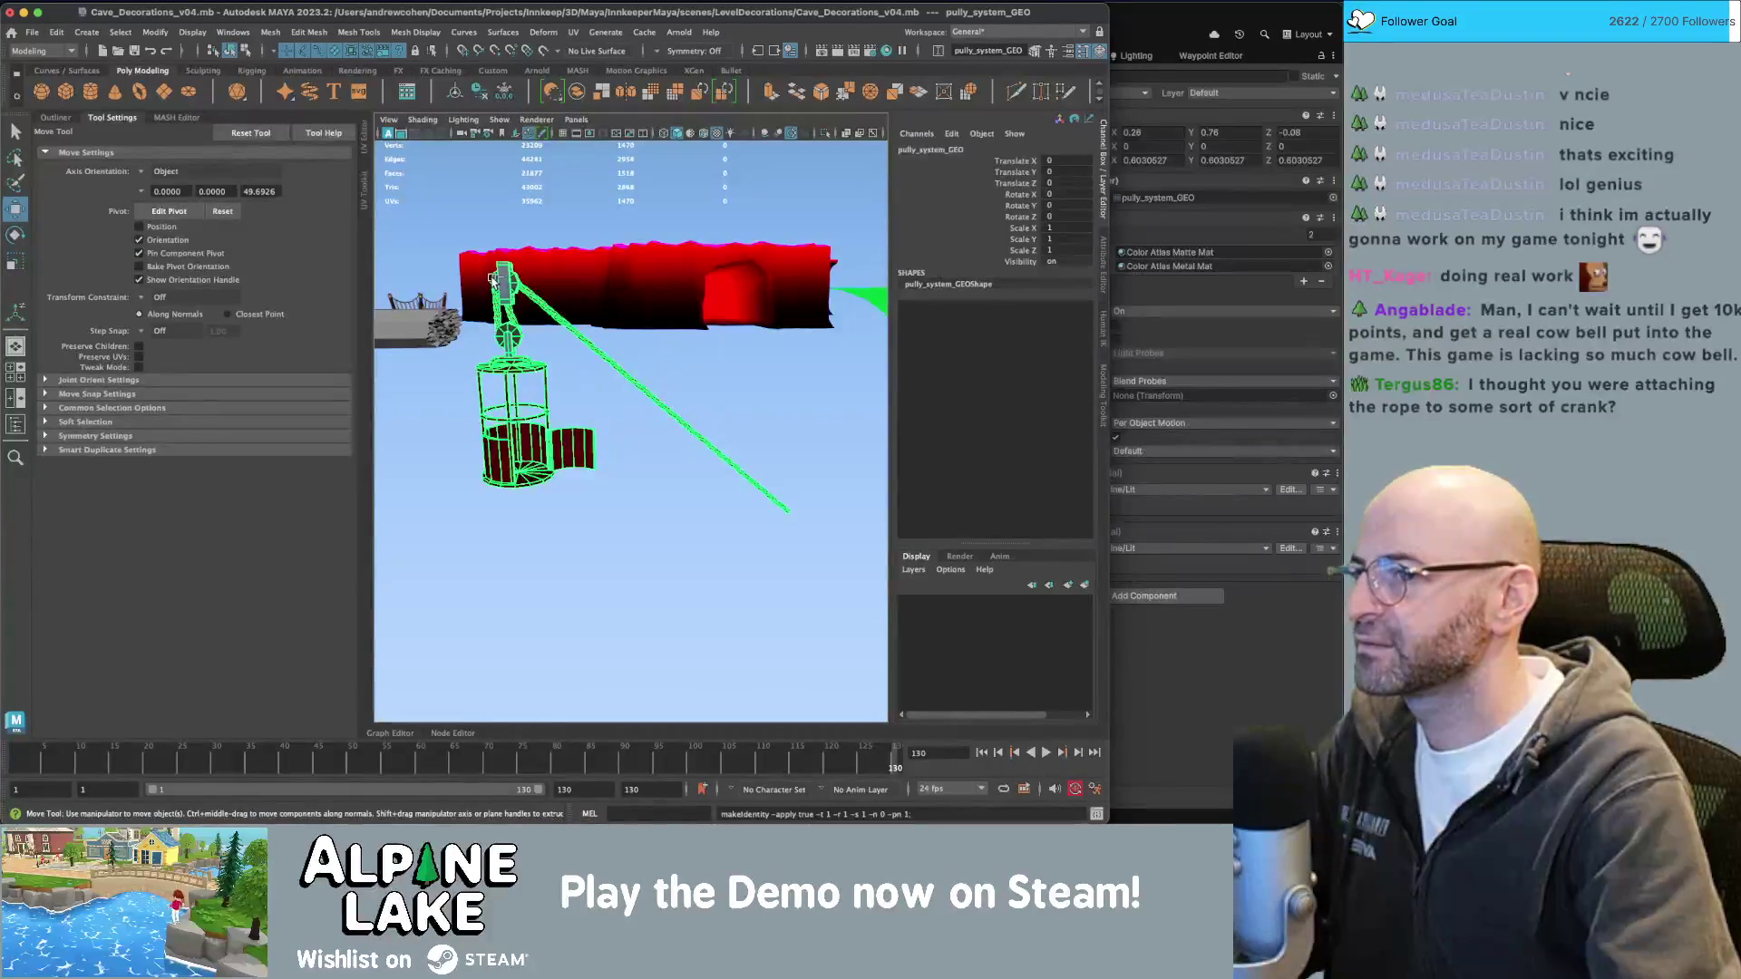
left_click(62, 119)
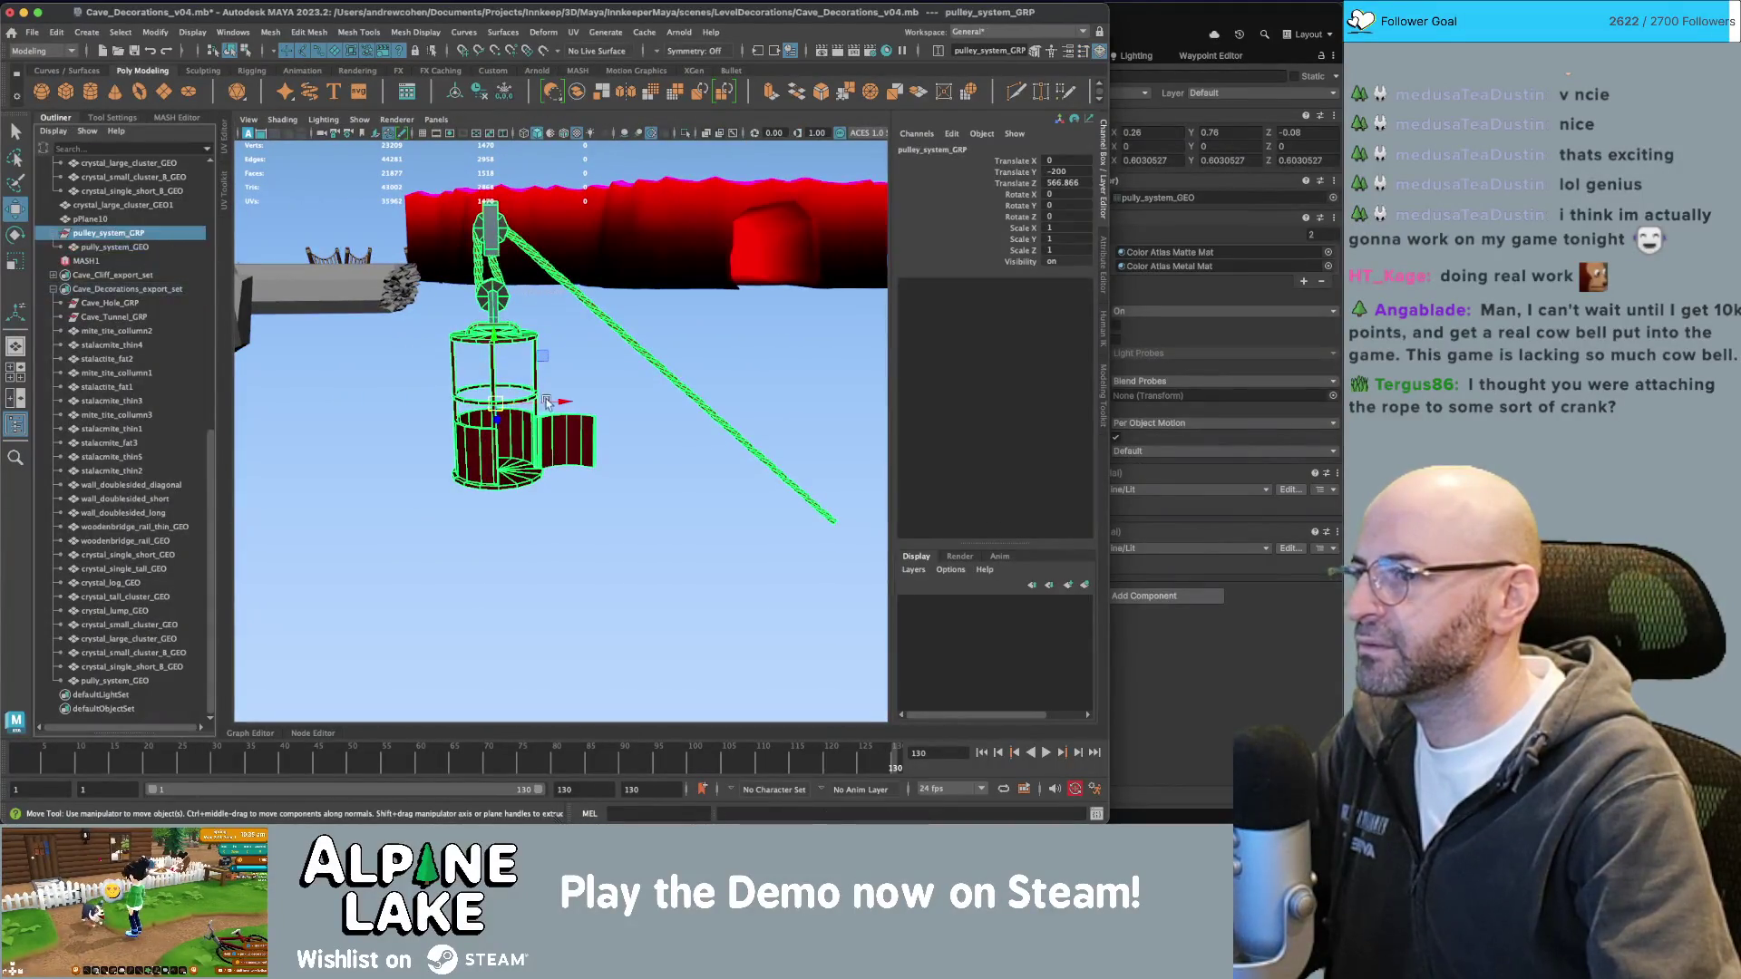
Freeze pully_system_GEO's transforms, nudge it along Z, then freeze again.
mouse_move(545, 408)
left_mouse_down("alt")
mouse_move(478, 450)
mouse_move(477, 380)
left_mouse_up("alt")
left_click(164, 235)
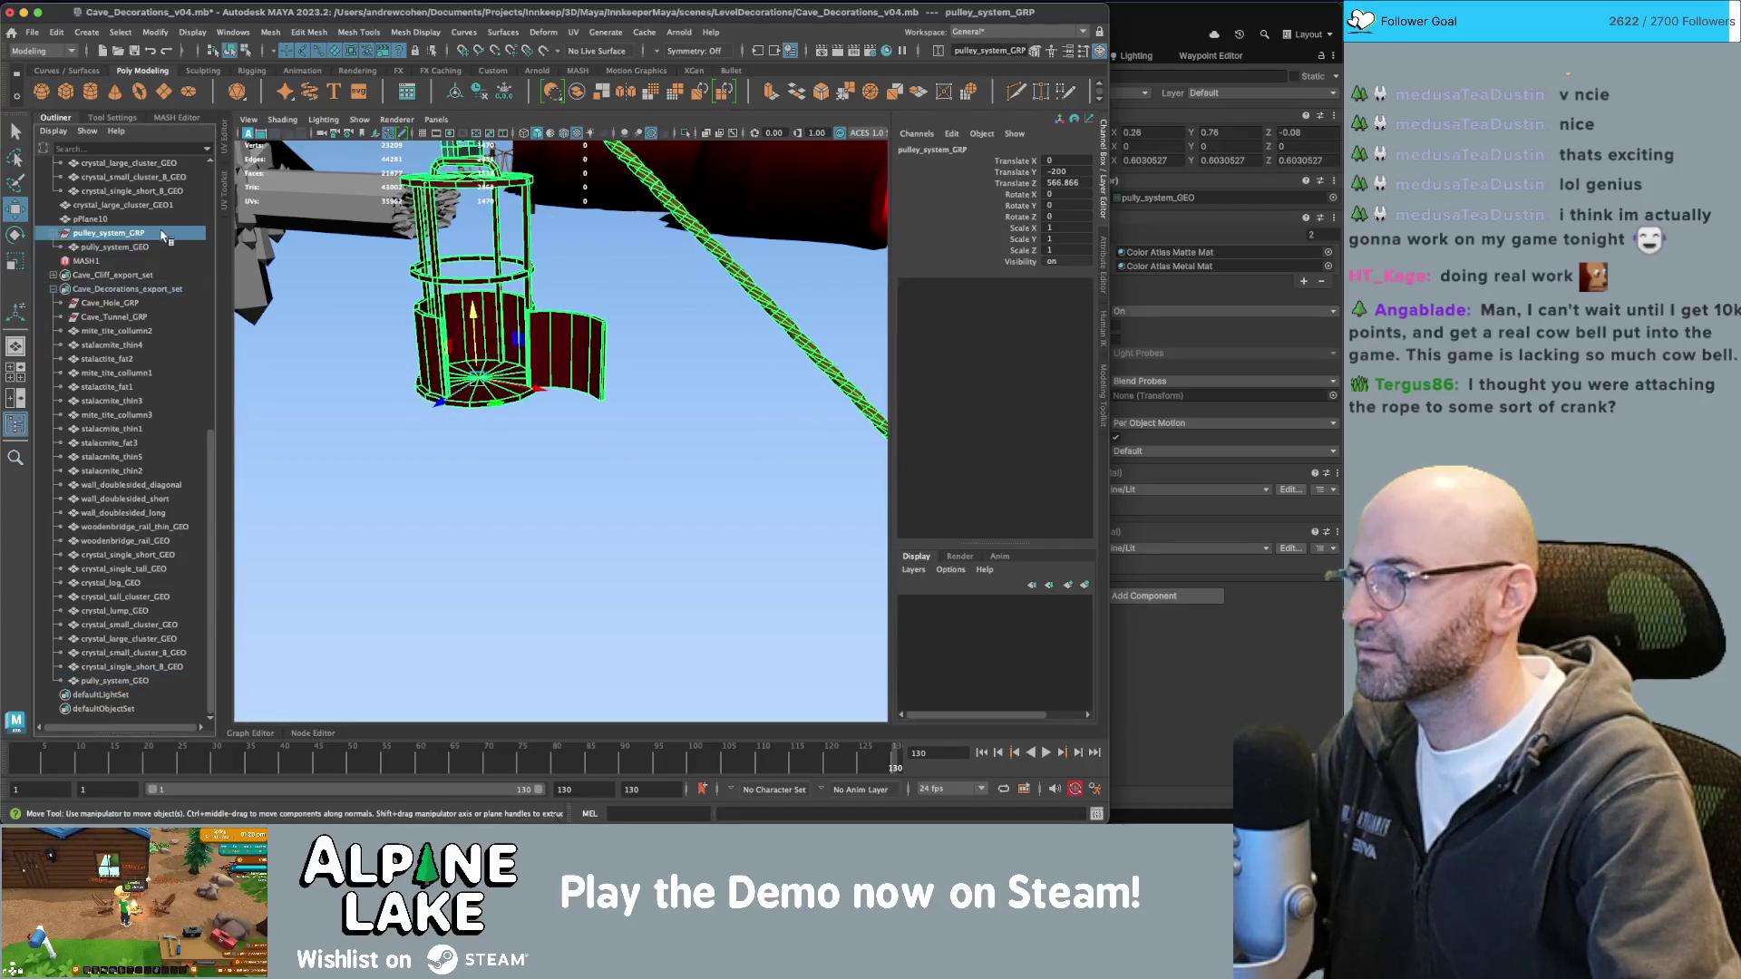
left_click(152, 248)
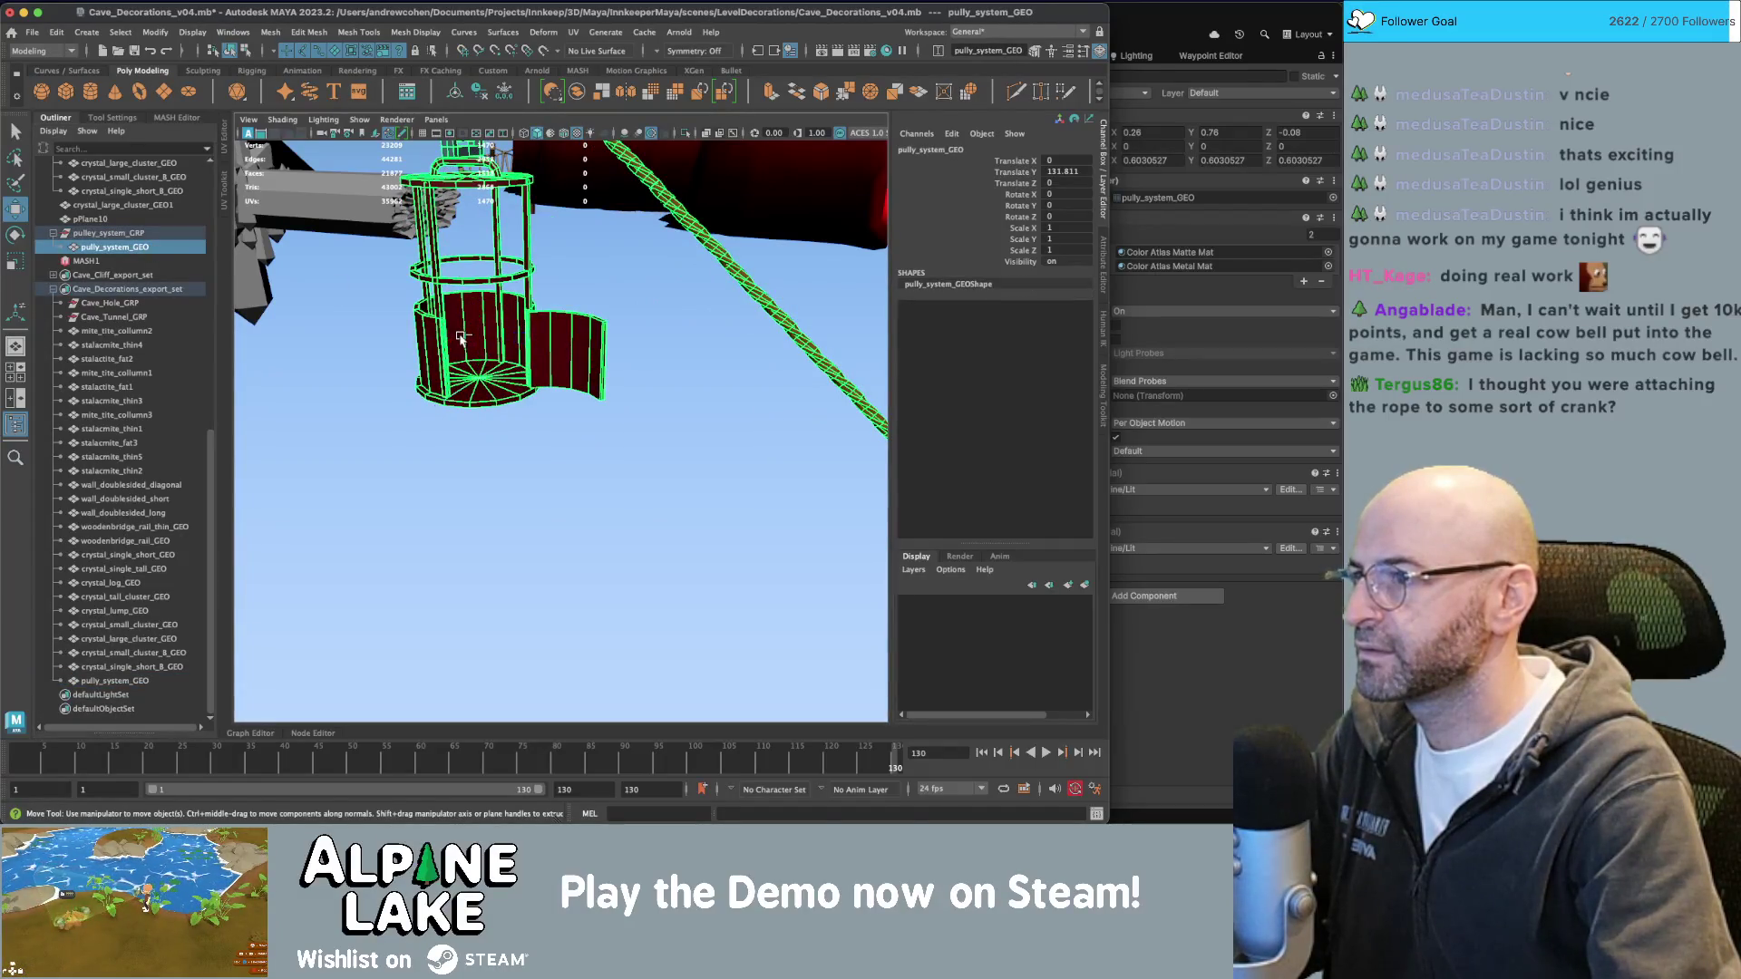
key("ctrl+shift+f")
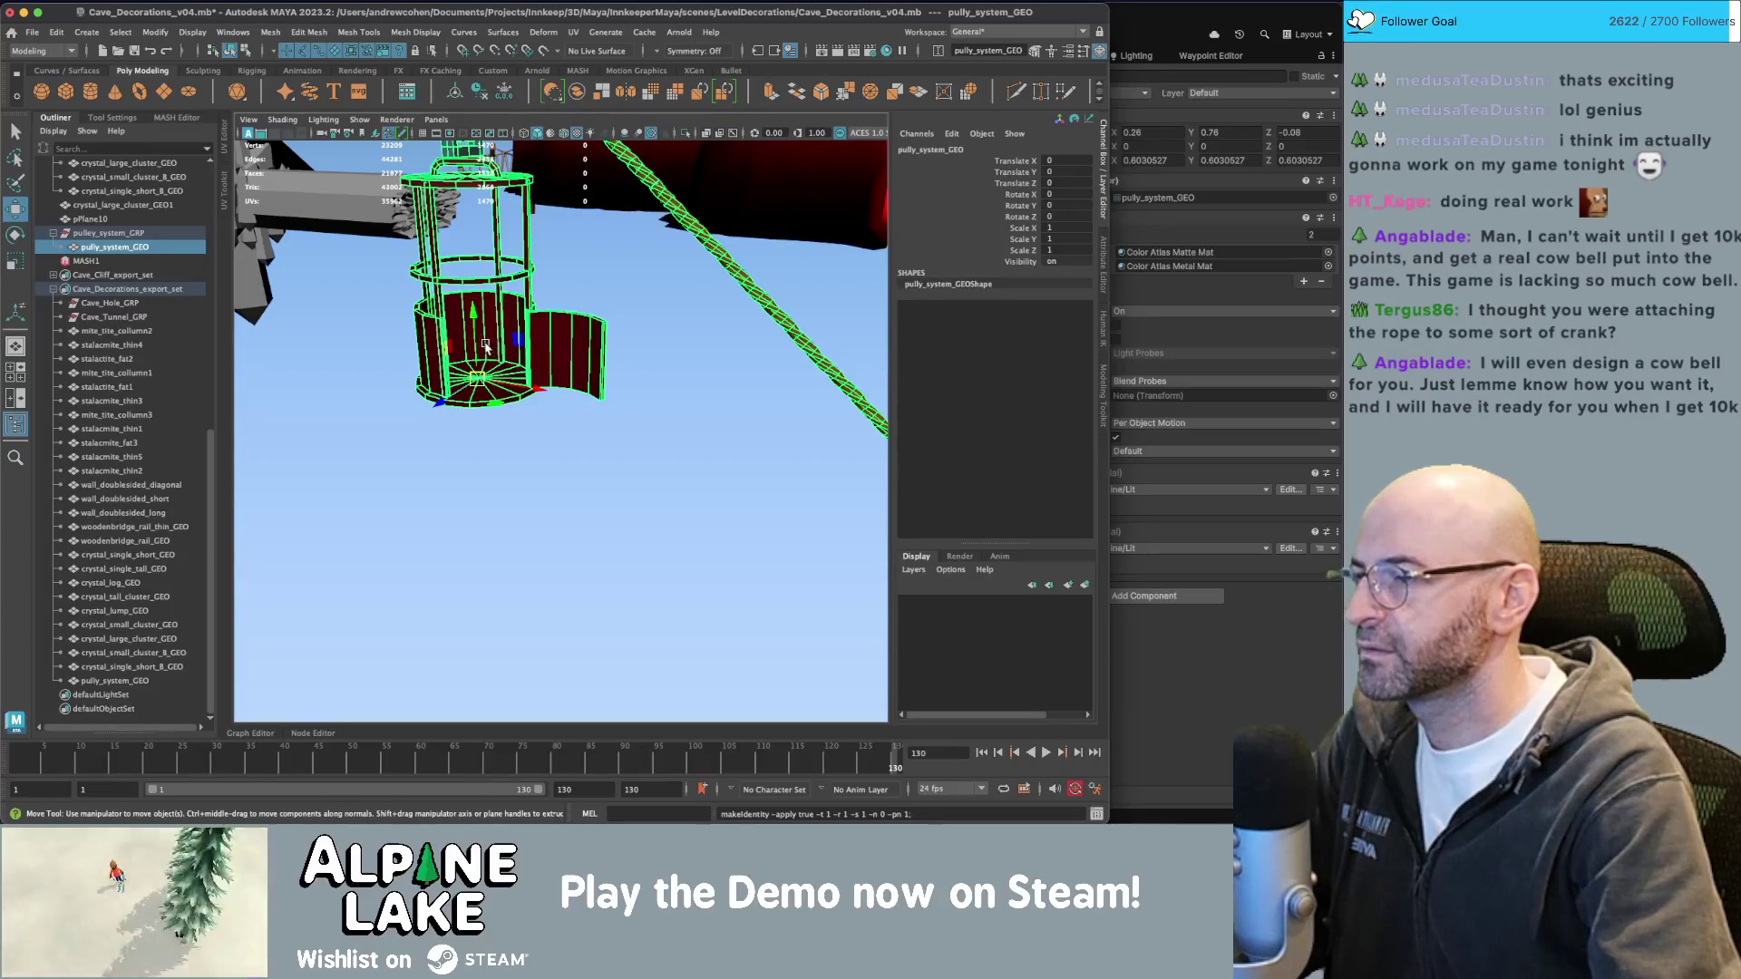
left_click_drag(485, 347, 536, 386, "alt")
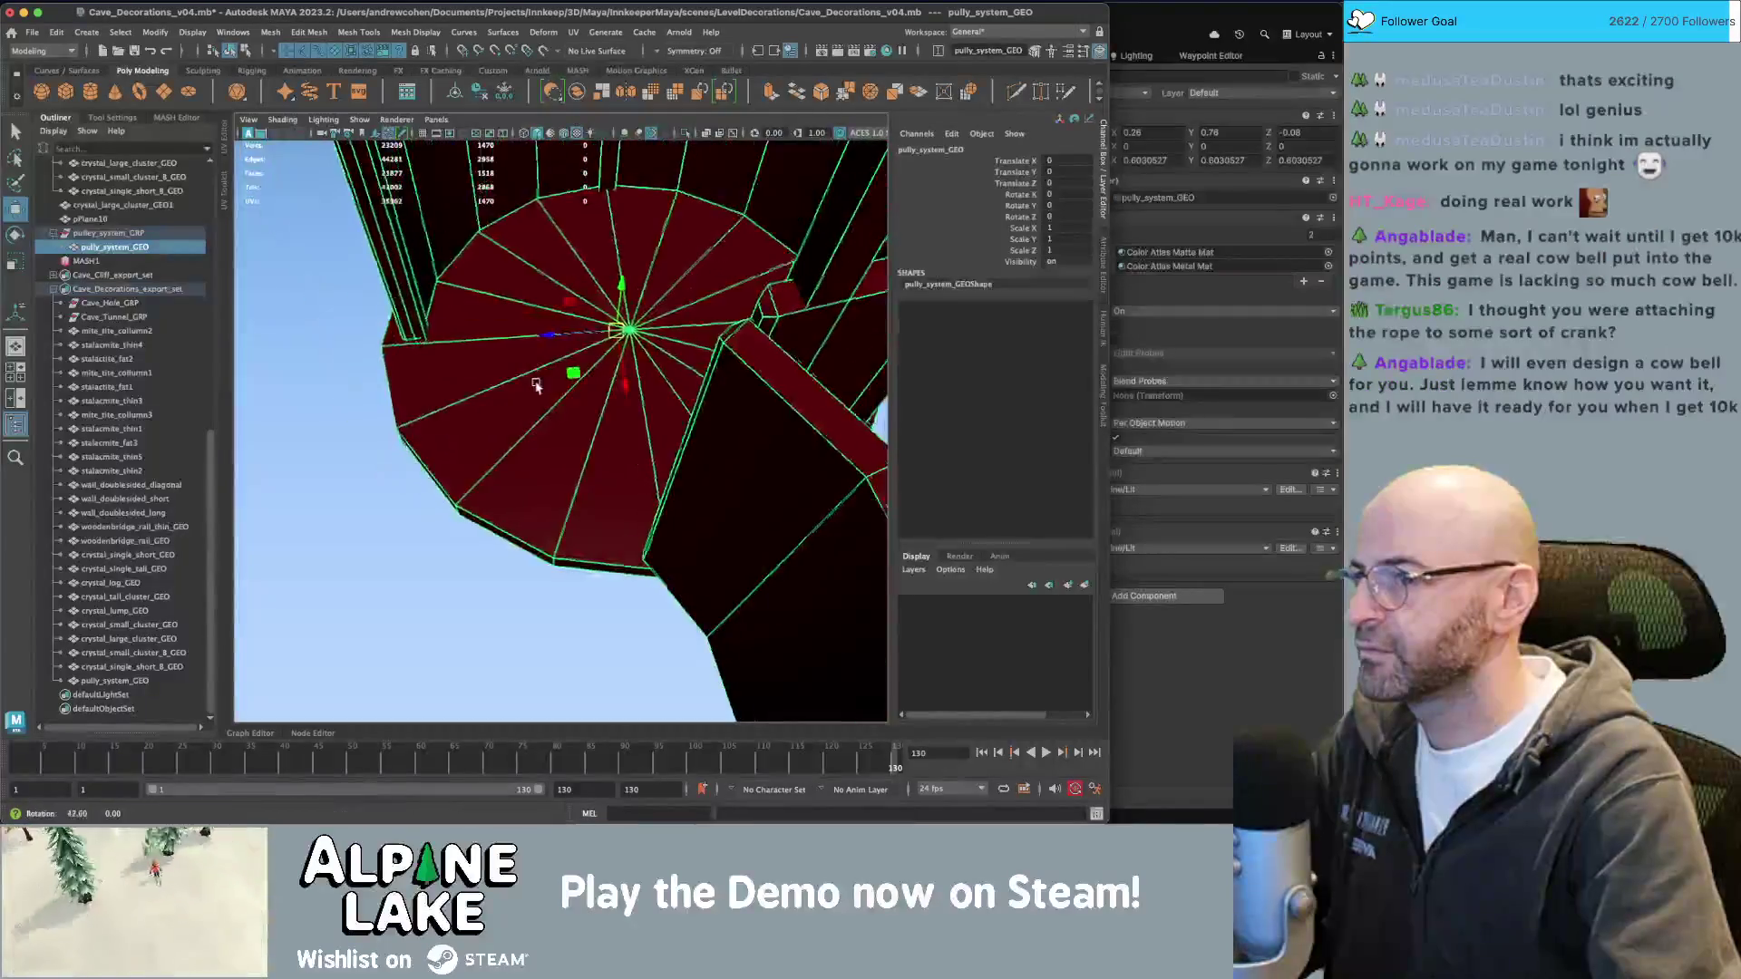
scroll(536, 385, "up", 4)
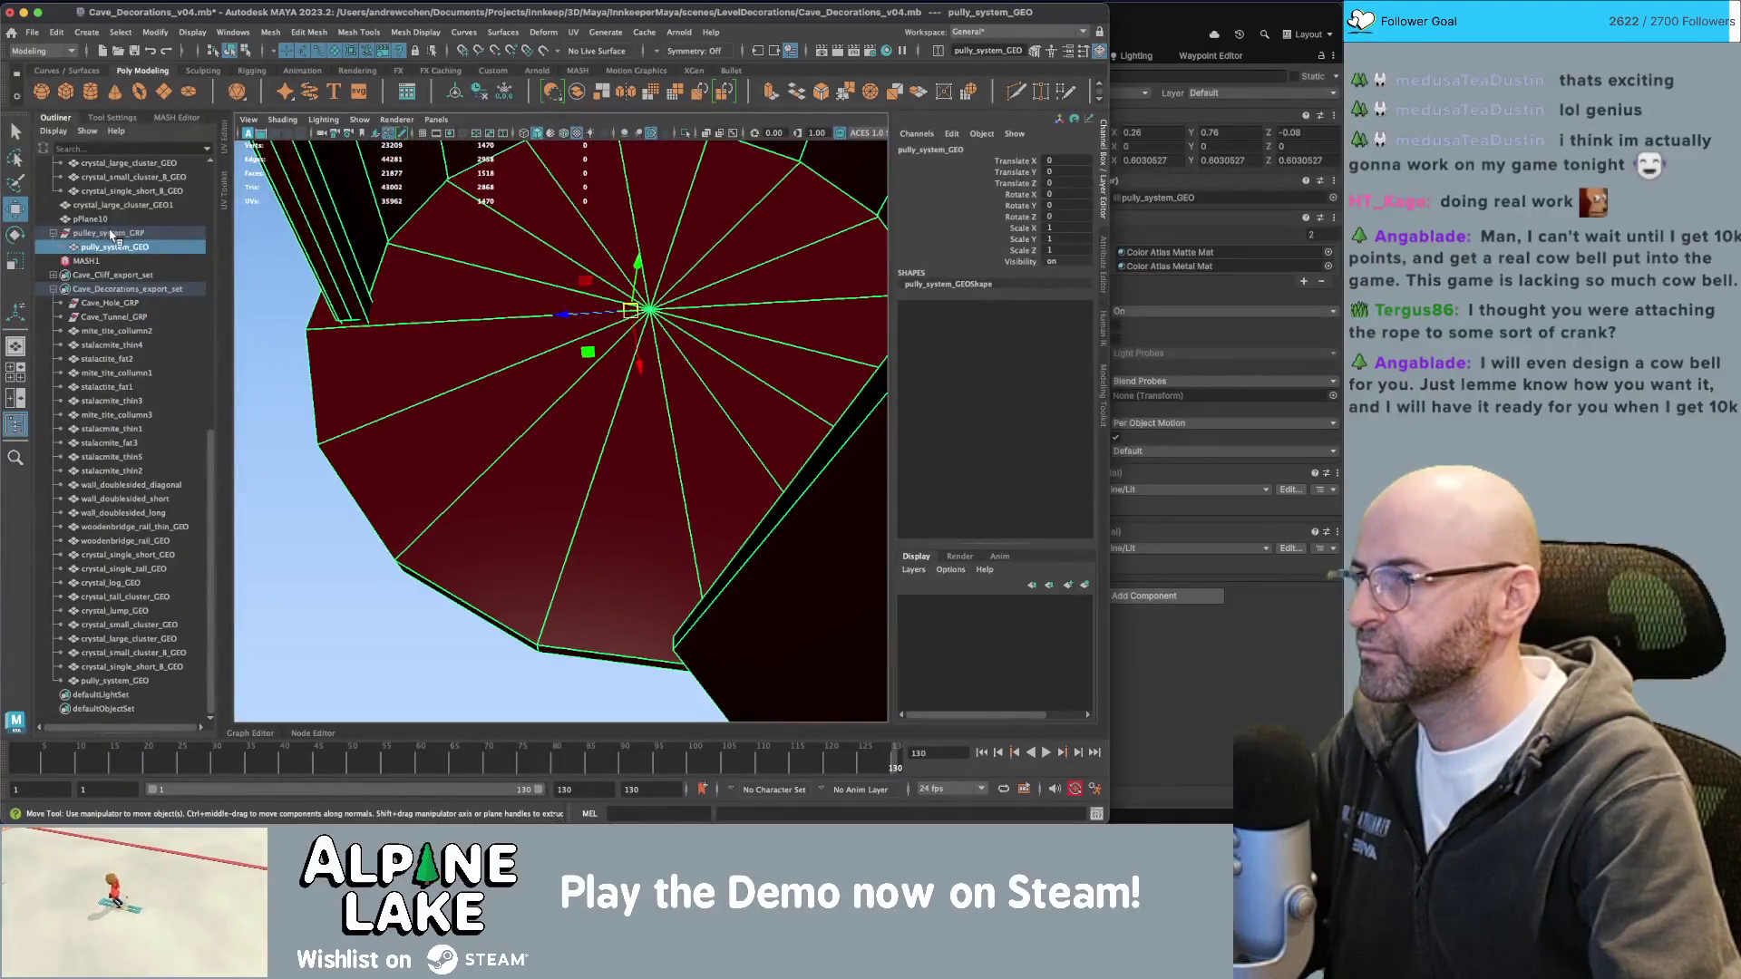
left_click(111, 234)
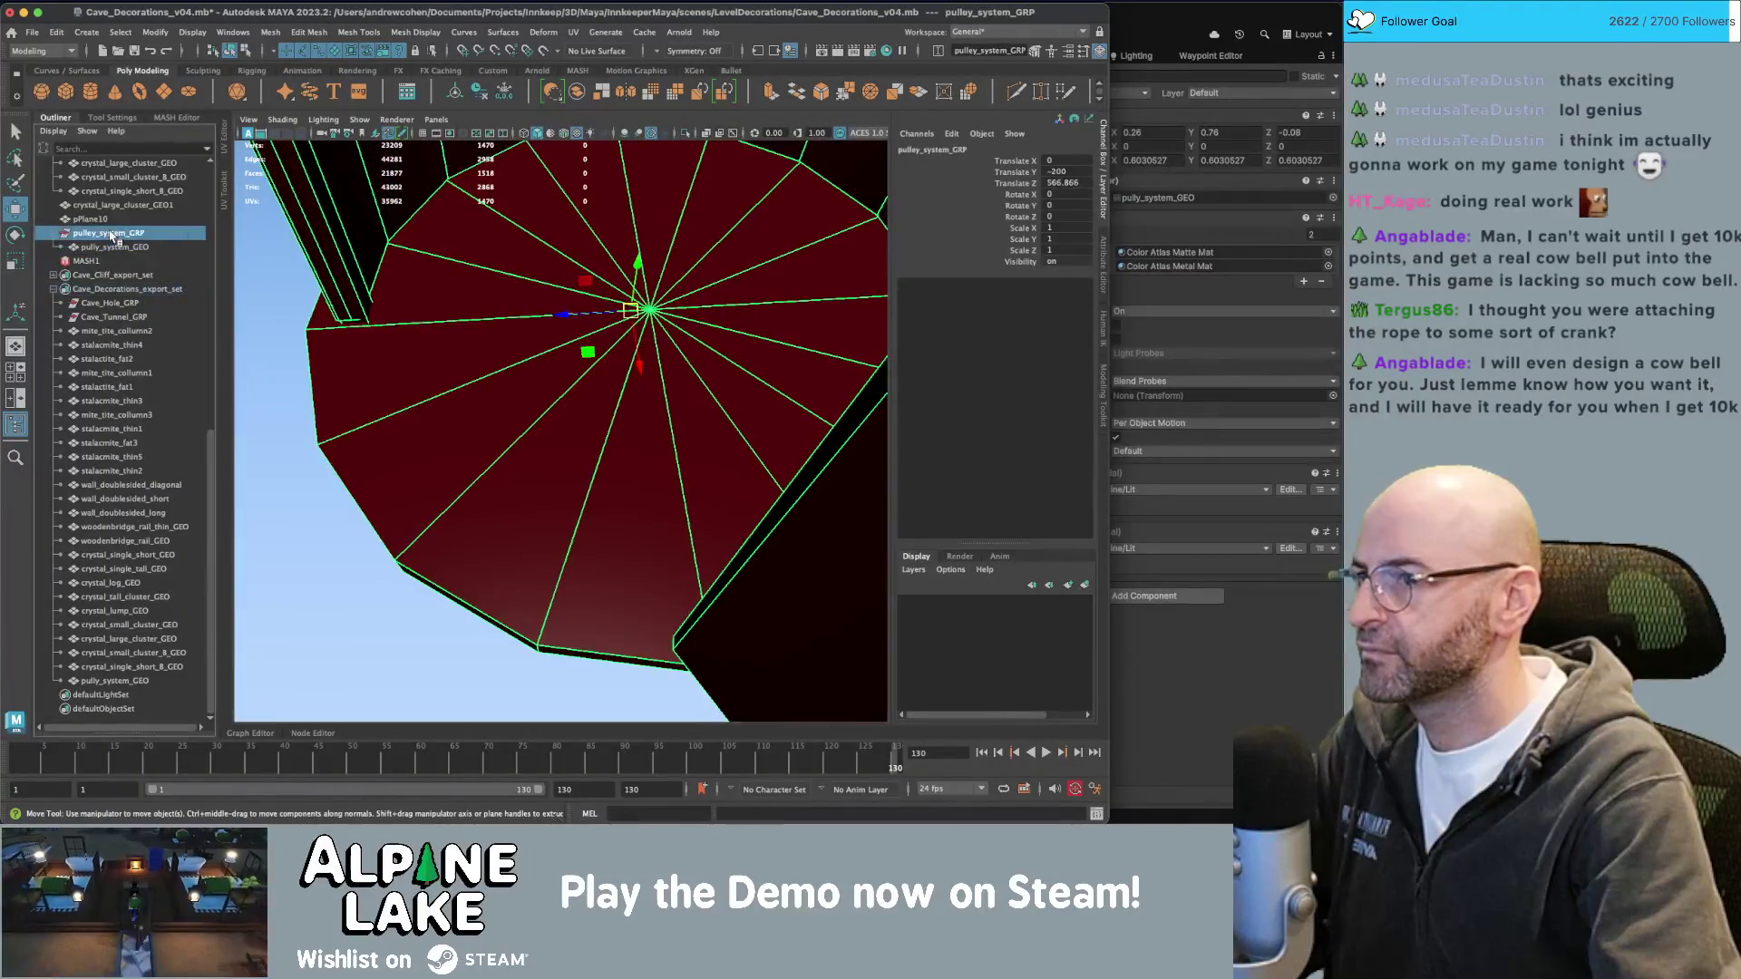
left_click(118, 247)
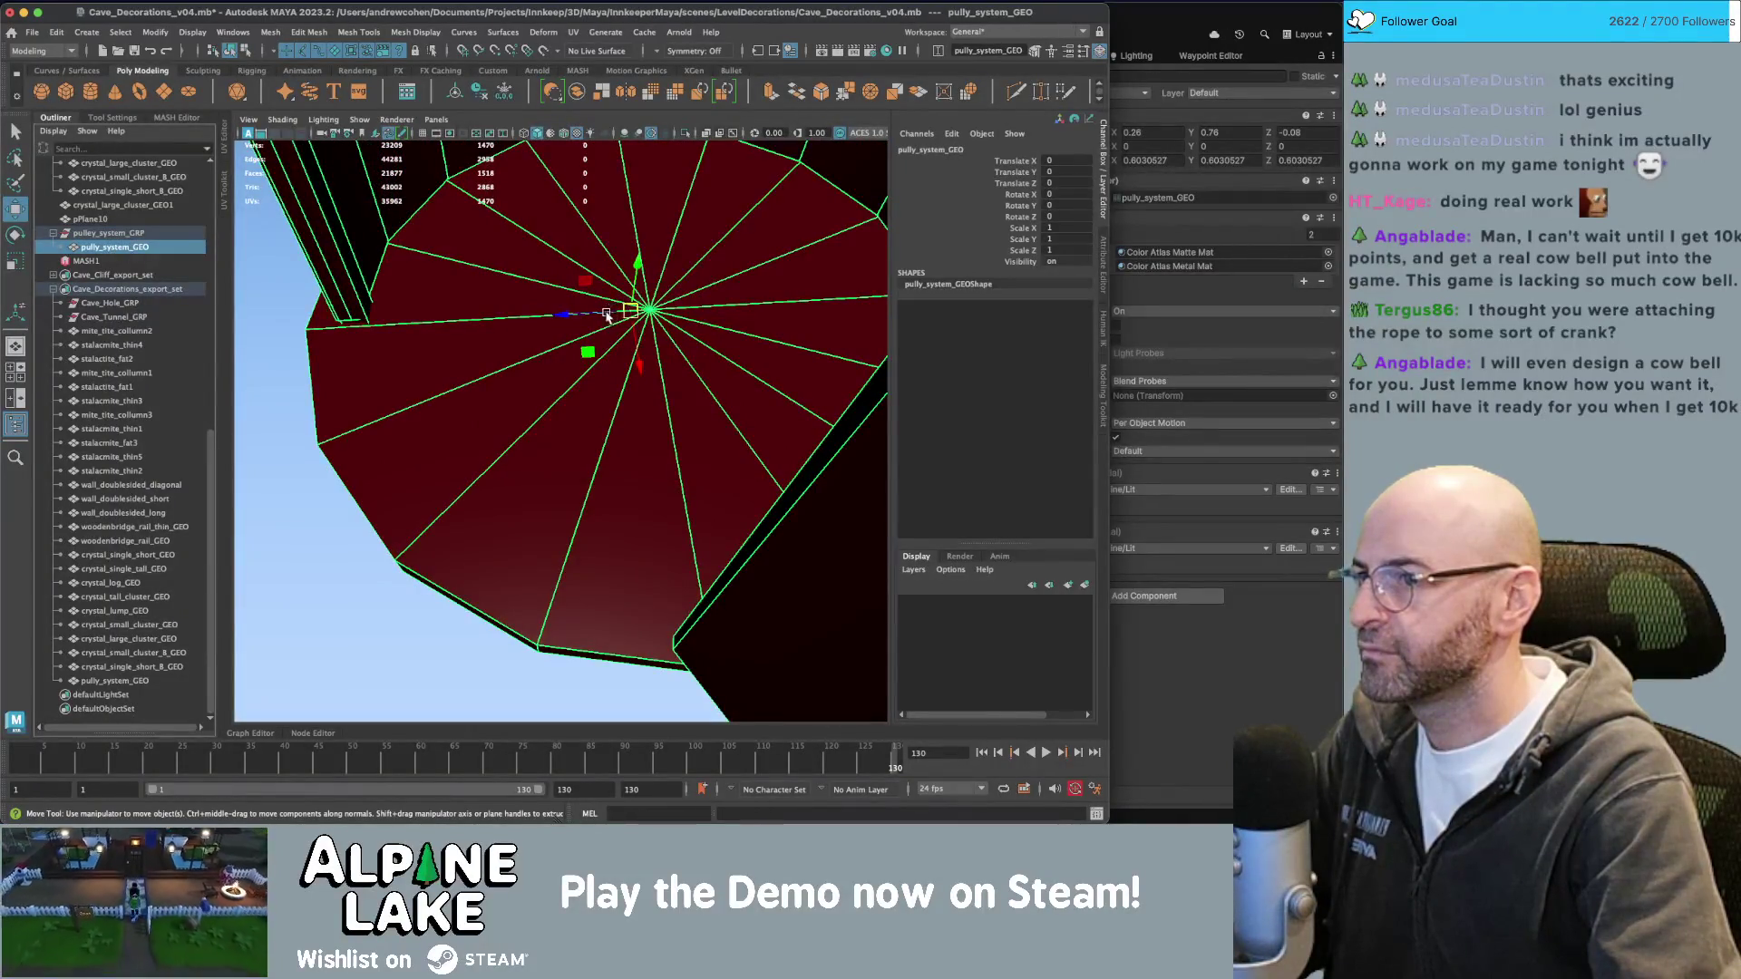
mouse_move(606, 314)
left_mouse_down()
mouse_move(555, 314)
mouse_move(585, 315)
left_mouse_up()
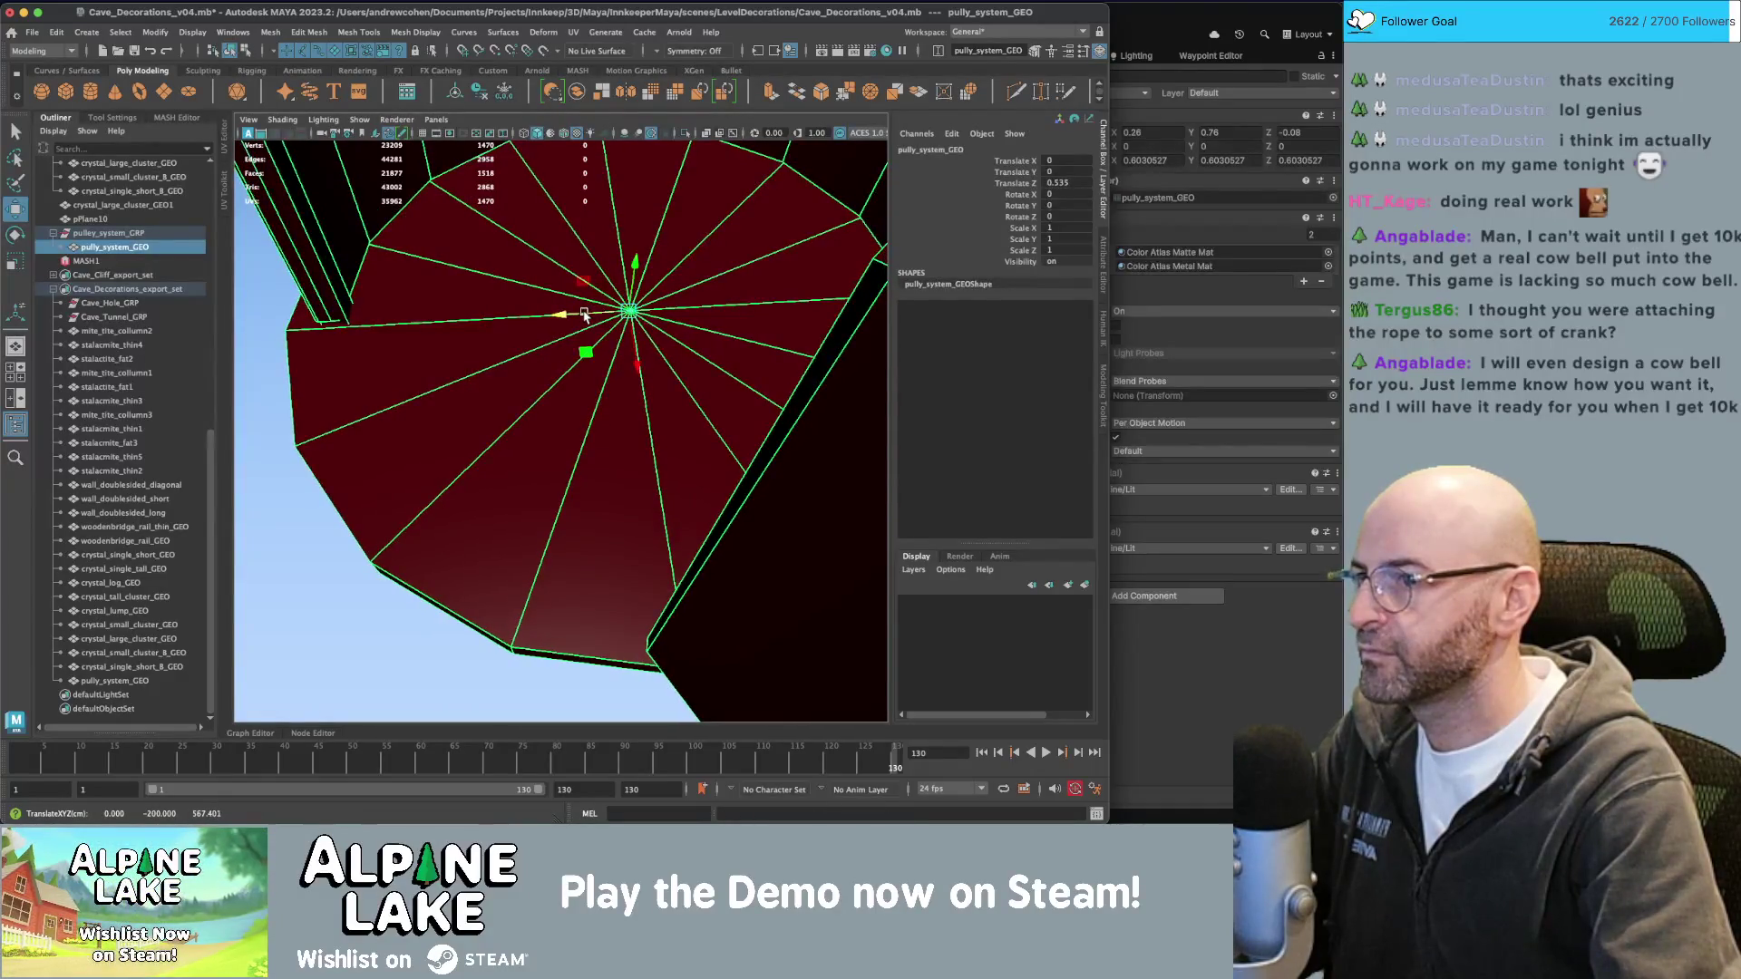
key("ctrl+shift+f")
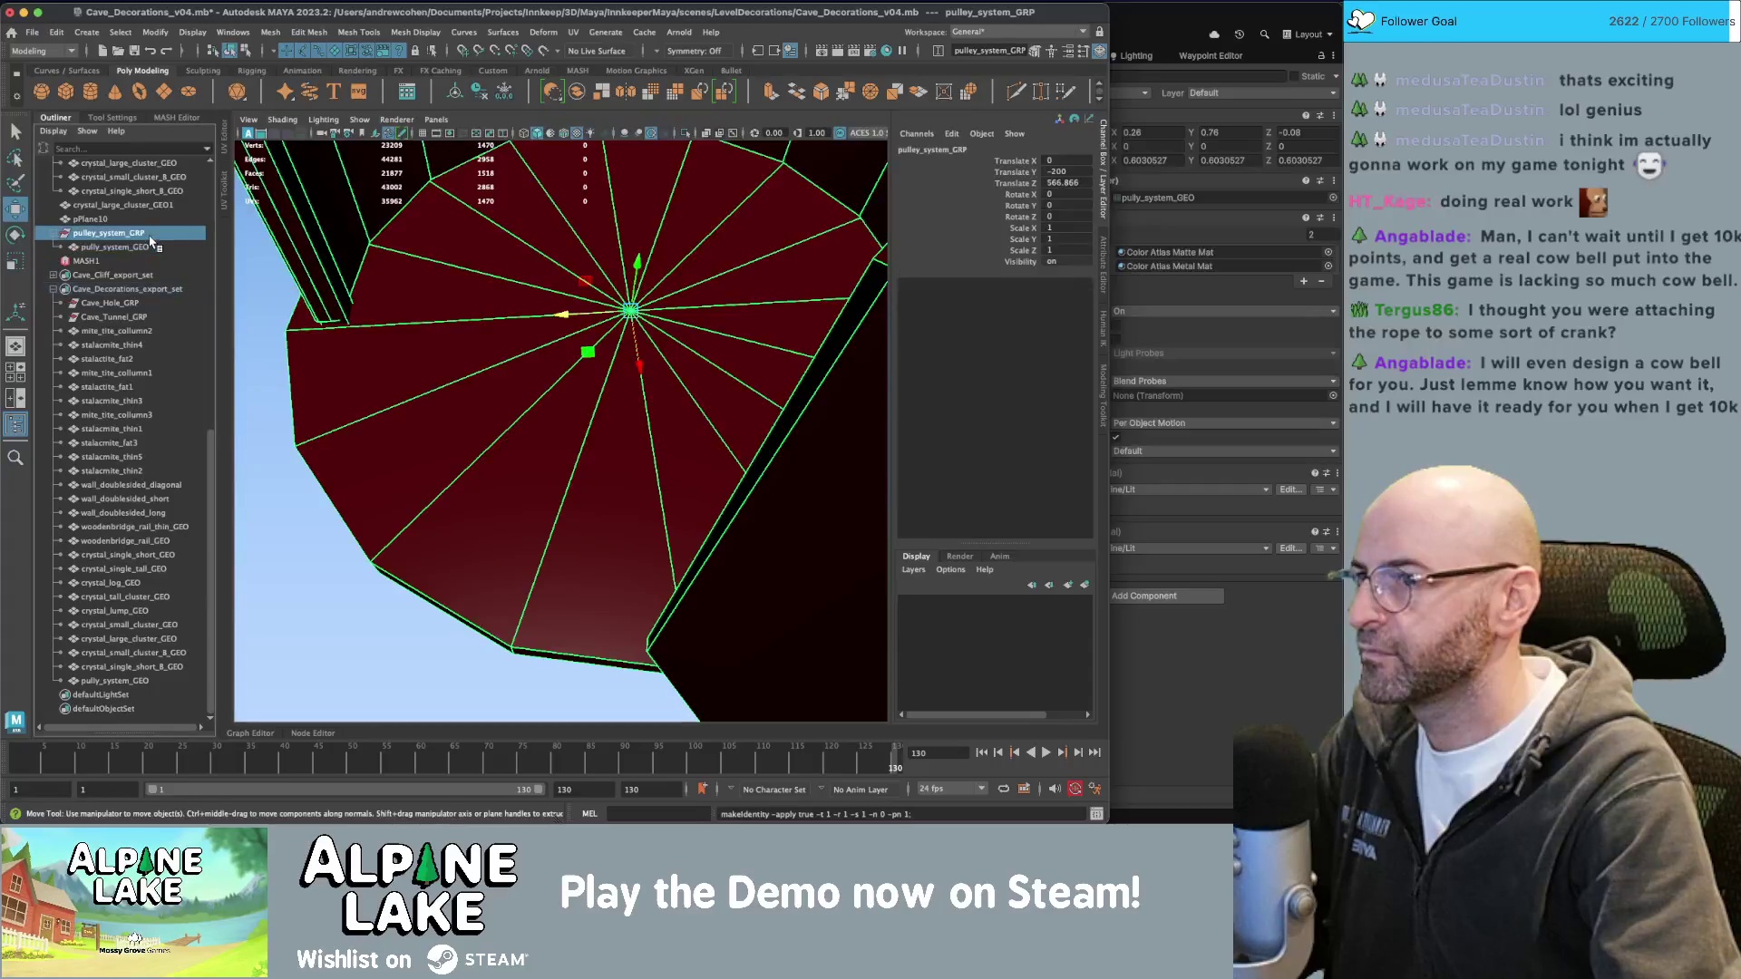
Set pulley_system_GRP's Translate Z to 600.
scroll(583, 356, "down", 5)
key("q")
mouse_move(583, 356)
left_mouse_down("alt")
mouse_move(635, 340)
mouse_move(465, 338)
left_mouse_up("alt")
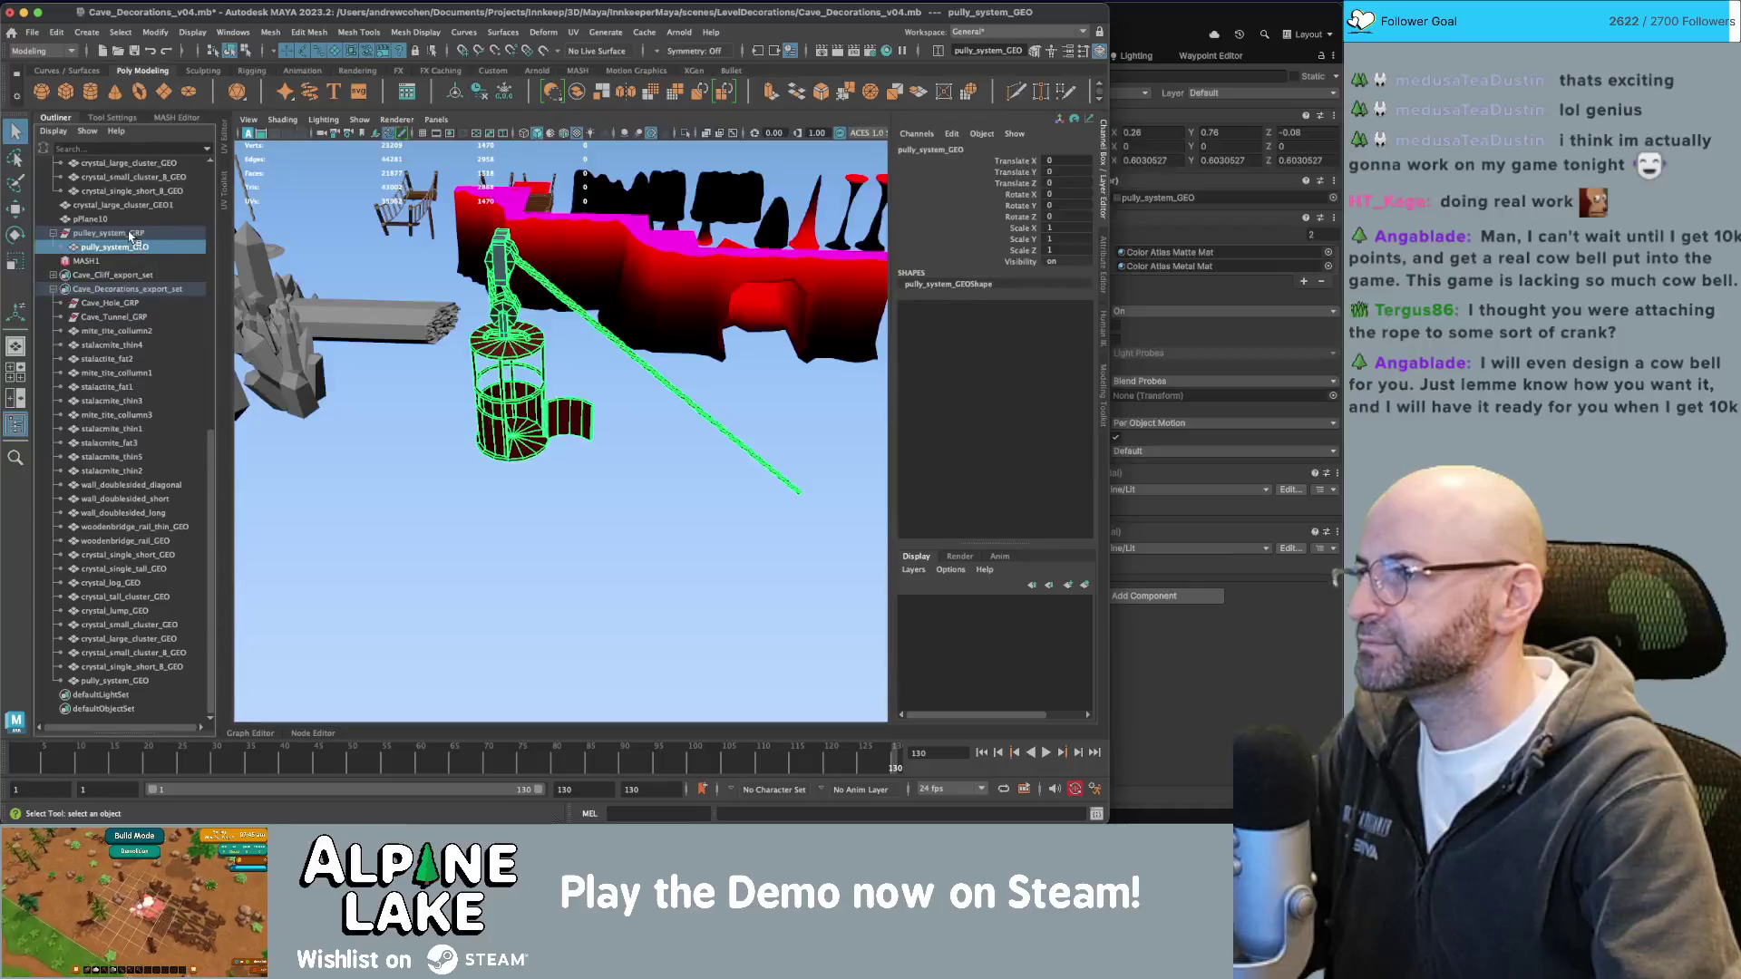
left_click(145, 233)
left_click(145, 247)
key("w")
left_click(152, 233)
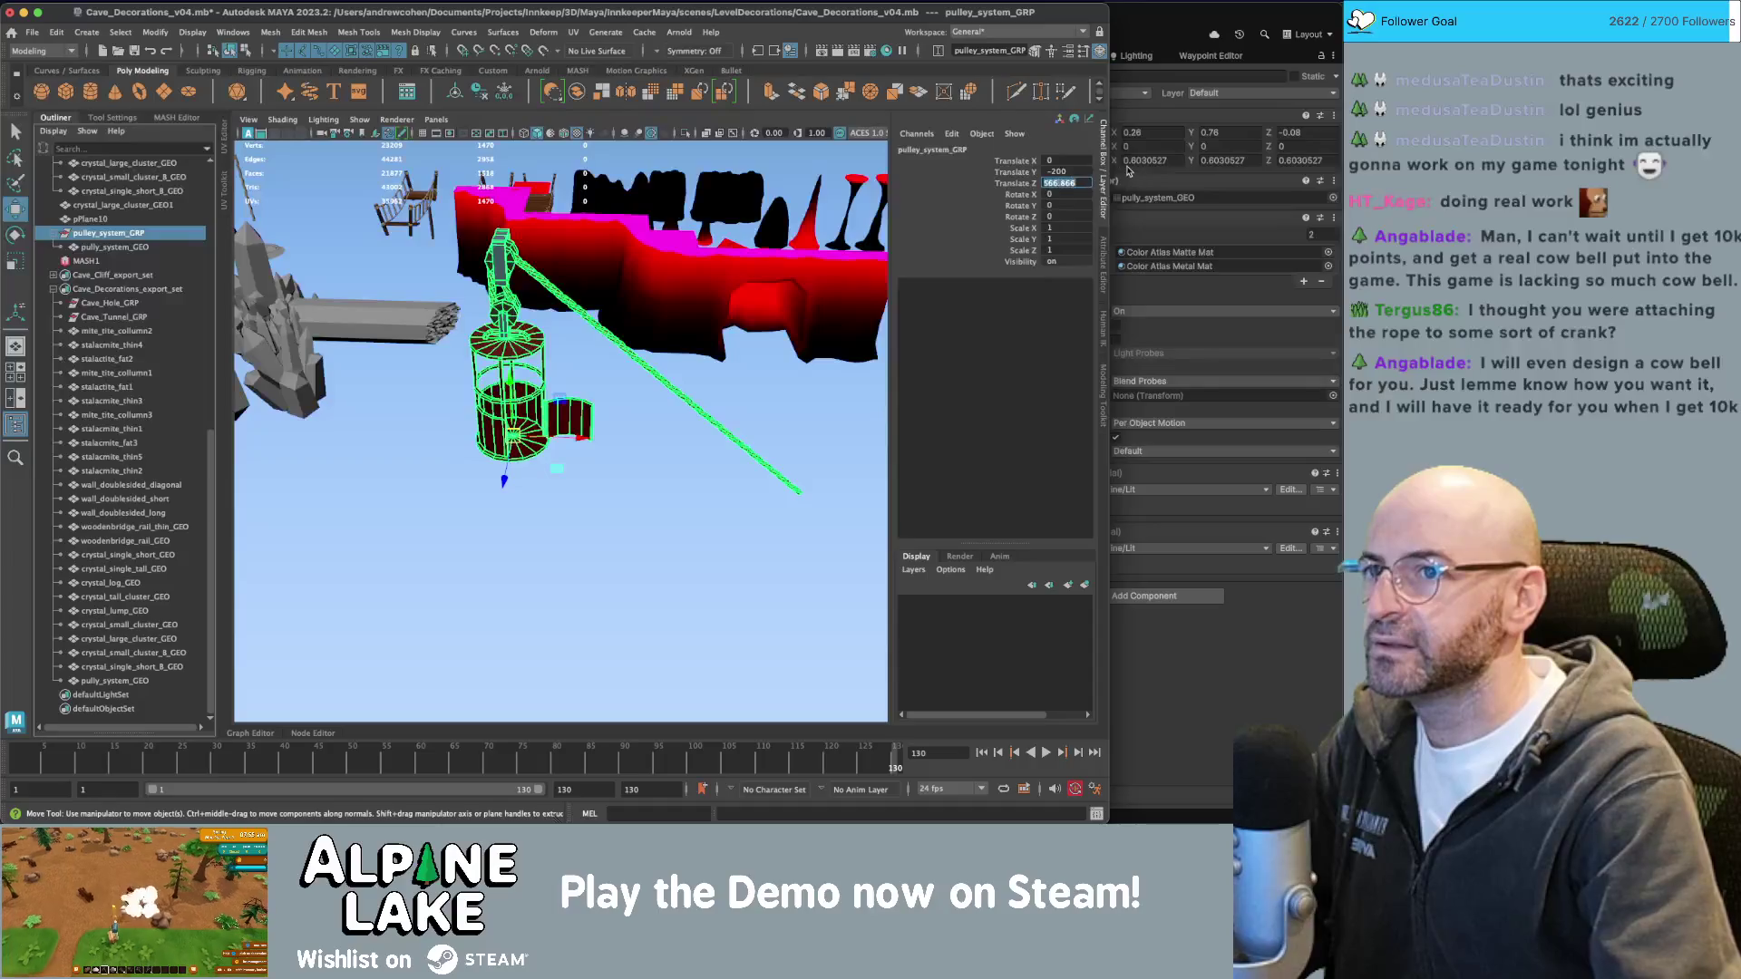
type("600")
key("Return")
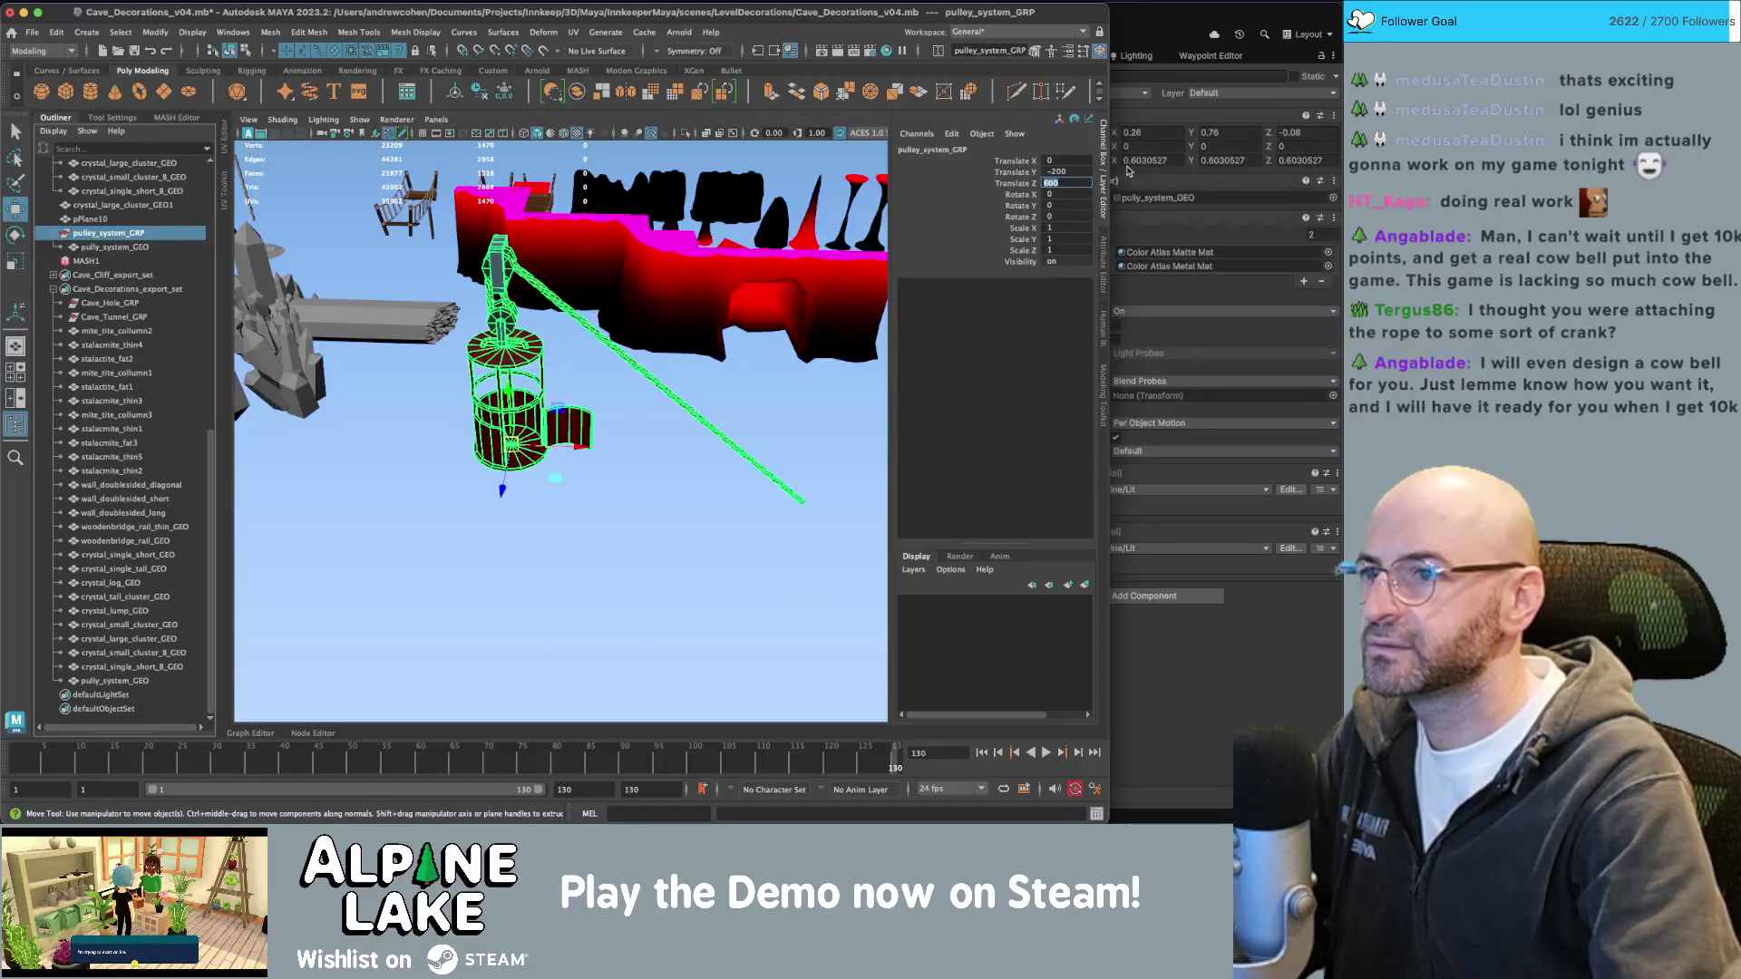
left_click(90, 288)
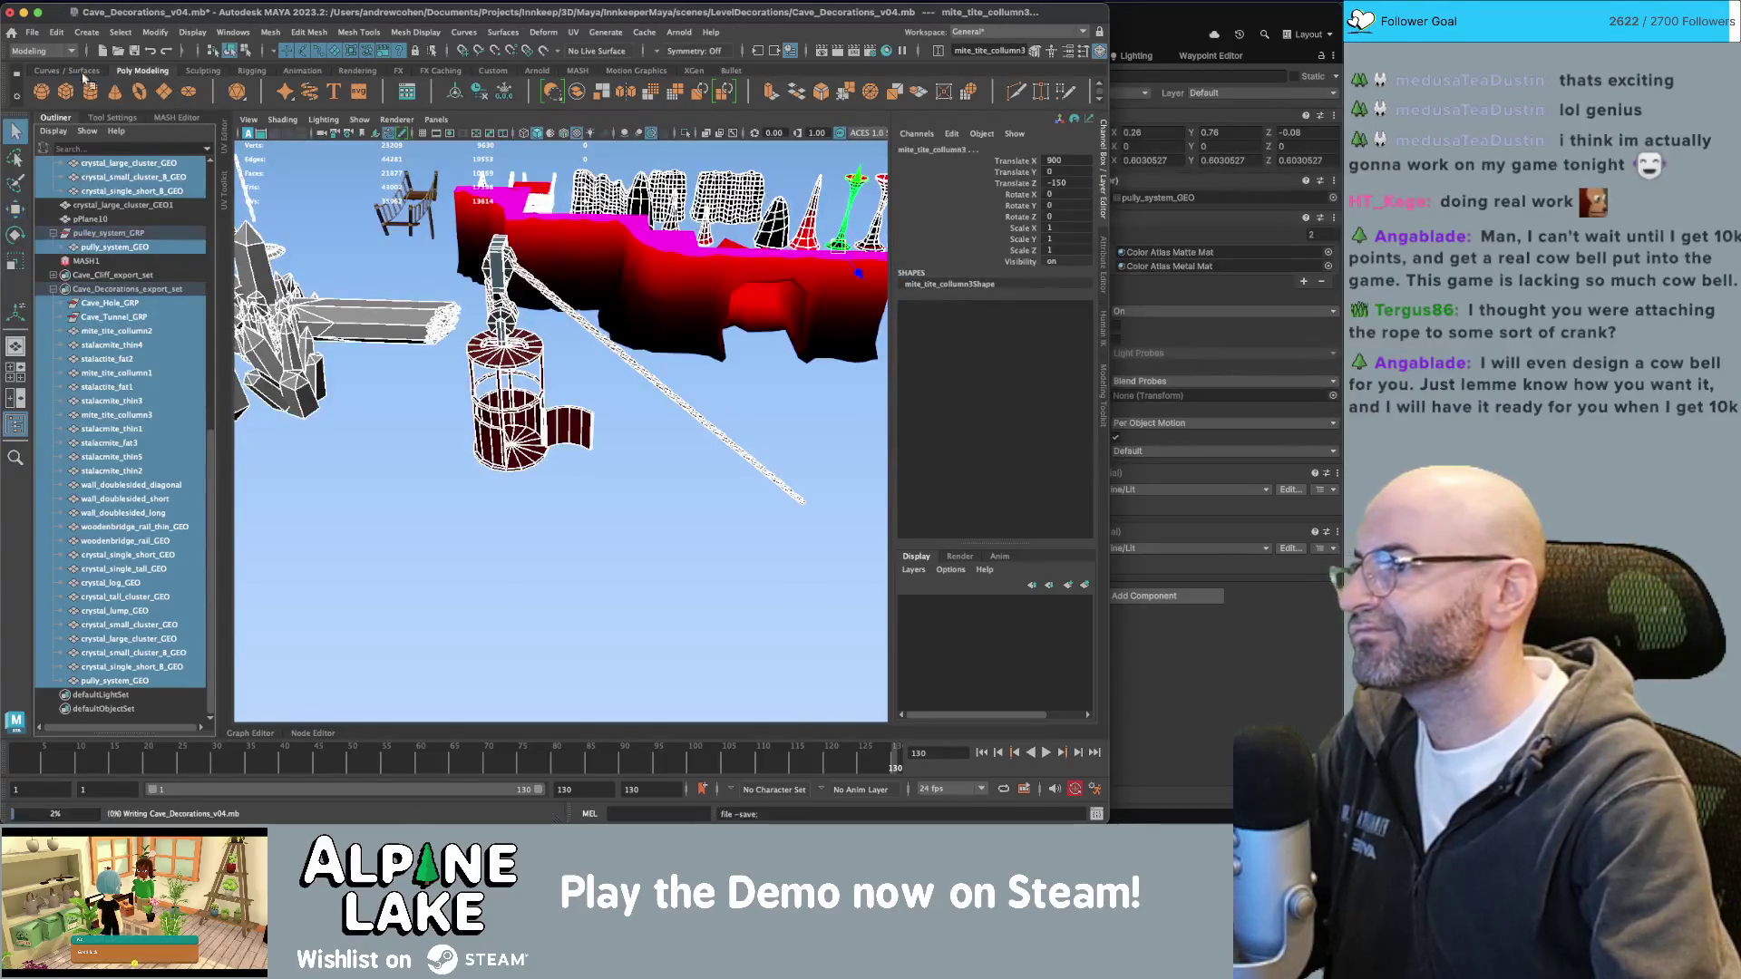
Send all decorations to Unity, overwriting Cave_Decorations.fbx, then switch to Unity.
left_click(32, 32)
mouse_move(163, 235)
left_click(302, 236)
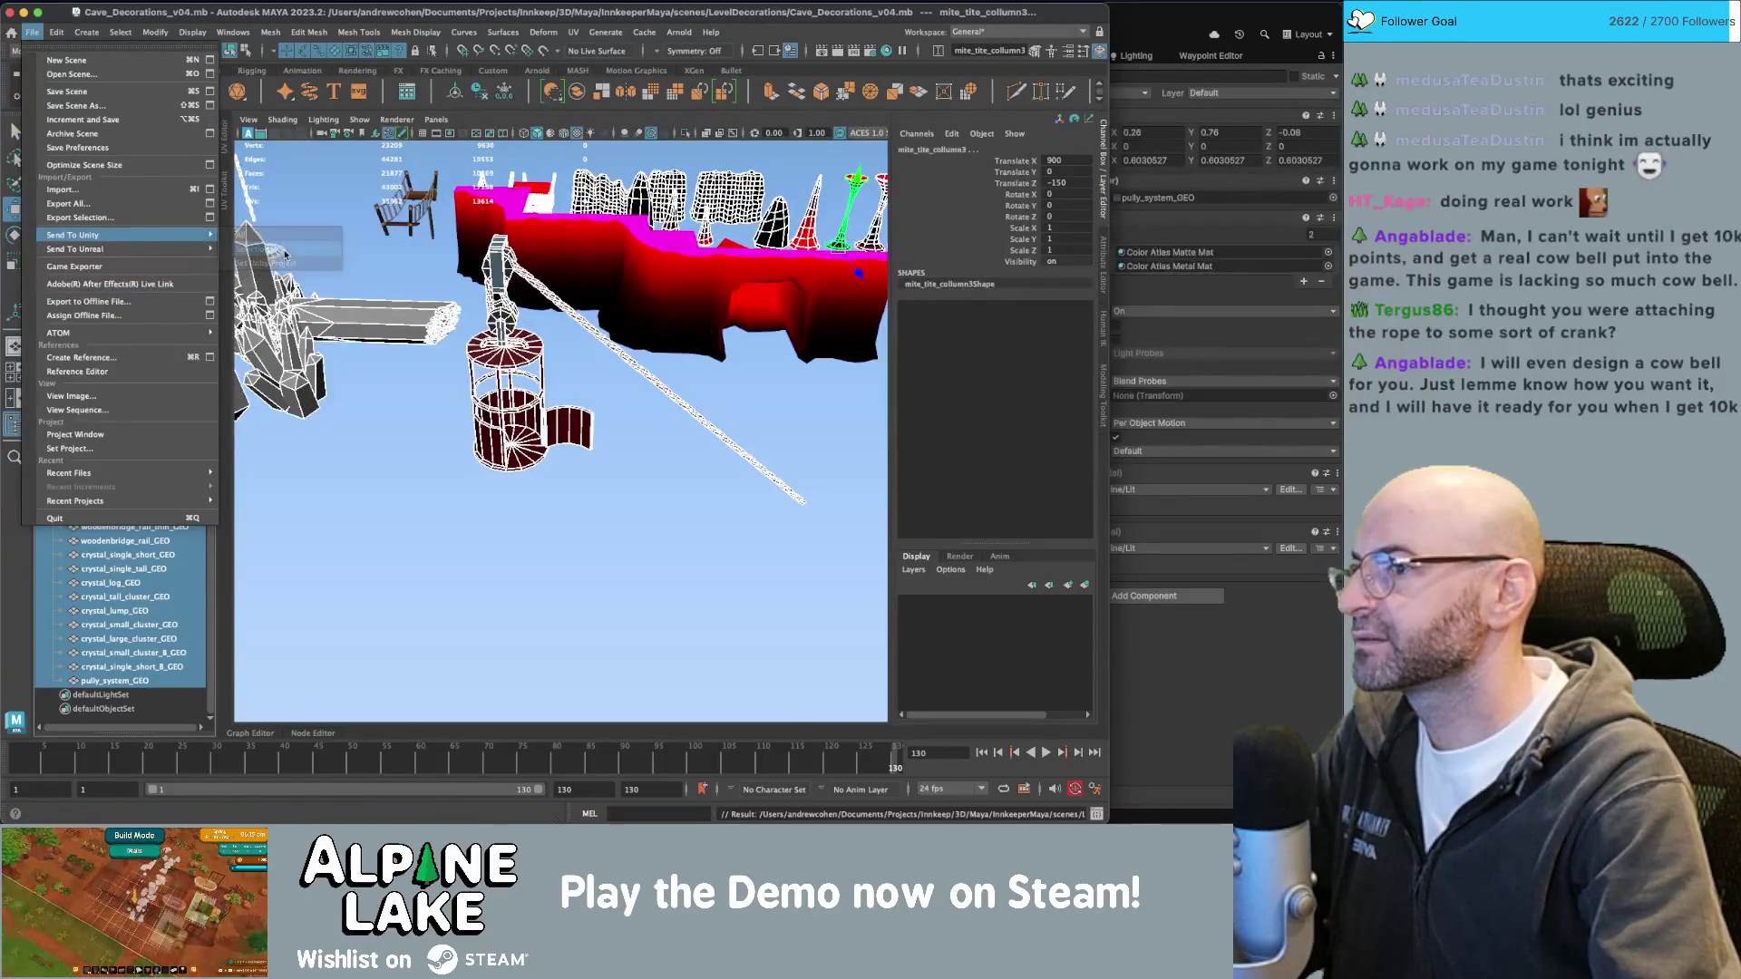
double_click(371, 375)
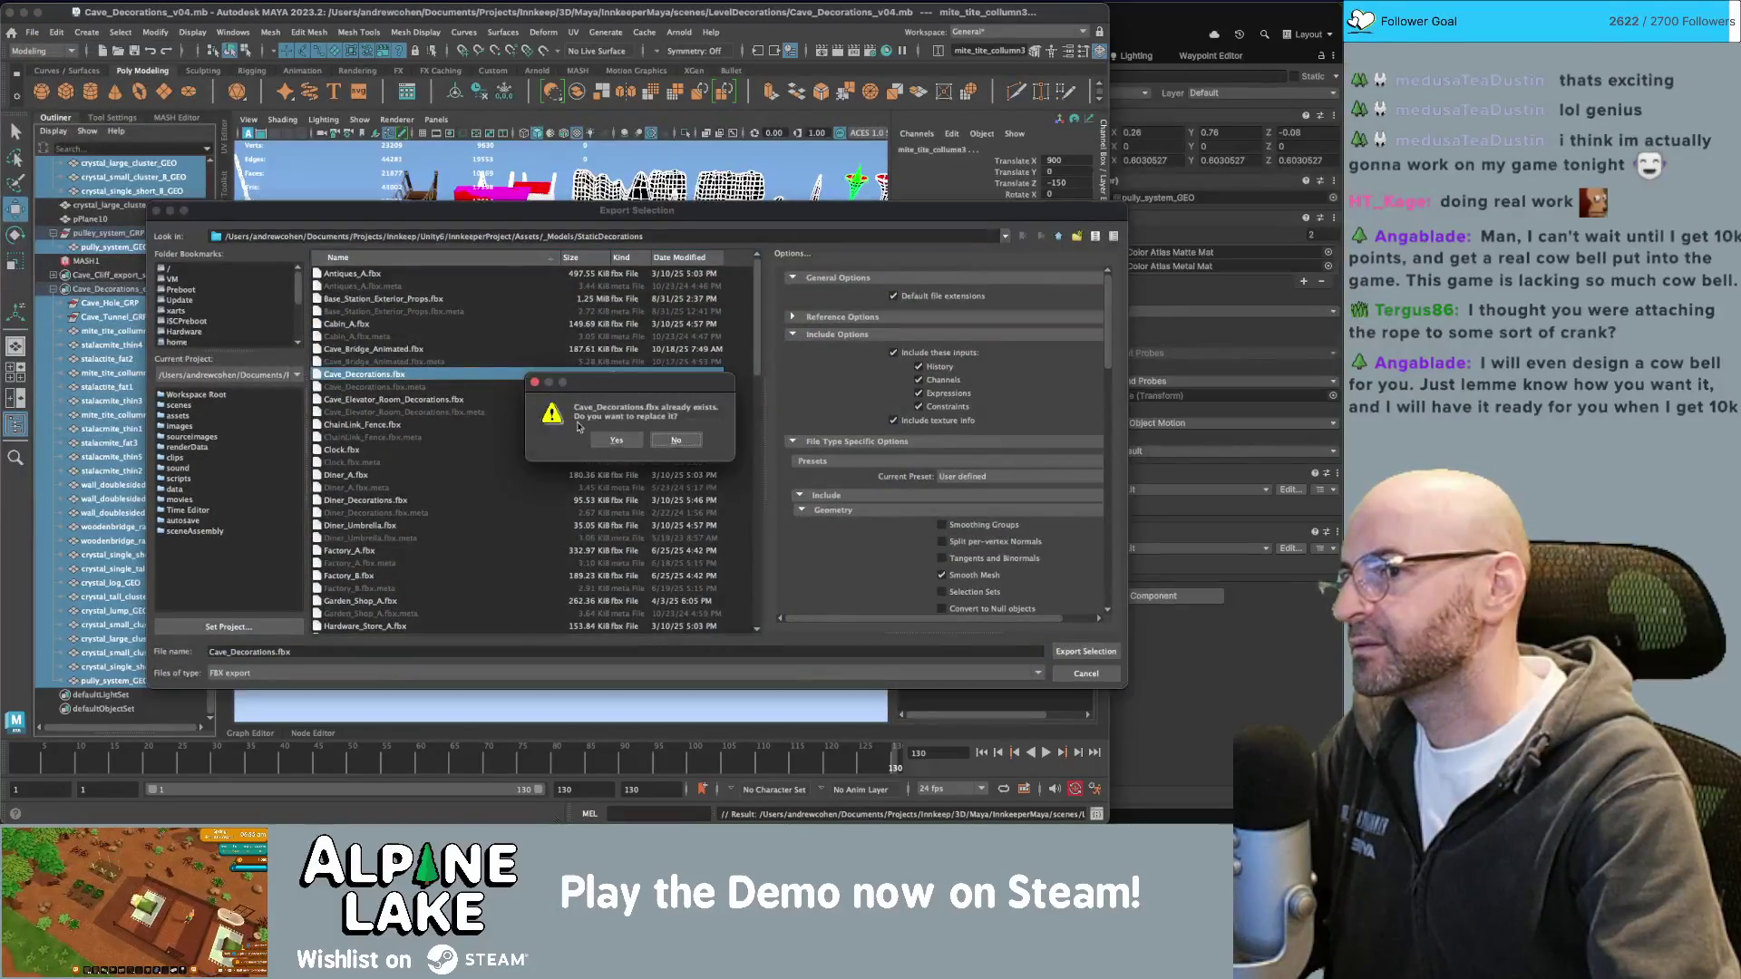
left_click(614, 441)
key("super+Tab")
key("super+shift+Tab")
key("super+shift+Tab")
key("super+shift+Tab")
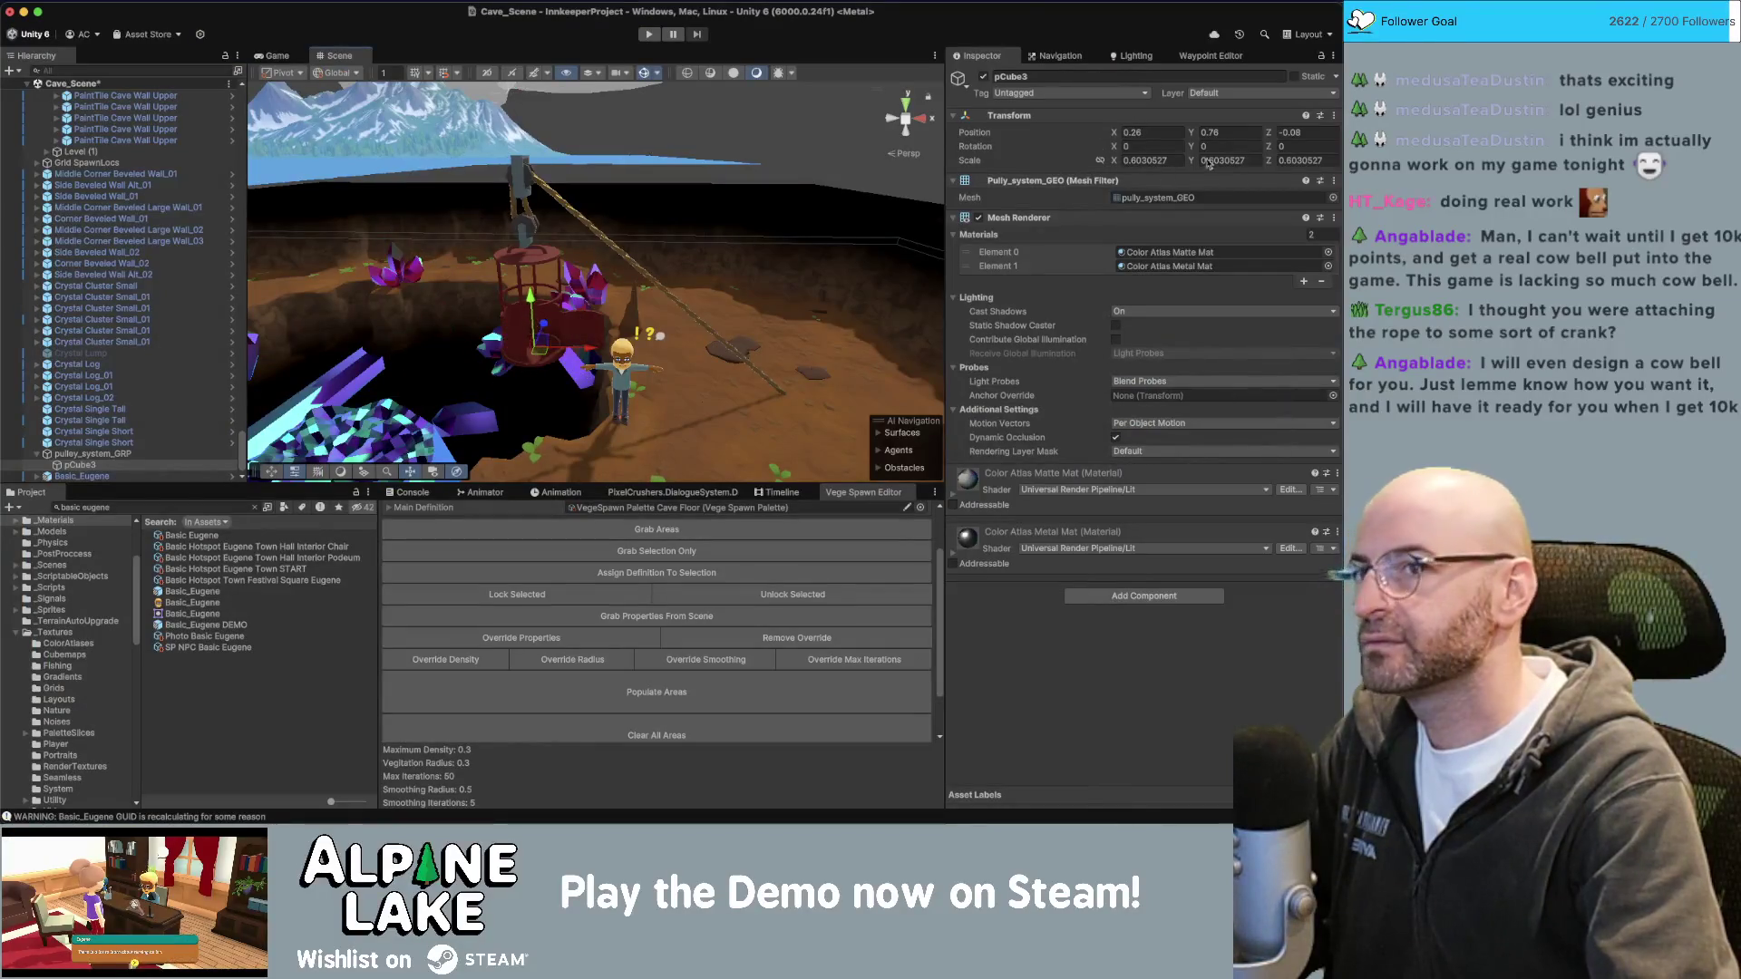
Raise the pulley cage pCube3 slightly upward in the cave pit.
left_click(1236, 134)
type("0")
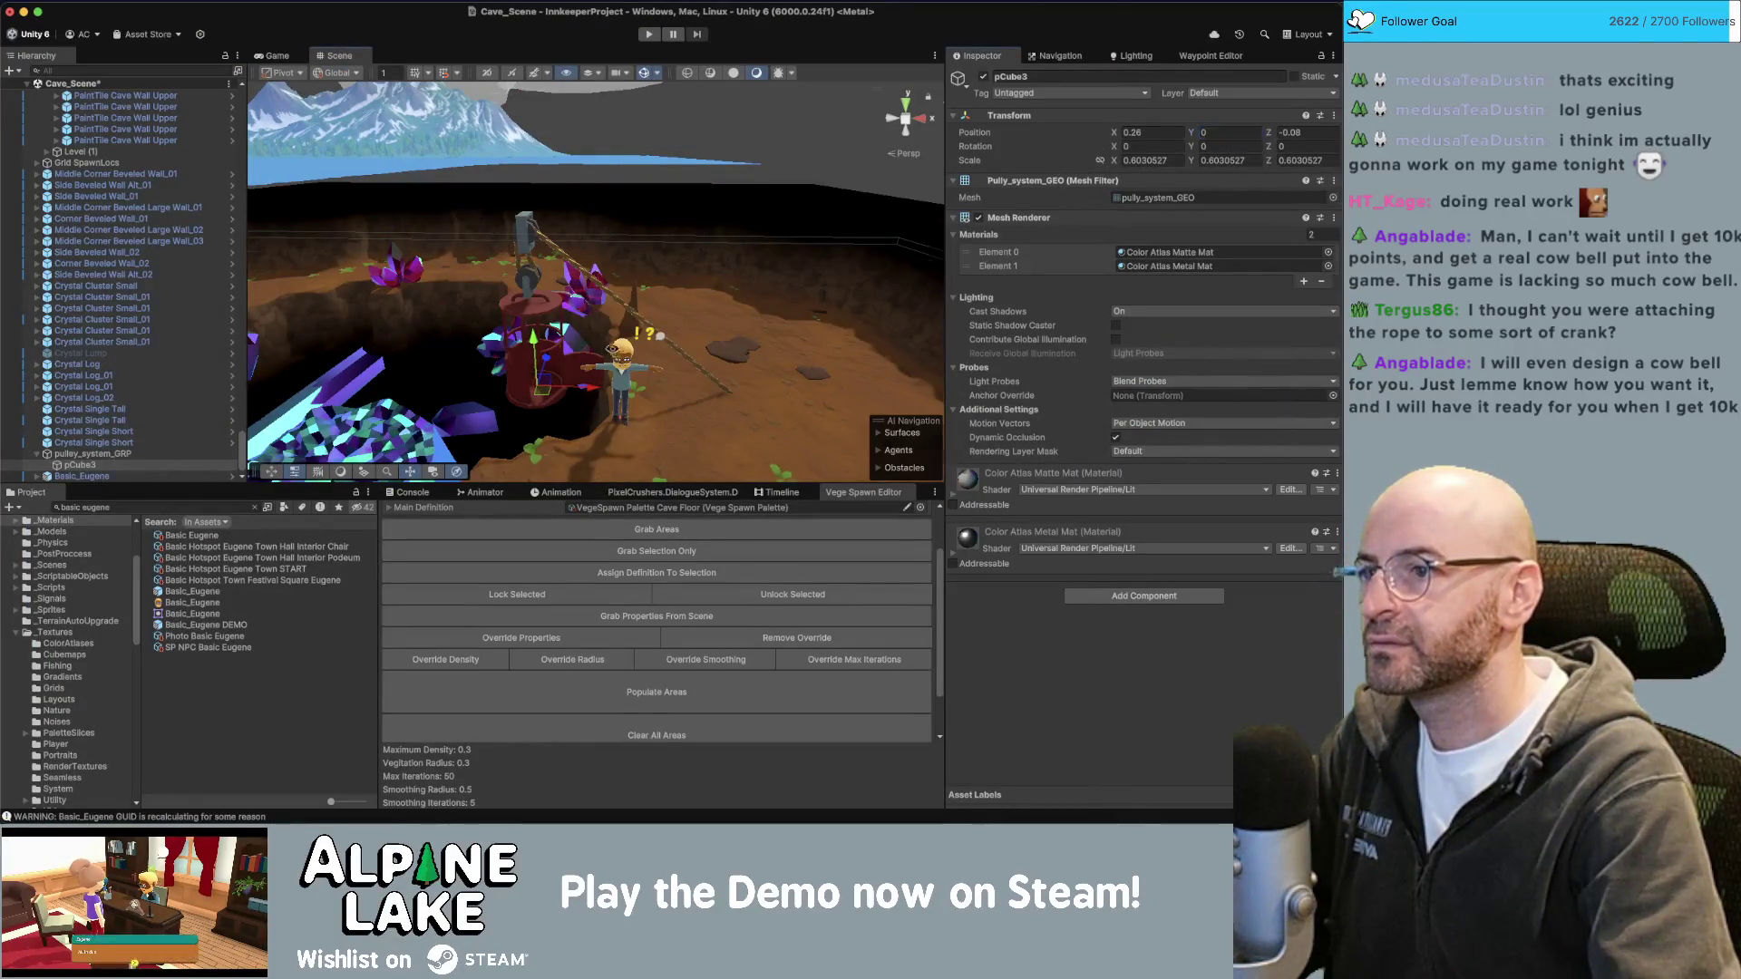
left_click_drag(612, 348, 787, 269, "alt")
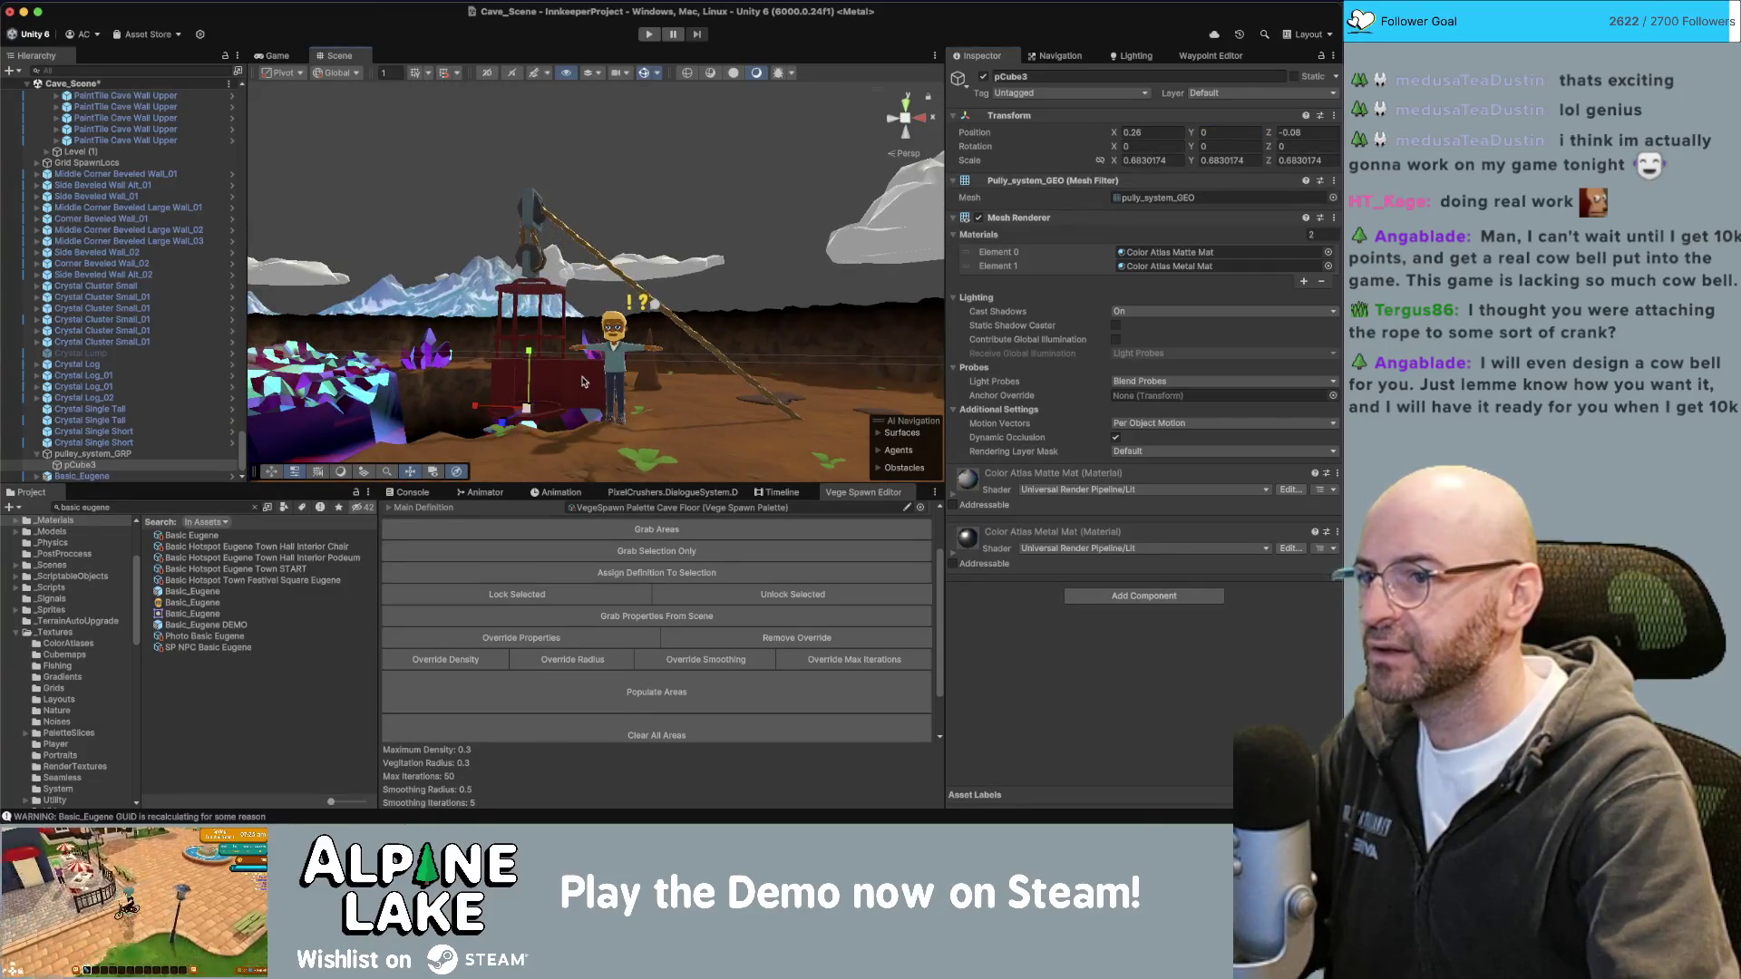
left_click_drag(584, 382, 619, 436, "alt")
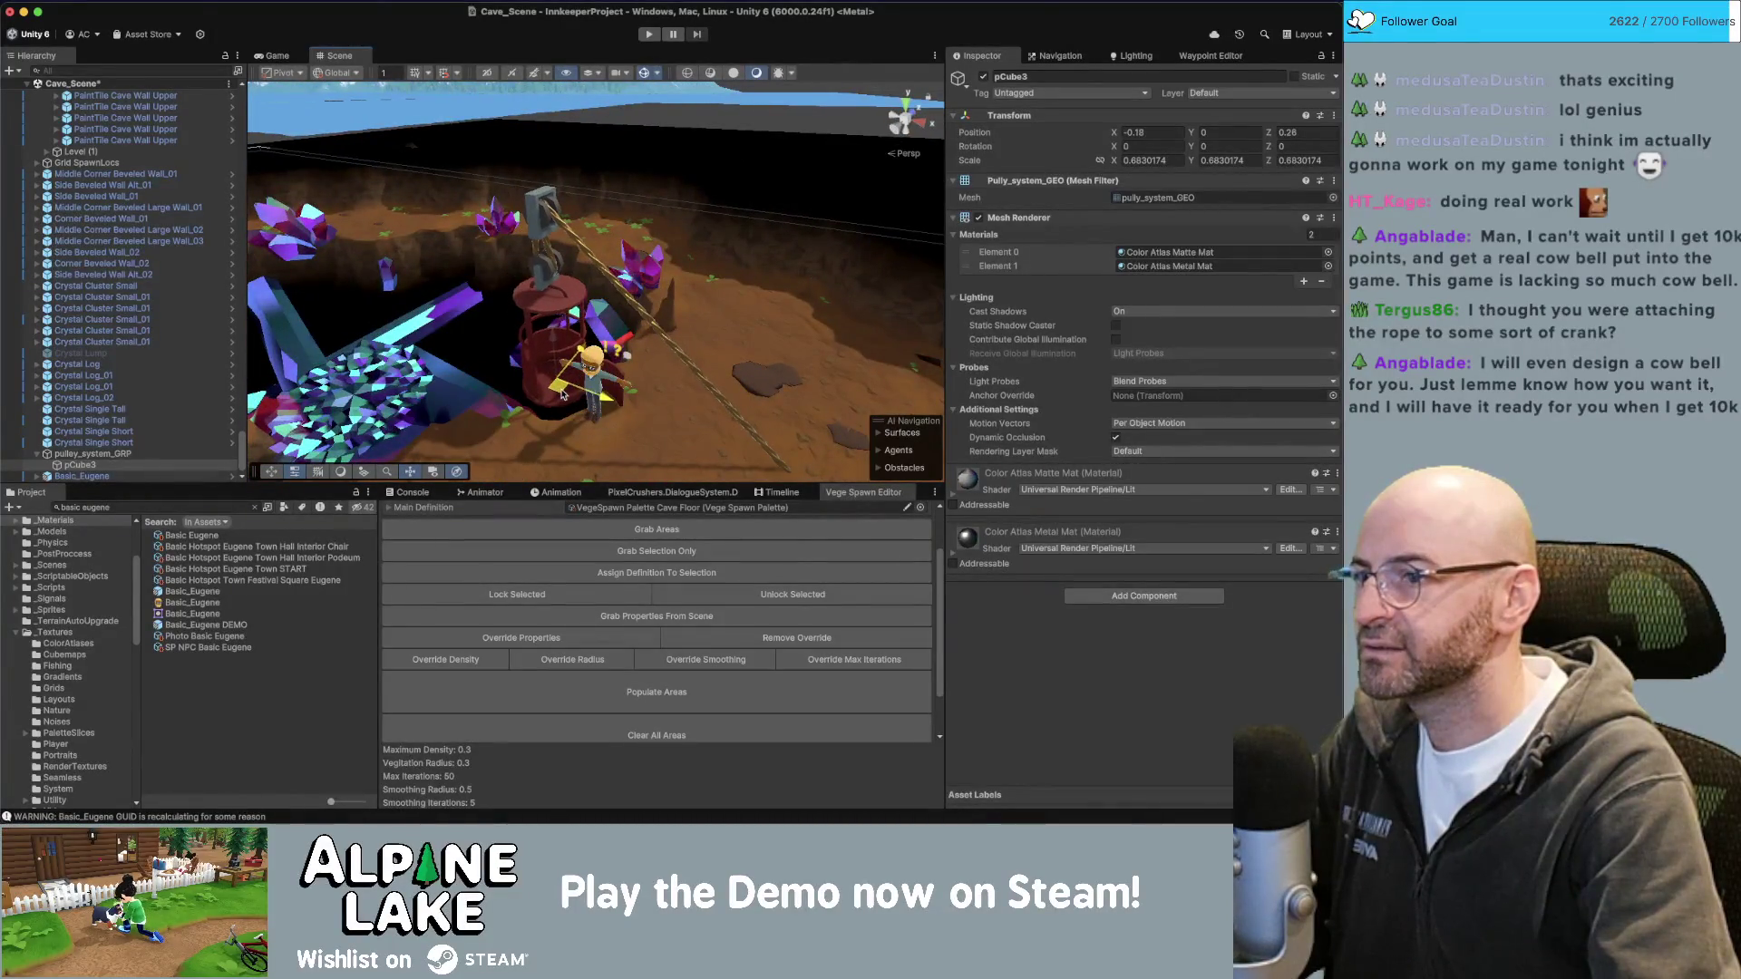
left_click_drag(536, 392, 692, 338, "alt")
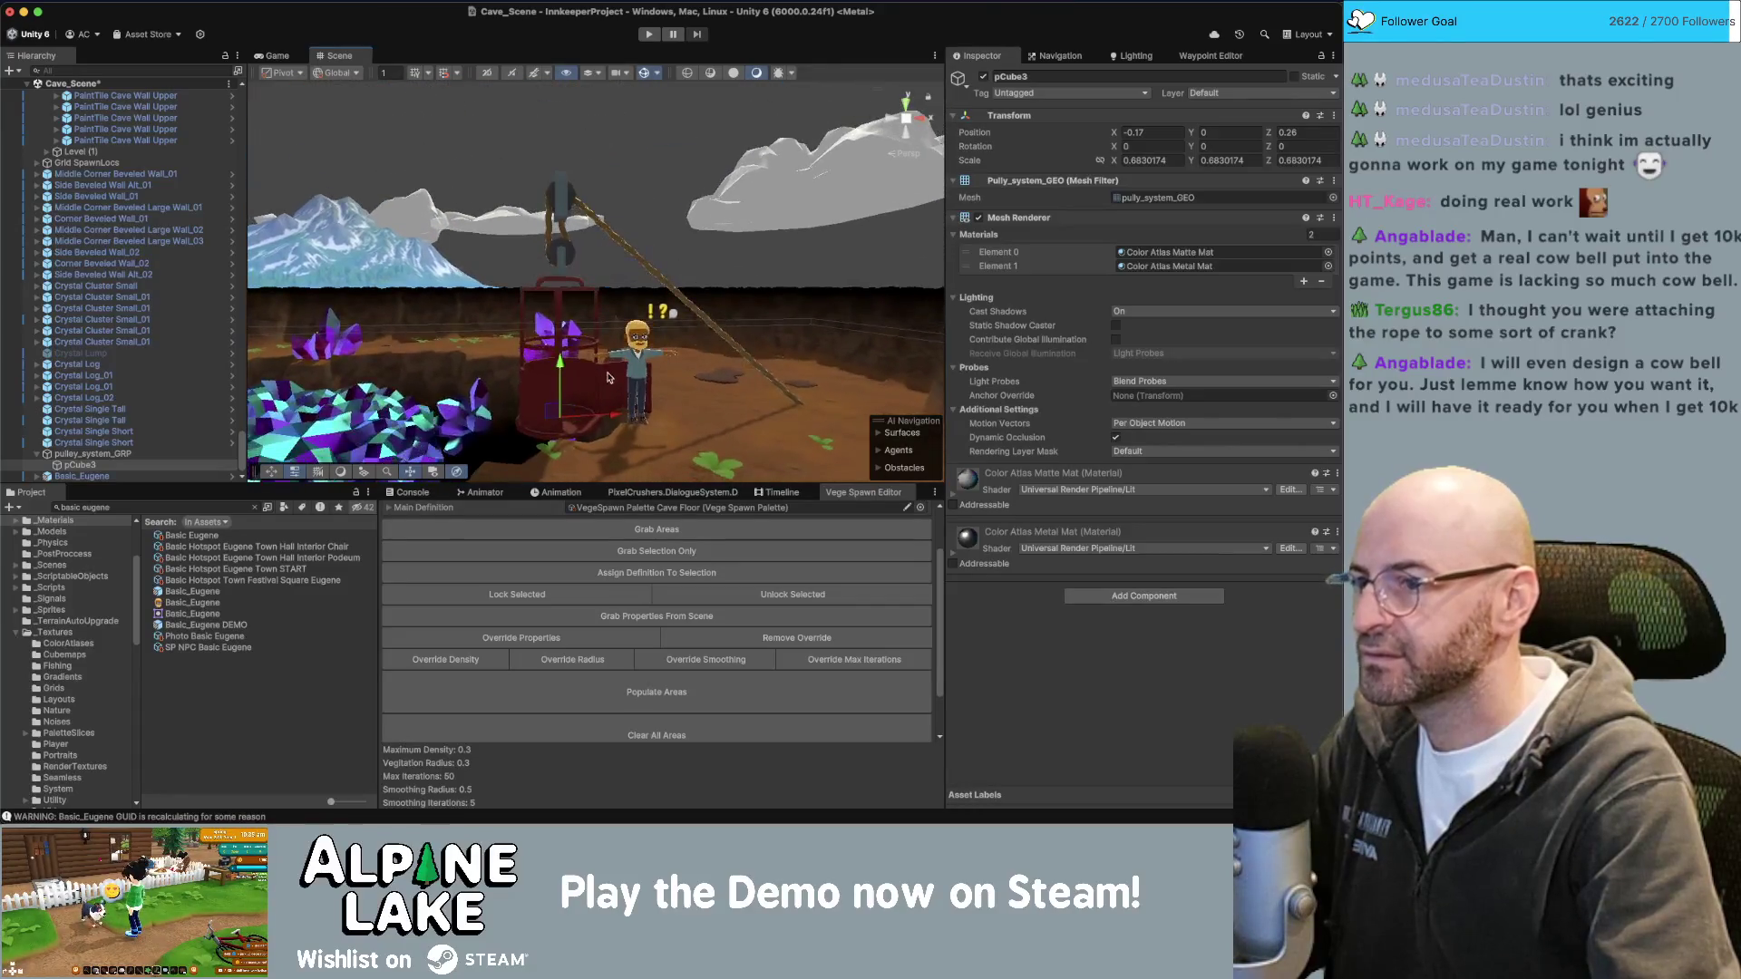
scroll(692, 338, "up", 3)
scroll(535, 314, "up", 3)
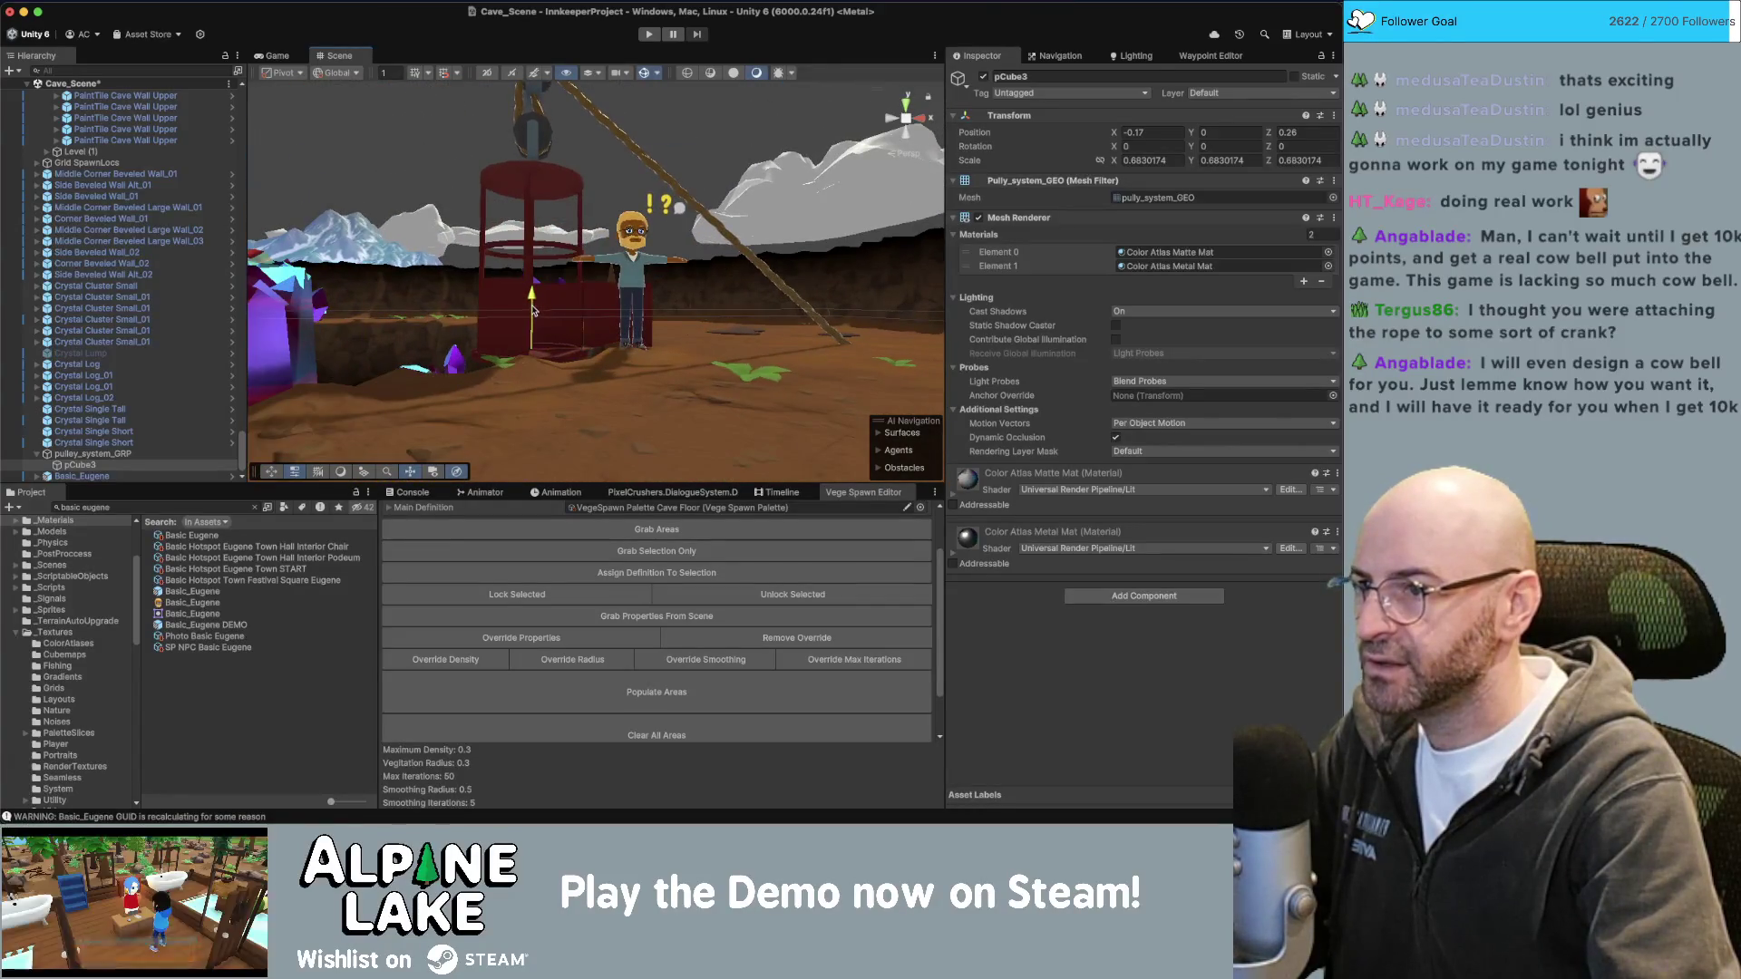
left_click_drag(534, 312, 533, 309)
Swap the order of the pulley's Color Atlas Matte and Metal materials in its Mesh Renderer.
left_click_drag(646, 300, 496, 328, "alt")
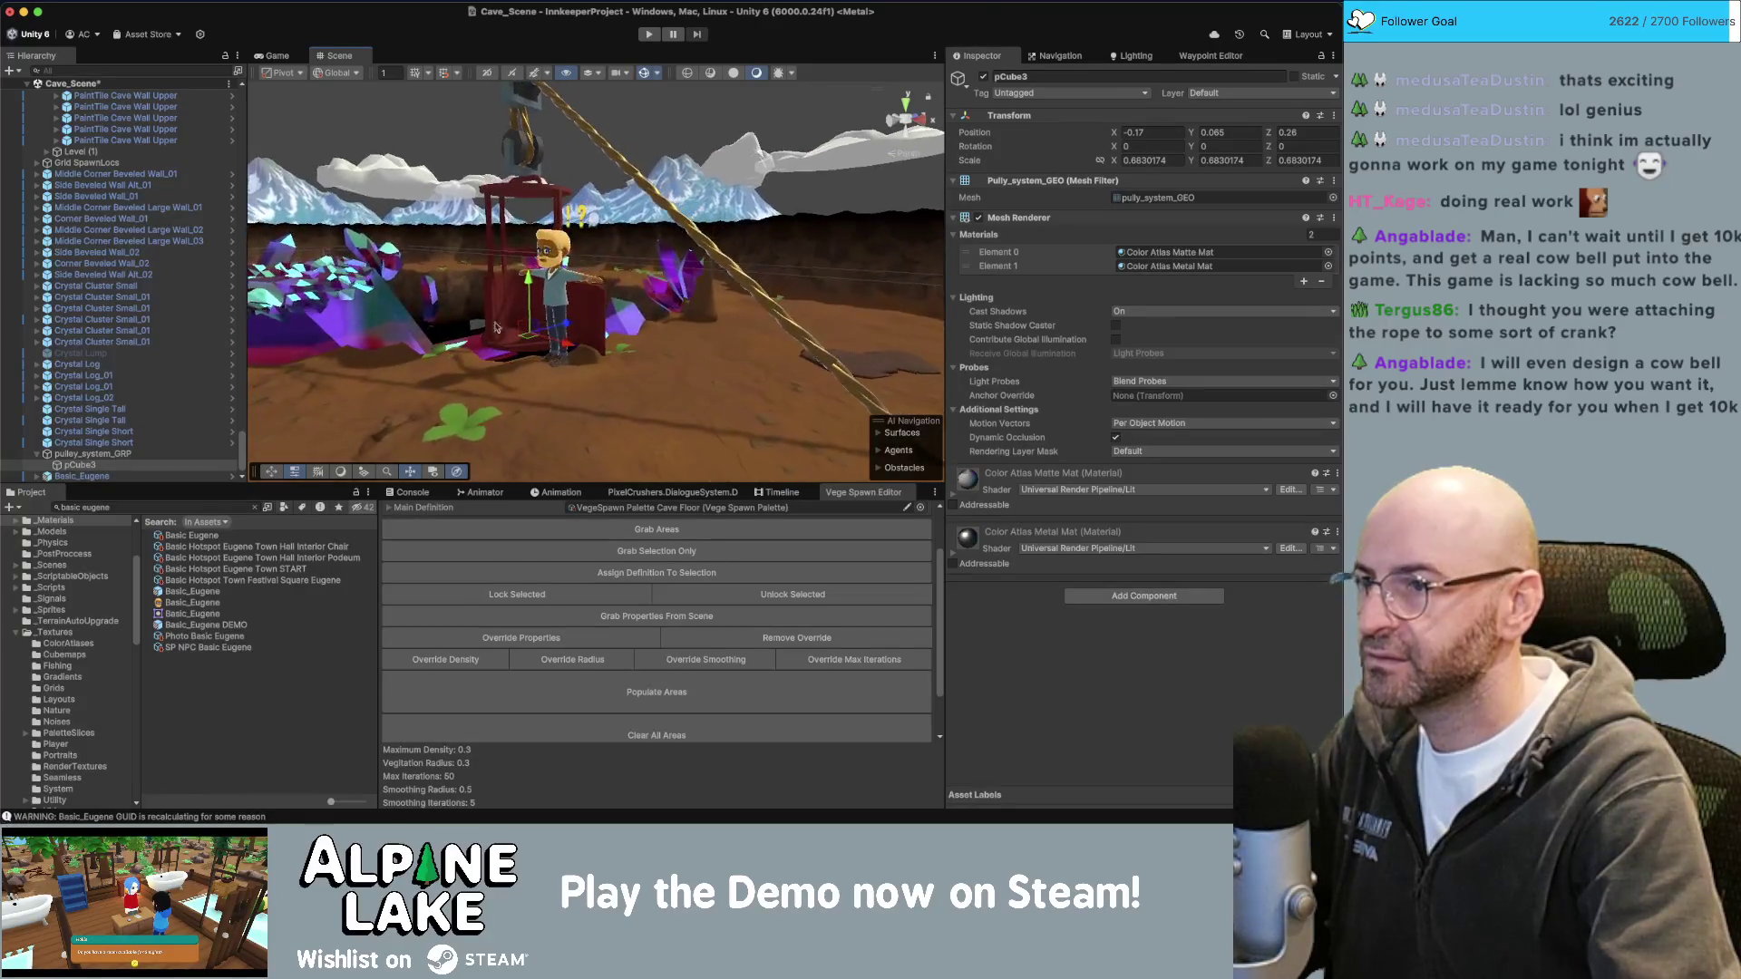
left_click_drag(673, 136, 656, 374, "alt")
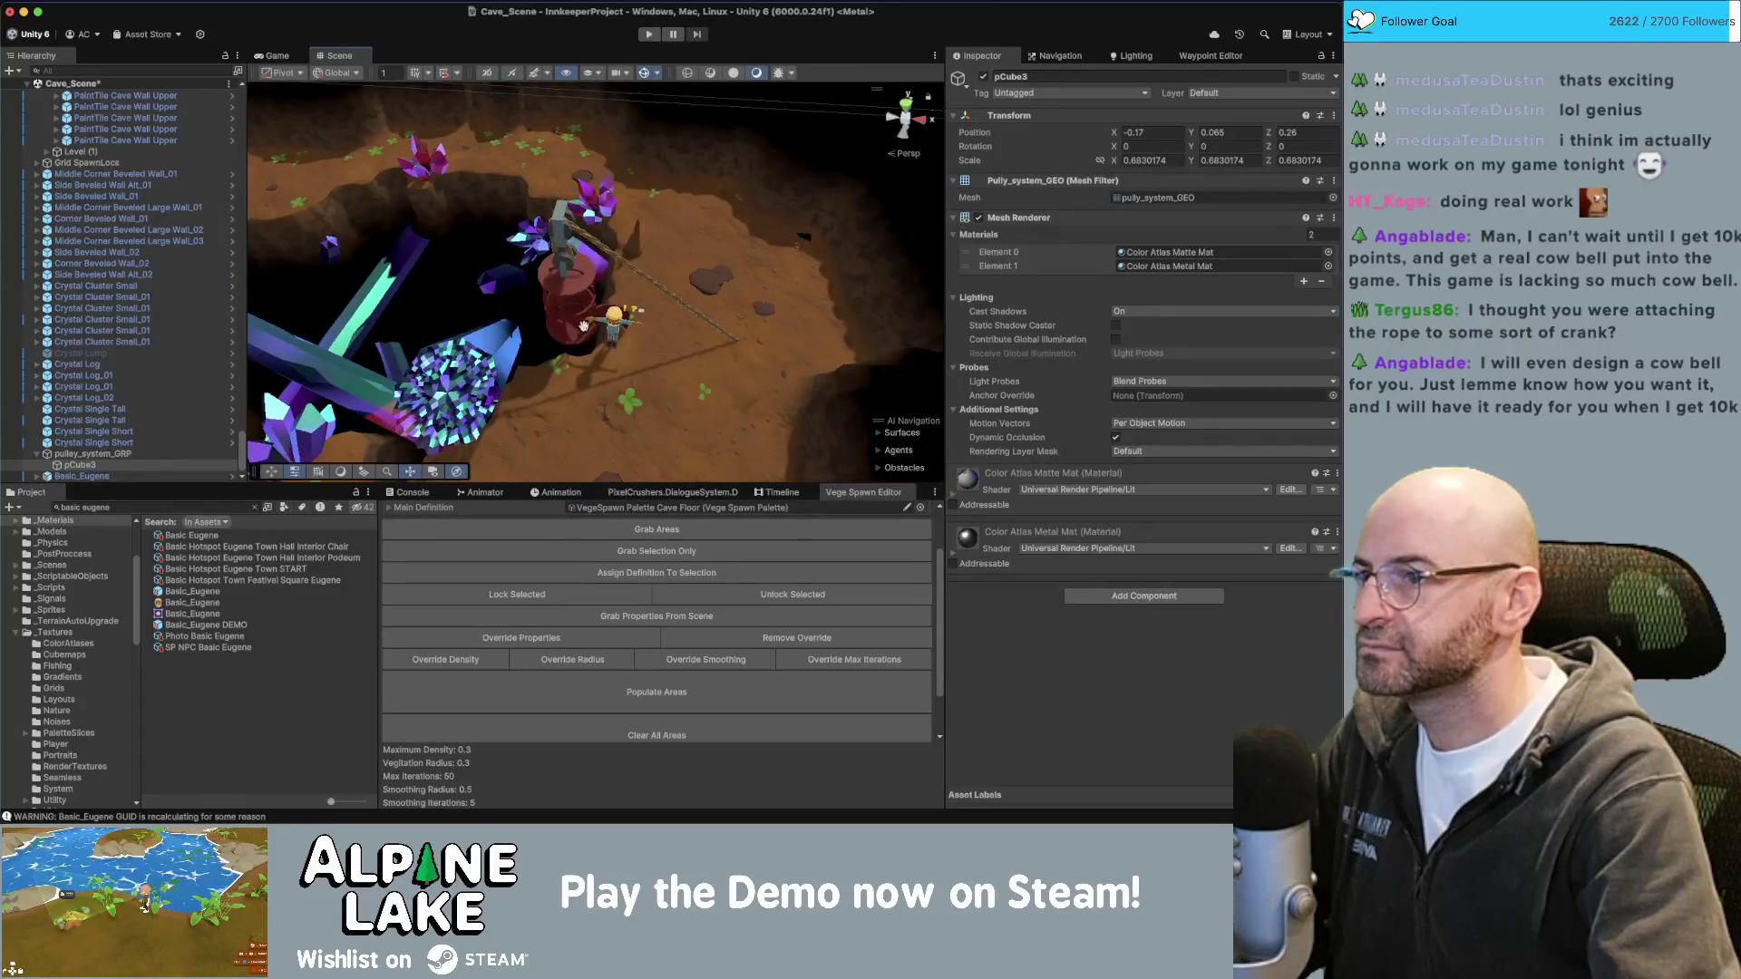
scroll(932, 349, "up", 5)
middle_click_drag(588, 265, 644, 275)
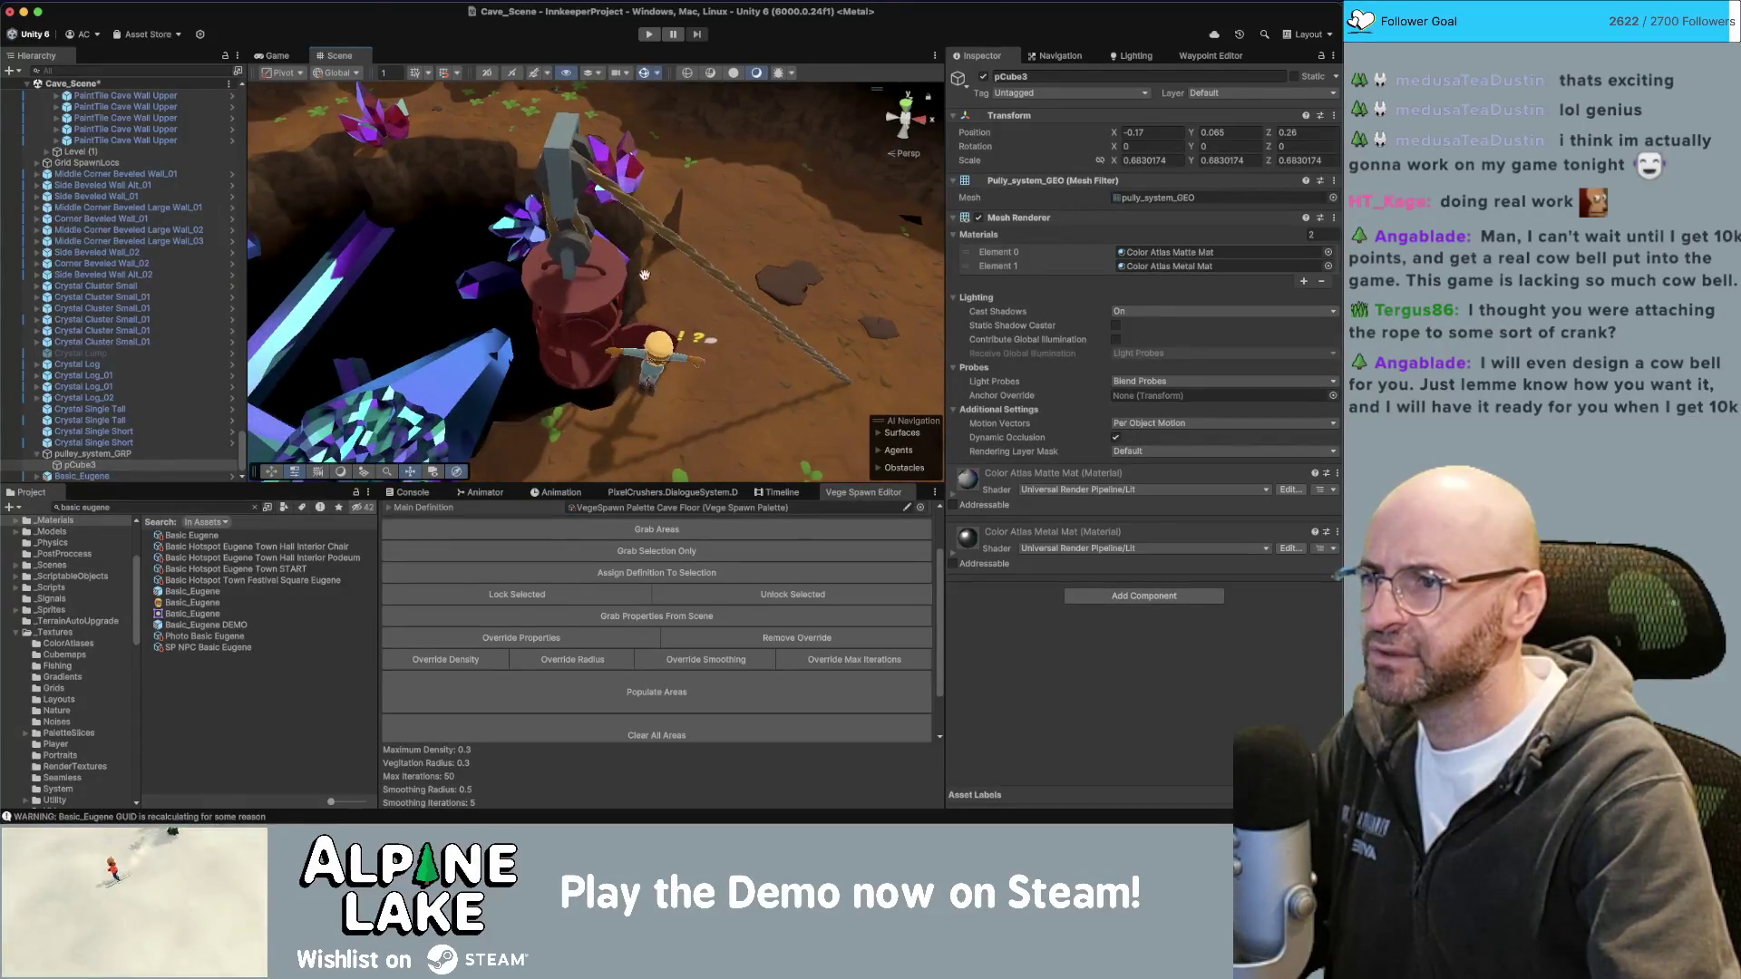
left_click(580, 289)
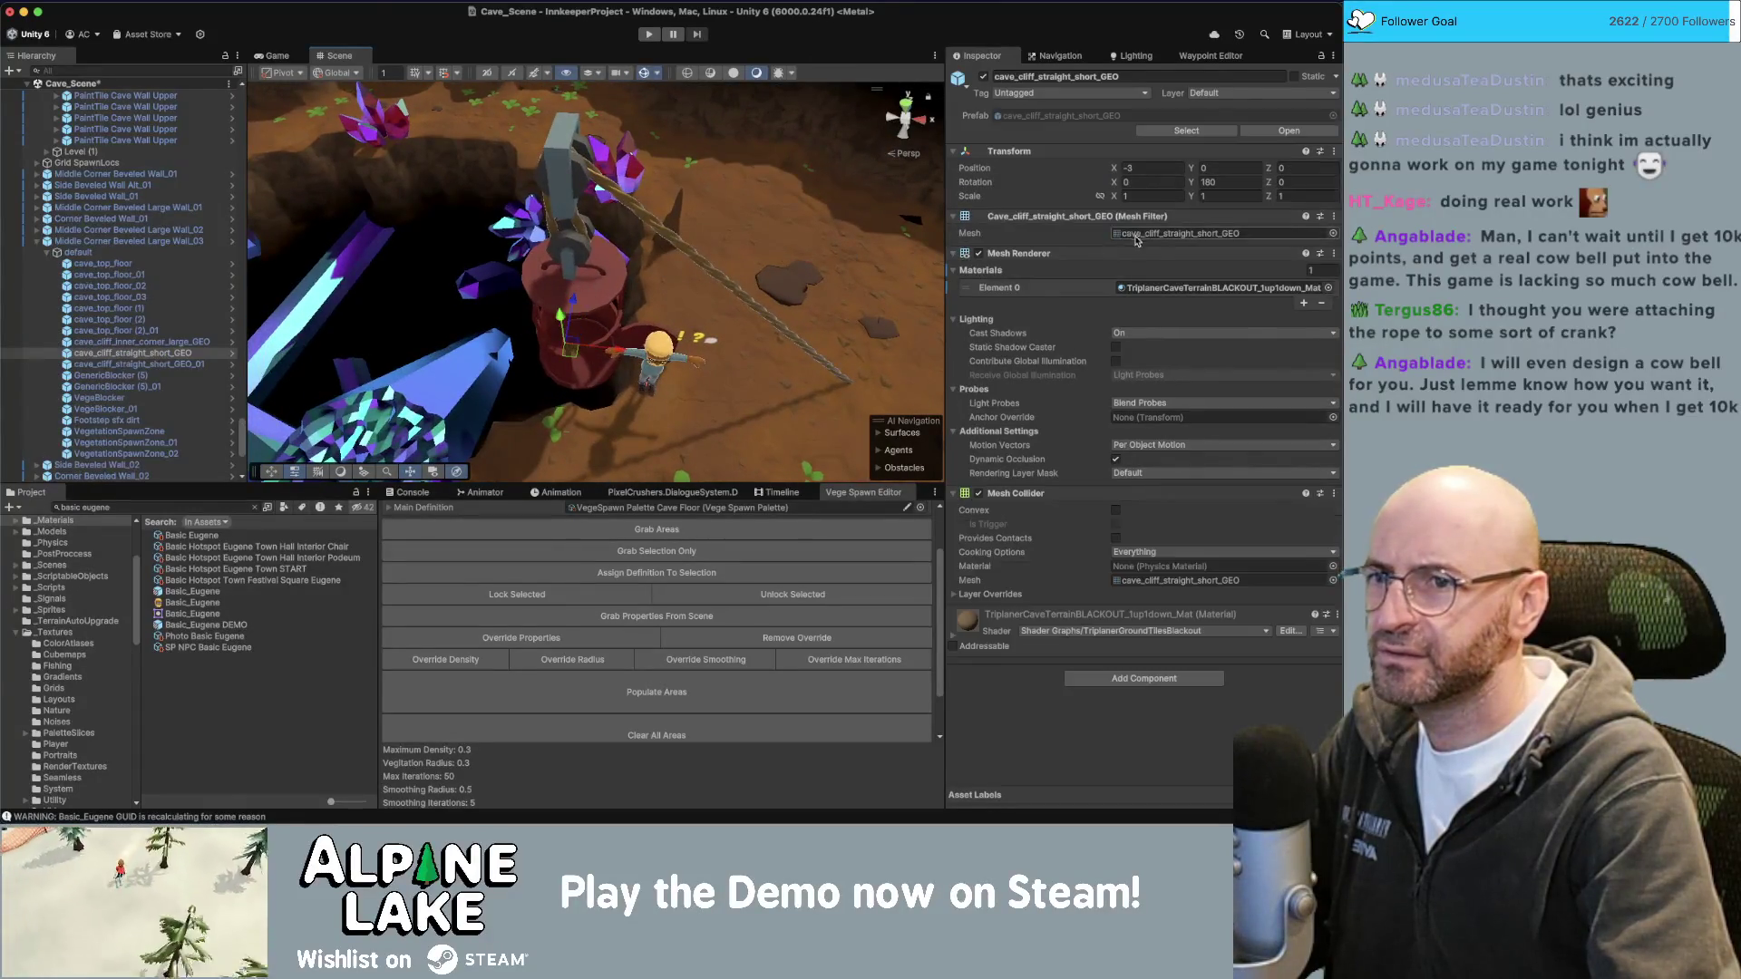
left_click(599, 281)
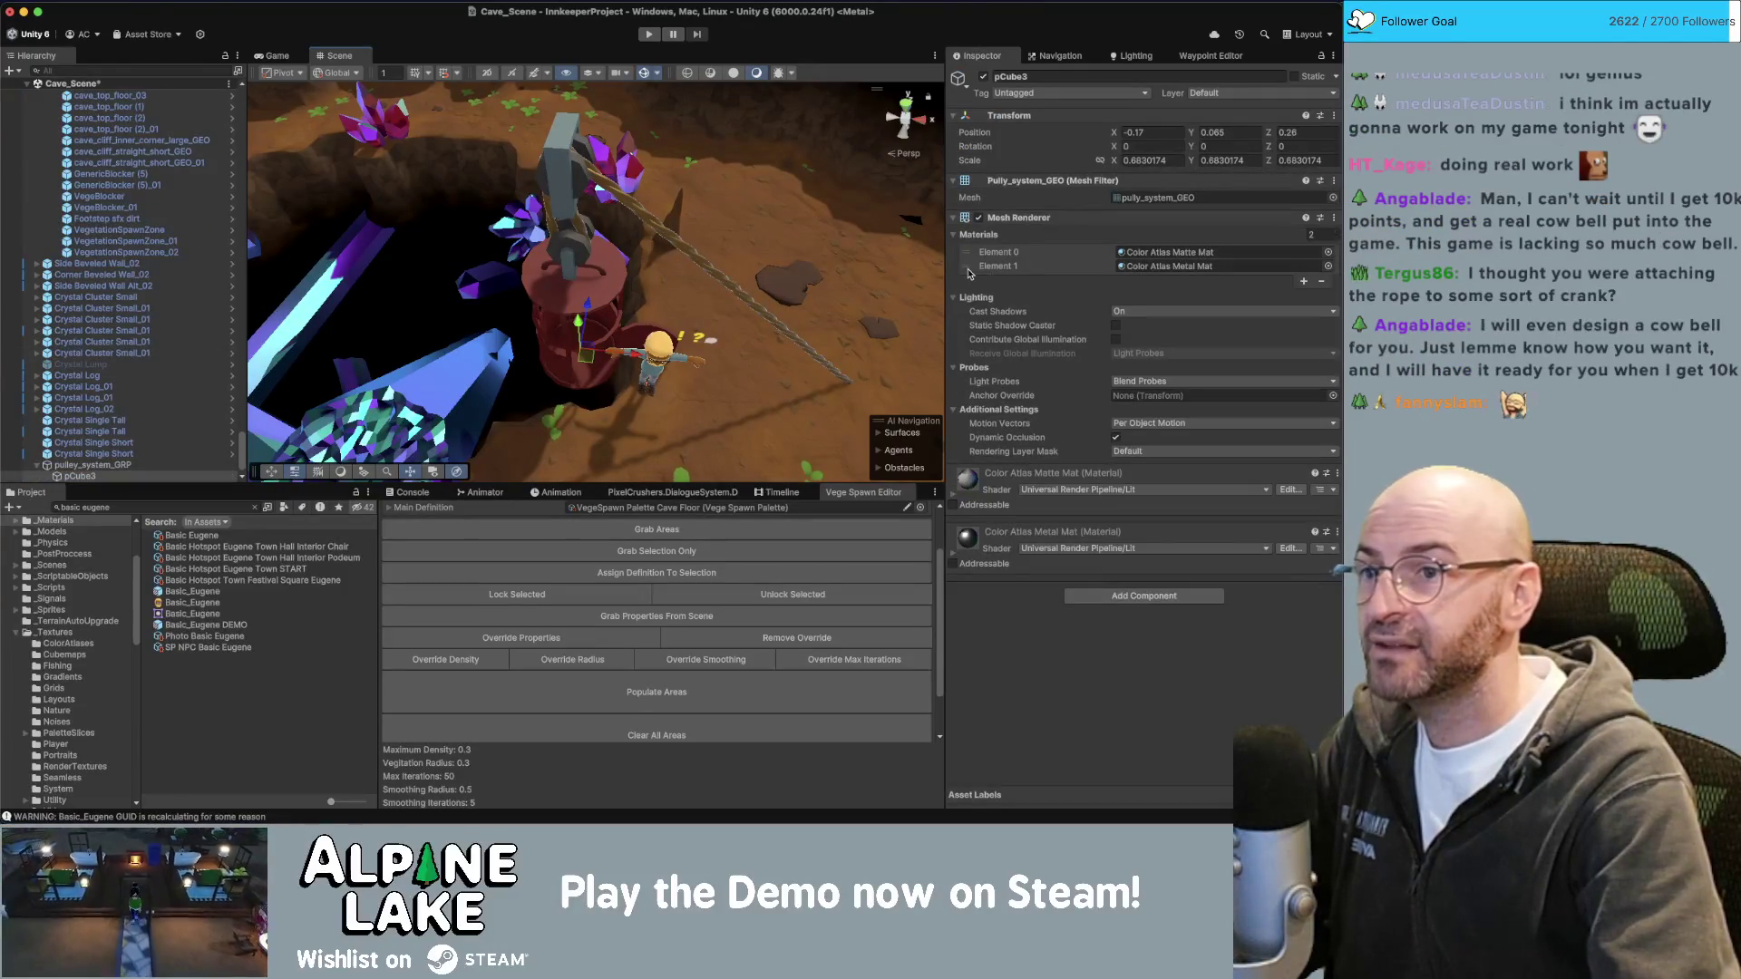
left_click_drag(966, 268, 967, 252)
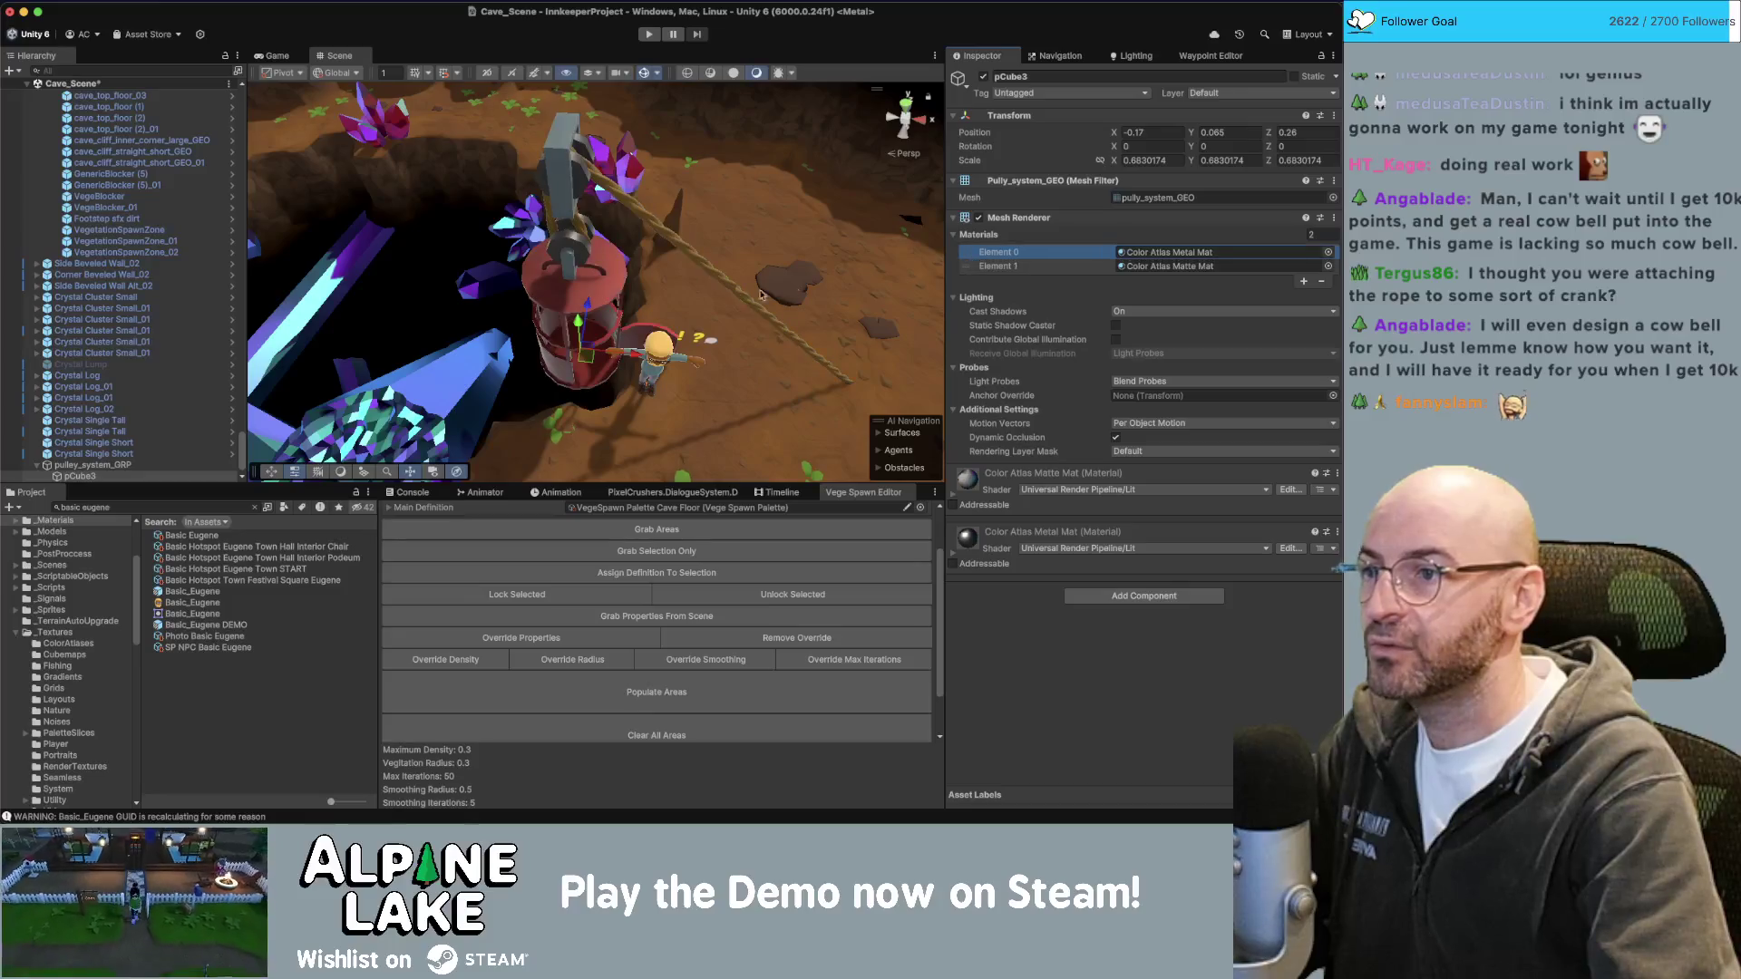
right_click_drag(620, 322, 579, 346)
left_click(598, 335)
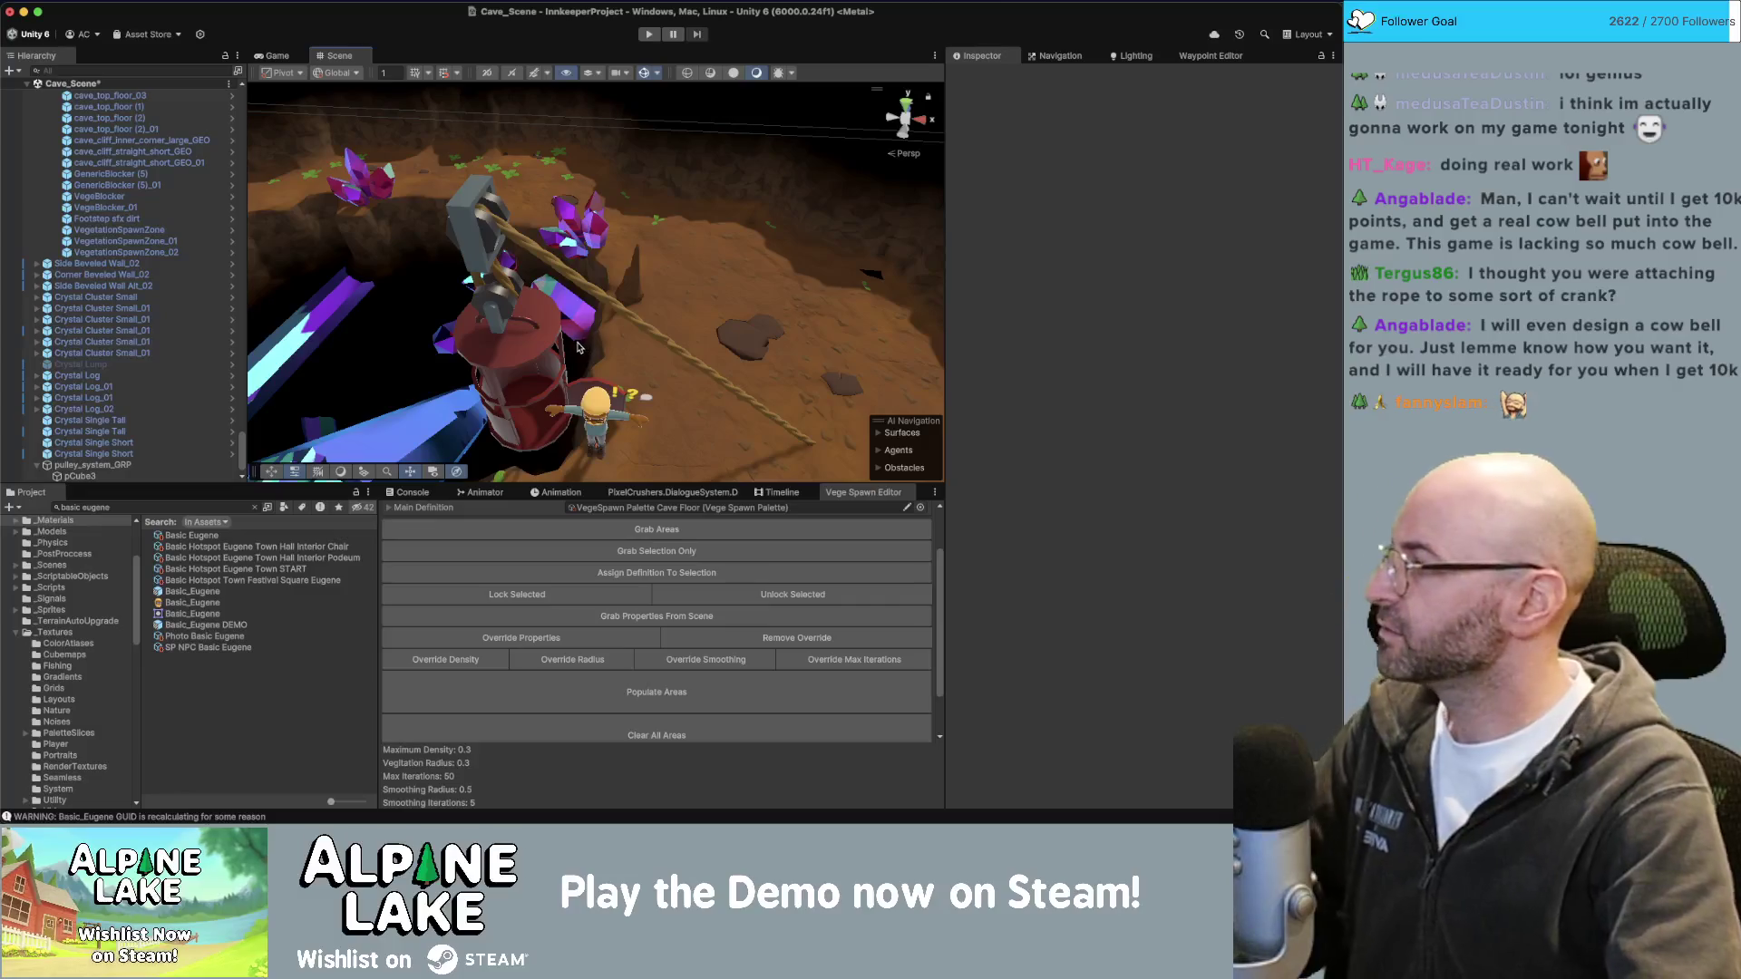
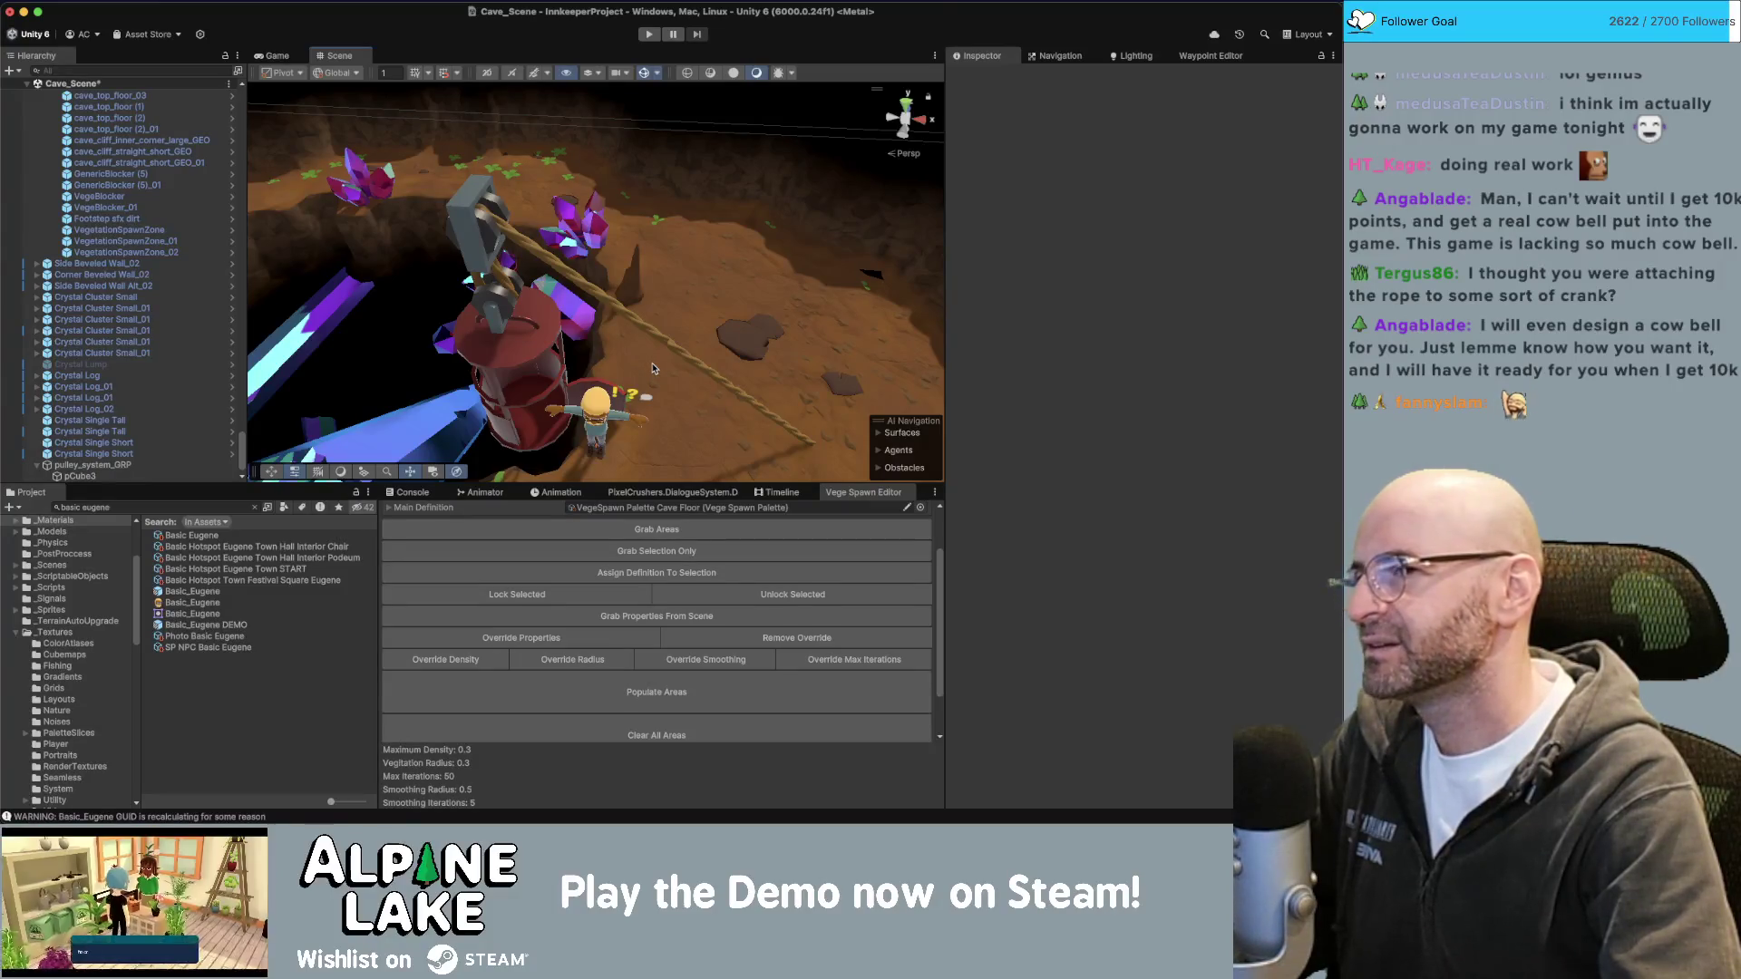
Switch from the Unity cave scene to Maya's Cave_Decorations_v04.mb pulley model.
key("super+Tab")
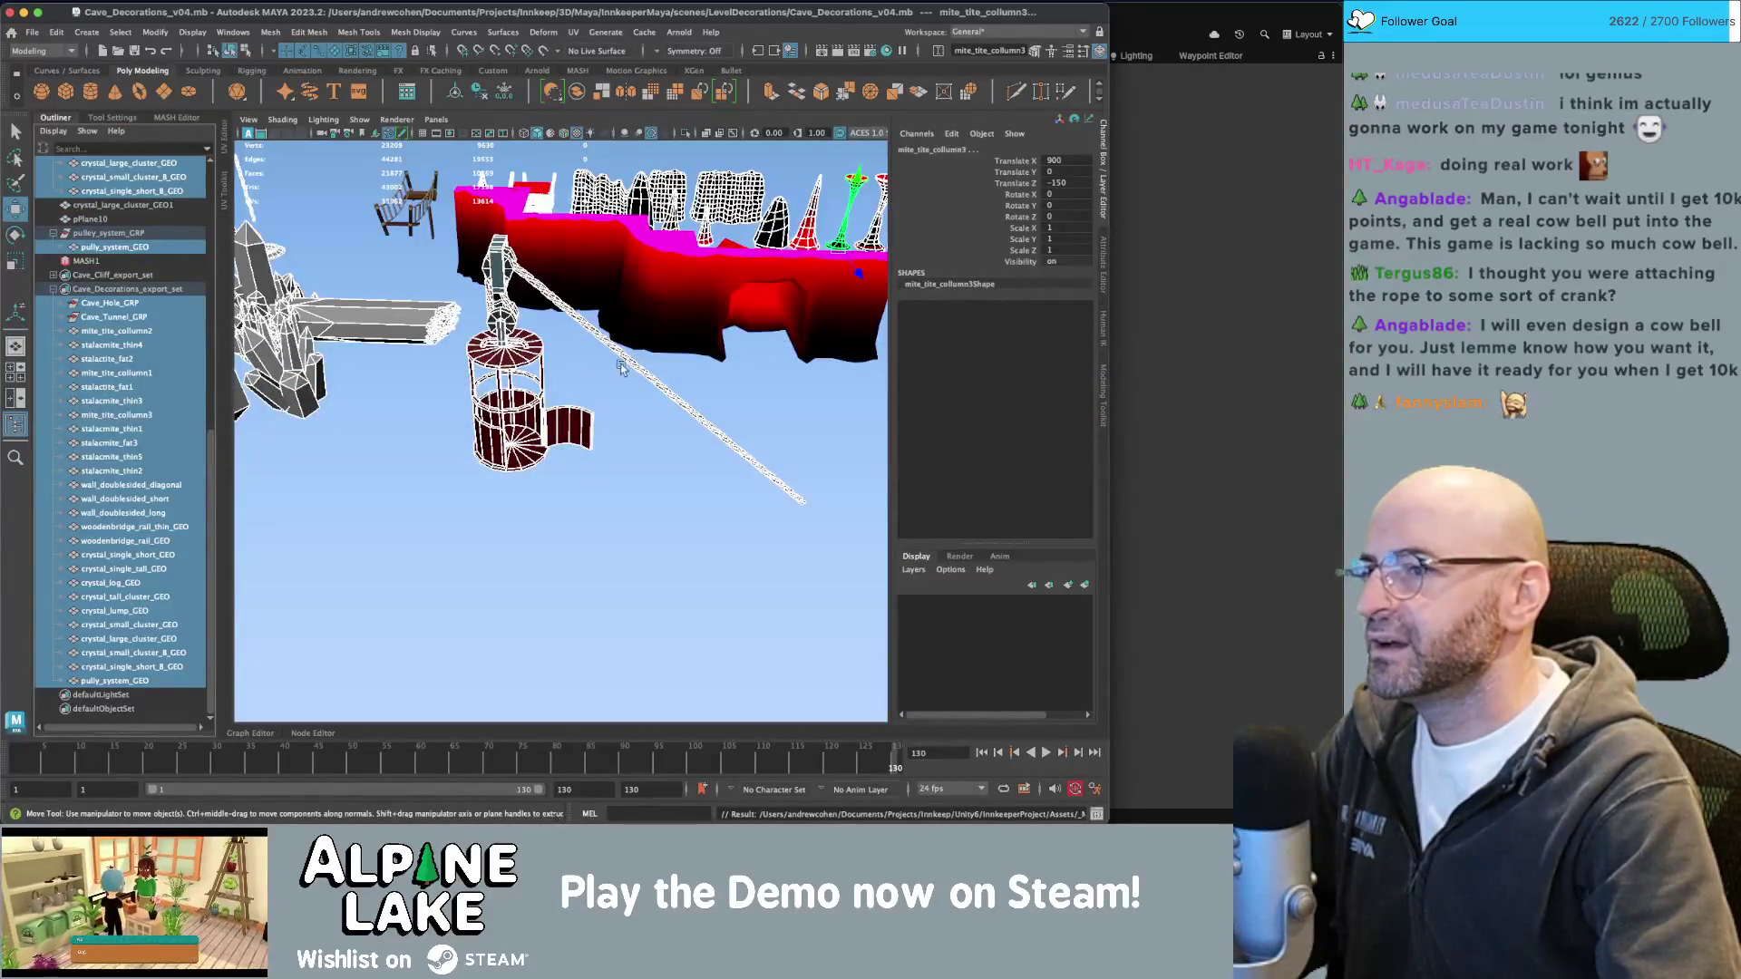
Duplicate the pulley rope with Cmd+D and shift the copy down.
key("q")
left_click(622, 368)
mouse_move(622, 367)
left_mouse_down("alt")
mouse_move(494, 399)
mouse_move(508, 573)
left_mouse_up("alt")
key("super+d")
key("w")
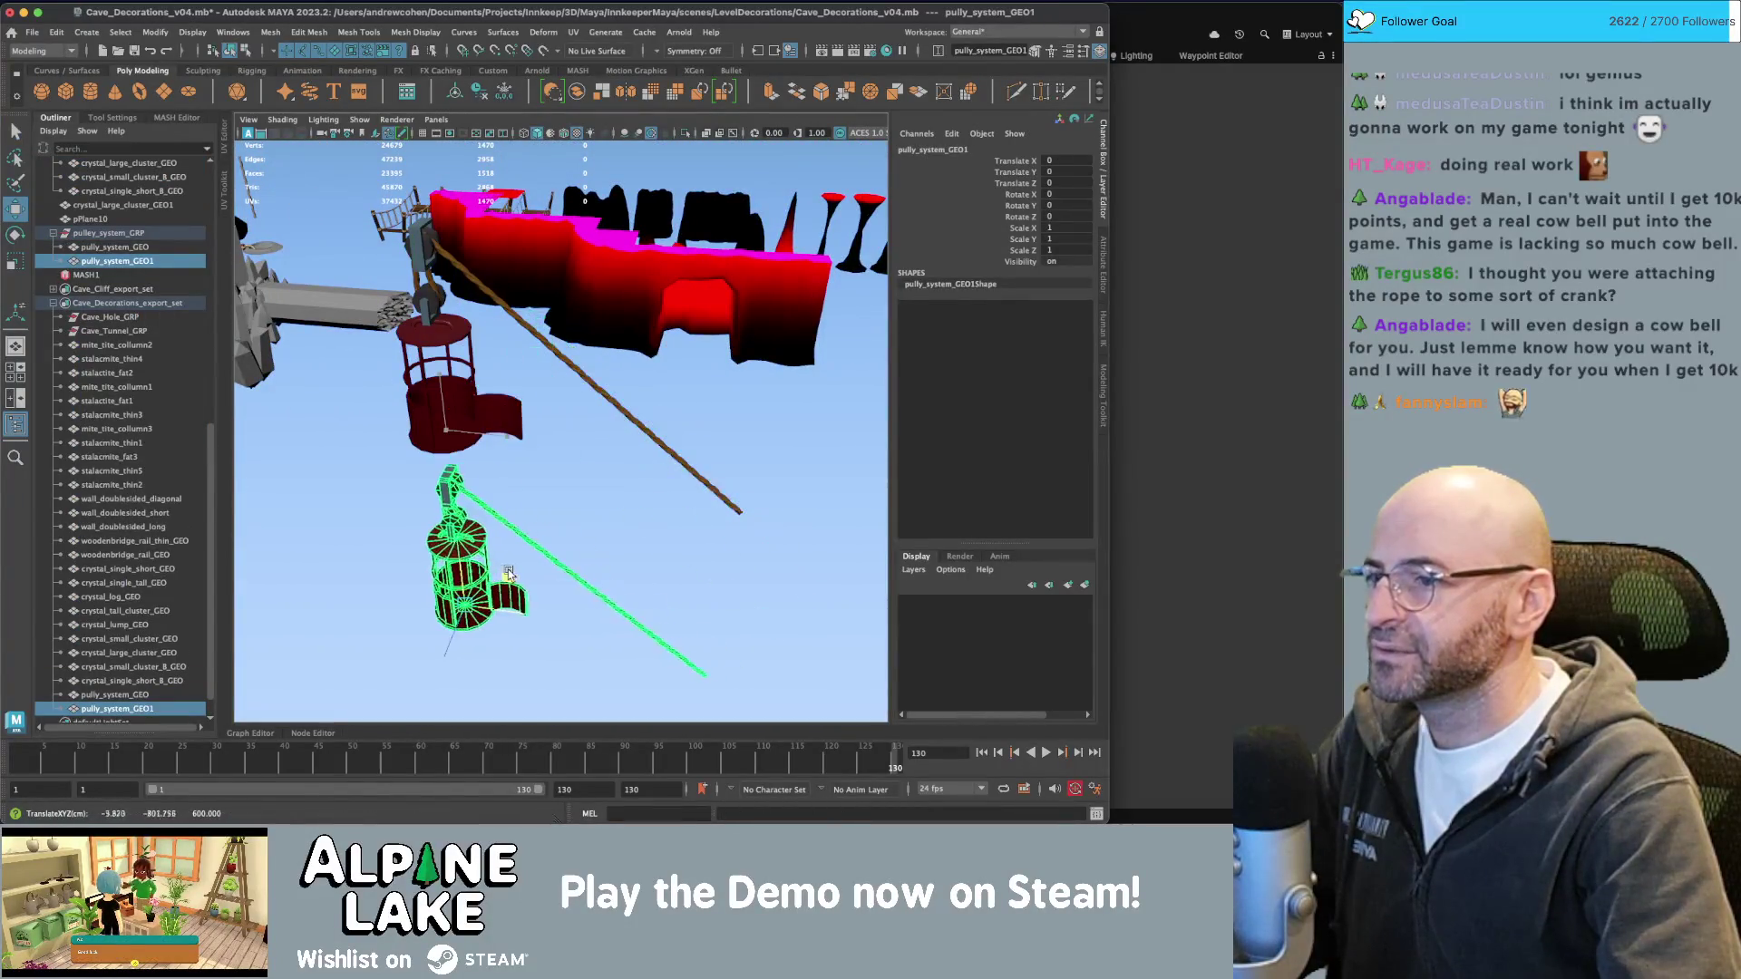
key("q")
scroll(508, 573, "up", 5)
Delete the cage and pulley faces from the copy, leaving only the rope.
right_click(515, 389)
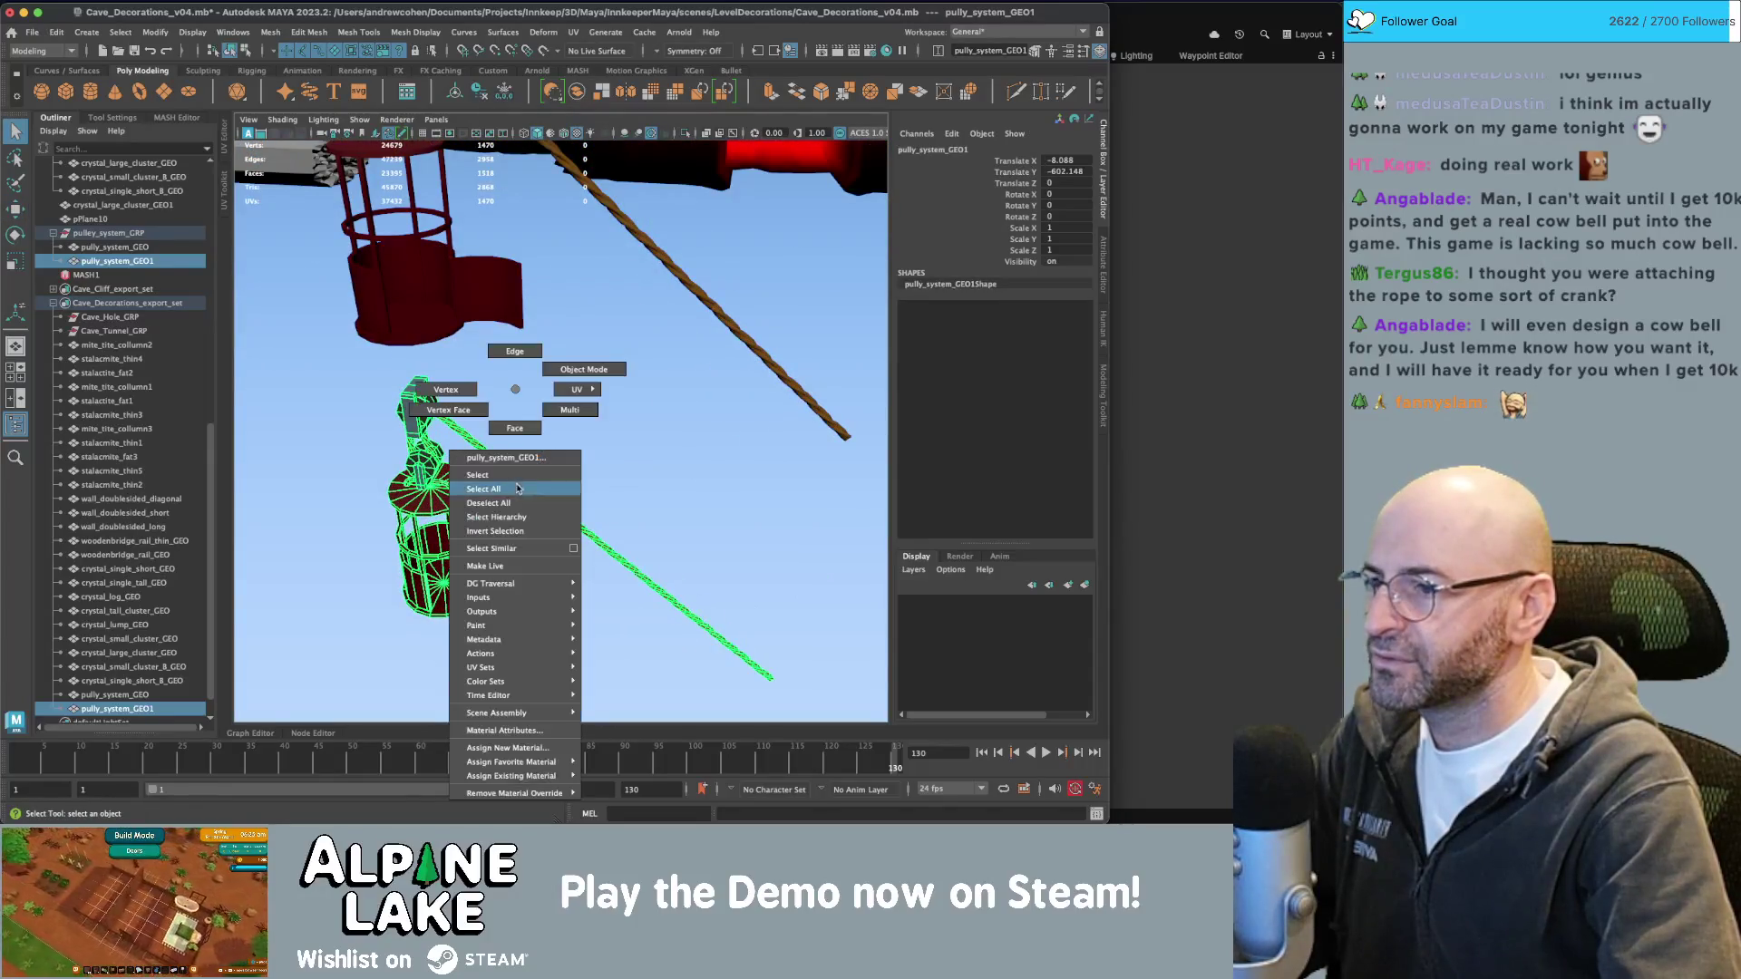
left_click(518, 488)
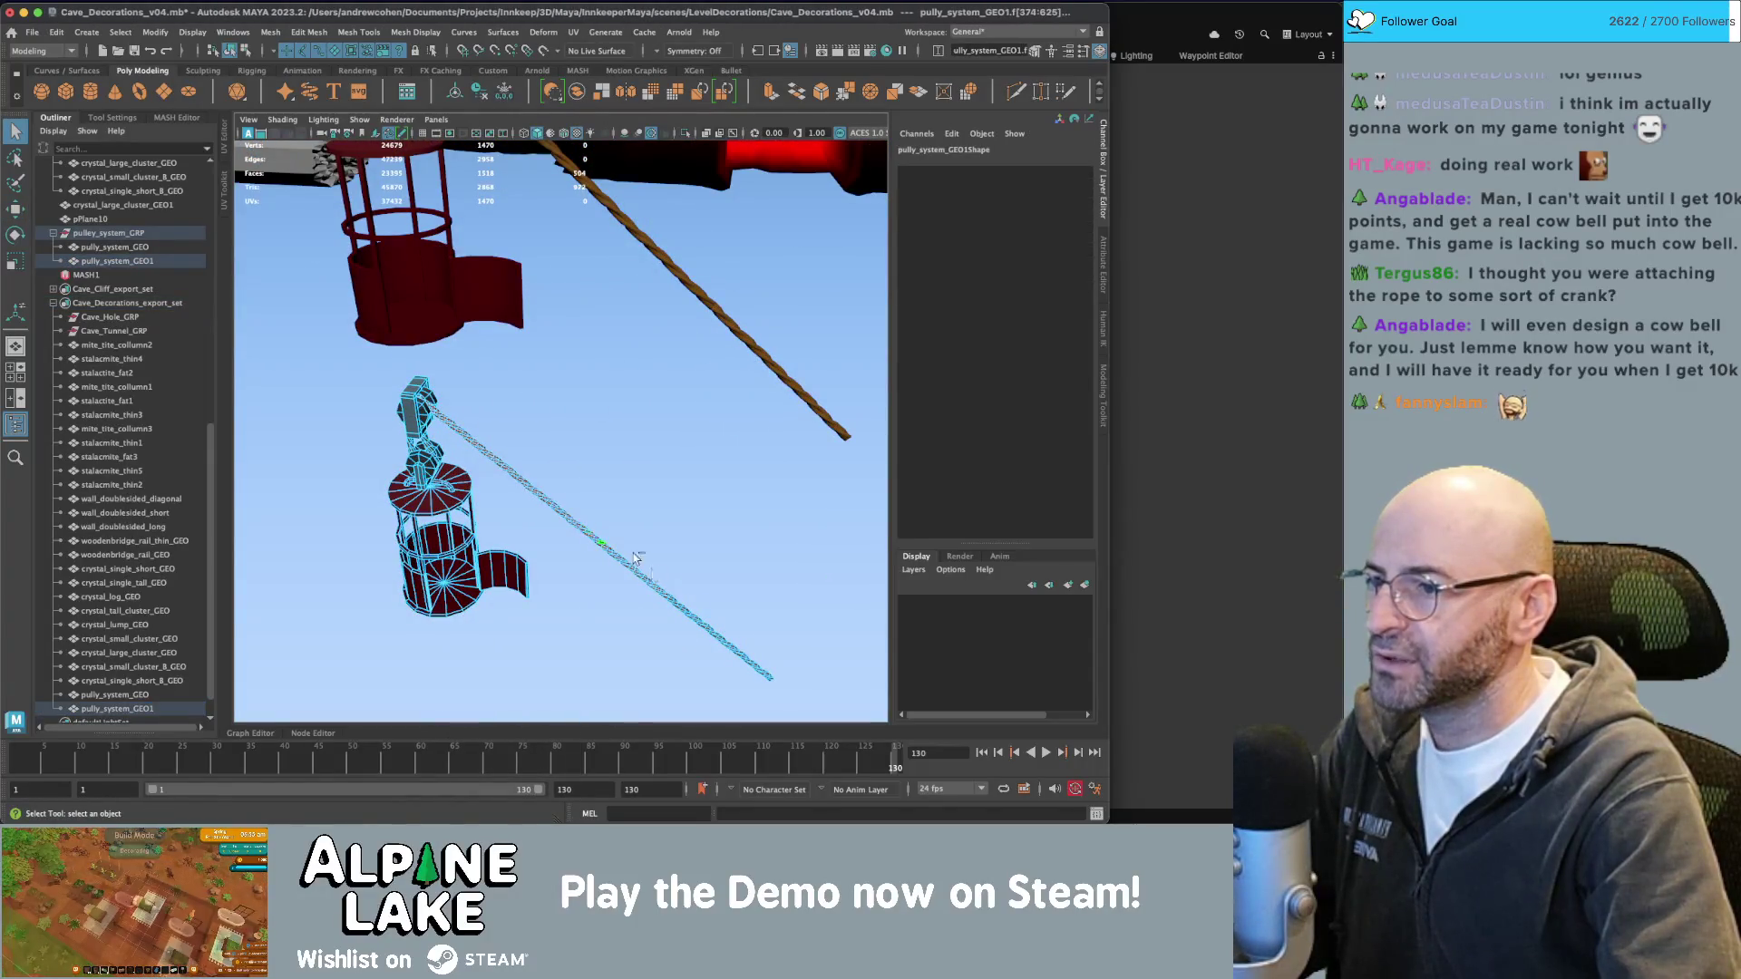
mouse_move(678, 596)
left_mouse_down("alt")
mouse_move(823, 670)
mouse_move(548, 417)
mouse_move(586, 483)
mouse_move(634, 460)
left_mouse_up("alt")
key("Delete")
Rotate the rope copy upright in an orthographic view with the grid turned on.
left_click(582, 470)
key("e")
key("space")
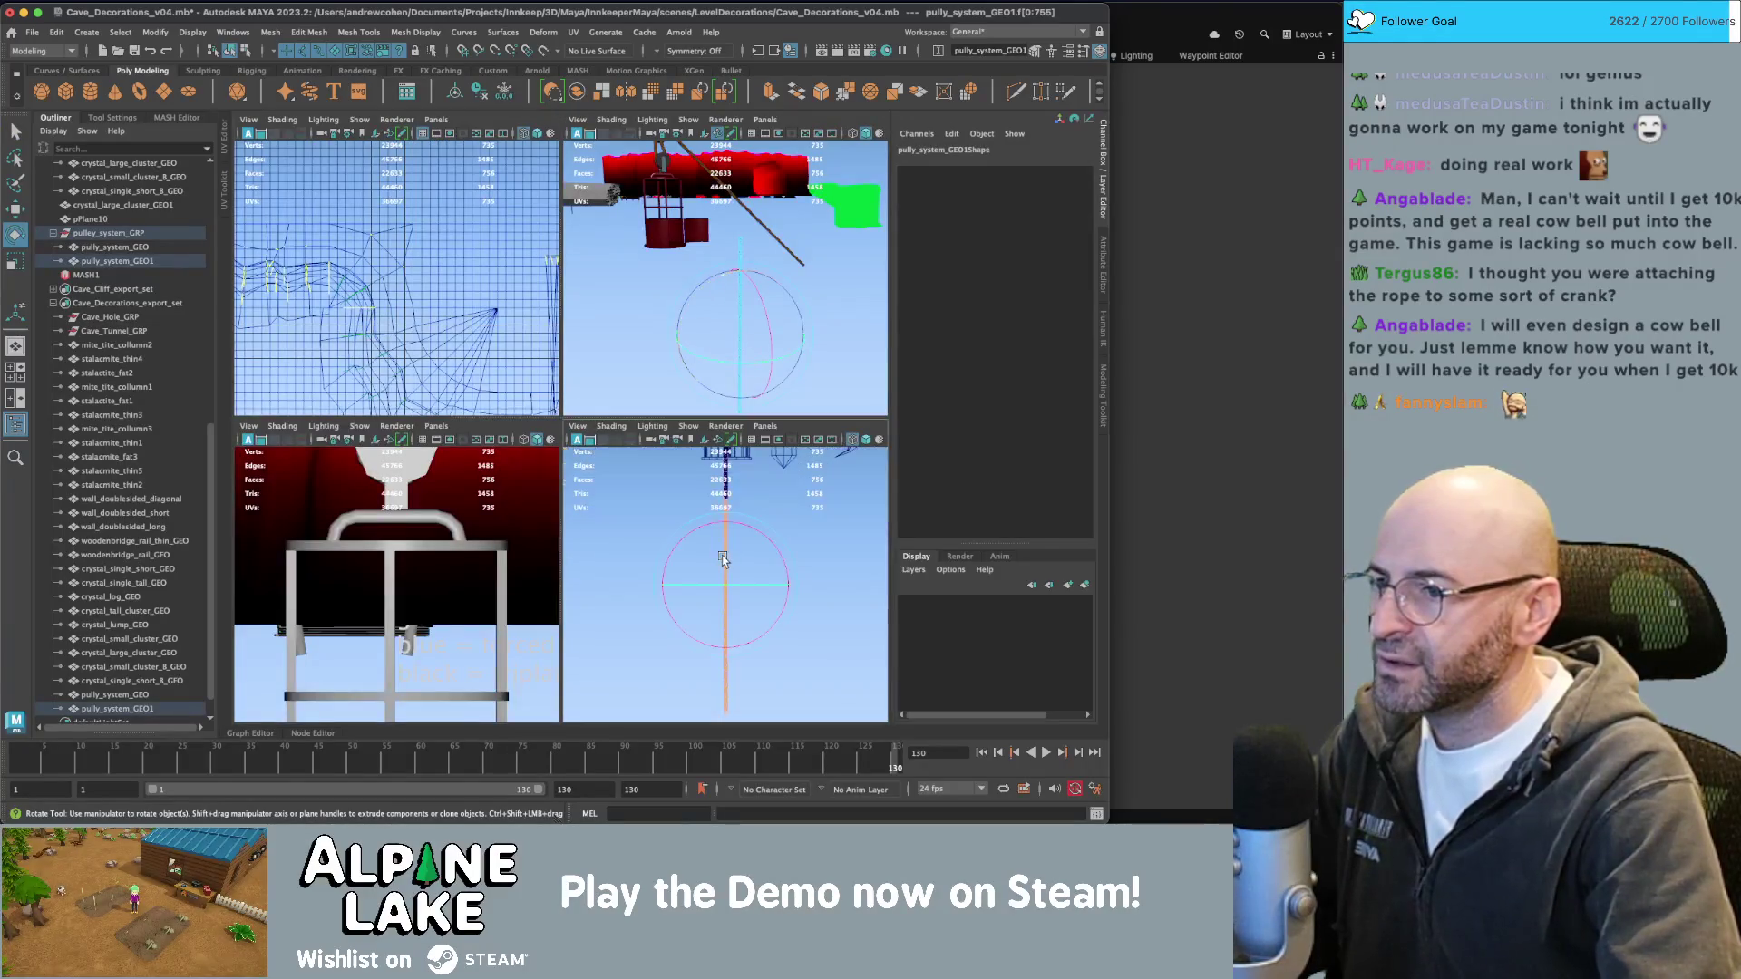
key("space")
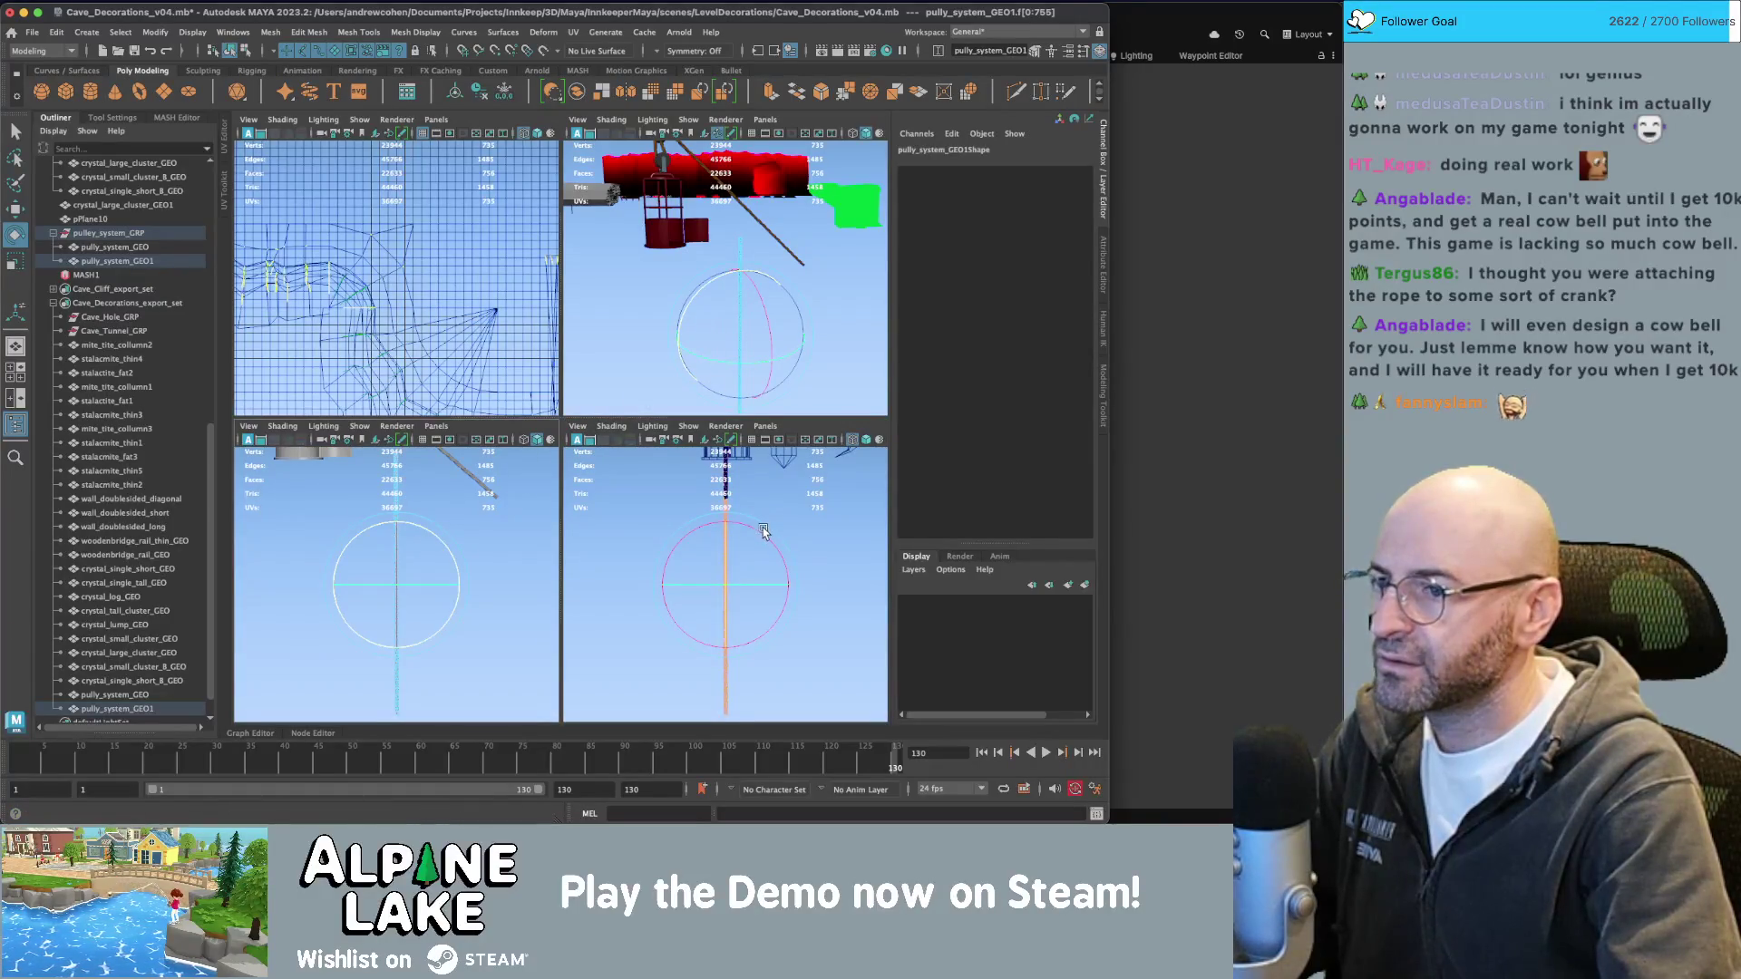
key("space")
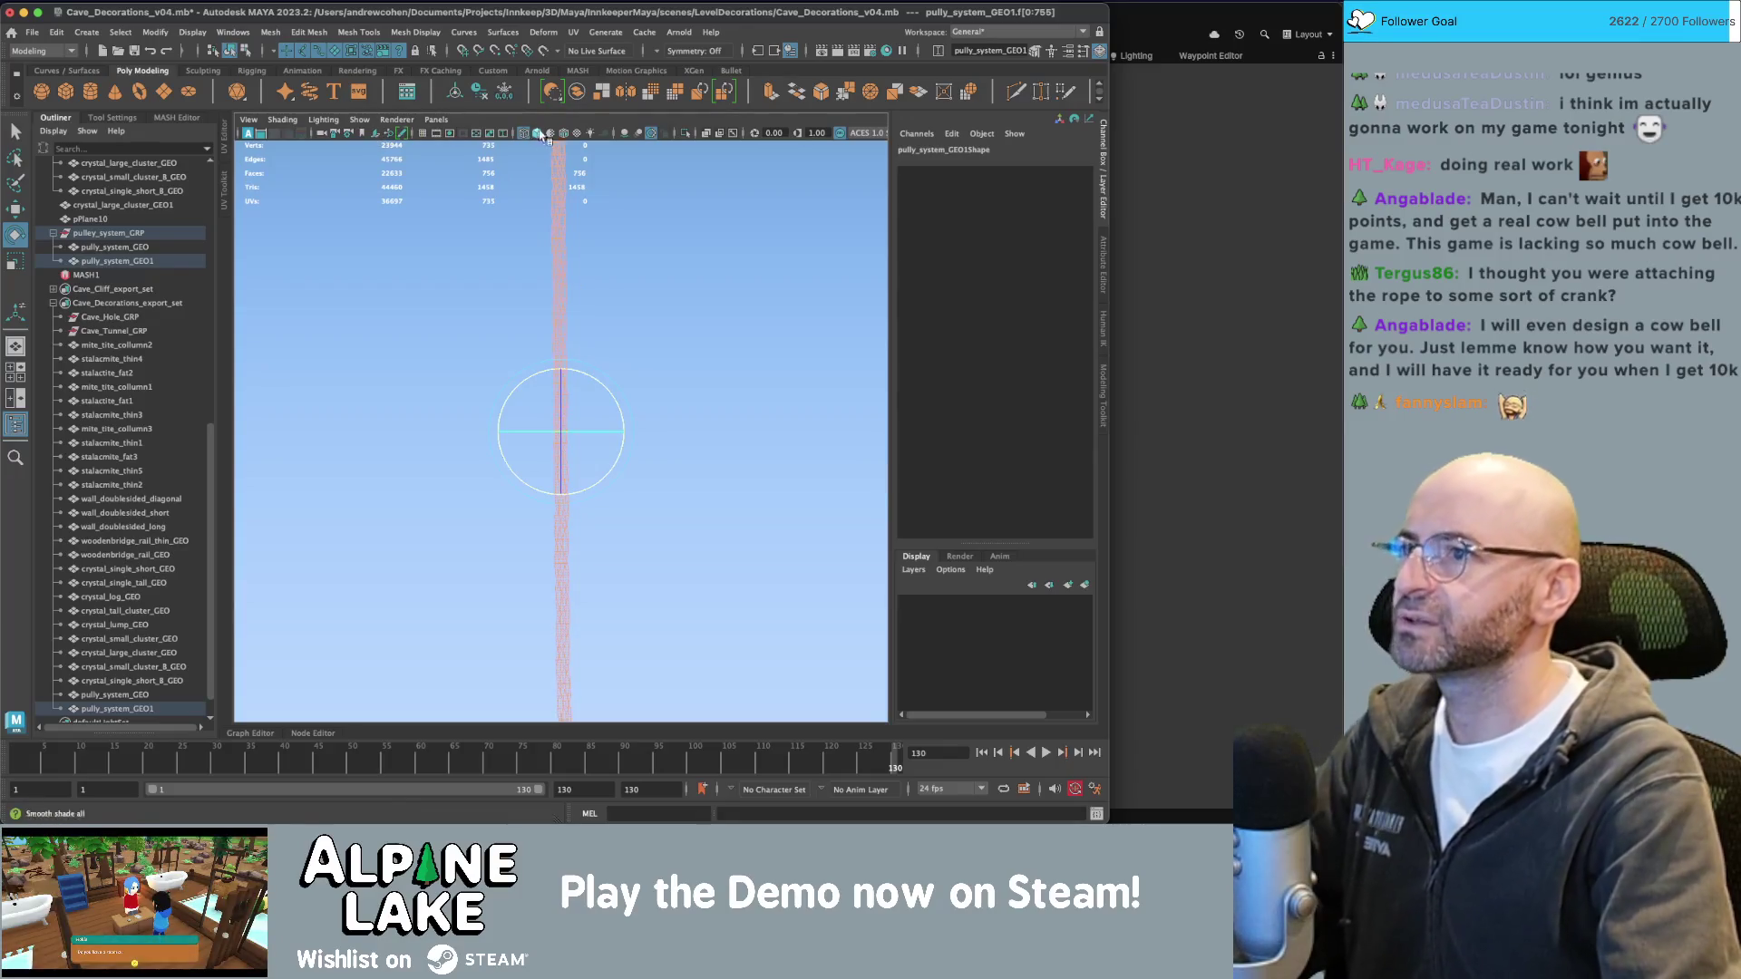
left_click(421, 134)
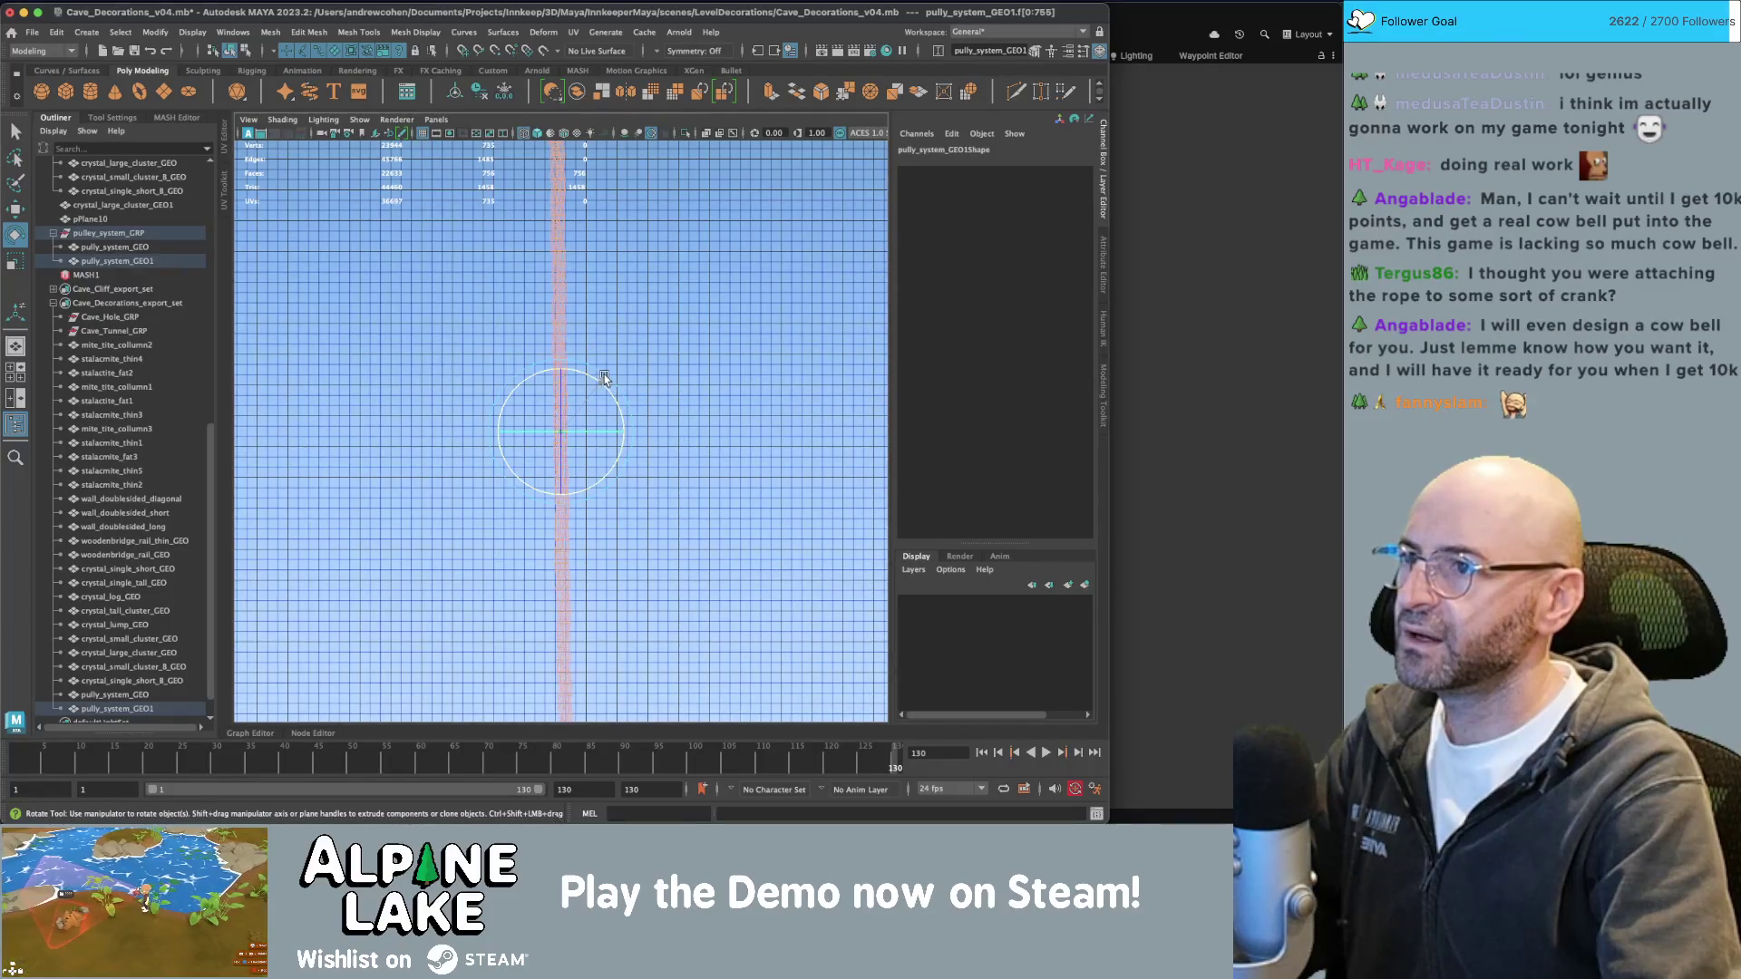
mouse_move(608, 375)
left_mouse_down()
mouse_move(544, 299)
mouse_move(805, 148)
left_mouse_up()
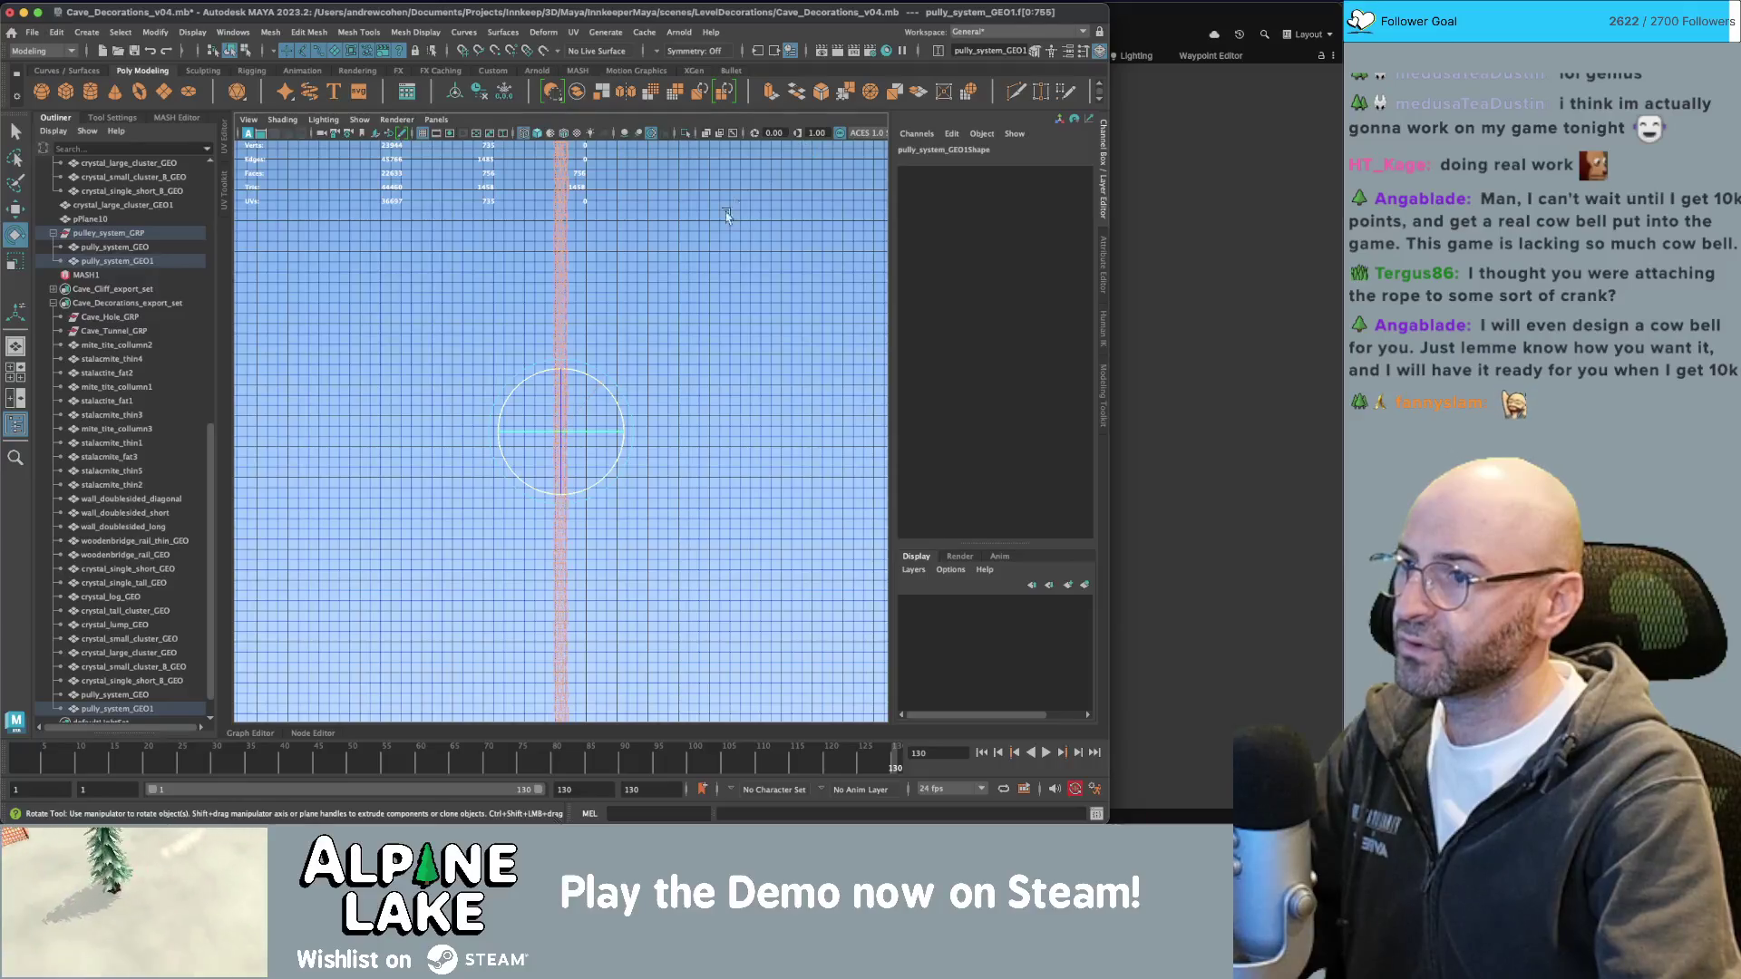
key("q")
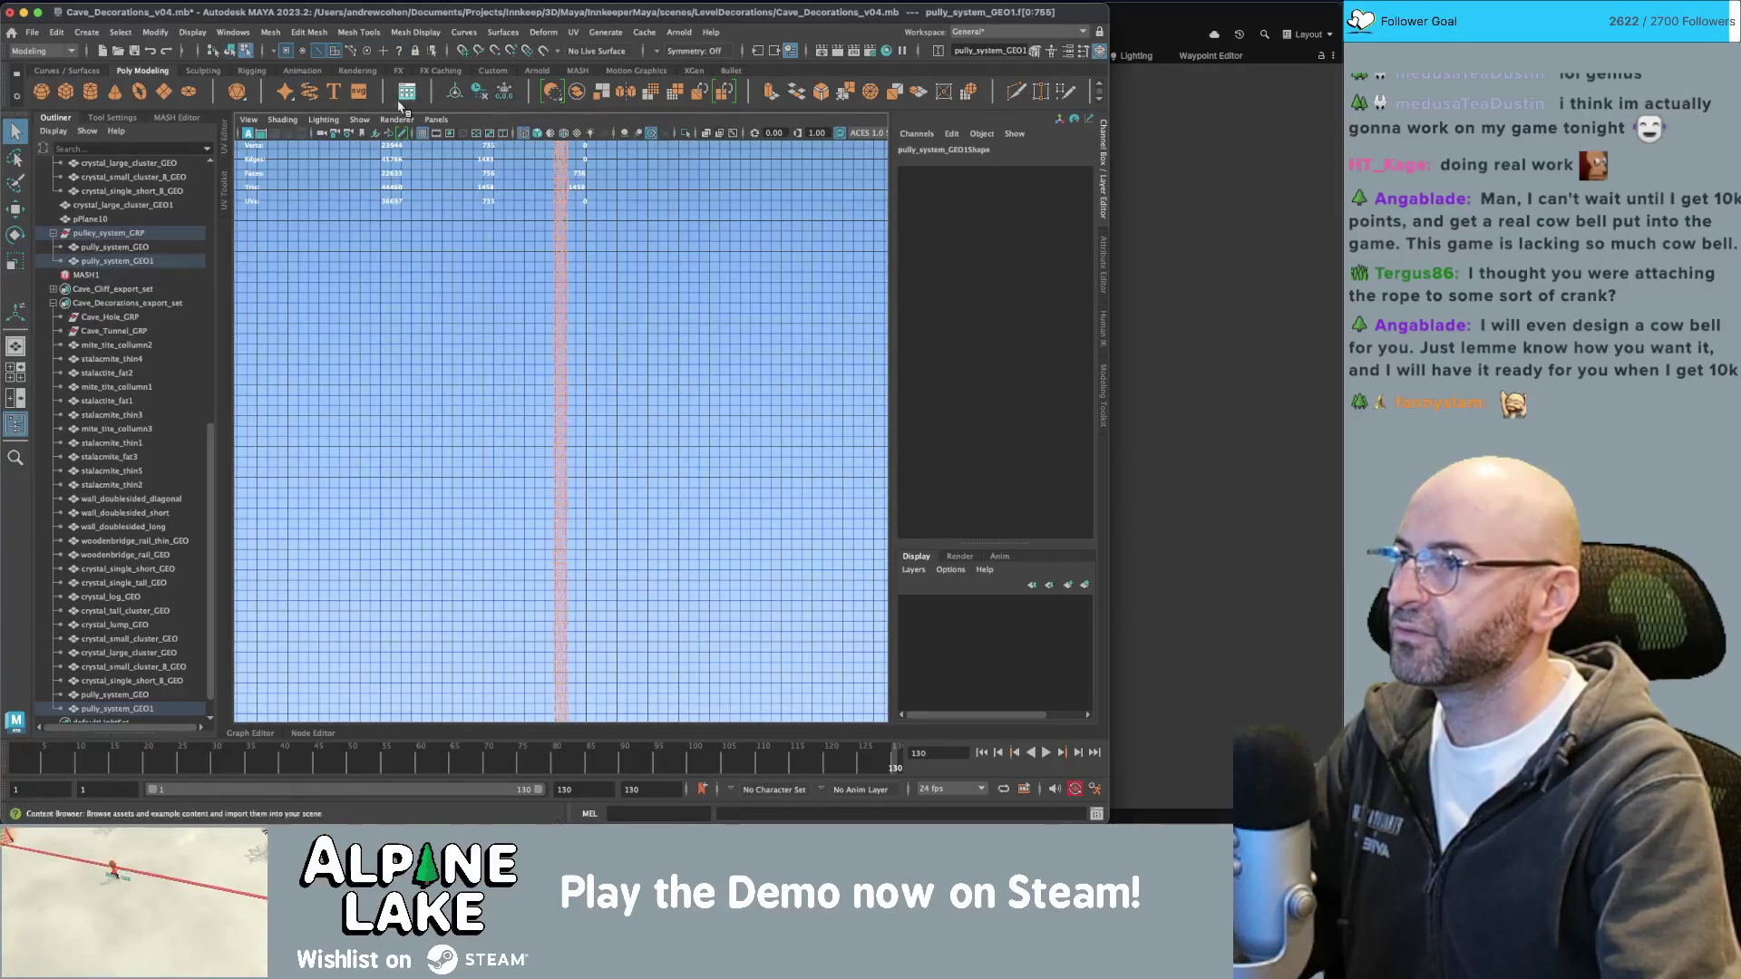
key("space")
key("space")
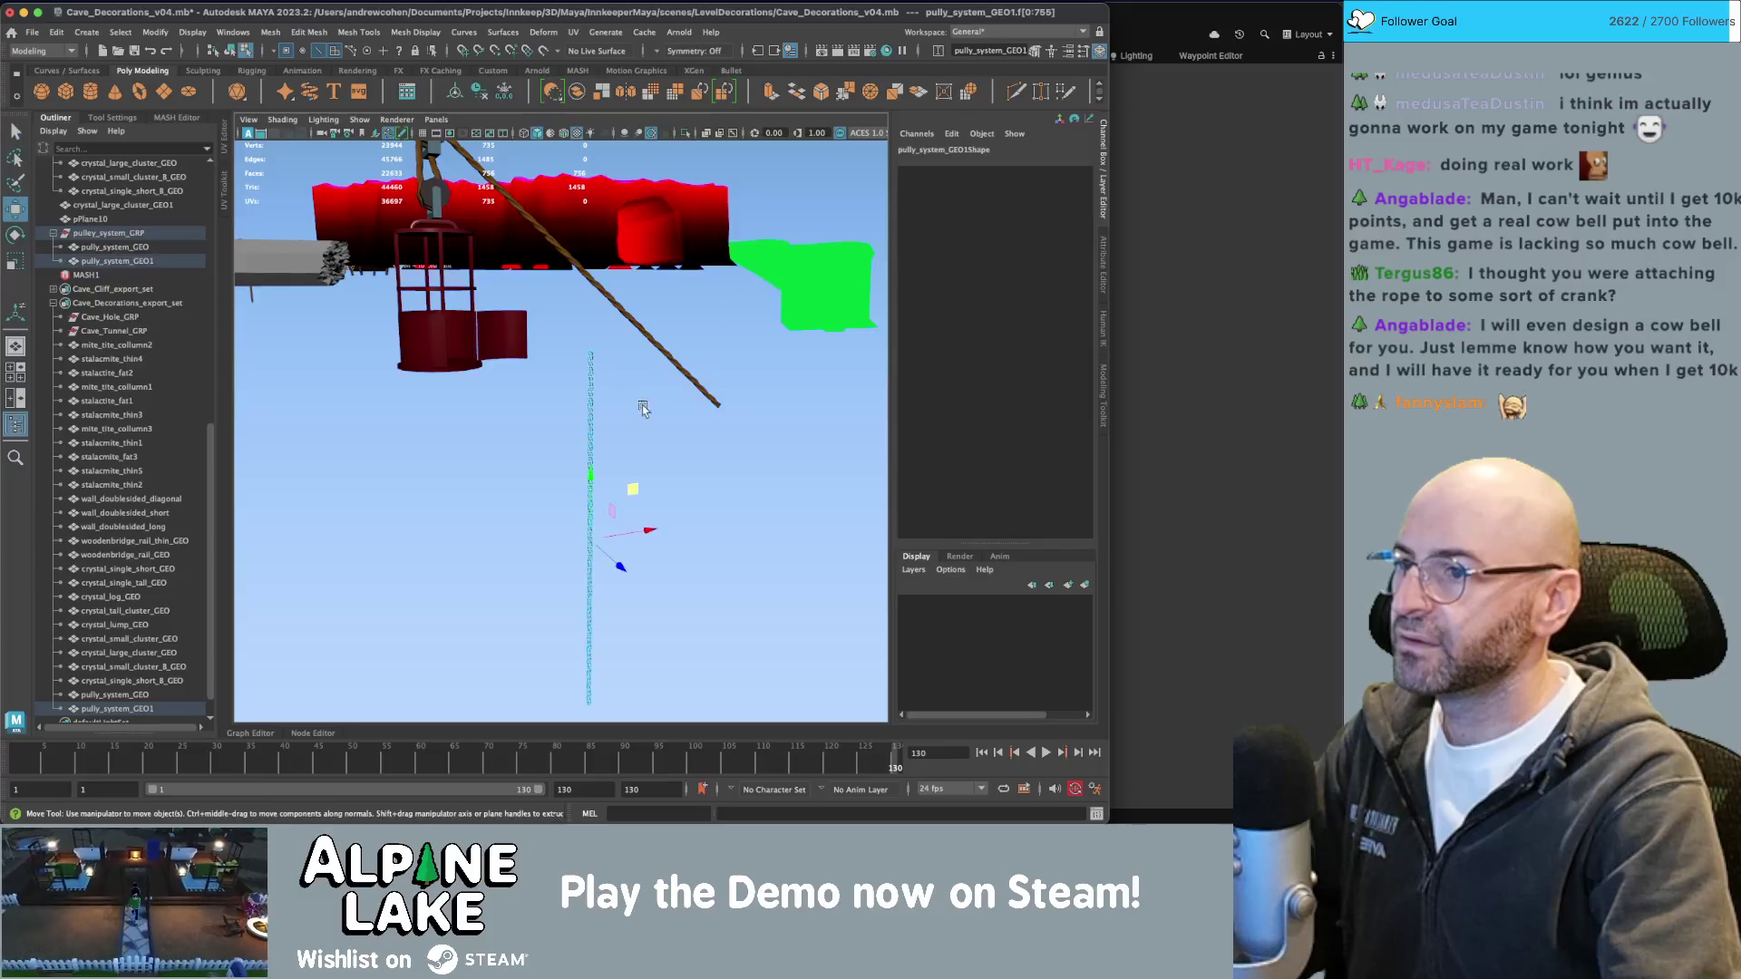
Add a Nonlinear Bend deformer to the rope copy.
left_click_drag(635, 443, 571, 490)
right_click_drag(557, 419, 634, 387)
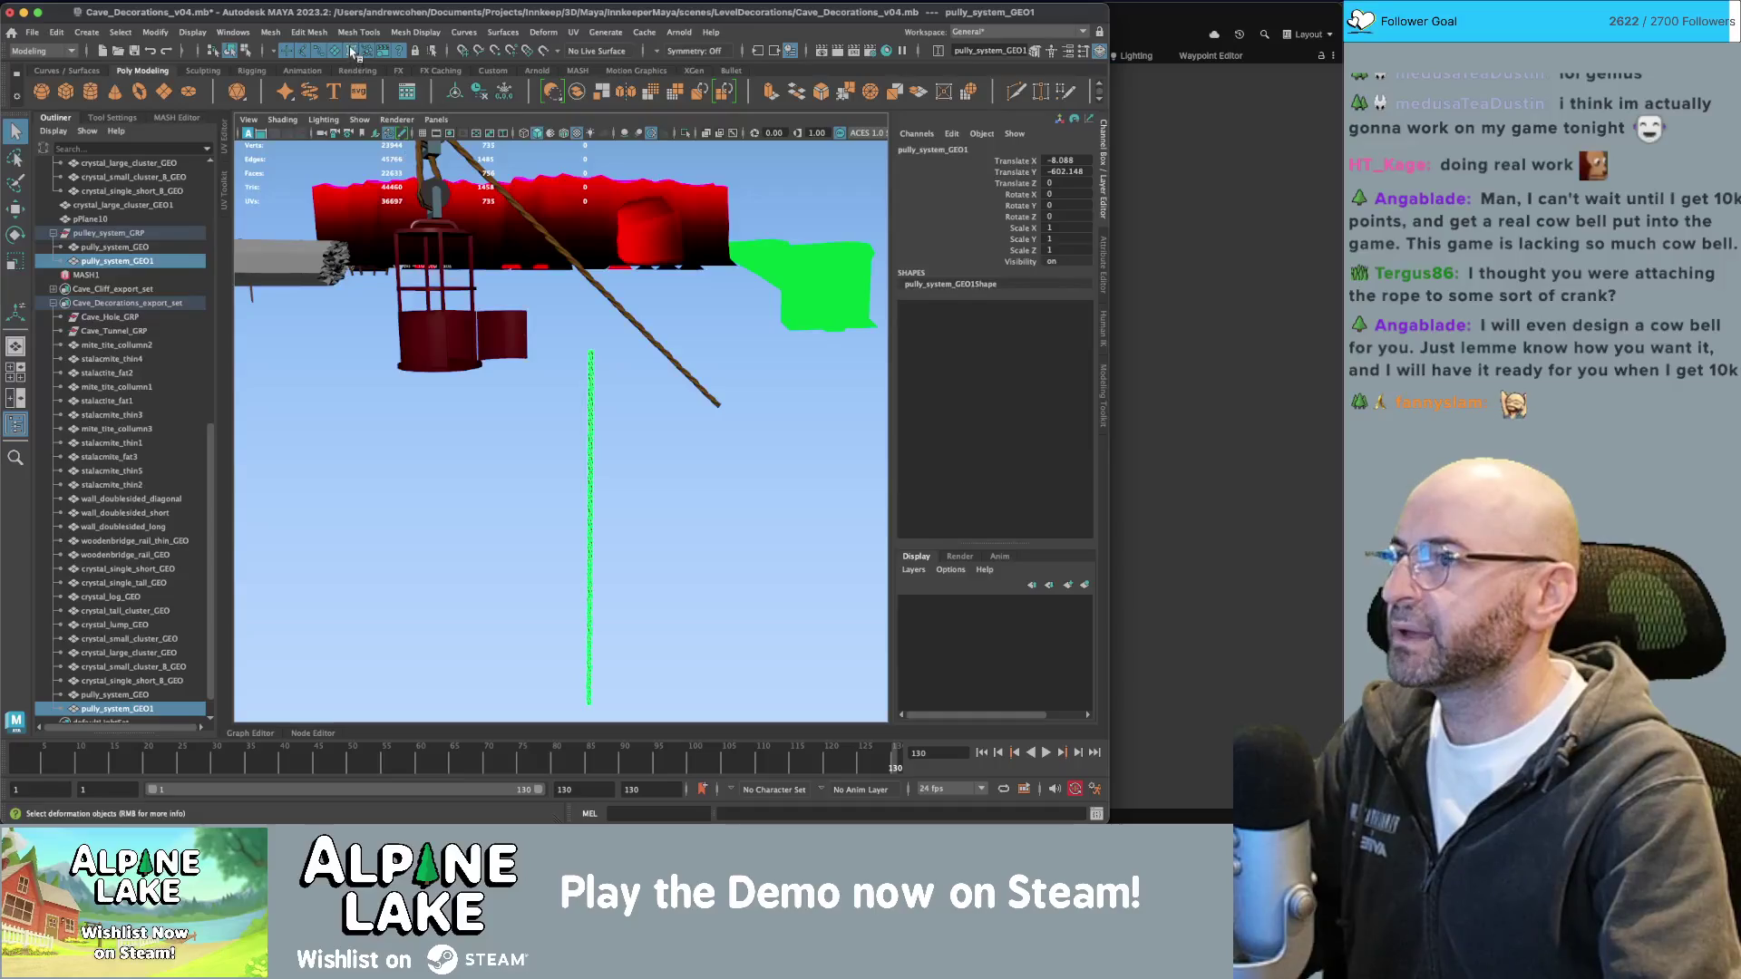
mouse_move(535, 363)
left_mouse_down("alt")
mouse_move(596, 411)
mouse_move(579, 385)
mouse_move(672, 361)
mouse_move(641, 342)
left_mouse_up("alt")
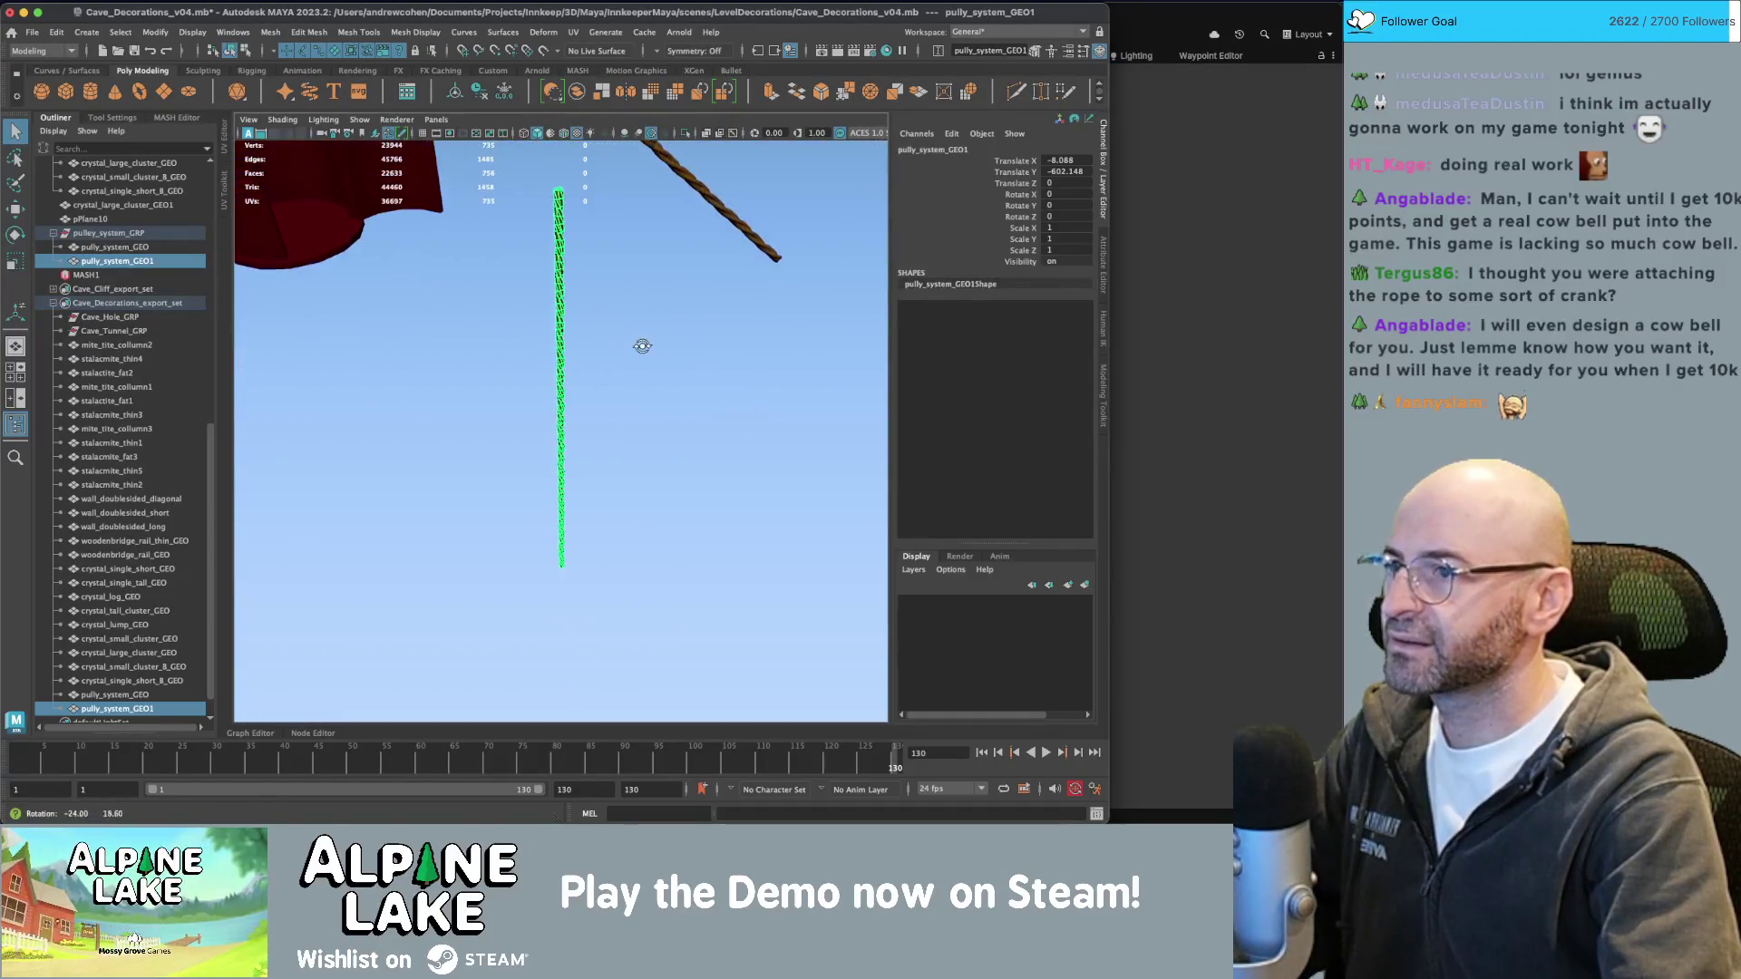
left_click(401, 34)
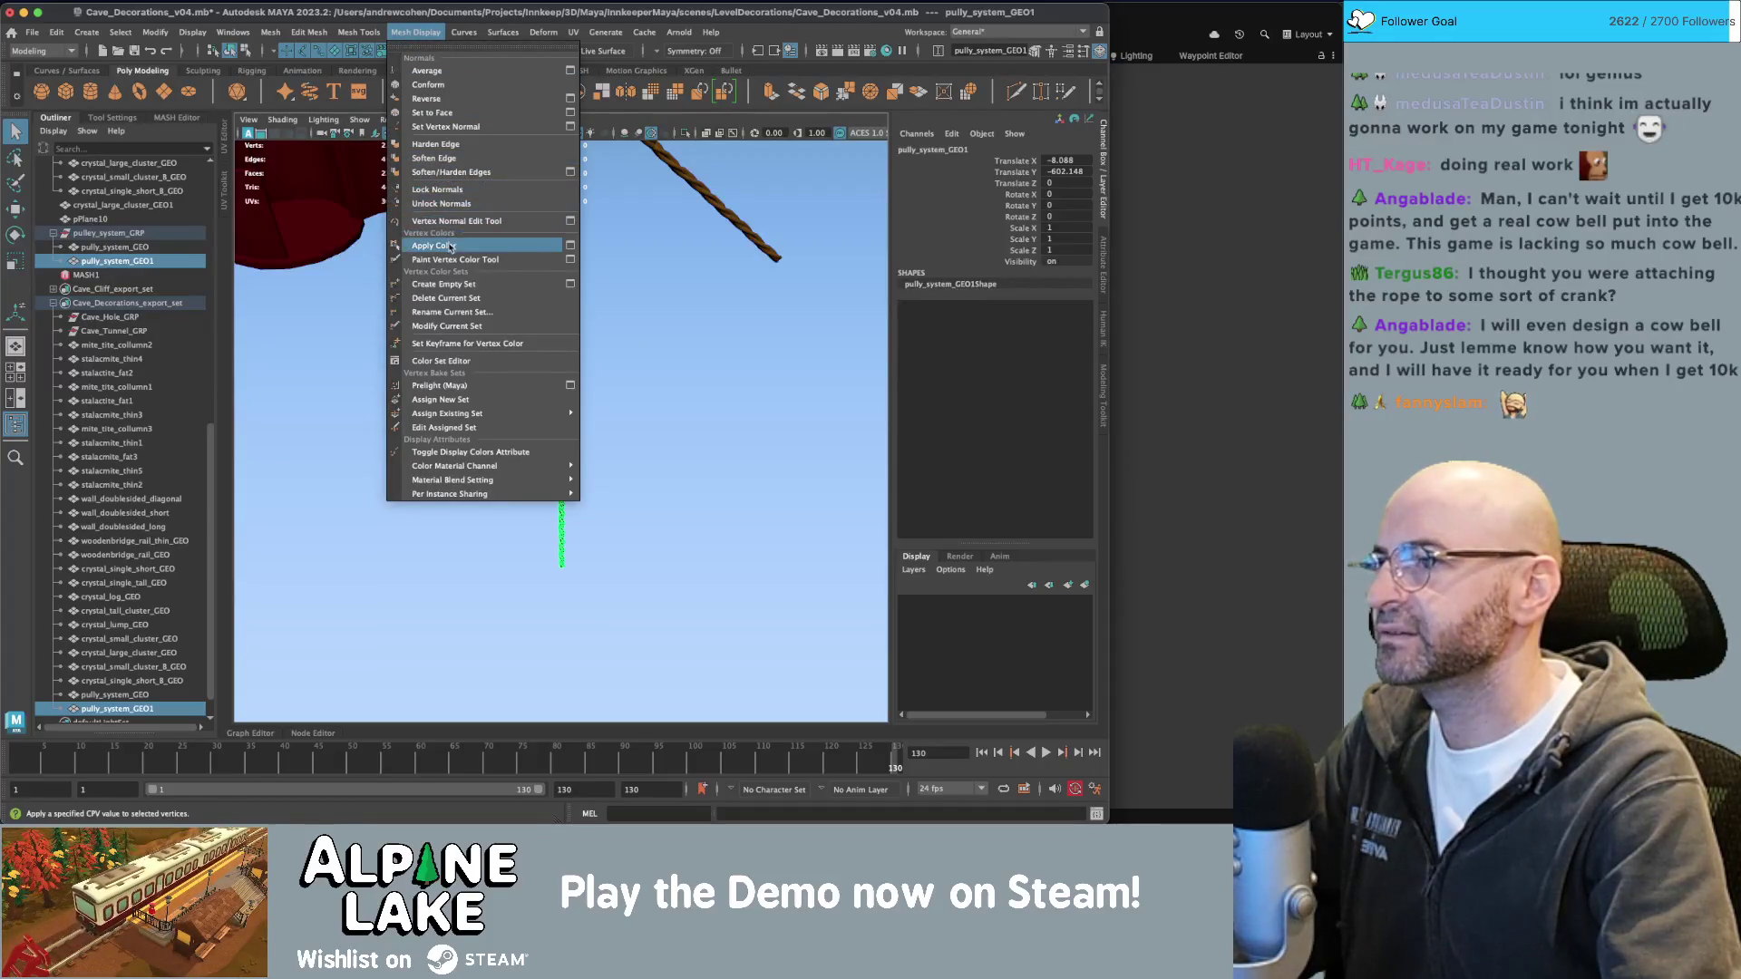
mouse_move(313, 33)
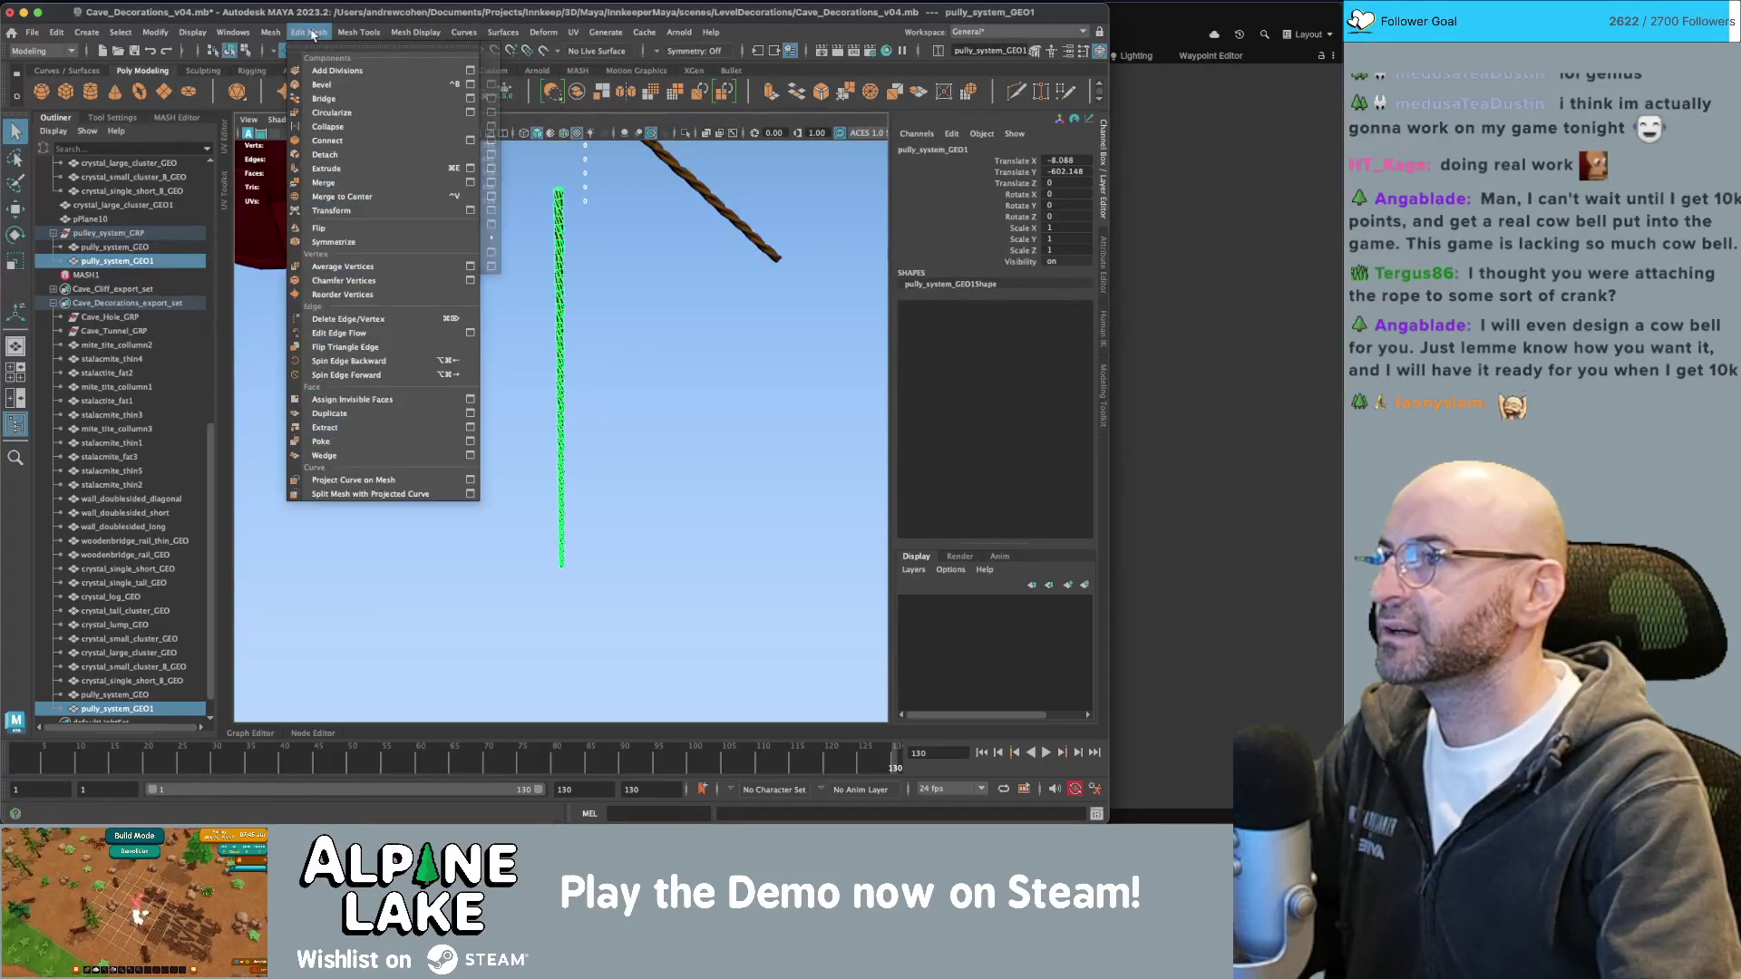
mouse_move(535, 34)
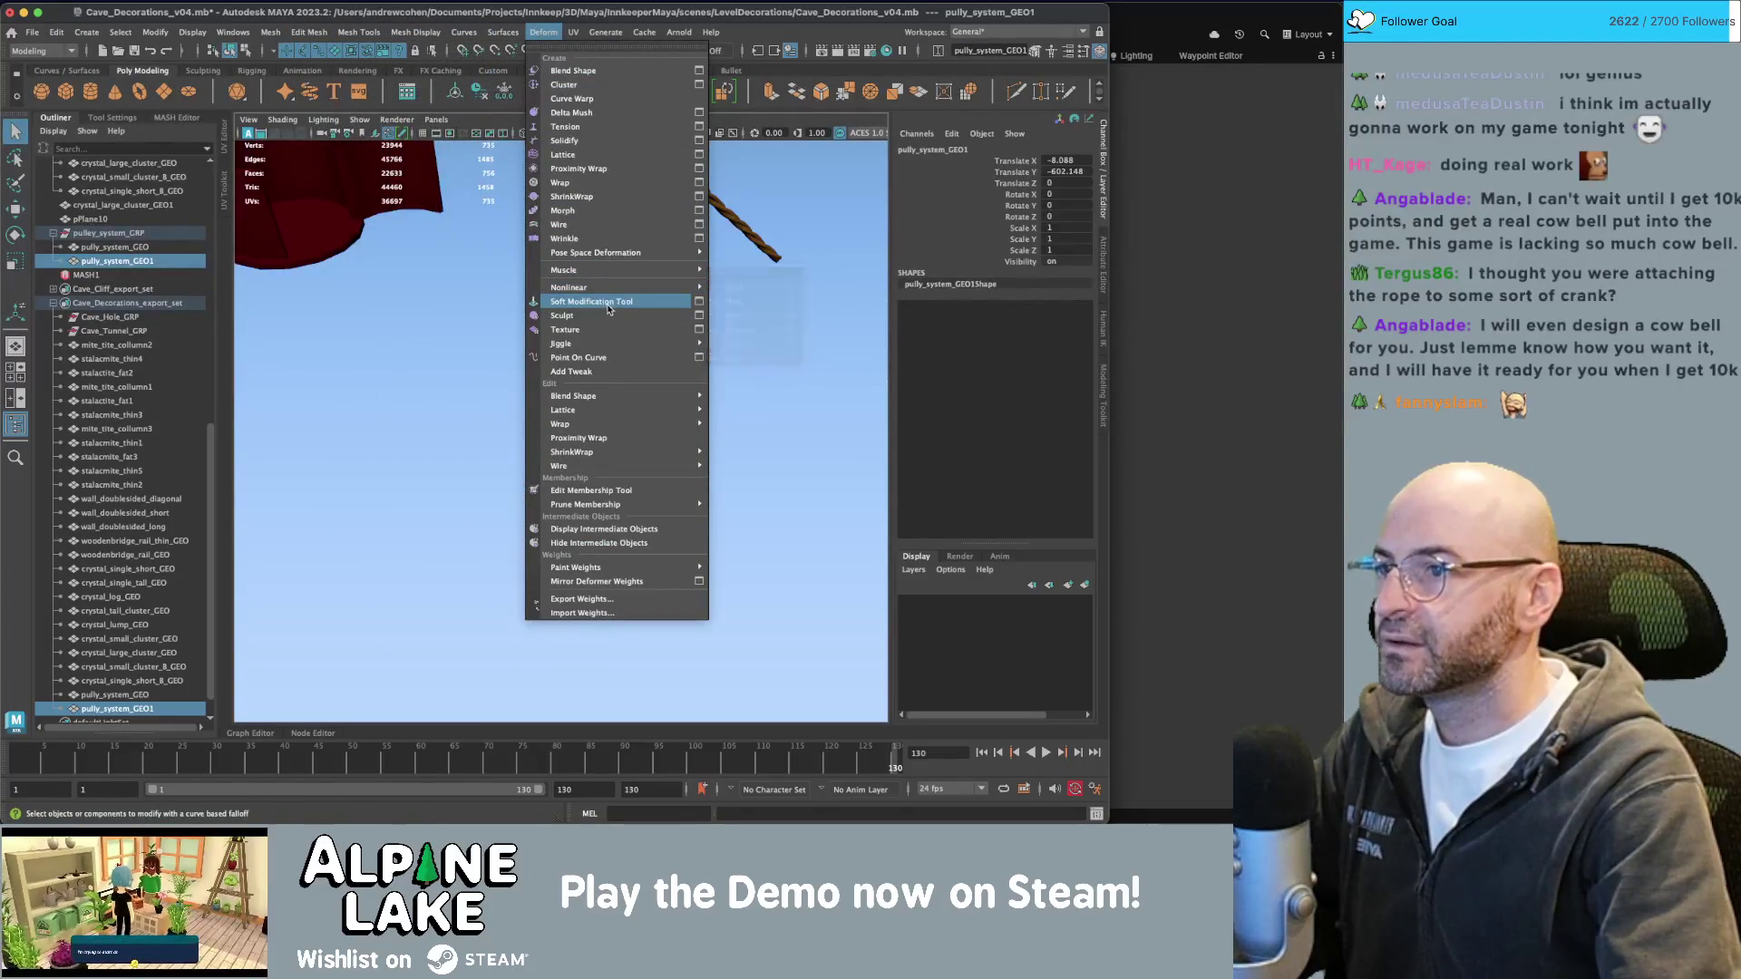
mouse_move(604, 394)
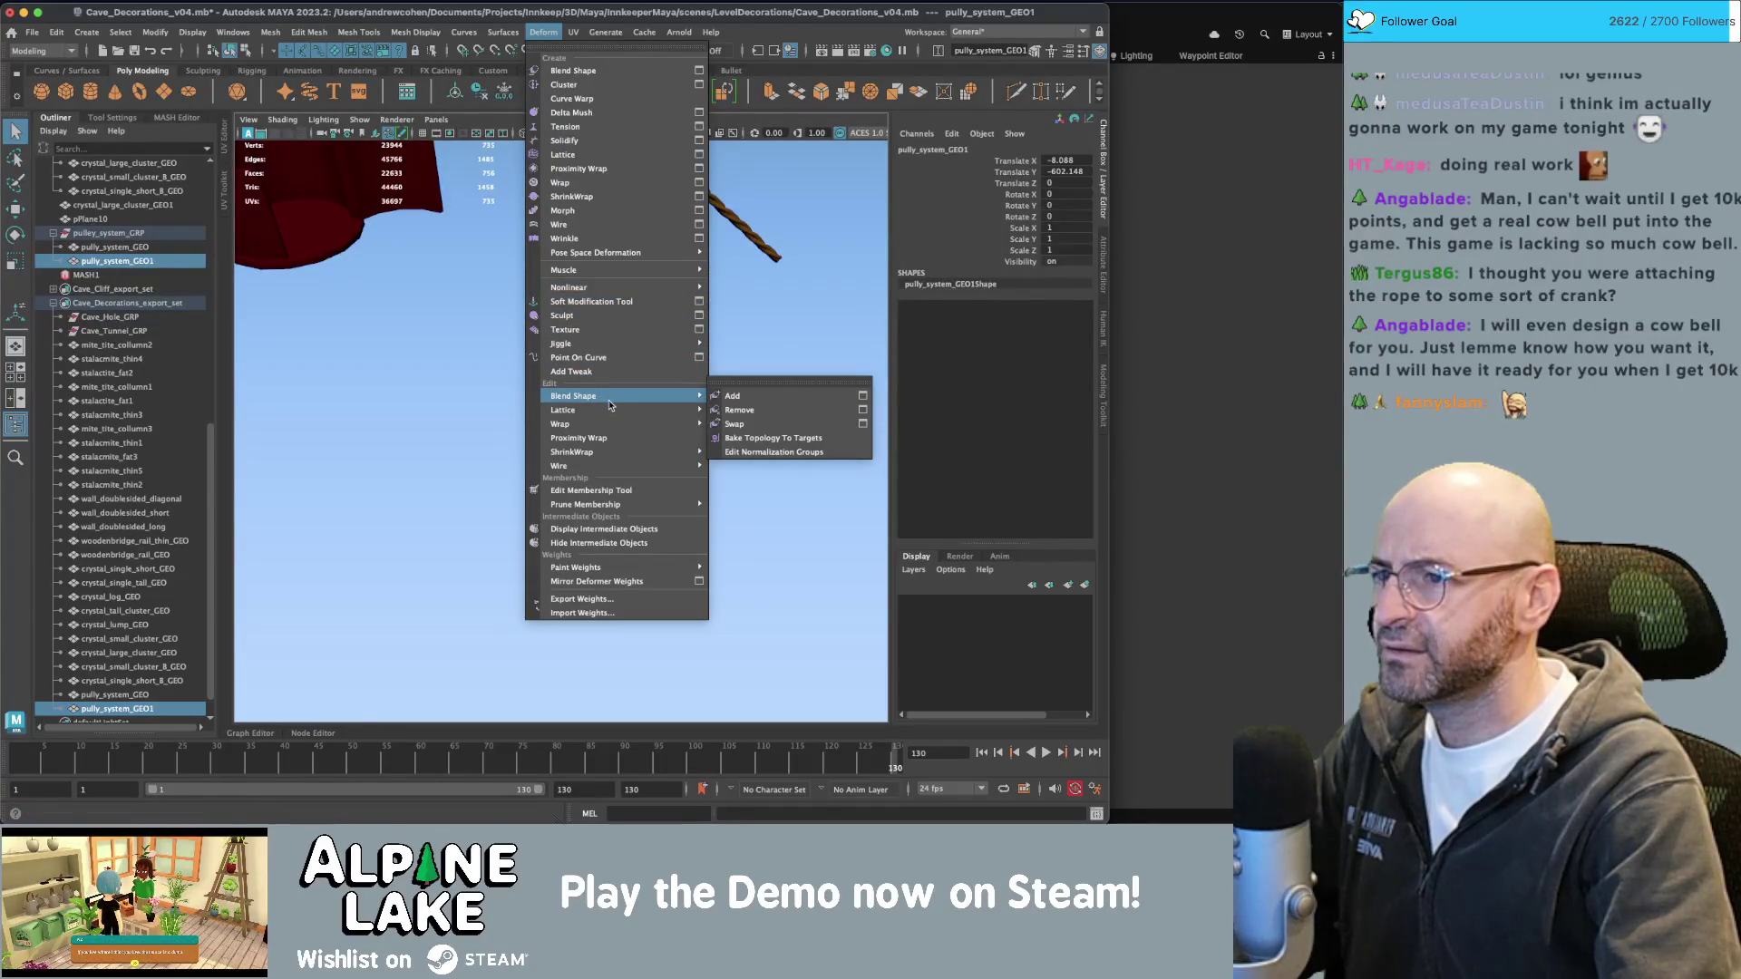
mouse_move(629, 289)
left_click(768, 291)
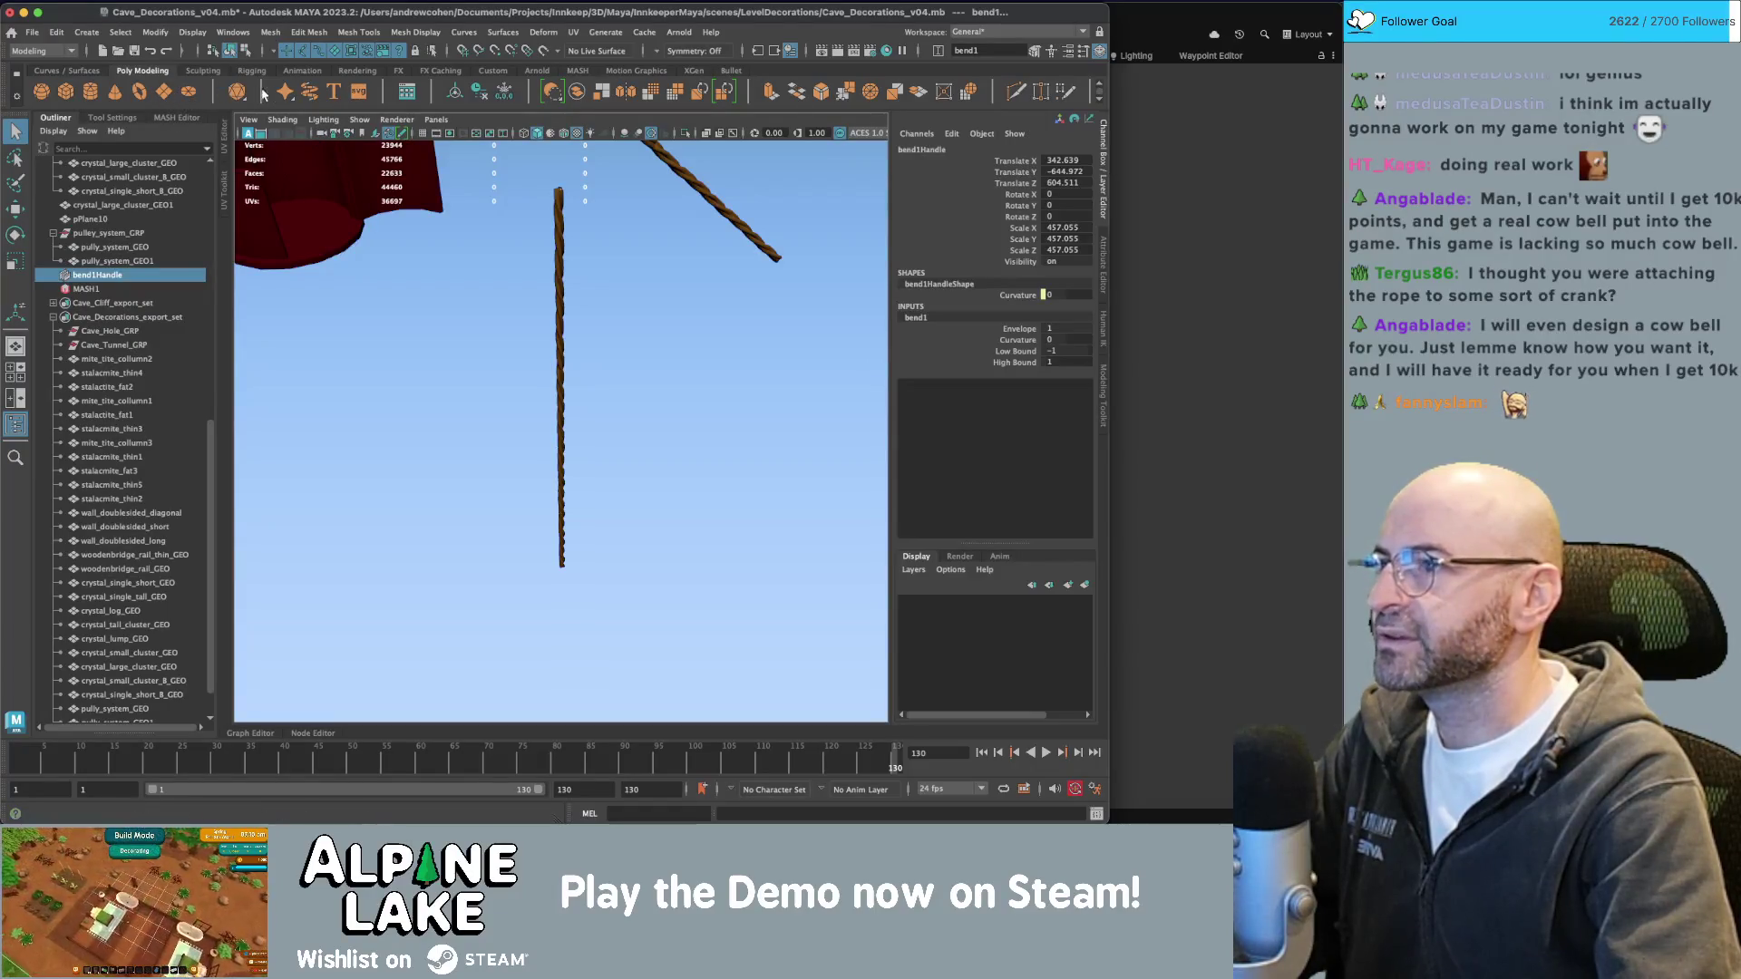
Set bend1 Curvature to 500, then 800, winding the rope into a tight coil.
left_click(986, 341)
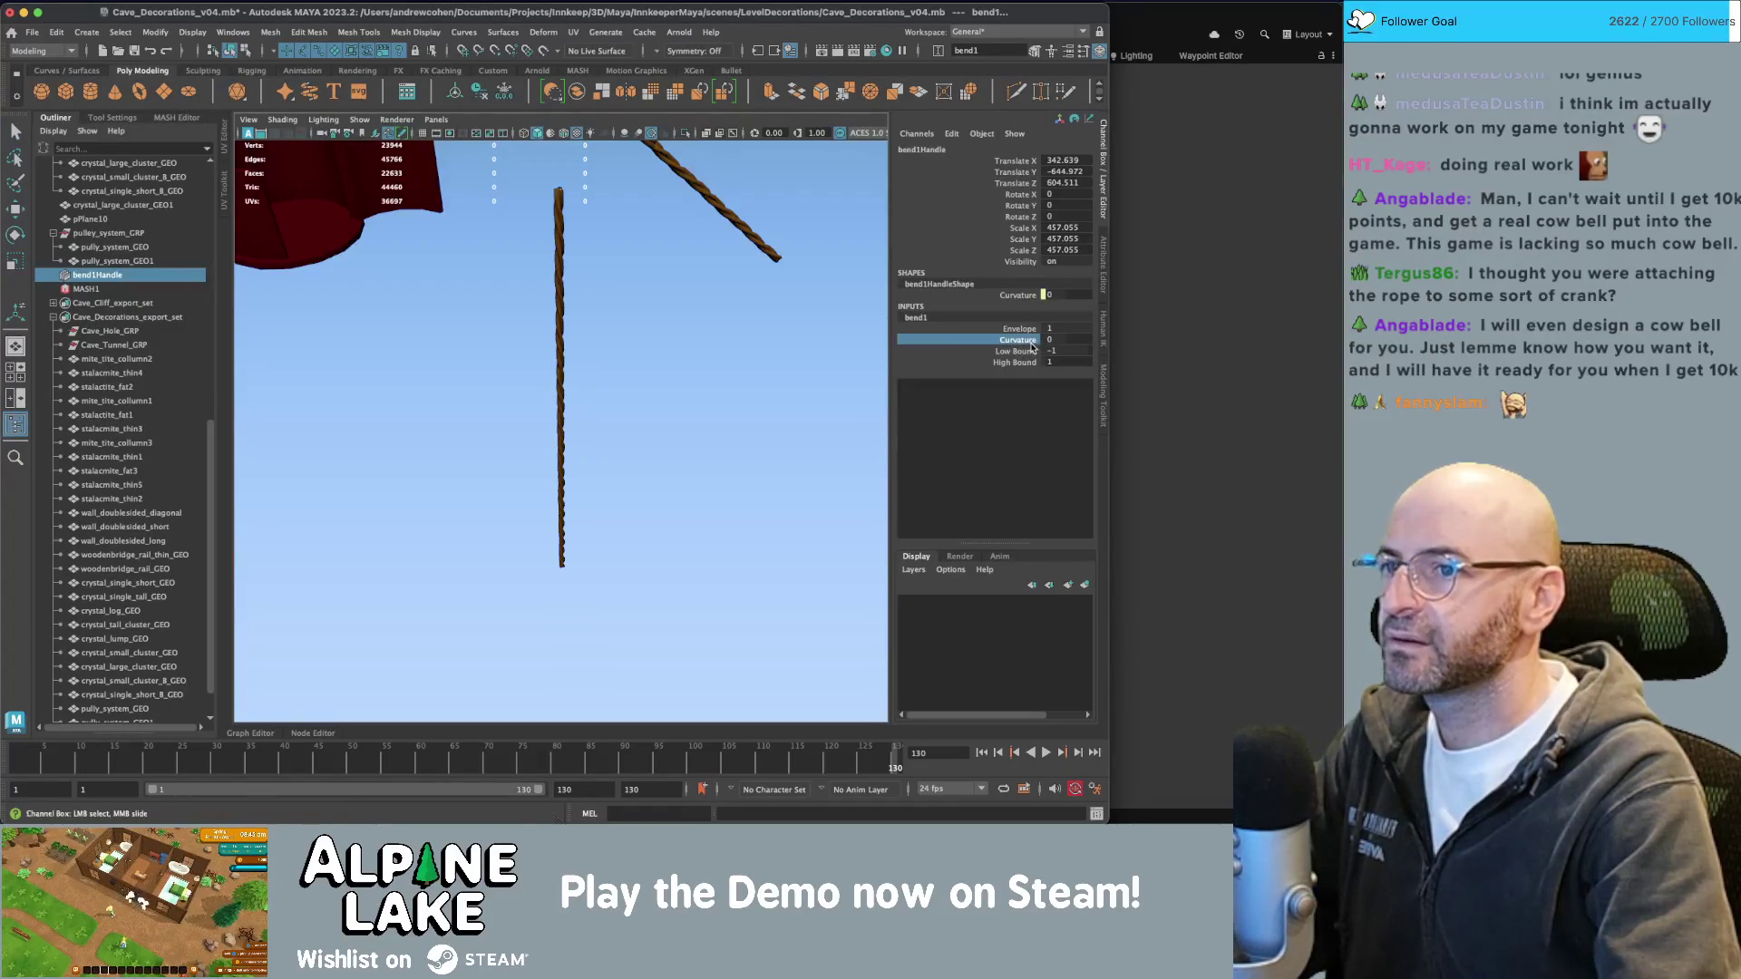
middle_click_drag(798, 319, 882, 317)
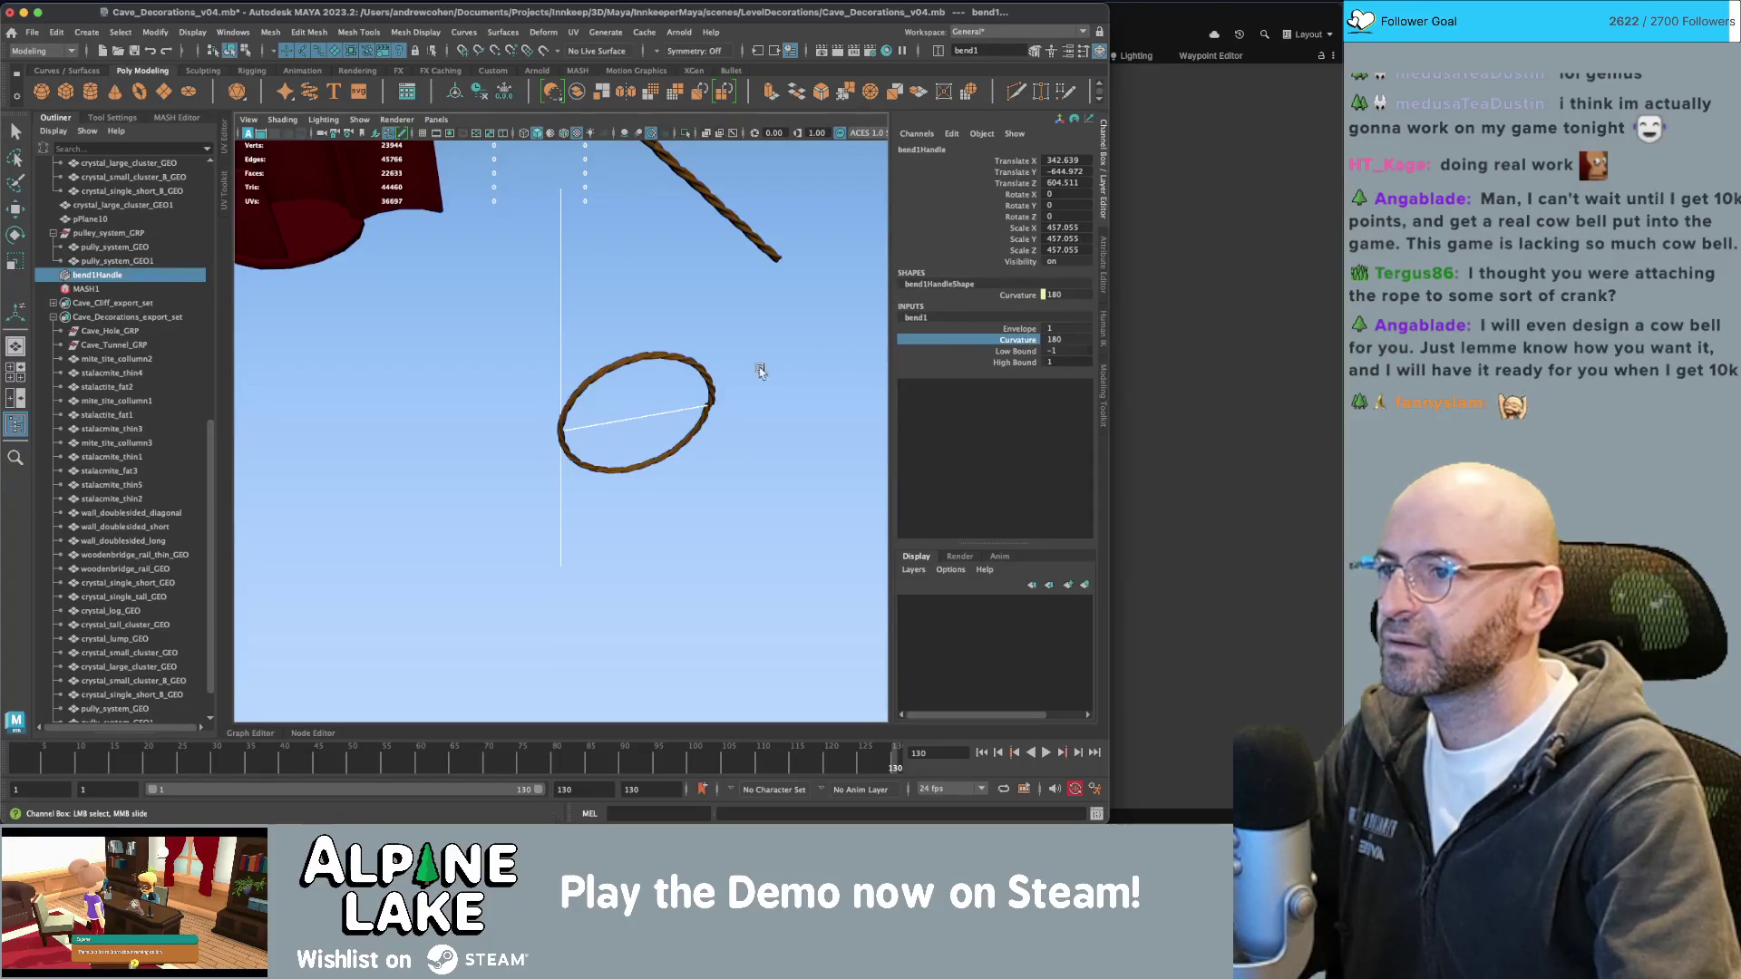
key("e")
left_click_drag(562, 391, 564, 396)
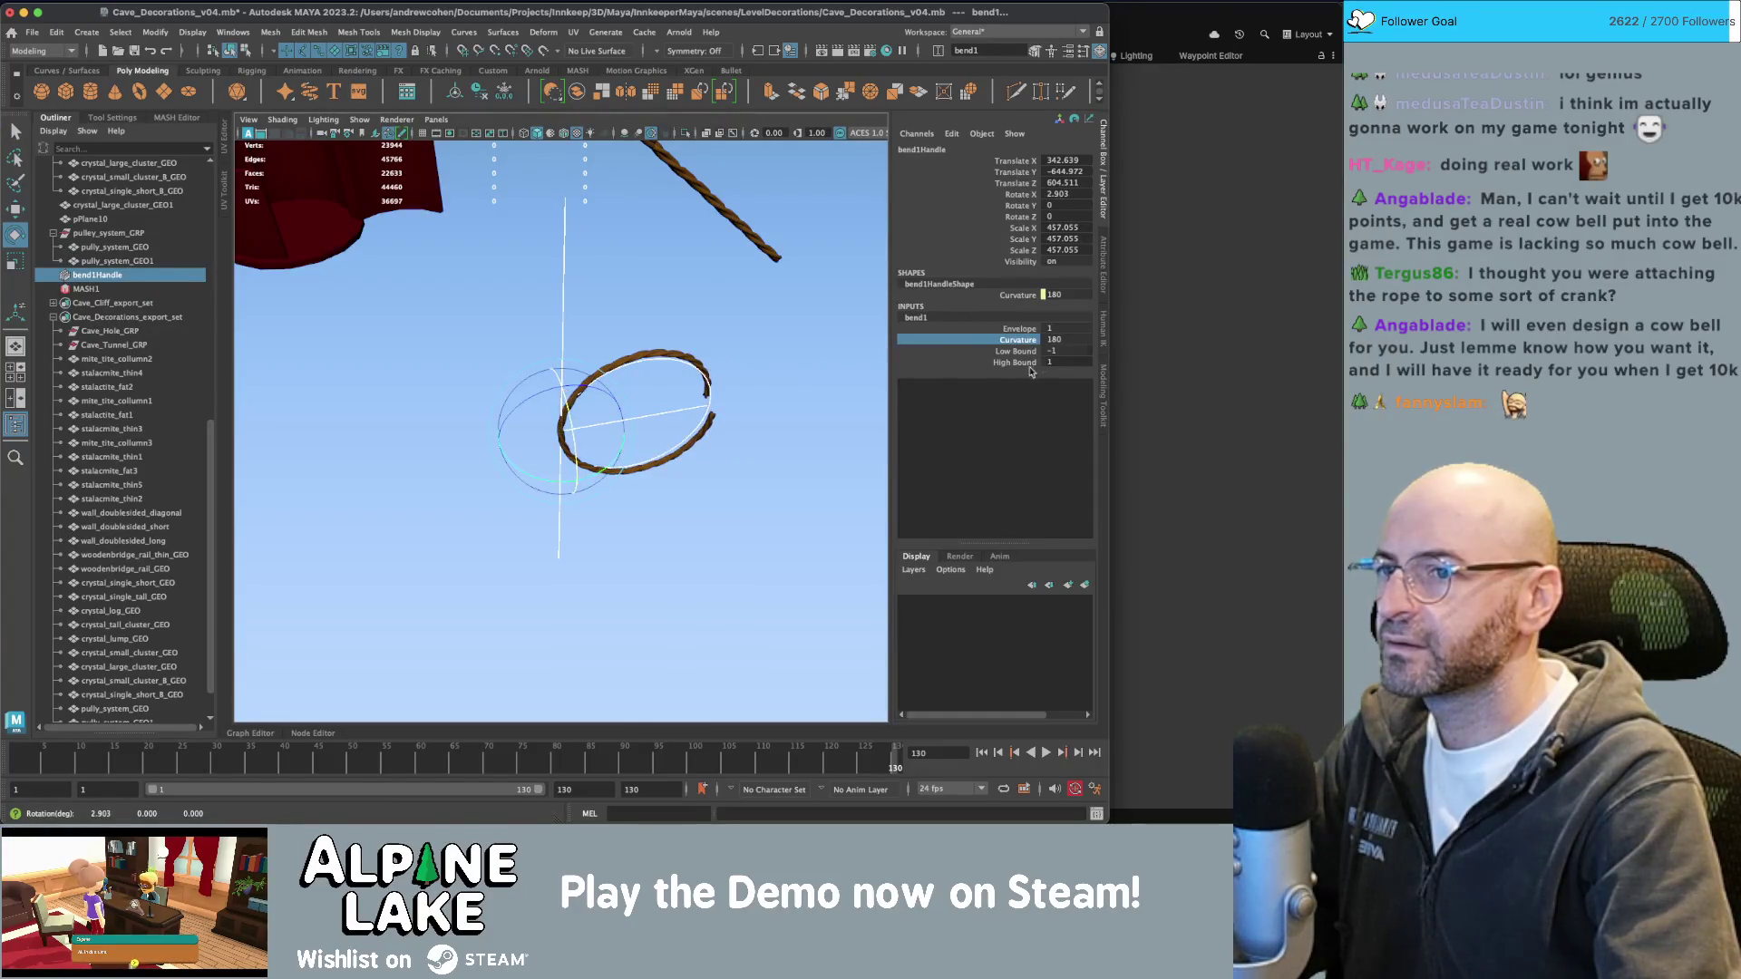
double_click(1070, 340)
type("500")
key("Return")
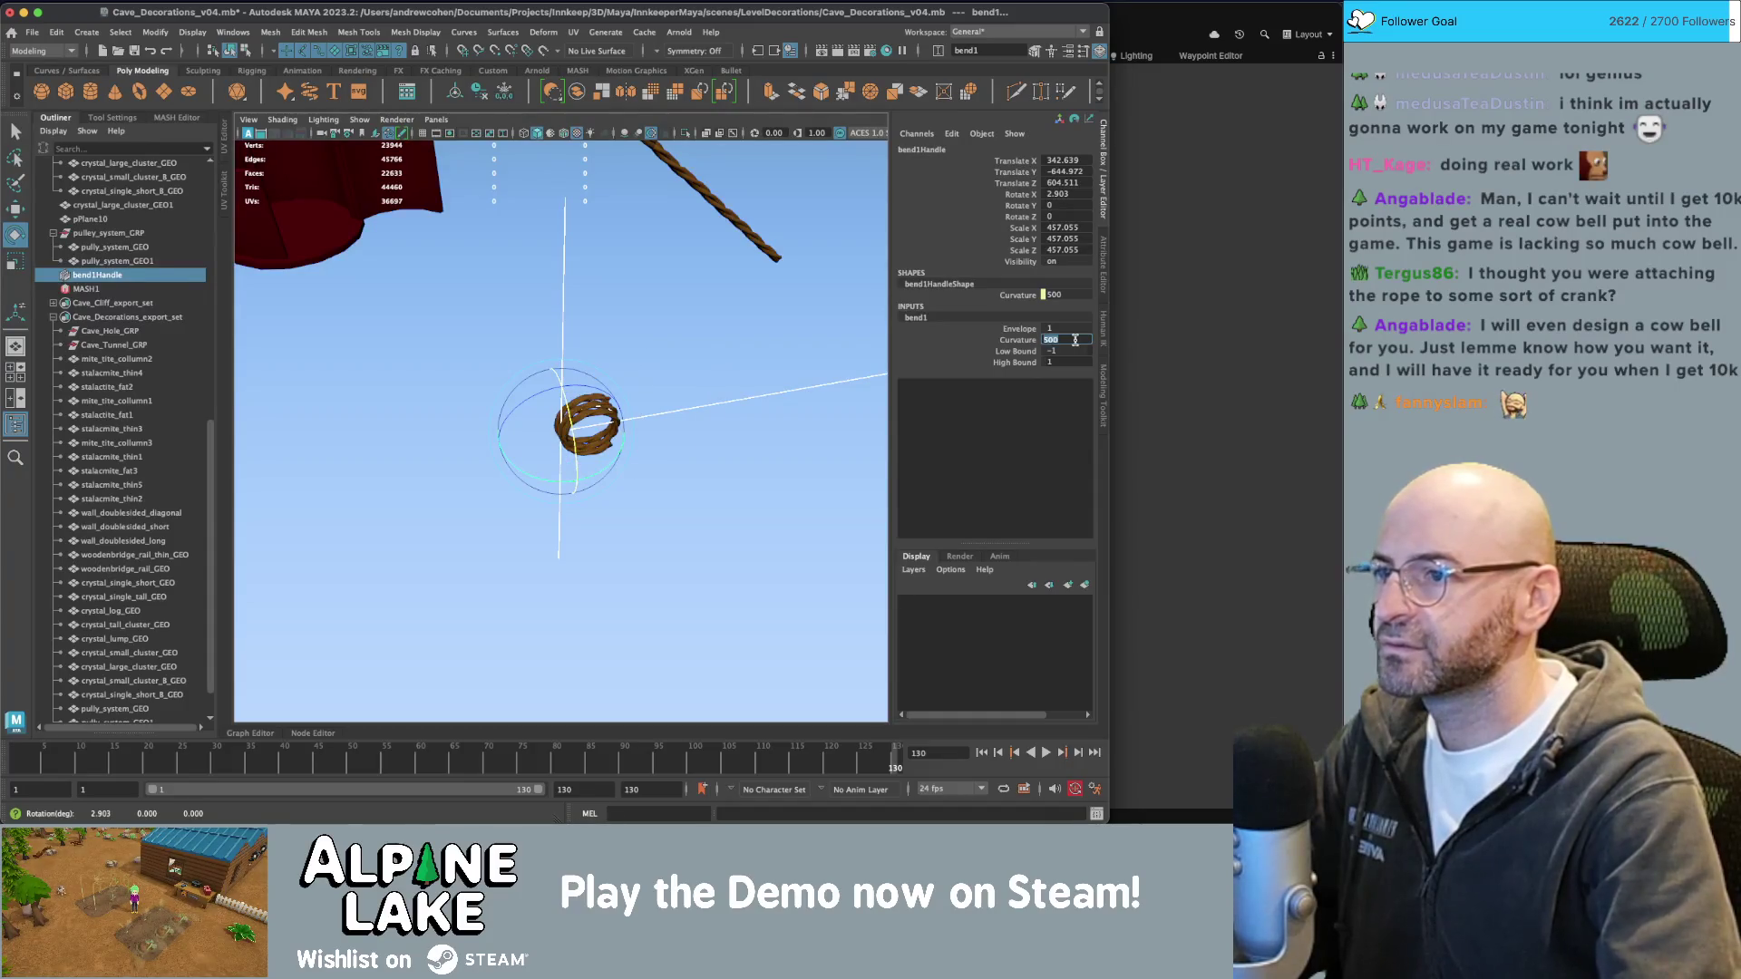
key("f")
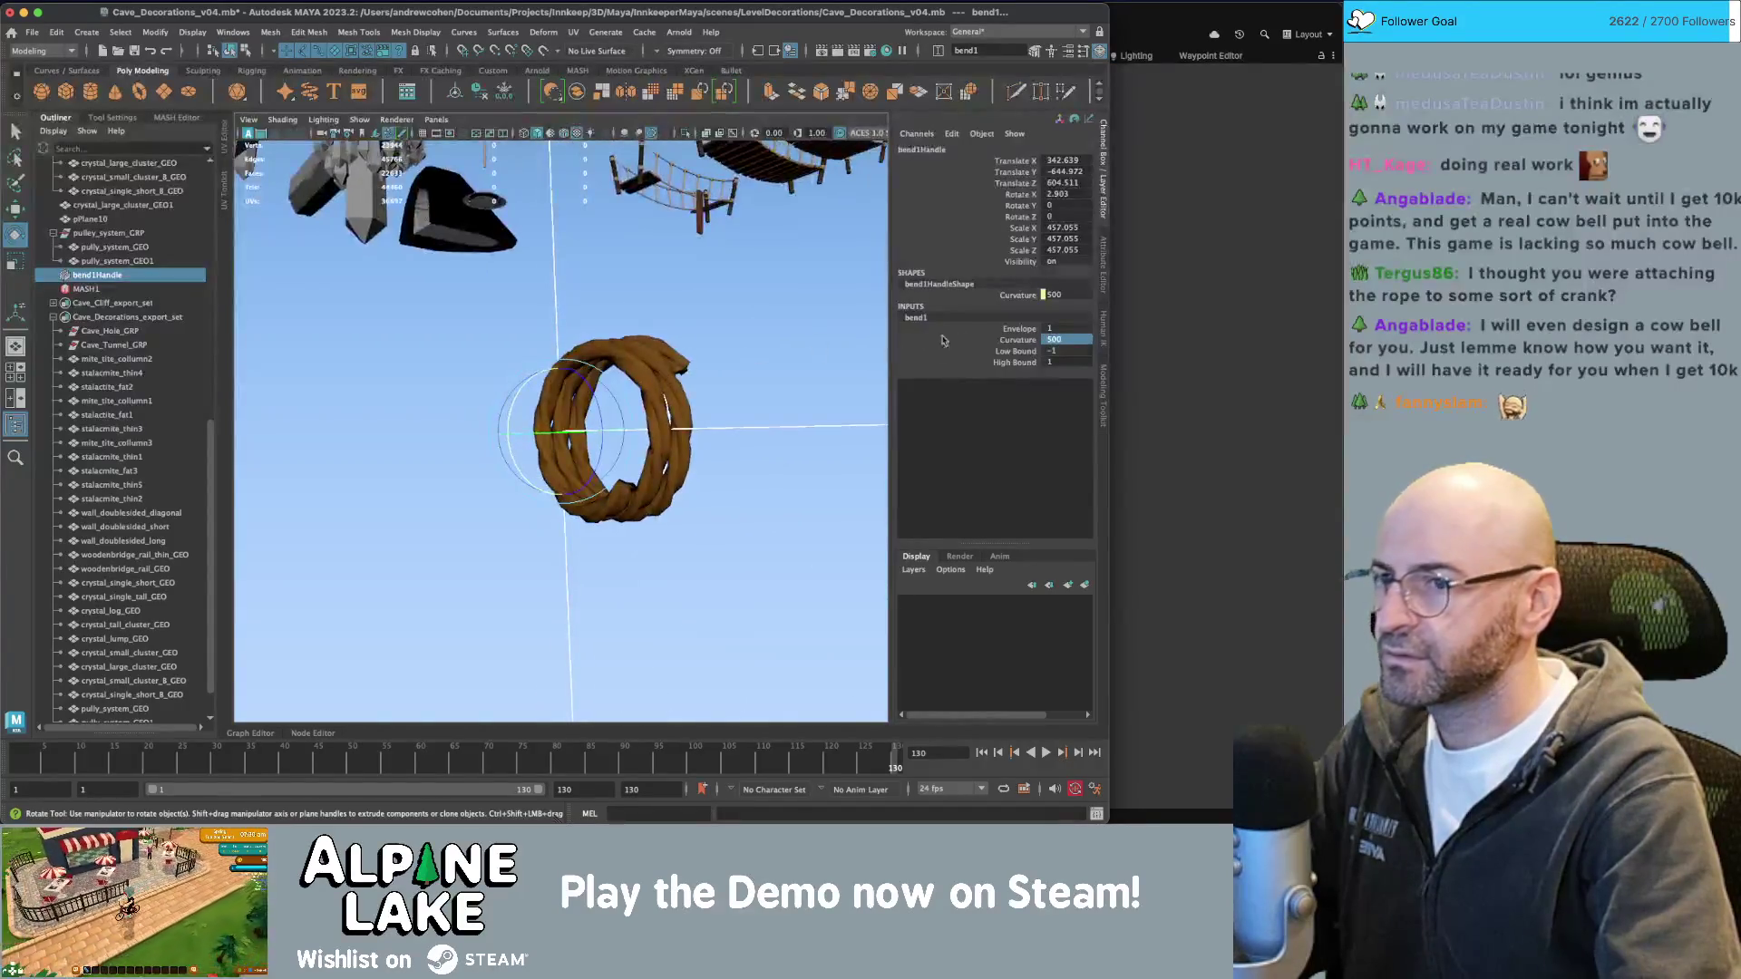
left_click(1058, 339)
type("800")
key("Return")
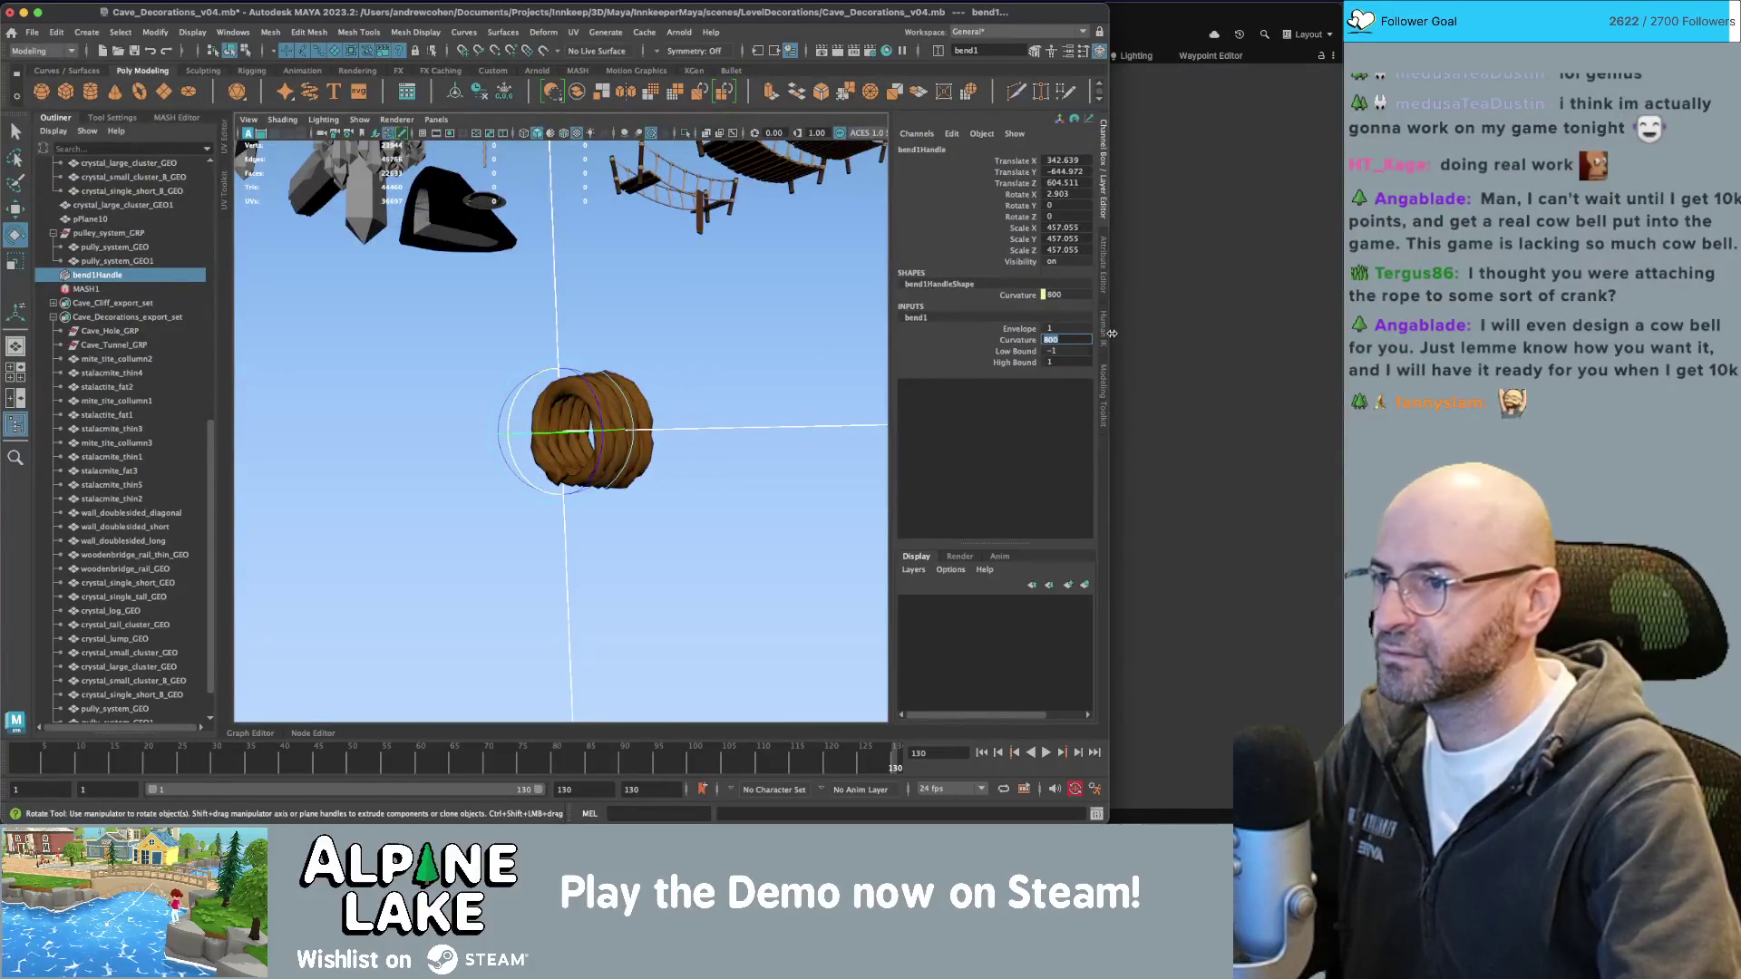
mouse_move(832, 373)
left_mouse_down("alt")
mouse_move(438, 405)
mouse_move(544, 399)
mouse_move(374, 478)
mouse_move(591, 292)
left_mouse_up("alt")
Create a new cylinder and move it toward the end of the rope coil.
left_click(594, 419)
key("w")
key("f")
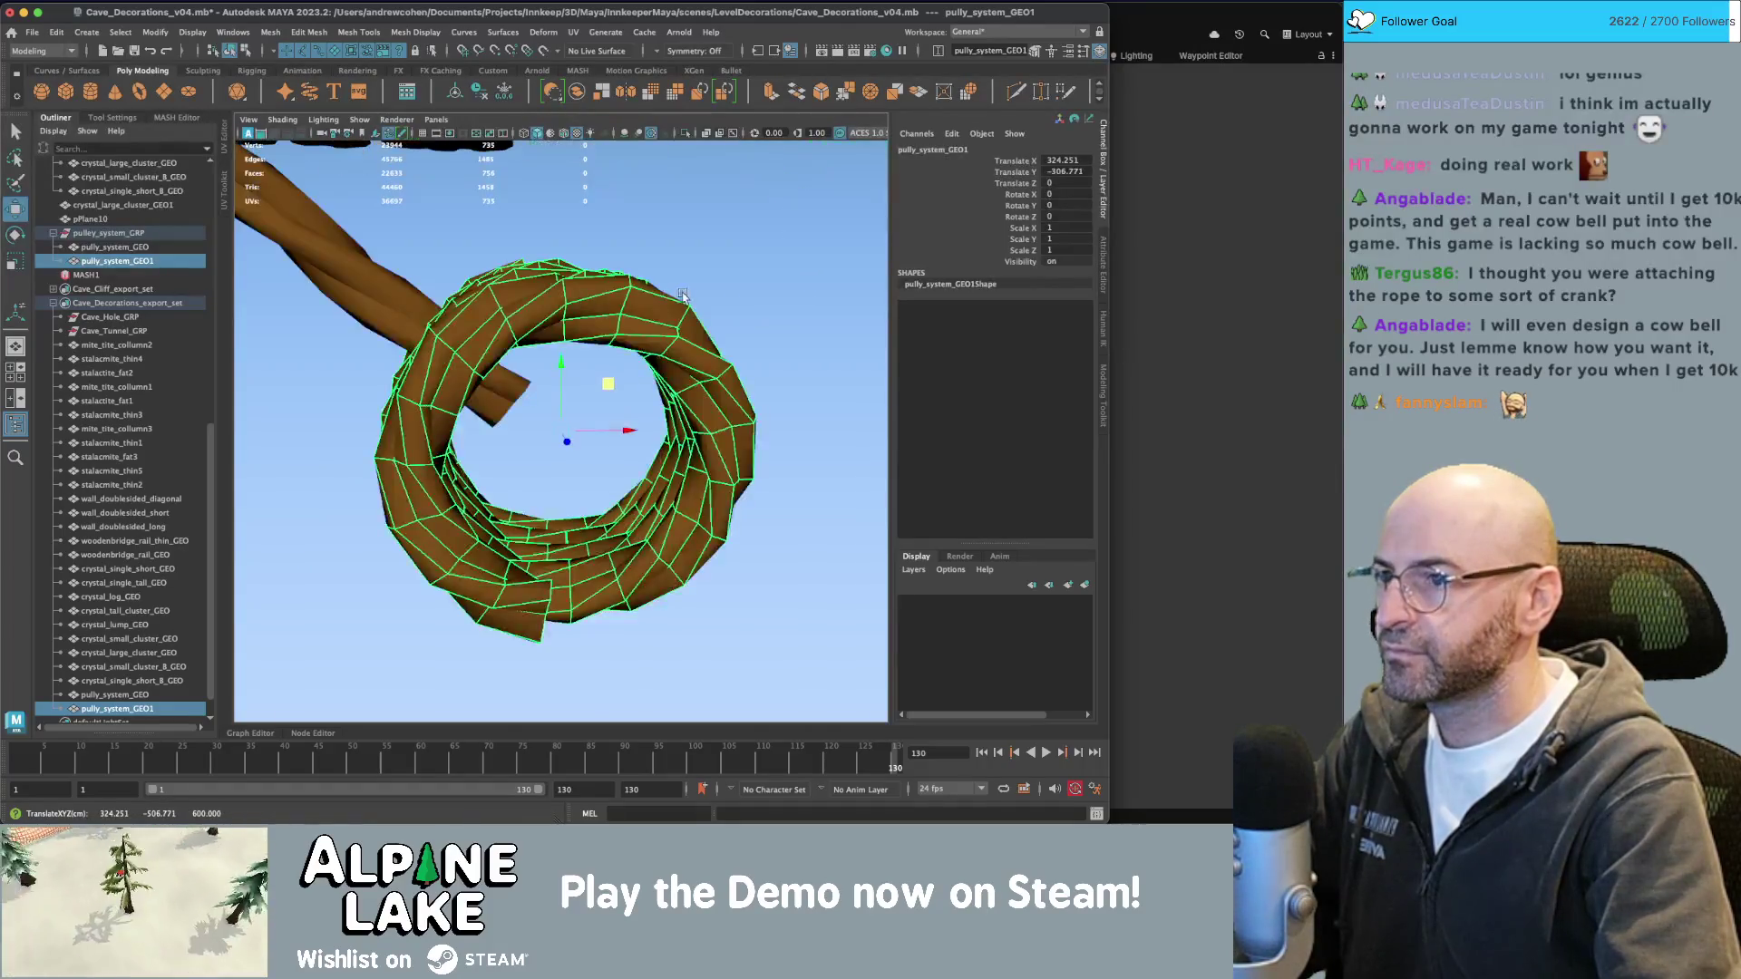
mouse_move(571, 362)
left_mouse_down("alt")
mouse_move(580, 390)
mouse_move(537, 390)
left_mouse_up("alt")
key("e")
left_click(97, 97)
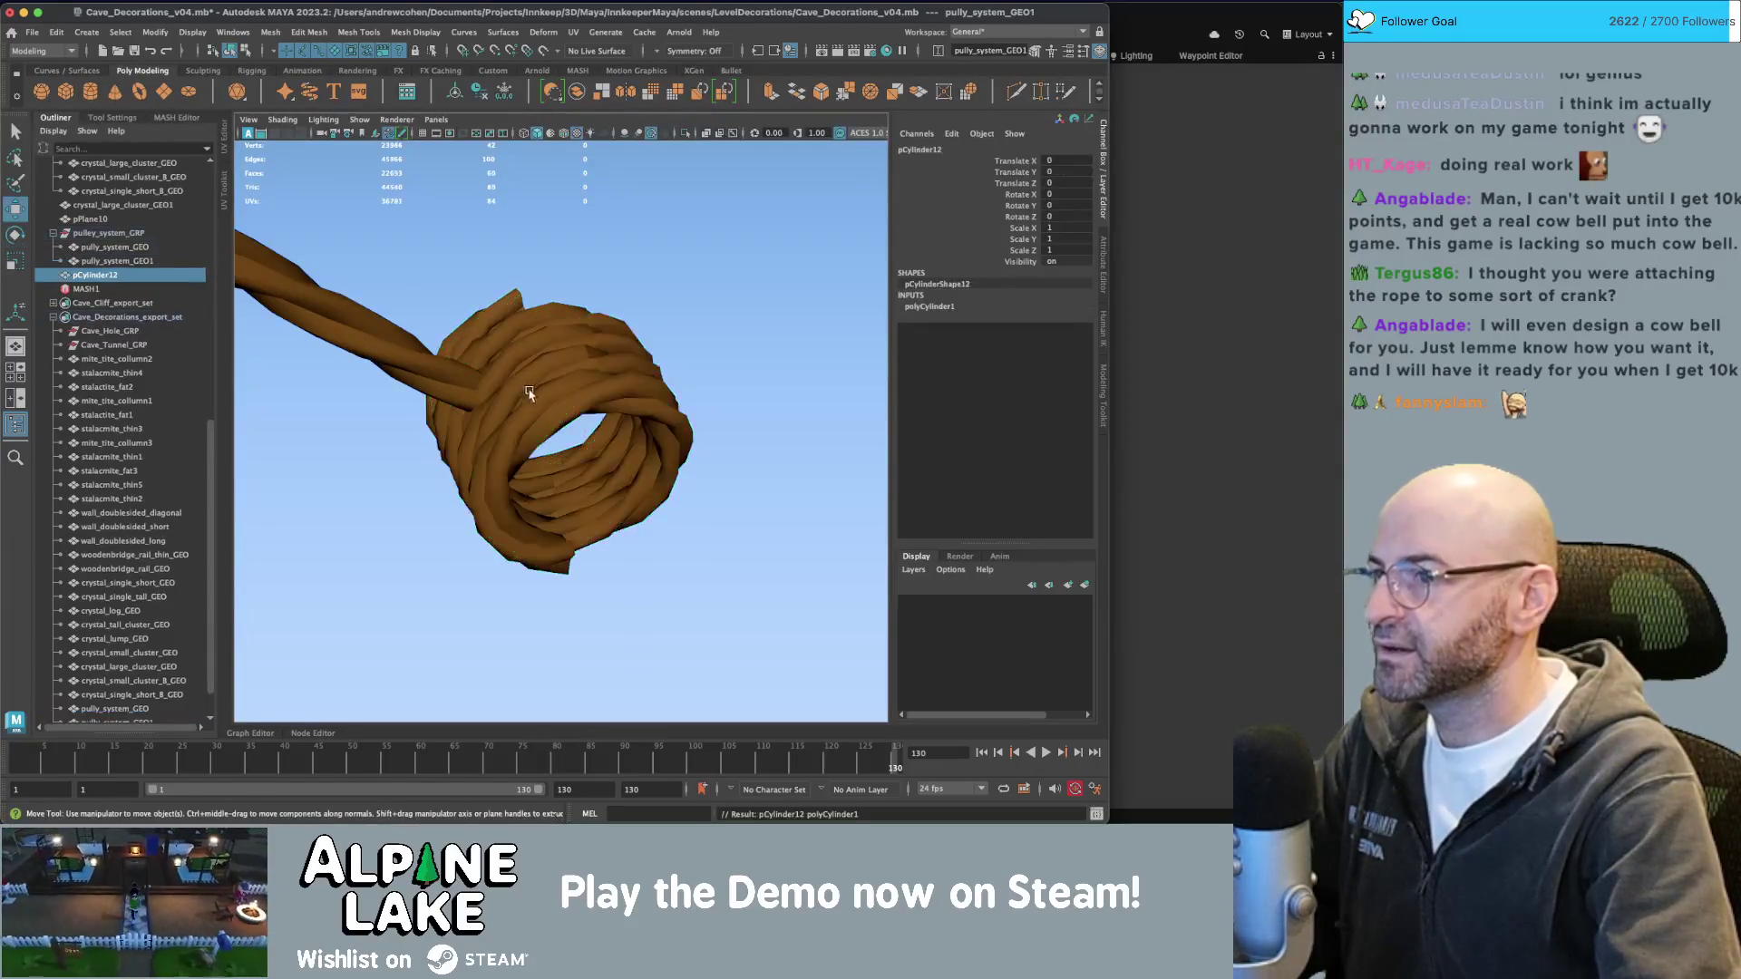
scroll(397, 272, "down", 5)
key("w")
left_click_drag(367, 326, 537, 393)
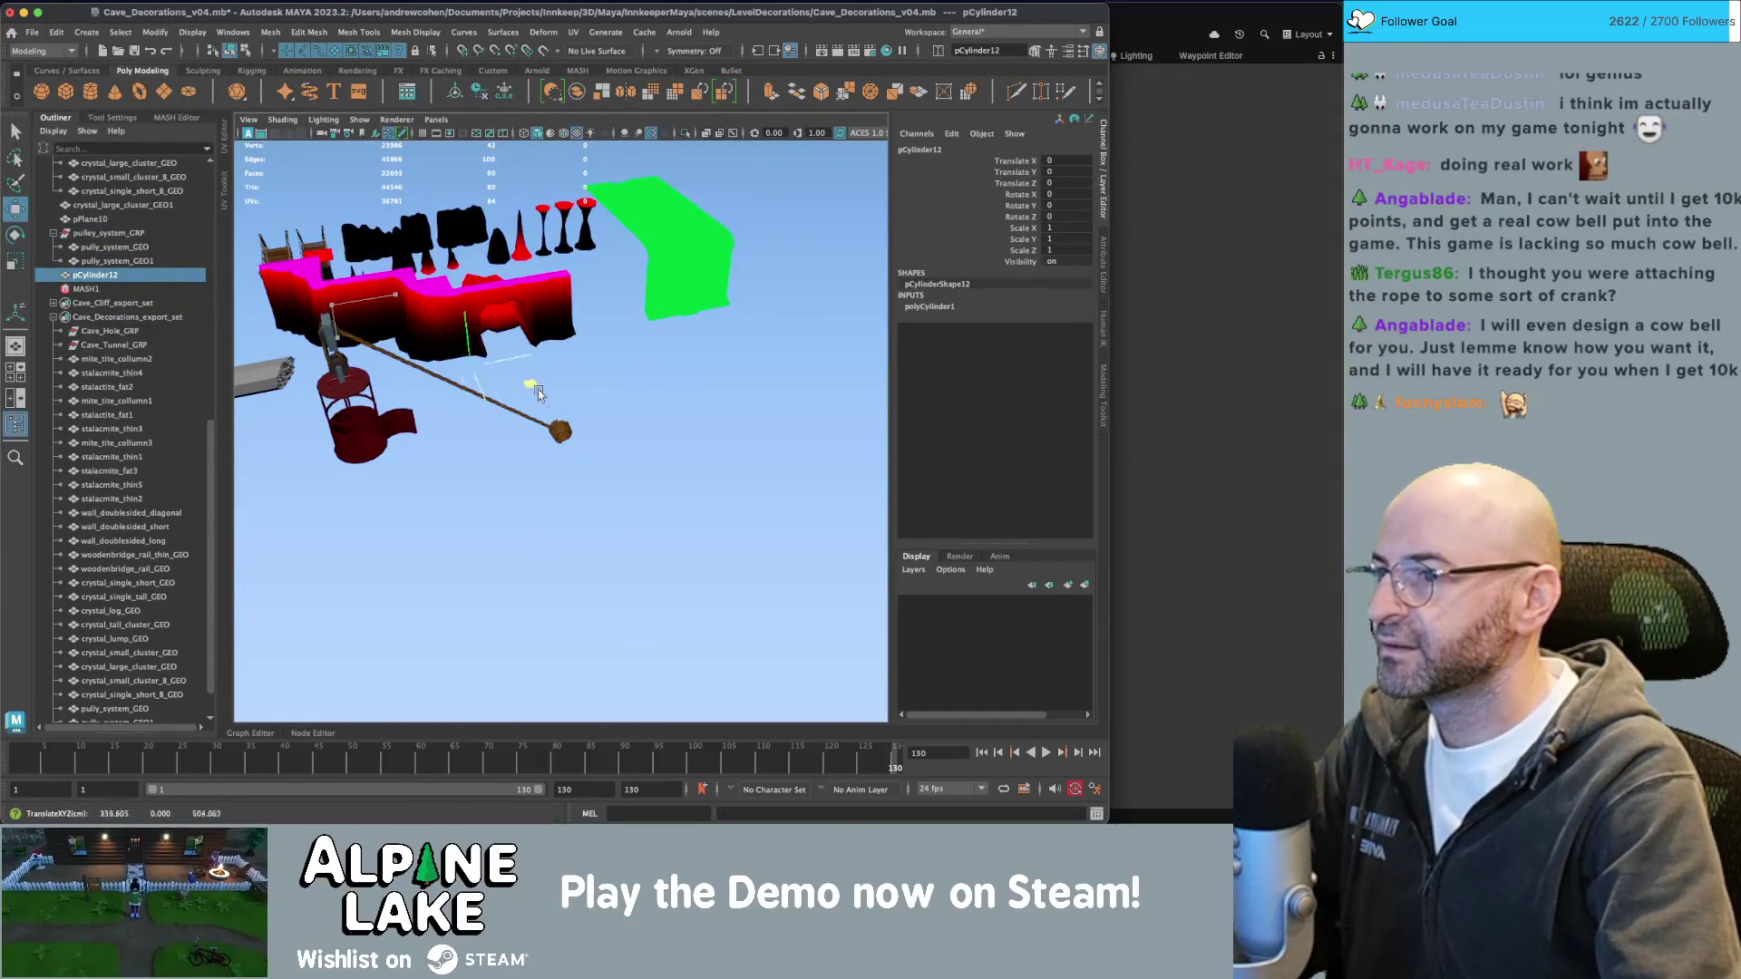
Rotate the cylinder 90 on X and scale it up uniformly to 28.575.
key("f")
mouse_move(611, 456)
left_mouse_down("alt")
mouse_move(445, 404)
mouse_move(541, 374)
left_mouse_up("alt")
mouse_move(655, 328)
left_mouse_down()
mouse_move(474, 493)
mouse_move(590, 400)
mouse_move(609, 504)
left_mouse_up()
key("e")
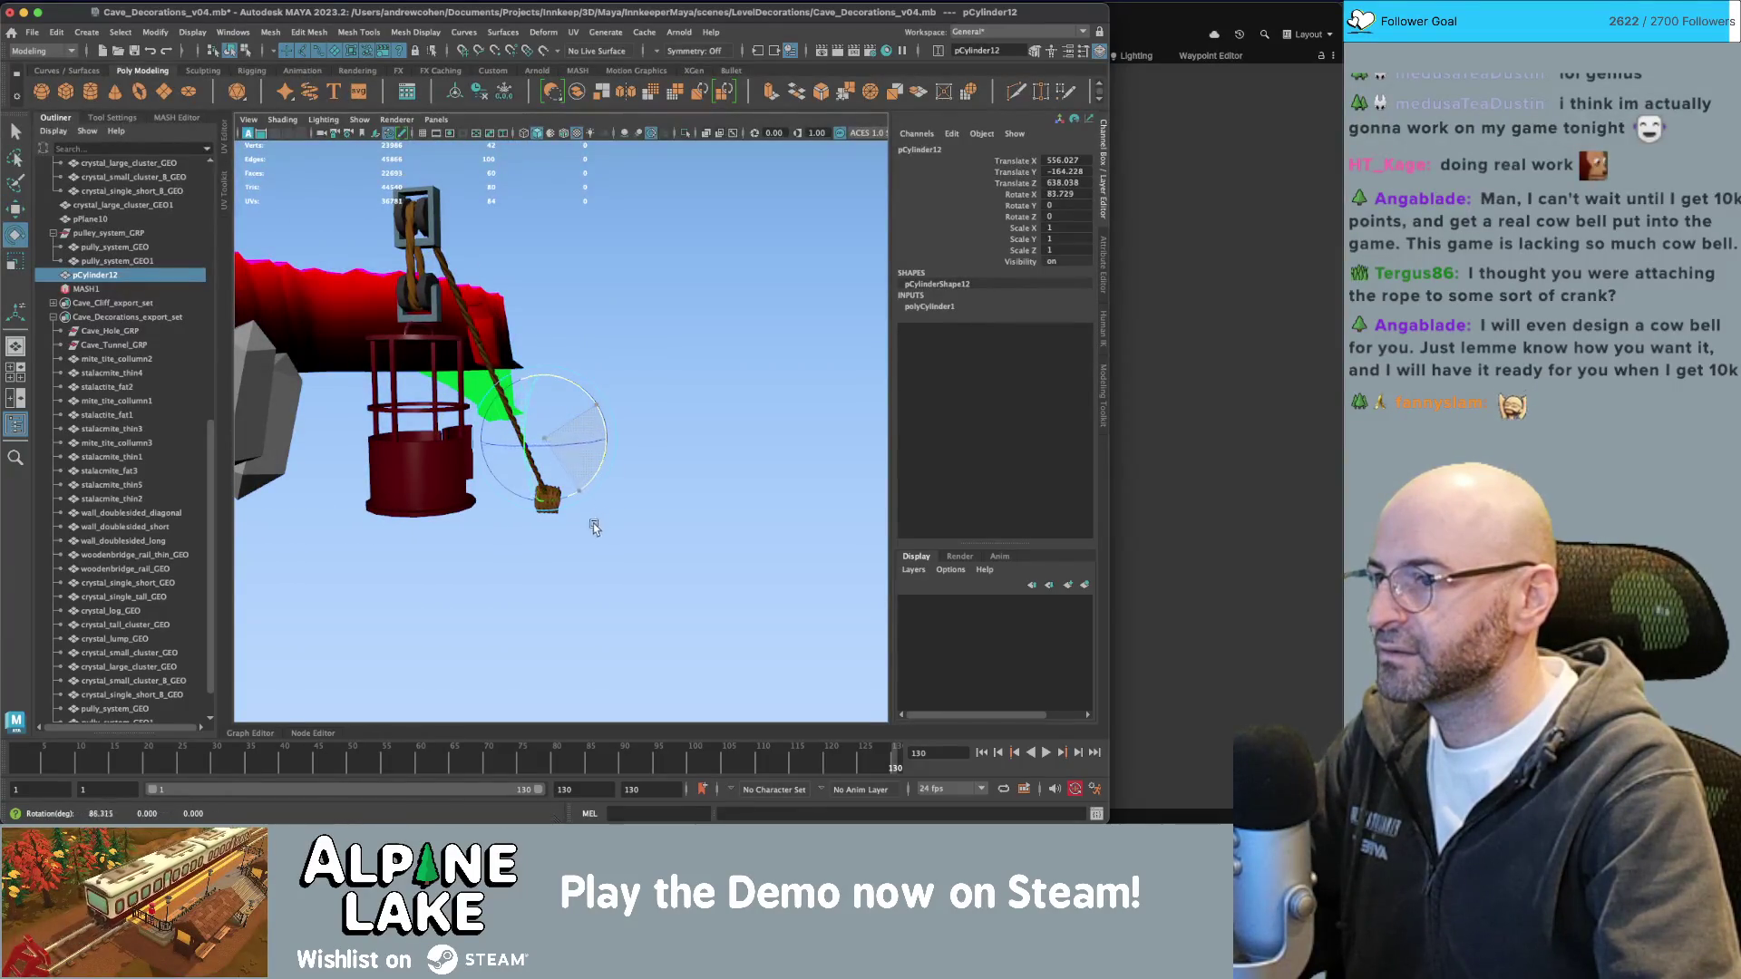
key("r")
left_click_drag(545, 439, 560, 438)
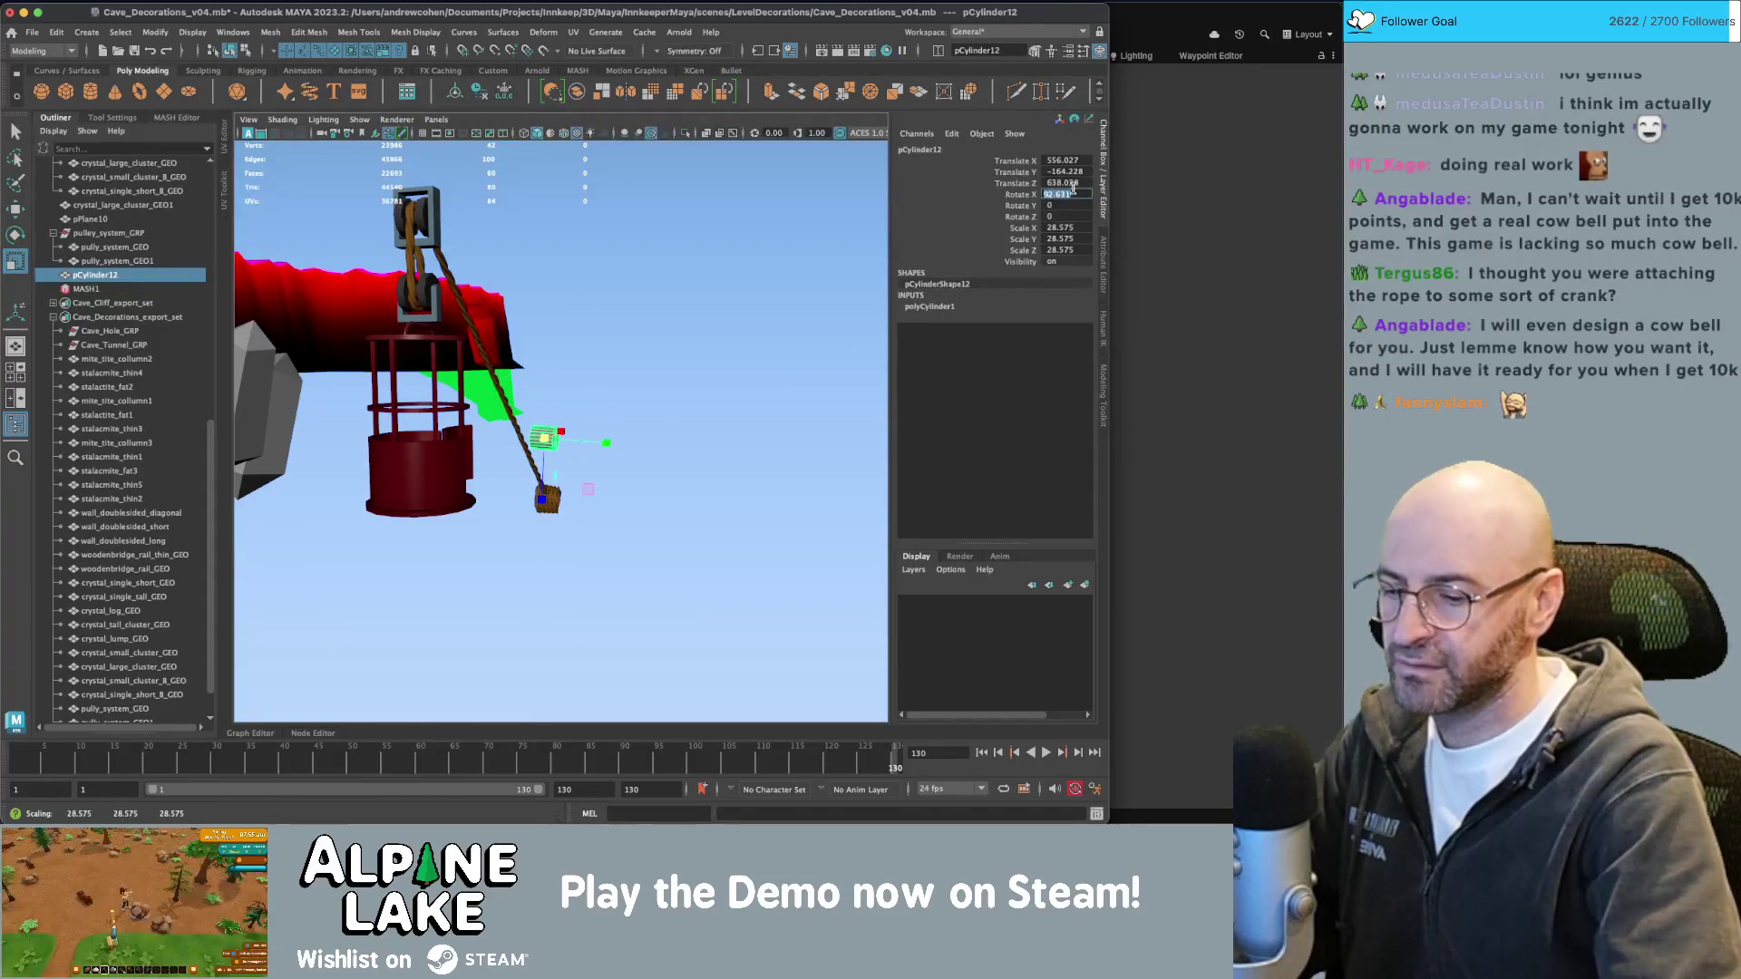
key("f")
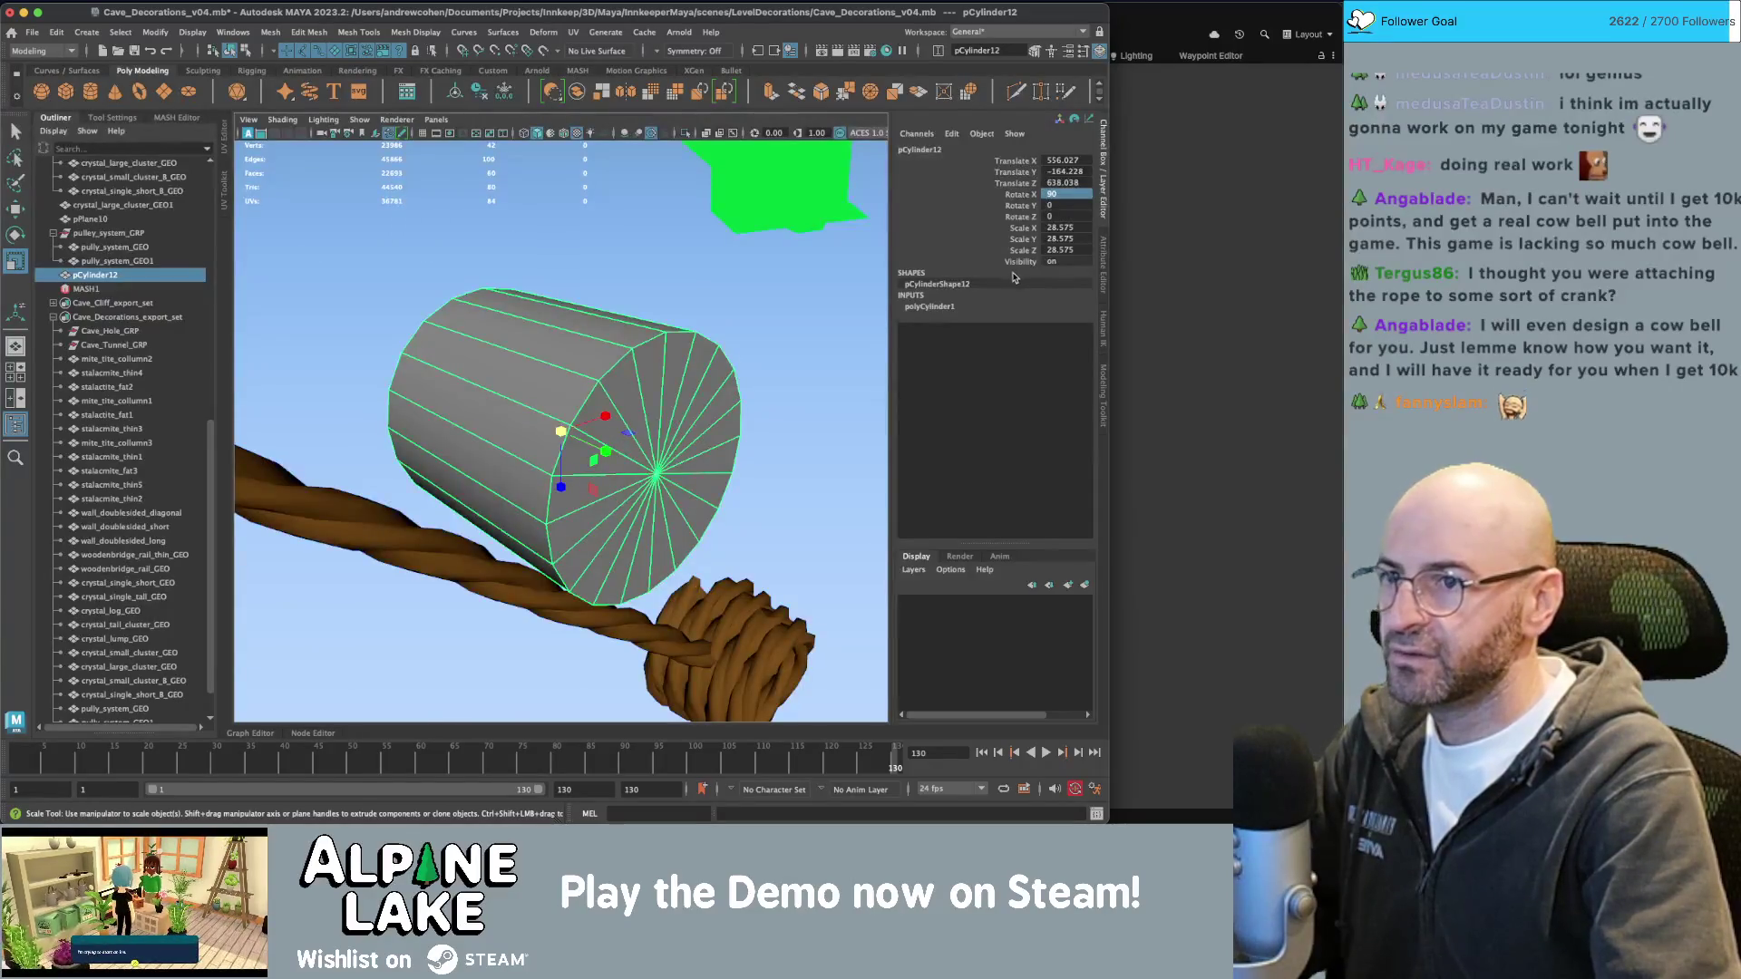
Set the cylinder's Subdivisions Axis to 12 in polyCylinder1.
left_click(926, 307)
left_click(1047, 351)
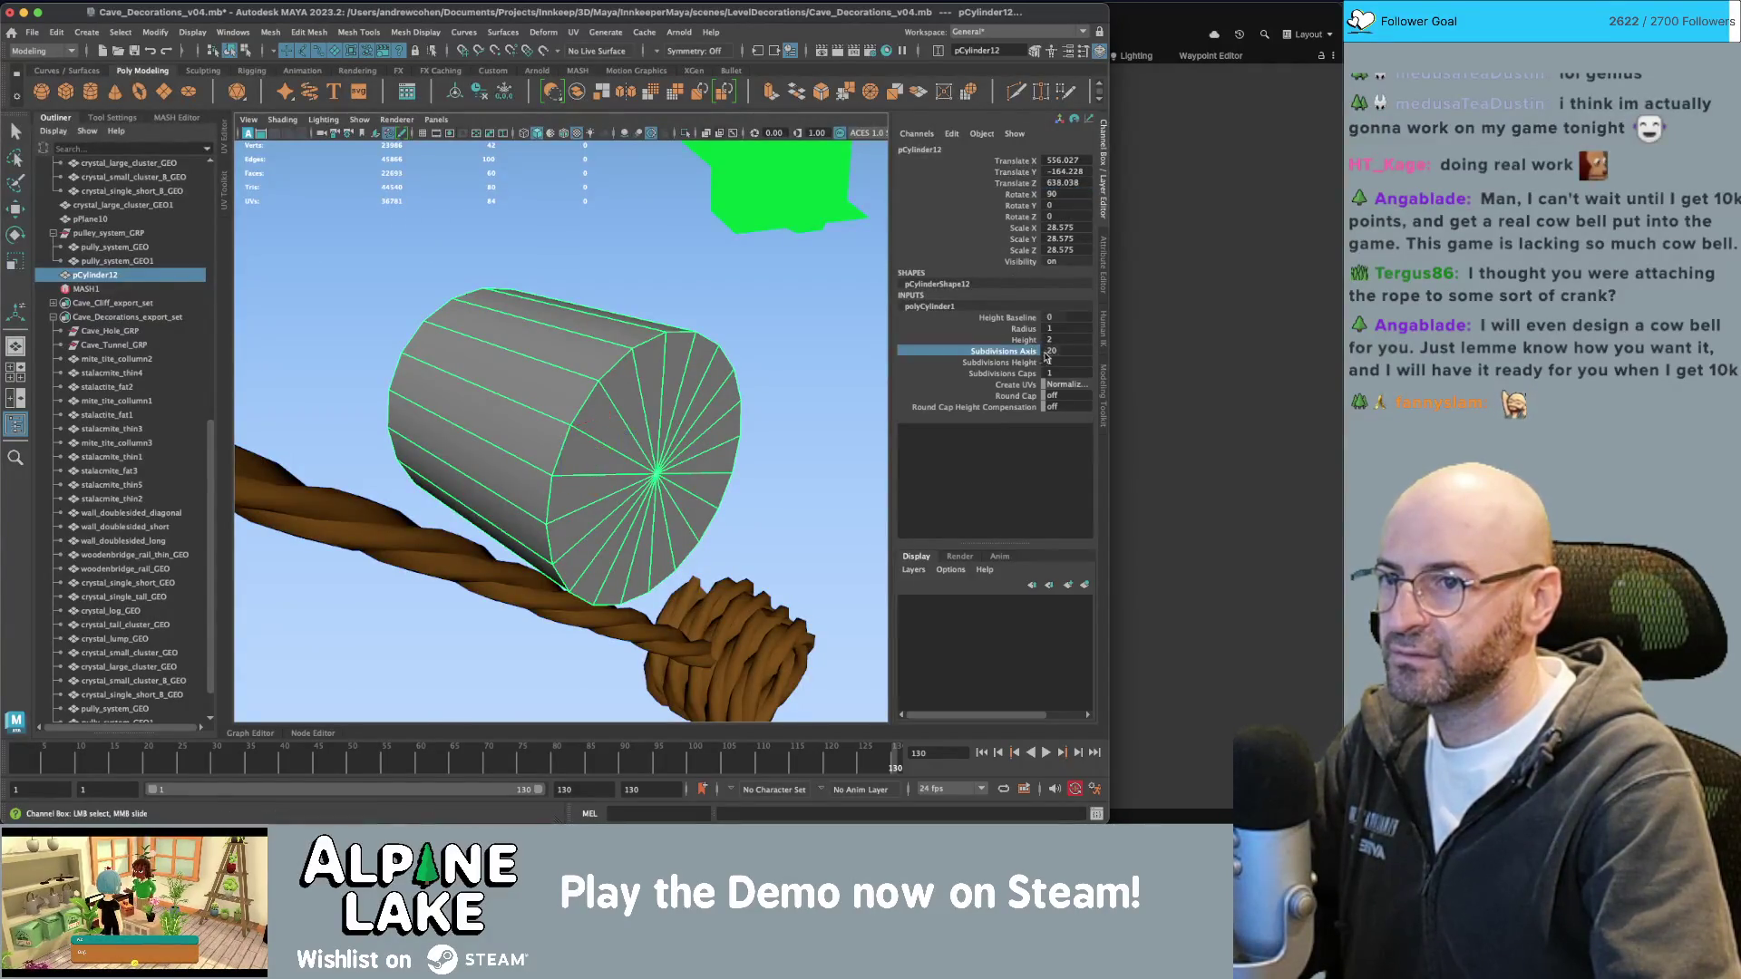
double_click(1070, 353)
type("12")
key("Return")
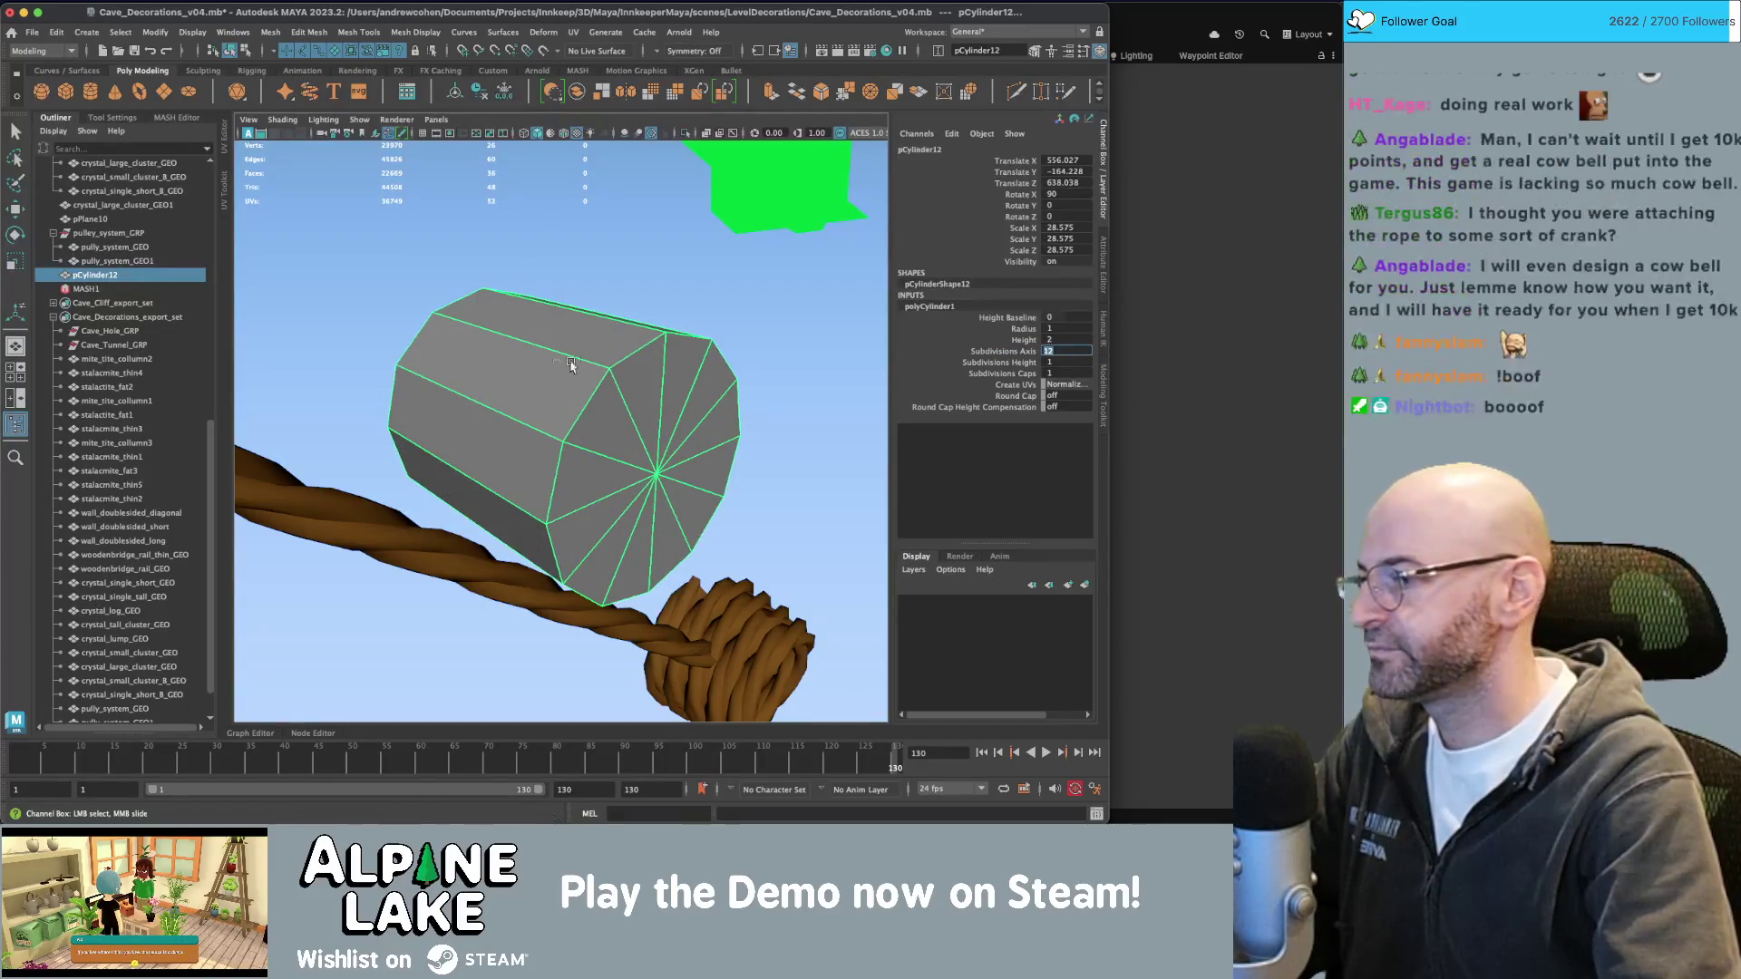
Move the rope coil along the rope, away from the drum.
scroll(400, 396, "down", 5)
left_click(662, 564)
key("w")
mouse_move(662, 564)
left_mouse_down("alt")
mouse_move(661, 513)
mouse_move(665, 549)
mouse_move(541, 426)
mouse_move(522, 370)
mouse_move(526, 408)
mouse_move(561, 437)
mouse_move(461, 370)
mouse_move(356, 385)
left_mouse_up("alt")
key("f")
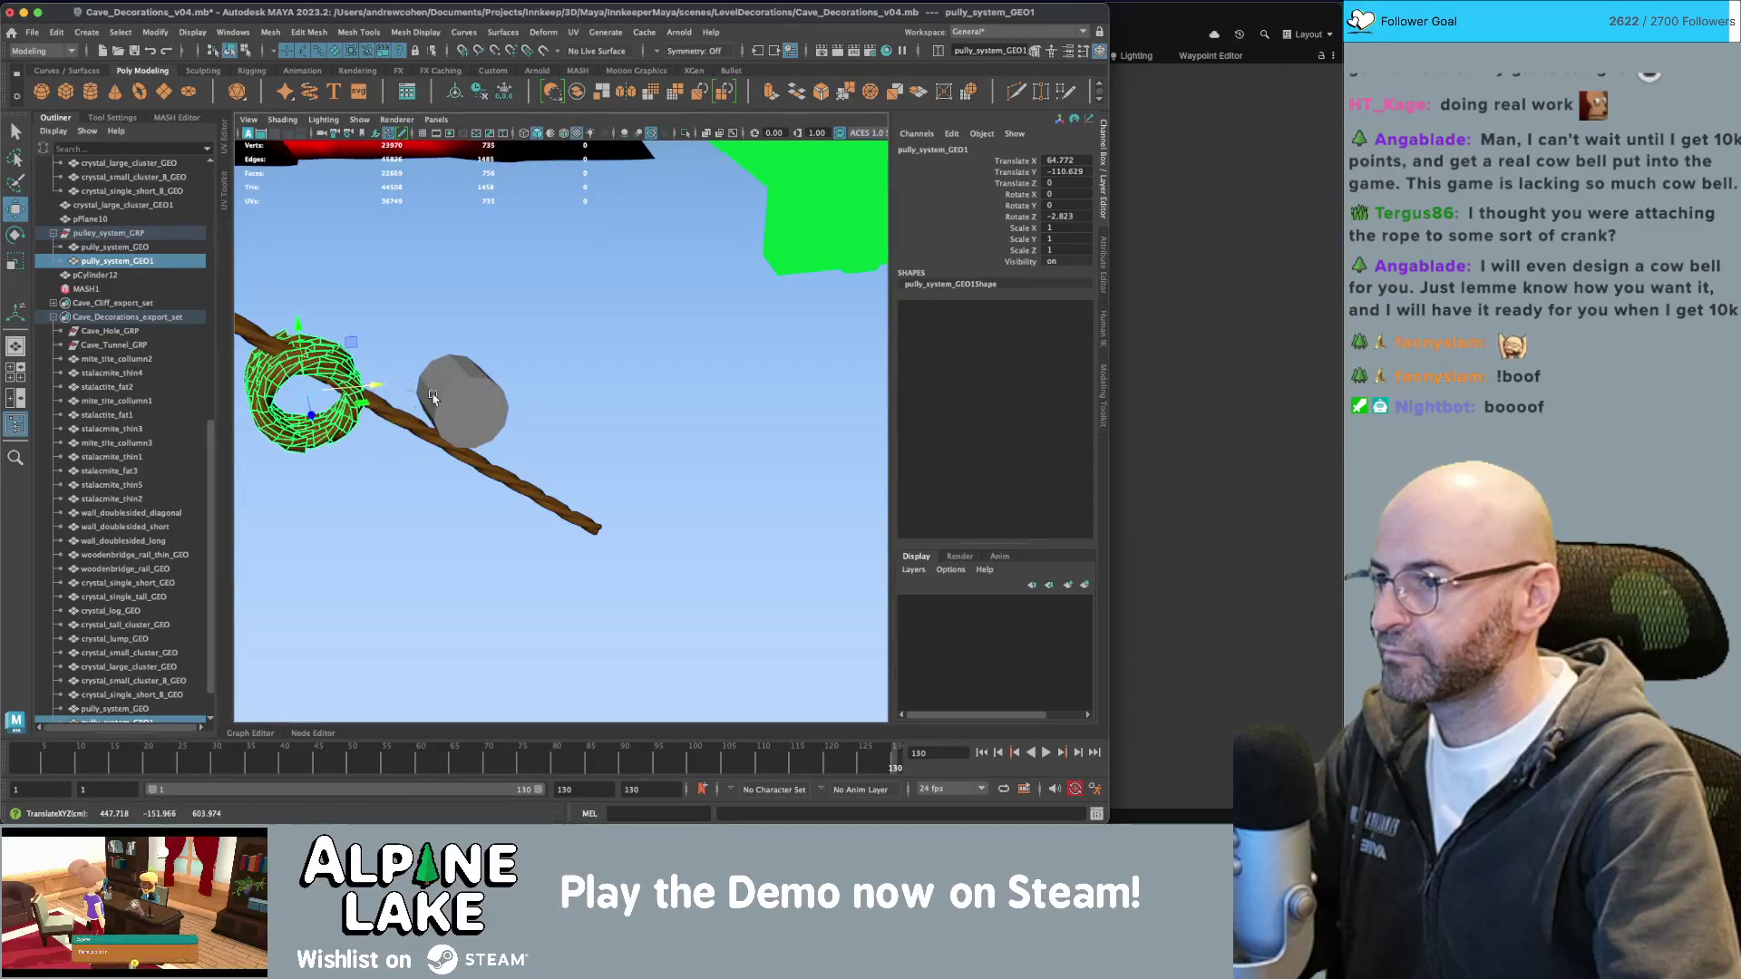
Move the pCylinder12 drum up into the rope coil.
left_click(467, 410)
mouse_move(508, 399)
left_mouse_down()
mouse_move(355, 410)
mouse_move(318, 467)
mouse_move(316, 399)
mouse_move(458, 381)
mouse_move(384, 397)
mouse_move(447, 393)
mouse_move(505, 404)
mouse_move(436, 408)
mouse_move(598, 432)
mouse_move(625, 399)
mouse_move(558, 449)
mouse_move(588, 443)
mouse_move(545, 345)
mouse_move(523, 182)
left_mouse_up()
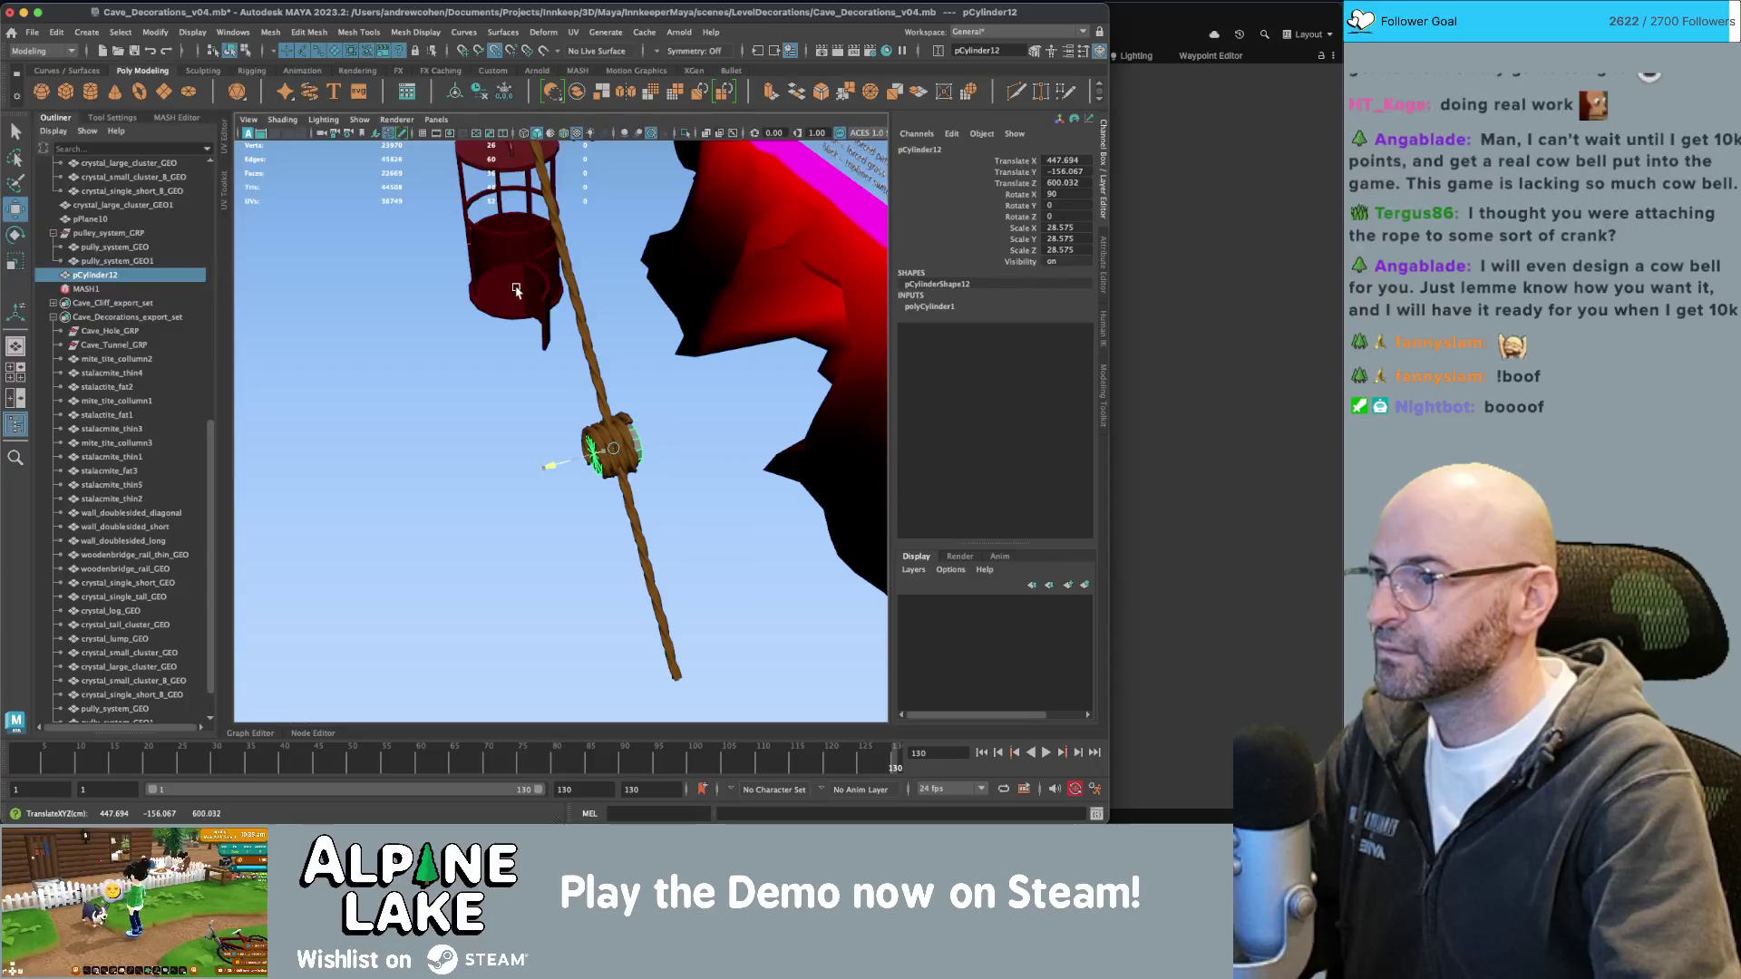
key("f")
mouse_move(537, 325)
left_mouse_down("alt")
mouse_move(558, 363)
mouse_move(547, 390)
left_mouse_up("alt")
Select the drum's end-cap face in face mode.
key("q")
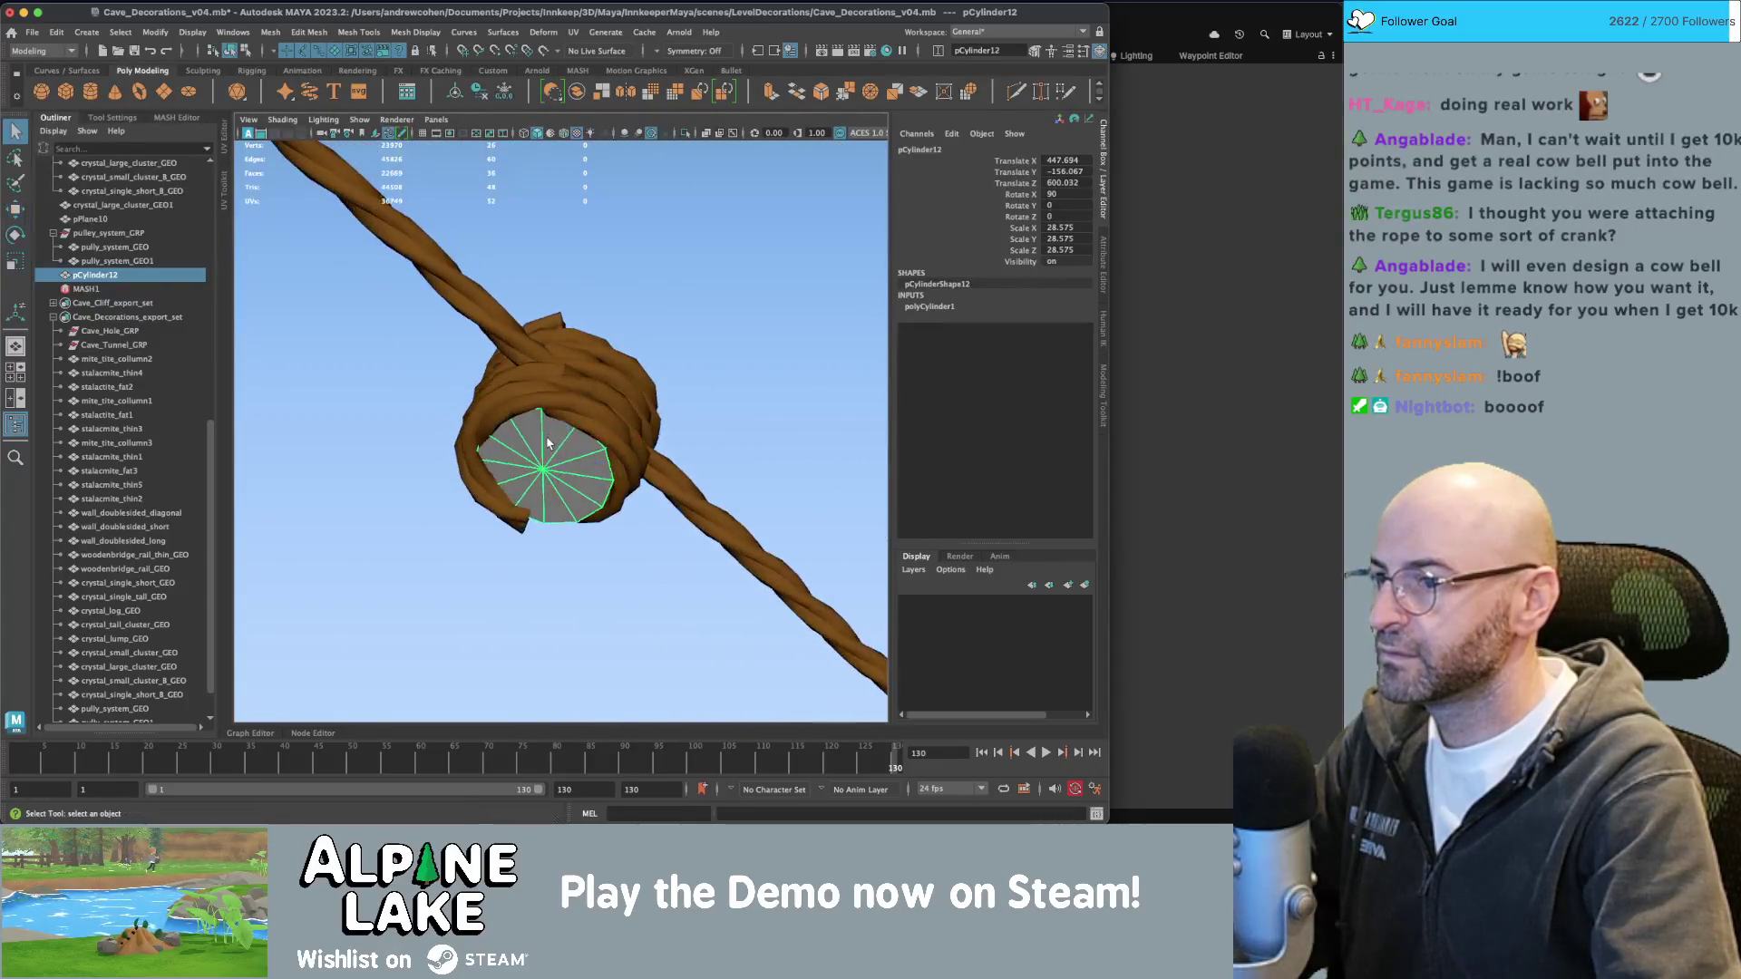
right_click(546, 390)
left_click(547, 424)
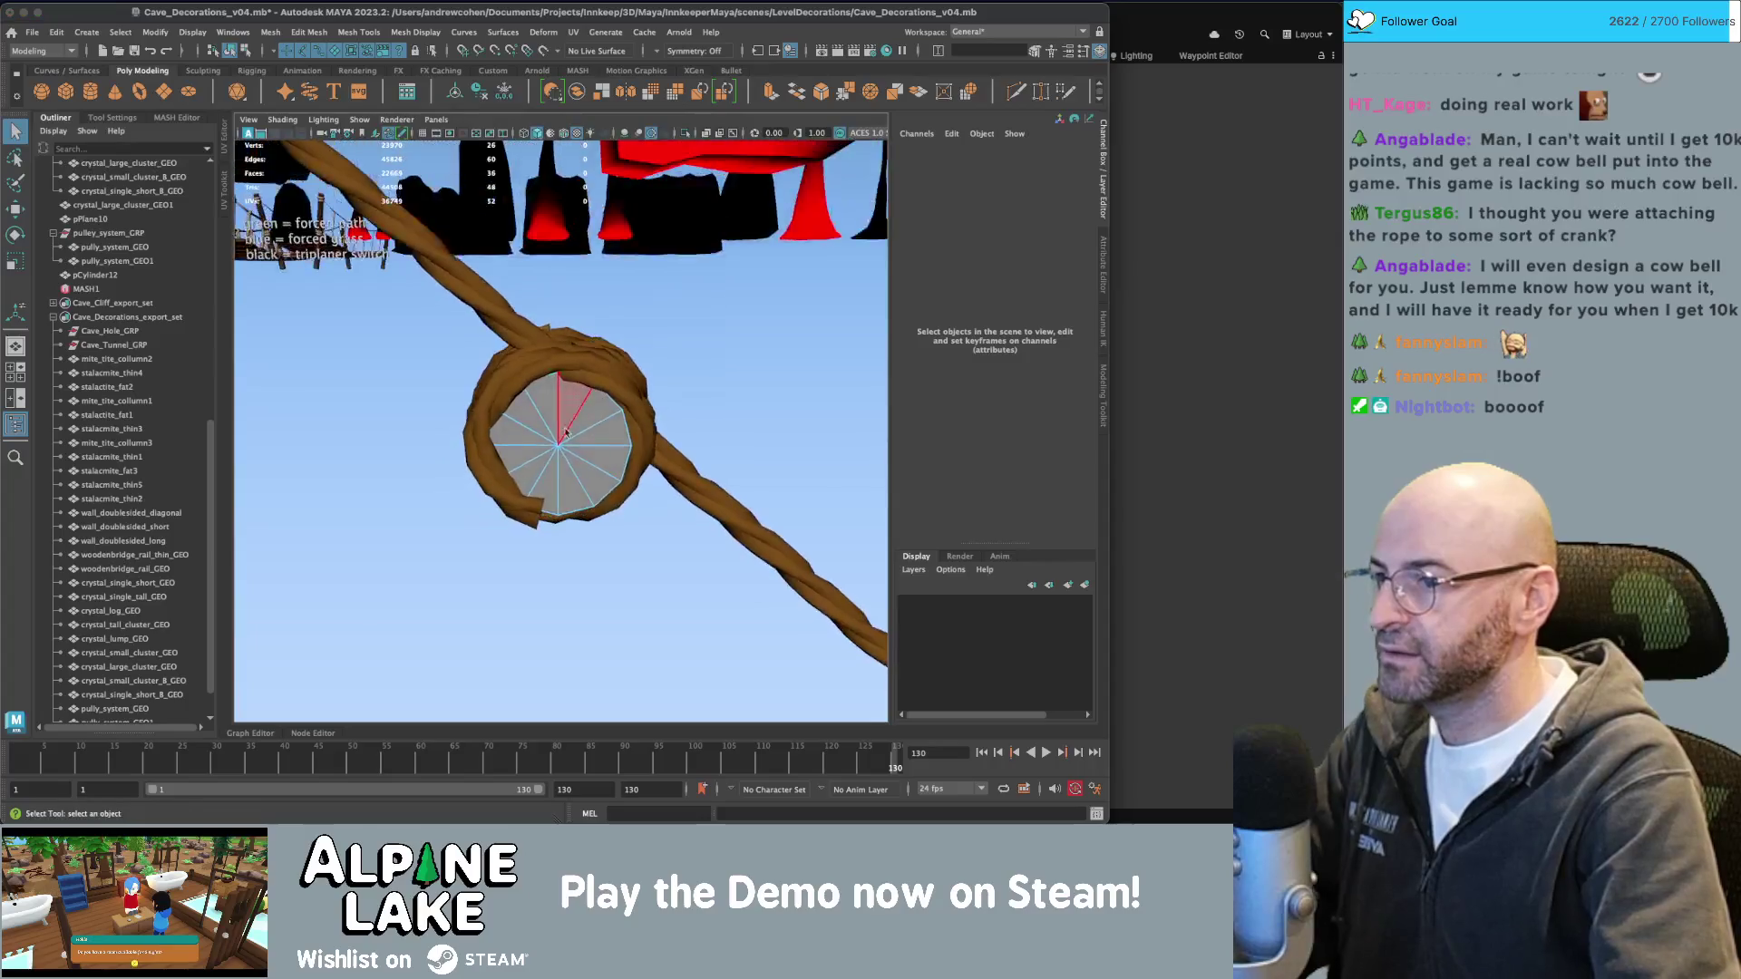
key("4")
key("5")
left_click(572, 457)
mouse_move(572, 457)
left_mouse_down("alt")
mouse_move(613, 439)
mouse_move(583, 450)
mouse_move(594, 465)
mouse_move(666, 449)
left_mouse_up("alt")
key("r")
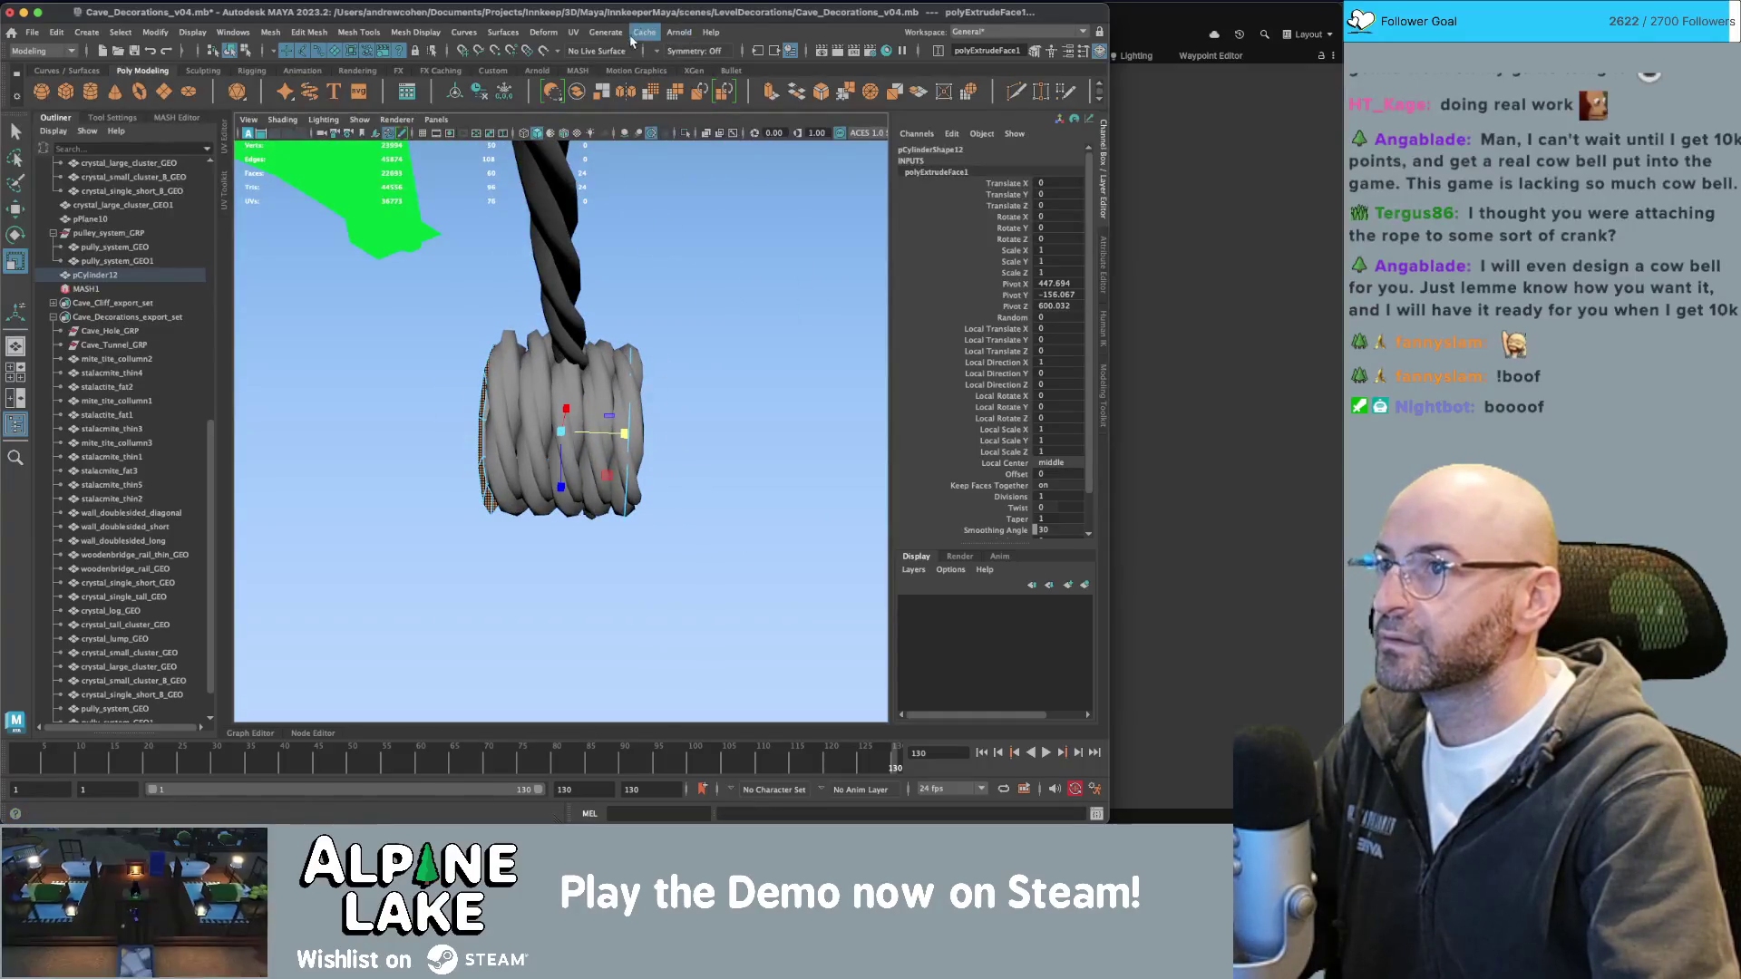
Set Symmetry to Object Y and extrude the end caps outward into flanges.
left_click(660, 54)
left_click(689, 98)
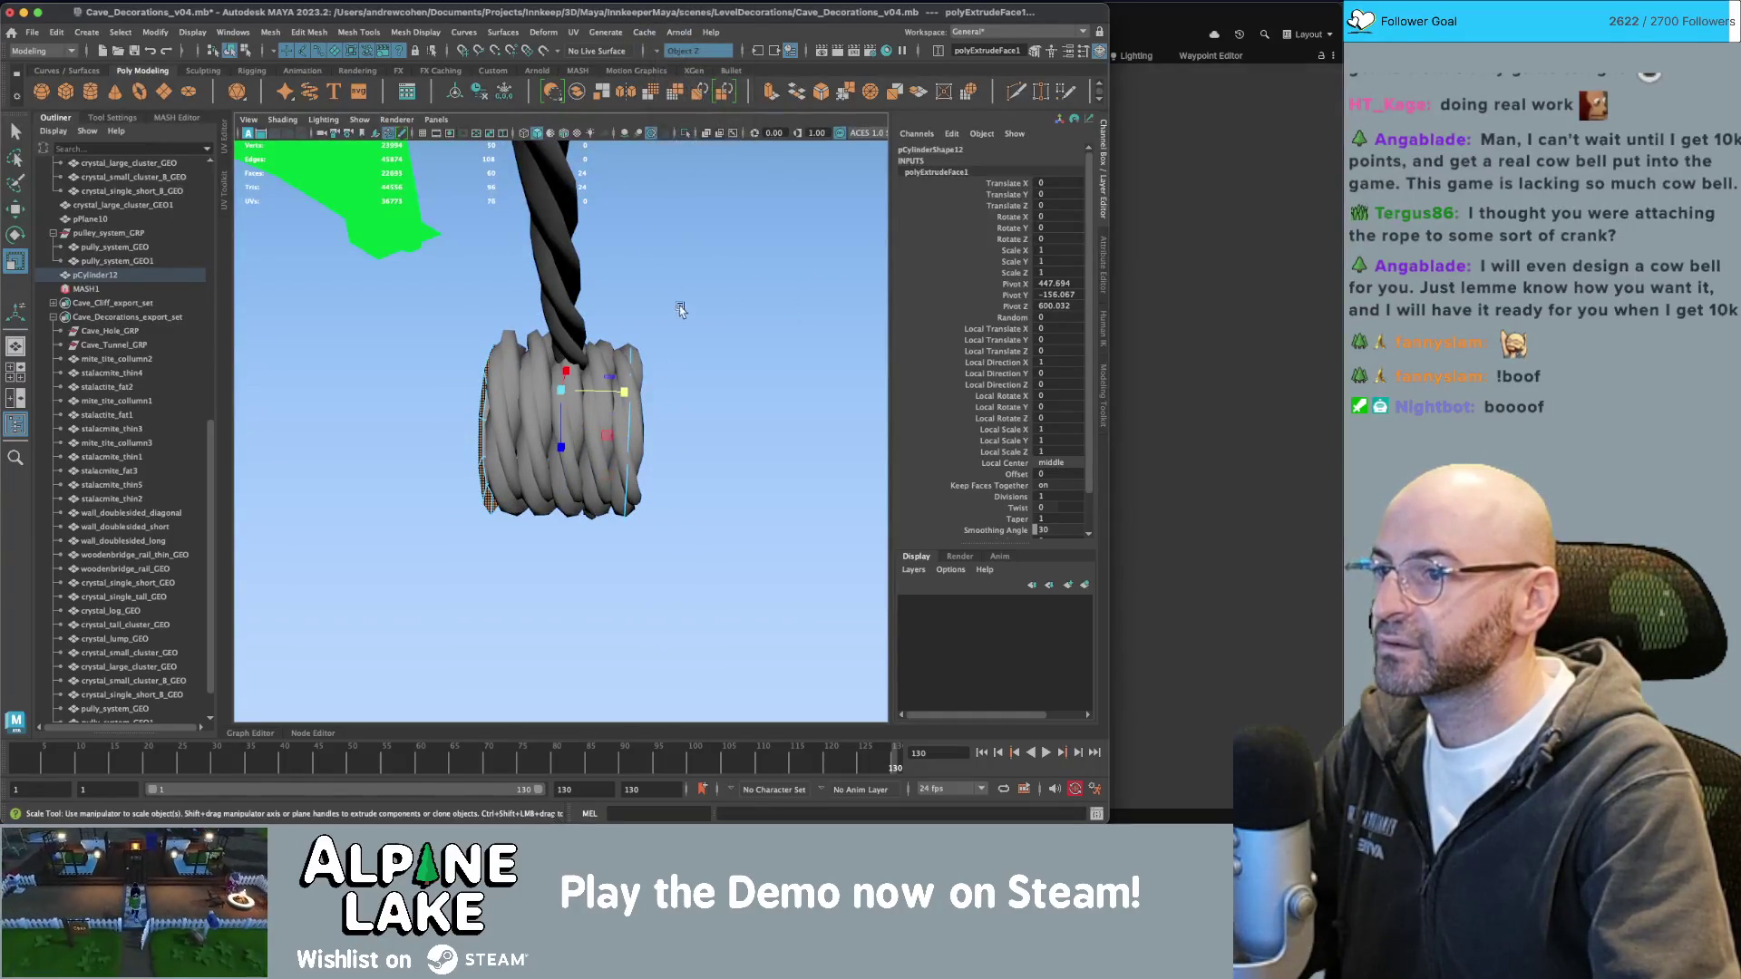
left_click_drag(680, 378, 647, 279, "alt")
key("ctrl+z")
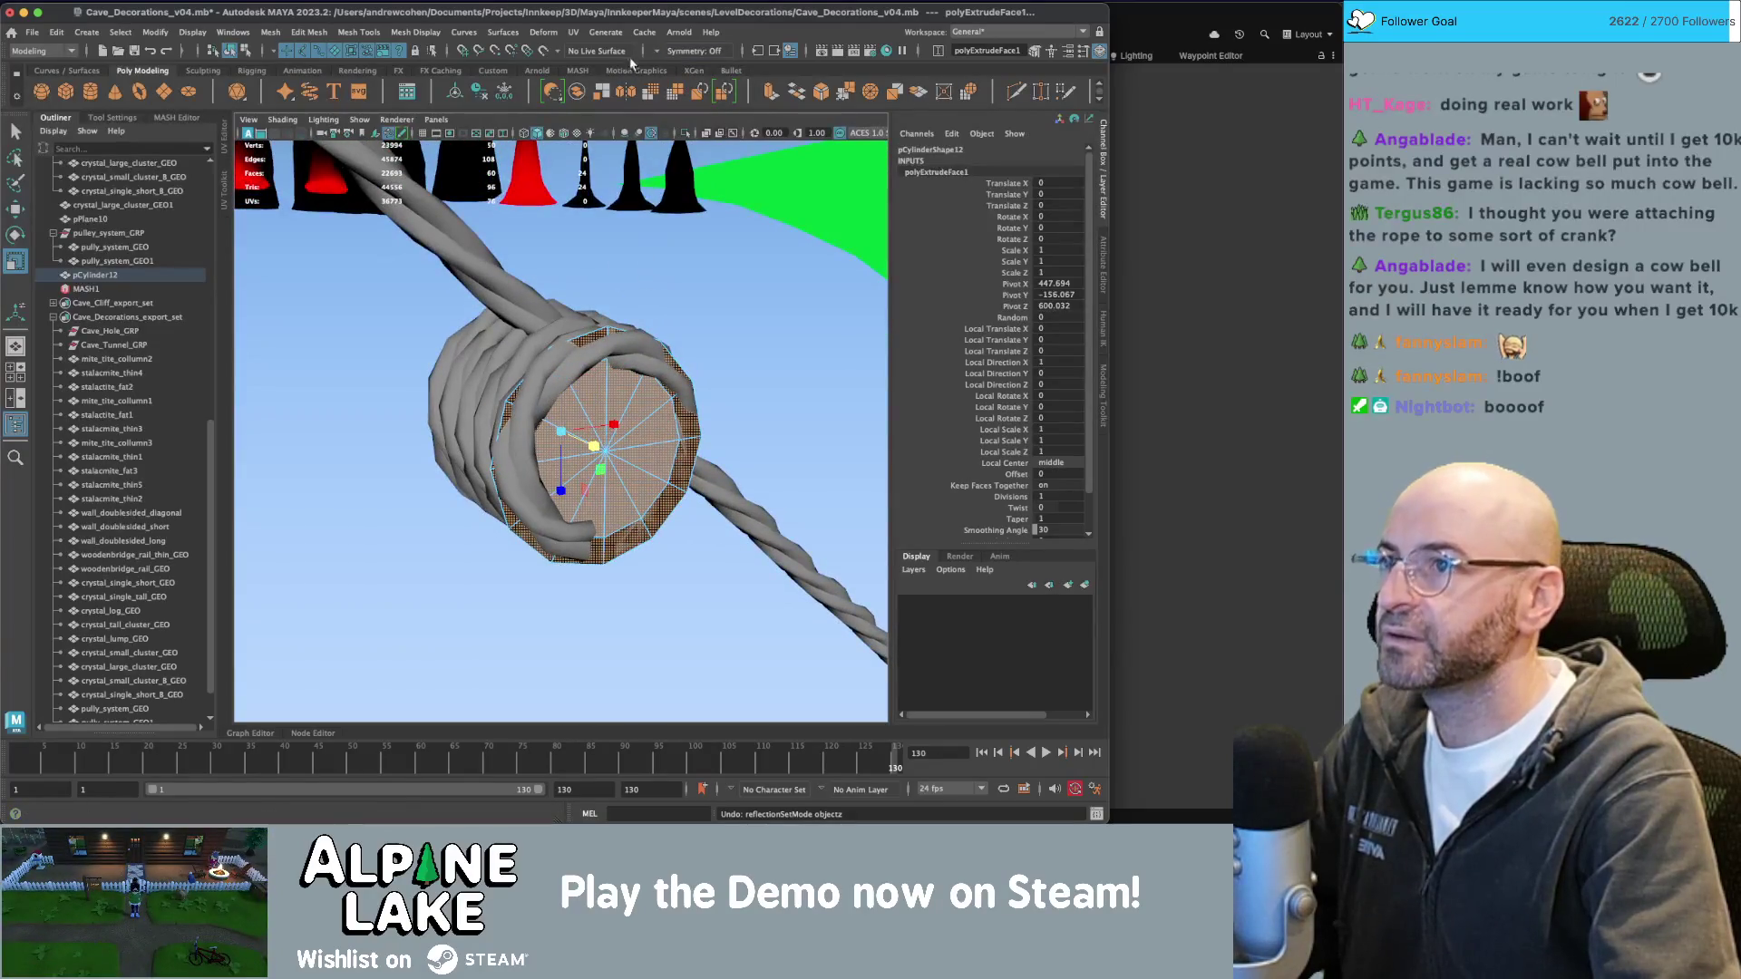
left_click(680, 51)
left_click(689, 85)
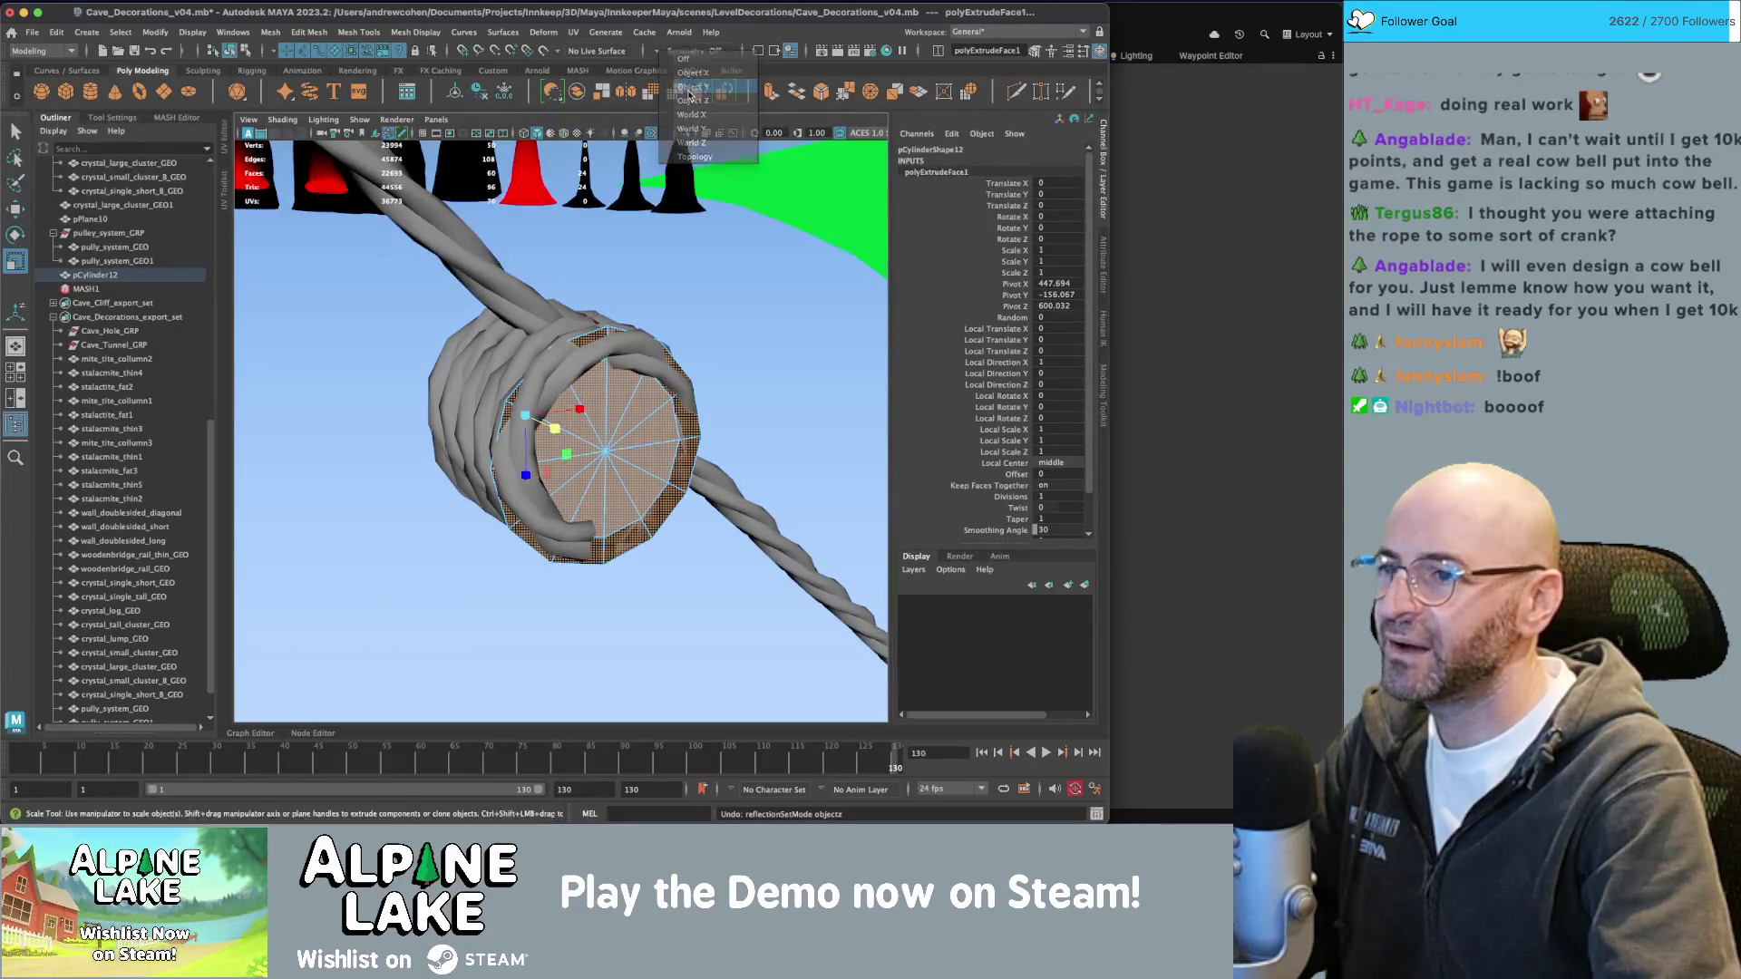
left_click_drag(645, 407, 509, 440, "alt")
key("w")
left_click_drag(465, 440, 481, 435, "alt")
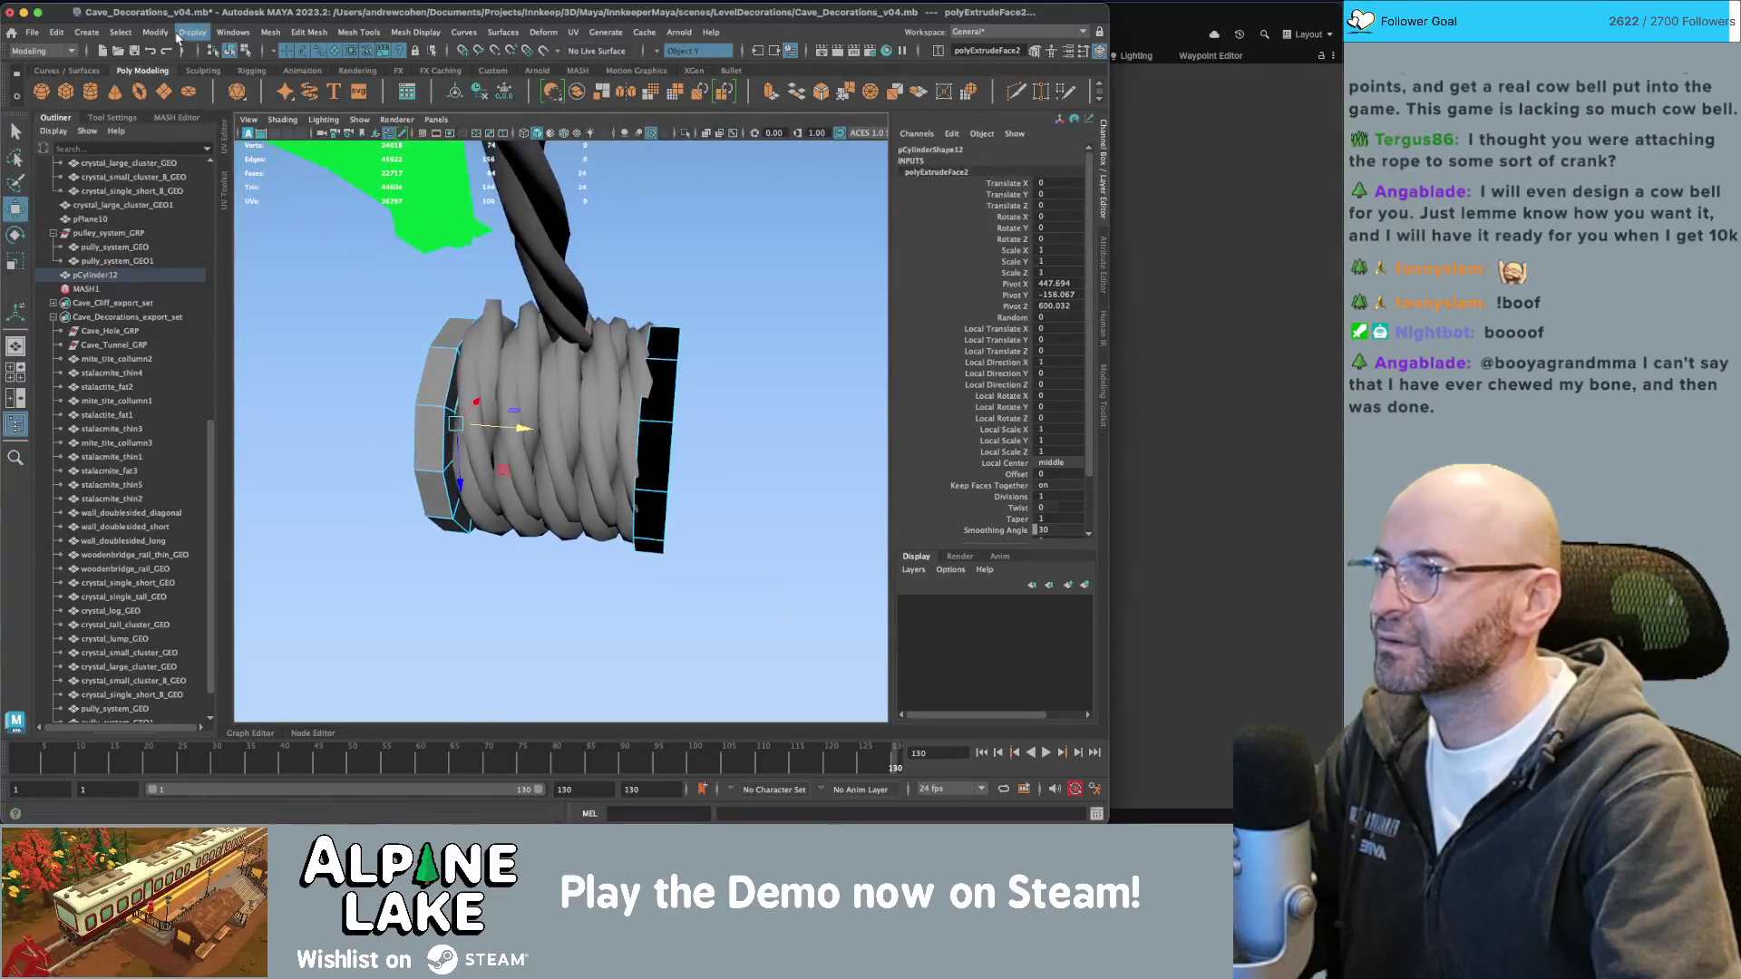
Return to object mode and apply Mesh Display > Soften Edge to the drum.
left_click(232, 49)
left_click(389, 273)
key("q")
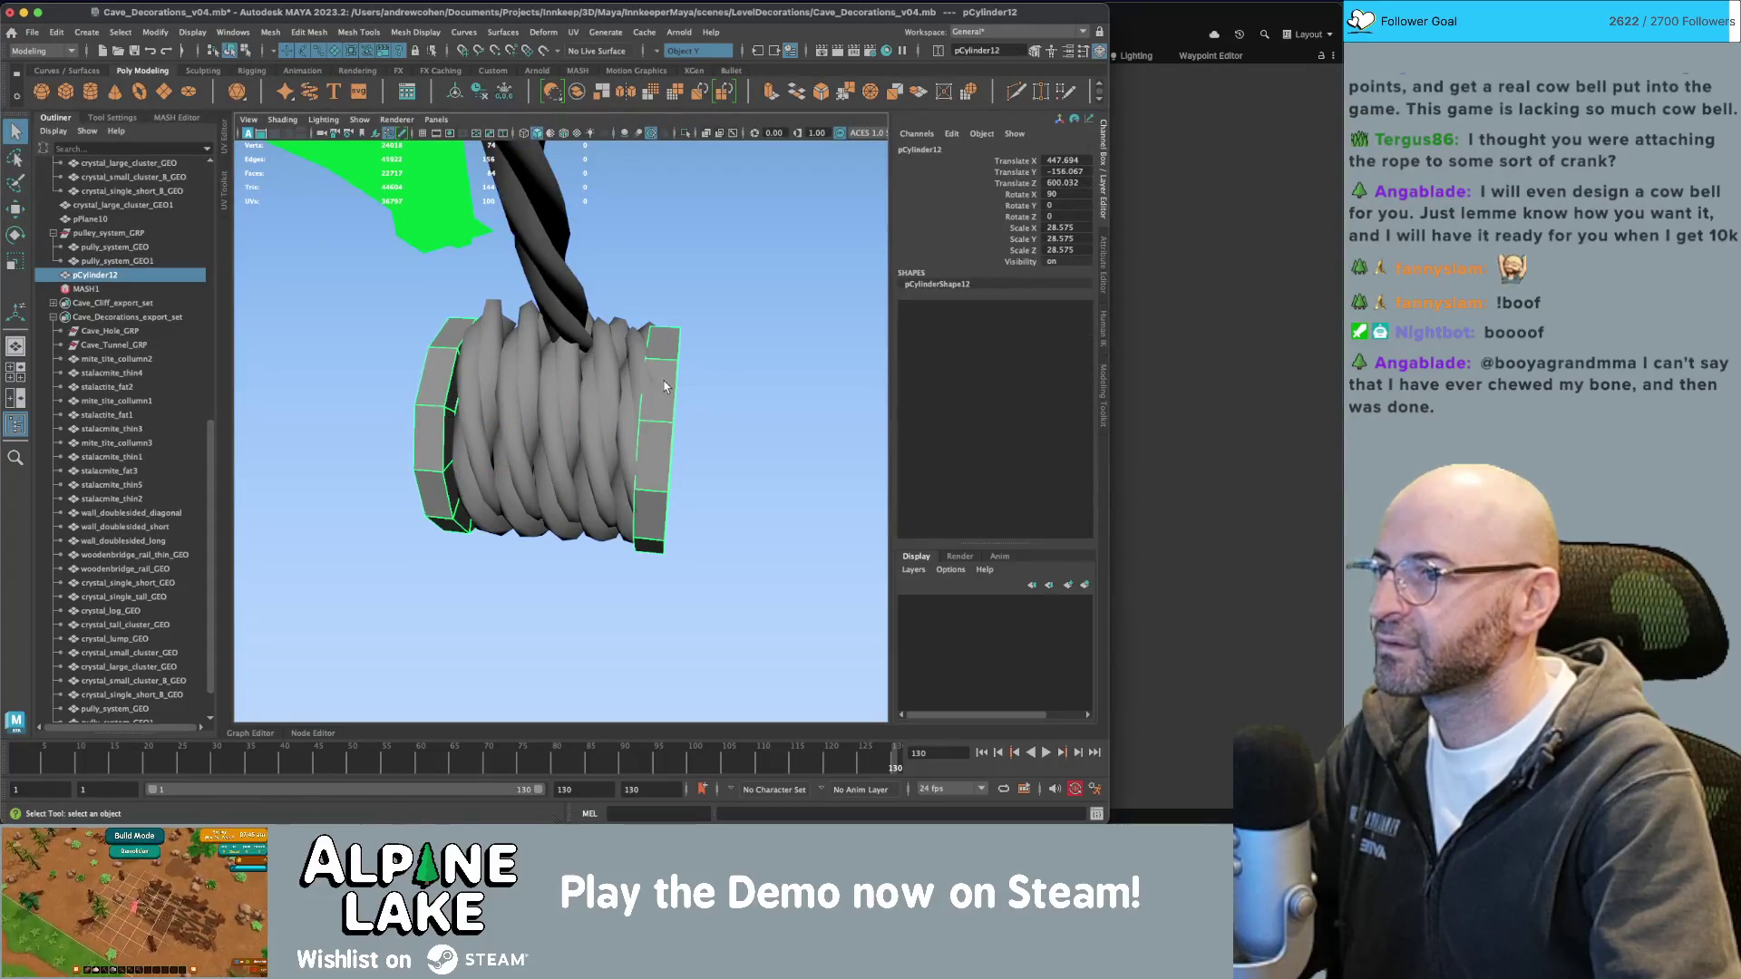
left_click(632, 381)
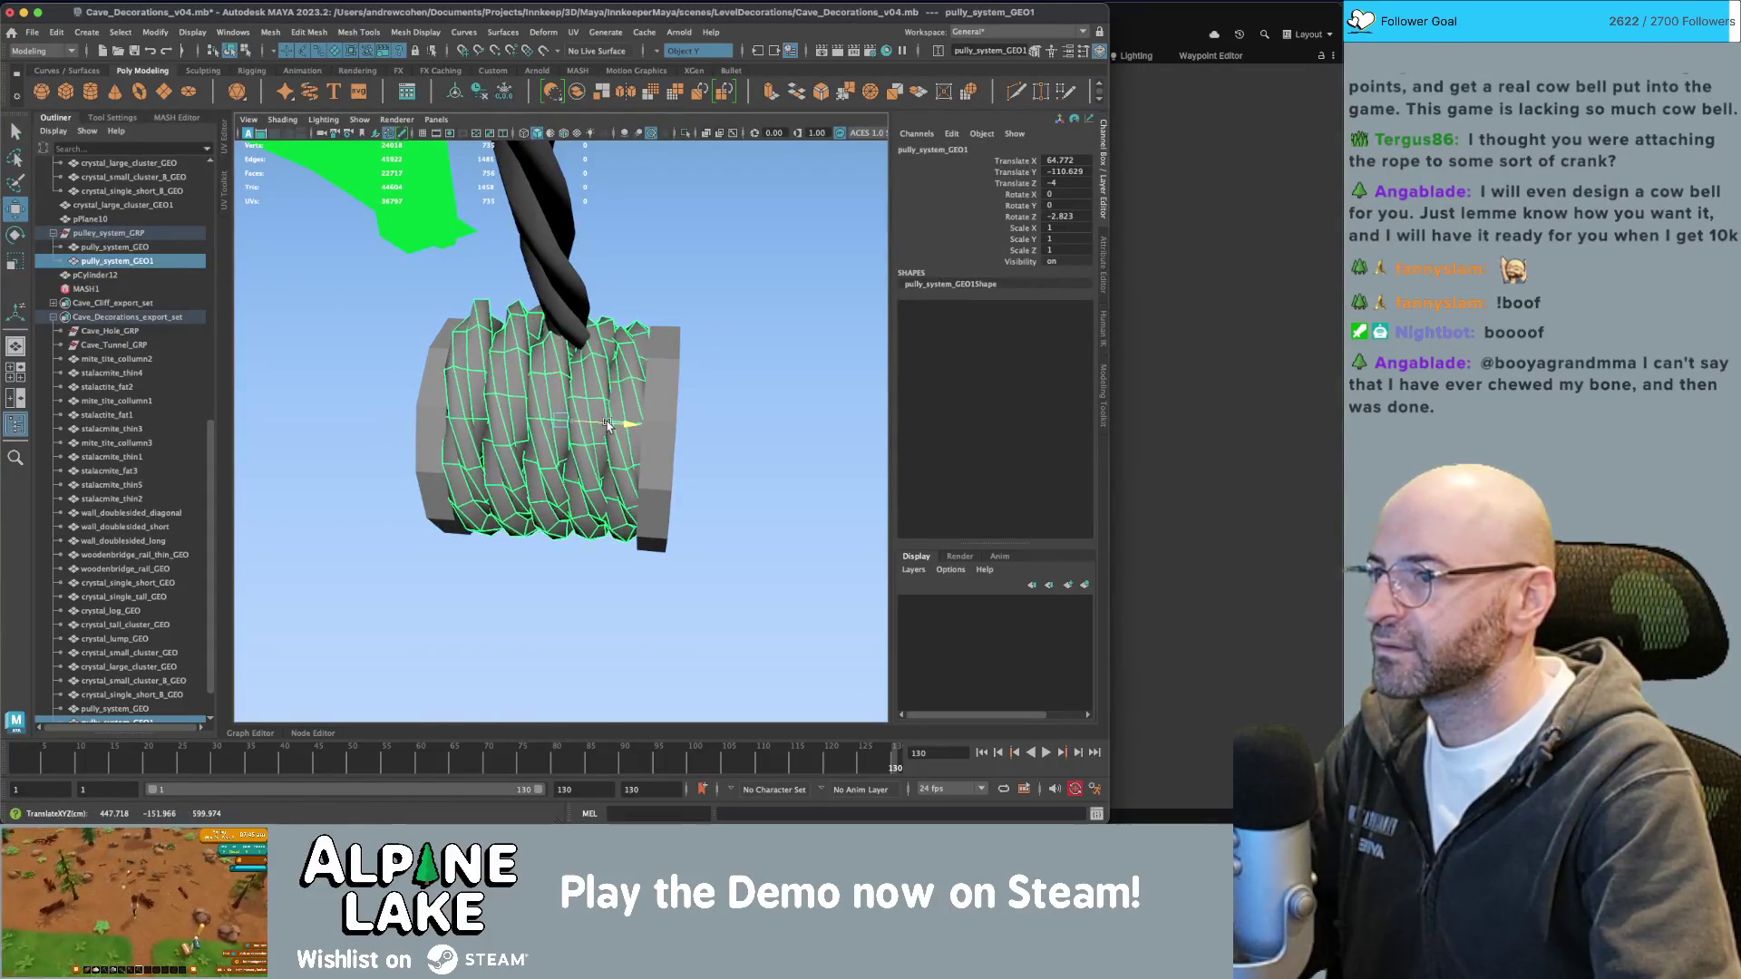
left_click(753, 350)
scroll(753, 350, "down", 5)
mouse_move(754, 350)
left_mouse_down("alt")
mouse_move(579, 395)
mouse_move(612, 455)
mouse_move(581, 420)
left_mouse_up("alt")
left_click(581, 420)
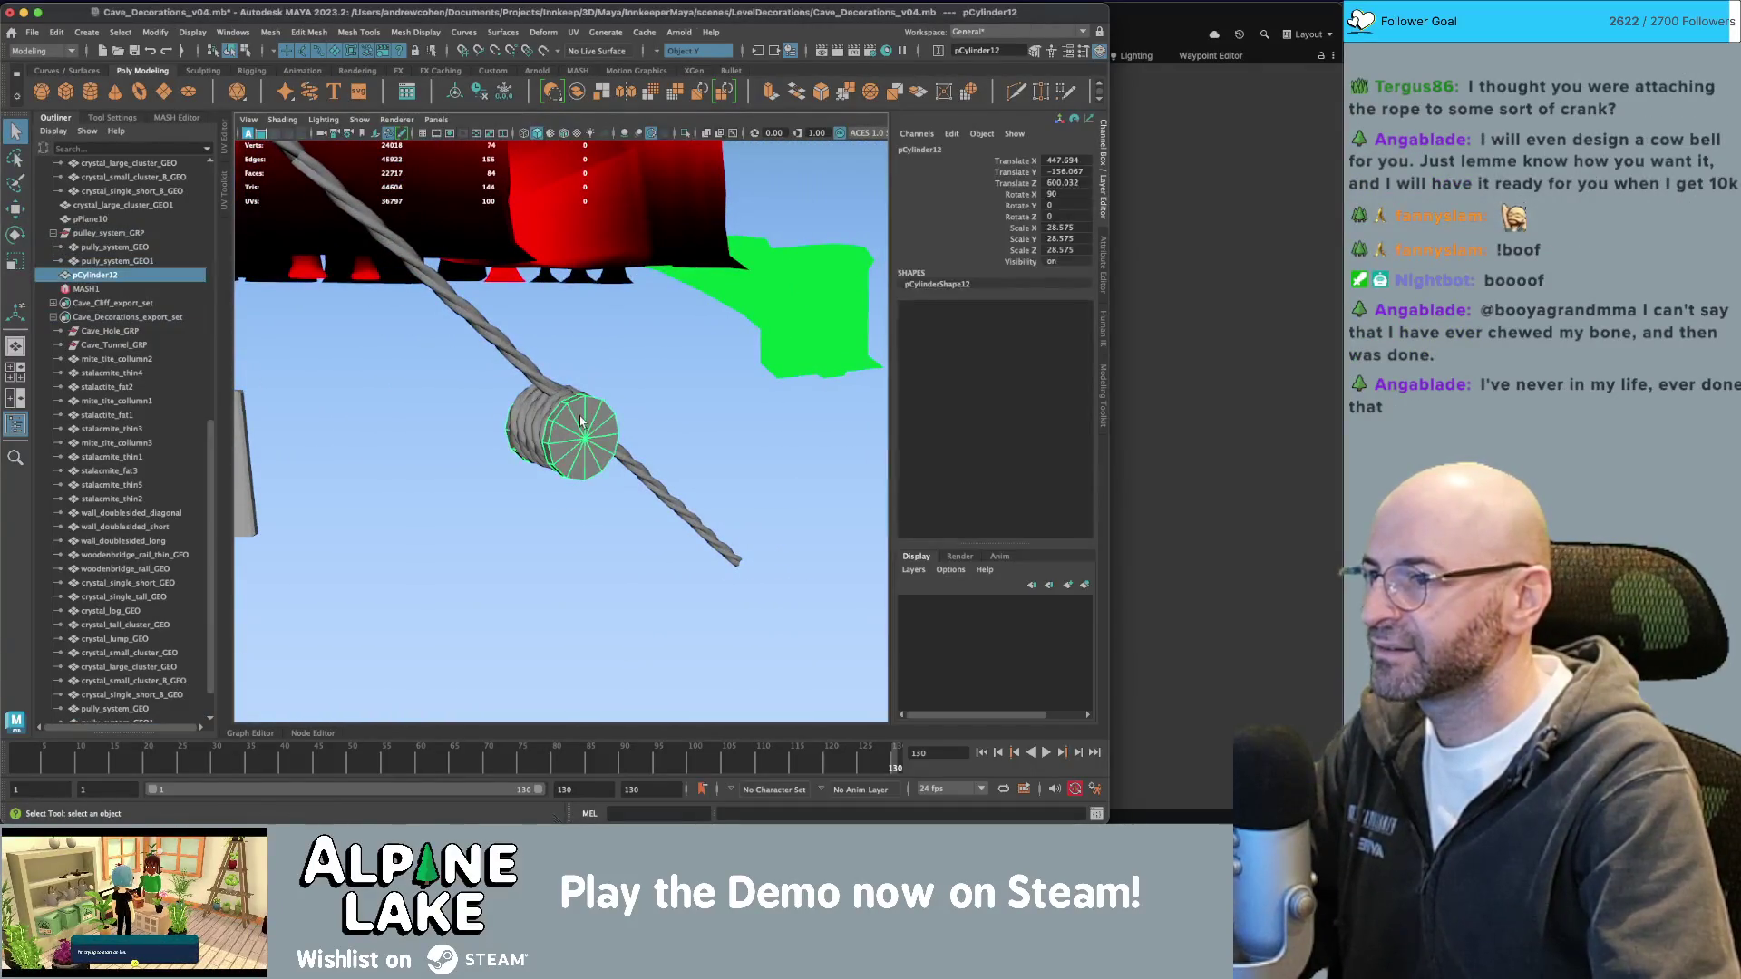
left_click(415, 32)
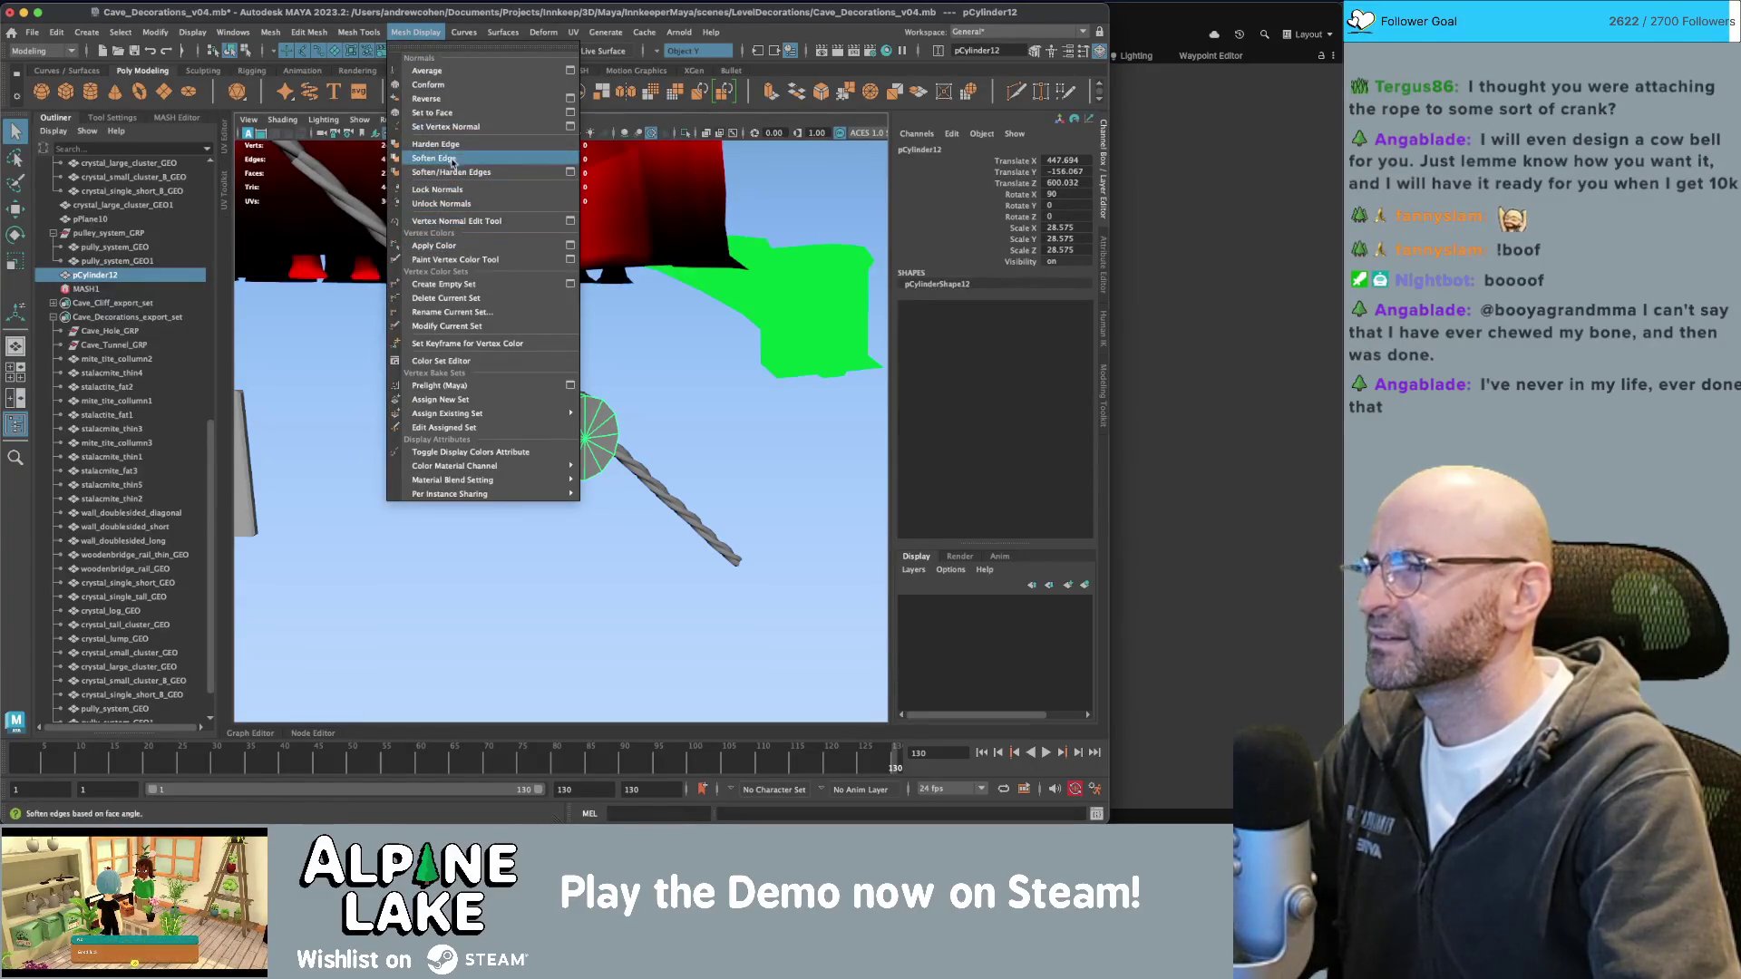
left_click(452, 172)
Duplicate the drum as pCylinder13 and stretch it to scale Y 38.755.
left_click(649, 408)
left_click(585, 418)
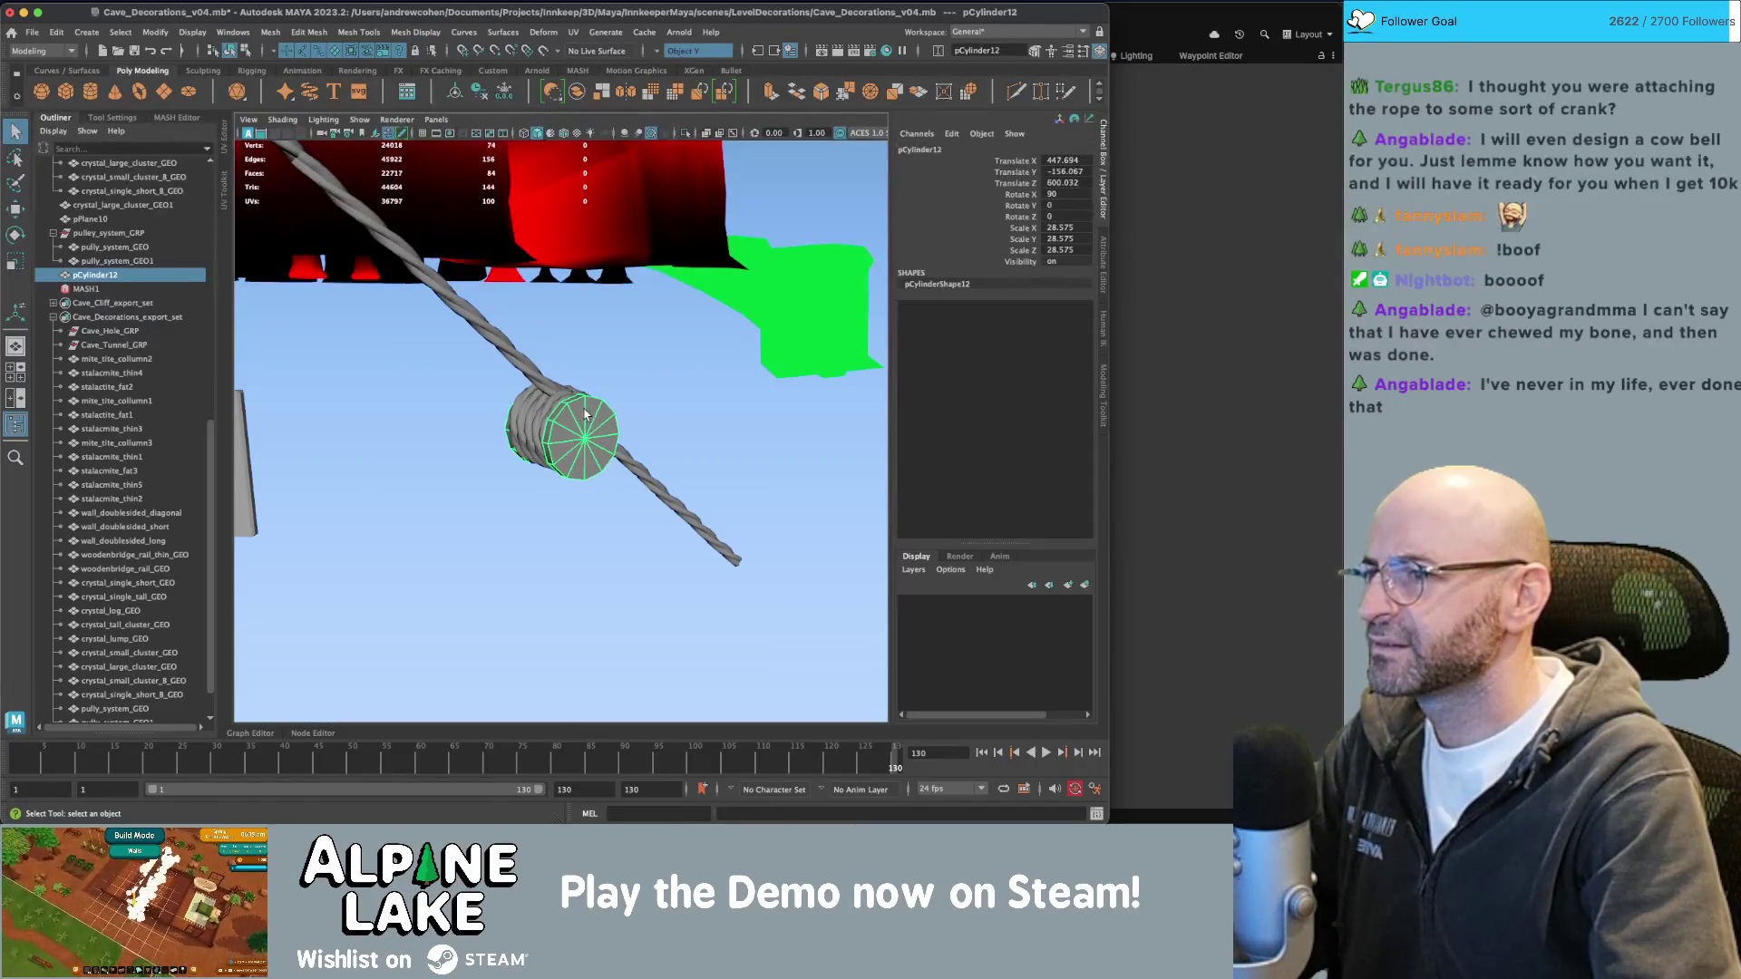
left_click(620, 387)
scroll(619, 387, "up", 2)
left_click(603, 431)
scroll(605, 435, "up", 4)
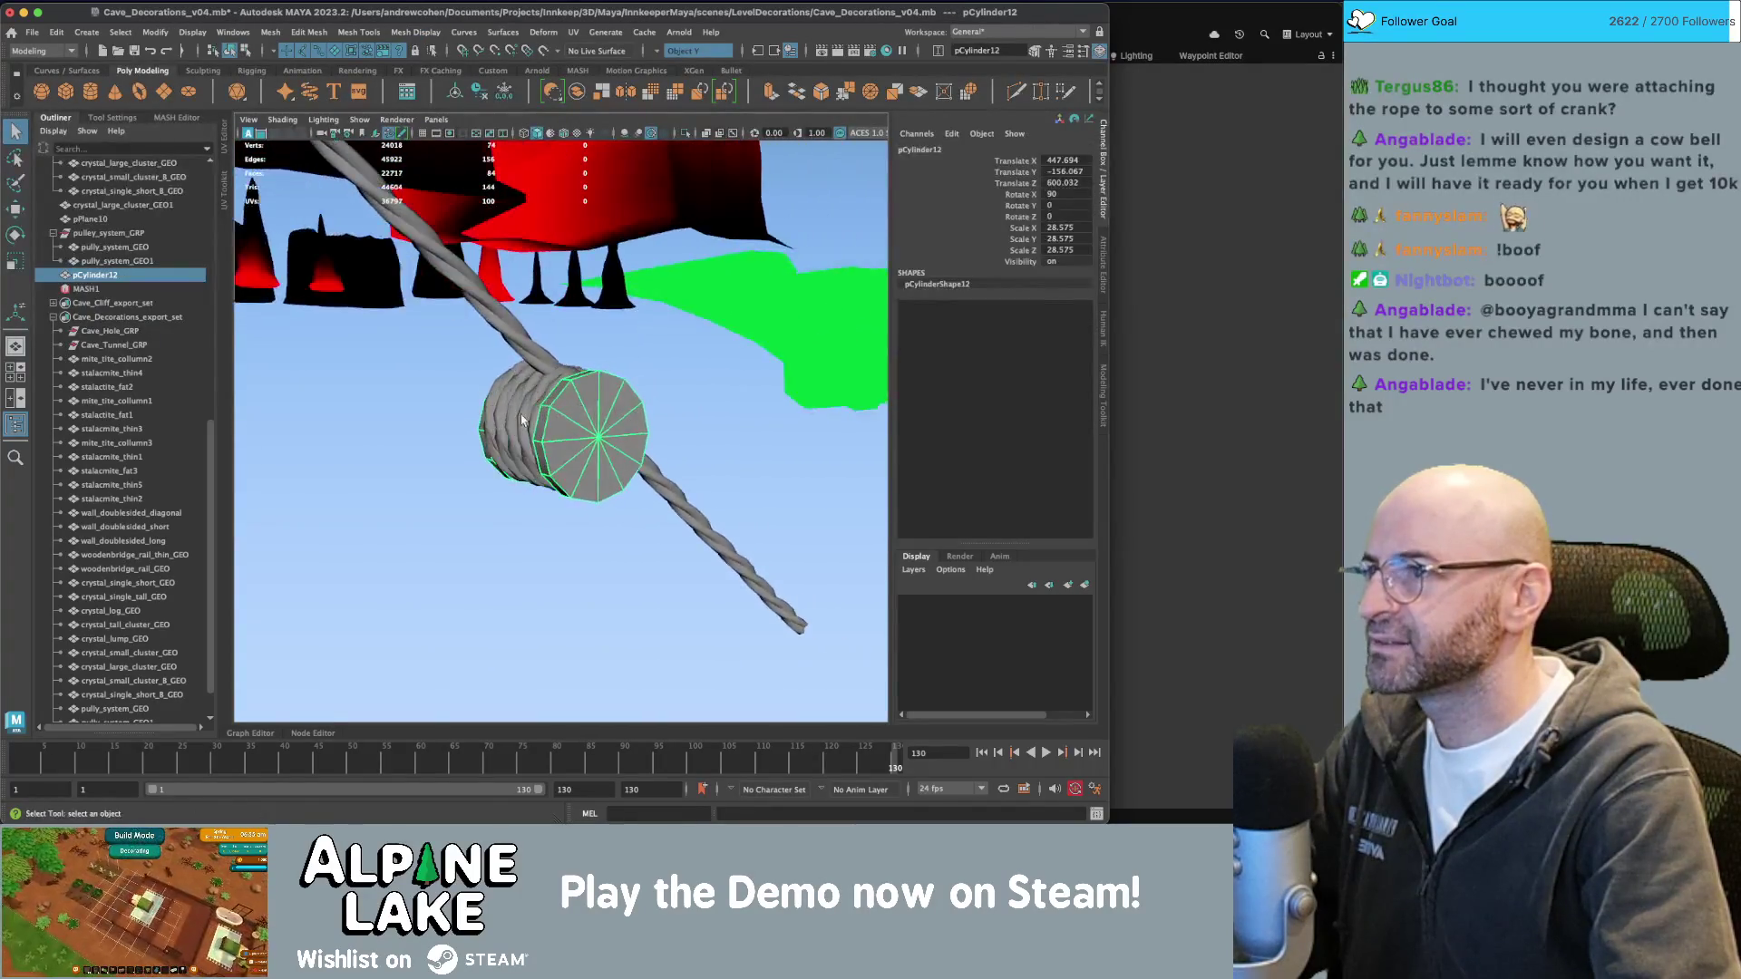
key("ctrl+d")
key("r")
left_click_drag(605, 434, 632, 451, "alt")
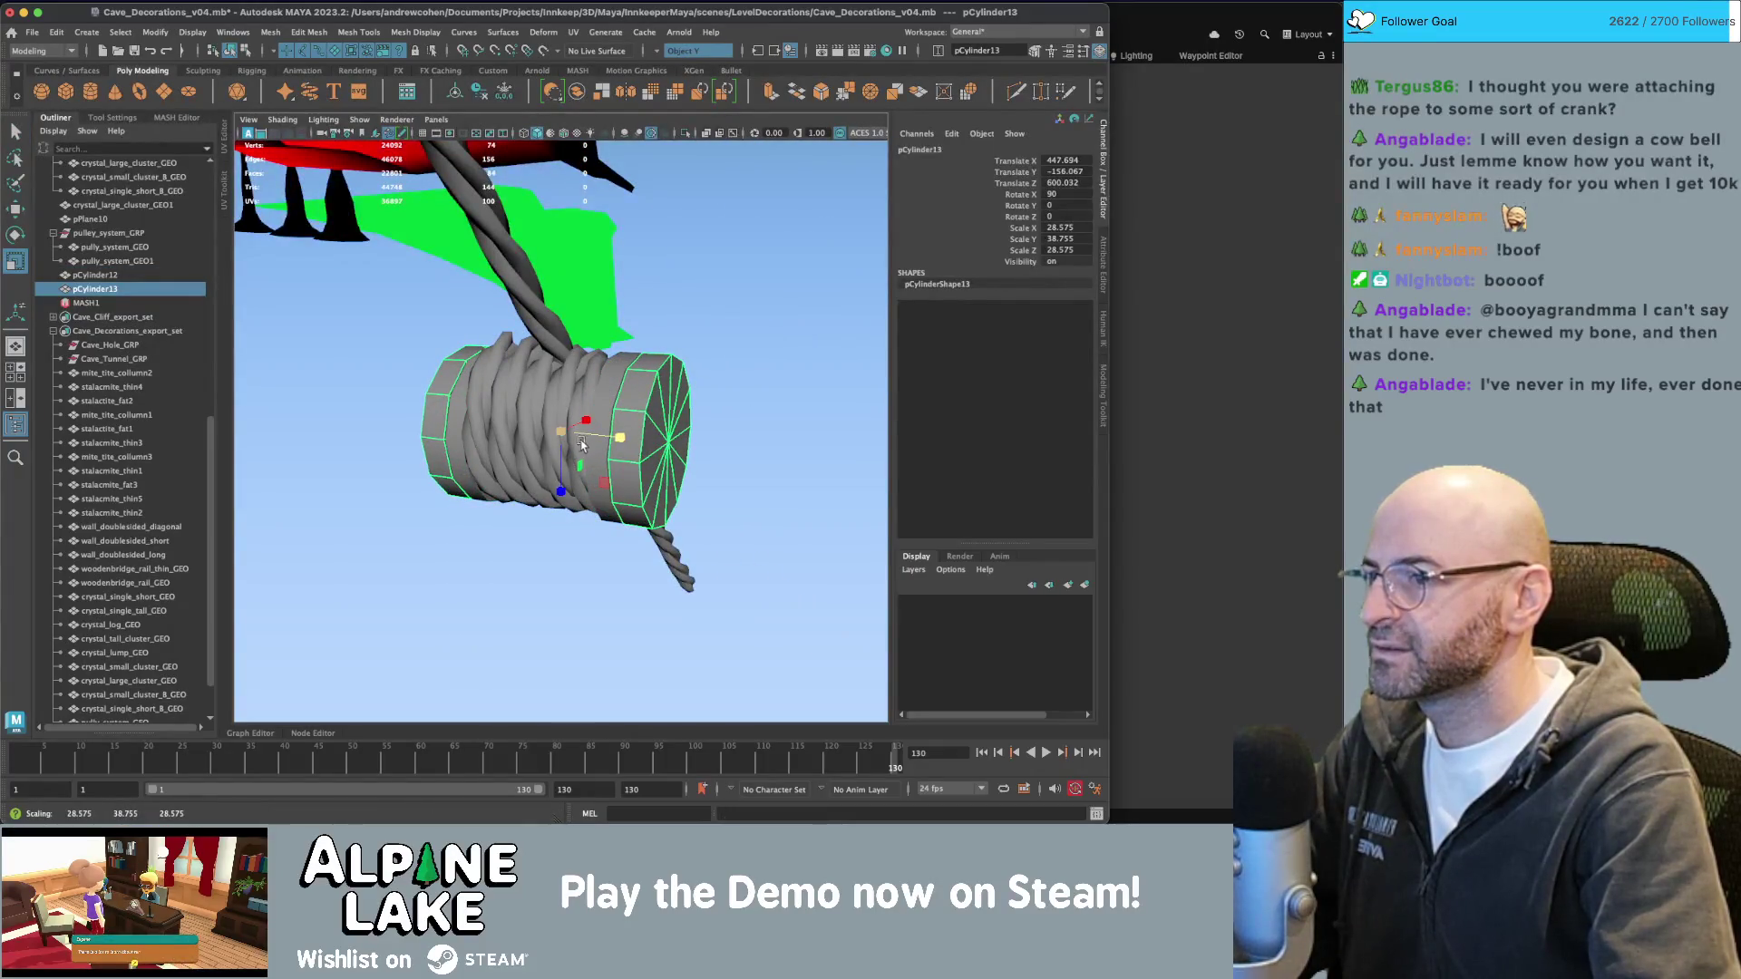
Lower the pCylinder13 copy beneath the rope drum.
key("ctrl+z")
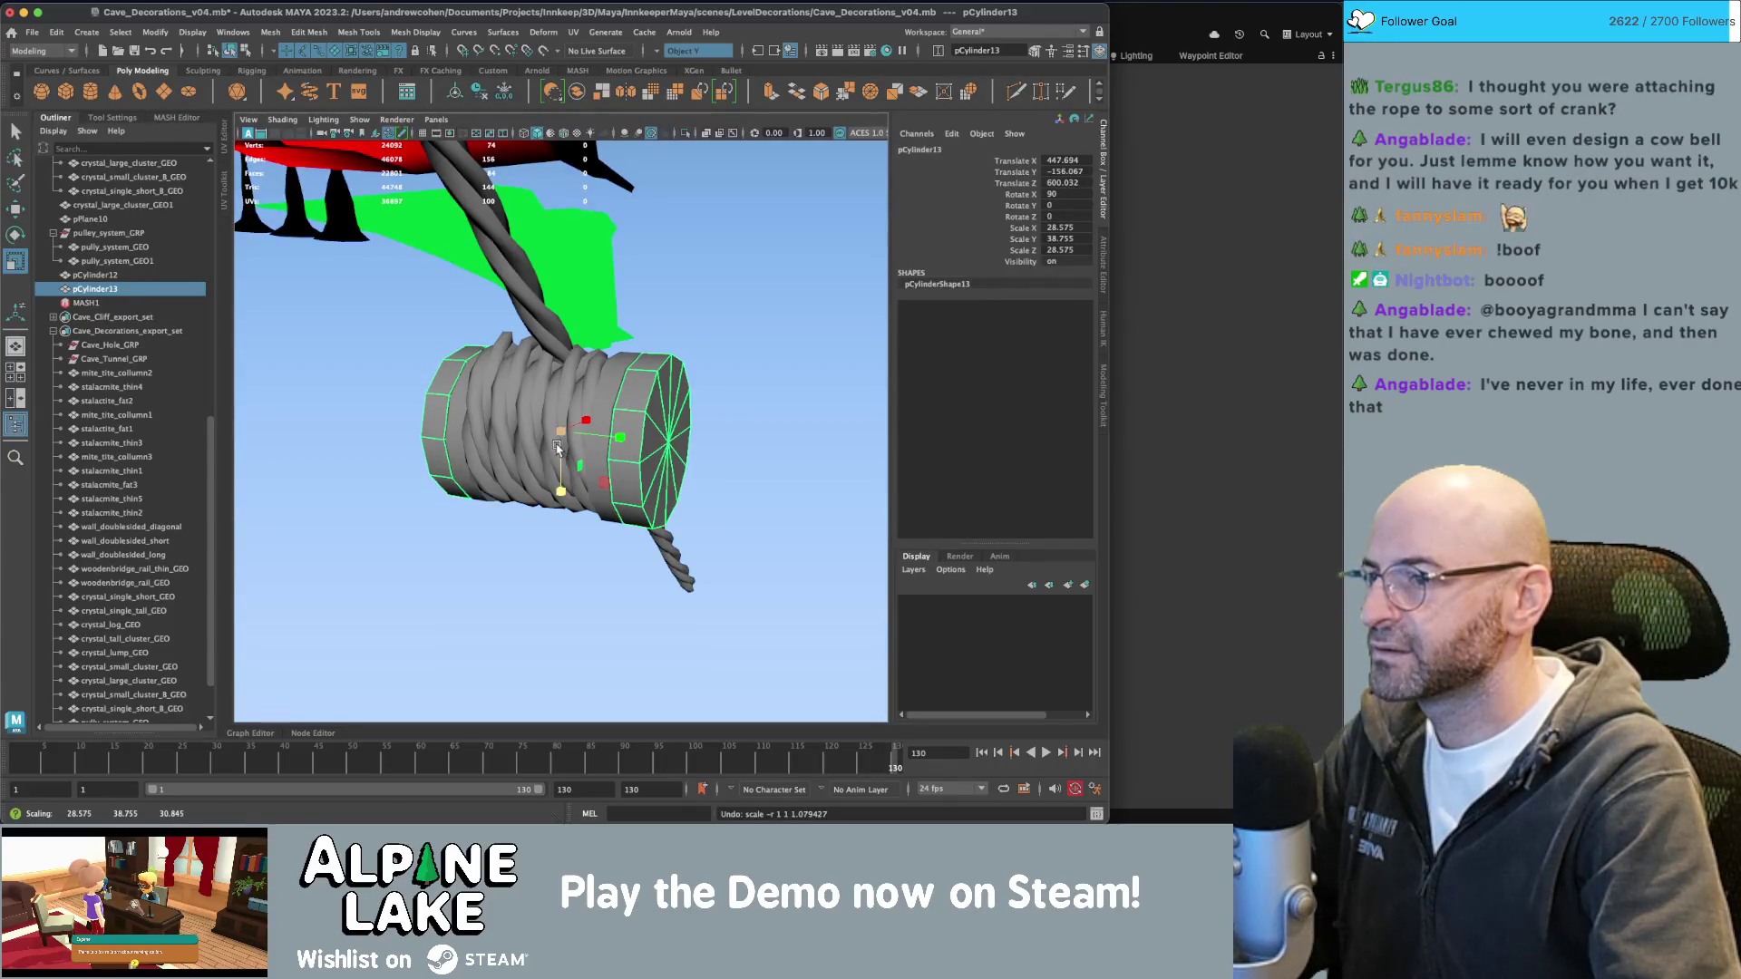
key("w")
left_click_drag(562, 451, 562, 485)
left_click_drag(561, 485, 583, 412, "alt")
right_click_drag(583, 412, 576, 463)
Extrude the copy's underside faces and pull them down into support legs.
key("q")
left_click(576, 463)
mouse_move(576, 463)
left_mouse_down("alt")
mouse_move(608, 388)
mouse_move(549, 377)
left_mouse_up("alt")
left_click(567, 371)
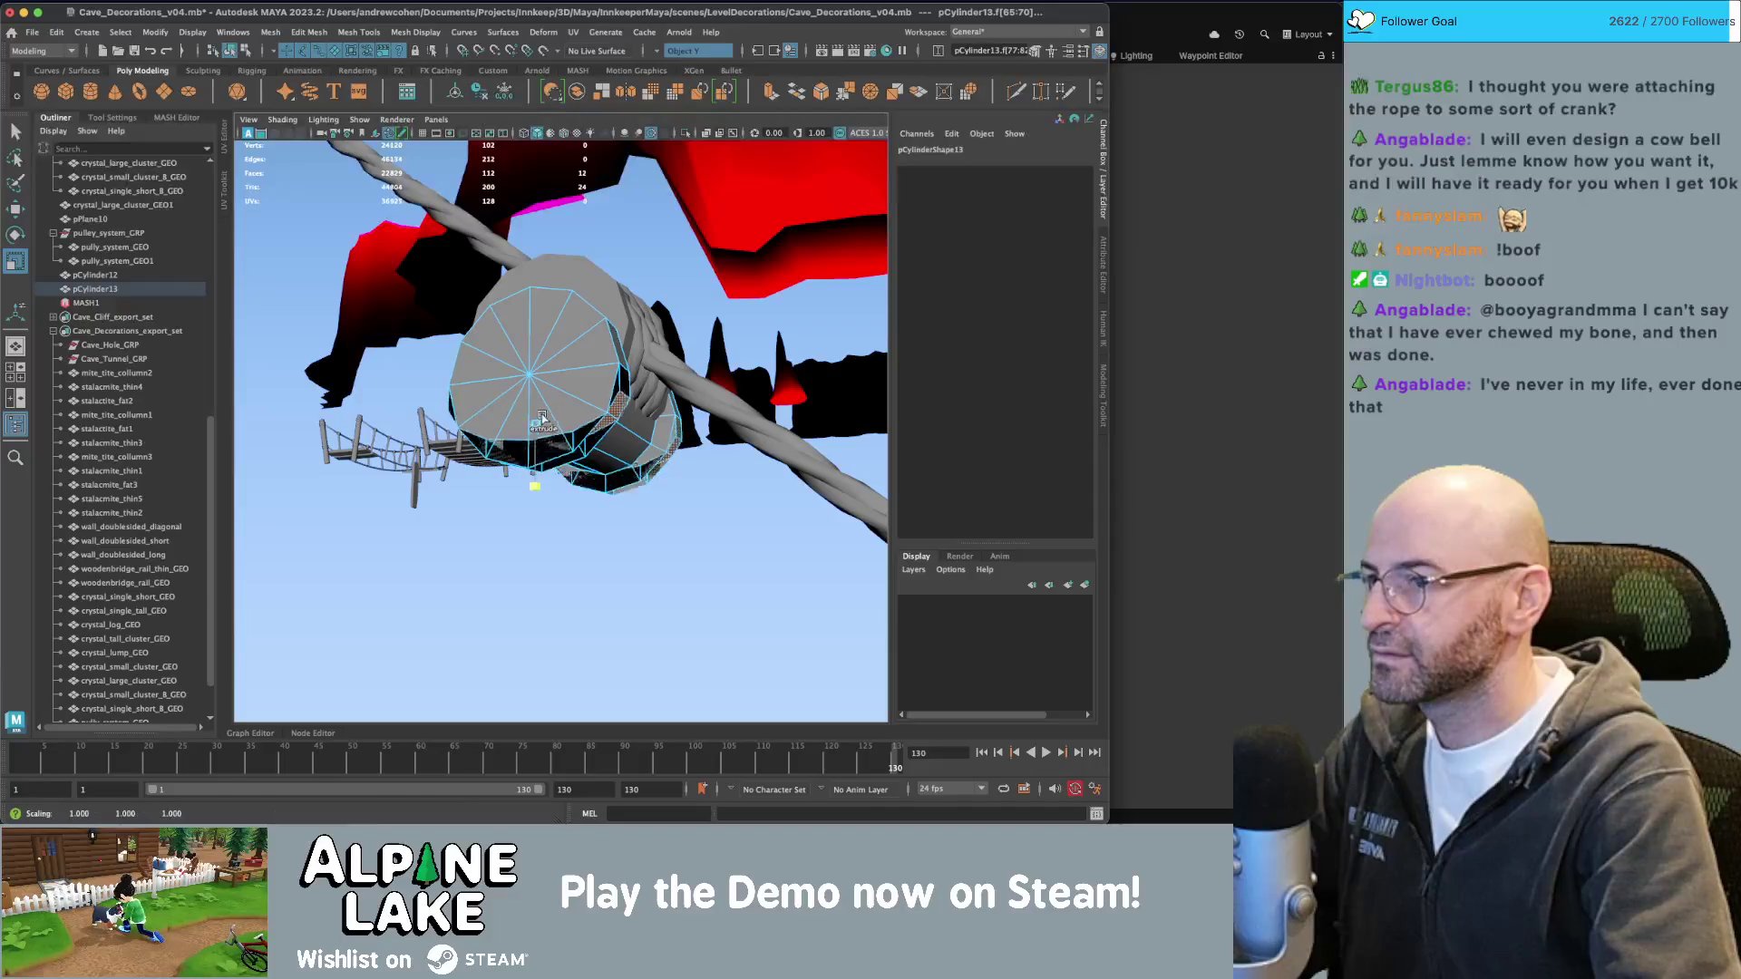
key("ctrl+e")
key("w")
mouse_move(535, 494)
left_mouse_down()
mouse_move(535, 562)
mouse_move(606, 432)
left_mouse_up()
Return to object mode and inspect the winch supports from a front angle.
left_click(244, 52)
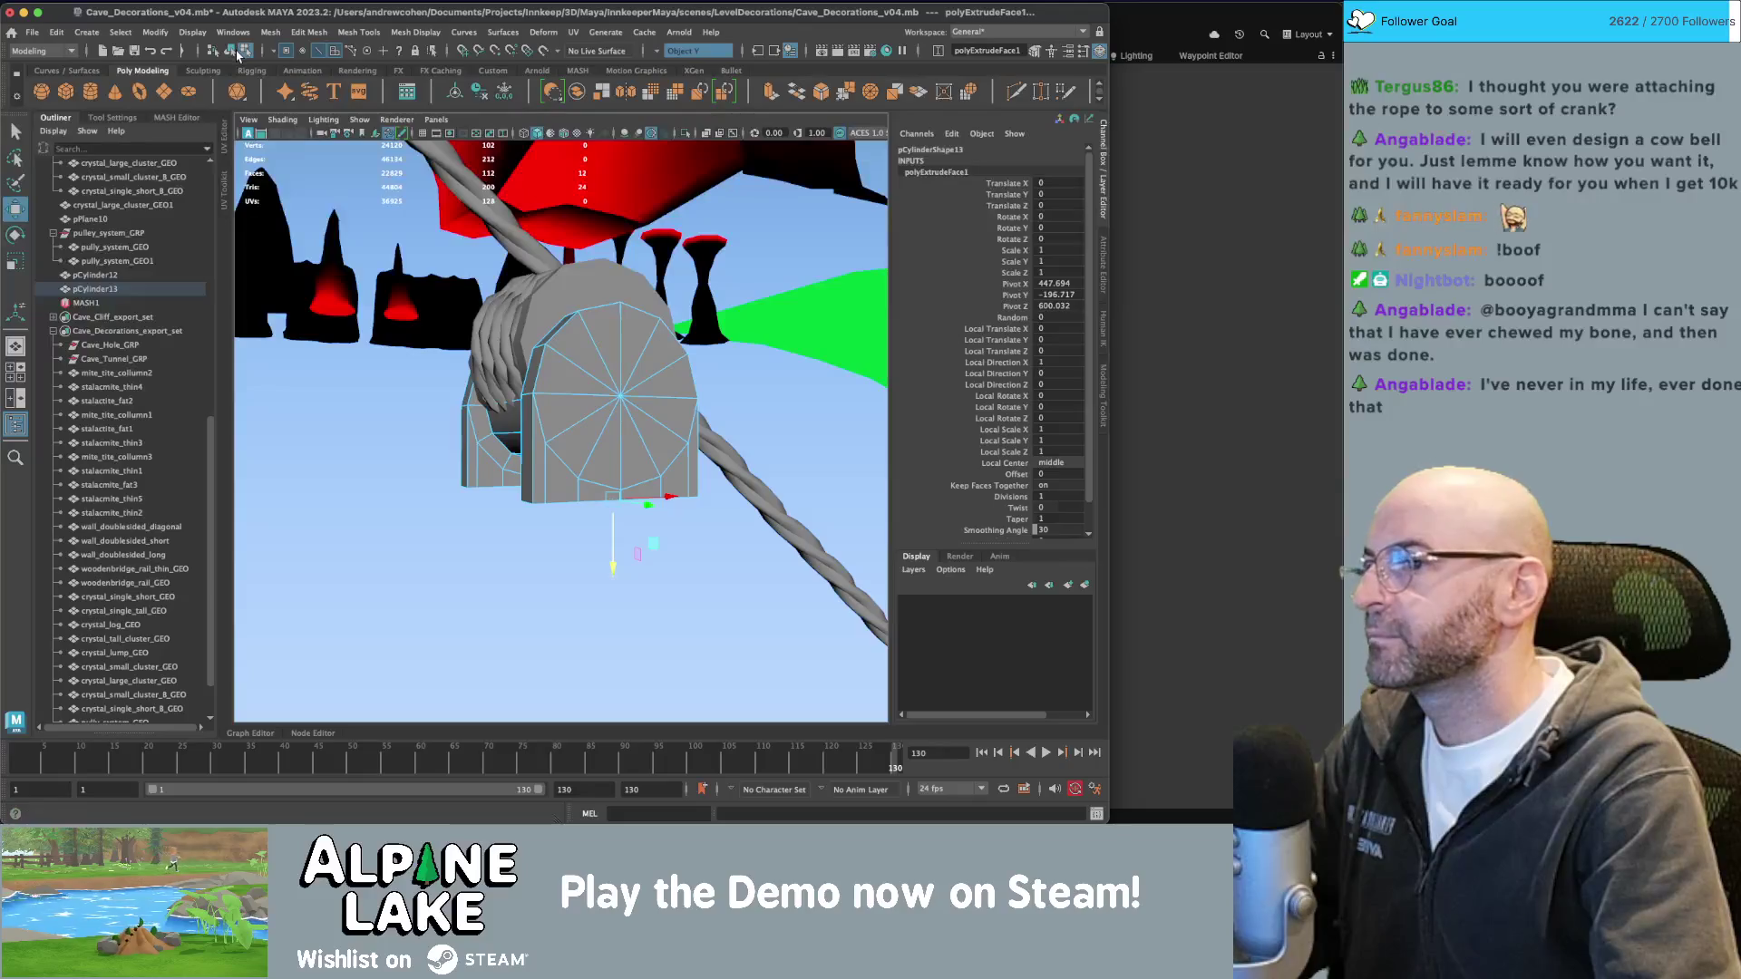
left_click(231, 51)
key("q")
left_click(608, 456)
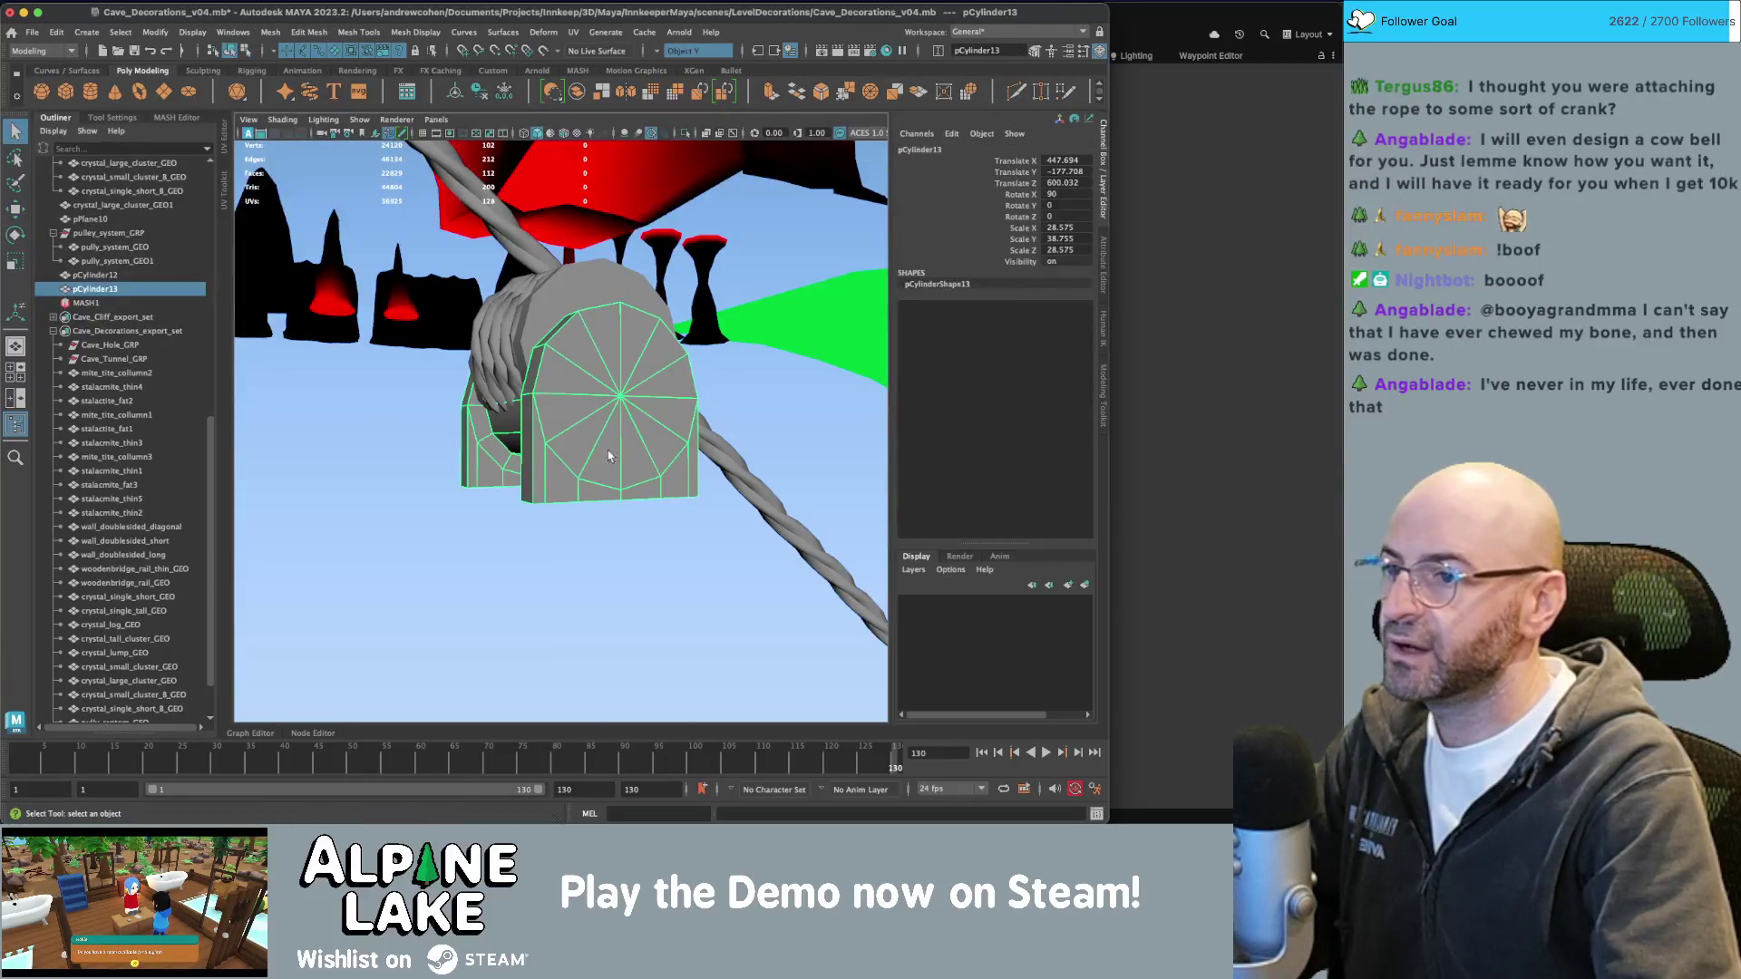
left_click(754, 385)
left_click_drag(754, 384, 668, 385, "alt")
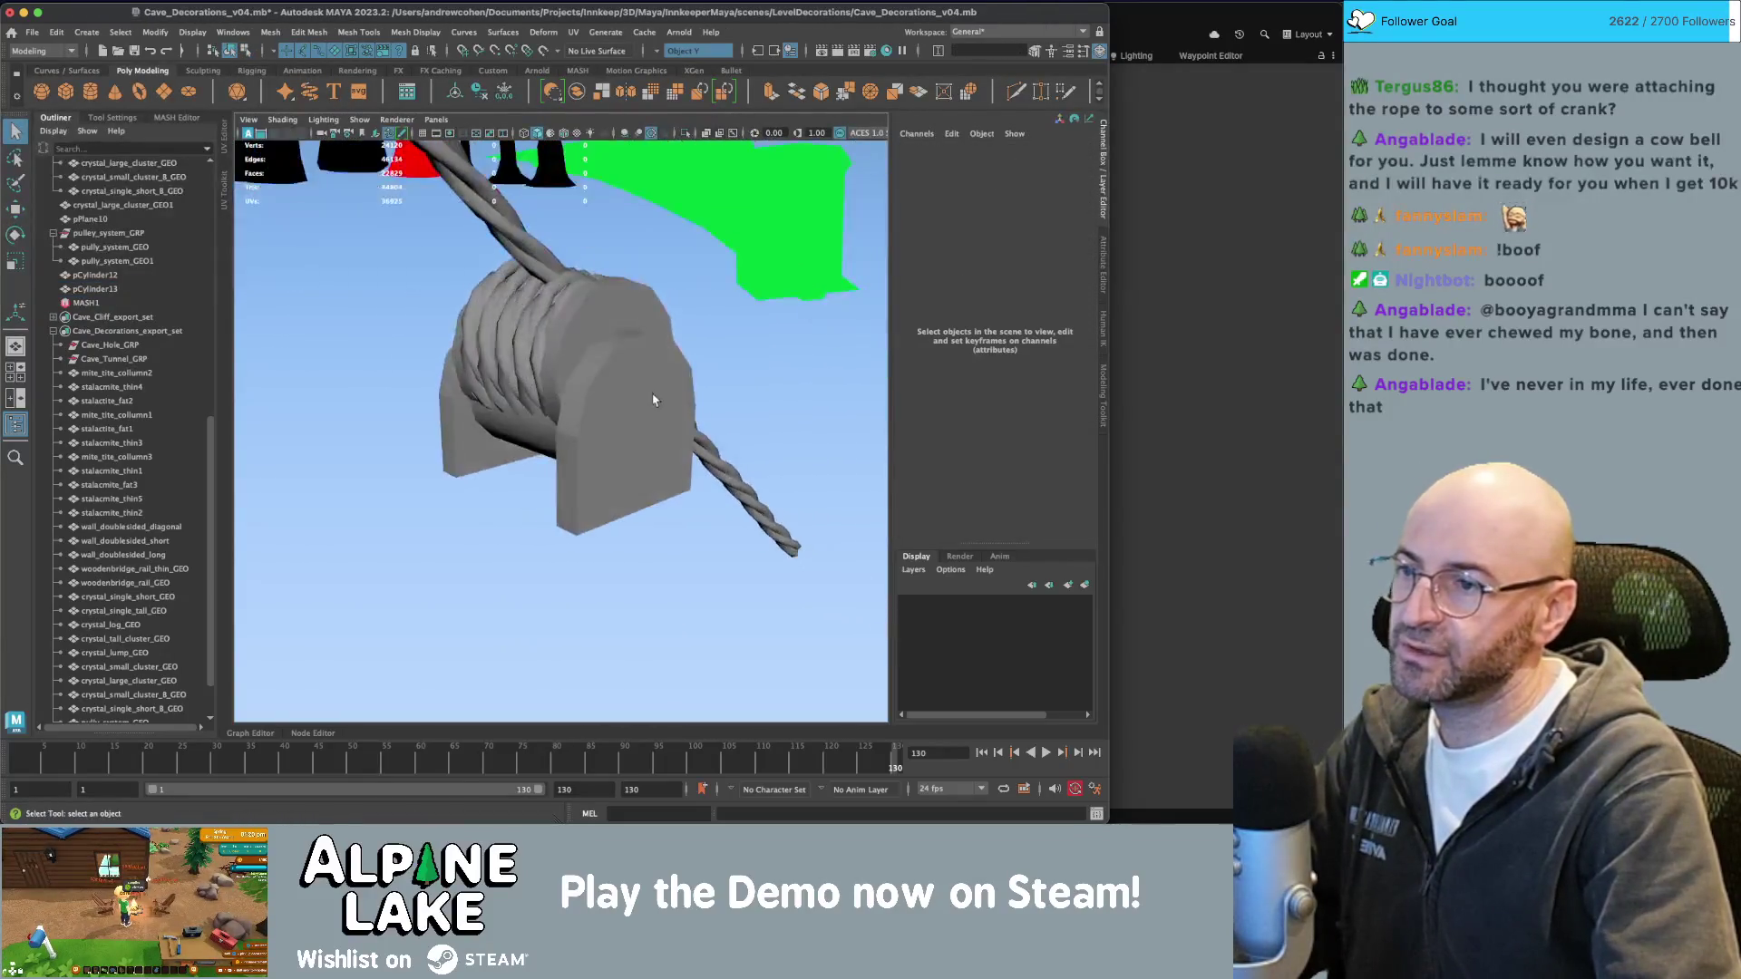
left_click(589, 399)
mouse_move(549, 415)
left_mouse_down("alt")
mouse_move(581, 433)
mouse_move(571, 408)
mouse_move(598, 403)
left_mouse_up("alt")
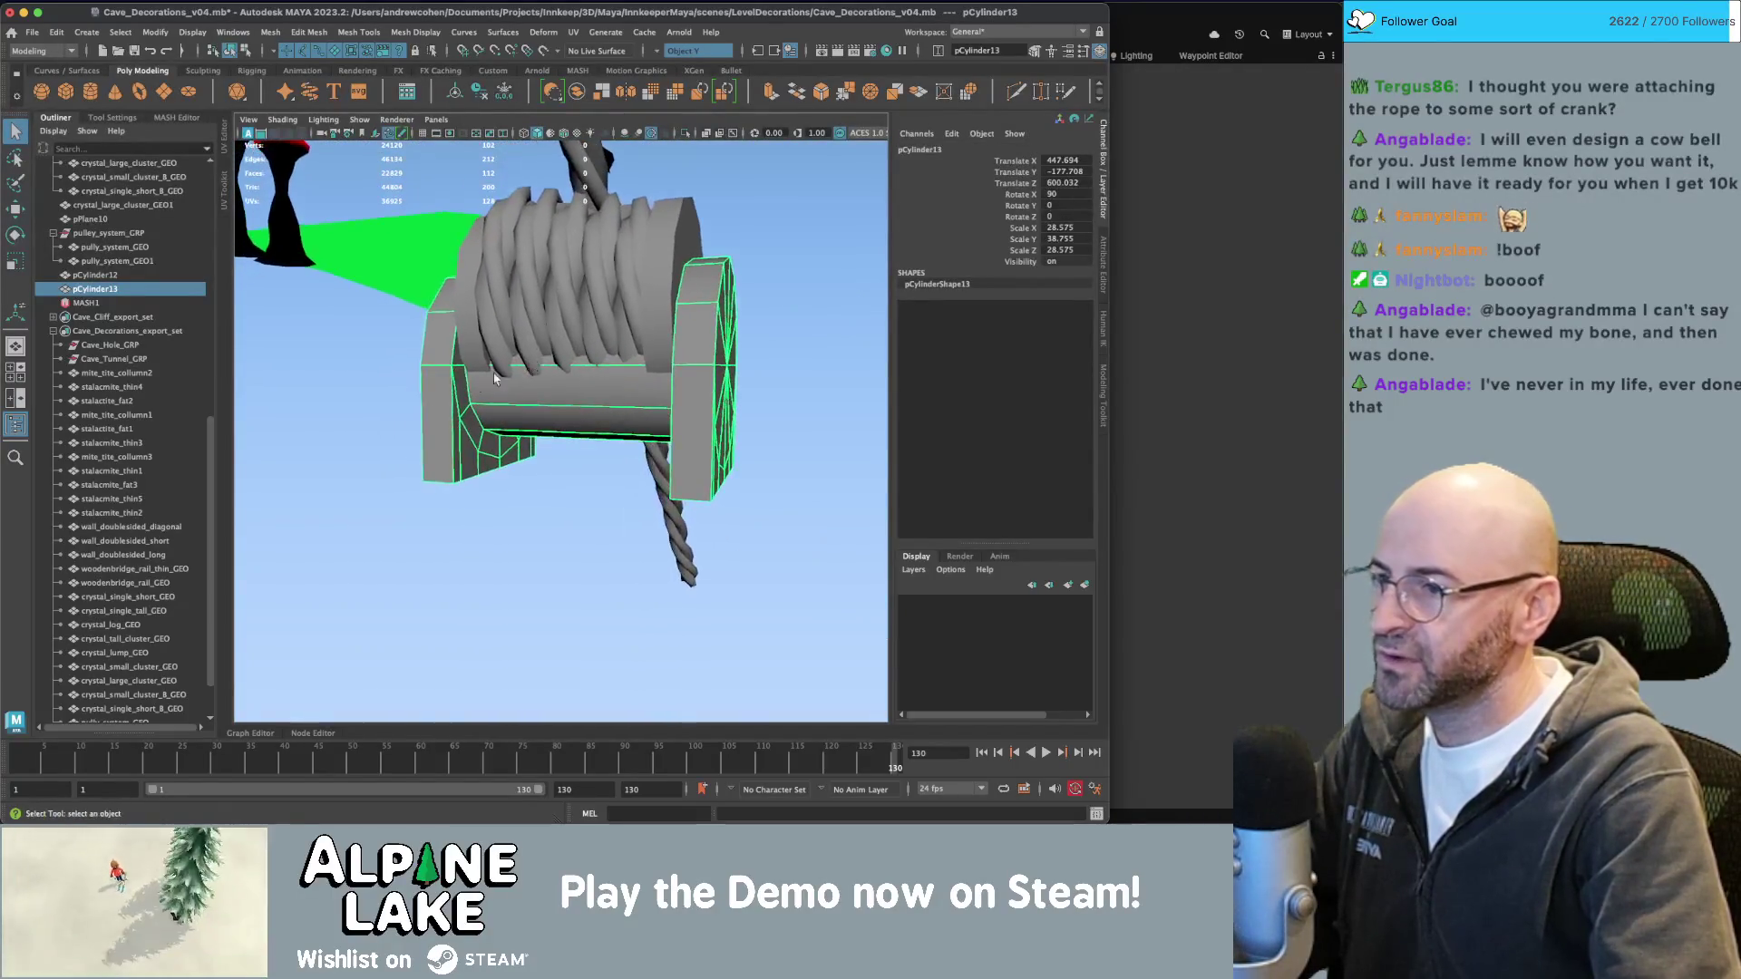
Delete the twelve end-cap faces of the support in face mode.
scroll(604, 398, "up", 5)
right_click(616, 339)
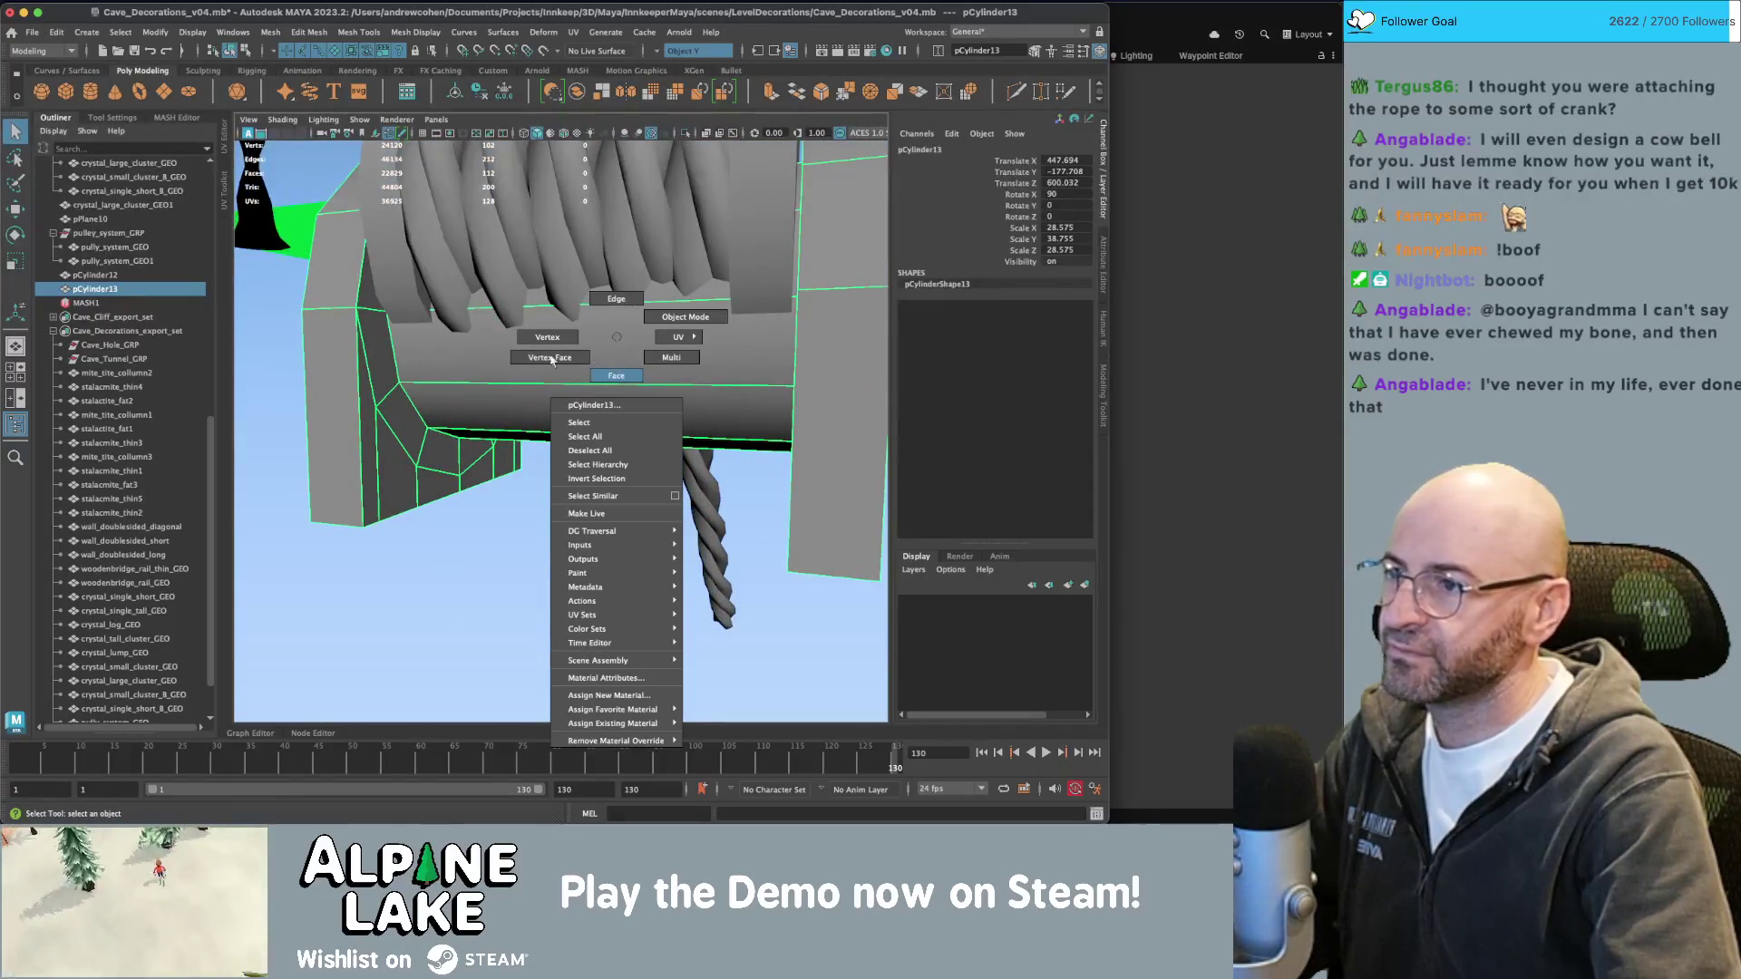
left_click(616, 375)
key("f")
left_click_drag(600, 481, 598, 481)
left_click_drag(599, 481, 569, 450, "alt")
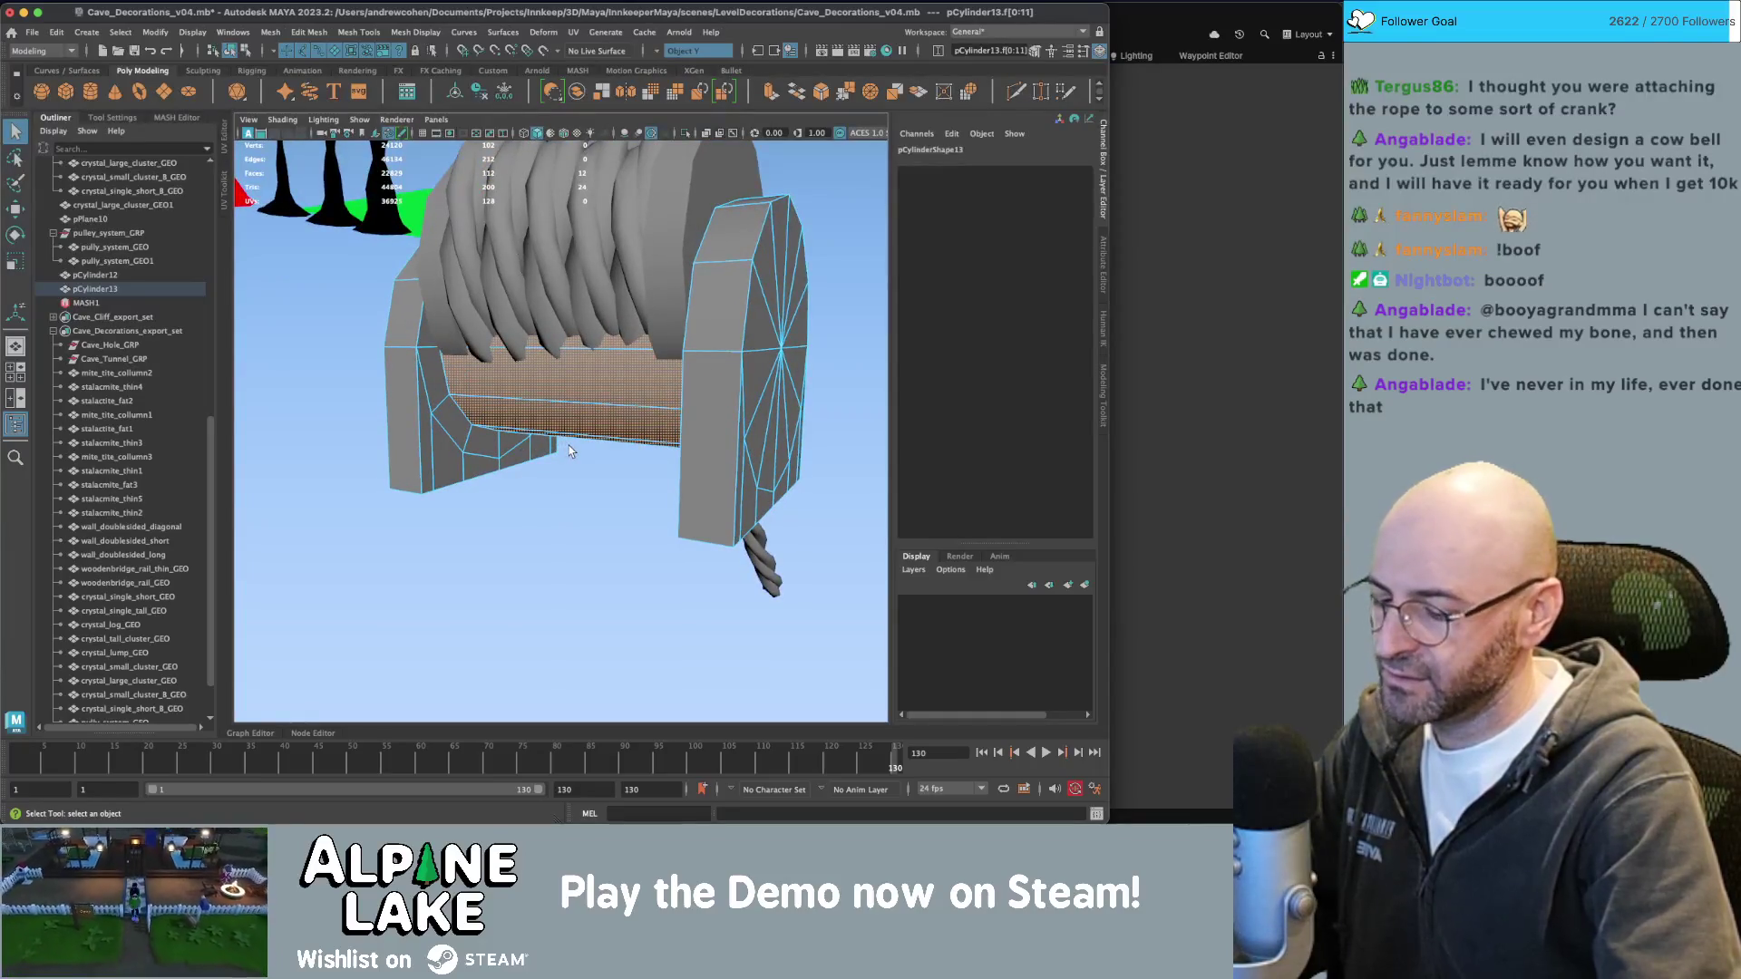
key("Delete")
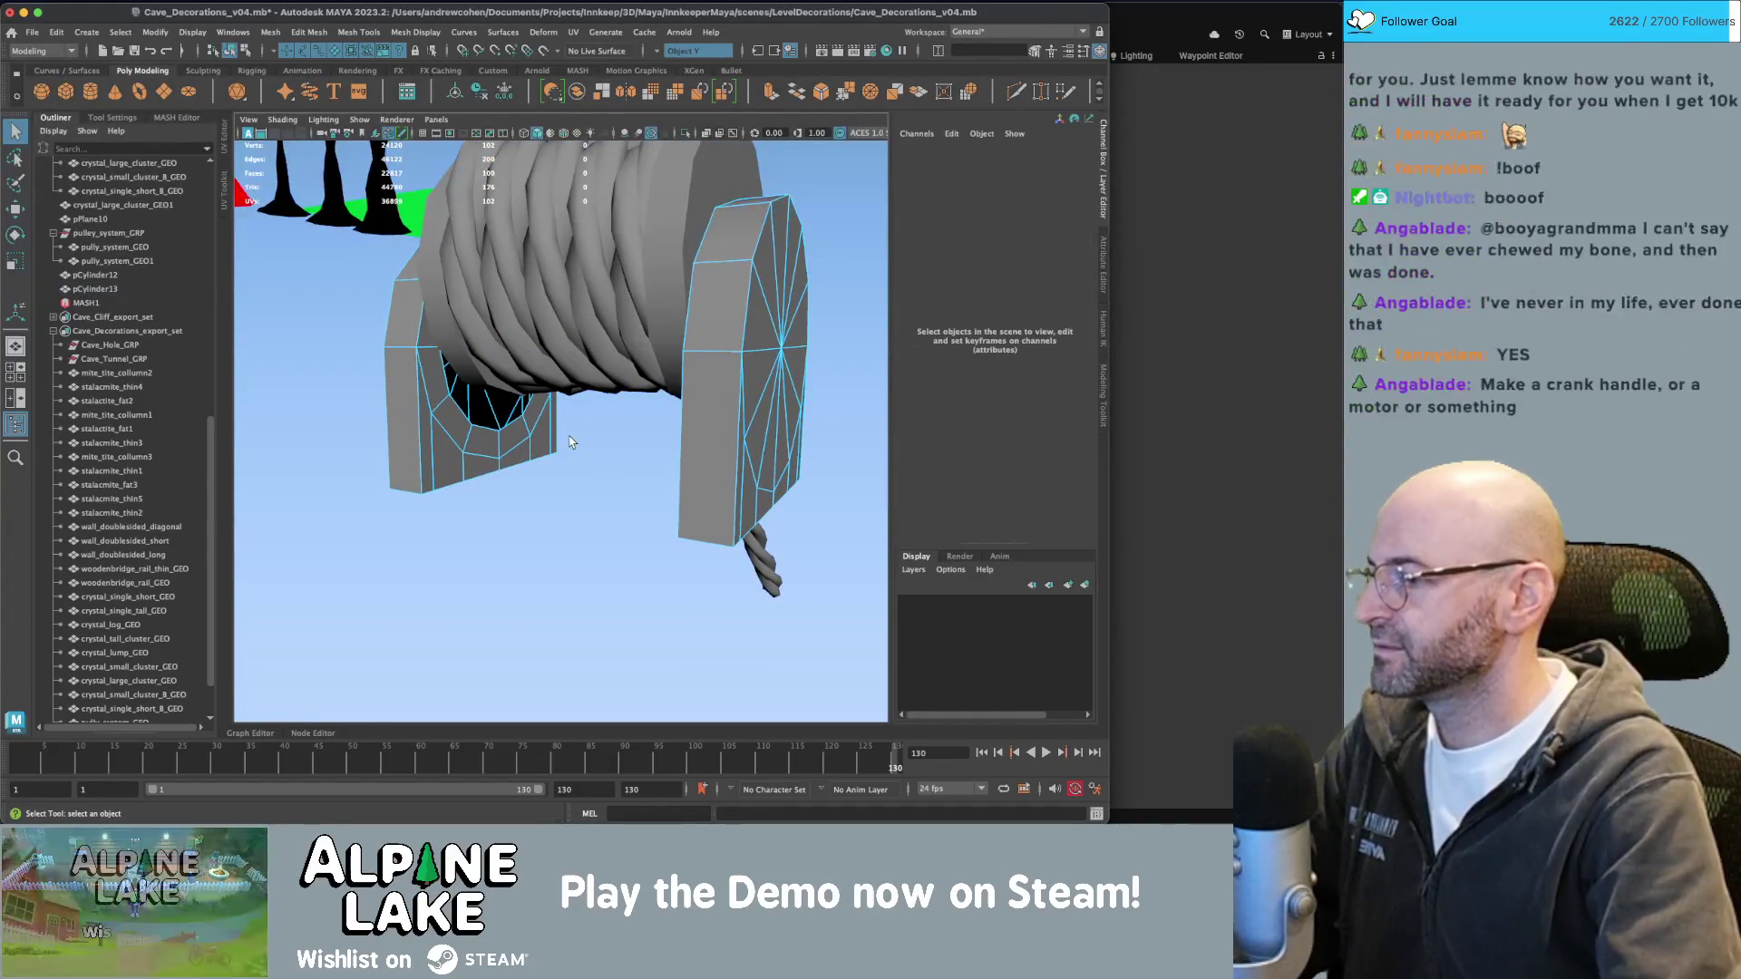
Merge the hole's border edges into a single centre point to close the end.
left_click_drag(569, 442, 544, 440, "alt")
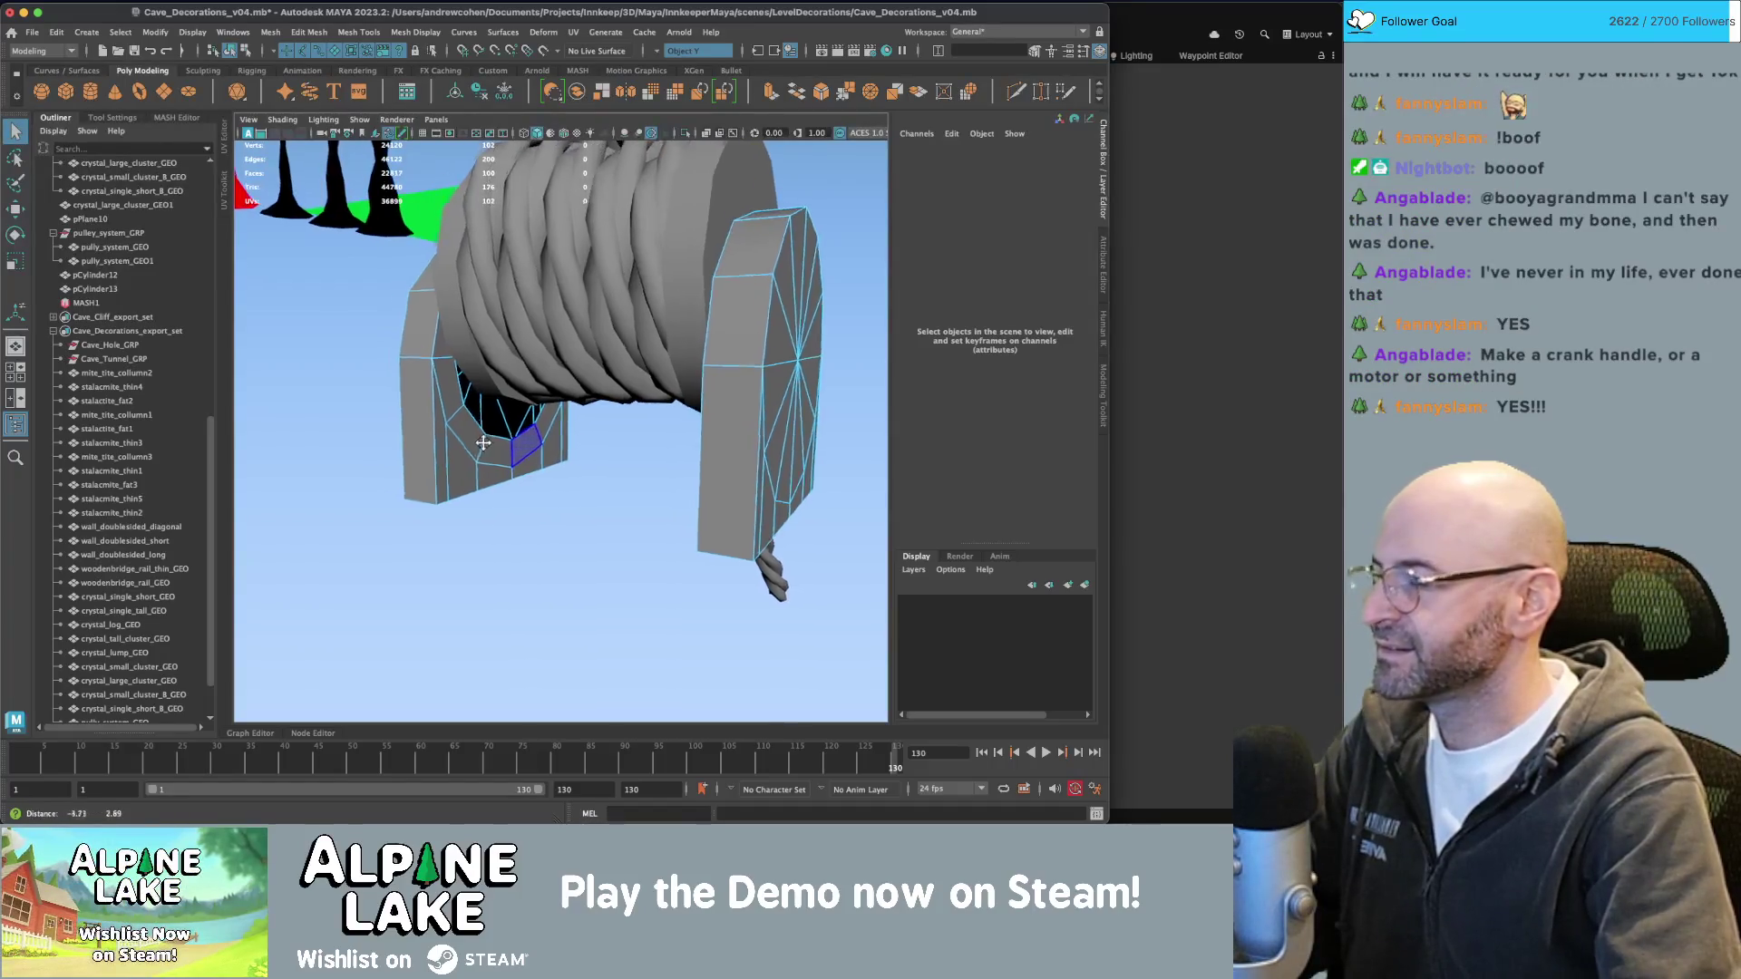
scroll(508, 435, "up", 3)
mouse_move(458, 430)
right_mouse_down()
mouse_move(454, 401)
mouse_move(452, 416)
right_mouse_up()
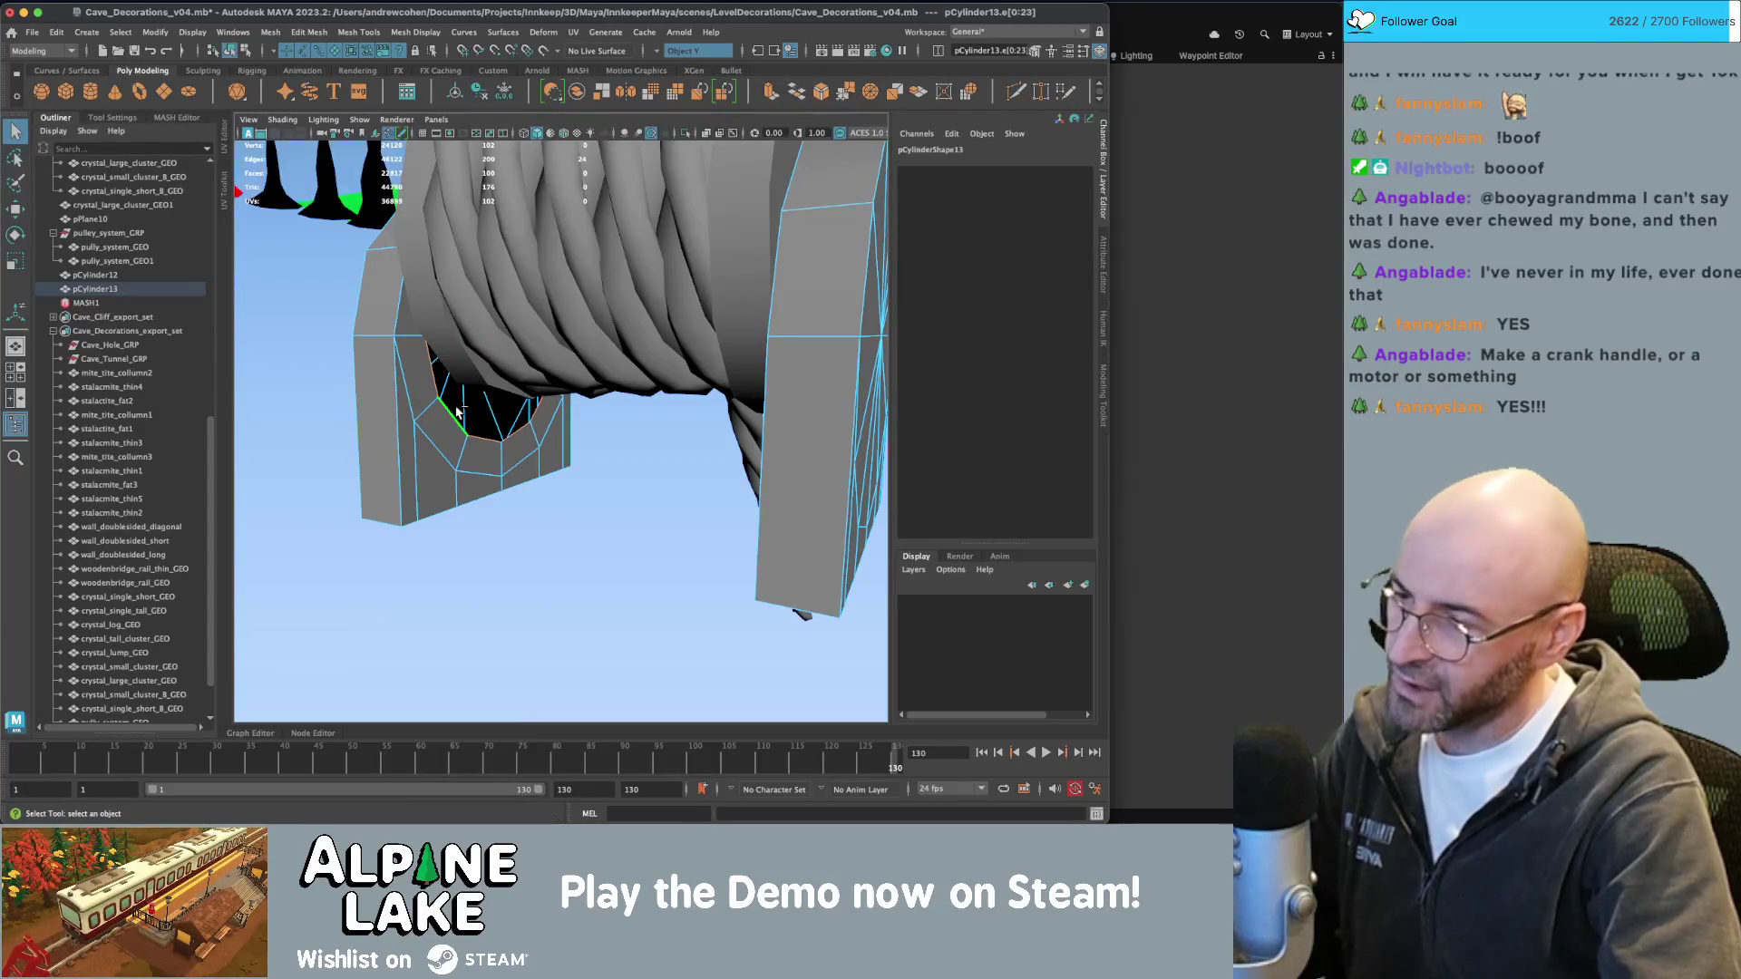
key("ctrl+shift+m")
mouse_move(455, 409)
left_mouse_down("alt")
mouse_move(564, 400)
mouse_move(507, 391)
left_mouse_up("alt")
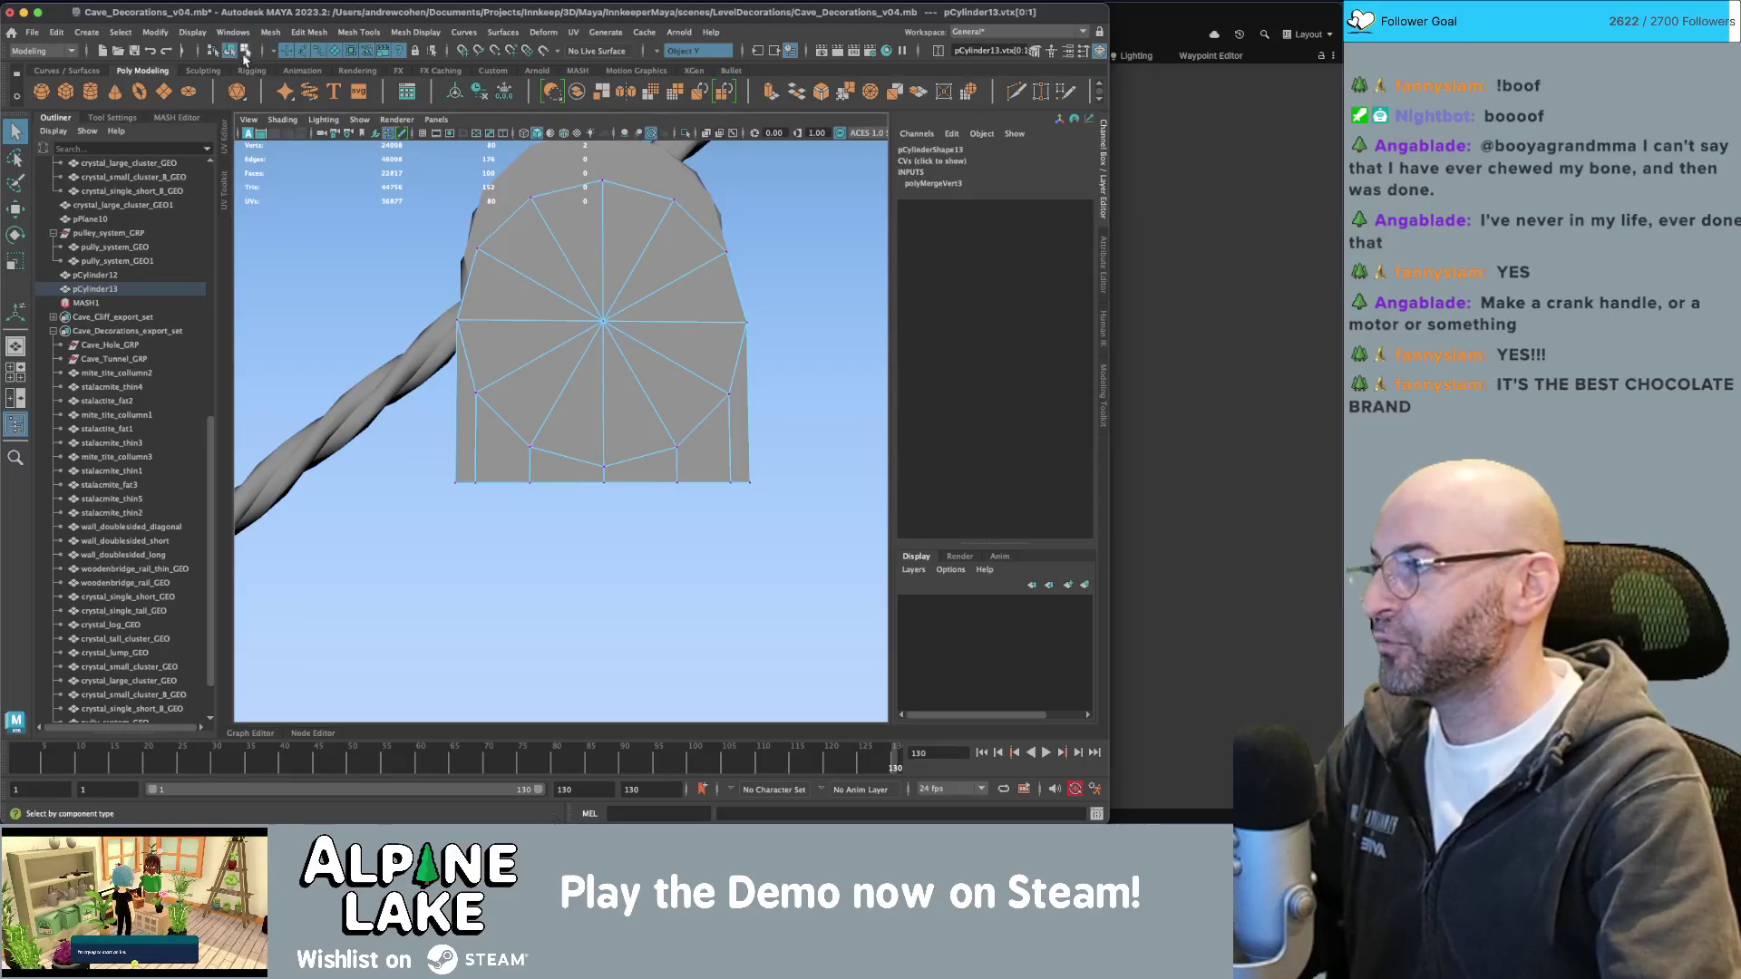
Return to object mode, select and deselect pCylinder13, and review the pulley and rope.
left_click(229, 50)
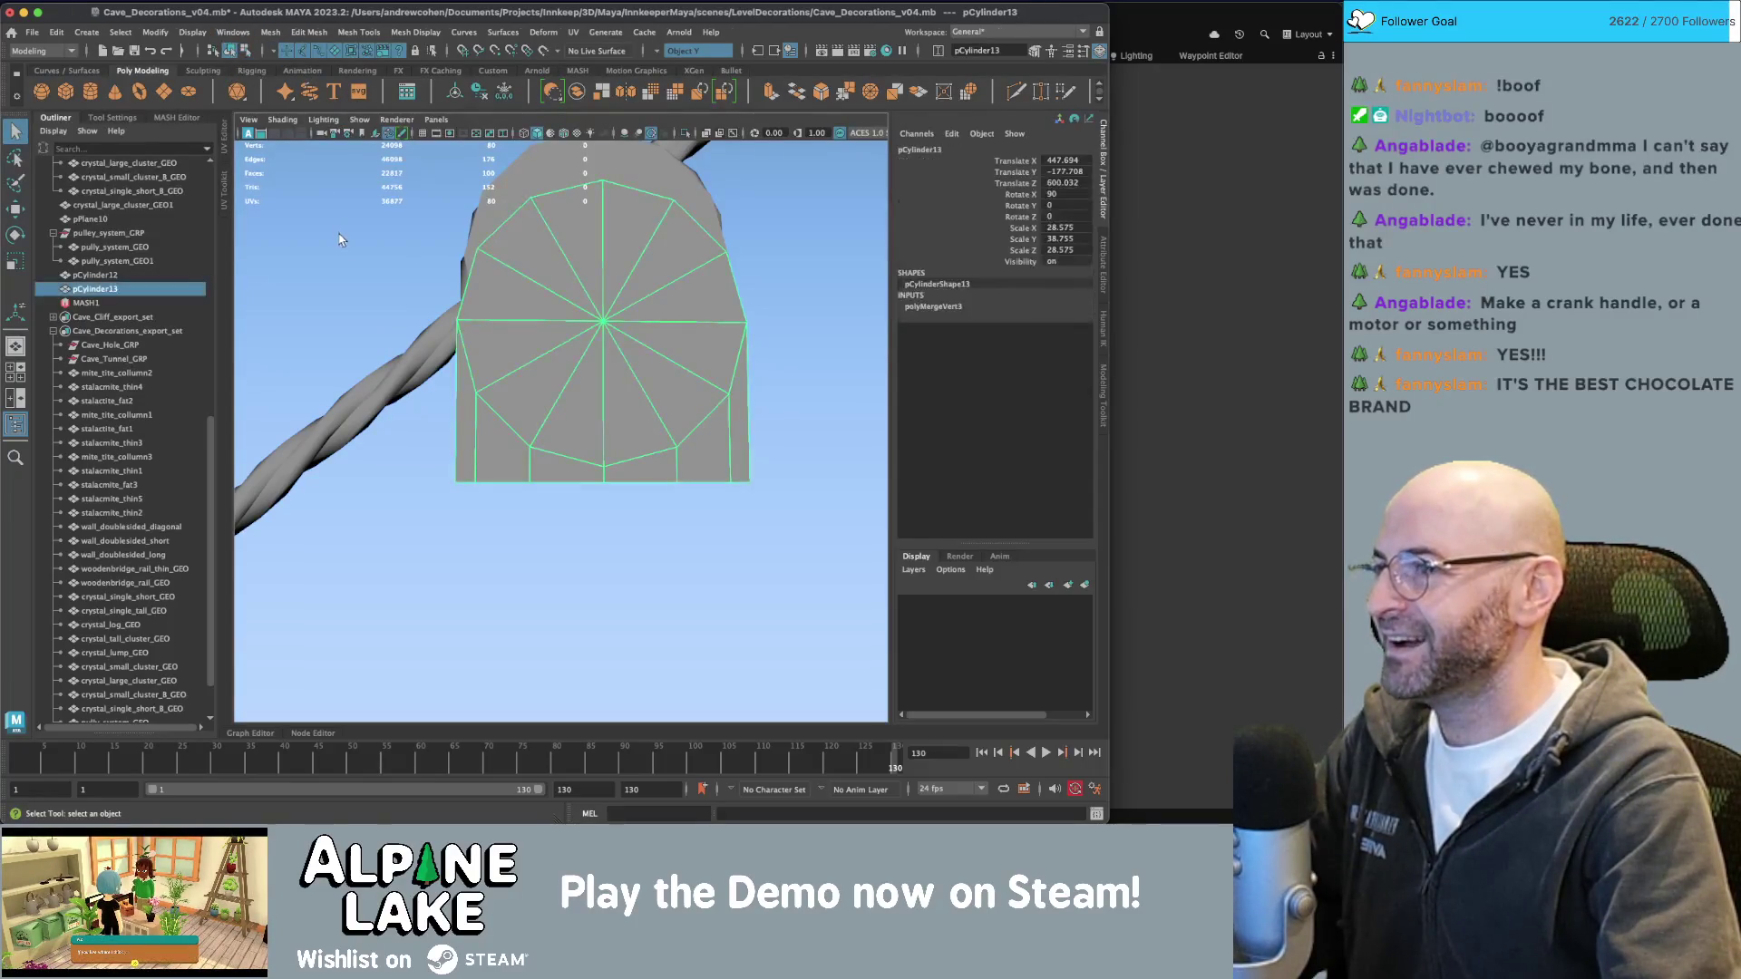
left_click(447, 299)
left_click_drag(448, 299, 611, 385, "alt")
left_click(611, 385)
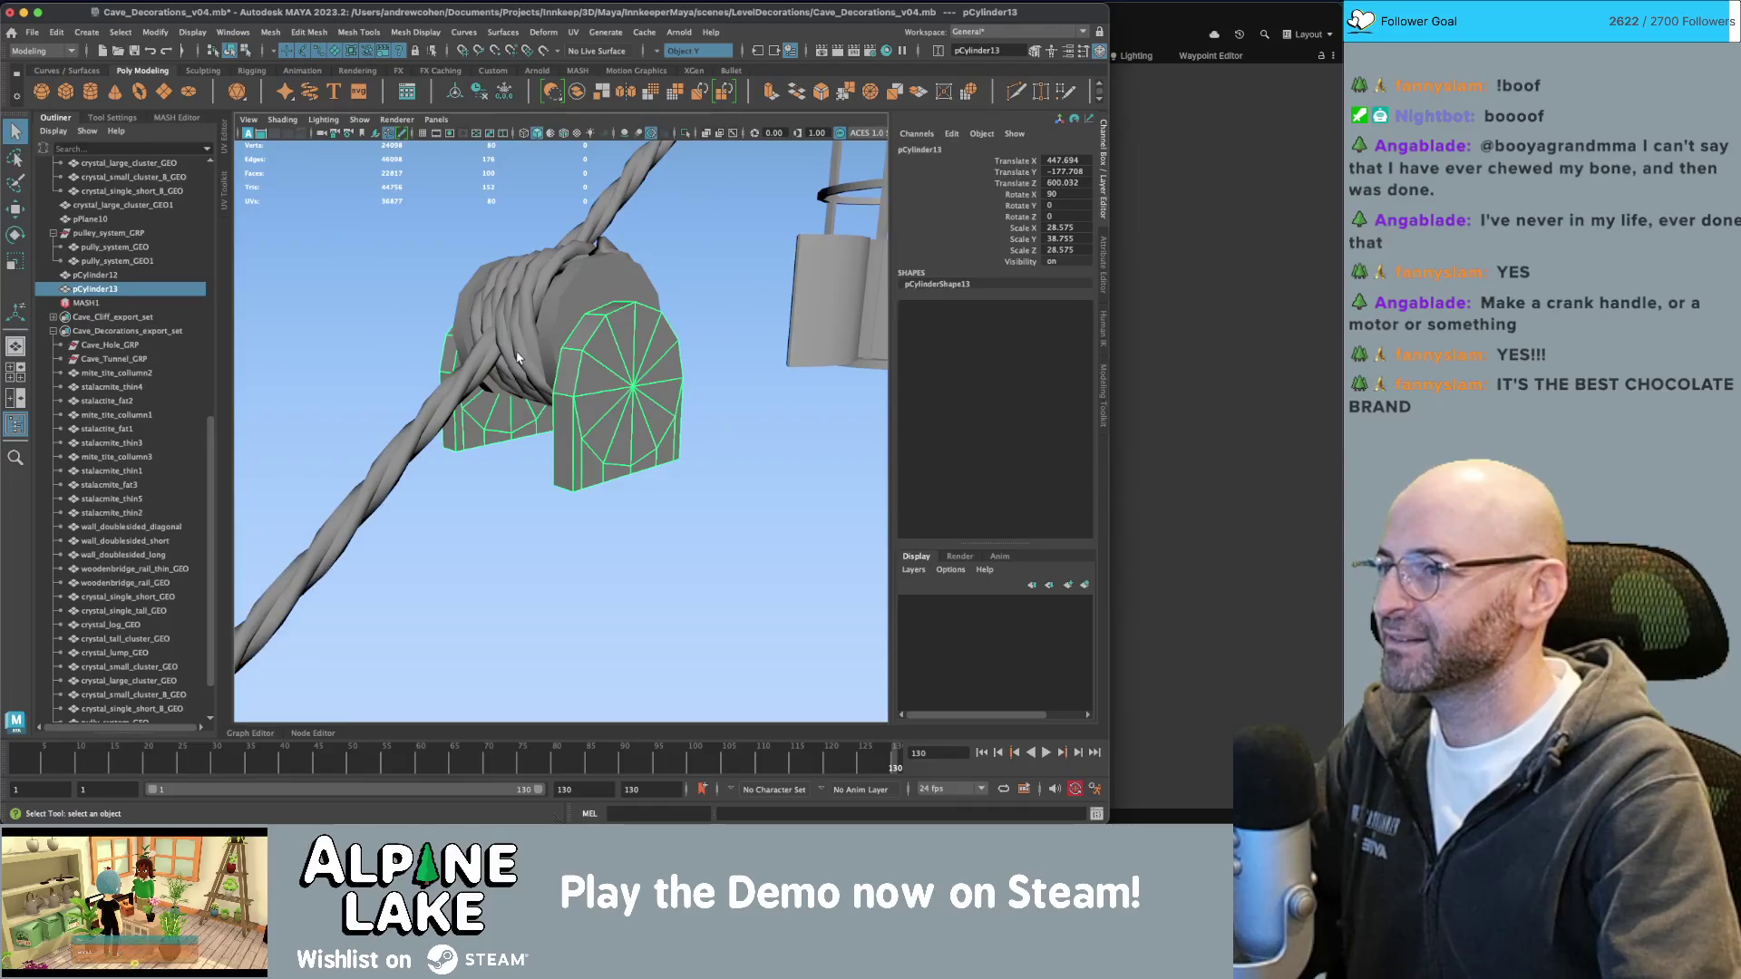
left_click(514, 481)
mouse_move(514, 482)
left_mouse_down("alt")
mouse_move(552, 454)
mouse_move(490, 408)
mouse_move(459, 420)
mouse_move(529, 427)
mouse_move(581, 361)
mouse_move(474, 374)
mouse_move(520, 399)
mouse_move(487, 393)
mouse_move(635, 408)
mouse_move(680, 388)
mouse_move(647, 371)
left_mouse_up("alt")
left_click(698, 439)
key("super+Tab")
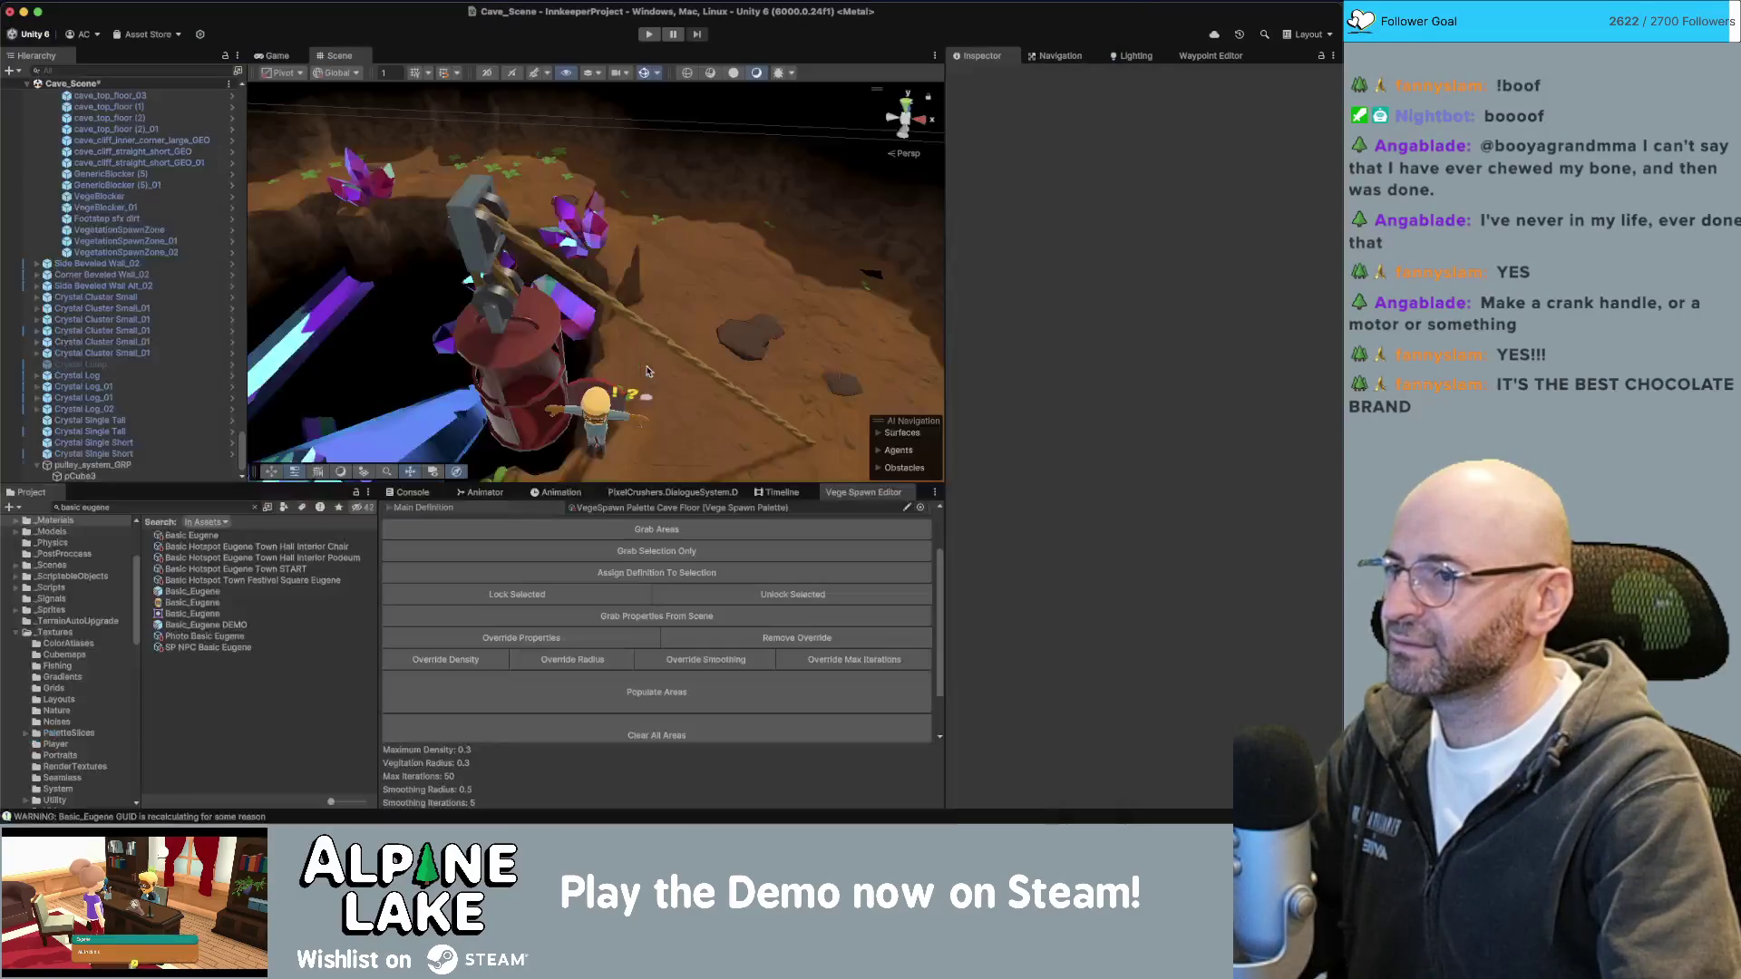
key("super+Tab")
left_click_drag(651, 378, 580, 388, "alt")
left_click_drag(653, 451, 556, 452, "alt")
right_click(555, 454)
left_click(599, 514)
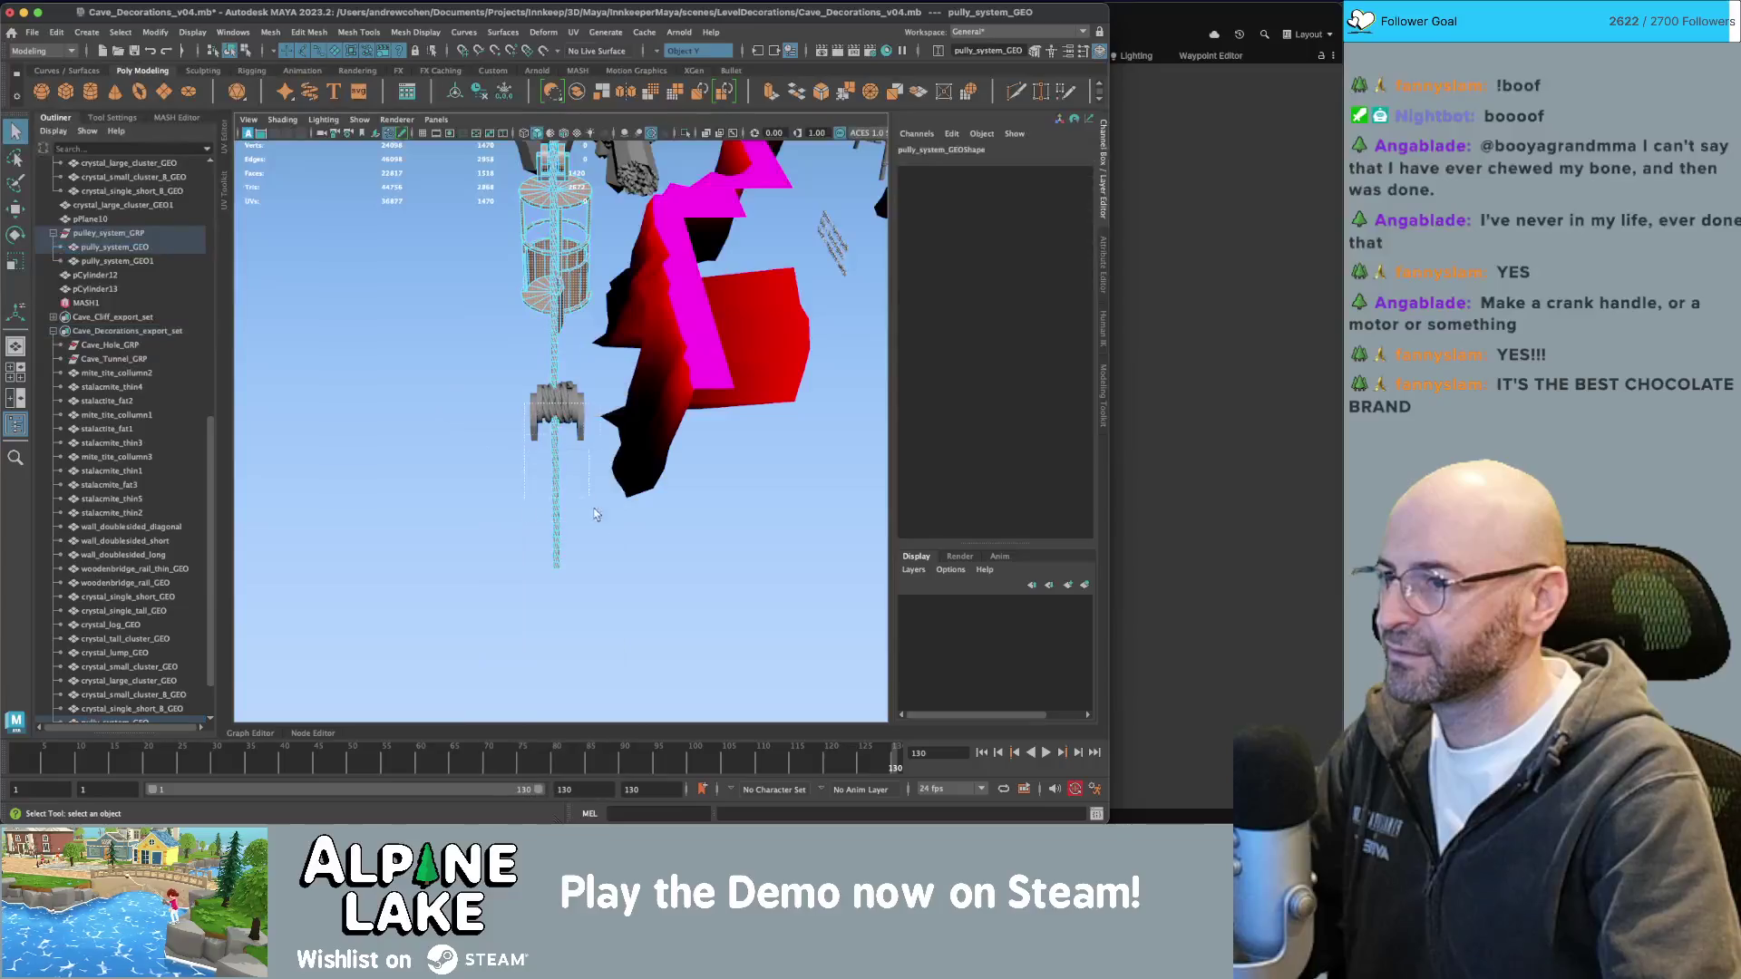
Select both drum cylinders with textures shown and assign them an existing material.
left_click(605, 577)
left_click_drag(524, 450, 704, 379, "alt")
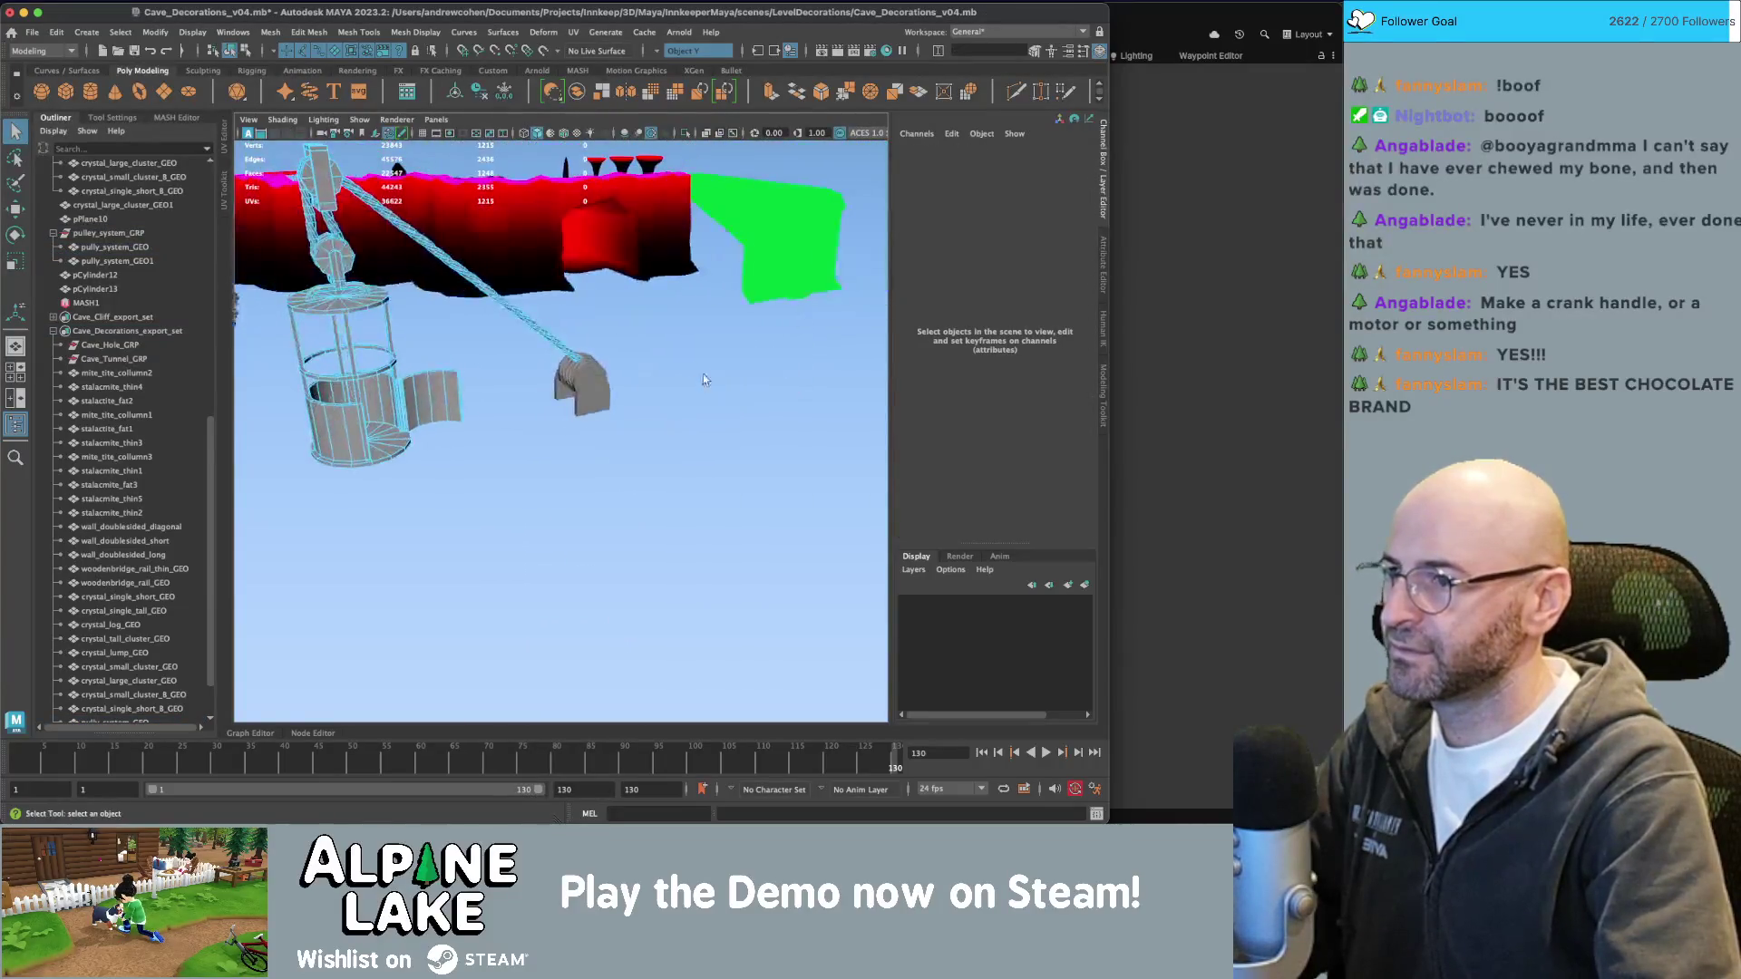
mouse_move(634, 439)
left_mouse_down("alt")
mouse_move(634, 393)
mouse_move(535, 361)
left_mouse_up("alt")
left_click(600, 392)
key("6")
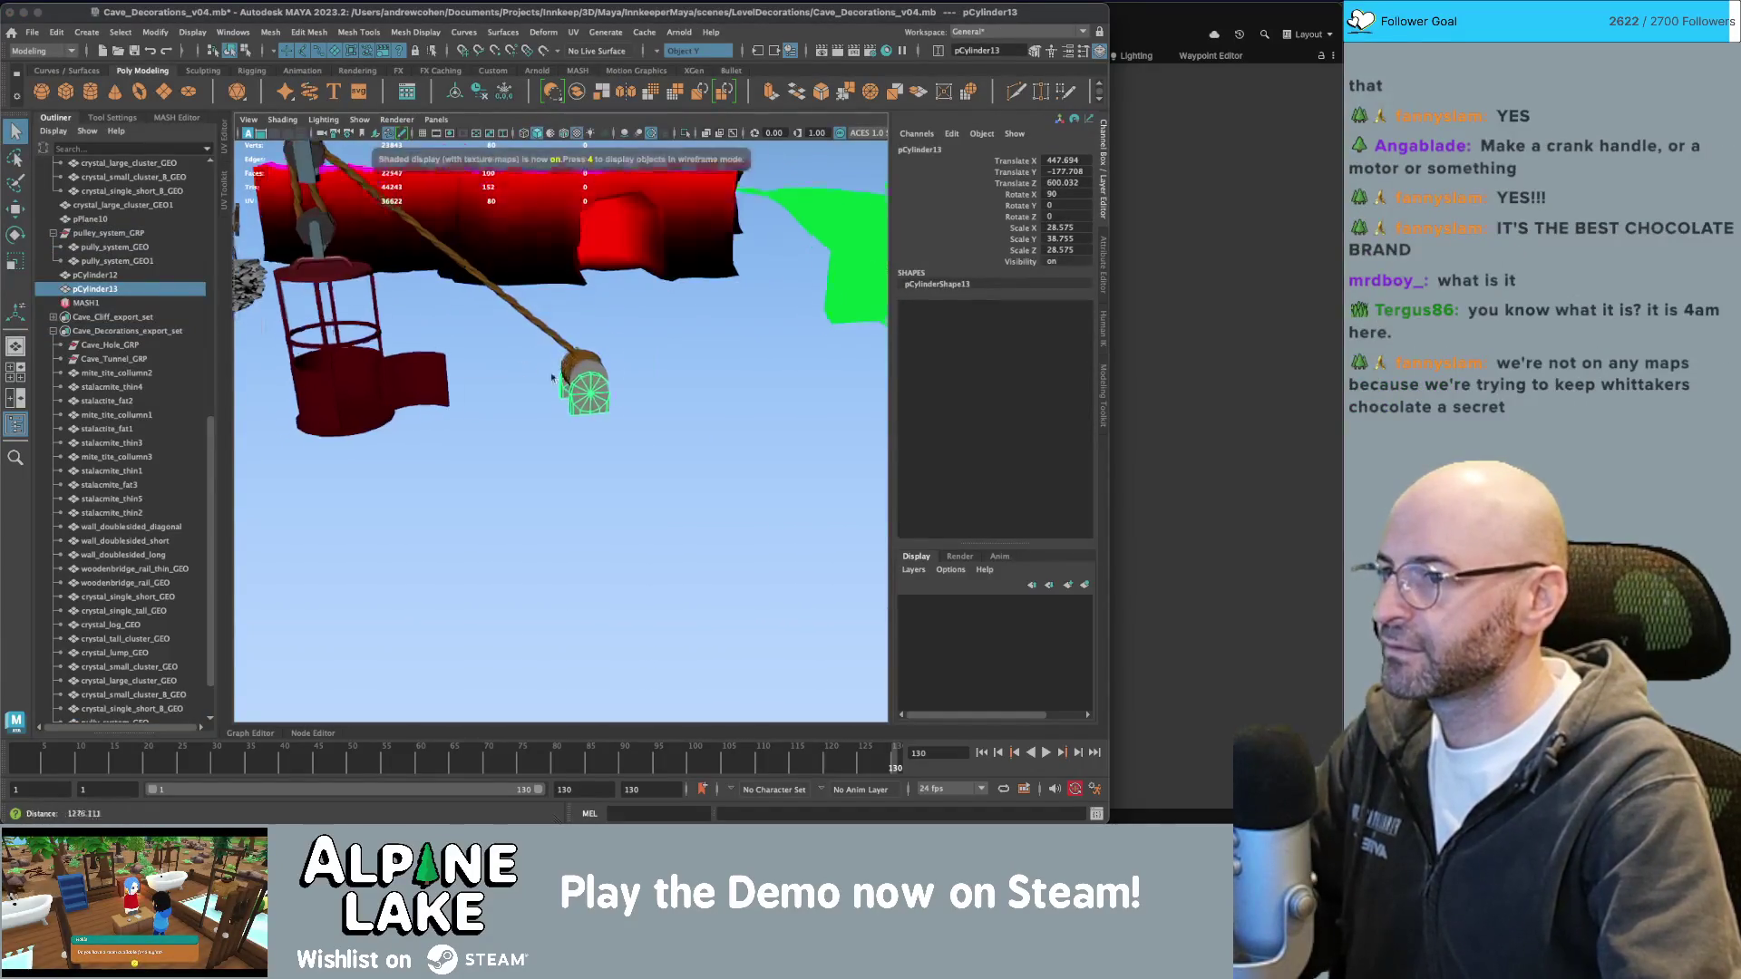
key("f")
left_click_drag(635, 326, 653, 319, "alt")
left_click(653, 320, "shift")
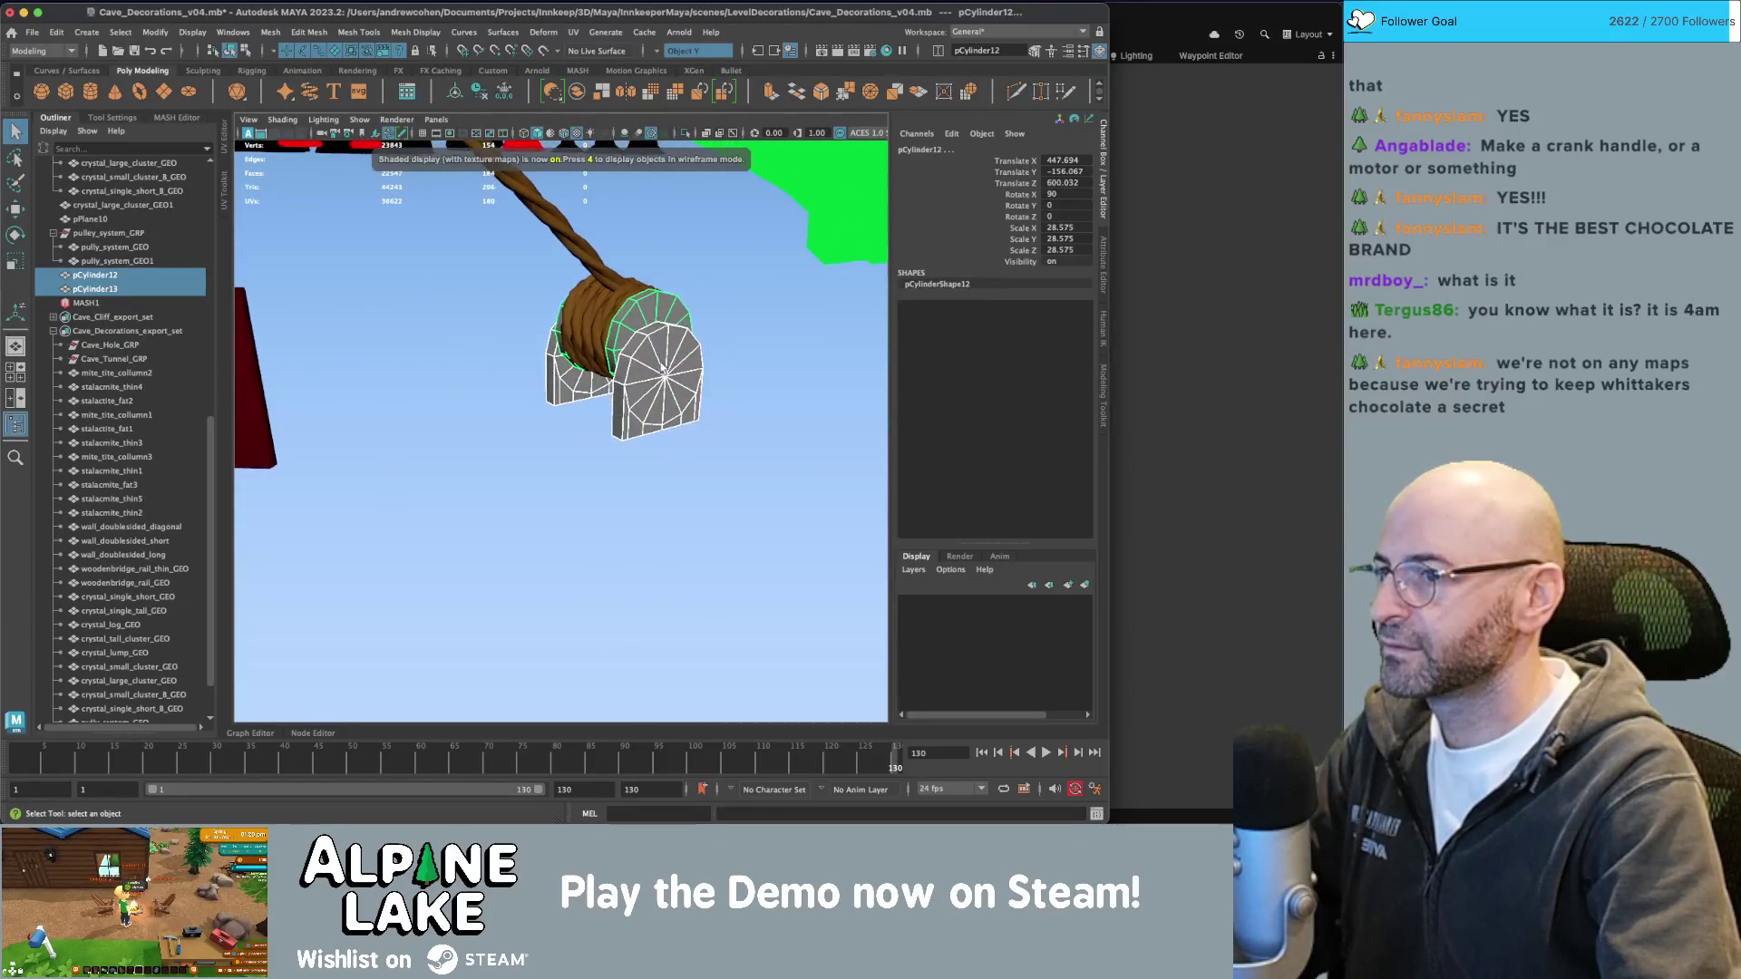
mouse_move(662, 366)
right_mouse_down()
mouse_move(712, 750)
mouse_move(841, 748)
right_mouse_up()
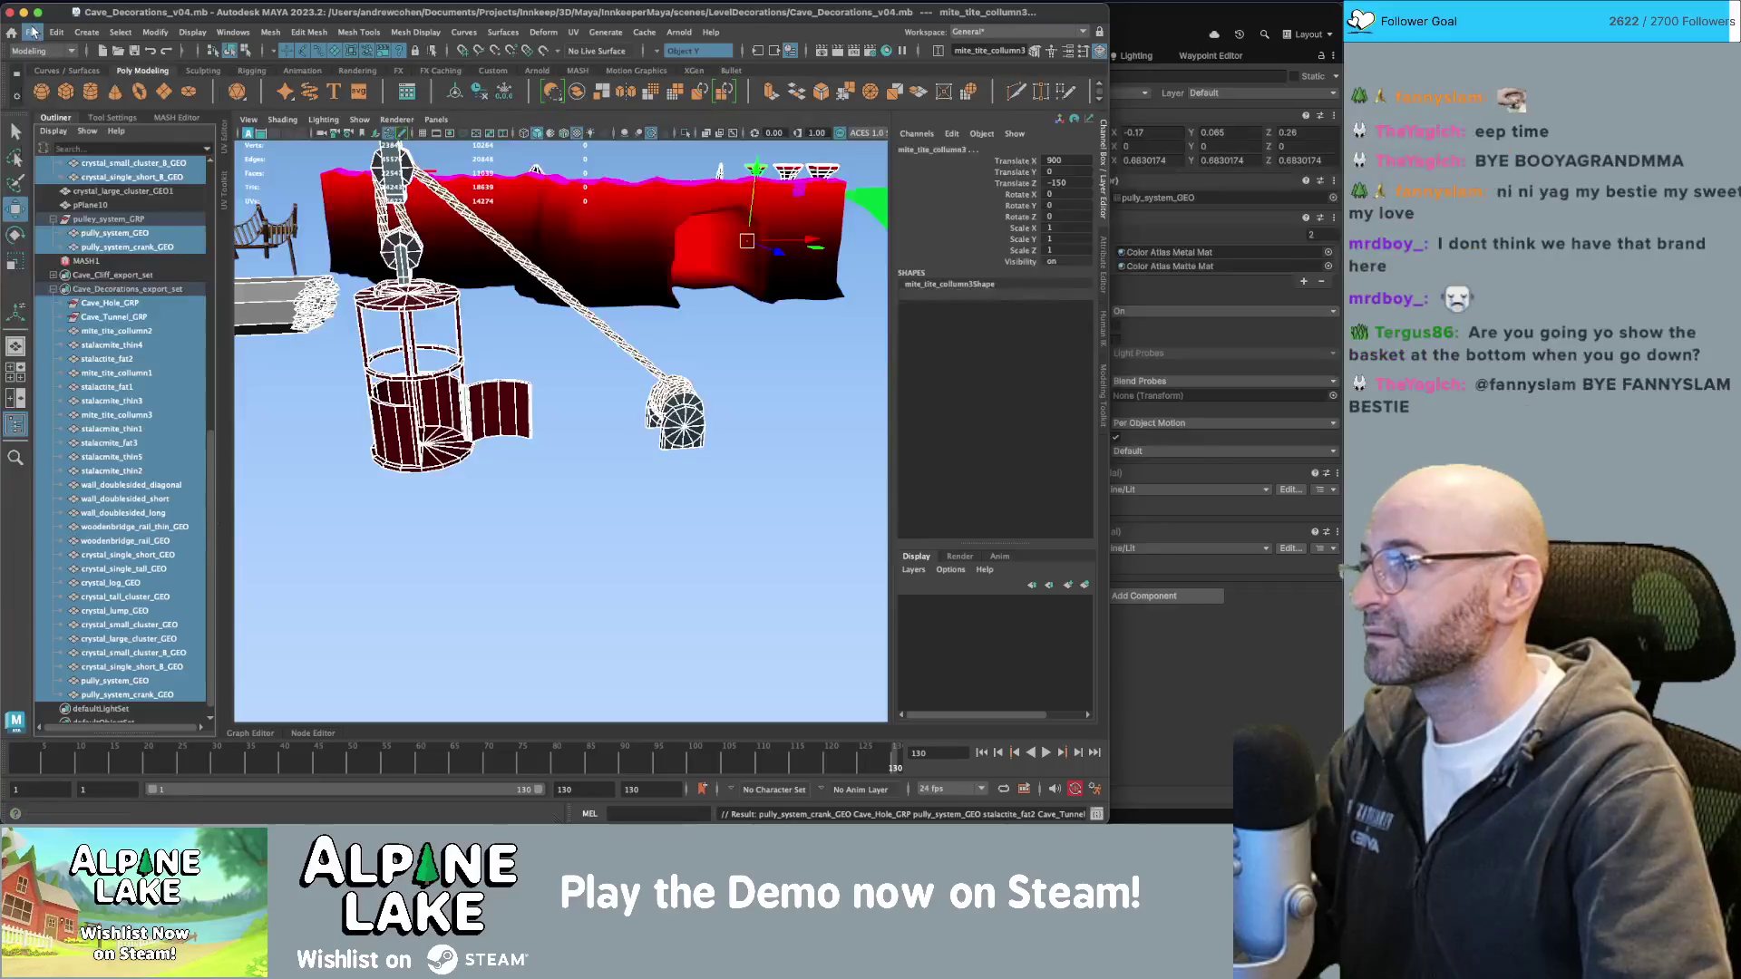
Export the selection over Cave_Decorations.fbx and switch to the Unity editor.
left_click(32, 32)
left_click(79, 218)
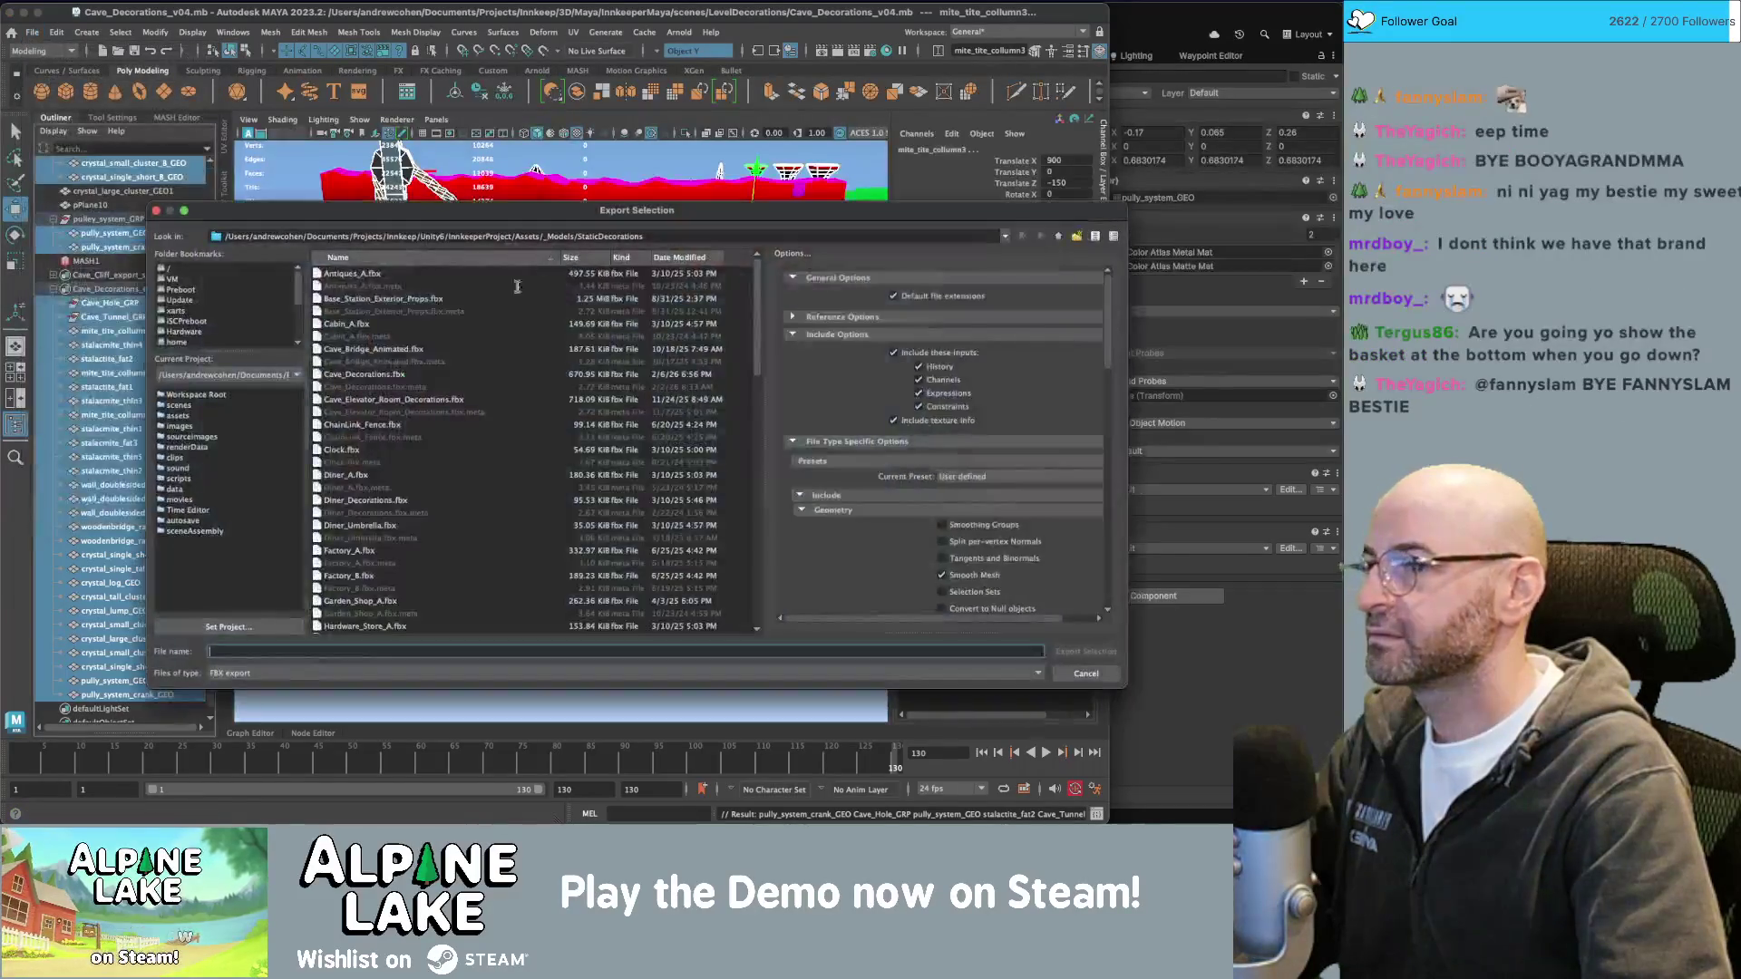
double_click(372, 374)
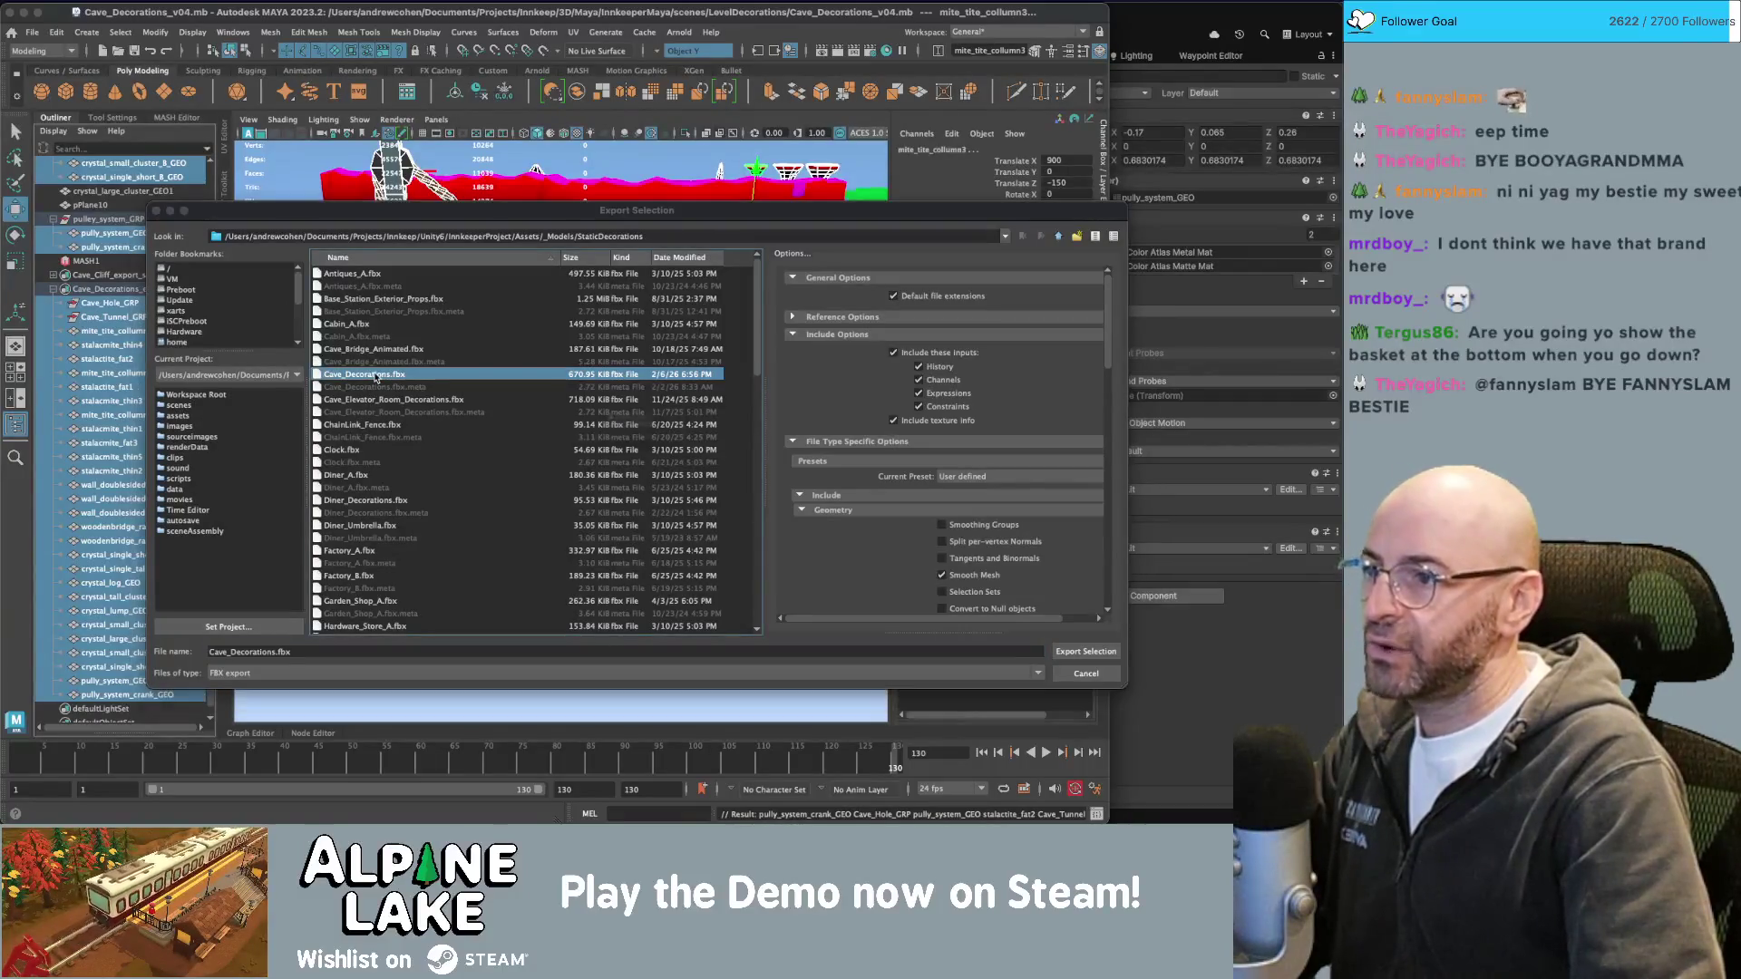
left_click(619, 435)
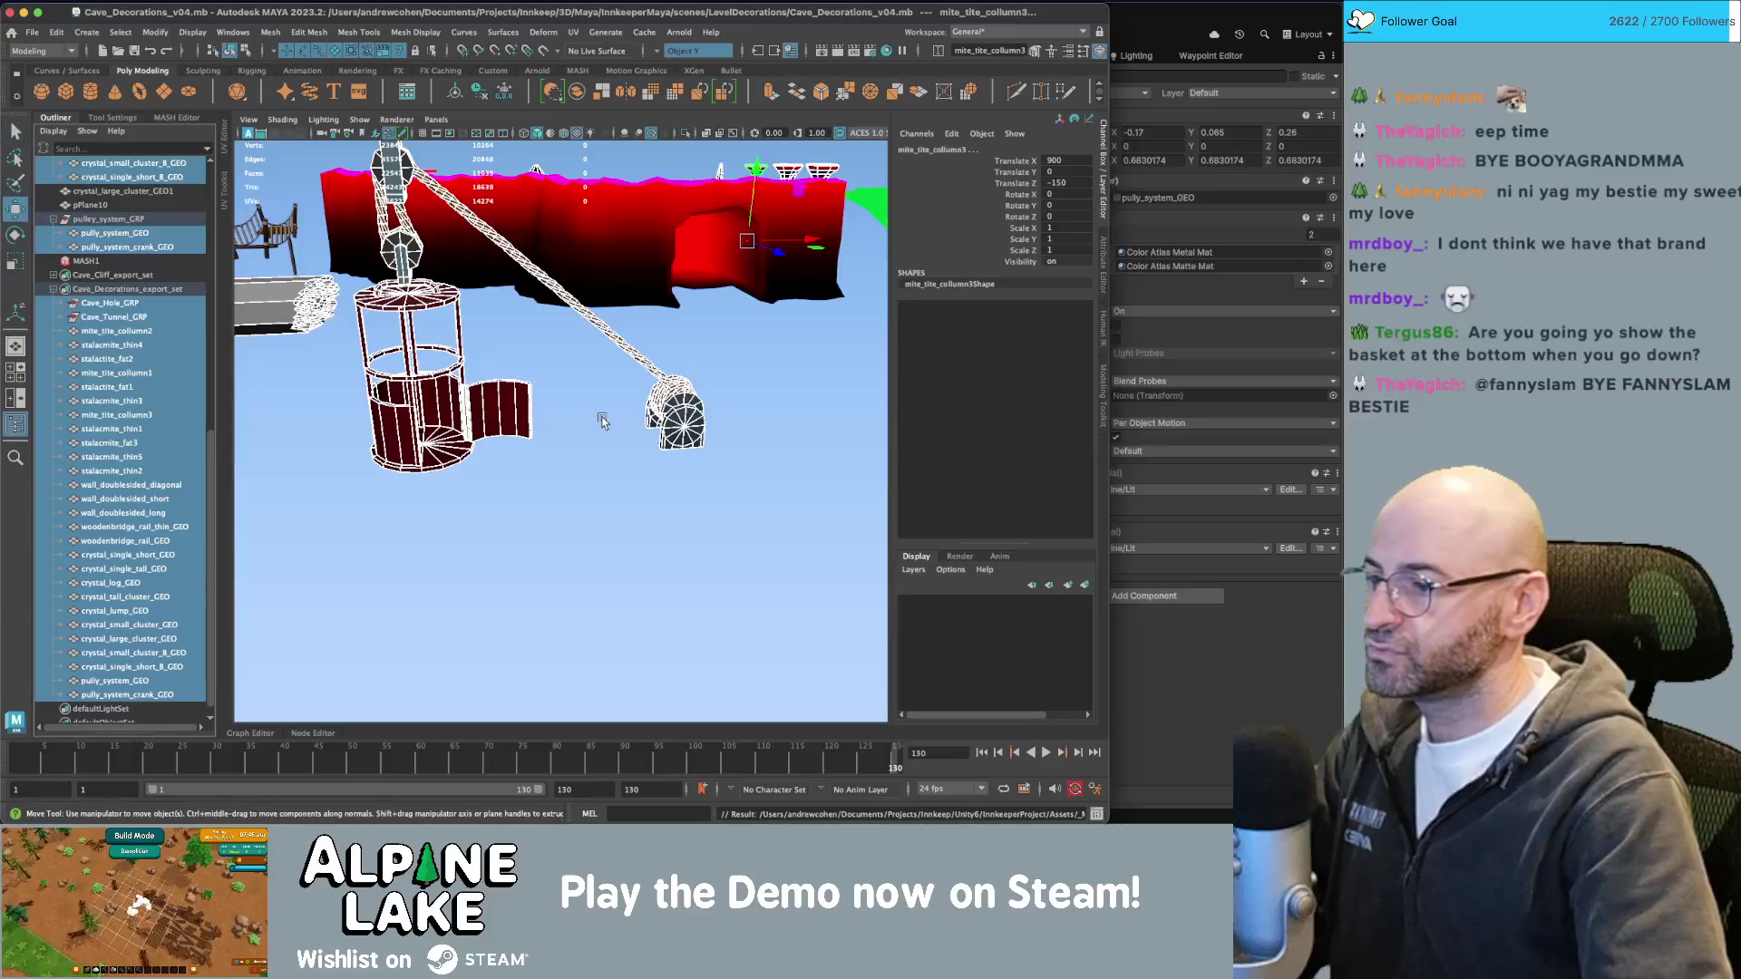
key("super+Tab")
left_click(207, 403)
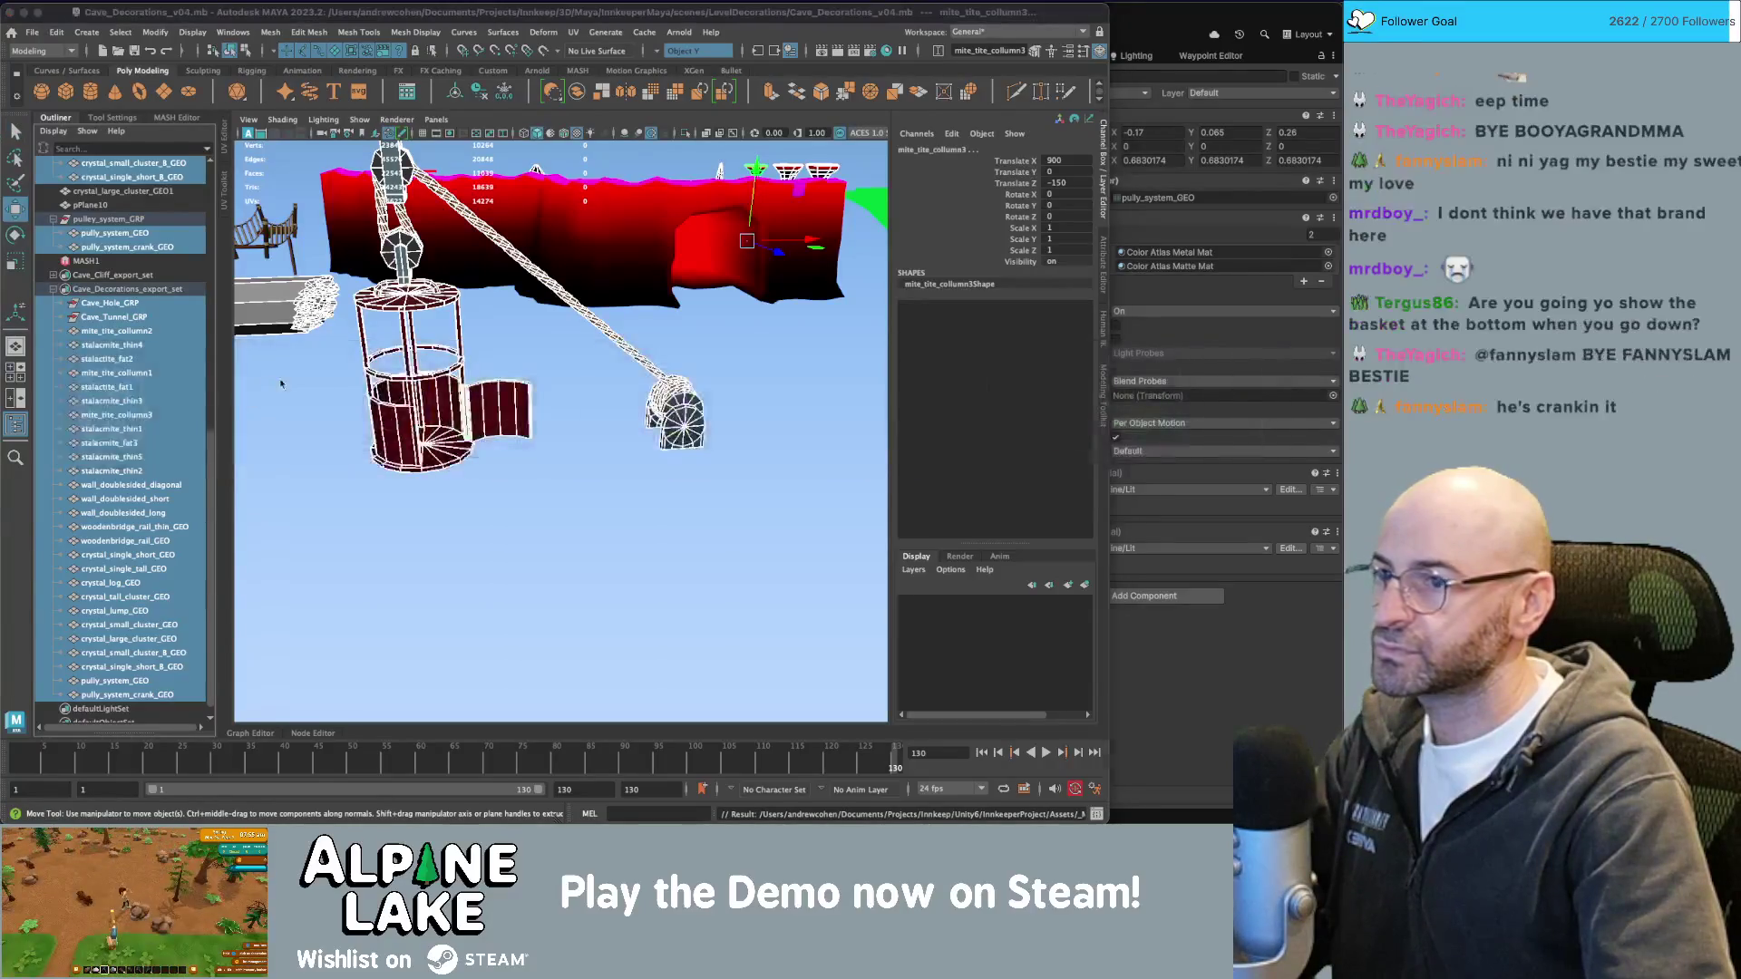
Set the Mesh Filter to pully_system_crank_GEO and move the matte material to Element 0.
left_click(1330, 197)
key("Up")
key("Return")
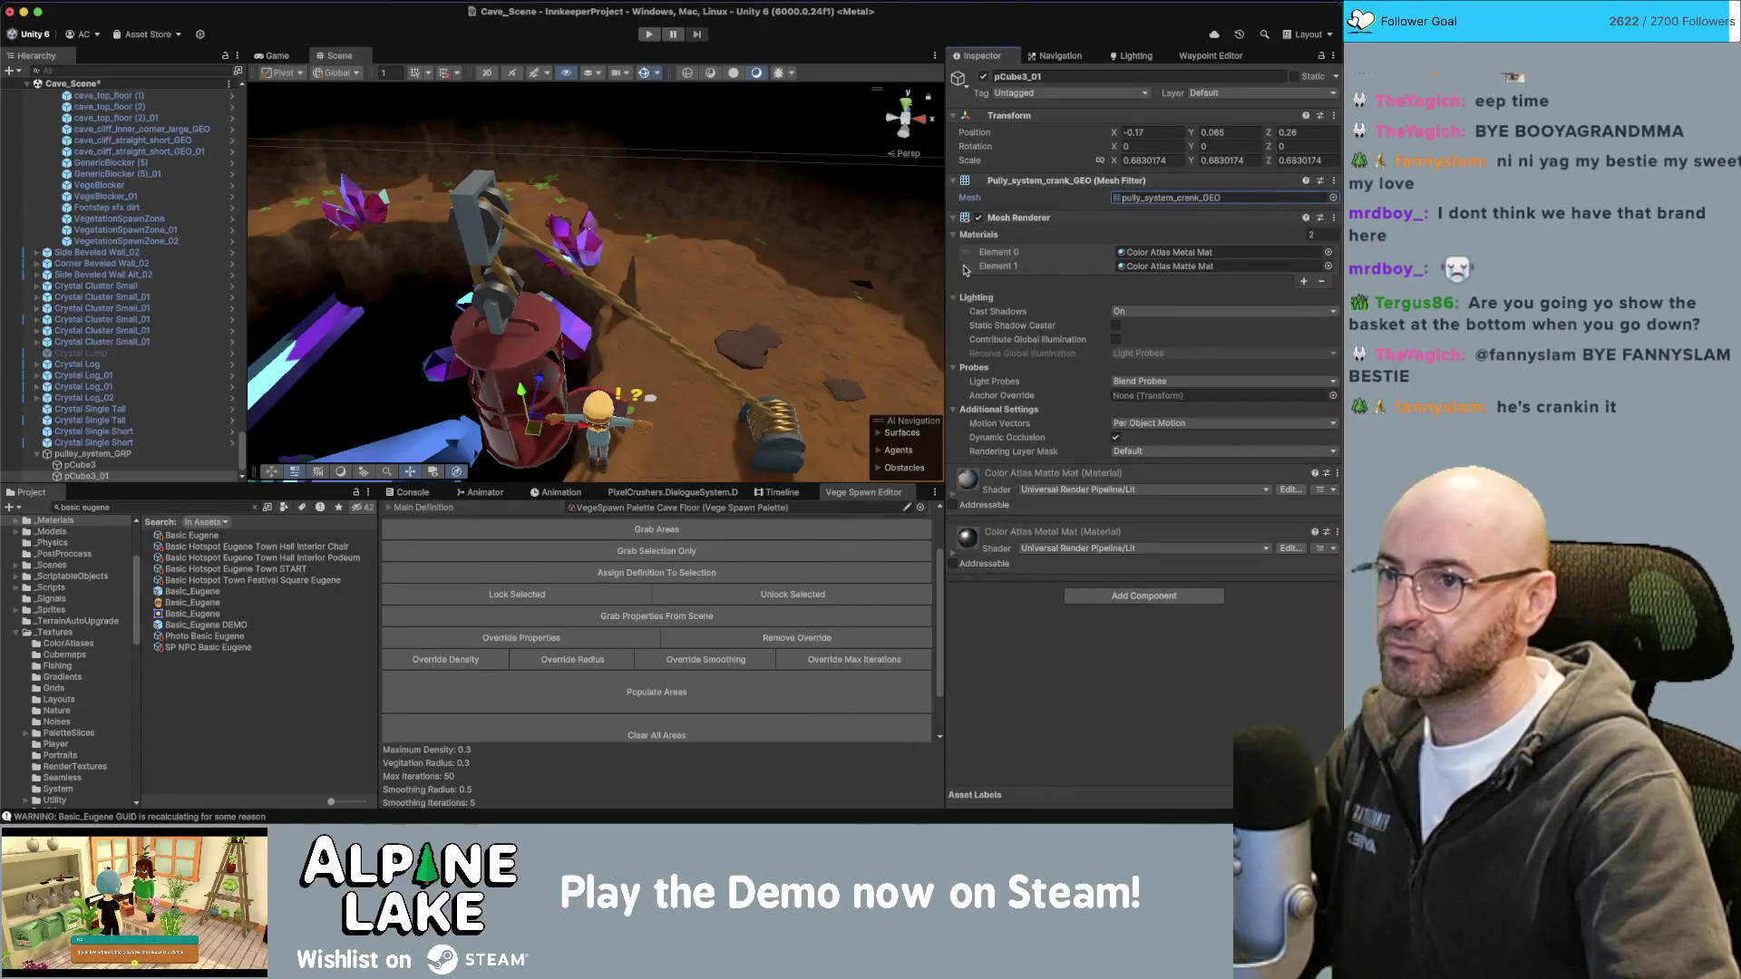
left_click_drag(964, 268, 961, 260)
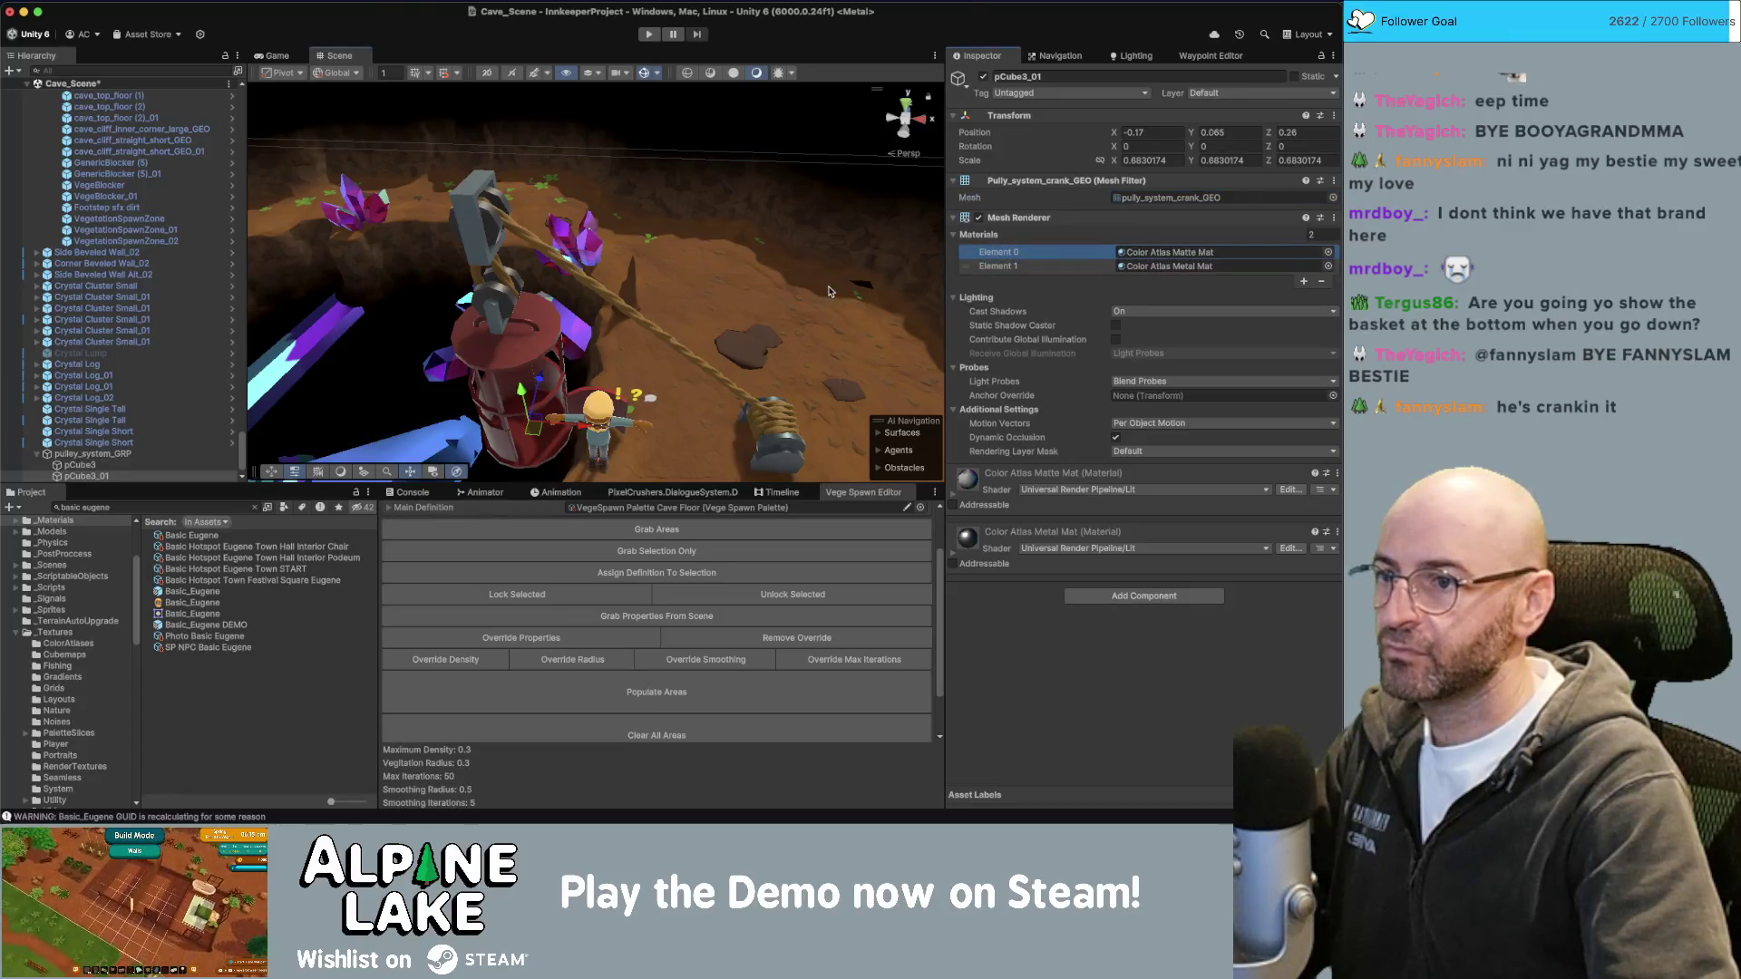
Reselect the crank object pCube3_01 and raise it slightly on Y.
mouse_move(828, 291)
right_mouse_down()
mouse_move(786, 194)
mouse_move(747, 231)
right_mouse_up()
left_click(759, 247)
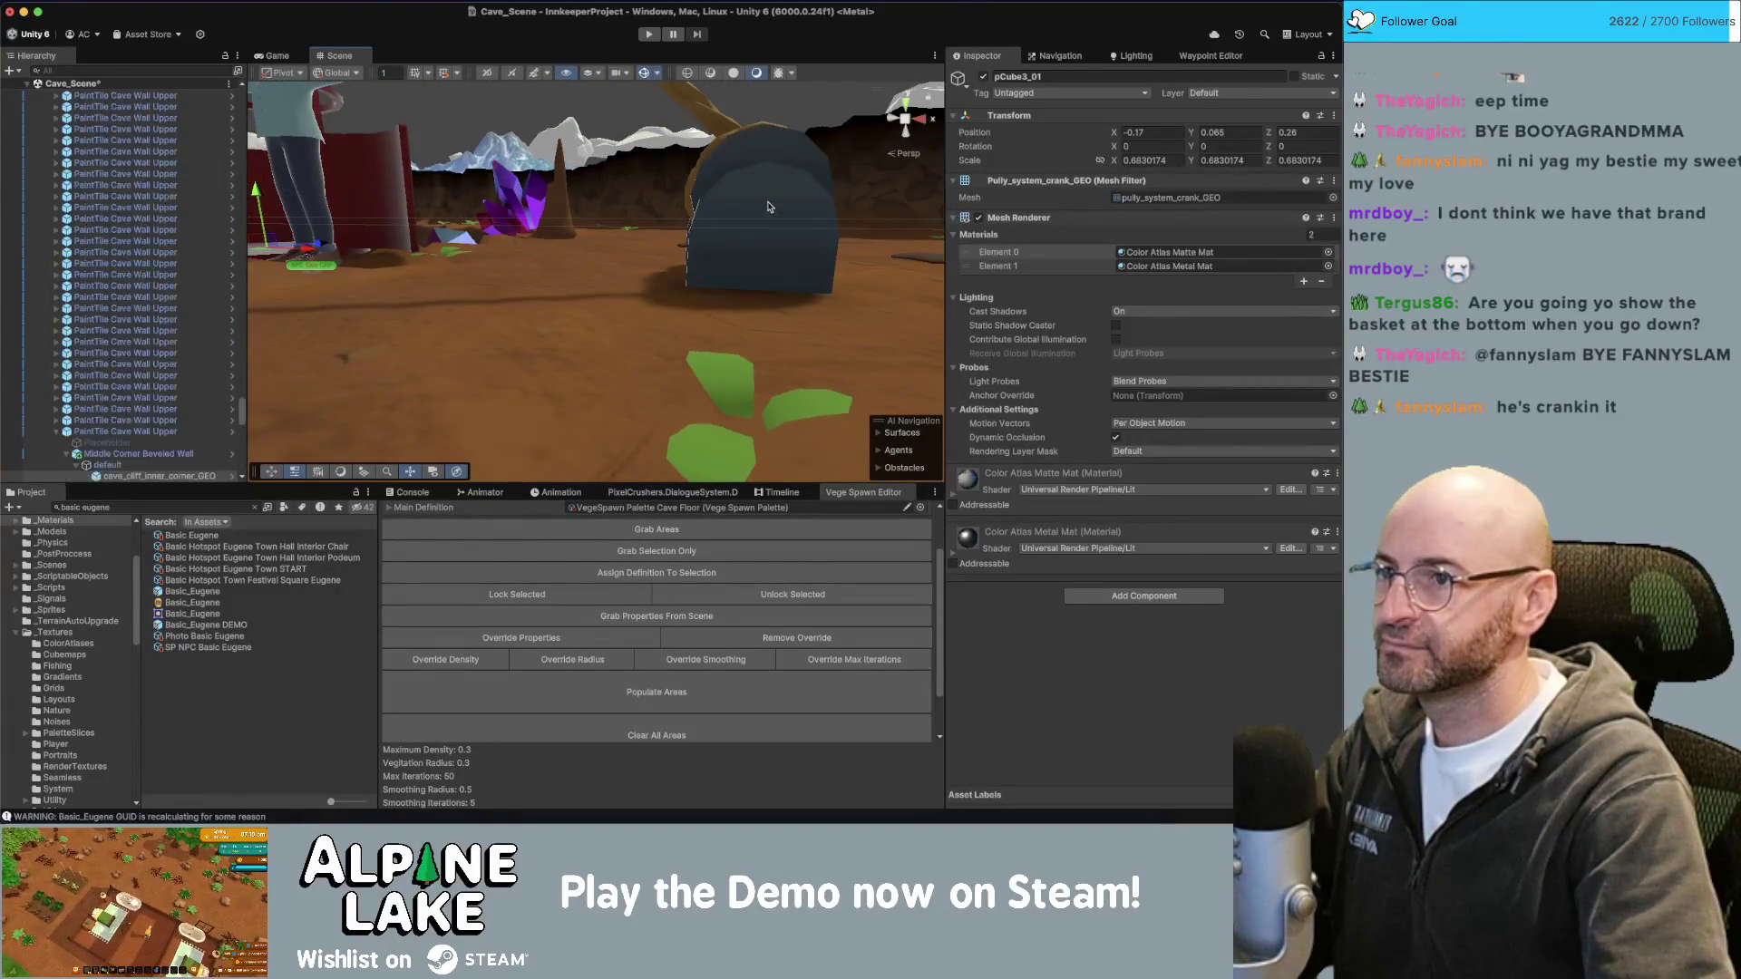
left_click(775, 141)
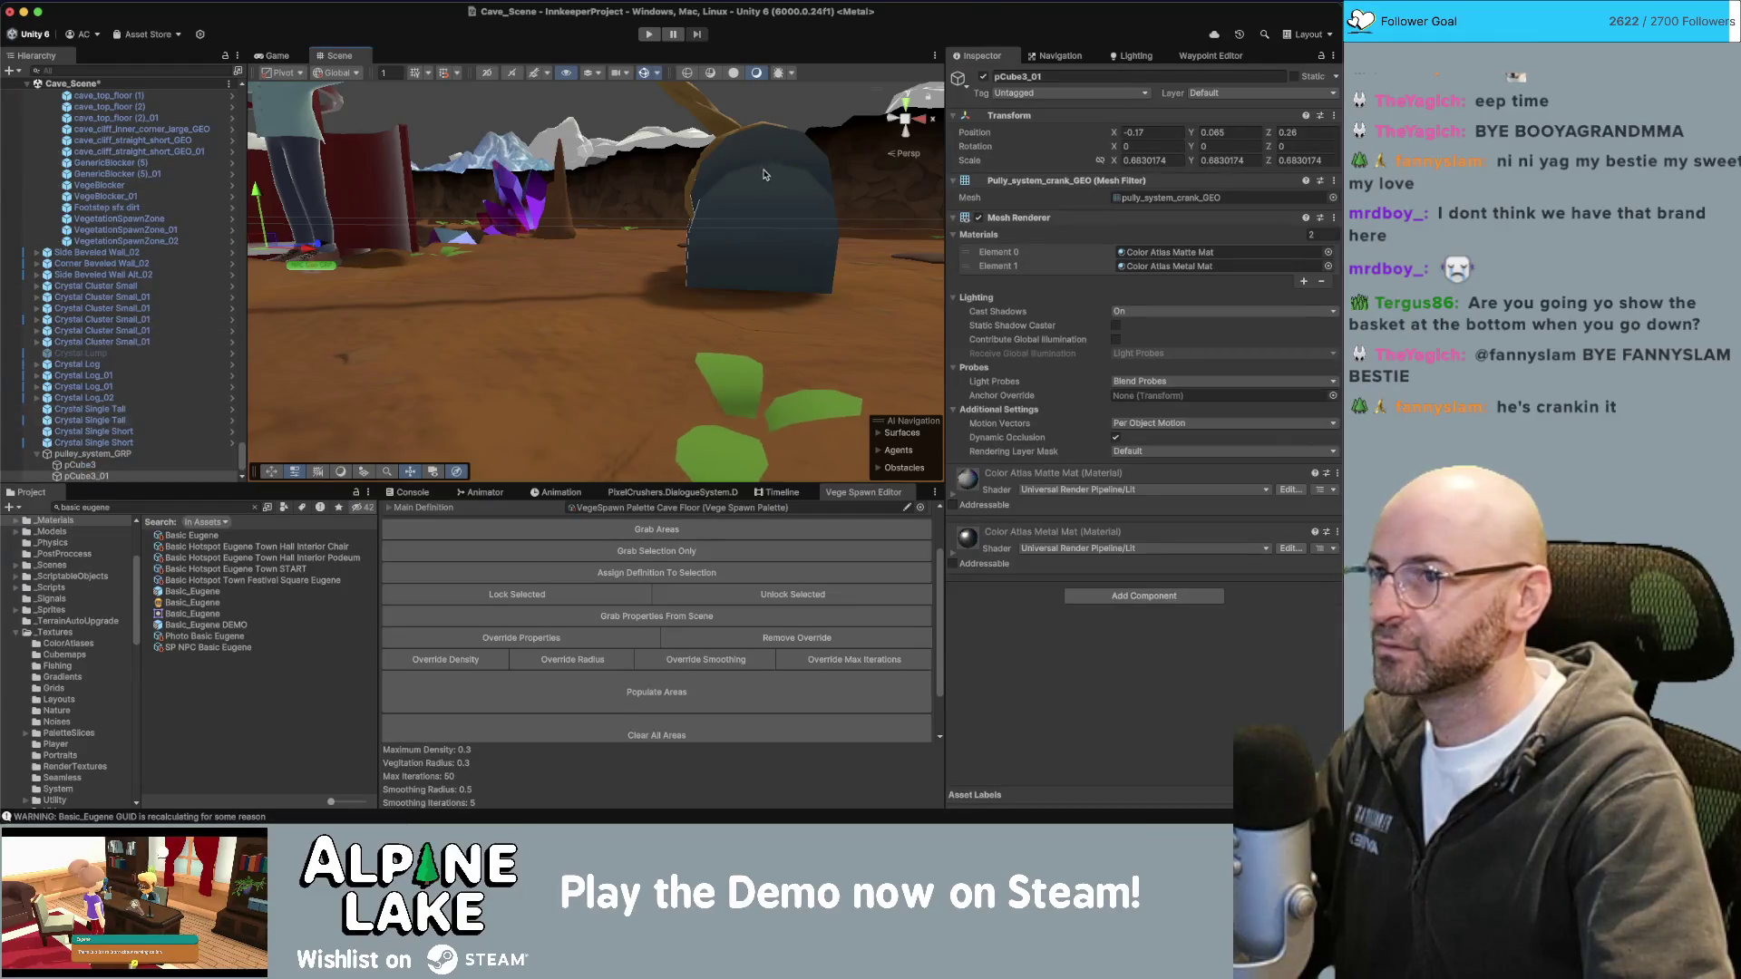
scroll(762, 186, "down", 10)
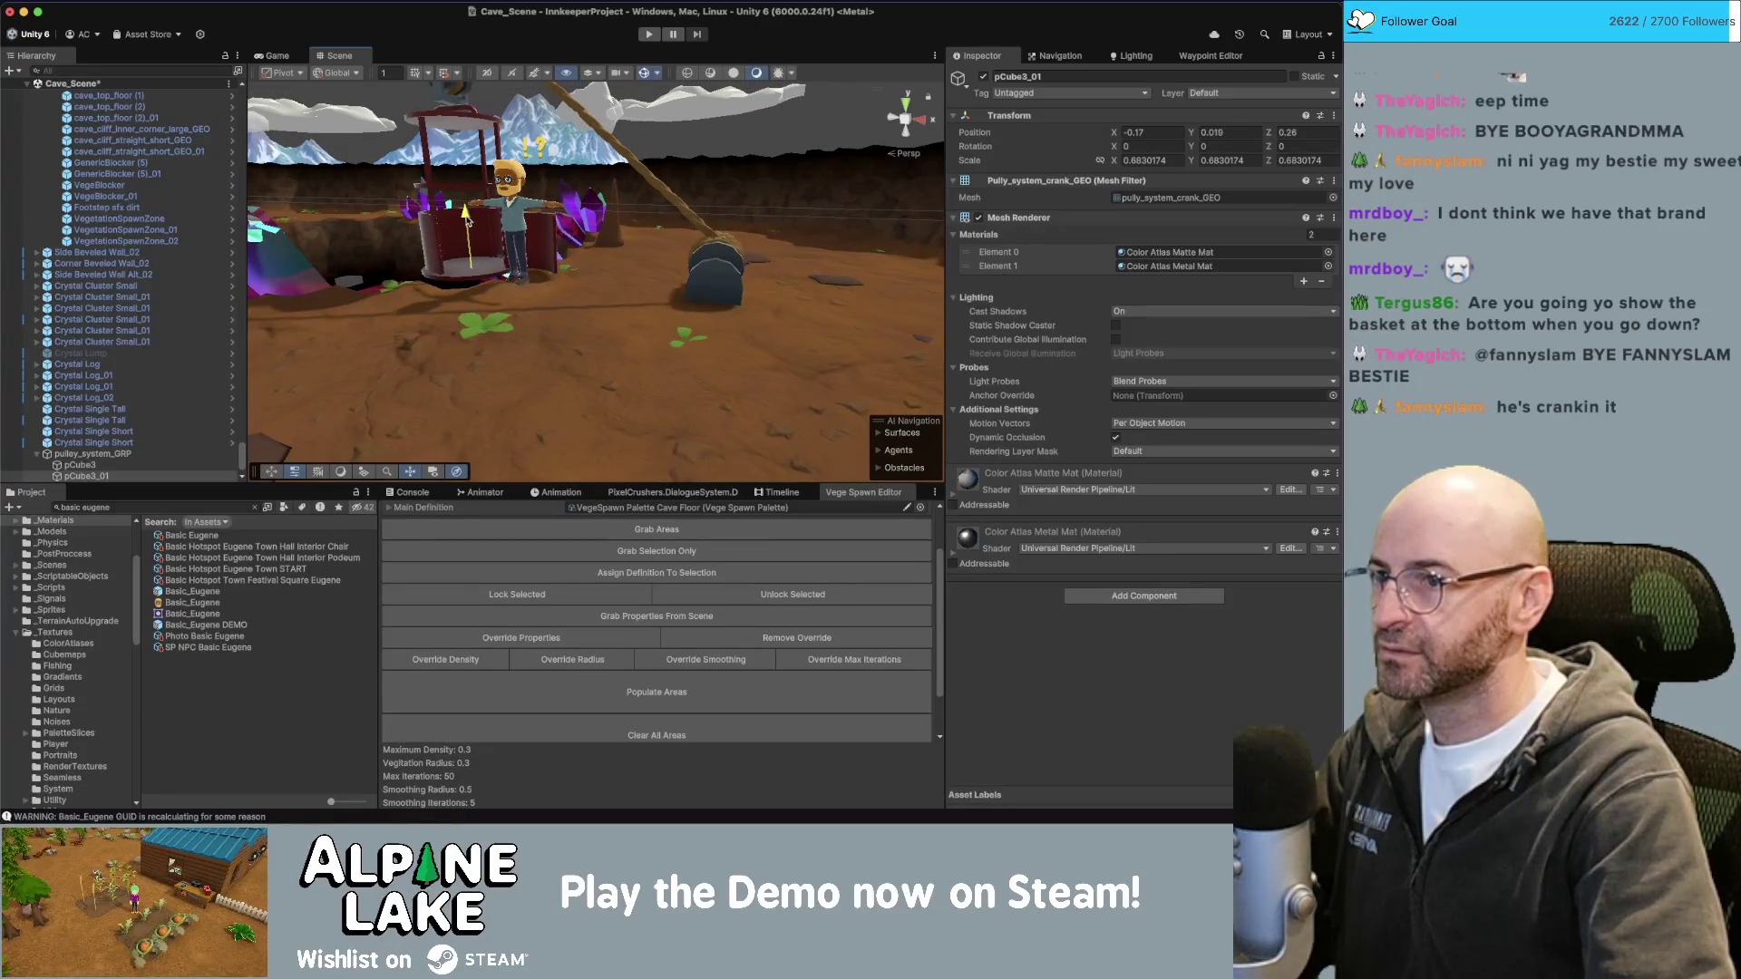
left_click_drag(467, 215, 468, 211)
Orbit down over the basket and character to check the crank, then return to Maya.
left_click(726, 140)
left_click_drag(726, 141, 530, 276, "alt")
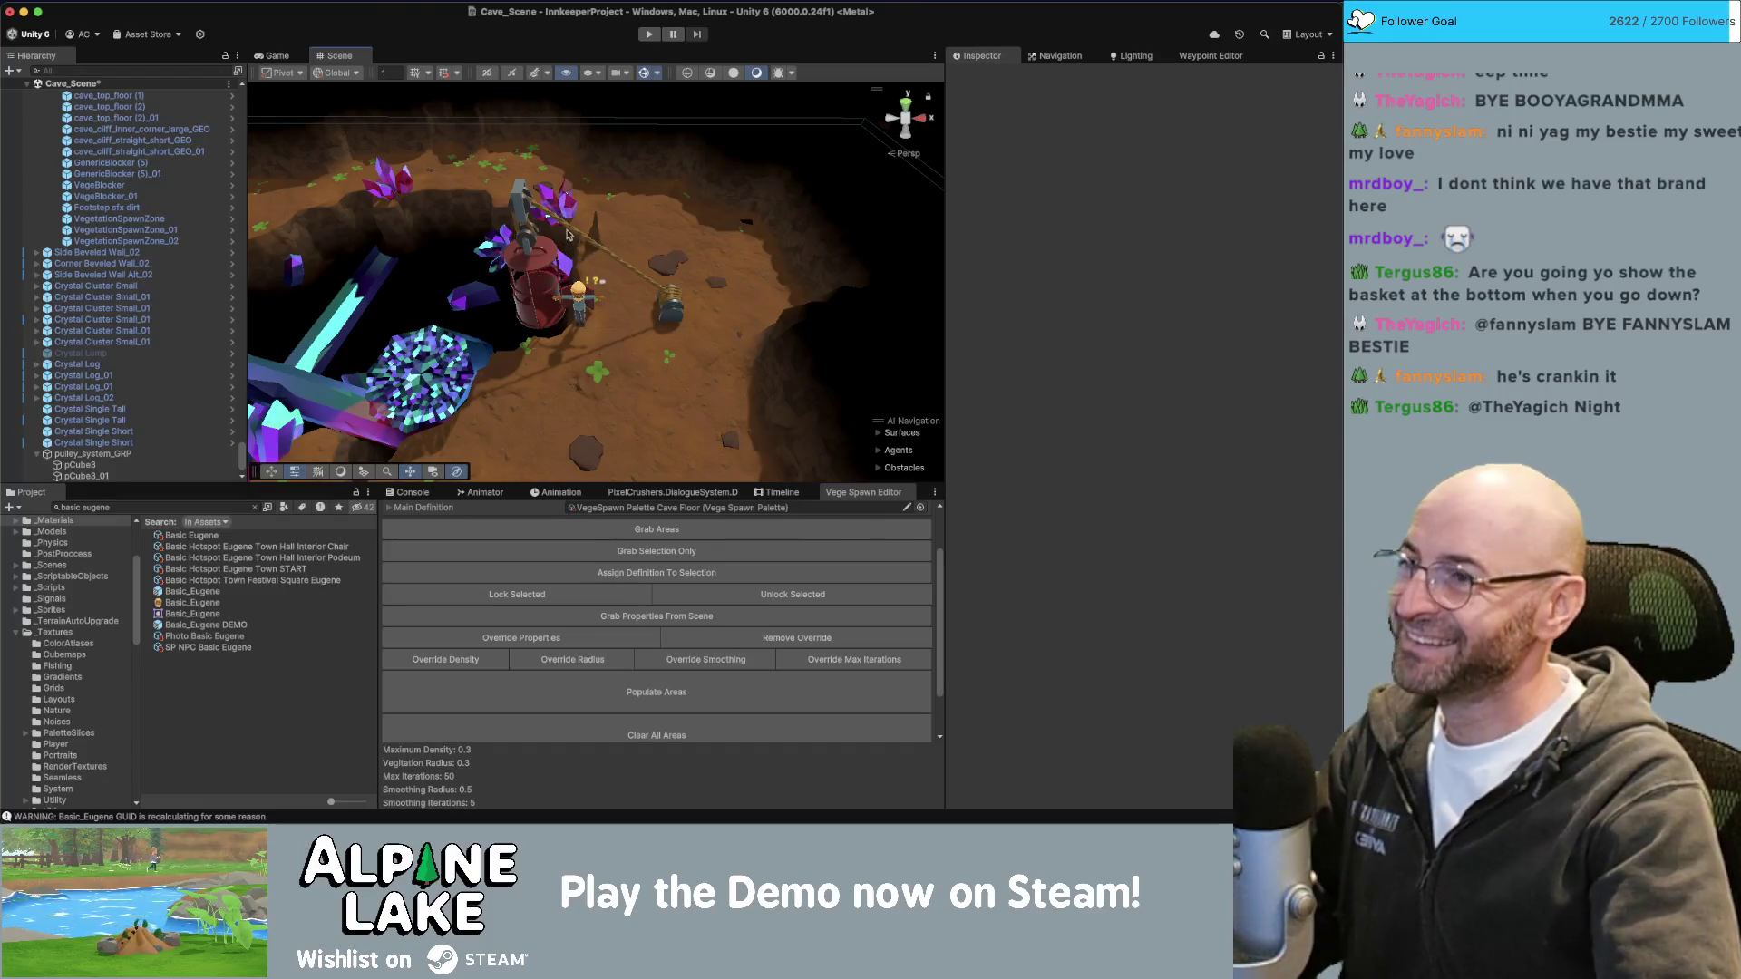
left_click_drag(580, 264, 700, 121, "alt")
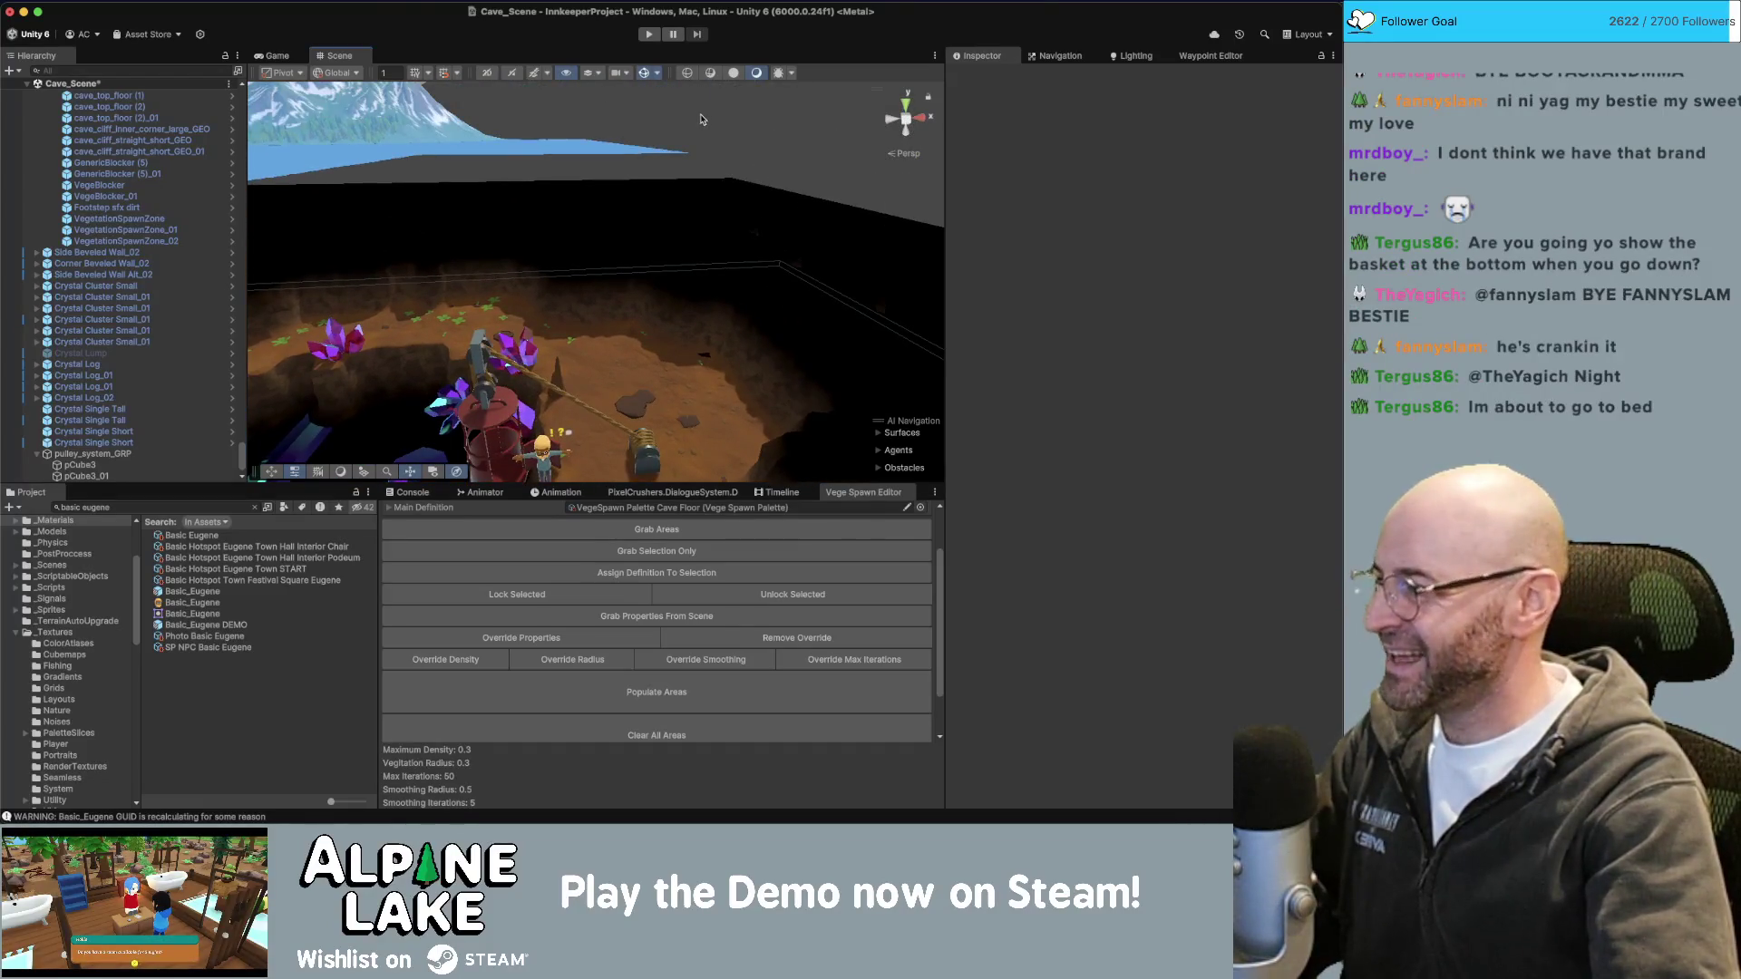
left_click_drag(560, 297, 559, 303, "alt")
scroll(558, 305, "up", 5)
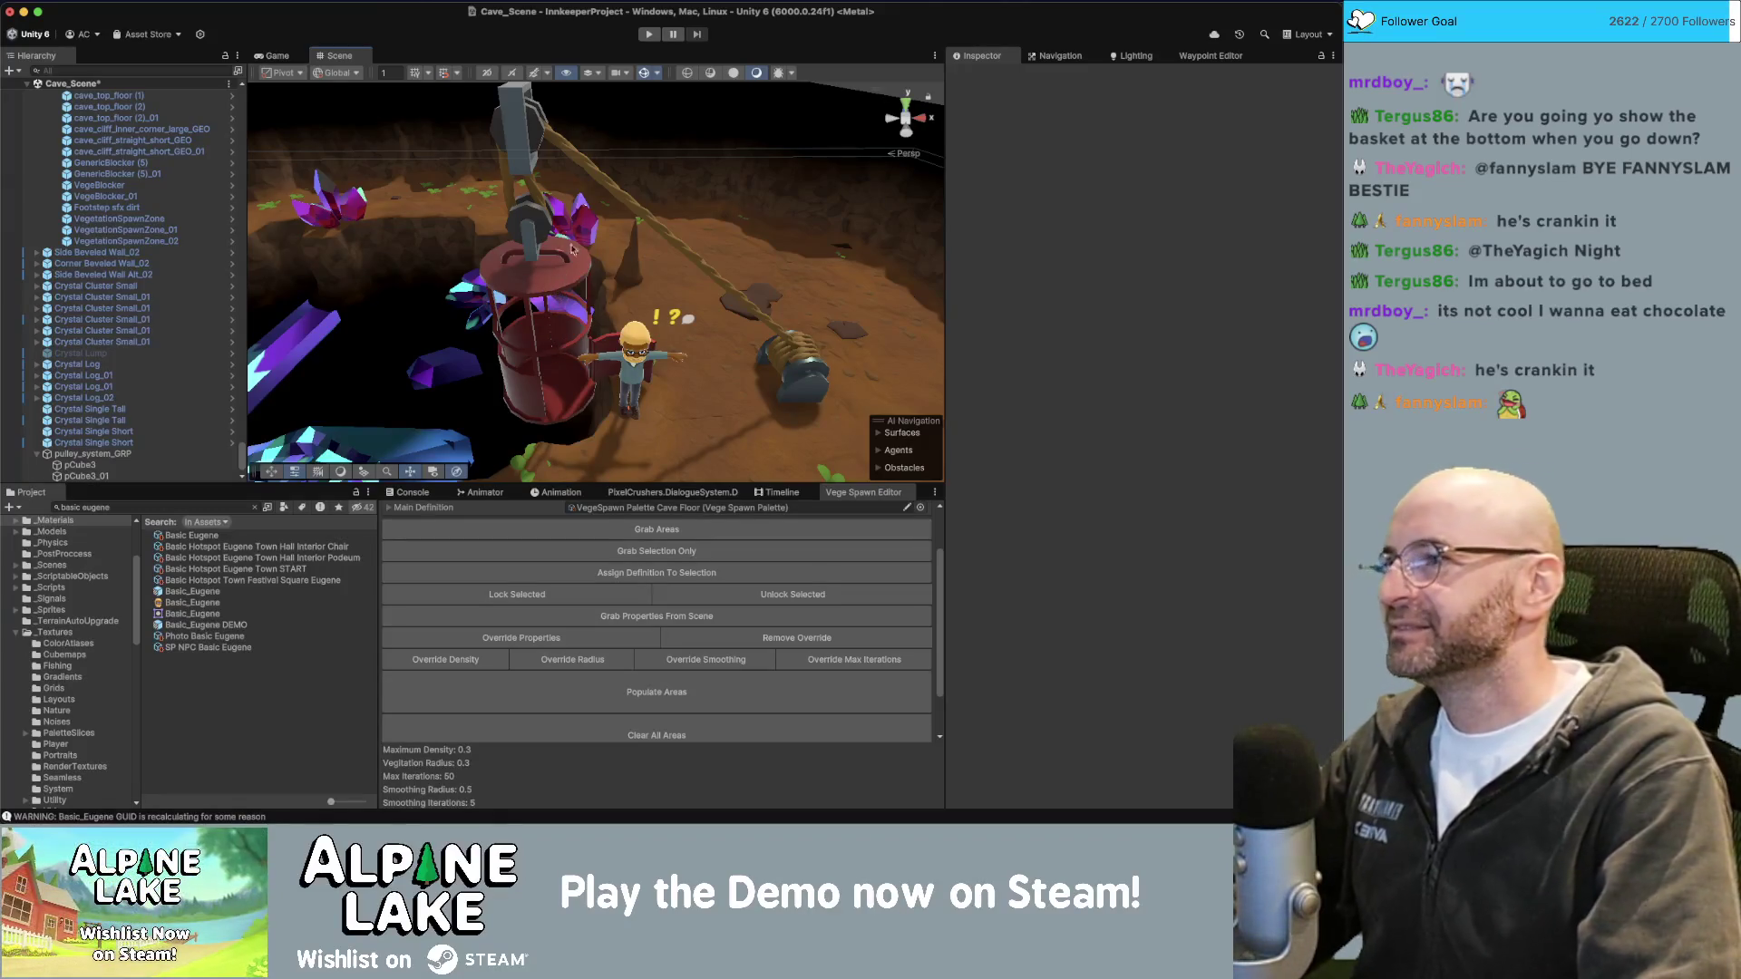
key("super+Tab")
Select the pulley faces' whole UV shell and move it on the colour palette.
left_click(444, 399)
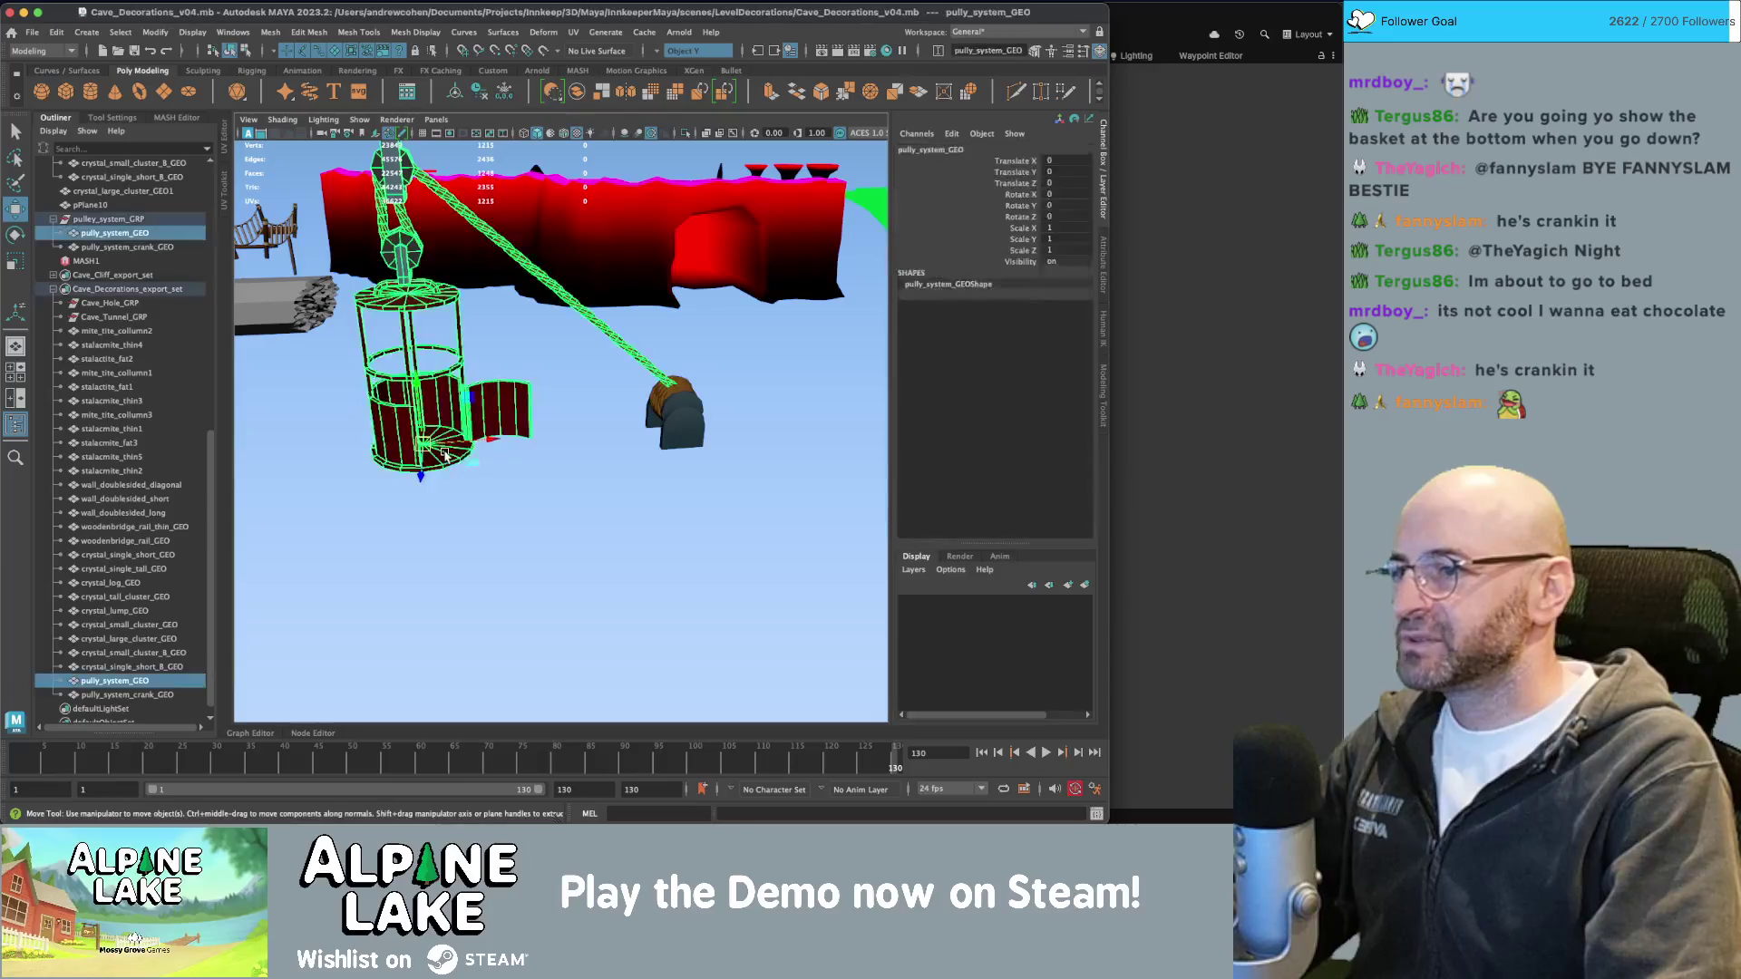
right_click(447, 391)
left_click(440, 448)
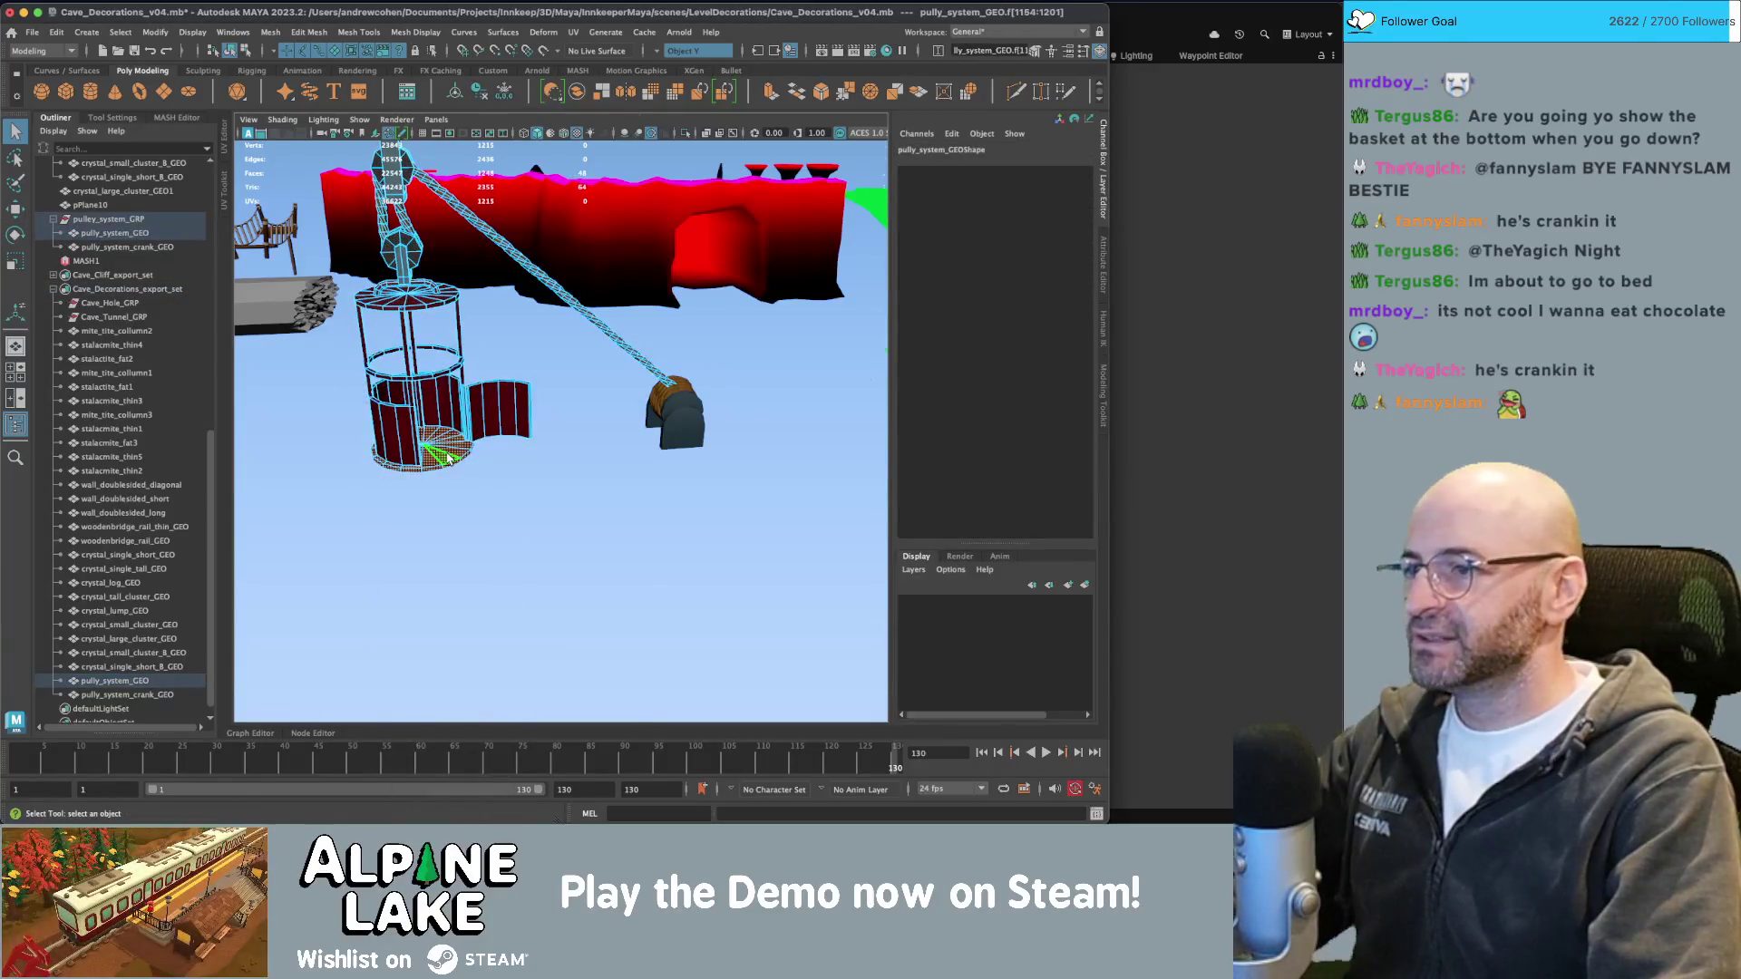
key("ctrl+u")
right_click(481, 438)
left_click(465, 425)
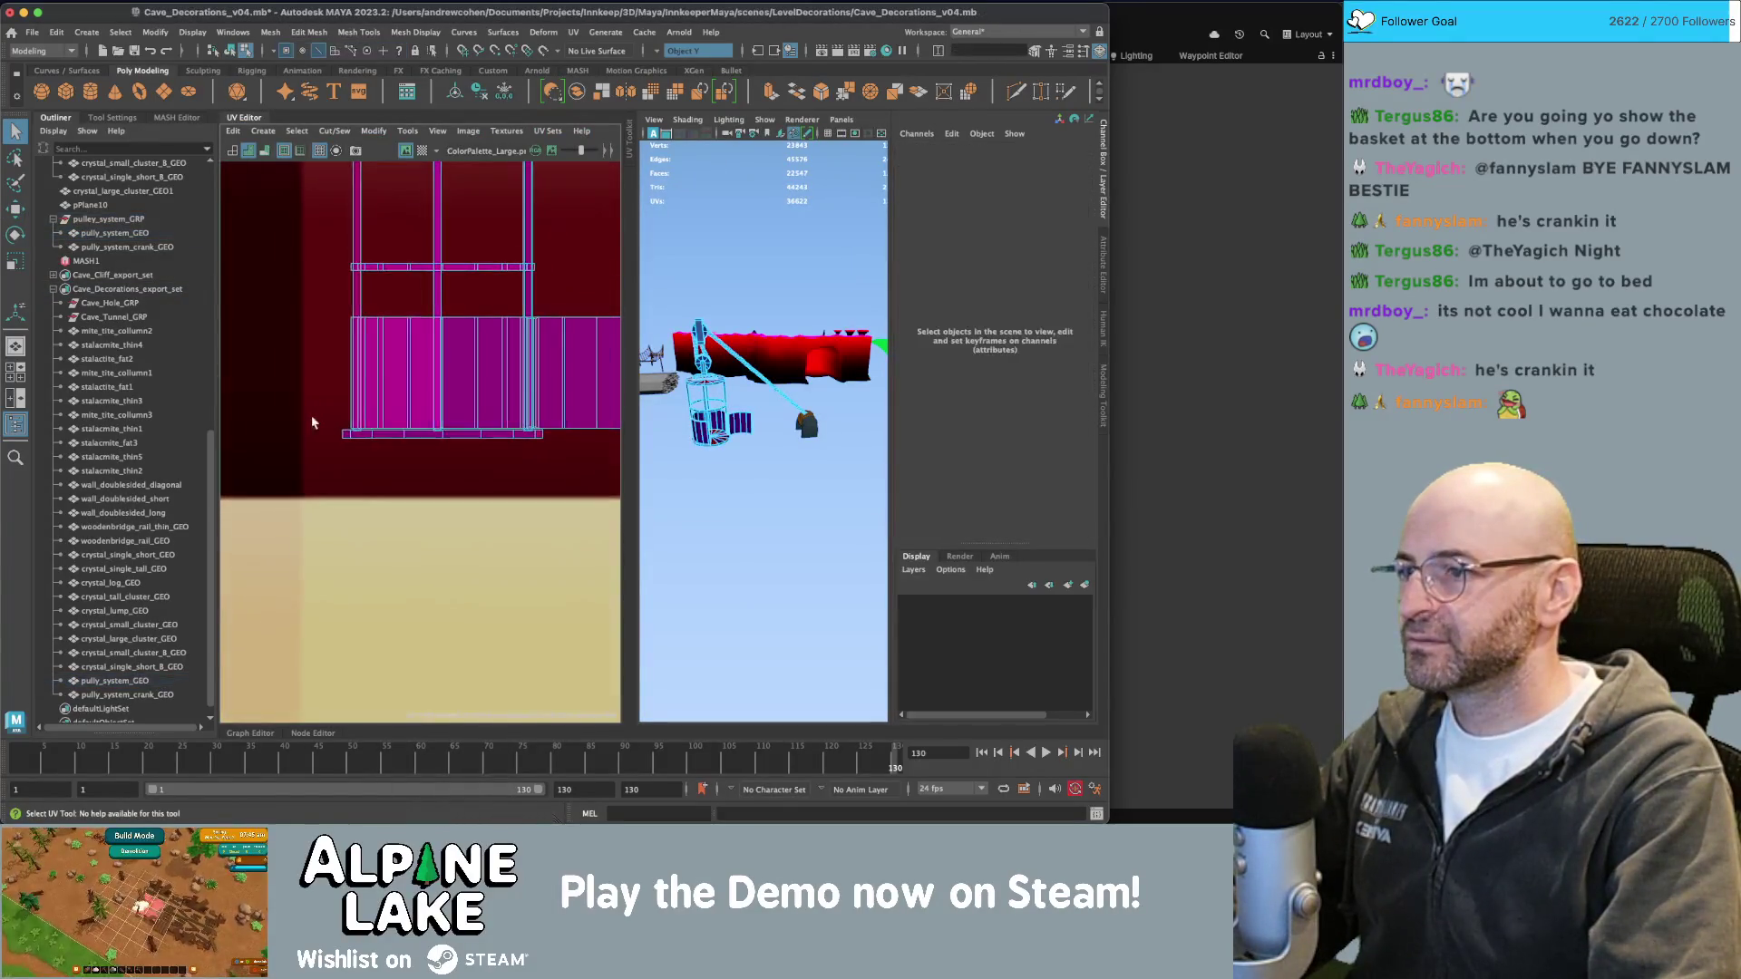
scroll(396, 393, "down", 5)
scroll(467, 381, "down", 1)
key("w")
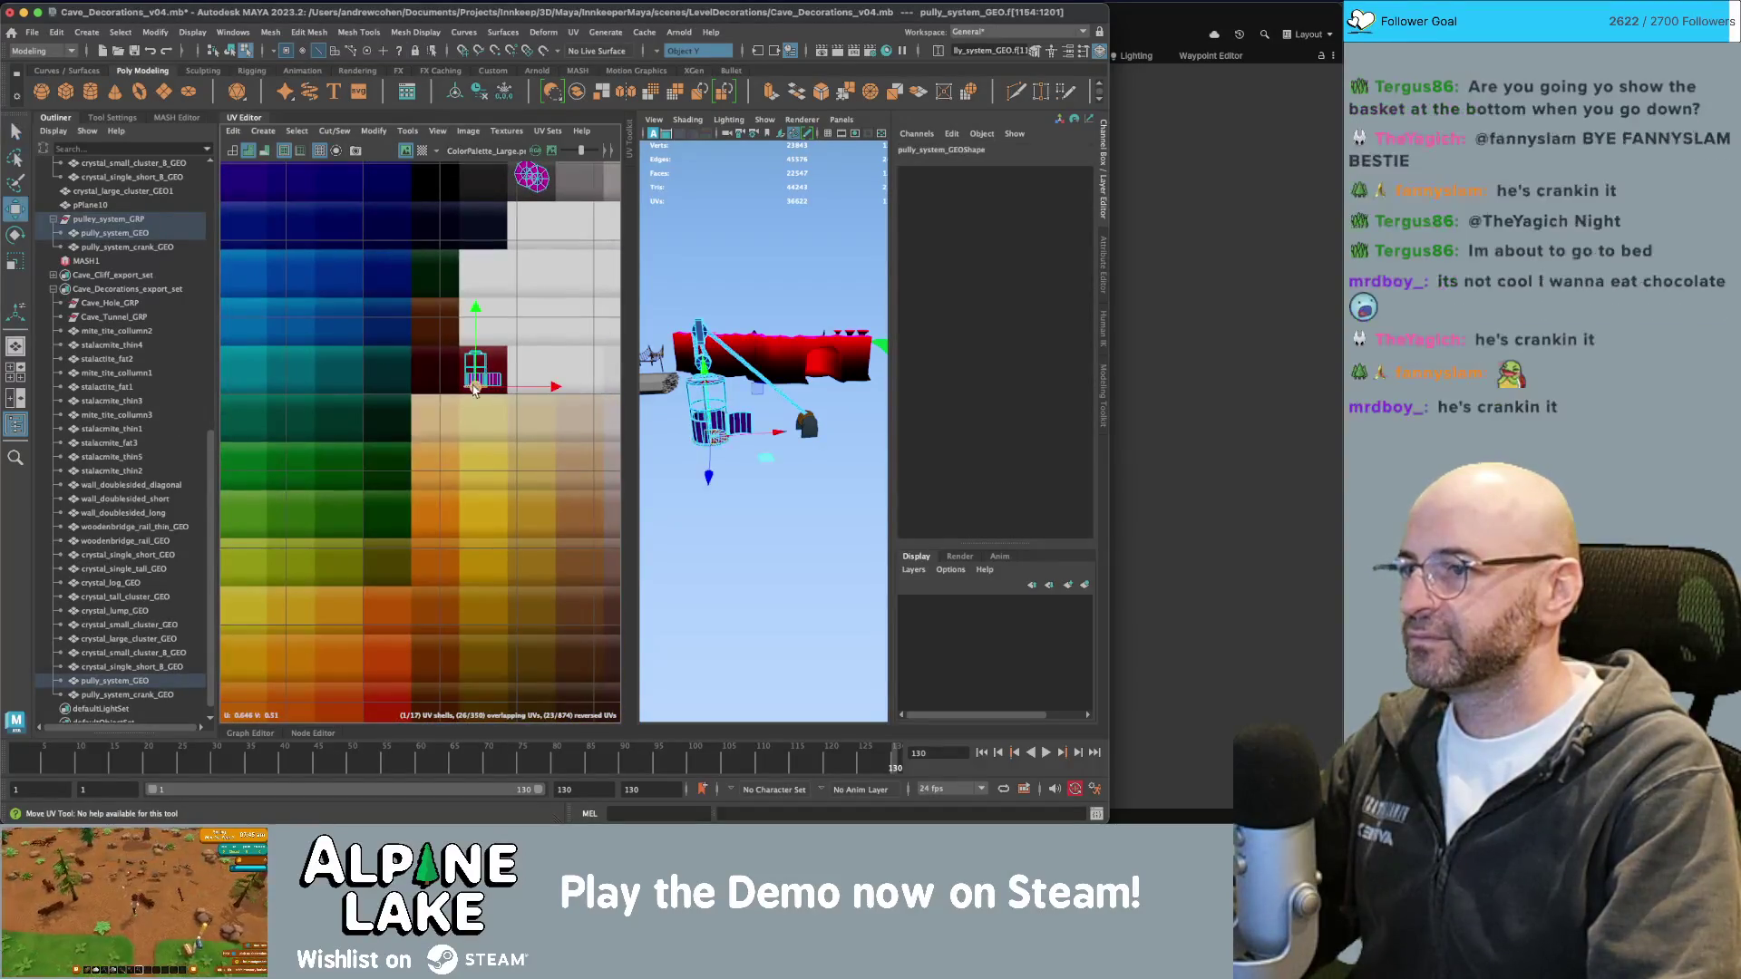
left_click(762, 544)
scroll(731, 221, "up", 5)
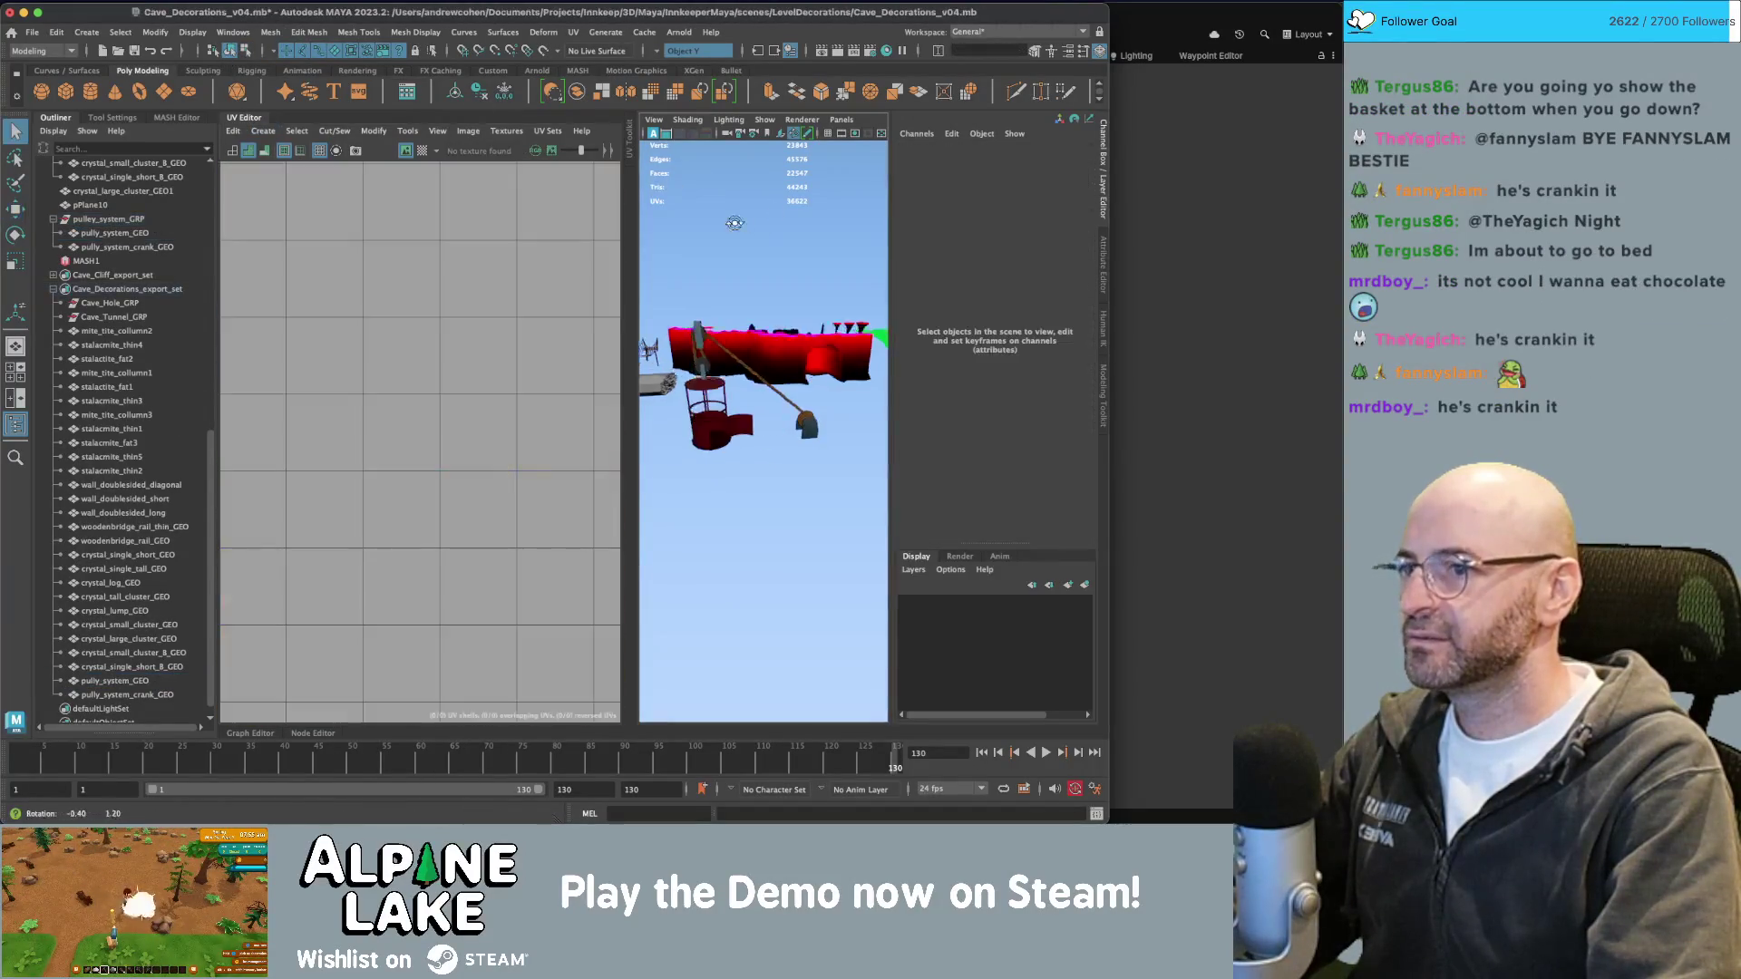
mouse_move(730, 221)
left_mouse_down("alt")
mouse_move(779, 262)
mouse_move(757, 286)
mouse_move(739, 272)
left_mouse_up("alt")
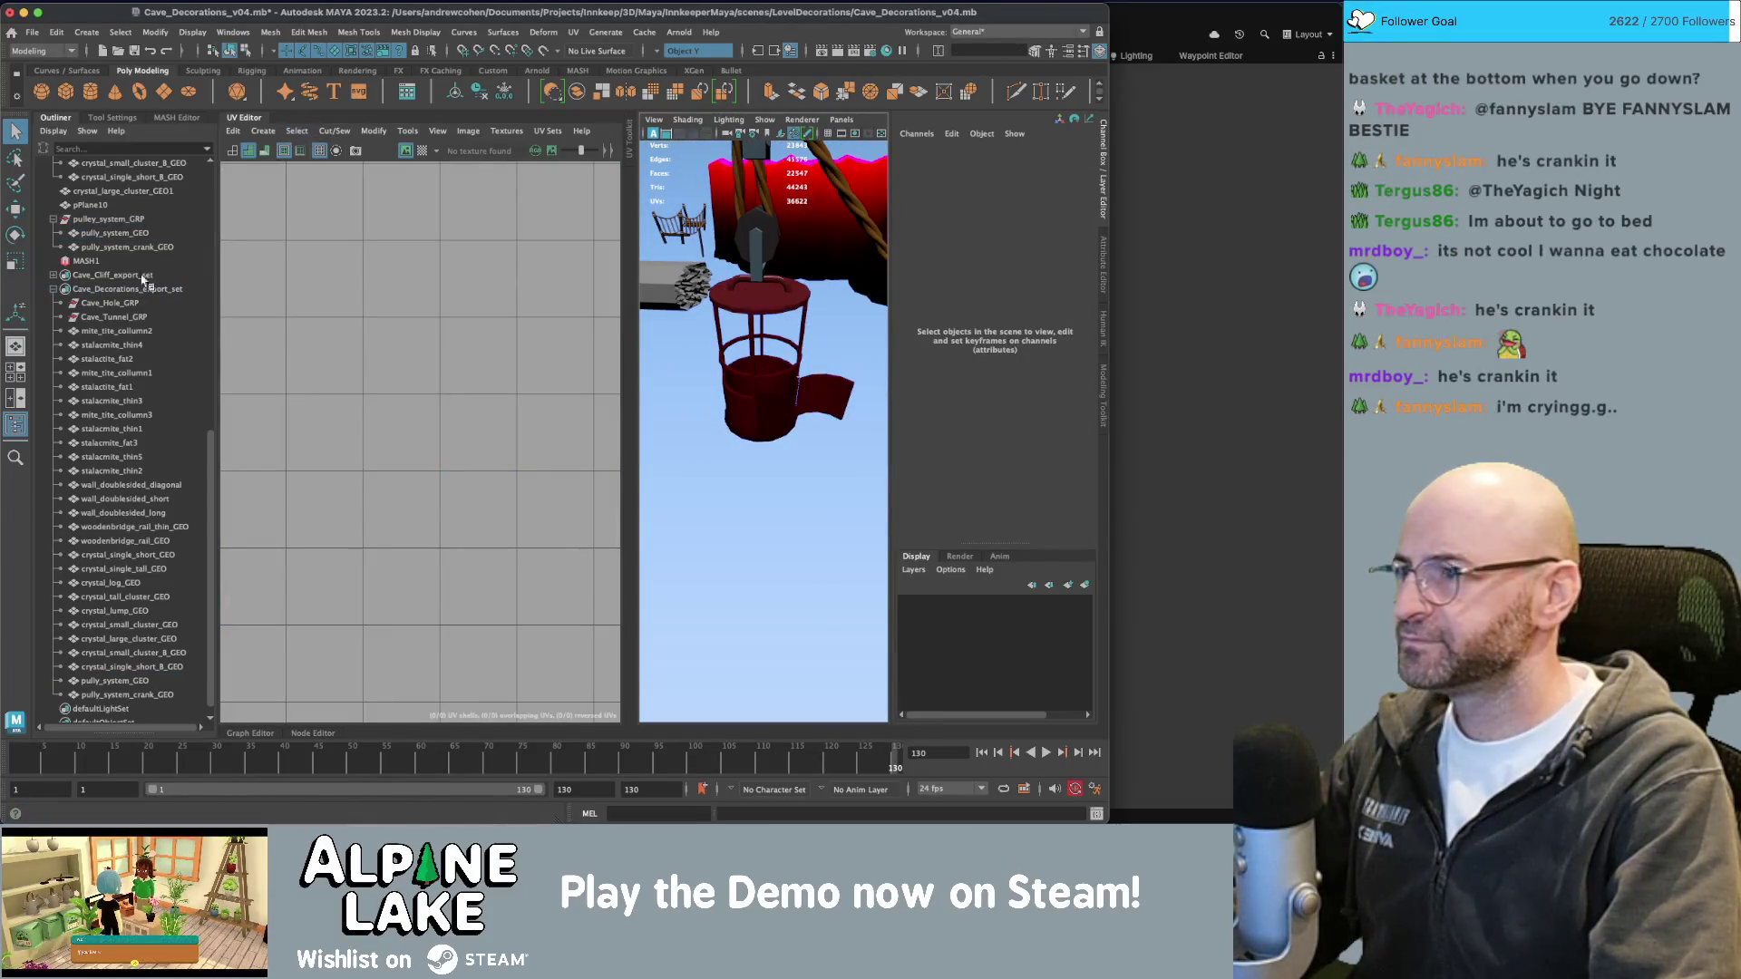
scroll(136, 283, "down", 1)
Export Cave_Decorations_export_set over Cave_Decorations.fbx.
left_click(109, 276)
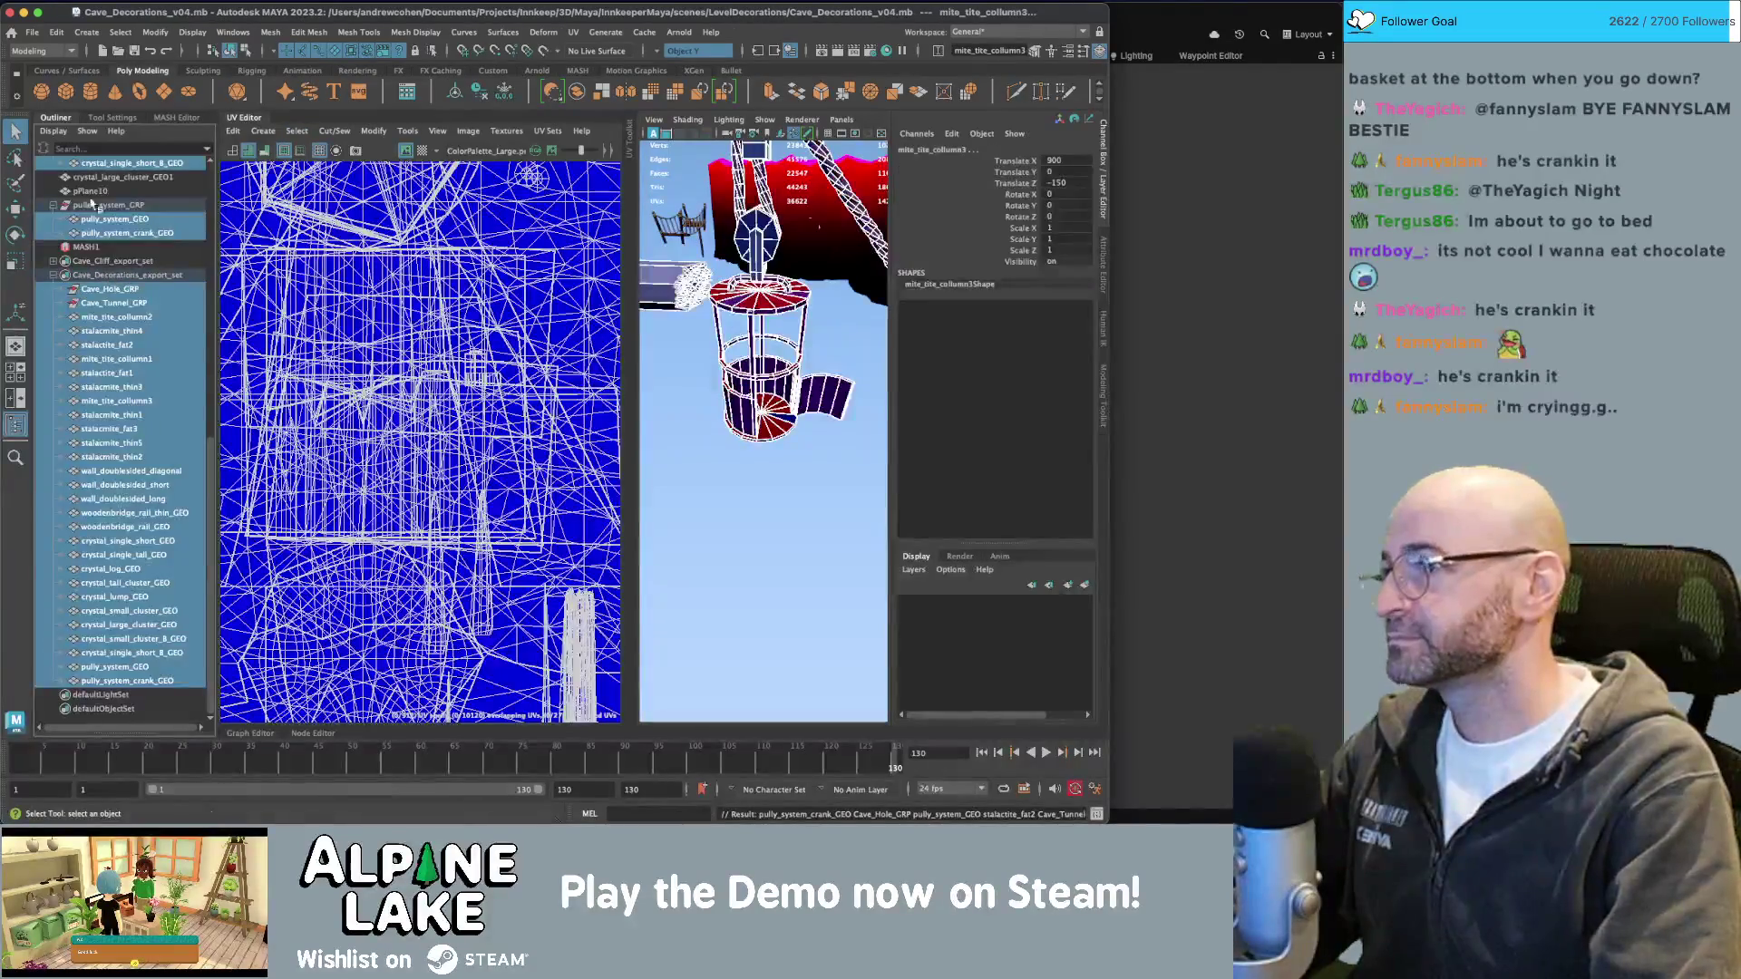
left_click(31, 32)
mouse_move(122, 241)
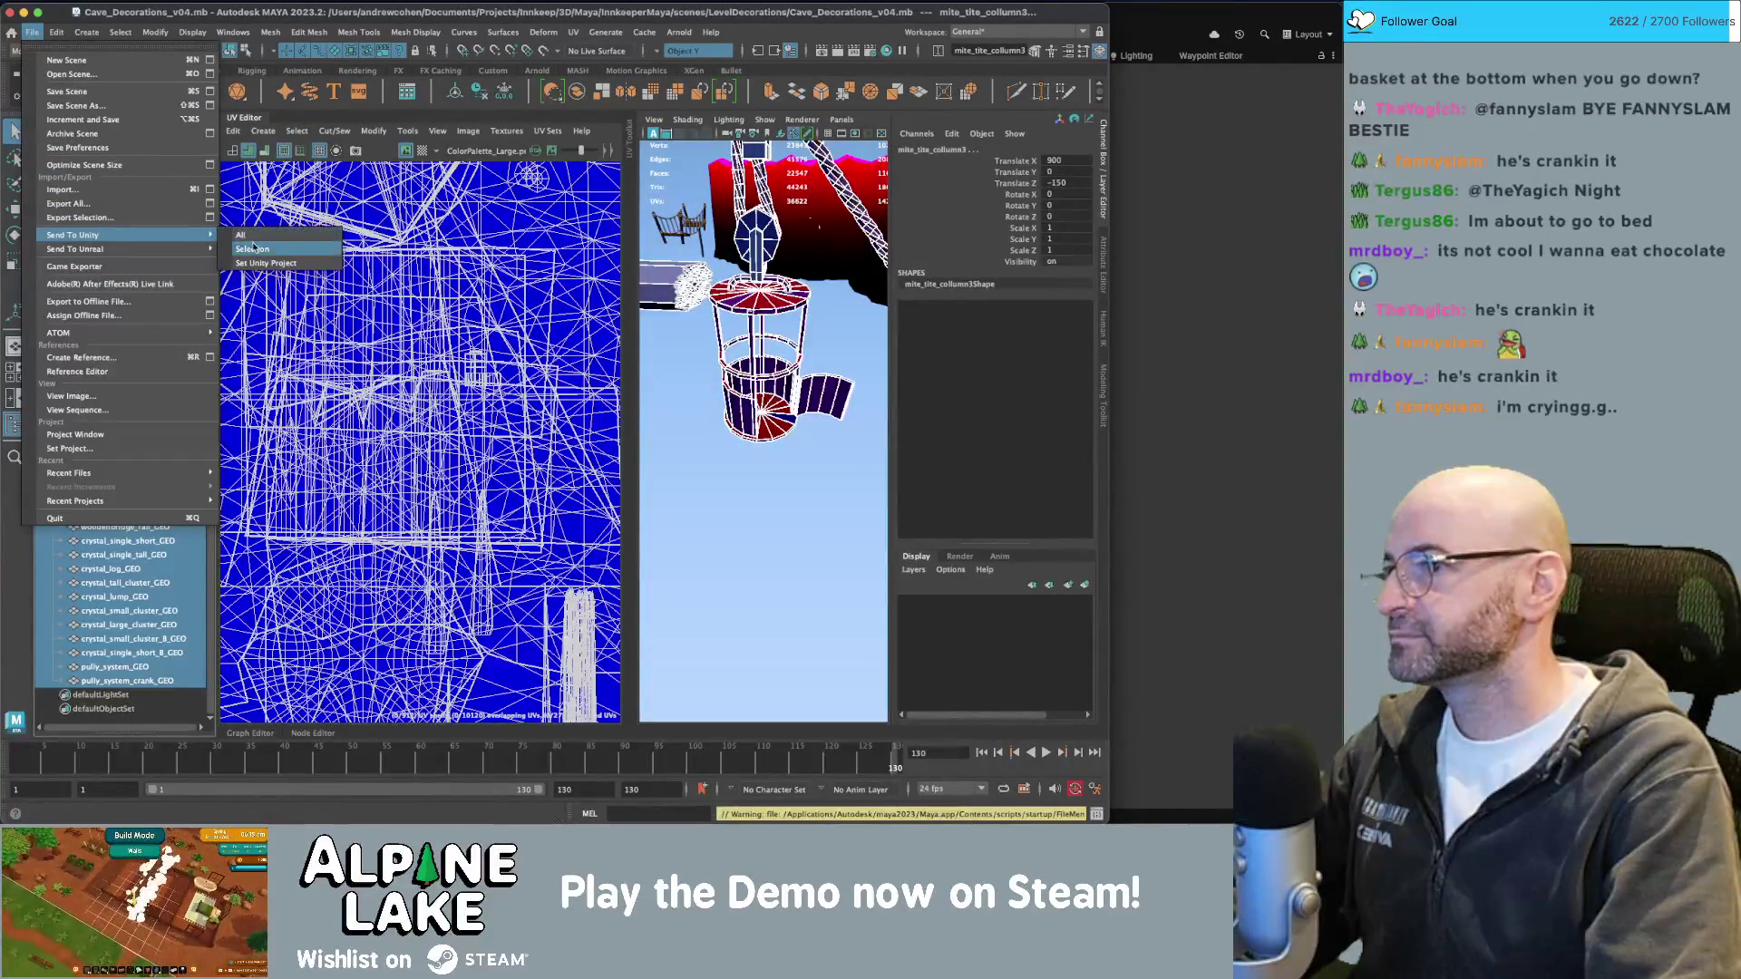
left_click(253, 248)
double_click(373, 377)
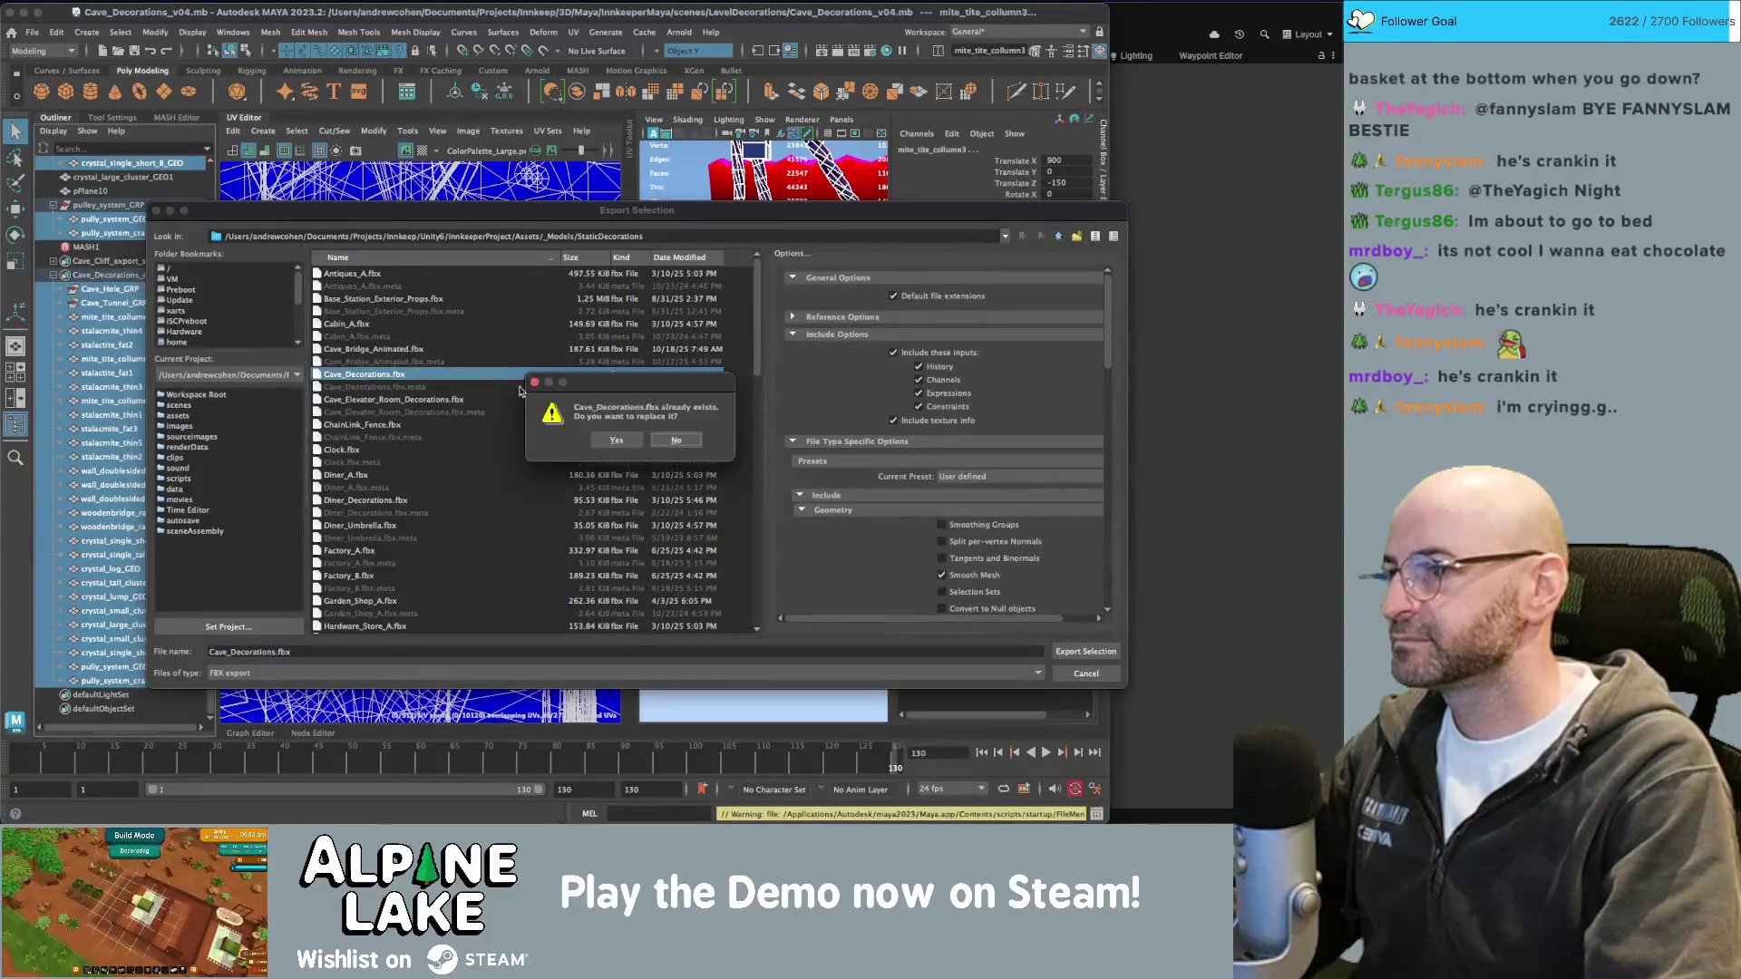
left_click(591, 437)
key("super+Tab")
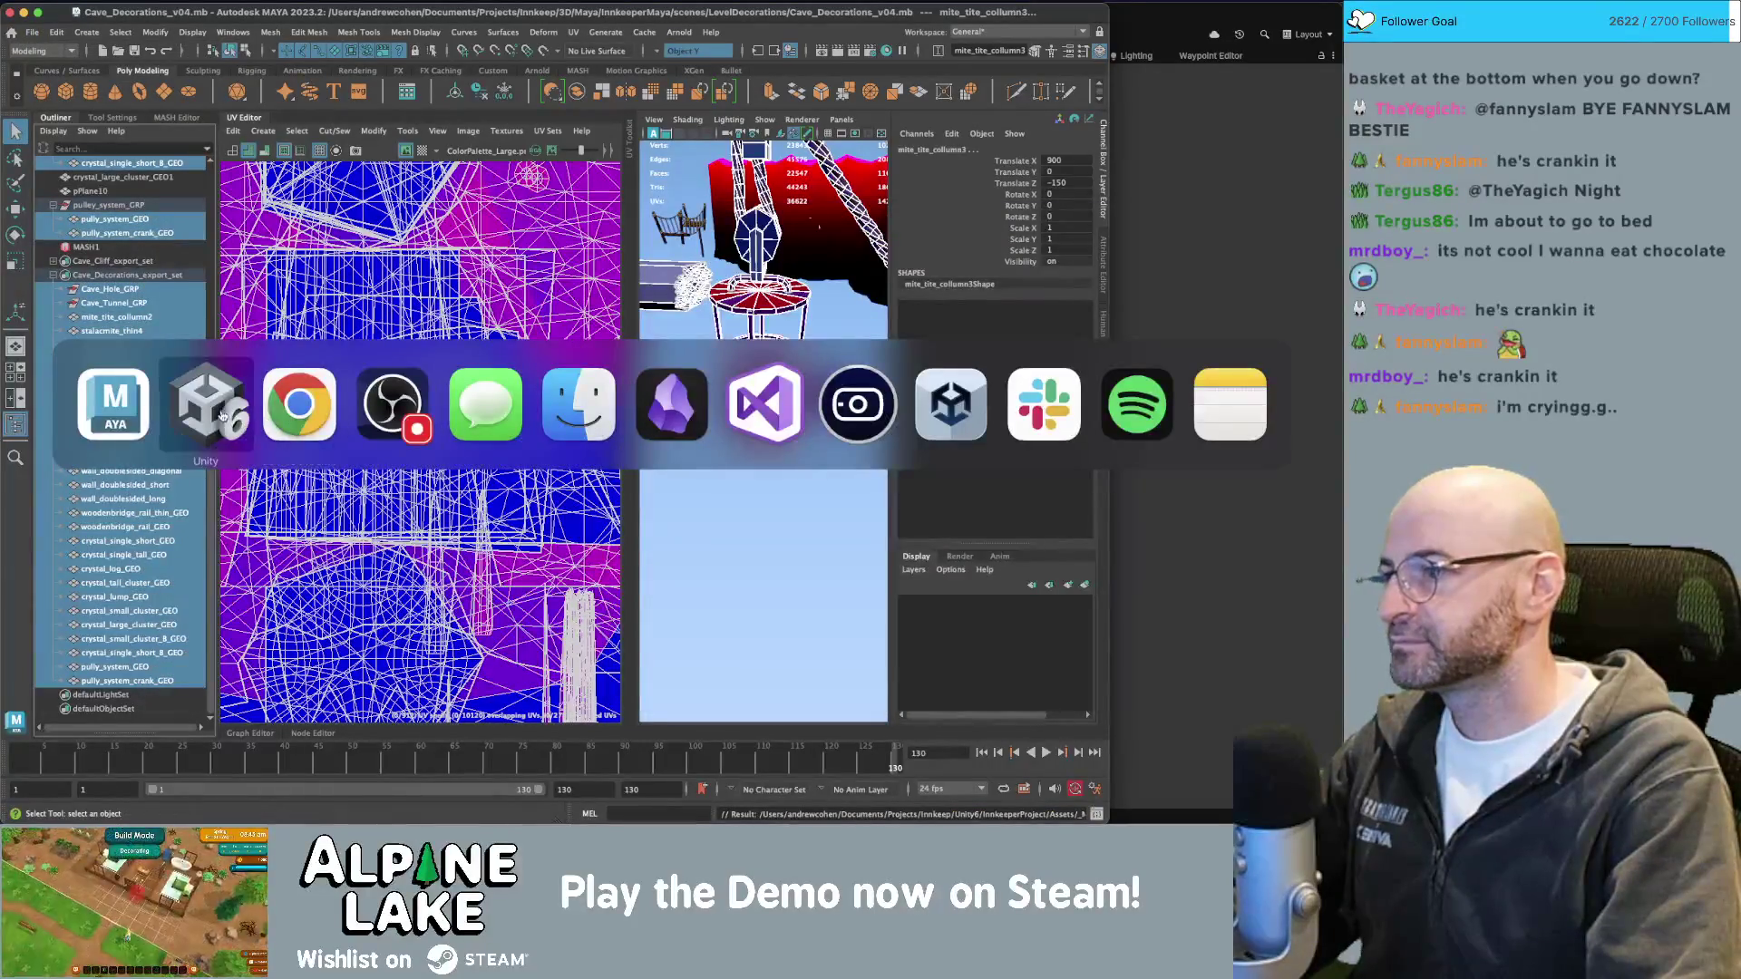
Bring Unity's Cave_Scene forward, zoom out, and select the cave_top_floor (2)_01 floor piece.
left_click(227, 417)
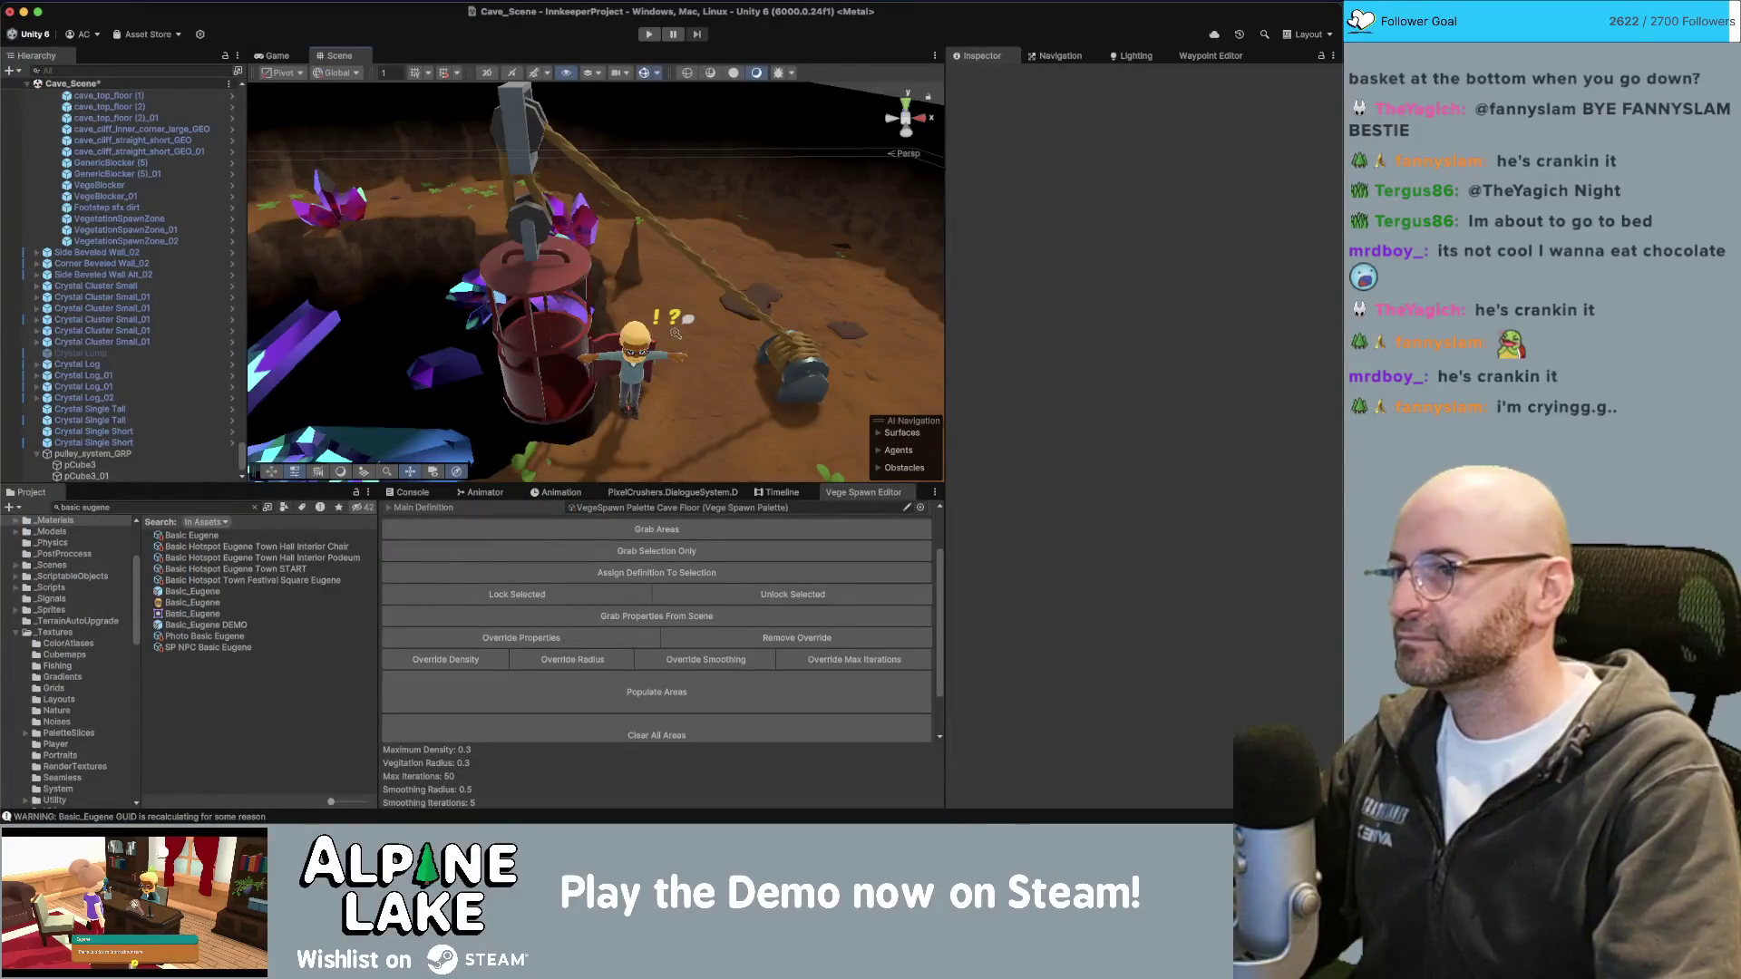
scroll(675, 333, "down", 5)
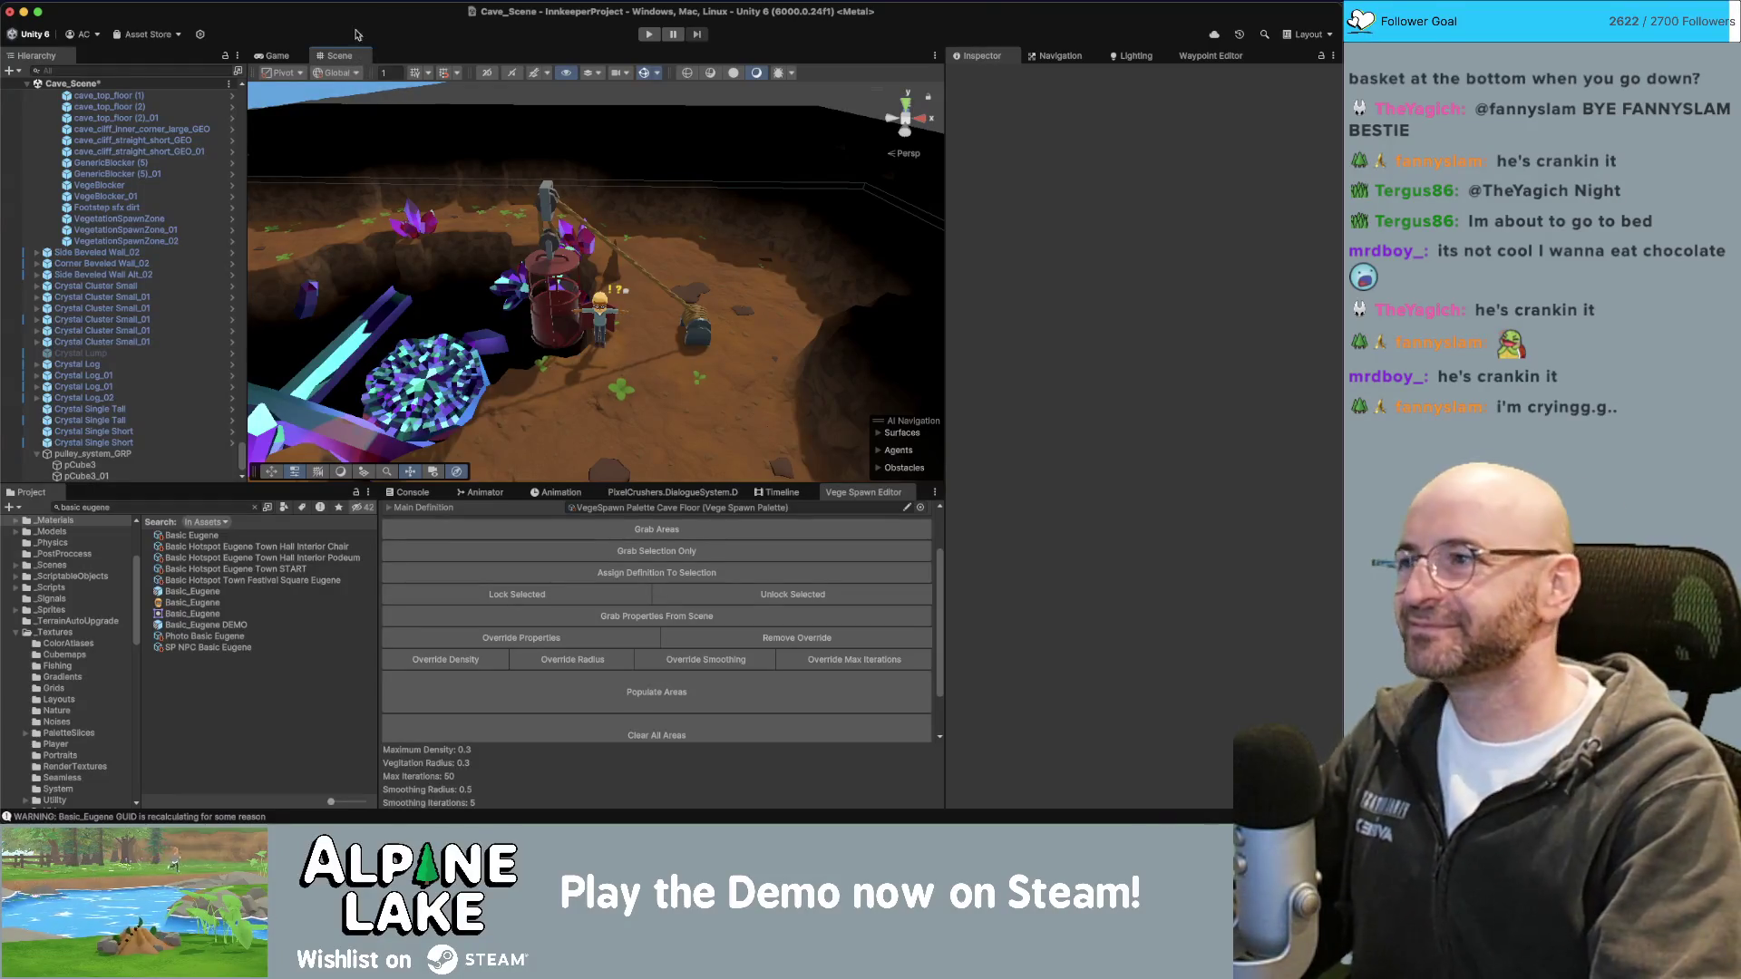
left_click(116, 119)
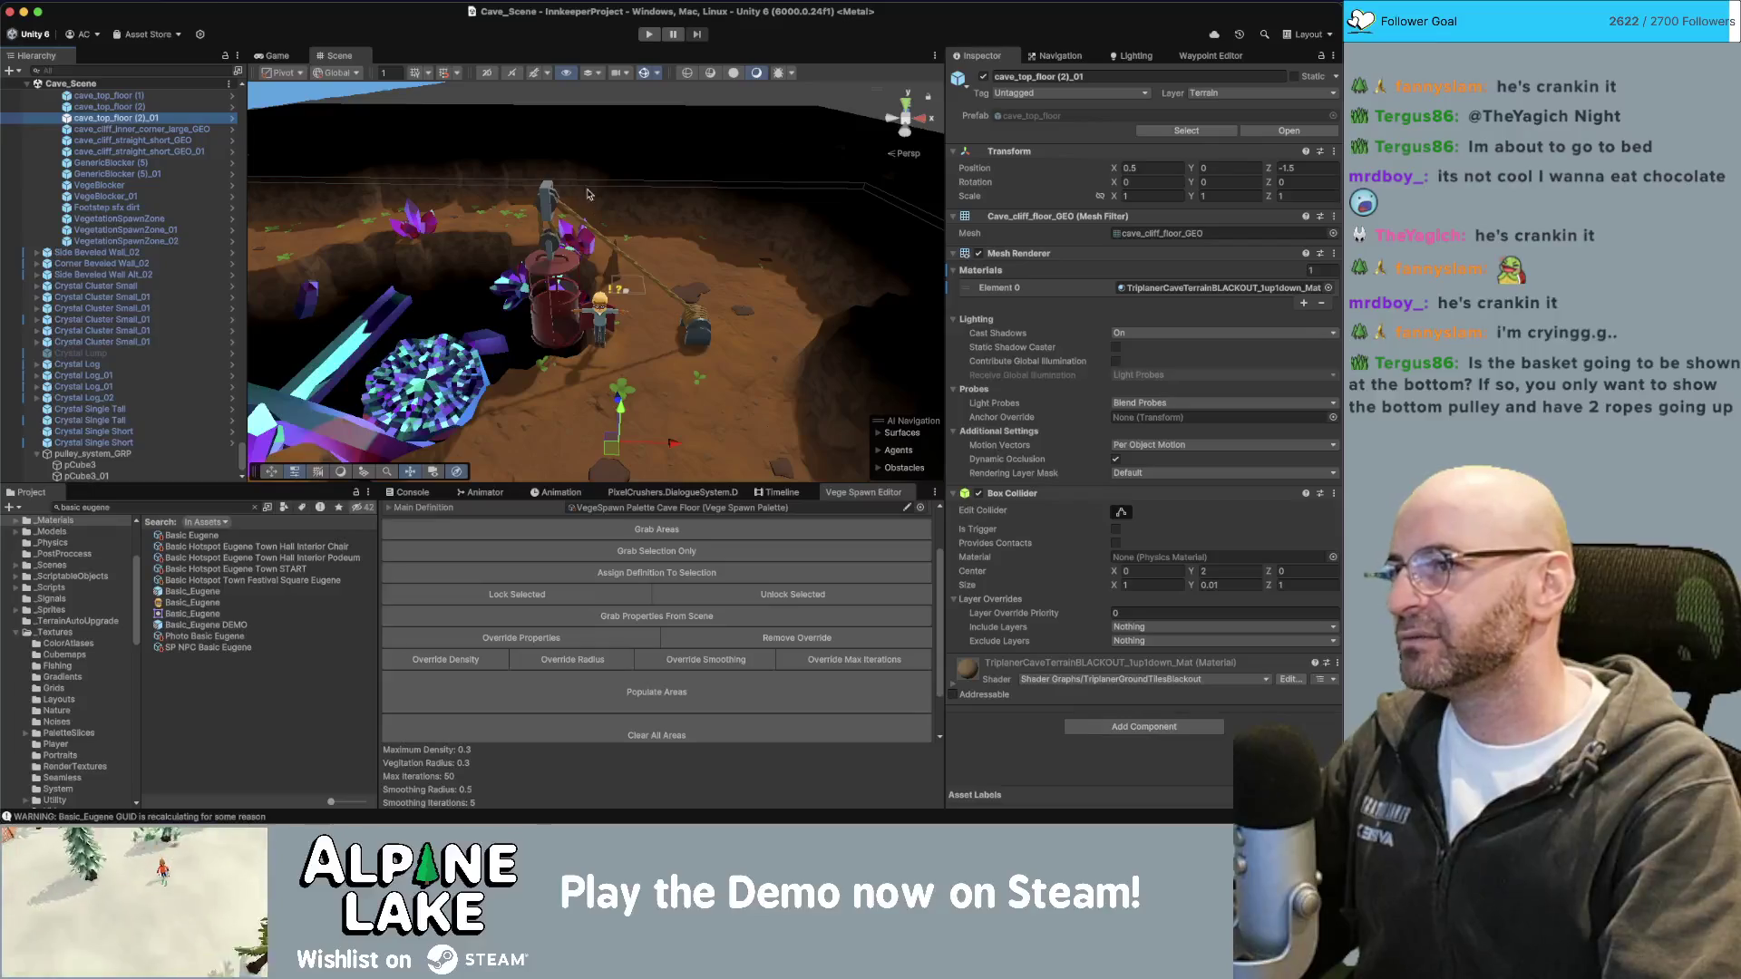
middle_click_drag(590, 188, 588, 213)
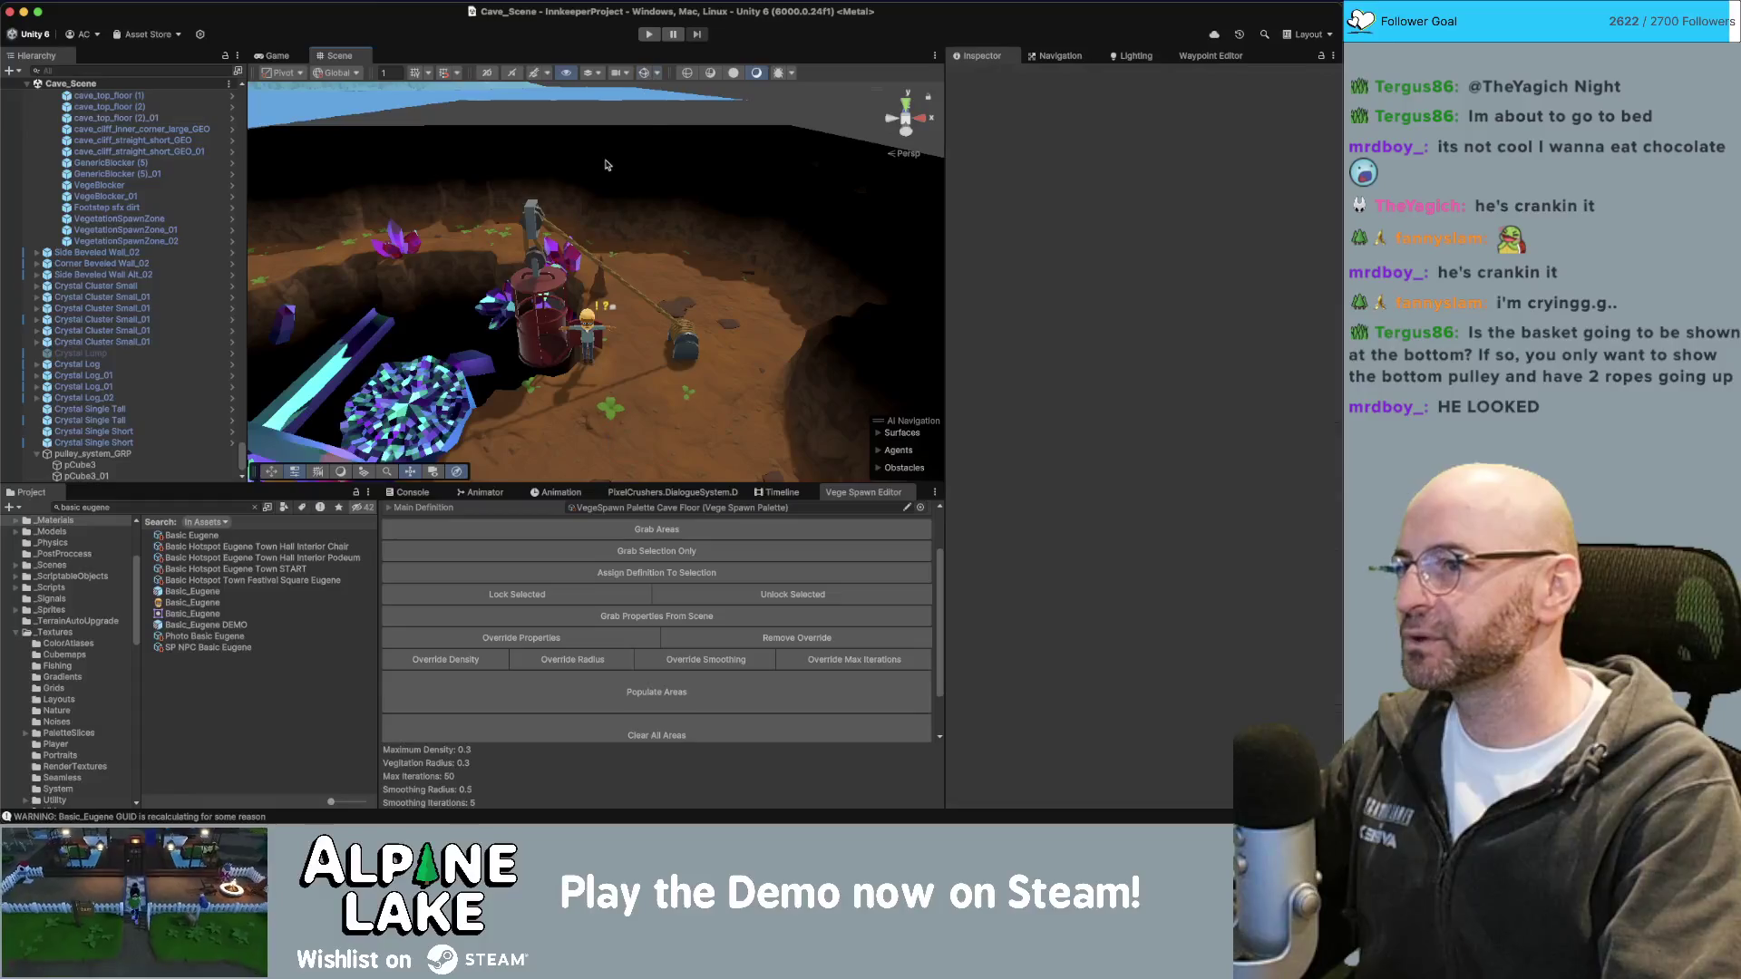
Select the Basic_Eugene character's root object and delete it.
scroll(596, 281, "up", 5)
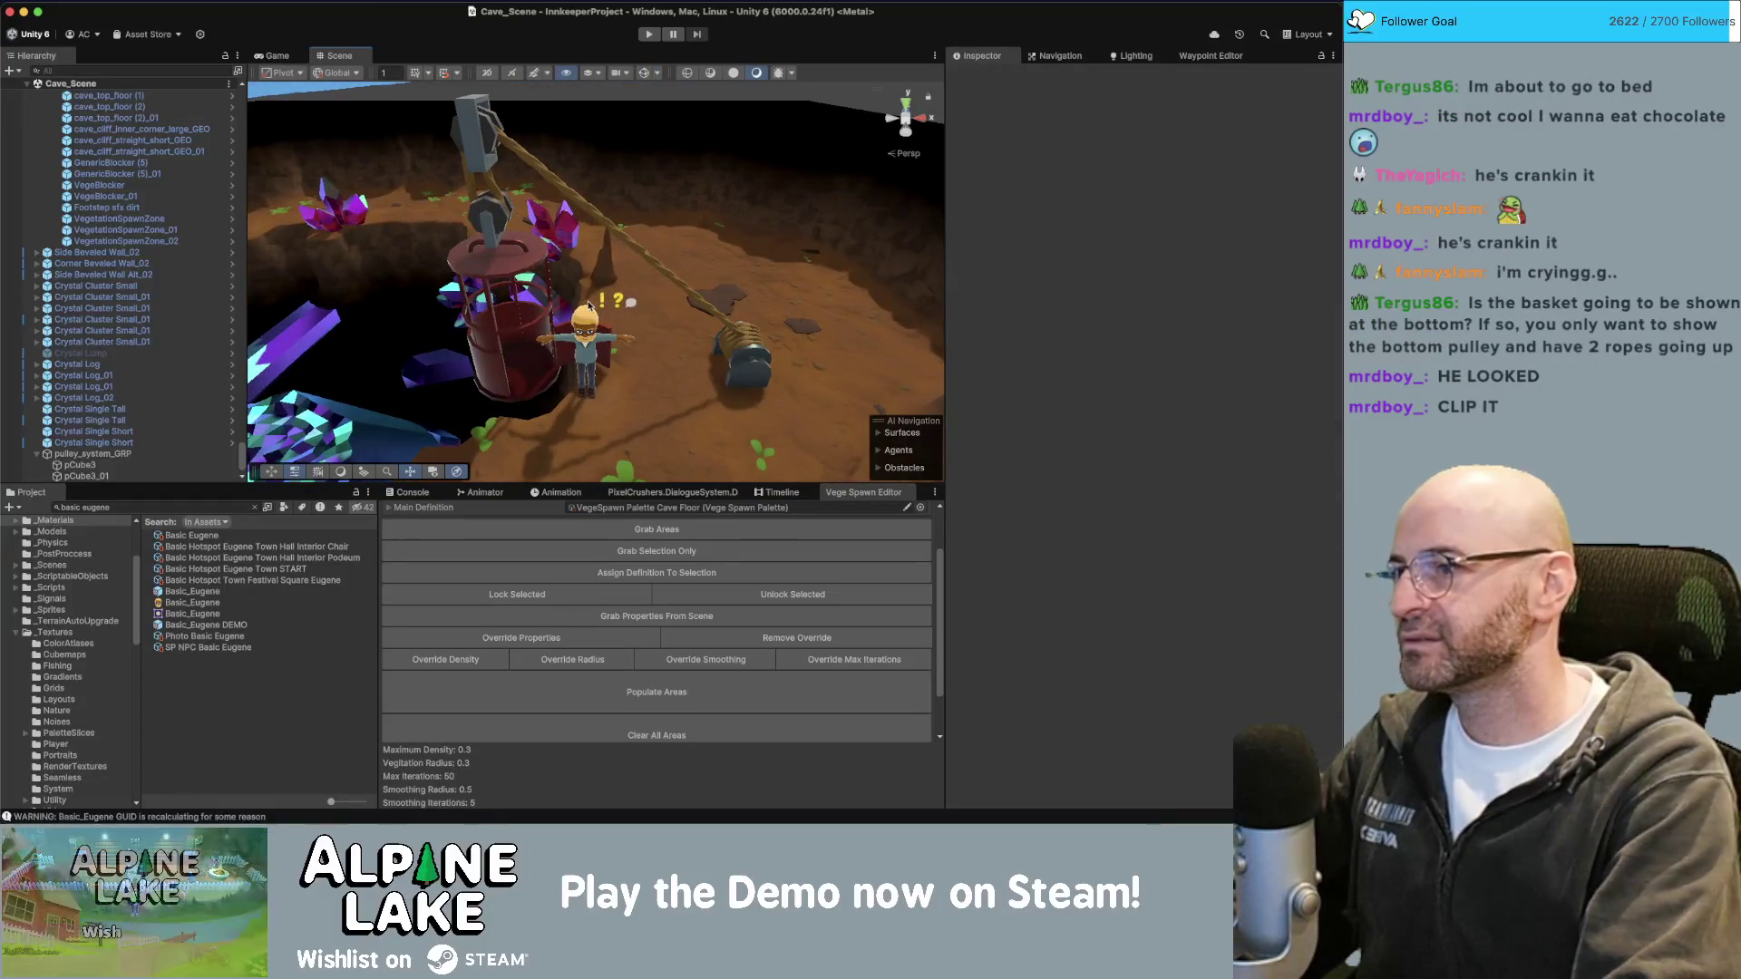
left_click(564, 333)
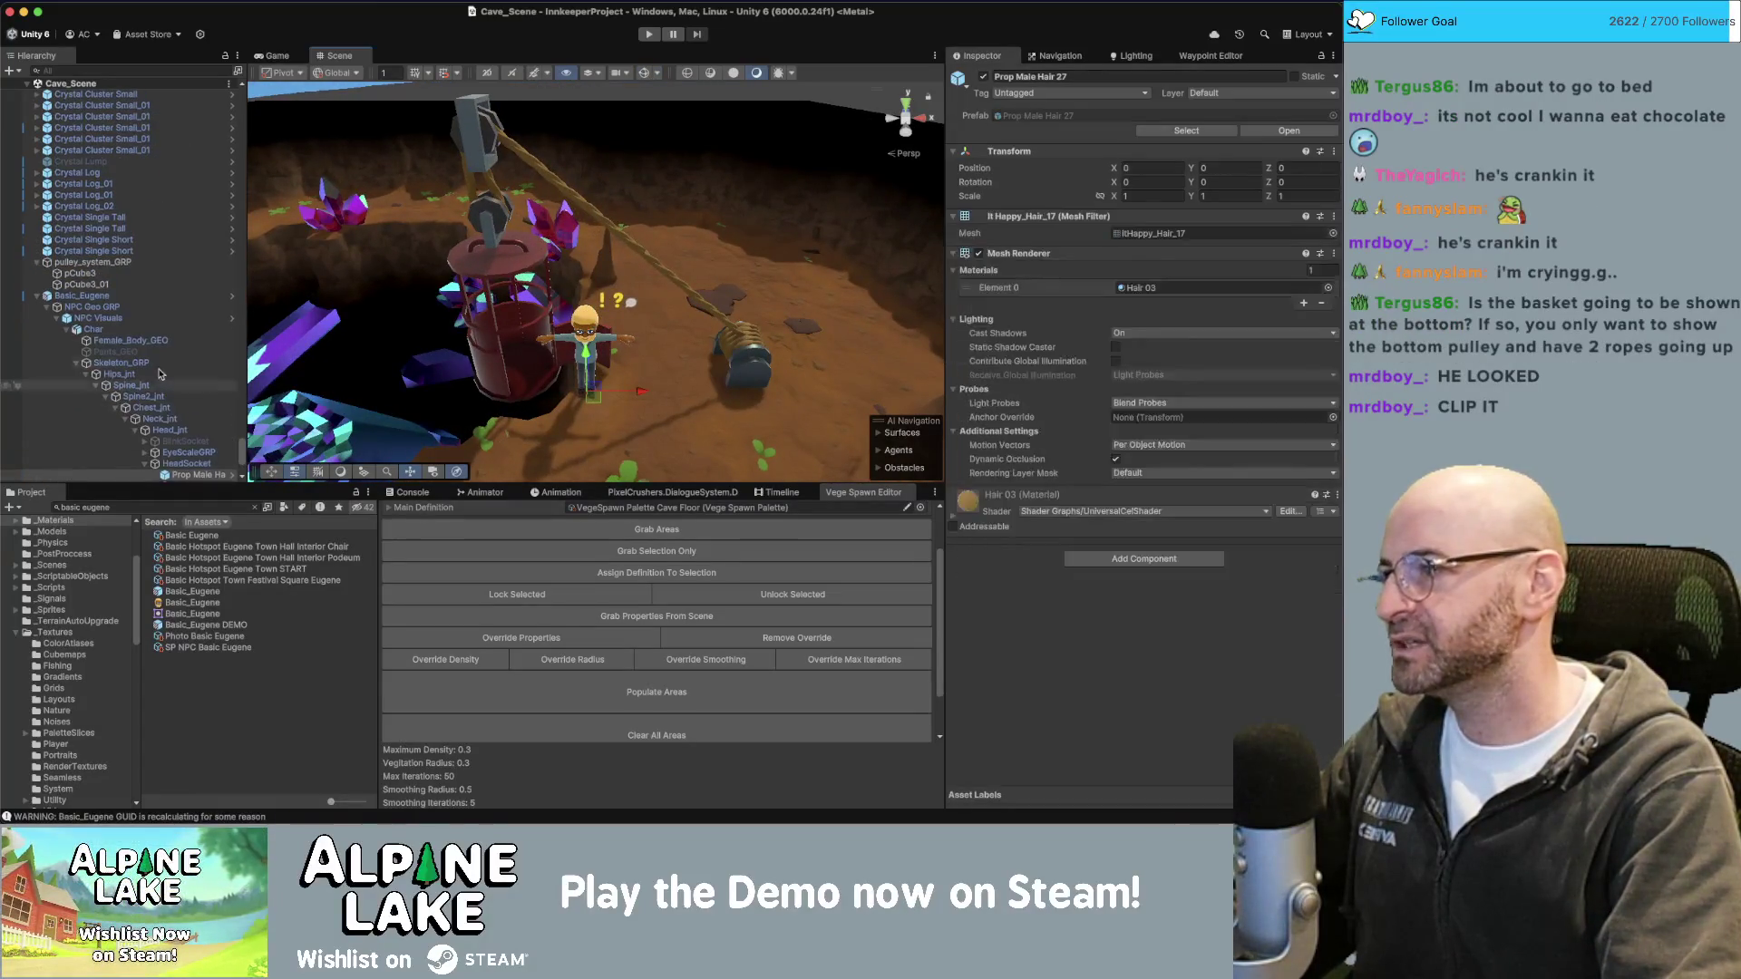
left_click(123, 300)
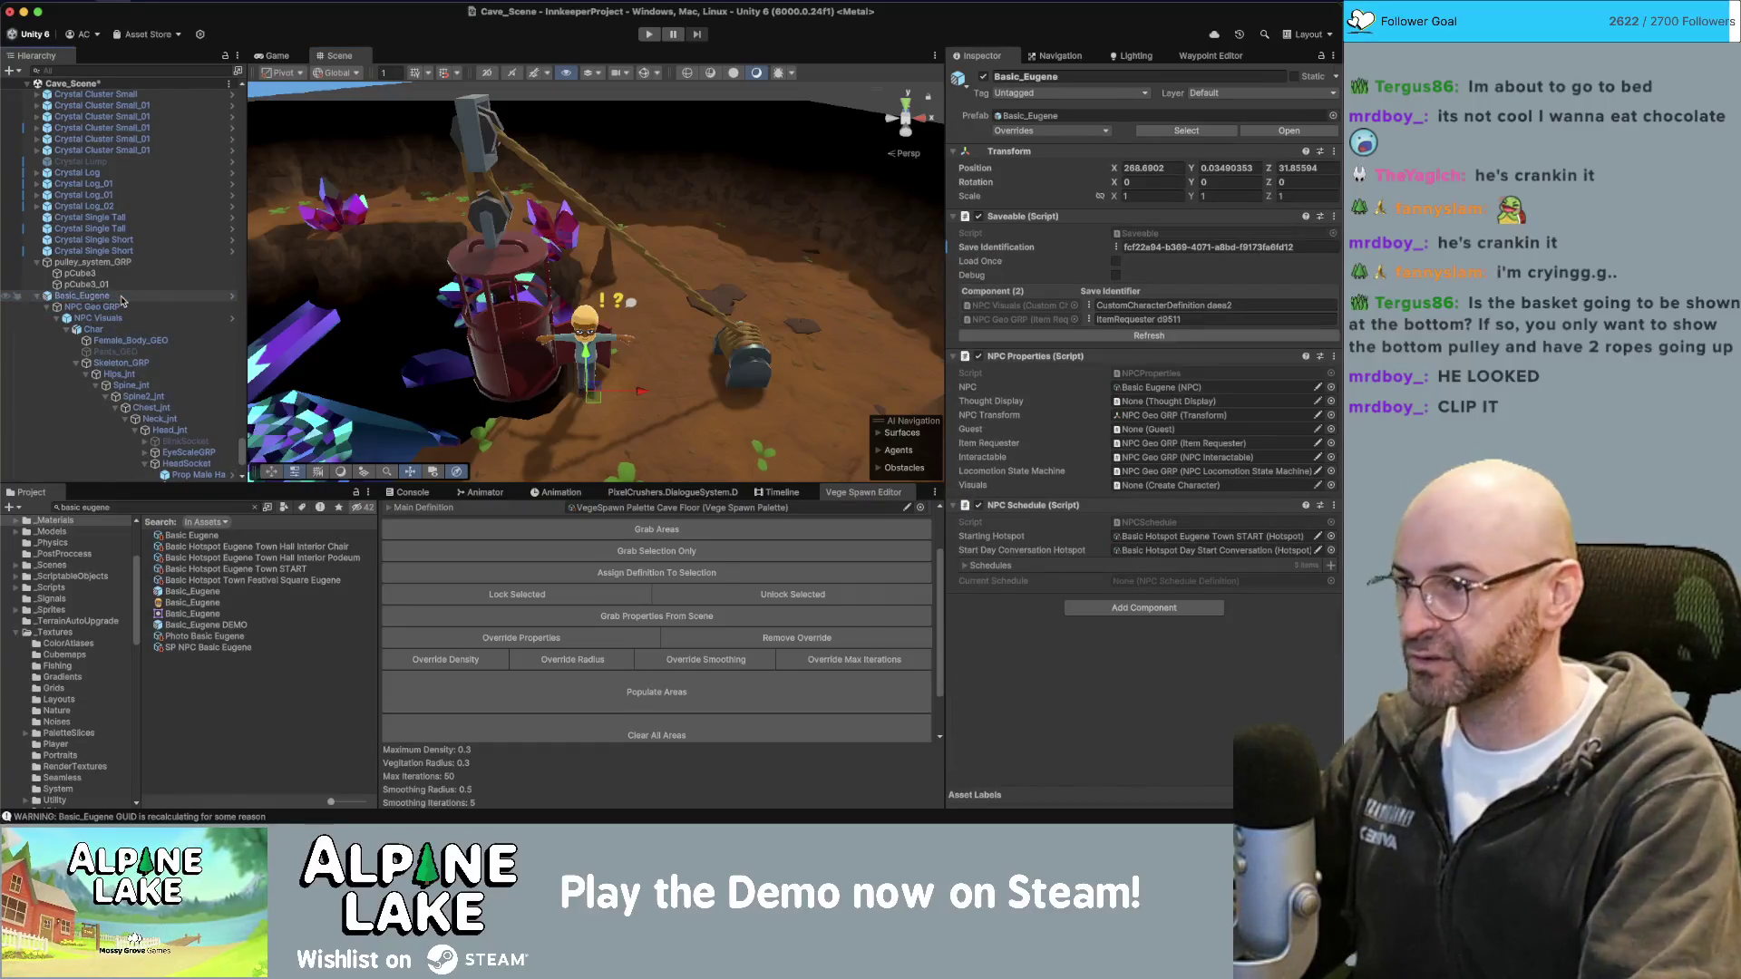
key("super+BackSpace")
Browse the Middle Corner Beveled Large Wall objects in the Hierarchy and collapse Level (1).
mouse_move(526, 309)
left_mouse_down("alt")
mouse_move(455, 320)
mouse_move(469, 288)
left_mouse_up("alt")
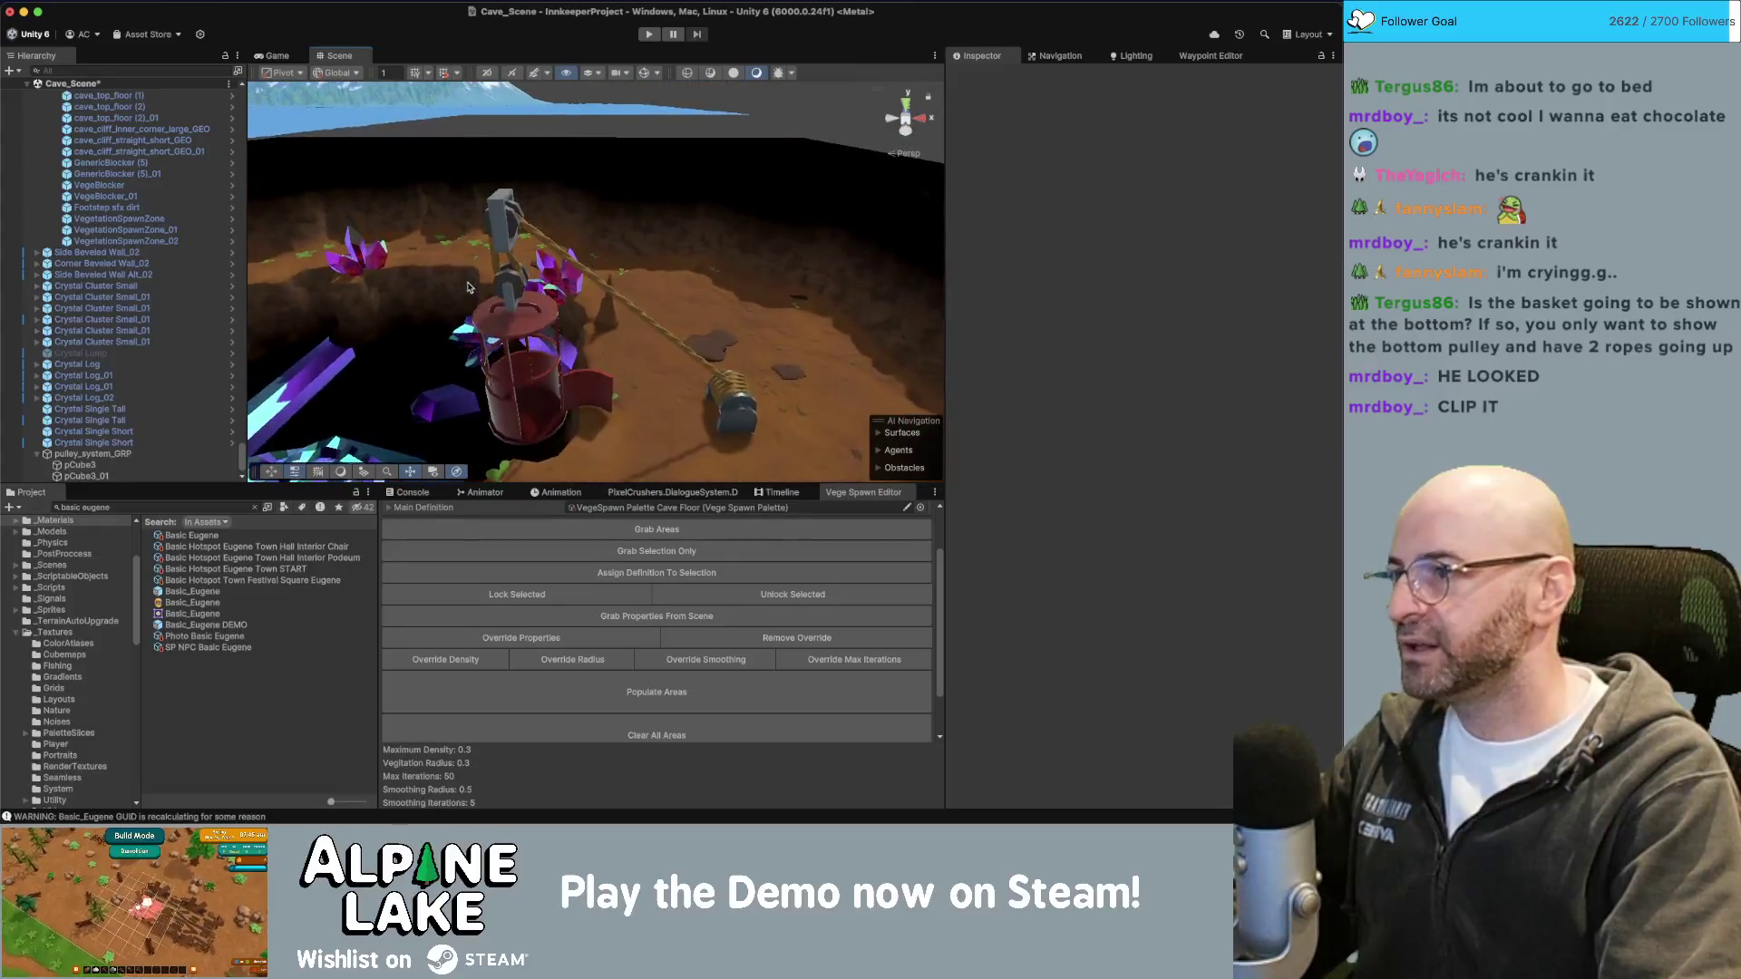
left_click(200, 195)
key("Left")
key("Left")
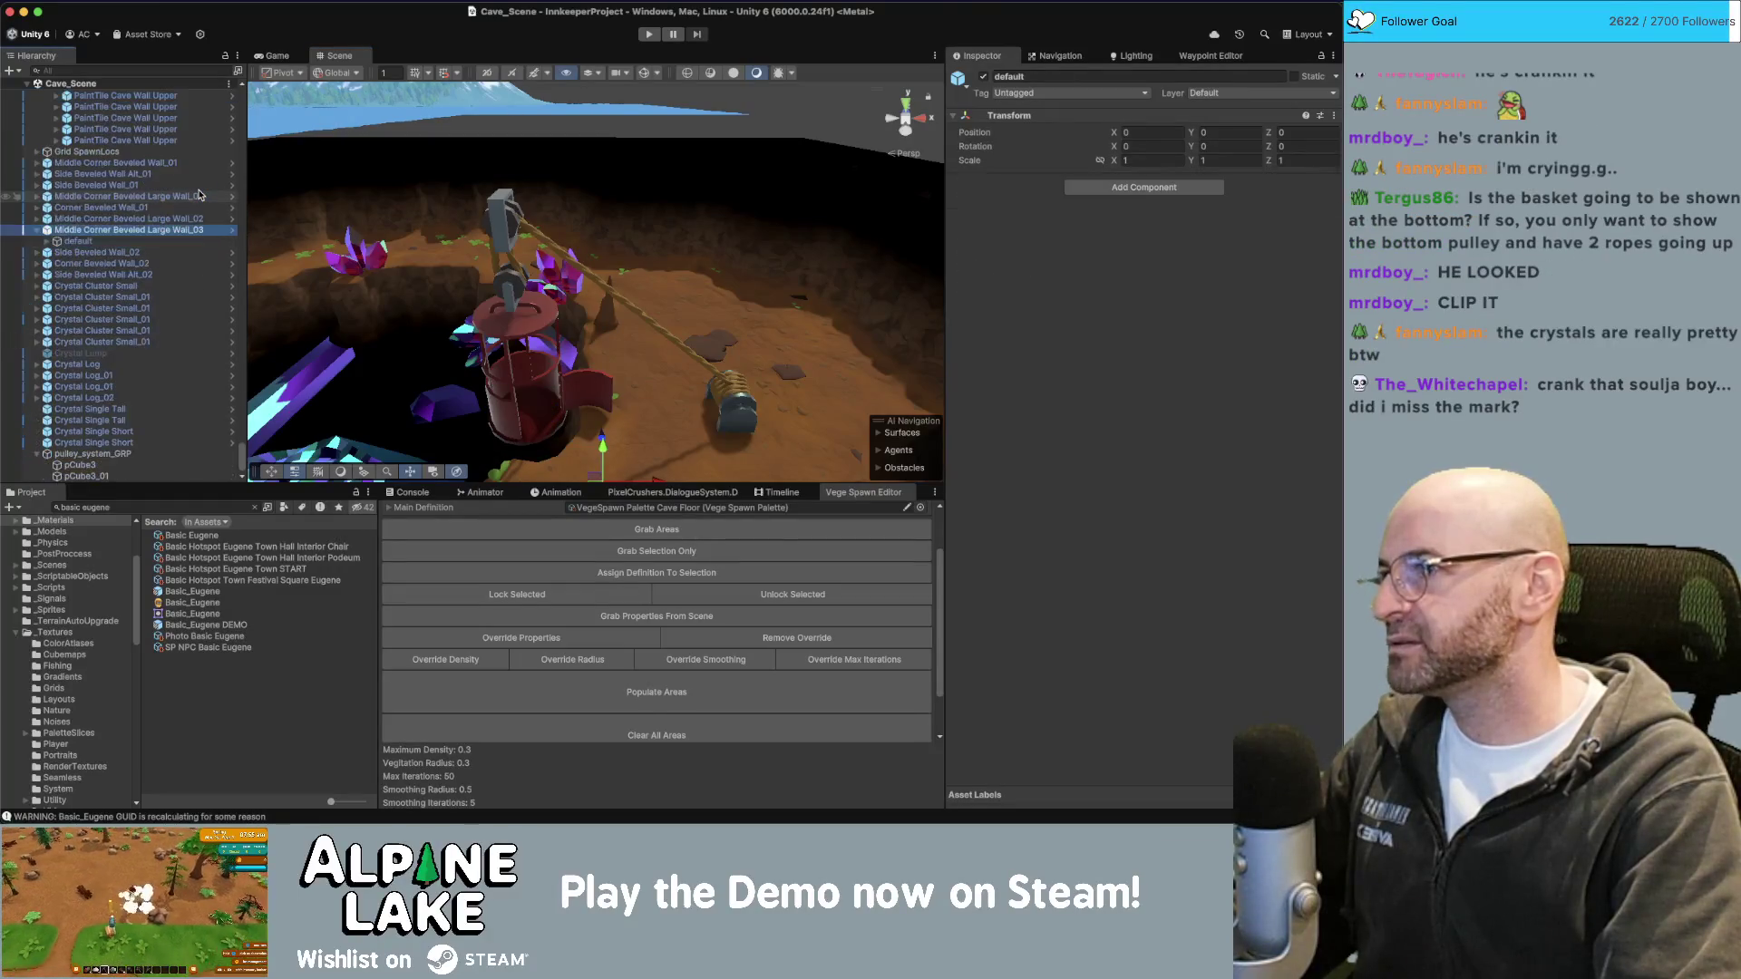
key("Up")
scroll(166, 238, "up", 5)
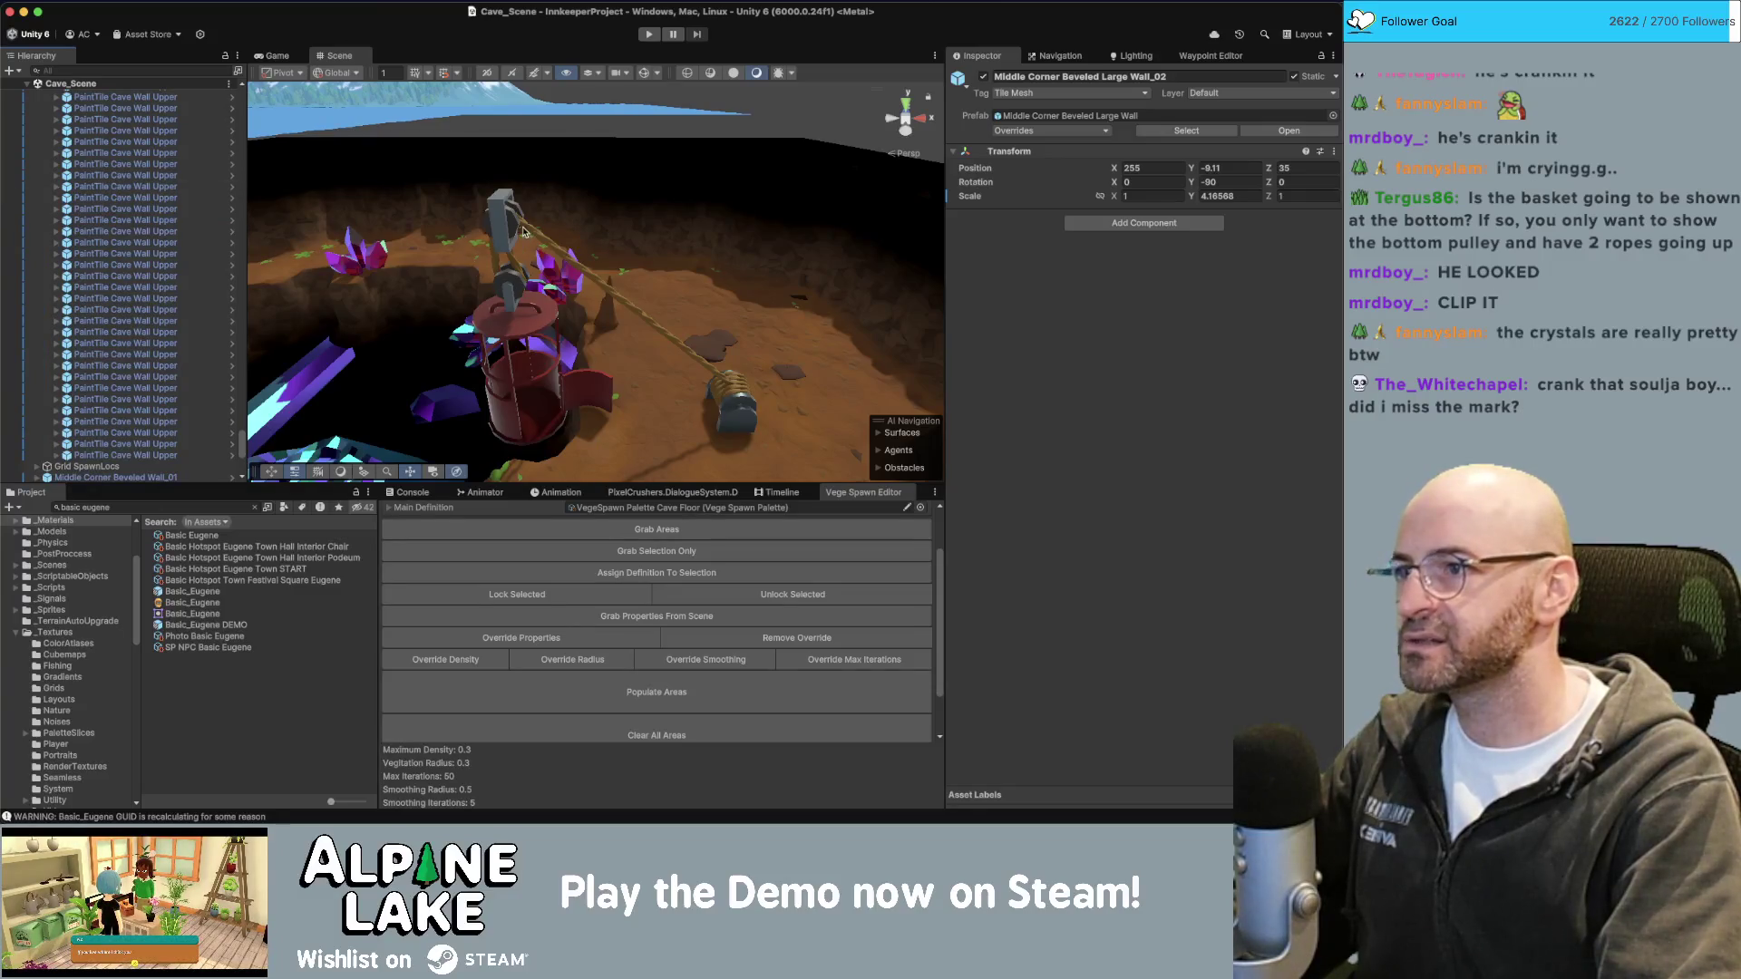
right_click_drag(501, 264, 500, 265)
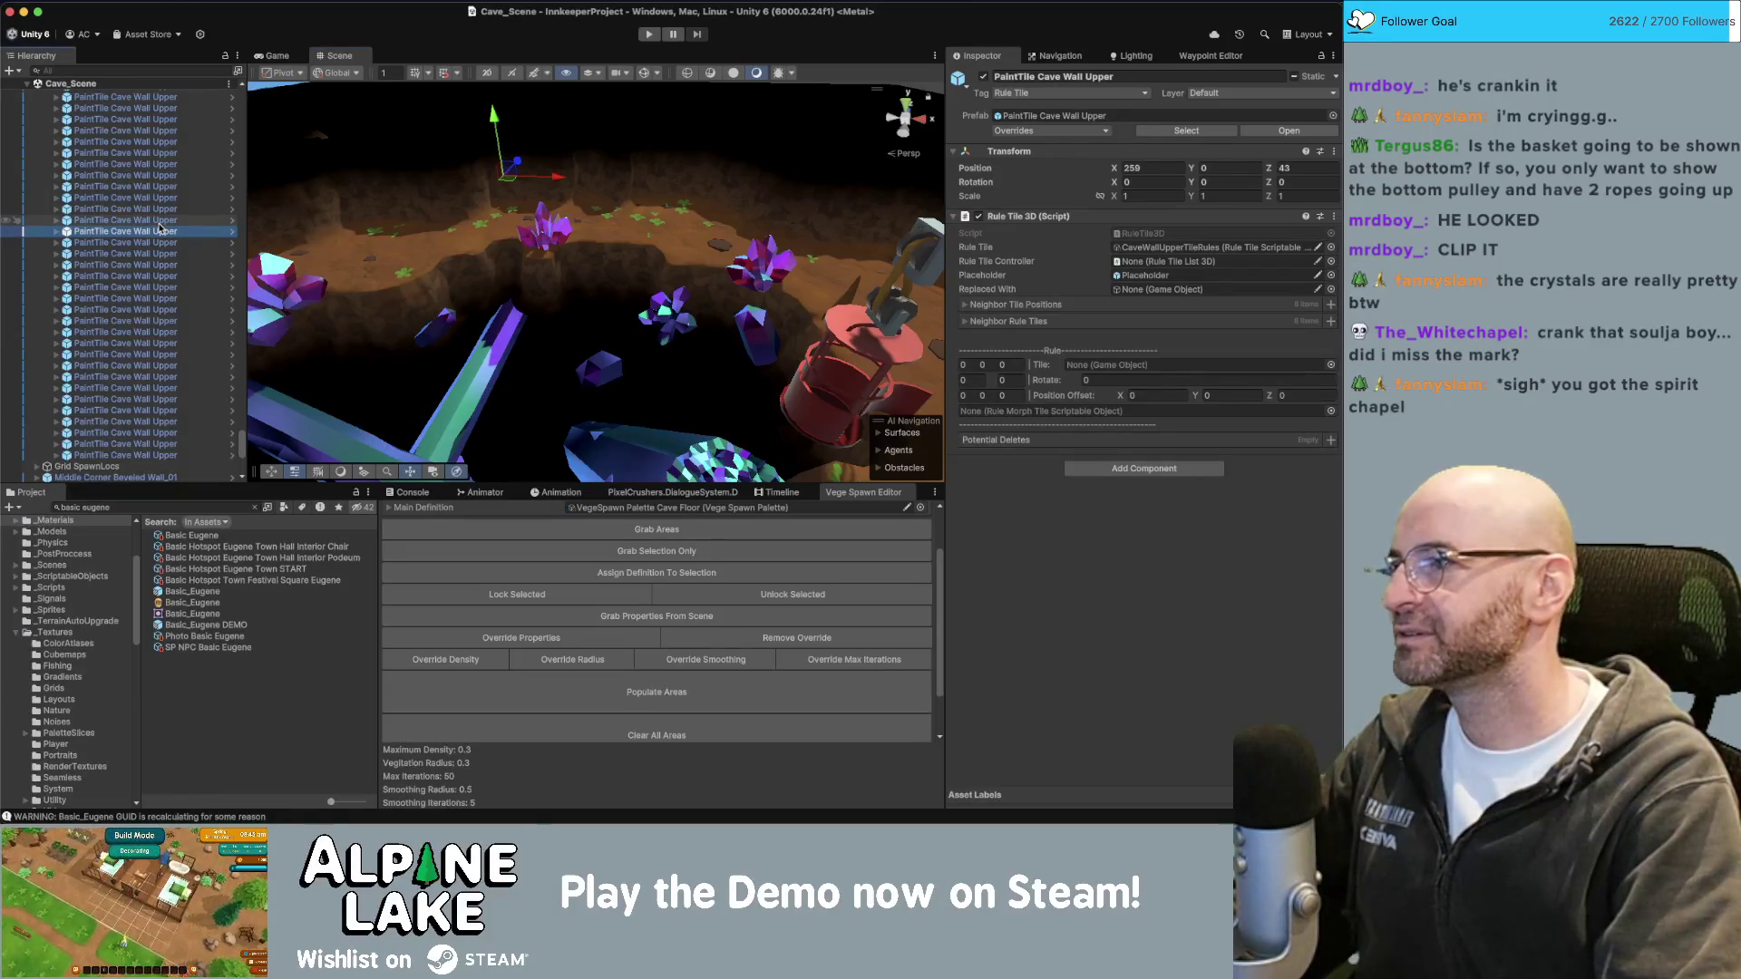
key("Left")
key("Left")
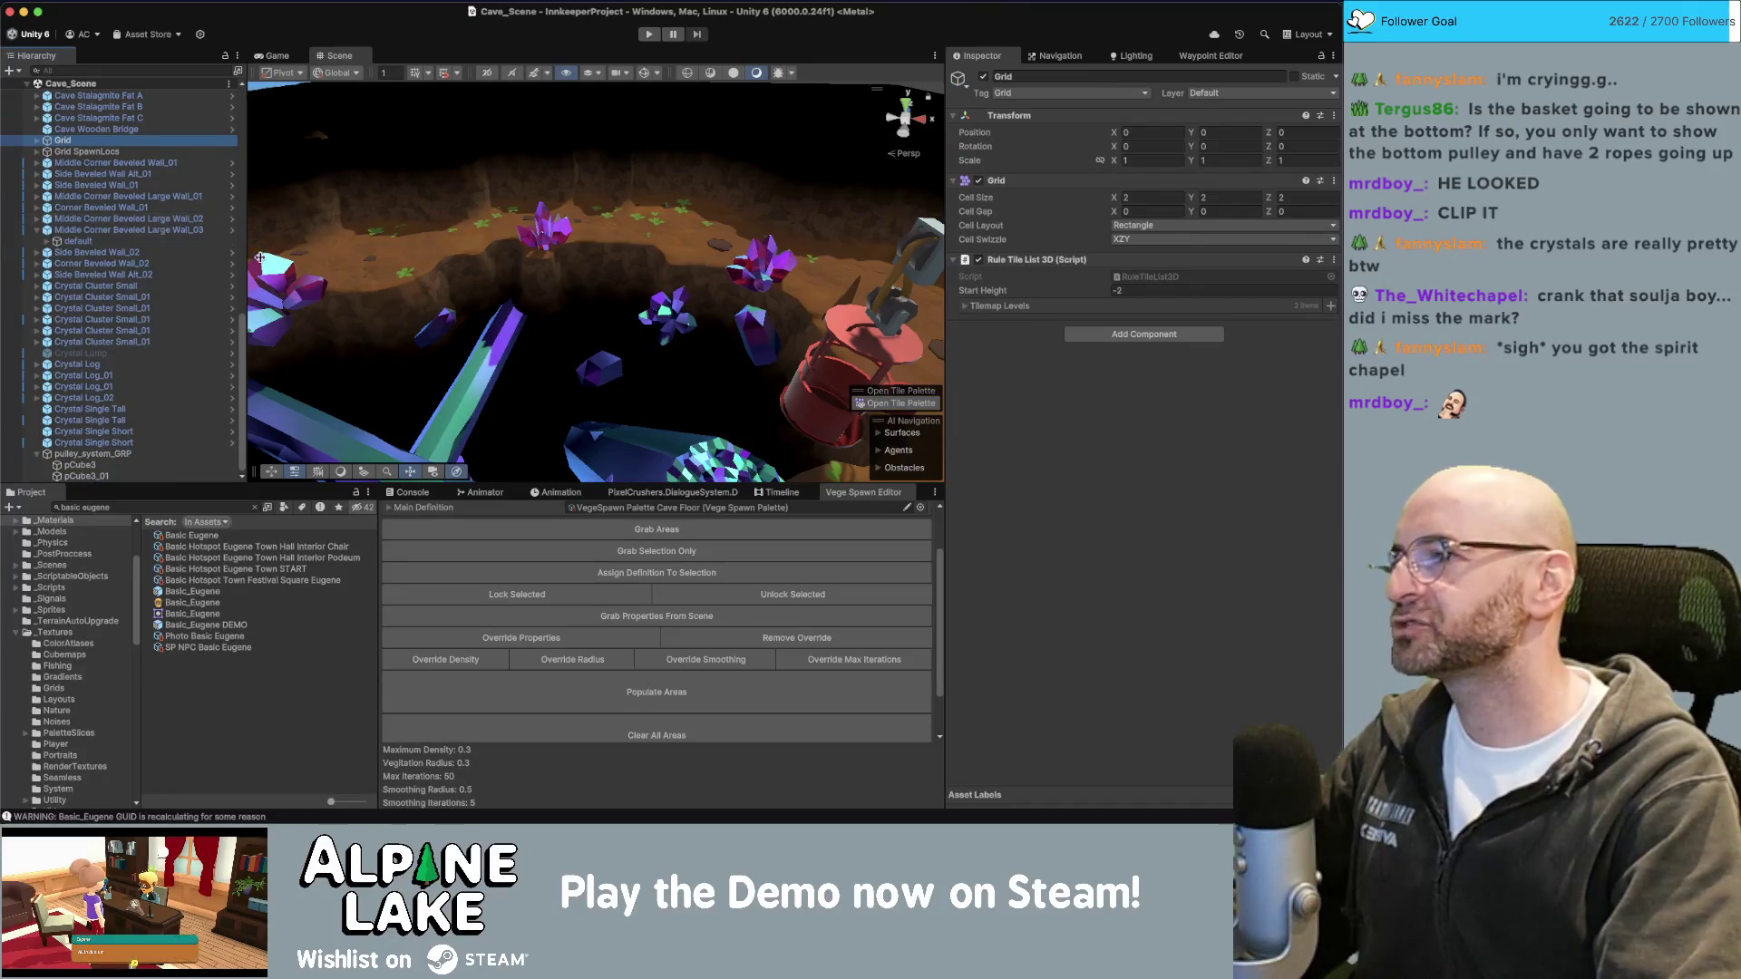
Drag pulley_system_GRP higher in the Hierarchy and save the scene with Cmd+S.
left_click(606, 230)
mouse_move(607, 230)
right_mouse_down()
mouse_move(597, 319)
mouse_move(560, 316)
right_mouse_up()
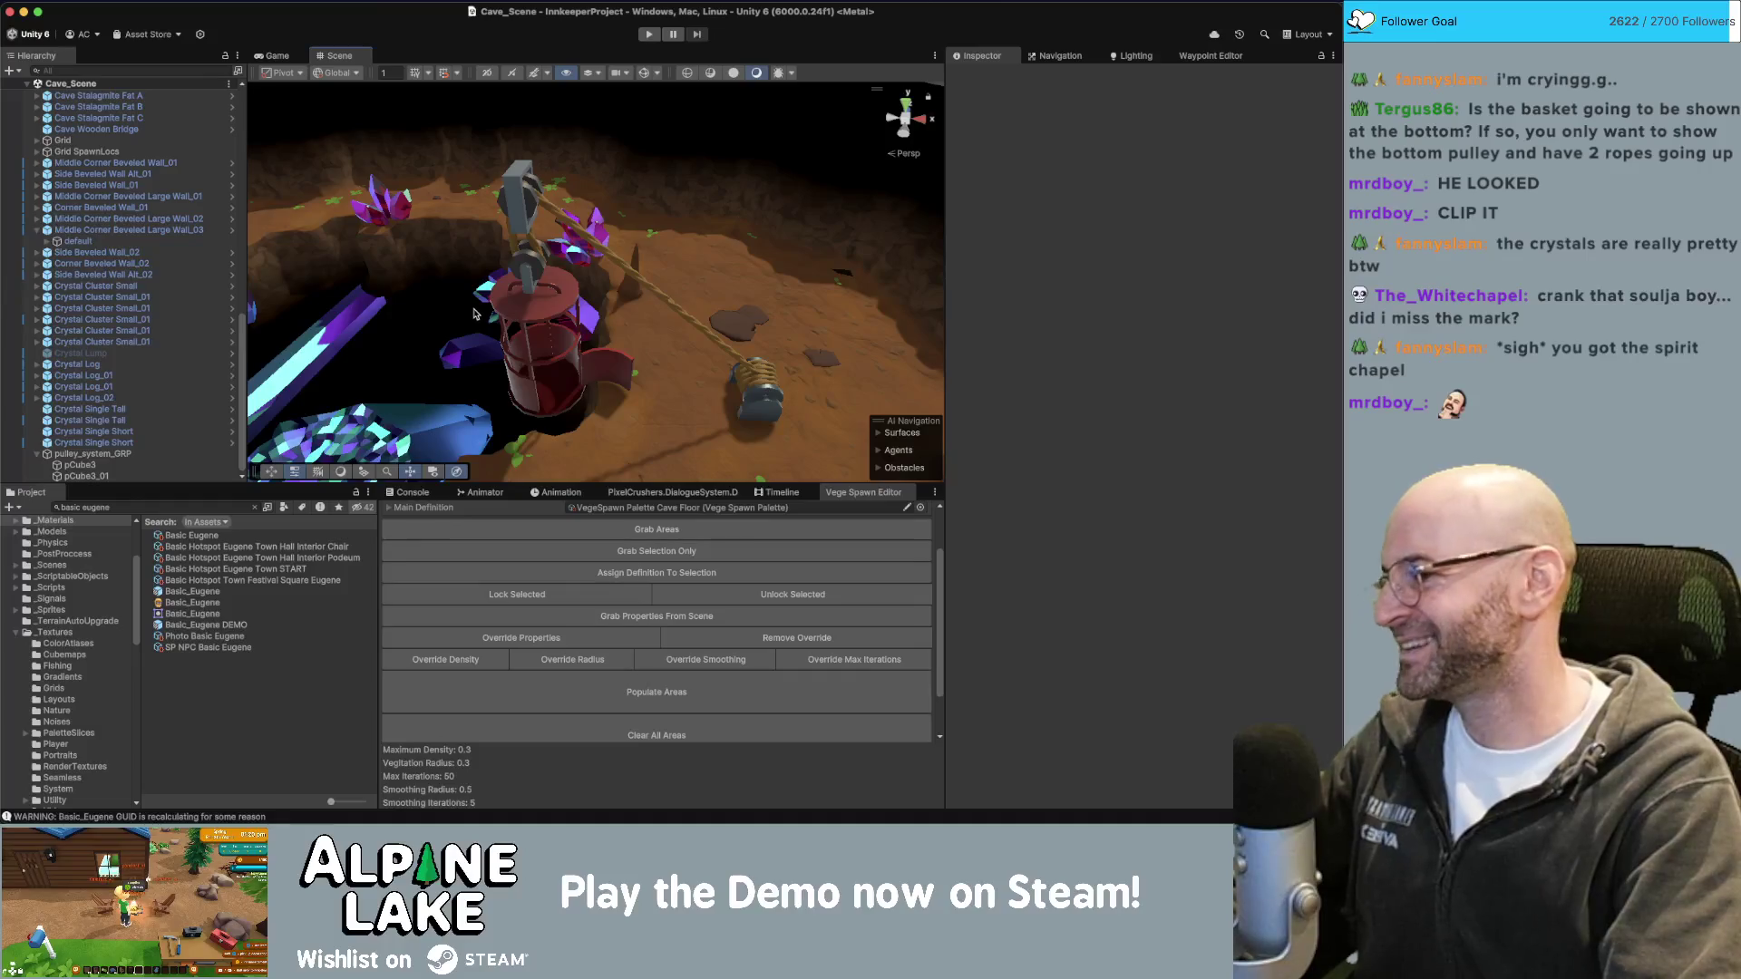
mouse_move(544, 324)
right_mouse_down()
mouse_move(527, 324)
mouse_move(544, 310)
right_mouse_up()
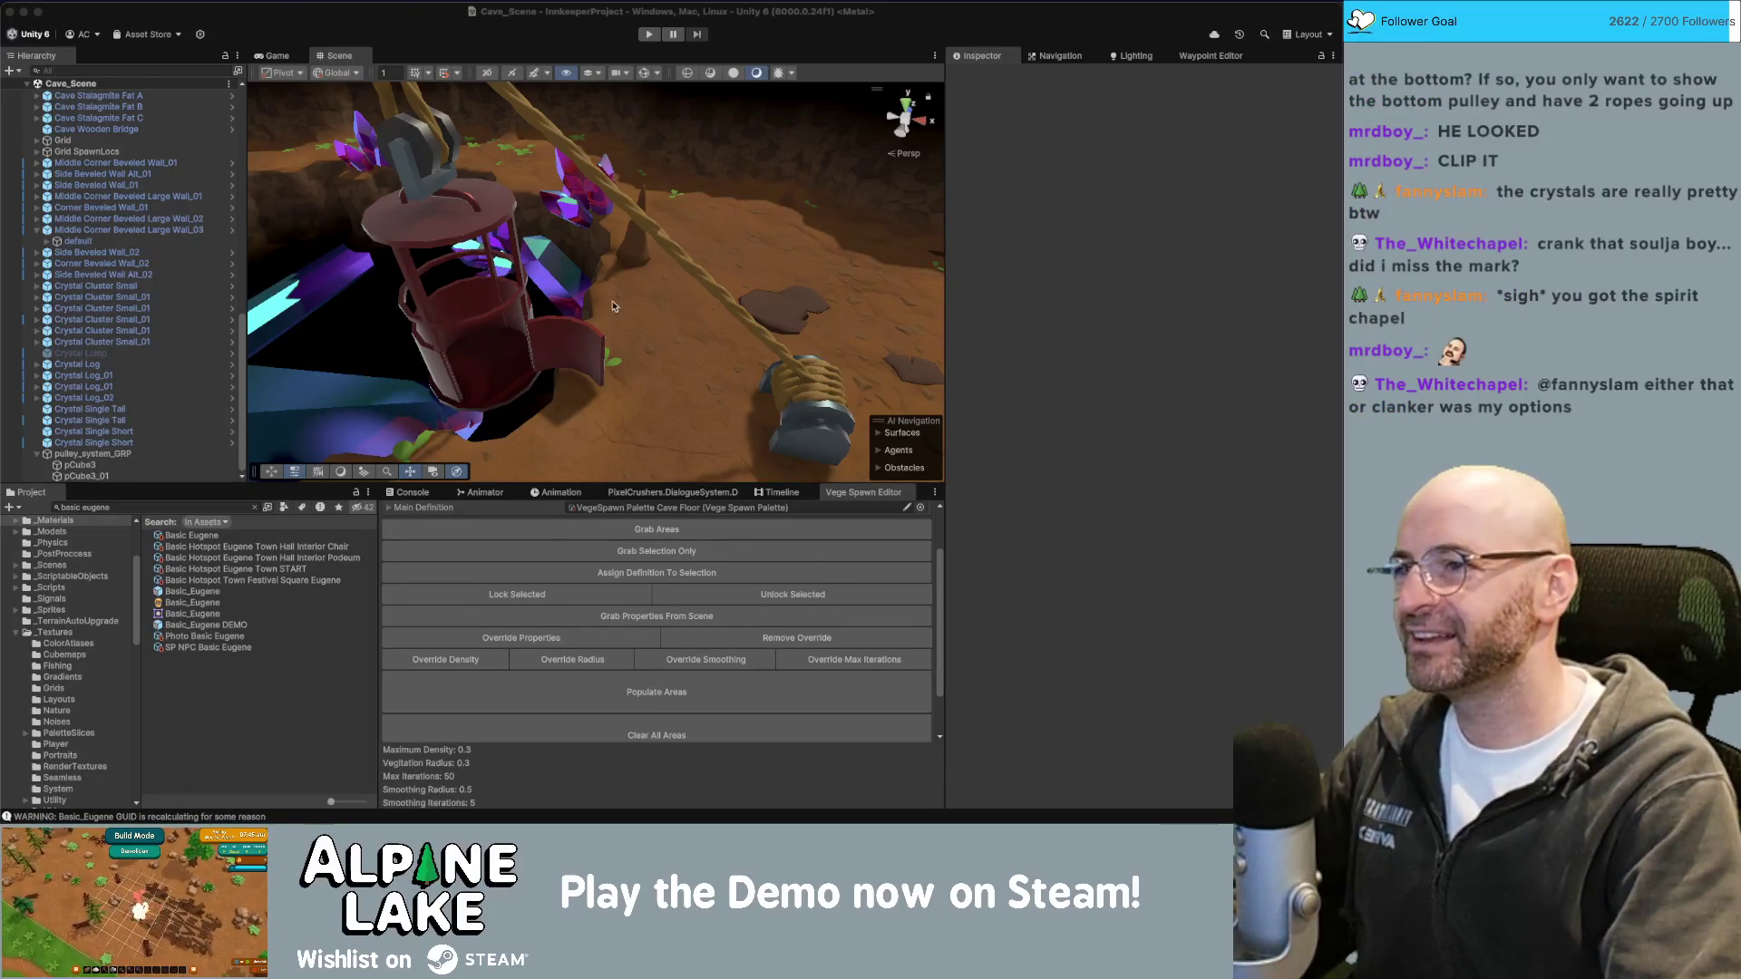
right_click_drag(617, 289, 615, 318)
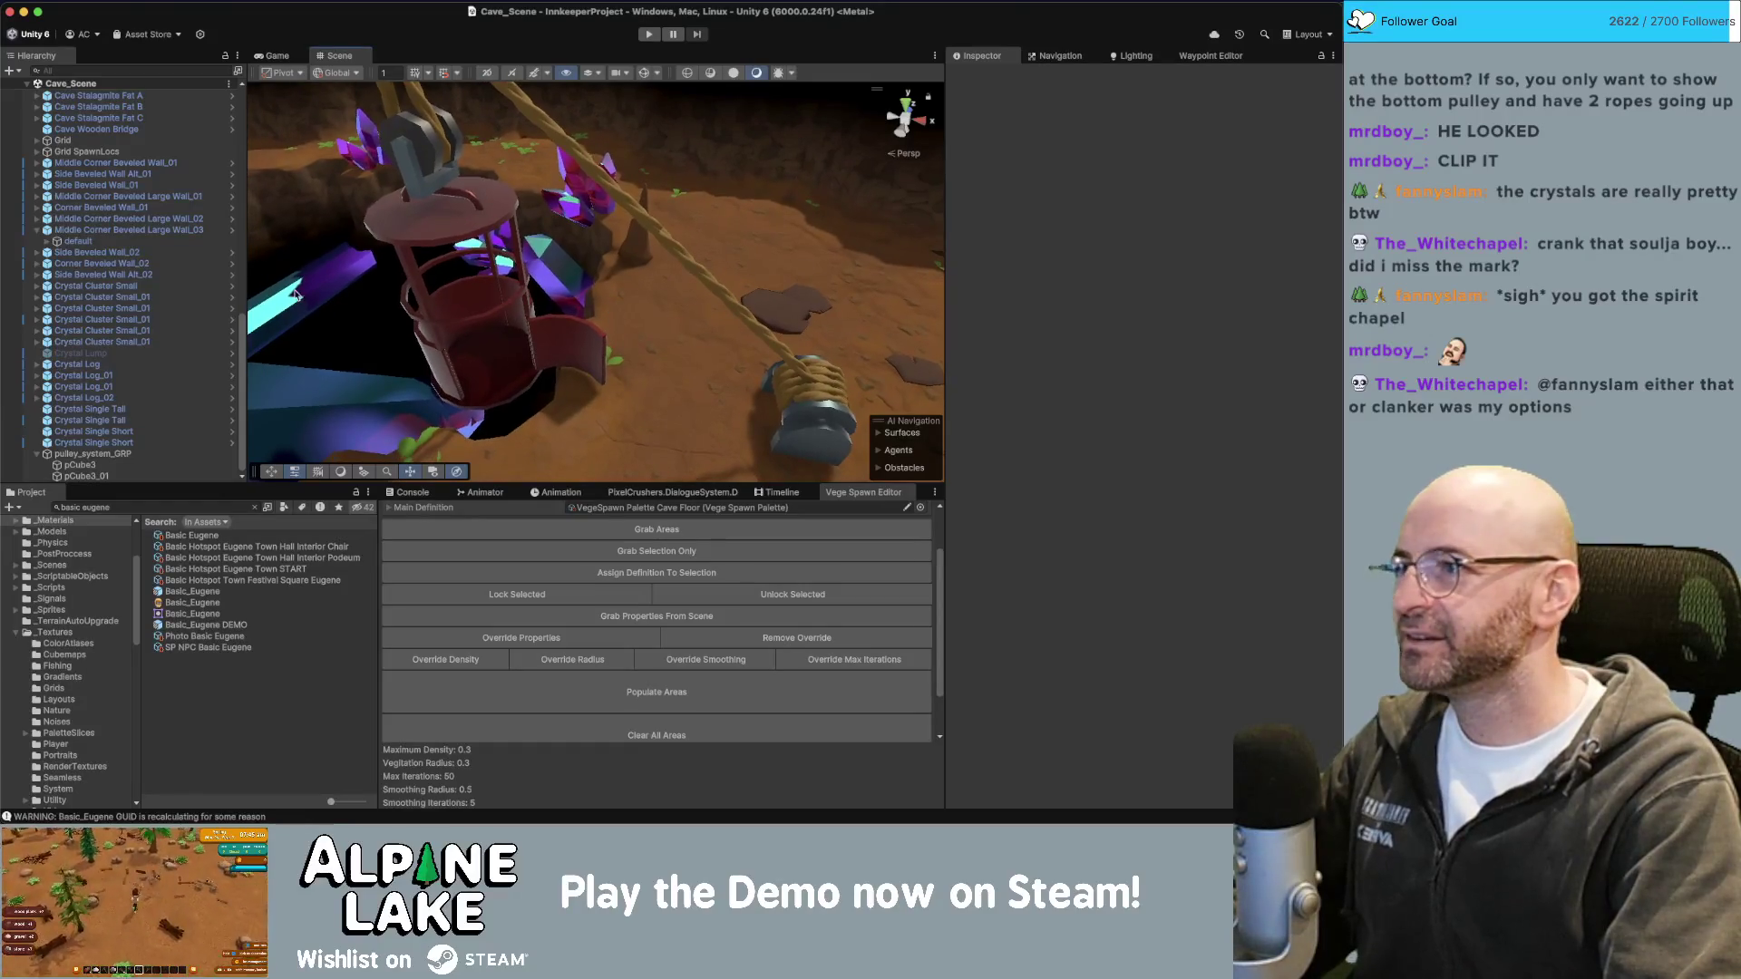
left_click(96, 453)
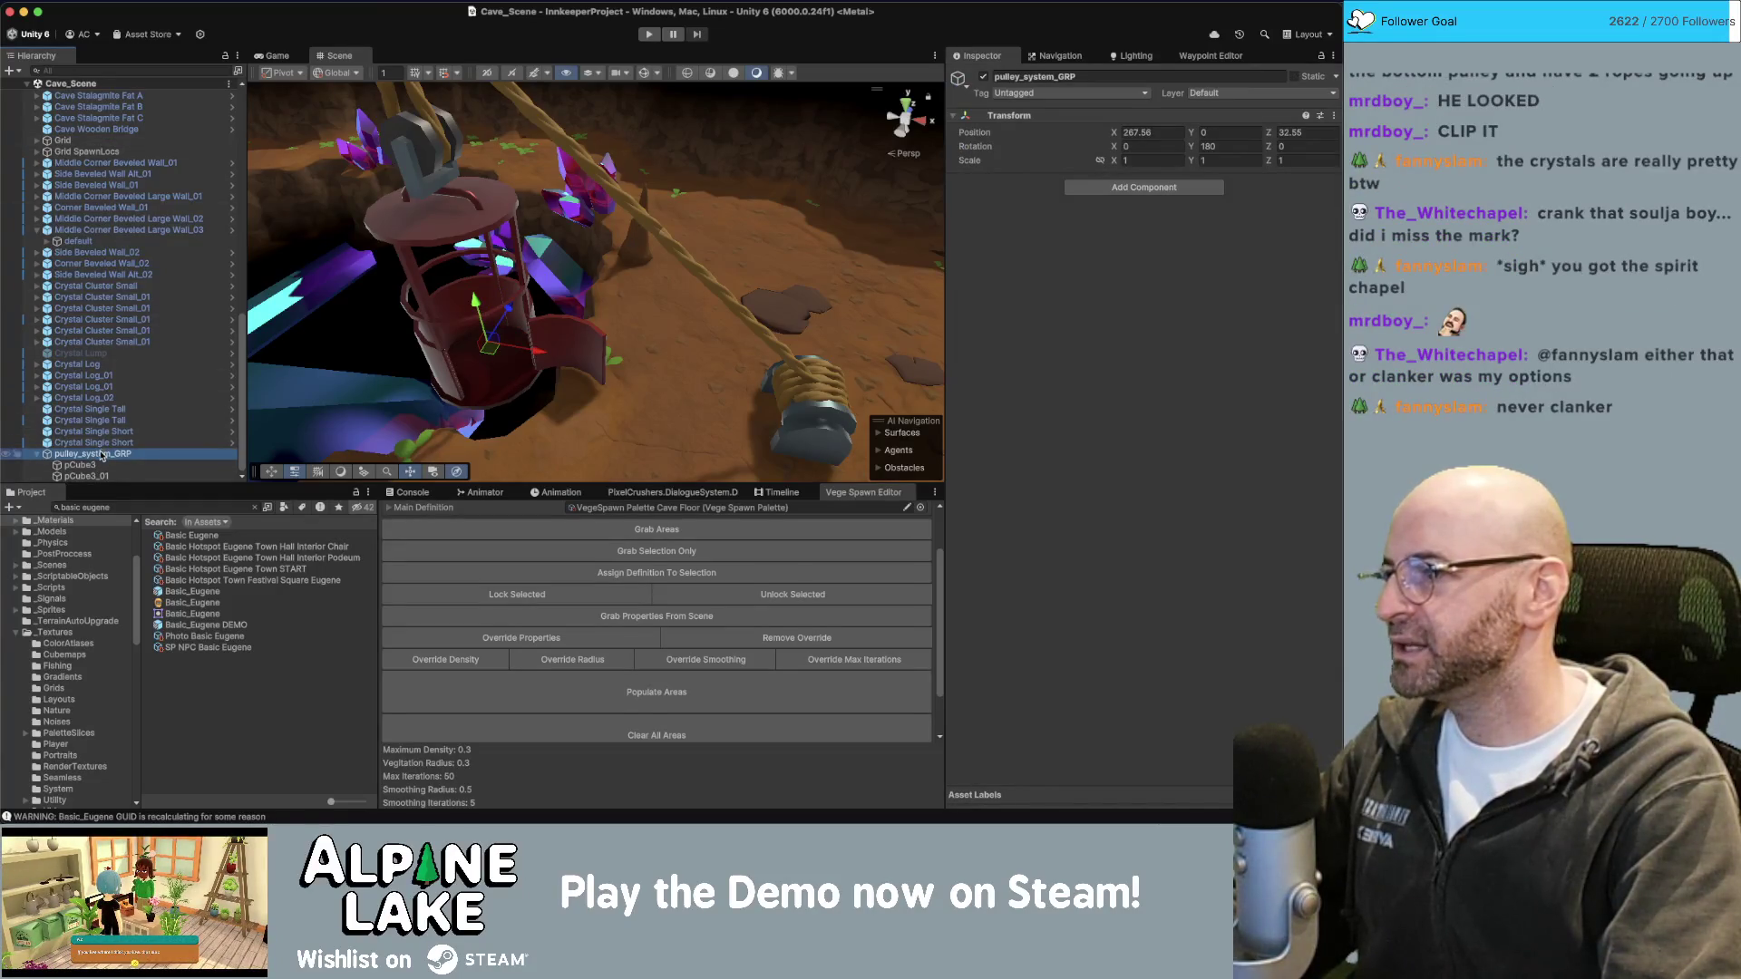
mouse_move(98, 395)
left_mouse_down()
mouse_move(145, 317)
mouse_move(137, 156)
left_mouse_up()
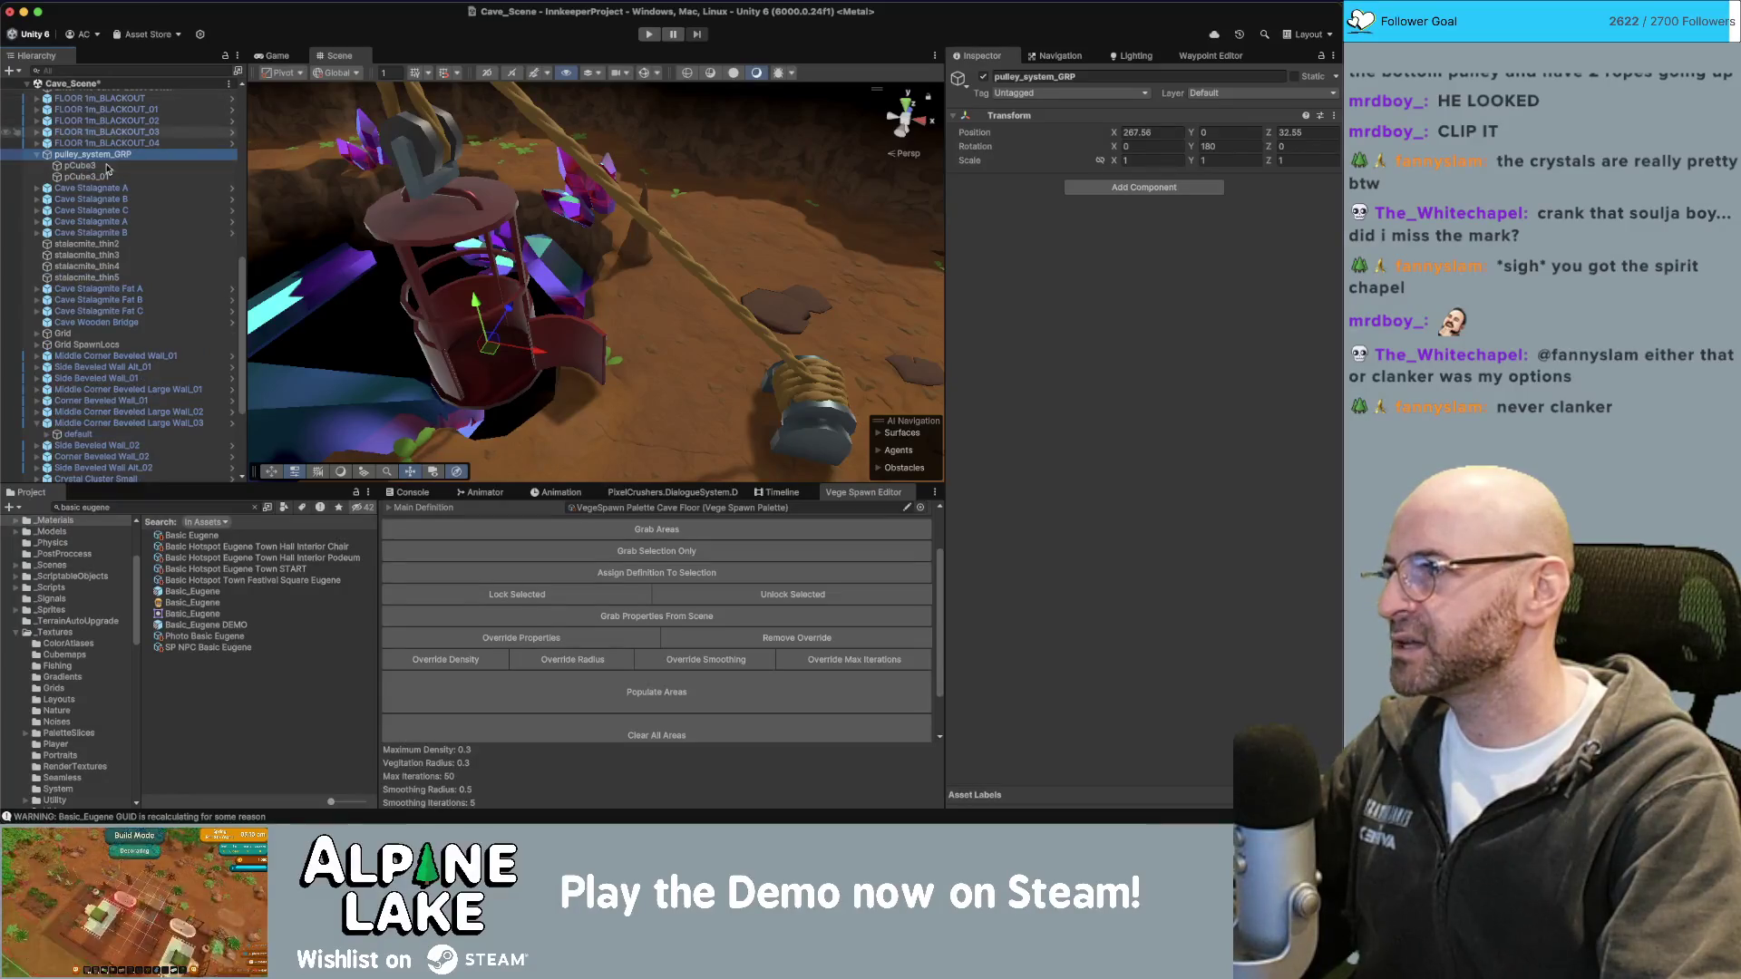
key("super+s")
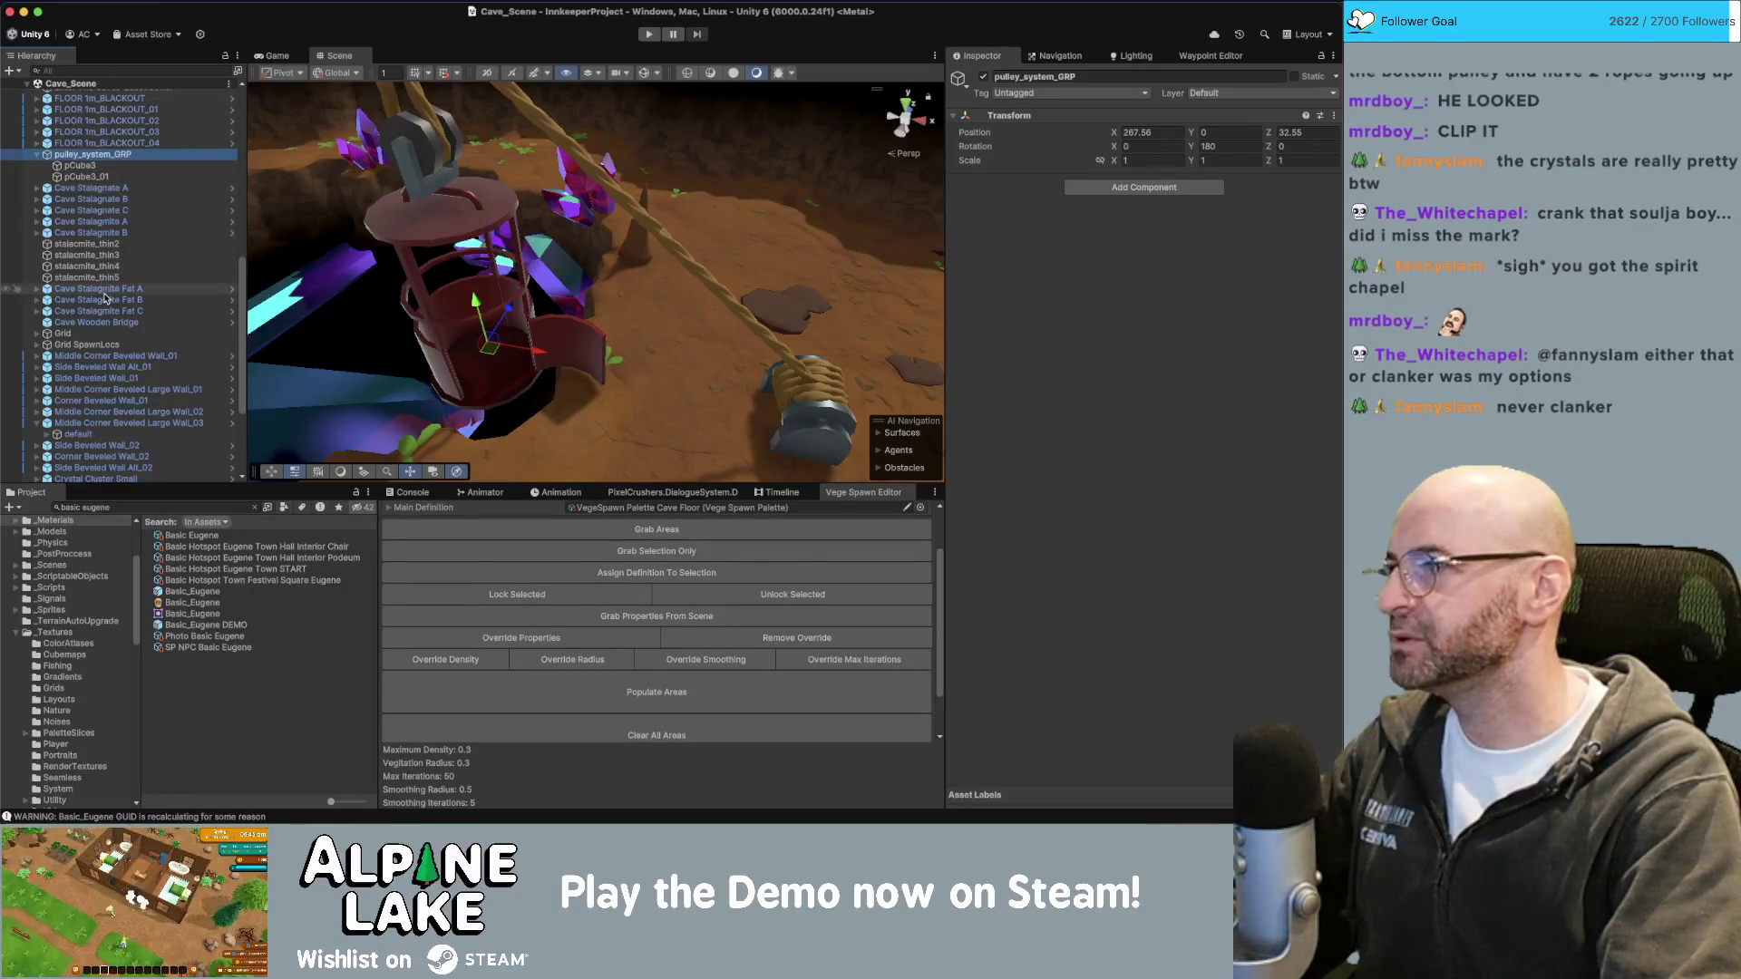
Deactivate the [UI] object to hide it.
scroll(108, 283, "up", 15)
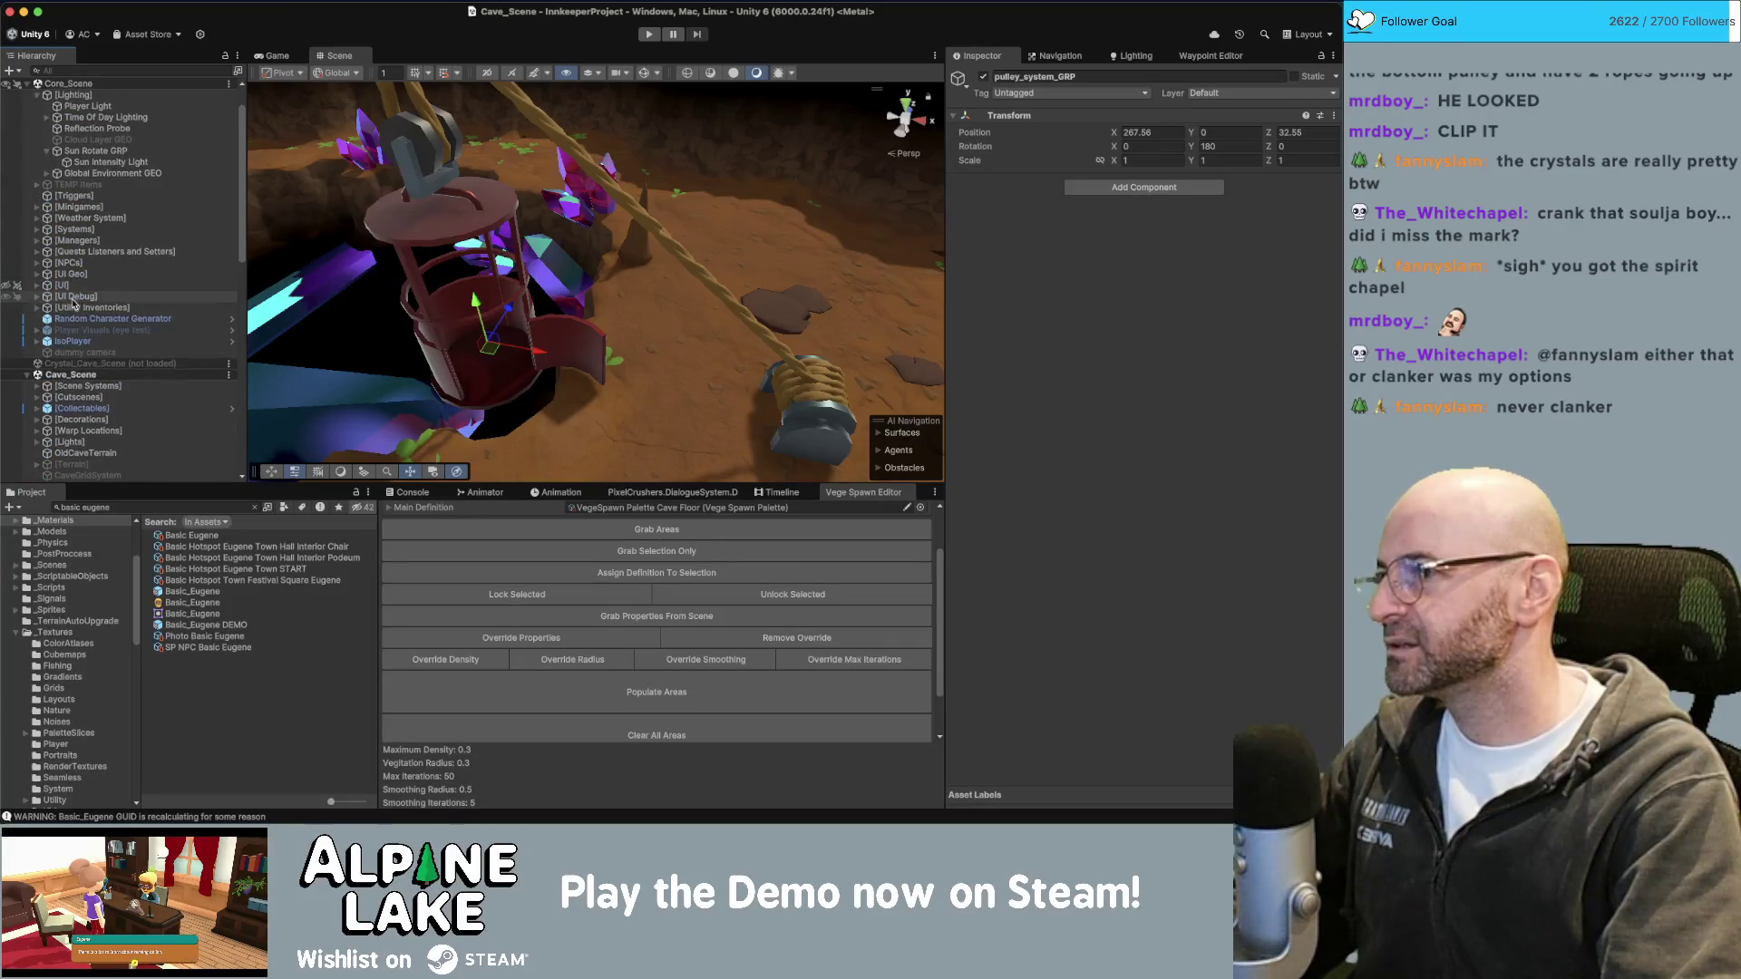
left_click(65, 286)
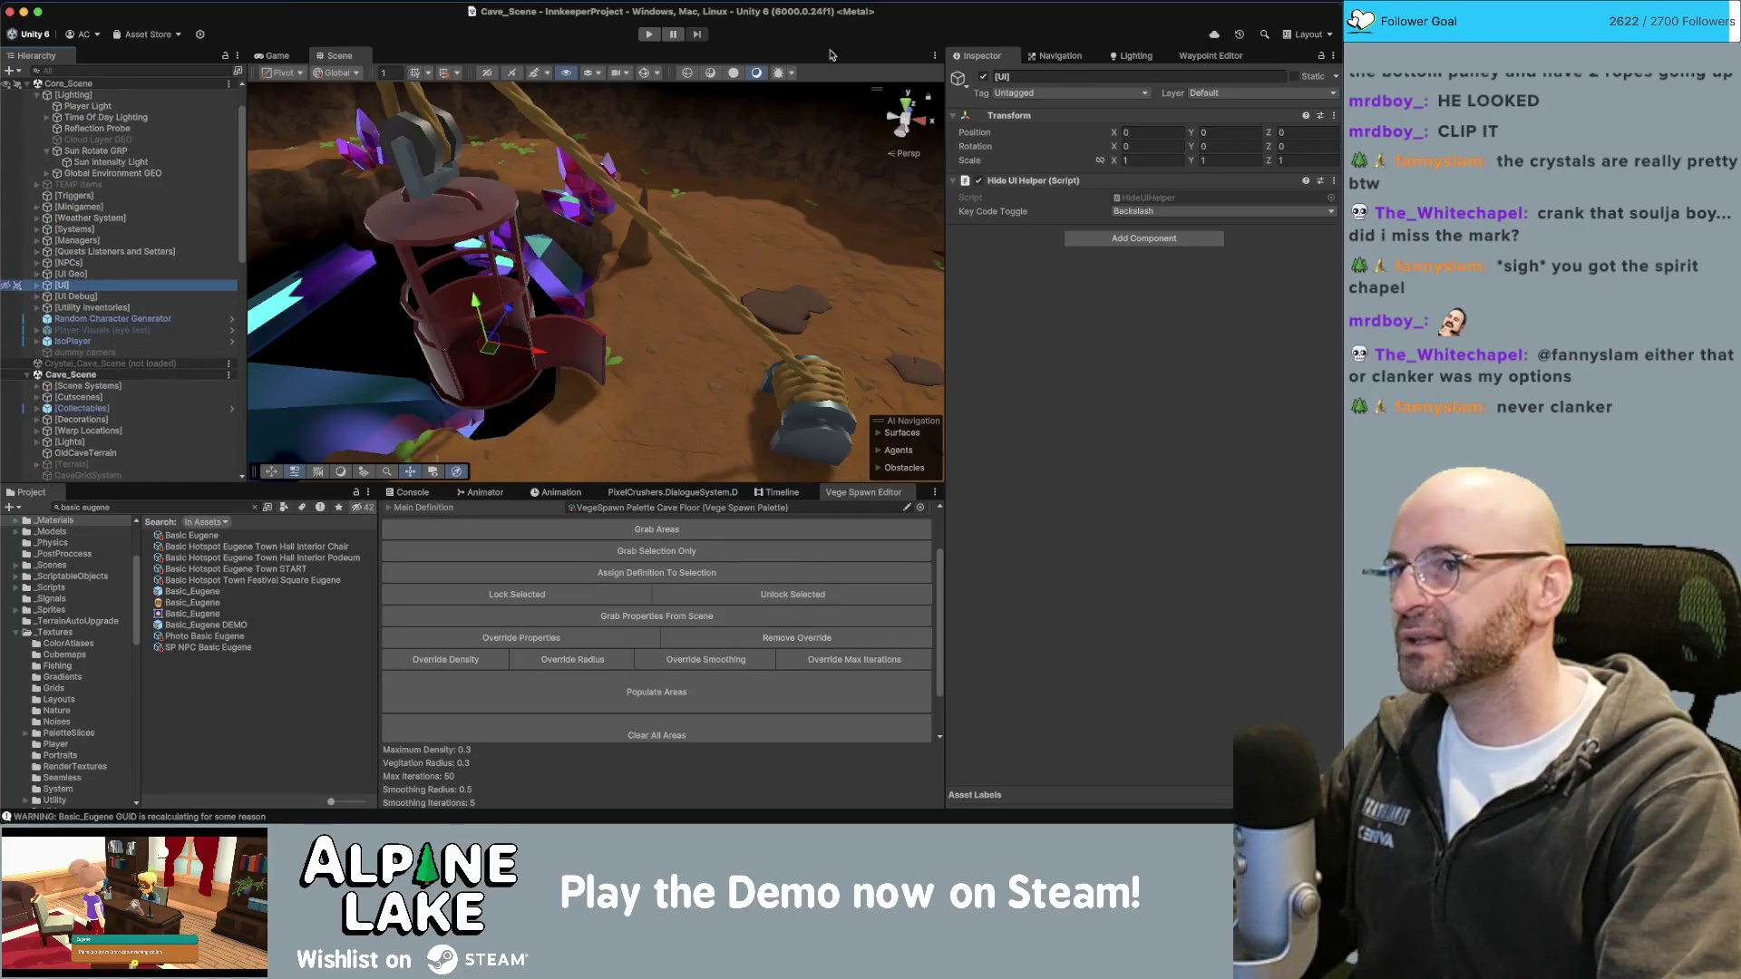
left_click(984, 78)
scroll(109, 341, "down", 10)
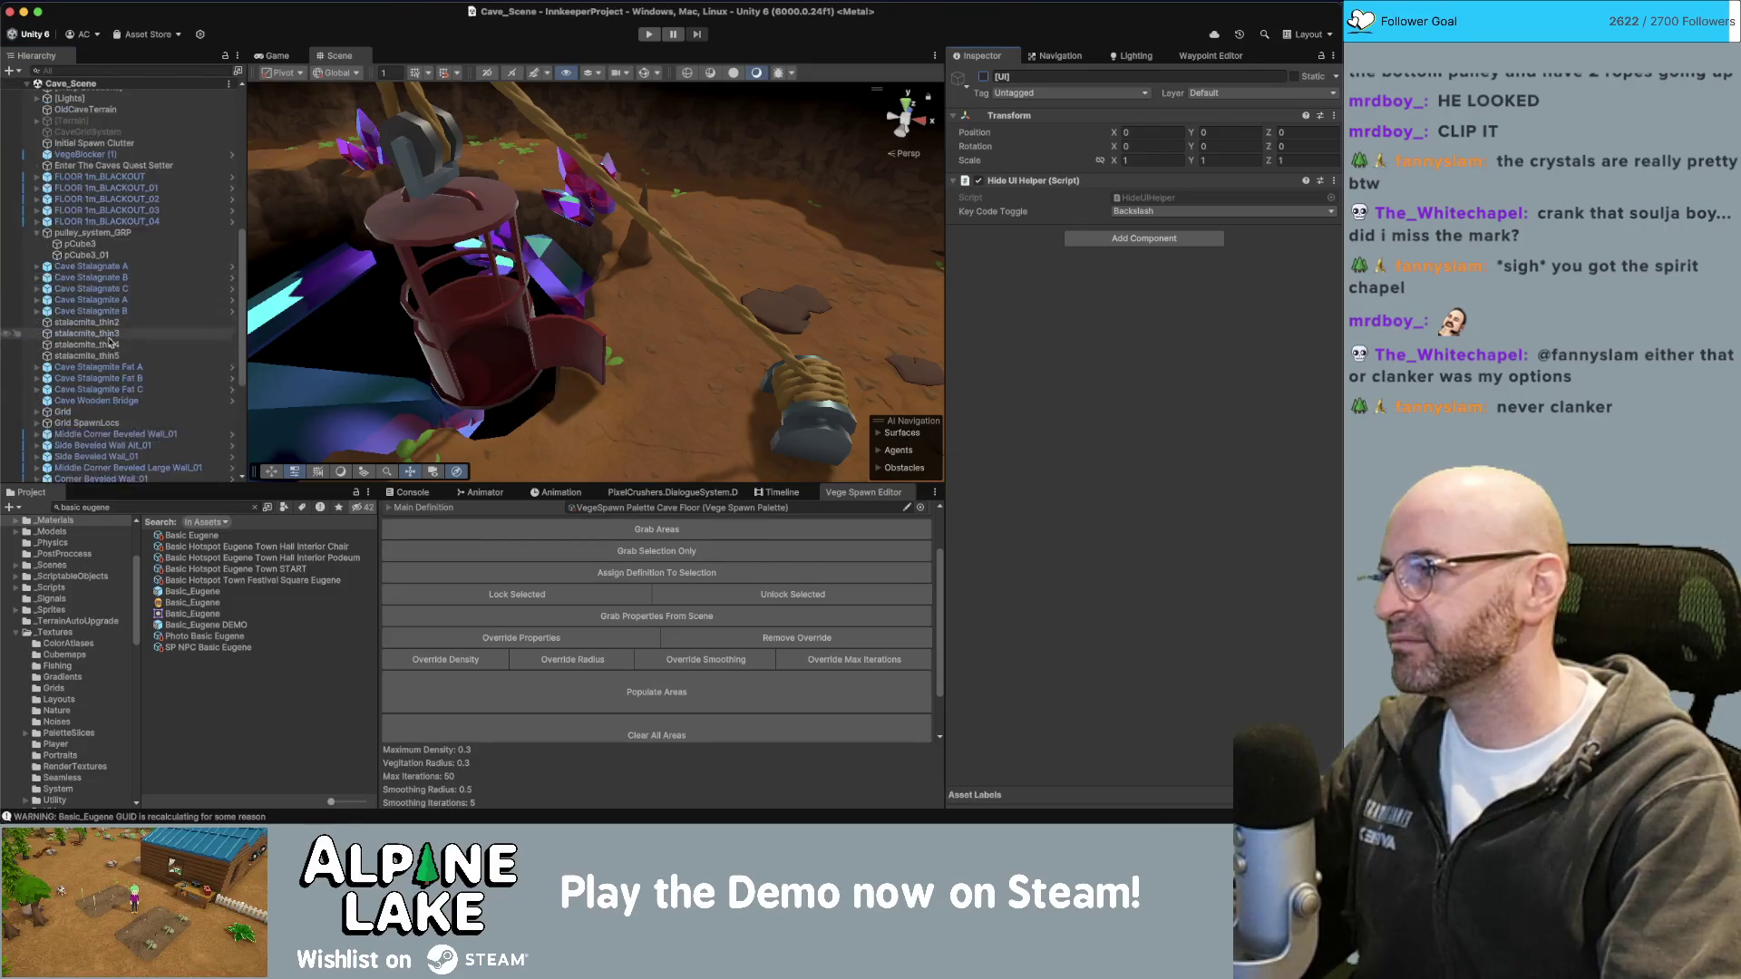
scroll(103, 270, "up", 1)
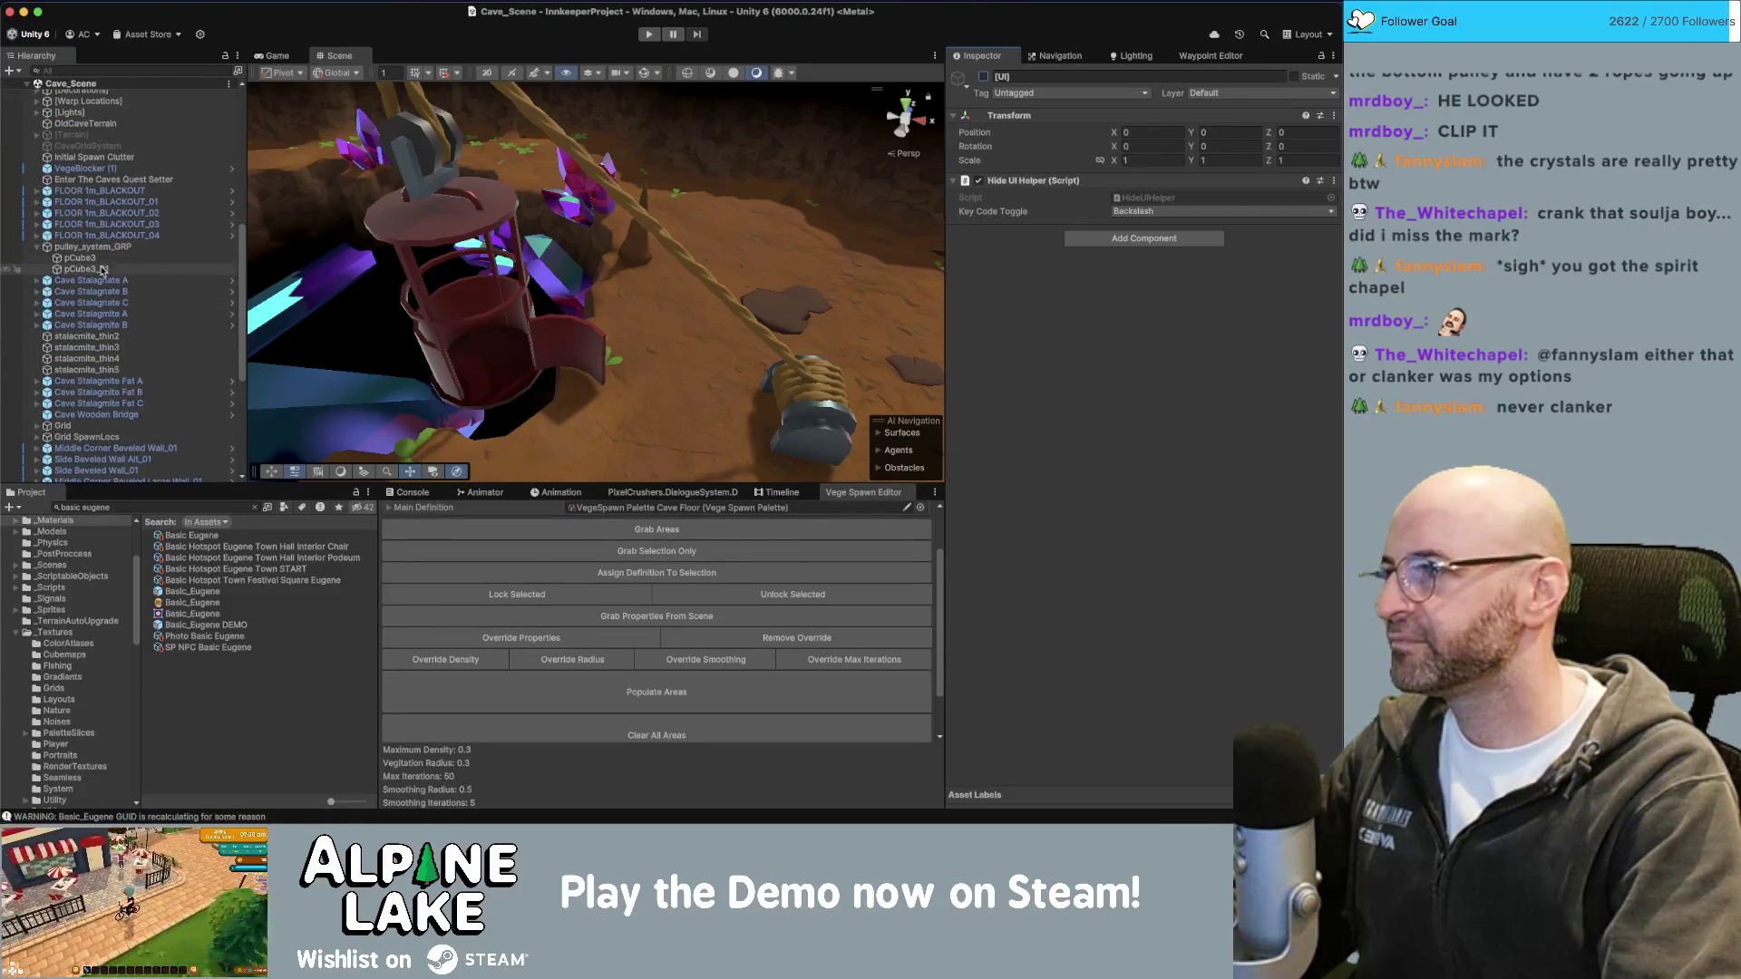
scroll(102, 269, "up", 5)
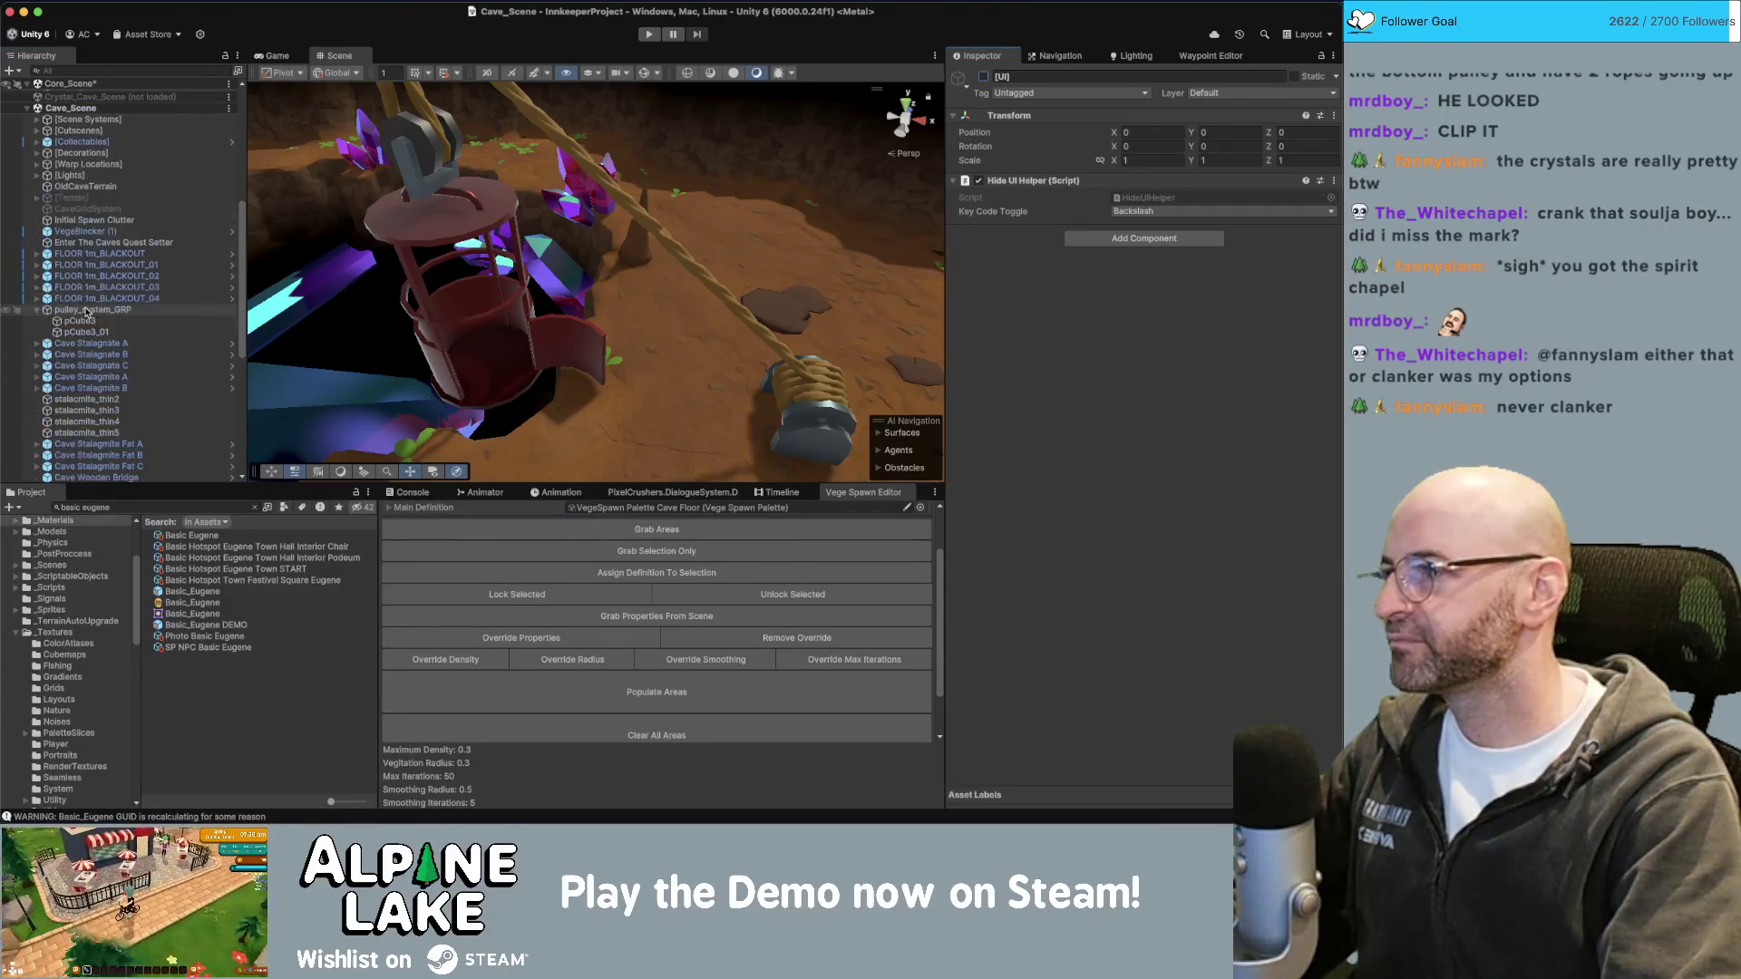
Move pulley_system_GRP into the [Warp Locations] group by the 219 warp location and frame it.
left_click(38, 165)
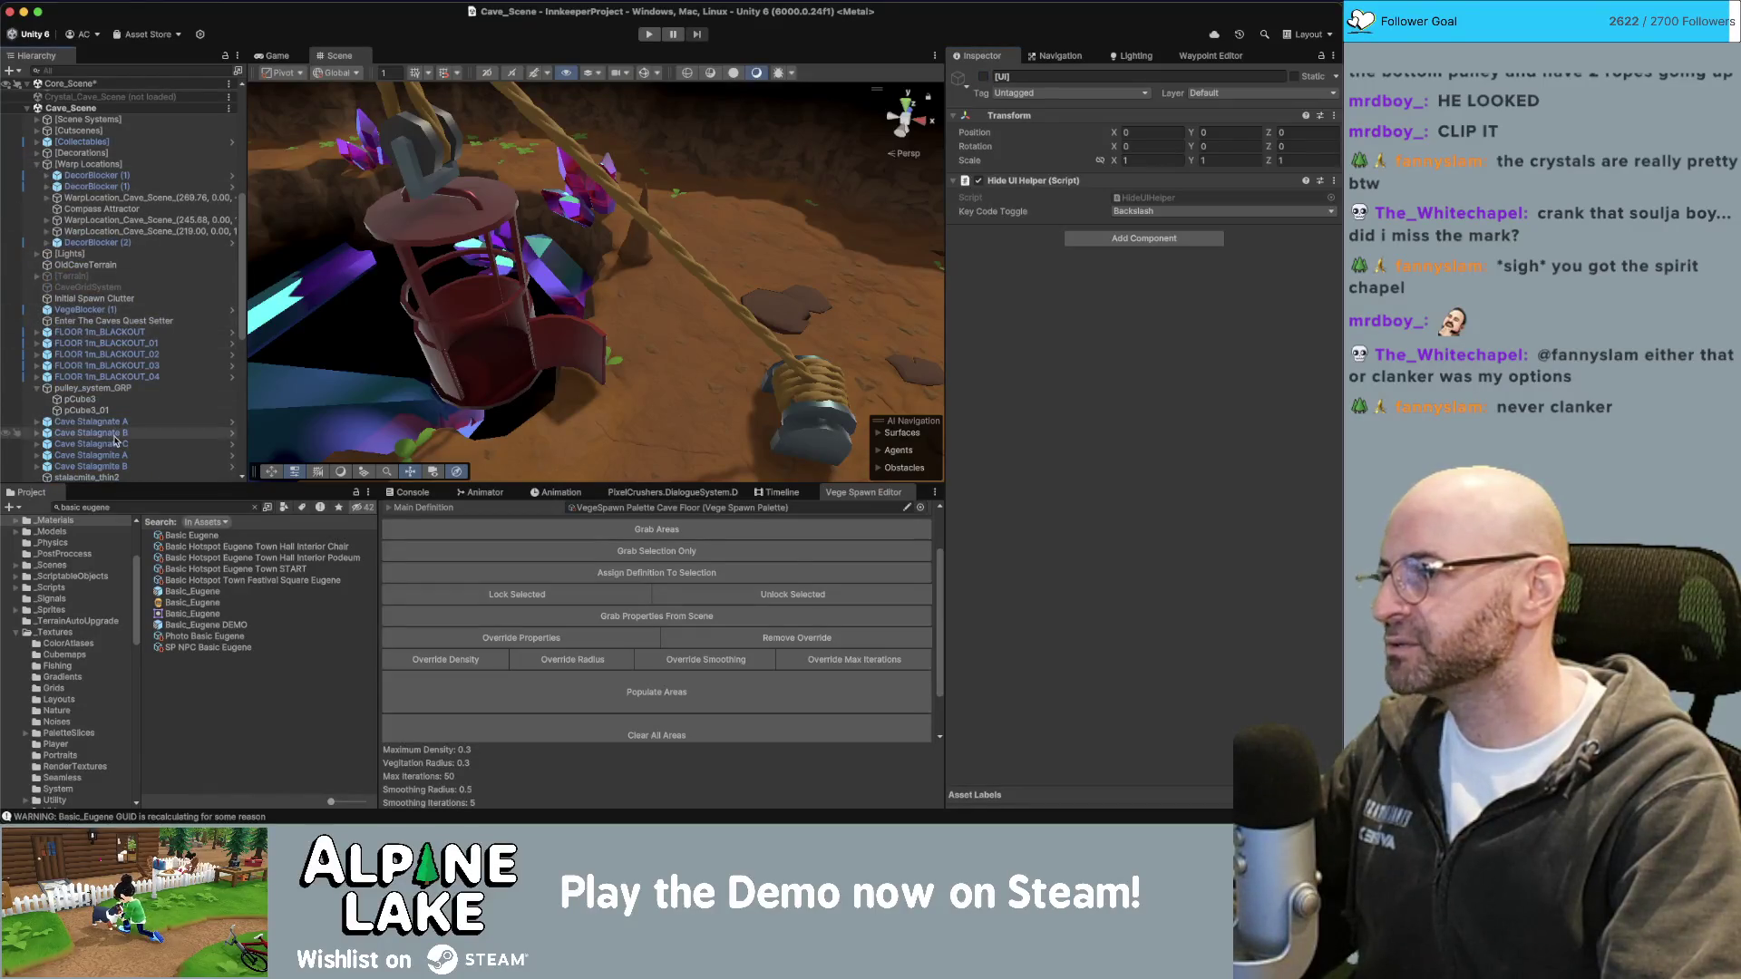
scroll(115, 441, "down", 1)
left_click_drag(91, 374, 104, 221)
double_click(127, 218)
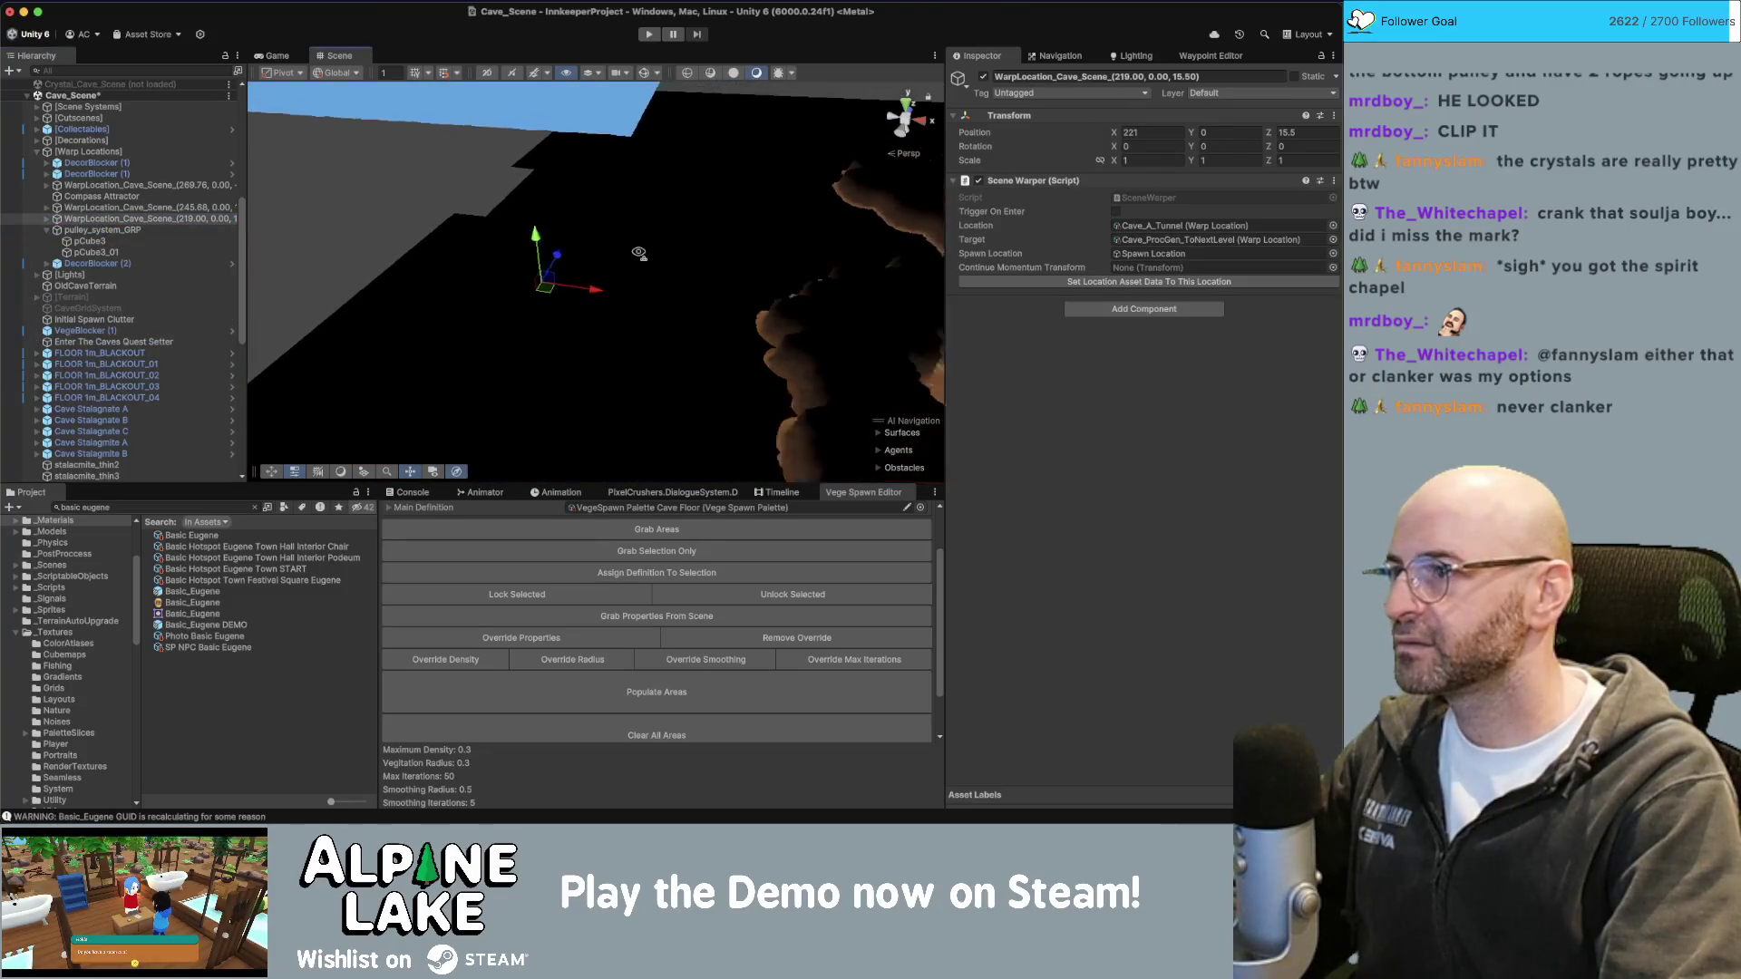
mouse_move(638, 253)
left_mouse_down("alt")
mouse_move(454, 263)
mouse_move(694, 240)
left_mouse_up("alt")
key("f")
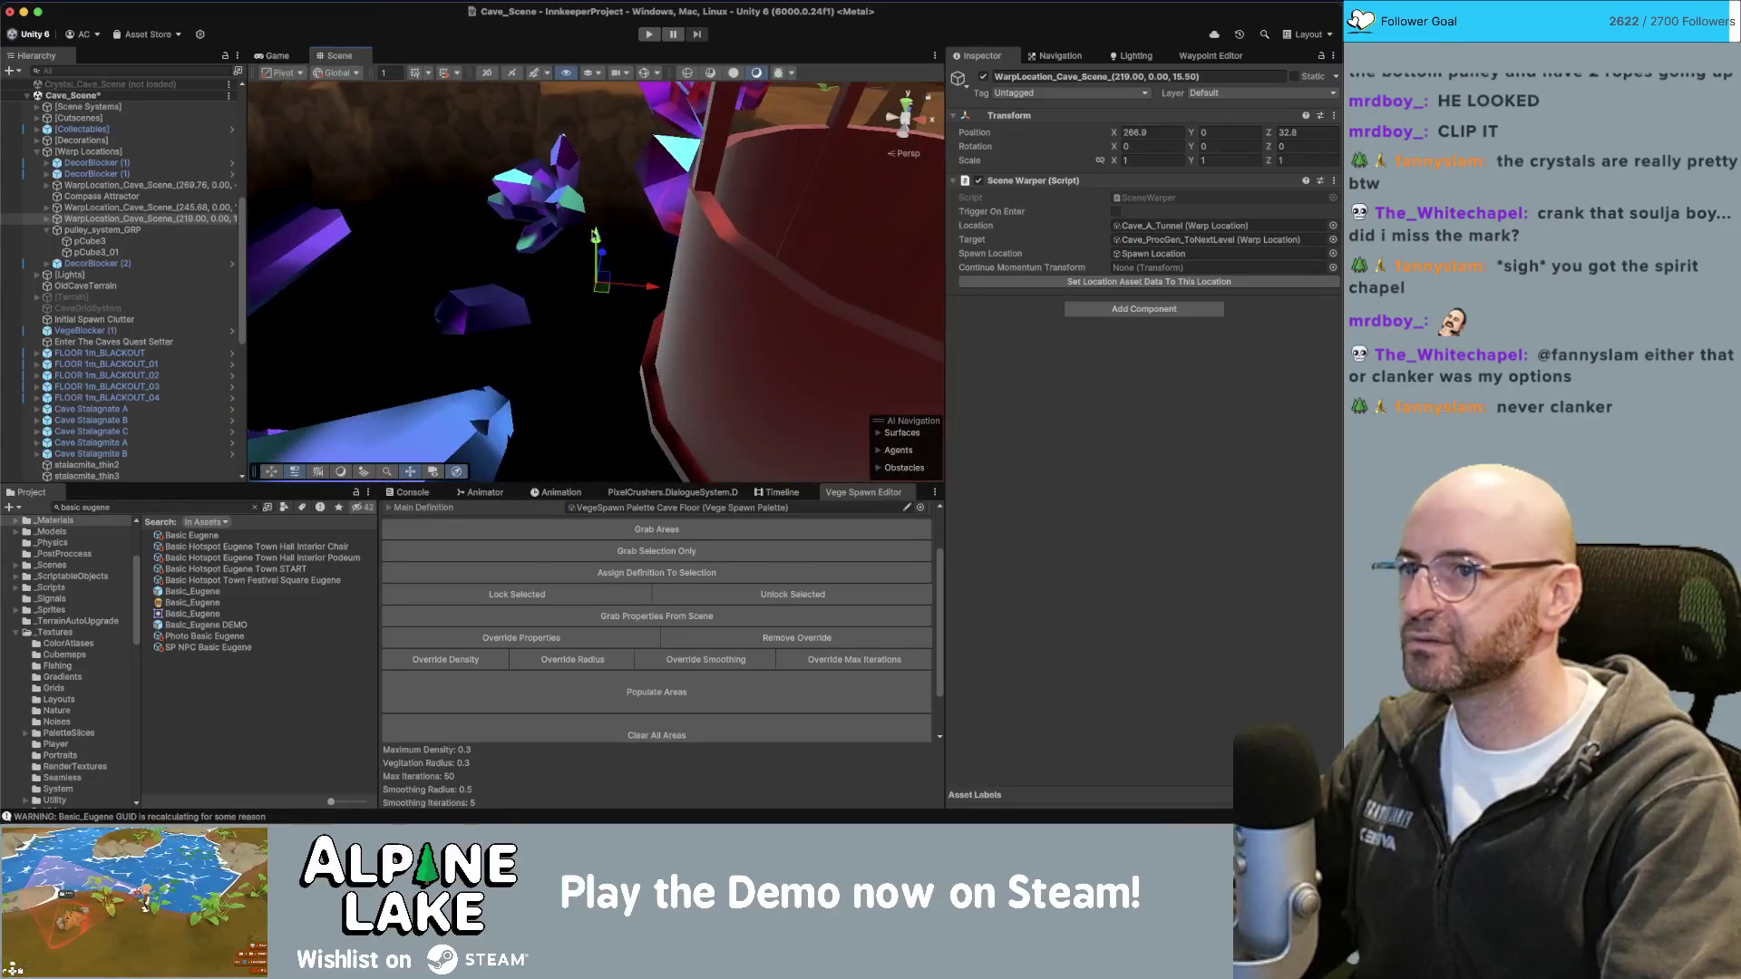
scroll(628, 100, "down", 3)
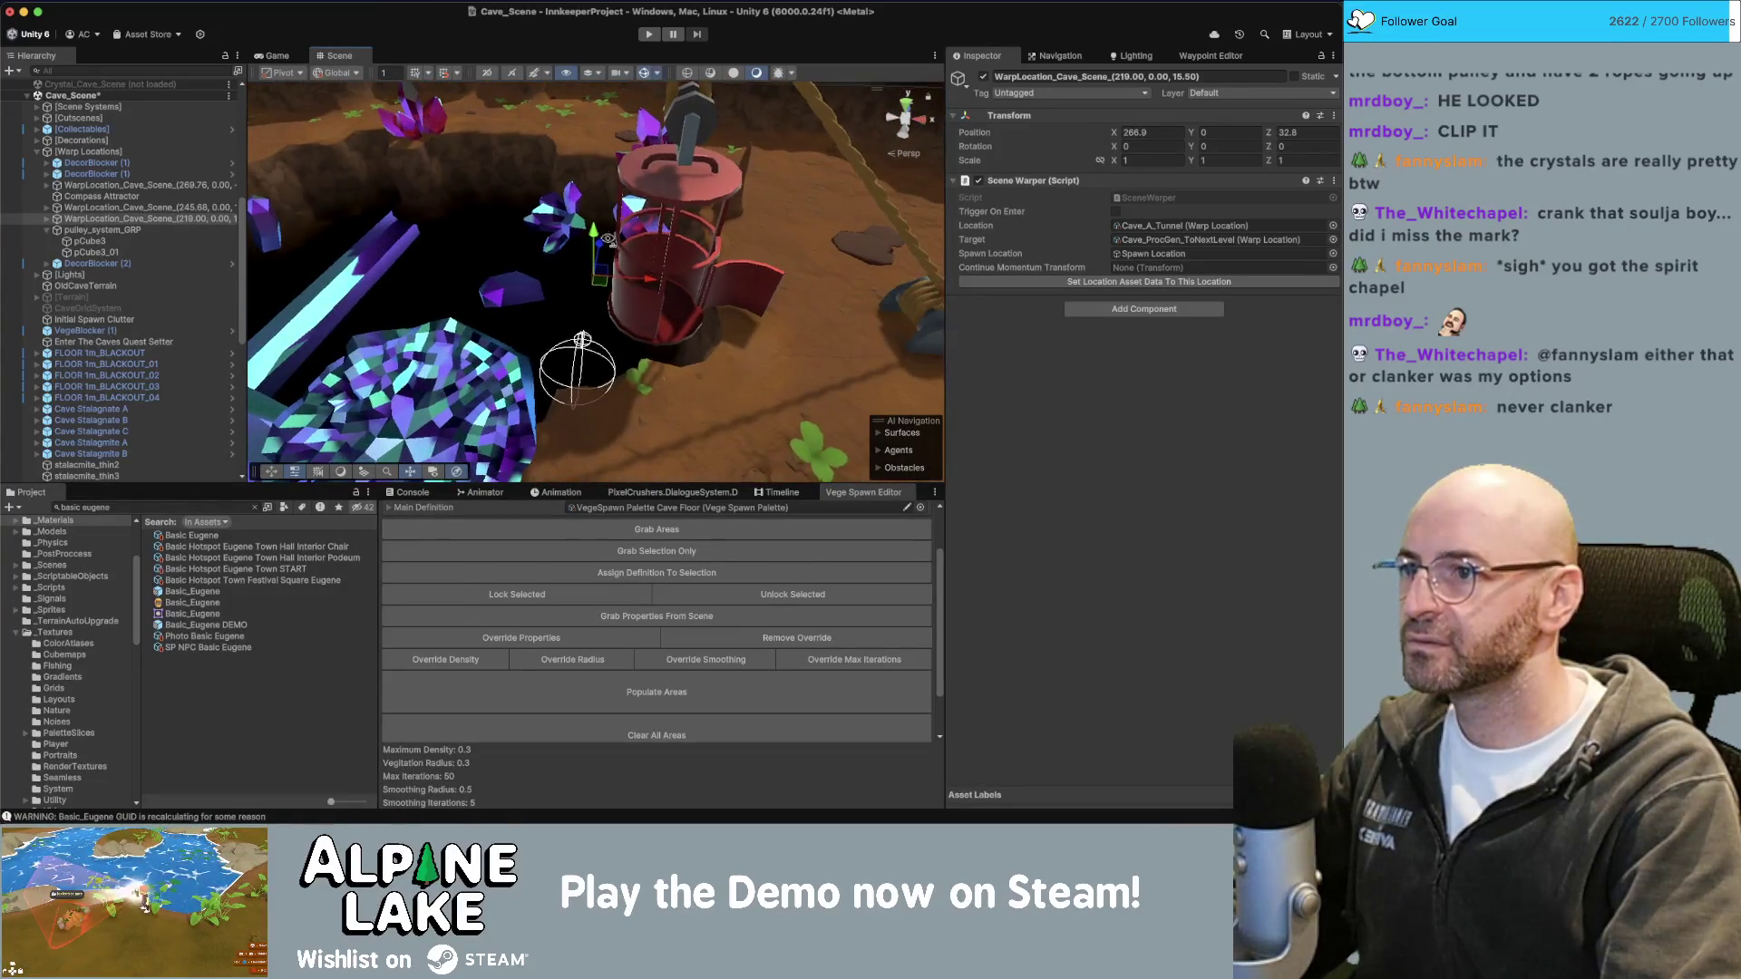
mouse_move(580, 299)
left_mouse_down("alt")
mouse_move(497, 269)
mouse_move(574, 334)
left_mouse_up("alt")
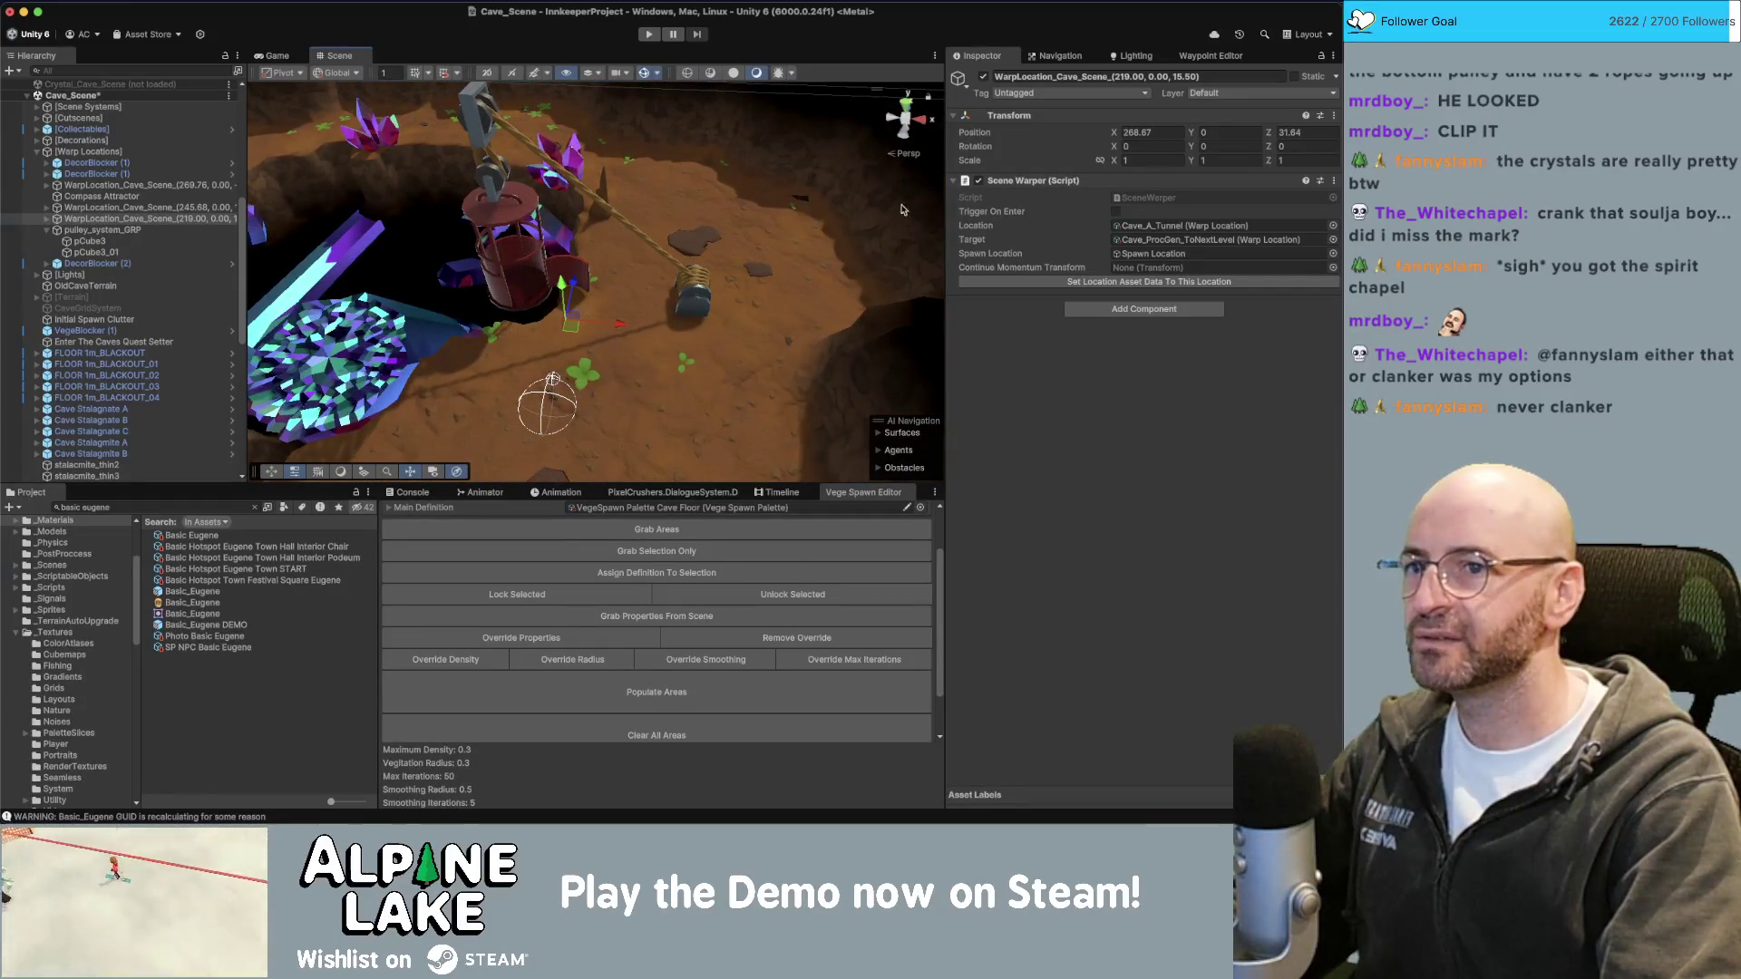
Deactivate the 219 warp location and frame the 245.68 warp location inside the fenced pit.
left_click(981, 78)
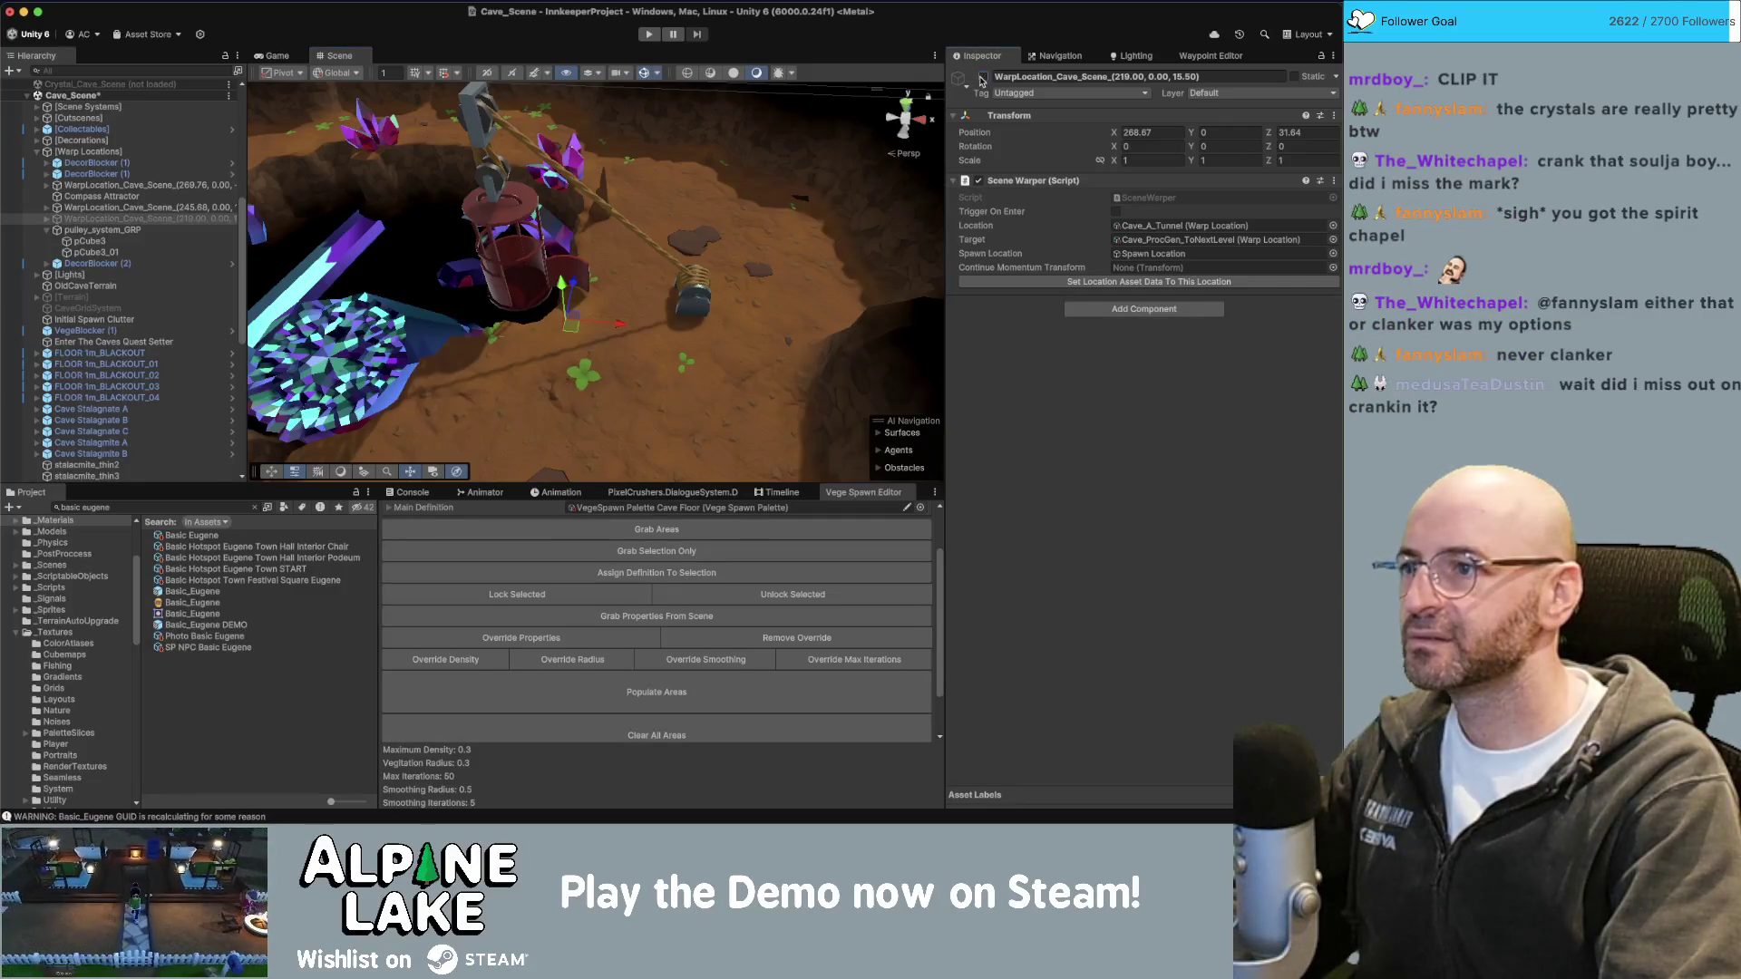
left_click(145, 207)
right_click_drag(503, 278, 494, 277)
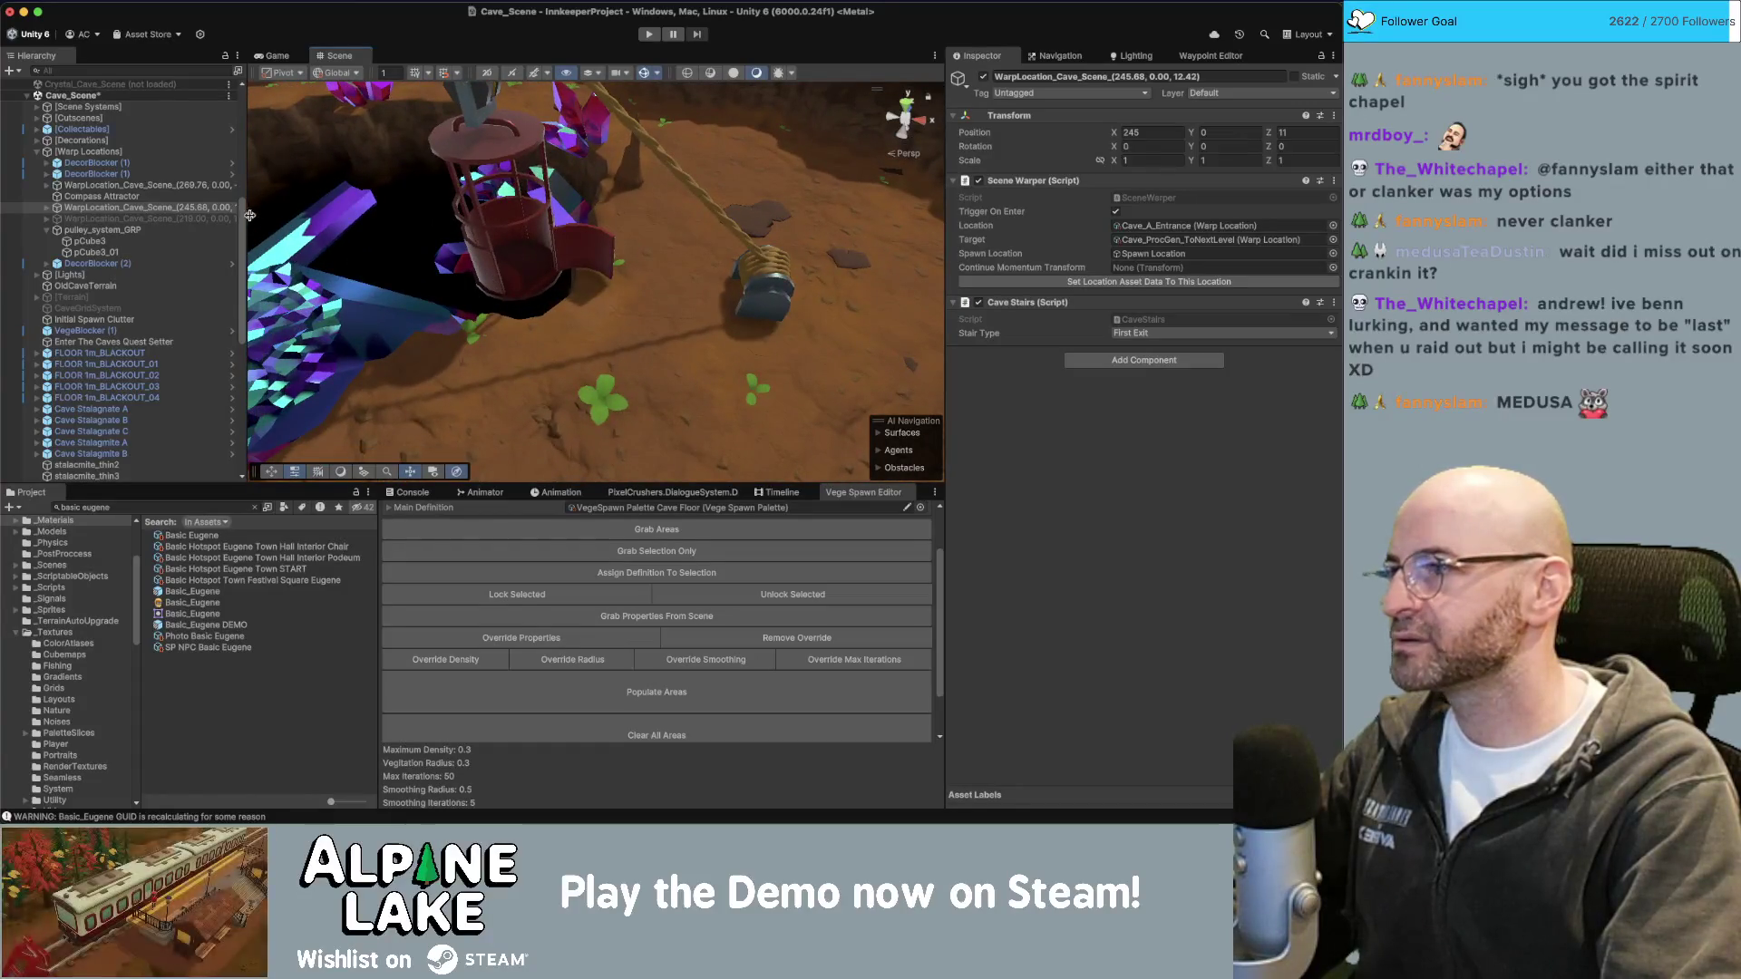
double_click(201, 208)
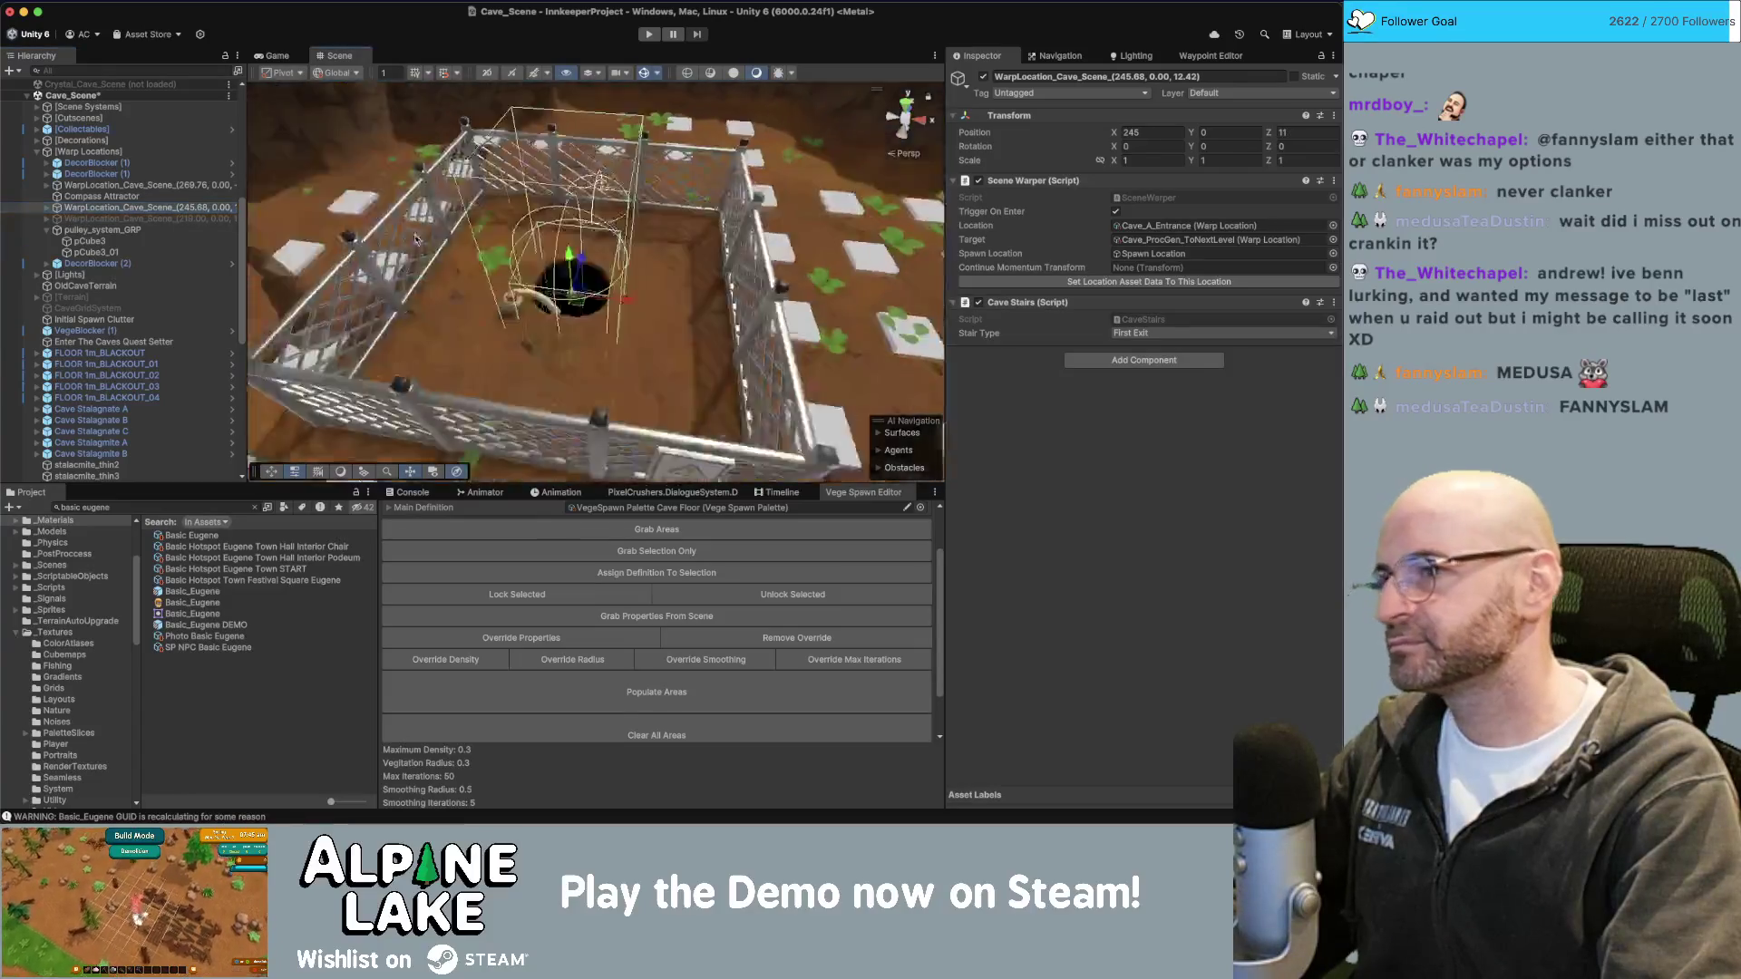
Pull back over the whole cave floor, then orbit in close around the red pulley basket.
scroll(415, 238, "down", 10)
right_click_drag(508, 250, 625, 265)
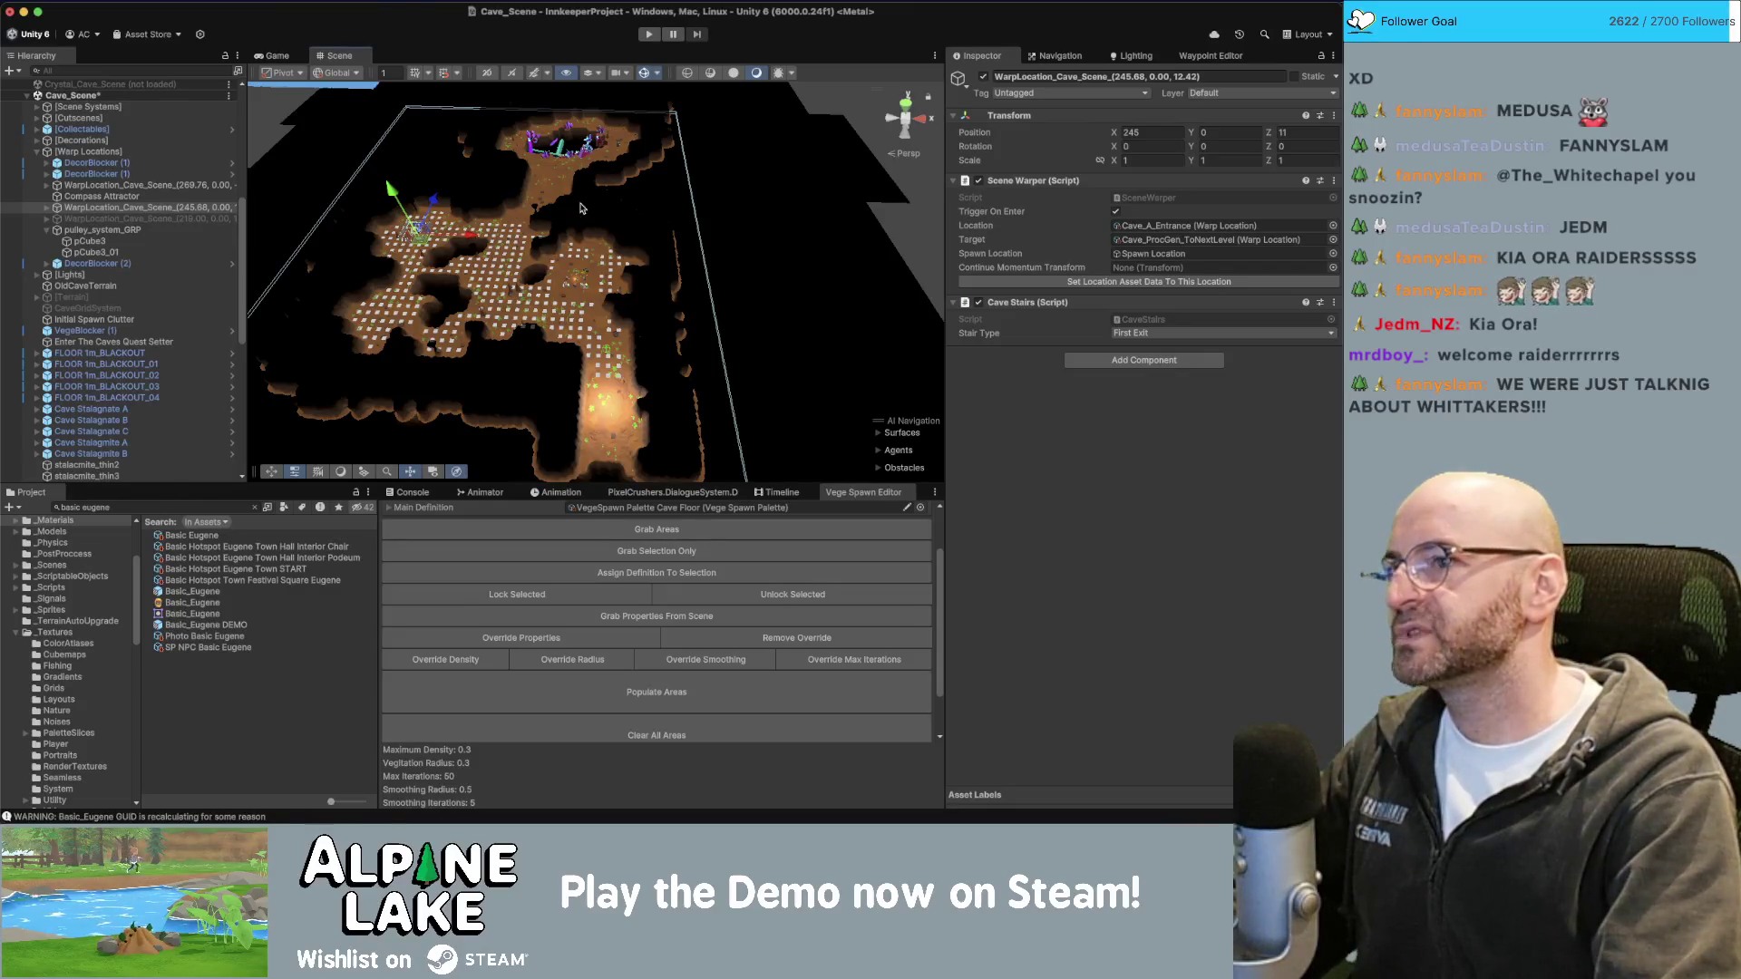
mouse_move(563, 136)
left_mouse_down("alt")
mouse_move(571, 155)
mouse_move(590, 118)
mouse_move(573, 133)
left_mouse_up("alt")
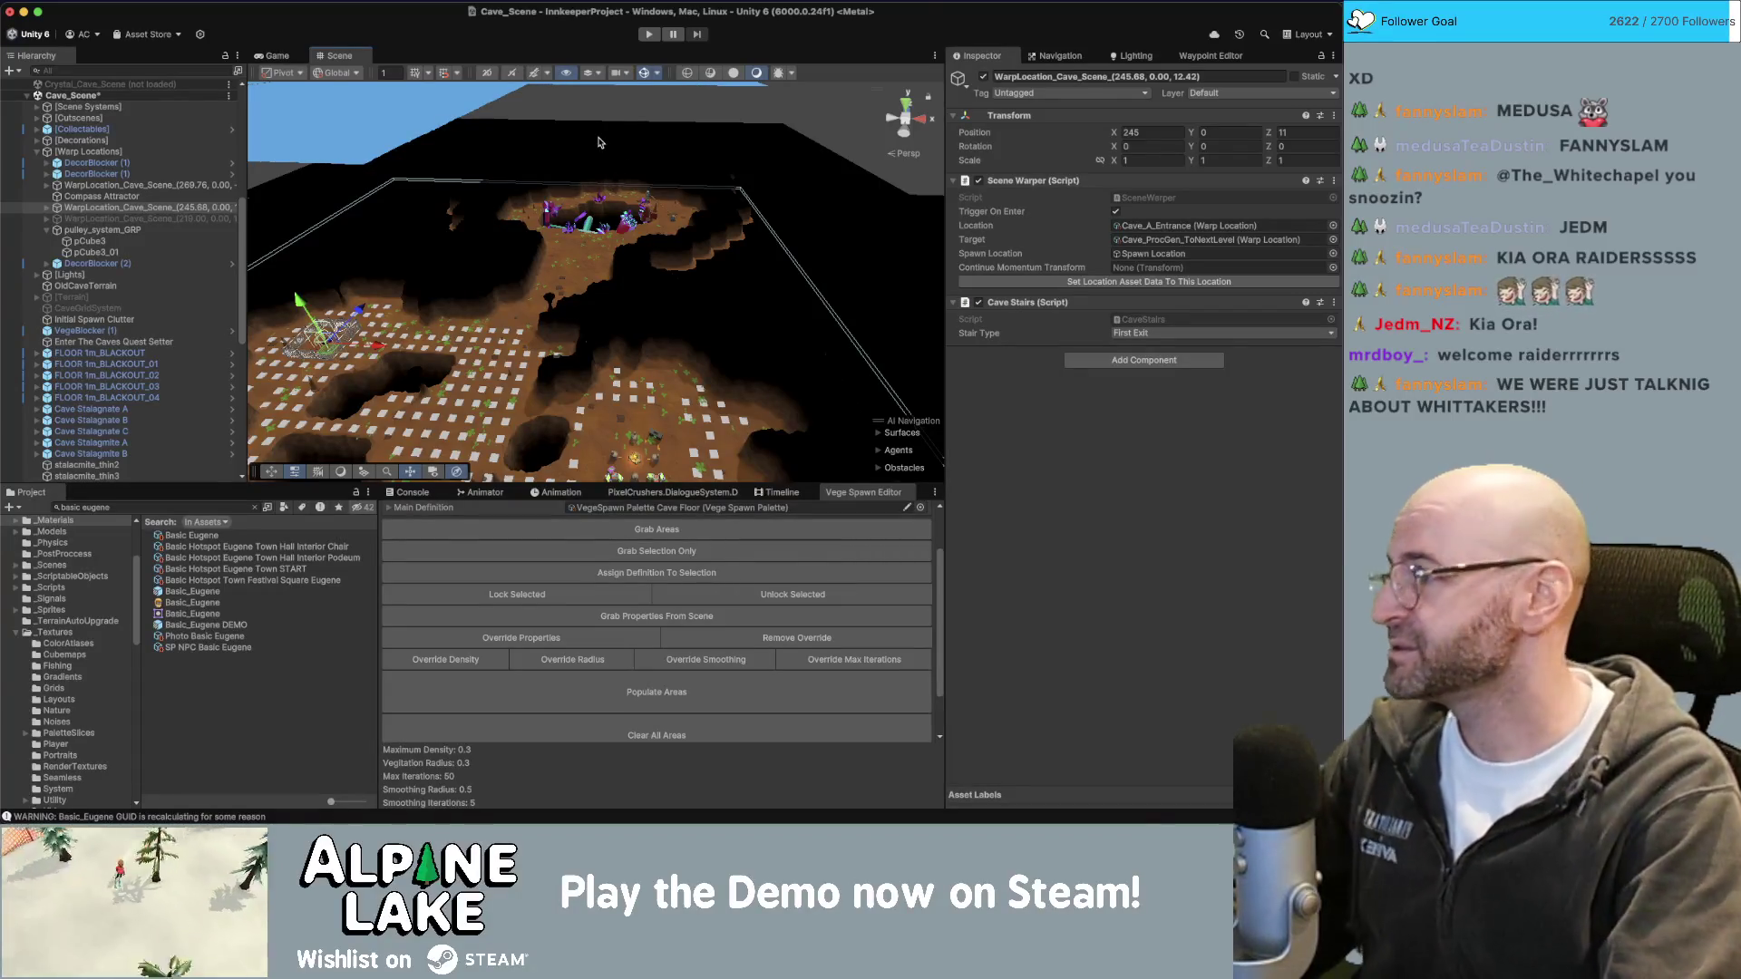
left_click_drag(554, 205, 559, 183, "alt")
scroll(560, 183, "up", 10)
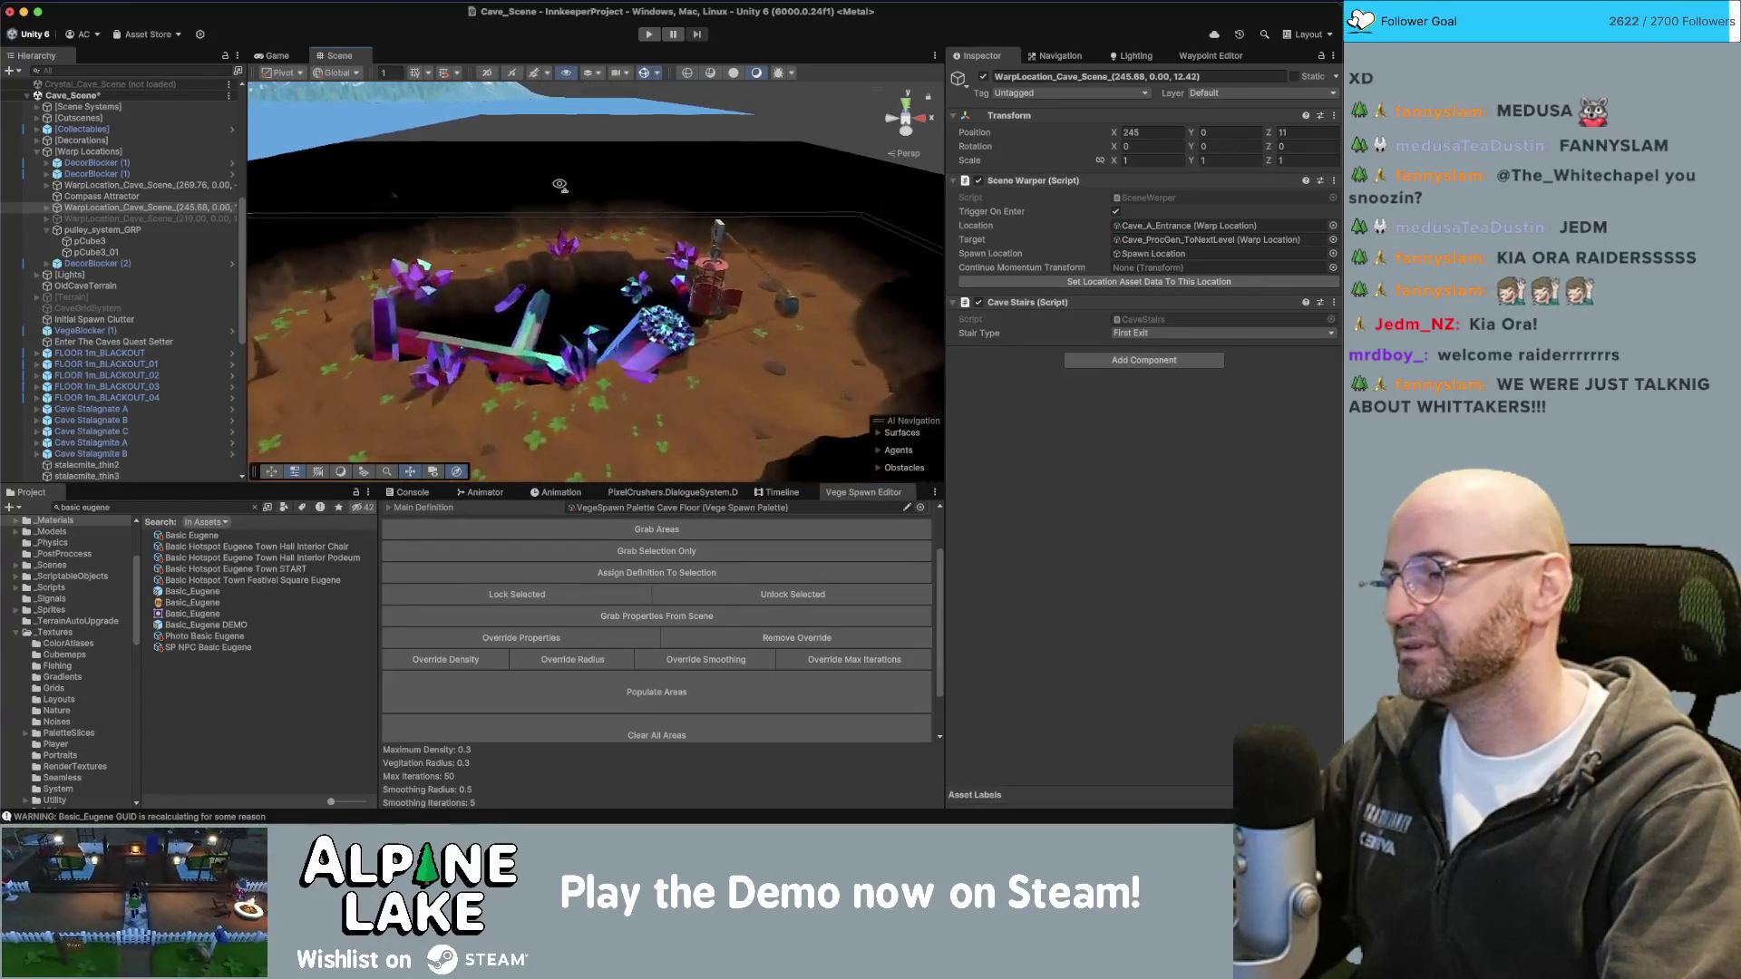
scroll(558, 185, "up", 10)
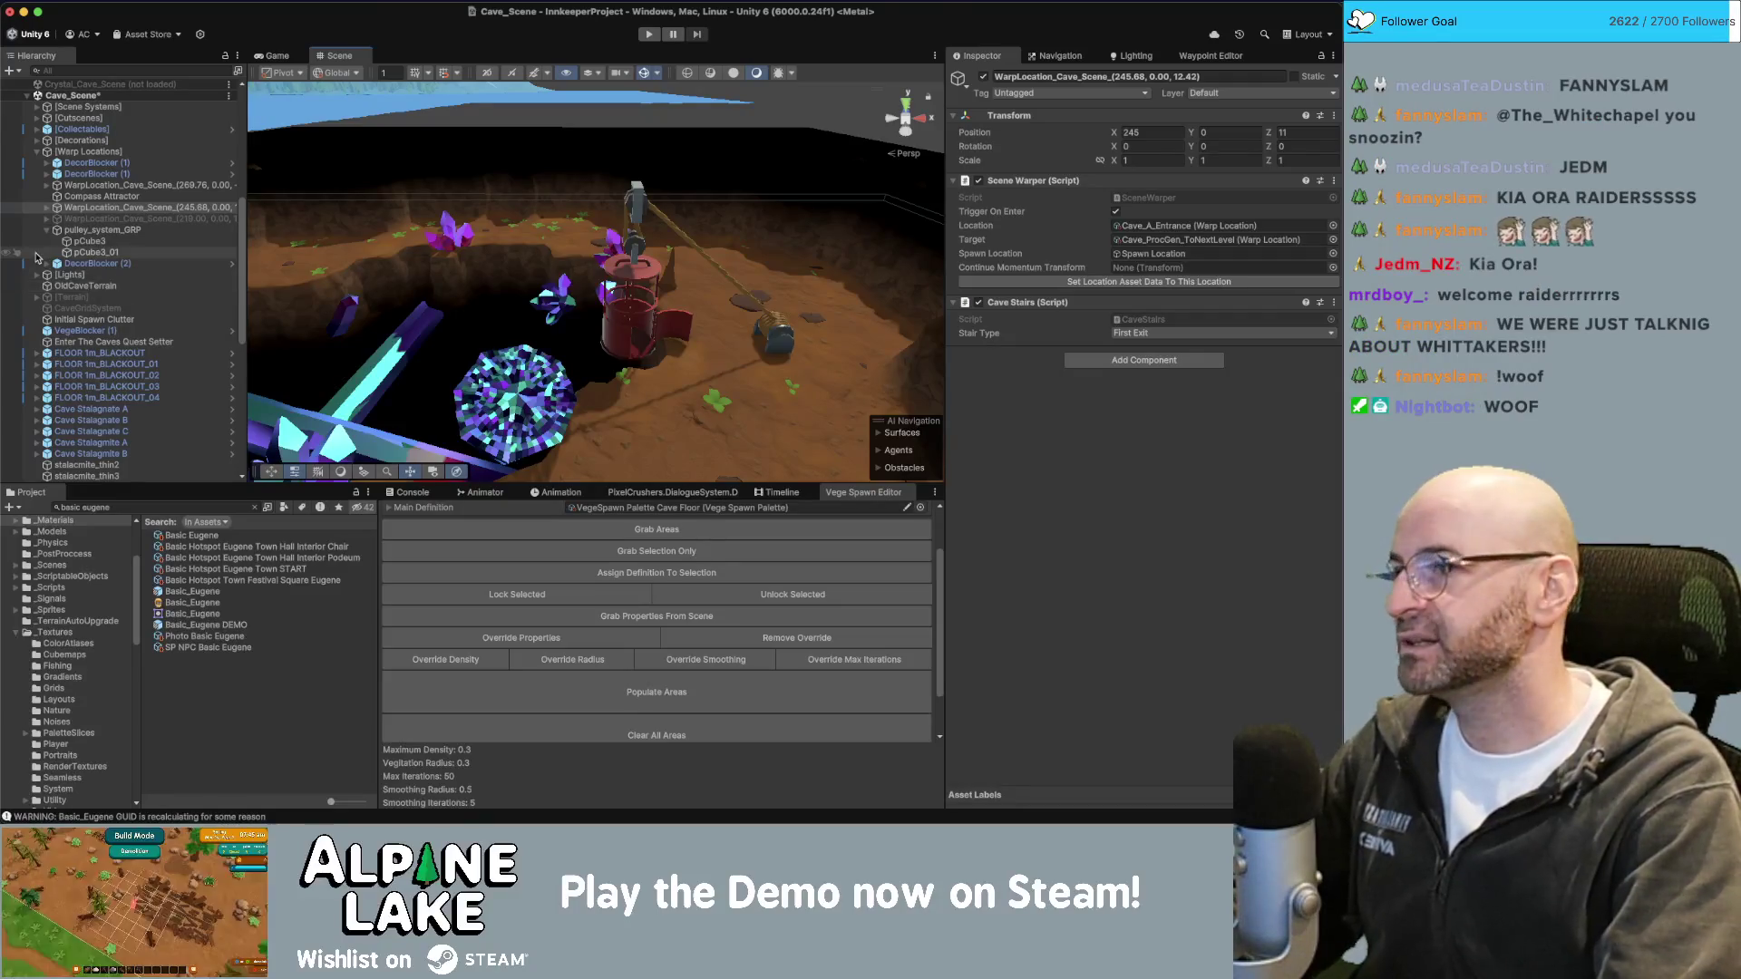
mouse_move(600, 175)
left_mouse_down("alt")
mouse_move(617, 250)
mouse_move(677, 305)
left_mouse_up("alt")
right_click_drag(448, 313, 394, 292)
left_click_drag(692, 223, 717, 255, "alt")
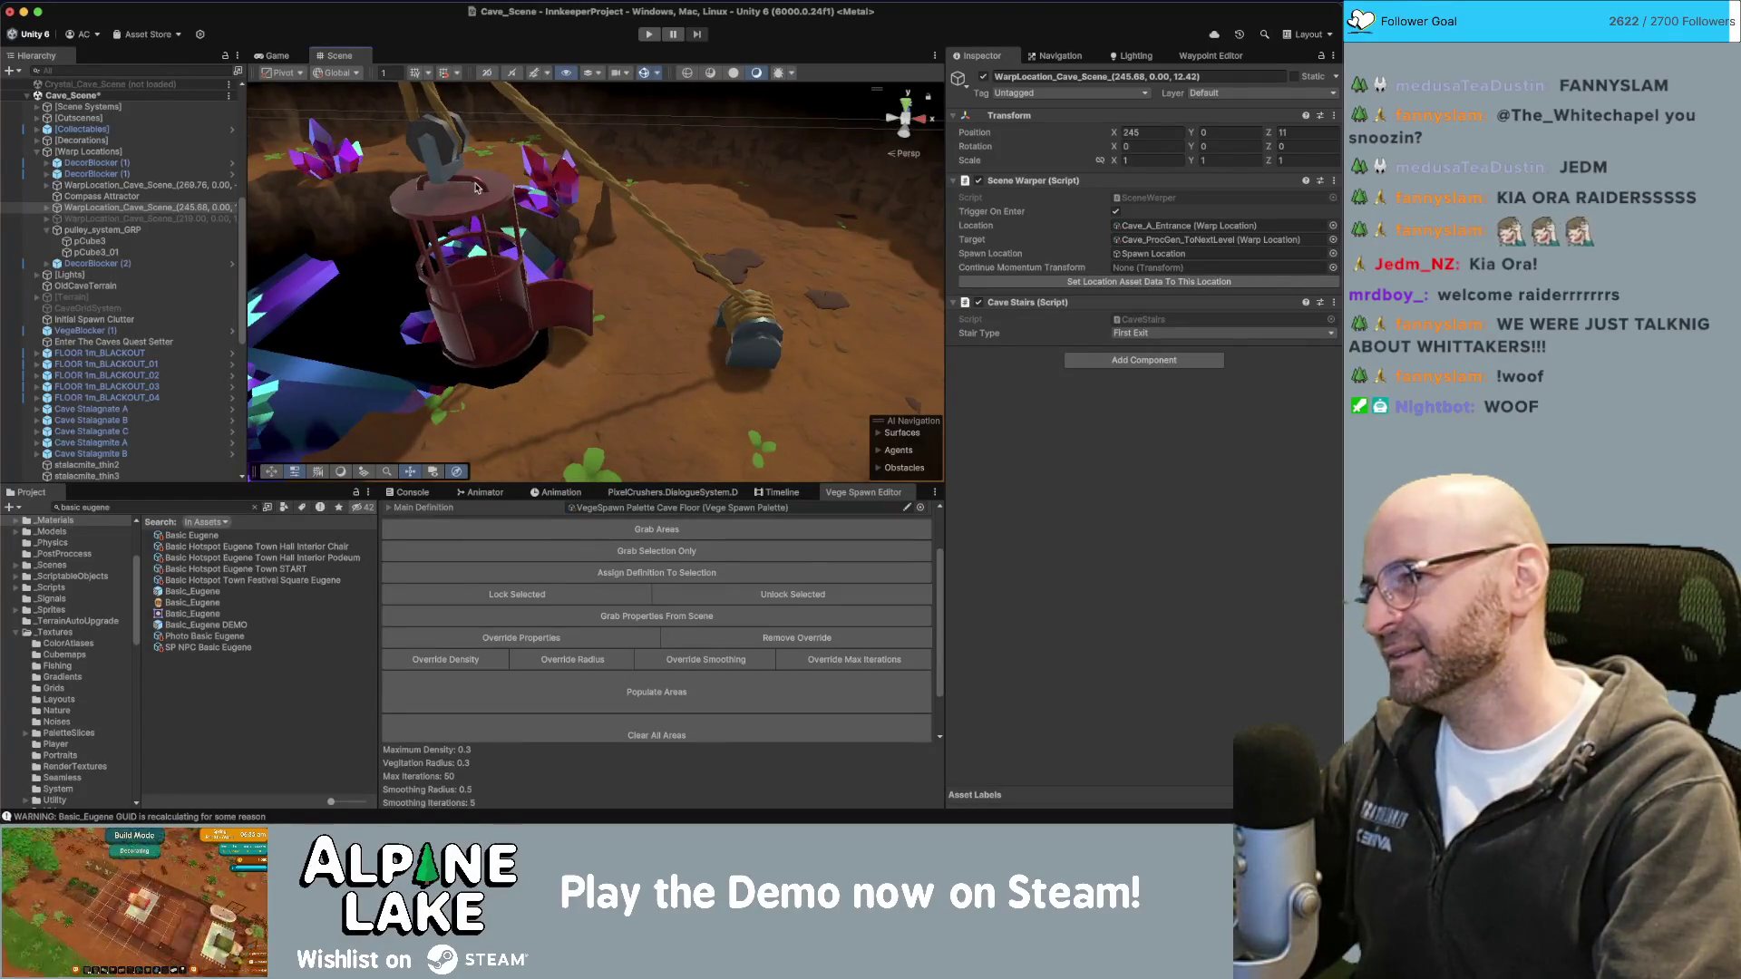
scroll(506, 227, "up", 5)
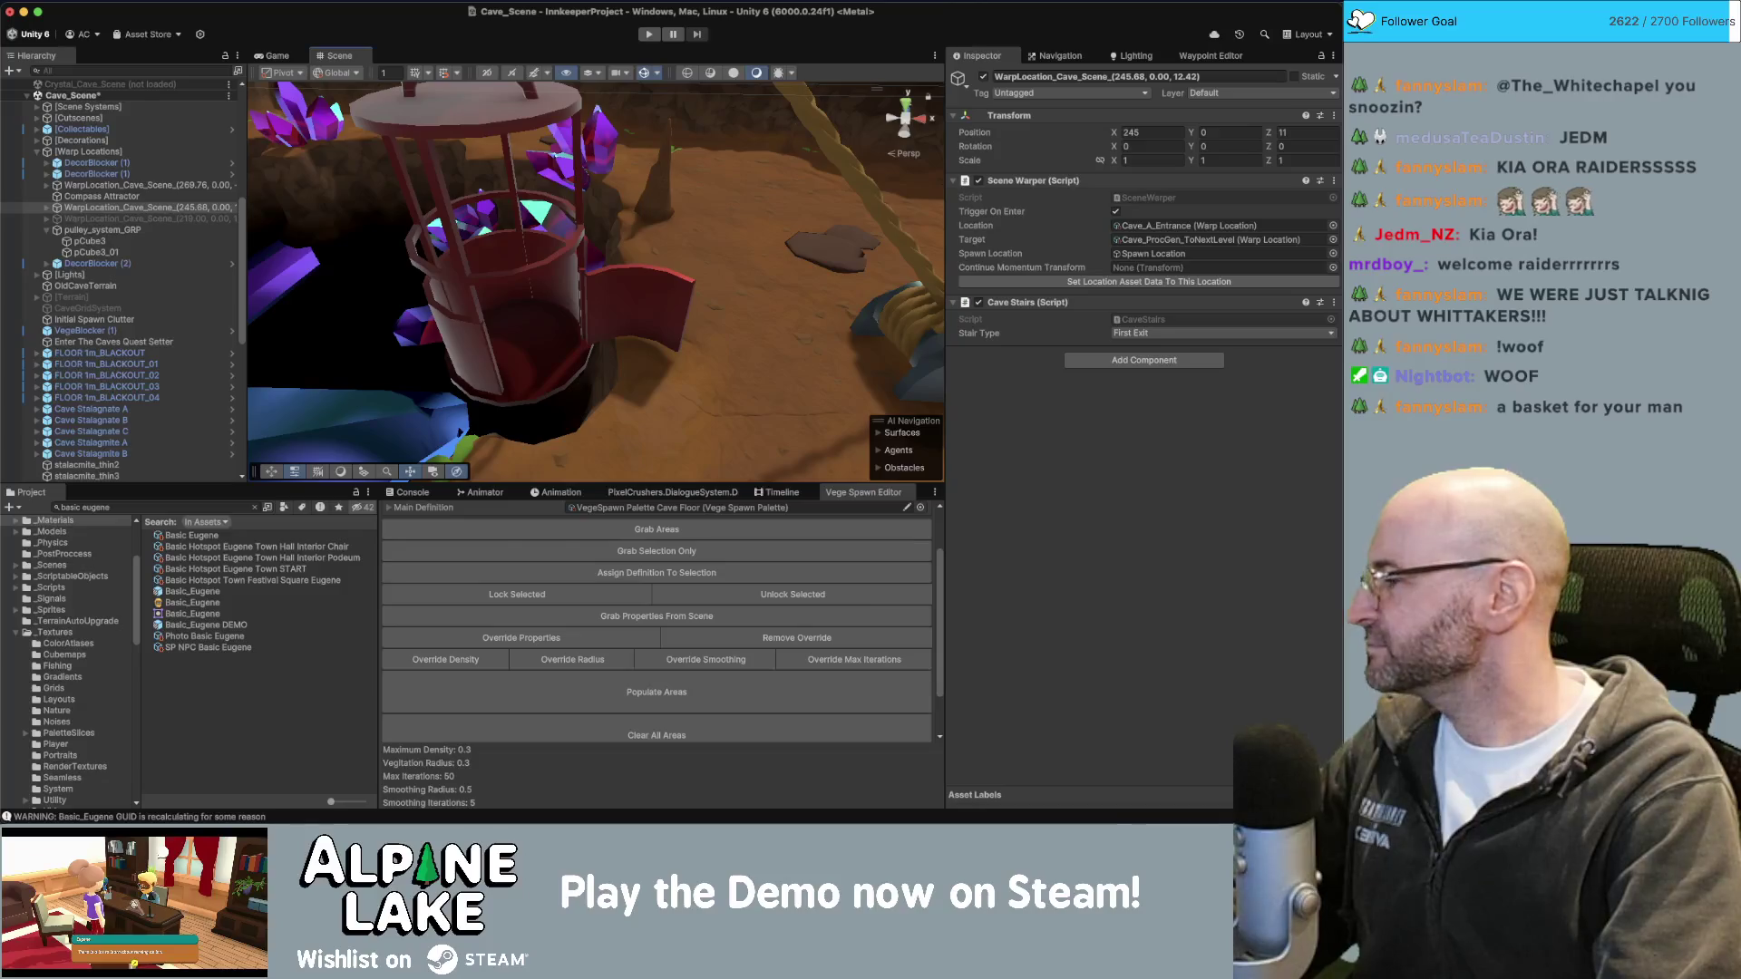
Delete a strip of faces from the ring rail of the pully_system_GEO basket.
key("super+Tab")
left_click(726, 471)
scroll(752, 426, "up", 3)
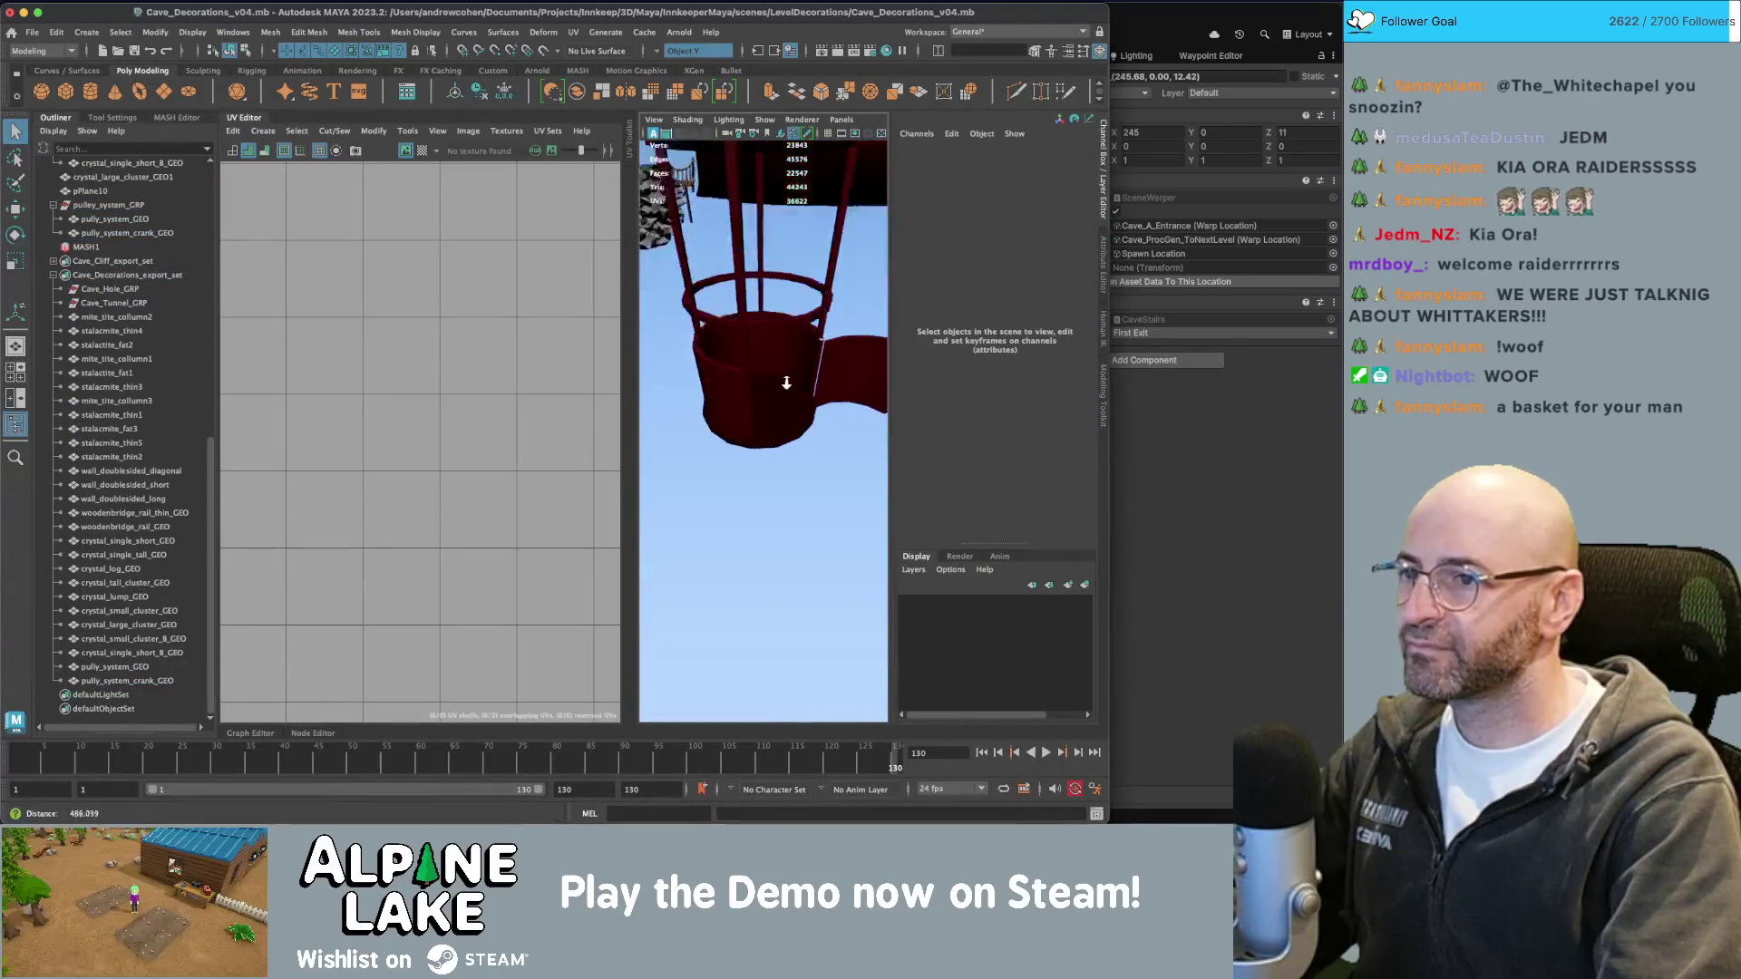
left_click(659, 284)
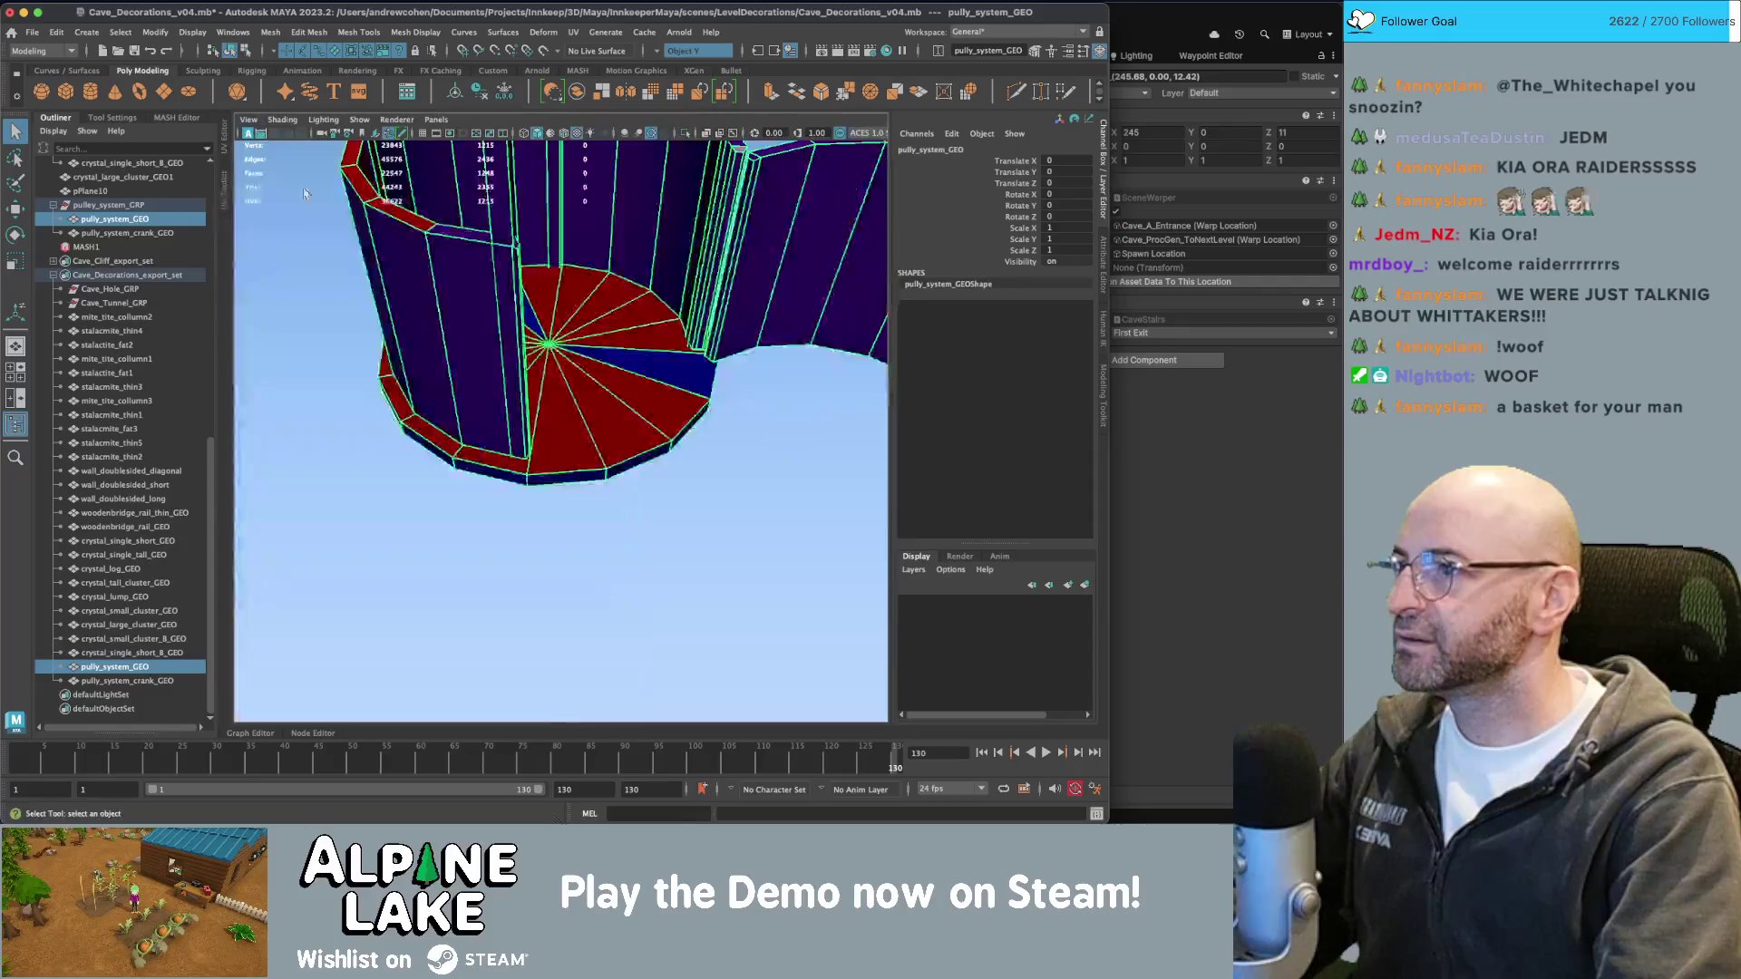
mouse_move(409, 408)
left_mouse_down("alt")
mouse_move(542, 479)
mouse_move(497, 369)
mouse_move(575, 420)
left_mouse_up("alt")
left_click(574, 420)
right_click_drag(545, 390, 548, 416)
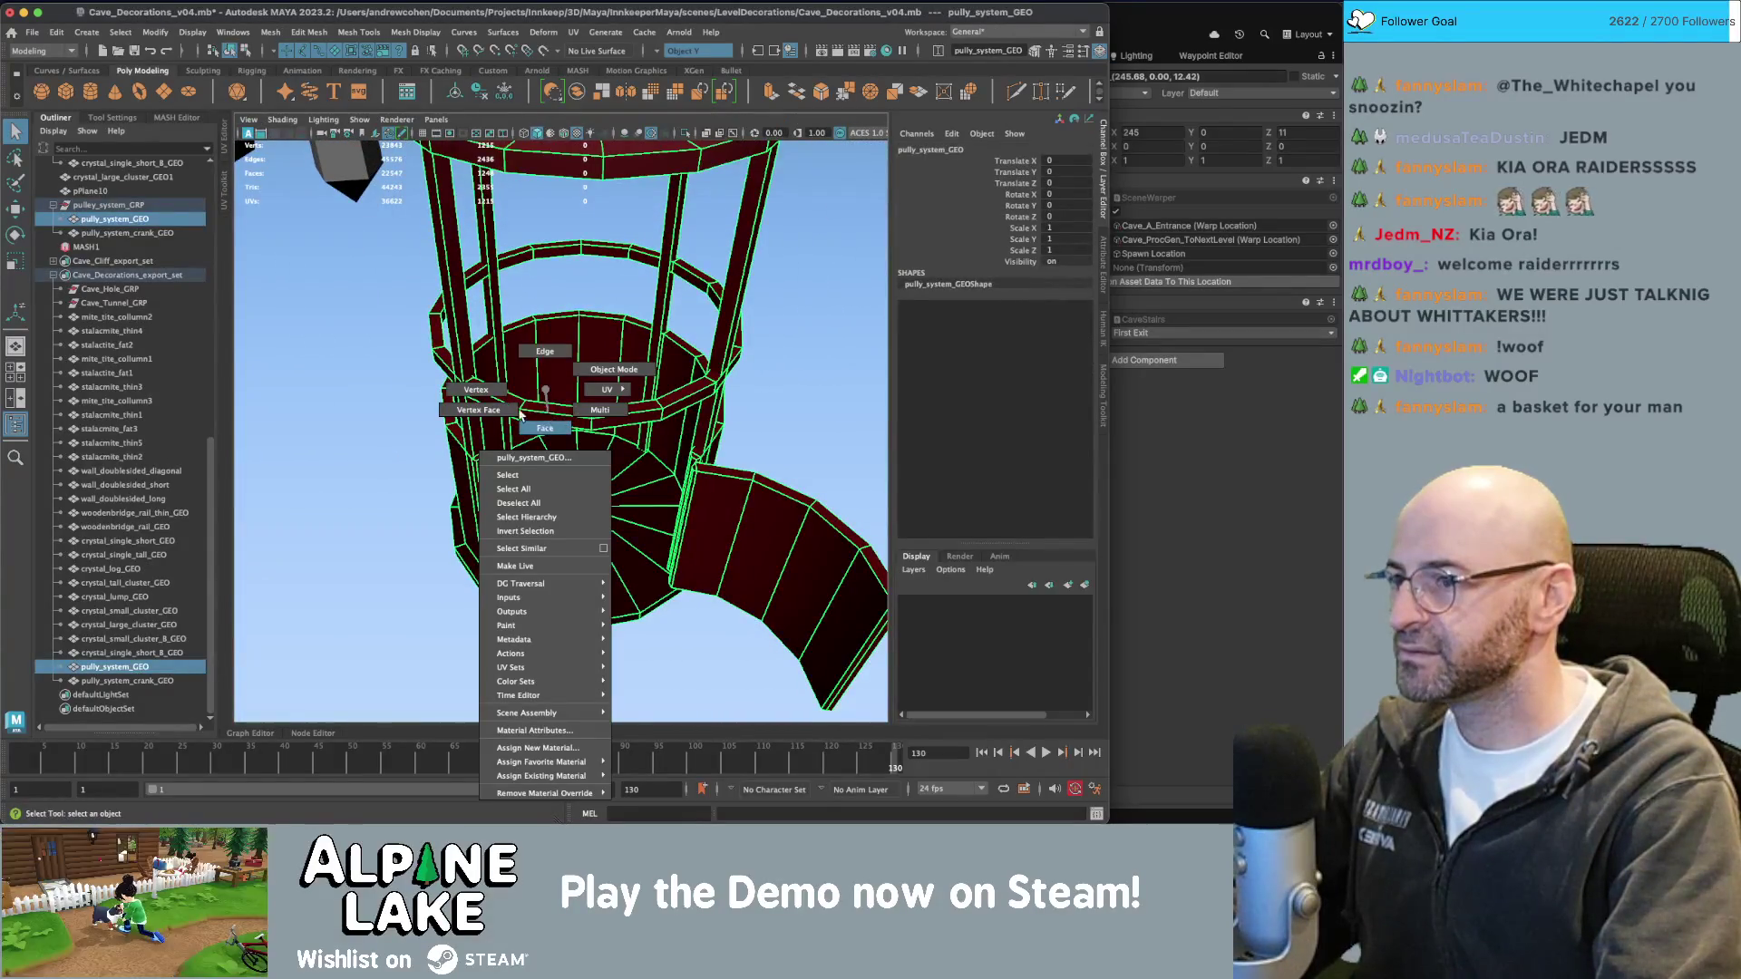
left_click(544, 427)
left_click(548, 410)
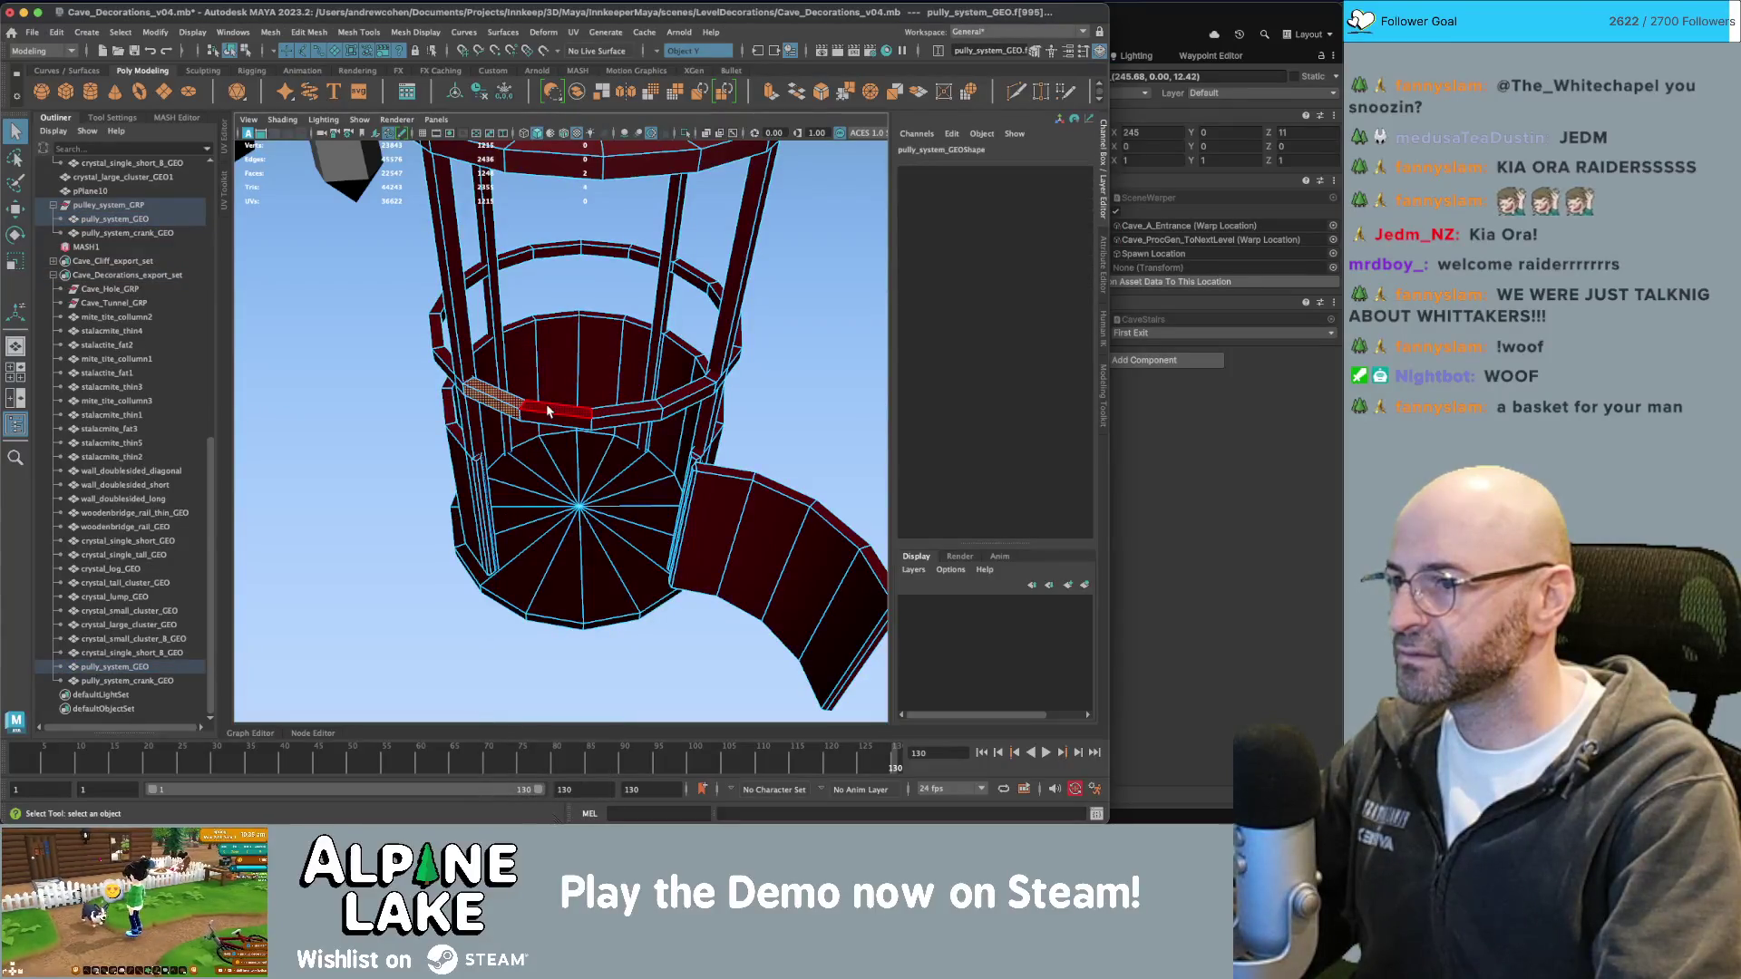
key("f")
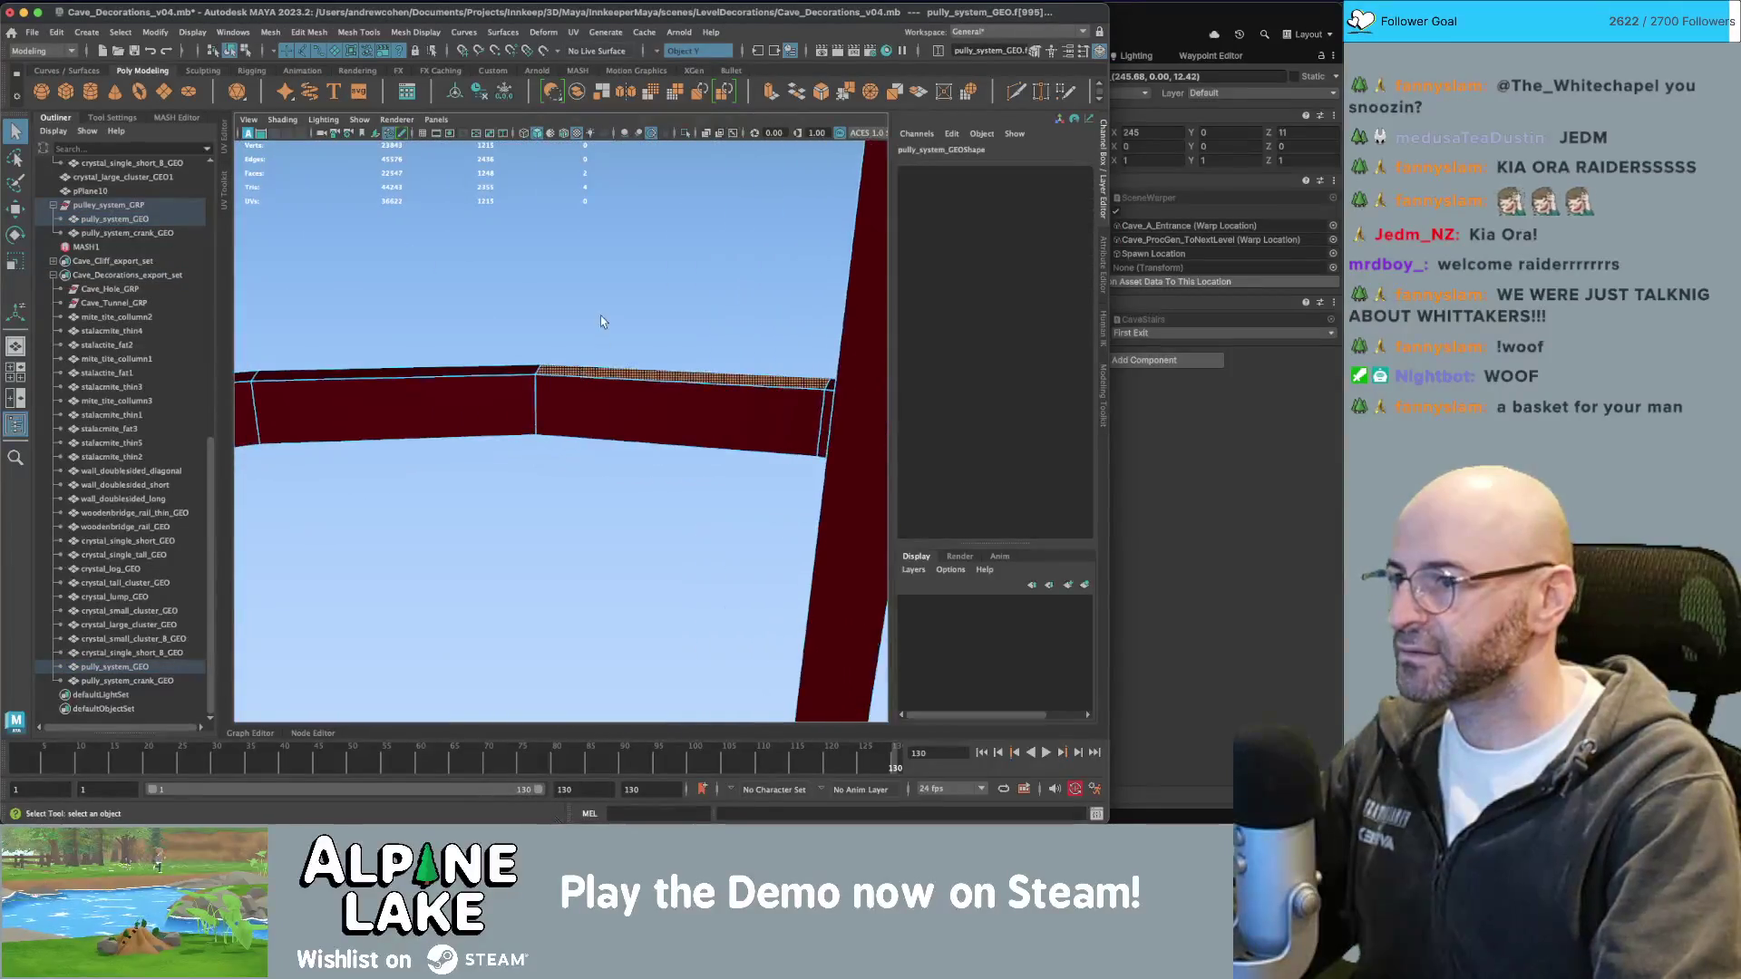
left_click_drag(366, 517, 367, 518)
mouse_move(367, 518)
left_mouse_down("alt")
mouse_move(583, 415)
mouse_move(583, 378)
mouse_move(498, 385)
mouse_move(368, 471)
mouse_move(513, 421)
mouse_move(575, 268)
left_mouse_up("alt")
key("Delete")
Cap both exposed open ends of the cut rail with Fill Hole.
right_click(575, 263)
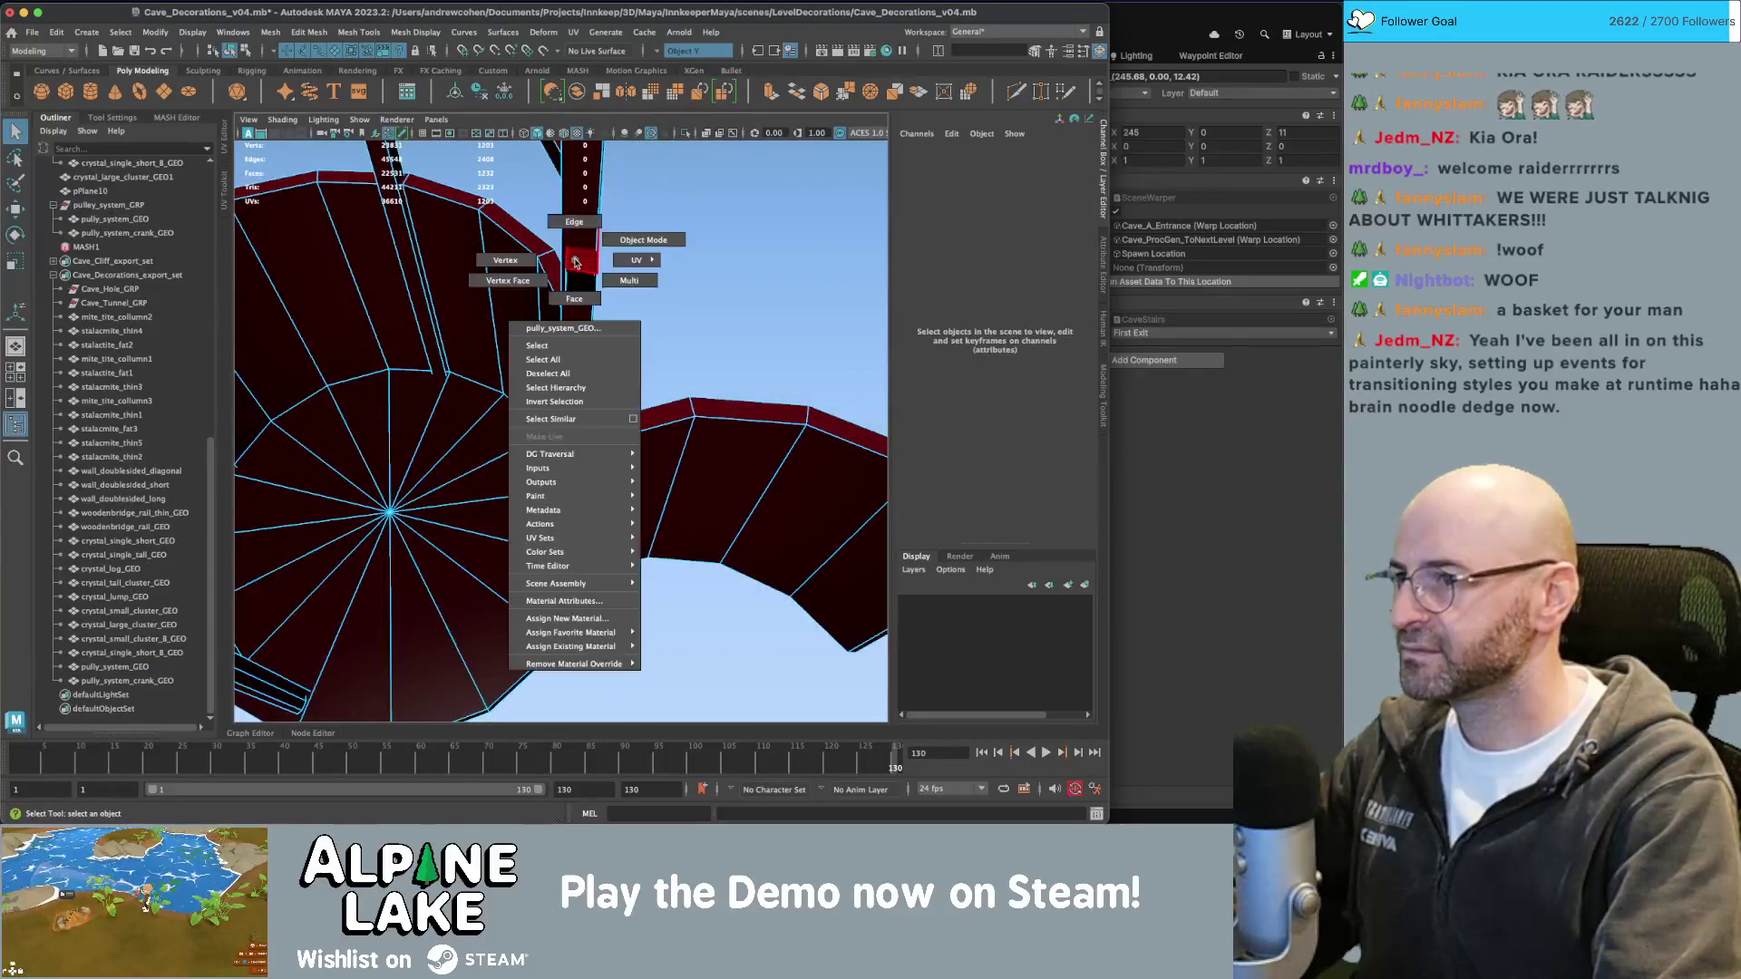
left_click(574, 221)
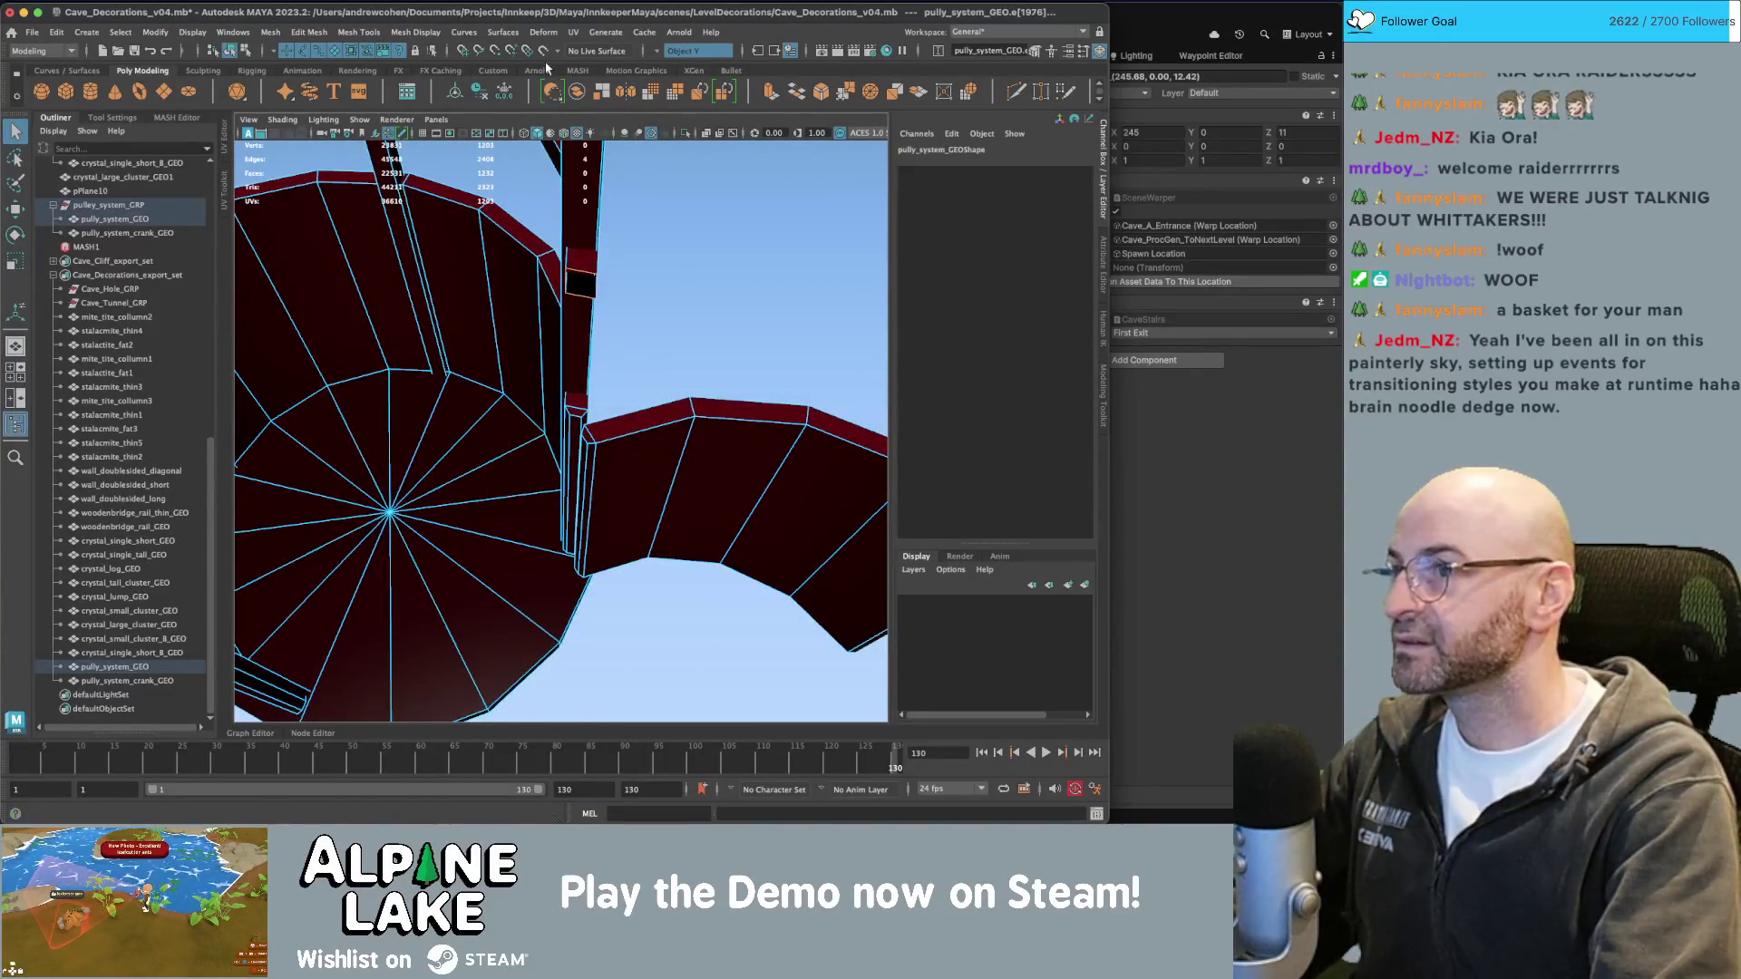
left_click(308, 32)
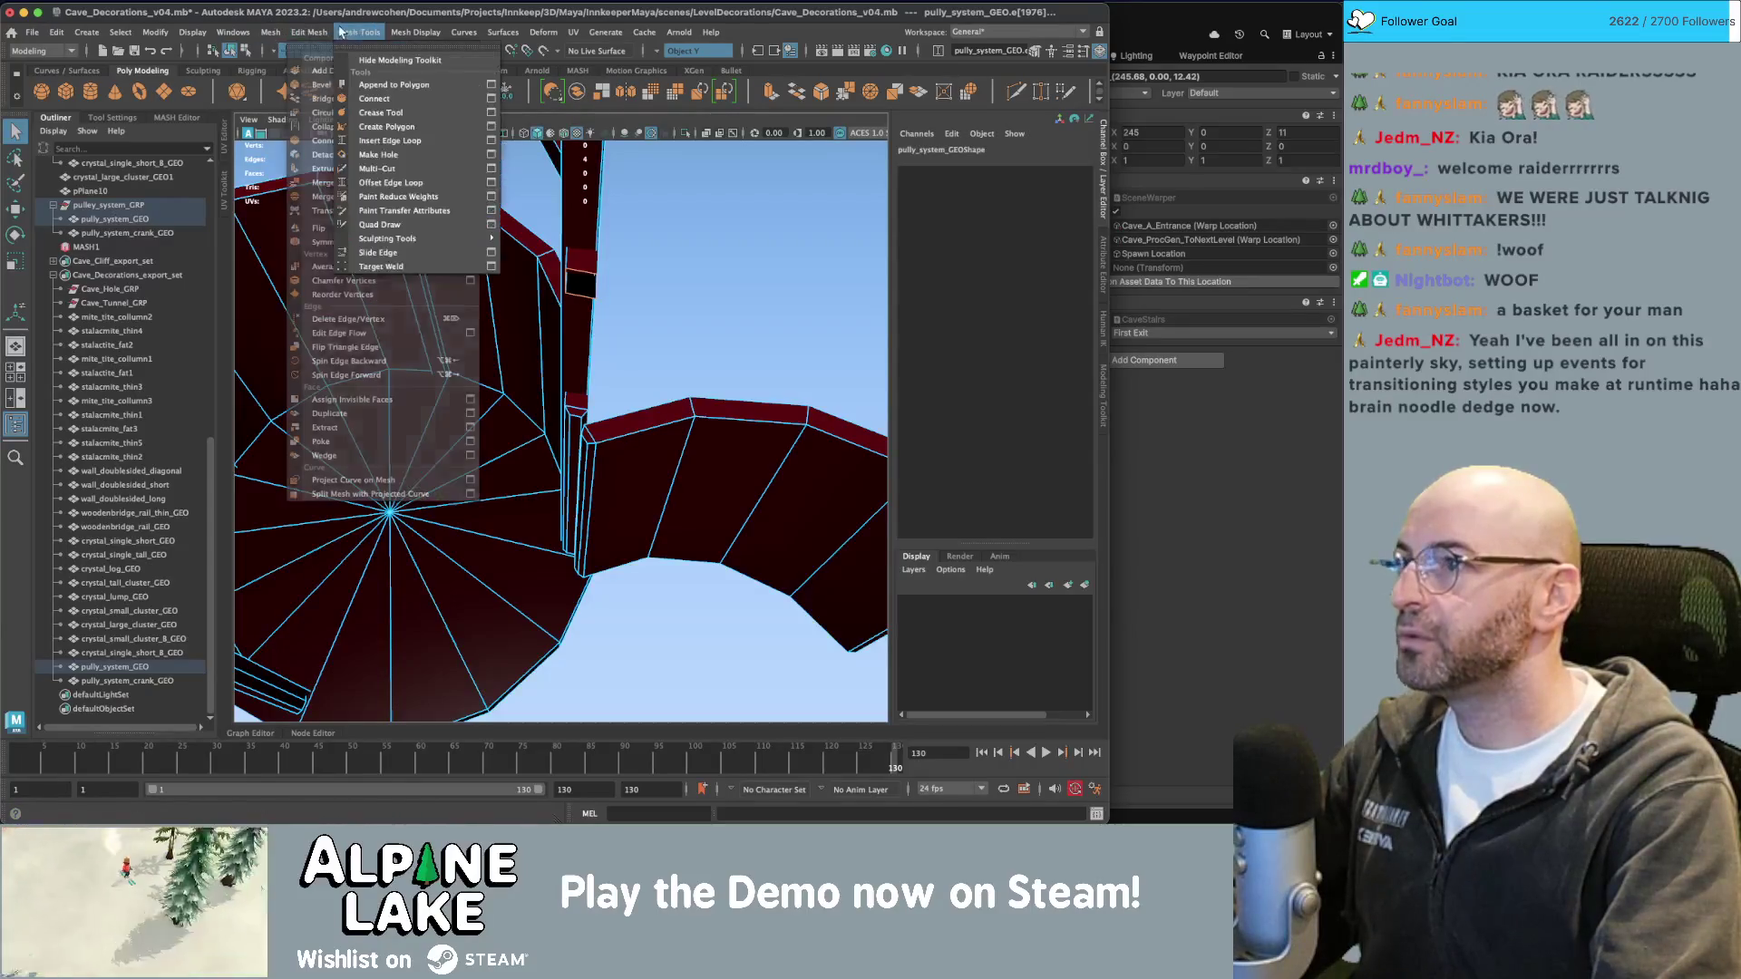
mouse_move(393, 34)
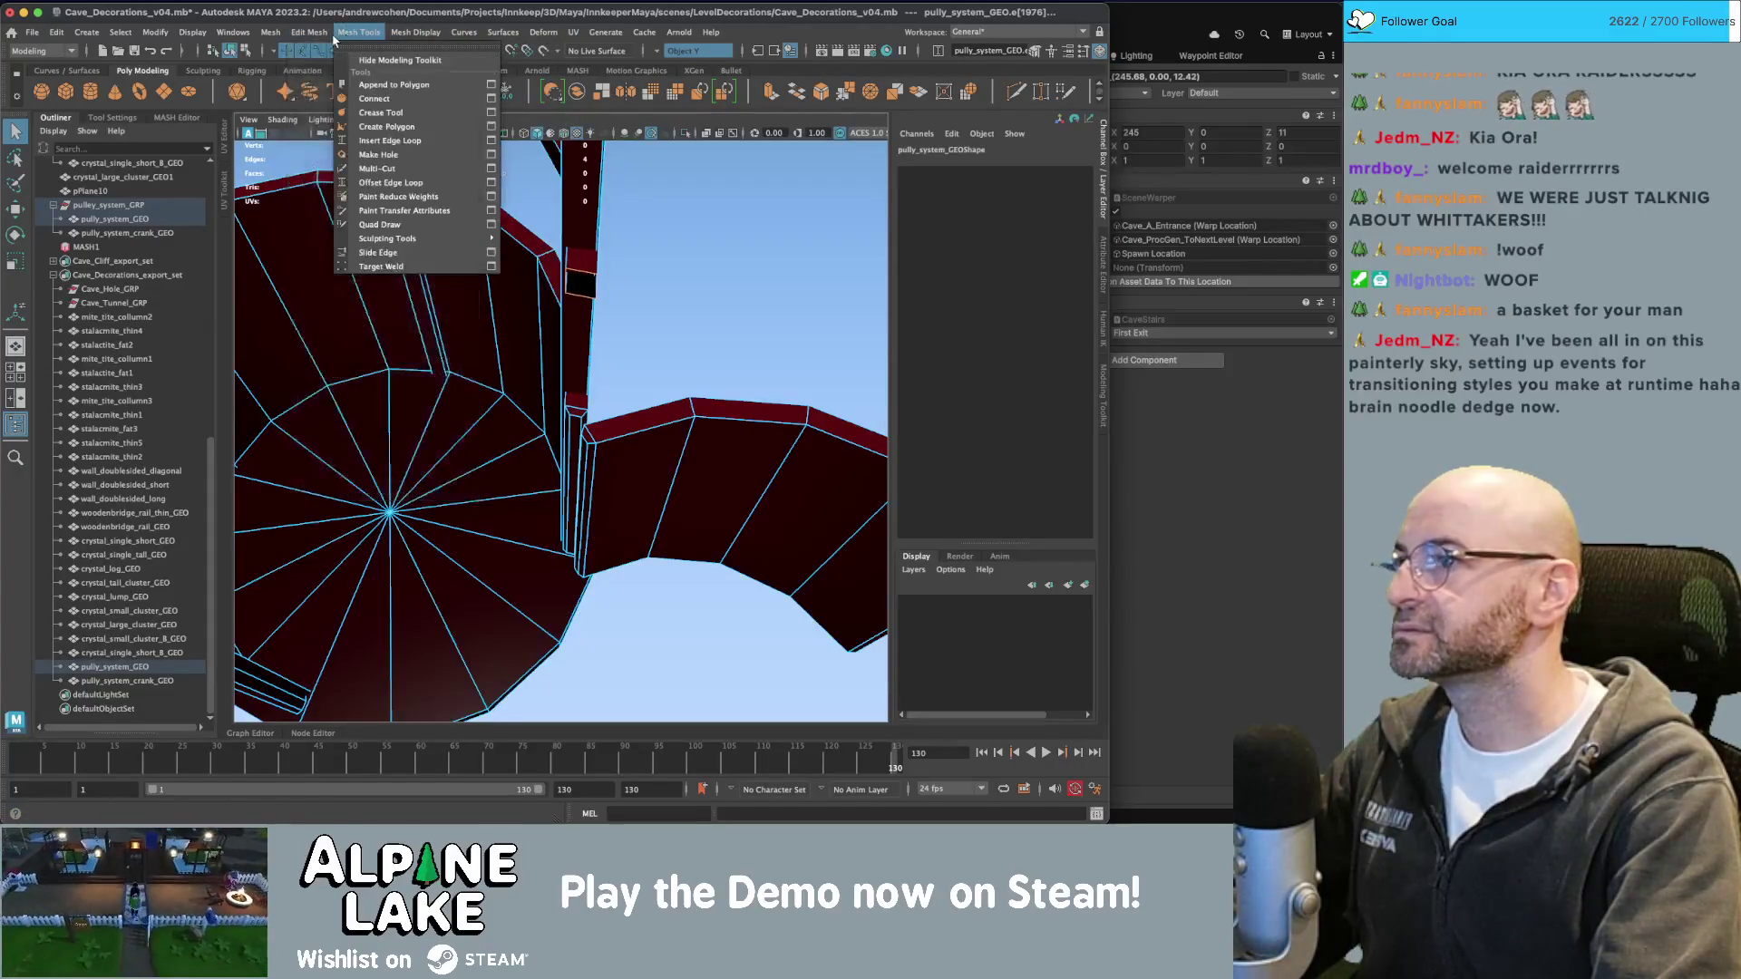
mouse_move(270, 32)
left_click(298, 135)
mouse_move(299, 145)
left_mouse_down("alt")
mouse_move(454, 227)
mouse_move(584, 245)
mouse_move(379, 278)
mouse_move(430, 299)
left_mouse_up("alt")
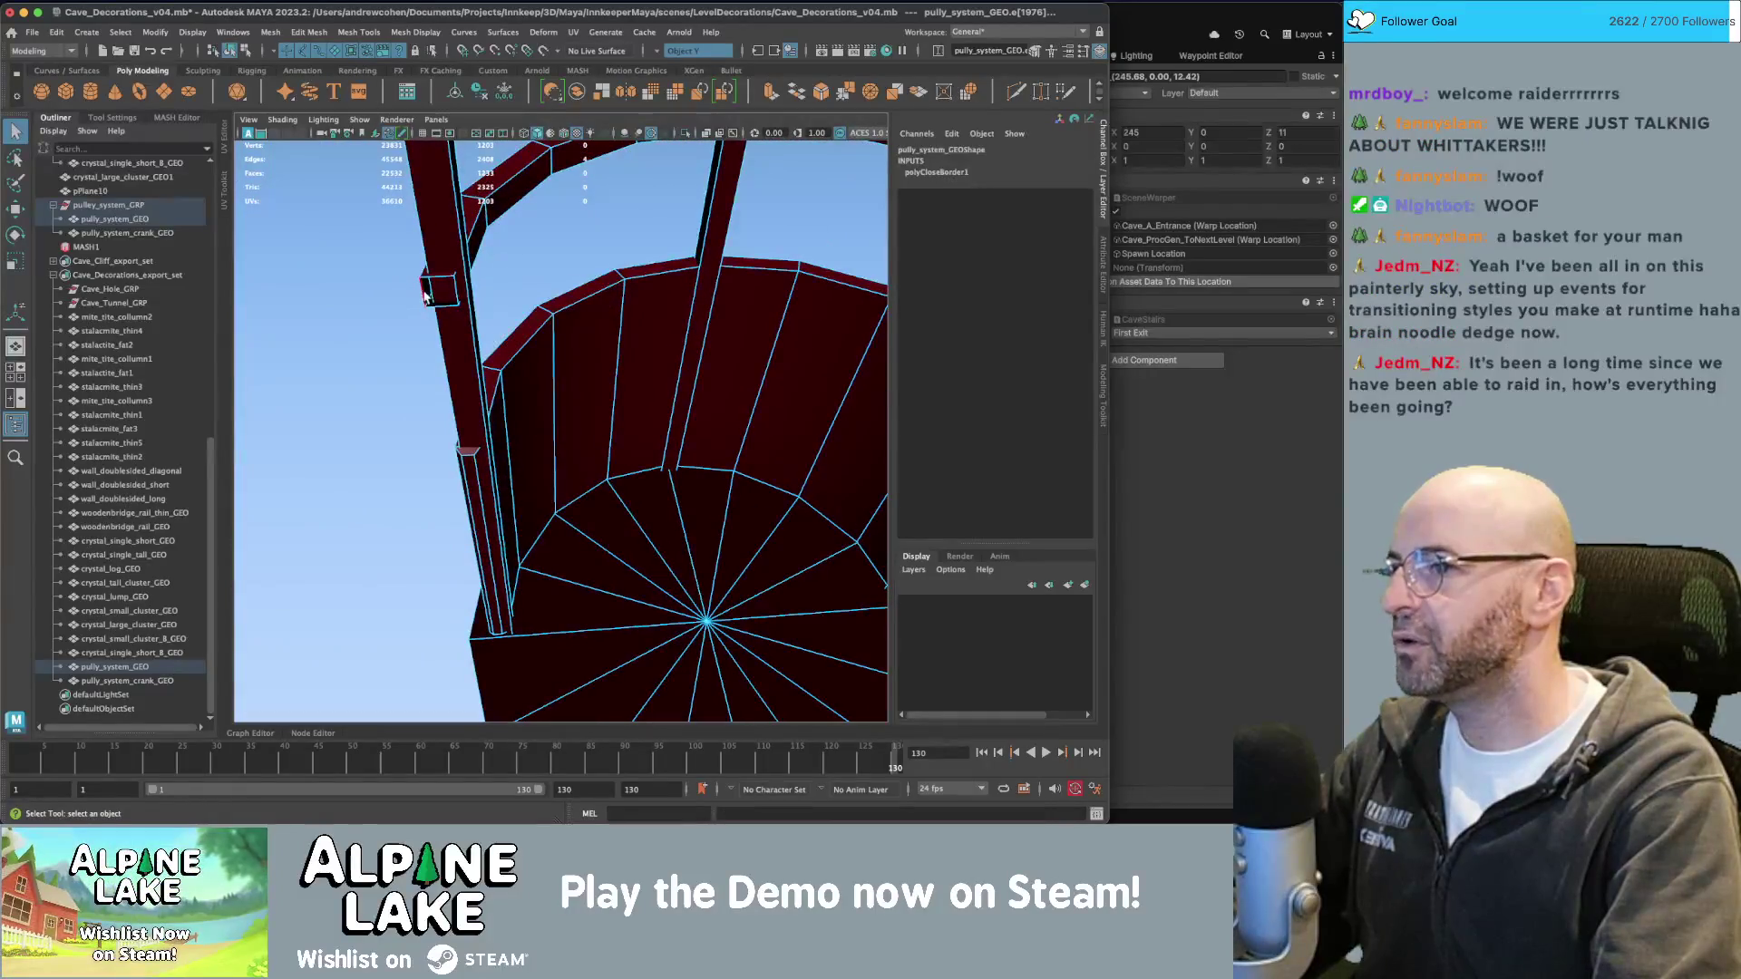
key("g")
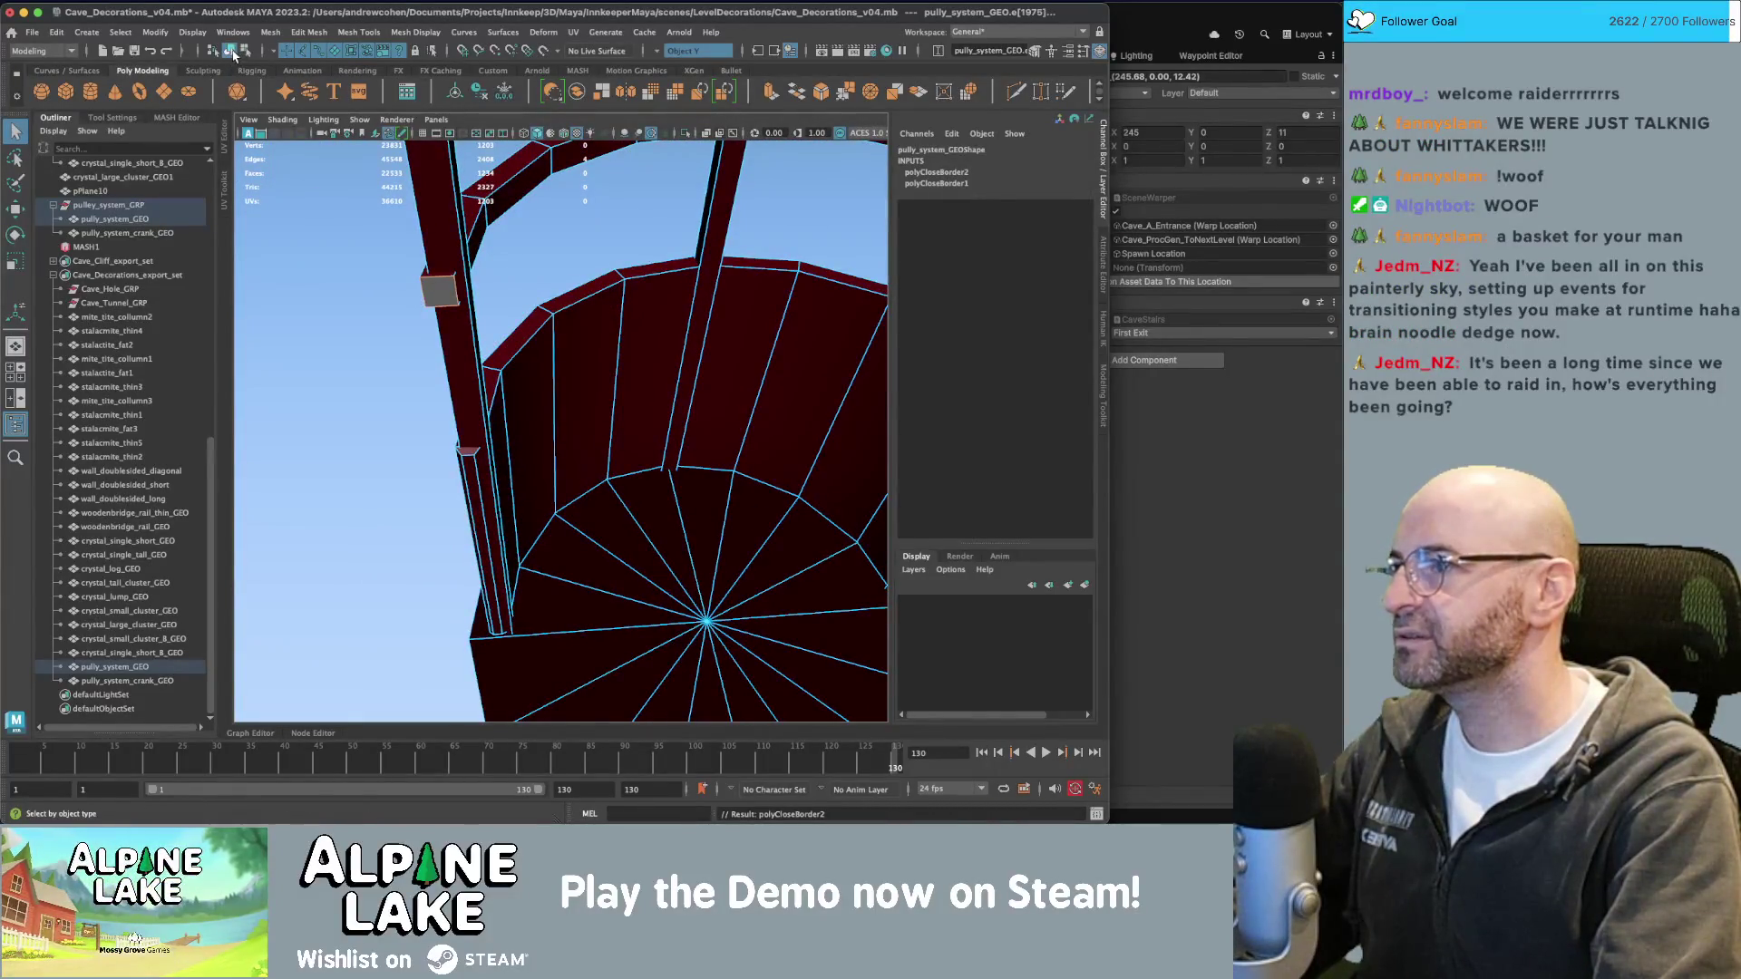
Select the pulley system mesh and show its UVs over the colour palette.
left_click(233, 55)
left_click(341, 215)
left_click_drag(341, 216, 367, 238, "alt")
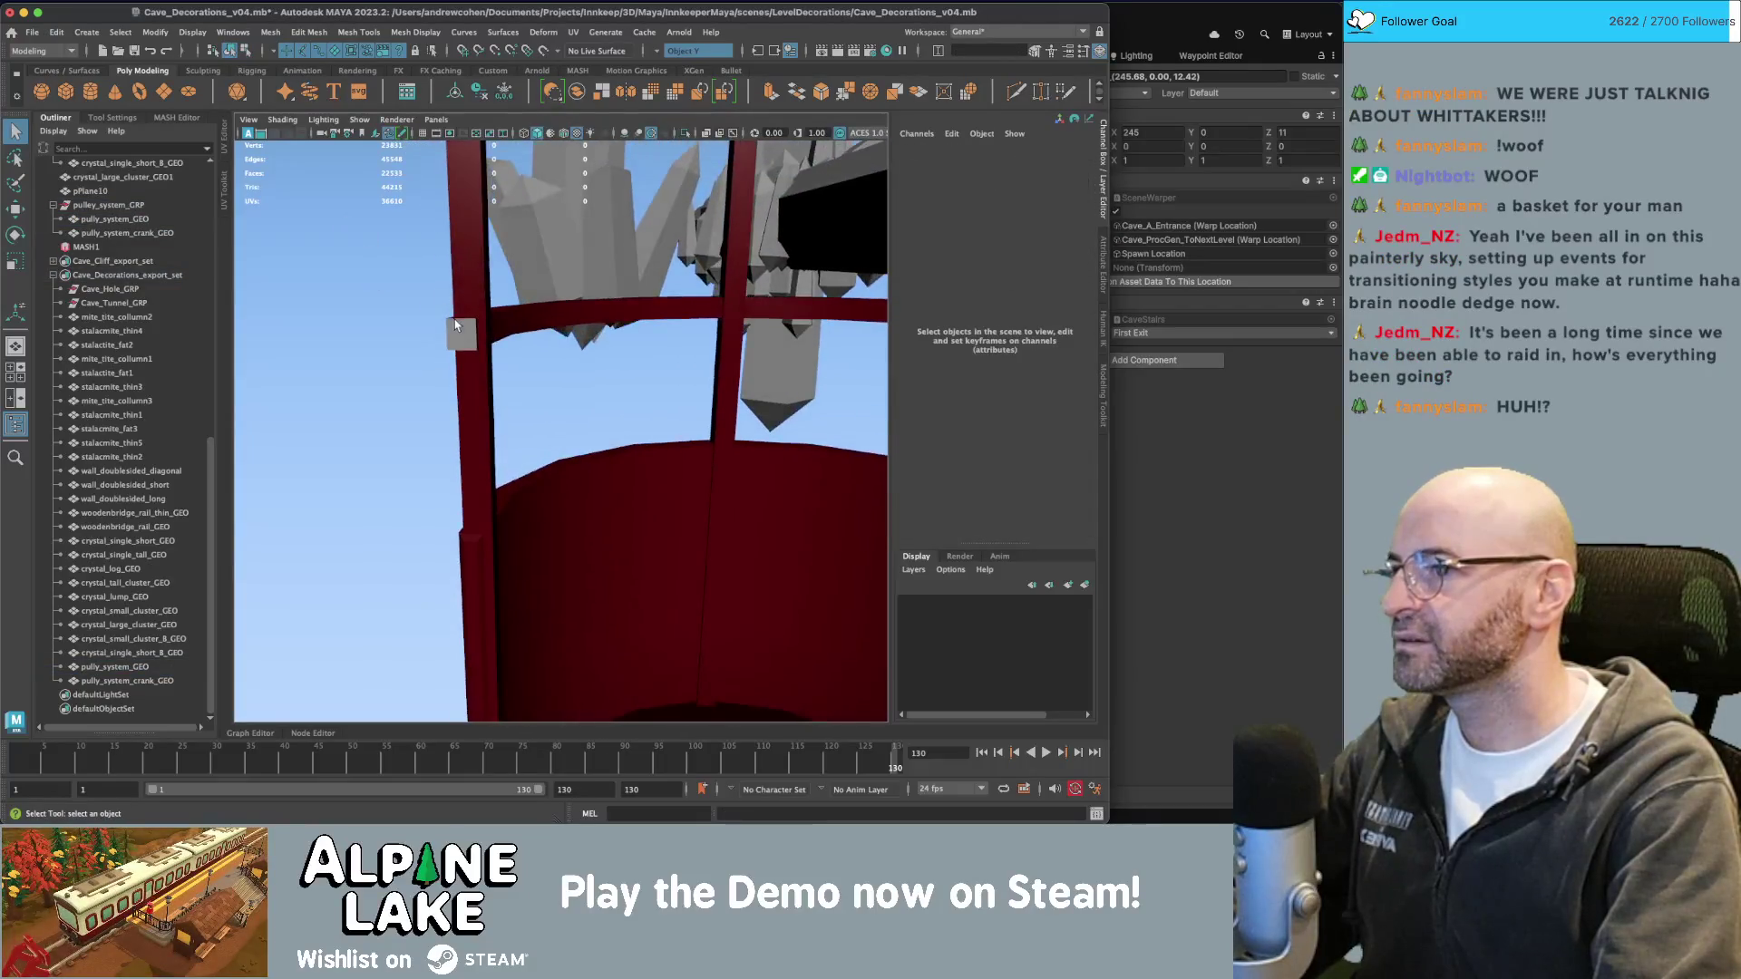
left_click(456, 325)
mouse_move(455, 324)
left_mouse_down("alt")
mouse_move(470, 356)
mouse_move(430, 355)
left_mouse_up("alt")
key("ctrl+shift+u")
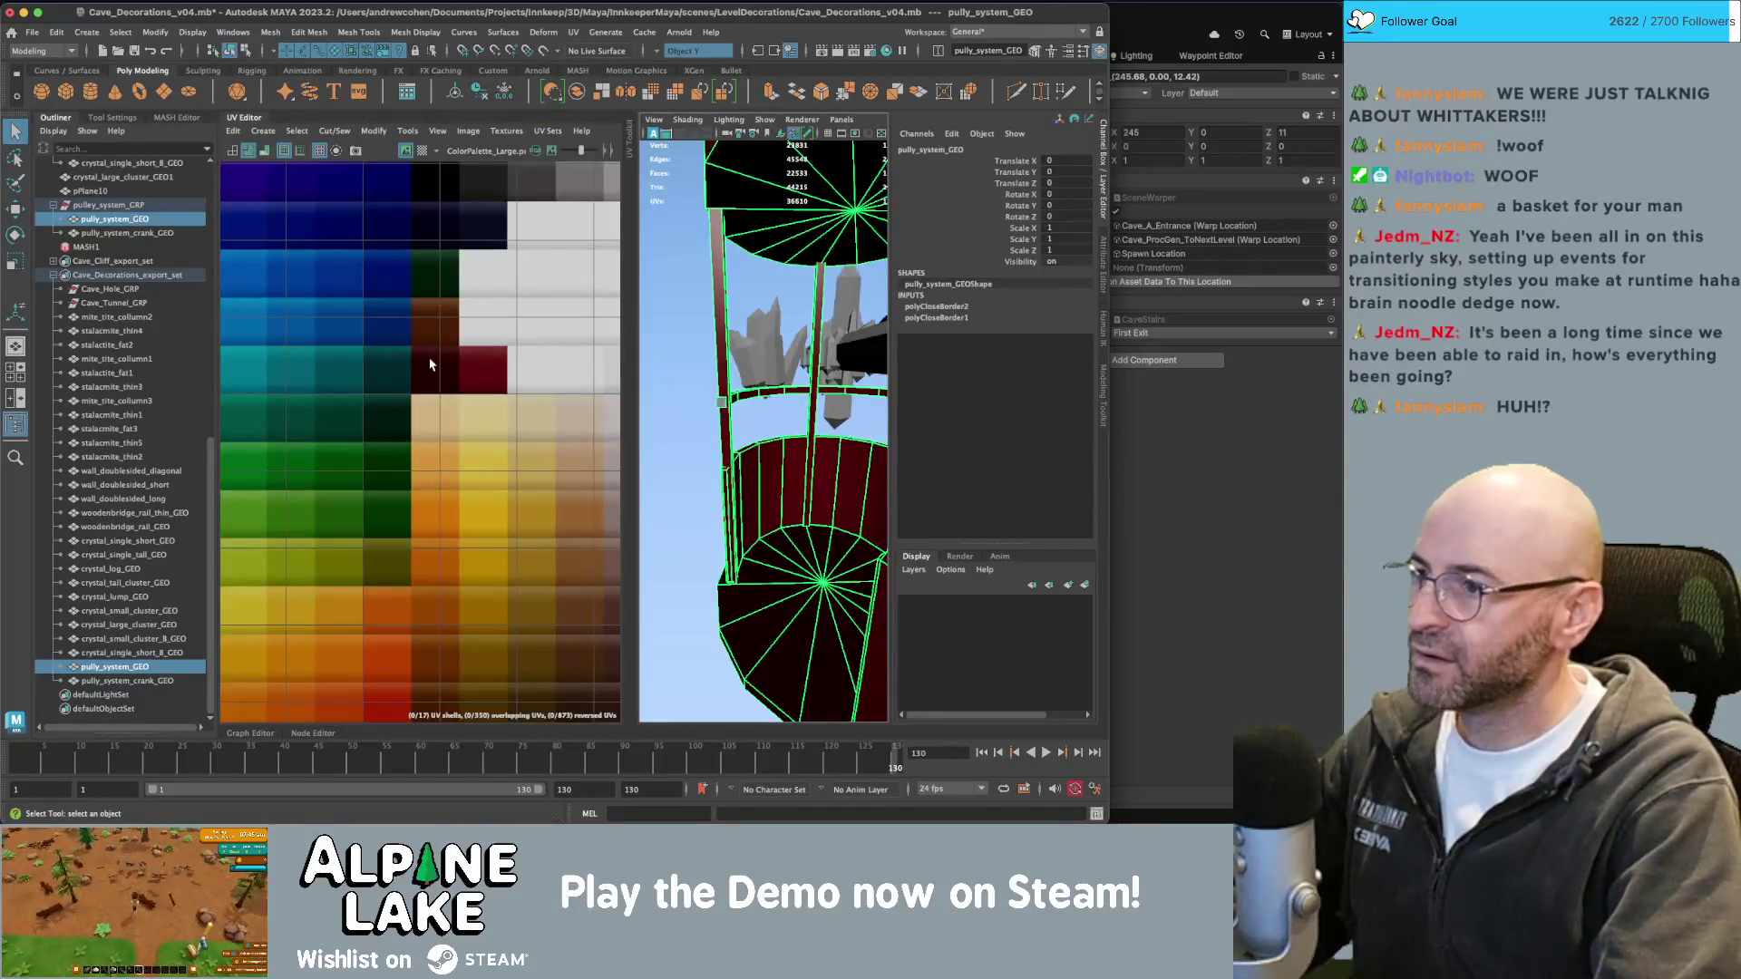
Select the ring rail's face loop and frame its UVs in the UV Editor.
left_click(735, 409)
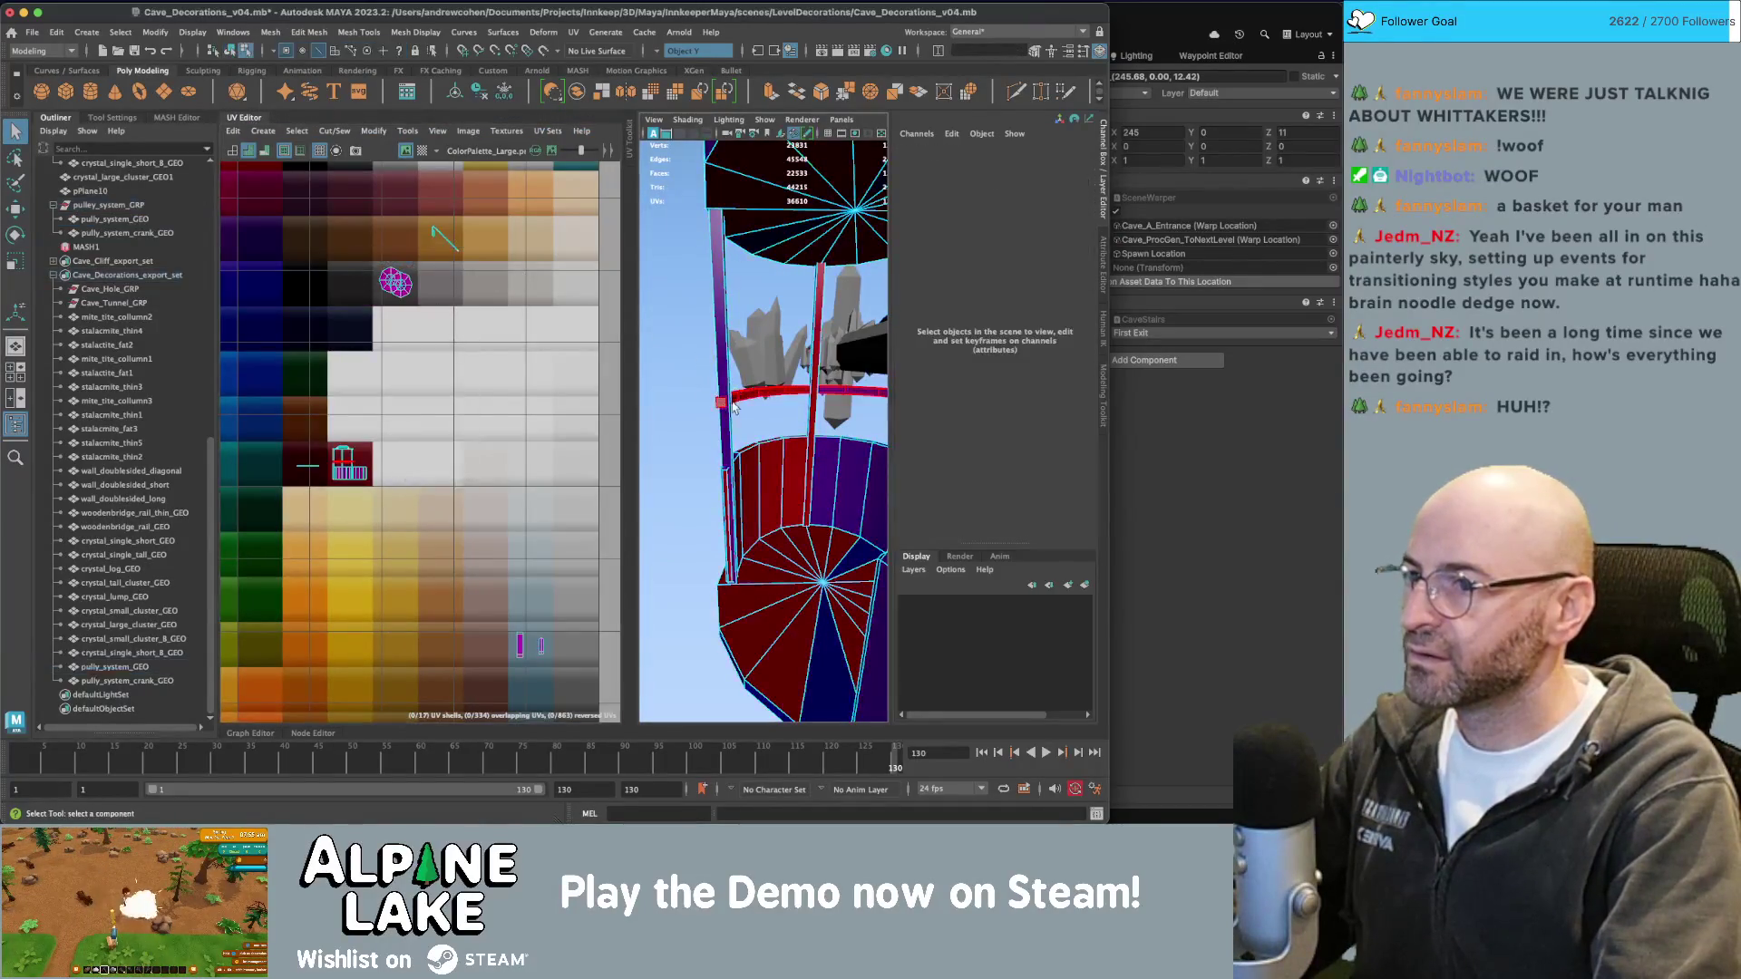
left_click(719, 407)
key("f")
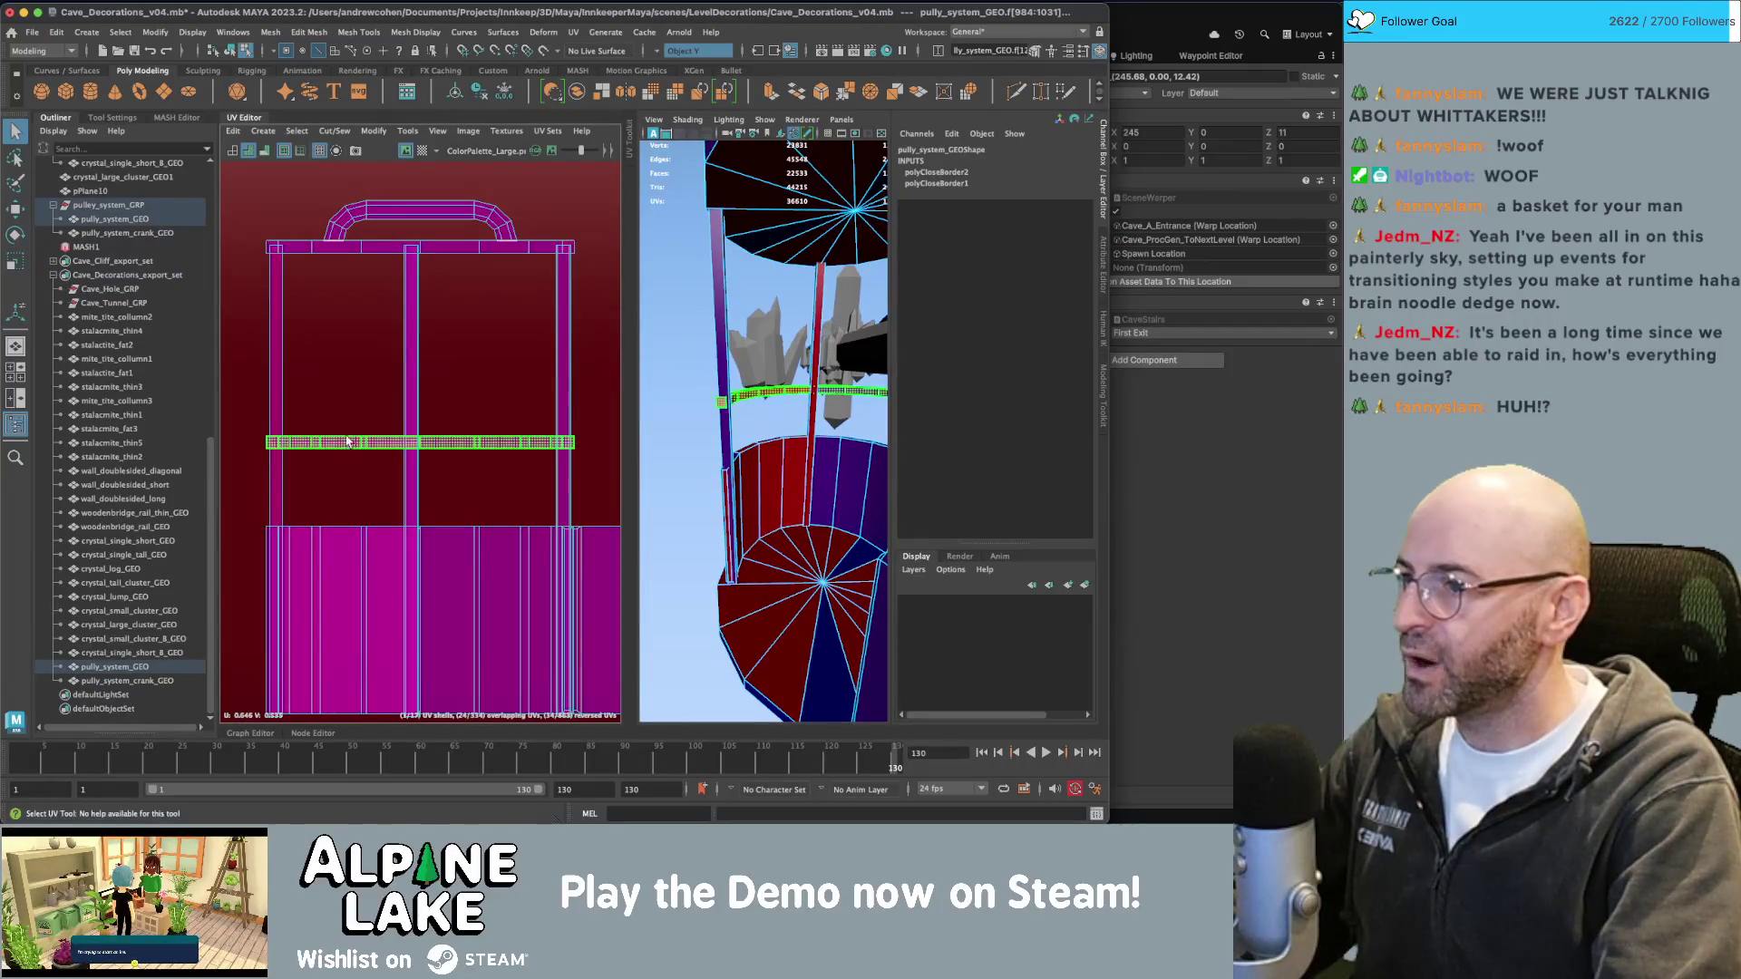
left_click_drag(693, 378, 700, 435, "alt")
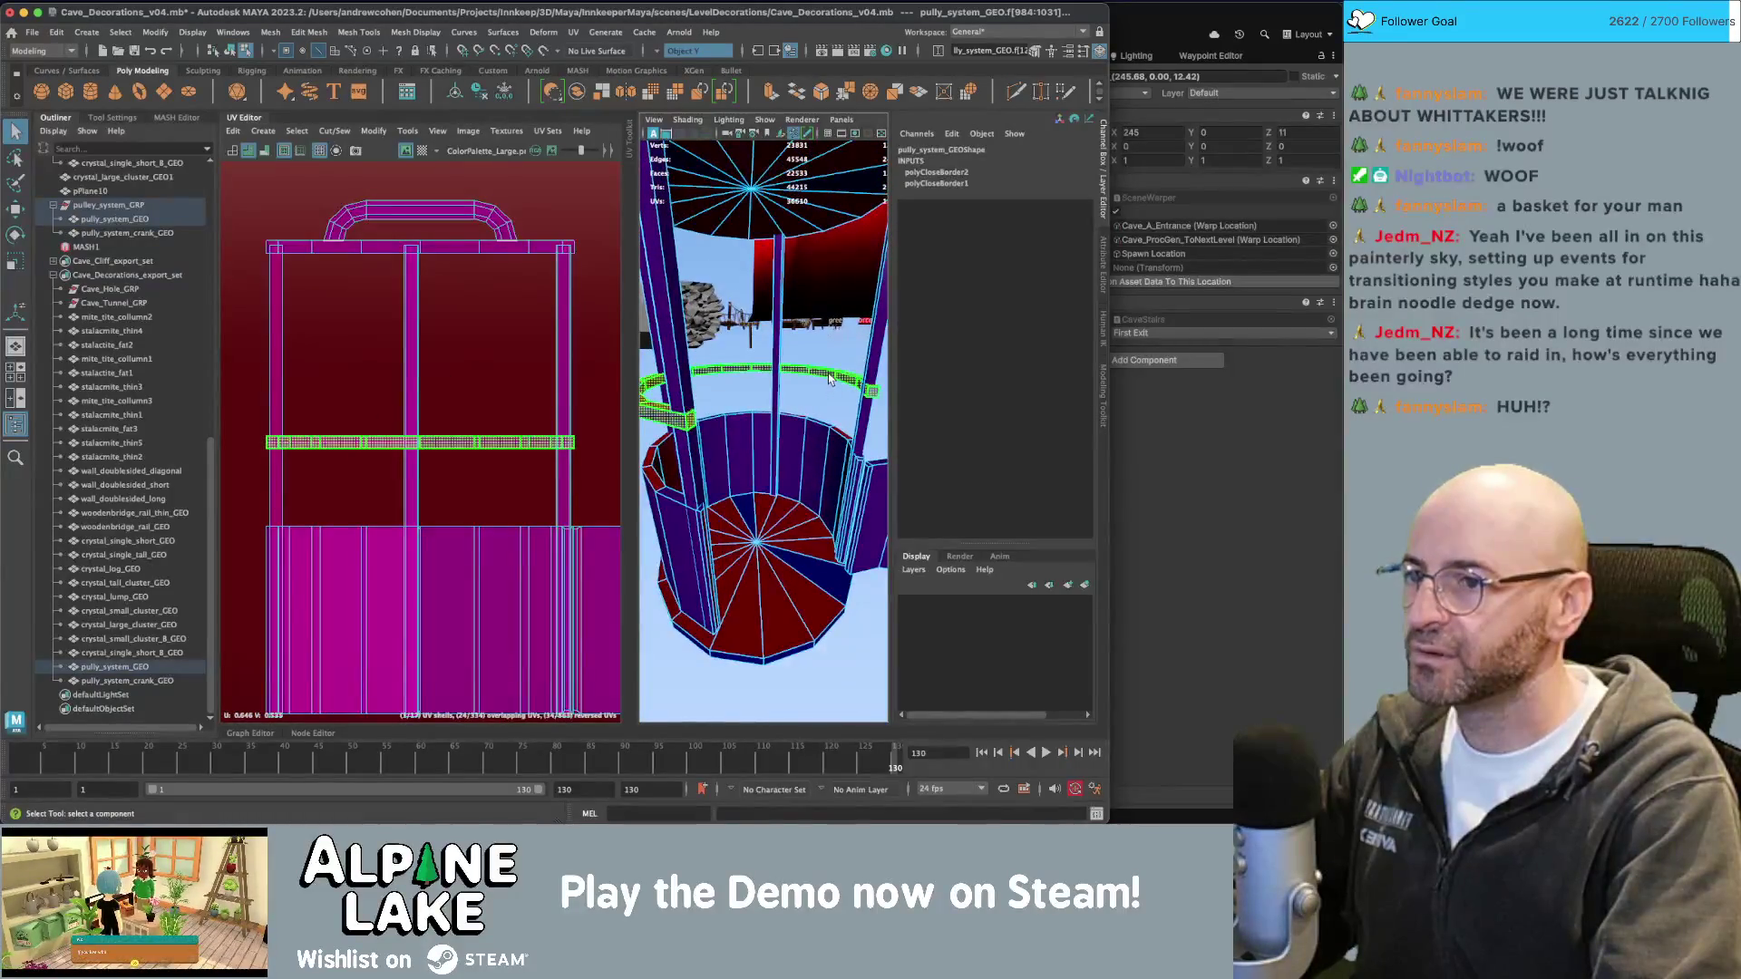
key("F8")
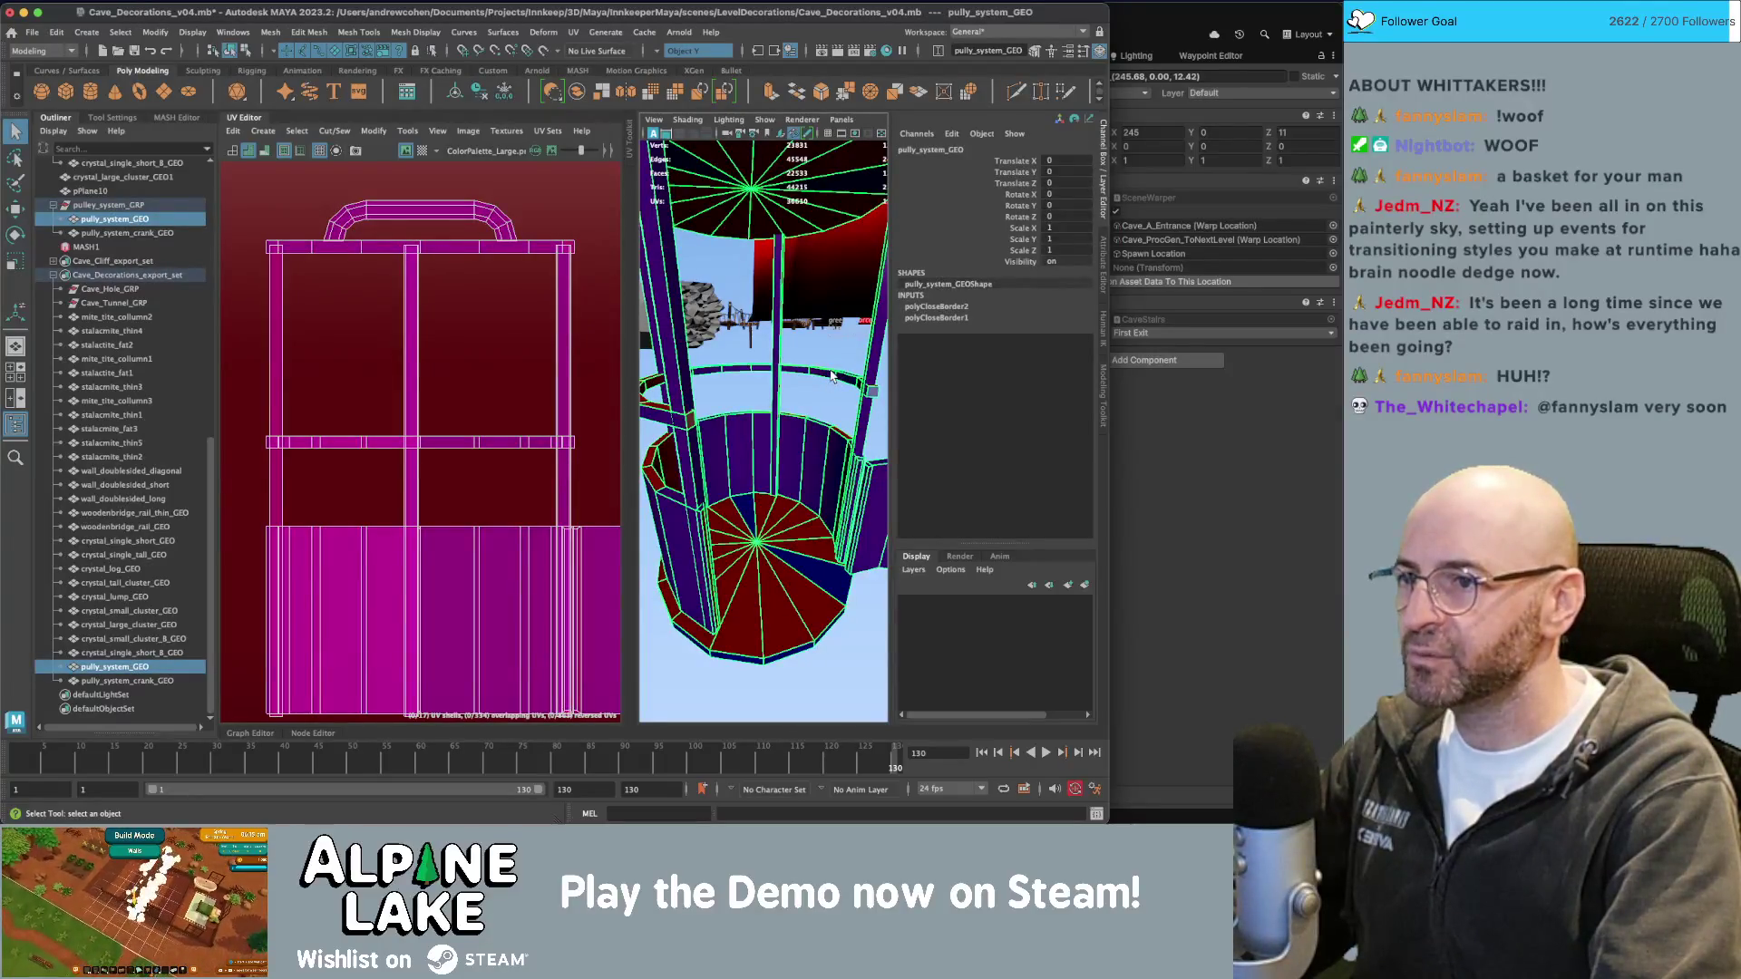
Assign an existing scene material to a face on the ring rail.
right_click(831, 376)
left_click(826, 411)
left_click(825, 374)
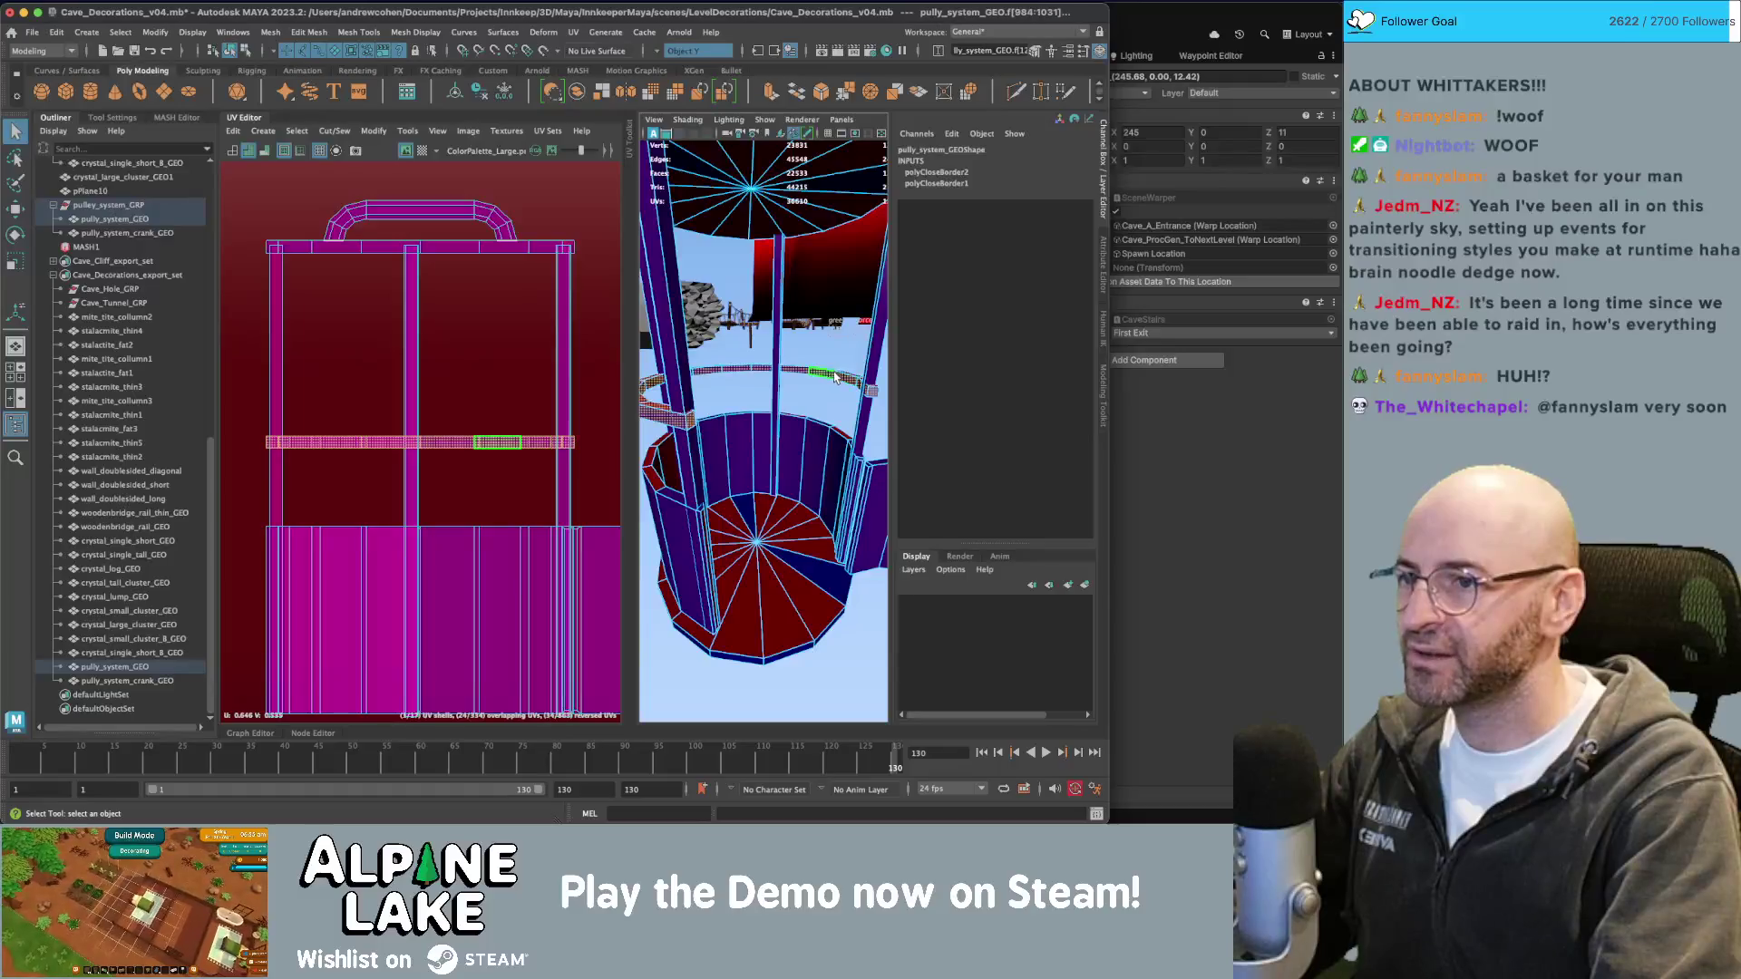
right_click(838, 376)
mouse_move(827, 760)
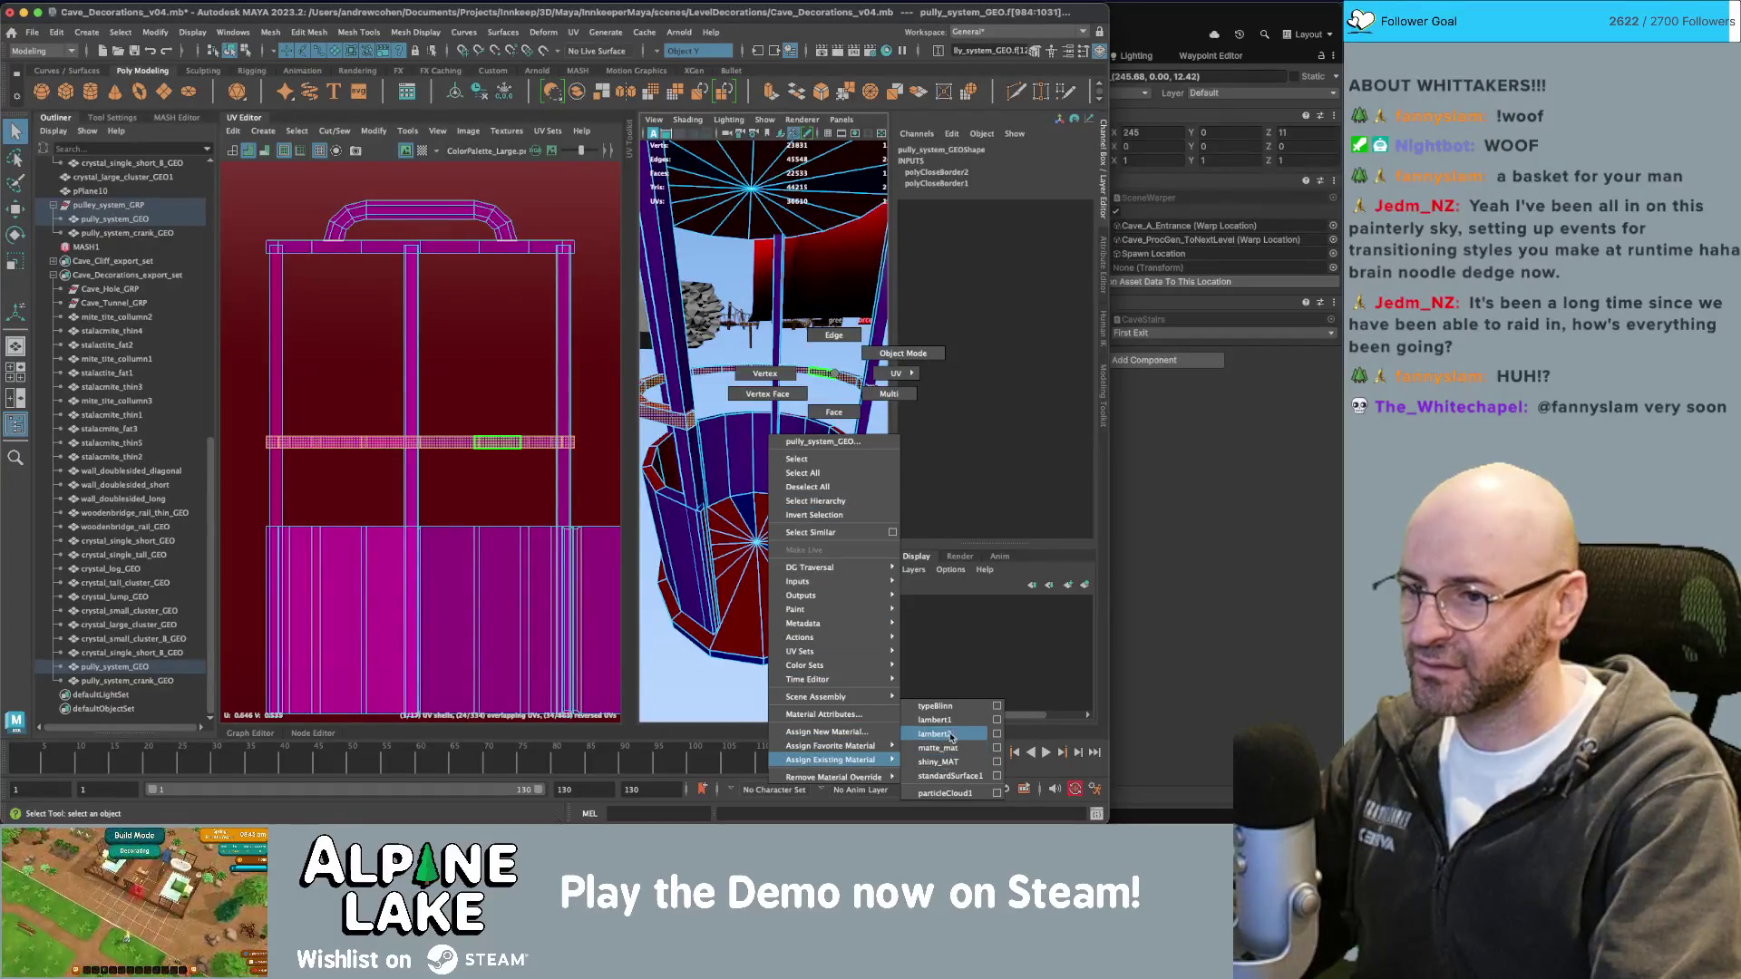
left_click(943, 765)
left_click(868, 676)
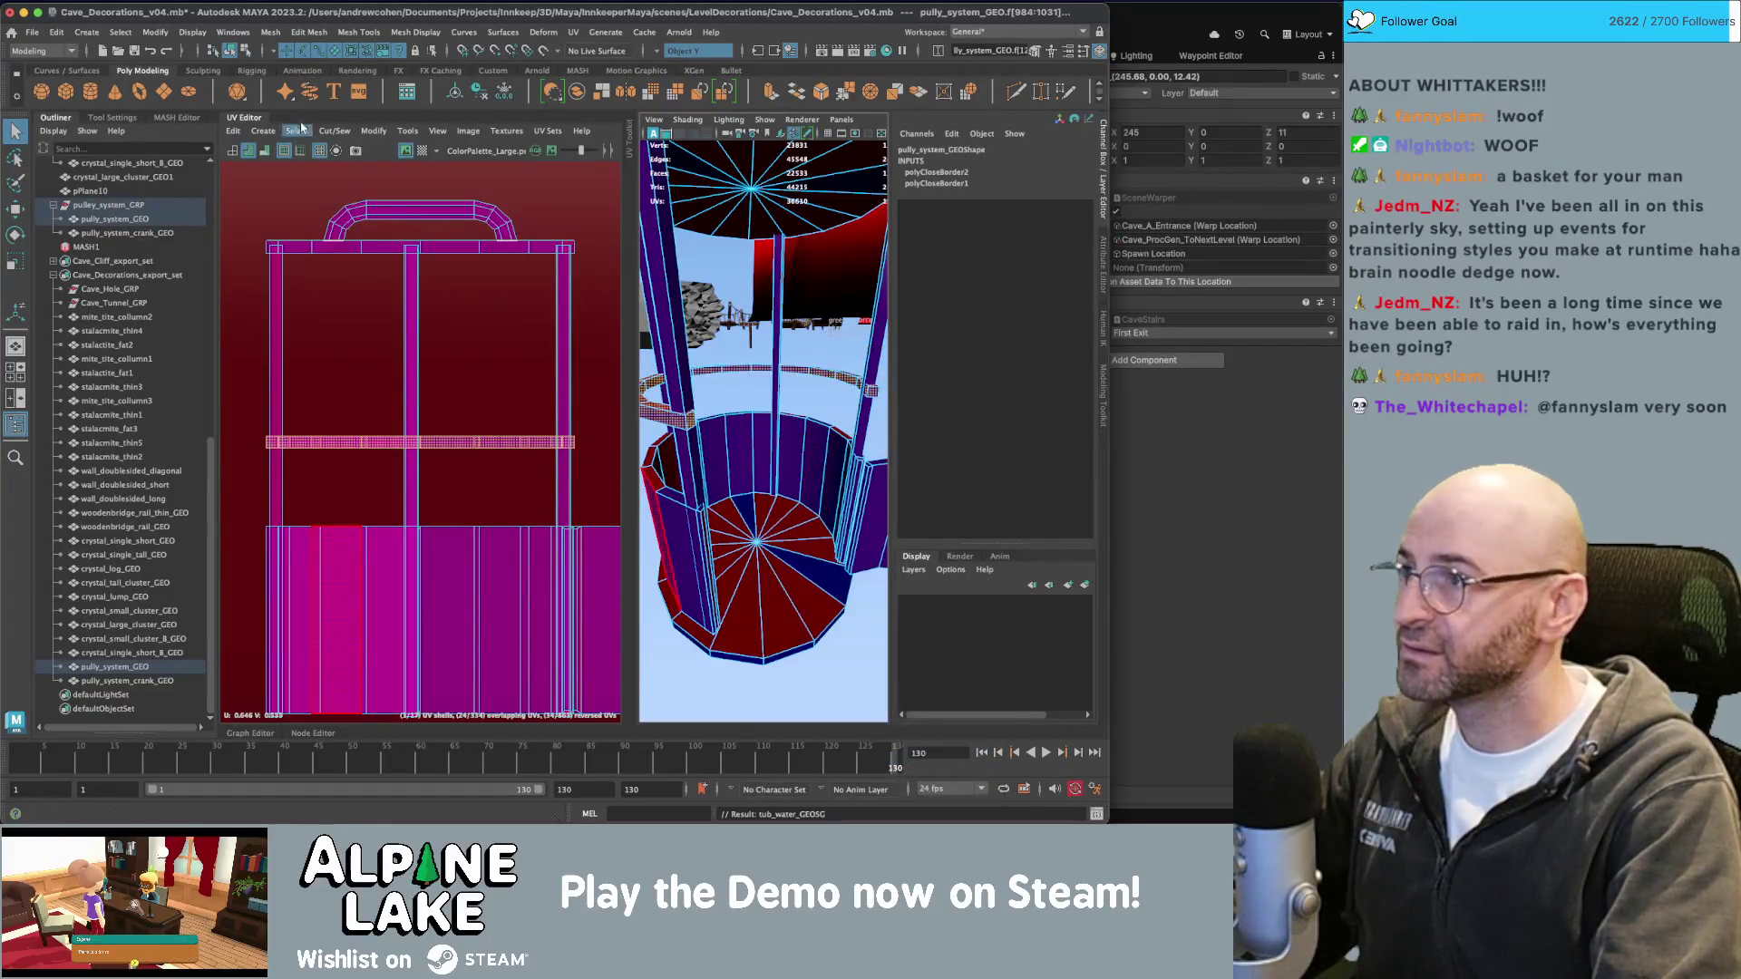
left_click(232, 52)
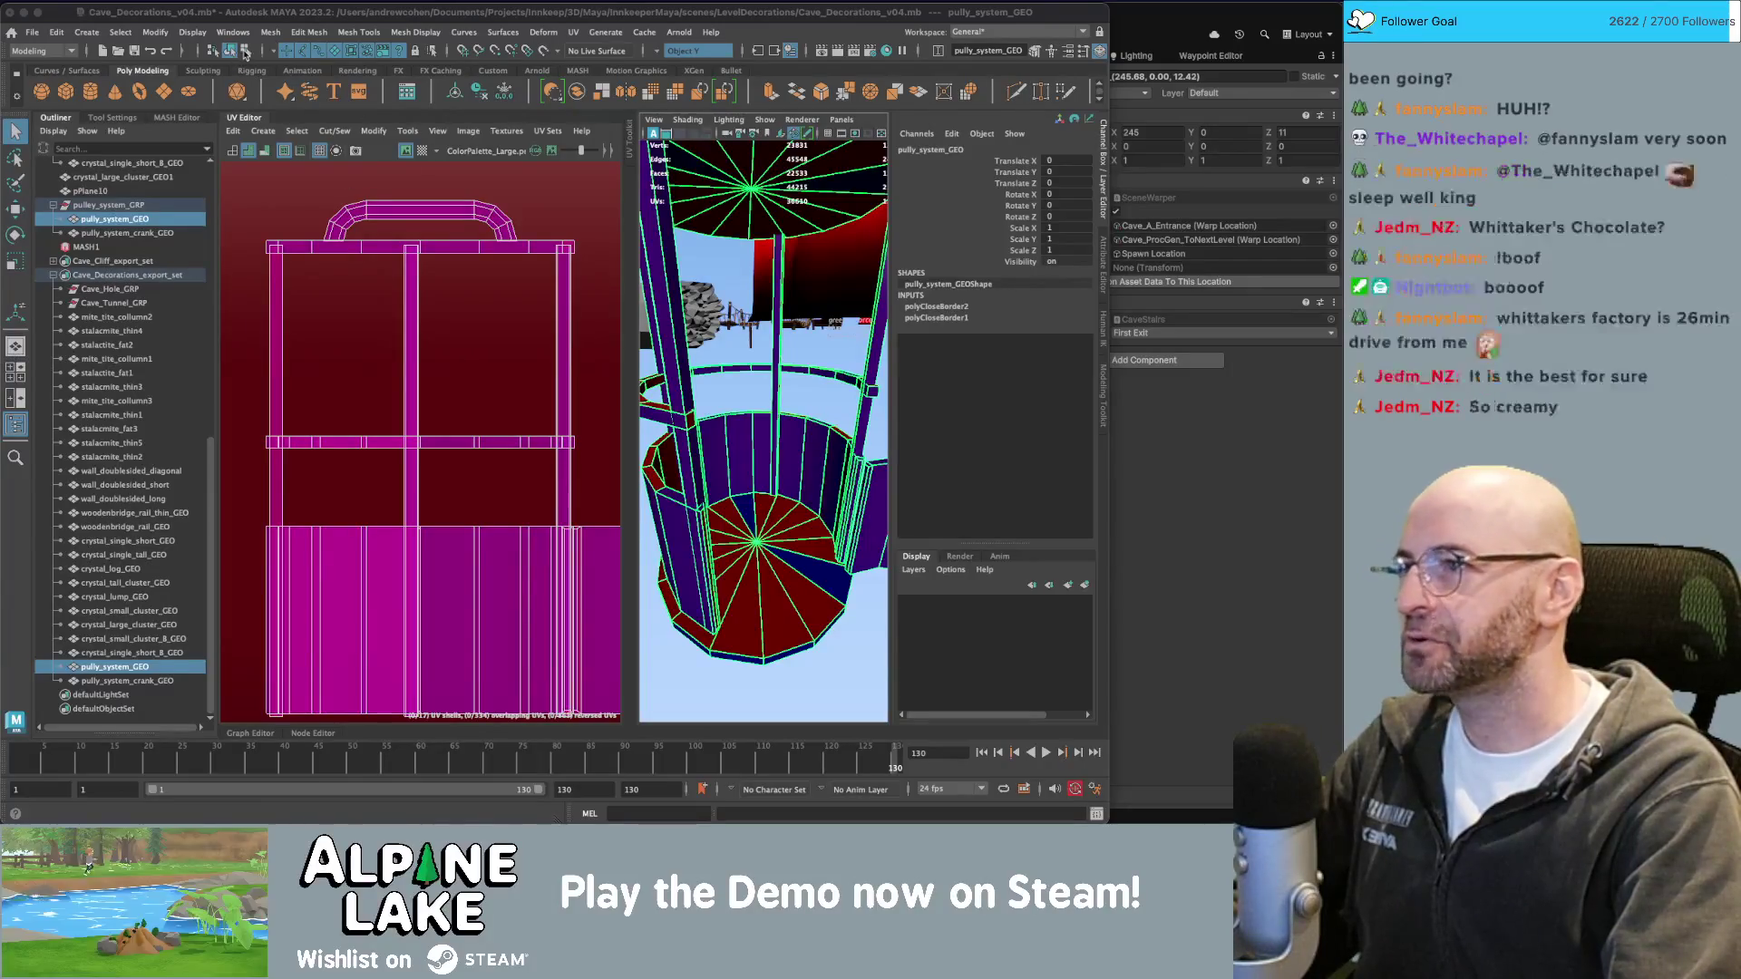
Duplicate the basket's curved wall mesh and lift the copy above the basket.
key("w")
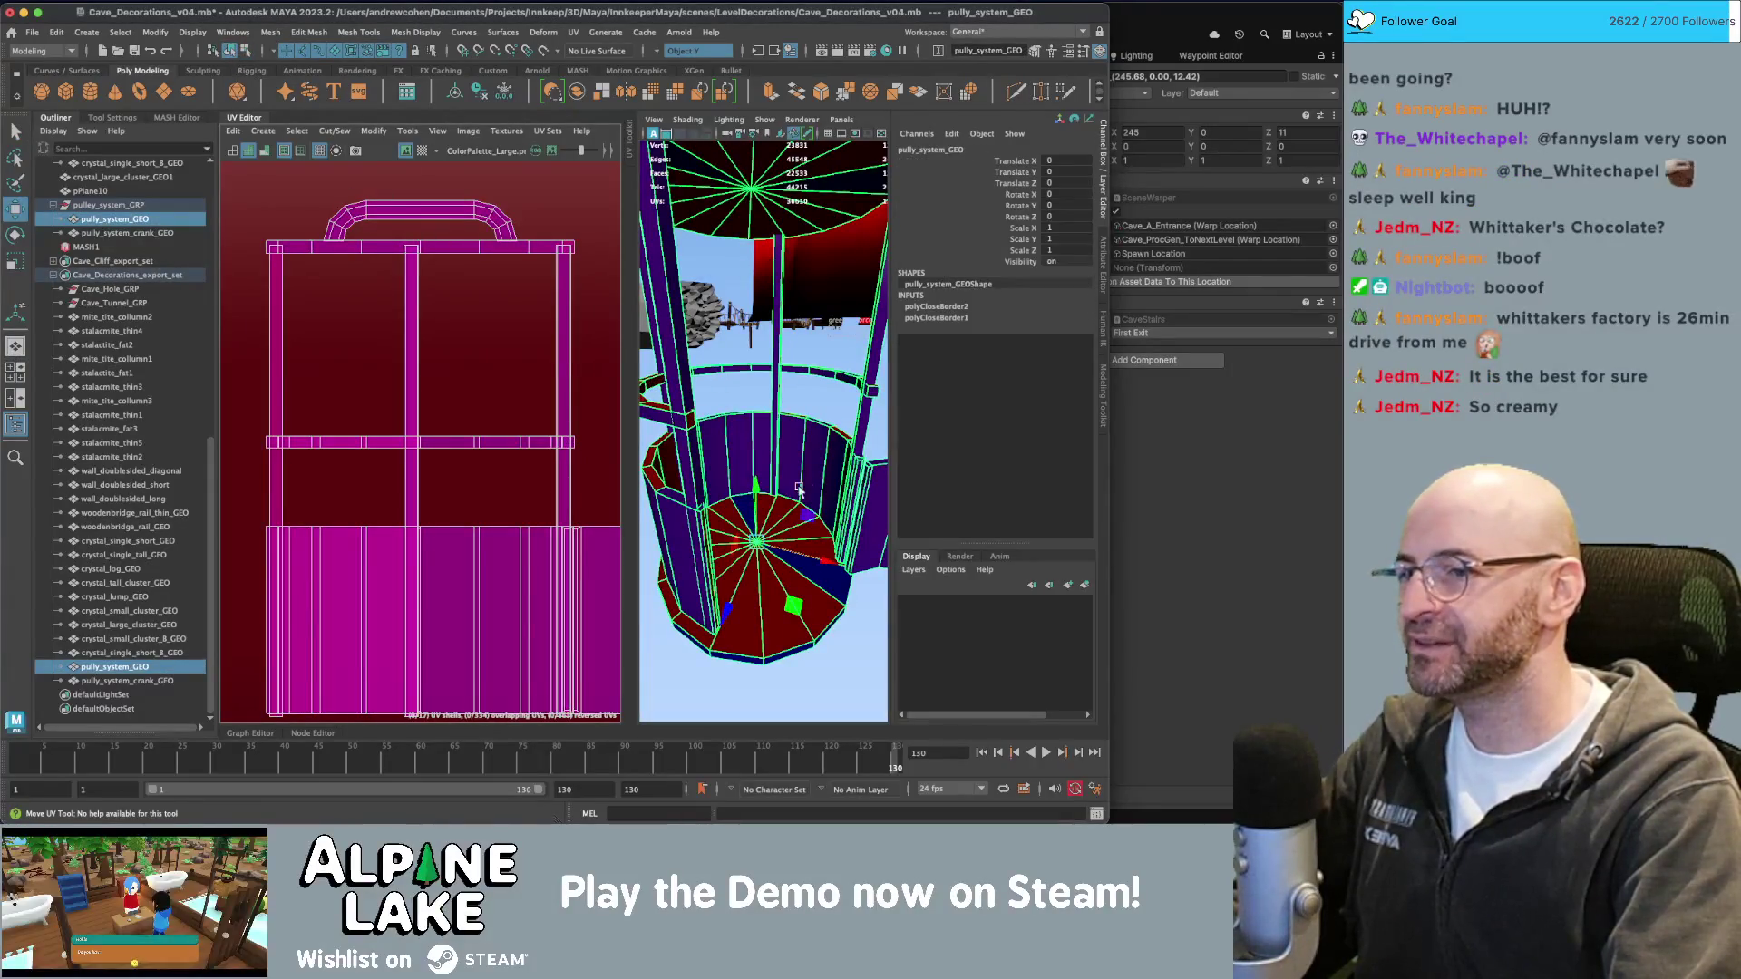
key("q")
left_click(836, 402)
mouse_move(779, 407)
left_mouse_down("alt")
mouse_move(752, 468)
mouse_move(824, 531)
mouse_move(863, 513)
mouse_move(851, 459)
mouse_move(848, 473)
left_mouse_up("alt")
left_click(752, 467)
scroll(752, 468, "down", 5)
left_click(824, 531)
scroll(863, 513, "up", 5)
left_click(840, 472)
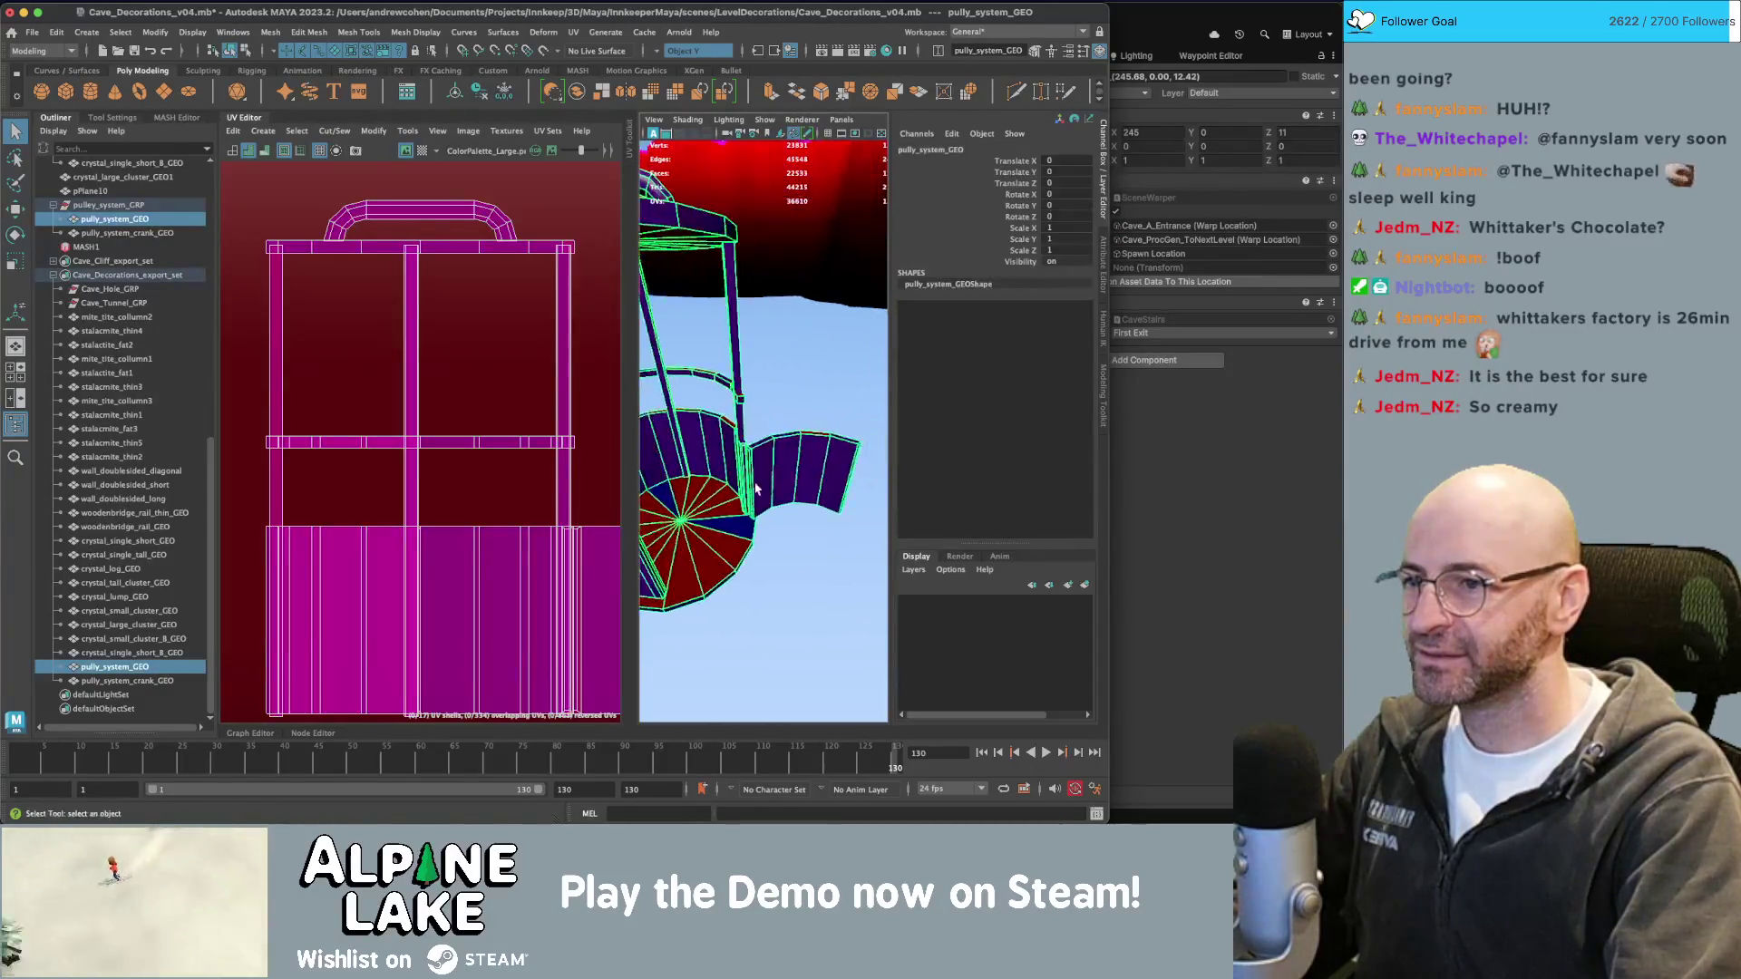
right_click(814, 448)
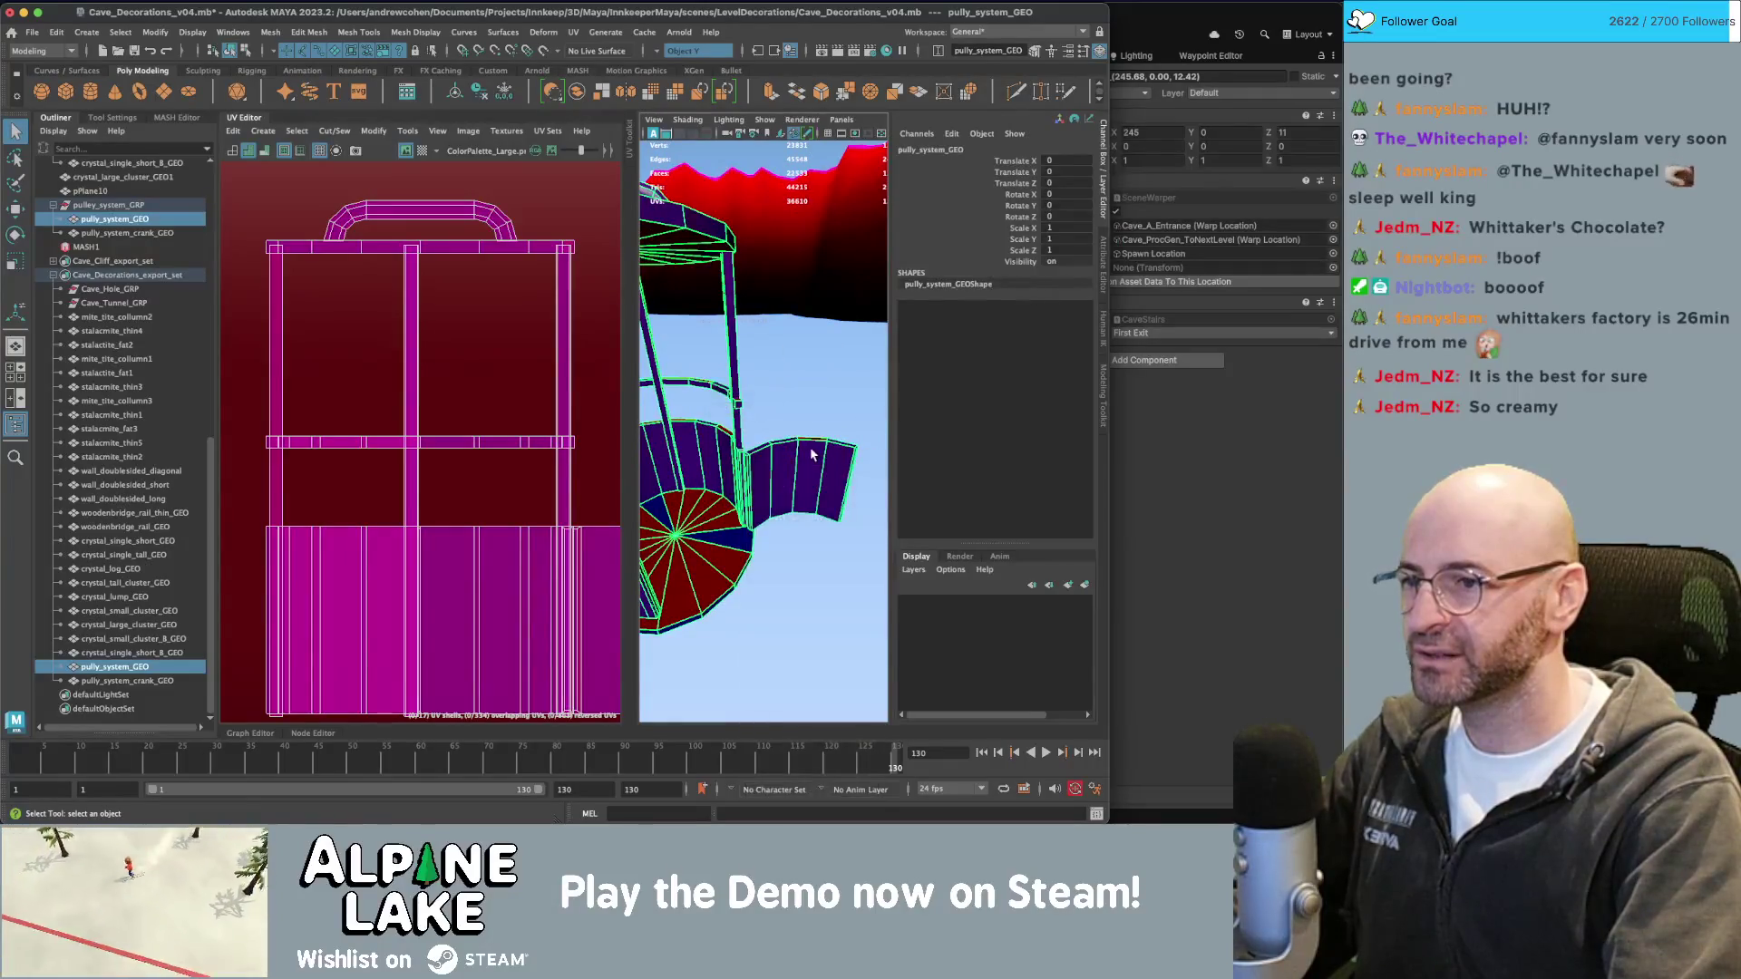
key("ctrl+d")
key("w")
left_click_drag(661, 490, 818, 358)
Scale the copy's faces down in Y into a thin curved rail band.
right_click(818, 358)
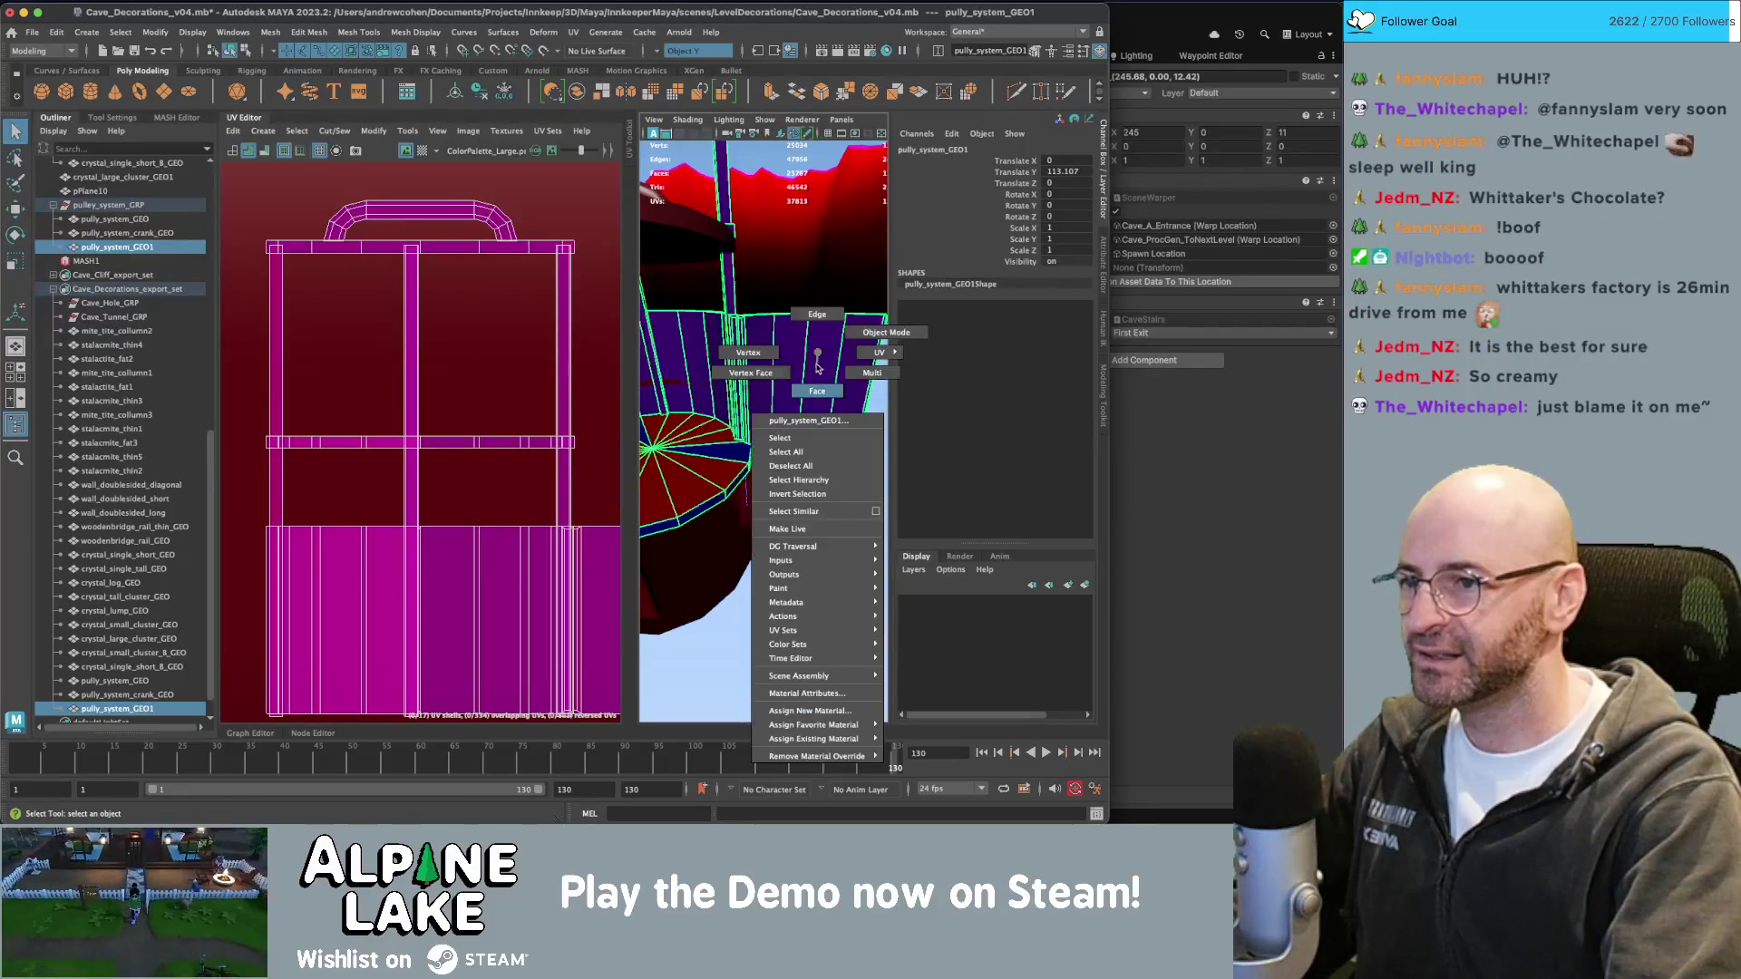
scroll(739, 295, "down", 5)
scroll(739, 294, "down", 3)
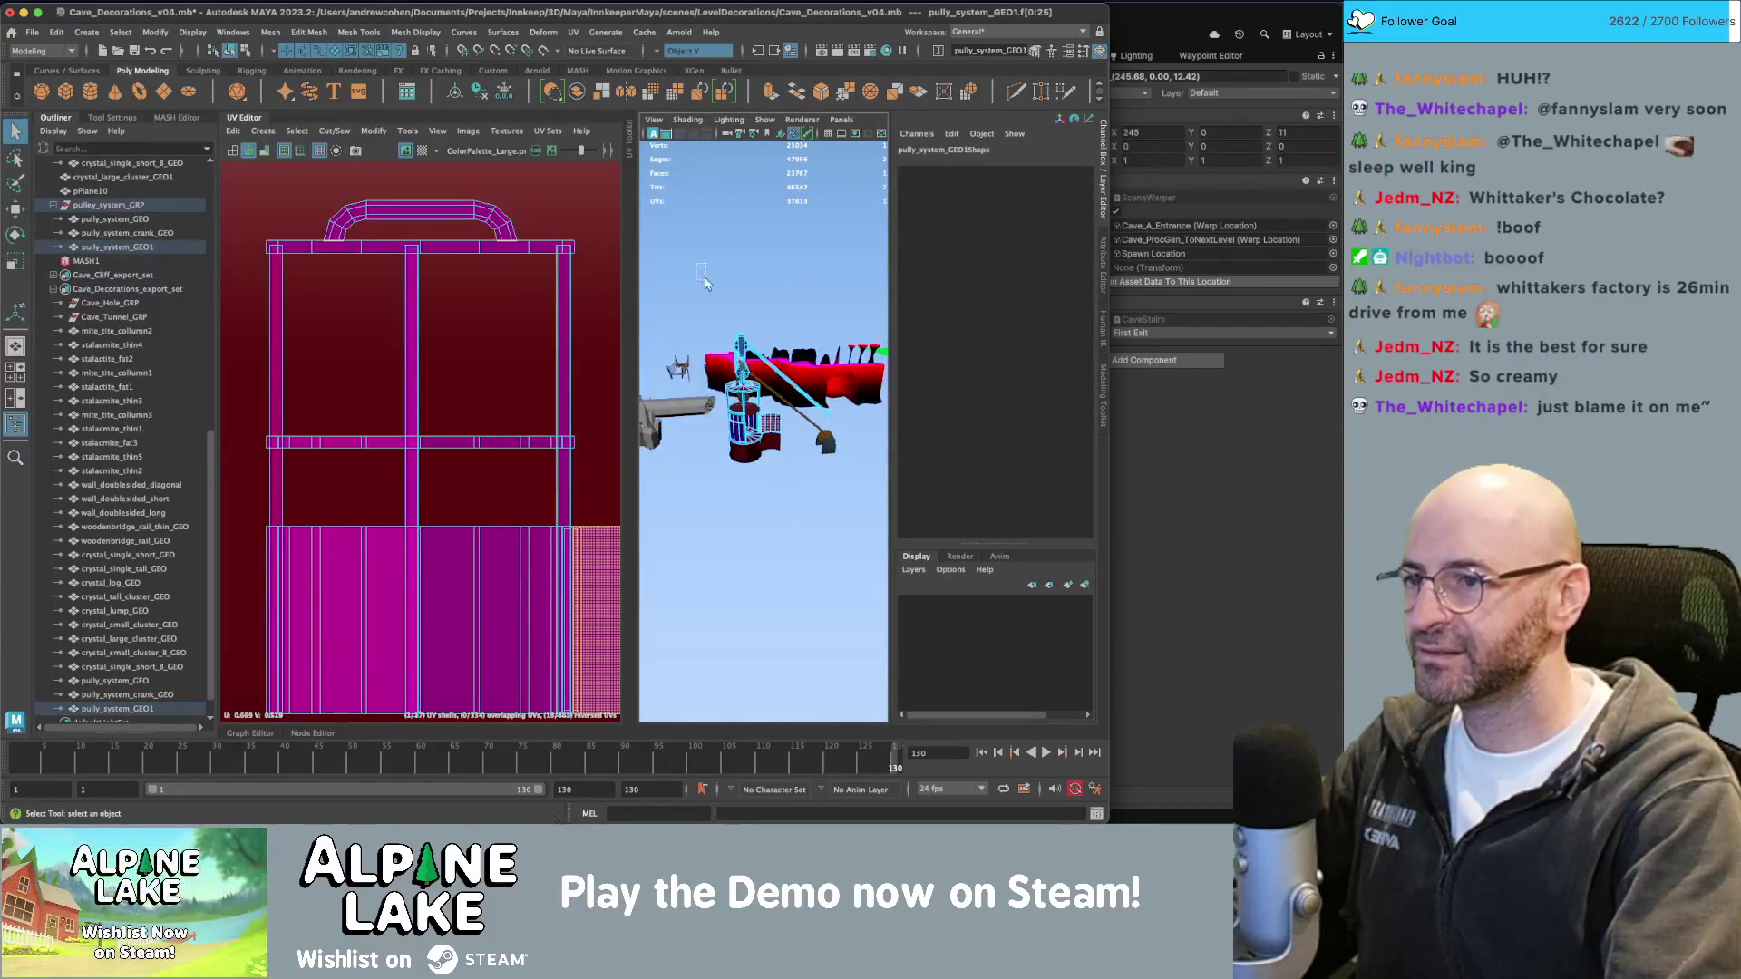
left_click(858, 476)
key("ctrl+z")
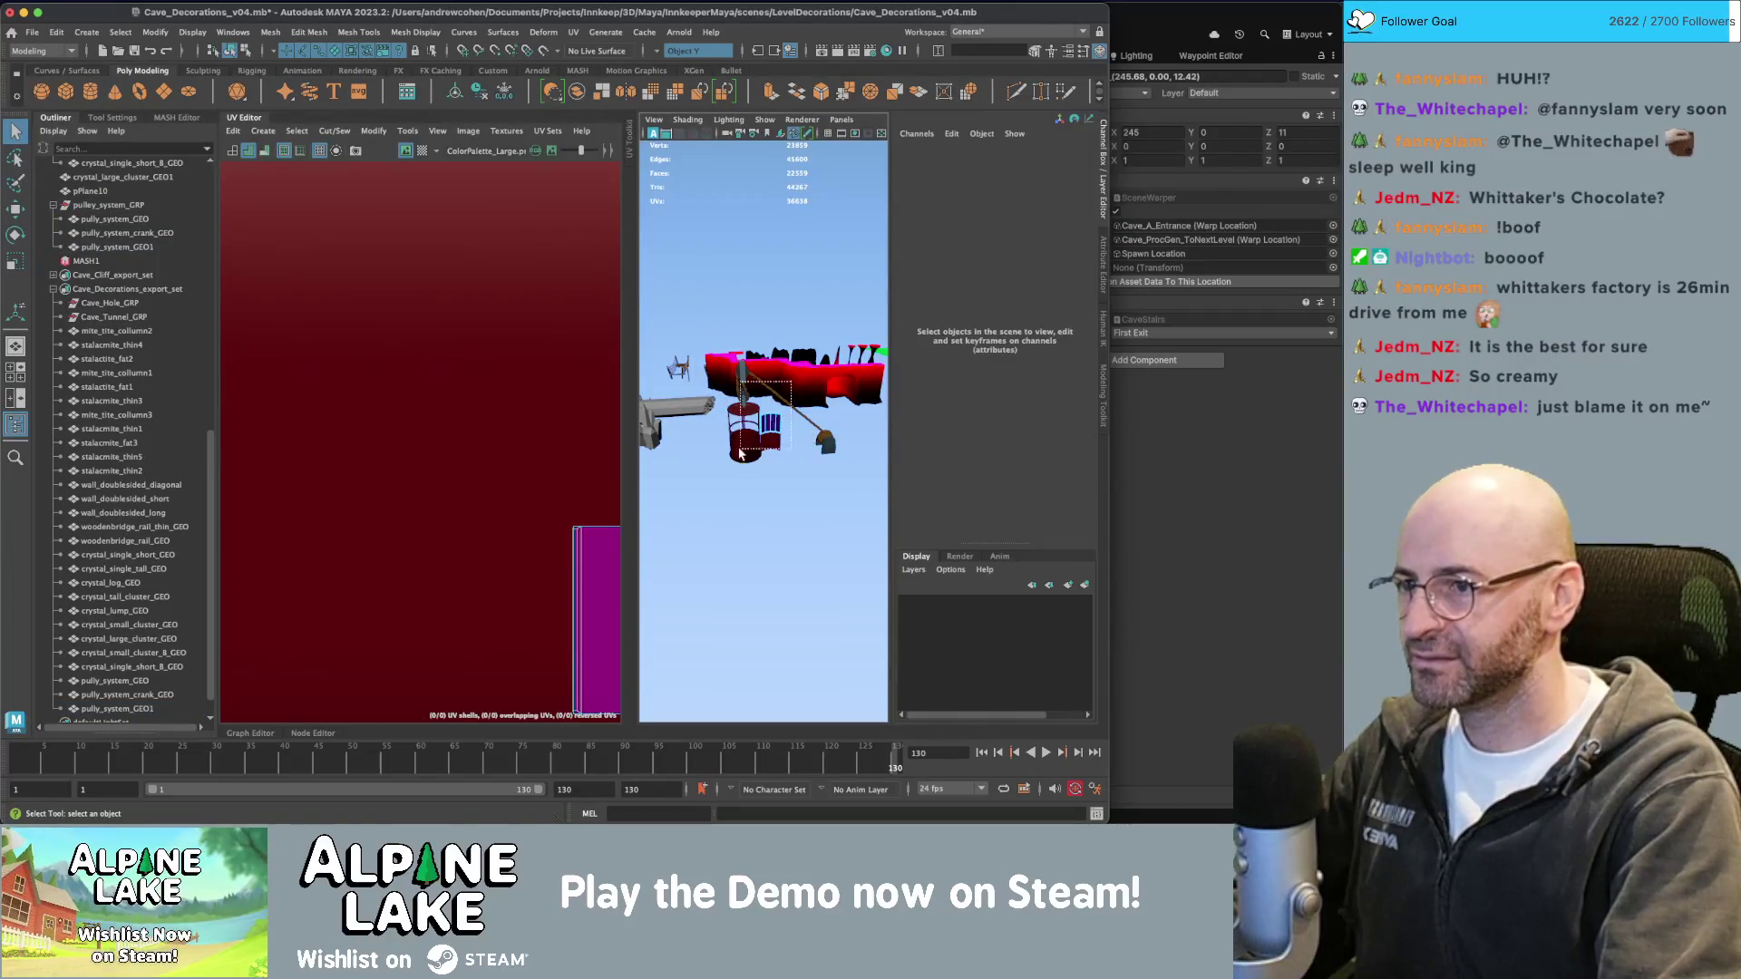
key("f")
key("r")
left_click_drag(766, 380, 771, 441)
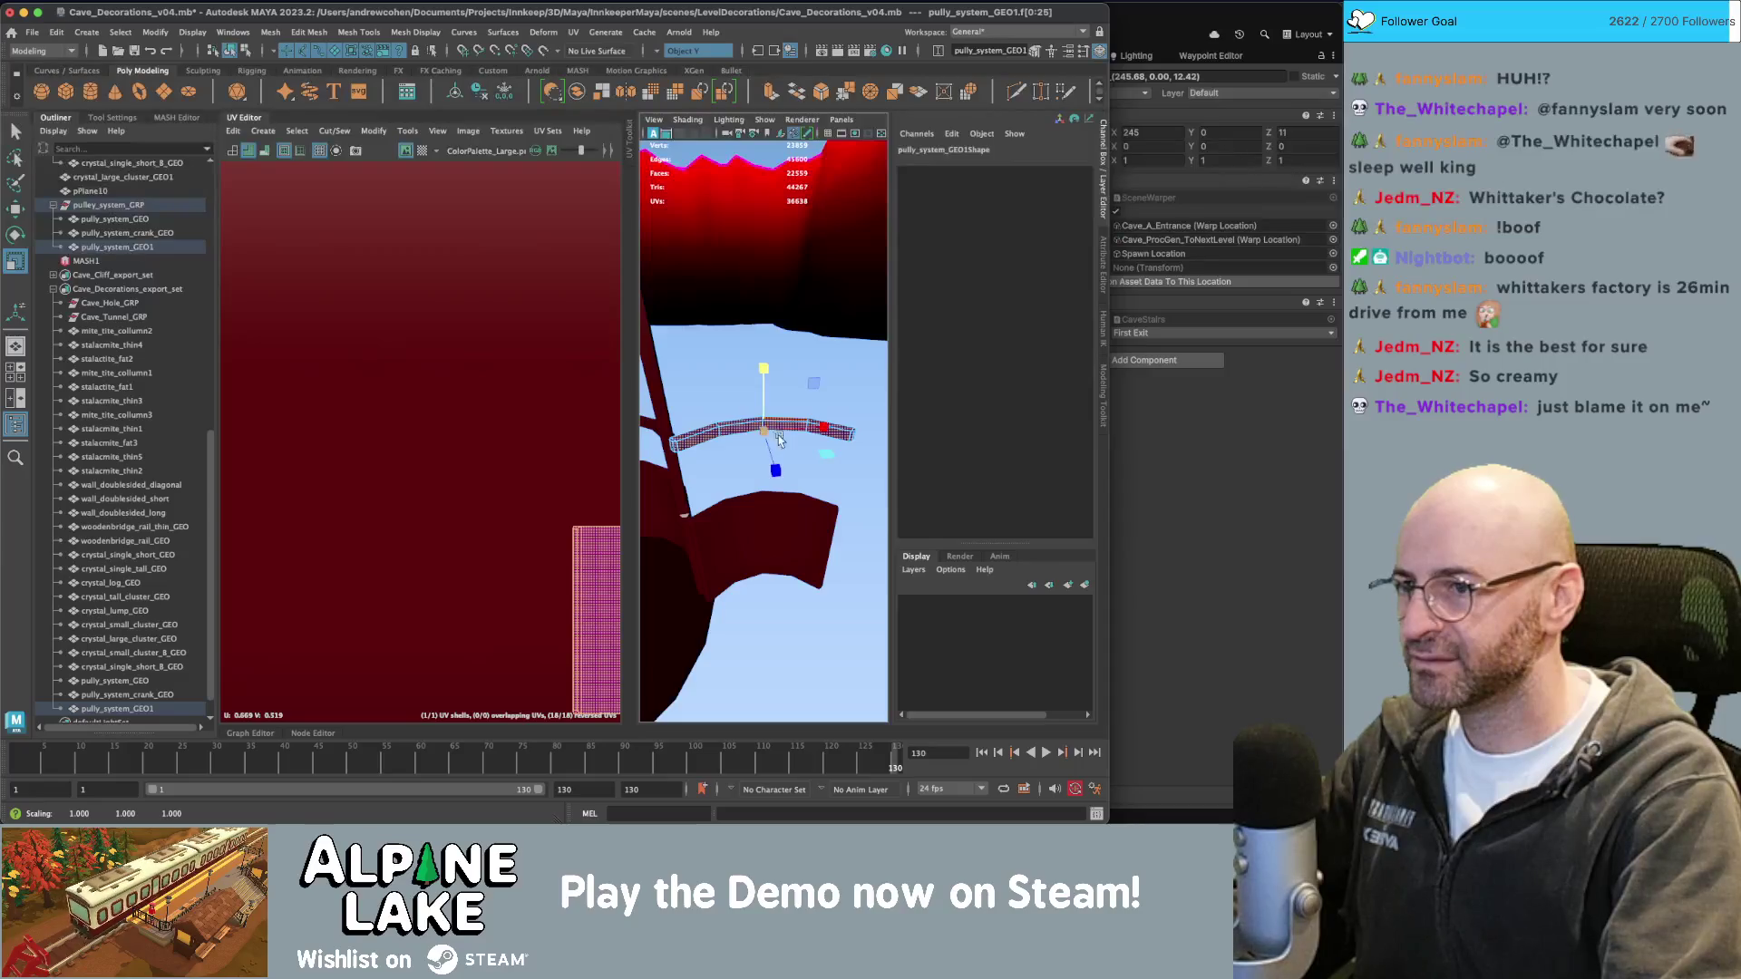
left_click(230, 50)
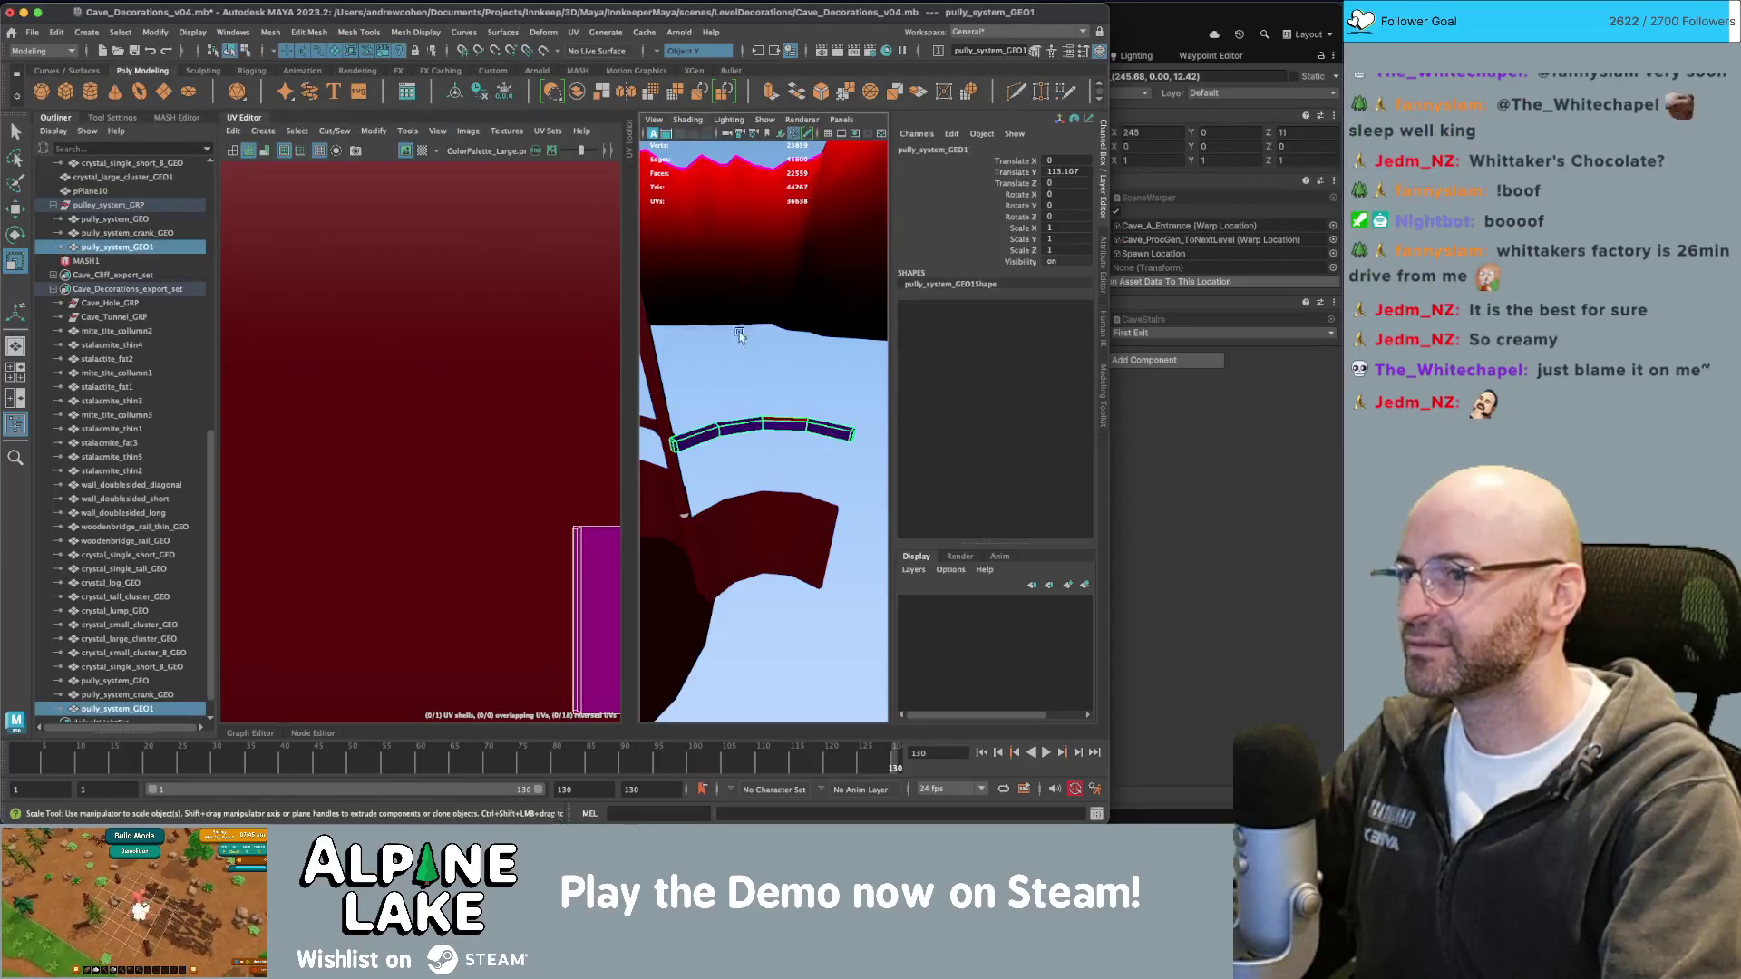
left_click(780, 395)
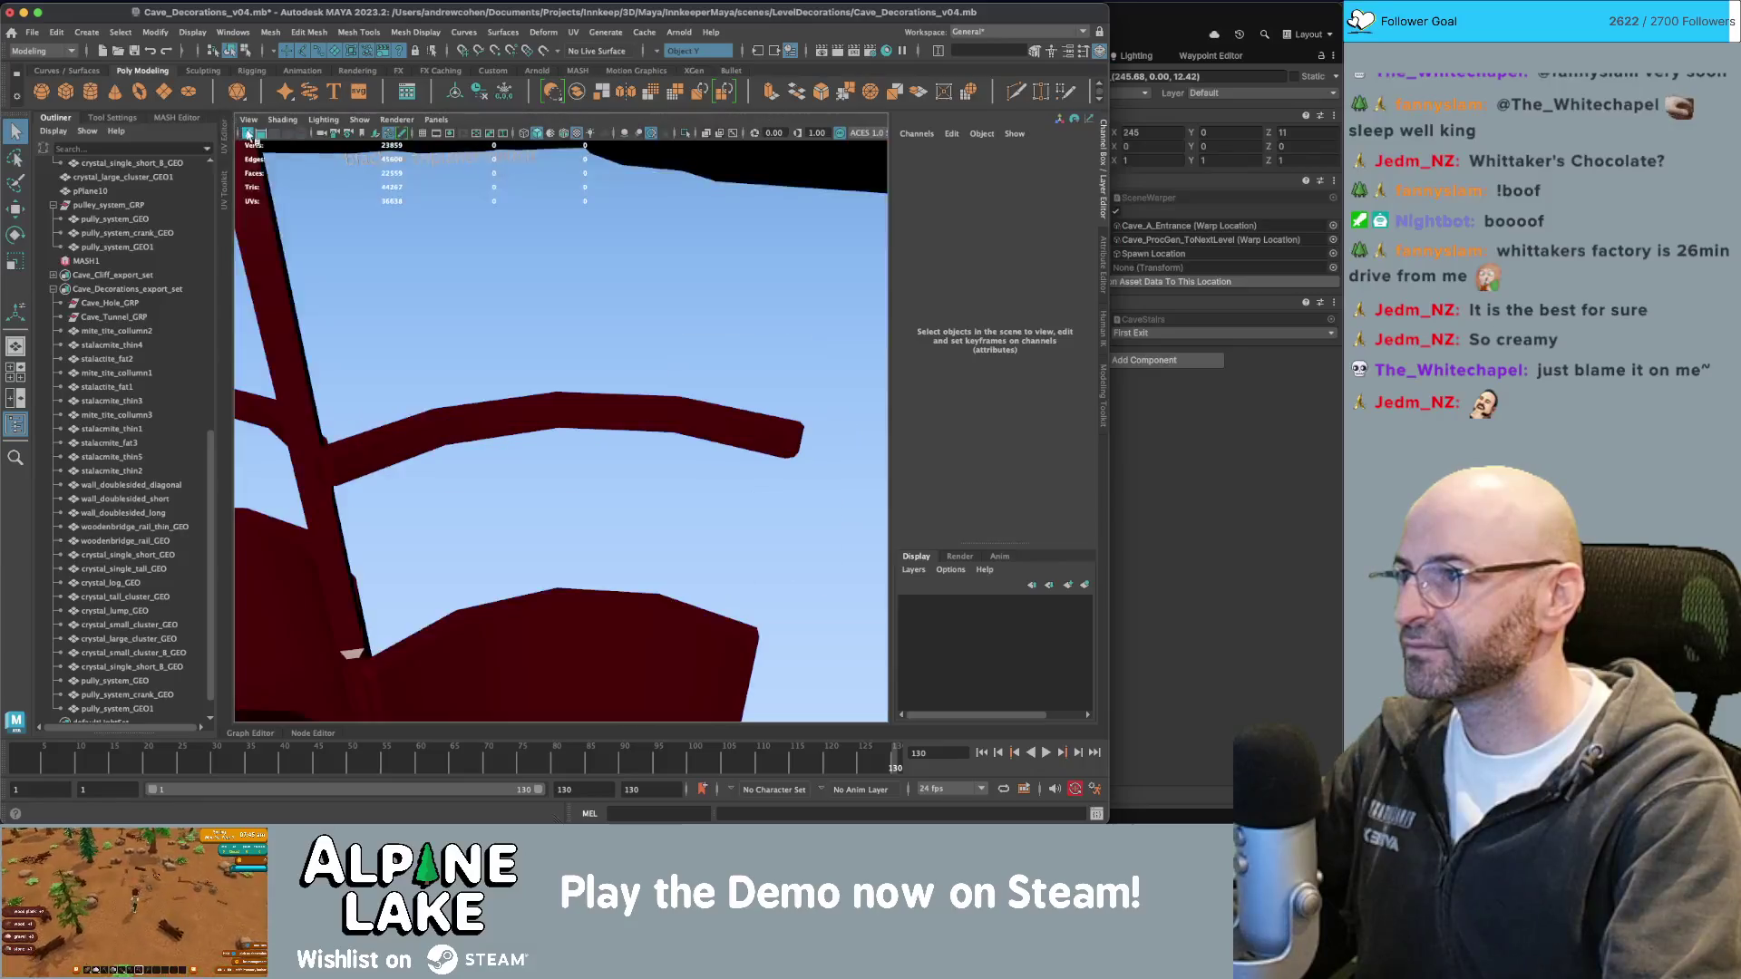
Make another copy of the basket mesh and select one upright strip of its faces.
scroll(594, 594, "up", 4)
left_click_drag(594, 594, 595, 594)
left_click(513, 455)
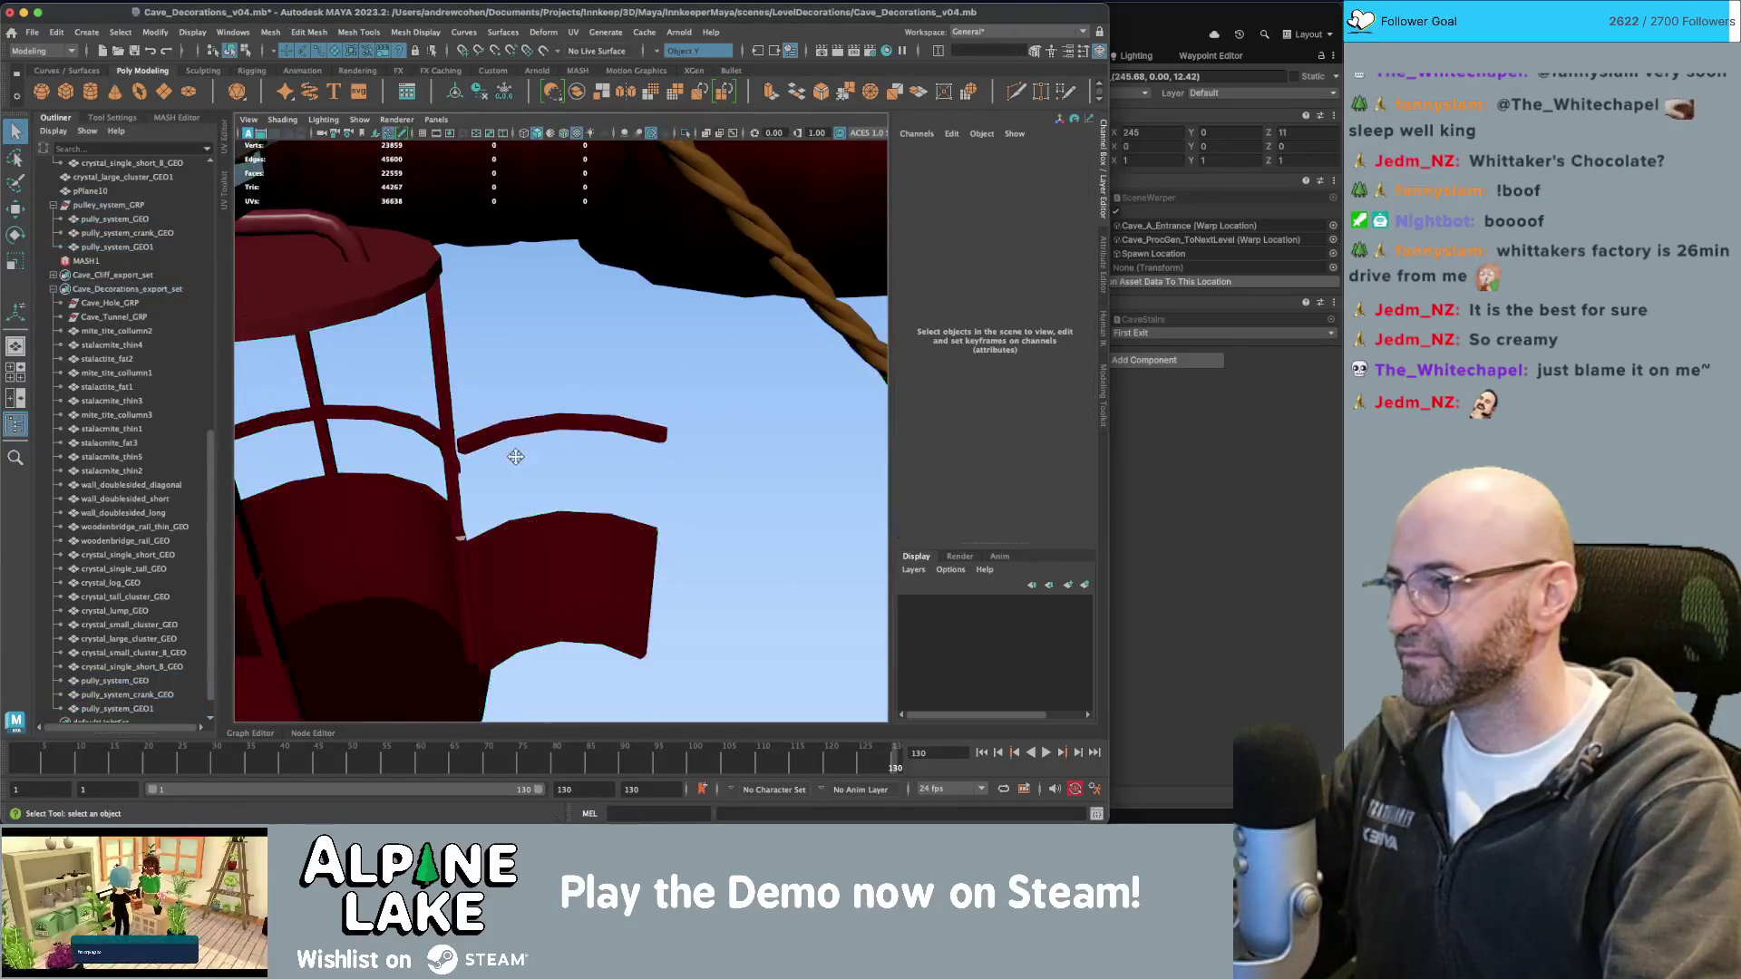
left_click_drag(514, 455, 310, 242, "alt")
left_click(450, 315)
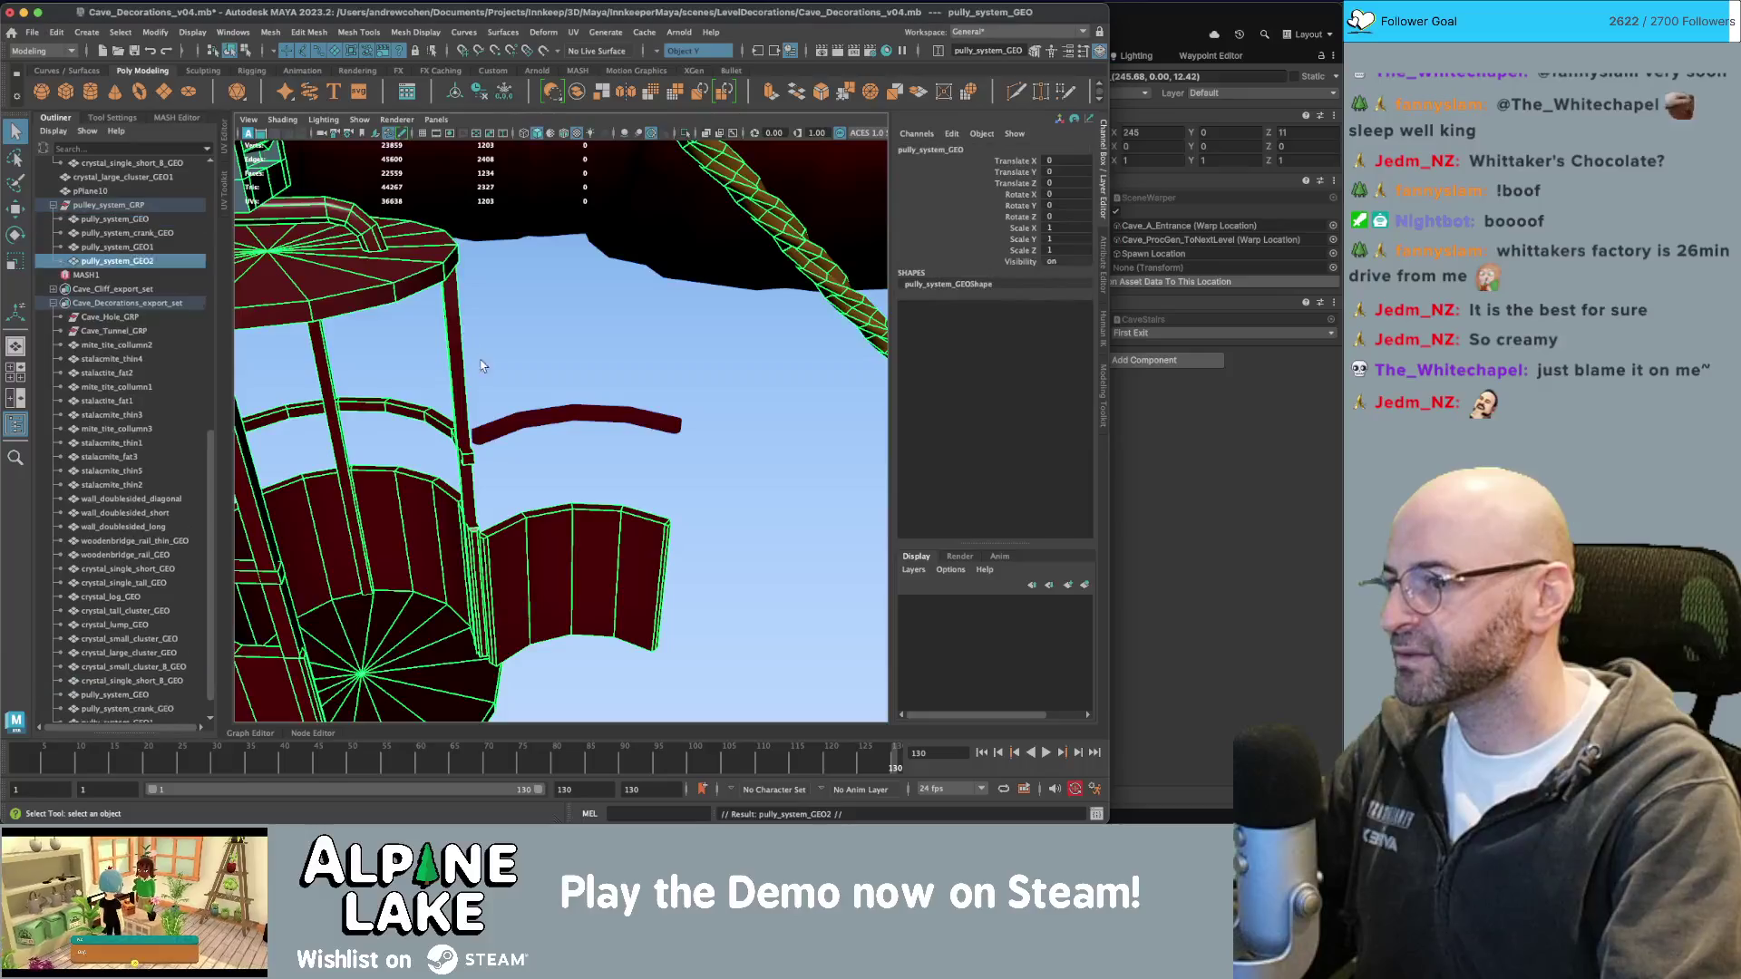
key("w")
left_click_drag(451, 314, 440, 661, "alt")
key("q")
right_click_drag(497, 348, 497, 399)
scroll(393, 258, "down", 10)
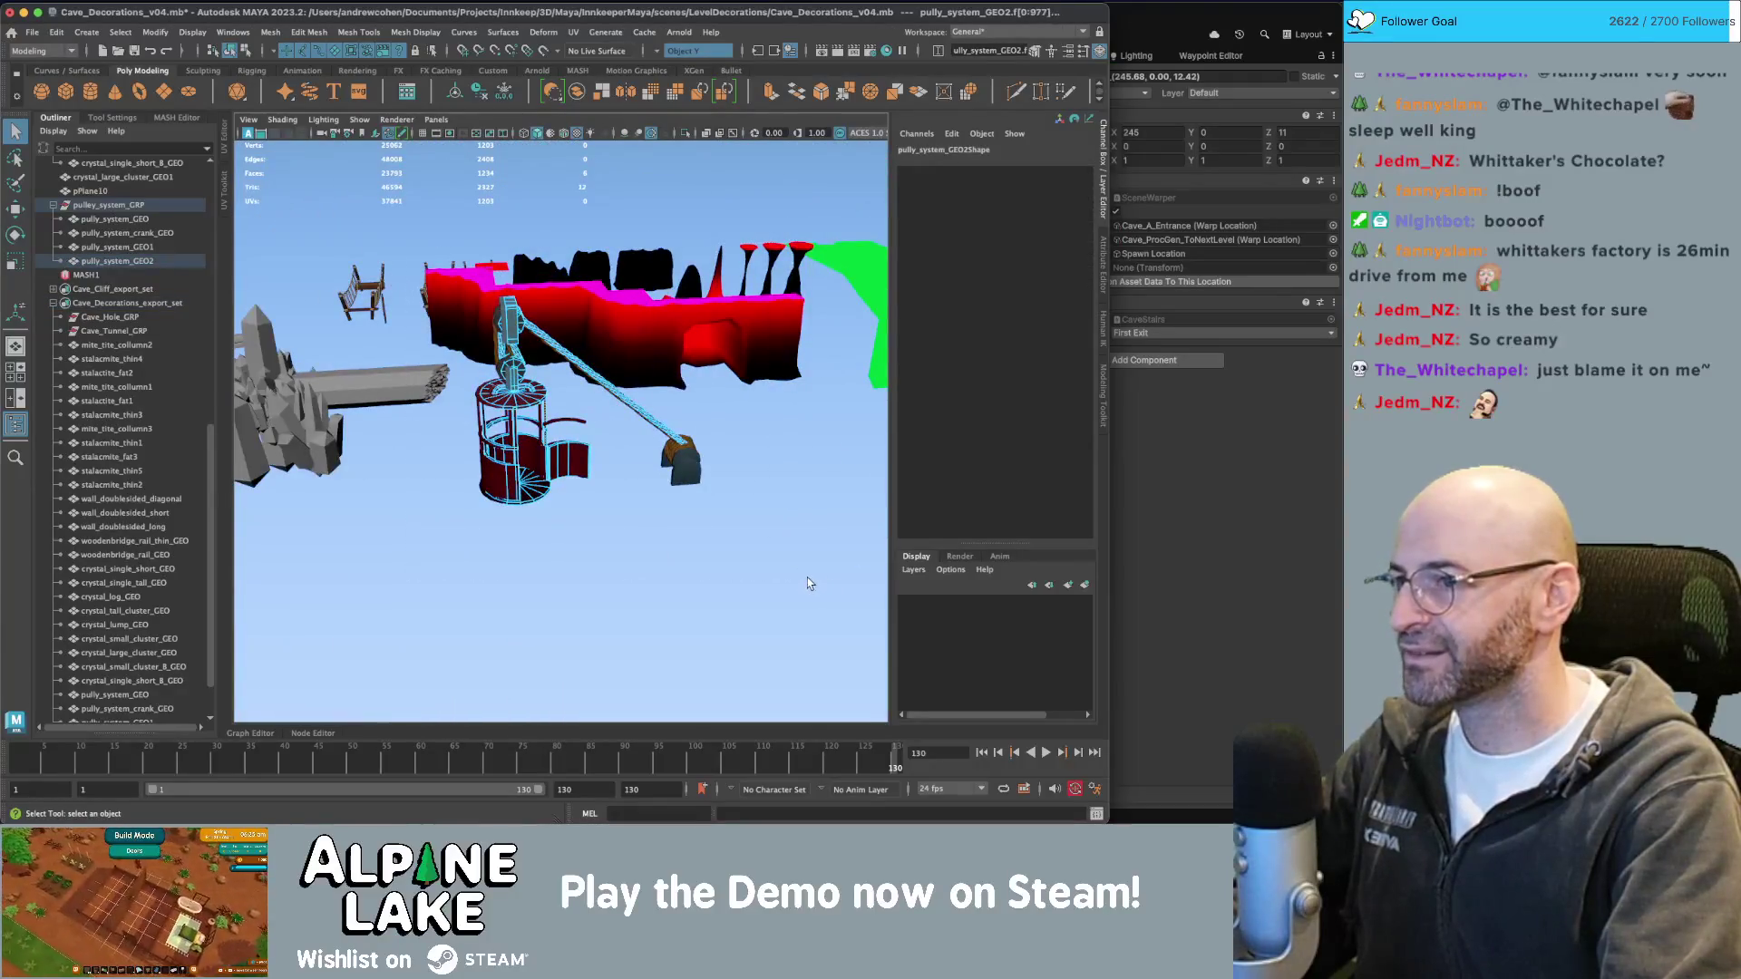
left_click(789, 563)
scroll(723, 436, "up", 5)
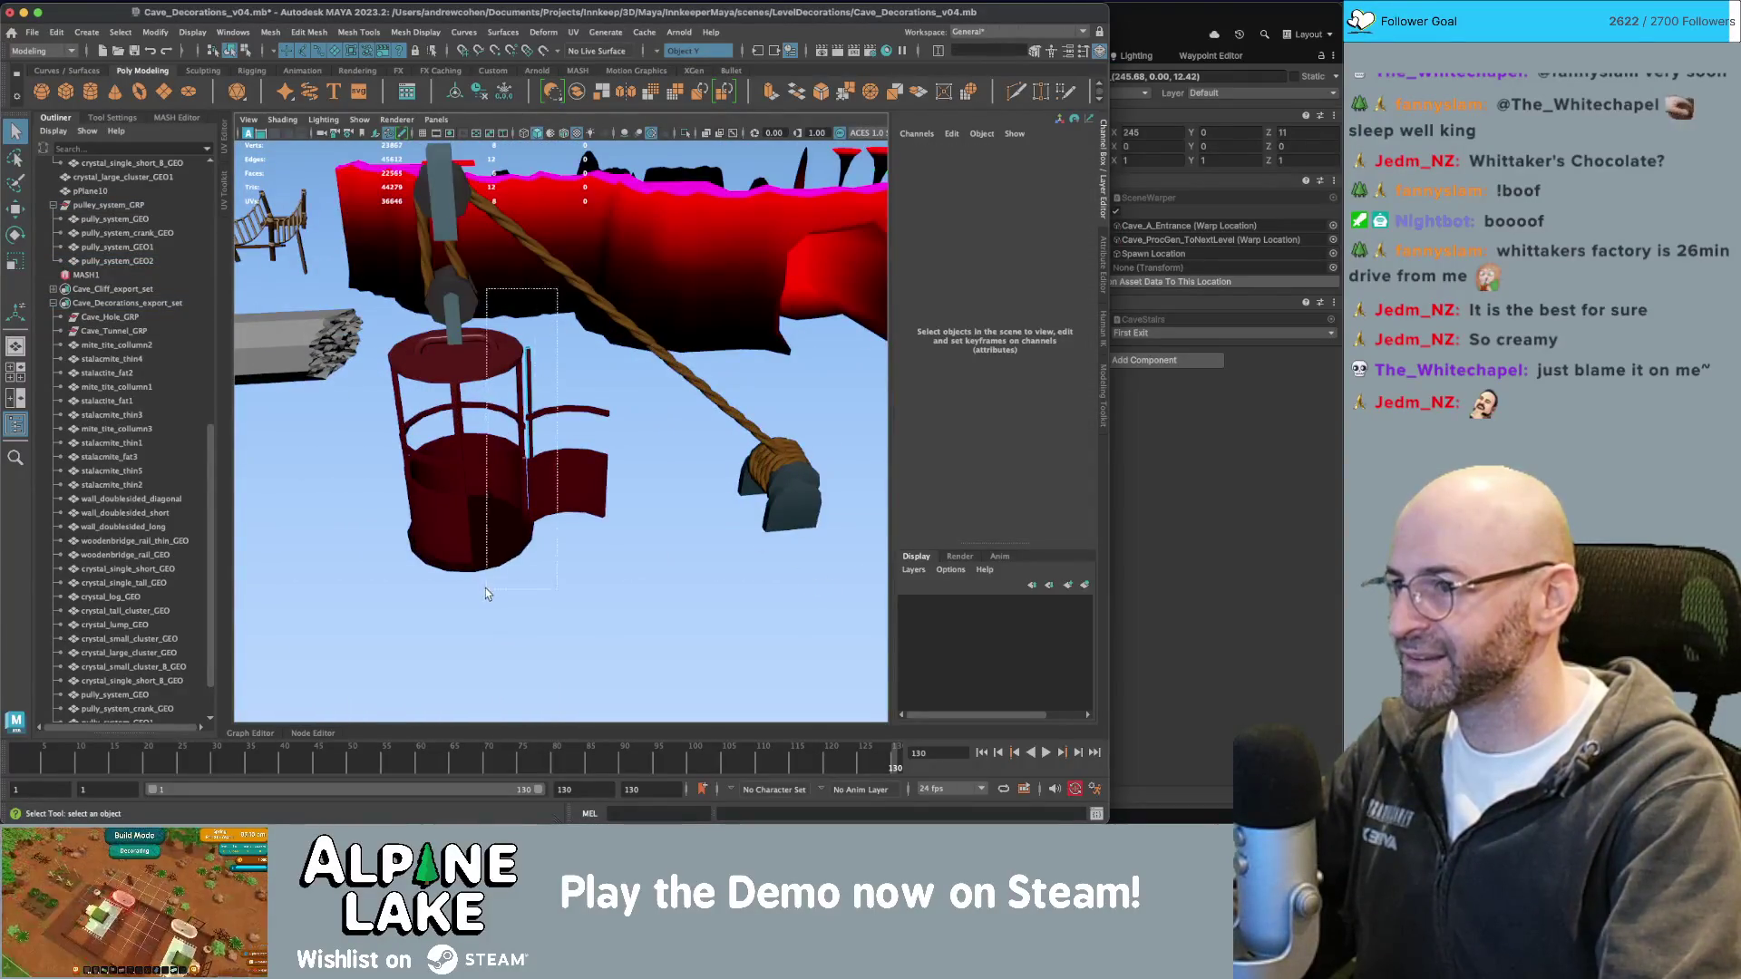
left_click_drag(486, 594, 486, 591)
mouse_move(486, 592)
left_mouse_down("alt")
mouse_move(586, 447)
mouse_move(577, 479)
mouse_move(604, 481)
left_mouse_up("alt")
Turn symmetry off and scale the strip down in Y into a short post.
key("e")
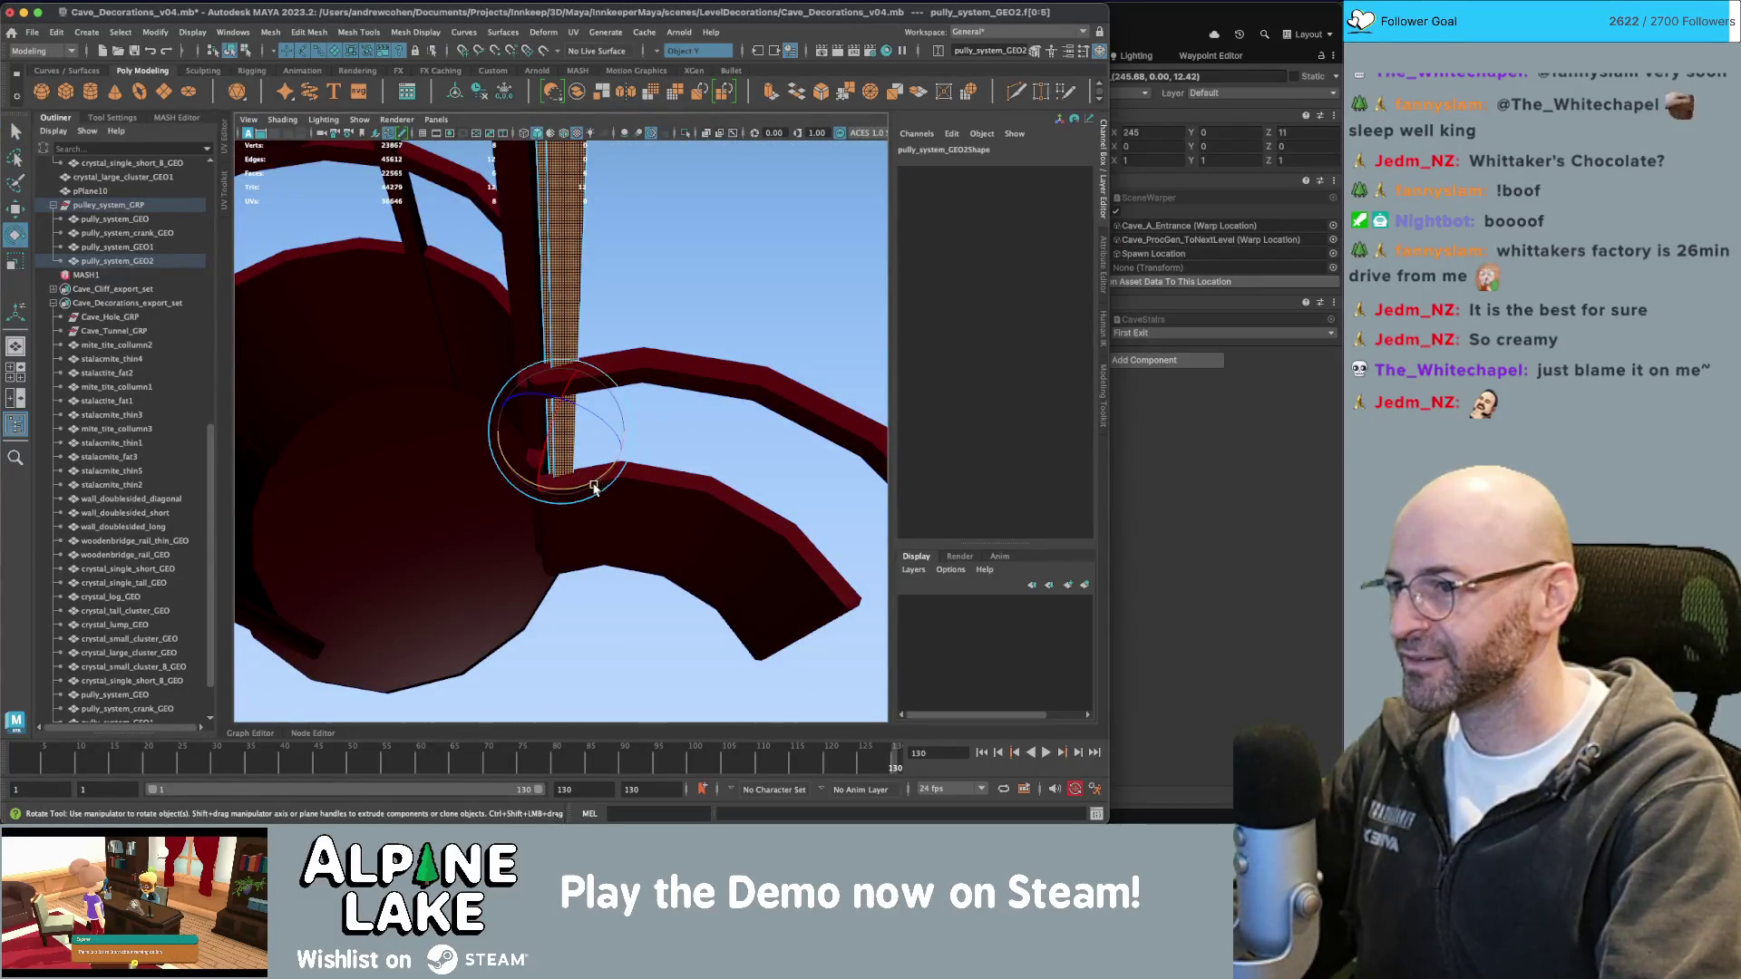
key("w")
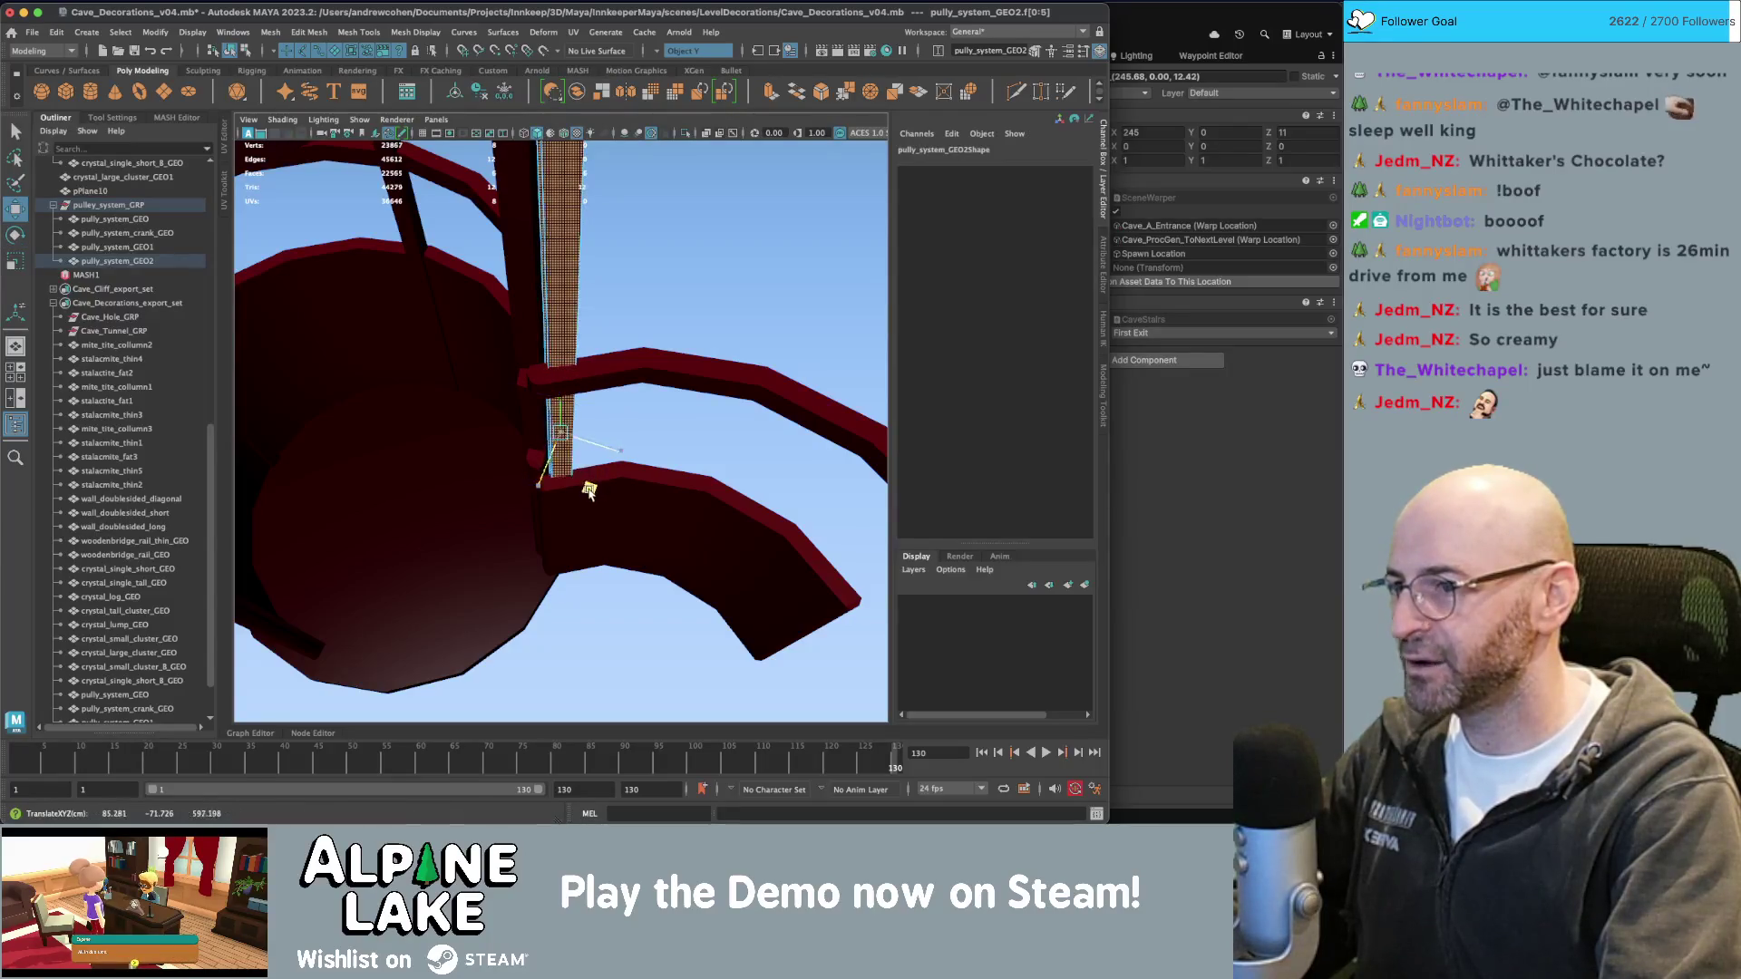
key("r")
mouse_move(560, 472)
left_mouse_down()
mouse_move(575, 348)
mouse_move(572, 367)
left_mouse_up()
scroll(575, 348, "down", 5)
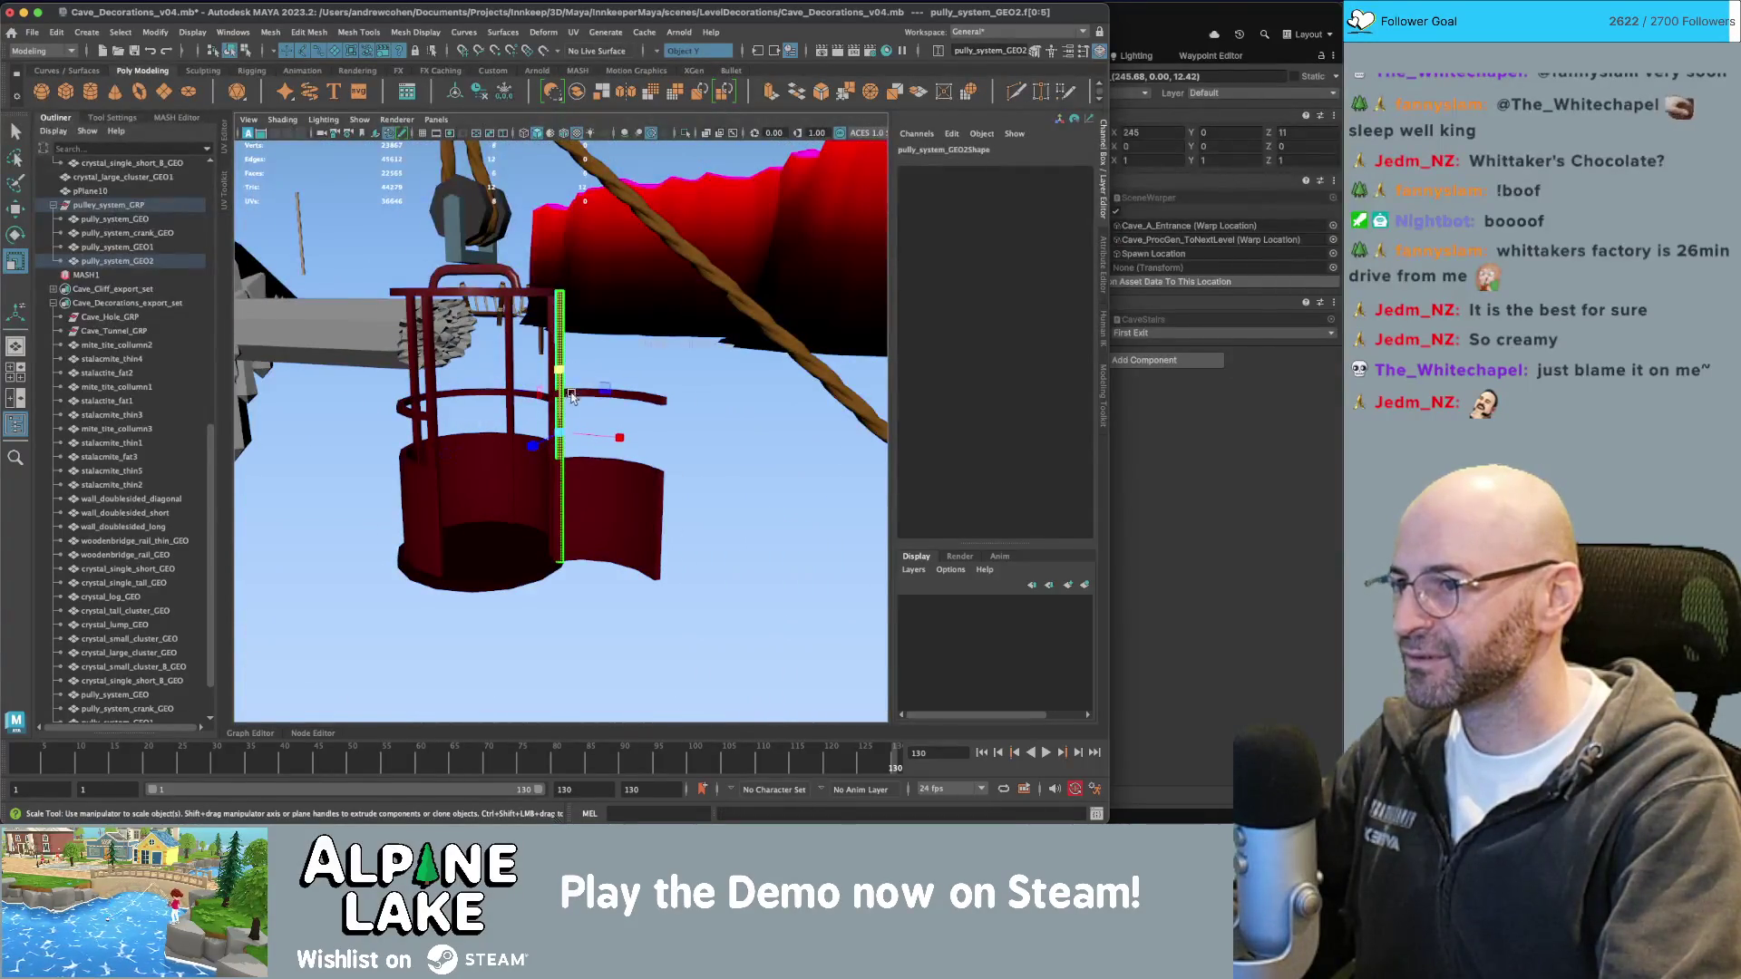
key("ctrl+z")
left_click(696, 50)
left_click(689, 62)
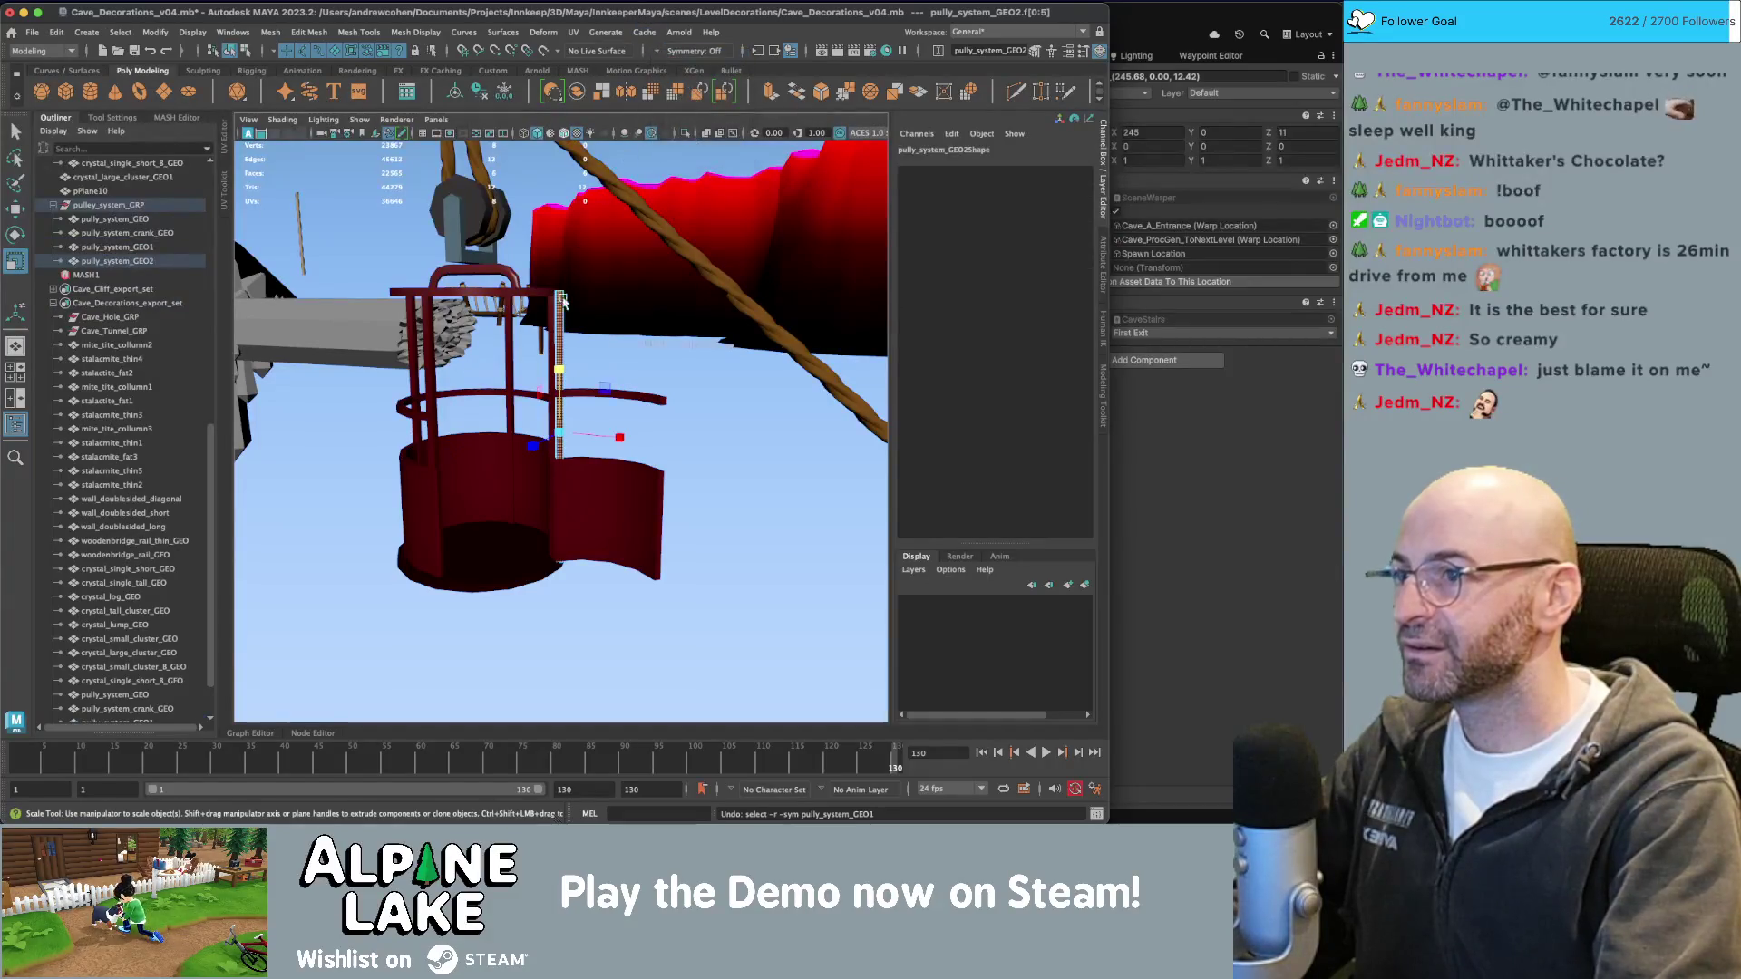
mouse_move(560, 369)
left_mouse_down()
mouse_move(555, 421)
mouse_move(559, 364)
mouse_move(680, 393)
mouse_move(602, 420)
mouse_move(544, 400)
left_mouse_up()
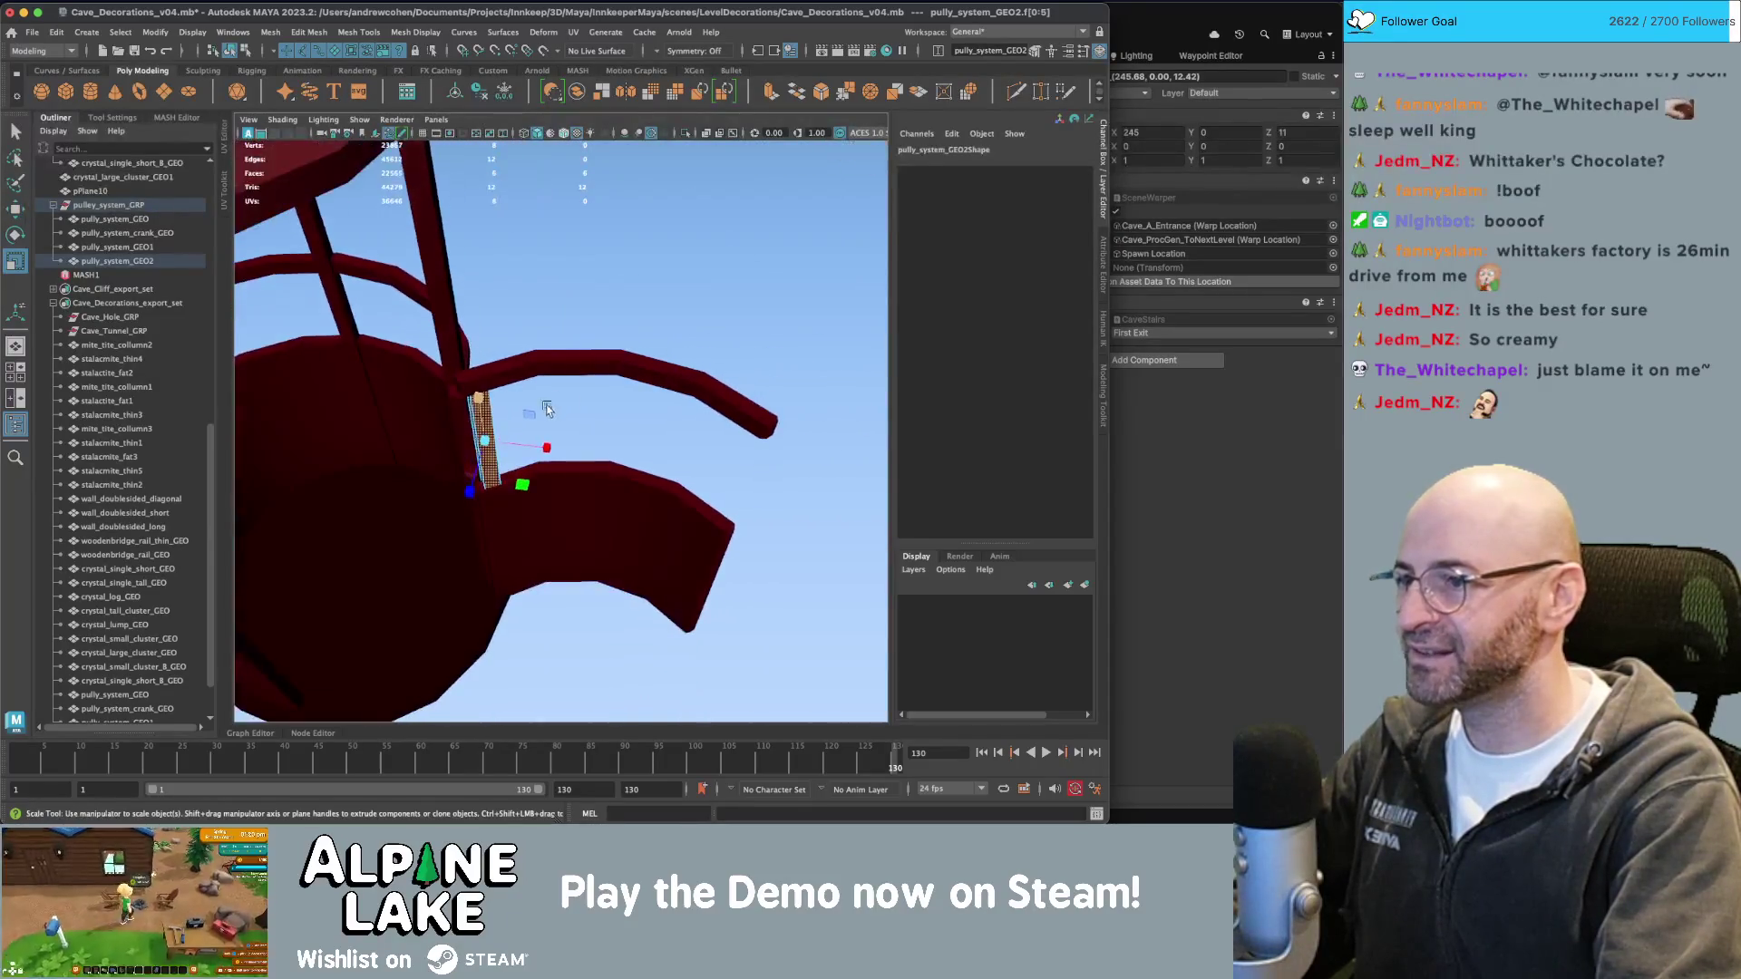
key("e")
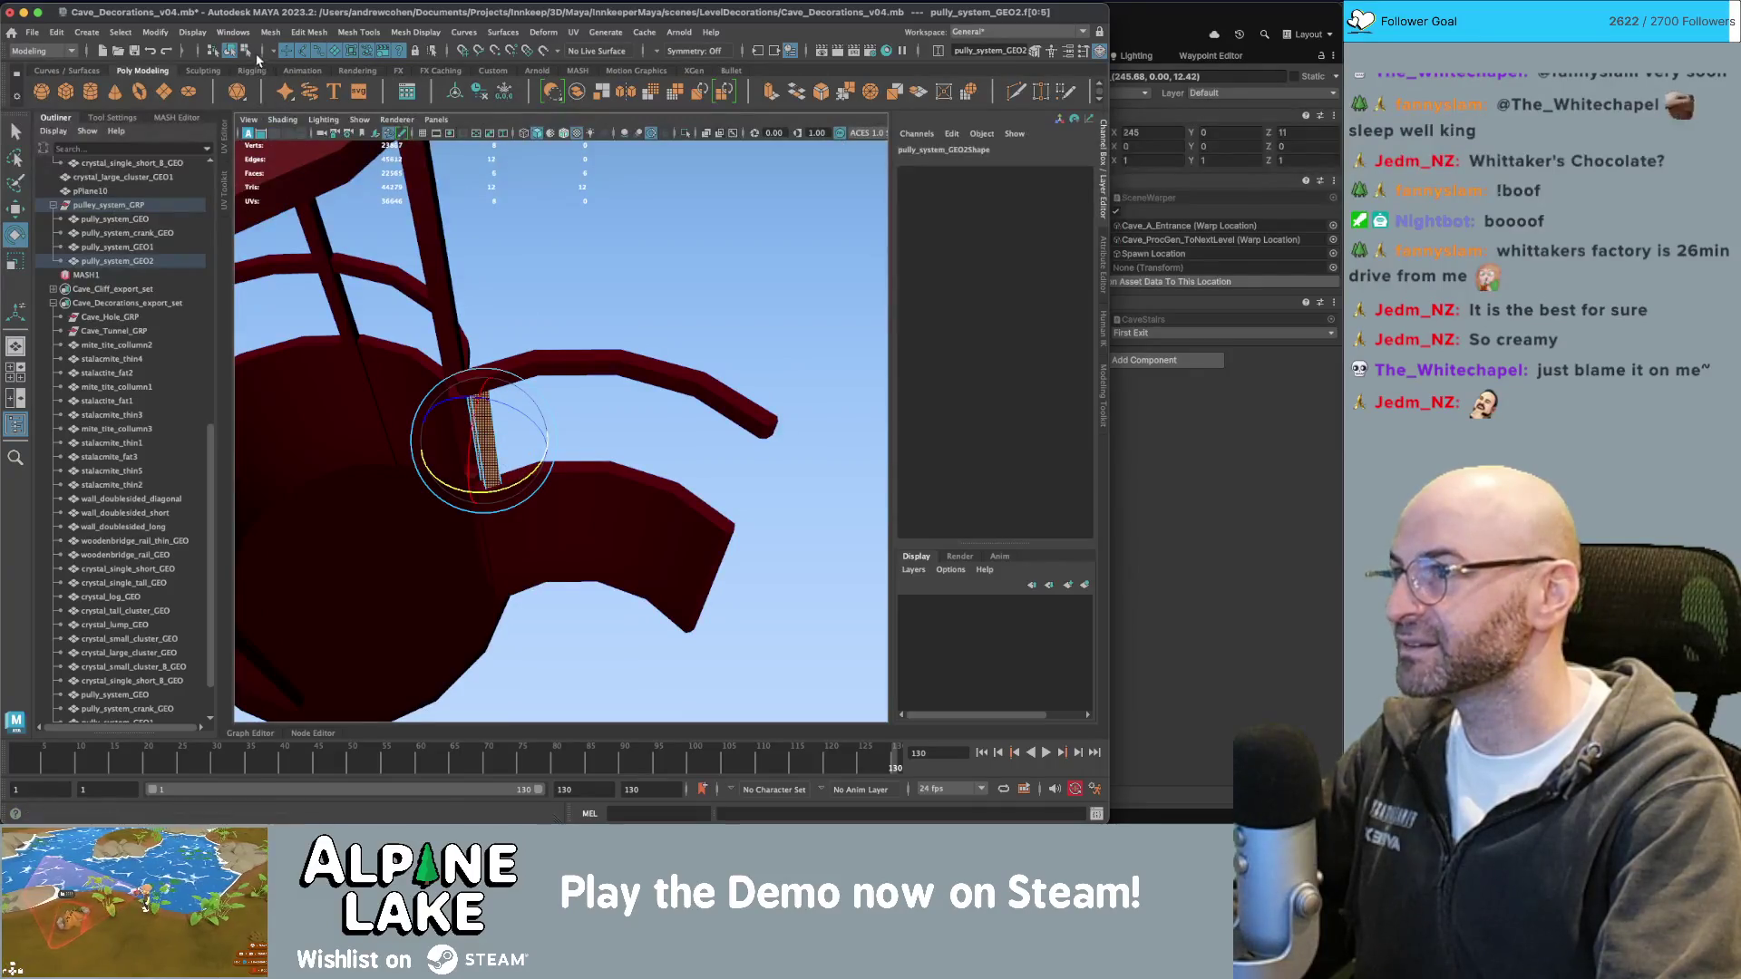
left_click(229, 49)
Duplicate the post, move it to the rail's far end, rotated -49.217 on Y.
key("w")
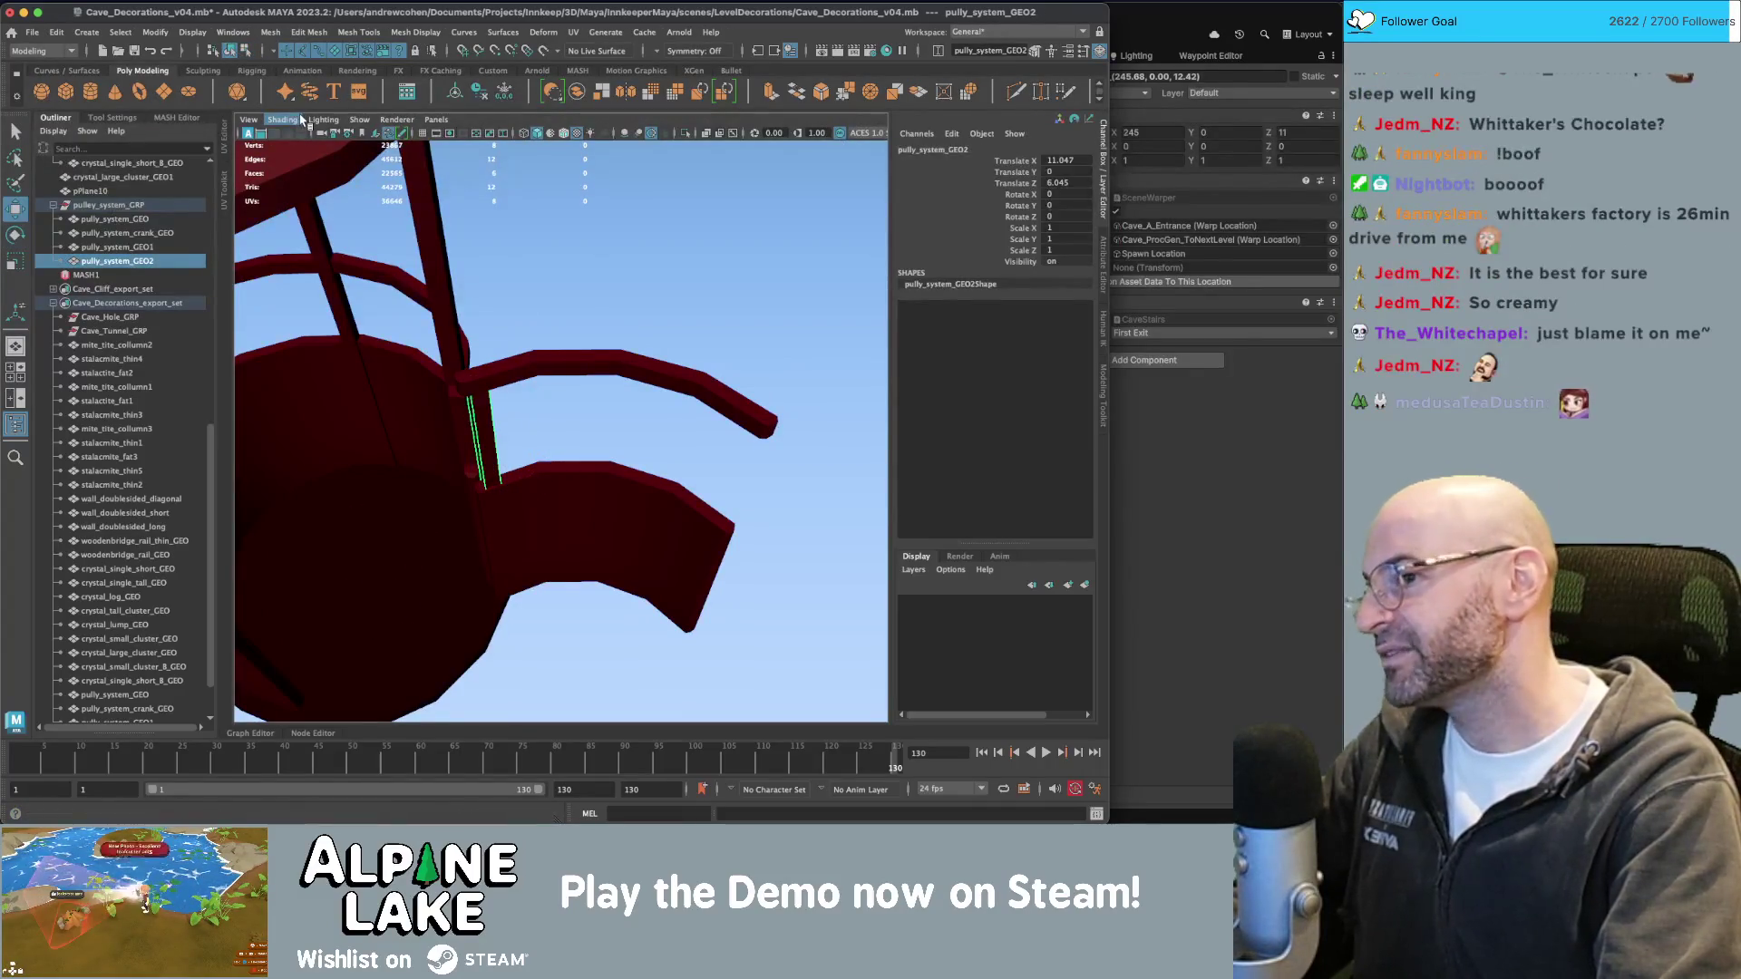
key("ctrl+d")
mouse_move(508, 488)
left_mouse_down()
mouse_move(761, 533)
mouse_move(716, 508)
mouse_move(675, 544)
mouse_move(698, 519)
mouse_move(517, 450)
mouse_move(490, 385)
mouse_move(711, 459)
mouse_move(657, 387)
mouse_move(810, 371)
left_mouse_up()
key("e")
key("f")
key("w")
key("r")
key("ctrl+z")
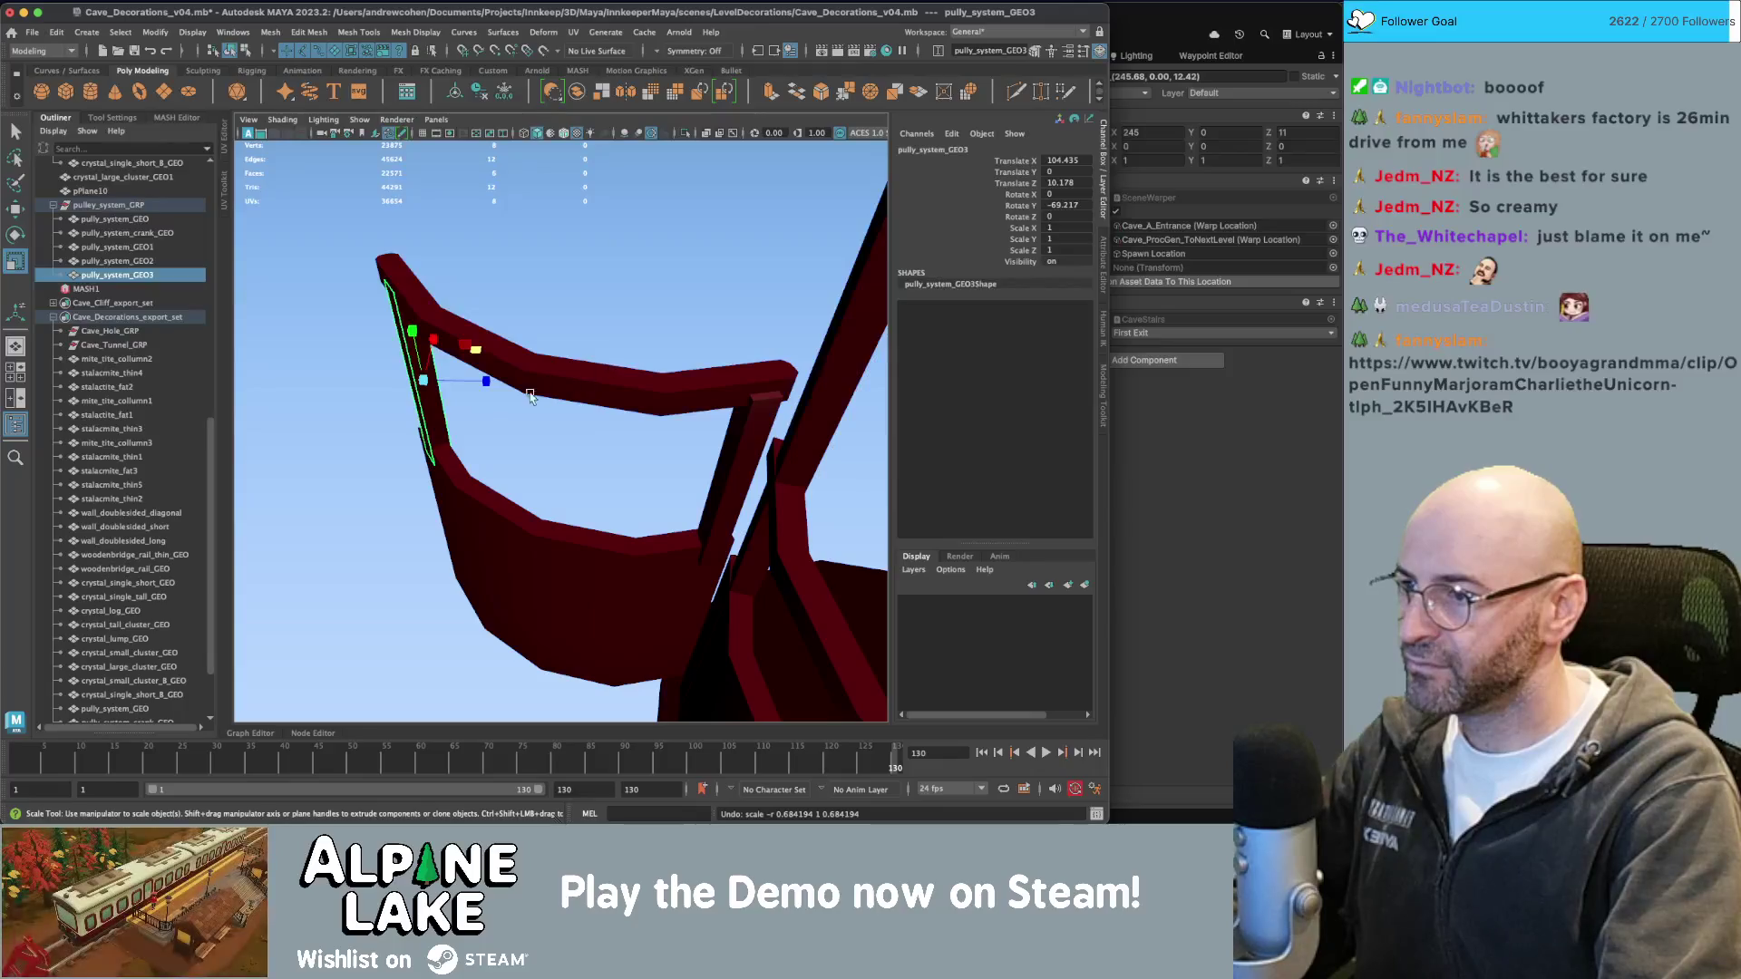
key("w")
mouse_move(472, 353)
left_mouse_down()
mouse_move(458, 399)
mouse_move(466, 385)
left_mouse_up()
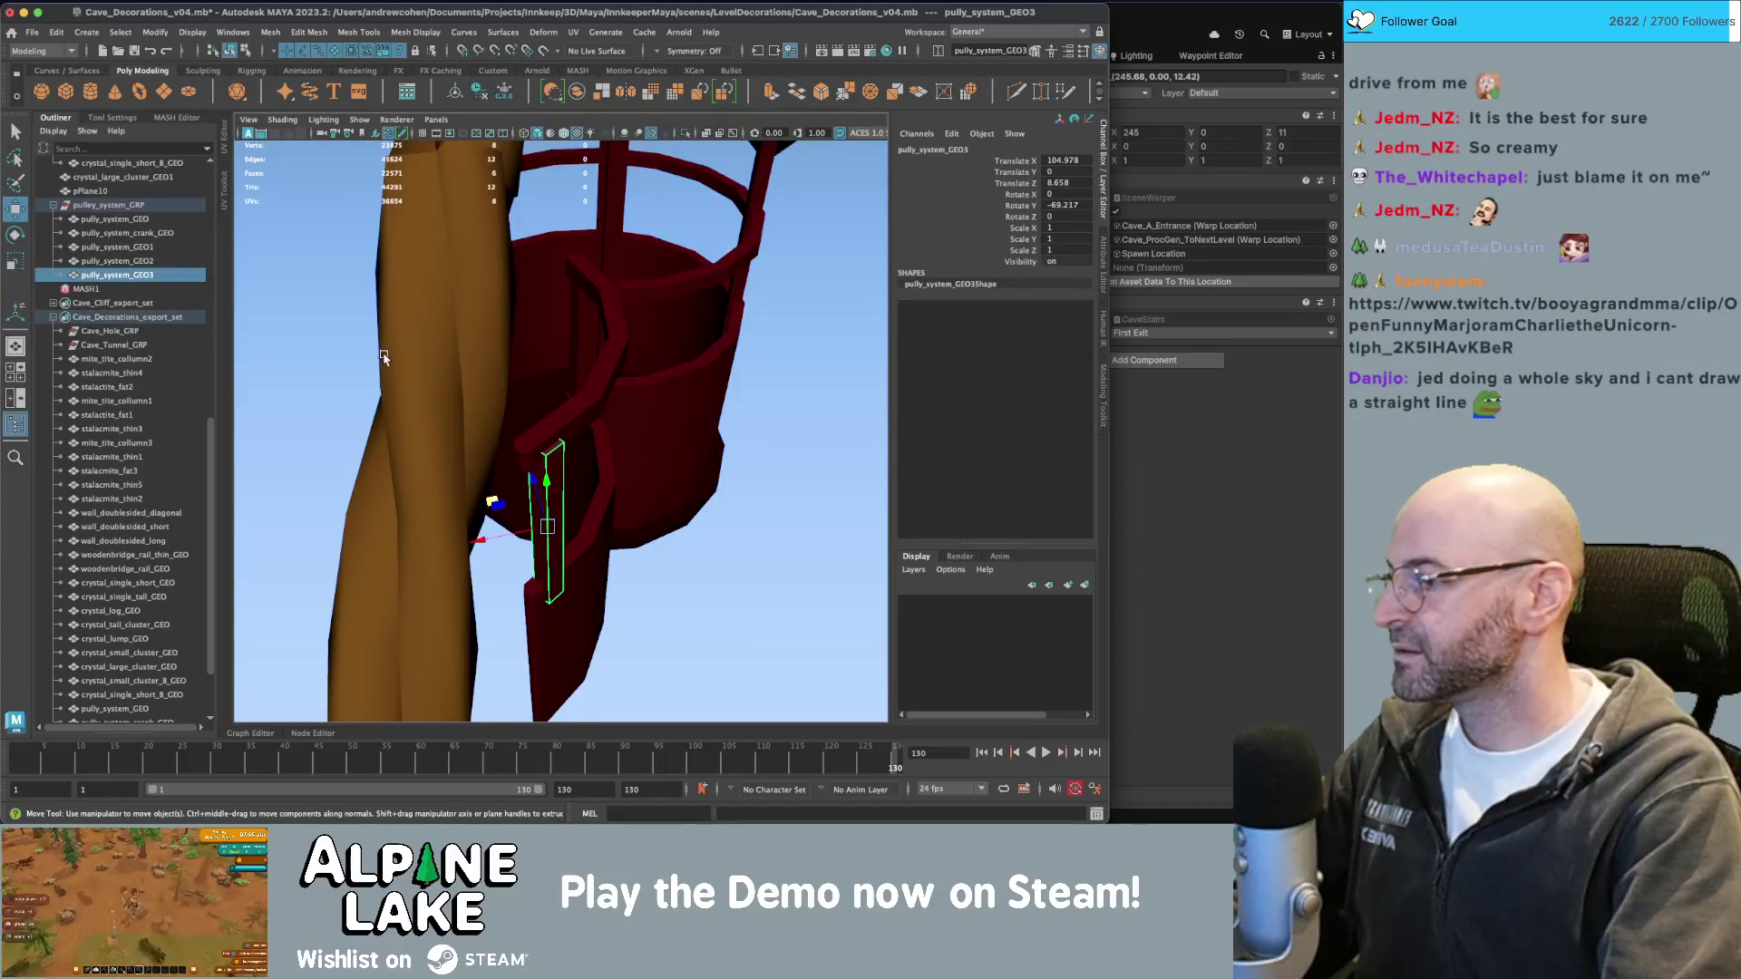
left_click(1117, 360)
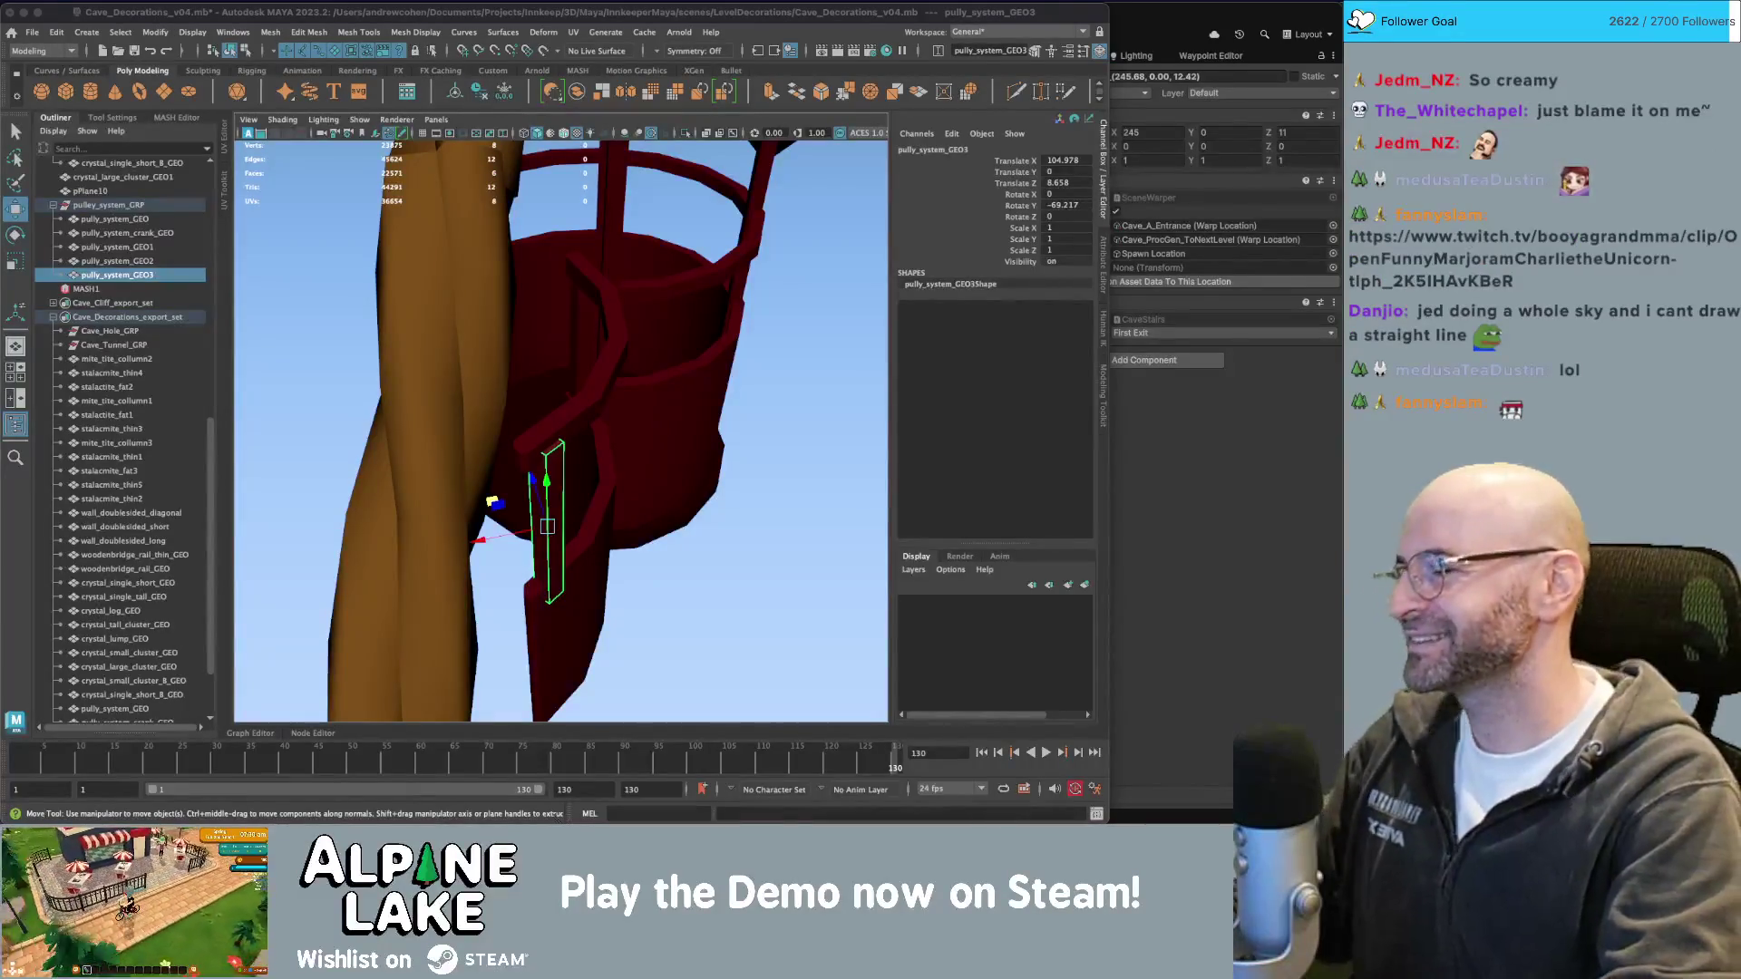
mouse_move(702, 464)
left_mouse_down("alt")
mouse_move(676, 427)
mouse_move(716, 428)
left_mouse_up("alt")
Select the curved rail and both posts and move them down onto the gate wall.
key("q")
left_click_drag(536, 392, 459, 417, "alt")
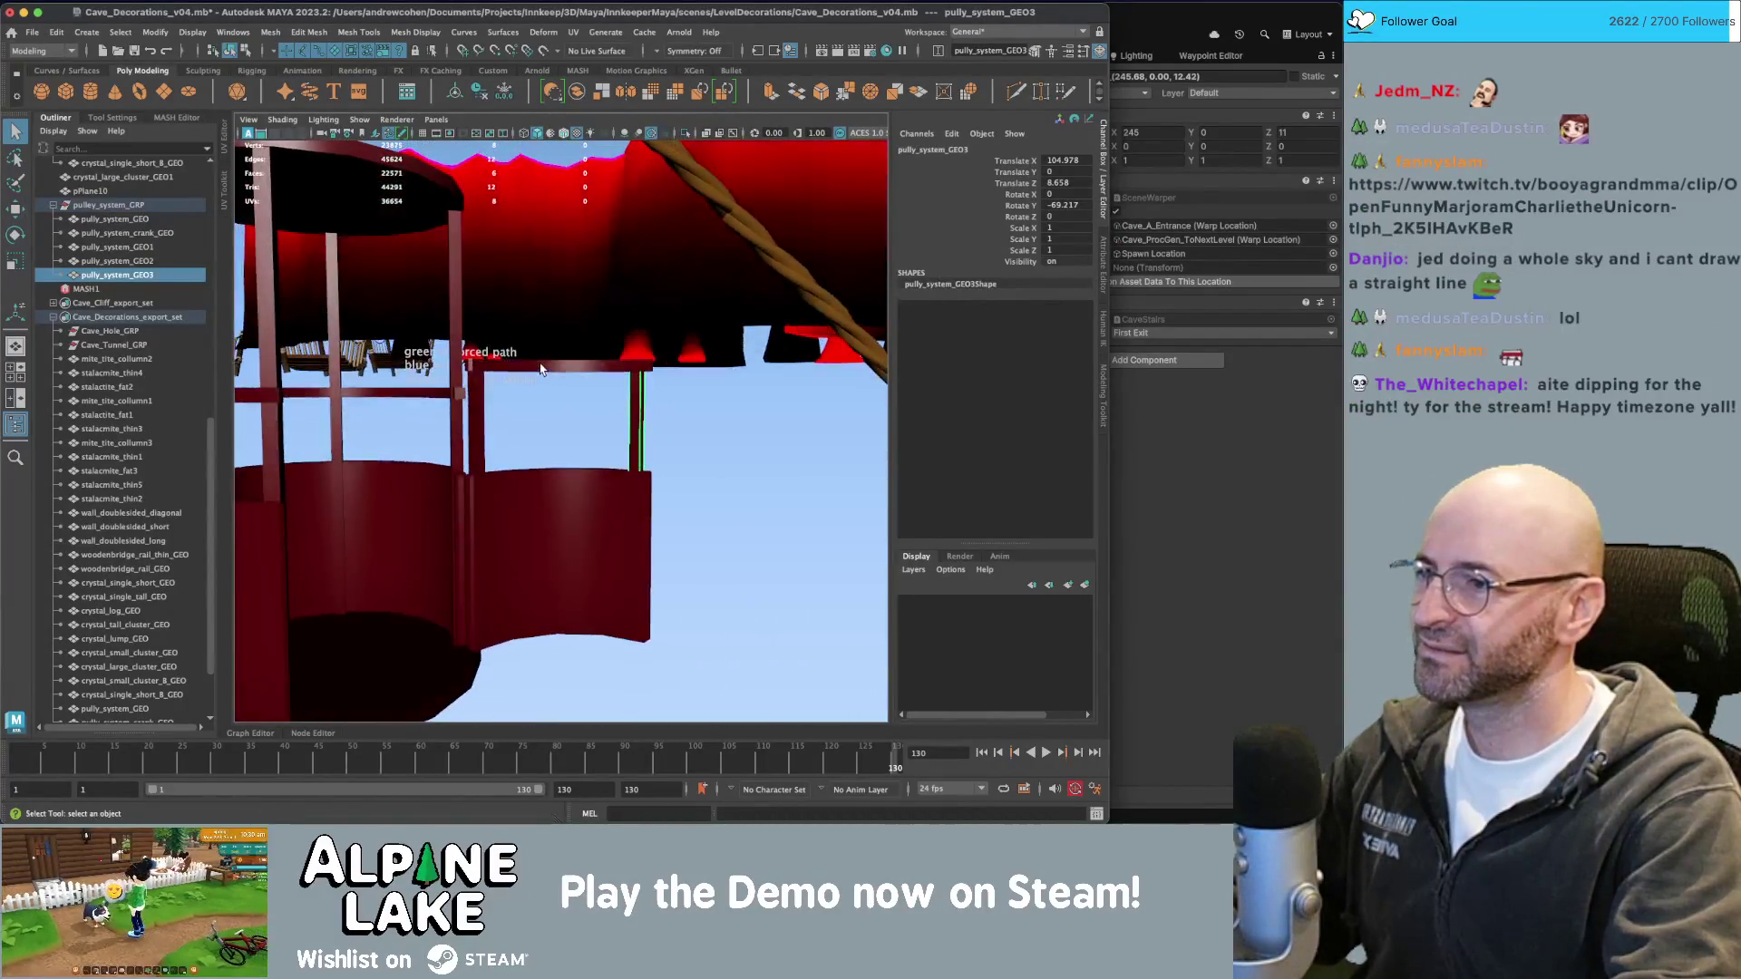
left_click(460, 416)
left_click(481, 412, "shift")
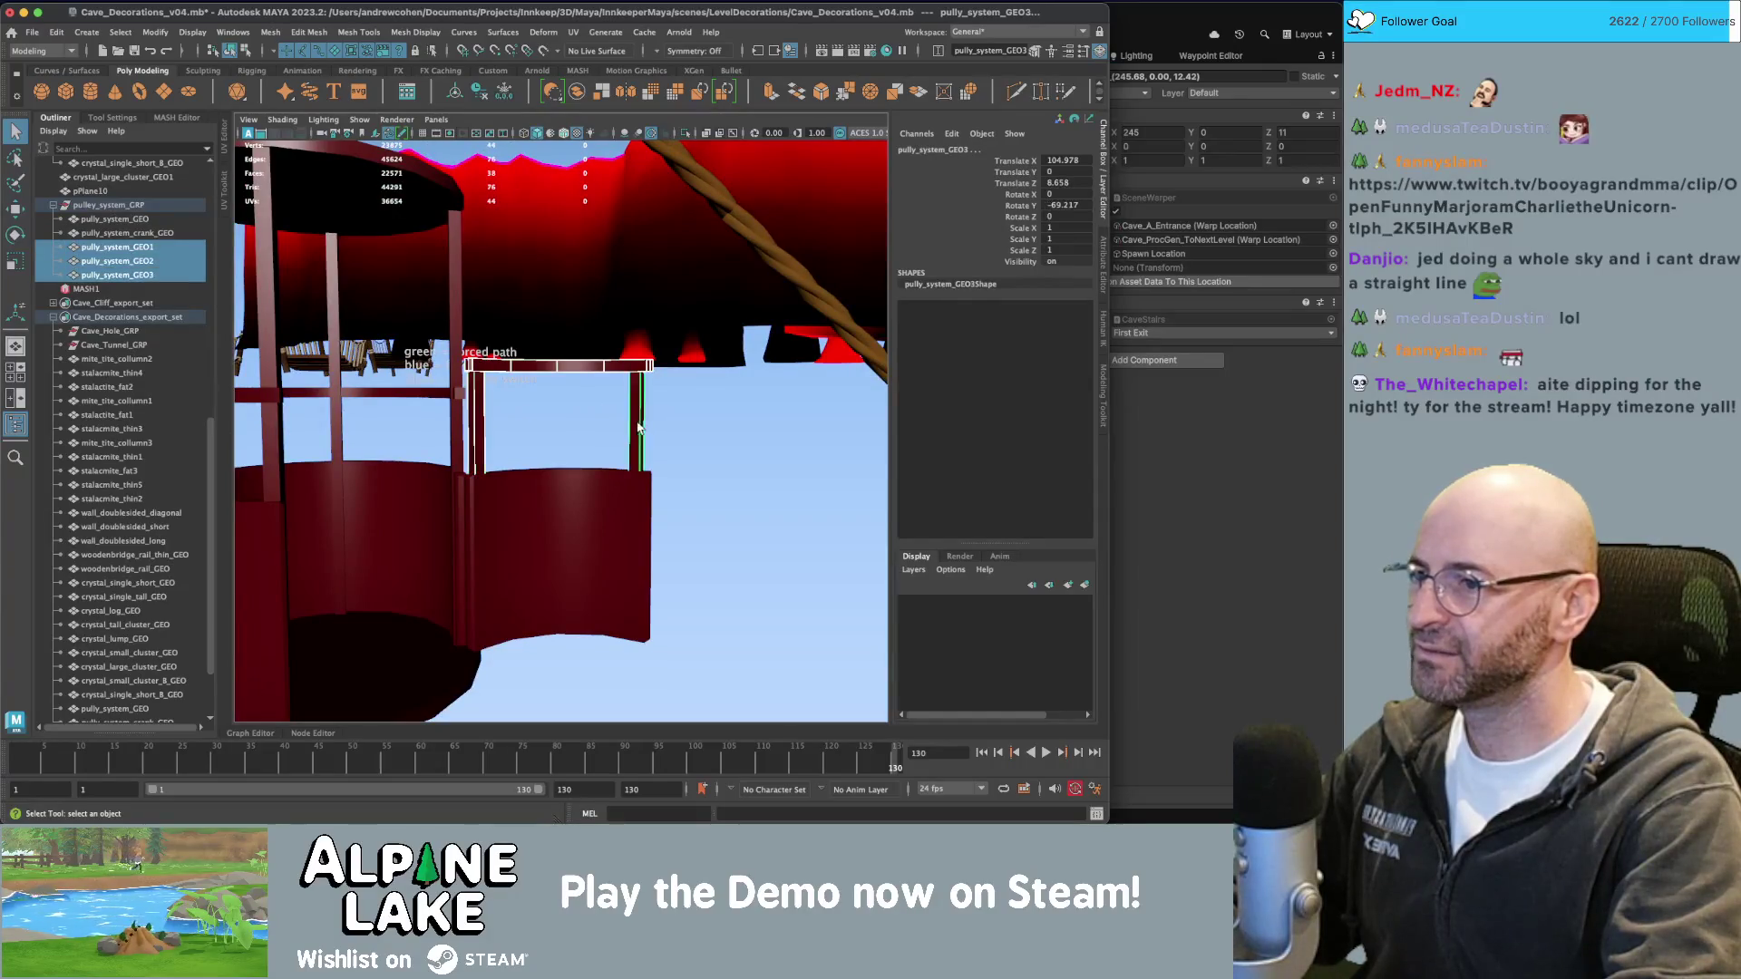
left_click(641, 428, "shift")
key("w")
mouse_move(632, 390)
left_mouse_down()
mouse_move(632, 428)
mouse_move(546, 429)
mouse_move(622, 483)
left_mouse_up()
key("q")
left_click(689, 472)
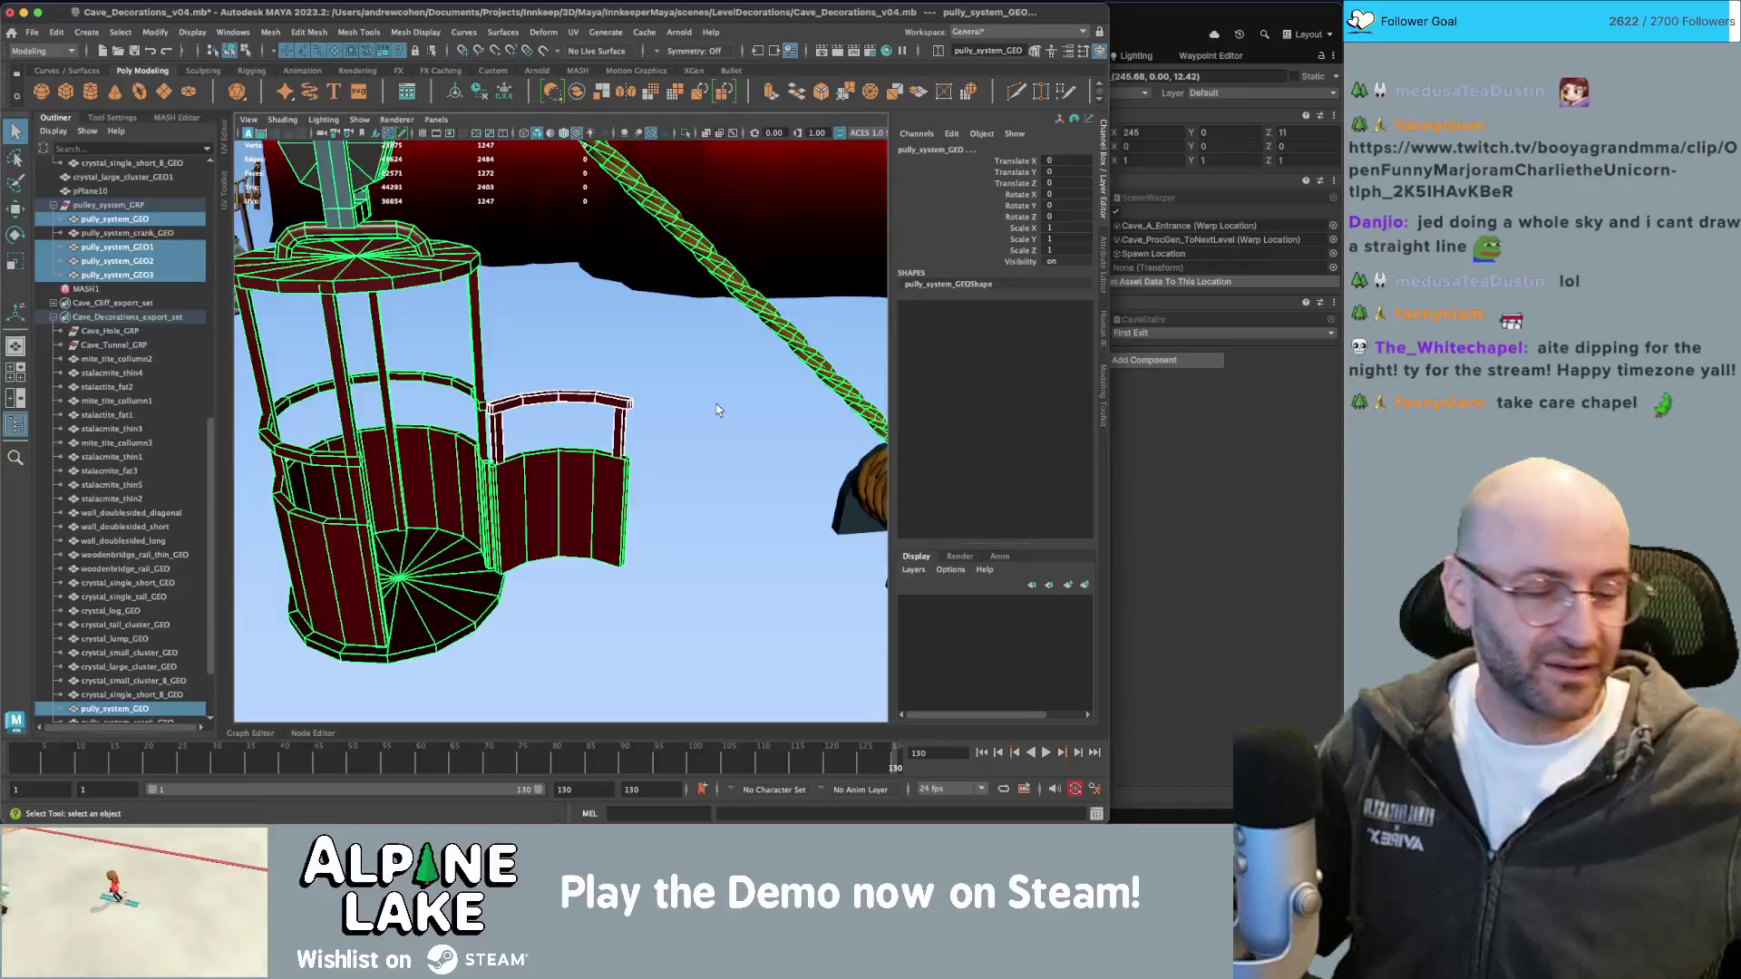
key("super+Tab")
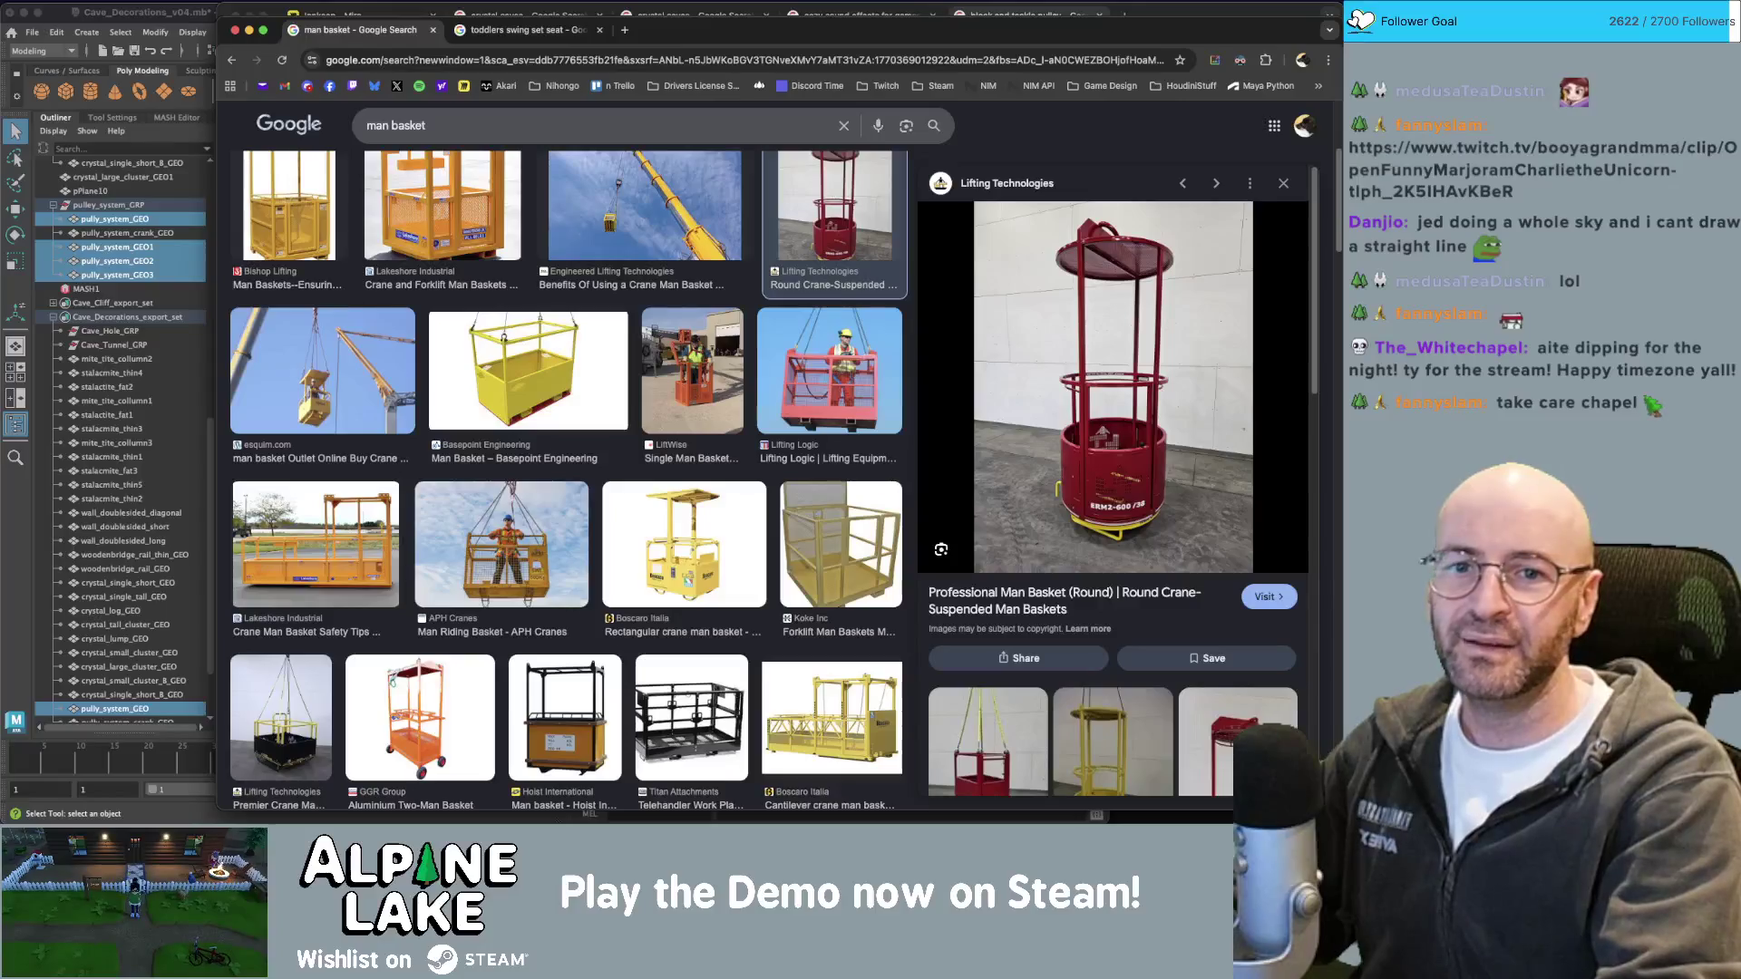
Bring up Chrome's 'man basket' image results with the Professional Man Basket (Round) preview.
key("super+Tab")
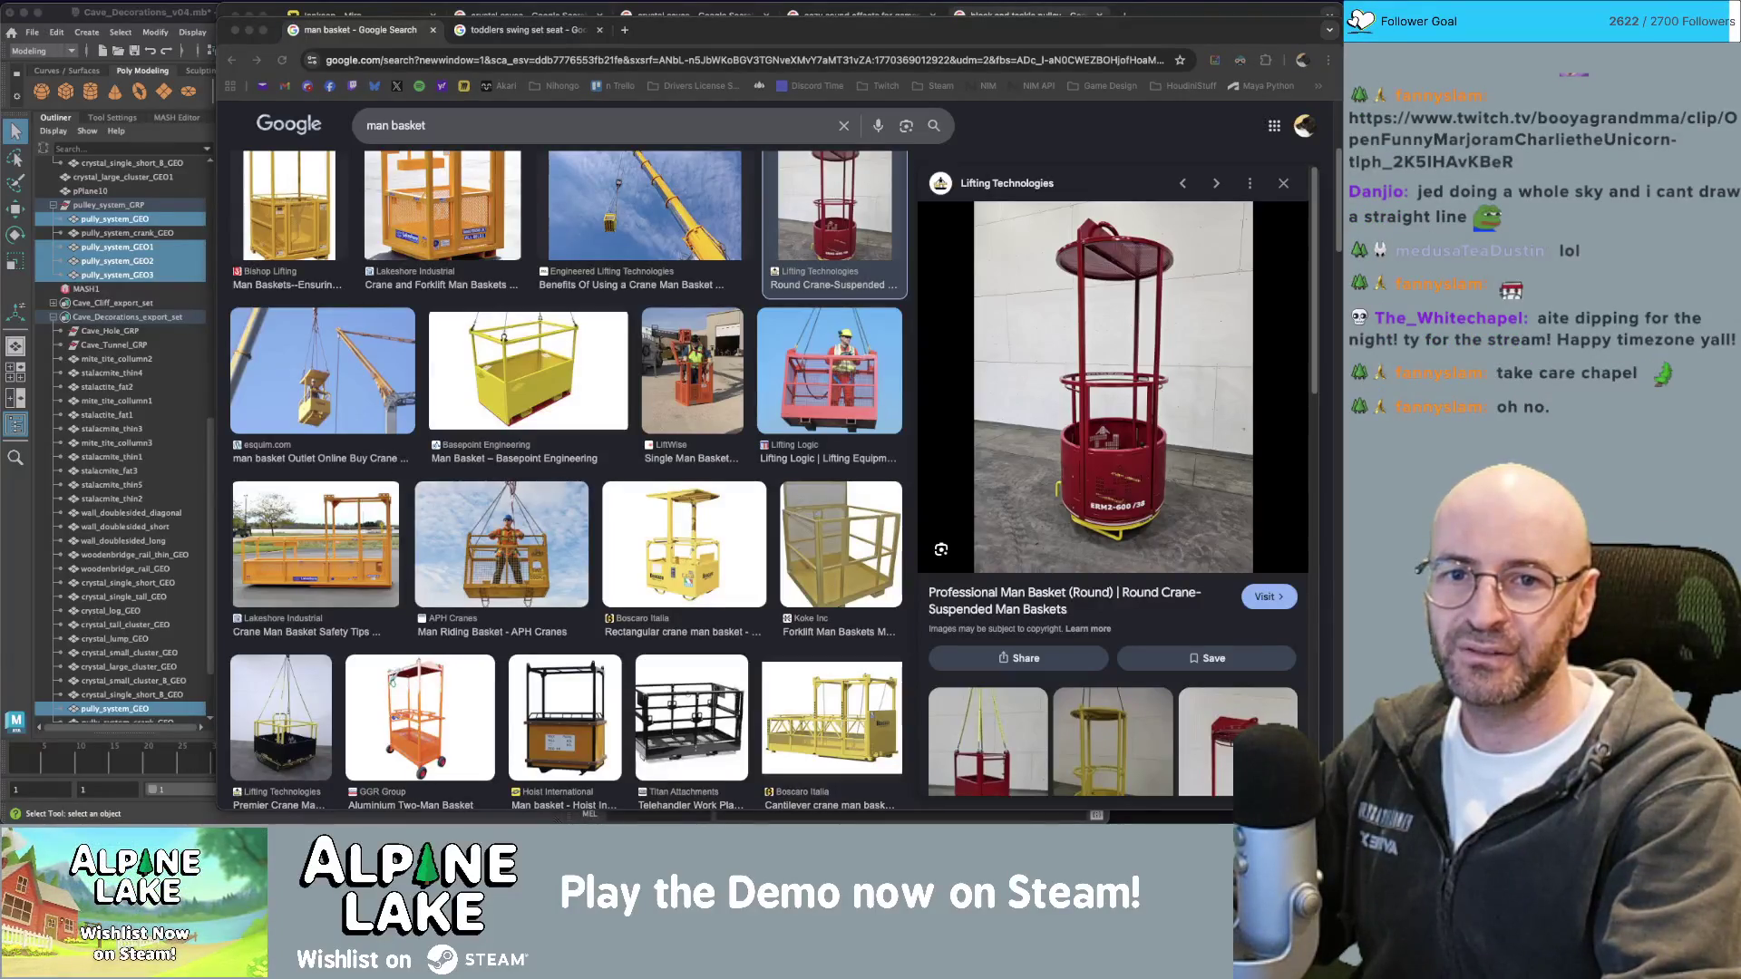